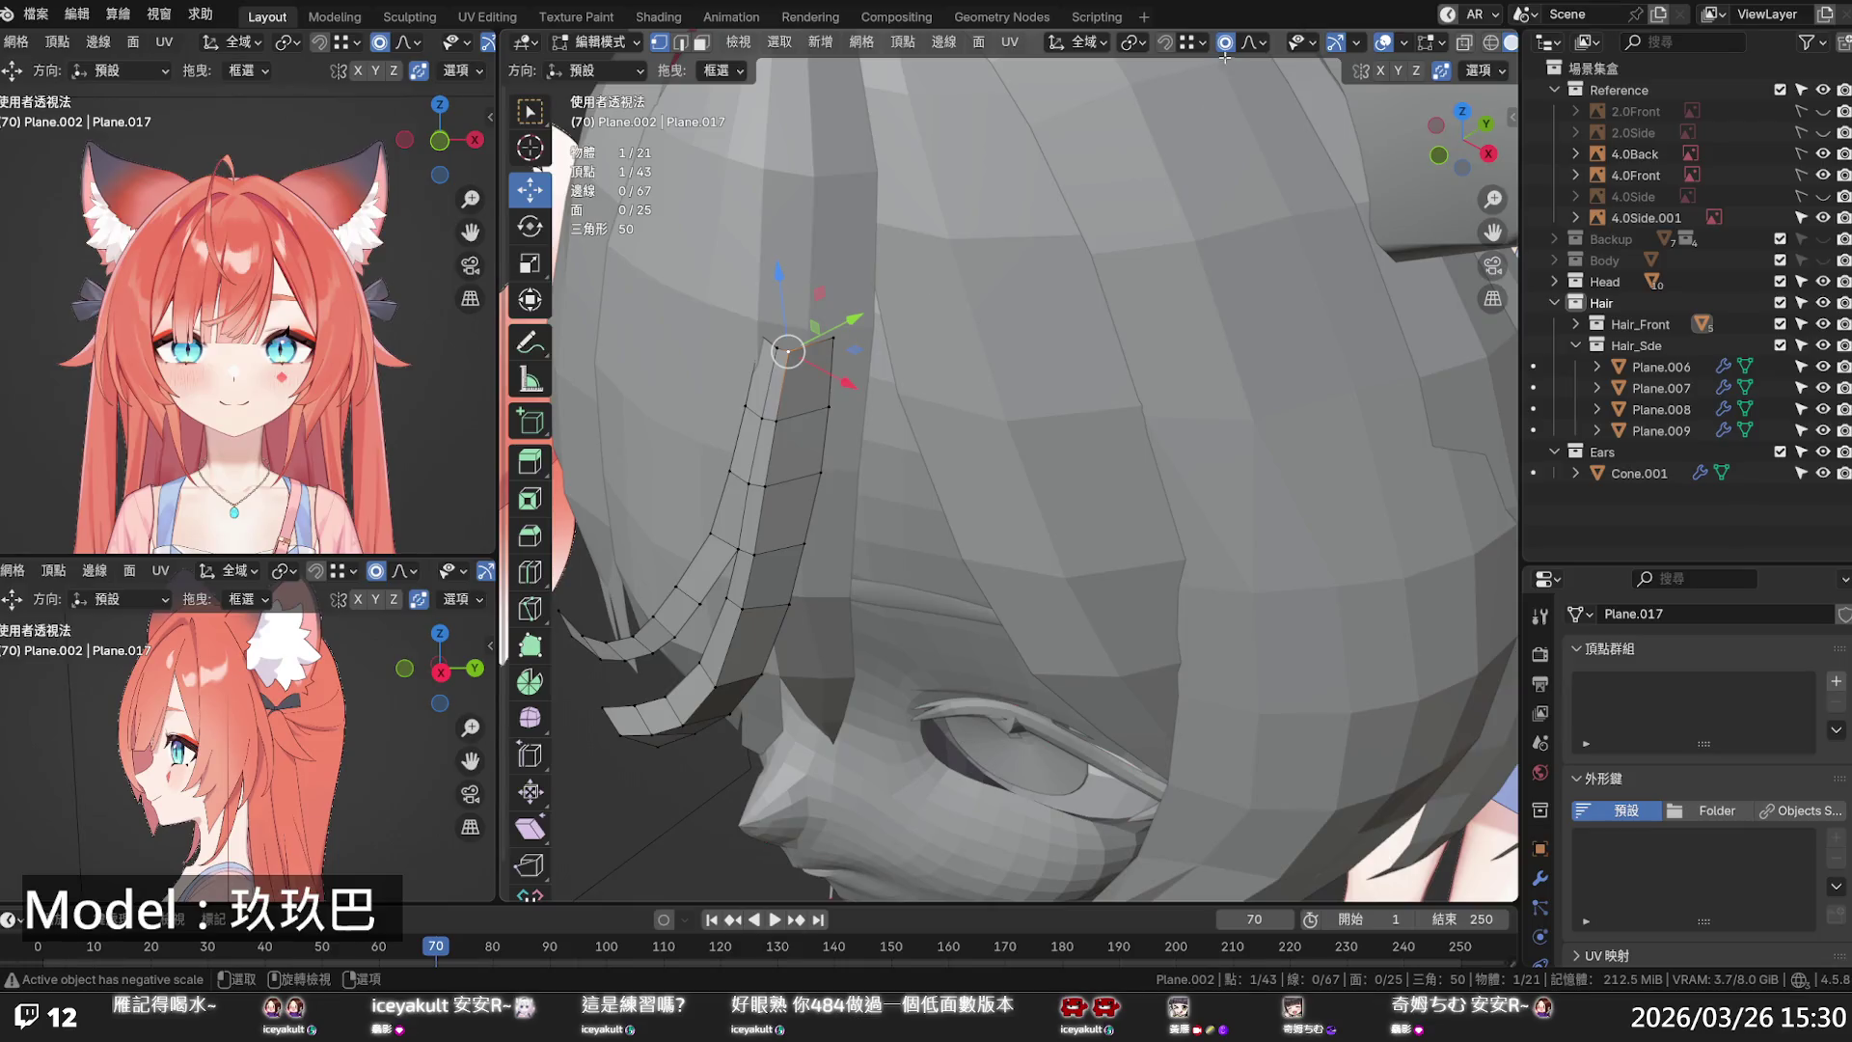
- Turn off proportional editing and nudge the strand's root vertices along Y and X
{"action": "key", "text": "o"}
{"action": "left_click_drag", "start_coordinate": [839, 321], "coordinate": [855, 318]}
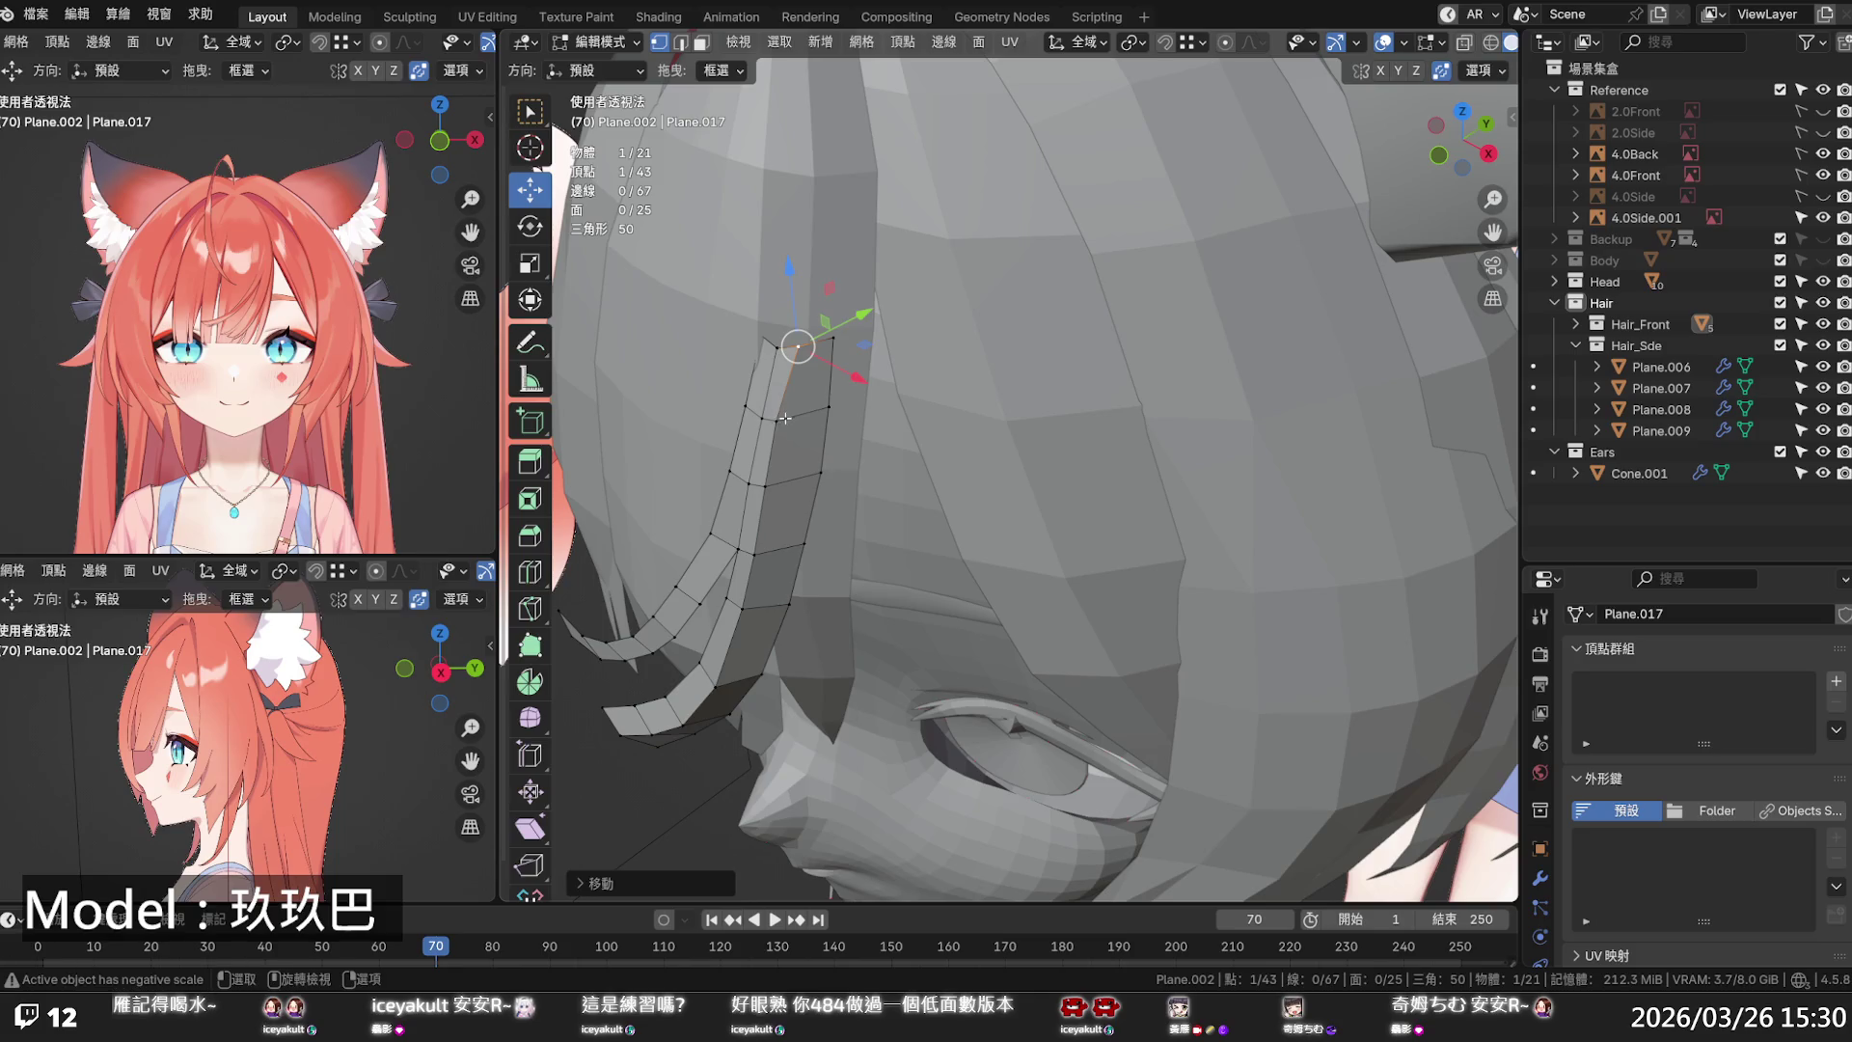
{"action": "left_click", "coordinate": [786, 418]}
{"action": "left_click_drag", "start_coordinate": [810, 405], "coordinate": [825, 395]}
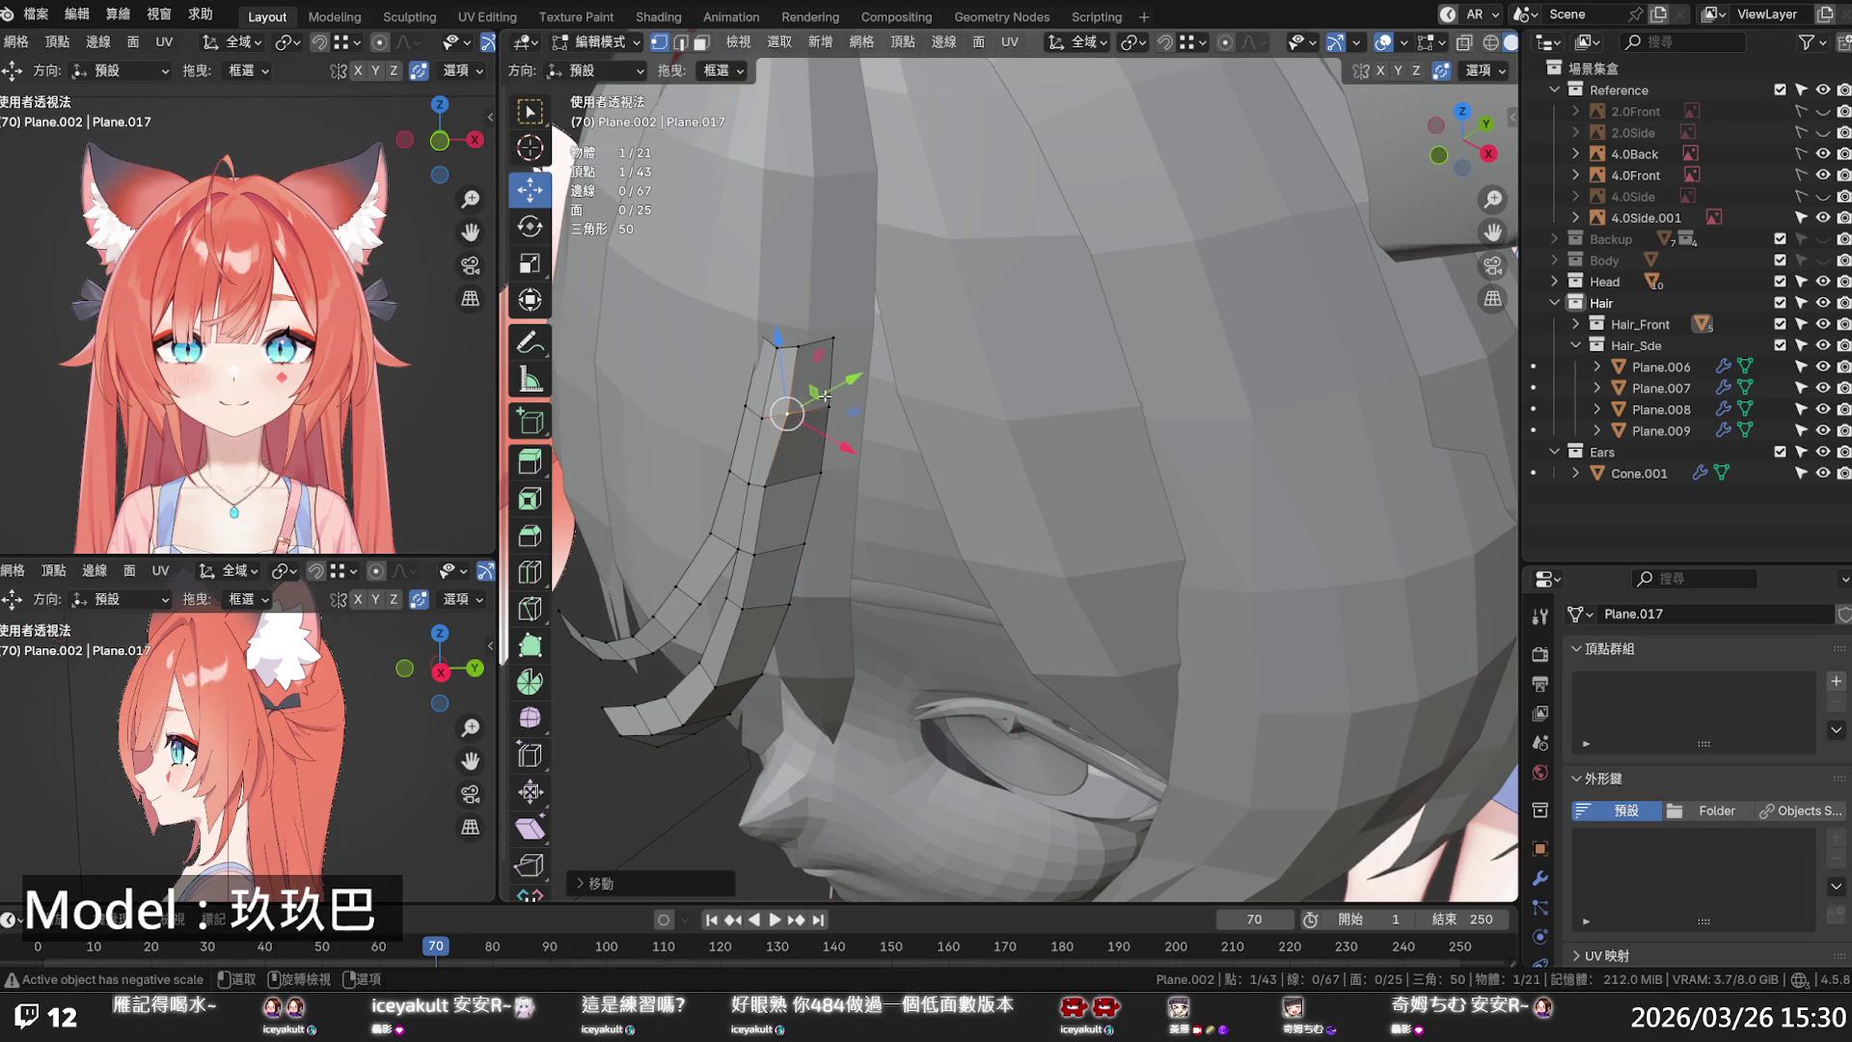
{"action": "middle_click_drag", "start_coordinate": [826, 395], "coordinate": [786, 422]}
{"action": "mouse_move", "coordinate": [656, 368]}
{"action": "left_mouse_down"}
{"action": "mouse_move", "coordinate": [678, 362]}
{"action": "mouse_move", "coordinate": [650, 396]}
{"action": "mouse_move", "coordinate": [668, 416]}
{"action": "left_mouse_up"}
- Move the remaining root vertices toward the head, exit Edit Mode and select the eyebrow mesh
{"action": "left_click", "coordinate": [607, 428]}
{"action": "middle_click_drag", "start_coordinate": [668, 415], "coordinate": [652, 425]}
{"action": "left_click", "coordinate": [673, 367]}
{"action": "left_click_drag", "start_coordinate": [700, 358], "coordinate": [704, 355]}
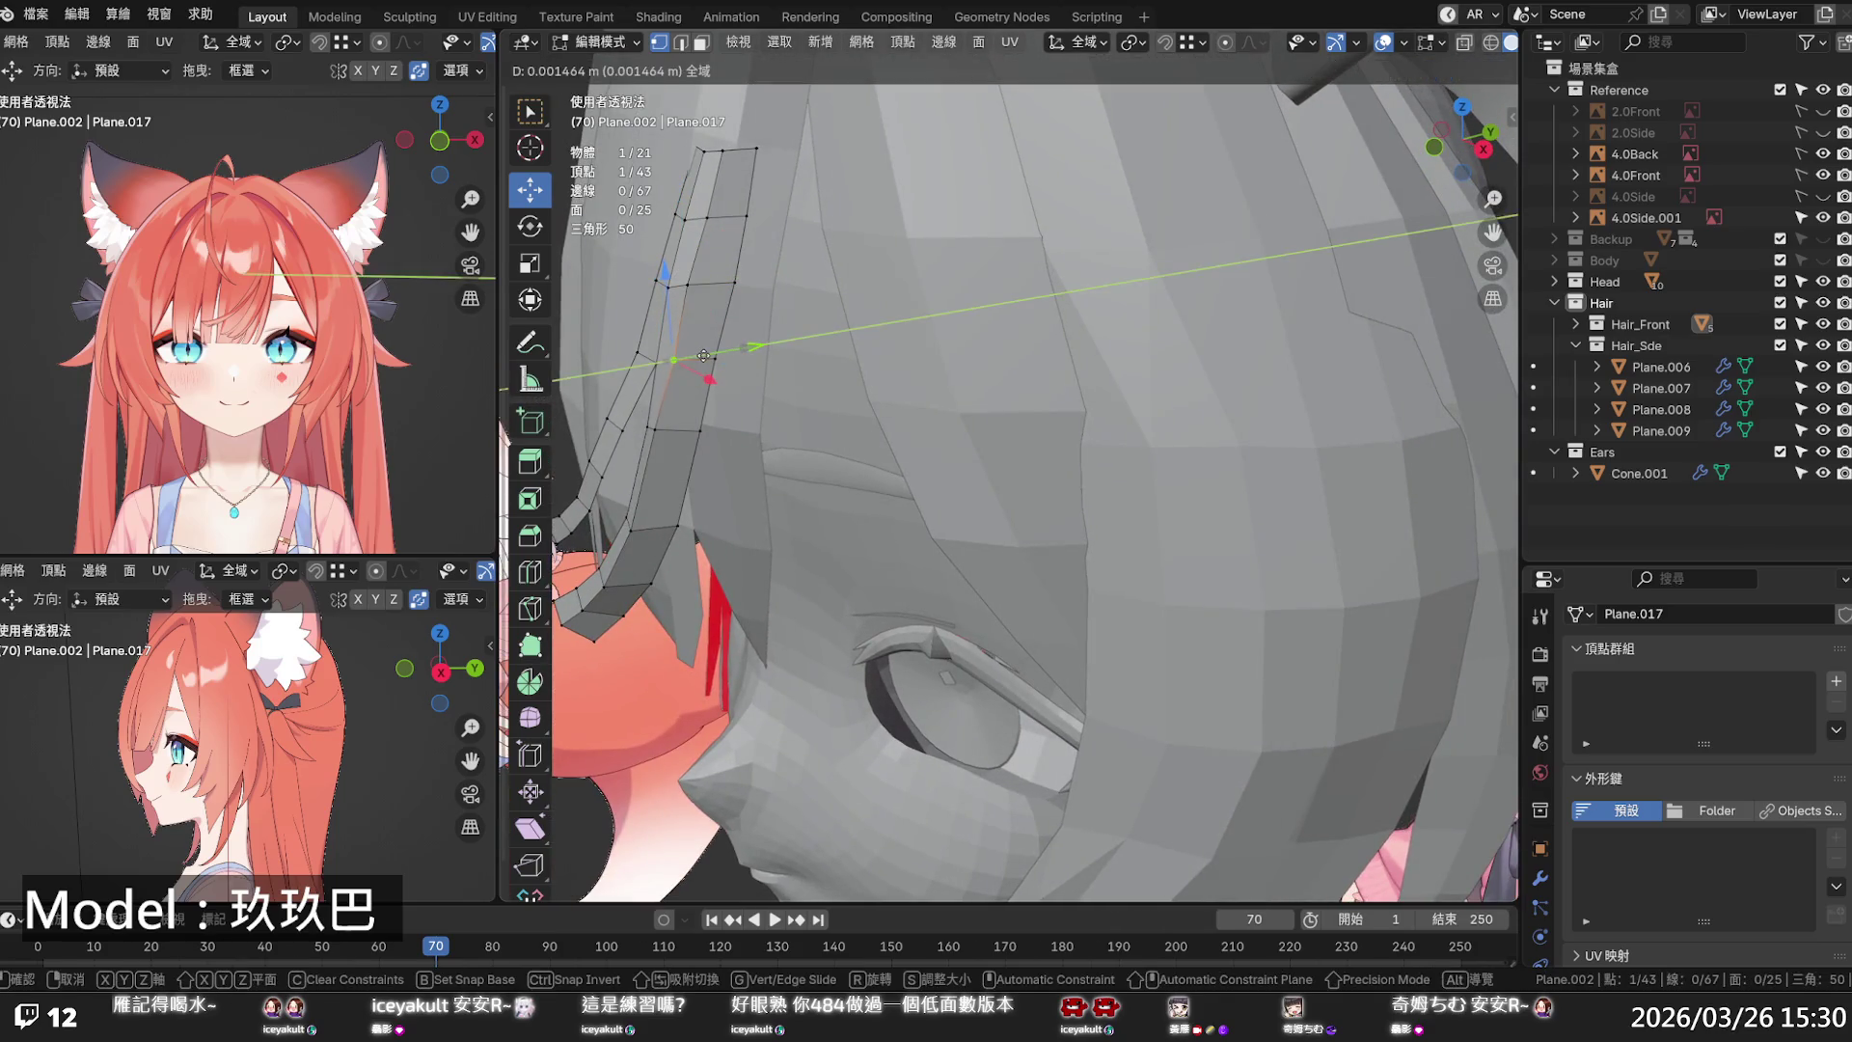
{"action": "left_click", "coordinate": [704, 355]}
{"action": "mouse_move", "coordinate": [682, 281]}
{"action": "middle_mouse_down"}
{"action": "mouse_move", "coordinate": [842, 326]}
{"action": "mouse_move", "coordinate": [1025, 302]}
{"action": "mouse_move", "coordinate": [1018, 227]}
{"action": "mouse_move", "coordinate": [1004, 340]}
{"action": "mouse_move", "coordinate": [1021, 396]}
{"action": "mouse_move", "coordinate": [835, 447]}
{"action": "mouse_move", "coordinate": [816, 414]}
{"action": "mouse_move", "coordinate": [853, 421]}
{"action": "mouse_move", "coordinate": [903, 518]}
{"action": "middle_mouse_up"}
{"action": "scroll", "coordinate": [842, 326], "scroll_direction": "down", "scroll_amount": 5}
{"action": "scroll", "coordinate": [1013, 366], "scroll_direction": "down", "scroll_amount": 2}
{"action": "scroll", "coordinate": [1014, 376], "scroll_direction": "down", "scroll_amount": 3}
{"action": "key", "text": "Tab"}
{"action": "left_click", "coordinate": [1027, 410]}
- Edit the back hair strand and move its top vertex along Y
{"action": "scroll", "coordinate": [902, 518], "scroll_direction": "up", "scroll_amount": 6}
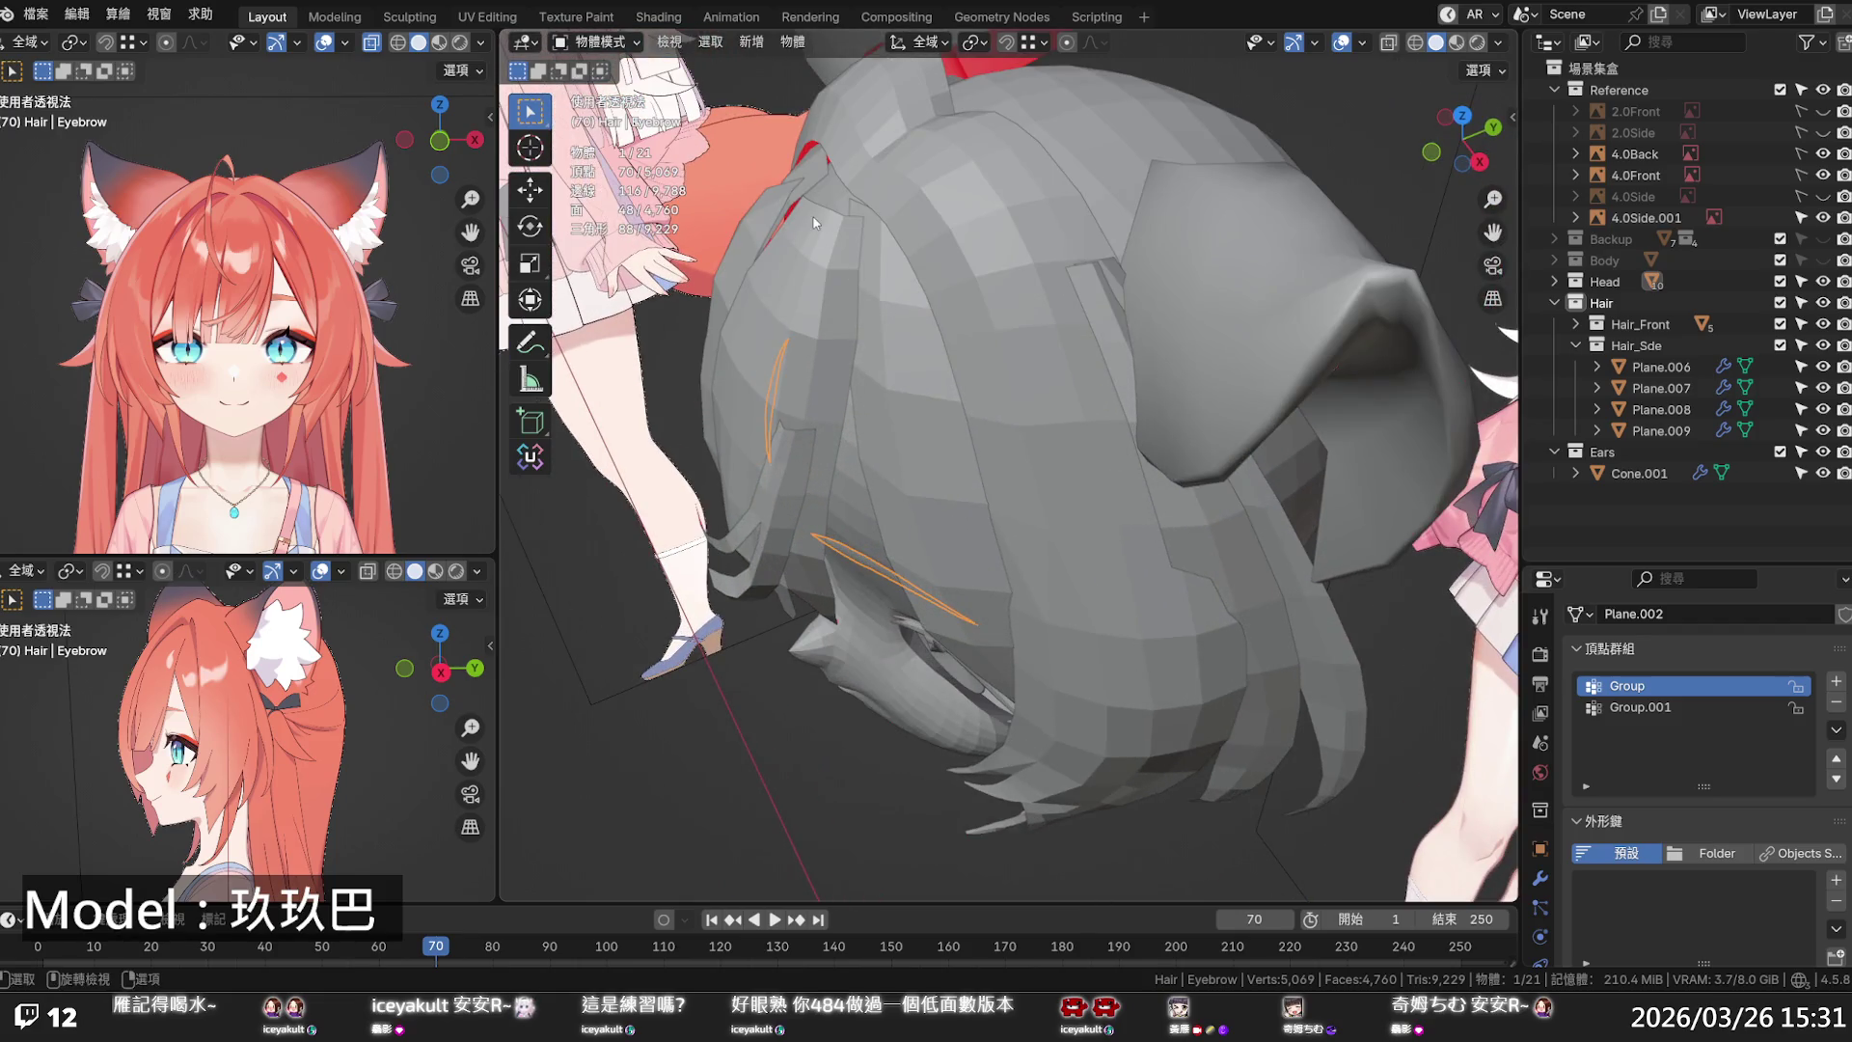
{"action": "left_click", "coordinate": [816, 229]}
{"action": "key", "text": "Tab"}
{"action": "mouse_move", "coordinate": [816, 229]}
{"action": "middle_mouse_down"}
{"action": "mouse_move", "coordinate": [961, 248]}
{"action": "mouse_move", "coordinate": [991, 277]}
{"action": "mouse_move", "coordinate": [984, 413]}
{"action": "middle_mouse_up"}
{"action": "scroll", "coordinate": [994, 280], "scroll_direction": "up", "scroll_amount": 4}
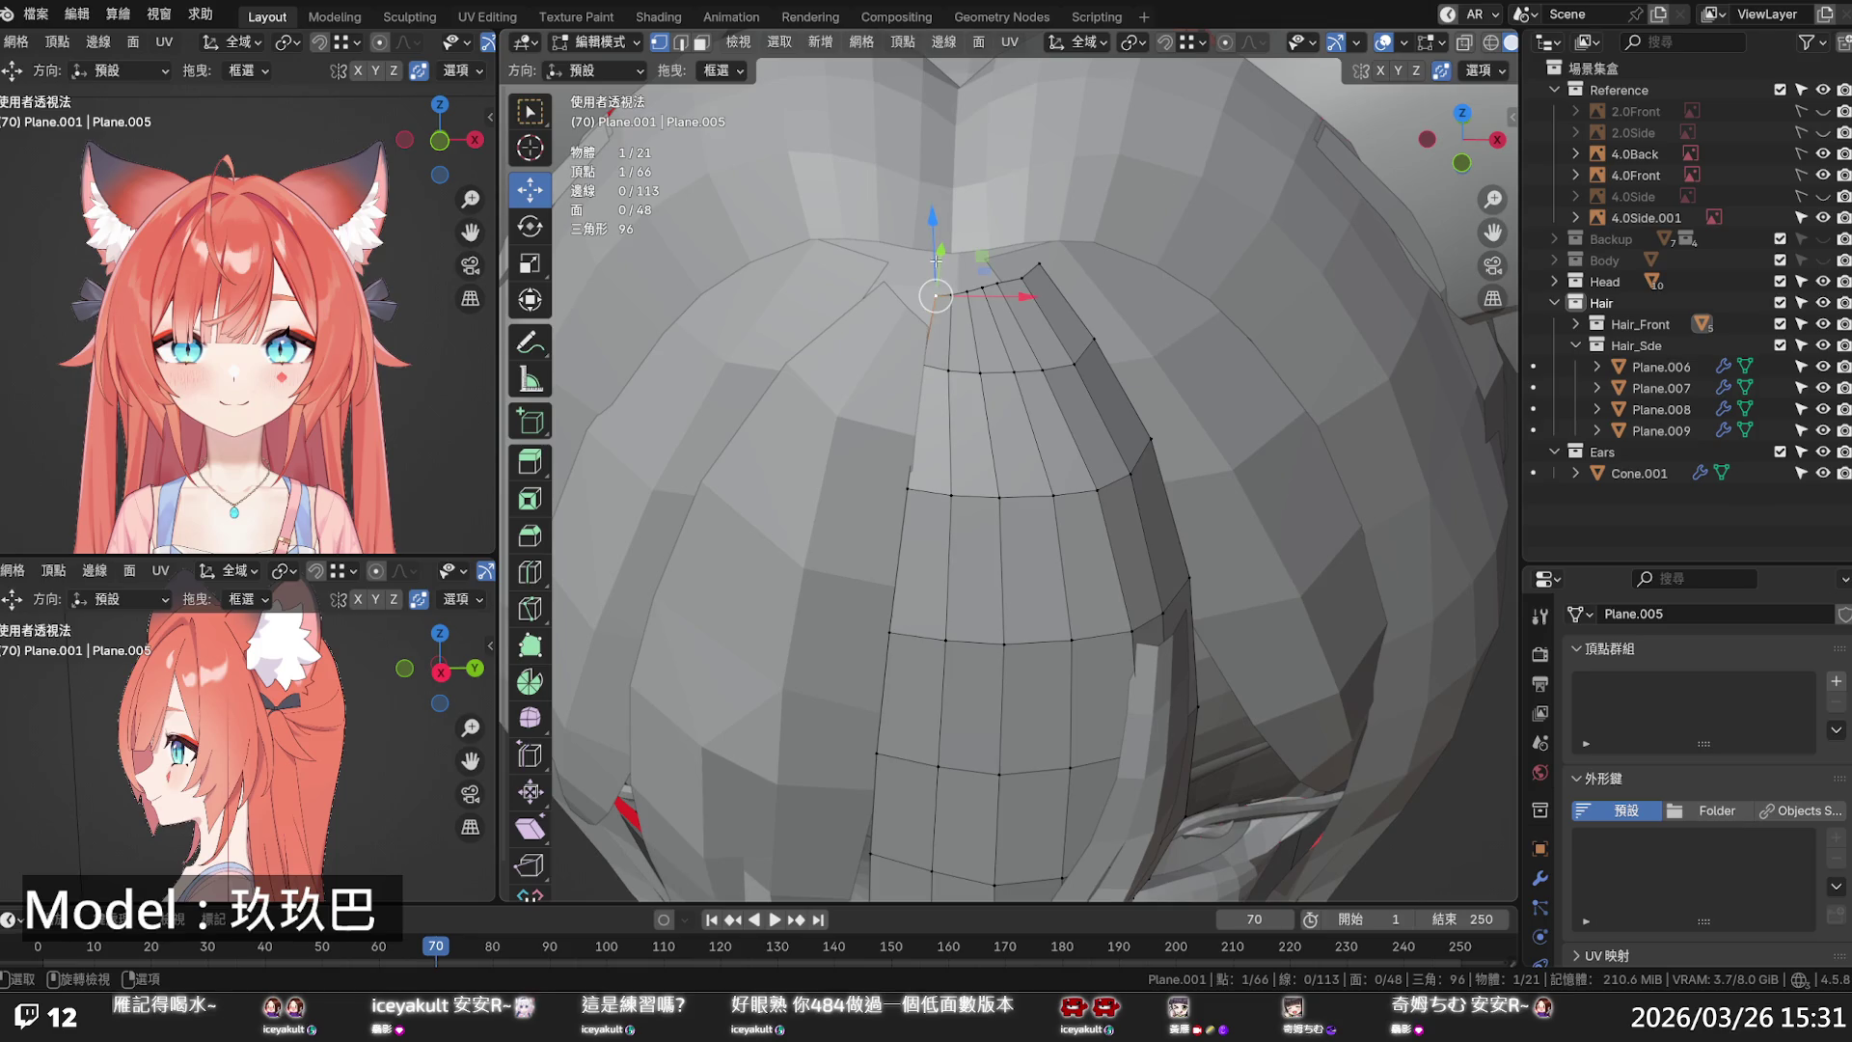
{"action": "mouse_move", "coordinate": [942, 251]}
{"action": "left_mouse_down"}
{"action": "mouse_move", "coordinate": [897, 287]}
{"action": "mouse_move", "coordinate": [941, 234]}
{"action": "left_mouse_up"}
- With proportional editing on, raise a short path of top-loop vertices with soft falloff
{"action": "key", "text": "o"}
{"action": "scroll", "coordinate": [938, 247], "scroll_direction": "up", "scroll_amount": 8}
{"action": "scroll", "coordinate": [941, 233], "scroll_direction": "down", "scroll_amount": 2}
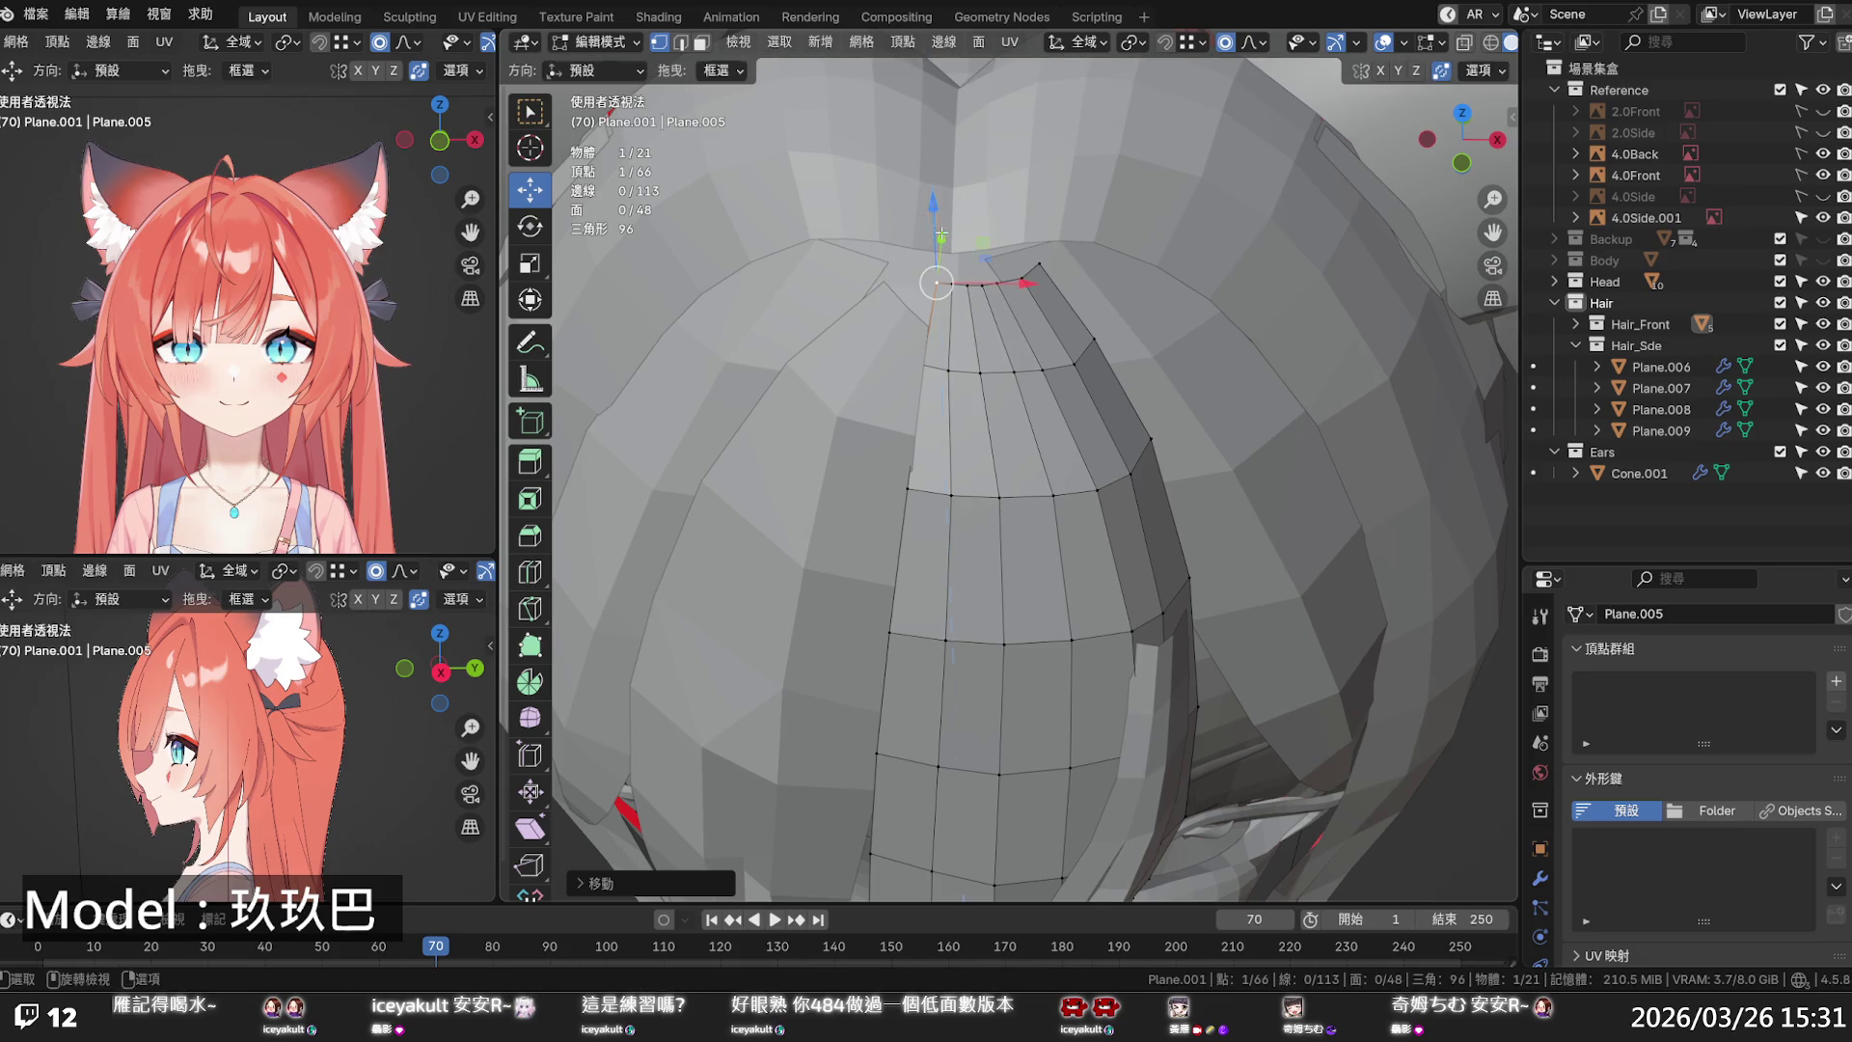
{"action": "left_click", "coordinate": [1009, 282], "text": "alt"}
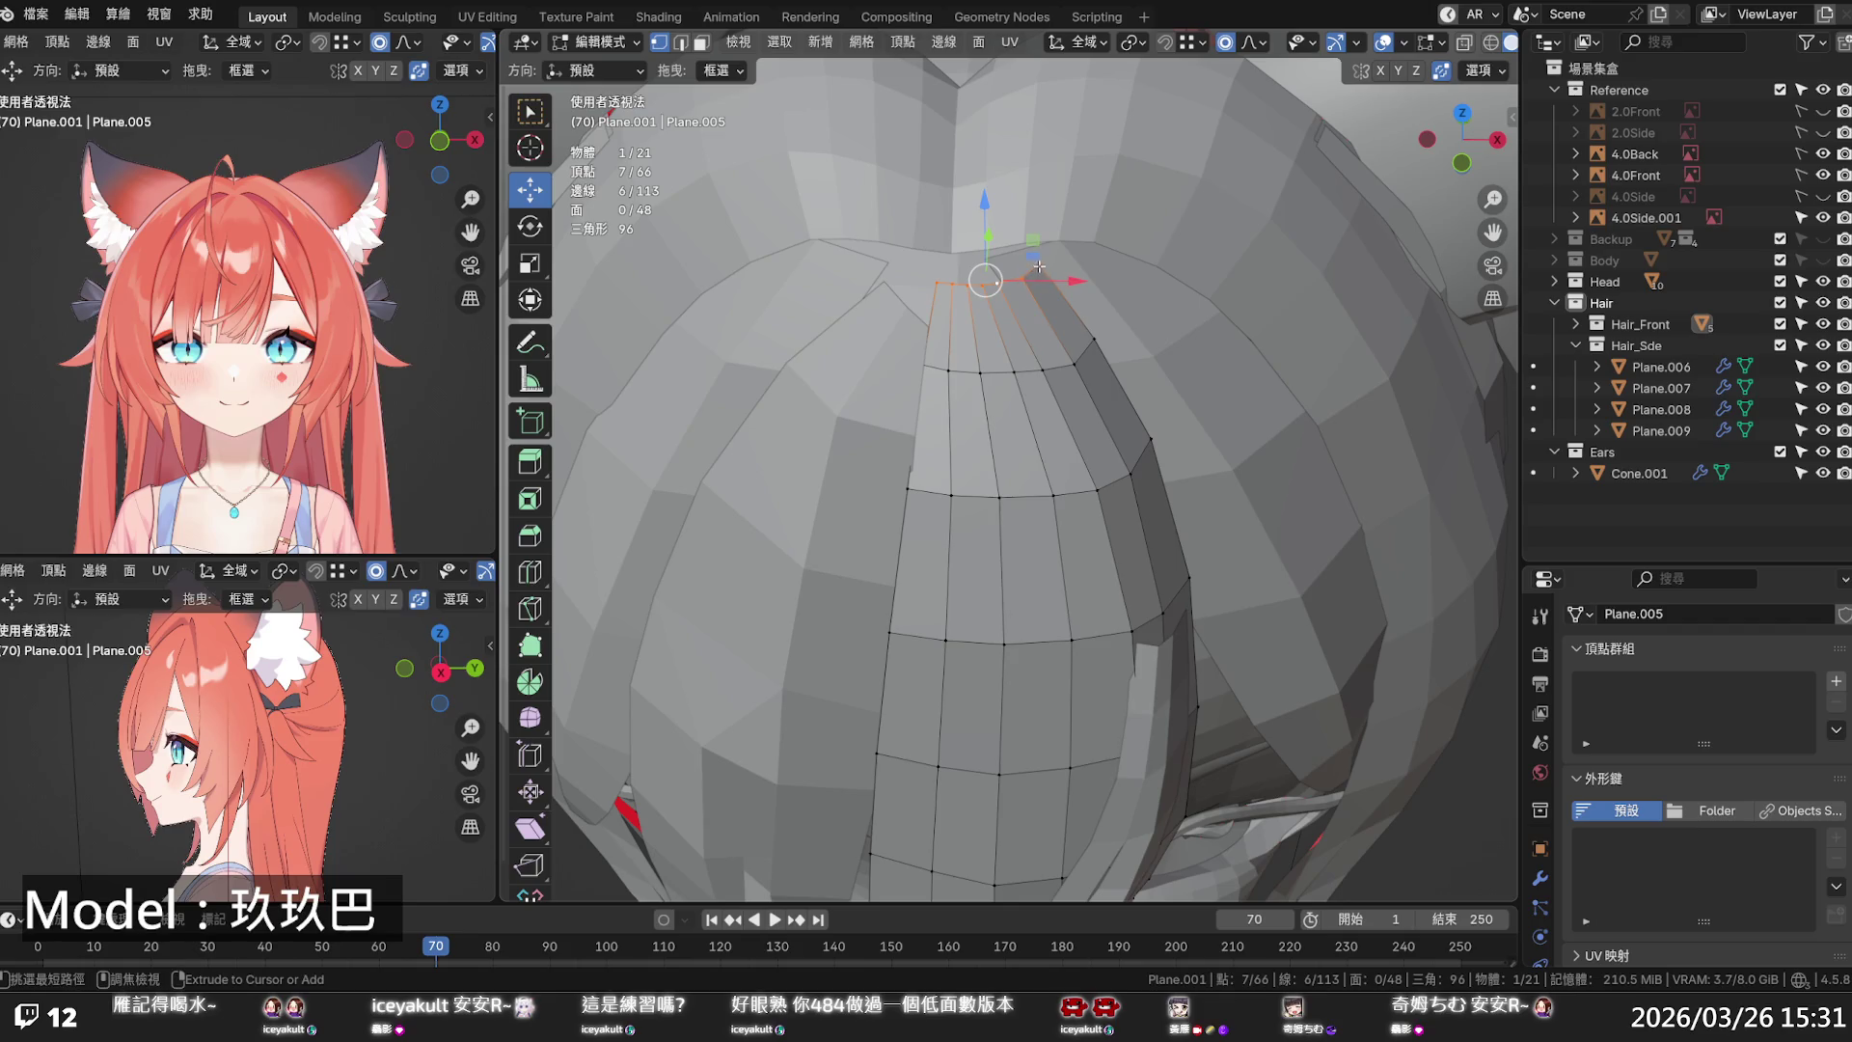
{"action": "left_click", "coordinate": [1019, 282], "text": "ctrl"}
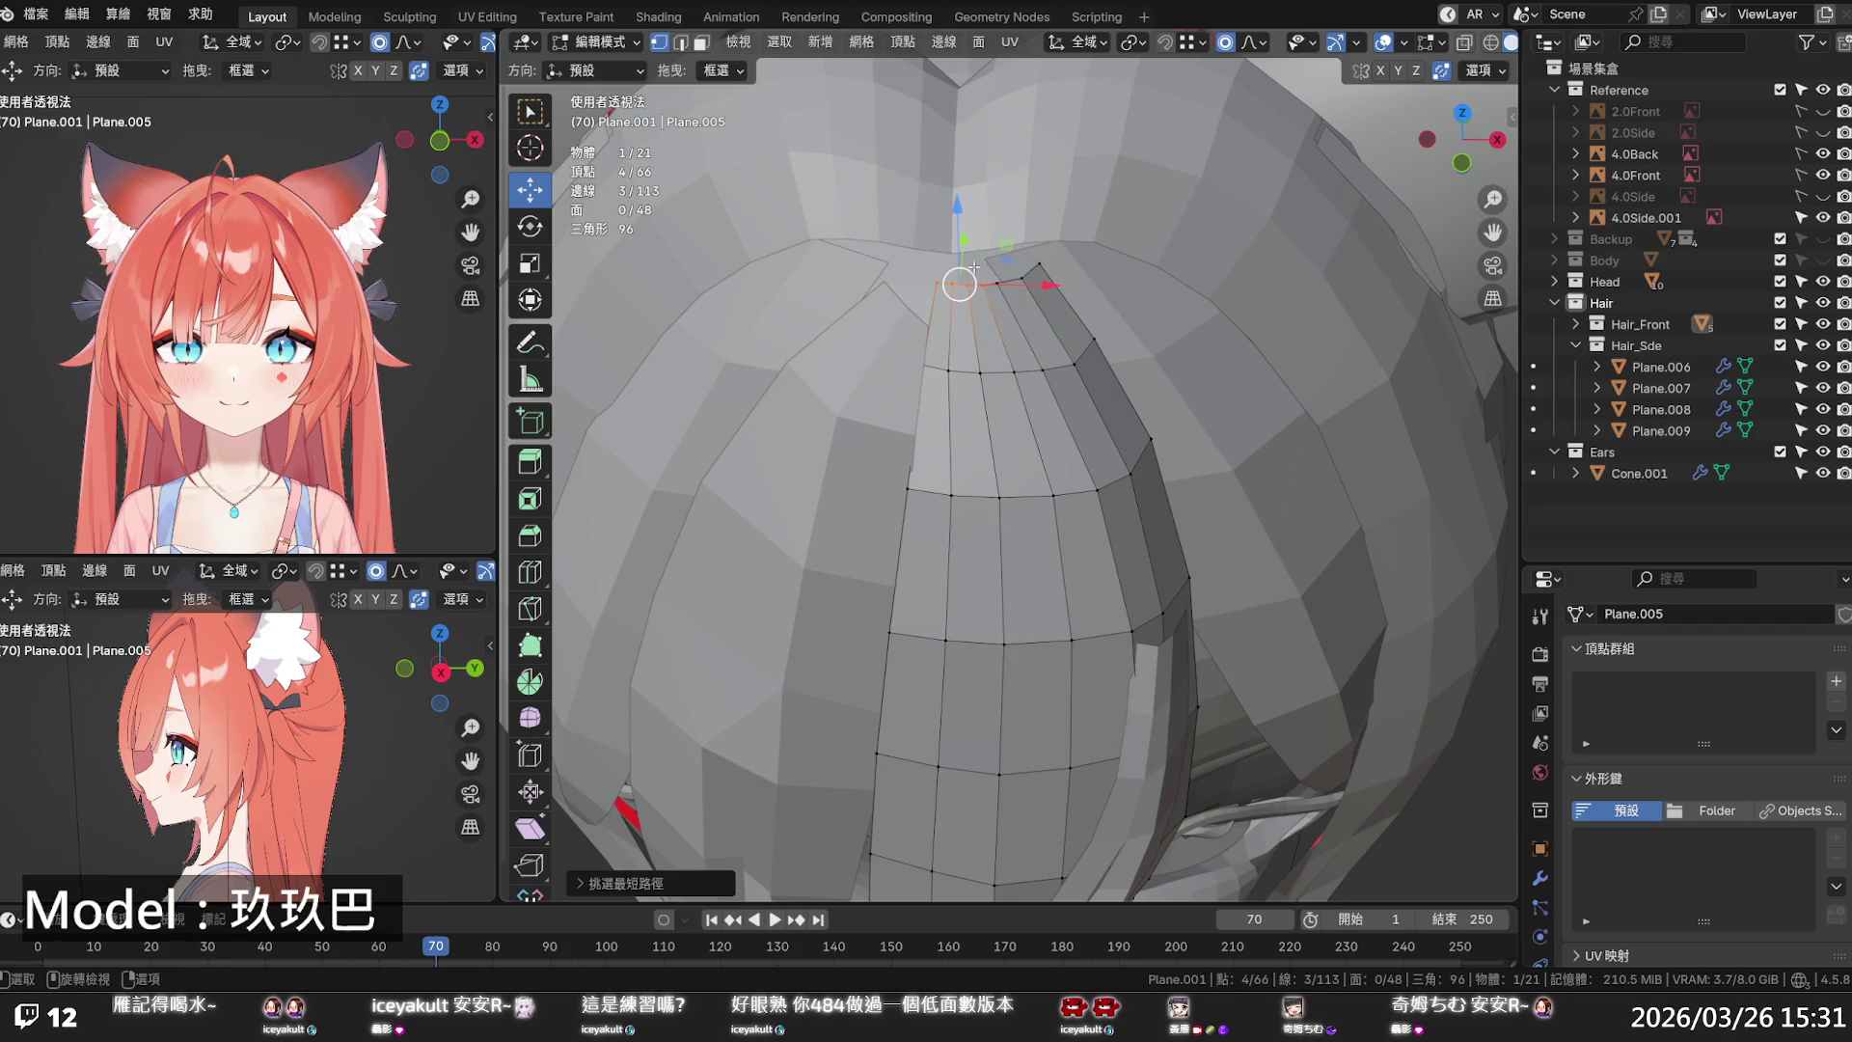
{"action": "left_click_drag", "start_coordinate": [963, 241], "coordinate": [962, 229]}
{"action": "scroll", "coordinate": [963, 228], "scroll_direction": "down", "scroll_amount": 4}
{"action": "left_click_drag", "start_coordinate": [963, 227], "coordinate": [962, 229]}
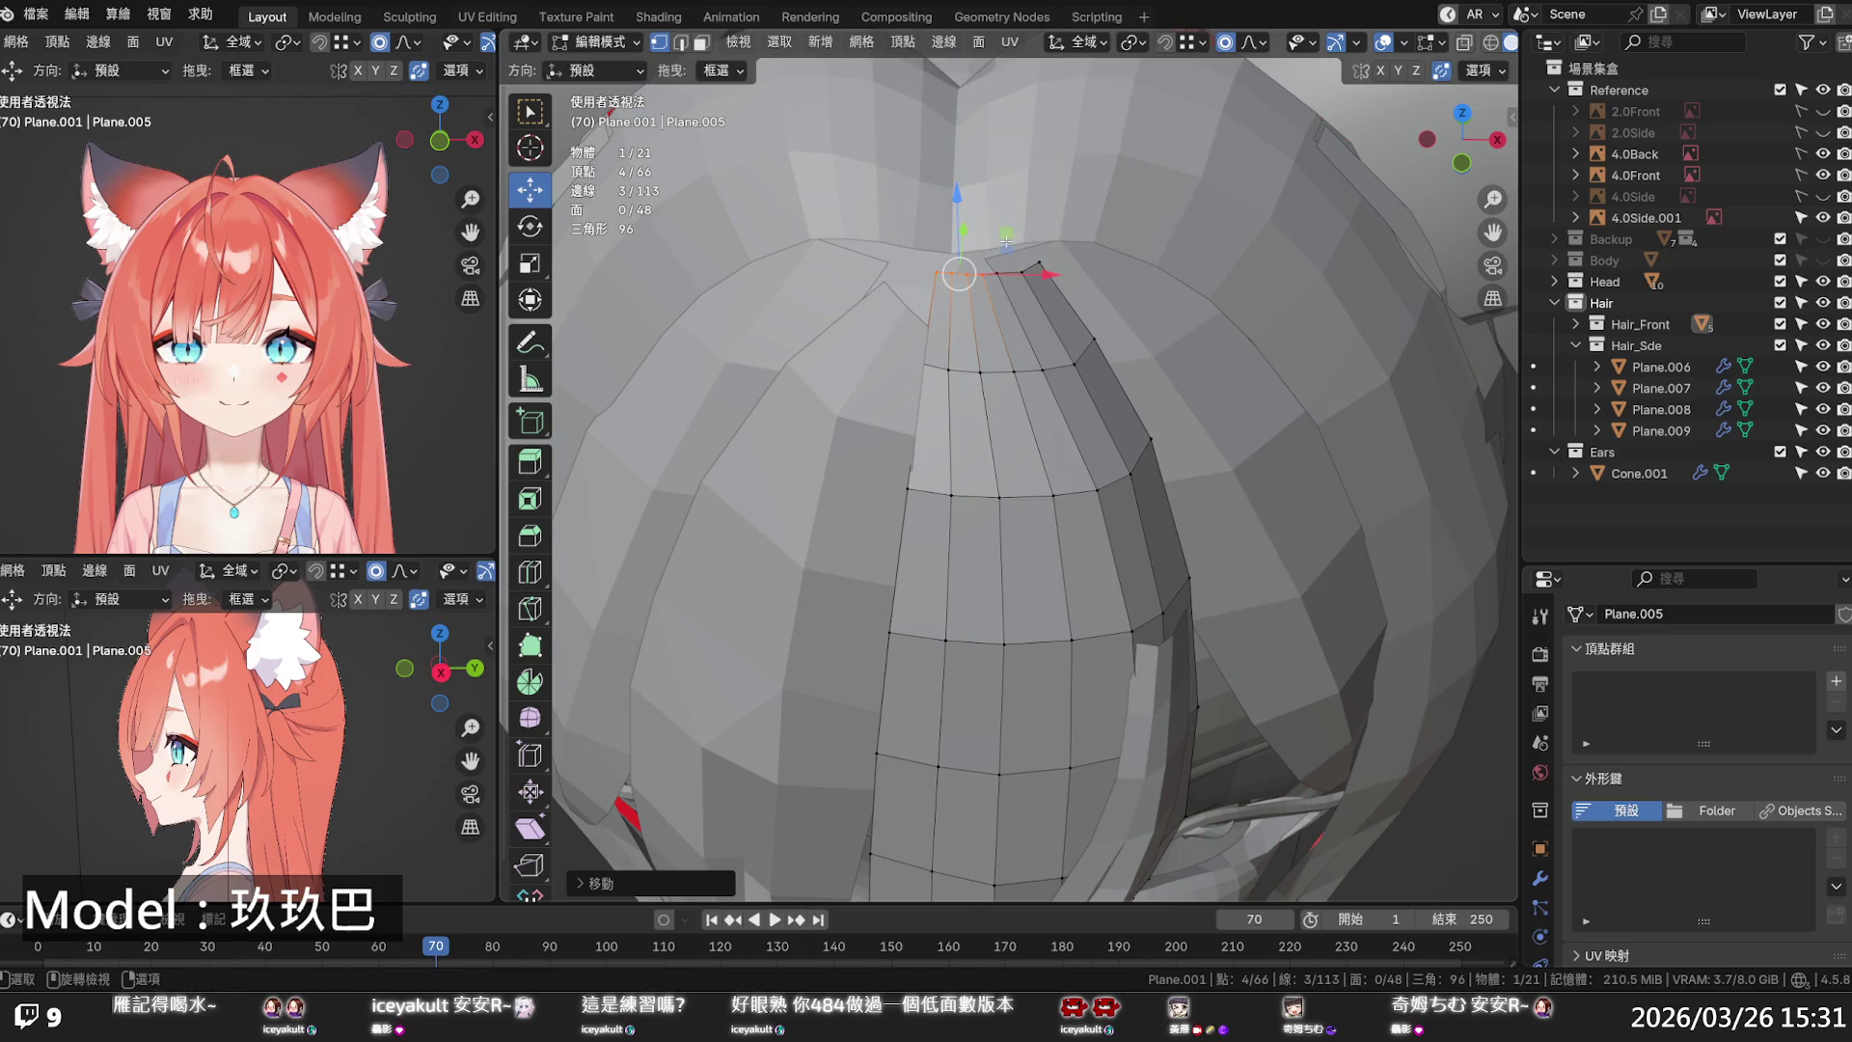
- Move the strand's top corner vertex along Y then X into the crown, then select the neighbouring strand
{"action": "left_click", "coordinate": [1039, 262]}
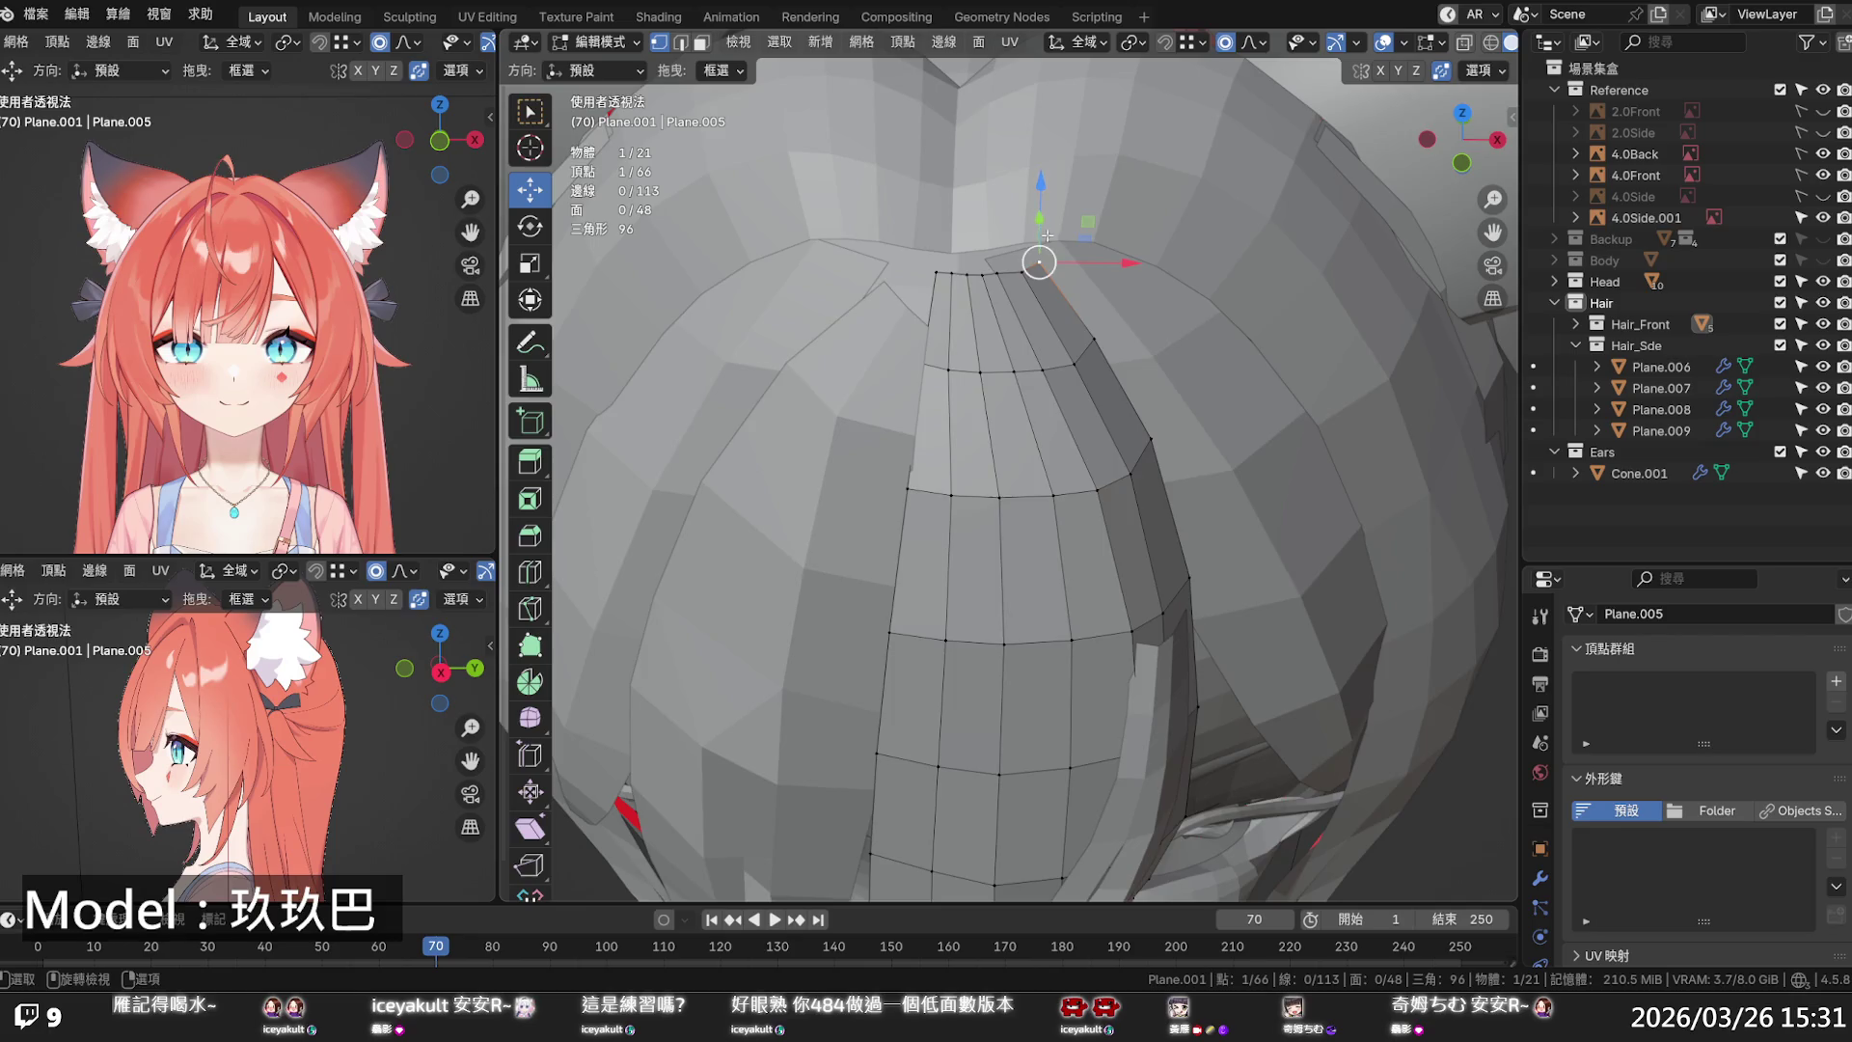
{"action": "middle_click_drag", "start_coordinate": [1039, 262], "coordinate": [929, 306]}
{"action": "key", "text": "g"}
{"action": "key", "text": "y"}
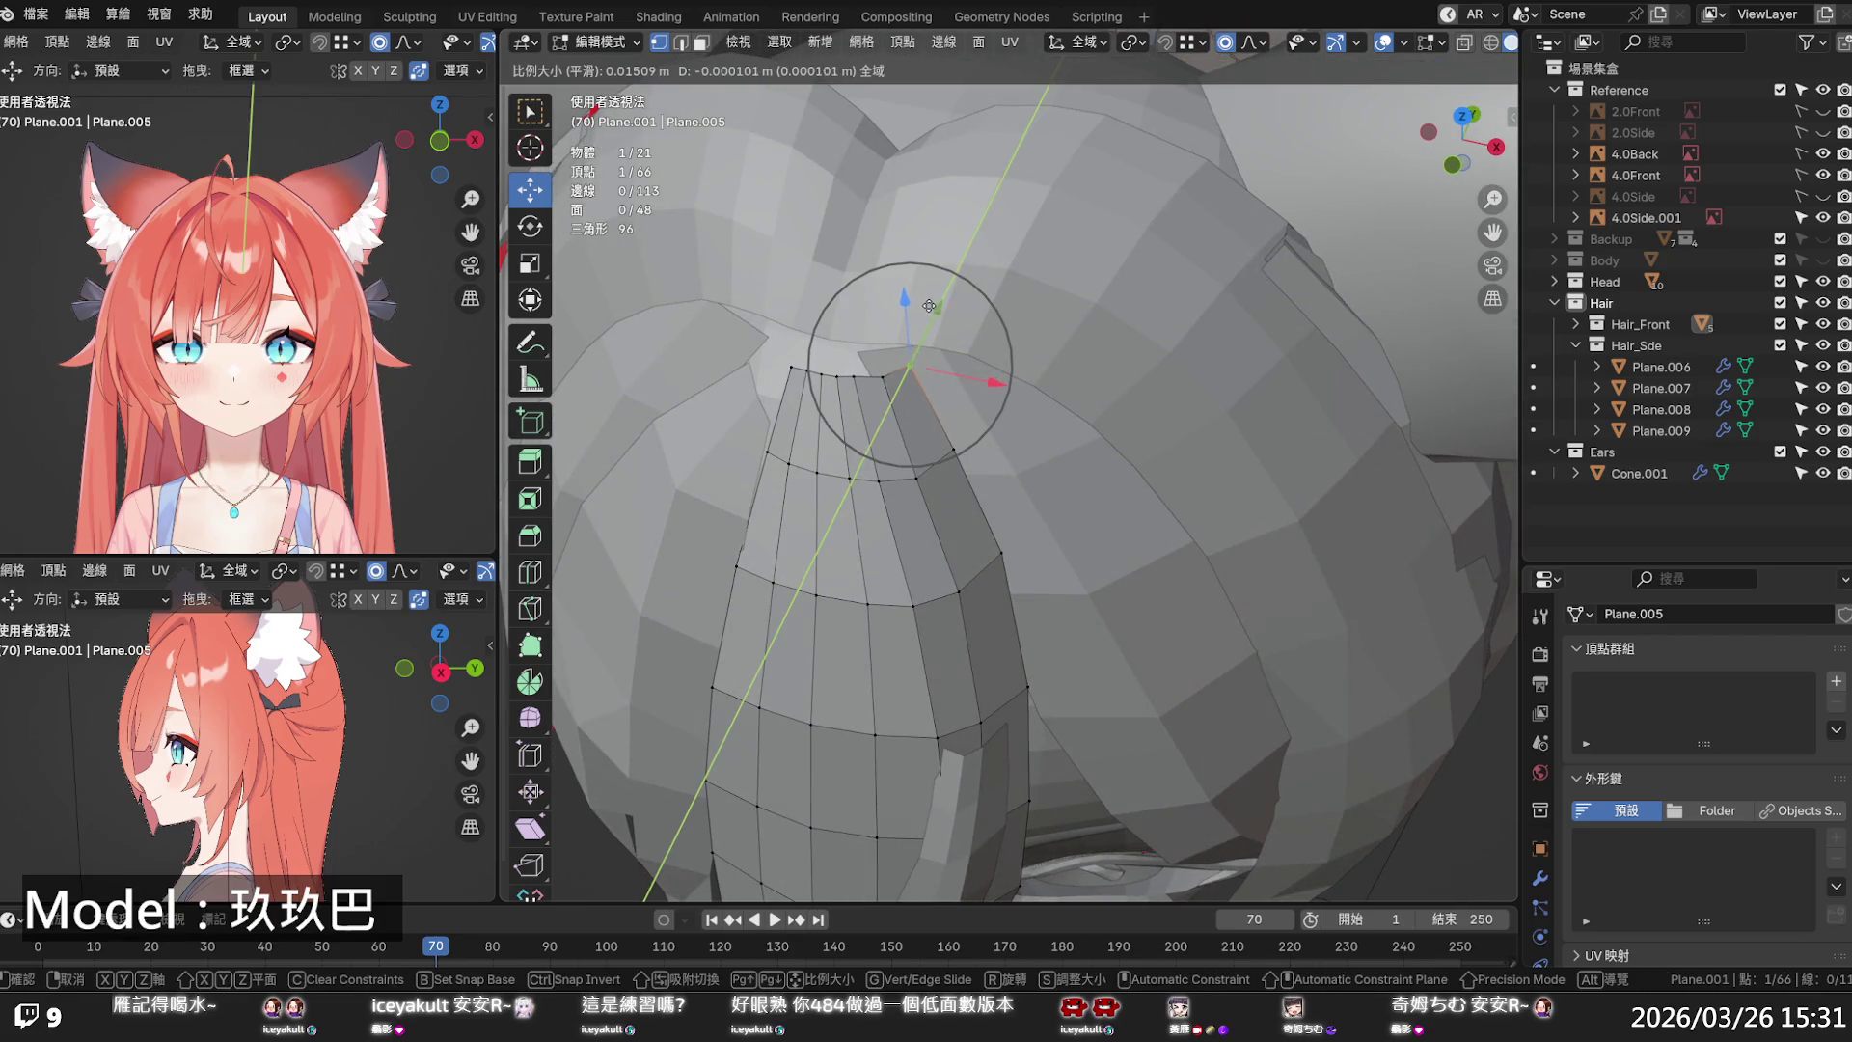
{"action": "left_click", "coordinate": [929, 306]}
{"action": "key", "text": "g"}
{"action": "key", "text": "x"}
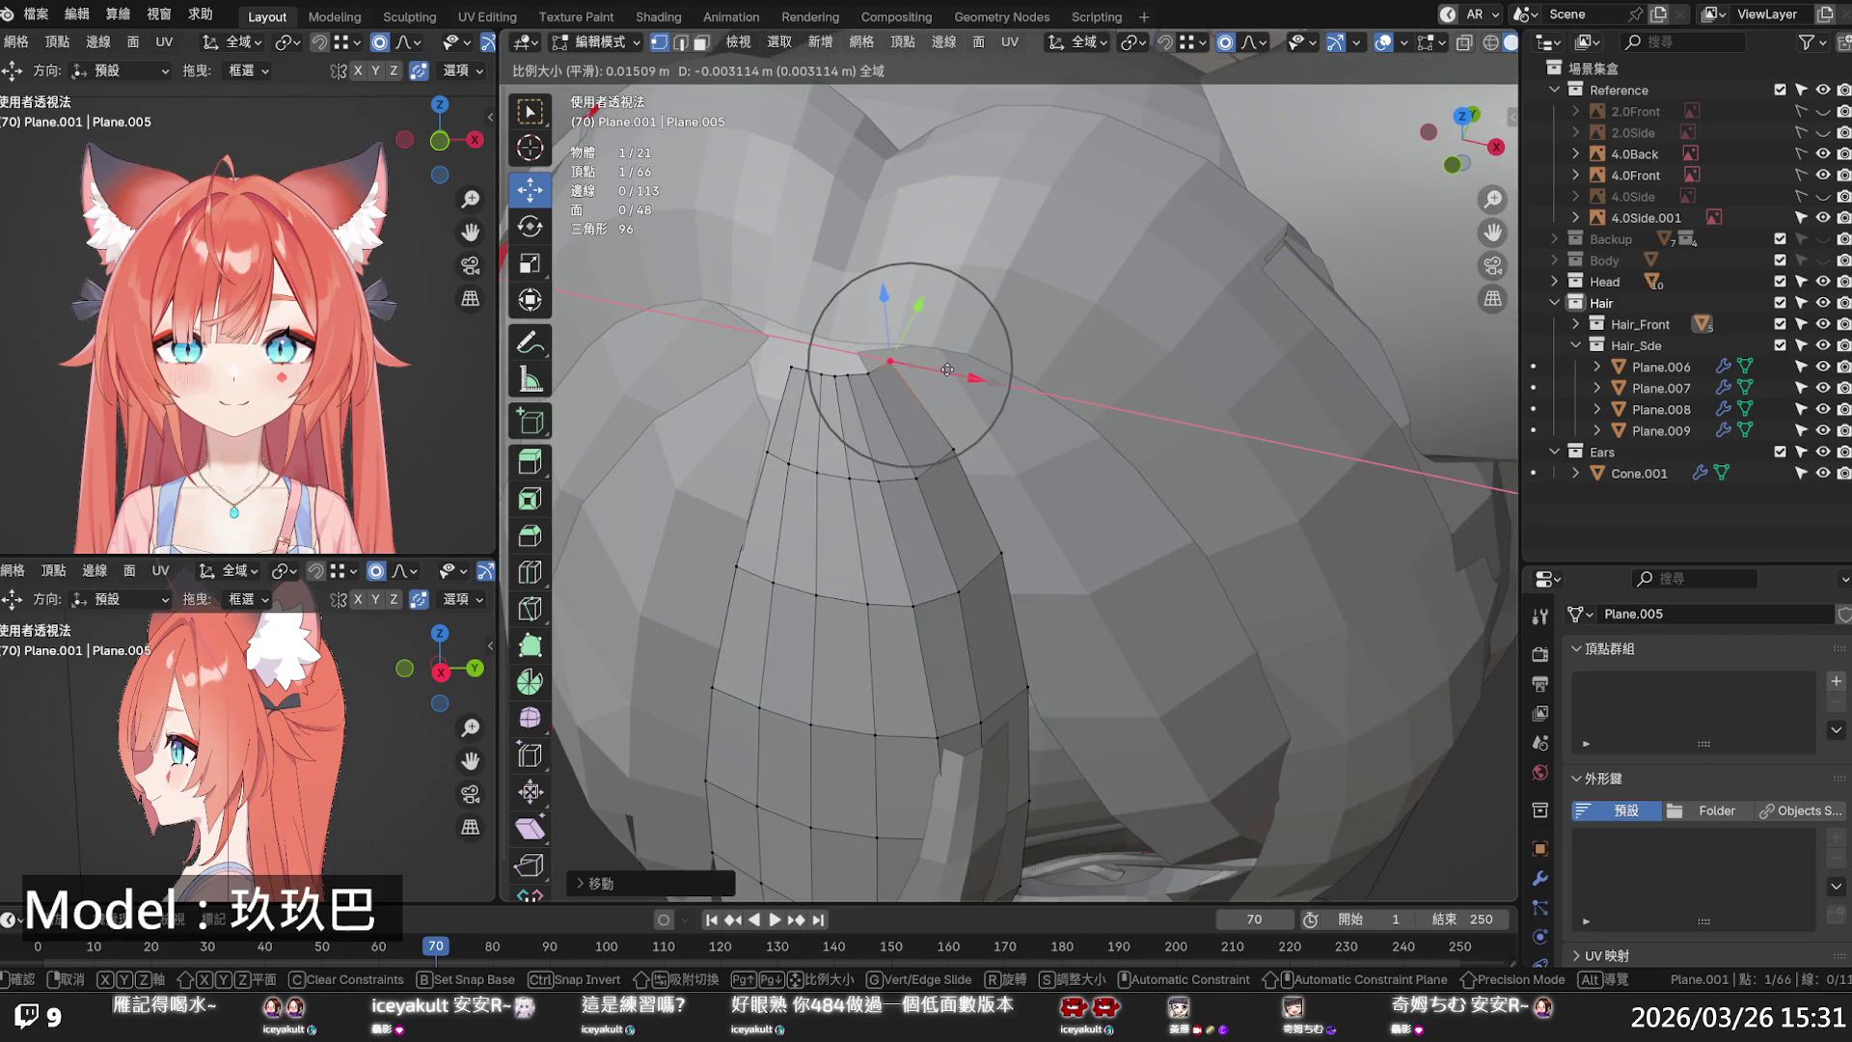
{"action": "left_click", "coordinate": [882, 367]}
{"action": "middle_click_drag", "start_coordinate": [882, 367], "coordinate": [982, 372]}
{"action": "scroll", "coordinate": [983, 373], "scroll_direction": "down", "scroll_amount": 3}
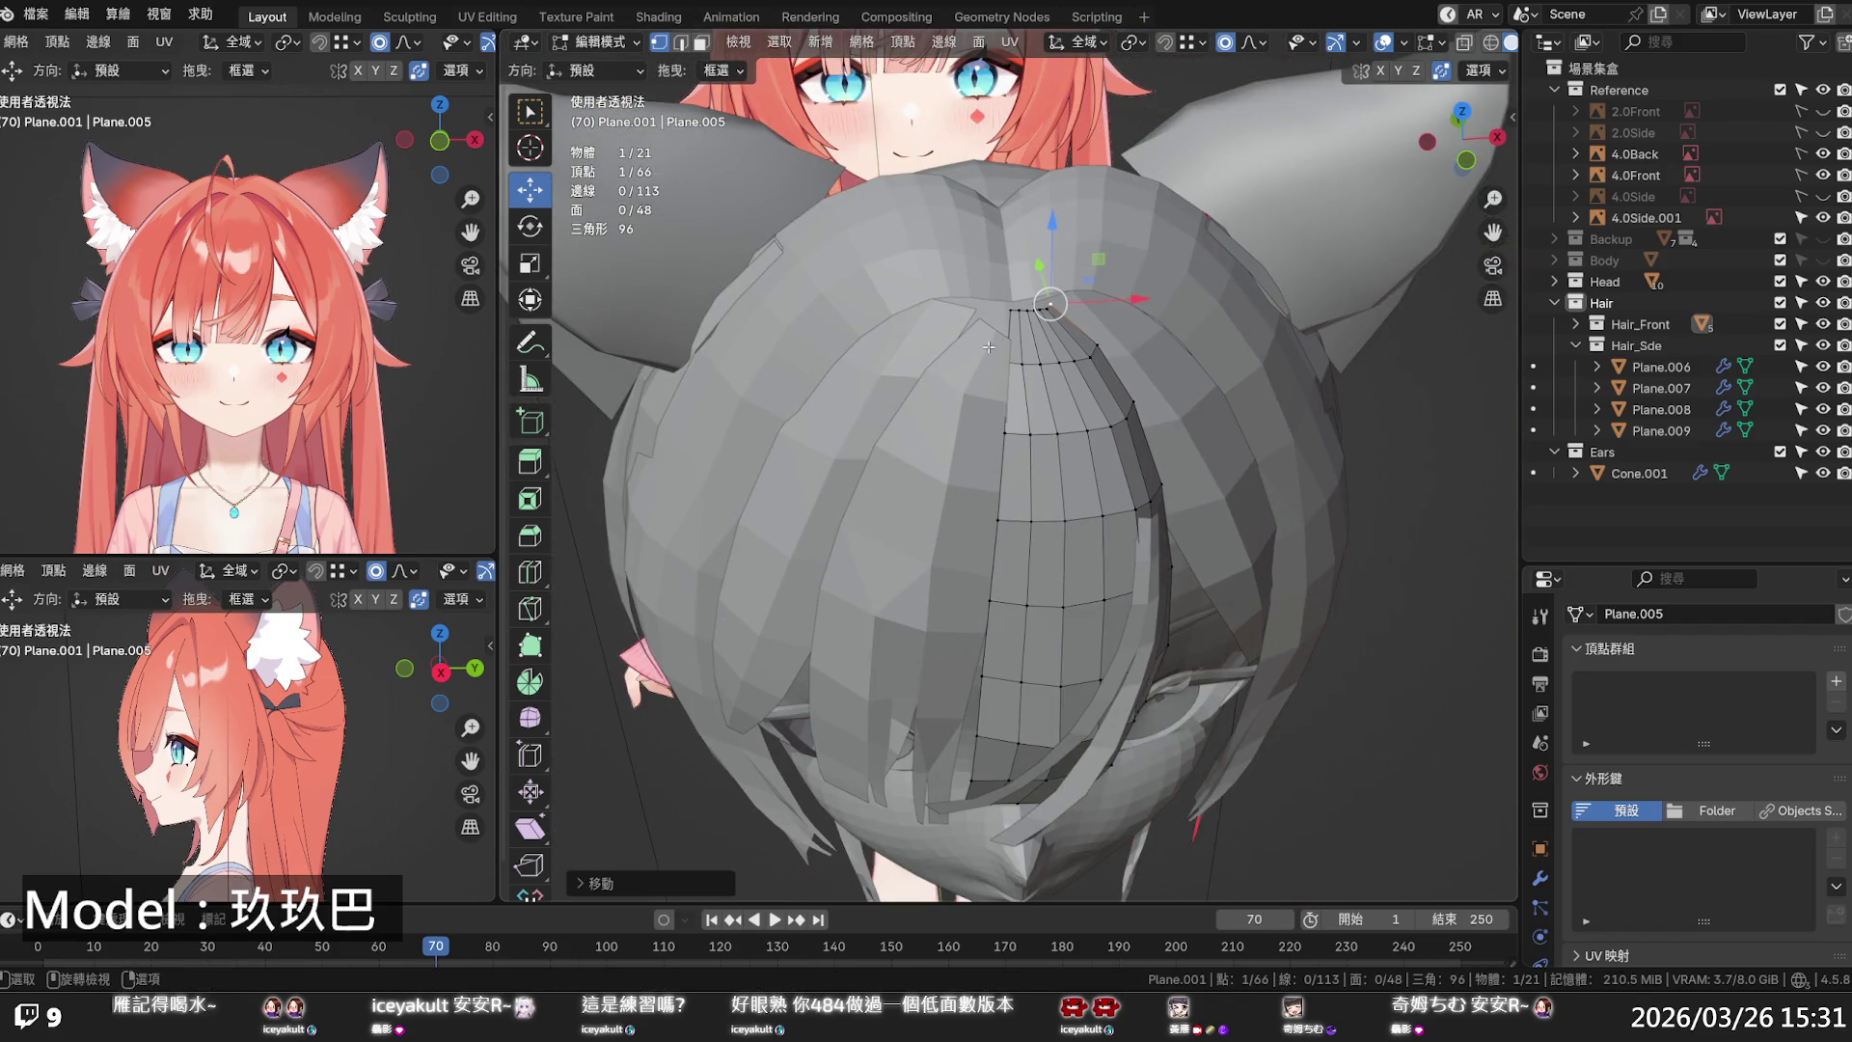
{"action": "key", "text": "Tab"}
{"action": "left_click", "coordinate": [987, 345]}
- Add a loop cut across the strand, apply Set Edge Flow twice, and slide the loop into place
{"action": "key", "text": "Tab"}
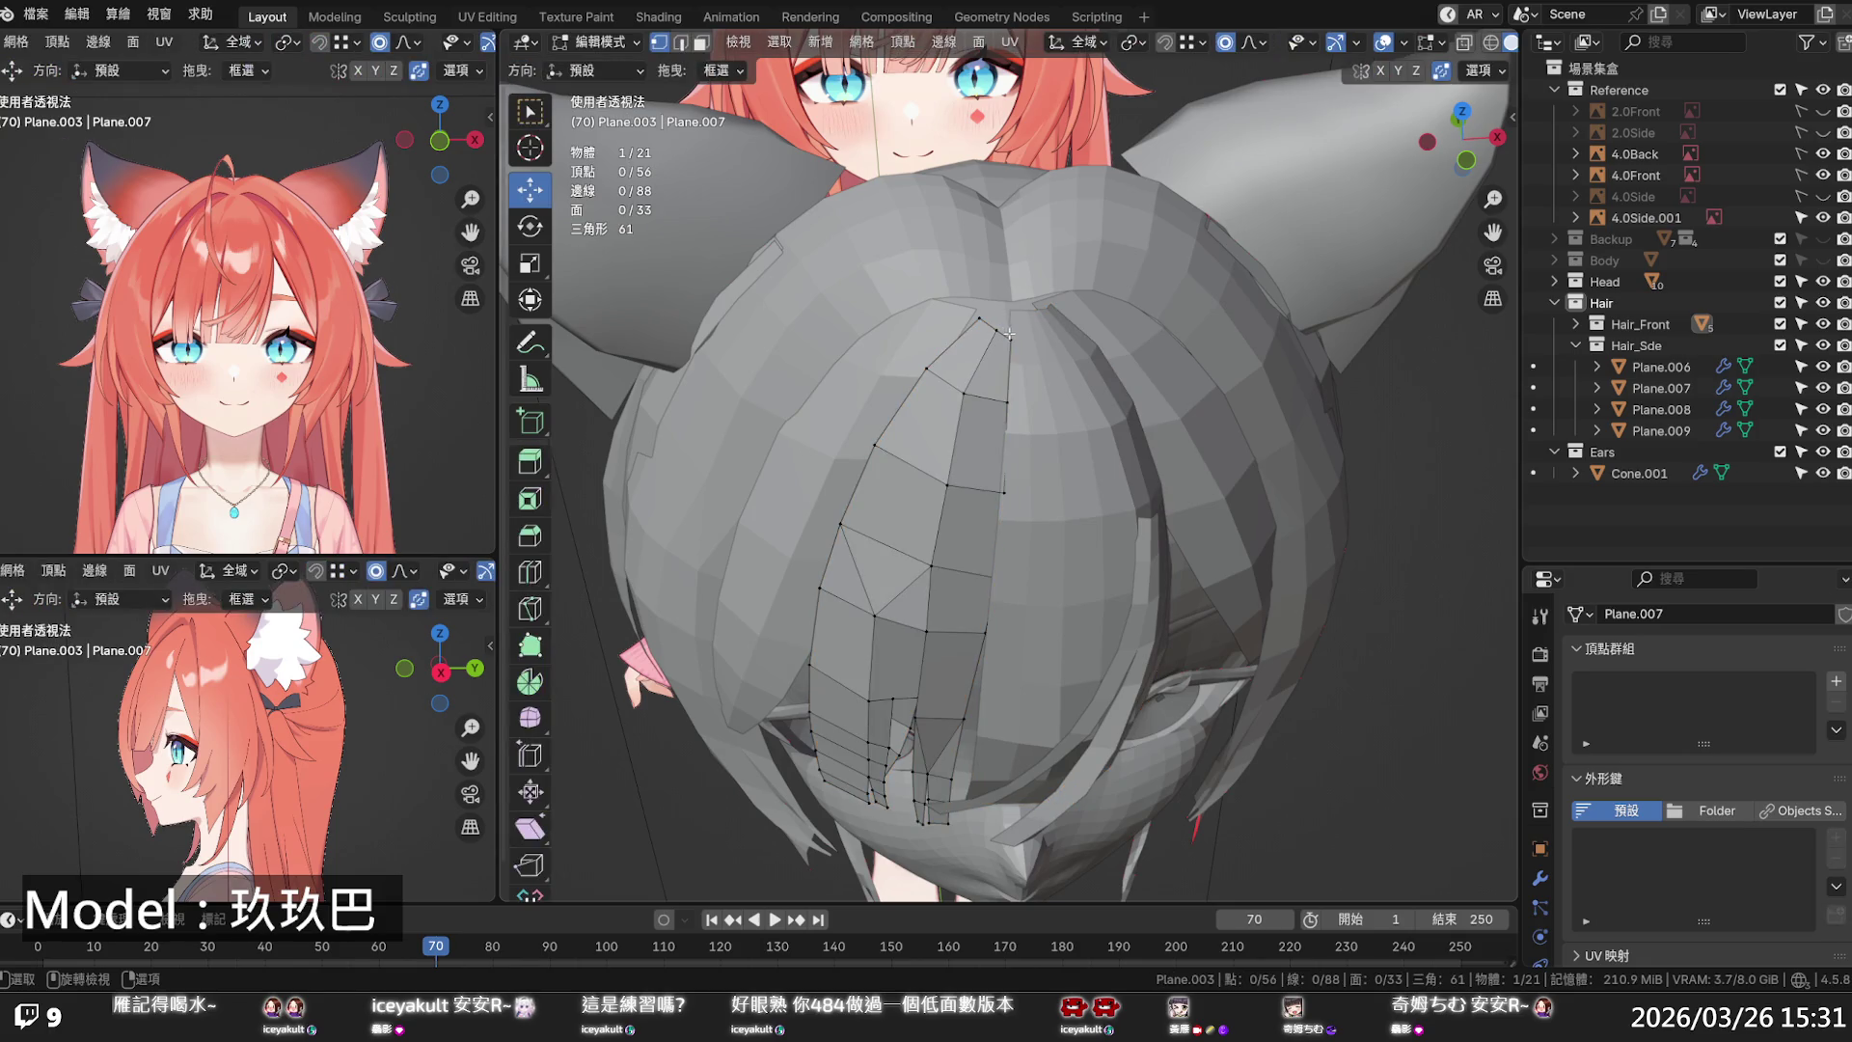
{"action": "right_click", "coordinate": [994, 345]}
{"action": "key", "text": "Escape"}
{"action": "key", "text": "ctrl+r"}
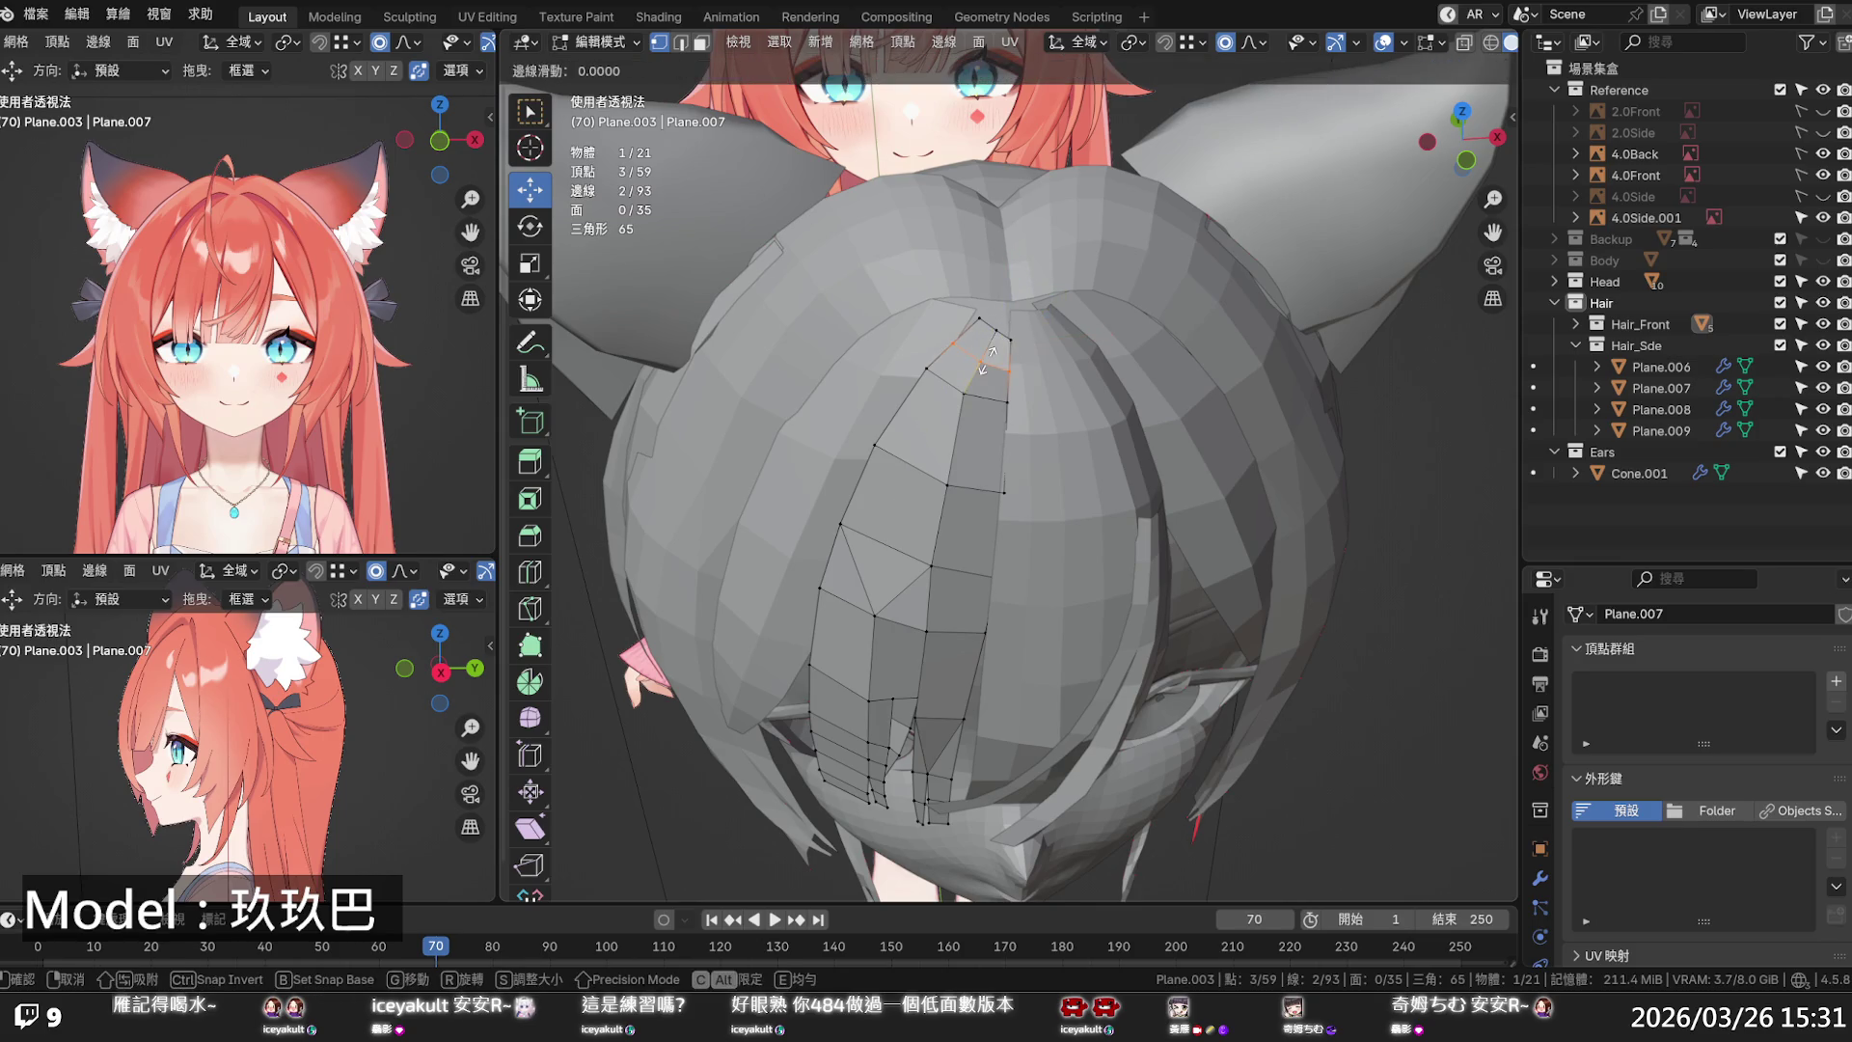
{"action": "left_click", "coordinate": [994, 338]}
{"action": "key", "text": "q"}
{"action": "left_click", "coordinate": [986, 395]}
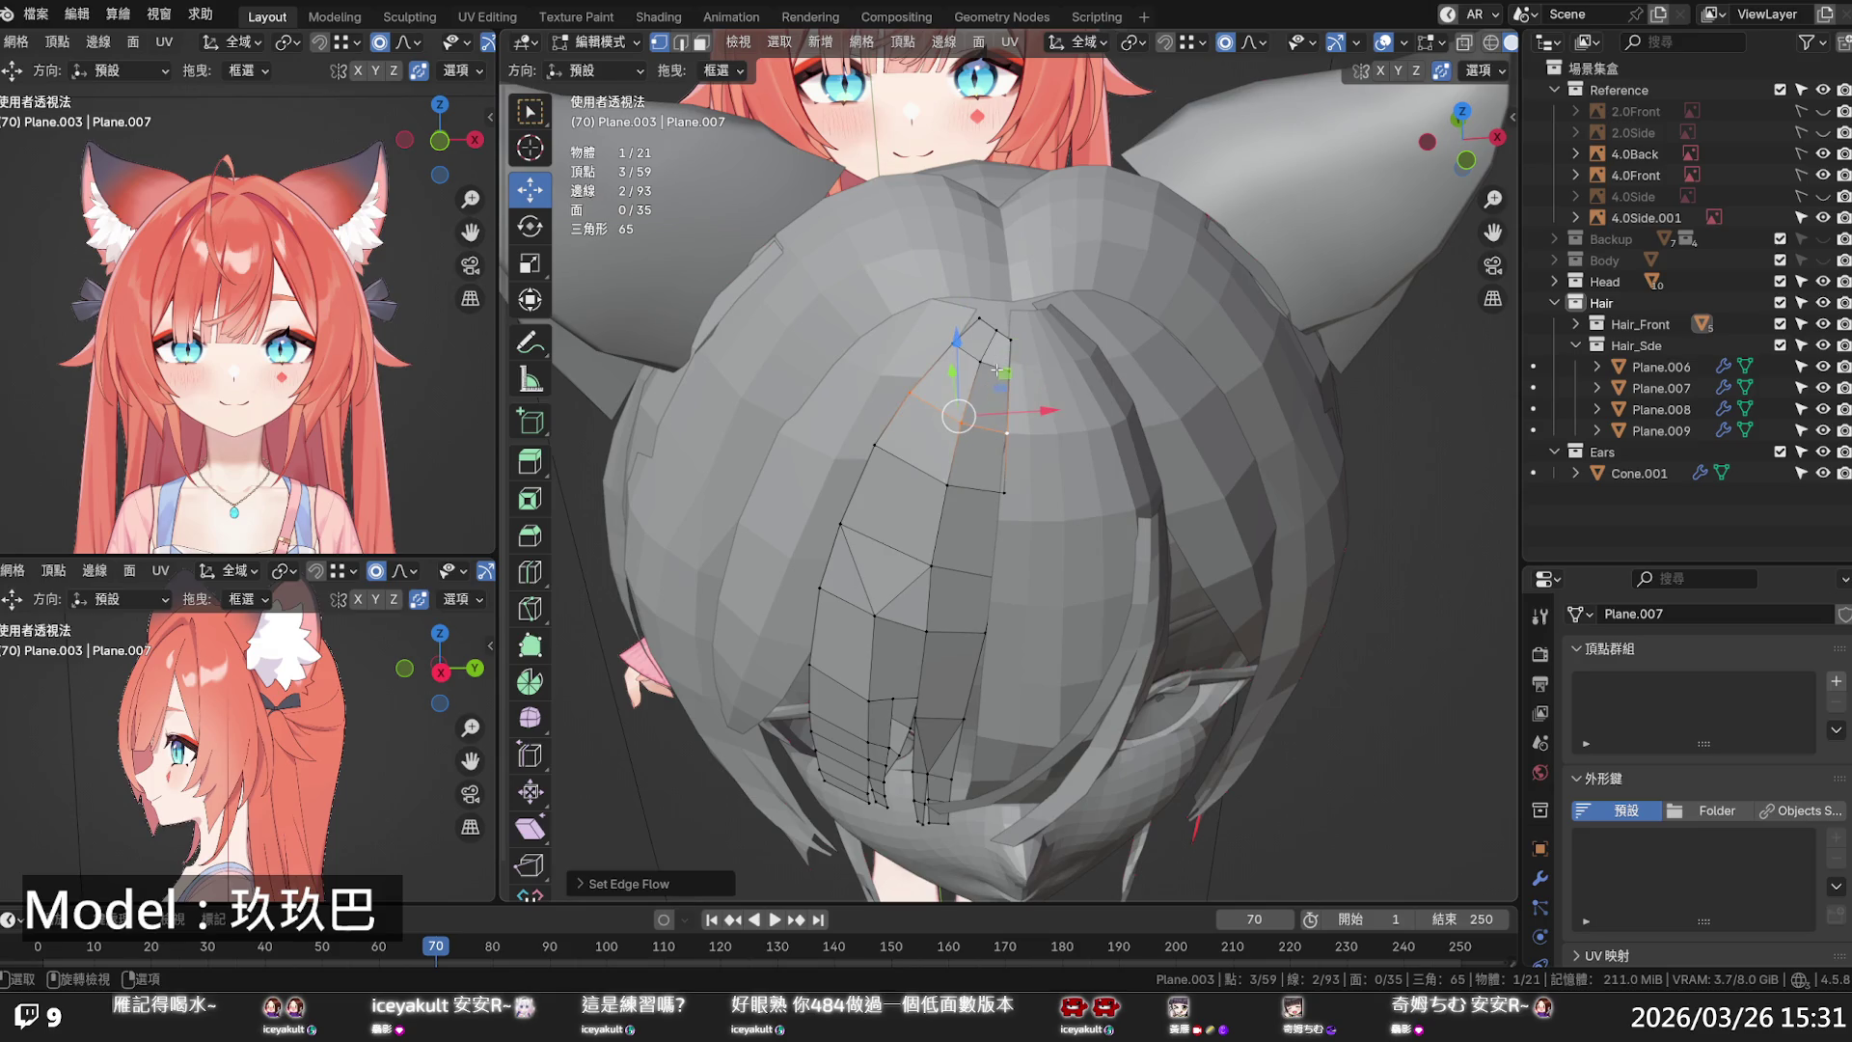
{"action": "key", "text": "q"}
{"action": "left_click", "coordinate": [994, 376]}
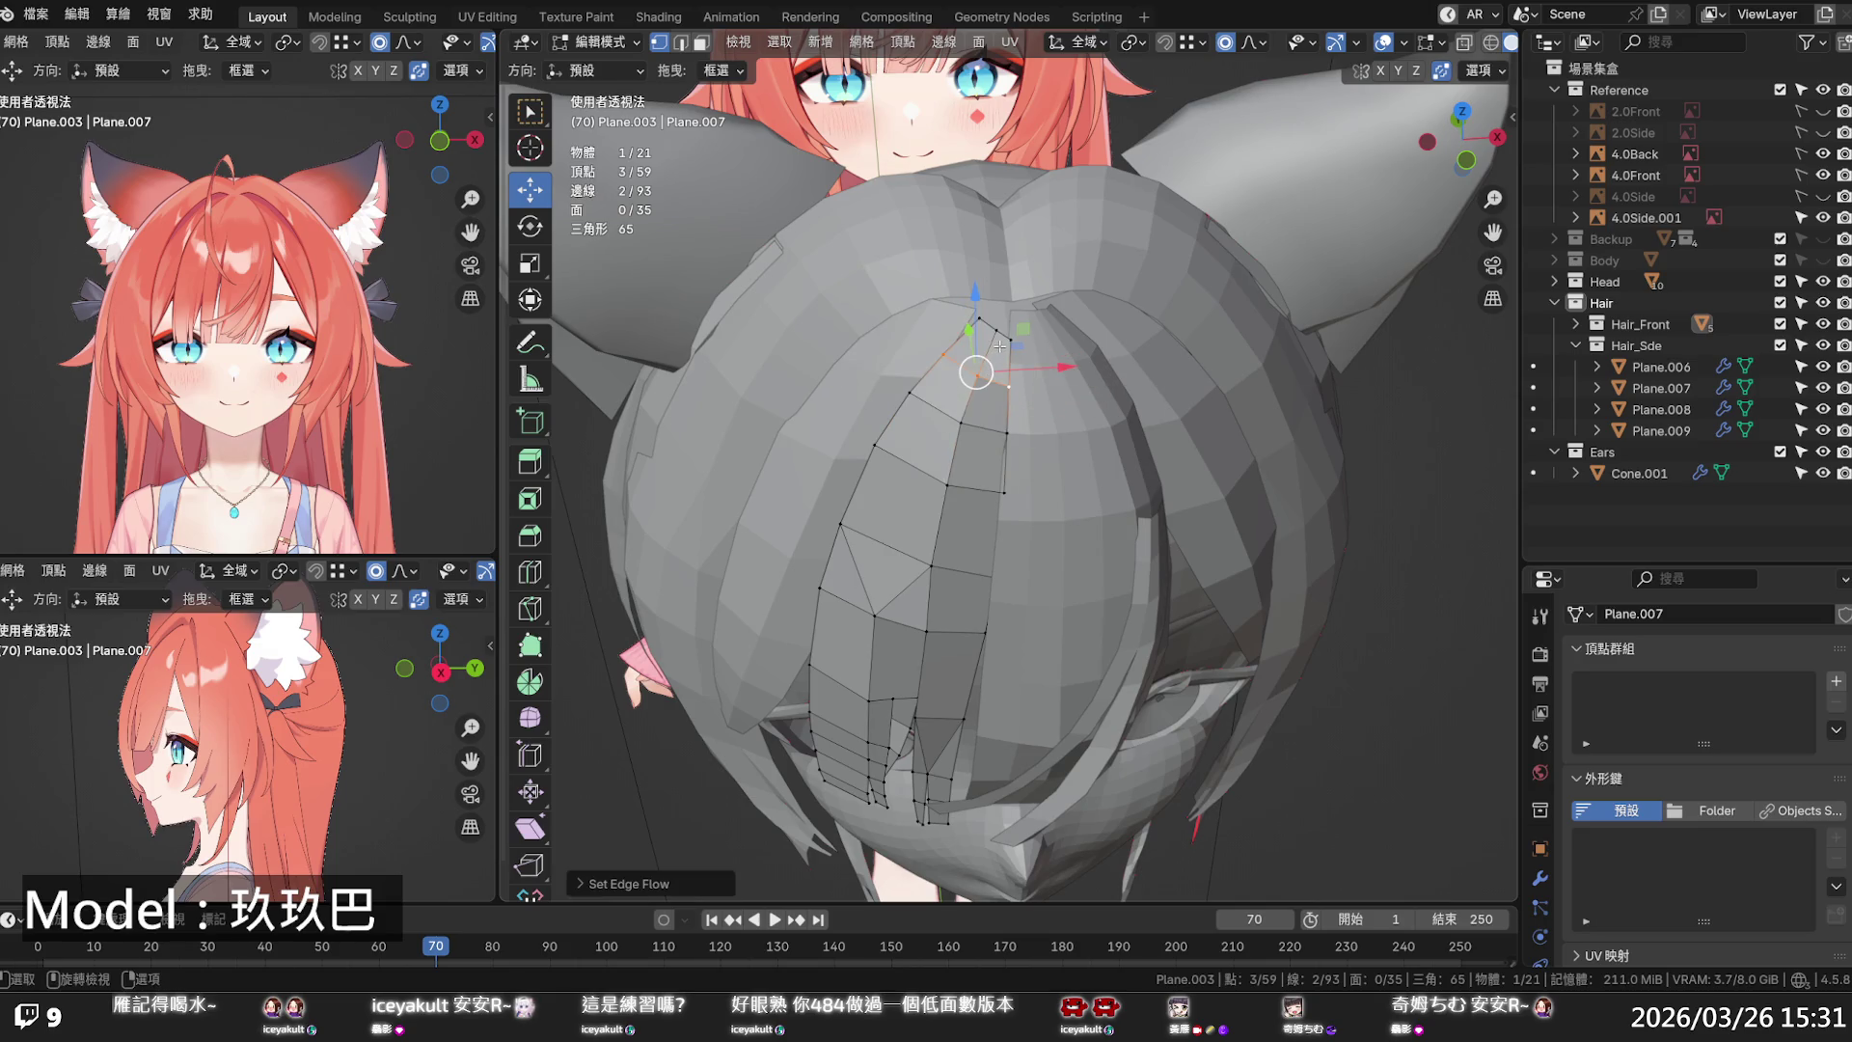
{"action": "key", "text": "g"}
{"action": "key", "text": "g"}
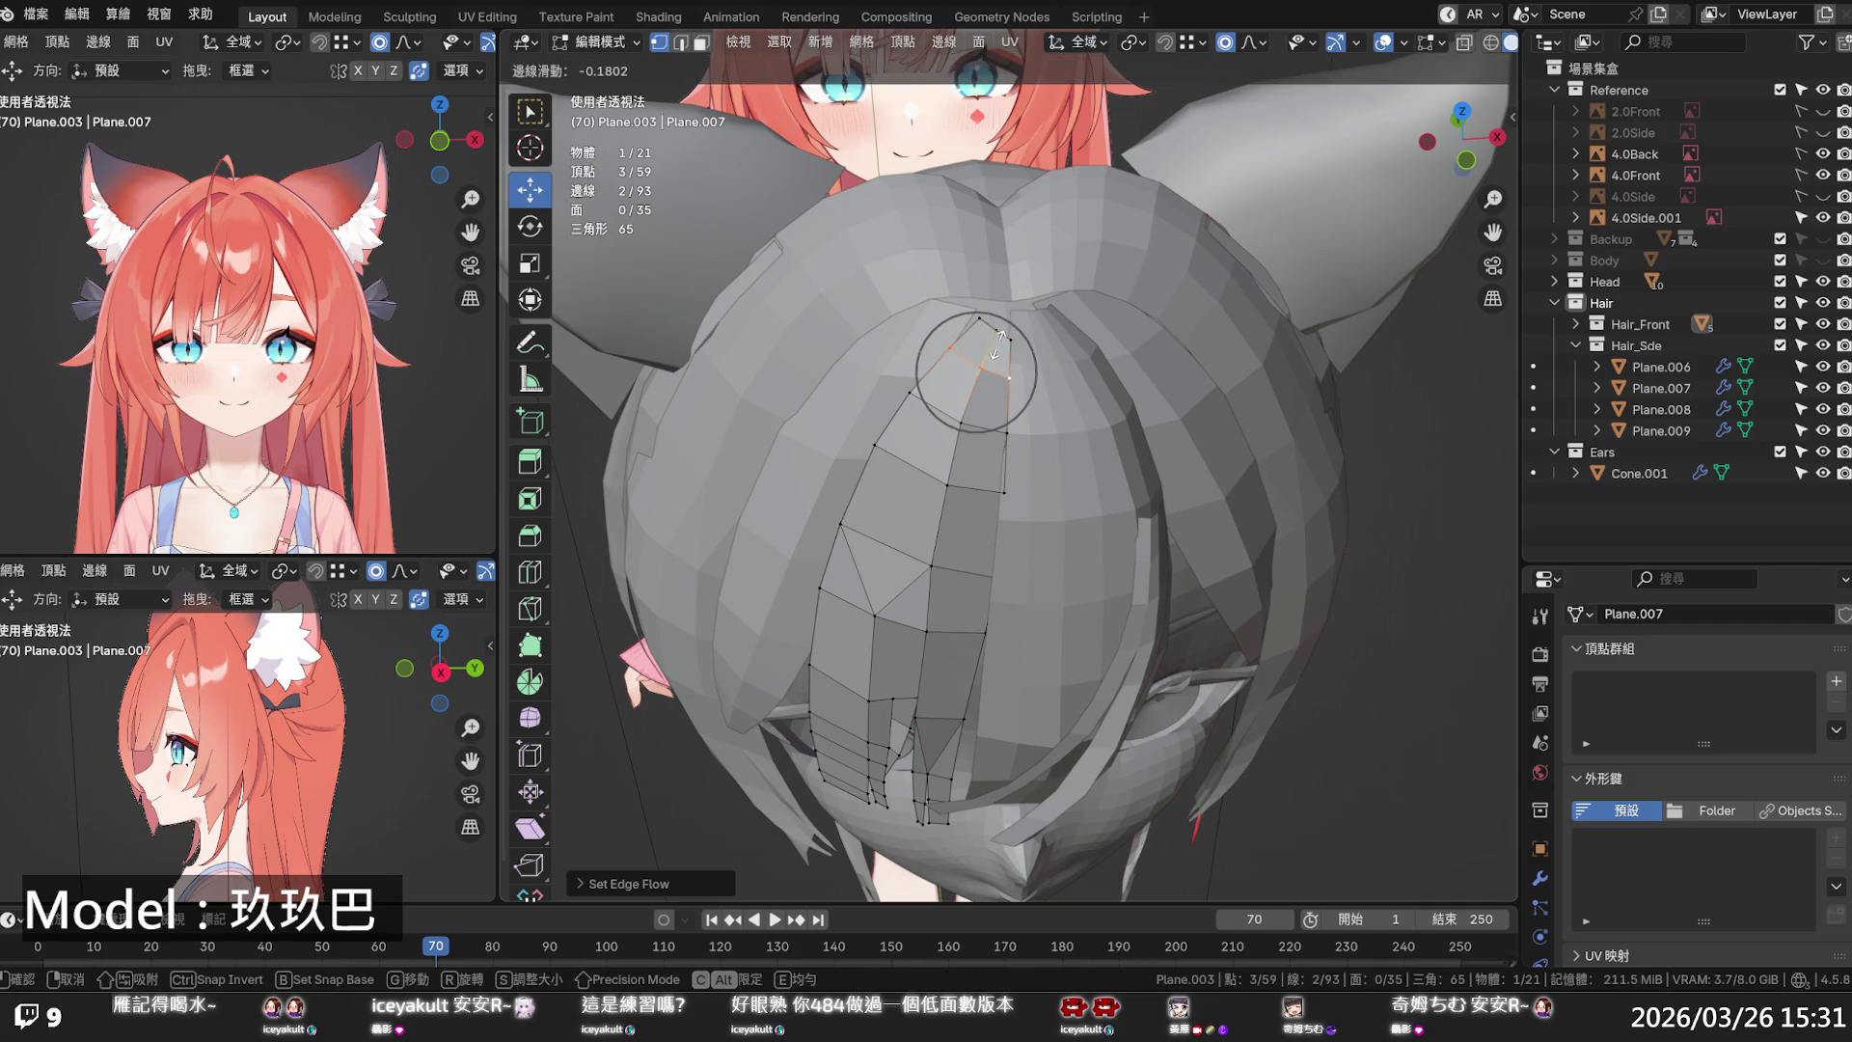
{"action": "left_click", "coordinate": [1000, 336]}
- Pull the strand's top vertices along Y and X into the crown with soft falloff
{"action": "left_click", "coordinate": [1010, 338]}
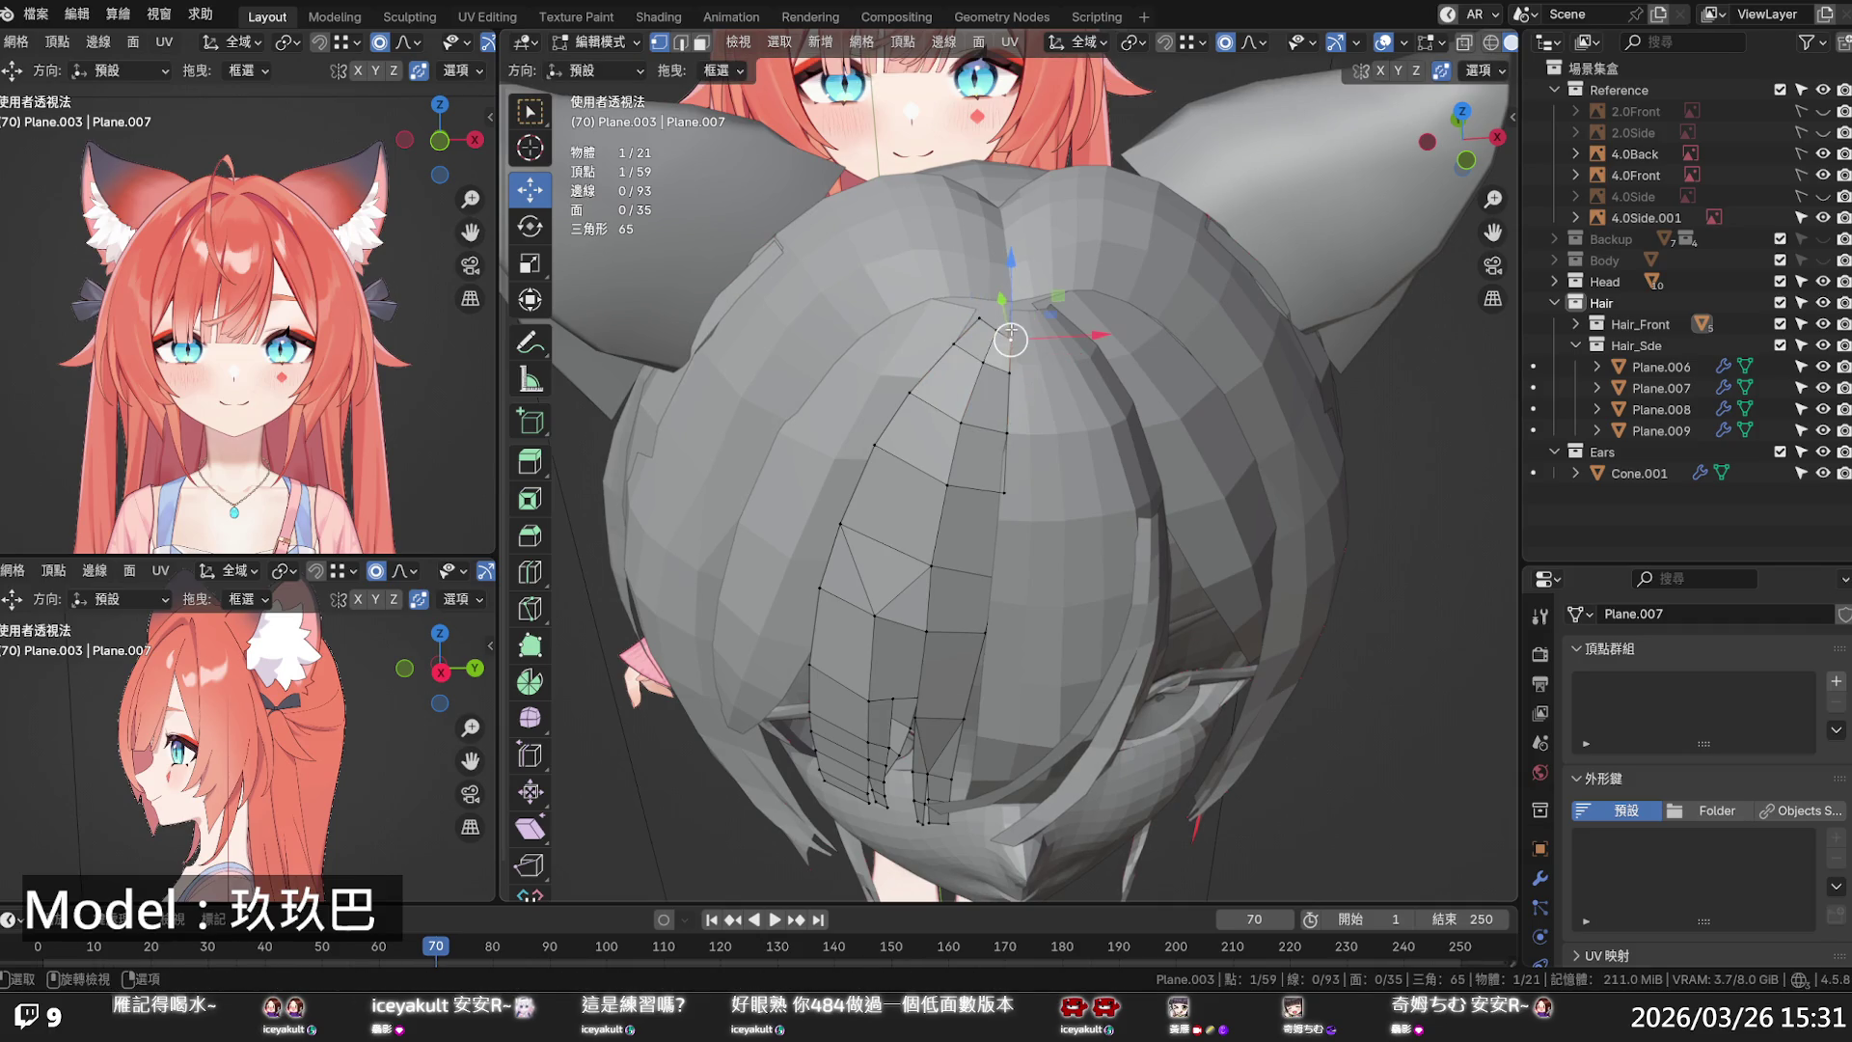
{"action": "middle_click_drag", "start_coordinate": [1009, 308], "coordinate": [975, 376]}
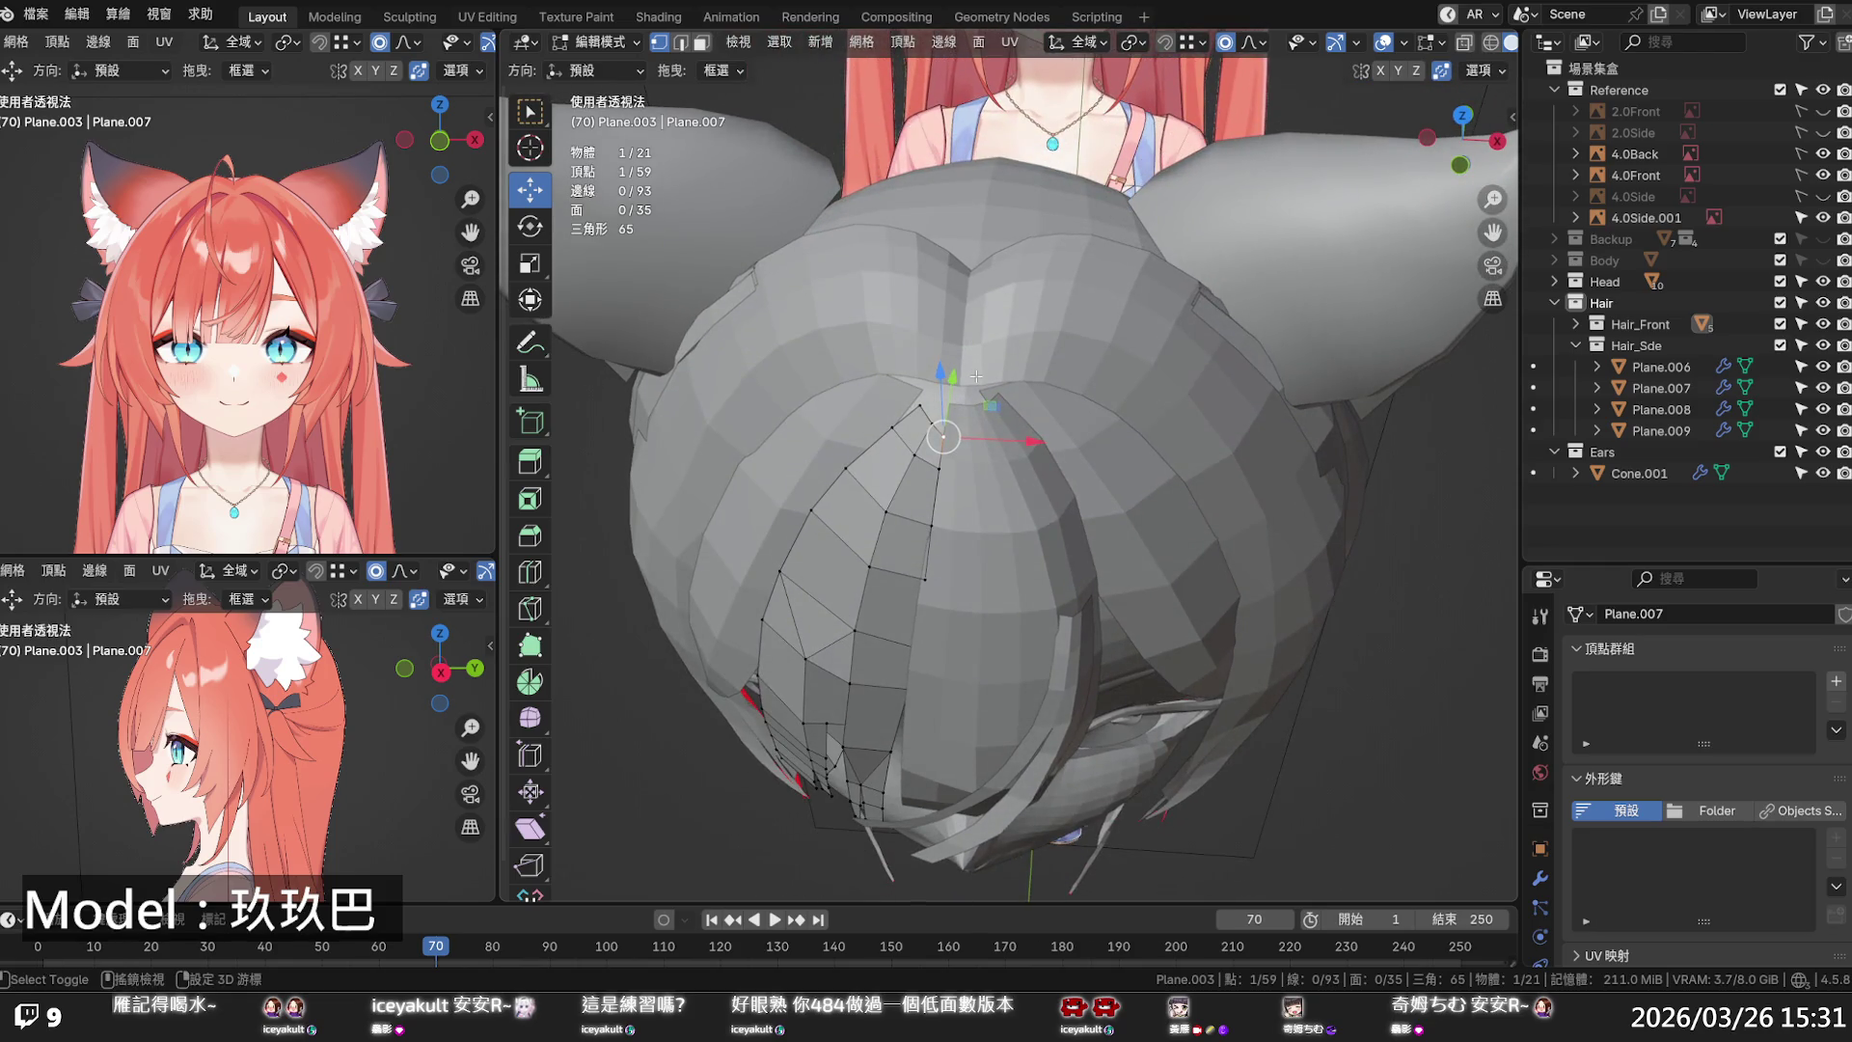
{"action": "scroll", "coordinate": [975, 376], "scroll_direction": "up", "scroll_amount": 3}
{"action": "mouse_move", "coordinate": [906, 378]}
{"action": "left_mouse_down"}
{"action": "mouse_move", "coordinate": [915, 311]}
{"action": "mouse_move", "coordinate": [875, 353]}
{"action": "mouse_move", "coordinate": [885, 289]}
{"action": "left_mouse_up"}
{"action": "left_click", "coordinate": [880, 350]}
{"action": "middle_click_drag", "start_coordinate": [829, 405], "coordinate": [936, 363]}
{"action": "left_click_drag", "start_coordinate": [1109, 241], "coordinate": [1087, 238]}
{"action": "middle_click_drag", "start_coordinate": [1145, 237], "coordinate": [1196, 257]}
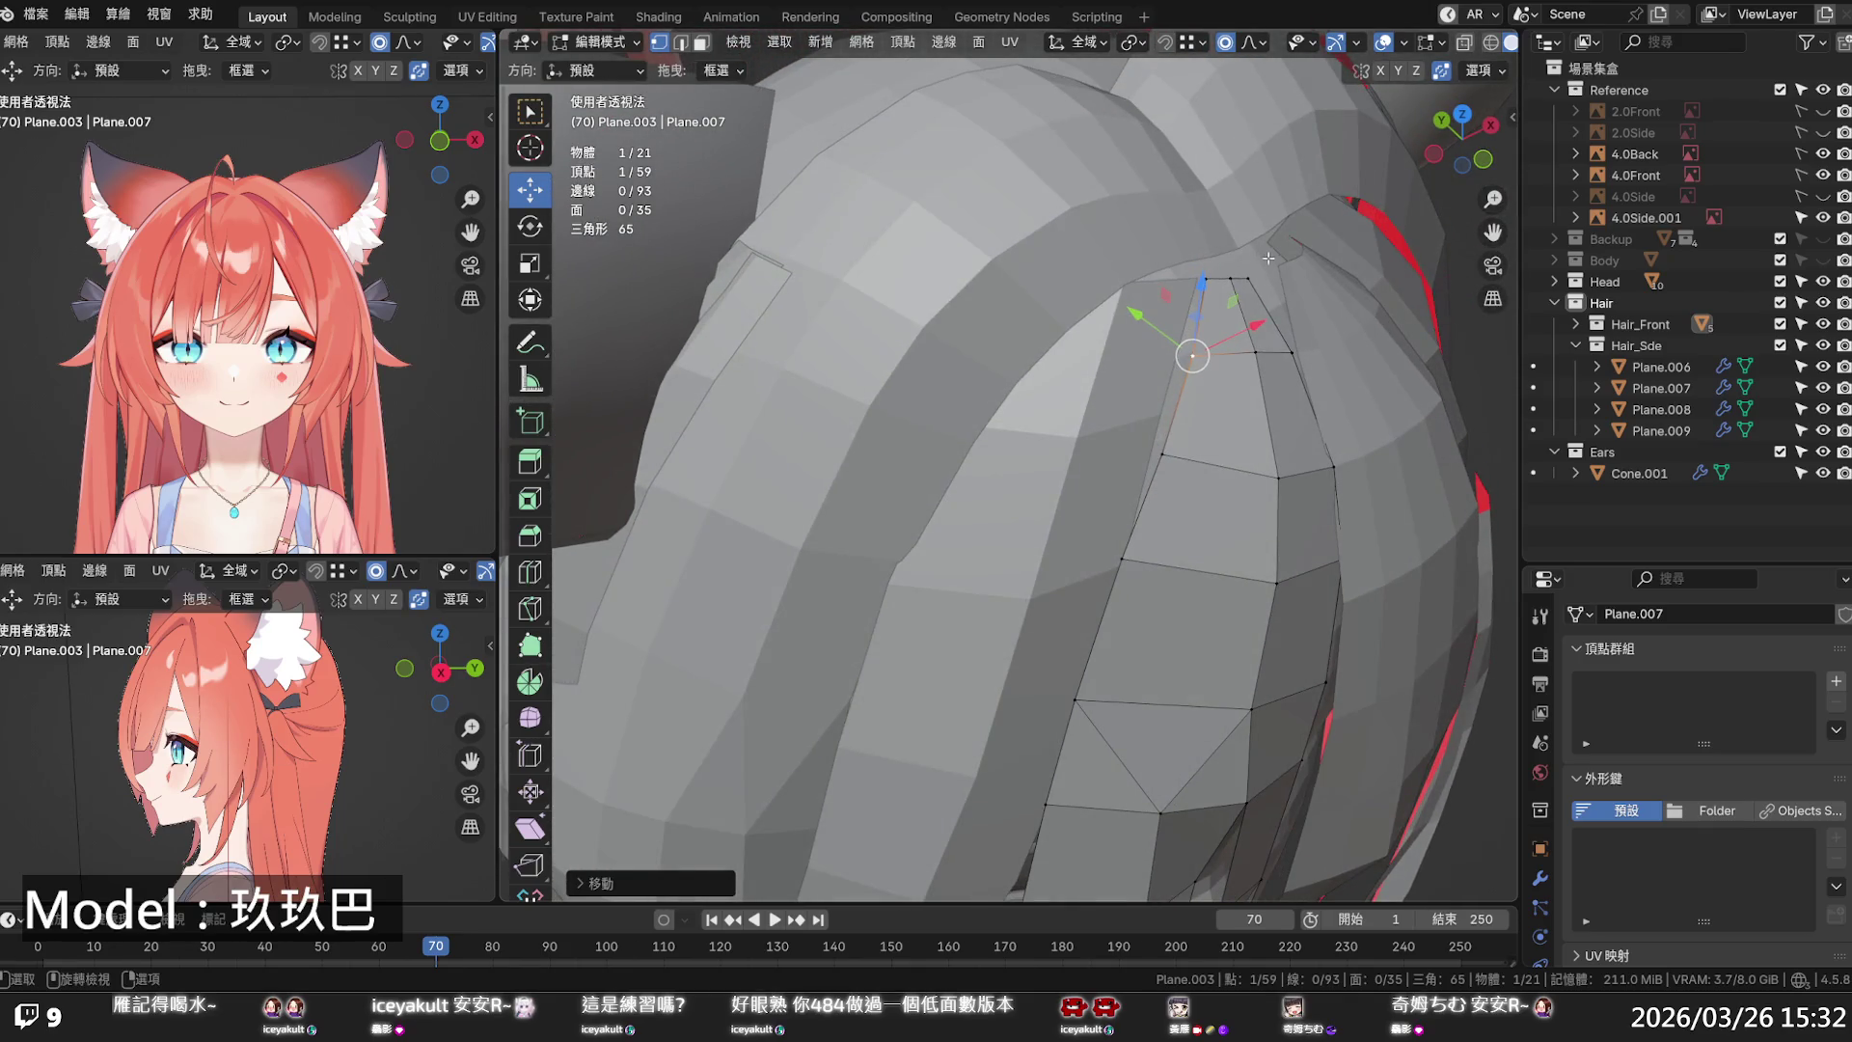
- Move Plane.005's top vertex along Z and check its shape in see-through view
{"action": "key", "text": "alt+q"}
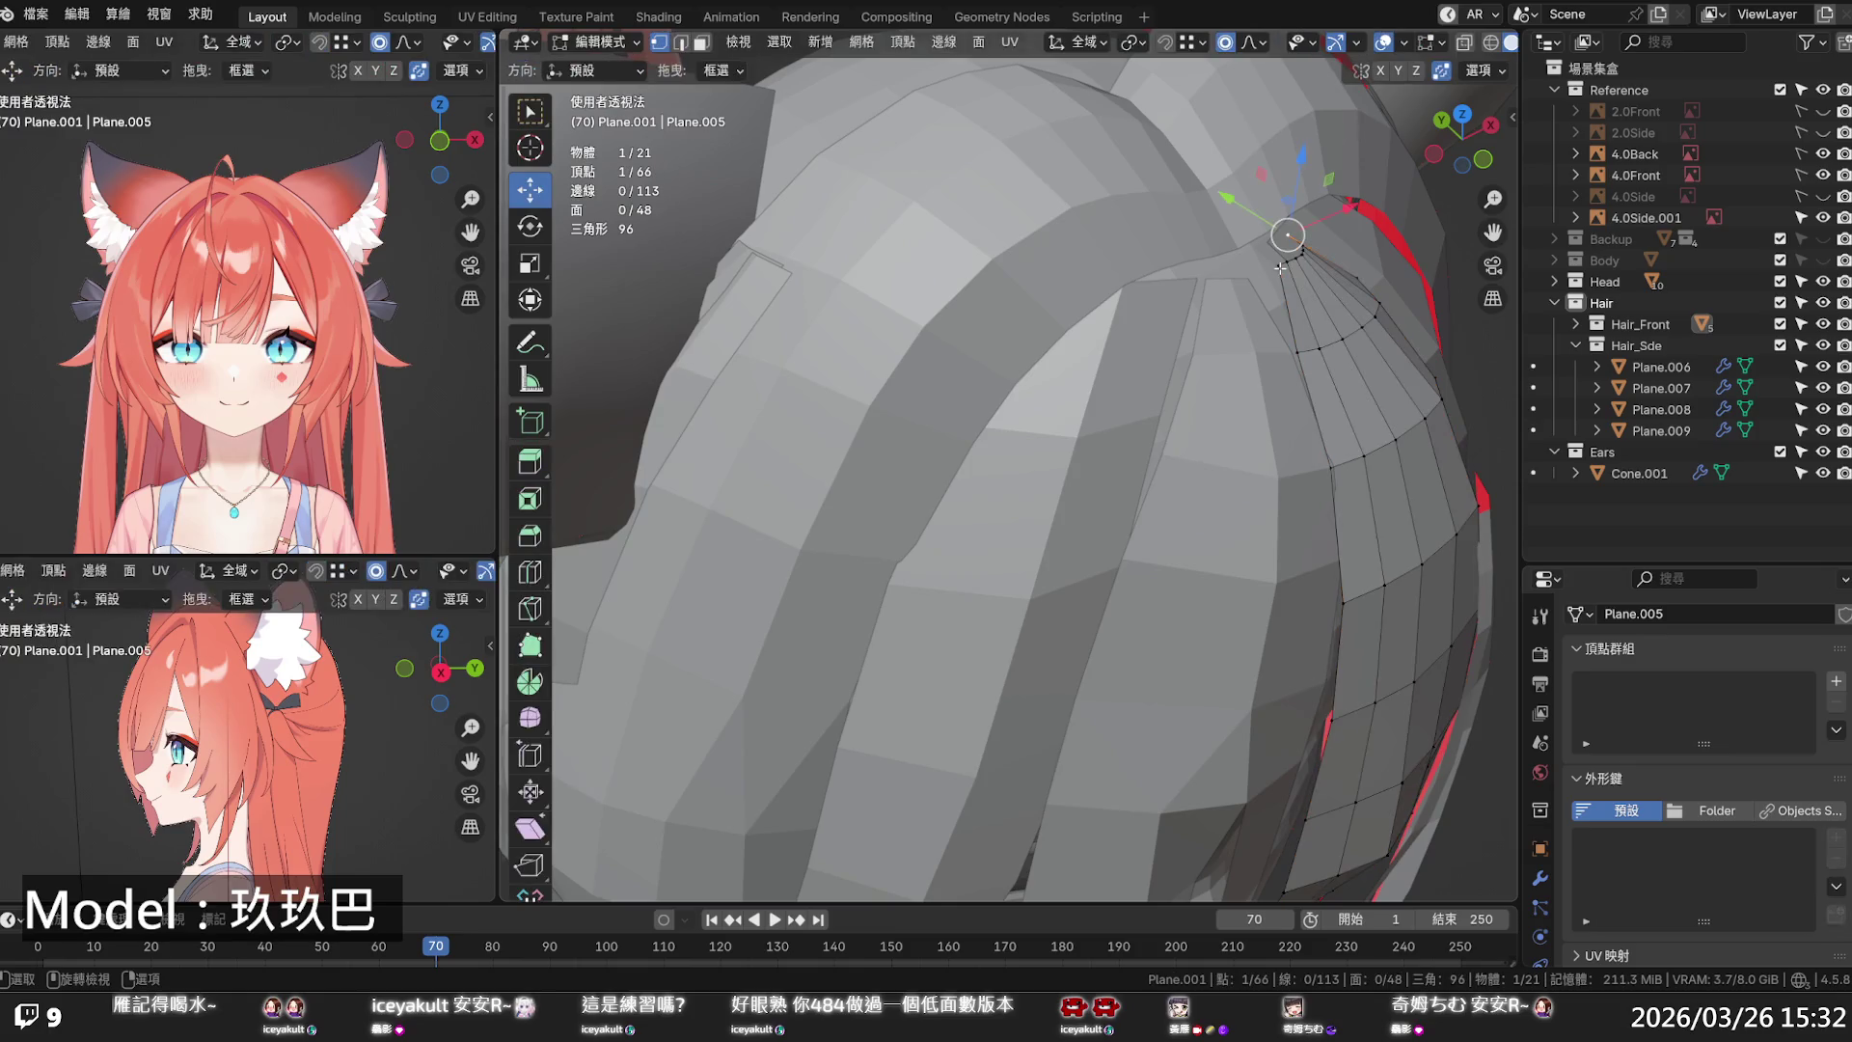
{"action": "mouse_move", "coordinate": [1286, 200]}
{"action": "left_mouse_down"}
{"action": "mouse_move", "coordinate": [1247, 247]}
{"action": "mouse_move", "coordinate": [1217, 248]}
{"action": "left_mouse_up"}
{"action": "mouse_move", "coordinate": [1217, 248]}
{"action": "middle_mouse_down"}
{"action": "mouse_move", "coordinate": [1142, 297]}
{"action": "mouse_move", "coordinate": [1269, 229]}
{"action": "mouse_move", "coordinate": [1143, 217]}
{"action": "middle_mouse_up"}
{"action": "scroll", "coordinate": [1225, 247], "scroll_direction": "down", "scroll_amount": 5}
{"action": "key", "text": "alt+z"}
{"action": "key", "text": "alt+z"}
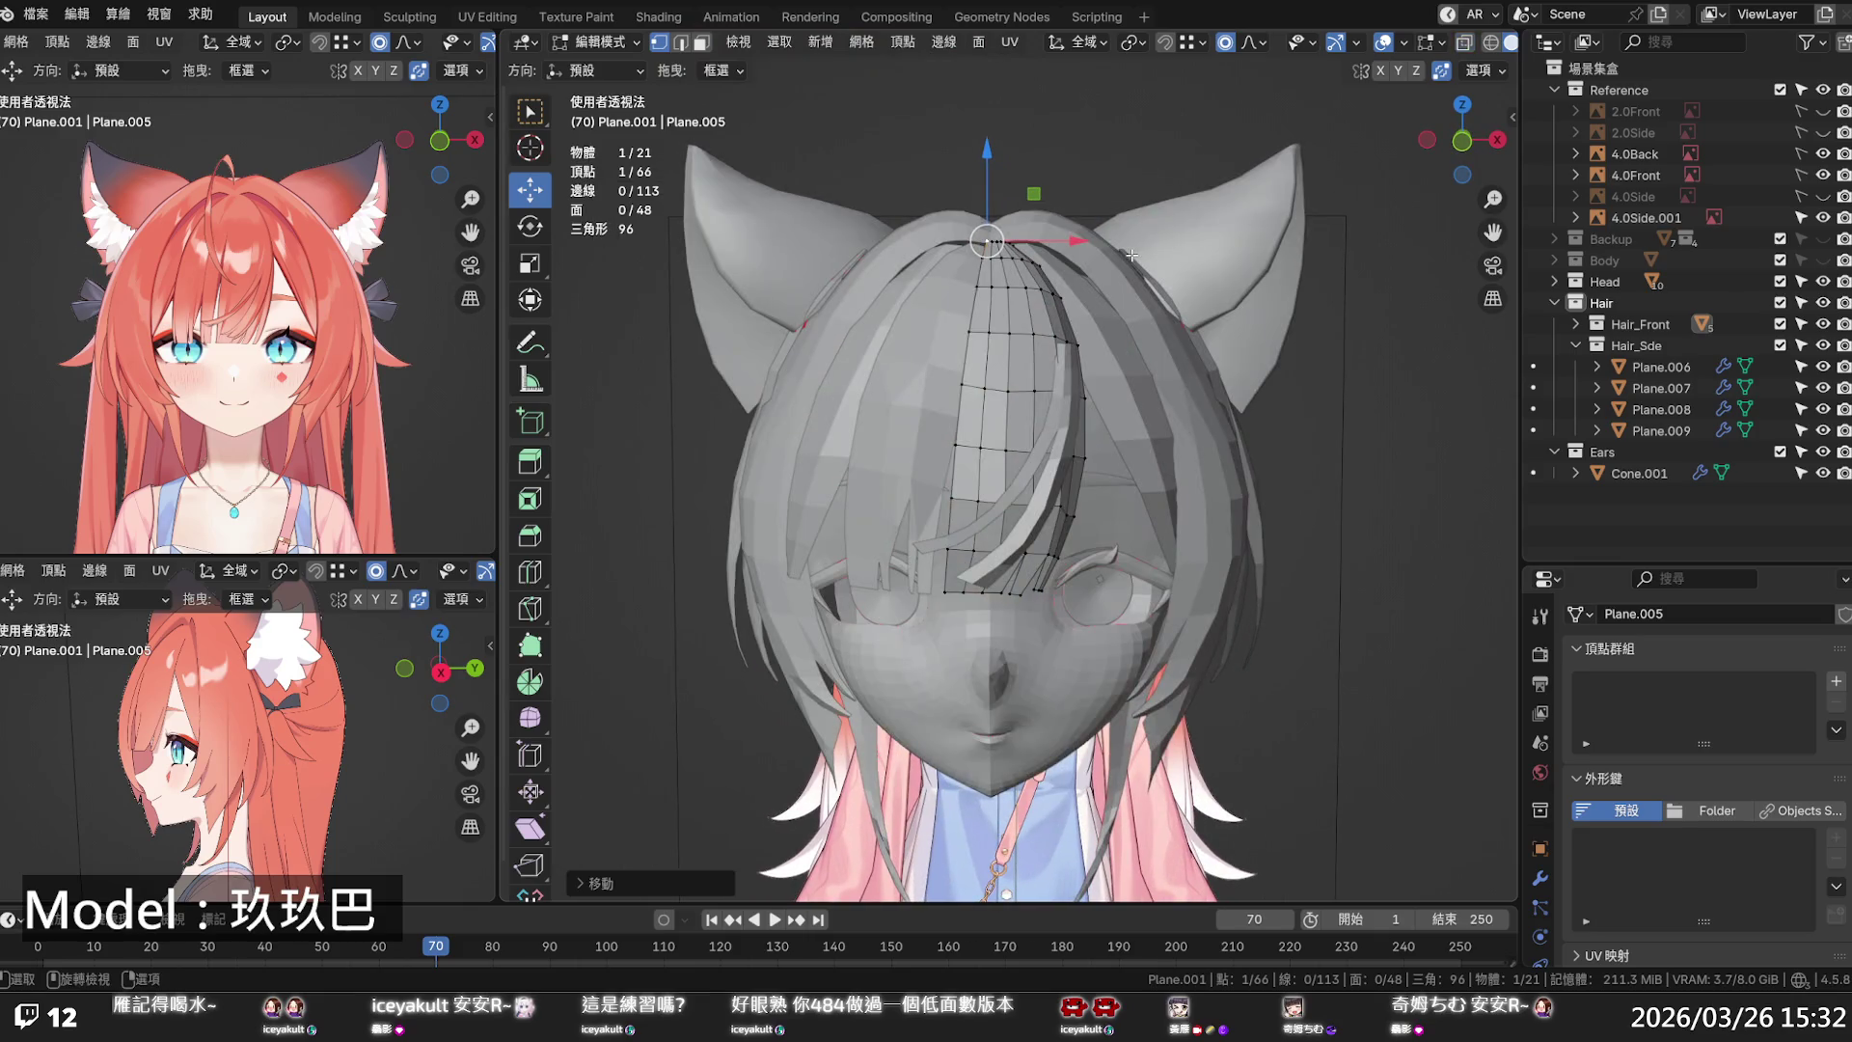
- Return to Object Mode, select Plane.004, and save the .blend file
{"action": "key", "text": "Tab"}
{"action": "left_click", "coordinate": [1090, 352]}
{"action": "mouse_move", "coordinate": [1090, 352]}
{"action": "middle_mouse_down"}
{"action": "mouse_move", "coordinate": [1009, 319]}
{"action": "mouse_move", "coordinate": [938, 334]}
{"action": "mouse_move", "coordinate": [1050, 356]}
{"action": "mouse_move", "coordinate": [1048, 392]}
{"action": "middle_mouse_up"}
{"action": "key", "text": "ctrl+s"}
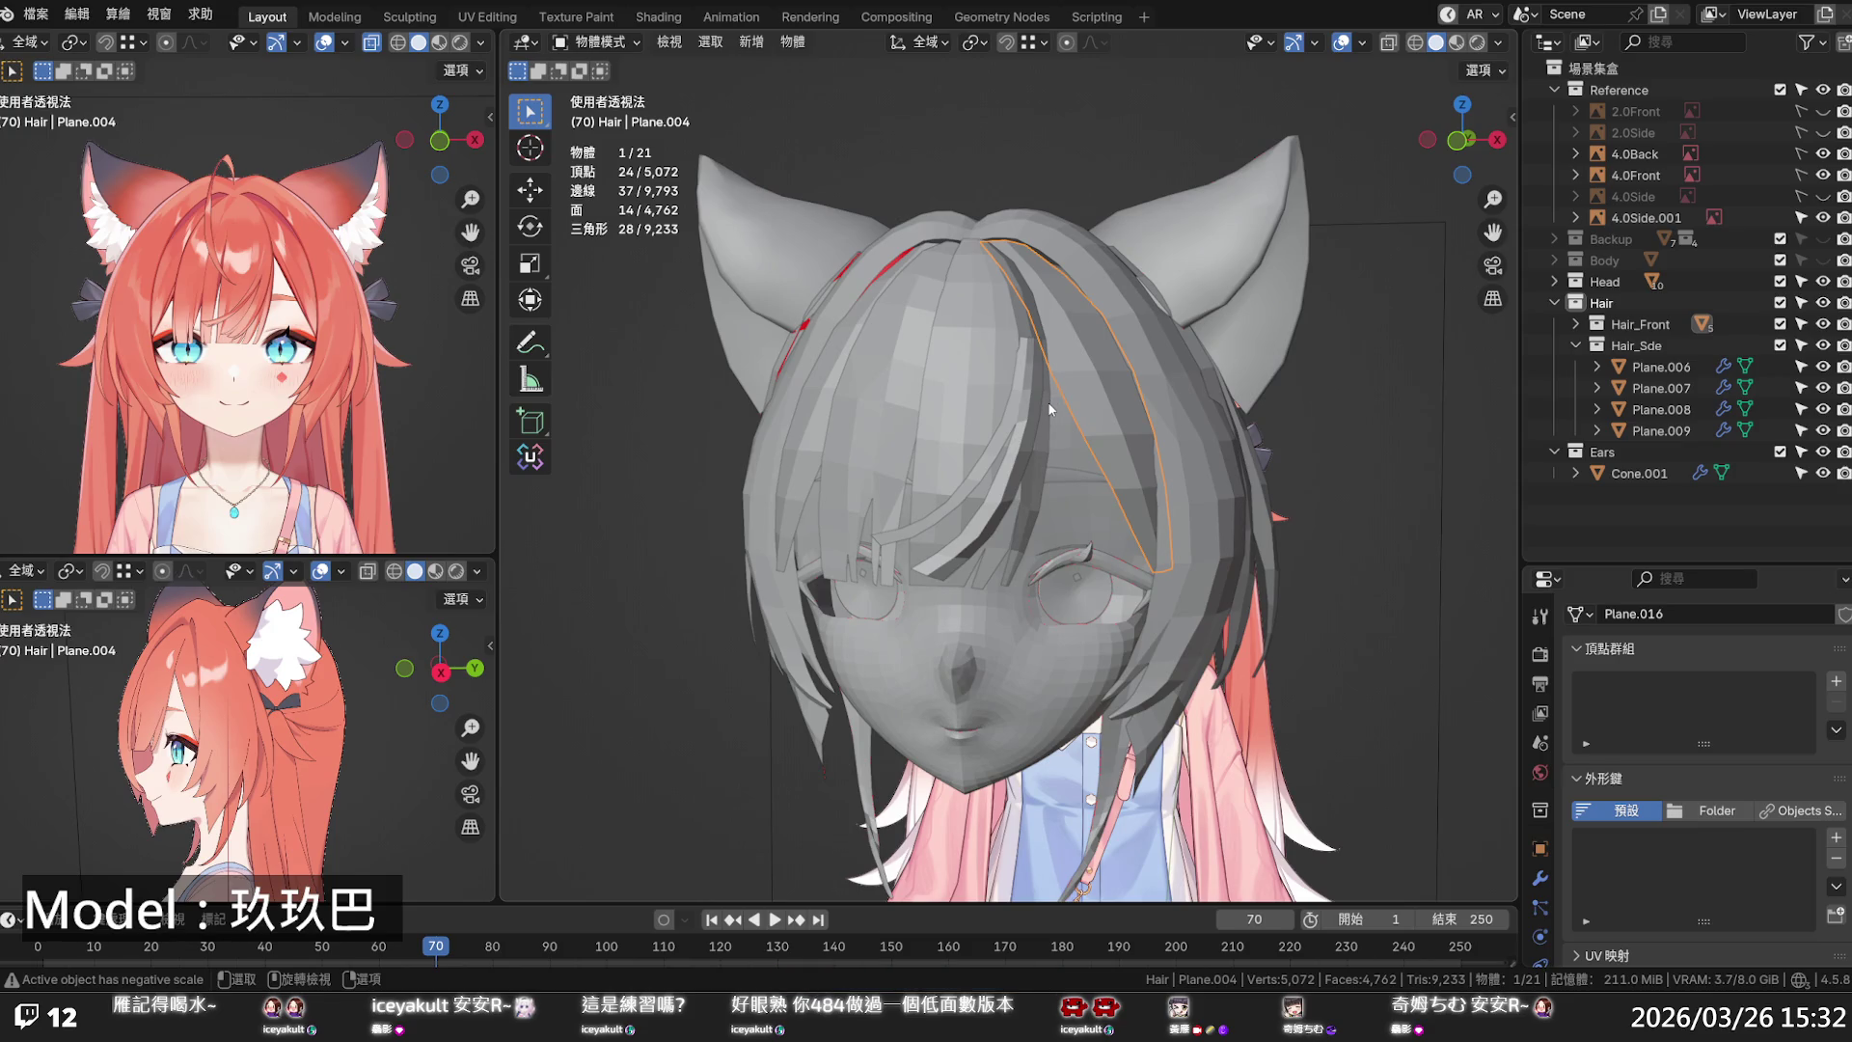
- Select the side hair strand, switch to front orthographic X-ray view, and enter Edit Mode
{"action": "mouse_move", "coordinate": [1044, 416]}
{"action": "middle_mouse_down"}
{"action": "mouse_move", "coordinate": [1054, 482]}
{"action": "mouse_move", "coordinate": [1076, 496]}
{"action": "mouse_move", "coordinate": [1146, 445]}
{"action": "mouse_move", "coordinate": [1090, 473]}
{"action": "middle_mouse_up"}
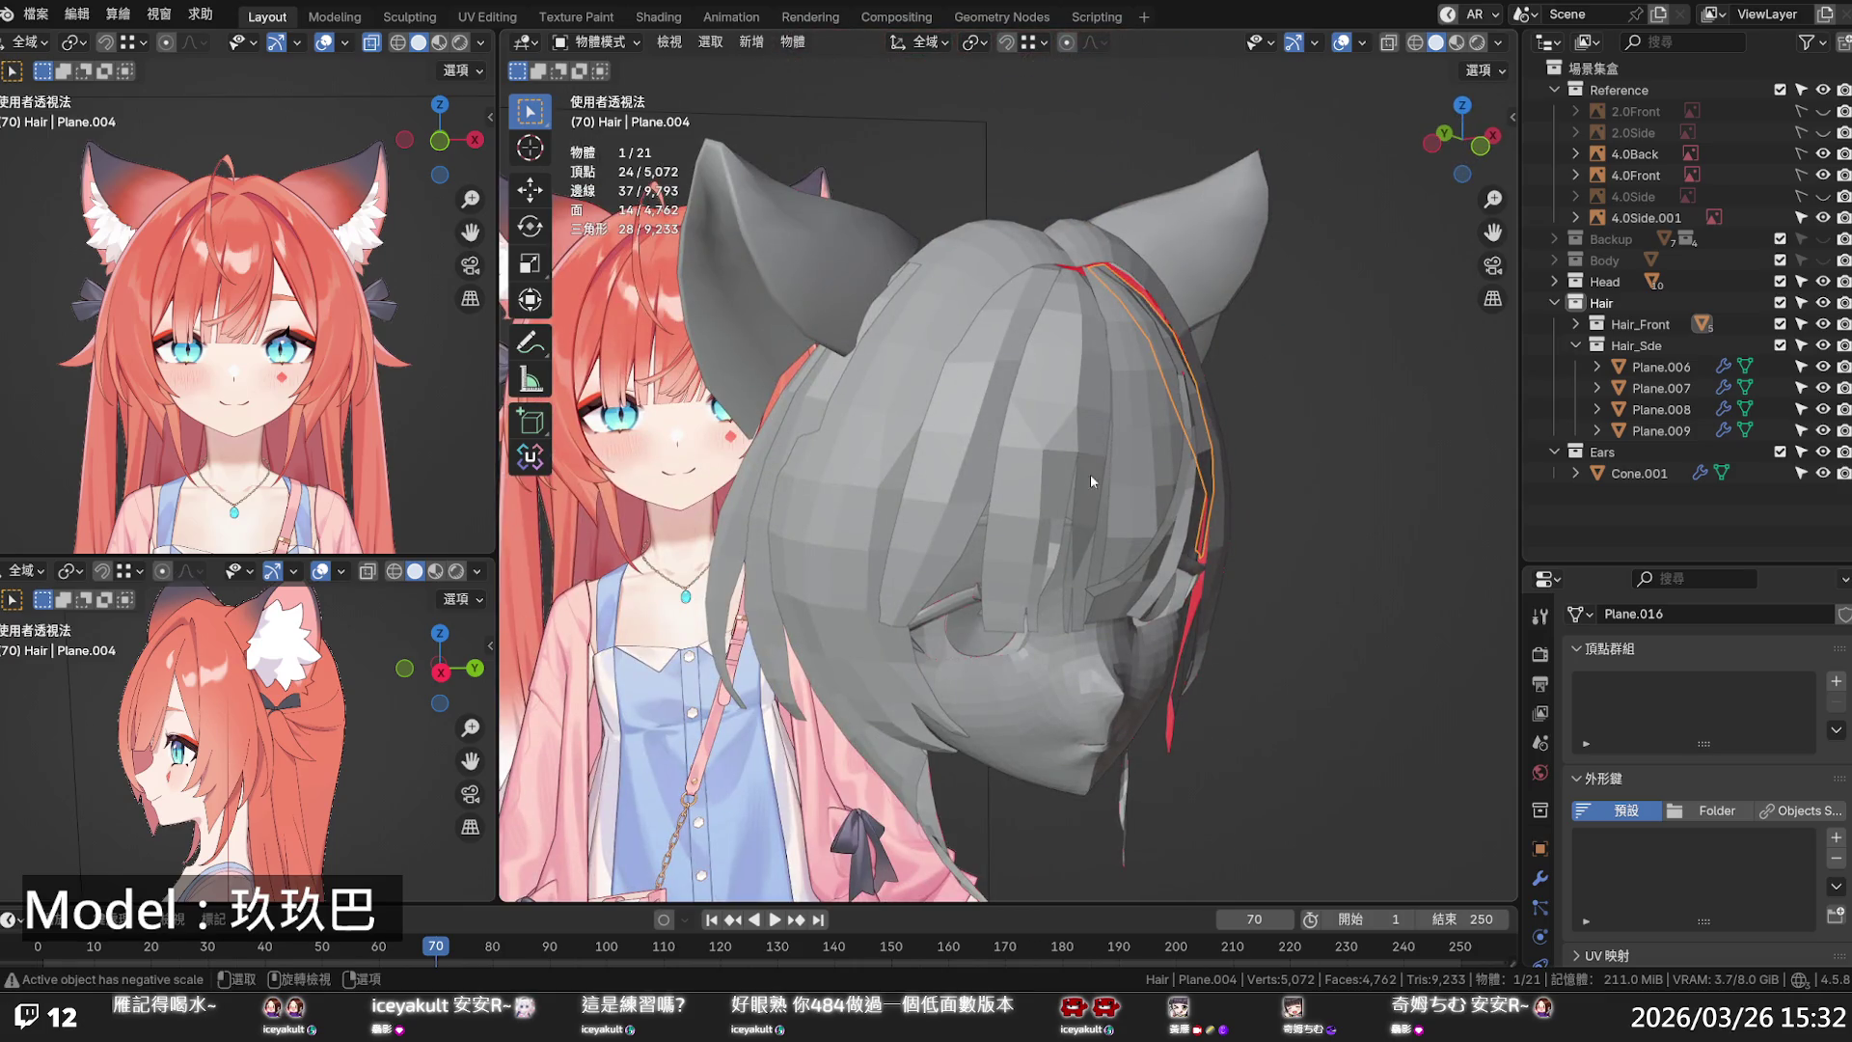
{"action": "middle_click_drag", "start_coordinate": [979, 526], "coordinate": [1044, 500]}
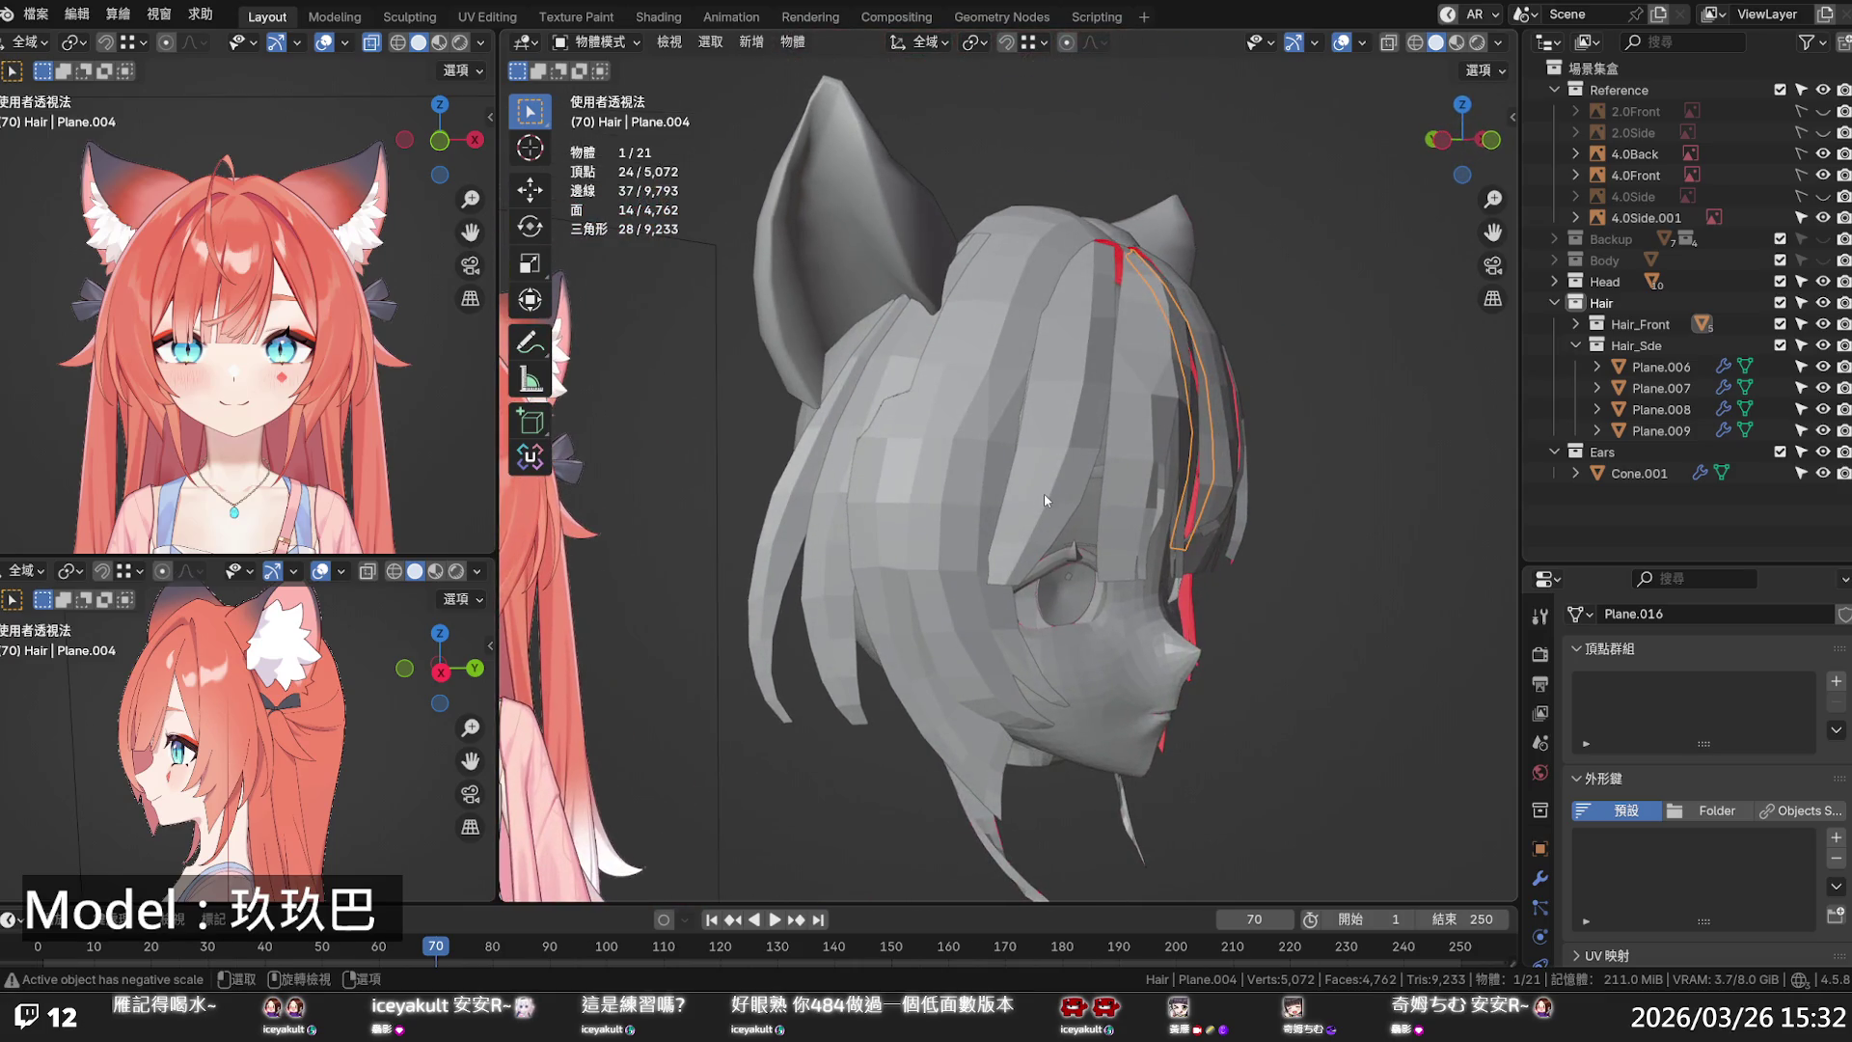
{"action": "left_click", "coordinate": [1044, 498]}
{"action": "key", "text": "KP_1"}
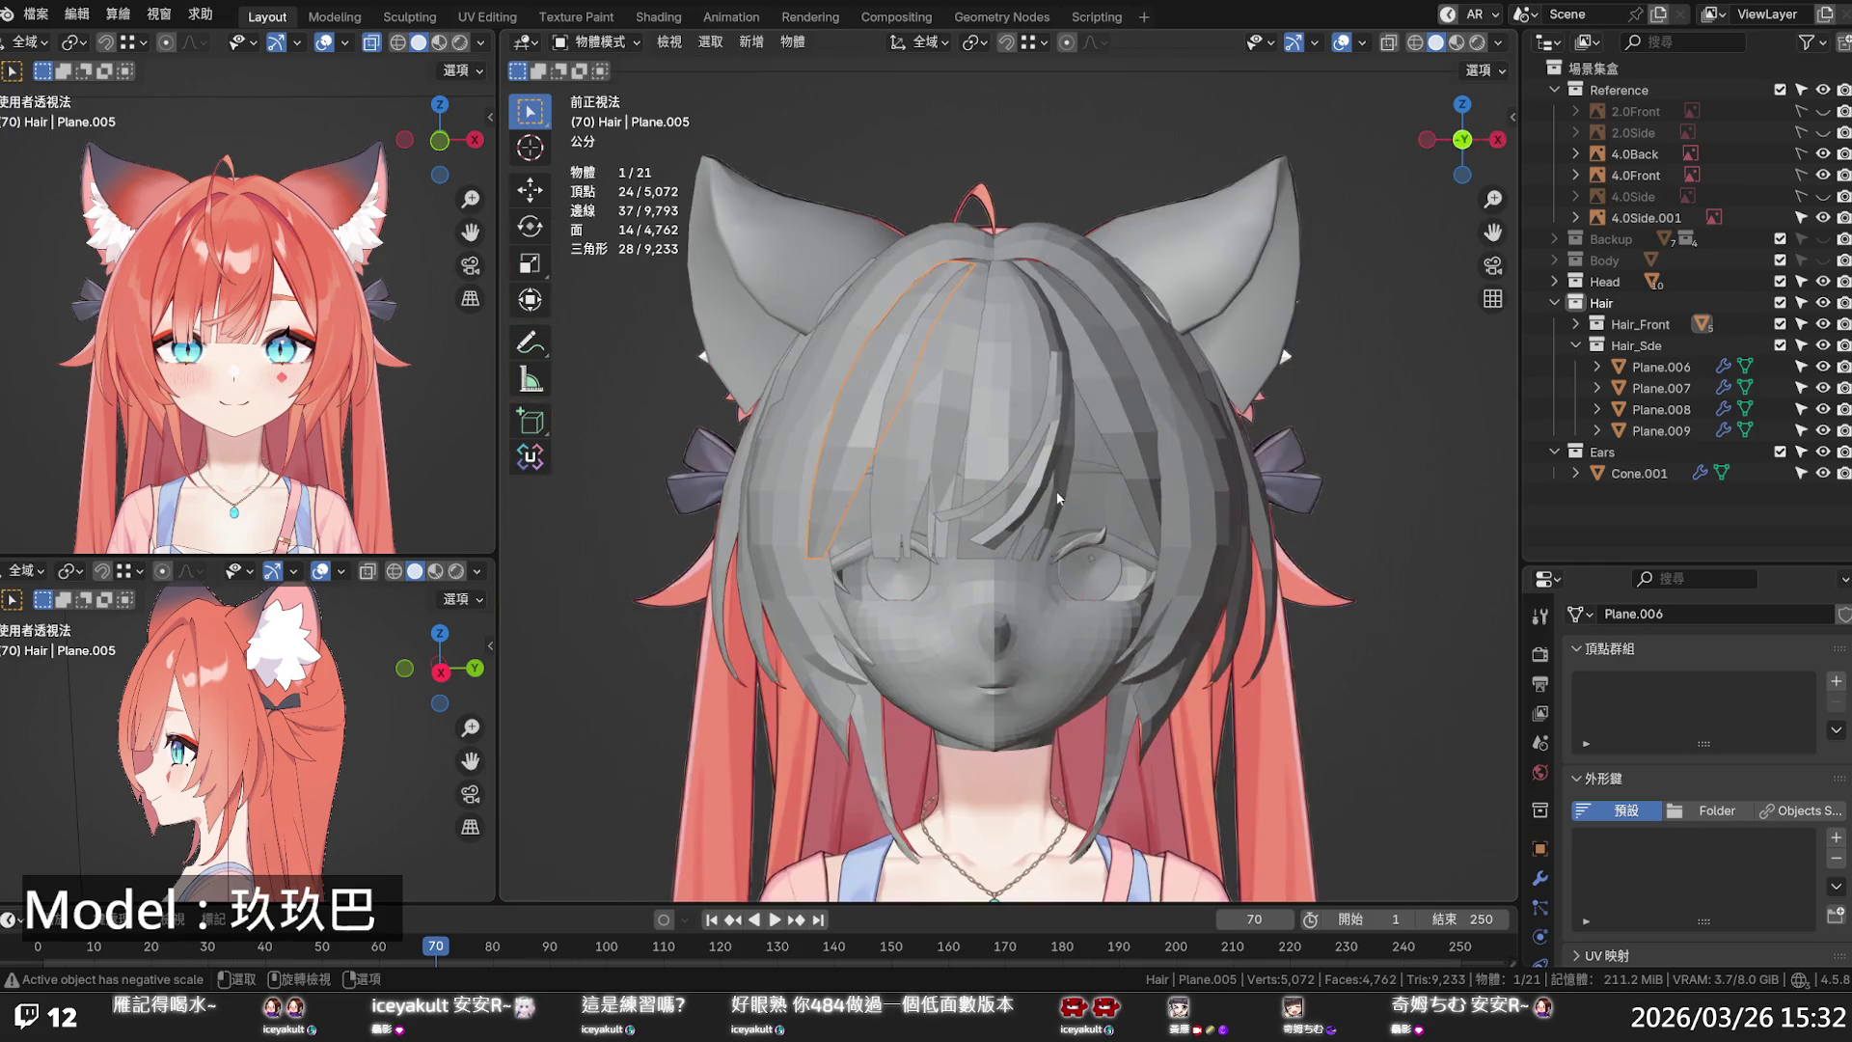
{"action": "key", "text": "alt+z"}
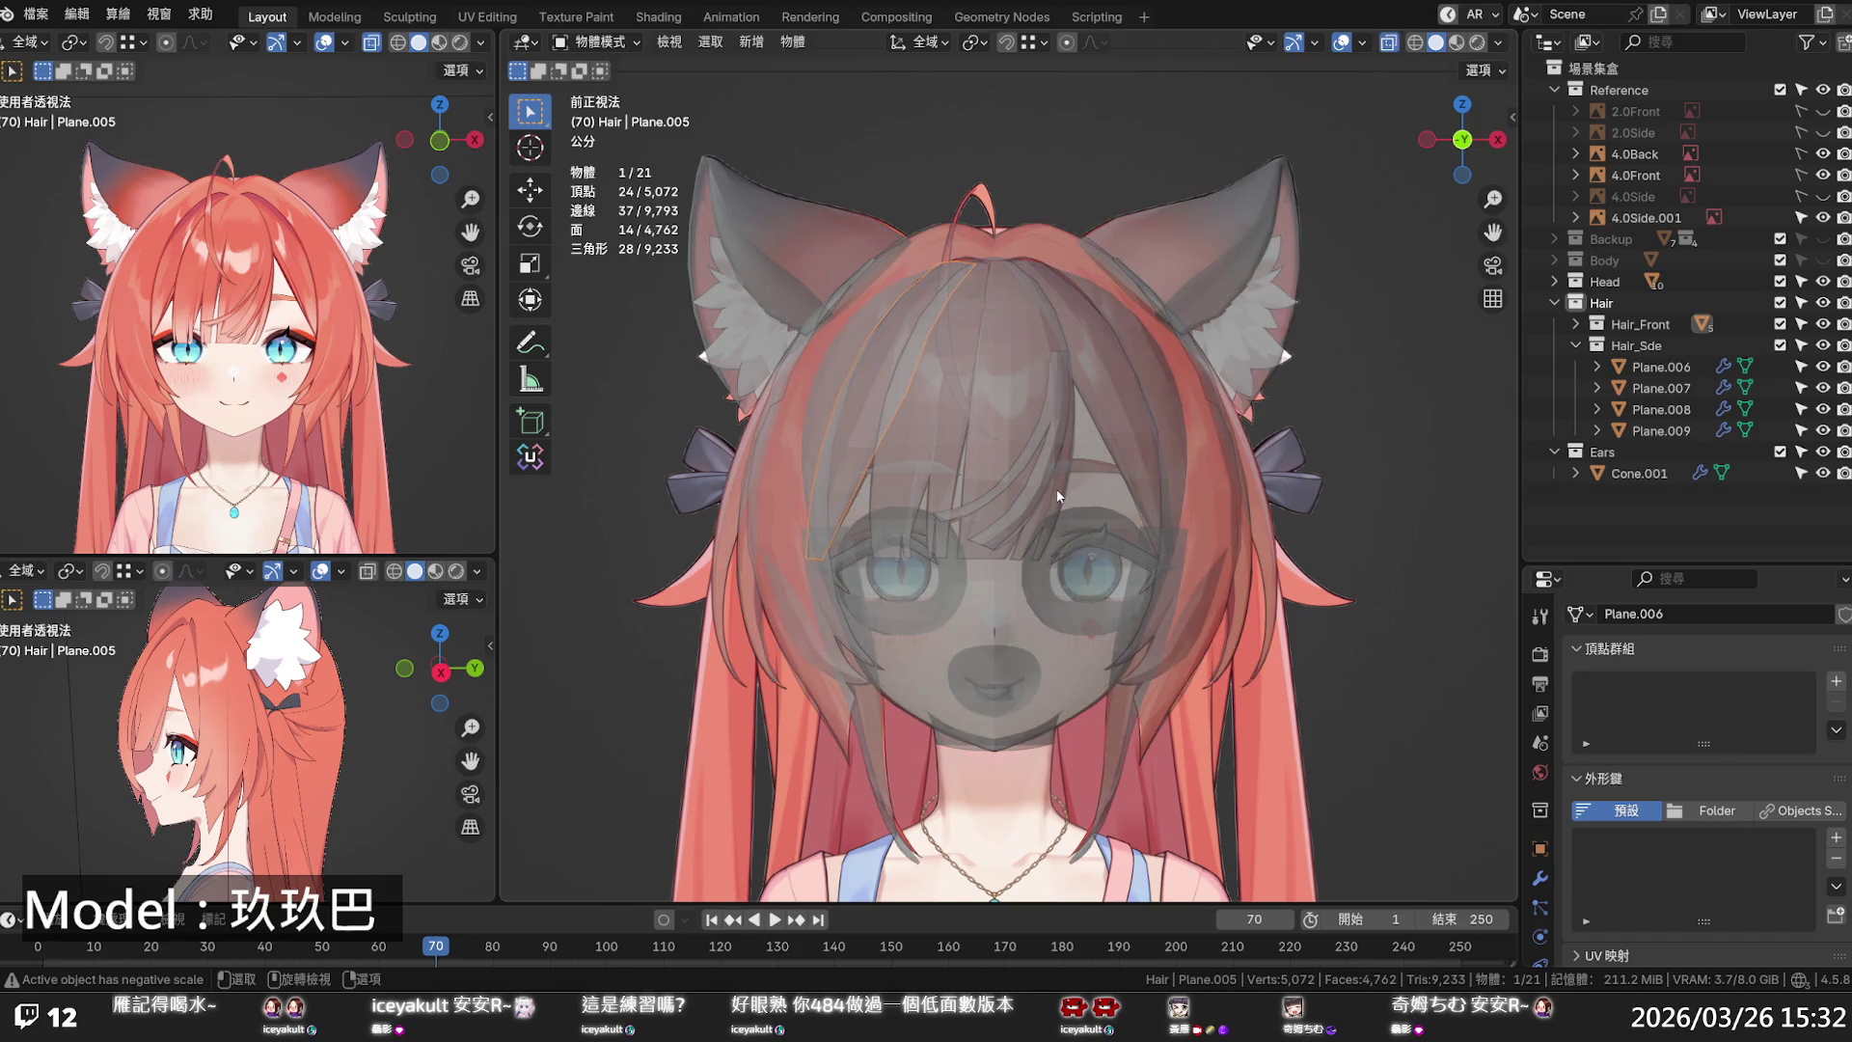
{"action": "scroll", "coordinate": [864, 439], "scroll_direction": "up", "scroll_amount": 3}
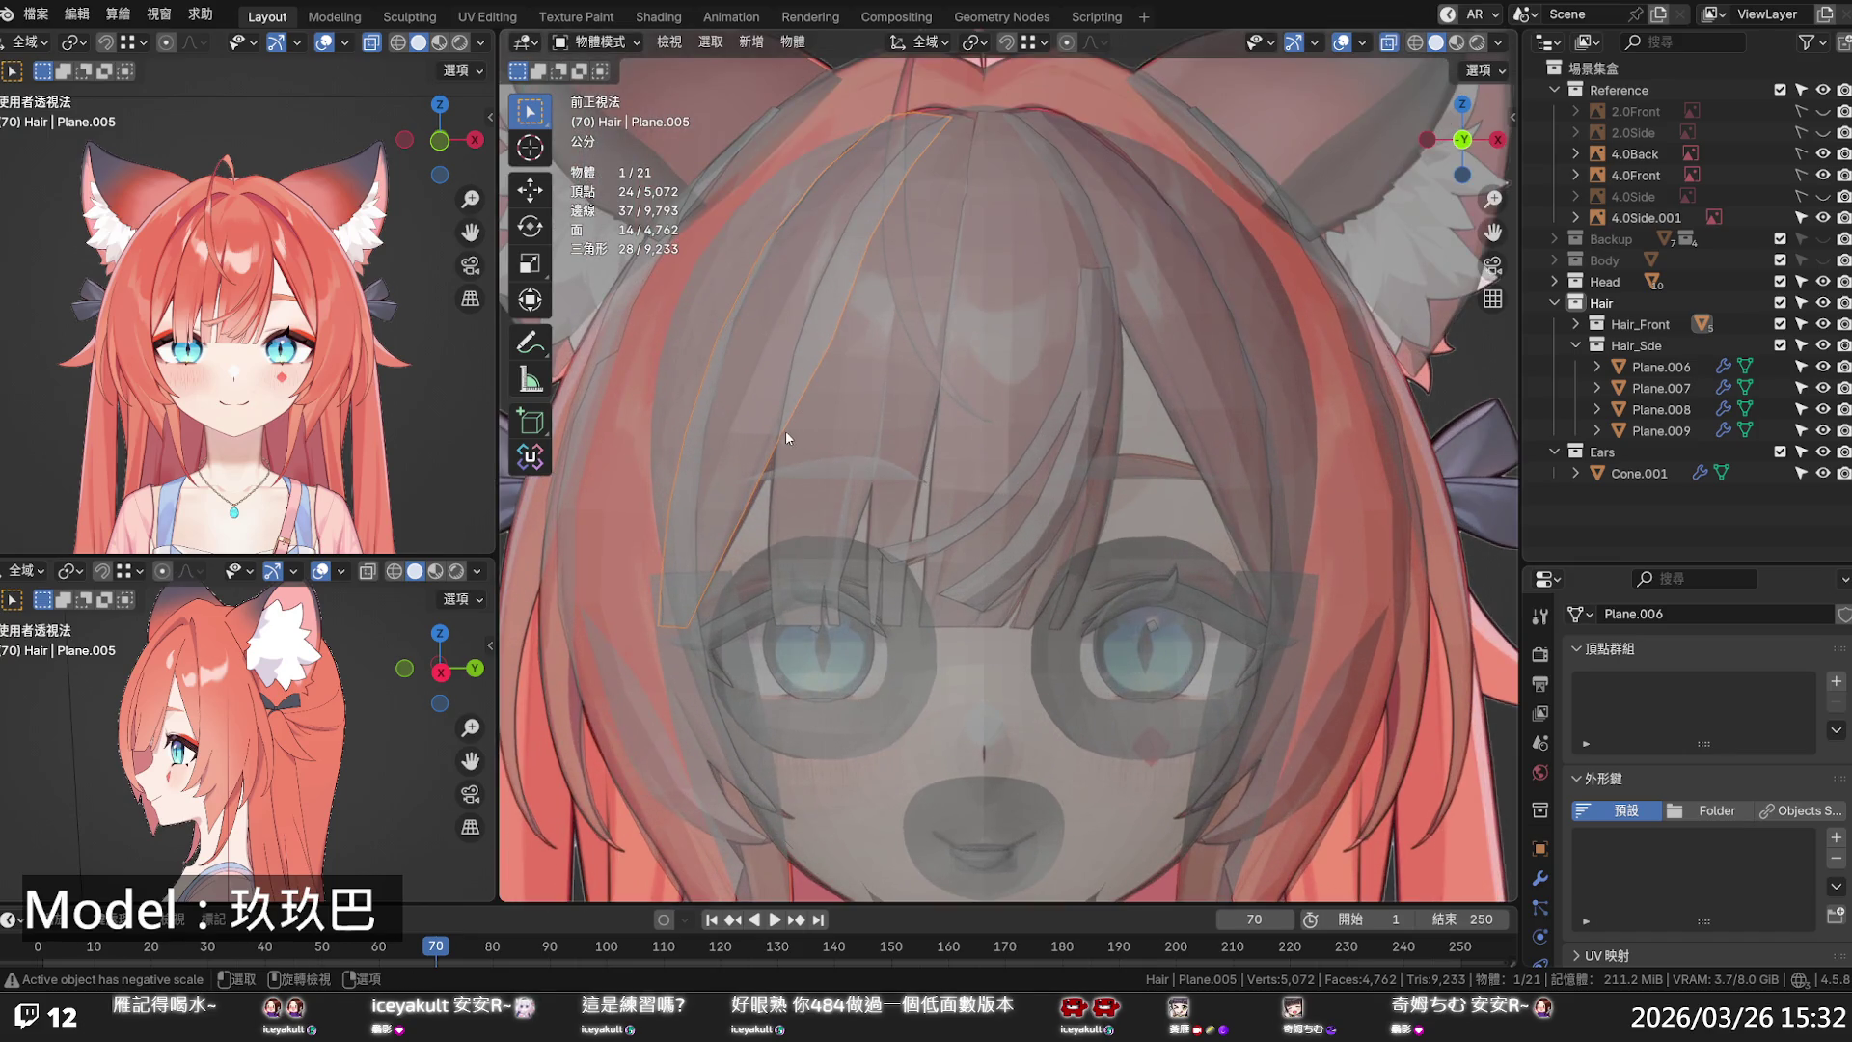
{"action": "key", "text": "Tab"}
- Shift the side strand's vertices sideways along X with proportional editing
{"action": "left_click", "coordinate": [748, 509]}
{"action": "left_click_drag", "start_coordinate": [801, 510], "coordinate": [806, 510]}
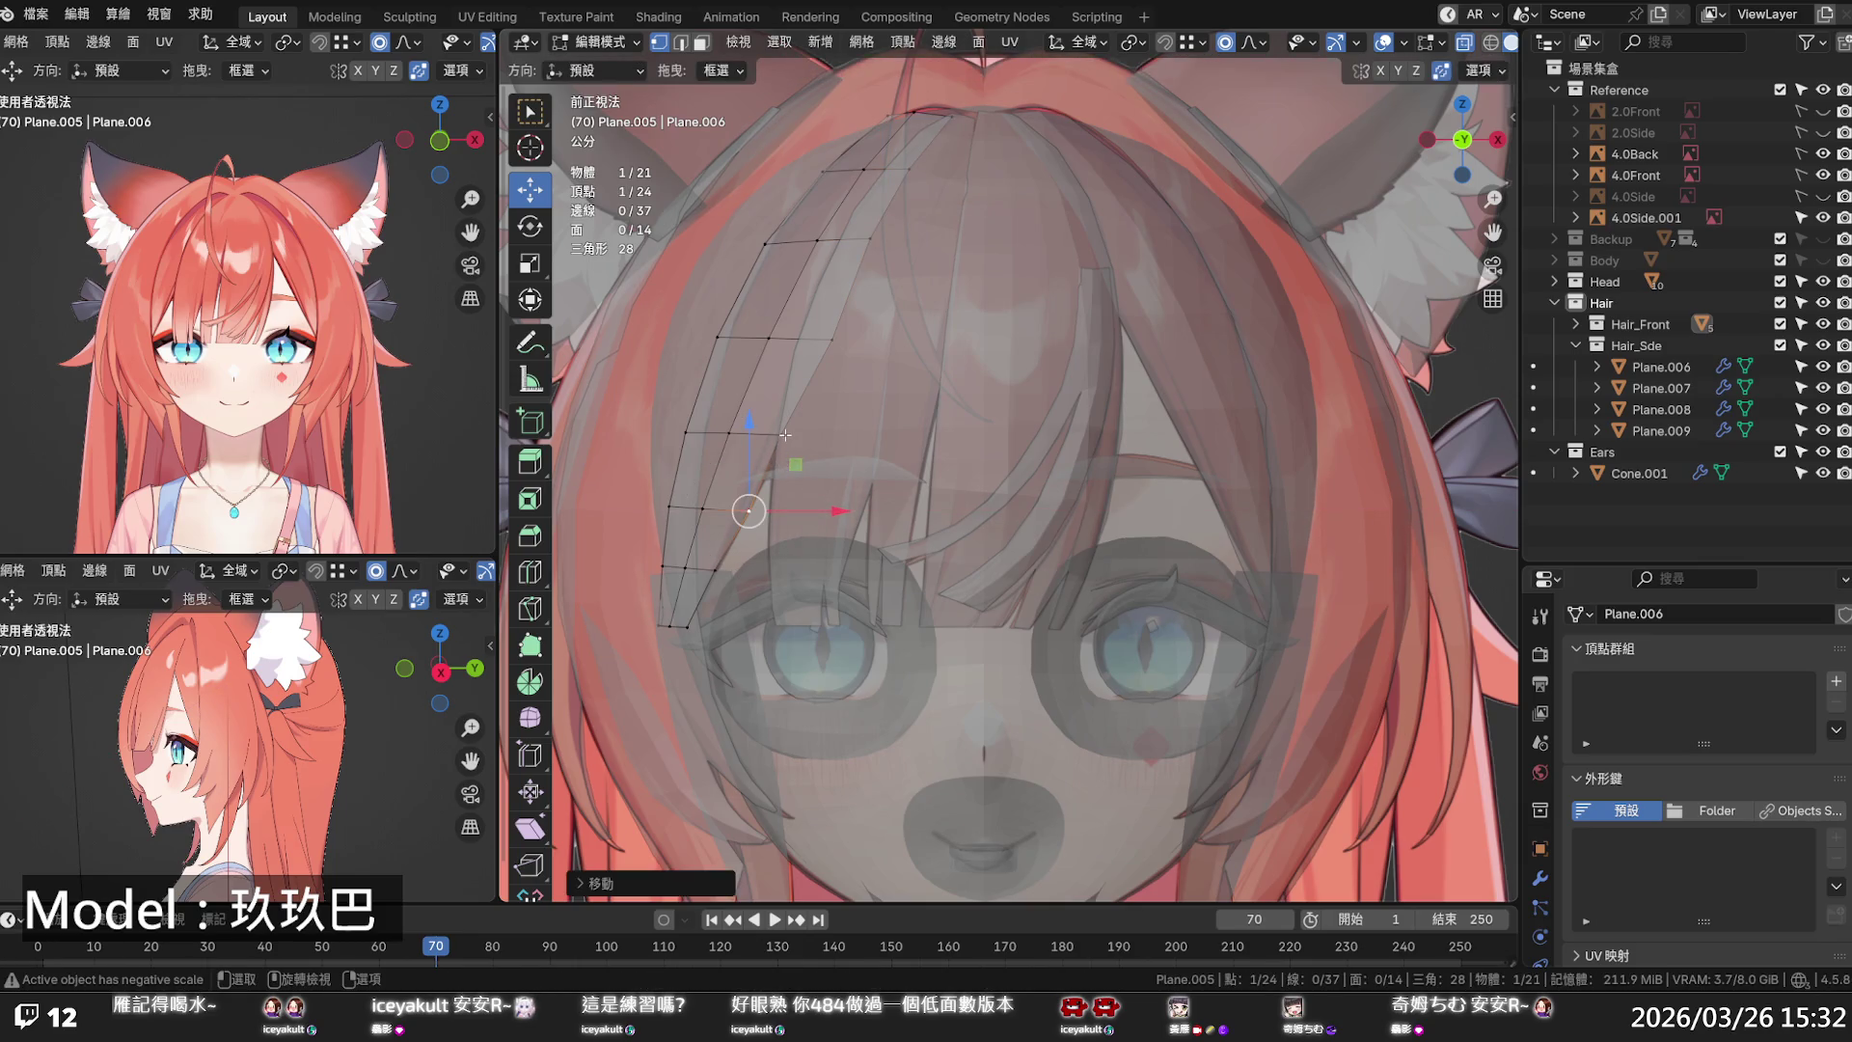
{"action": "key", "text": "g"}
{"action": "left_click", "coordinate": [826, 445]}
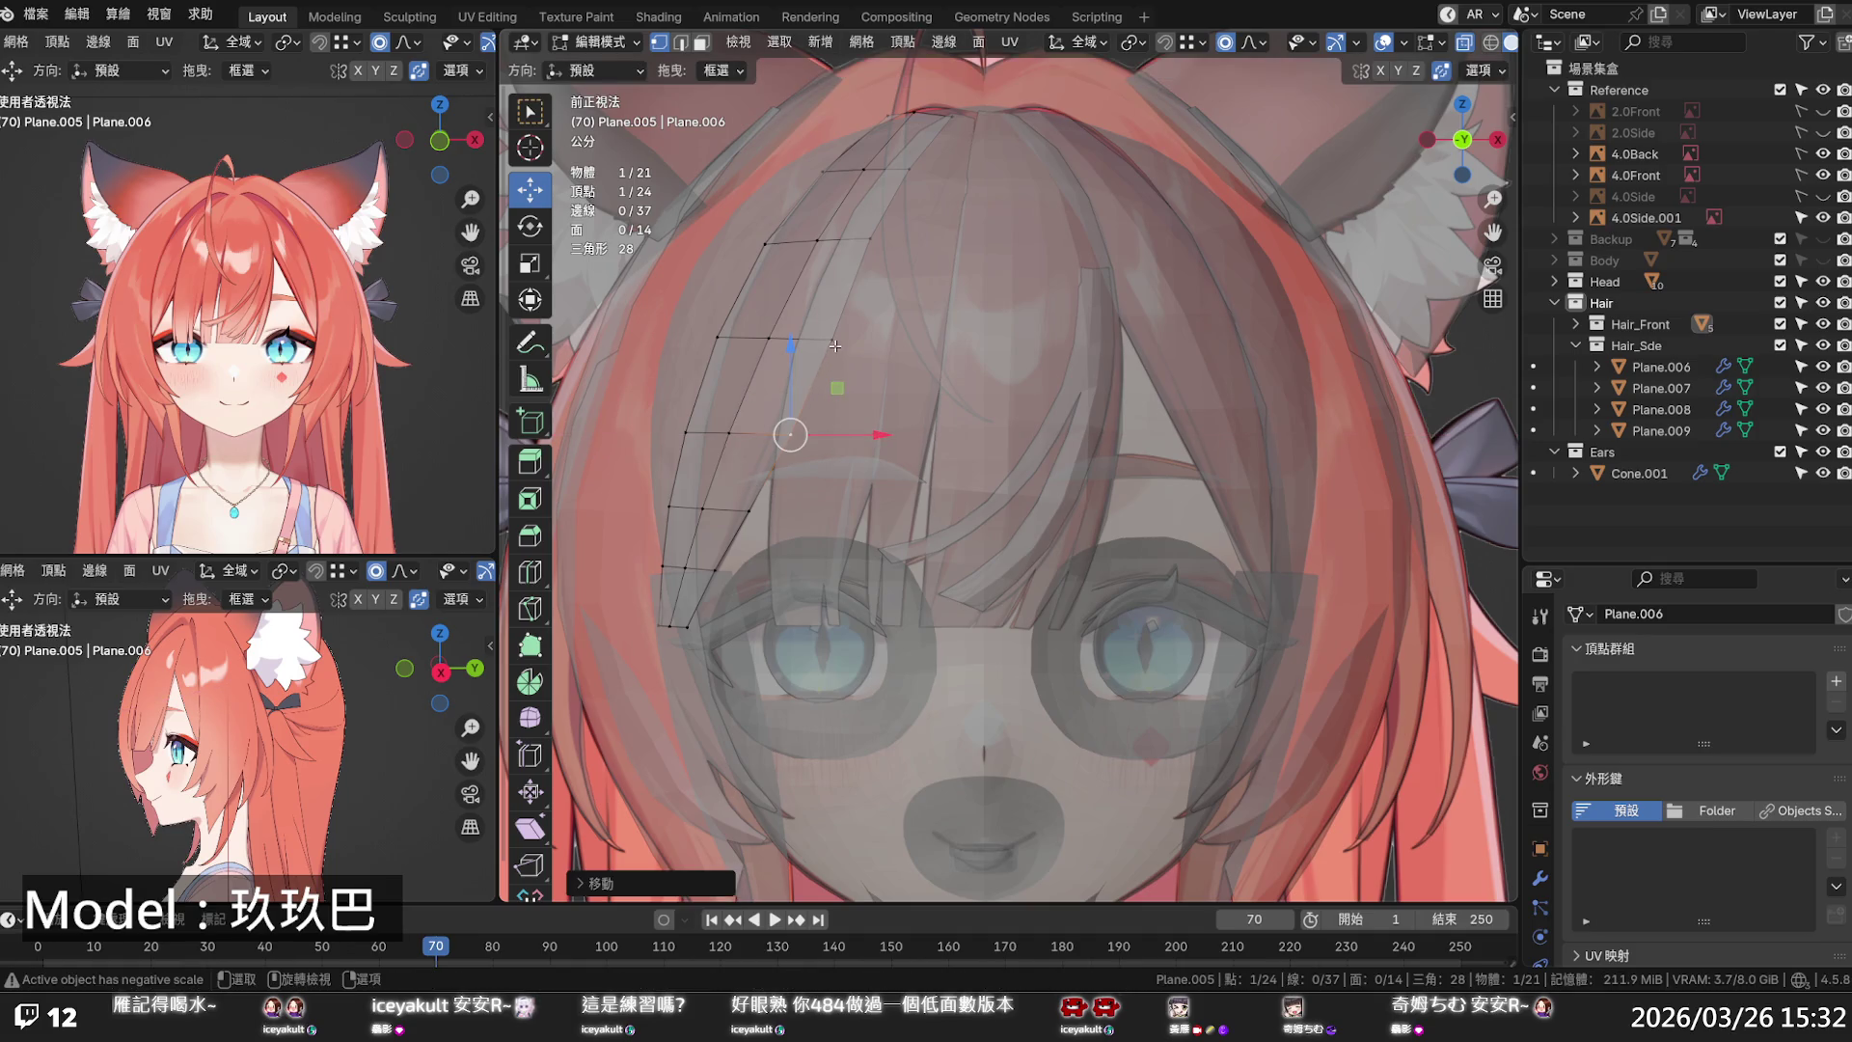
{"action": "mouse_move", "coordinate": [835, 345]}
{"action": "middle_mouse_down"}
{"action": "mouse_move", "coordinate": [904, 449]}
{"action": "mouse_move", "coordinate": [967, 368]}
{"action": "mouse_move", "coordinate": [992, 538]}
{"action": "middle_mouse_up"}
{"action": "left_click_drag", "start_coordinate": [1007, 580], "coordinate": [1029, 580]}
{"action": "left_click", "coordinate": [897, 654]}
{"action": "left_click_drag", "start_coordinate": [993, 644], "coordinate": [991, 656]}
- Check the strand against the front reference in front orthographic X-ray view
{"action": "mouse_move", "coordinate": [990, 656]}
{"action": "middle_mouse_down"}
{"action": "mouse_move", "coordinate": [965, 155]}
{"action": "mouse_move", "coordinate": [933, 248]}
{"action": "mouse_move", "coordinate": [1020, 304]}
{"action": "mouse_move", "coordinate": [970, 306]}
{"action": "middle_mouse_up"}
{"action": "scroll", "coordinate": [933, 248], "scroll_direction": "down", "scroll_amount": 4}
{"action": "key", "text": "KP_1"}
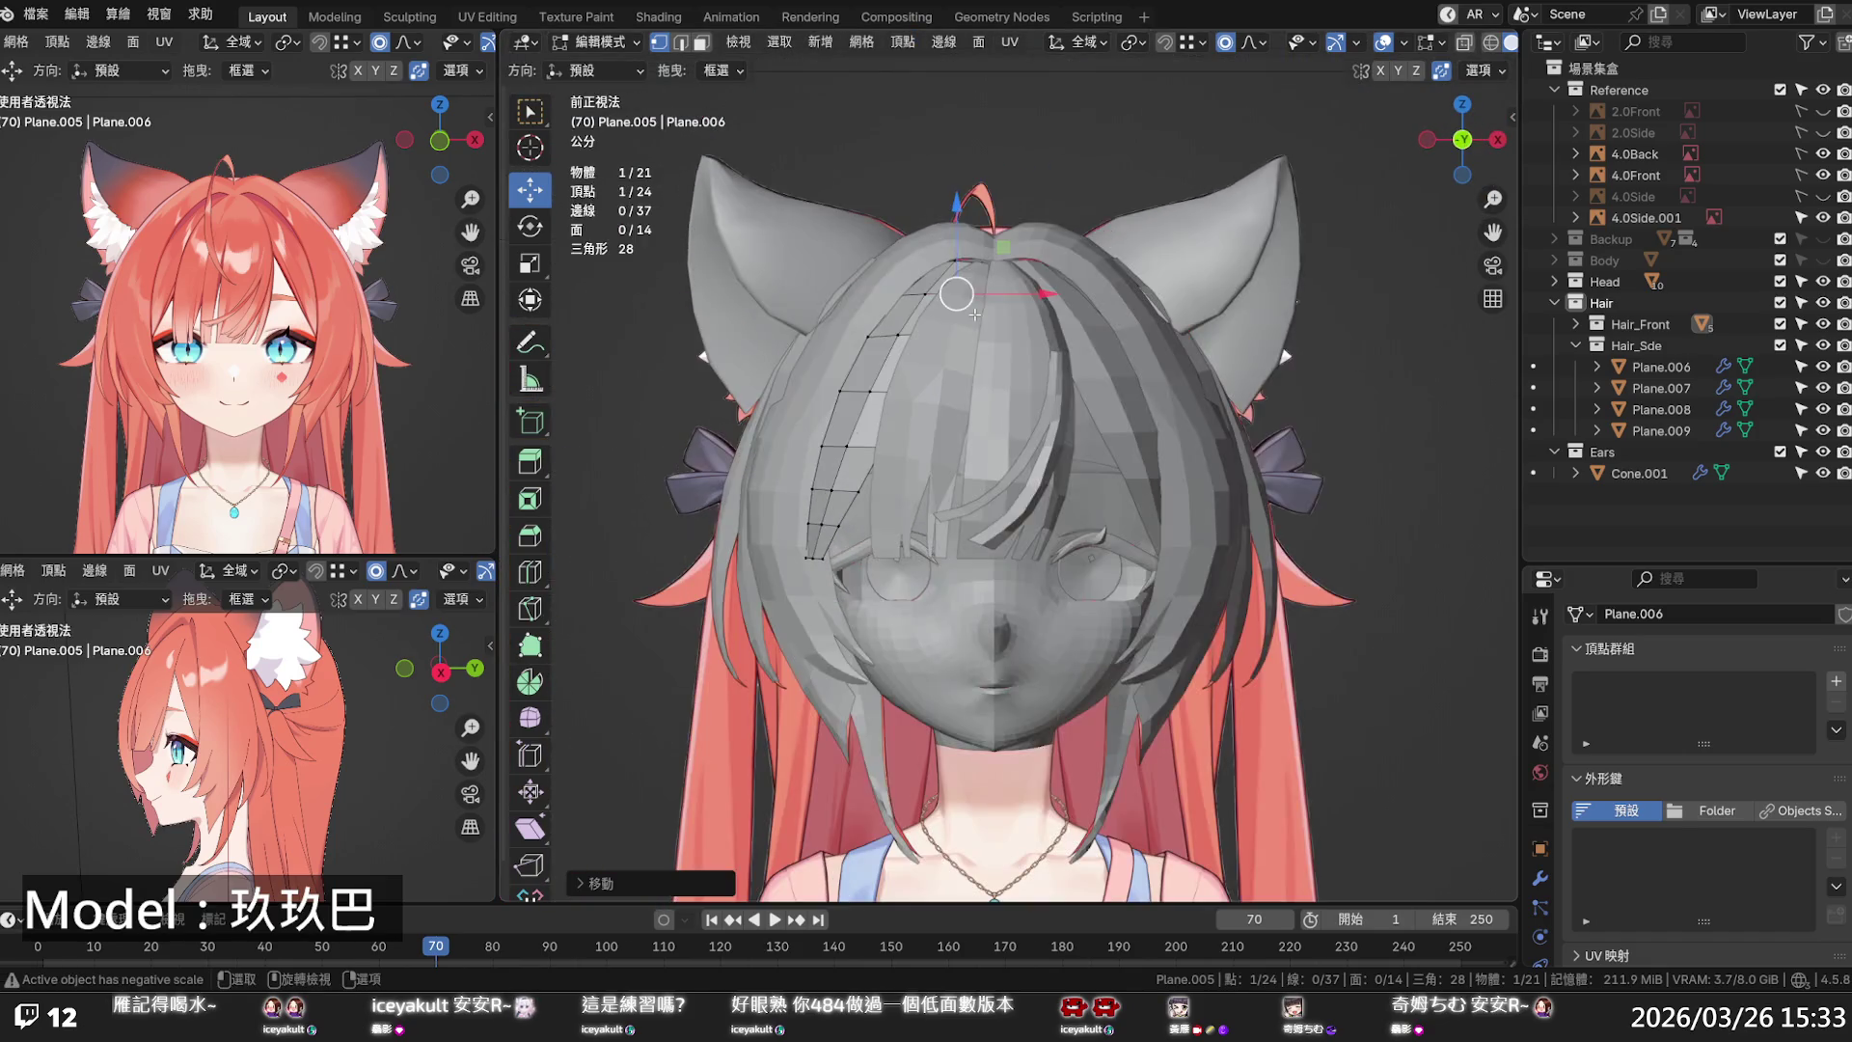
{"action": "key", "text": "alt+z"}
{"action": "scroll", "coordinate": [911, 450], "scroll_direction": "up", "scroll_amount": 2}
{"action": "scroll", "coordinate": [911, 449], "scroll_direction": "up", "scroll_amount": 1}
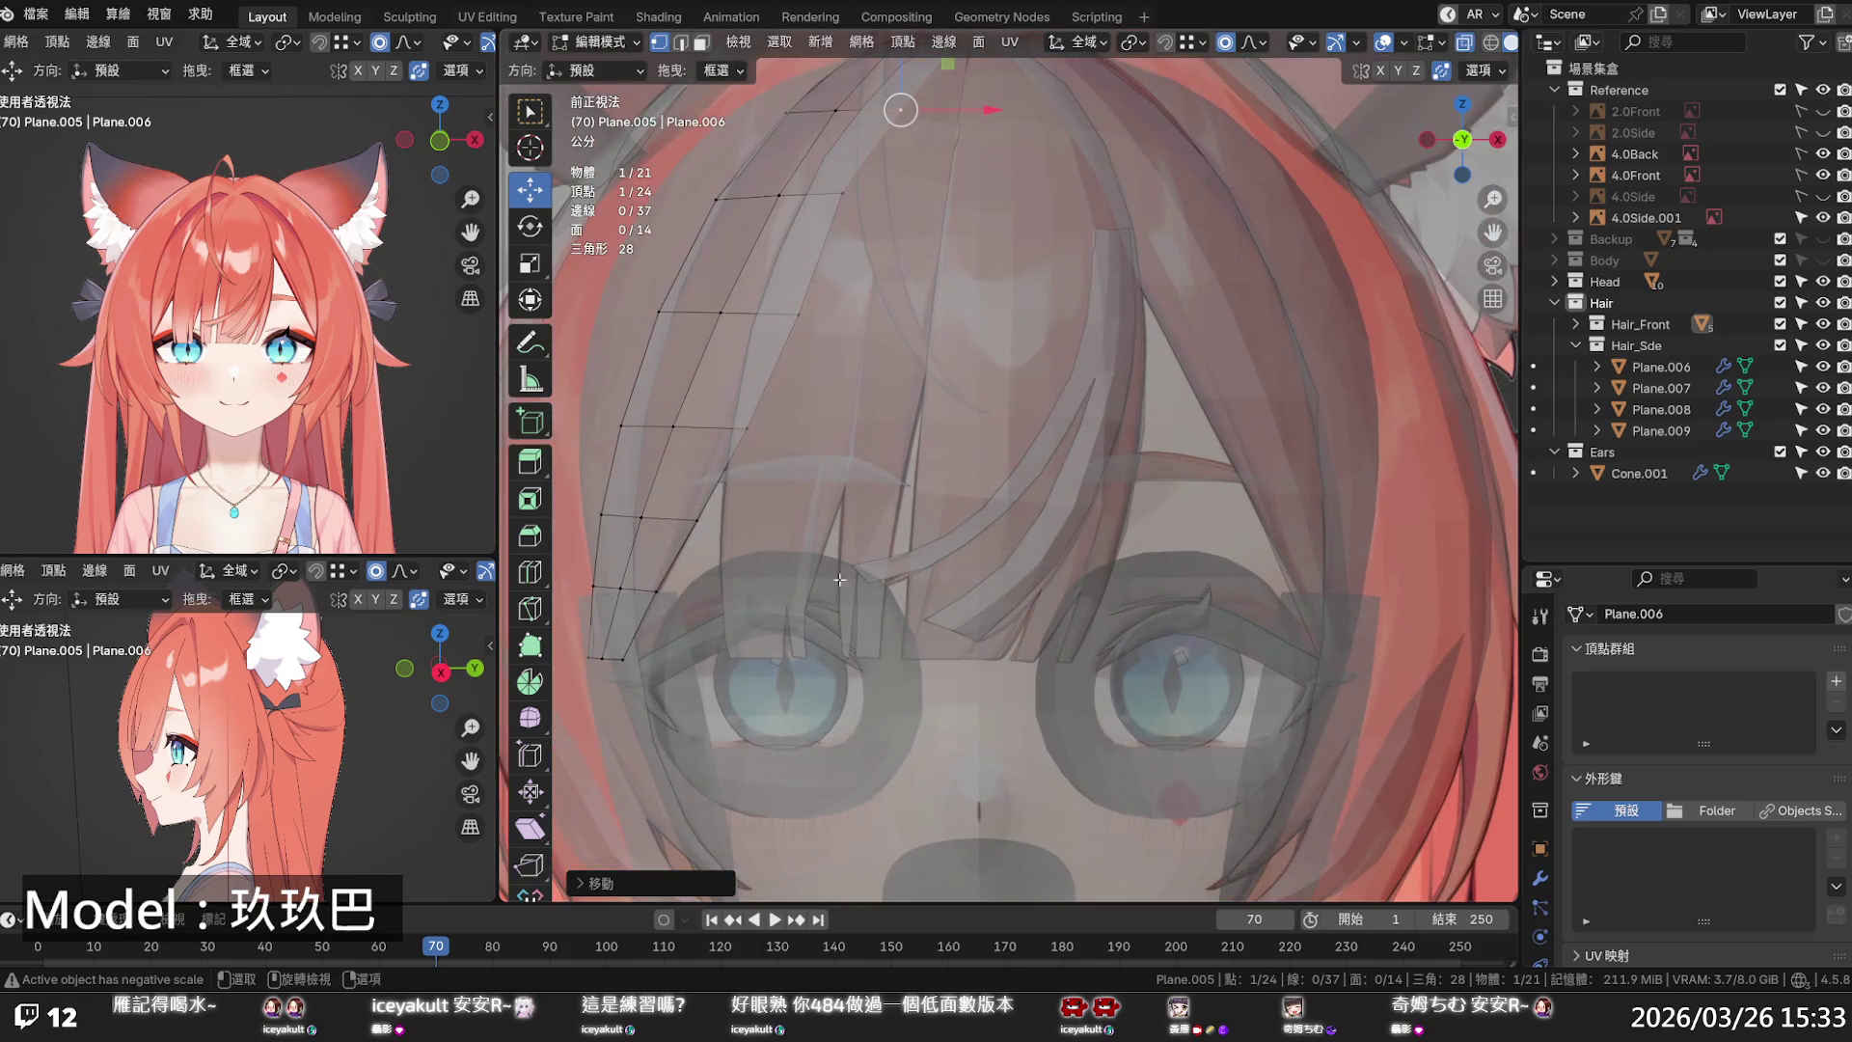
{"action": "key", "text": "alt+z"}
{"action": "mouse_move", "coordinate": [725, 600]}
{"action": "middle_mouse_down"}
{"action": "mouse_move", "coordinate": [897, 586]}
{"action": "mouse_move", "coordinate": [982, 604]}
{"action": "middle_mouse_up"}
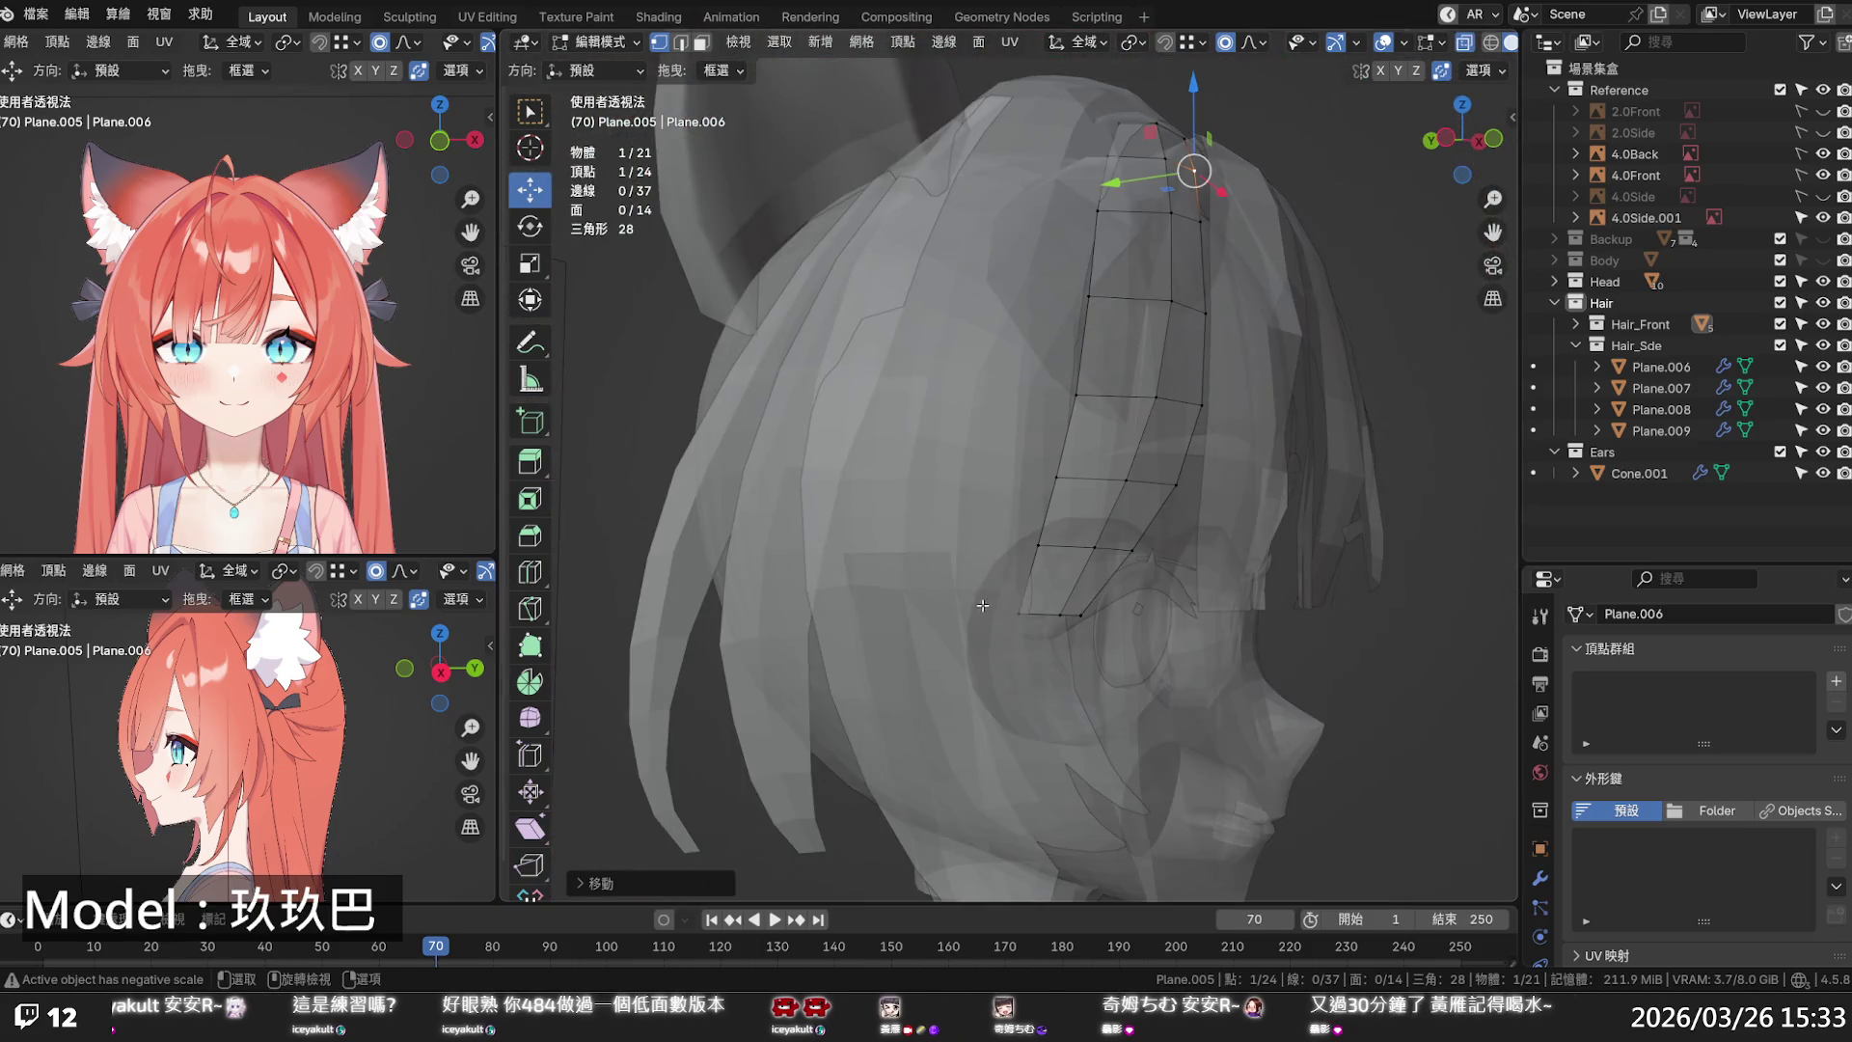
- Move the side strand's bottom edge along Y with soft falloff to hug the head
{"action": "left_click", "coordinate": [1065, 615], "text": "alt"}
{"action": "key", "text": "g"}
{"action": "key", "text": "y"}
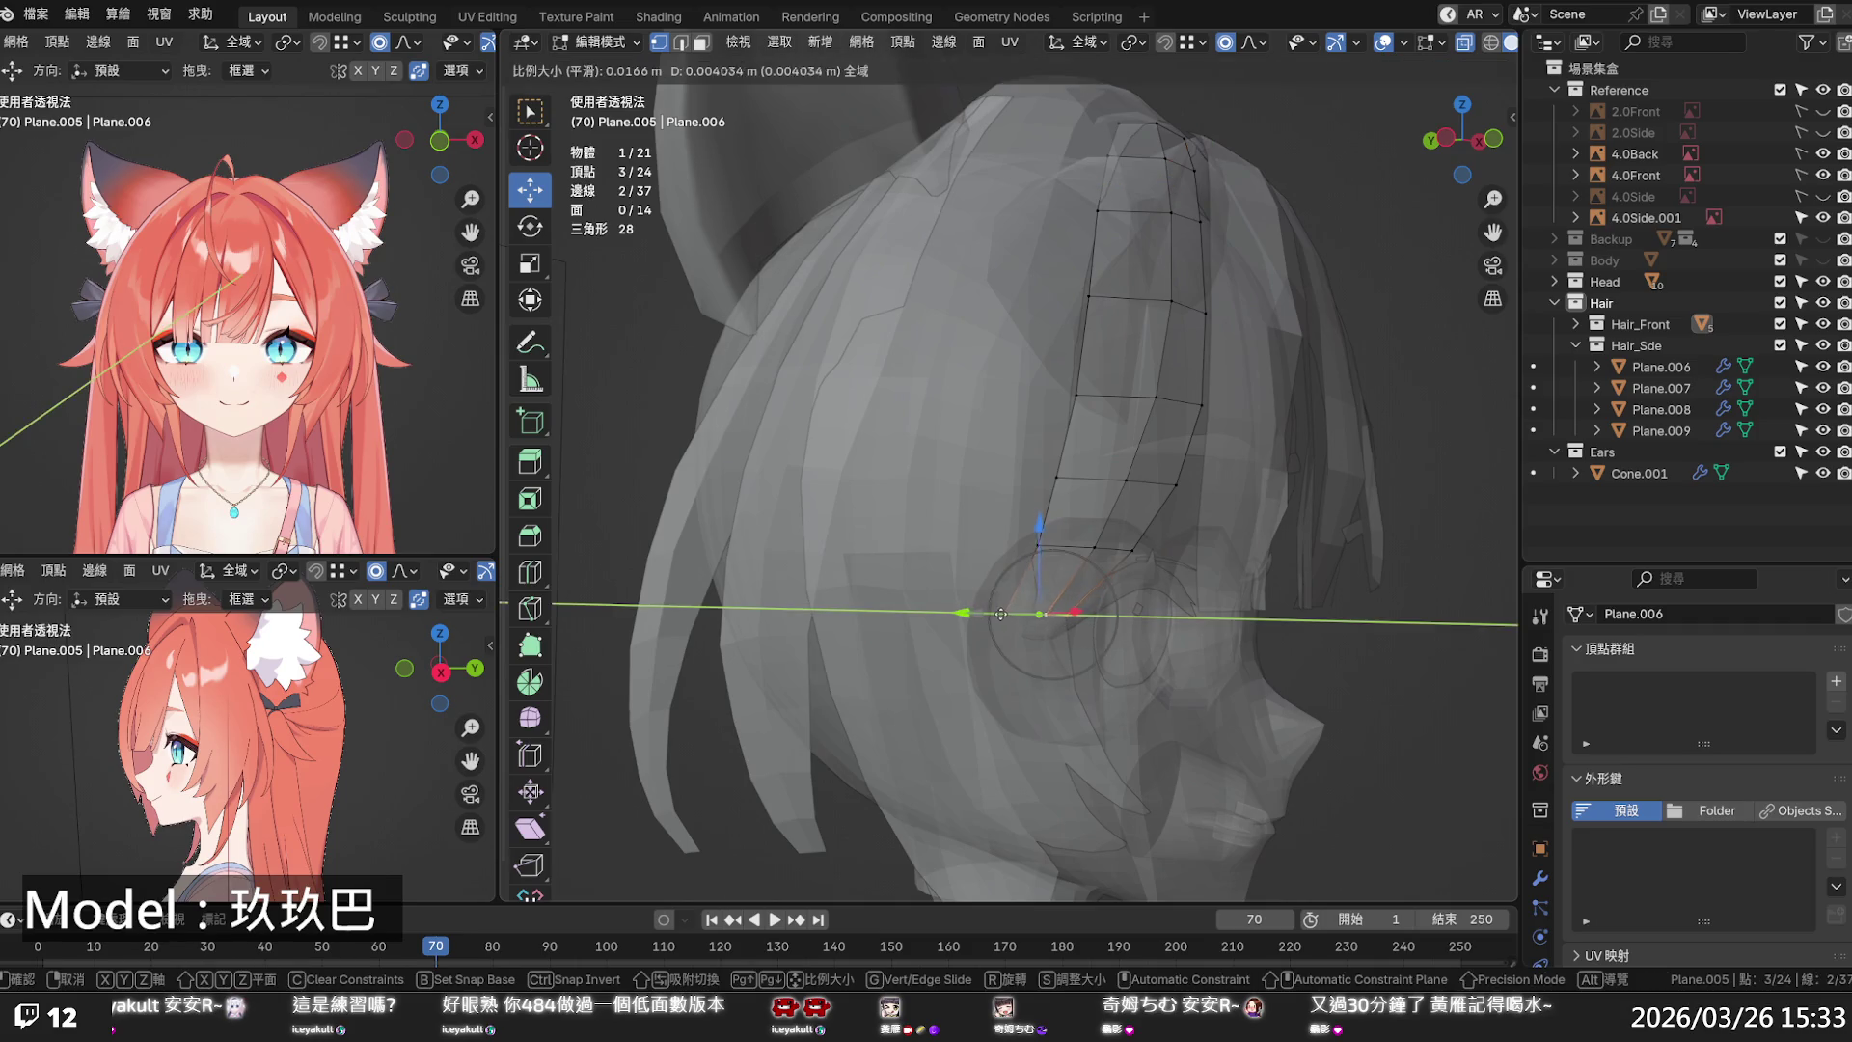
{"action": "scroll", "coordinate": [997, 614], "scroll_direction": "down", "scroll_amount": 5}
{"action": "scroll", "coordinate": [997, 614], "scroll_direction": "down", "scroll_amount": 8}
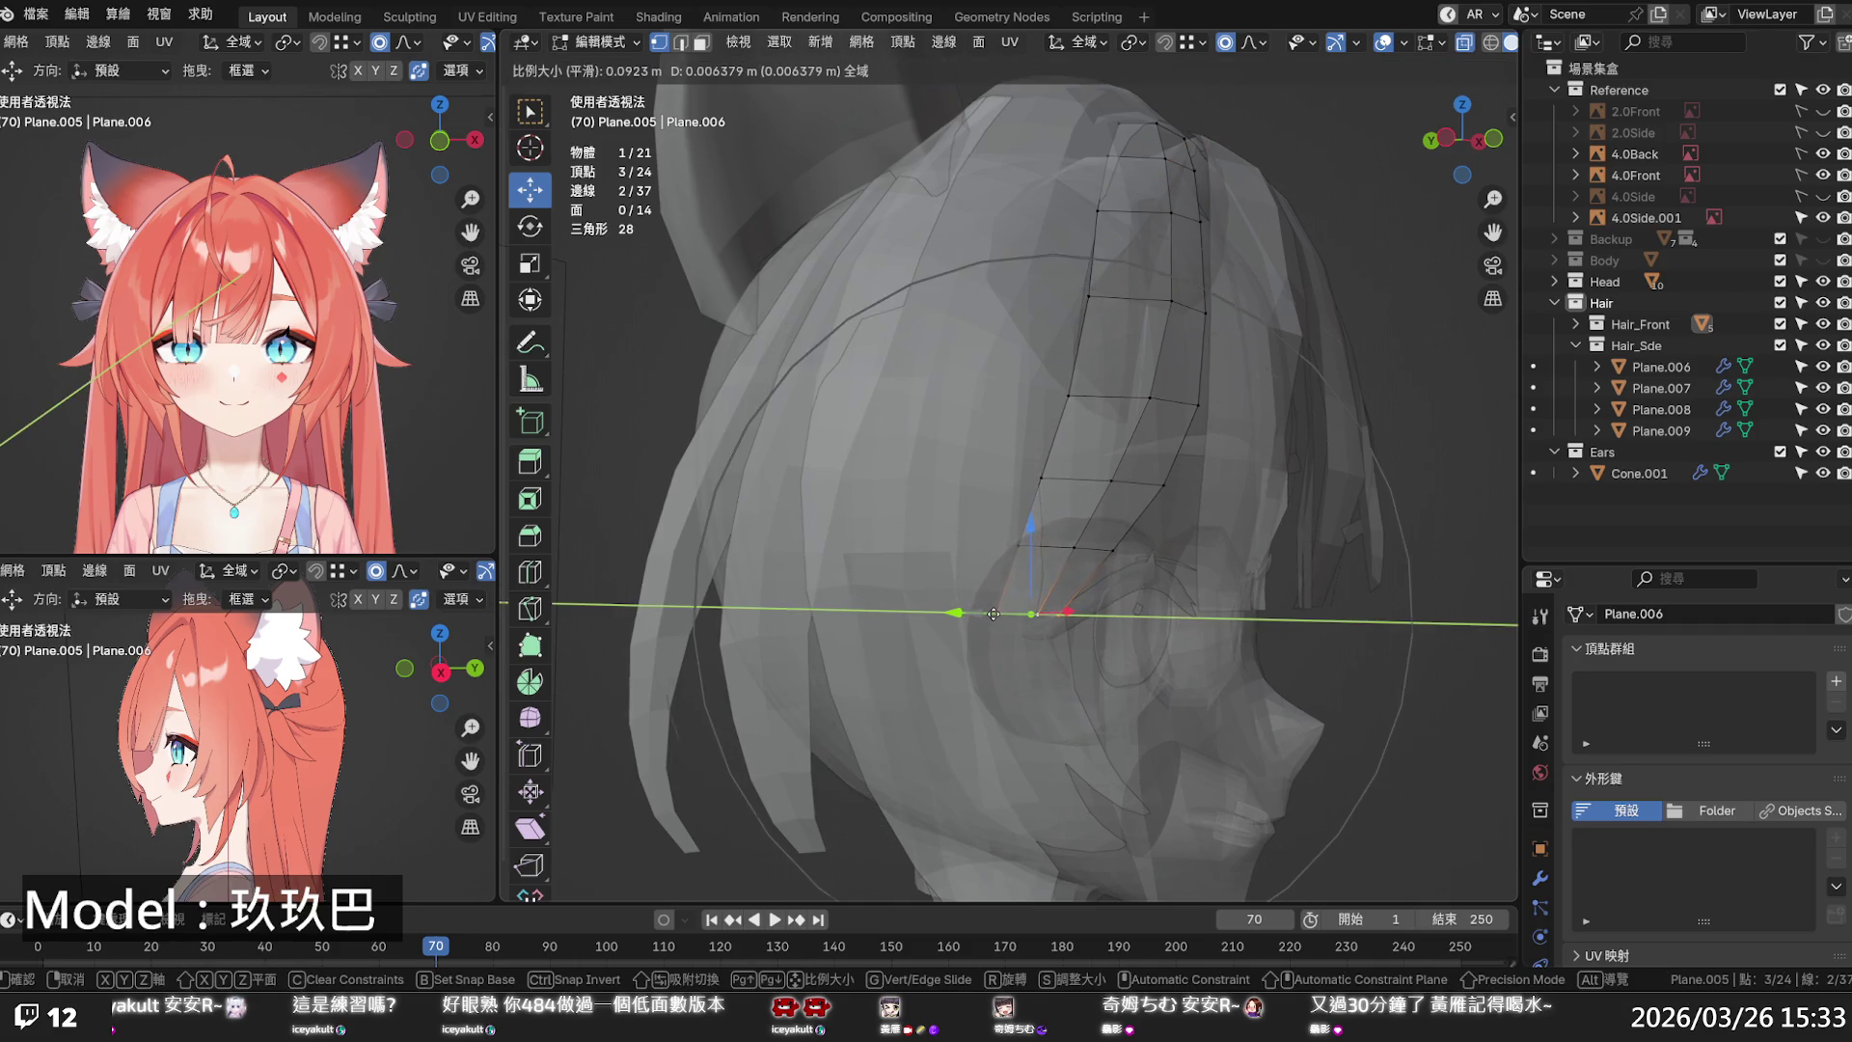
{"action": "left_click", "coordinate": [984, 611]}
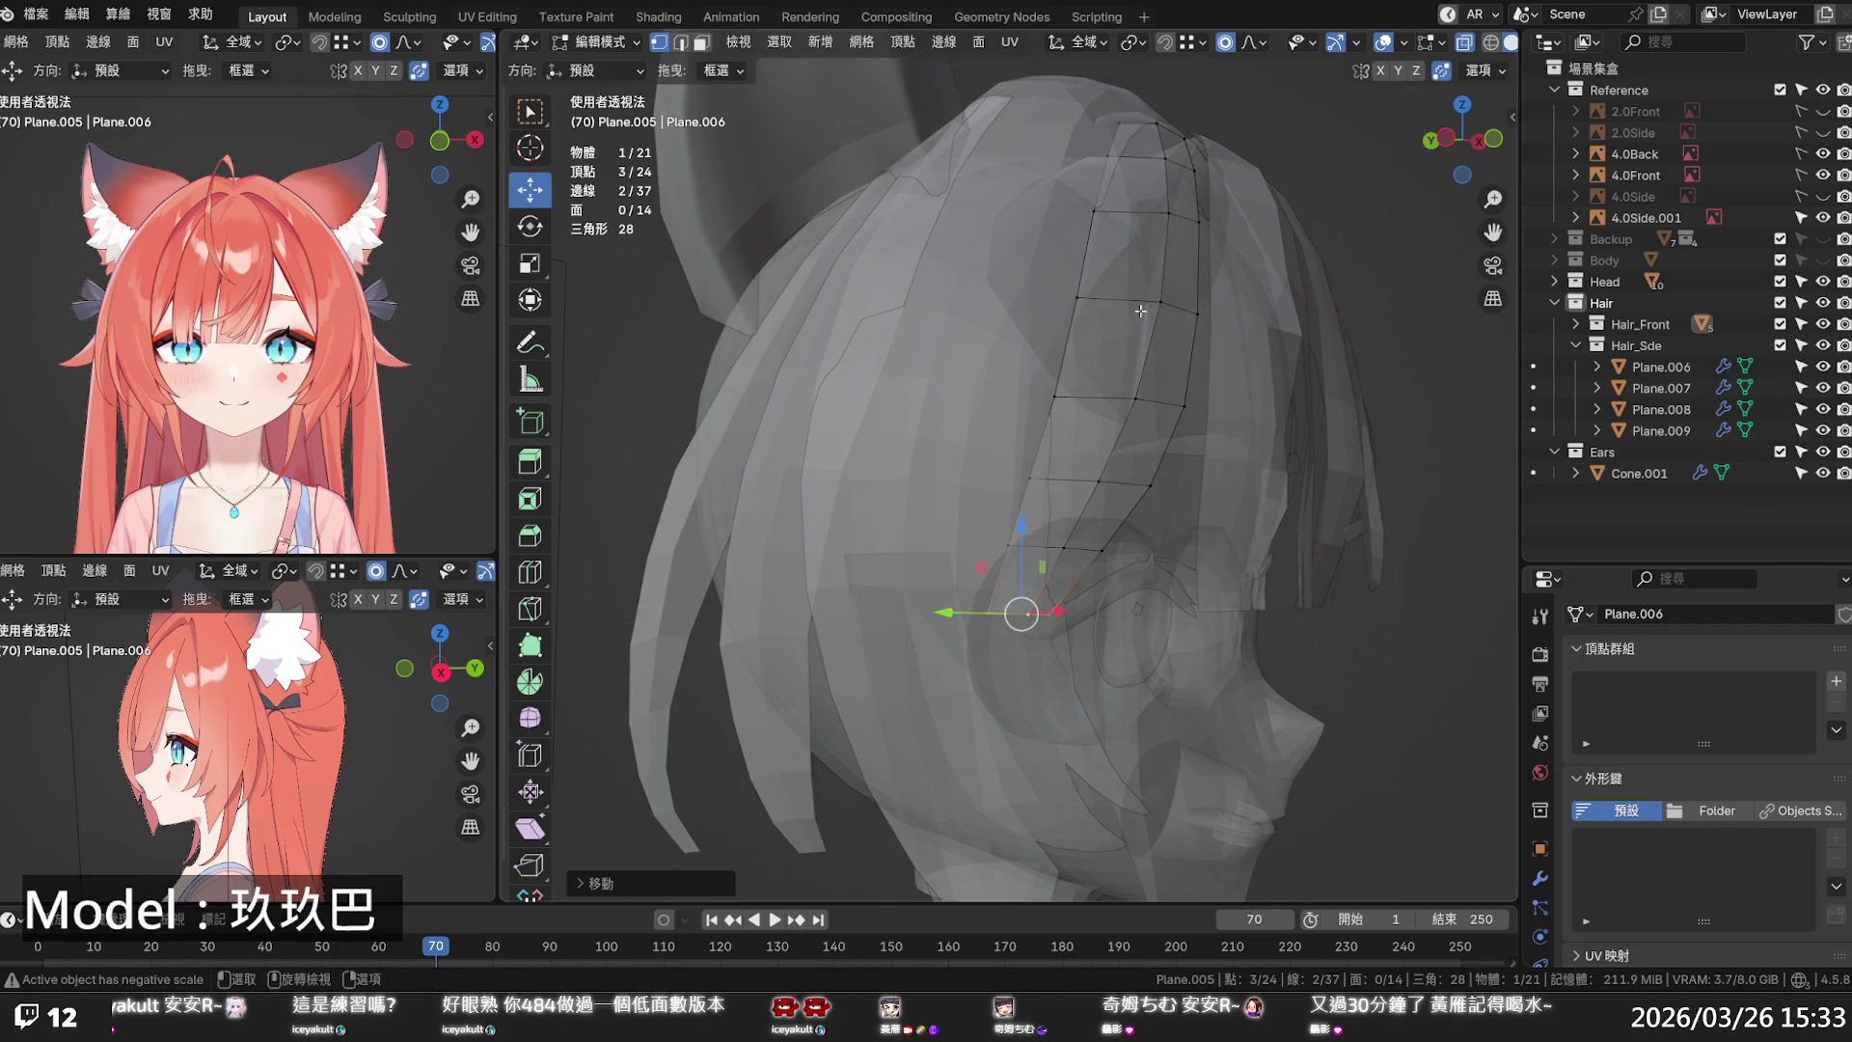
- Move the strand's top edge row along Y twice, then turn off X-ray
{"action": "left_click", "coordinate": [1178, 213], "text": "alt"}
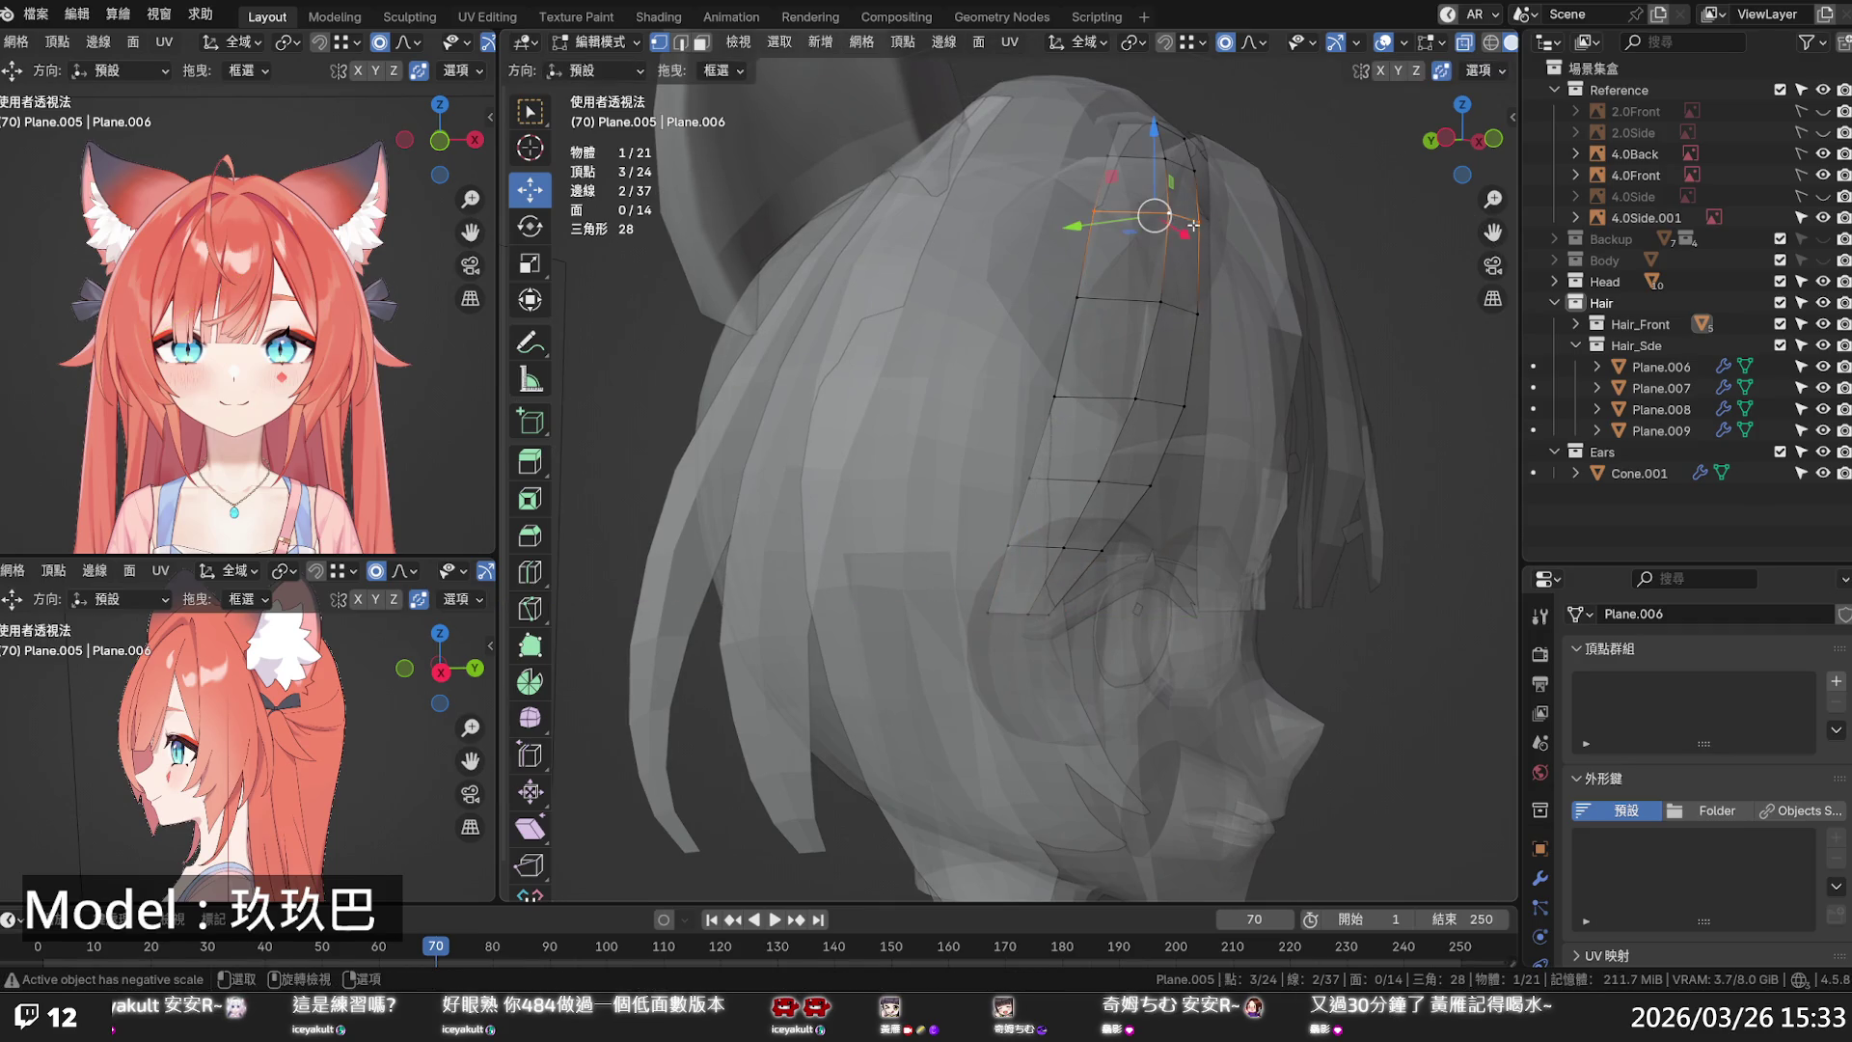
{"action": "middle_click_drag", "start_coordinate": [1156, 242], "coordinate": [1148, 304]}
{"action": "key", "text": "g"}
{"action": "key", "text": "y"}
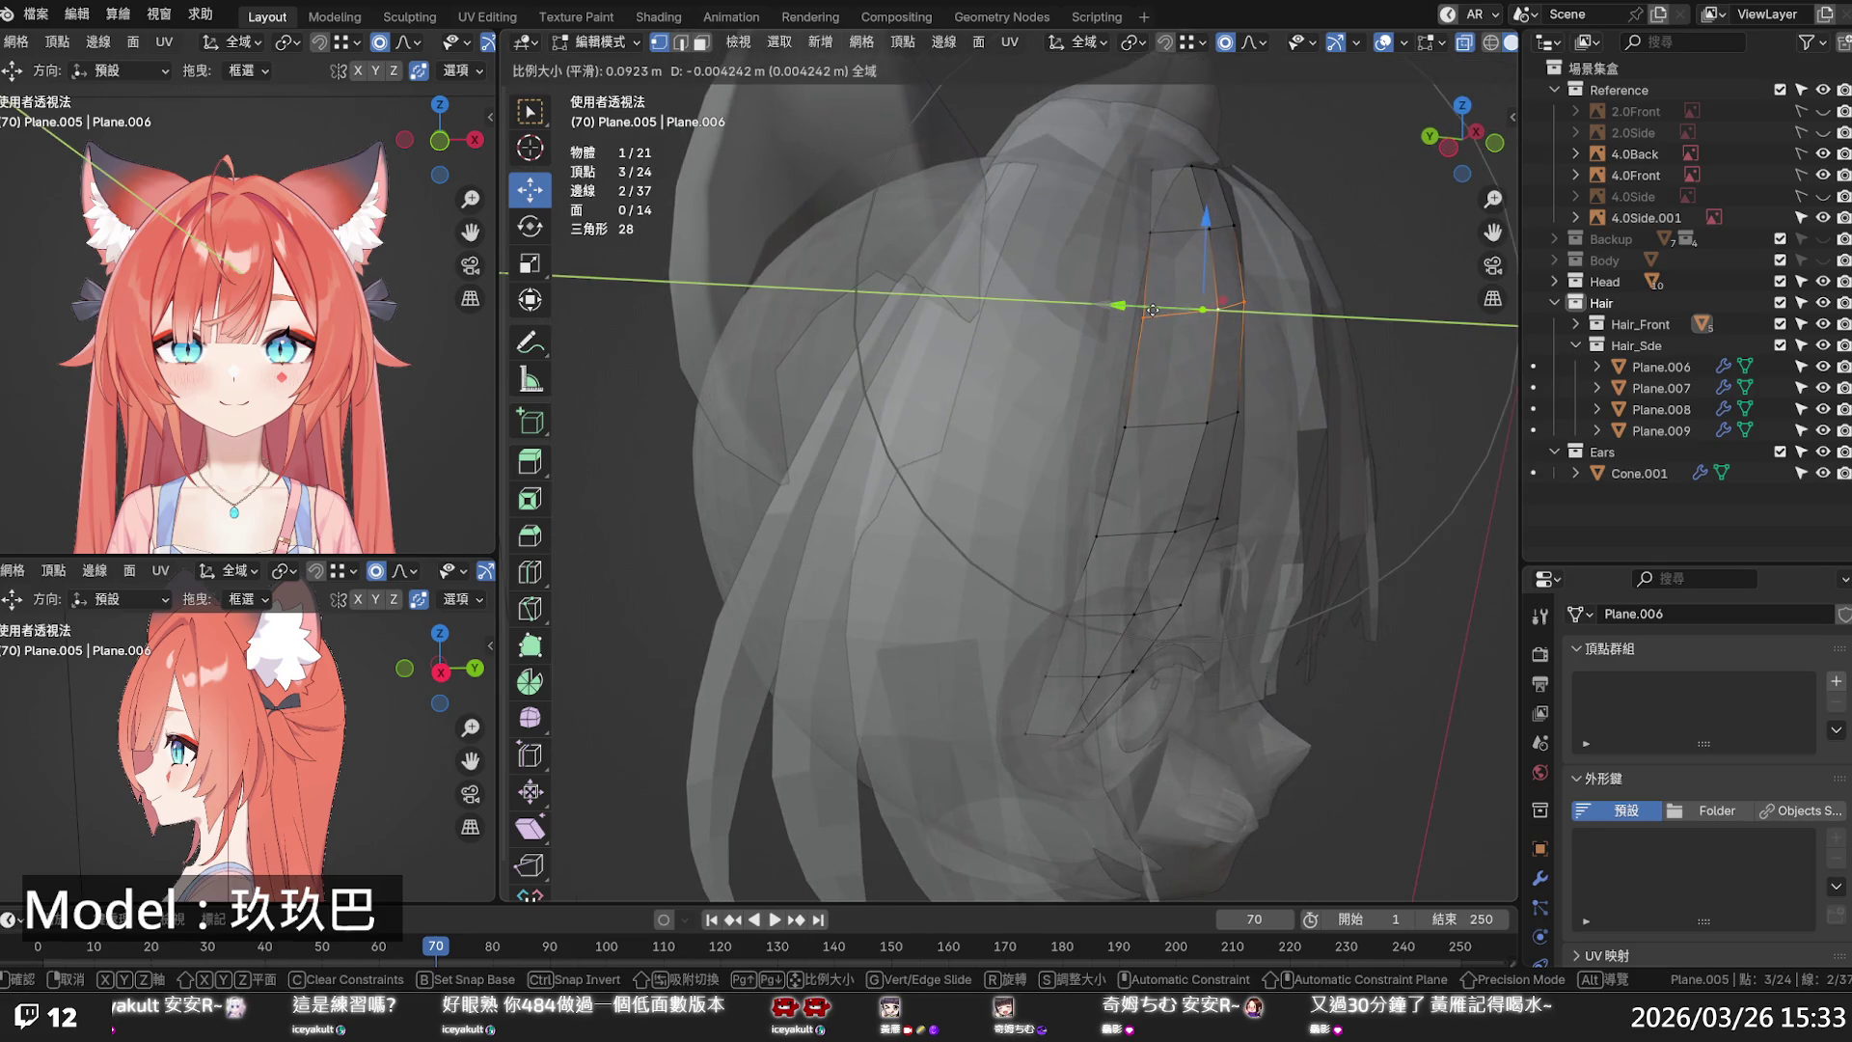
{"action": "left_click", "coordinate": [1232, 249]}
{"action": "left_click", "coordinate": [1173, 173], "text": "alt"}
{"action": "key", "text": "g"}
{"action": "key", "text": "y"}
{"action": "left_click", "coordinate": [1129, 176]}
{"action": "key", "text": "alt+z"}
{"action": "middle_click_drag", "start_coordinate": [1176, 290], "coordinate": [1196, 423]}
{"action": "scroll", "coordinate": [1196, 422], "scroll_direction": "up", "scroll_amount": 3}
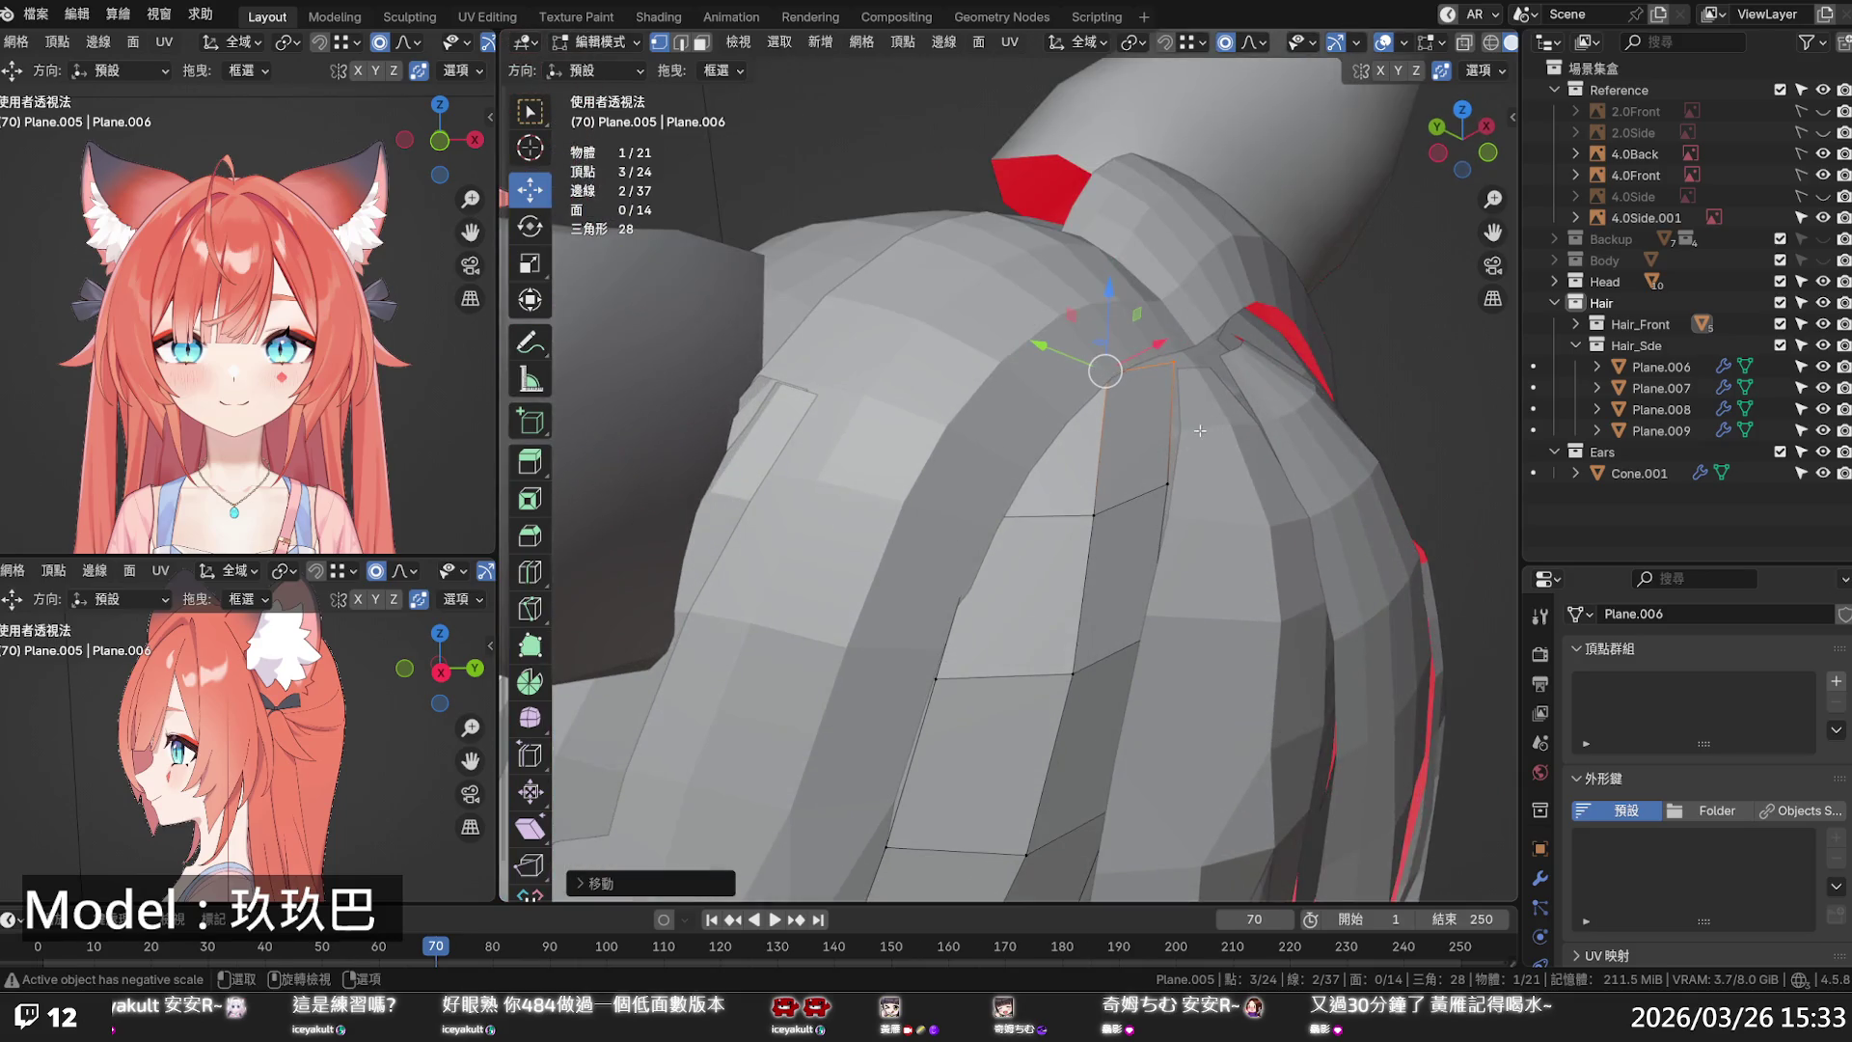
- Move a neighbouring strand vertex along Y, review from the front and side, then exit Edit Mode
{"action": "left_click", "coordinate": [1183, 433]}
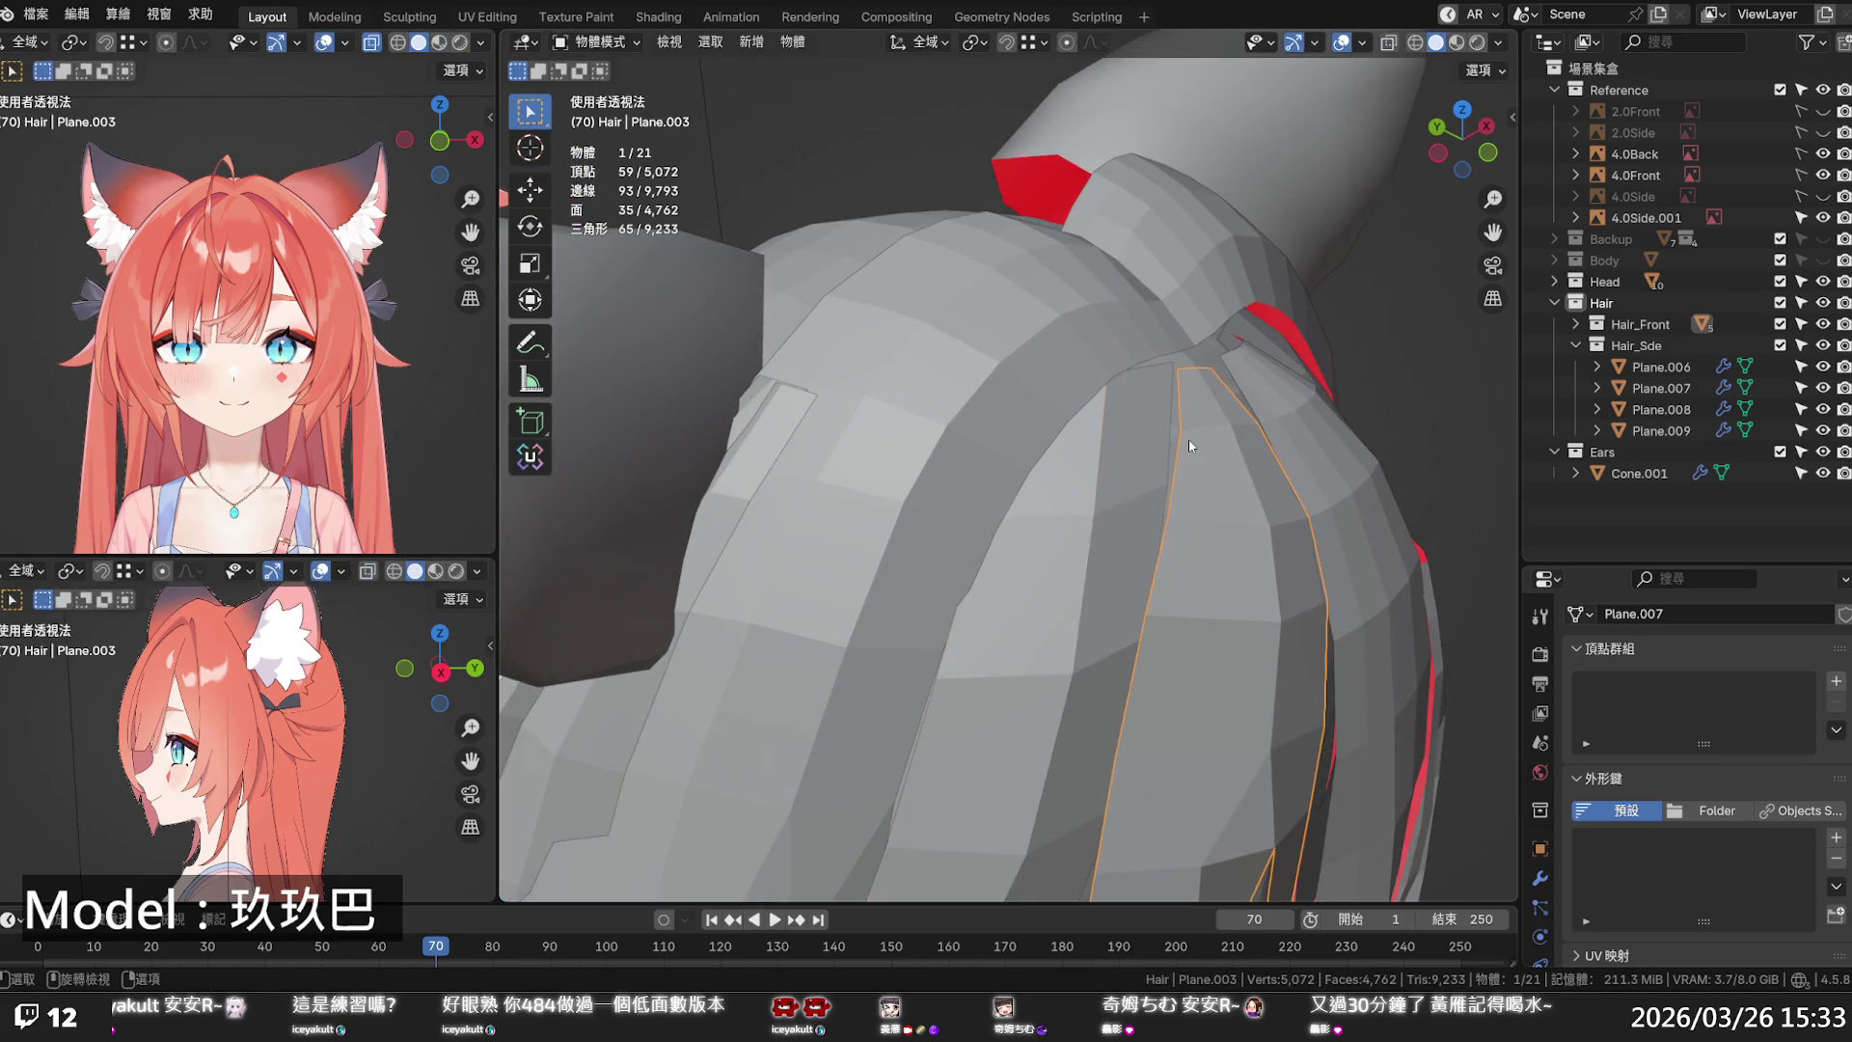
{"action": "key", "text": "g"}
{"action": "key", "text": "y"}
{"action": "scroll", "coordinate": [1140, 419], "scroll_direction": "down", "scroll_amount": 3}
{"action": "scroll", "coordinate": [1136, 417], "scroll_direction": "up", "scroll_amount": 2}
{"action": "left_click", "coordinate": [1133, 415]}
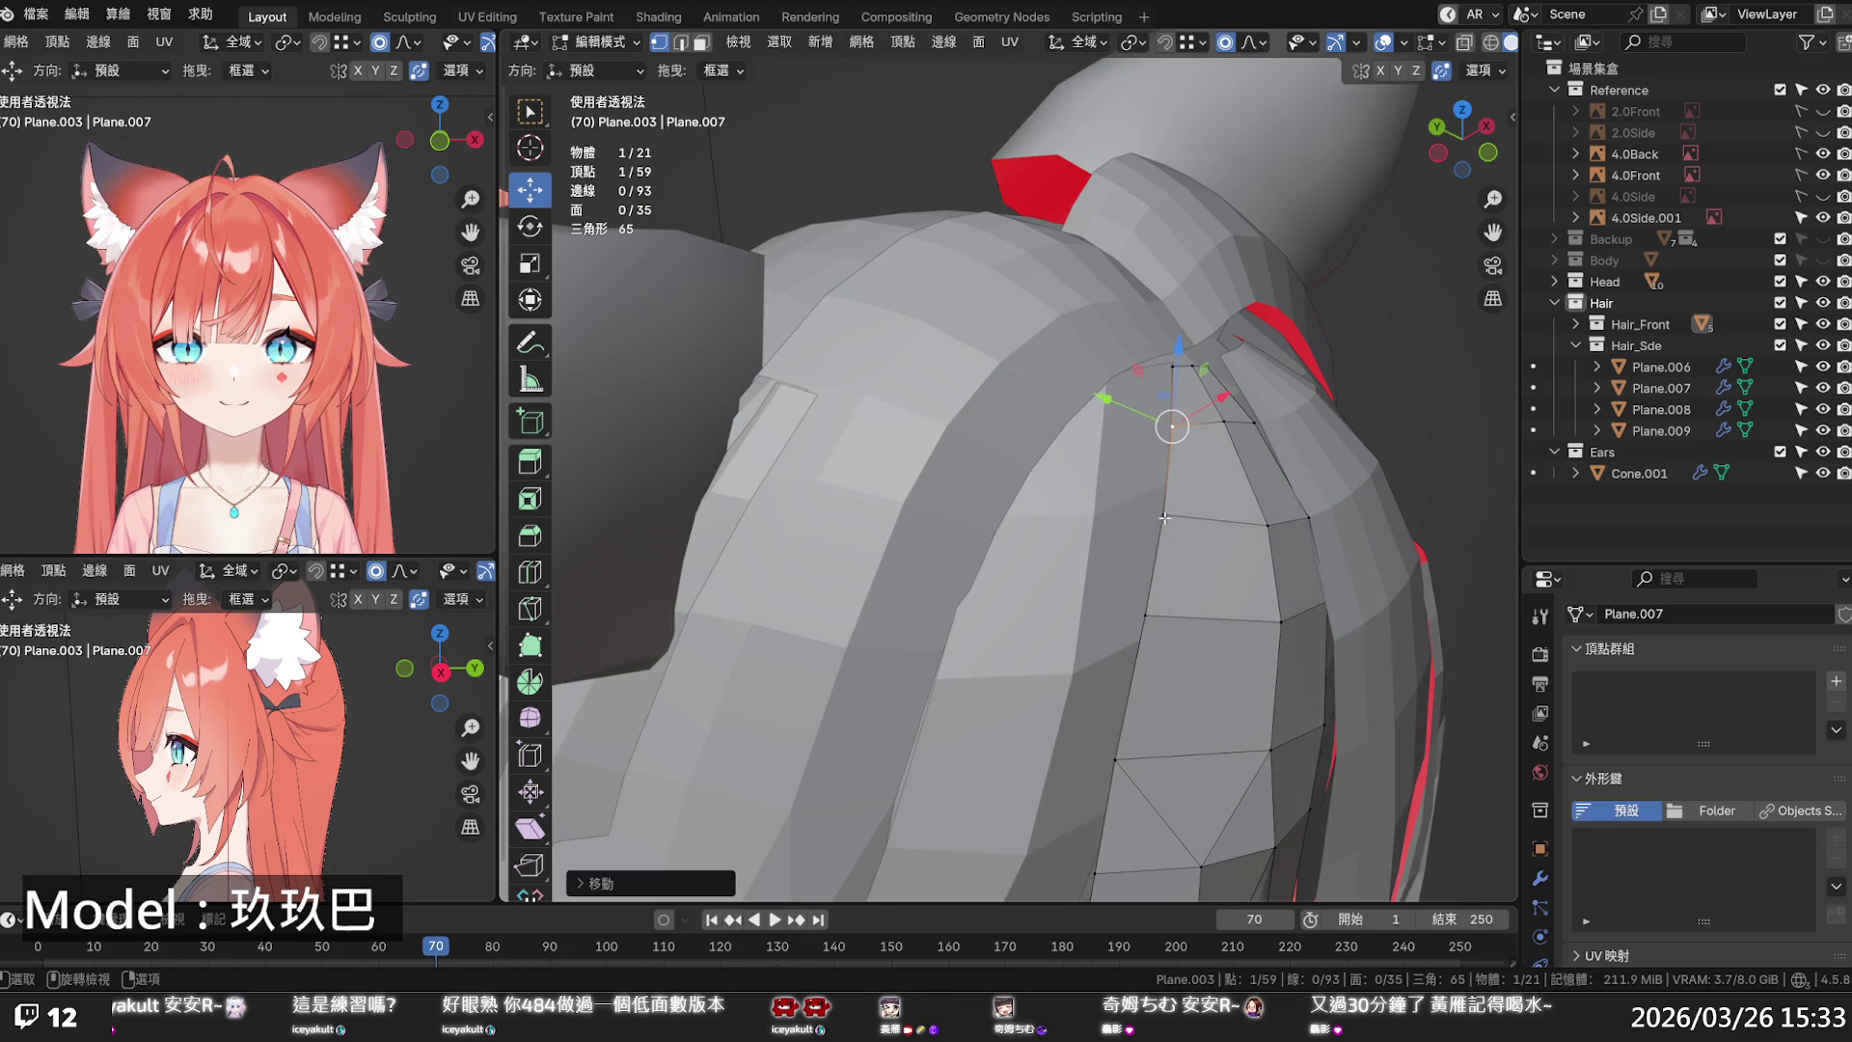
{"action": "mouse_move", "coordinate": [1164, 518]}
{"action": "middle_mouse_down"}
{"action": "mouse_move", "coordinate": [1065, 379]}
{"action": "mouse_move", "coordinate": [849, 533]}
{"action": "middle_mouse_up"}
{"action": "scroll", "coordinate": [1065, 379], "scroll_direction": "down", "scroll_amount": 3}
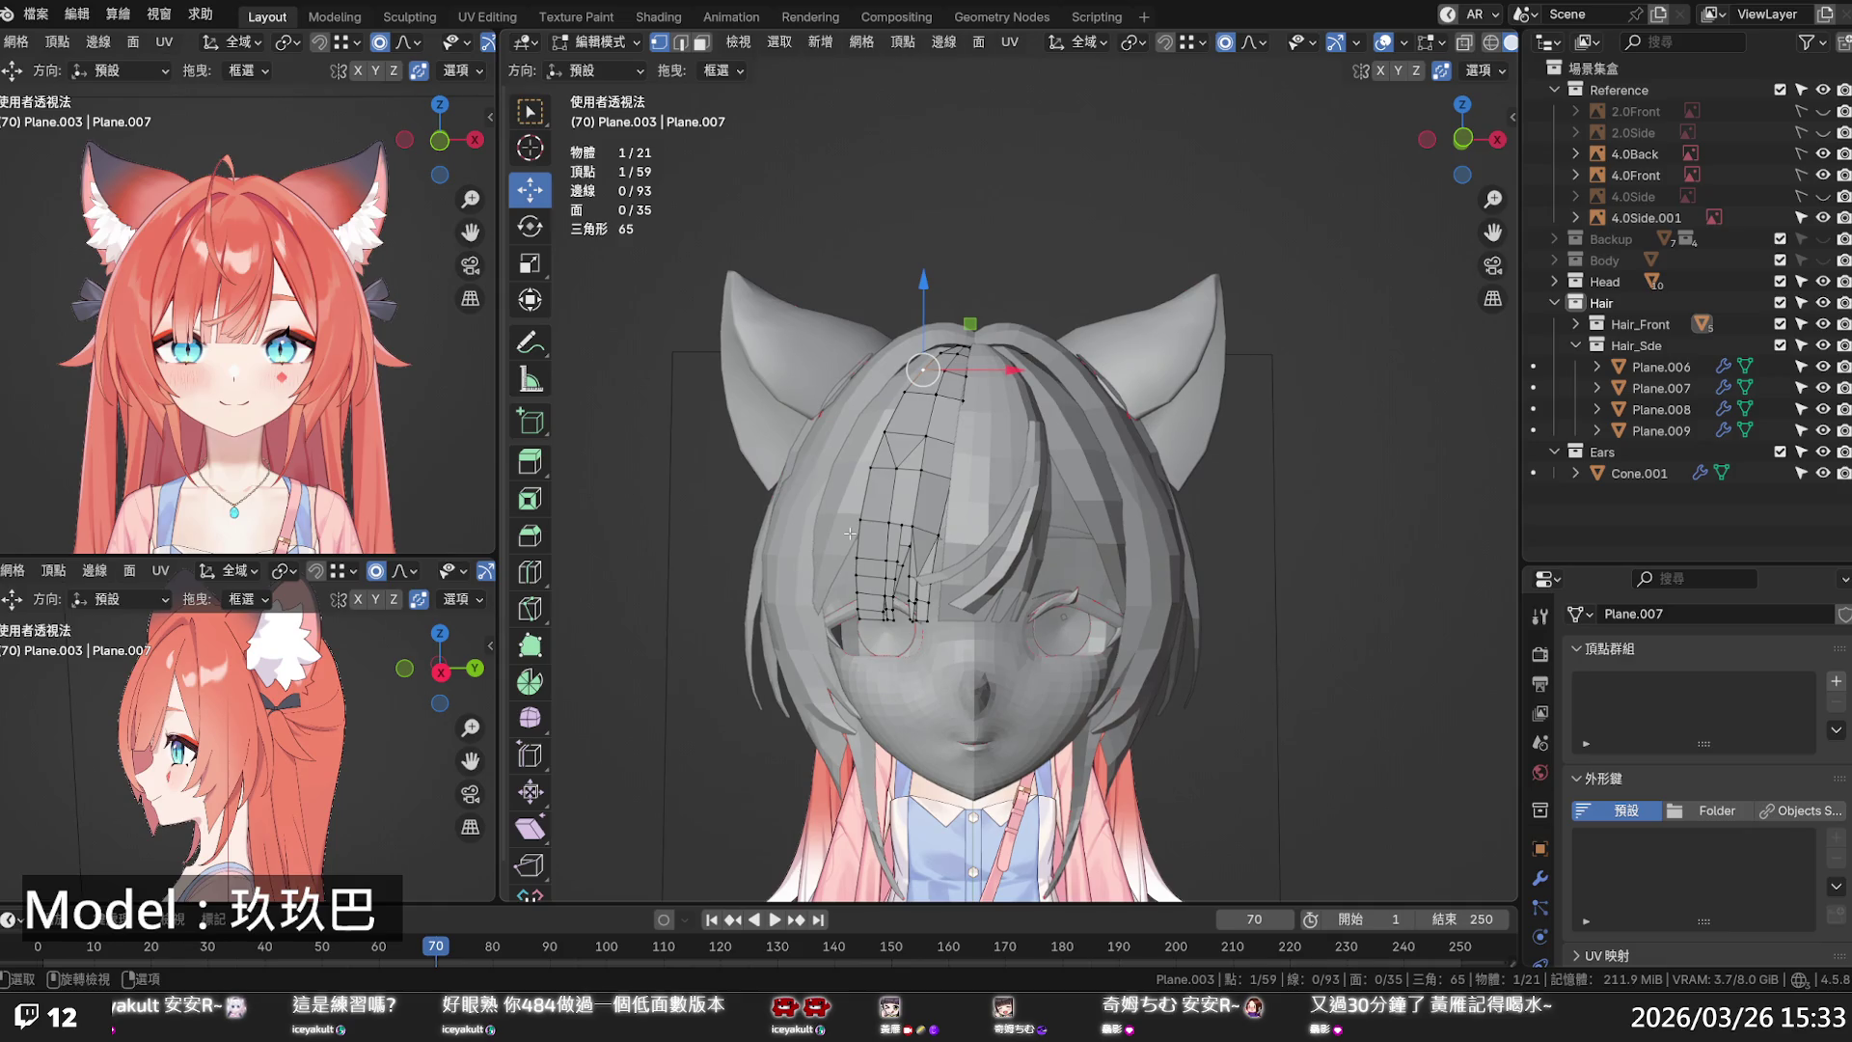
{"action": "scroll", "coordinate": [910, 509], "scroll_direction": "down", "scroll_amount": 2}
{"action": "middle_click_drag", "start_coordinate": [911, 509], "coordinate": [947, 548]}
{"action": "mouse_move", "coordinate": [947, 641]}
{"action": "middle_mouse_down"}
{"action": "mouse_move", "coordinate": [777, 629]}
{"action": "mouse_move", "coordinate": [1004, 434]}
{"action": "mouse_move", "coordinate": [979, 487]}
{"action": "middle_mouse_up"}
{"action": "key", "text": "Tab"}
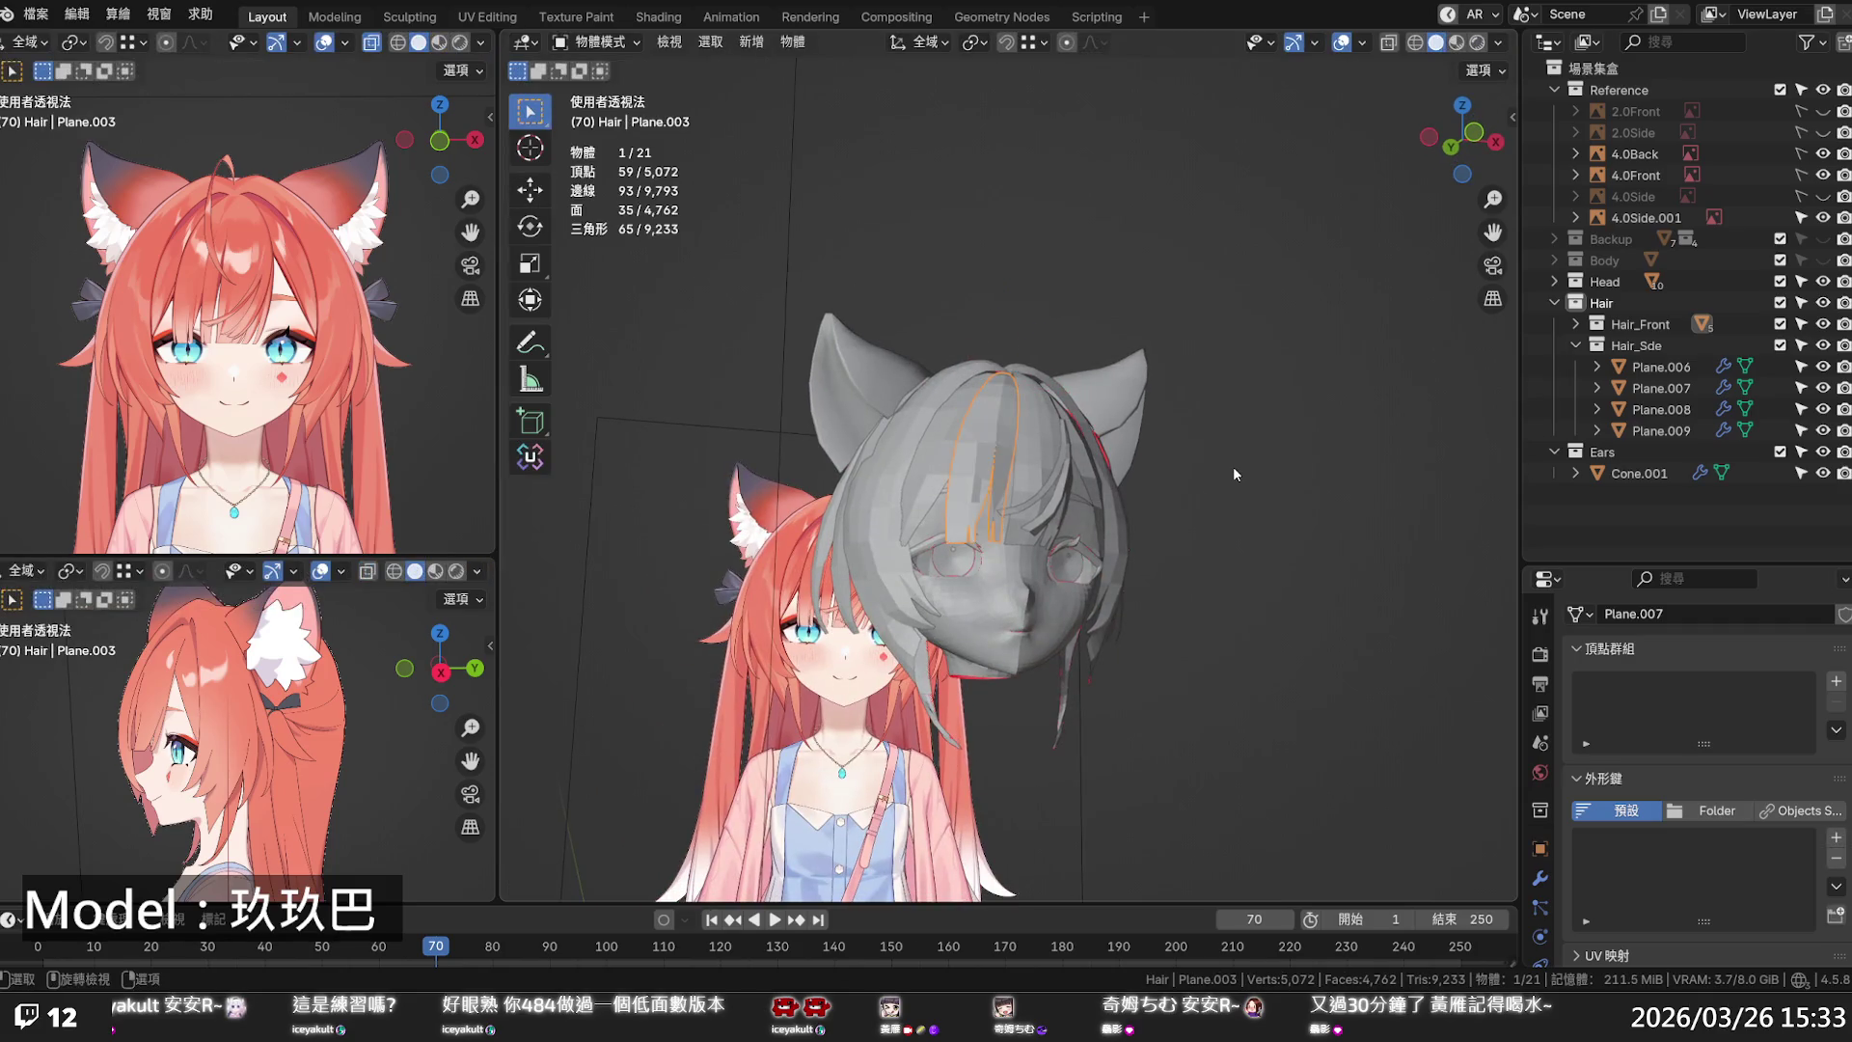
- Save the file, orbit to a three-quarter view of the hair, and save again
{"action": "key", "text": "ctrl+s"}
{"action": "mouse_move", "coordinate": [1229, 471]}
{"action": "middle_mouse_down"}
{"action": "mouse_move", "coordinate": [1130, 498]}
{"action": "mouse_move", "coordinate": [1189, 515]}
{"action": "middle_mouse_up"}
{"action": "scroll", "coordinate": [1130, 498], "scroll_direction": "up", "scroll_amount": 3}
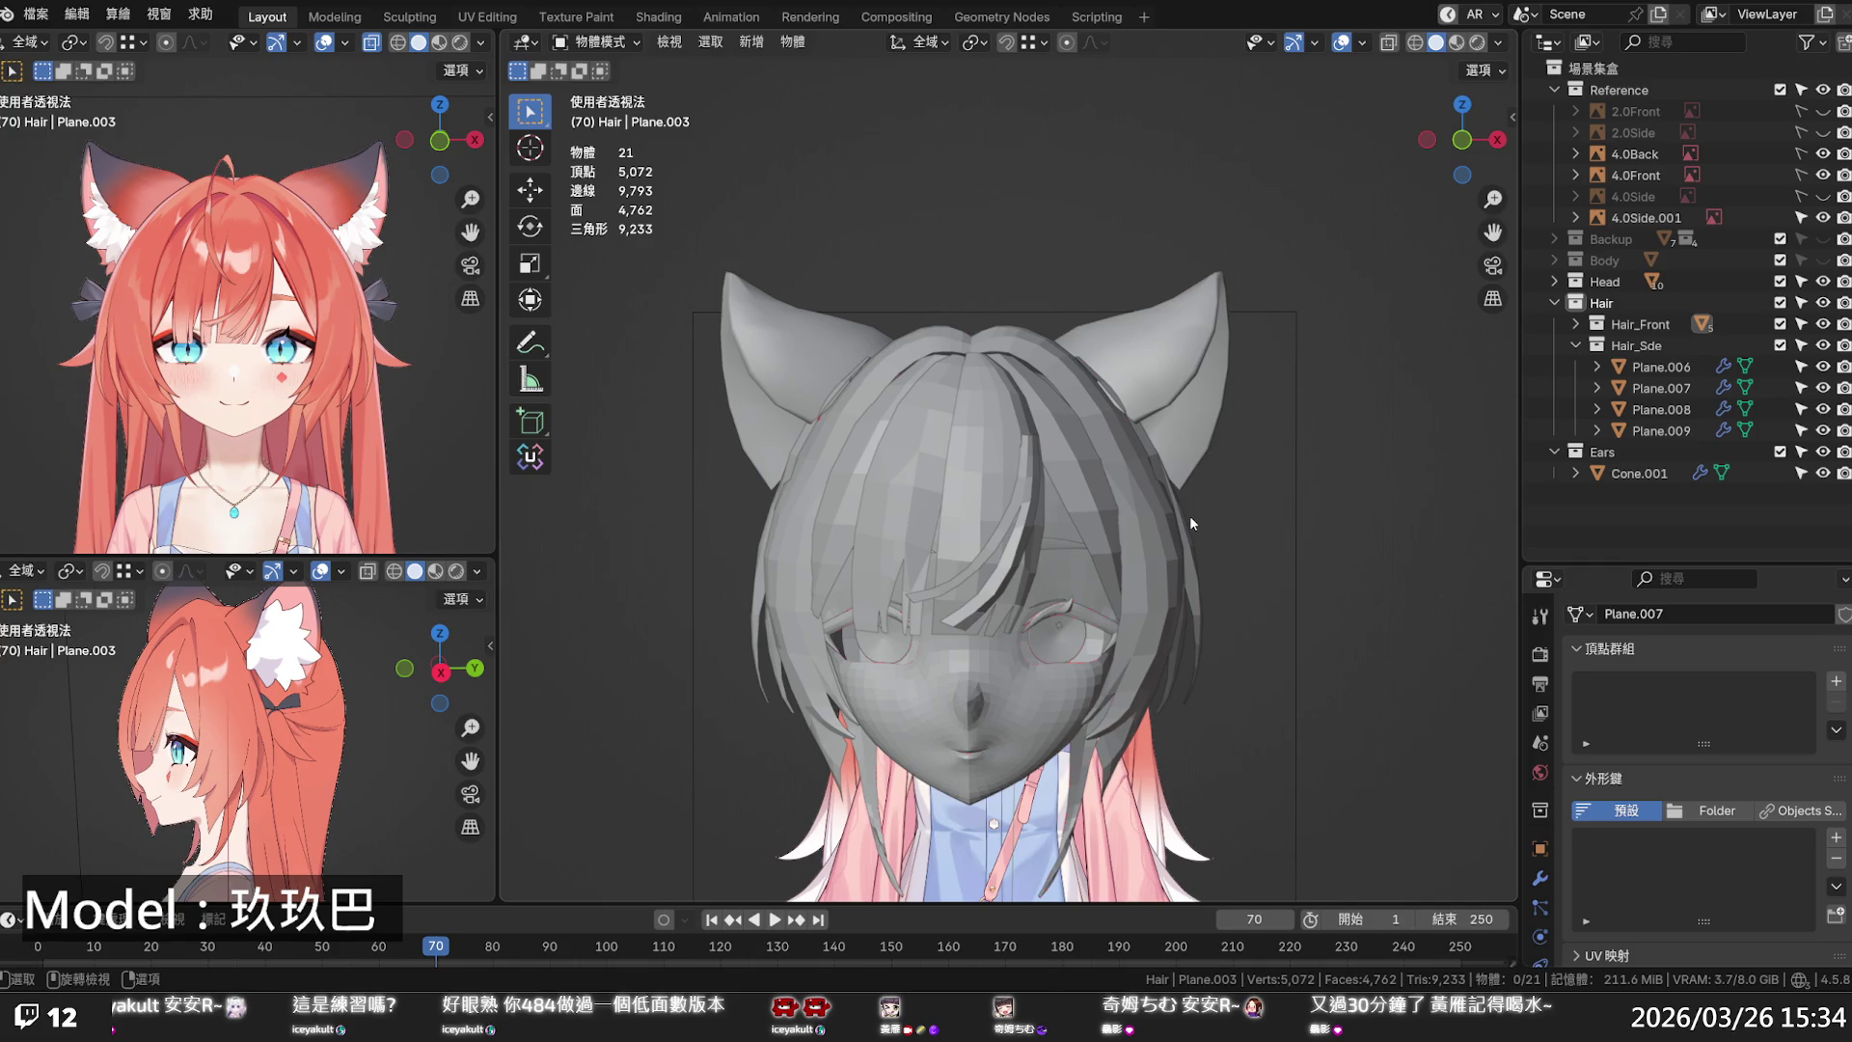
{"action": "mouse_move", "coordinate": [1190, 515]}
{"action": "middle_mouse_down"}
{"action": "mouse_move", "coordinate": [1068, 576]}
{"action": "mouse_move", "coordinate": [1061, 493]}
{"action": "mouse_move", "coordinate": [1163, 478]}
{"action": "middle_mouse_up"}
{"action": "key", "text": "ctrl+s"}
- Inspect the hair from the back, then switch to Right Orthographic for the side reference
{"action": "scroll", "coordinate": [1157, 480], "scroll_direction": "up", "scroll_amount": 3}
{"action": "scroll", "coordinate": [1172, 424], "scroll_direction": "up", "scroll_amount": 3}
{"action": "scroll", "coordinate": [1188, 372], "scroll_direction": "up", "scroll_amount": 3}
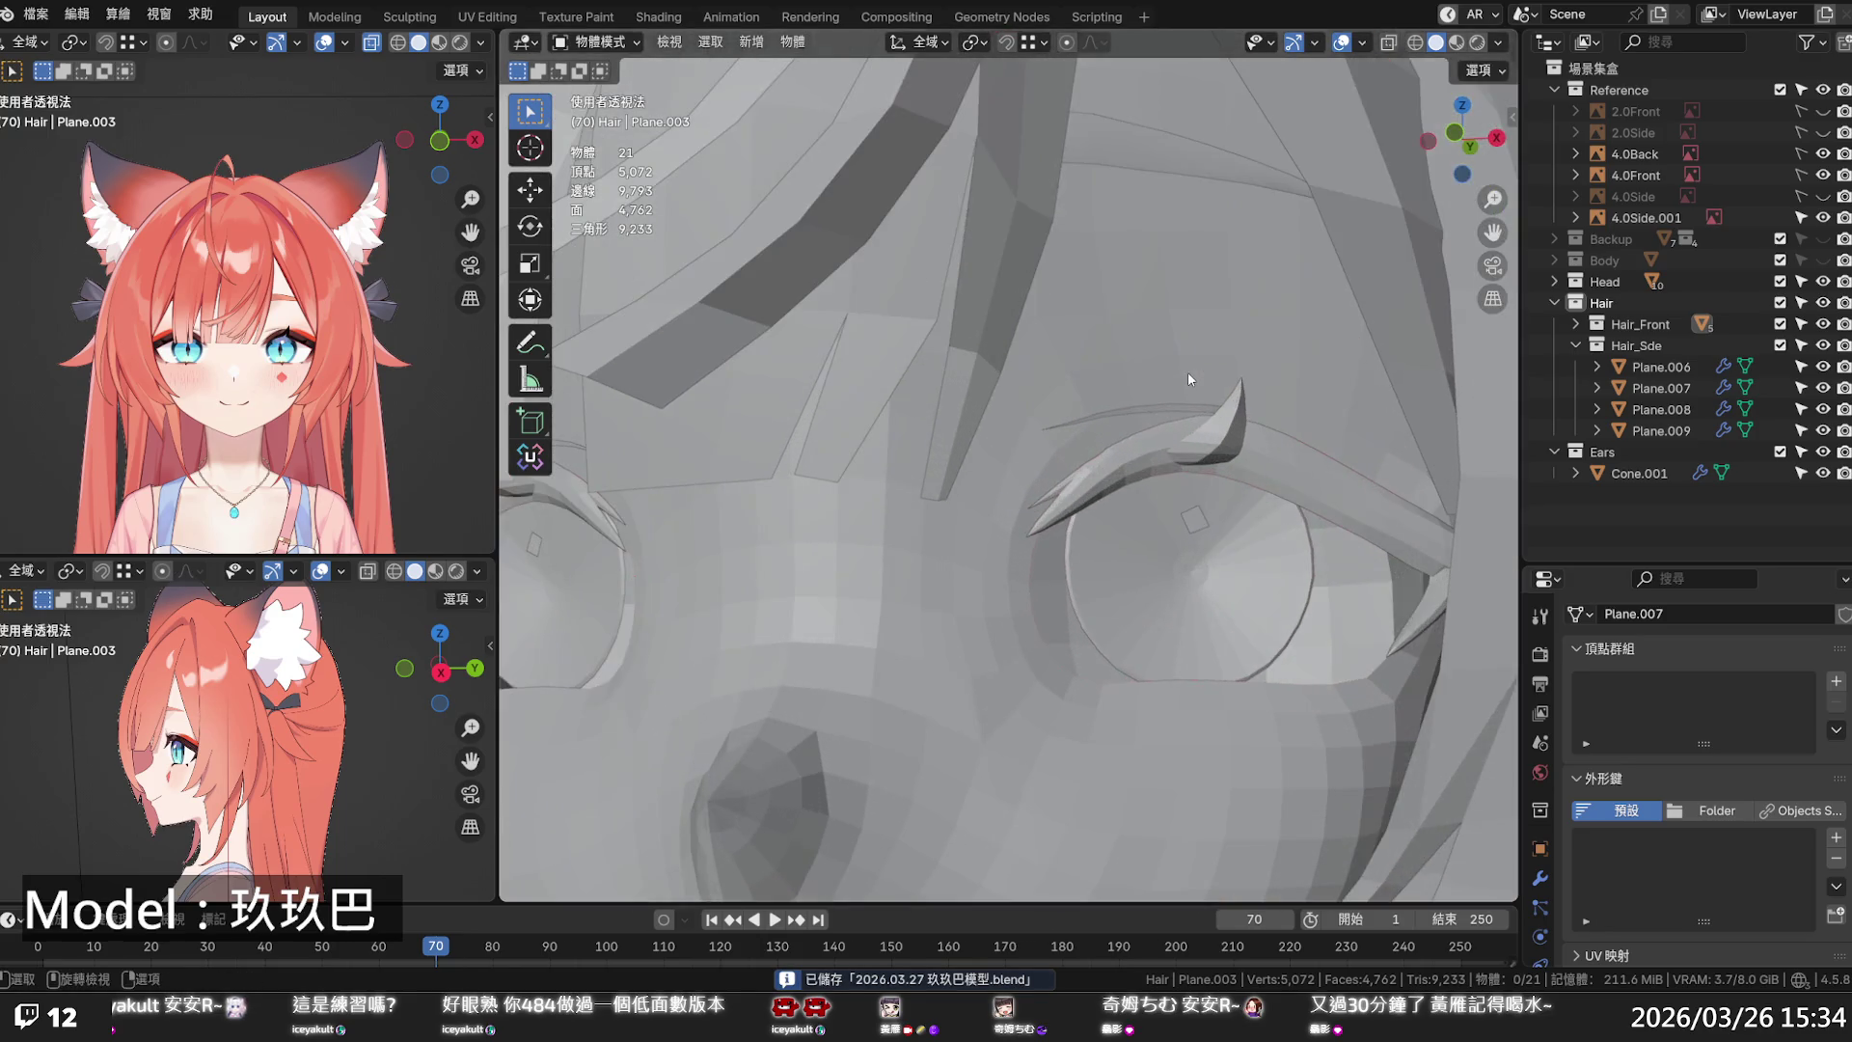
{"action": "scroll", "coordinate": [1189, 372], "scroll_direction": "down", "scroll_amount": 6}
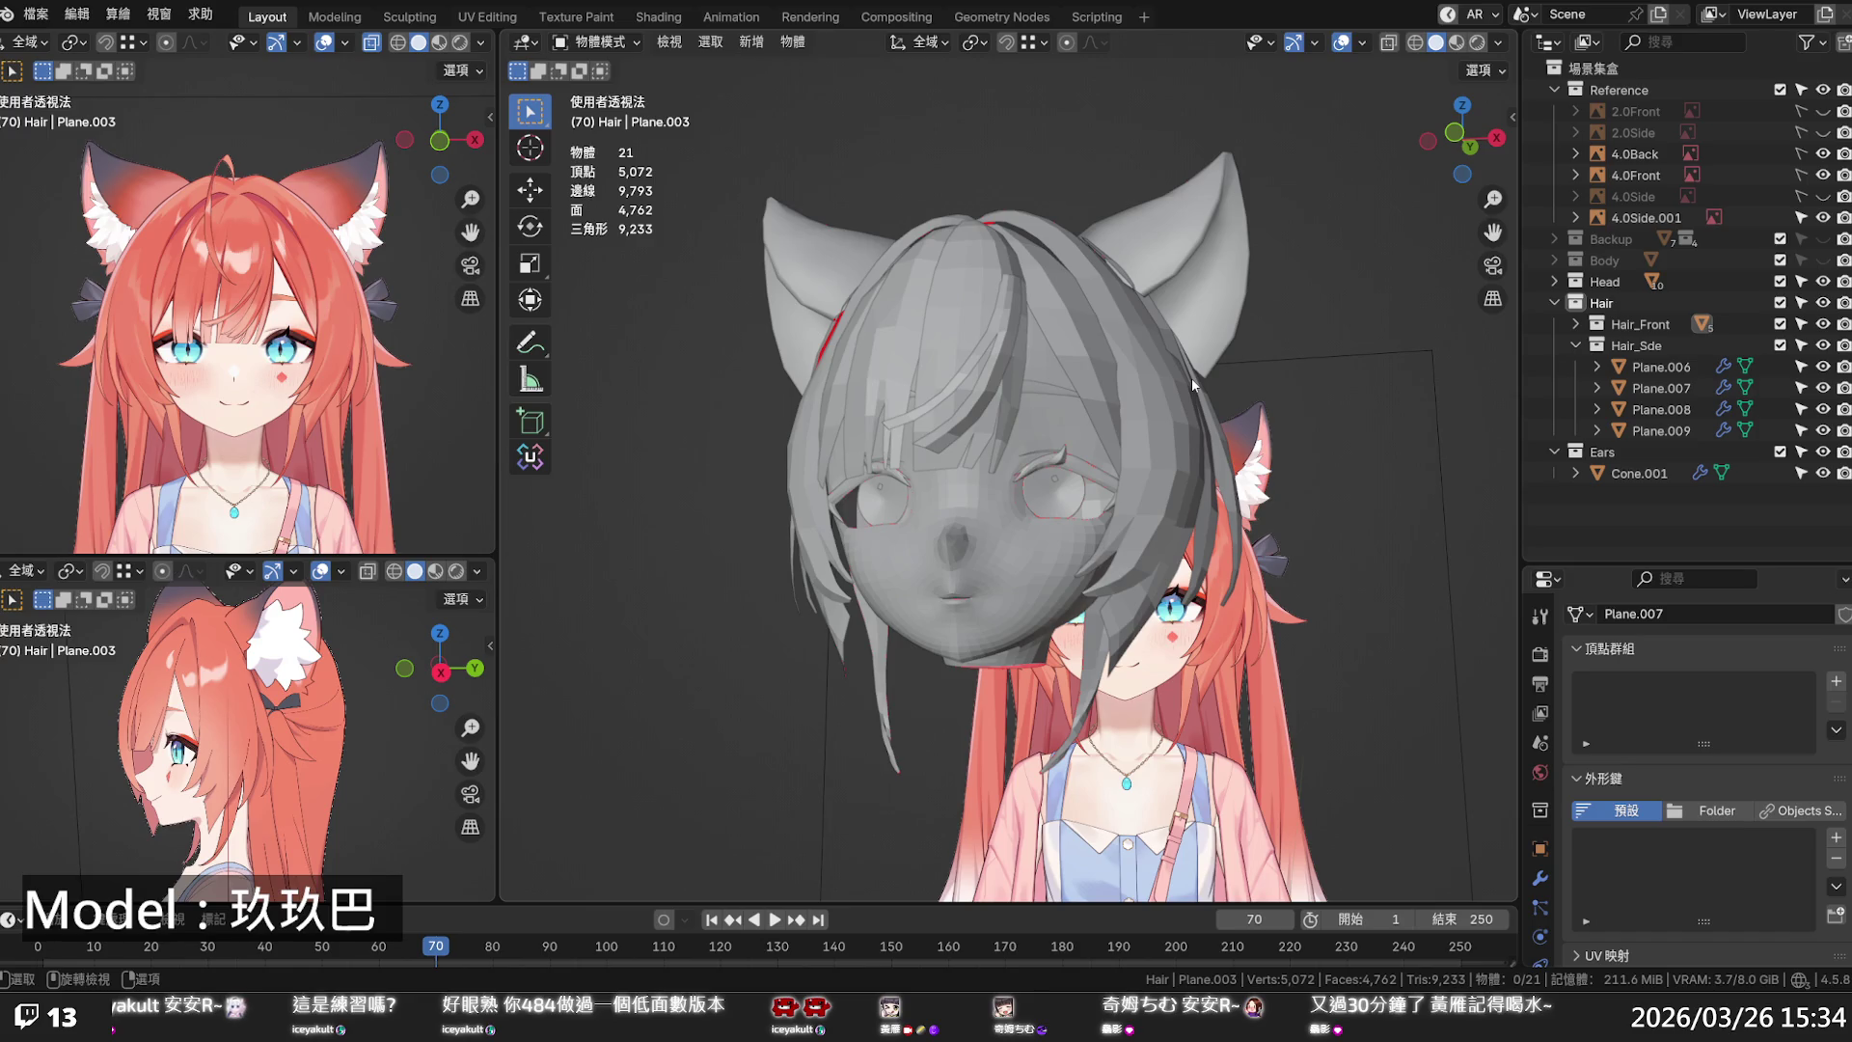
{"action": "mouse_move", "coordinate": [1190, 378]}
{"action": "middle_mouse_down"}
{"action": "mouse_move", "coordinate": [1133, 461]}
{"action": "mouse_move", "coordinate": [932, 460]}
{"action": "mouse_move", "coordinate": [934, 432]}
{"action": "middle_mouse_up"}
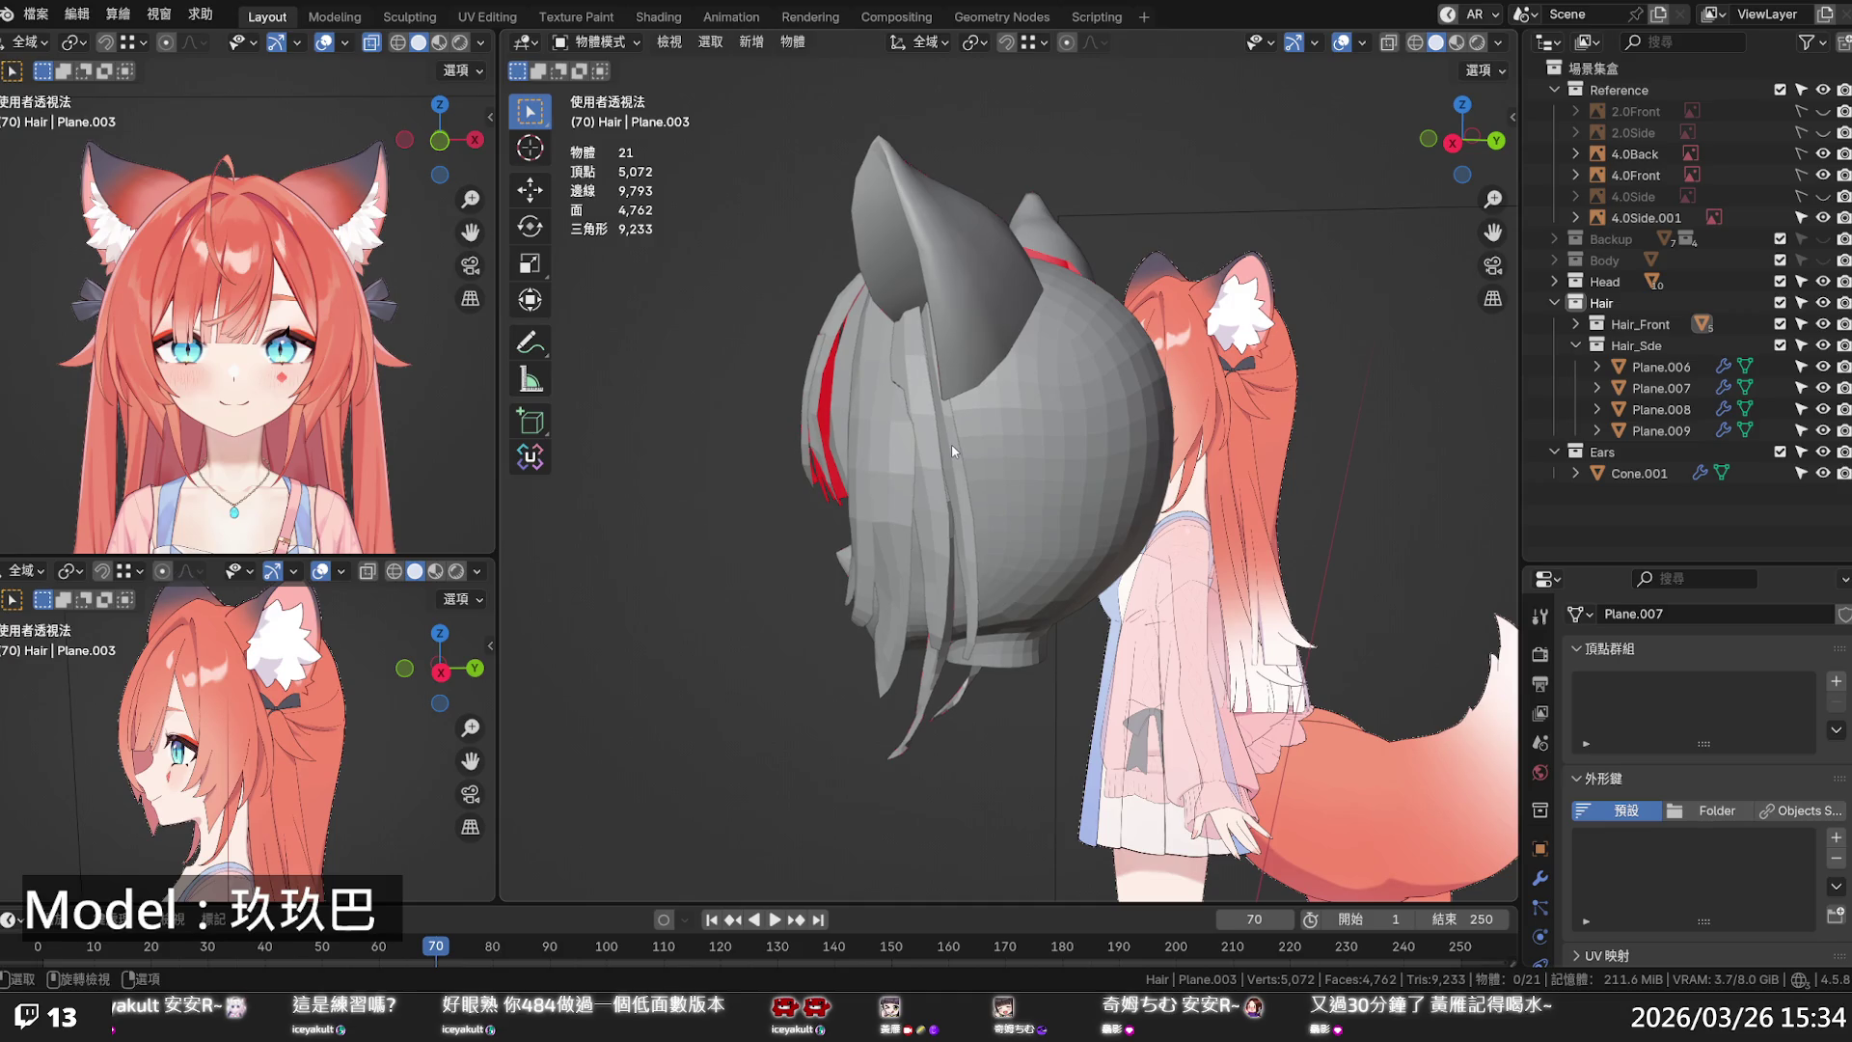
{"action": "key", "text": "KP_3"}
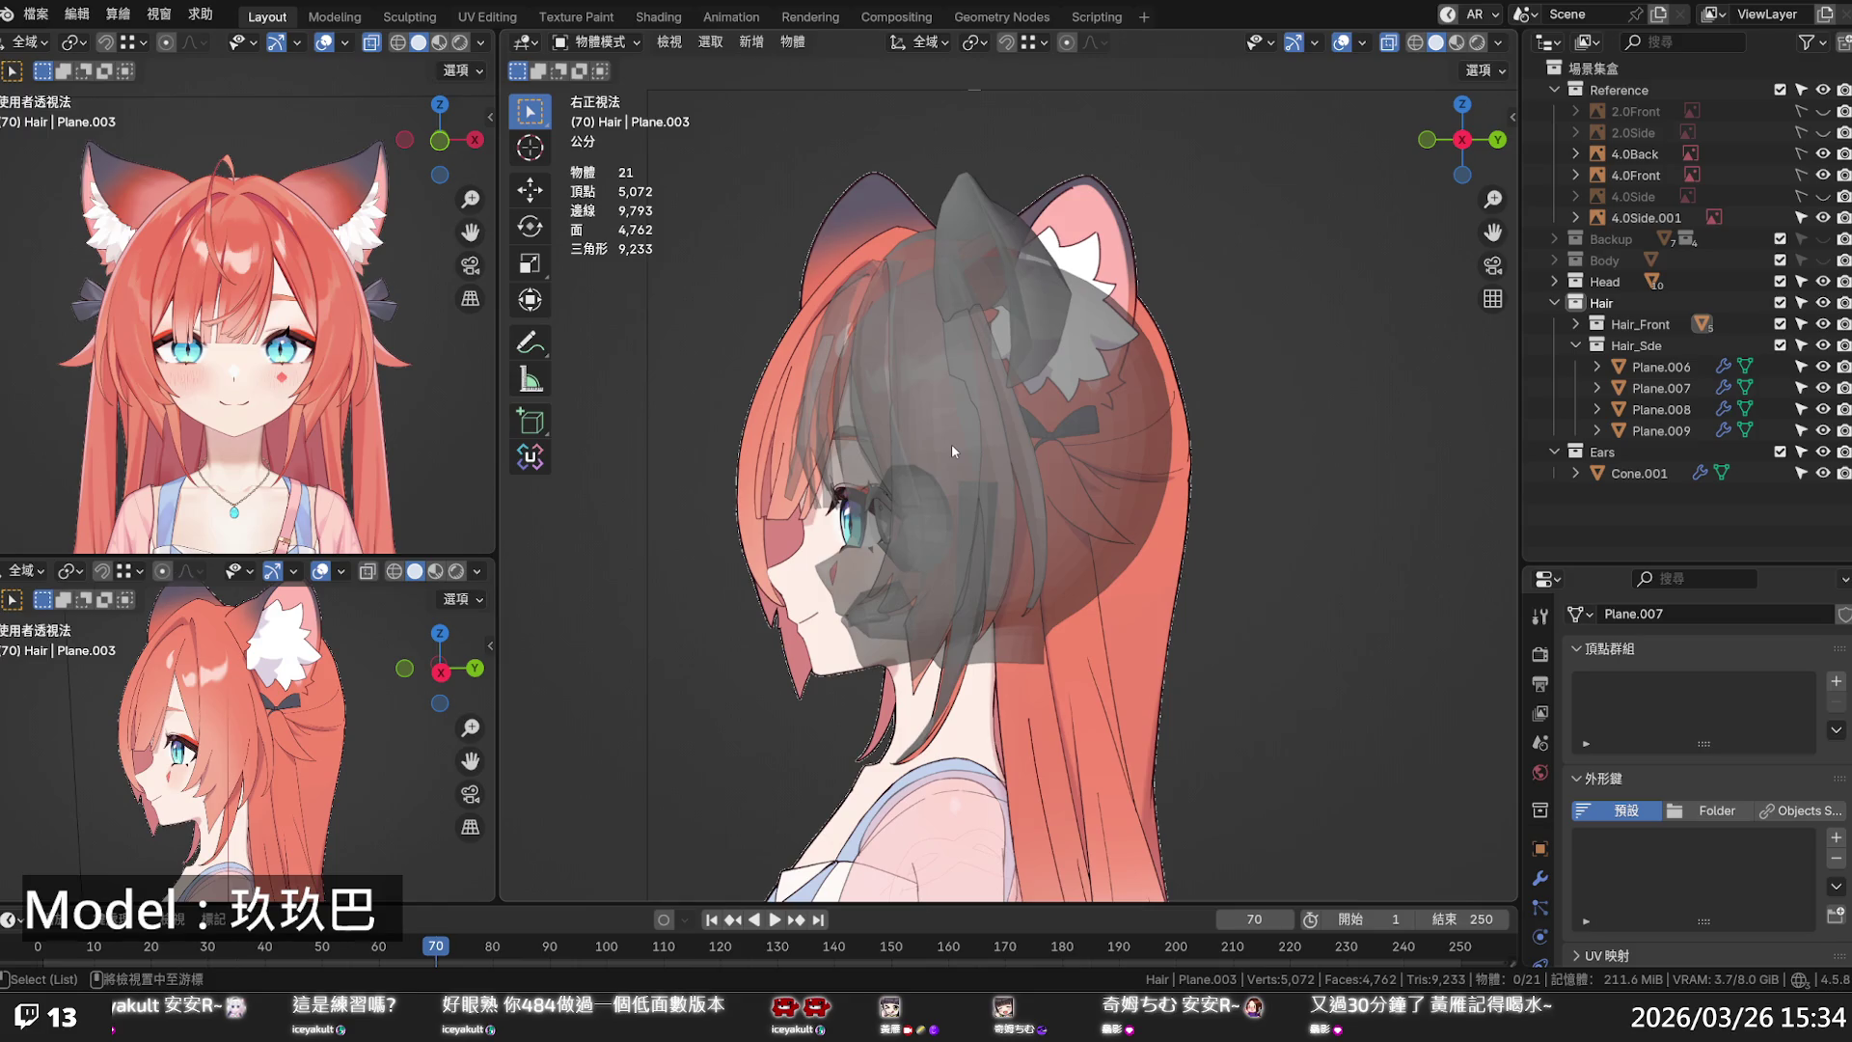
- Hide the Head collection, make the hair display solid and select the Plane.009 strand
{"action": "left_click", "coordinate": [1824, 281]}
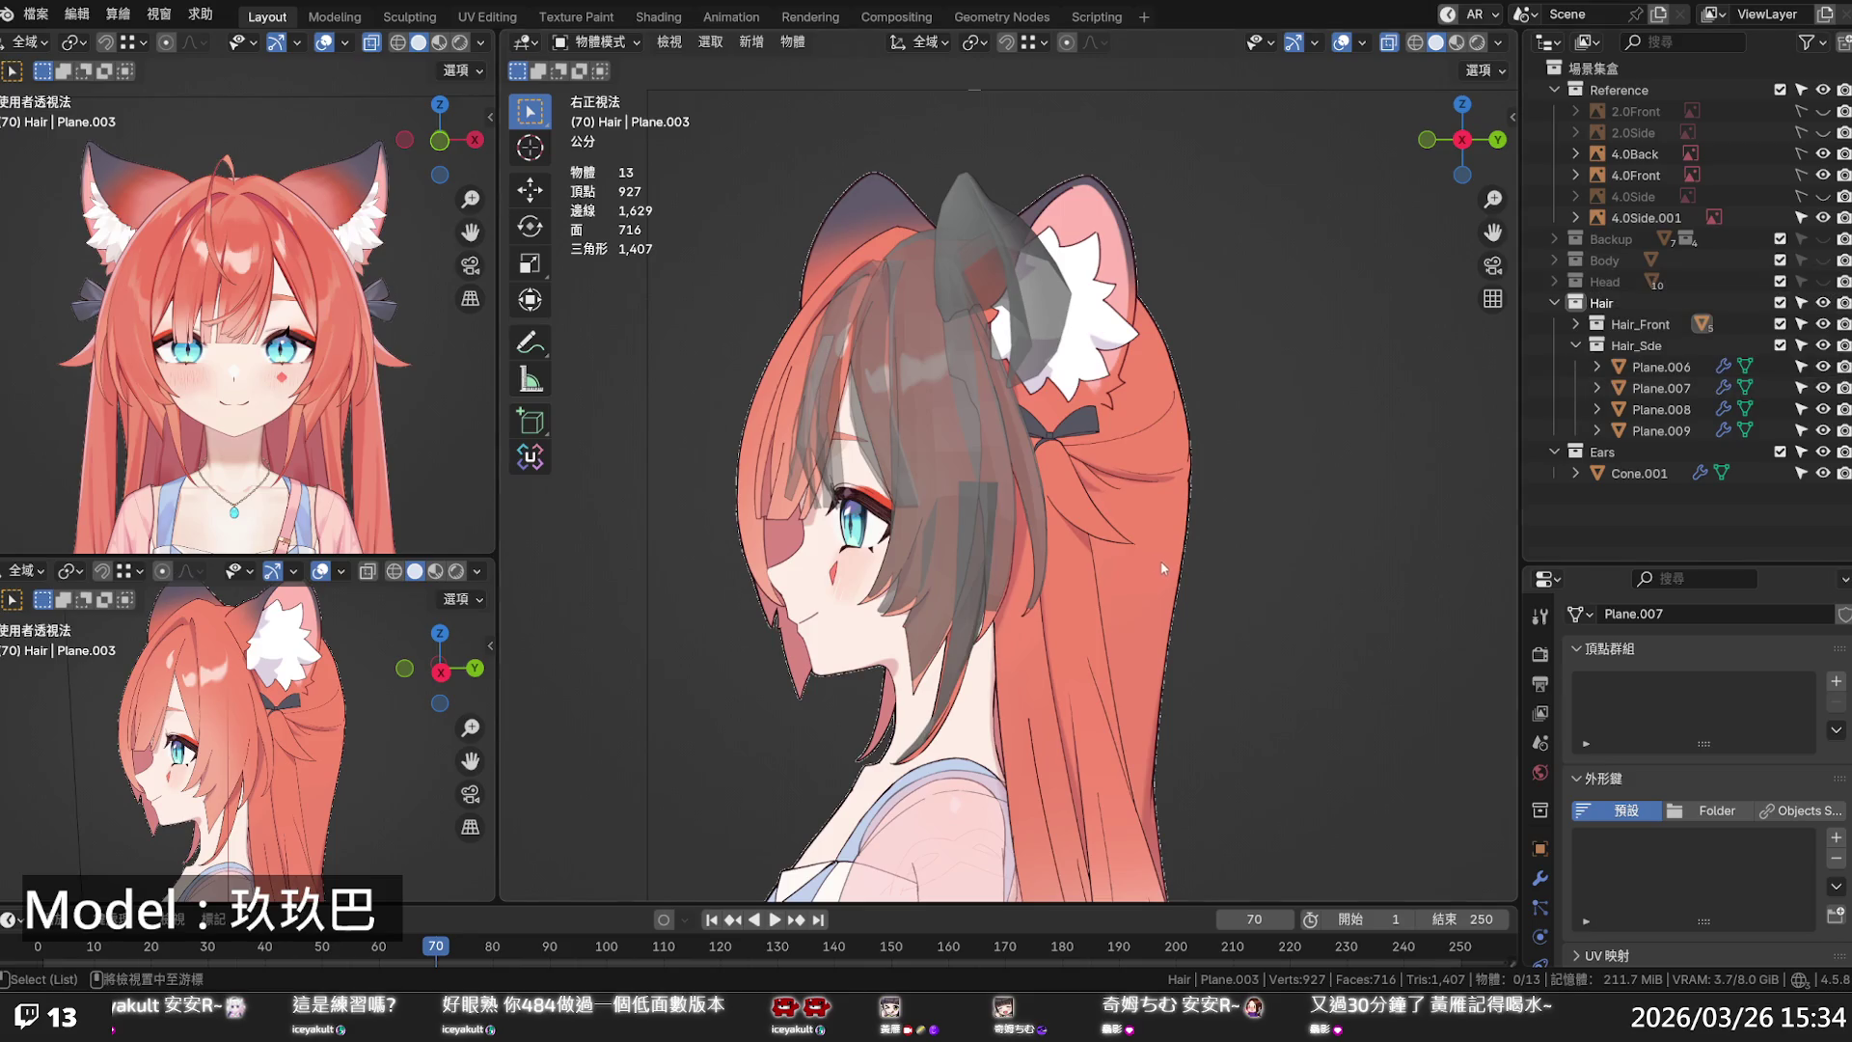
{"action": "key", "text": "alt+z"}
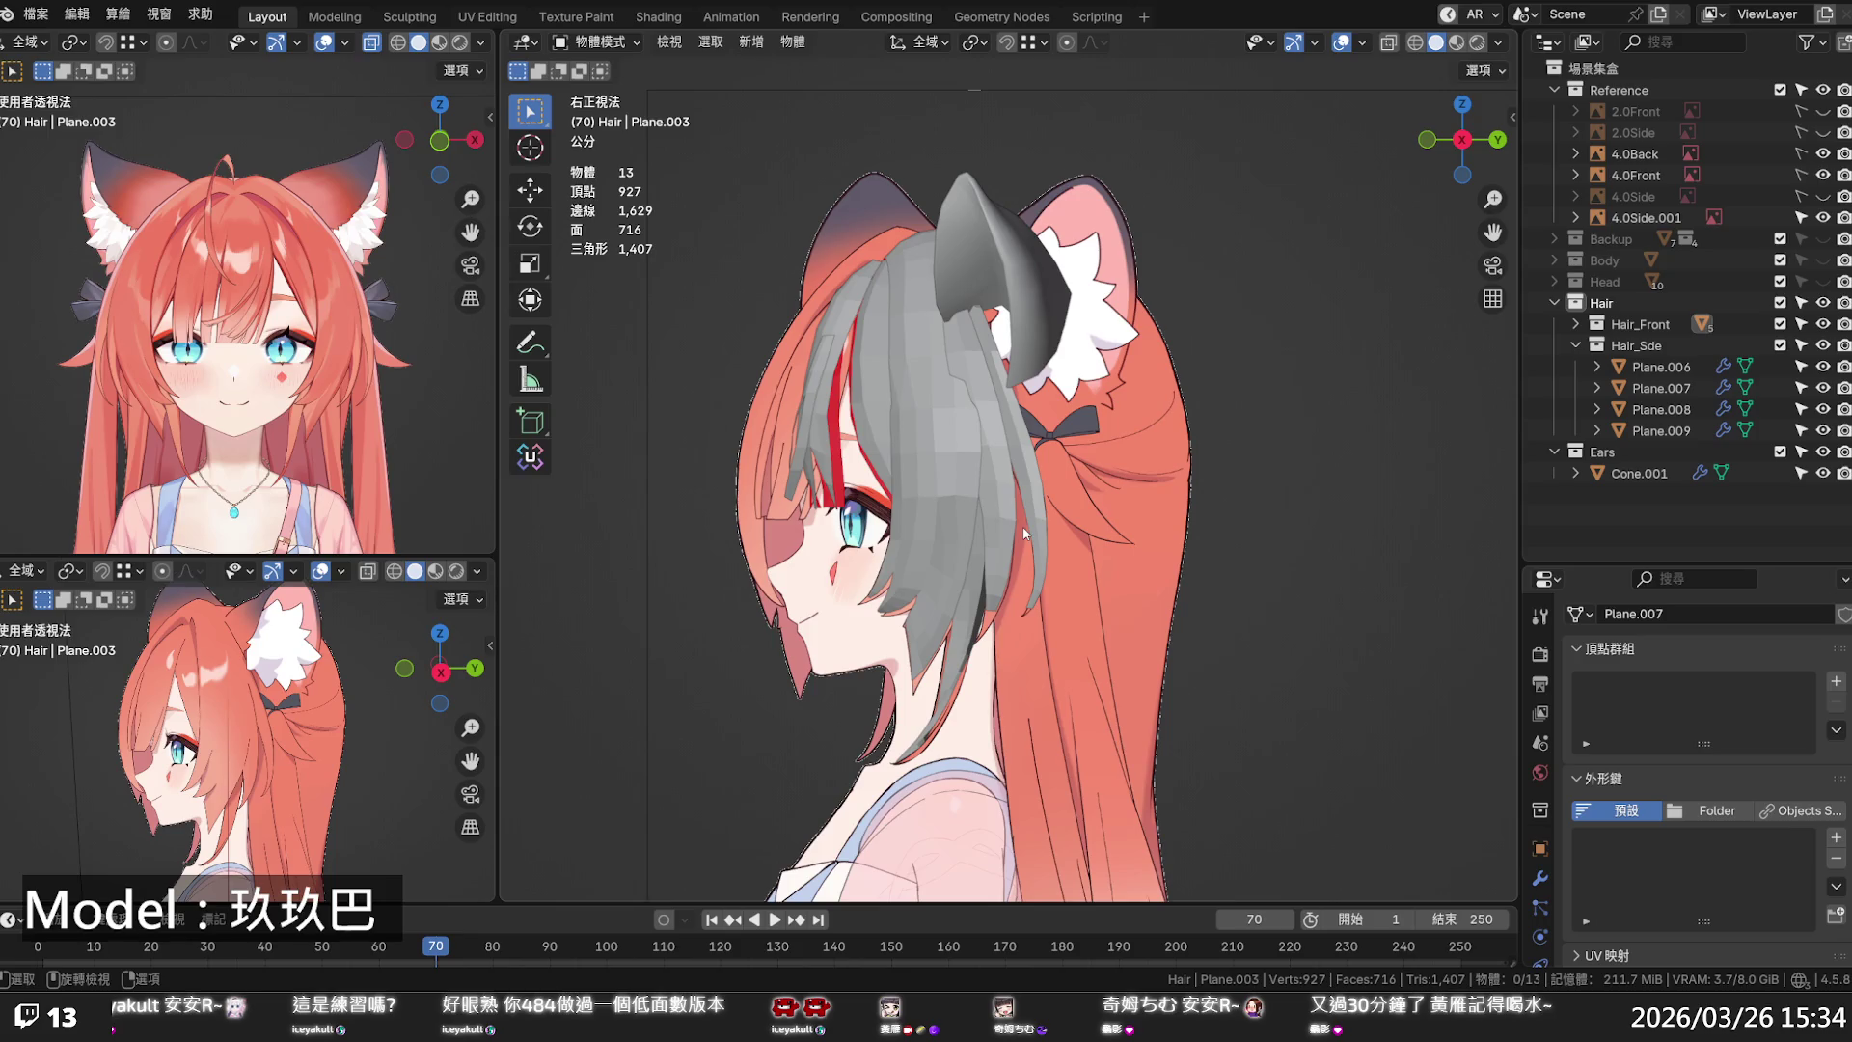
{"action": "scroll", "coordinate": [1024, 533], "scroll_direction": "down", "scroll_amount": 3}
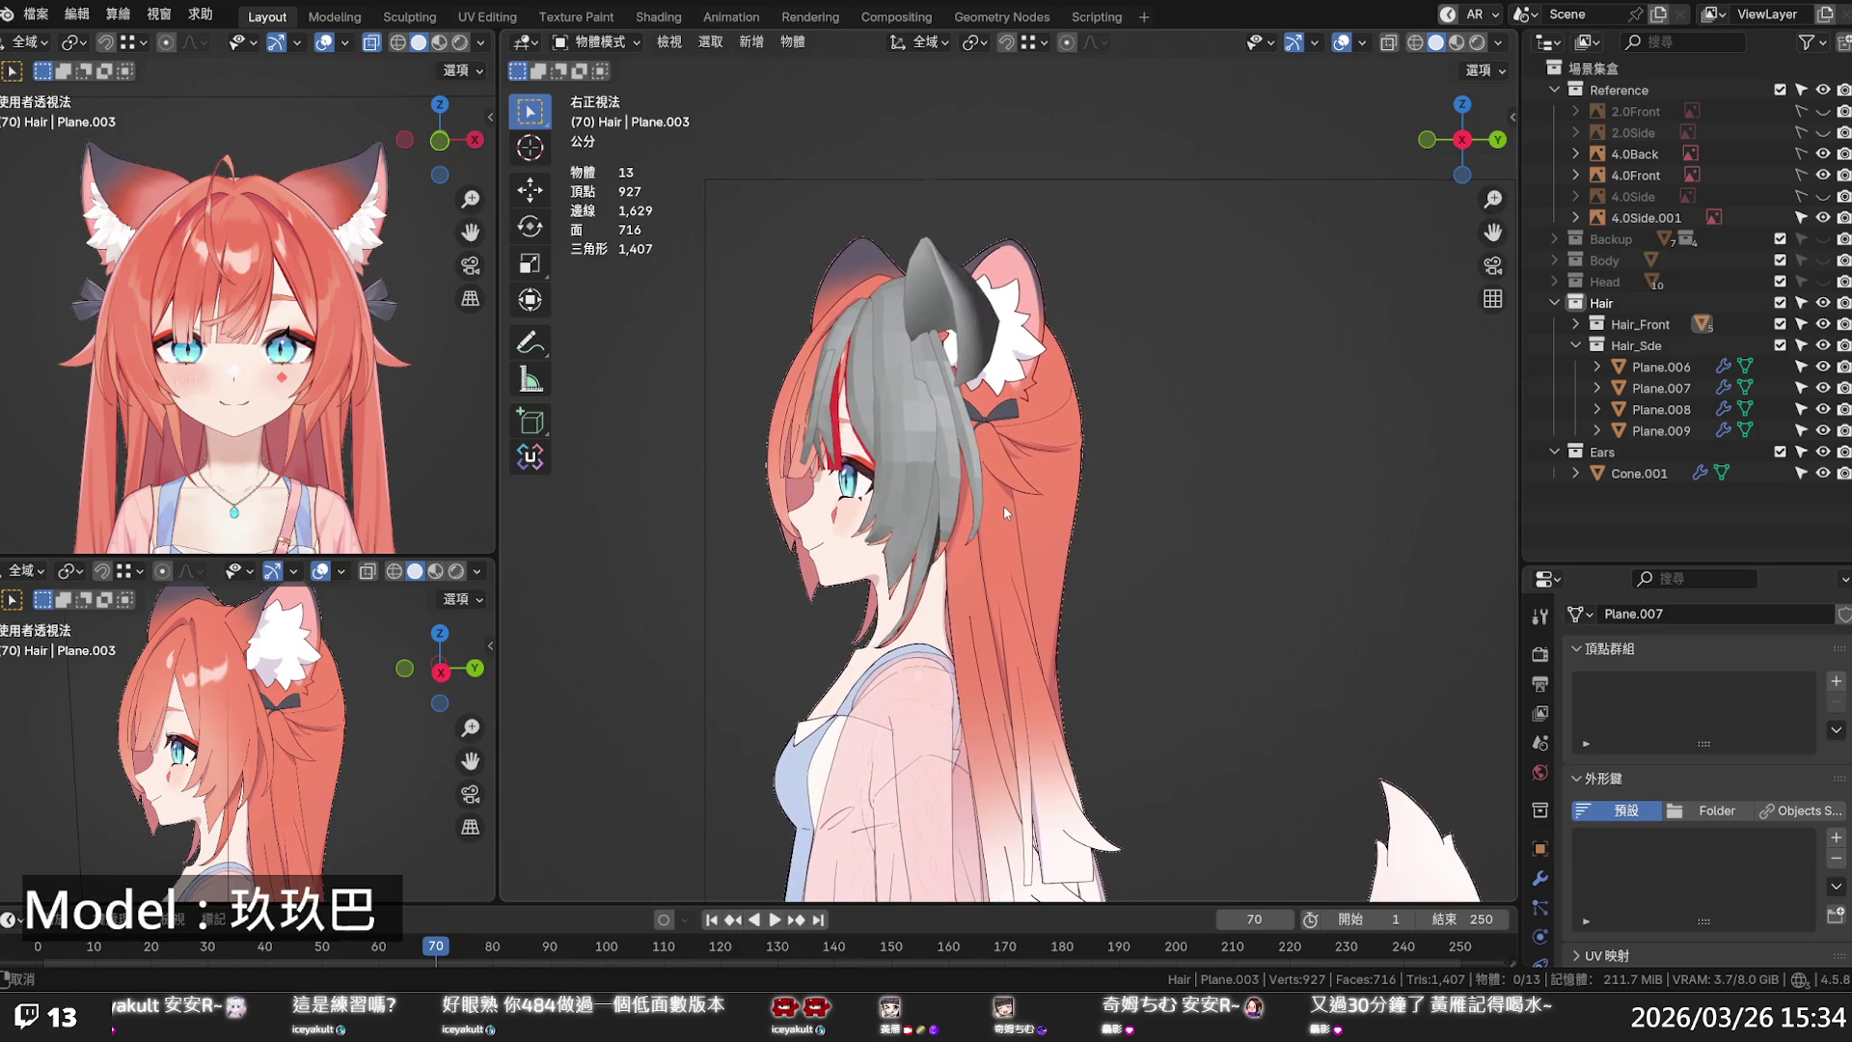
{"action": "scroll", "coordinate": [1022, 459], "scroll_direction": "up", "scroll_amount": 2}
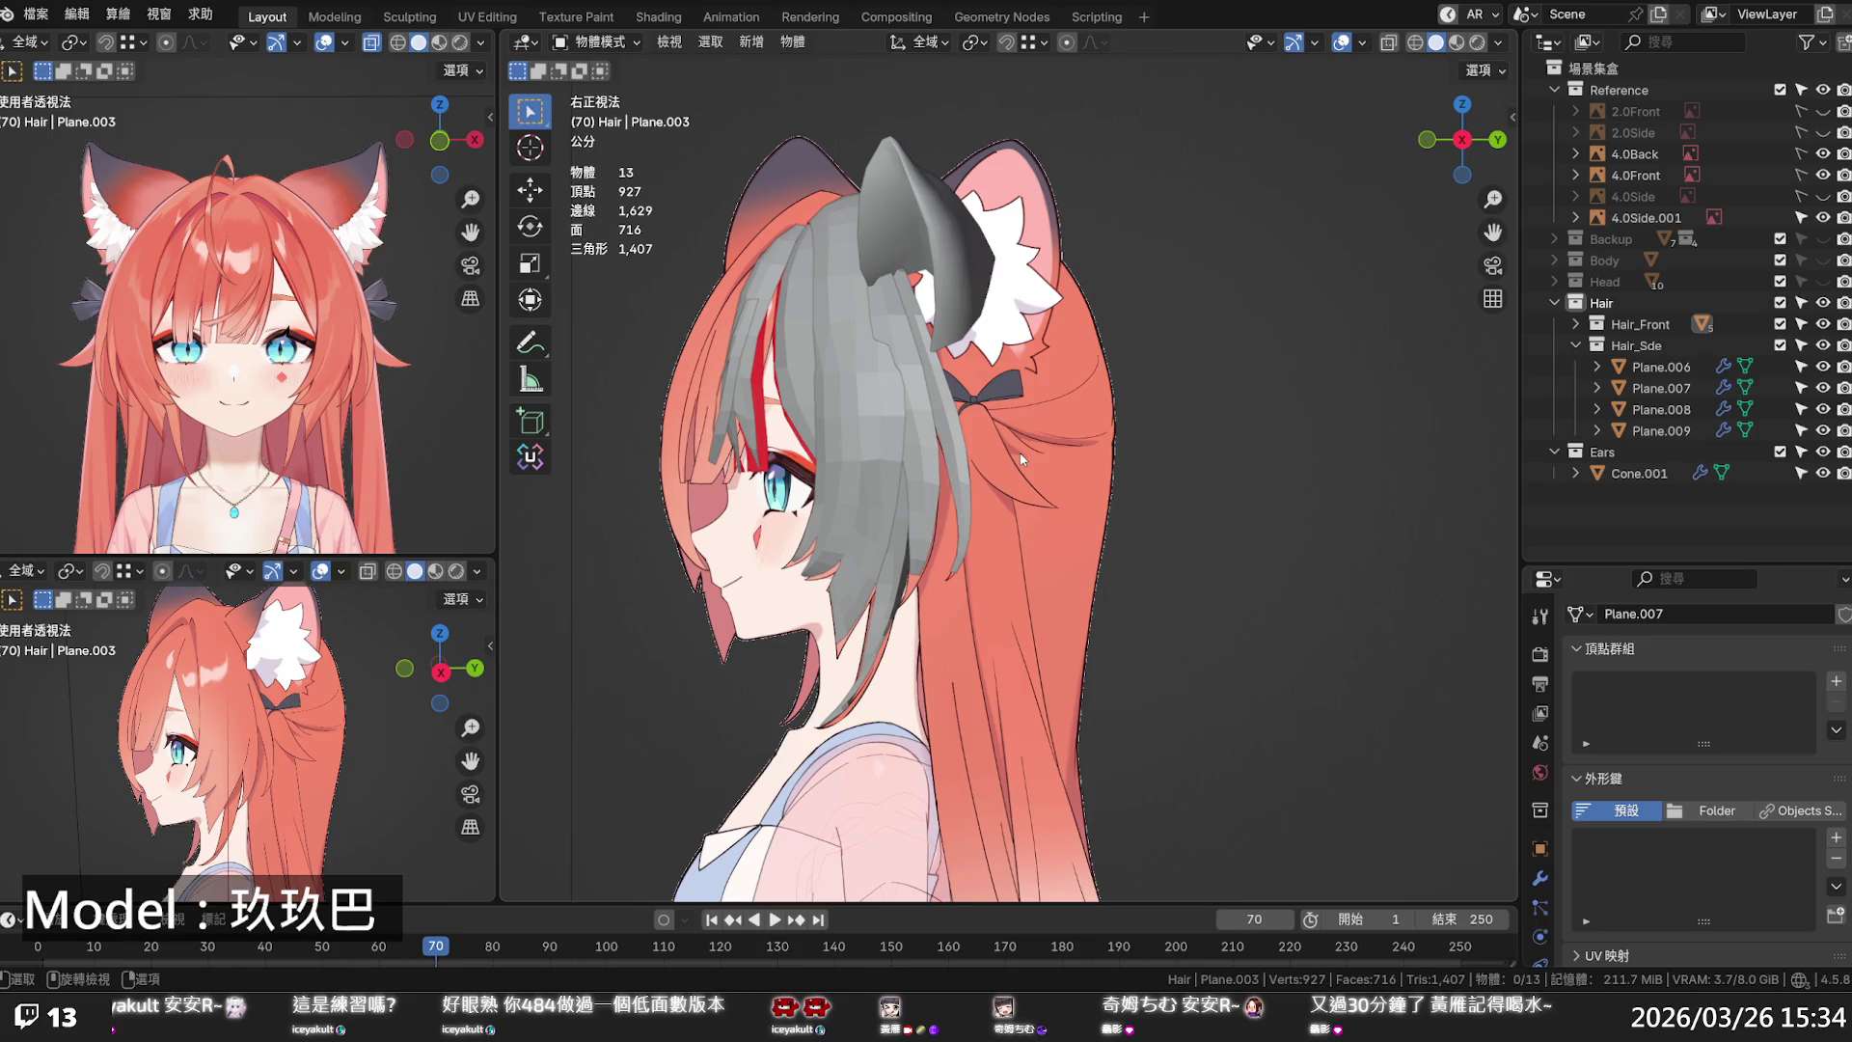
{"action": "left_click", "coordinate": [1606, 432]}
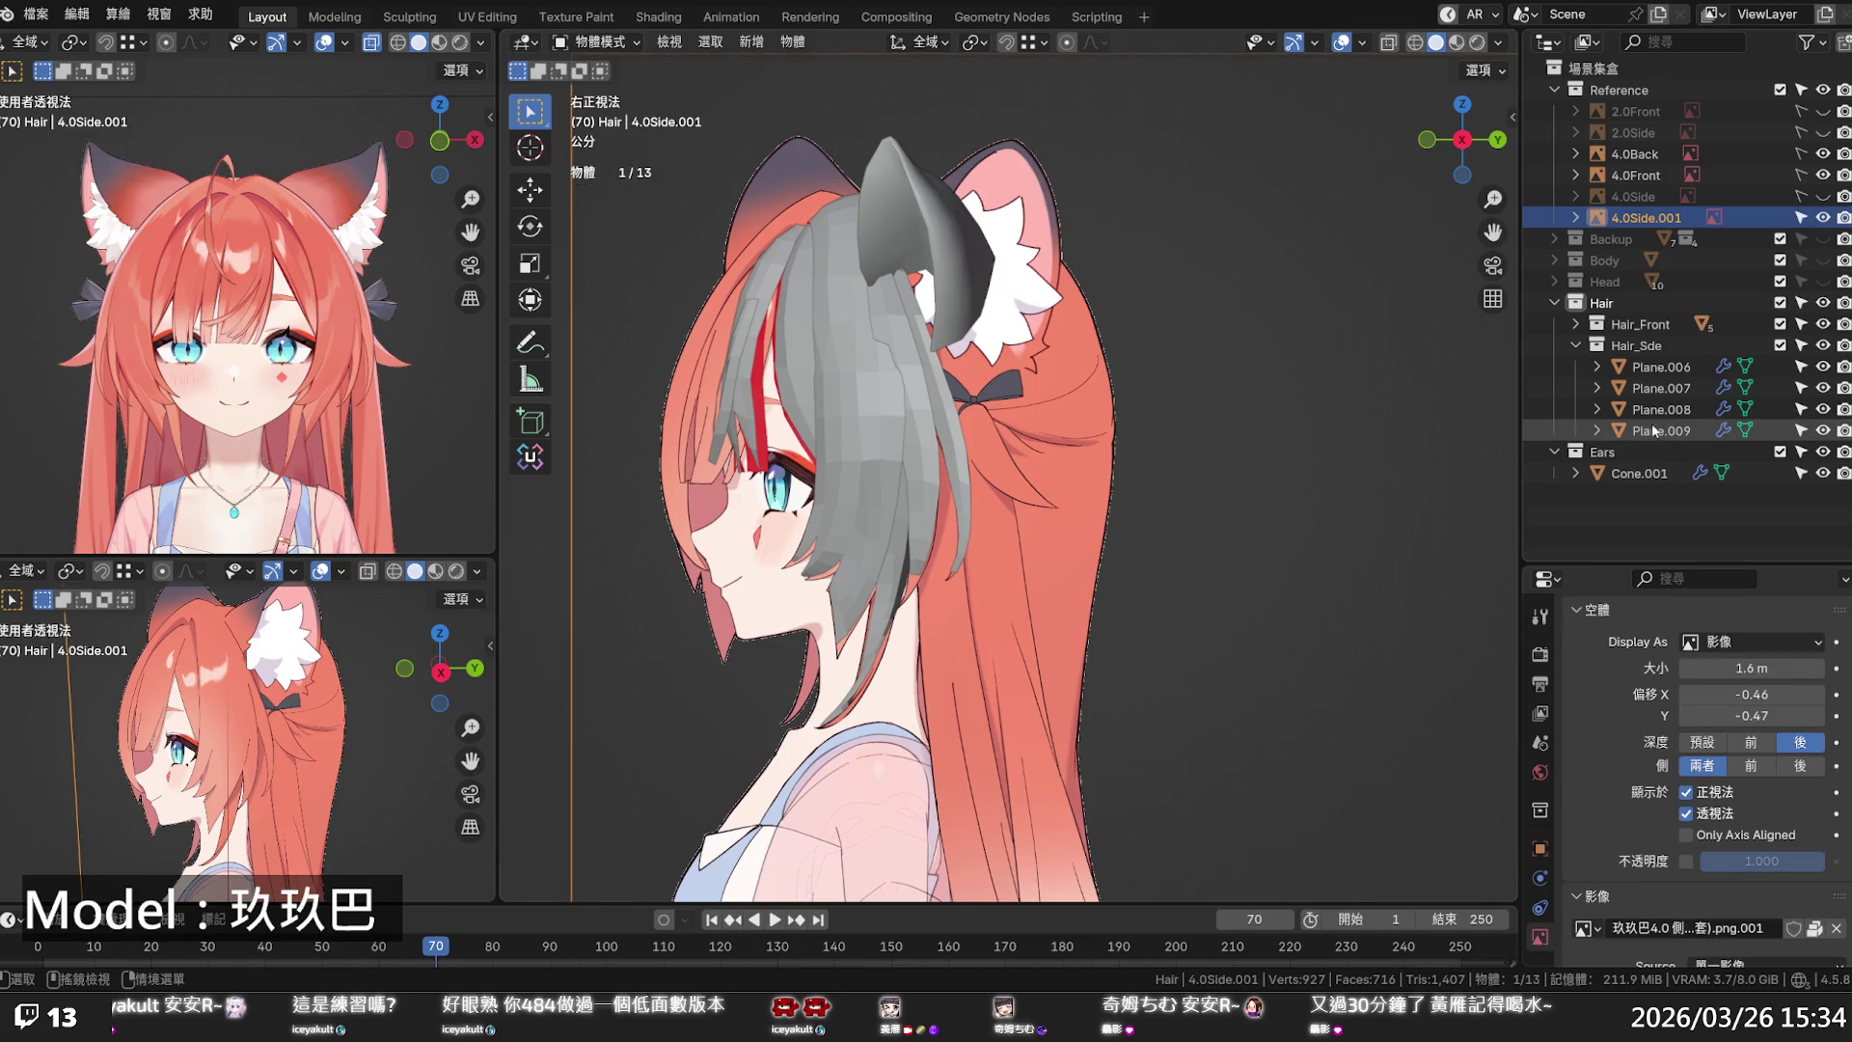
- Add a new collection from the Hair_Sde collection's context menu
{"action": "left_click", "coordinate": [1618, 347]}
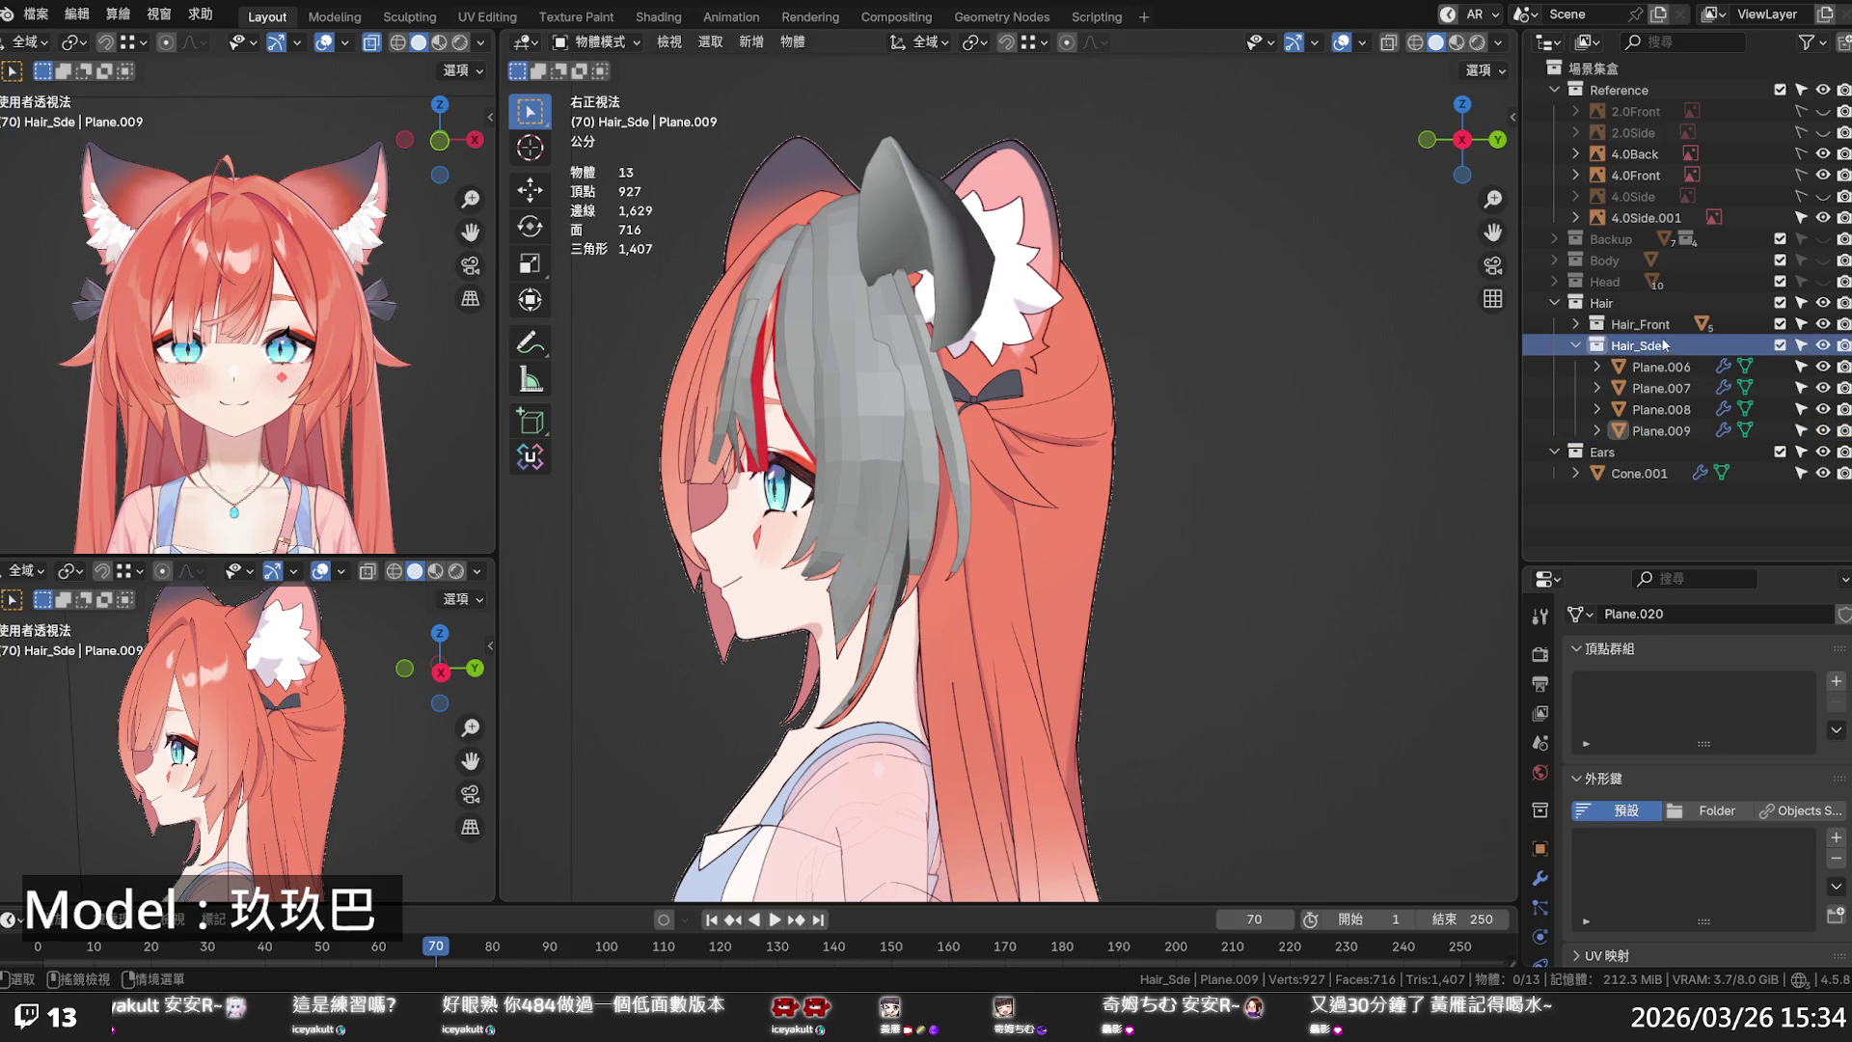
{"action": "right_click", "coordinate": [1658, 347]}
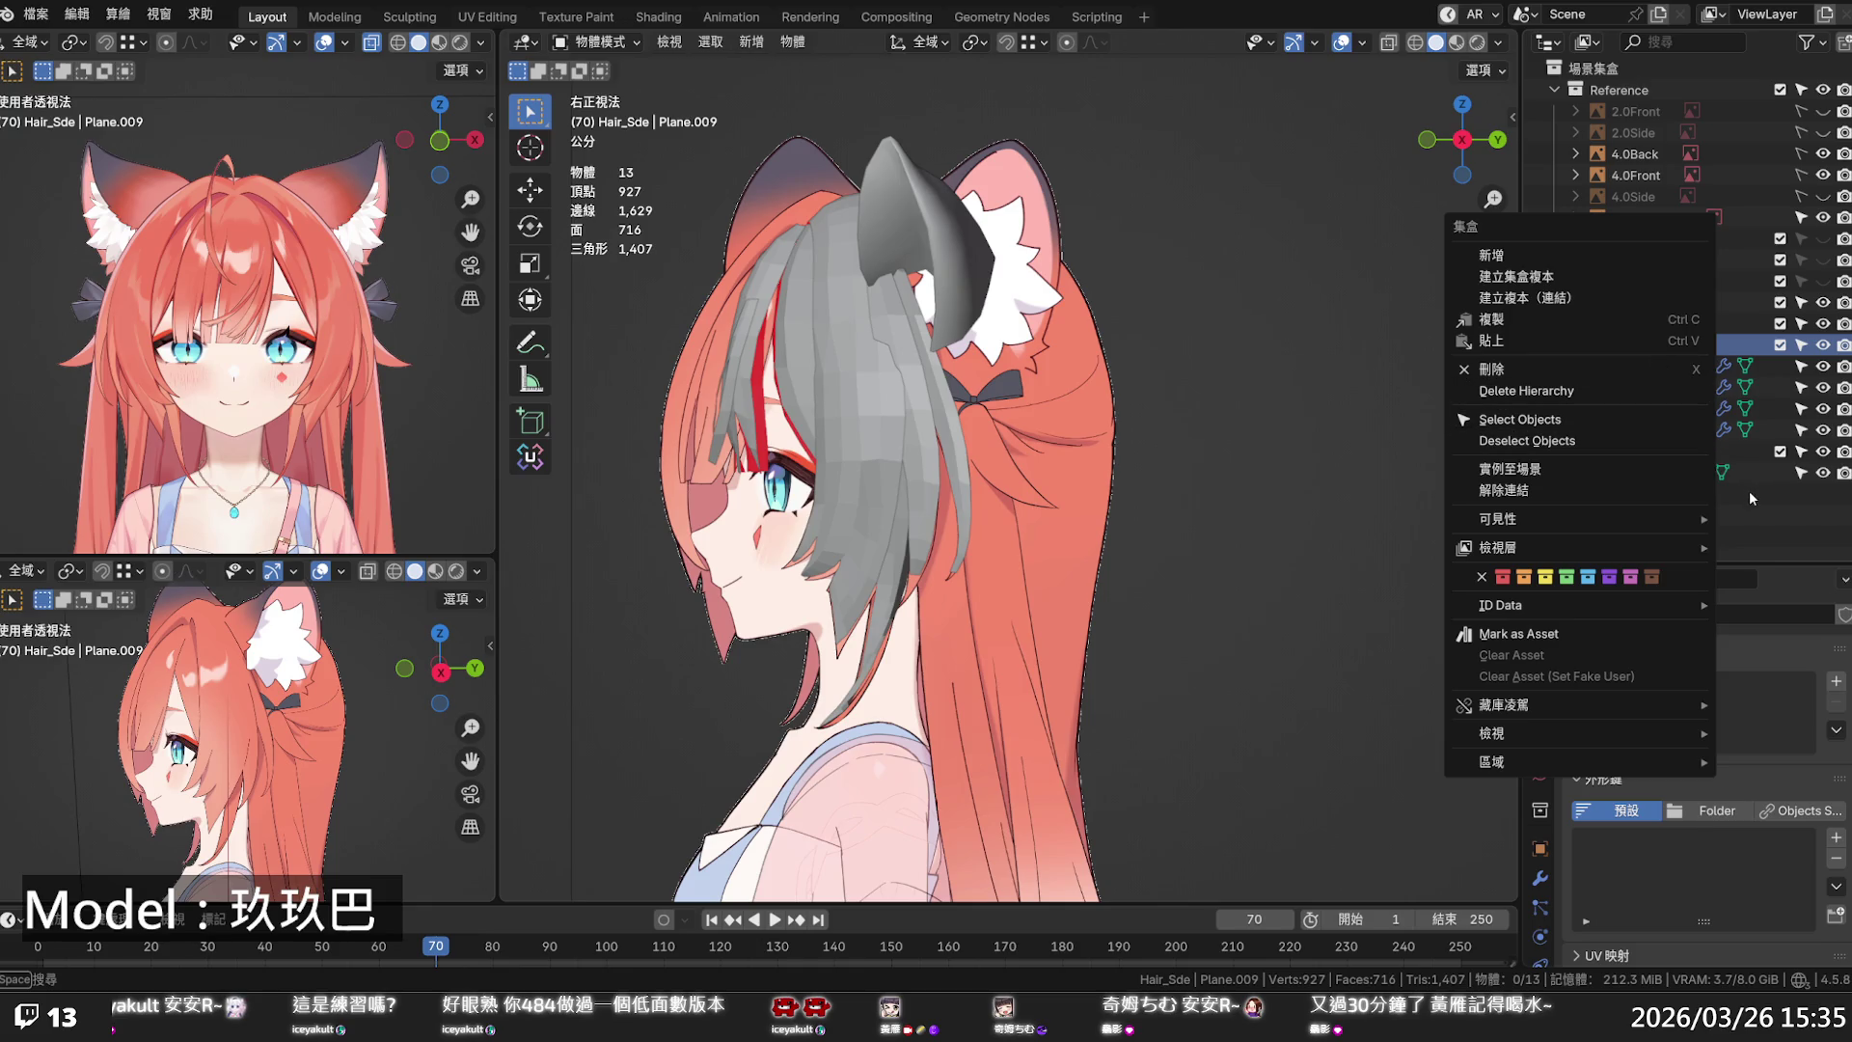
{"action": "left_click", "coordinate": [1653, 388]}
{"action": "right_click", "coordinate": [1653, 390]}
{"action": "key", "text": "Escape"}
- Rename the new collection to Hair_Back, fixing a stray bracket in the name
{"action": "double_click", "coordinate": [1630, 493]}
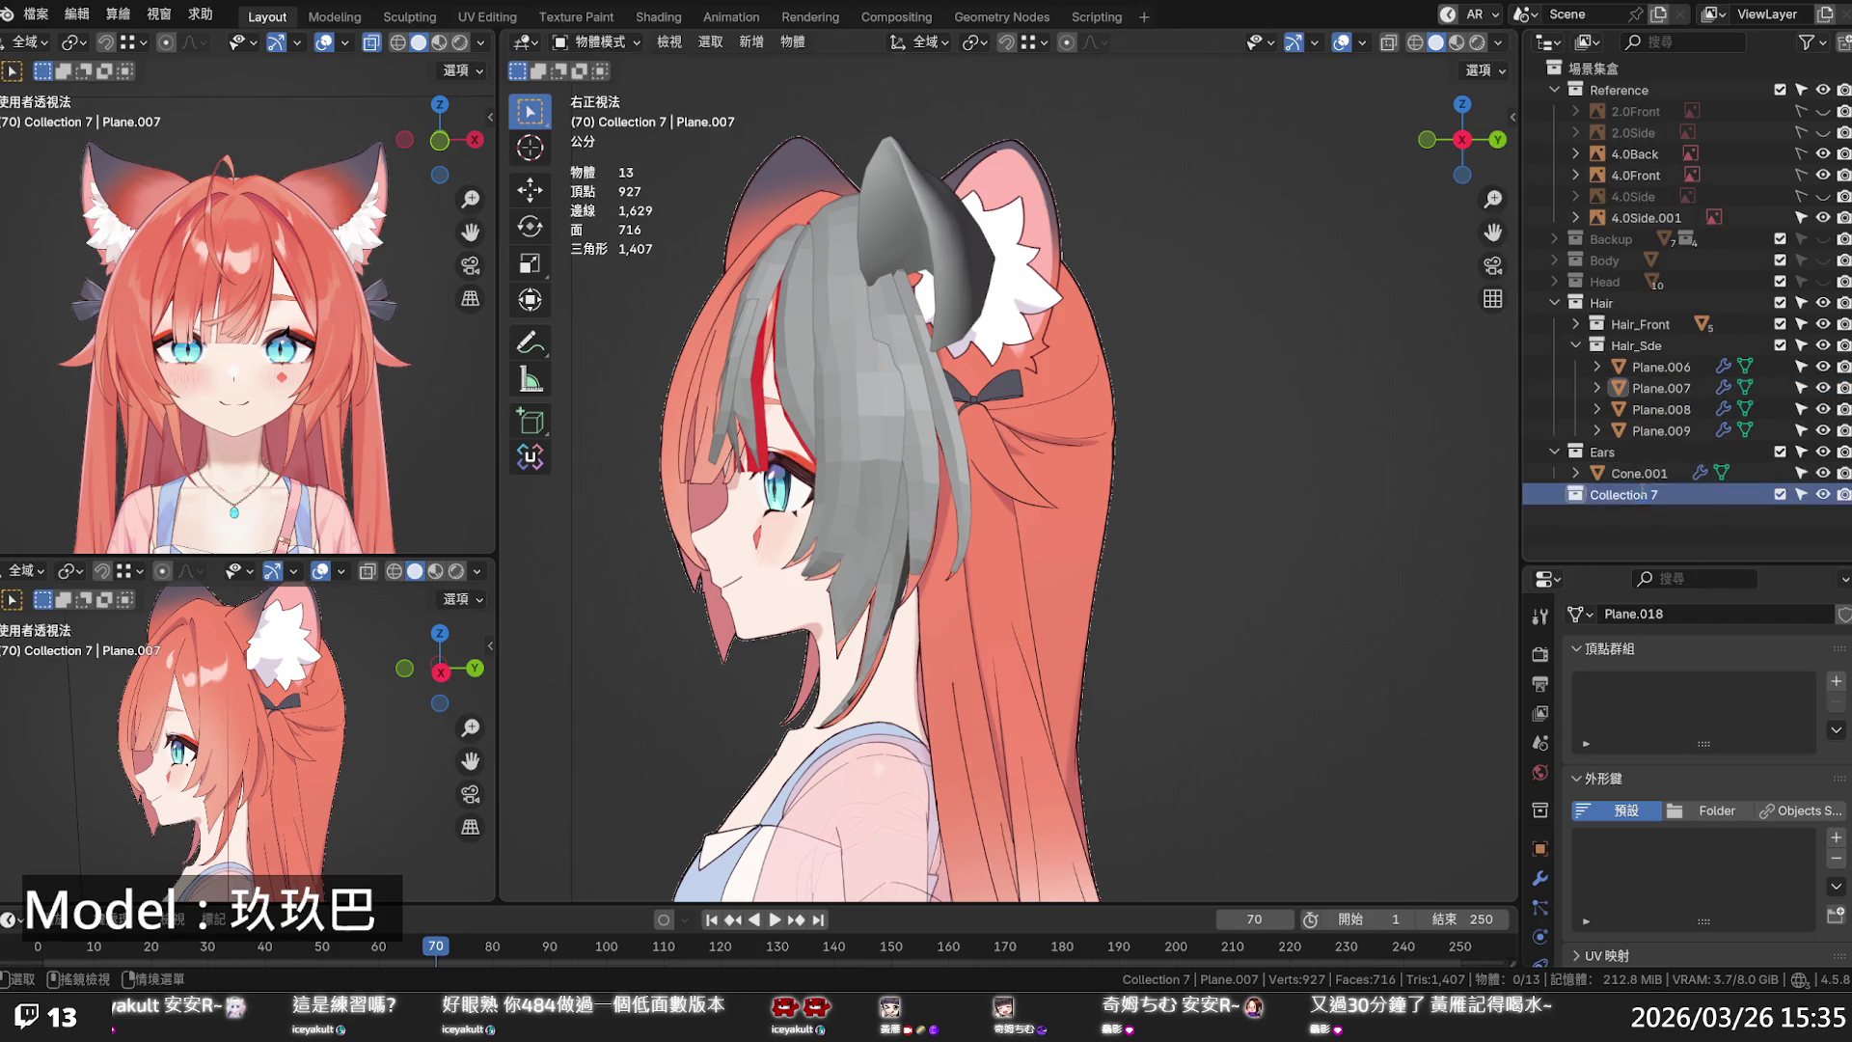
{"action": "type", "text": "Hair_Sde"}
{"action": "key", "text": "BackSpace"}
{"action": "key", "text": "BackSpace"}
{"action": "key", "text": "BackSpace"}
{"action": "type", "text": "B"}
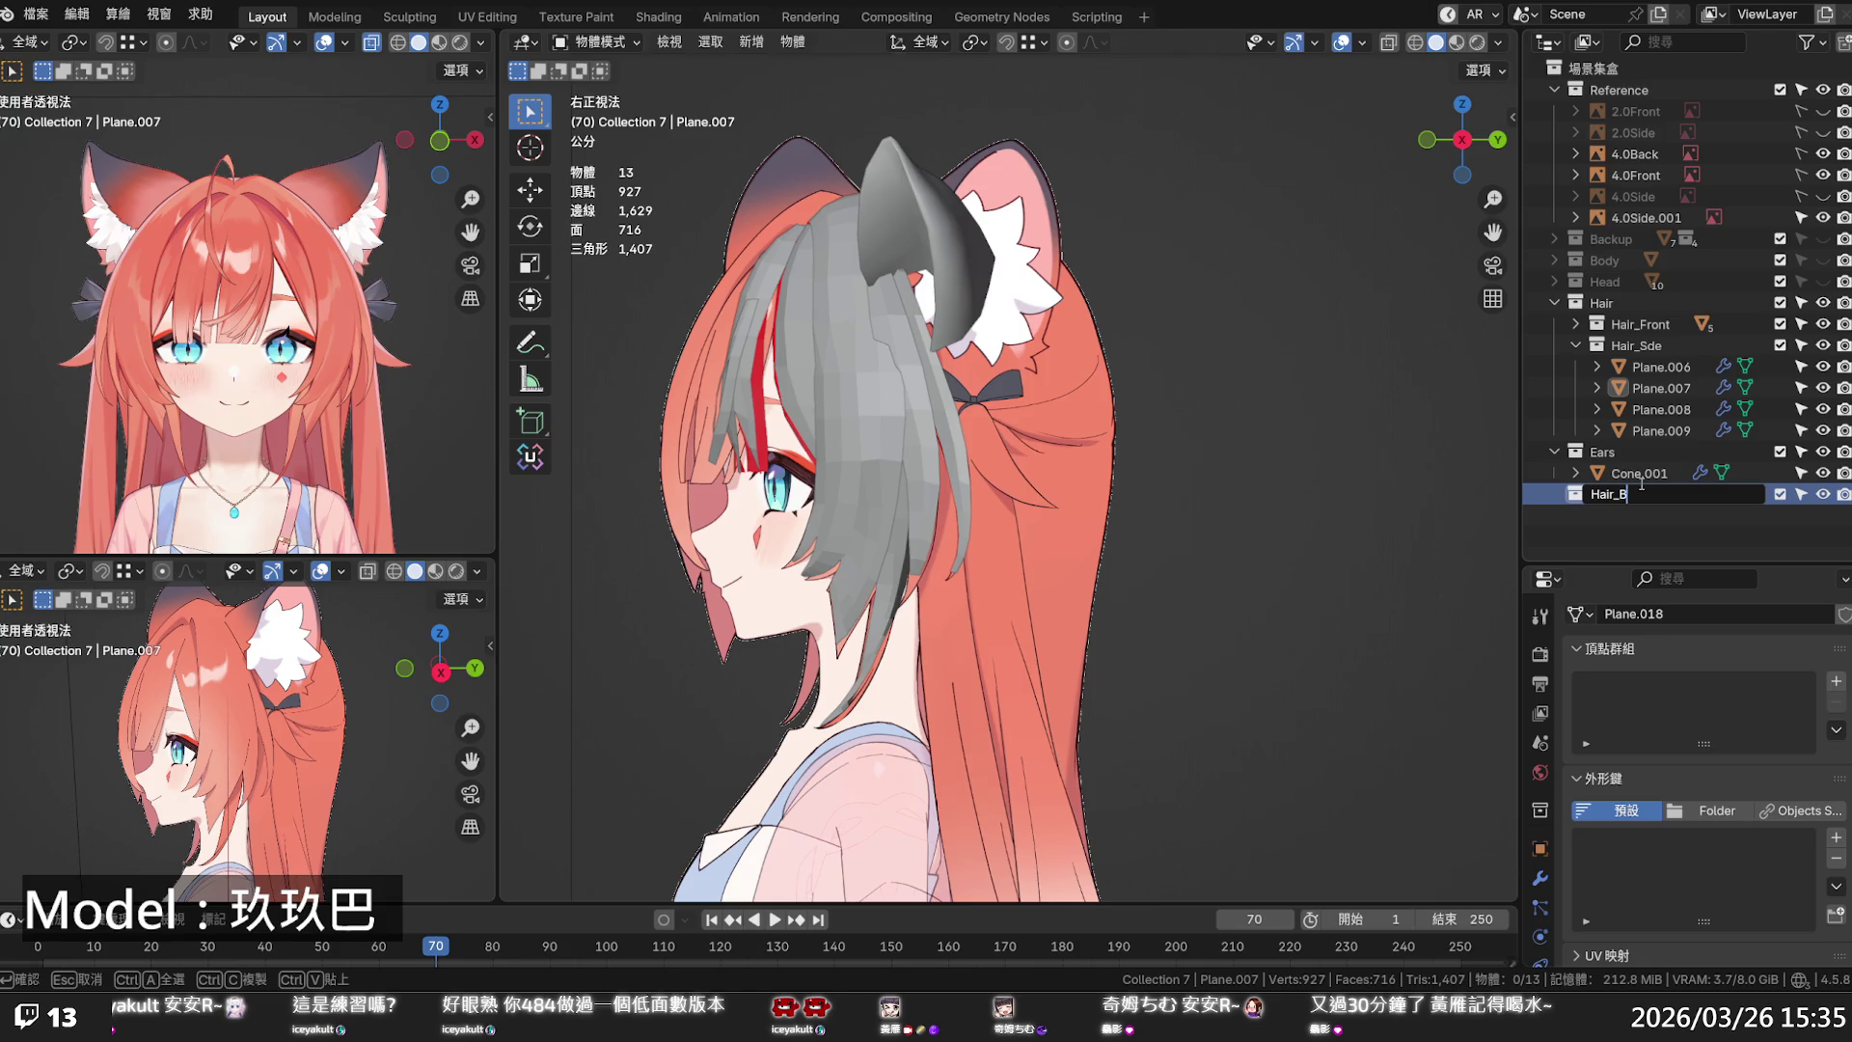
{"action": "type", "text": "ack]"}
{"action": "key", "text": "Return"}
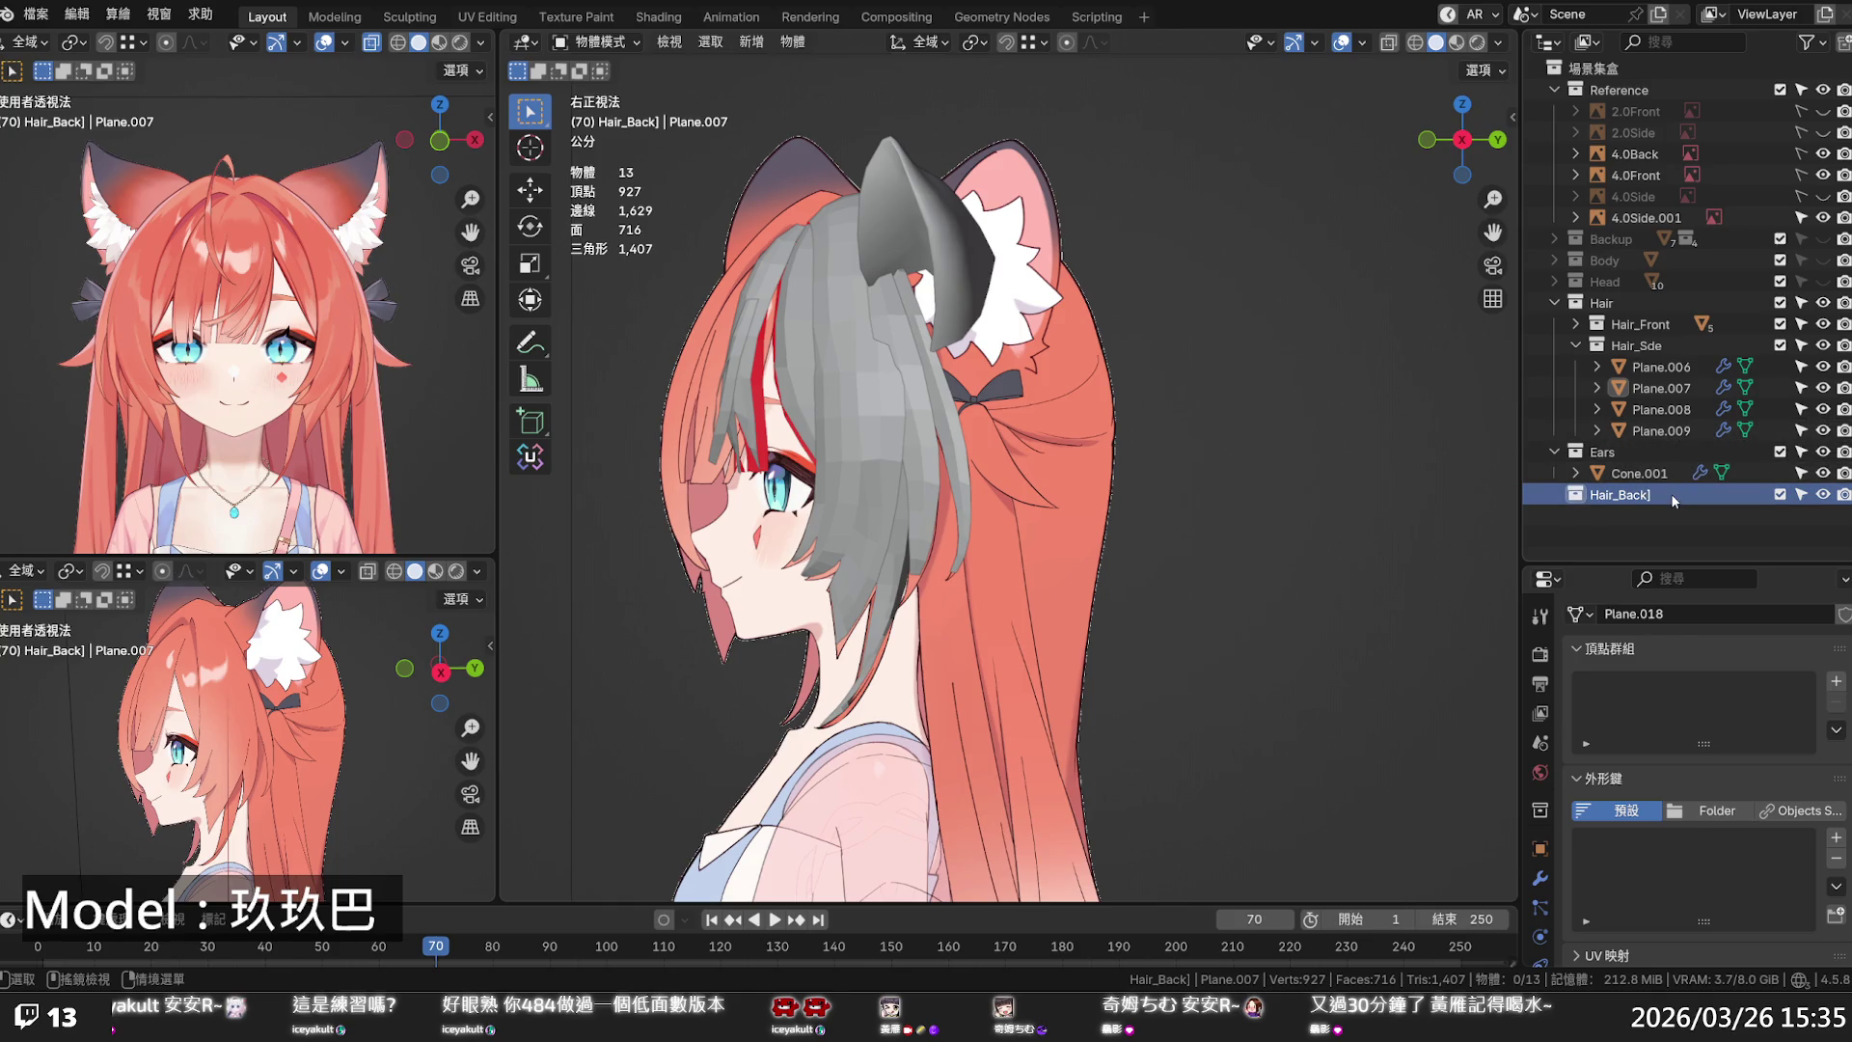
{"action": "double_click", "coordinate": [1674, 494]}
{"action": "left_click", "coordinate": [1652, 494]}
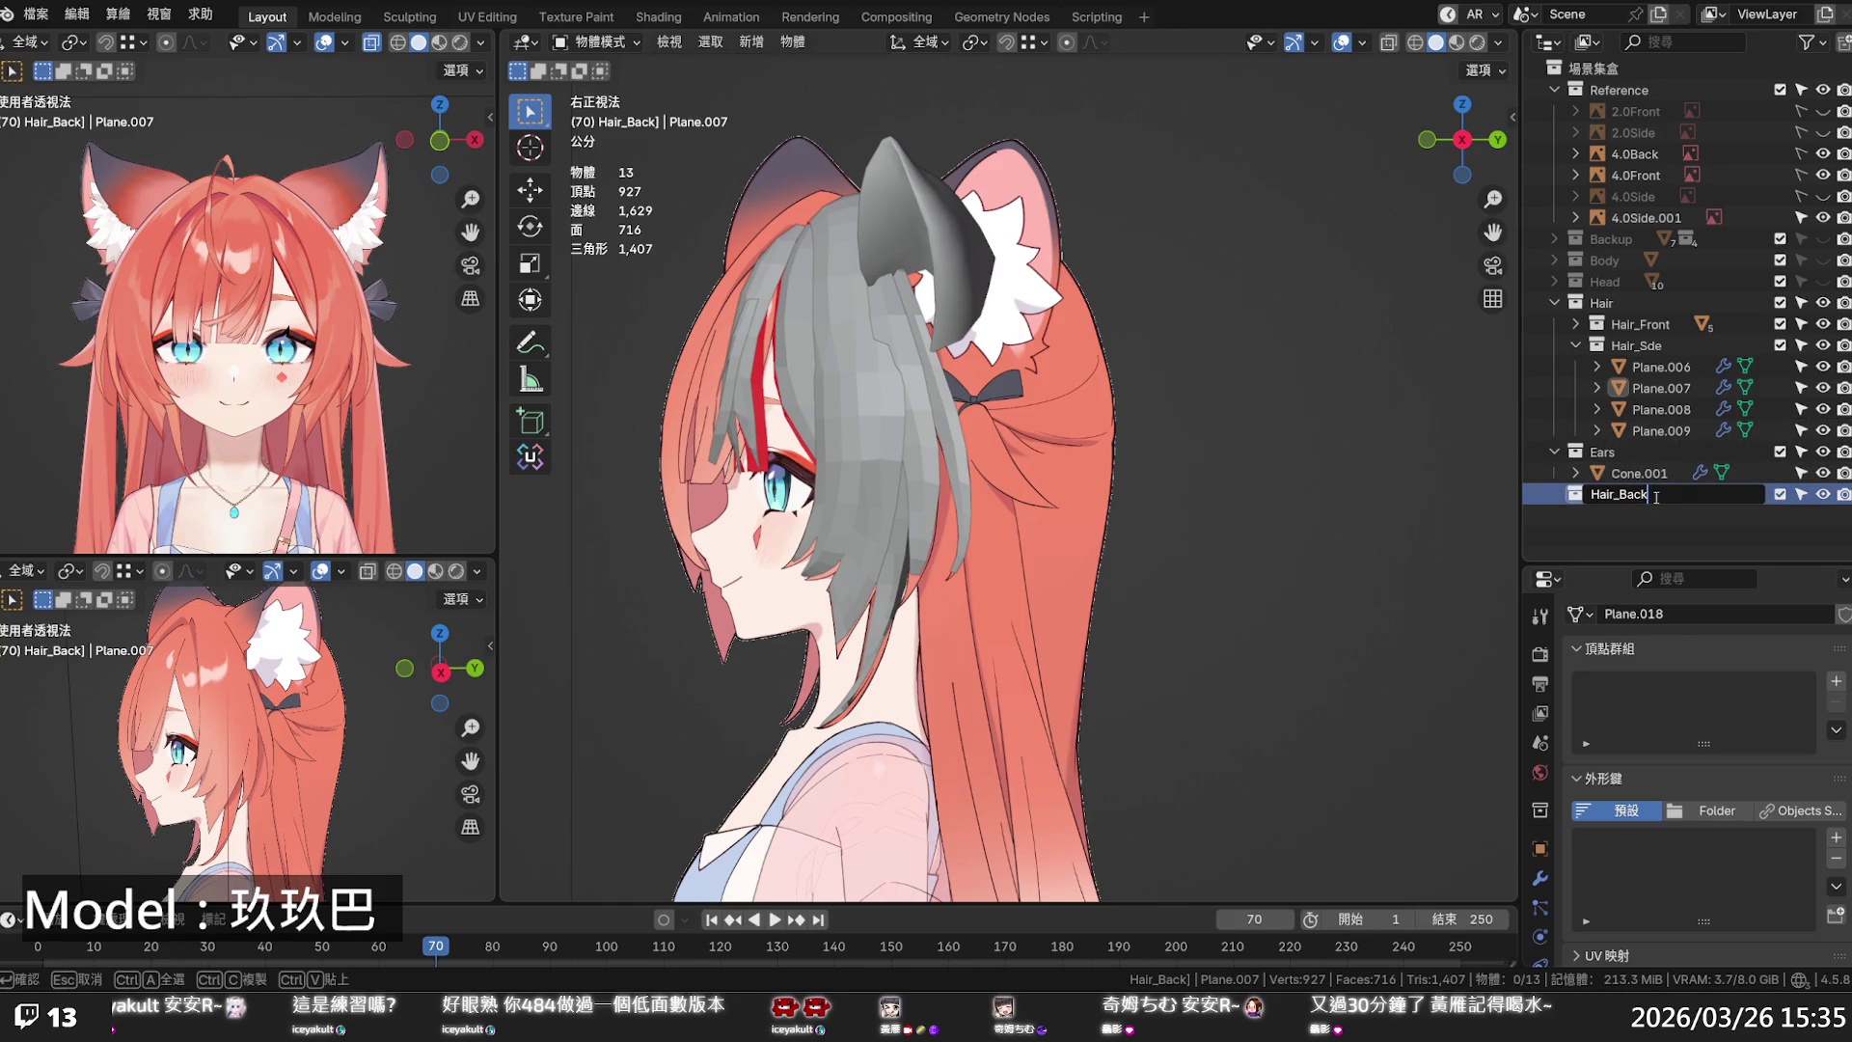
{"action": "key", "text": "Return"}
- Move Hair_Back into the Hair collection beside Hair_Sde
{"action": "left_click_drag", "start_coordinate": [1656, 495], "coordinate": [1657, 445]}
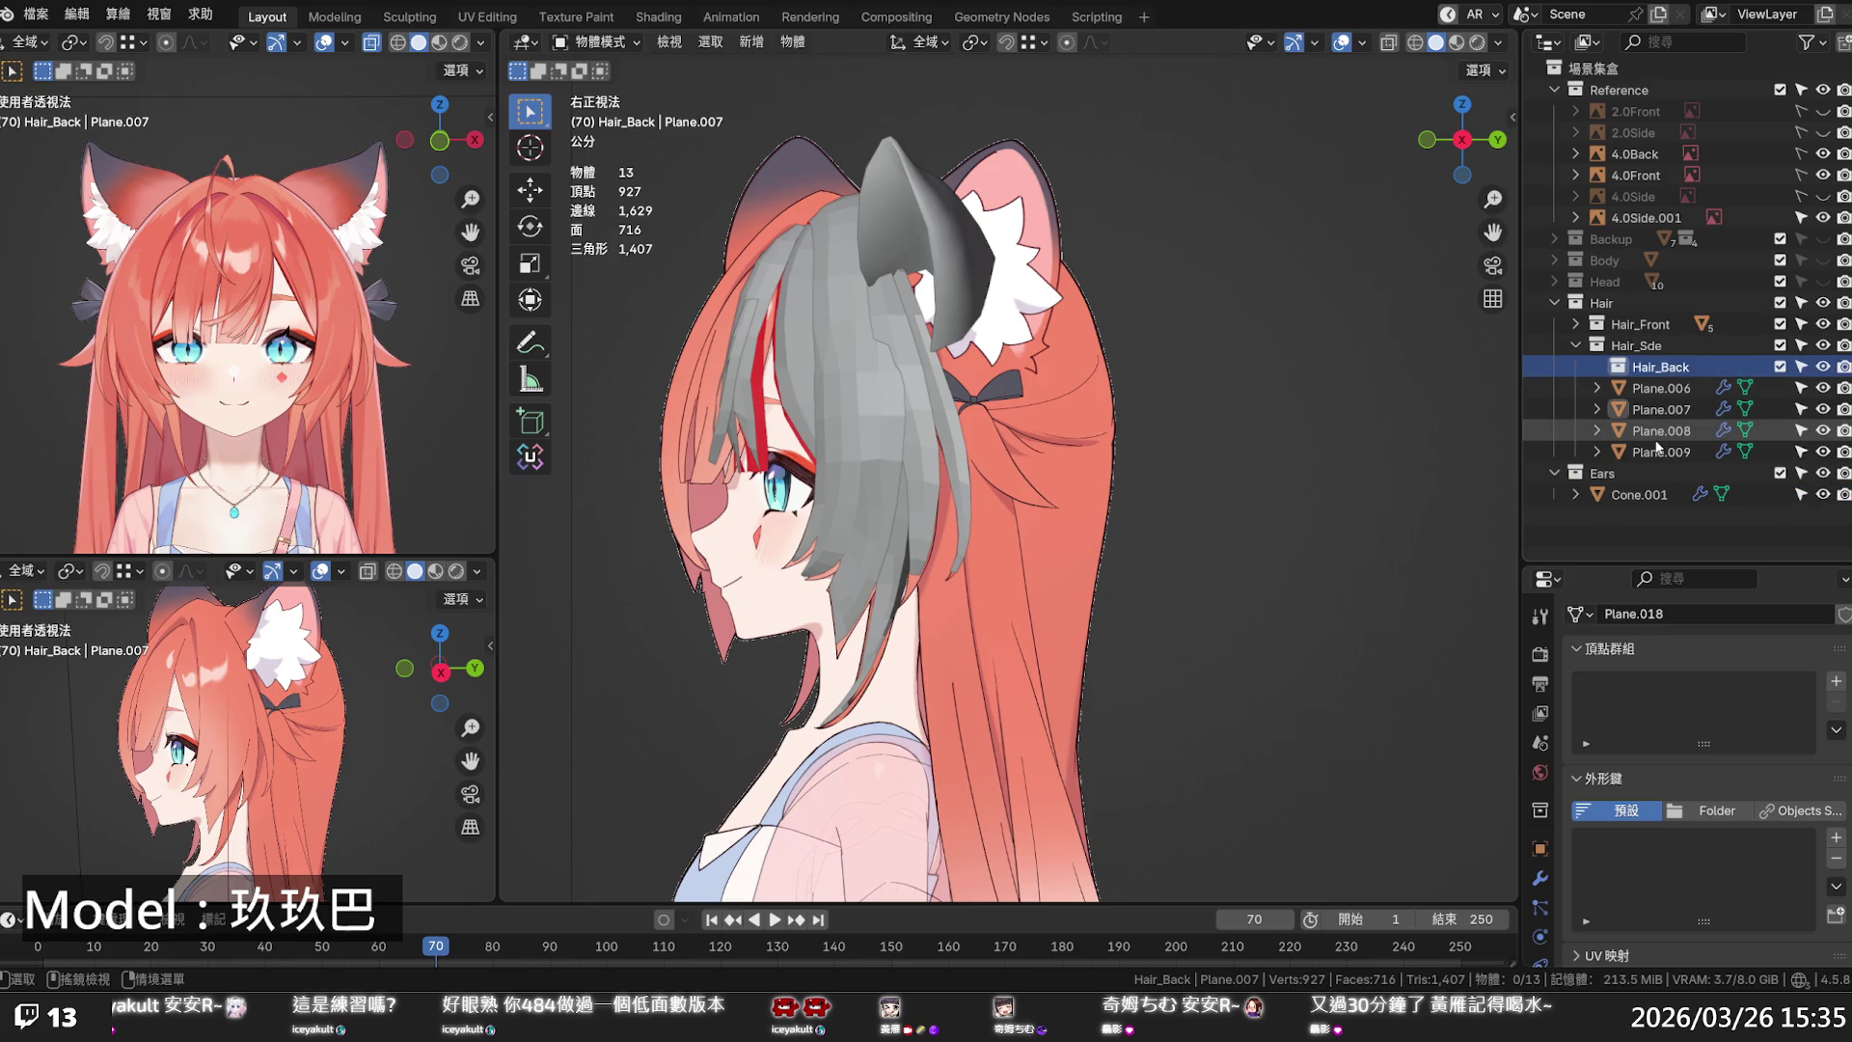
{"action": "mouse_move", "coordinate": [1666, 376]}
{"action": "left_mouse_down"}
{"action": "mouse_move", "coordinate": [1664, 348]}
{"action": "mouse_move", "coordinate": [1635, 349]}
{"action": "mouse_move", "coordinate": [1646, 362]}
{"action": "left_mouse_up"}
{"action": "left_click", "coordinate": [1644, 351]}
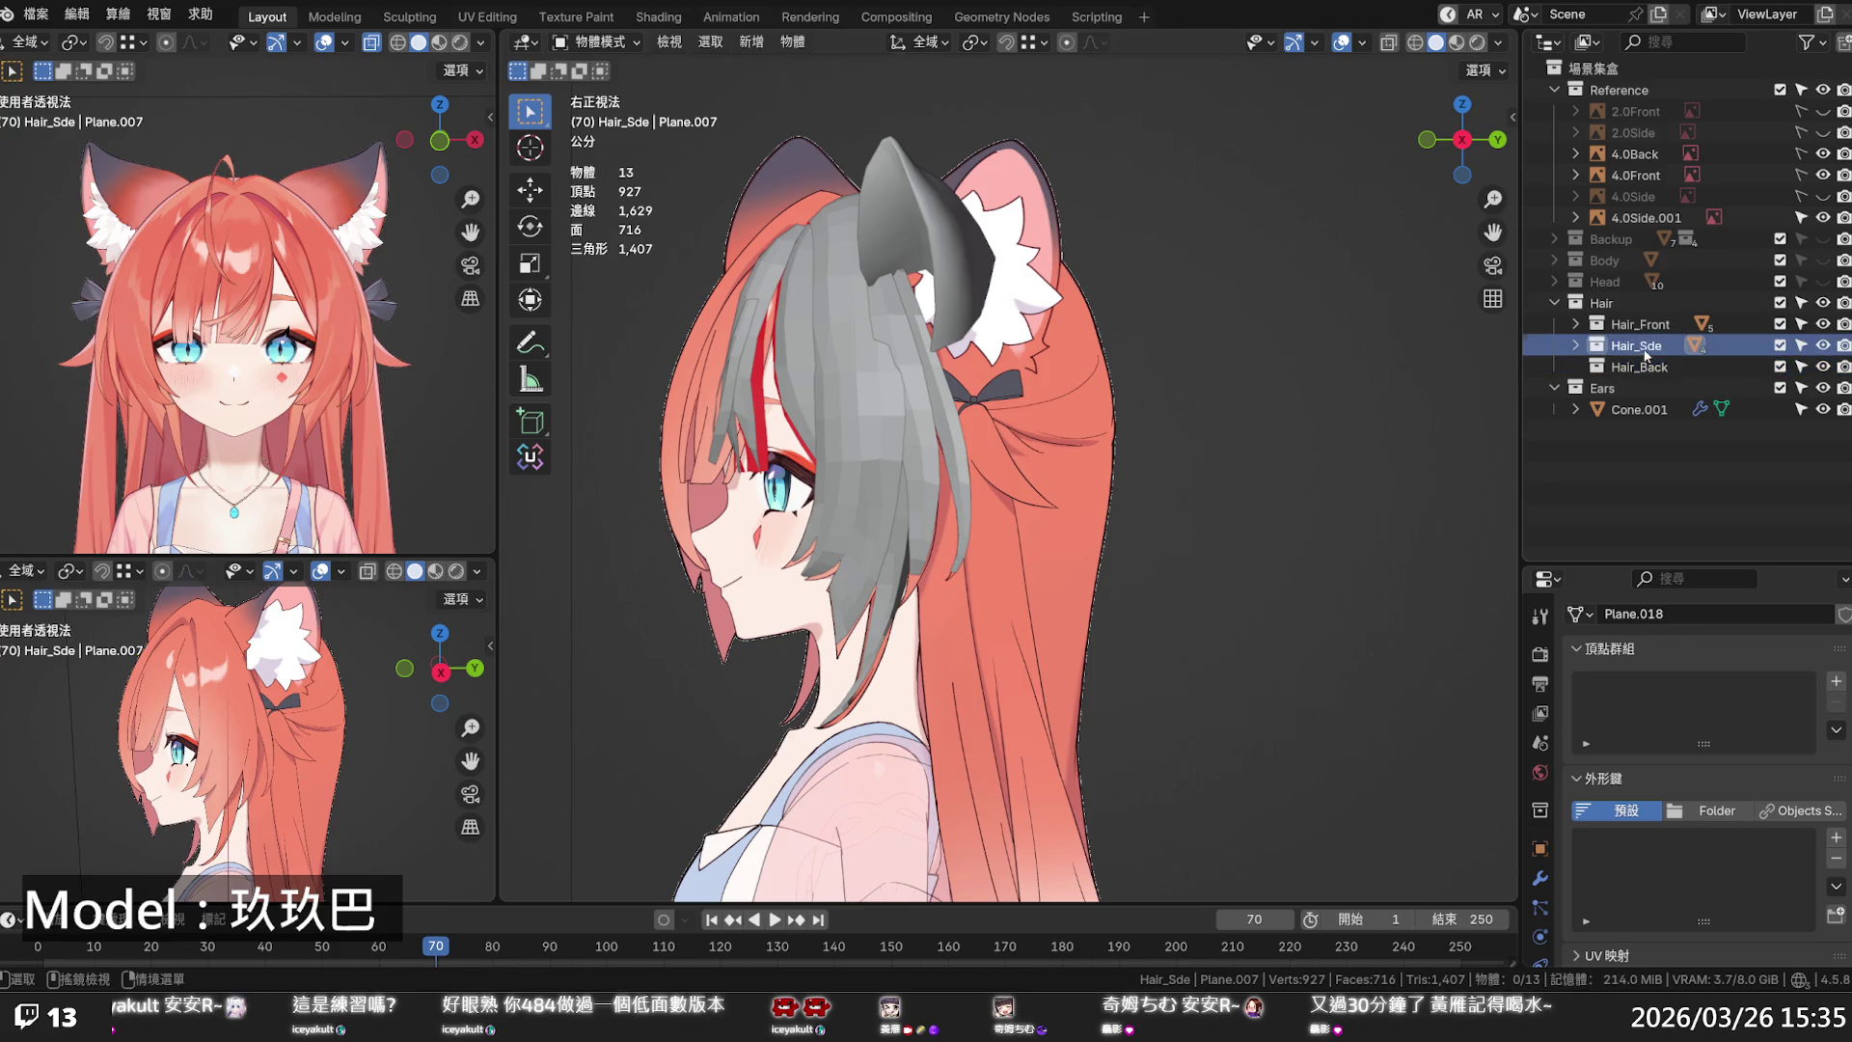
- Expand Hair_Sde and copy the Plane.007 side strand
{"action": "left_click", "coordinate": [1577, 345]}
{"action": "left_click", "coordinate": [1647, 432]}
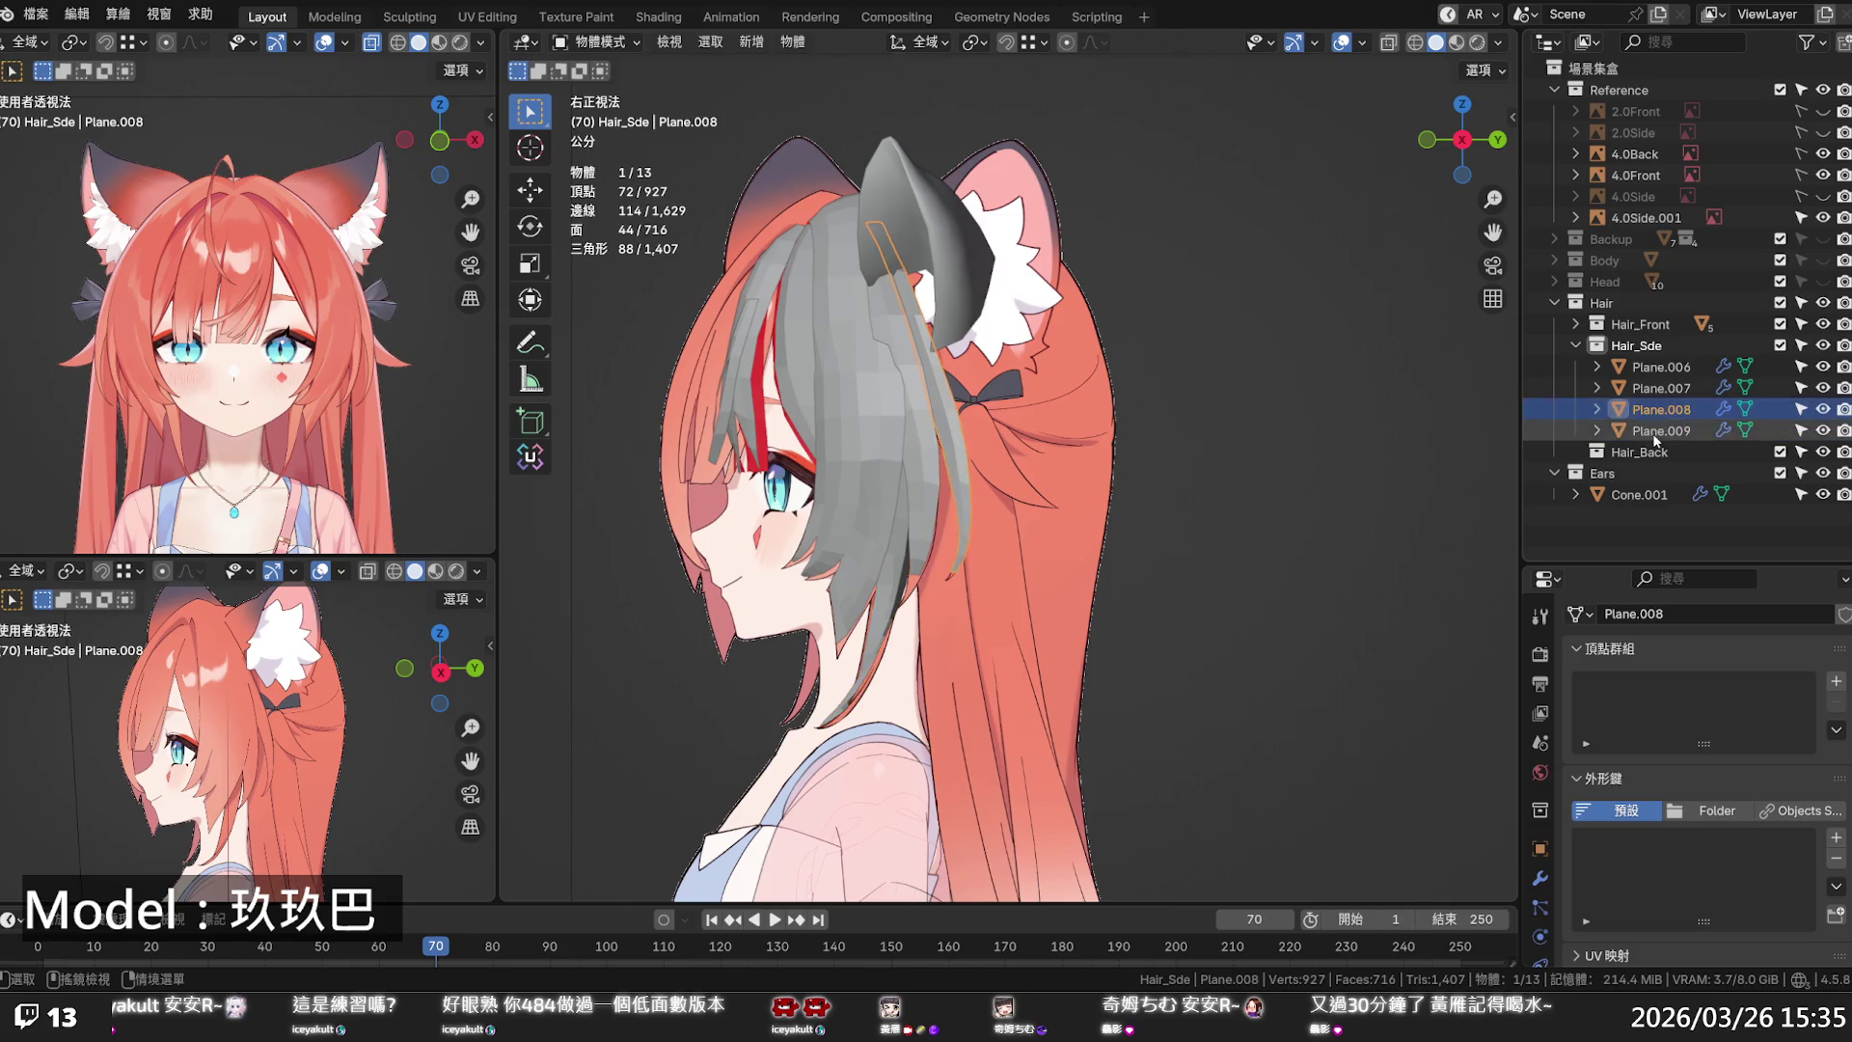
{"action": "left_click", "coordinate": [1659, 416]}
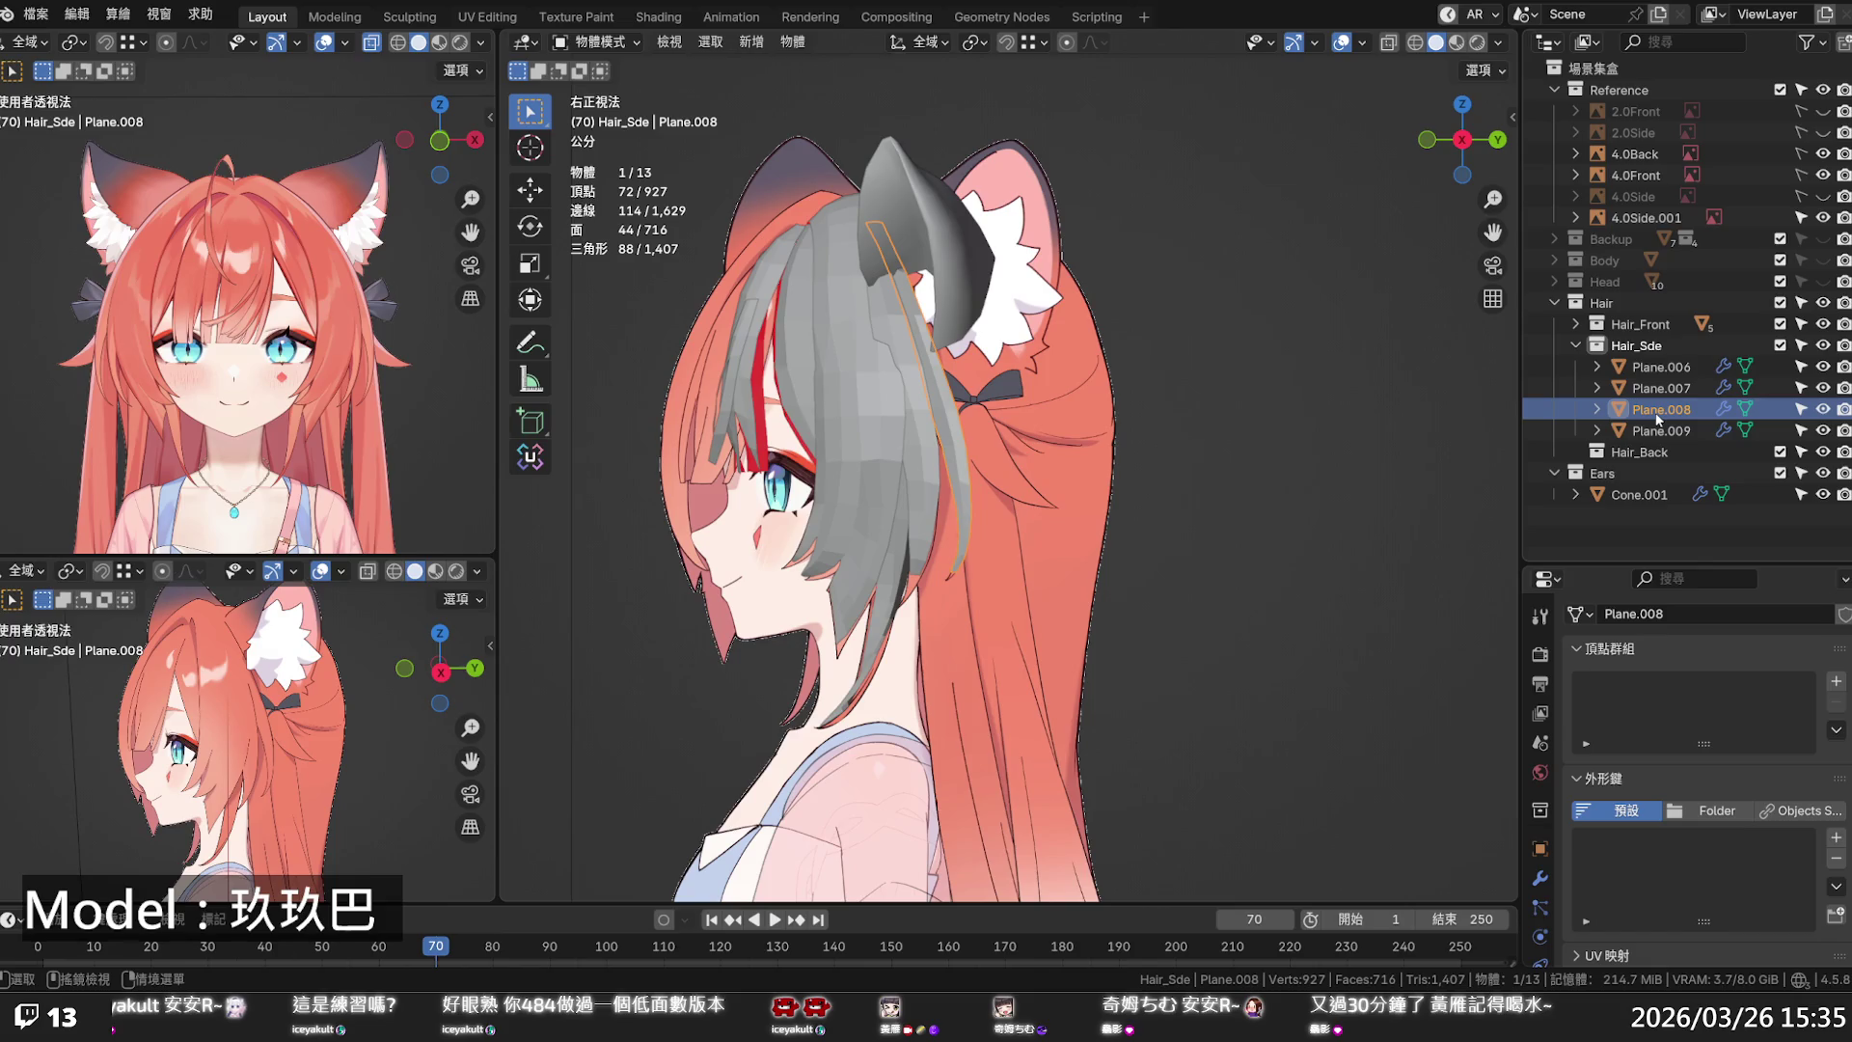
{"action": "left_click", "coordinate": [1658, 395]}
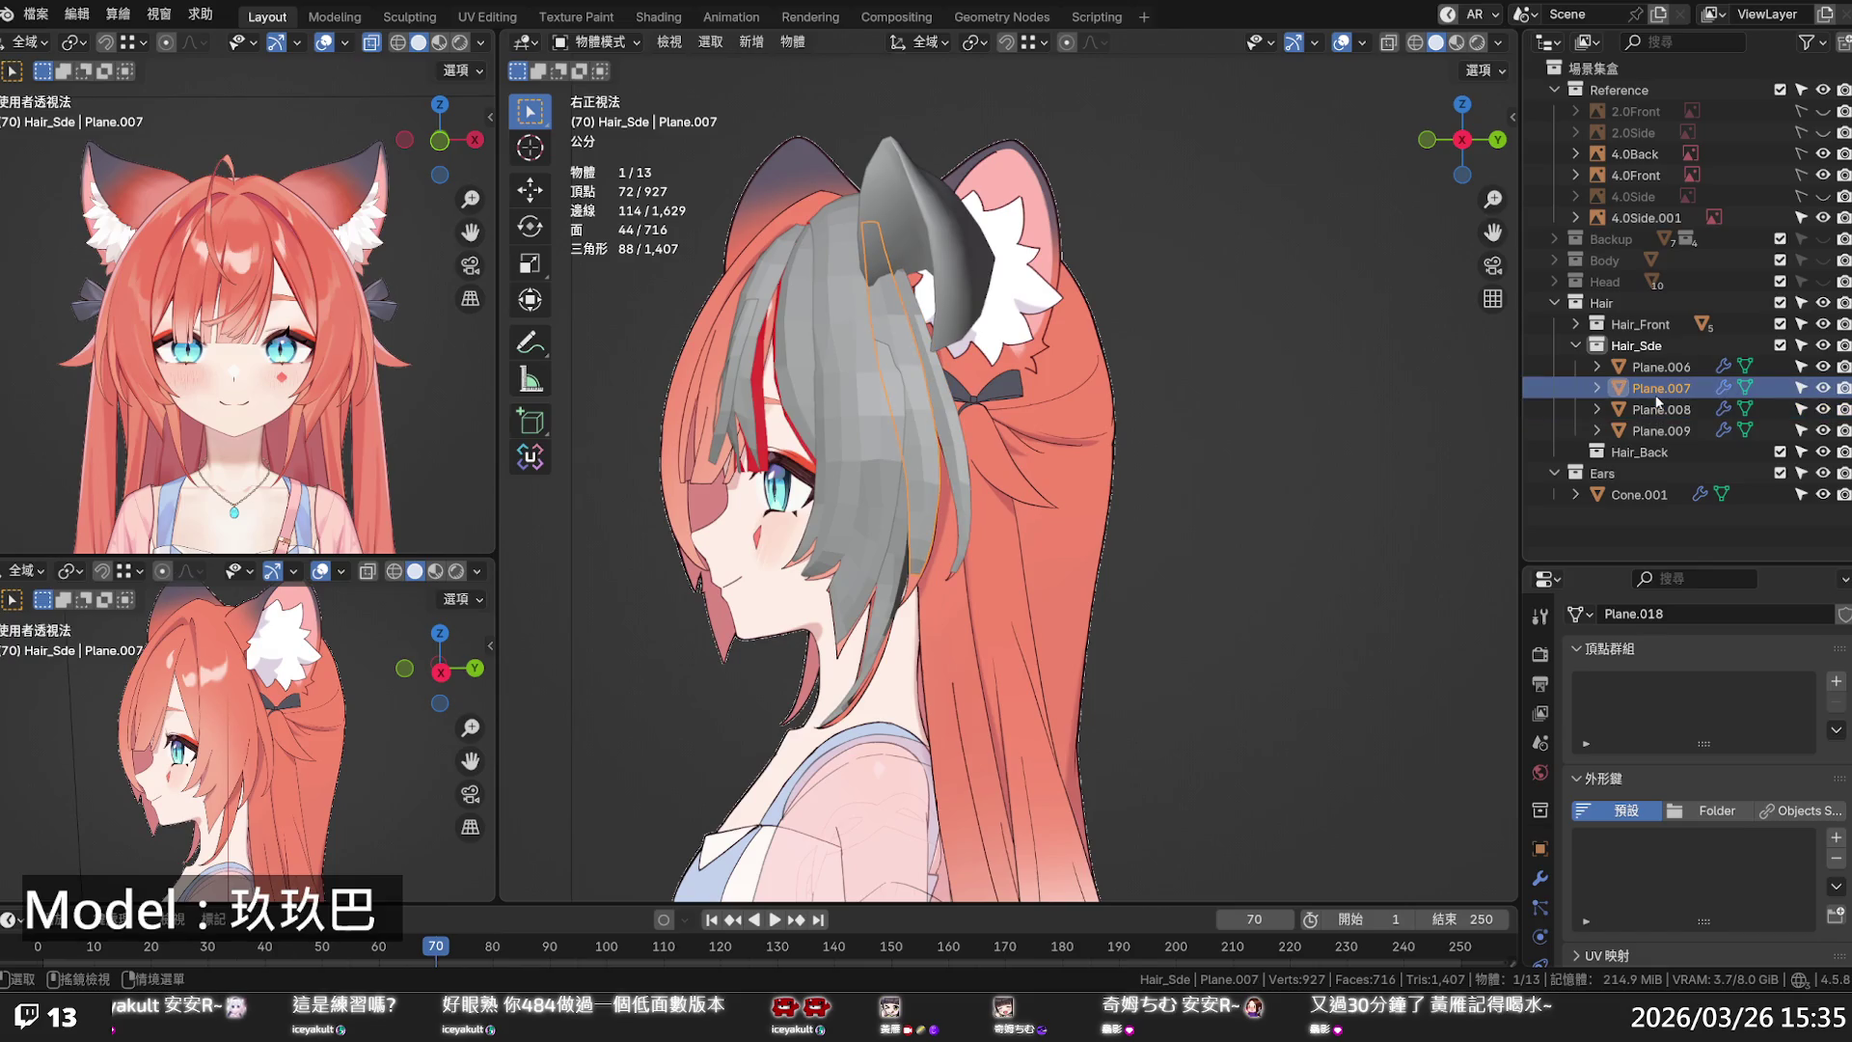
{"action": "right_click", "coordinate": [1653, 399]}
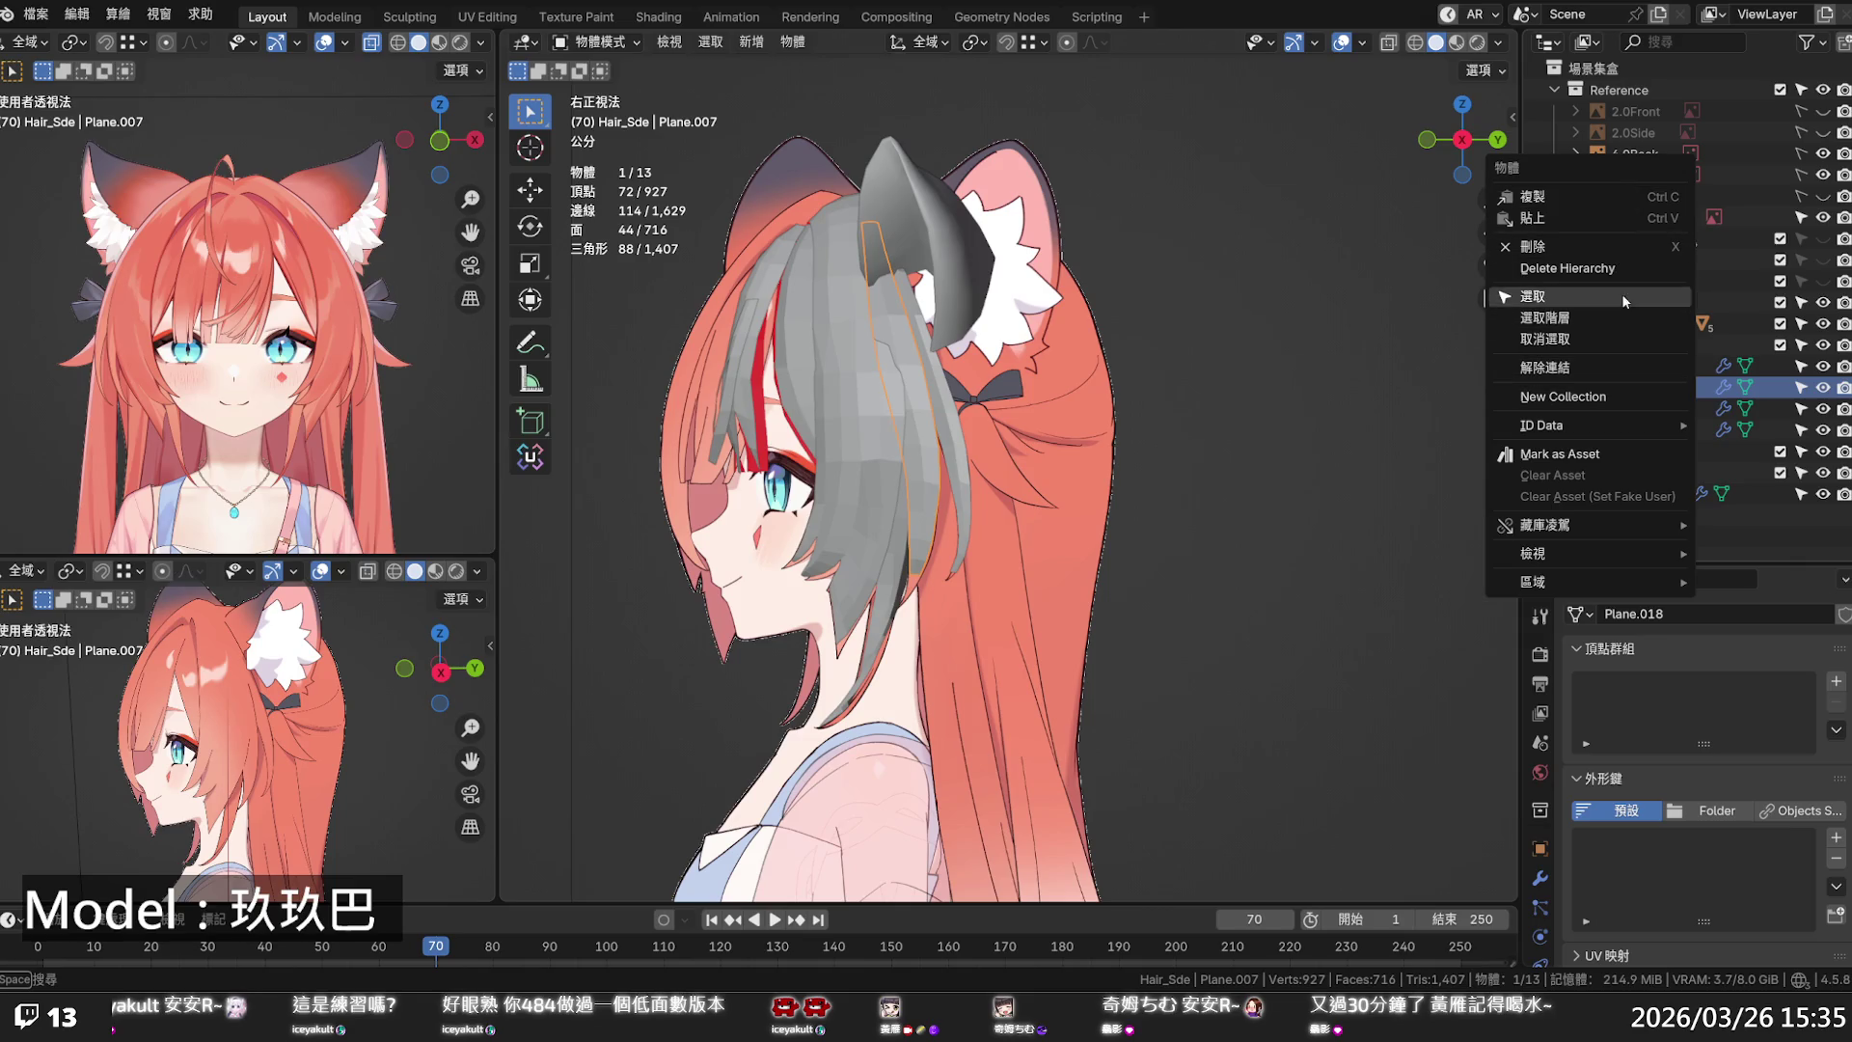
{"action": "left_click", "coordinate": [1586, 196]}
- Paste the strand into Hair_Back as Plane.010 and enter Edit Mode on it
{"action": "left_click", "coordinate": [1683, 452]}
{"action": "right_click", "coordinate": [1671, 451]}
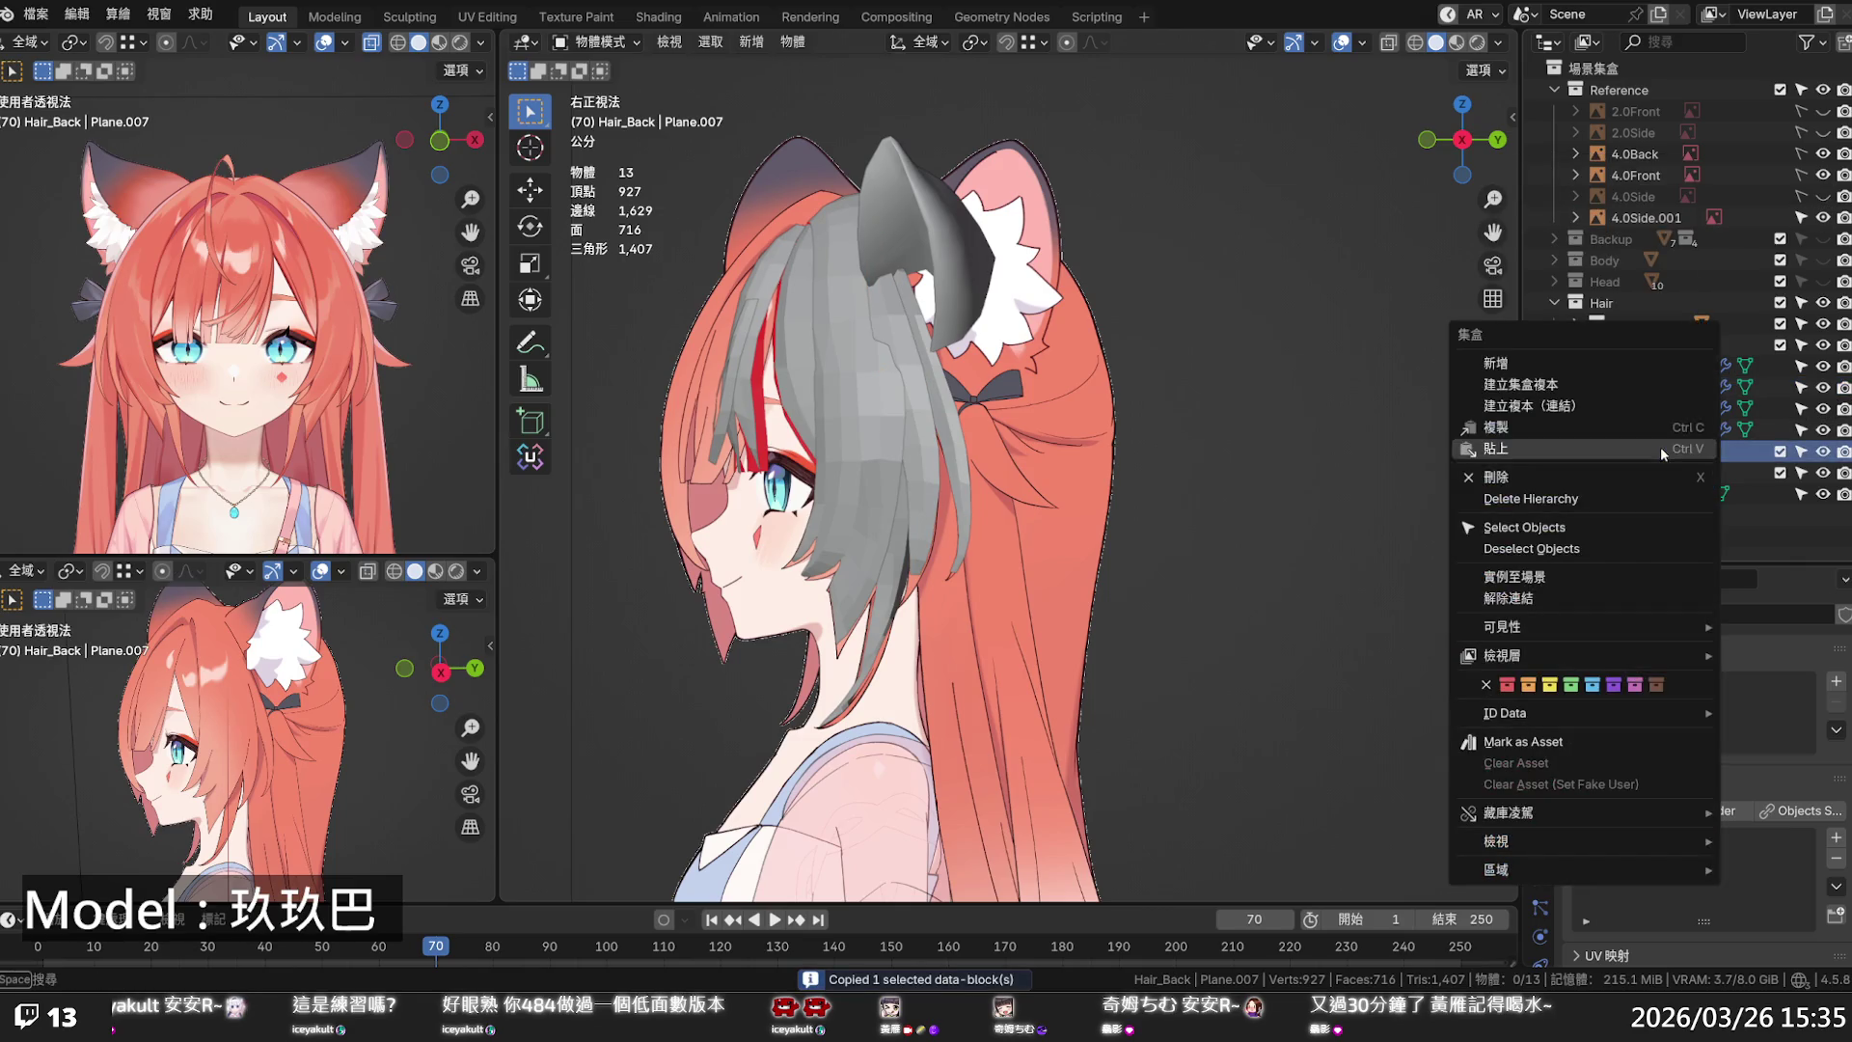
{"action": "left_click", "coordinate": [1613, 438]}
{"action": "left_click", "coordinate": [1659, 474]}
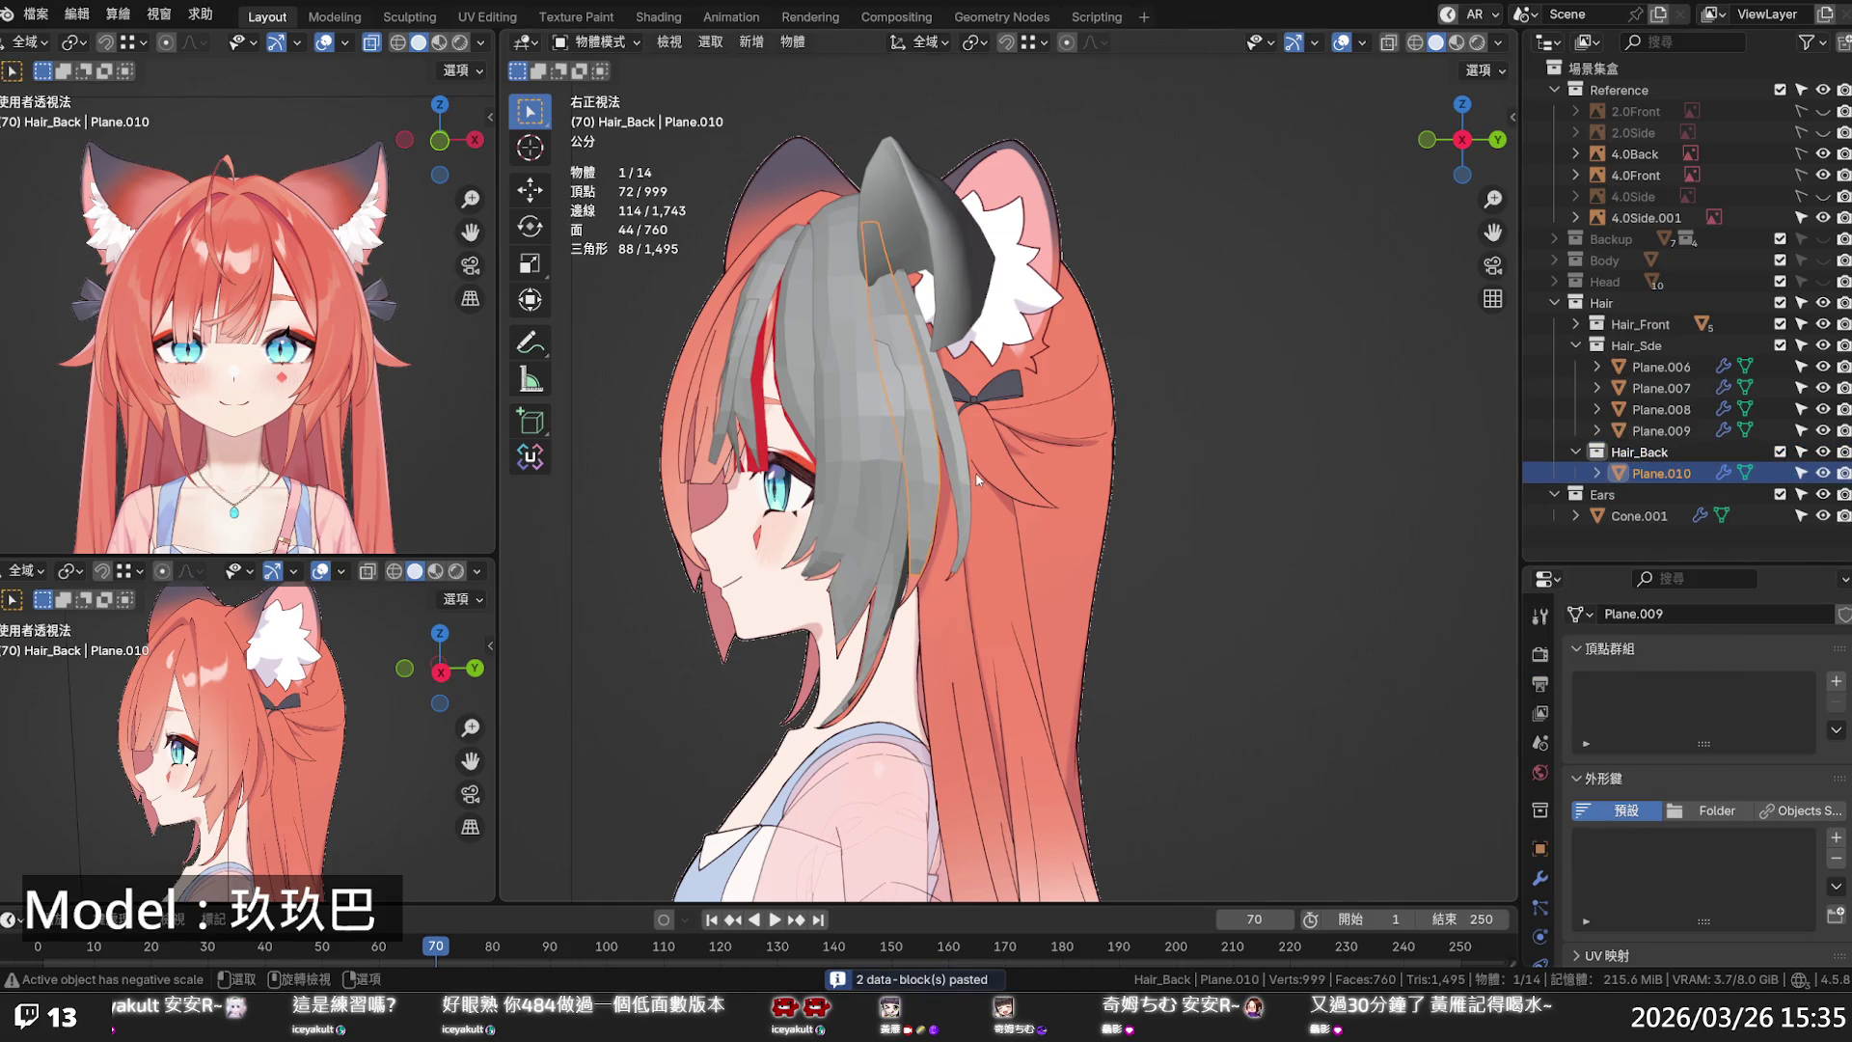
{"action": "key", "text": "Tab"}
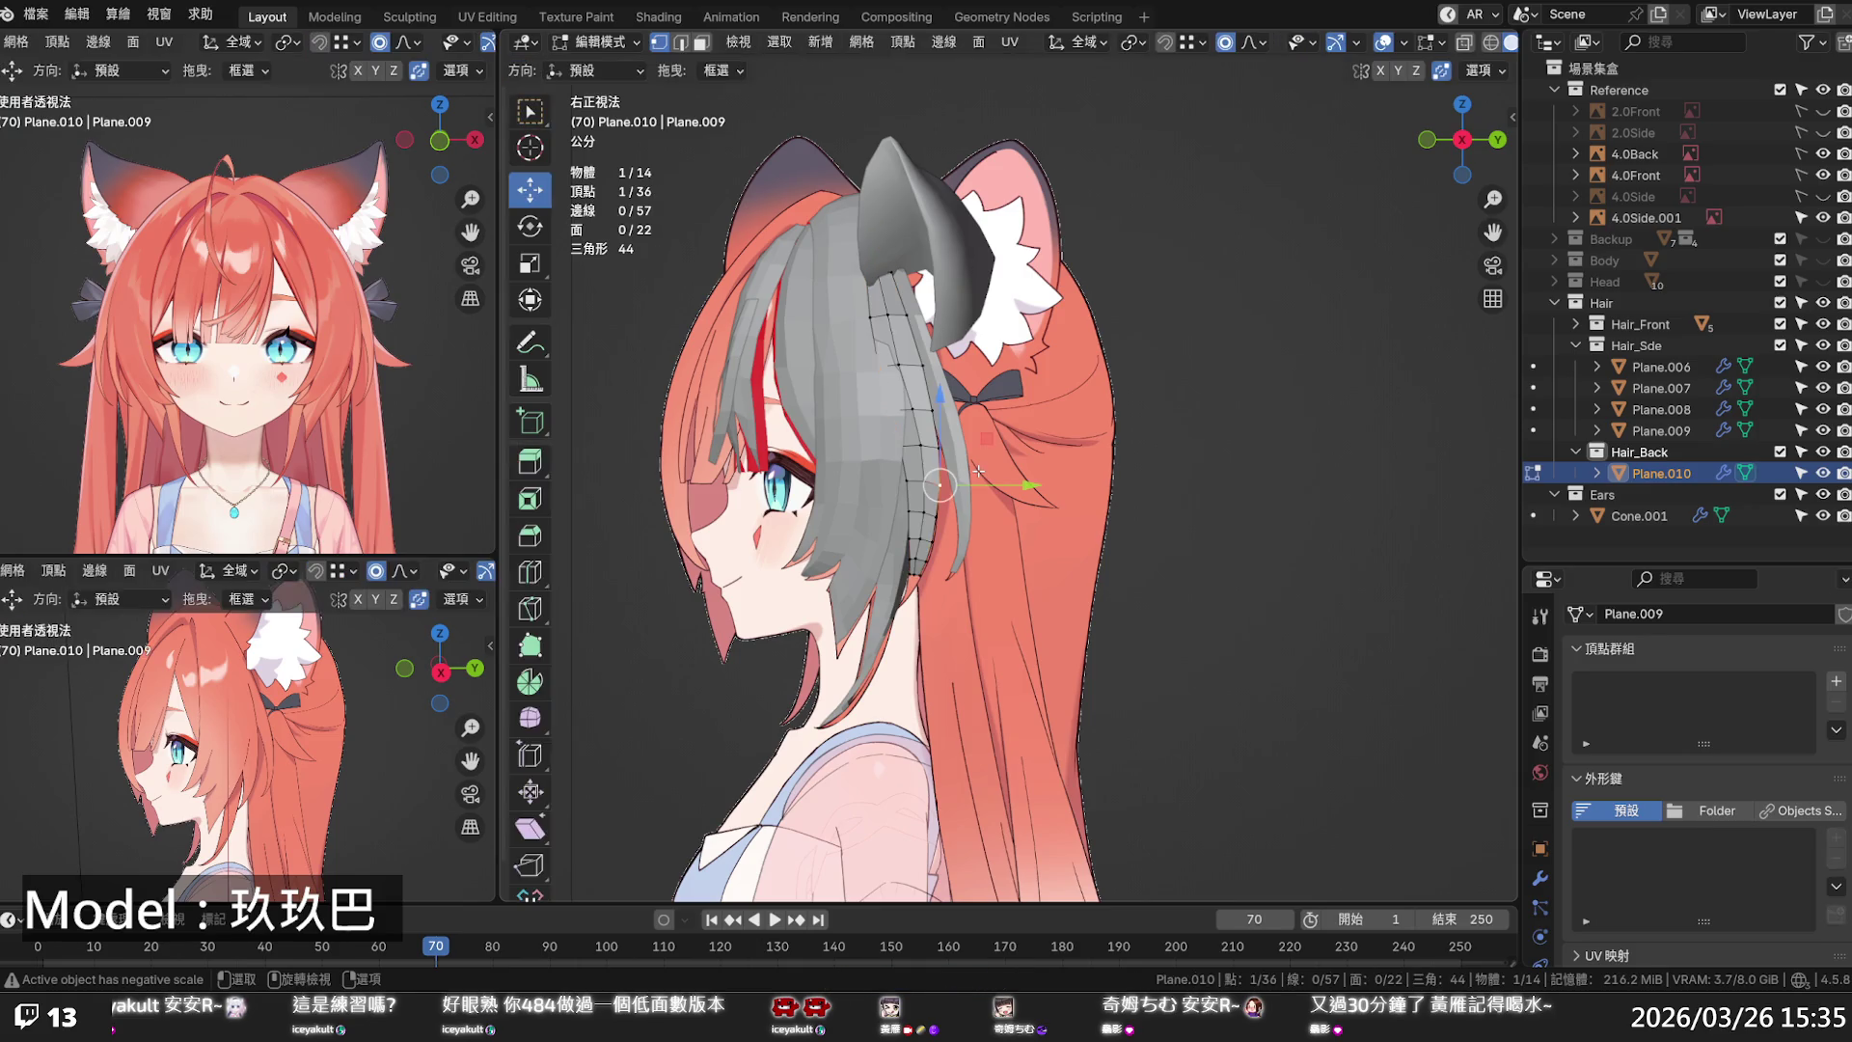
- Move all of Plane.010 back behind the ear, then select its three tip vertices in front view
{"action": "key", "text": "a"}
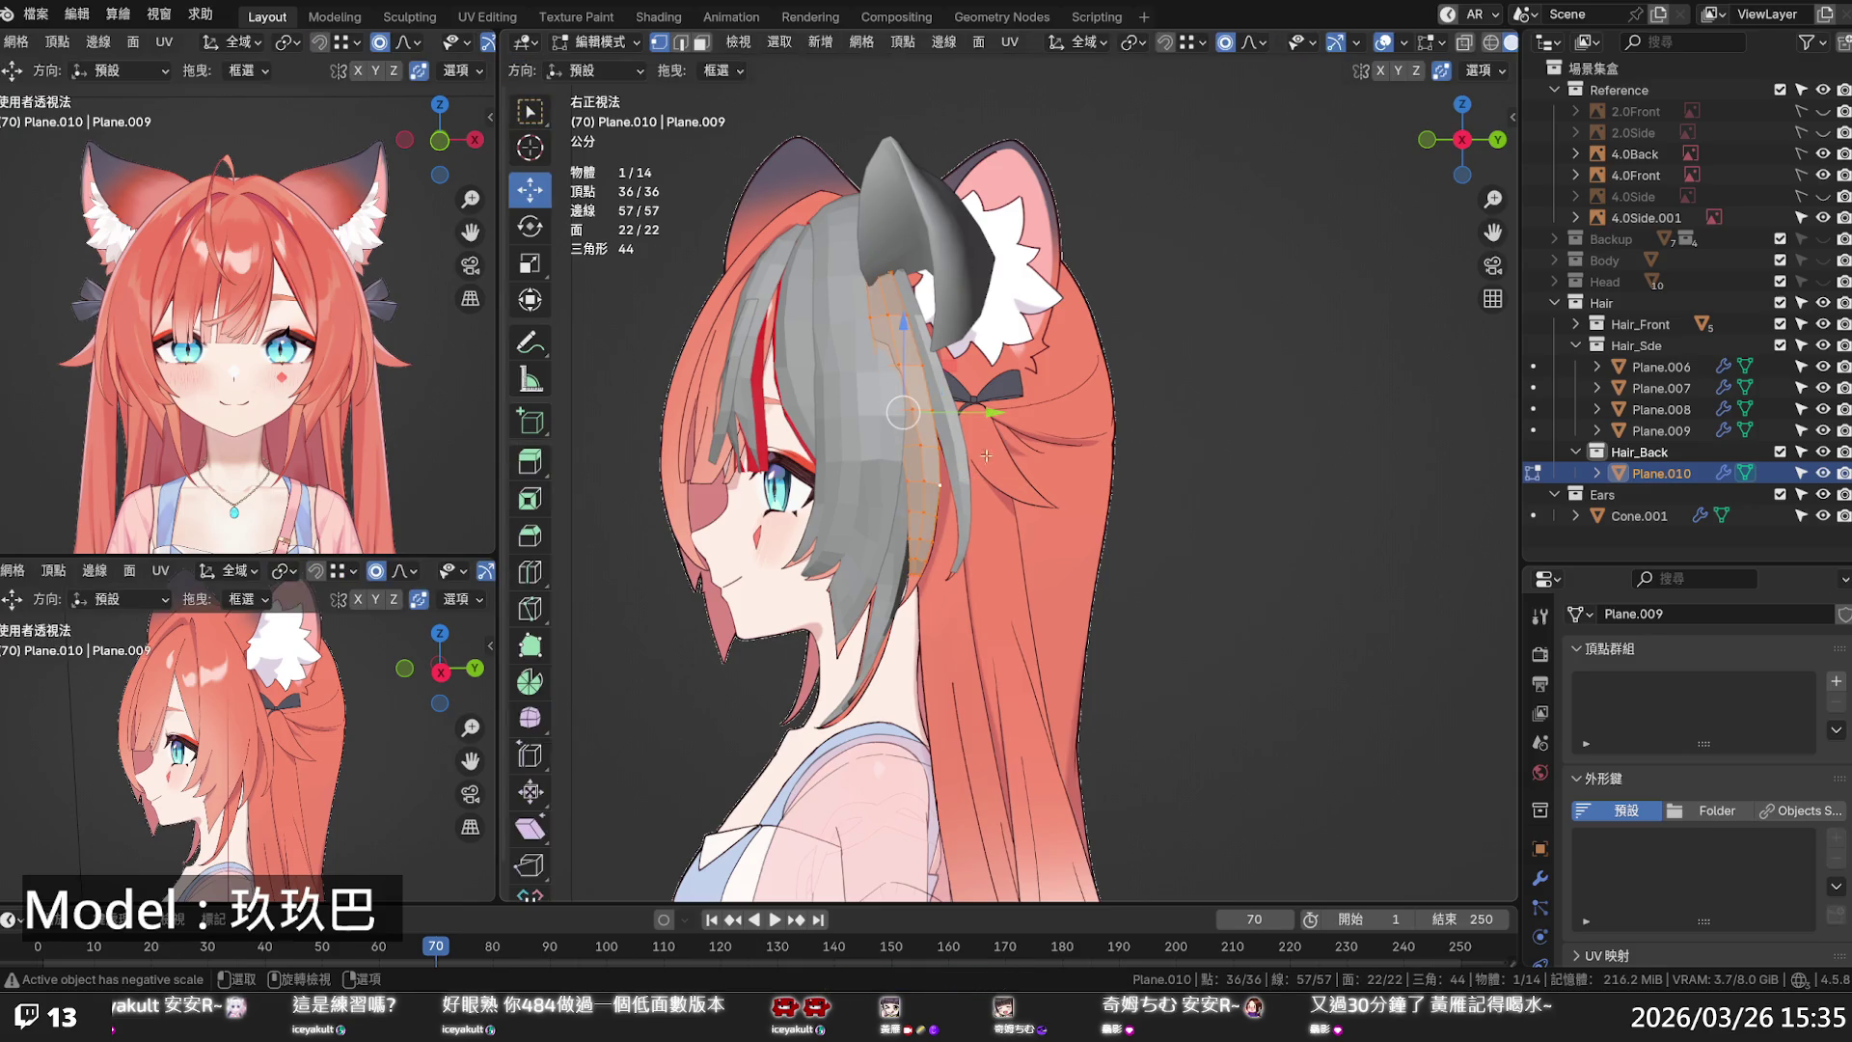
{"action": "mouse_move", "coordinate": [988, 413]}
{"action": "left_mouse_down"}
{"action": "mouse_move", "coordinate": [1167, 435]}
{"action": "mouse_move", "coordinate": [1073, 476]}
{"action": "mouse_move", "coordinate": [1153, 491]}
{"action": "mouse_move", "coordinate": [1131, 492]}
{"action": "left_mouse_up"}
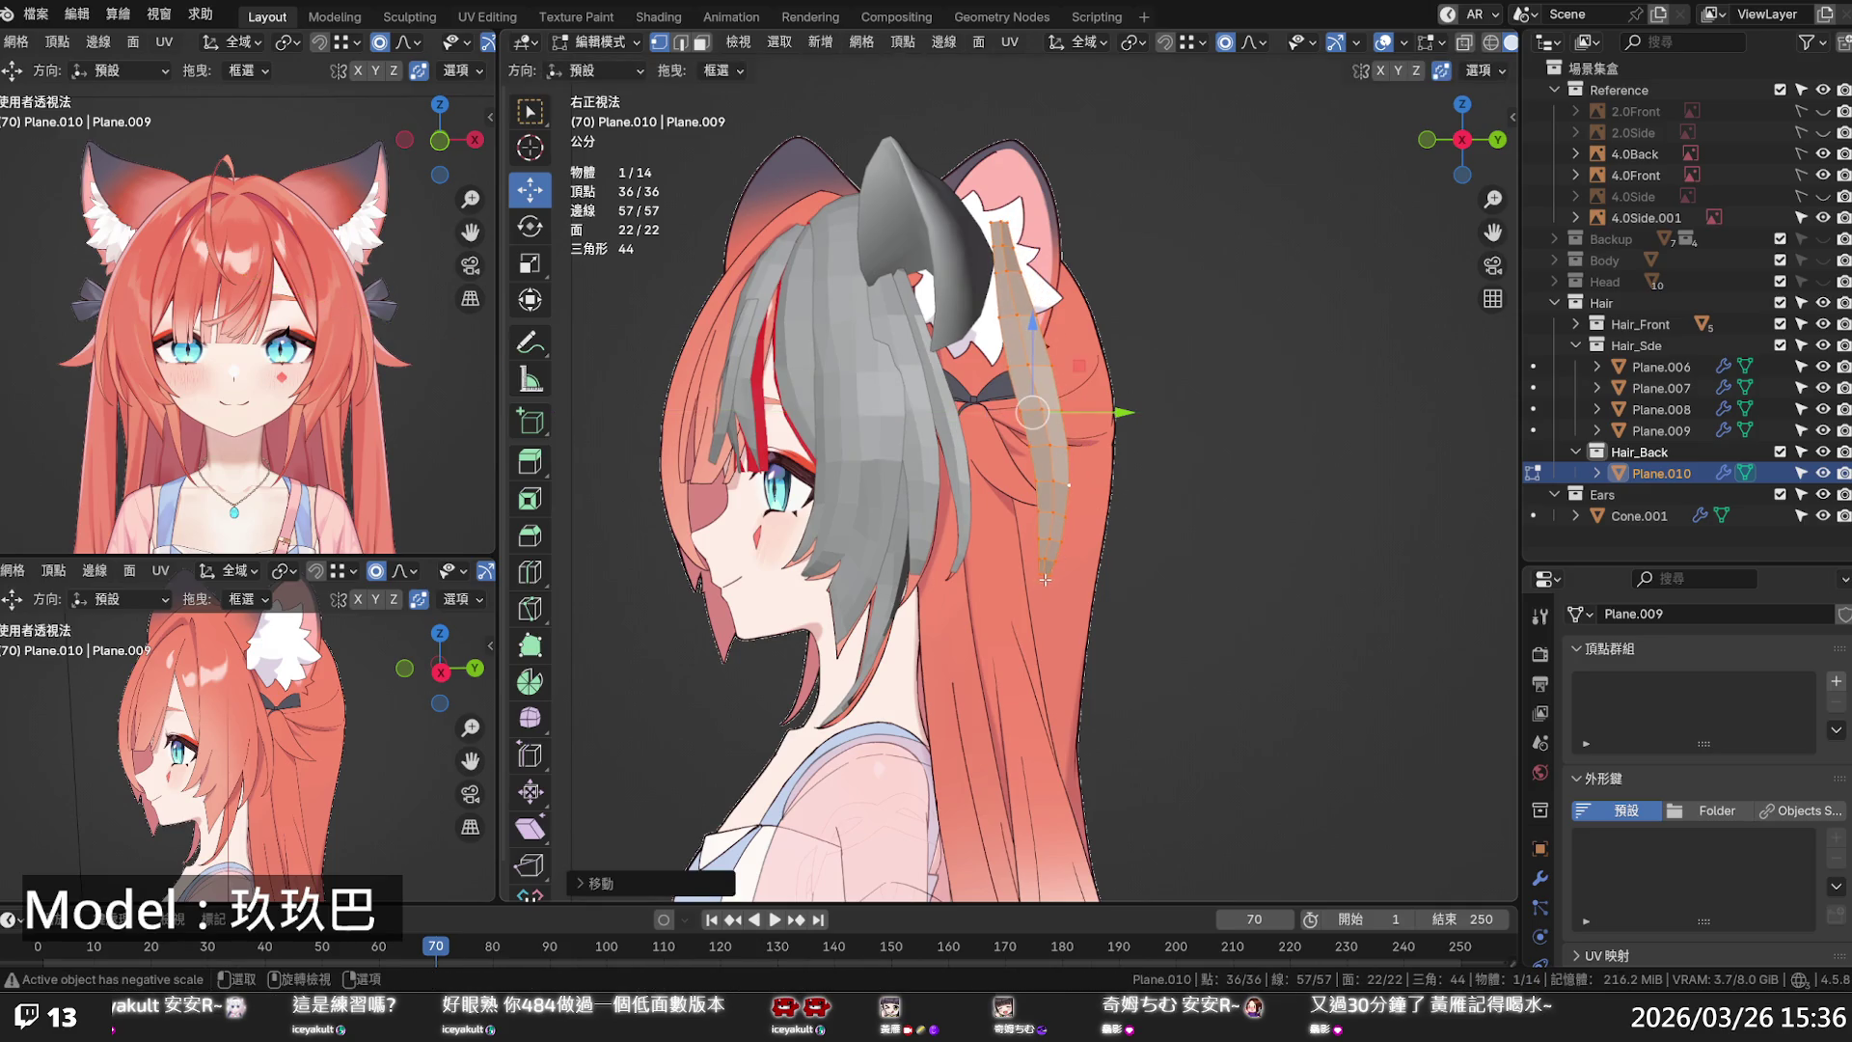
{"action": "left_click_drag", "start_coordinate": [1032, 563], "coordinate": [1059, 580]}
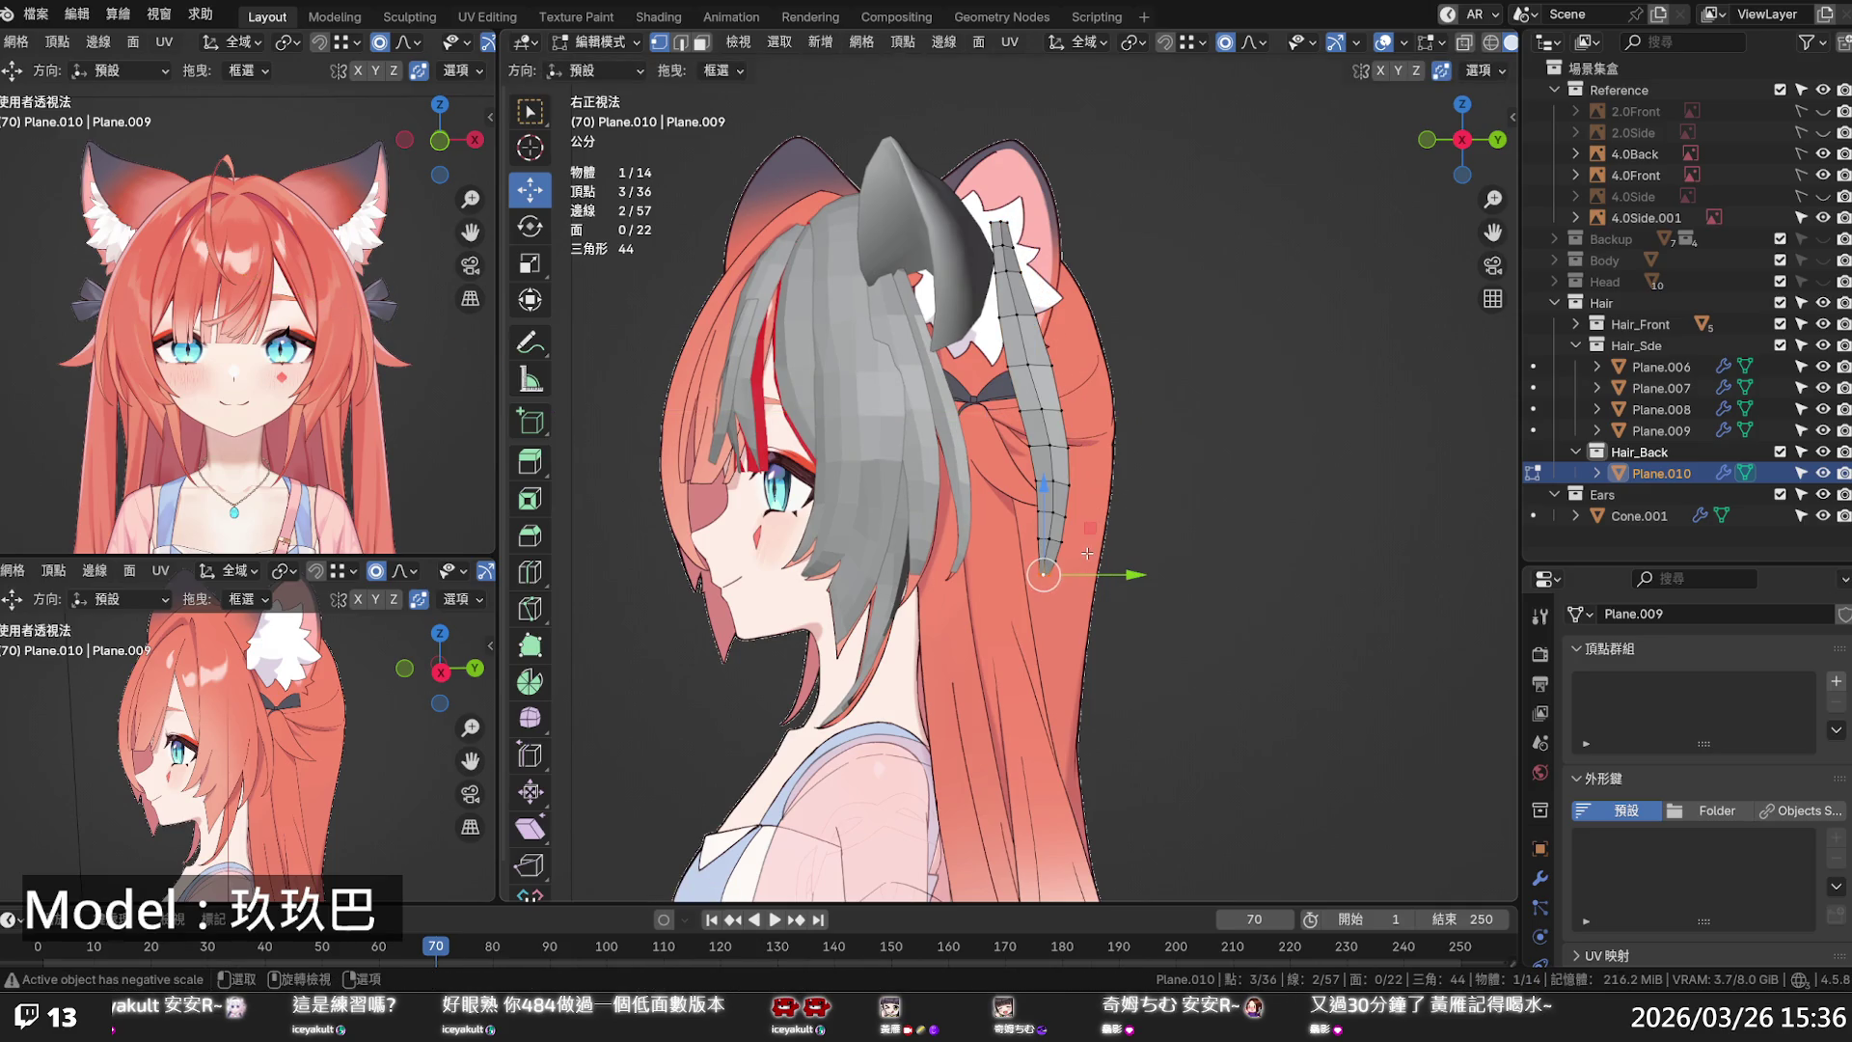
{"action": "key", "text": "KP_1"}
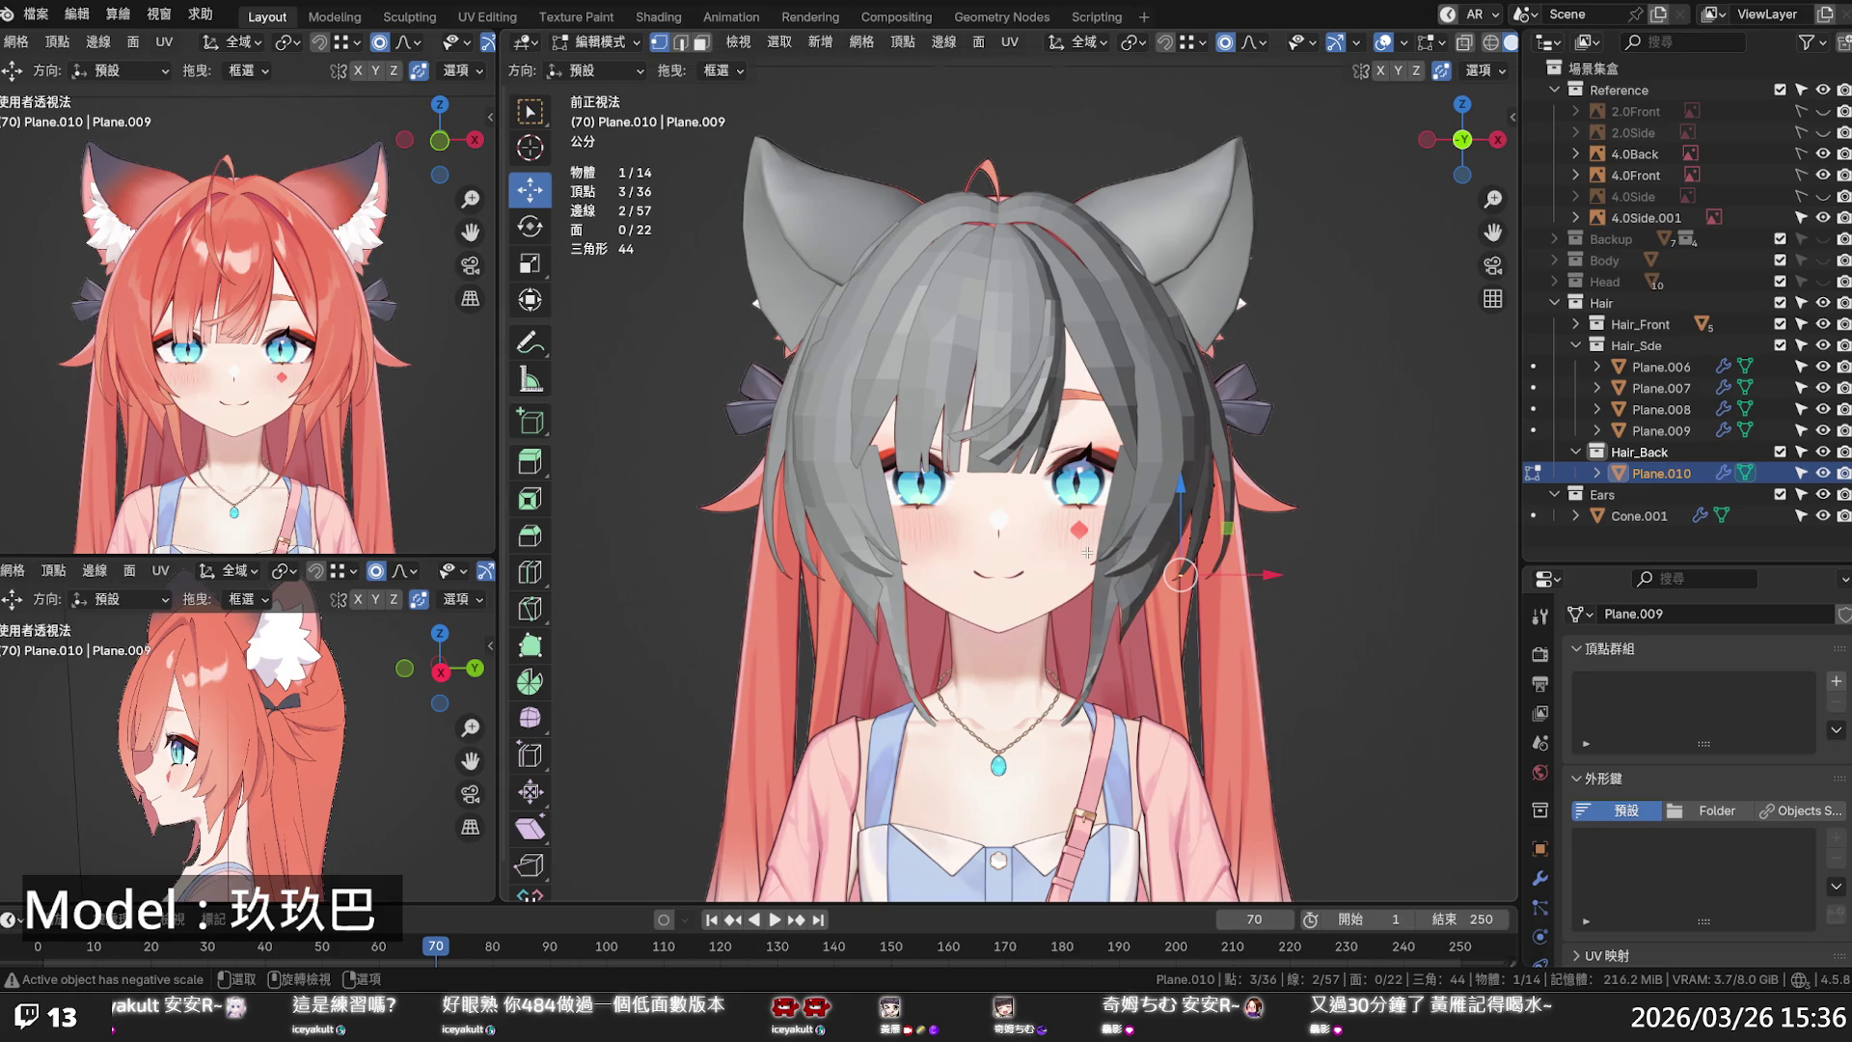
- Turn X-ray back on and shift the strand's tip vertices sideways along X with falloff
{"action": "key", "text": "alt+z"}
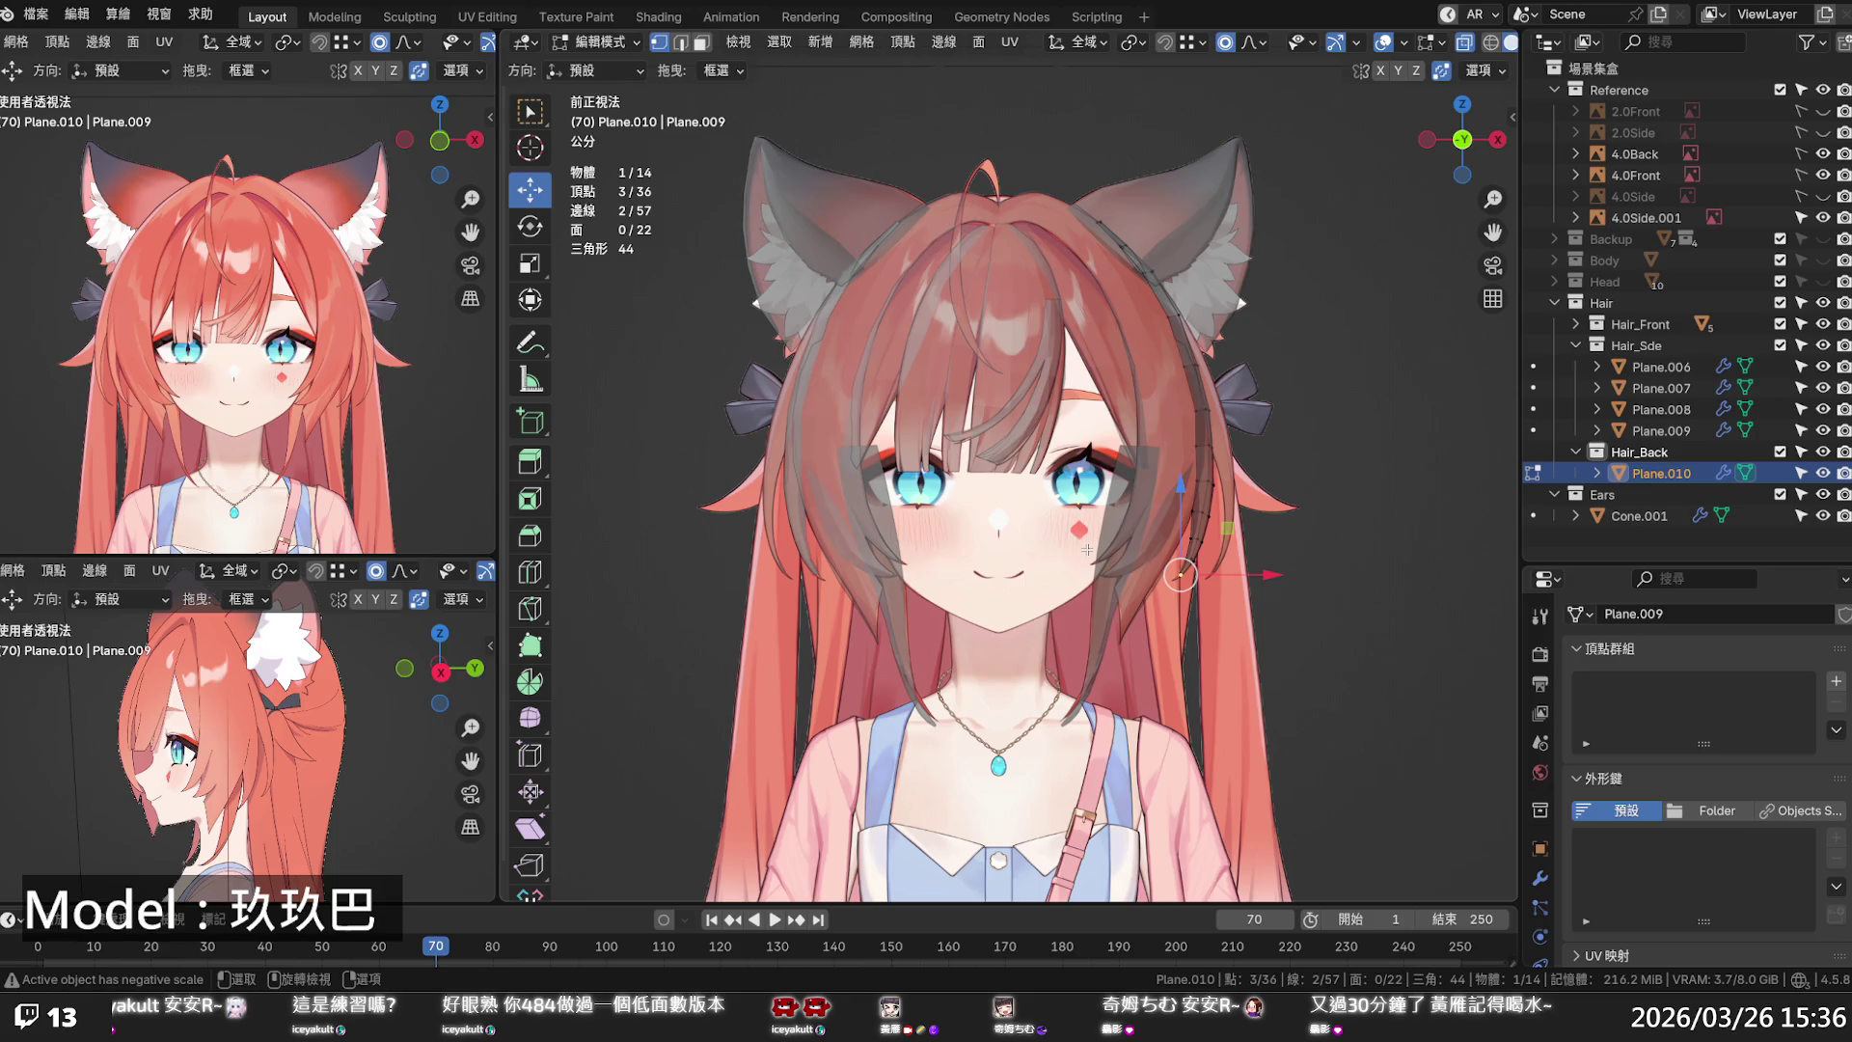
{"action": "scroll", "coordinate": [1162, 371], "scroll_direction": "up", "scroll_amount": 3}
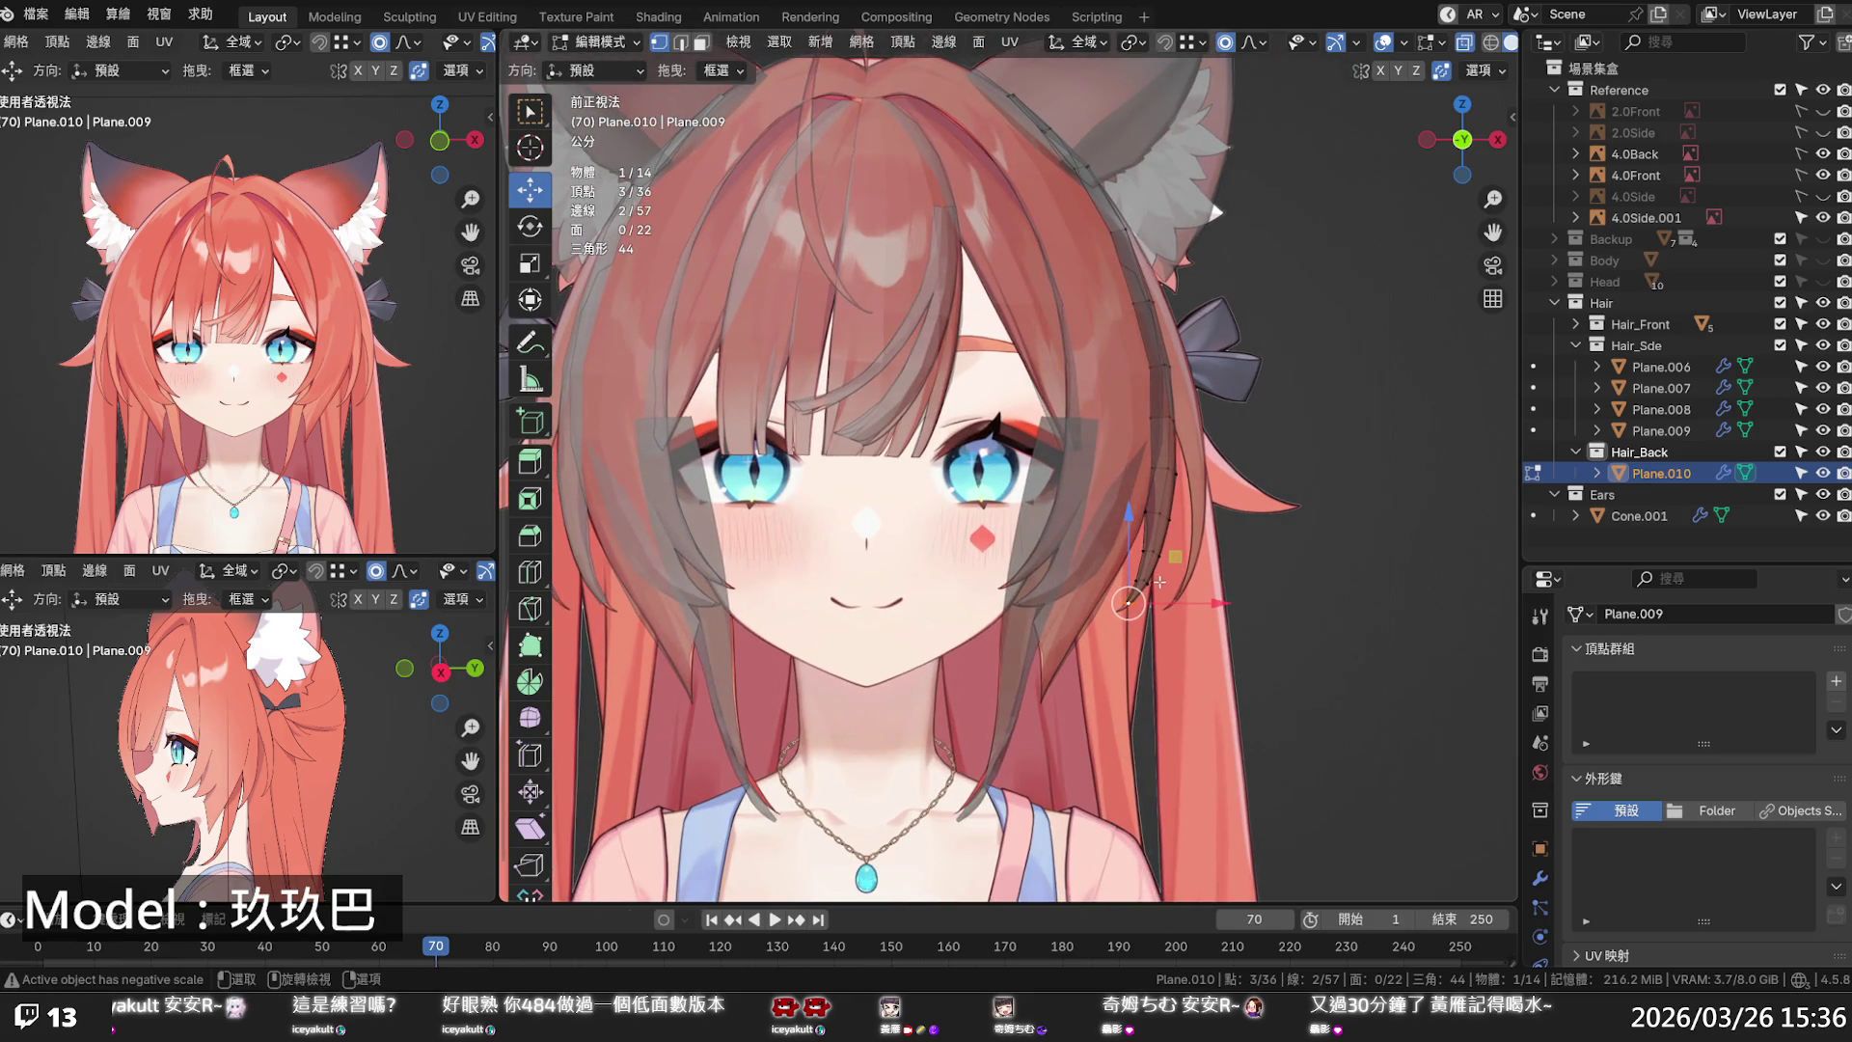
{"action": "left_click", "coordinate": [1128, 603], "text": "alt"}
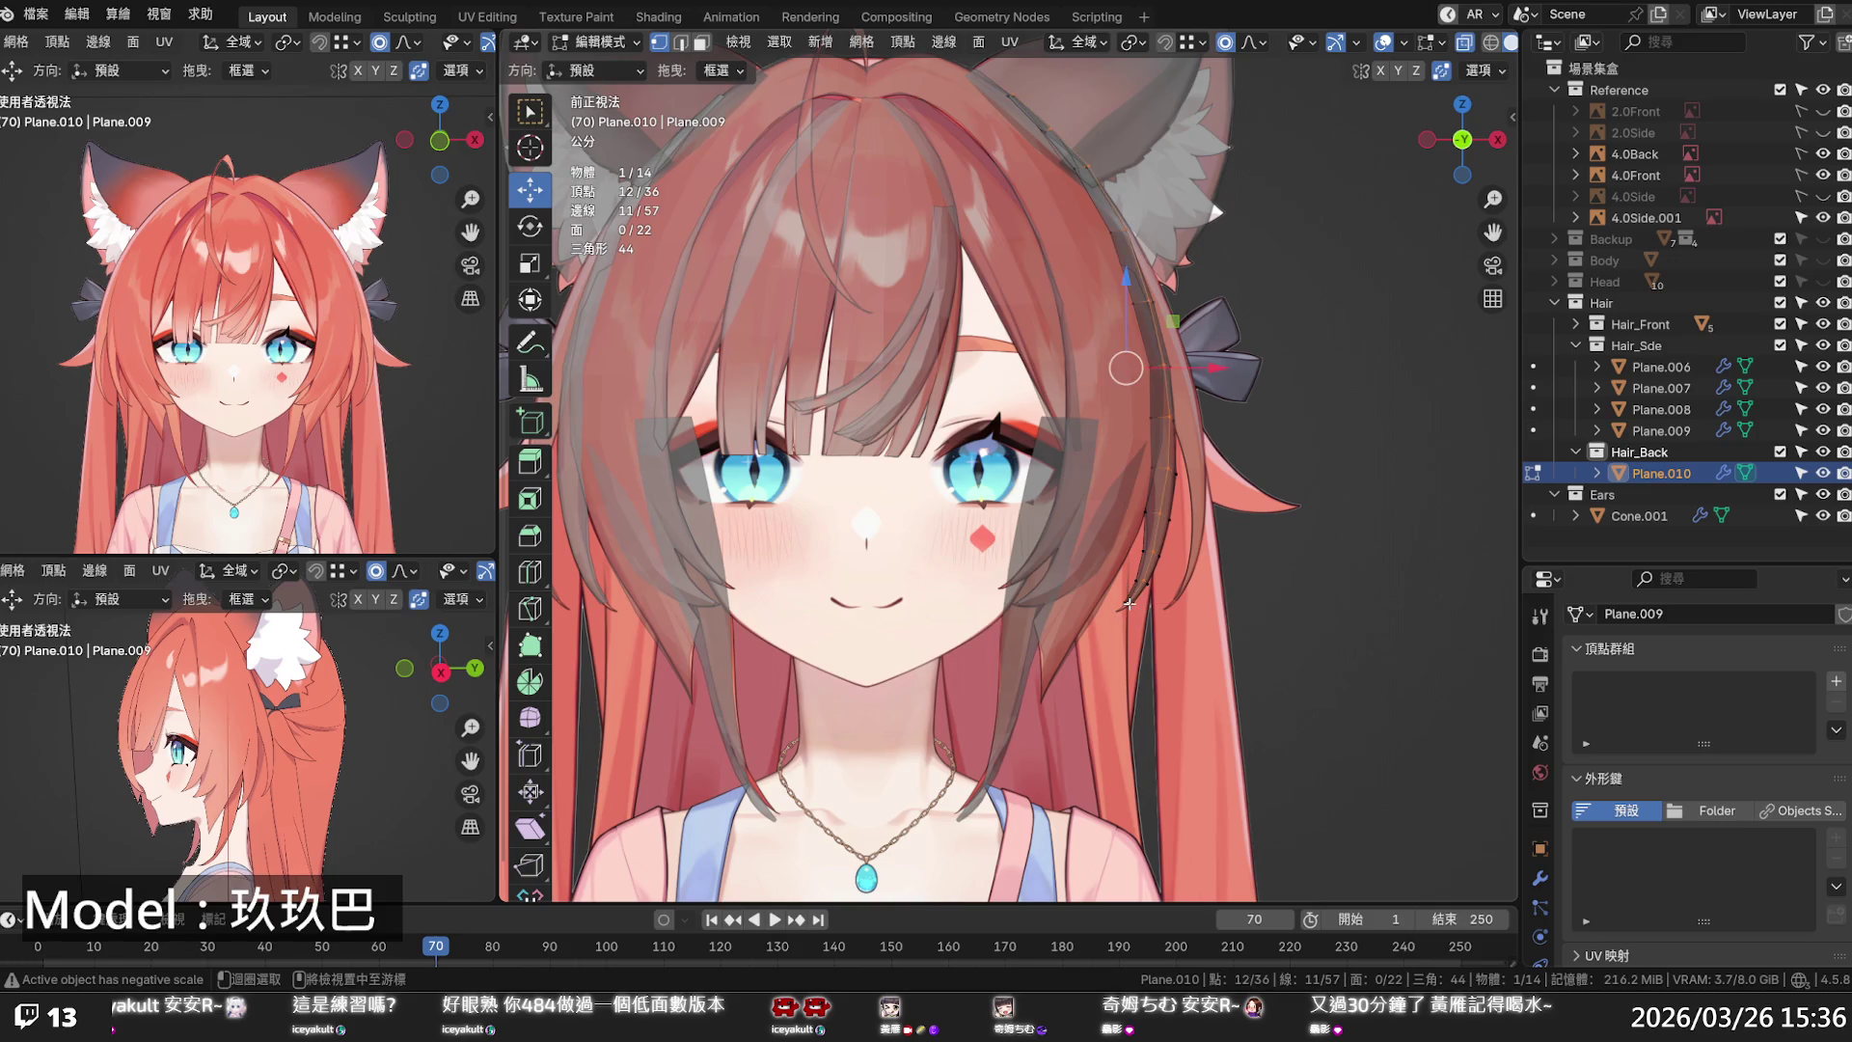
{"action": "key", "text": "ctrl+z"}
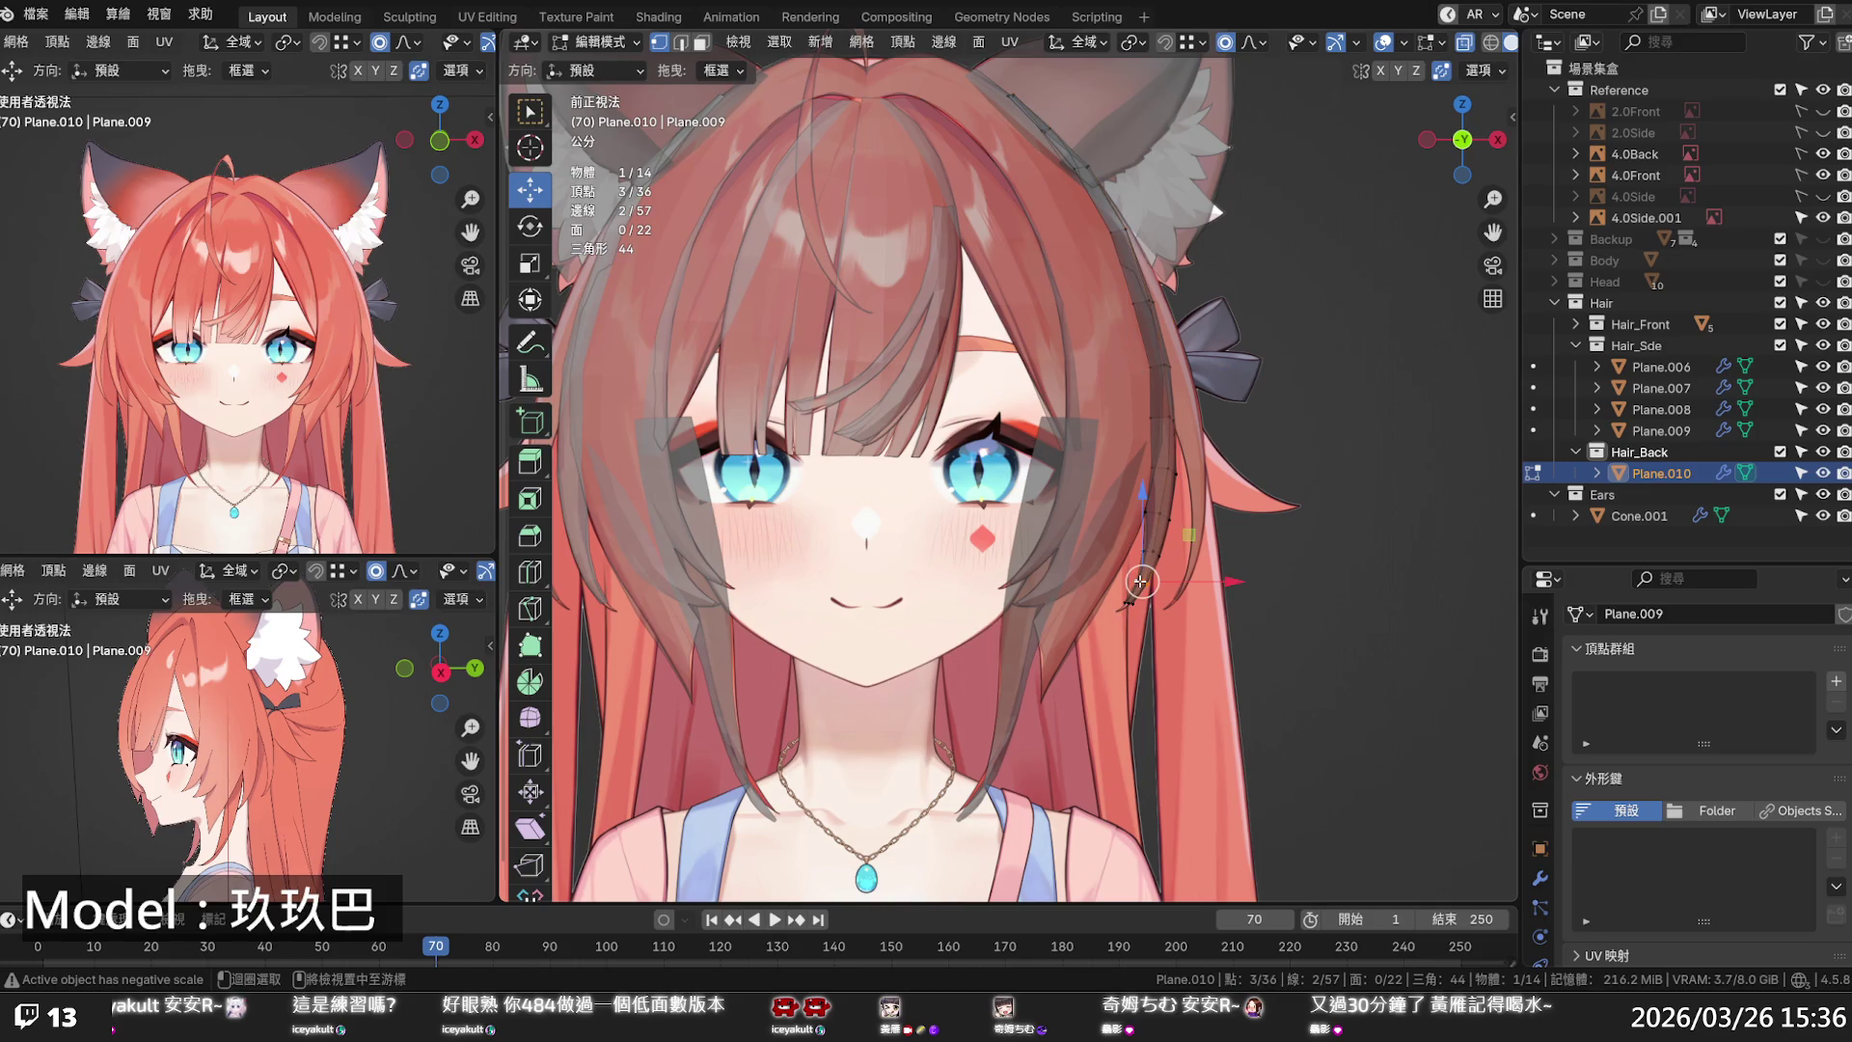
{"action": "left_click_drag", "start_coordinate": [1140, 581], "coordinate": [1129, 600]}
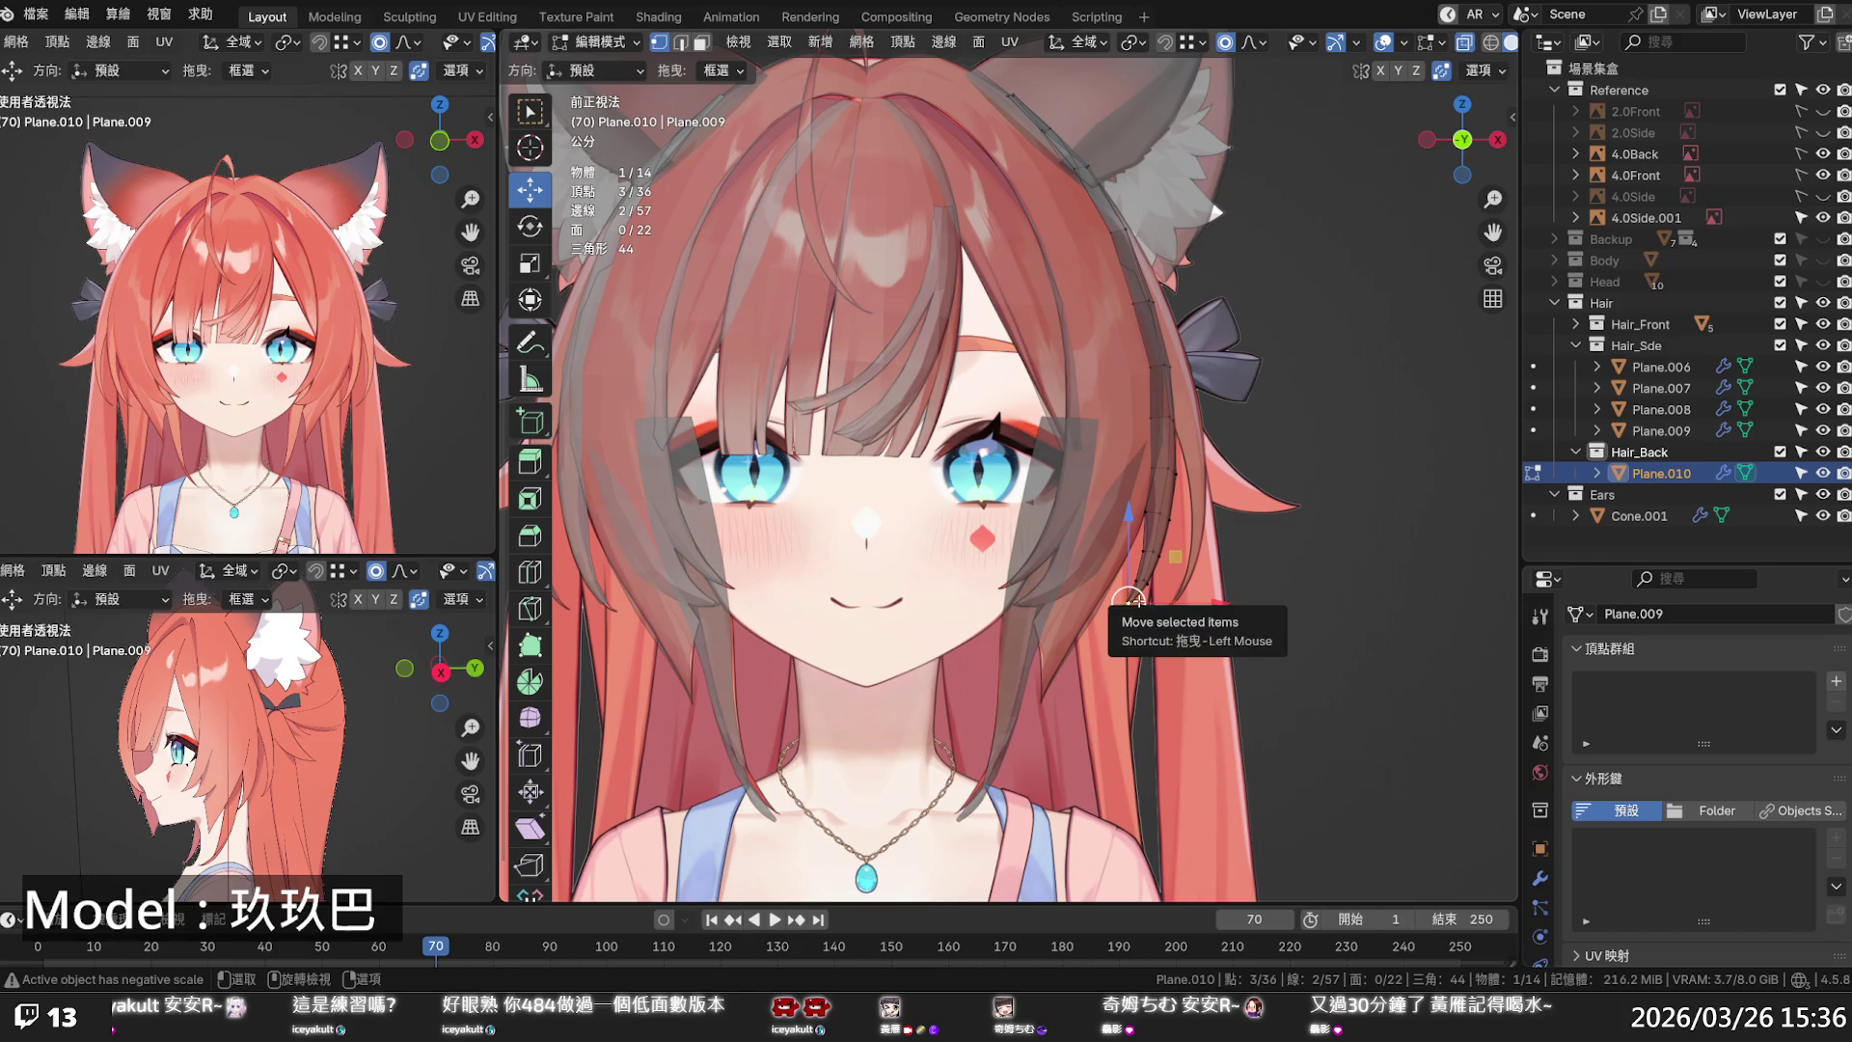
{"action": "key", "text": "g"}
{"action": "key", "text": "x"}
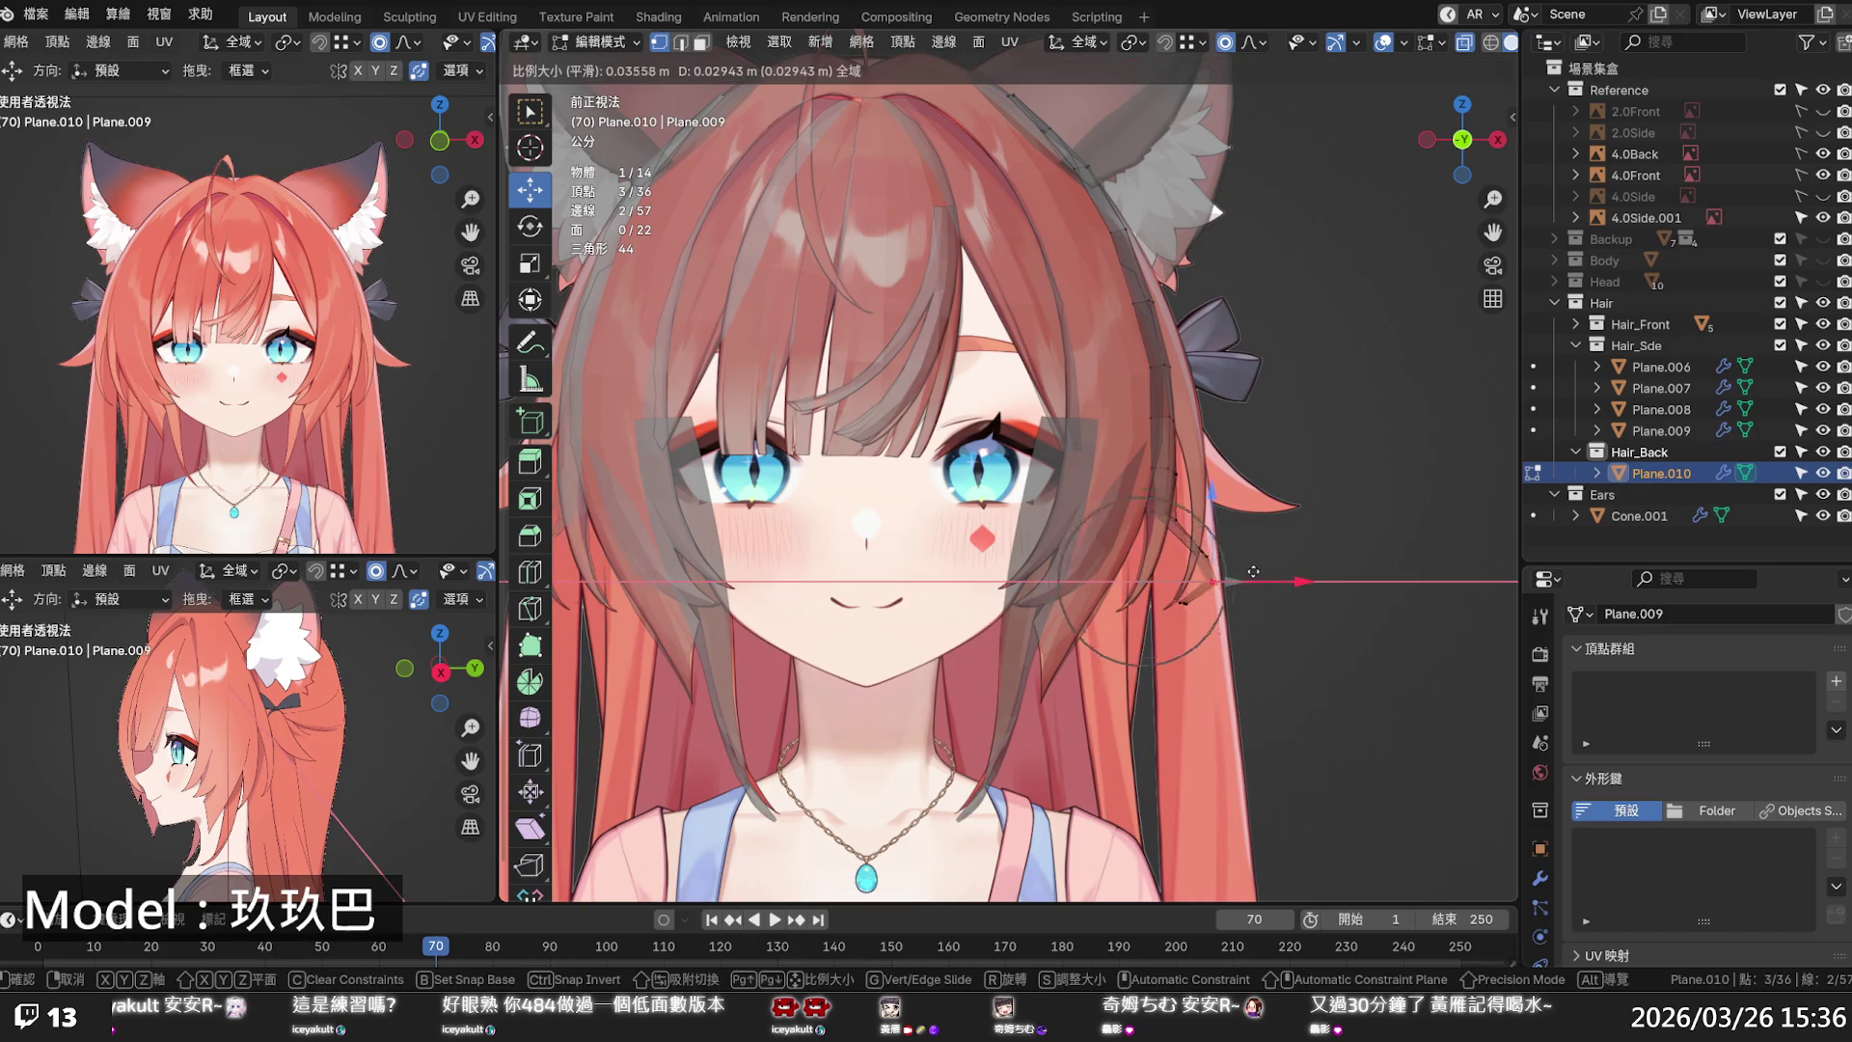
{"action": "scroll", "coordinate": [1253, 572], "scroll_direction": "down", "scroll_amount": 13}
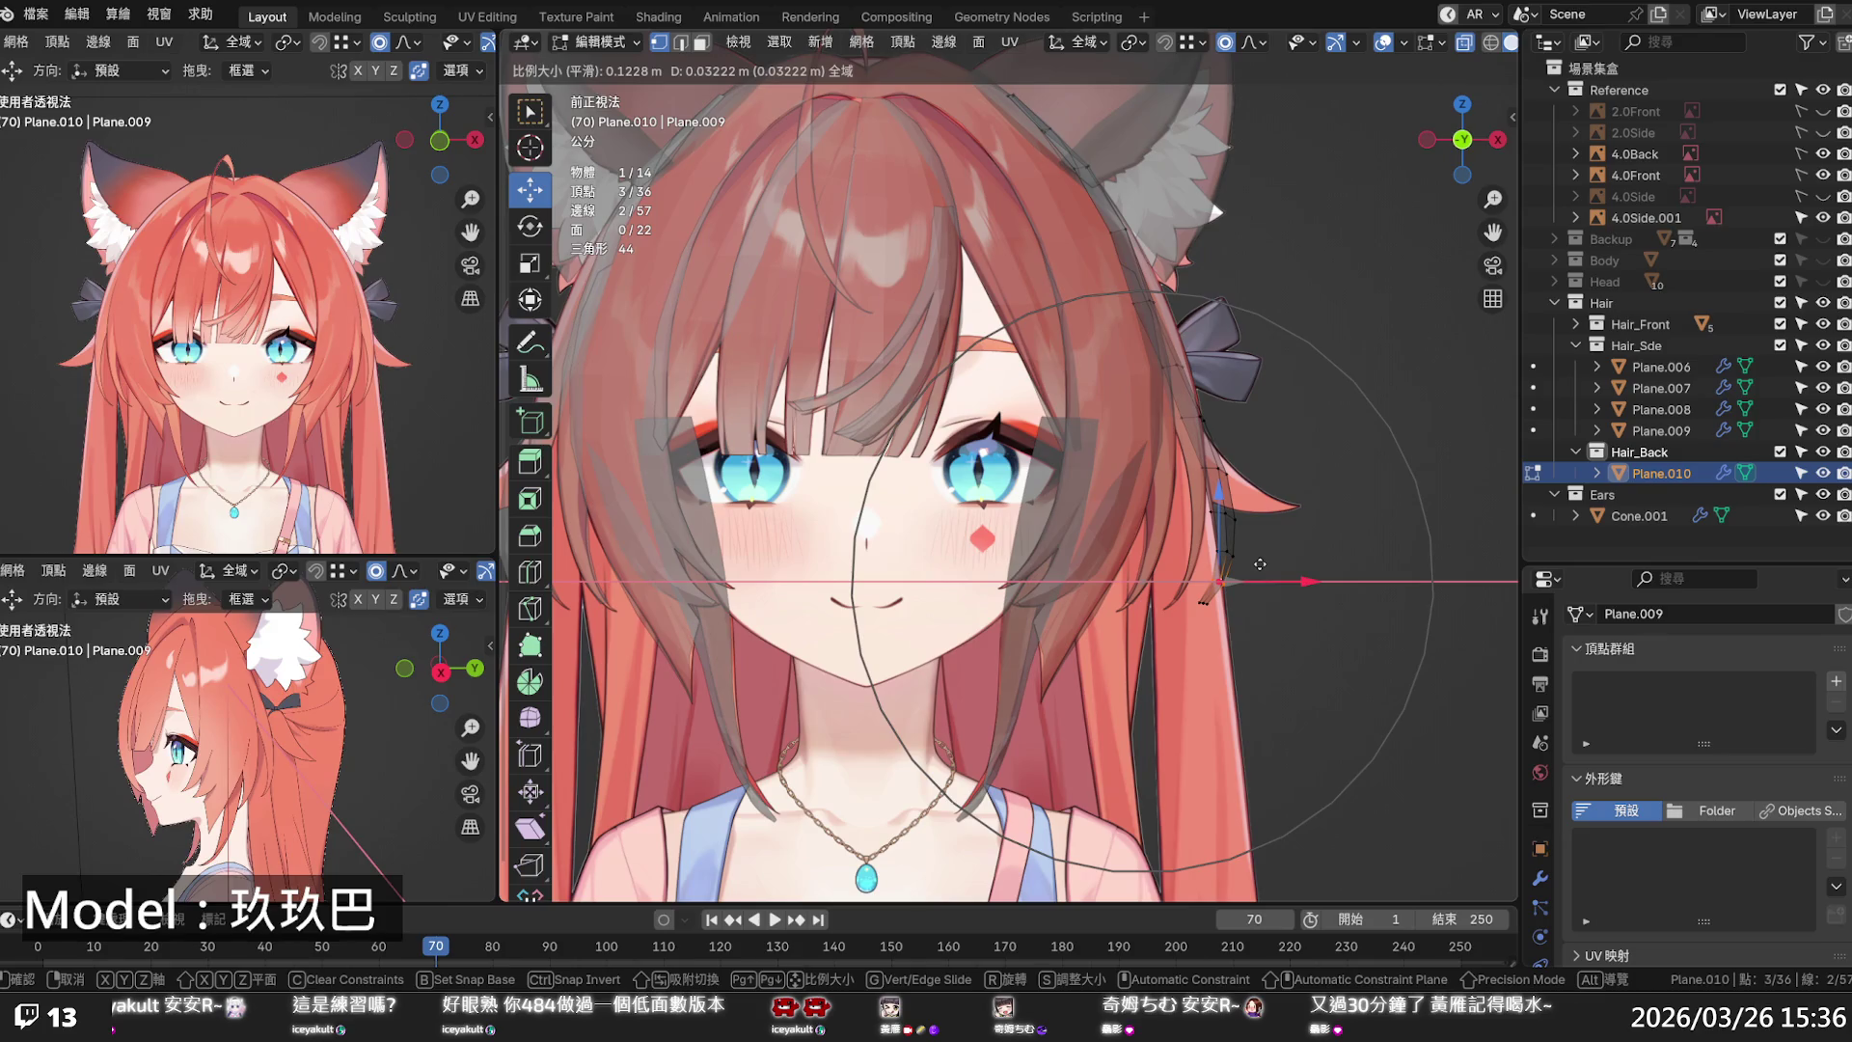
{"action": "left_click", "coordinate": [1259, 564]}
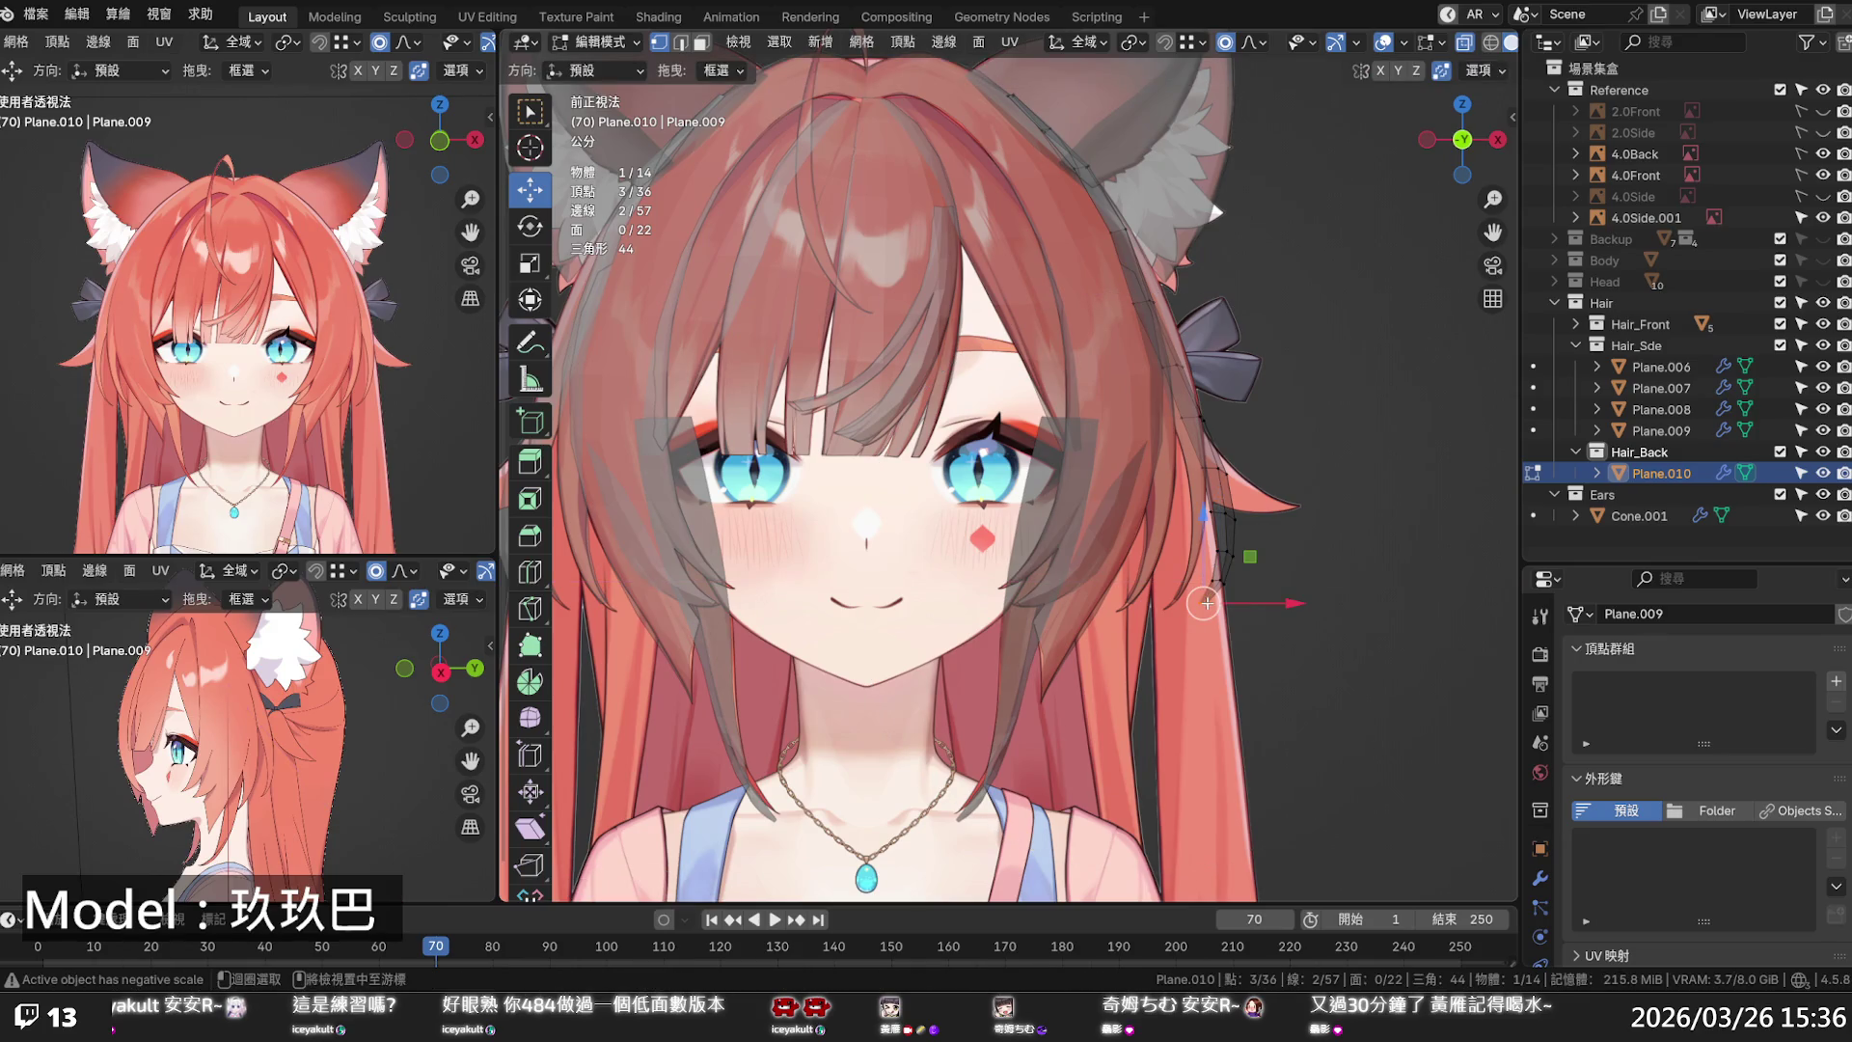
- Shift the tip vertices along X again with a resized falloff, then deselect
{"action": "key", "text": "g"}
{"action": "key", "text": "x"}
{"action": "scroll", "coordinate": [1254, 603], "scroll_direction": "up", "scroll_amount": 20}
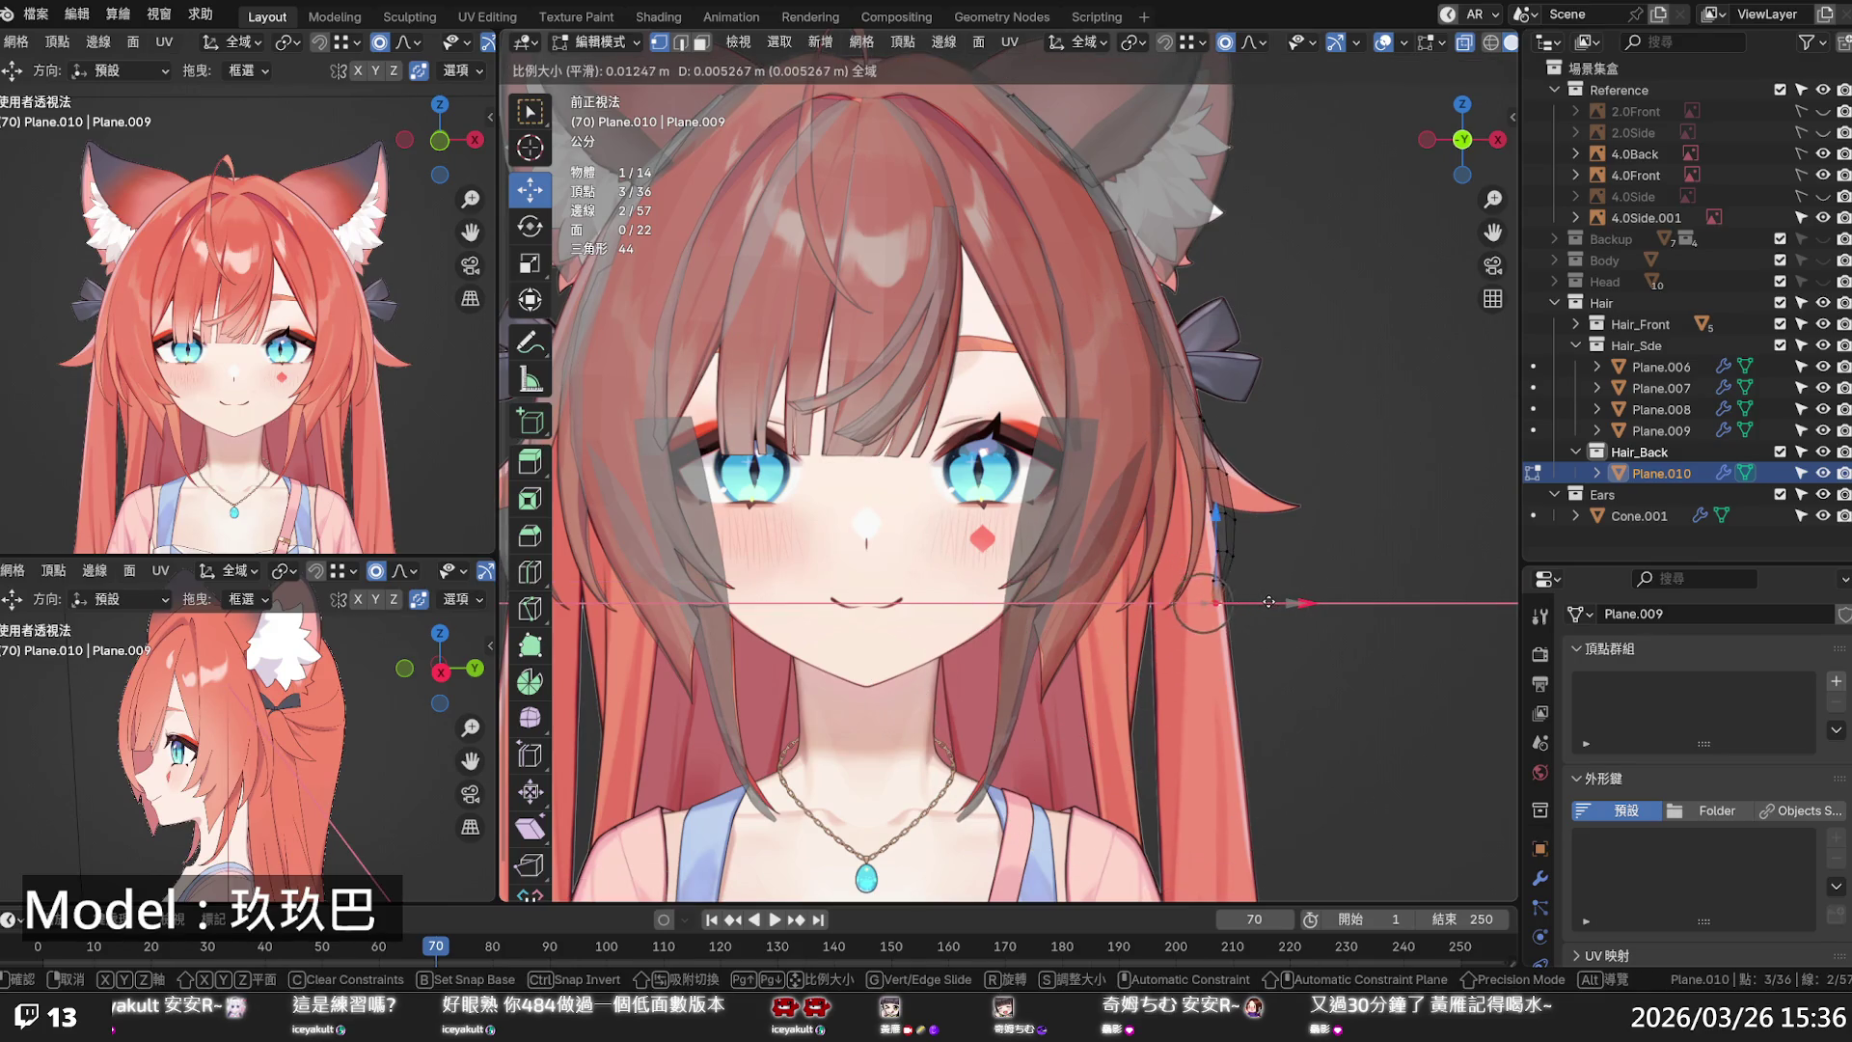
{"action": "left_click", "coordinate": [1271, 603]}
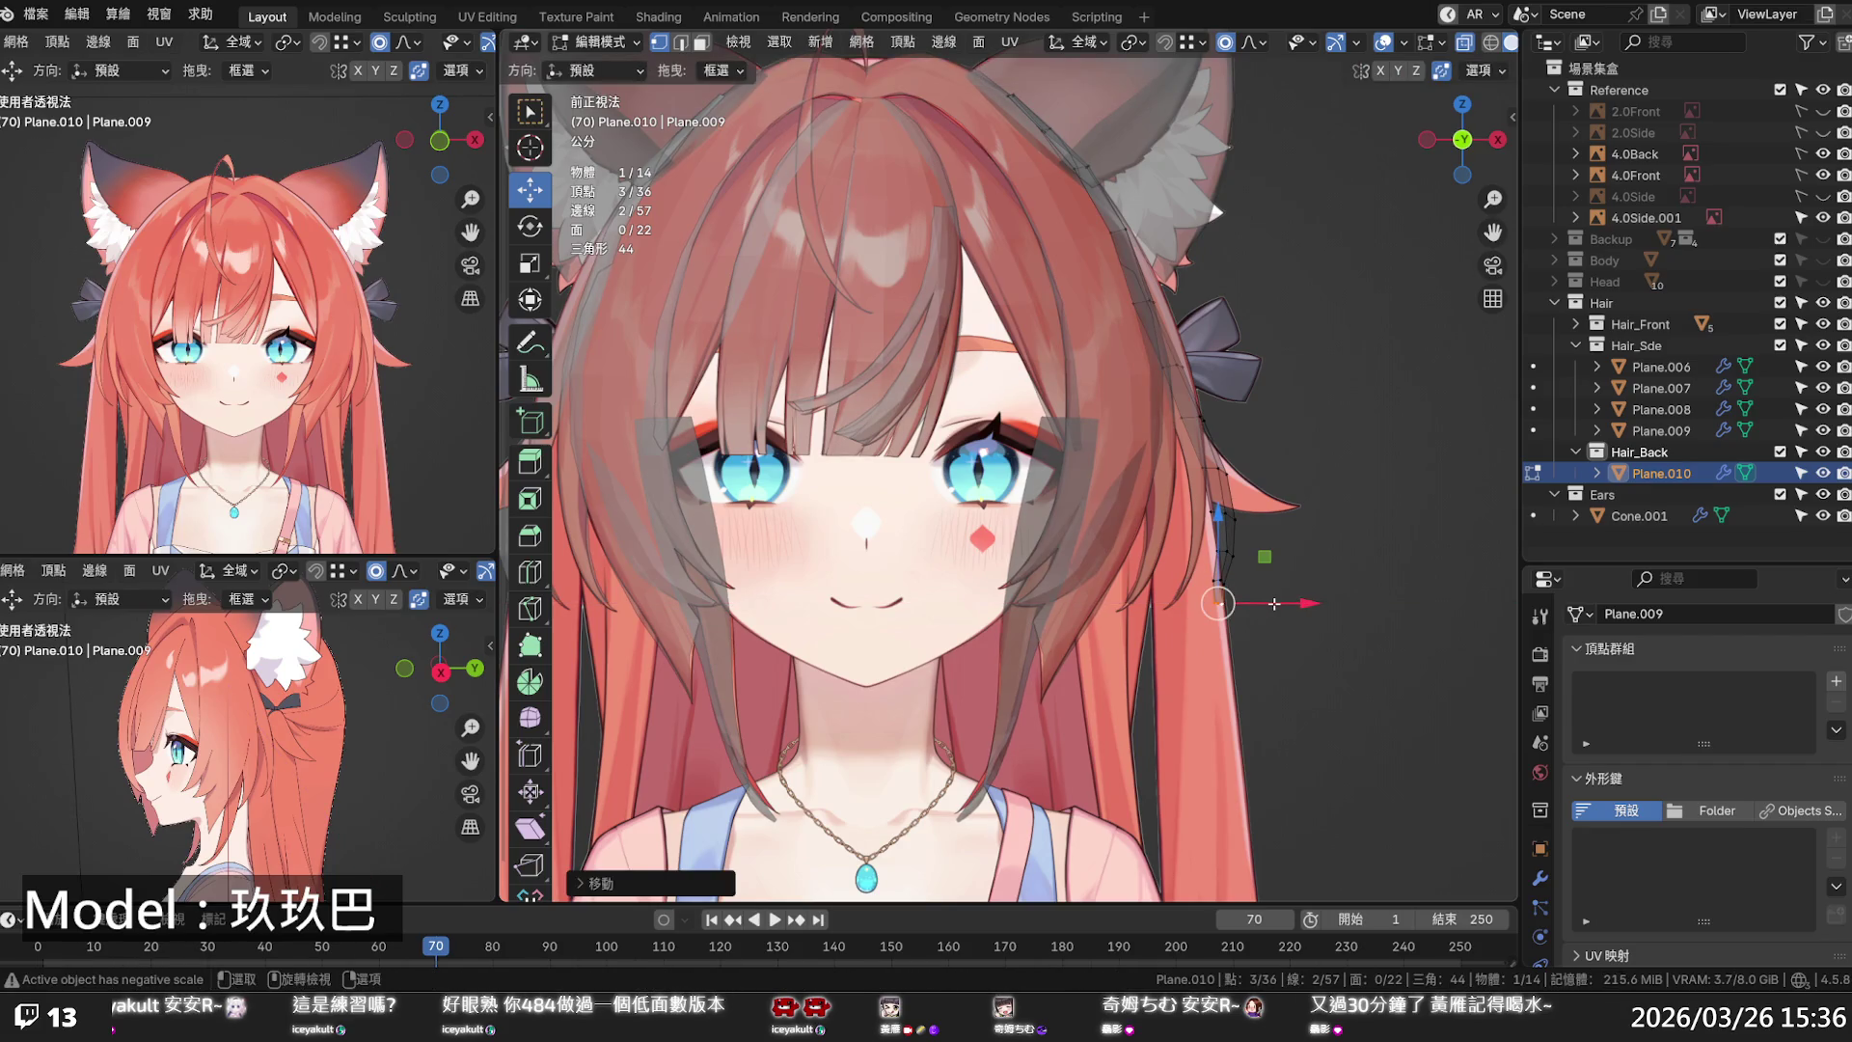
{"action": "scroll", "coordinate": [1273, 603], "scroll_direction": "down", "scroll_amount": 8}
{"action": "scroll", "coordinate": [917, 502], "scroll_direction": "up", "scroll_amount": 12}
{"action": "left_click", "coordinate": [917, 501]}
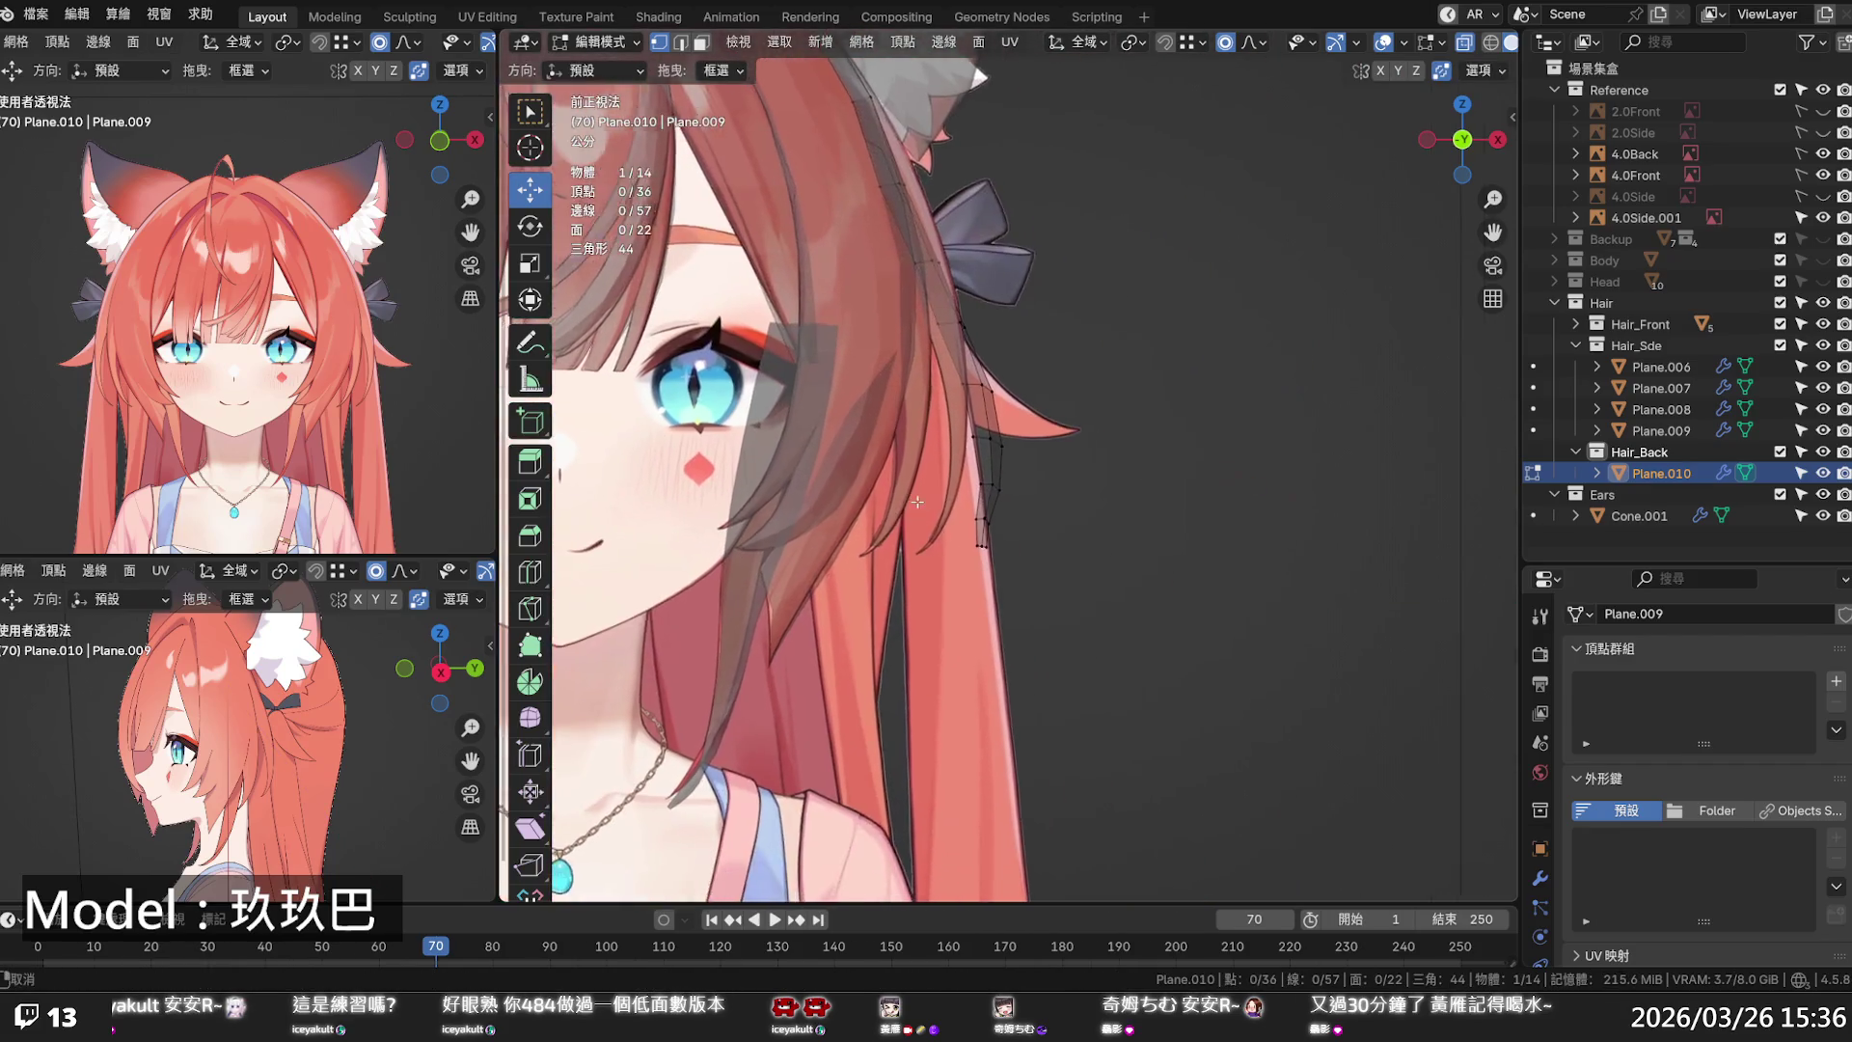
- Reselect the tip vertices and nudge them sideways along X twice with soft falloff
{"action": "scroll", "coordinate": [917, 502], "scroll_direction": "up", "scroll_amount": 2}
{"action": "left_click", "coordinate": [963, 579], "text": "alt"}
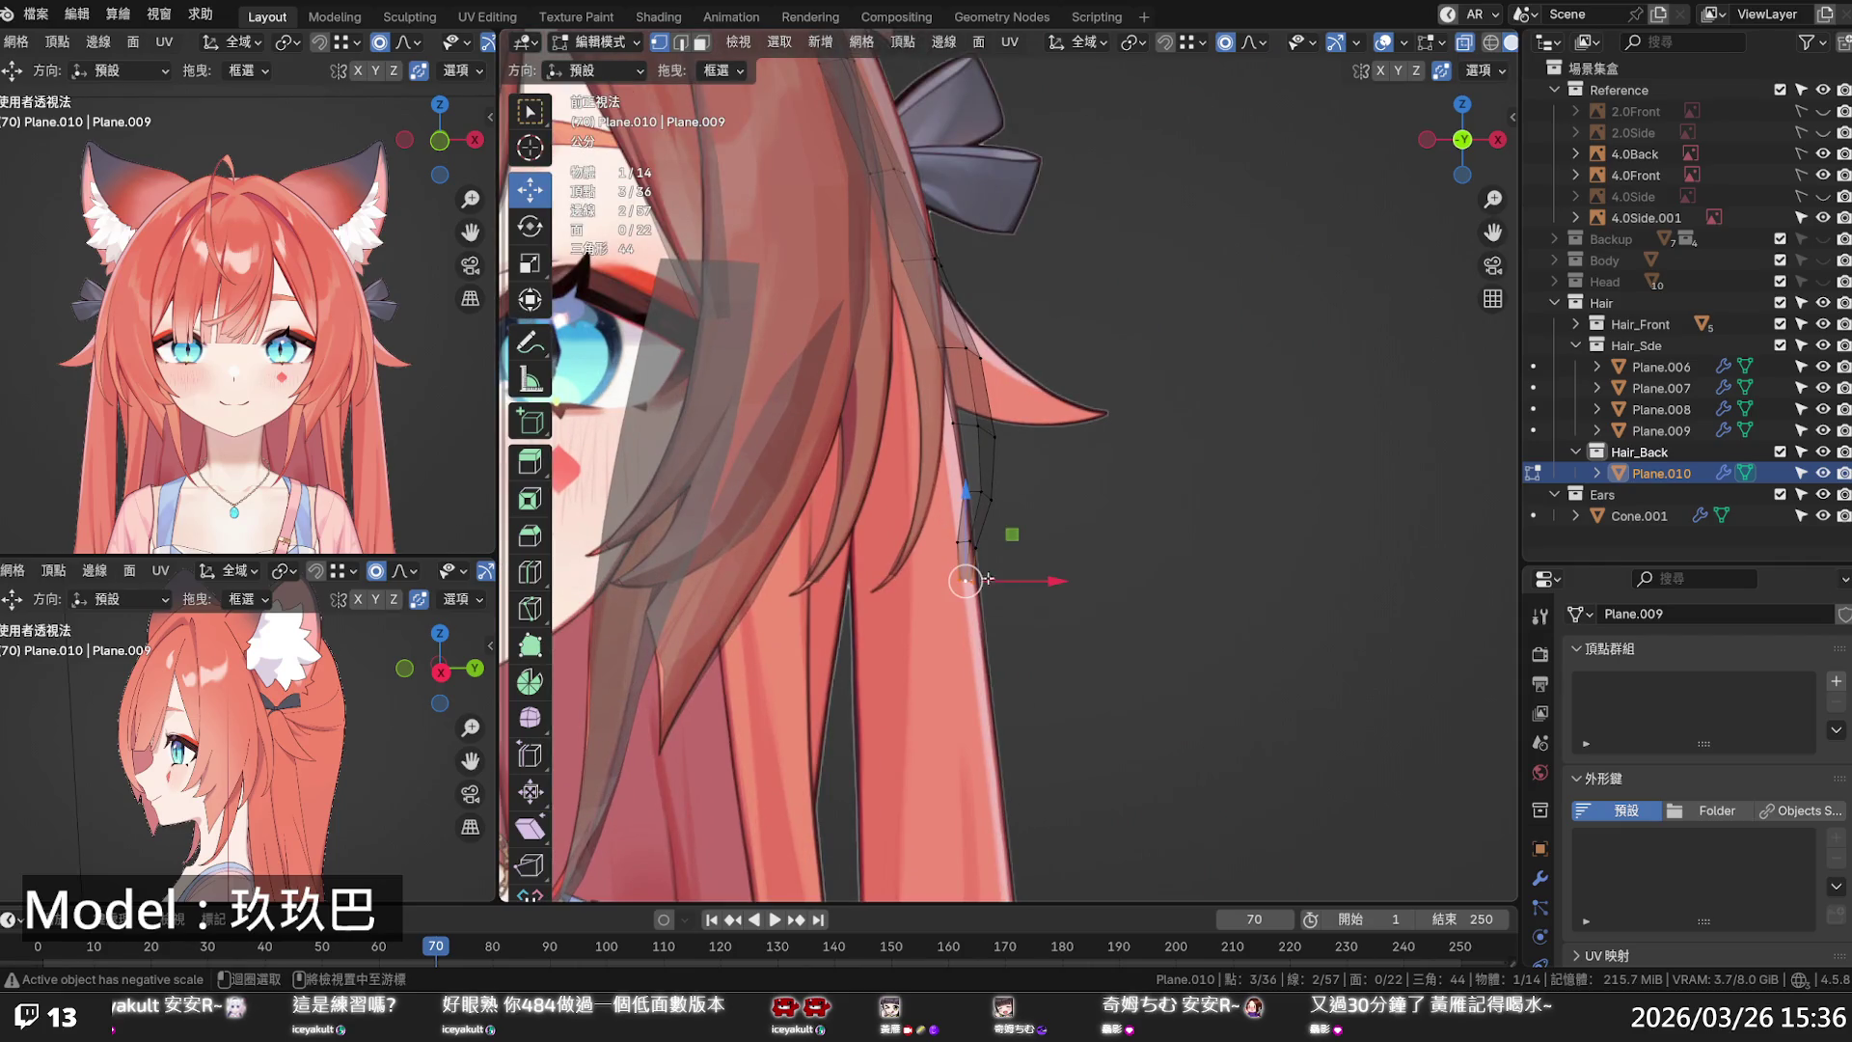
{"action": "key", "text": "g"}
{"action": "key", "text": "x"}
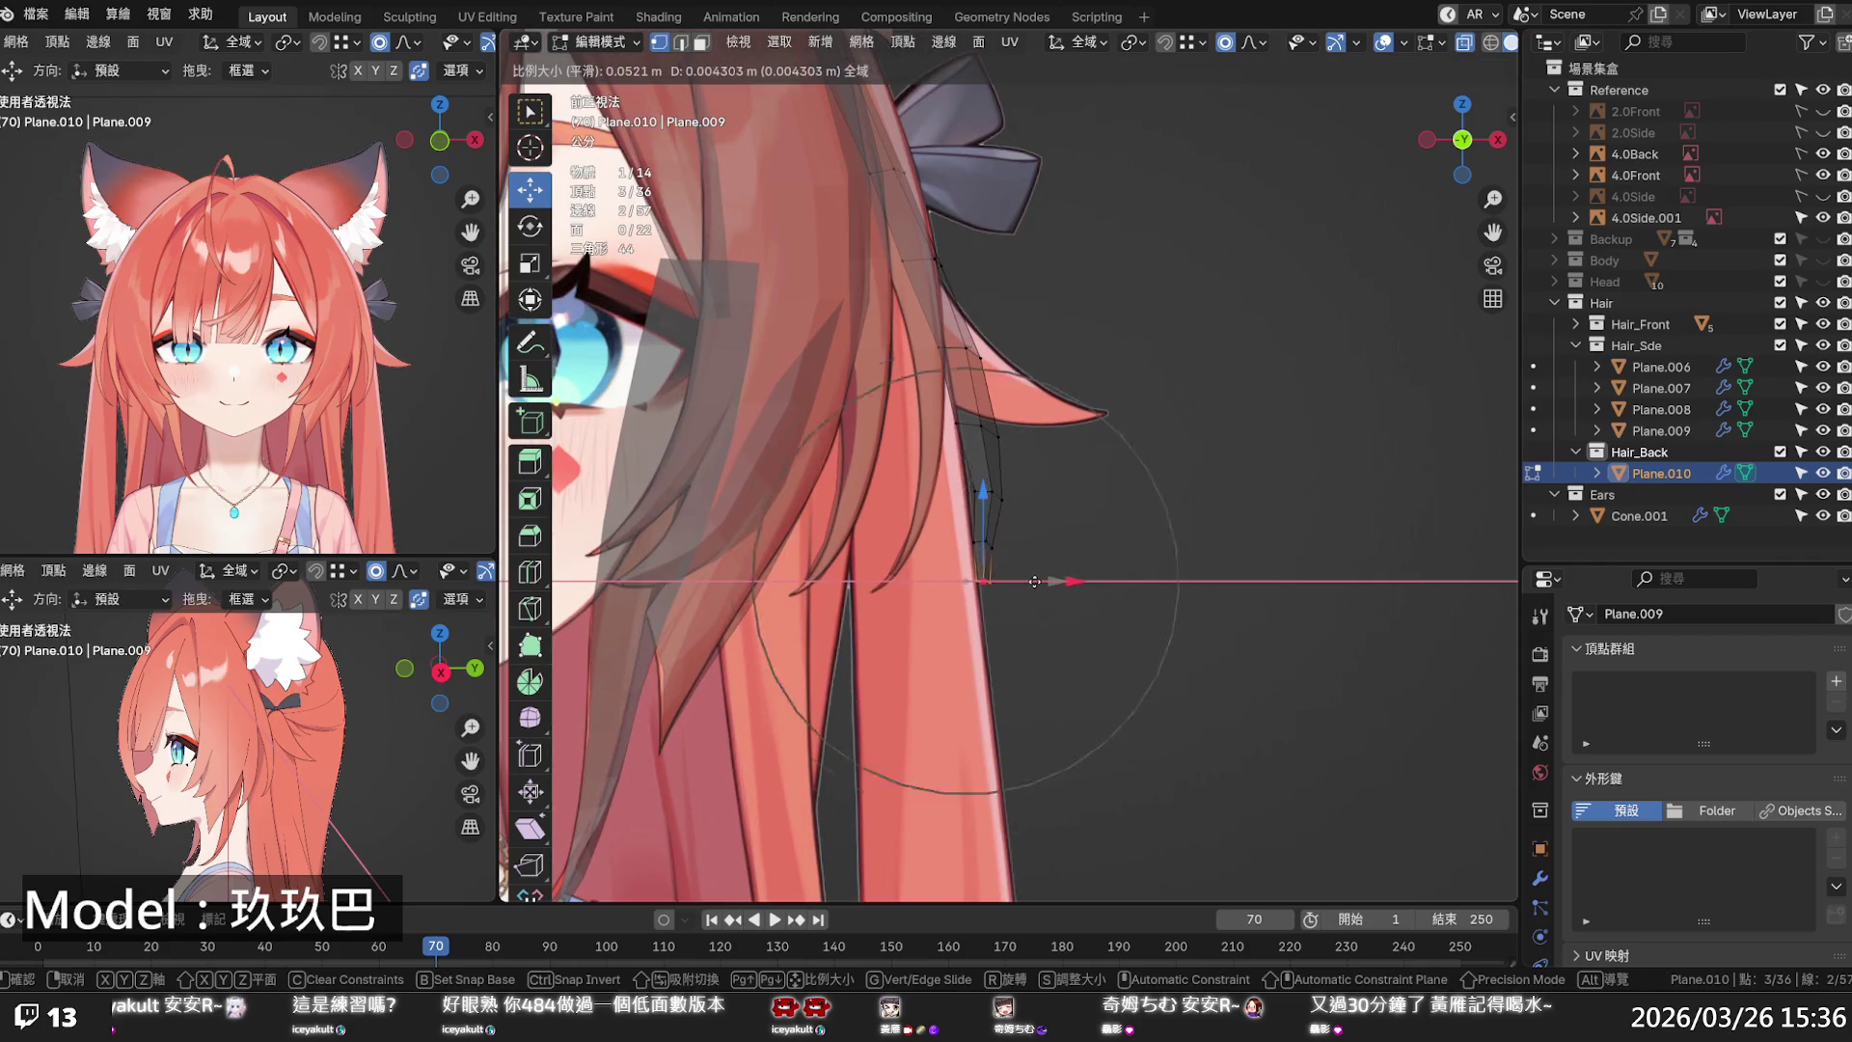
{"action": "scroll", "coordinate": [1037, 583], "scroll_direction": "down", "scroll_amount": 4}
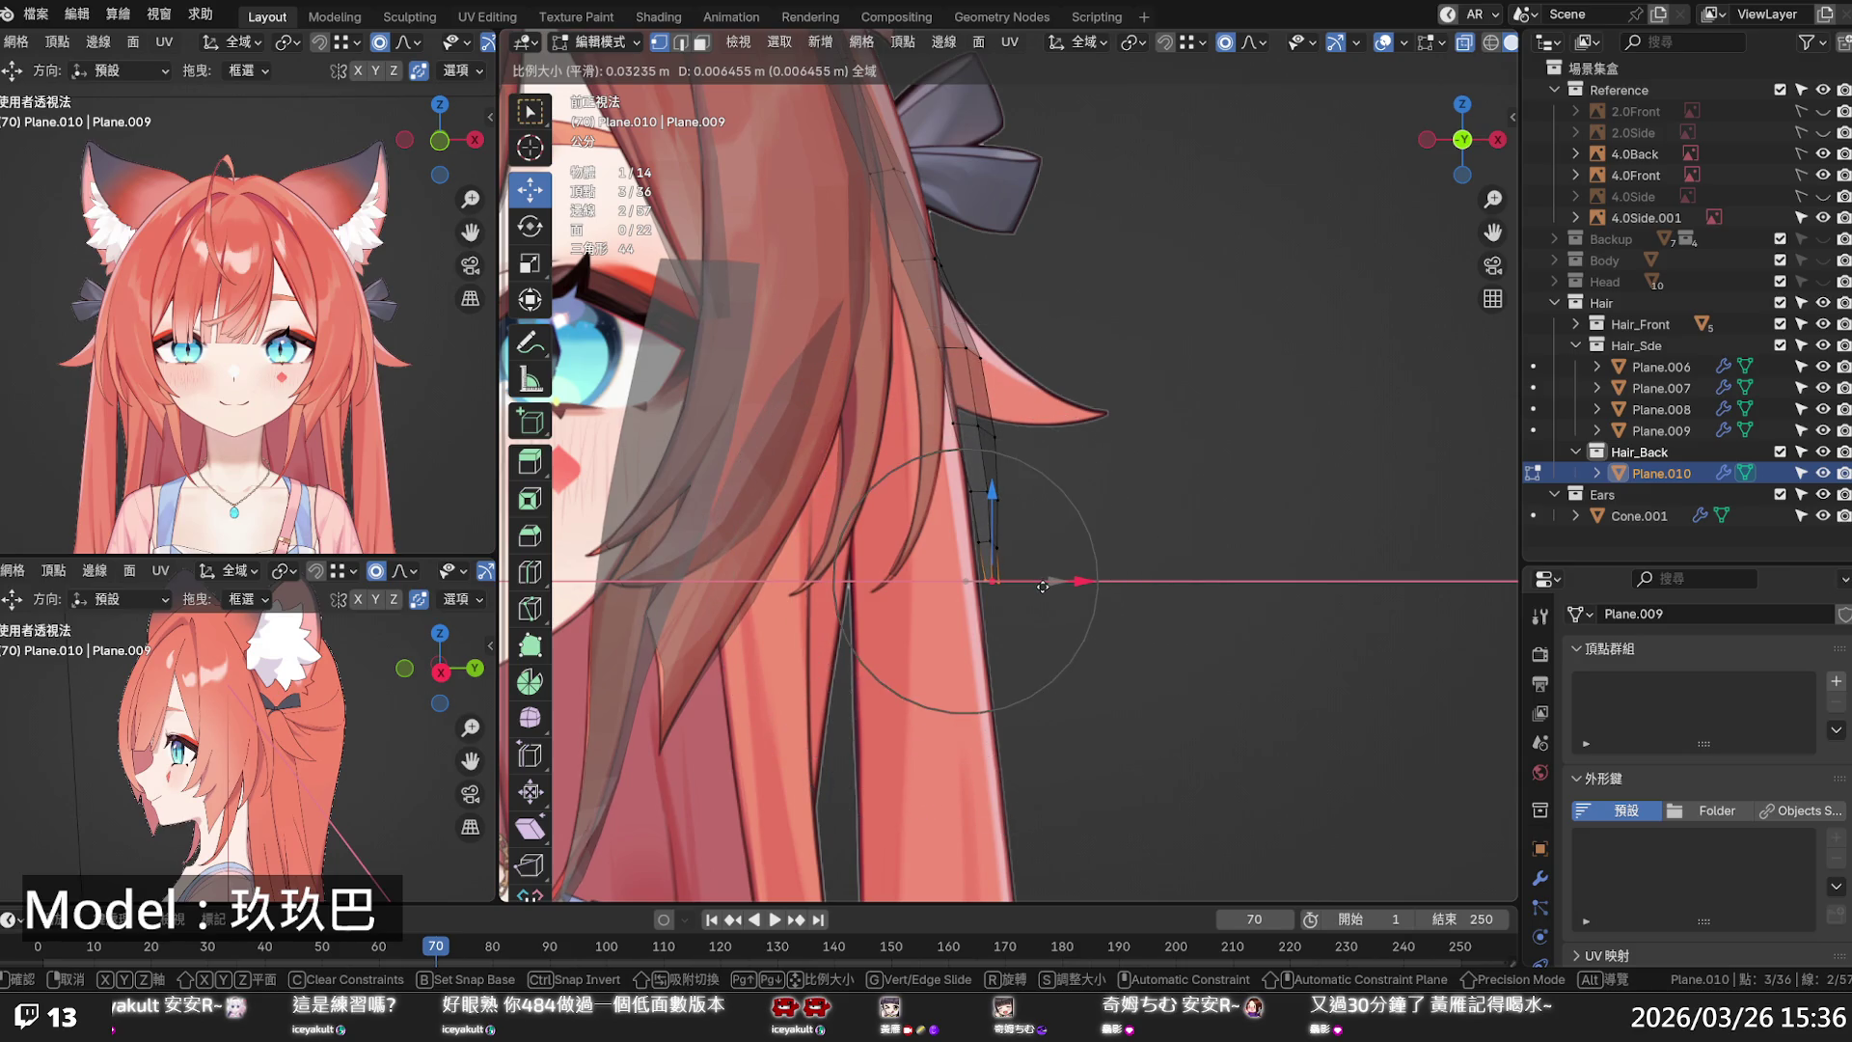
{"action": "left_click", "coordinate": [1046, 585]}
{"action": "key", "text": "g"}
{"action": "key", "text": "x"}
{"action": "scroll", "coordinate": [1049, 586], "scroll_direction": "down", "scroll_amount": 5}
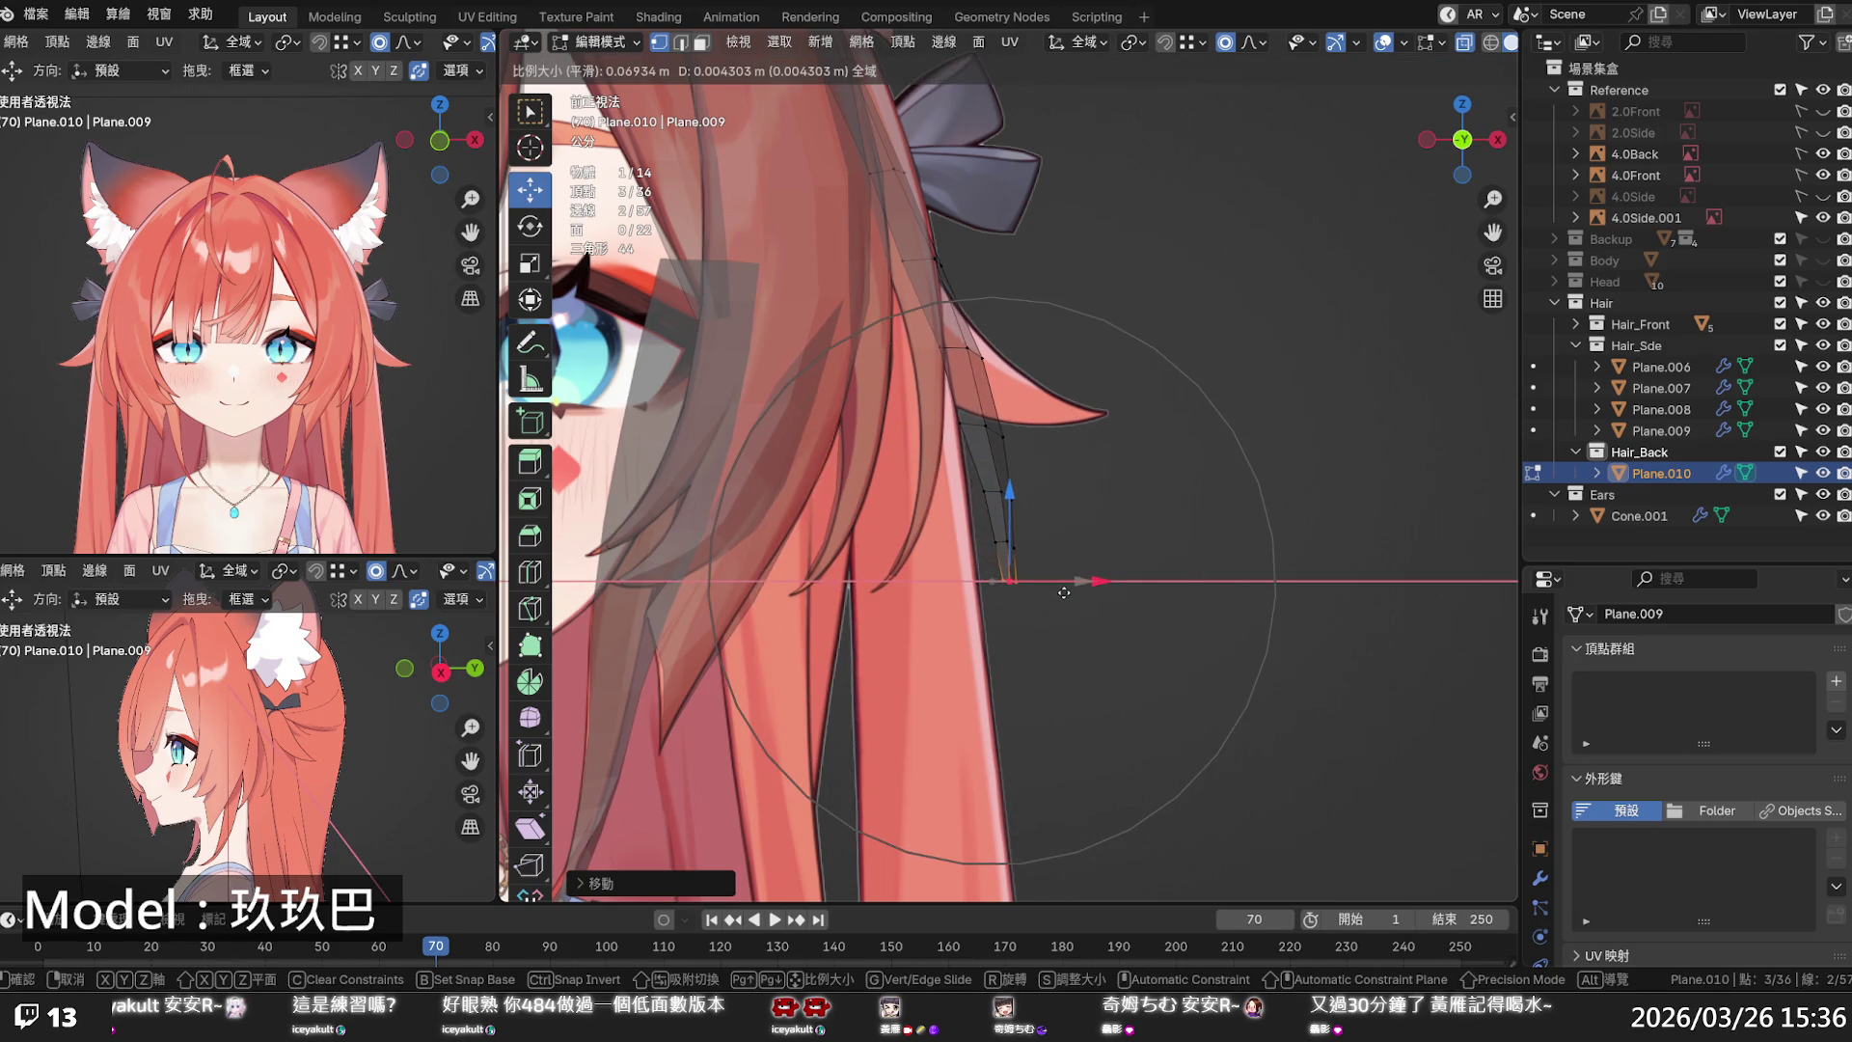
{"action": "left_click", "coordinate": [1062, 588]}
{"action": "scroll", "coordinate": [1062, 588], "scroll_direction": "down", "scroll_amount": 4}
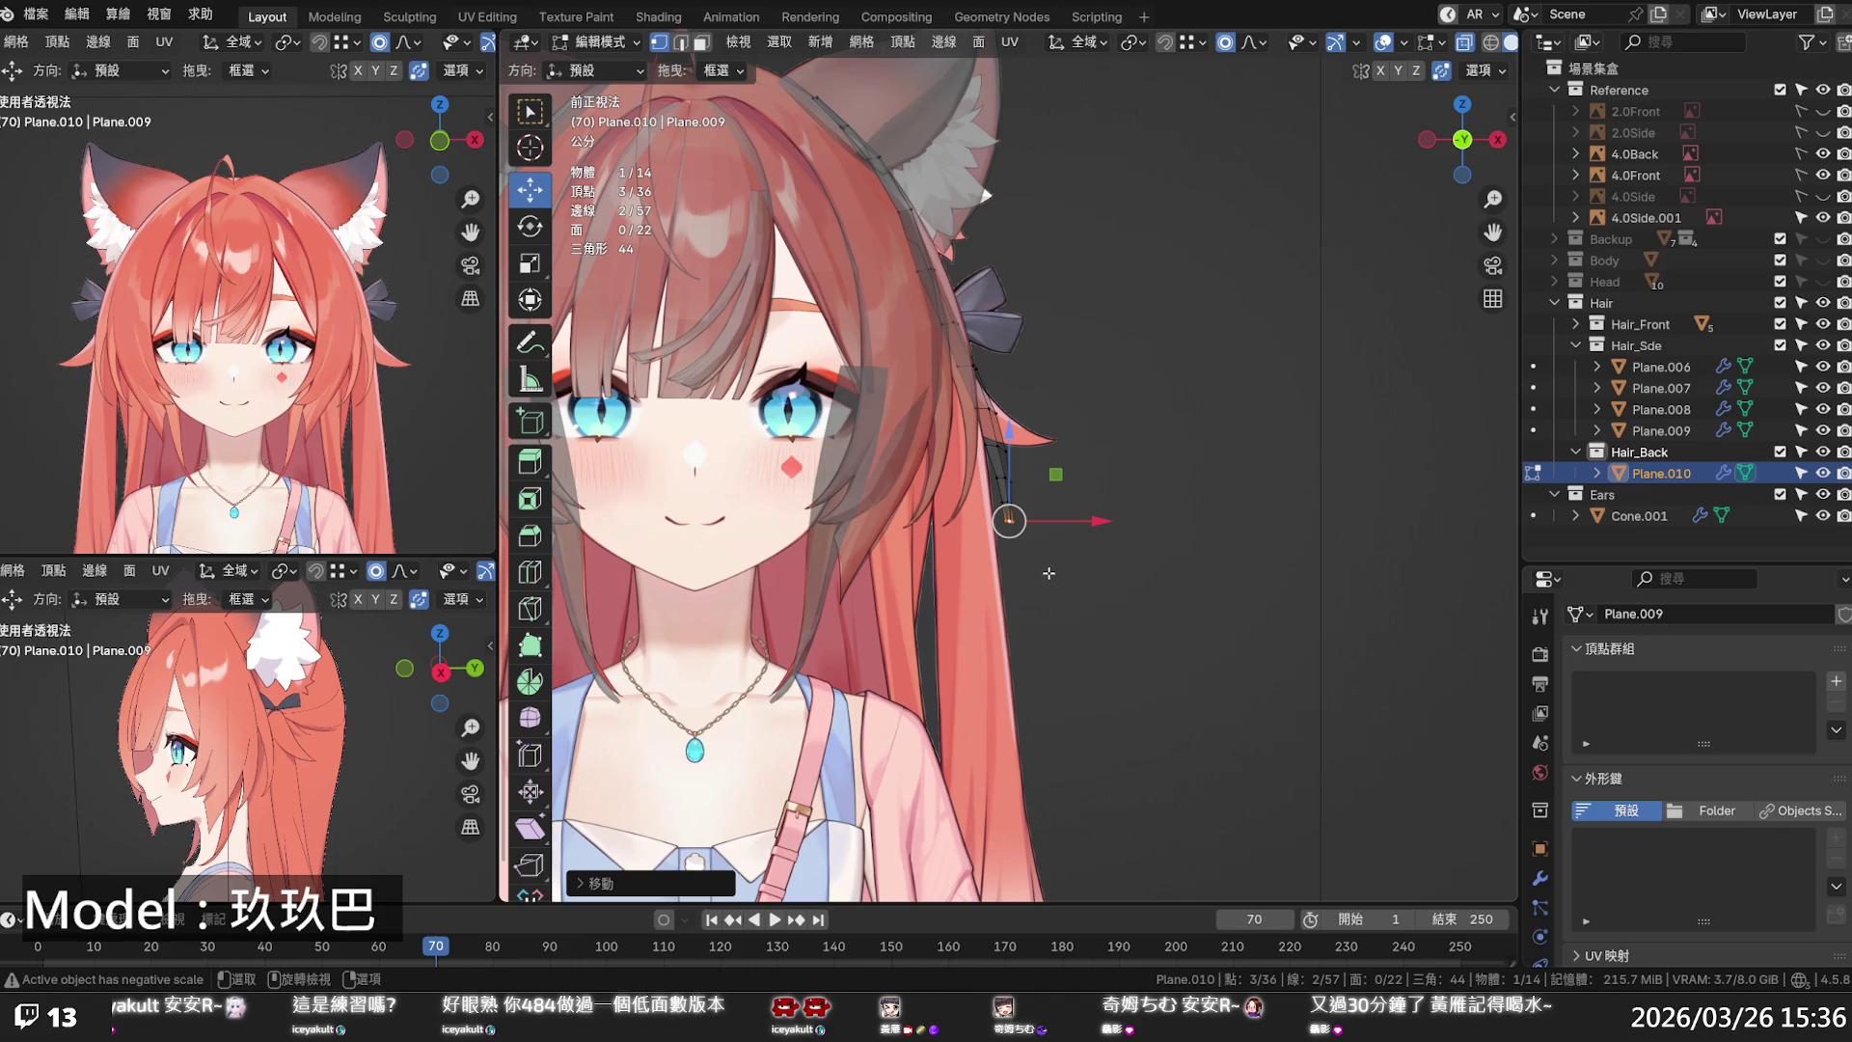
- Shift the strand's edge loop and lower vertices sideways with soft falloff to follow the reference
{"action": "mouse_move", "coordinate": [1021, 509]}
{"action": "left_mouse_down"}
{"action": "mouse_move", "coordinate": [996, 410]}
{"action": "mouse_move", "coordinate": [1022, 413]}
{"action": "left_mouse_up"}
{"action": "scroll", "coordinate": [1008, 521], "scroll_direction": "up", "scroll_amount": 4}
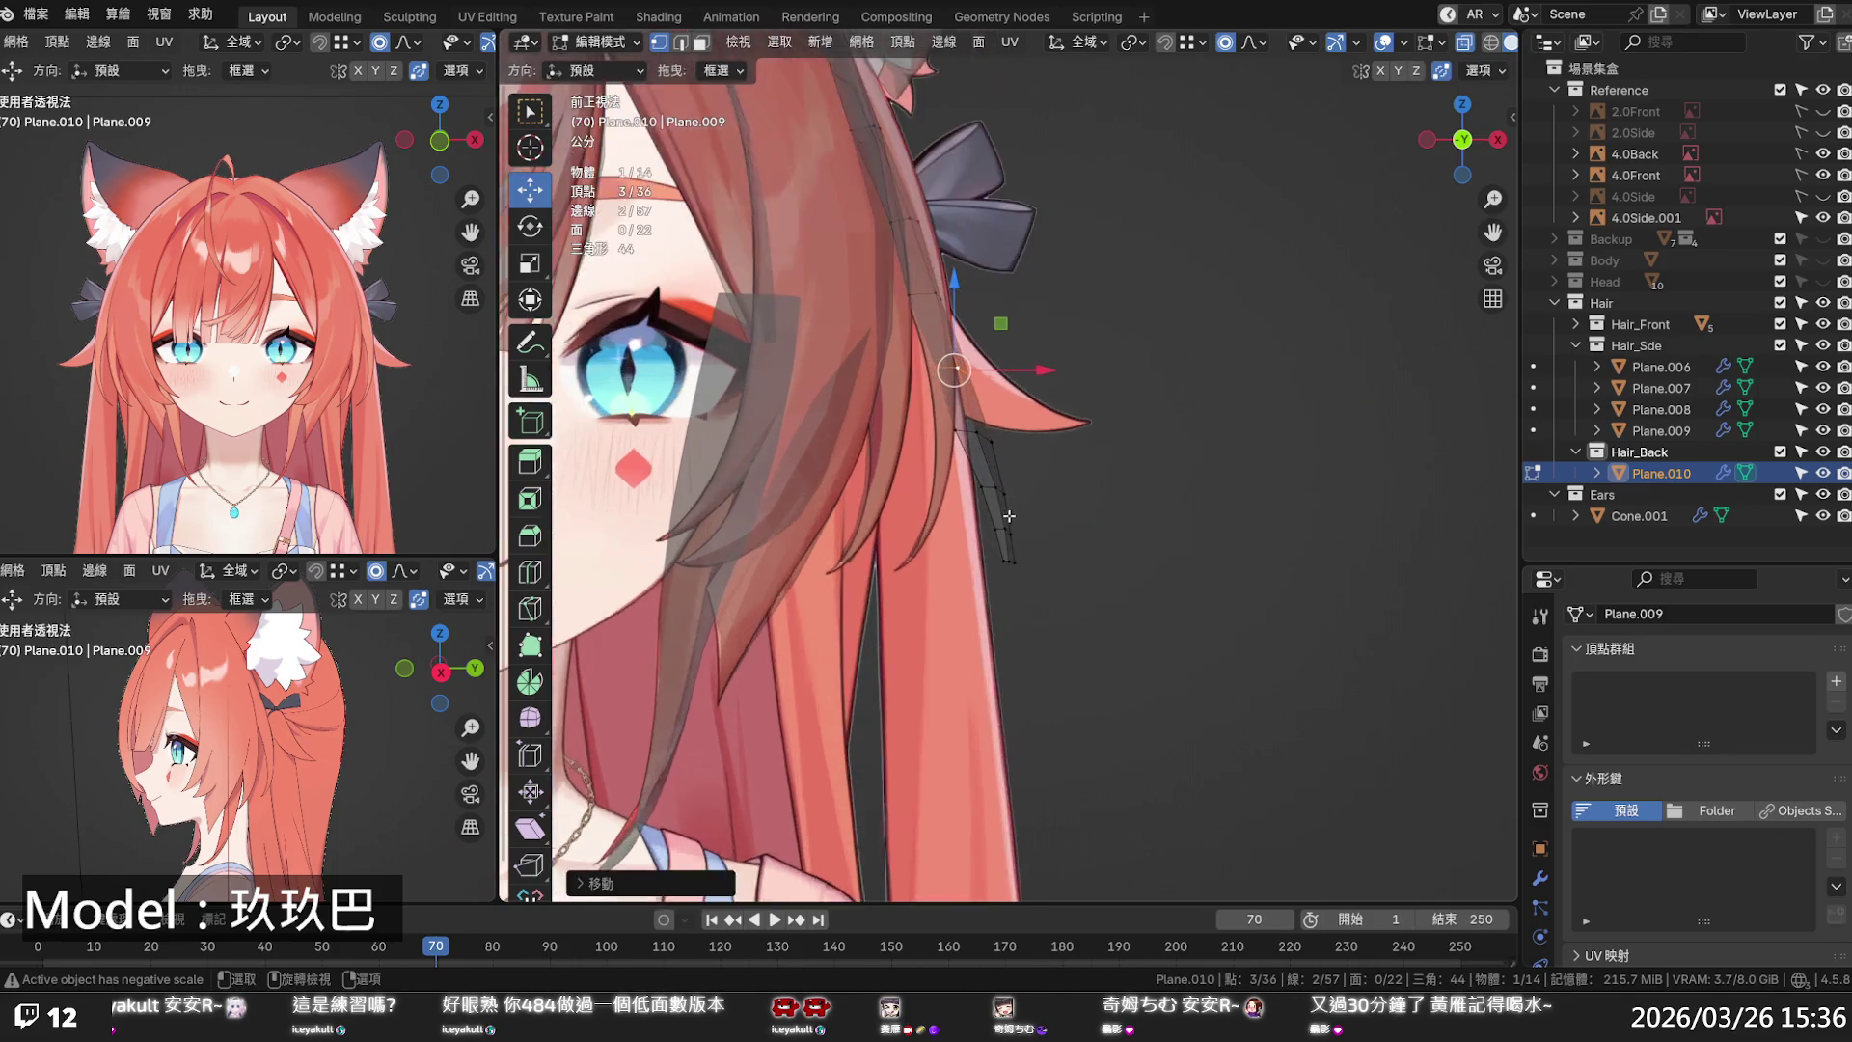
{"action": "left_click", "coordinate": [989, 540], "text": "alt"}
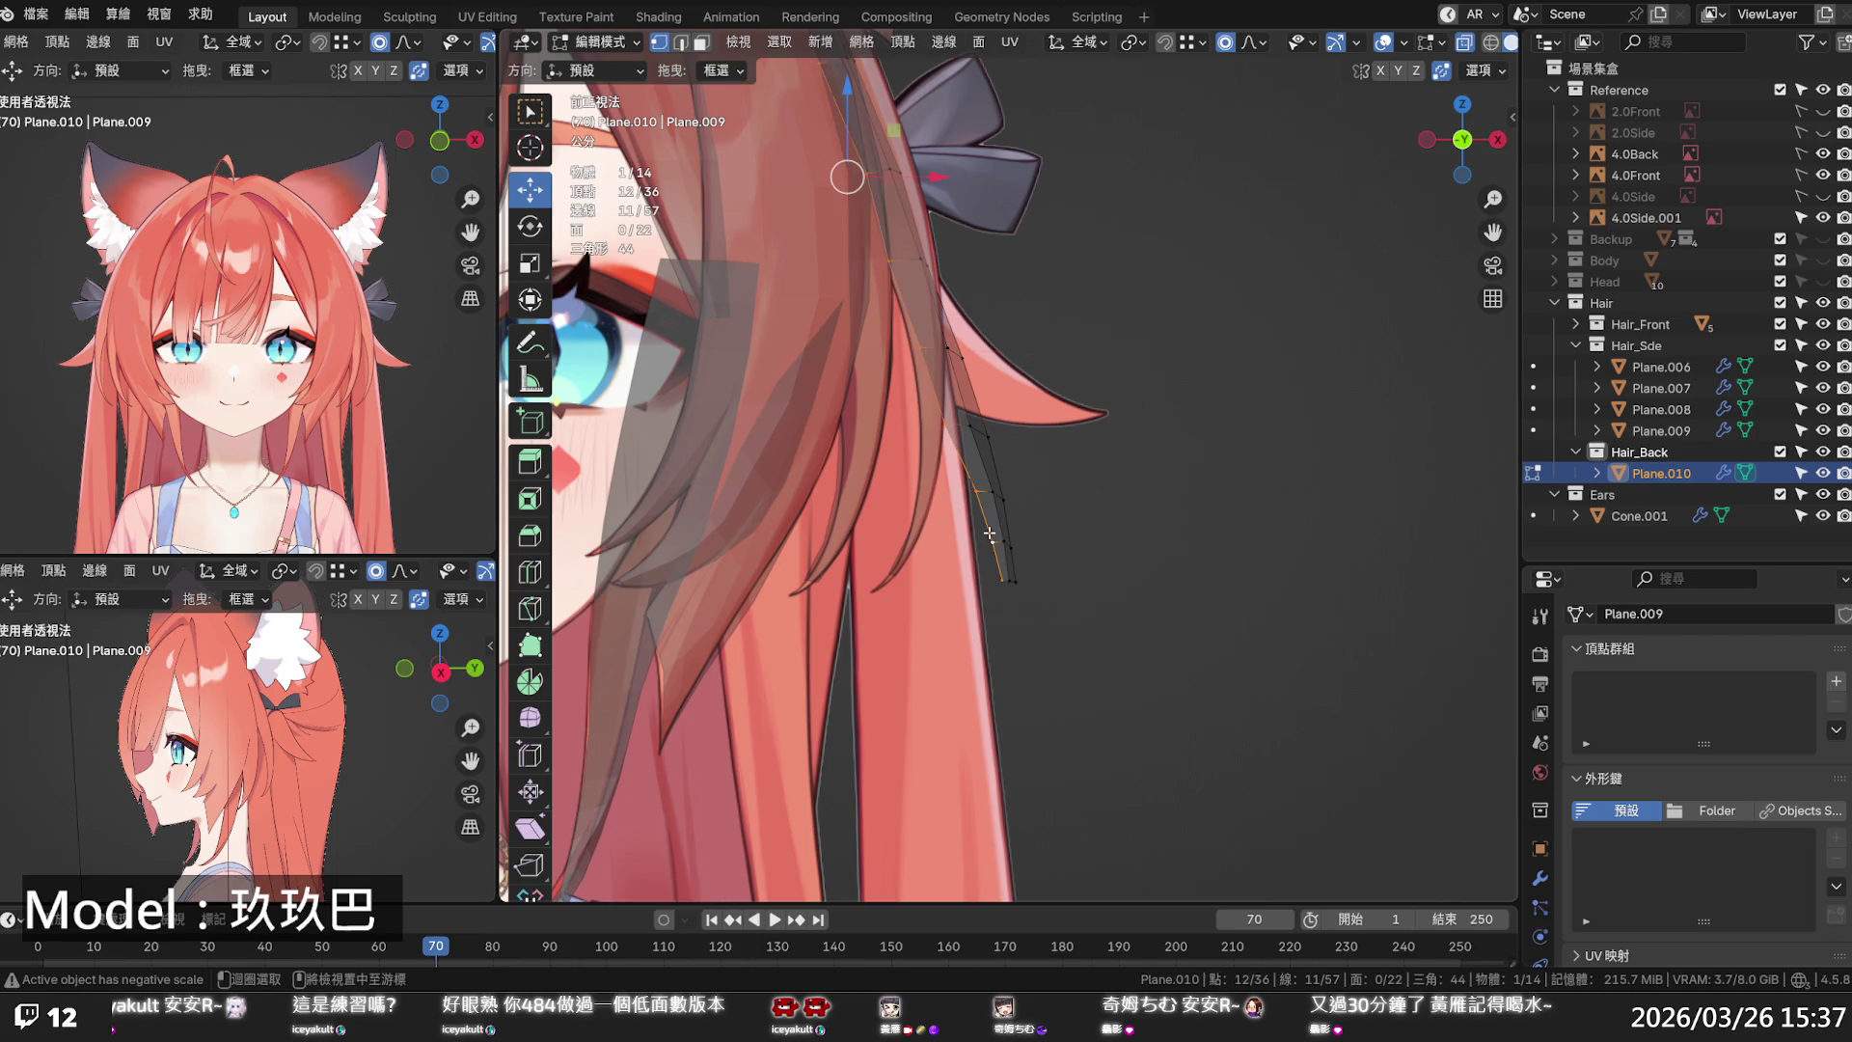
{"action": "mouse_move", "coordinate": [928, 180]}
{"action": "left_mouse_down"}
{"action": "mouse_move", "coordinate": [866, 207]}
{"action": "mouse_move", "coordinate": [882, 333]}
{"action": "left_mouse_up"}
{"action": "left_click", "coordinate": [955, 541]}
{"action": "mouse_move", "coordinate": [1007, 540]}
{"action": "left_mouse_down"}
{"action": "mouse_move", "coordinate": [1024, 542]}
{"action": "mouse_move", "coordinate": [1004, 577]}
{"action": "mouse_move", "coordinate": [1056, 579]}
{"action": "left_mouse_up"}
{"action": "left_click", "coordinate": [954, 579]}
{"action": "left_click", "coordinate": [974, 551]}
{"action": "left_click_drag", "start_coordinate": [996, 542], "coordinate": [1008, 542]}
- Smooth an edge loop of the strand with Set Flow from Quick Favorites
{"action": "middle_click_drag", "start_coordinate": [1008, 542], "coordinate": [890, 513]}
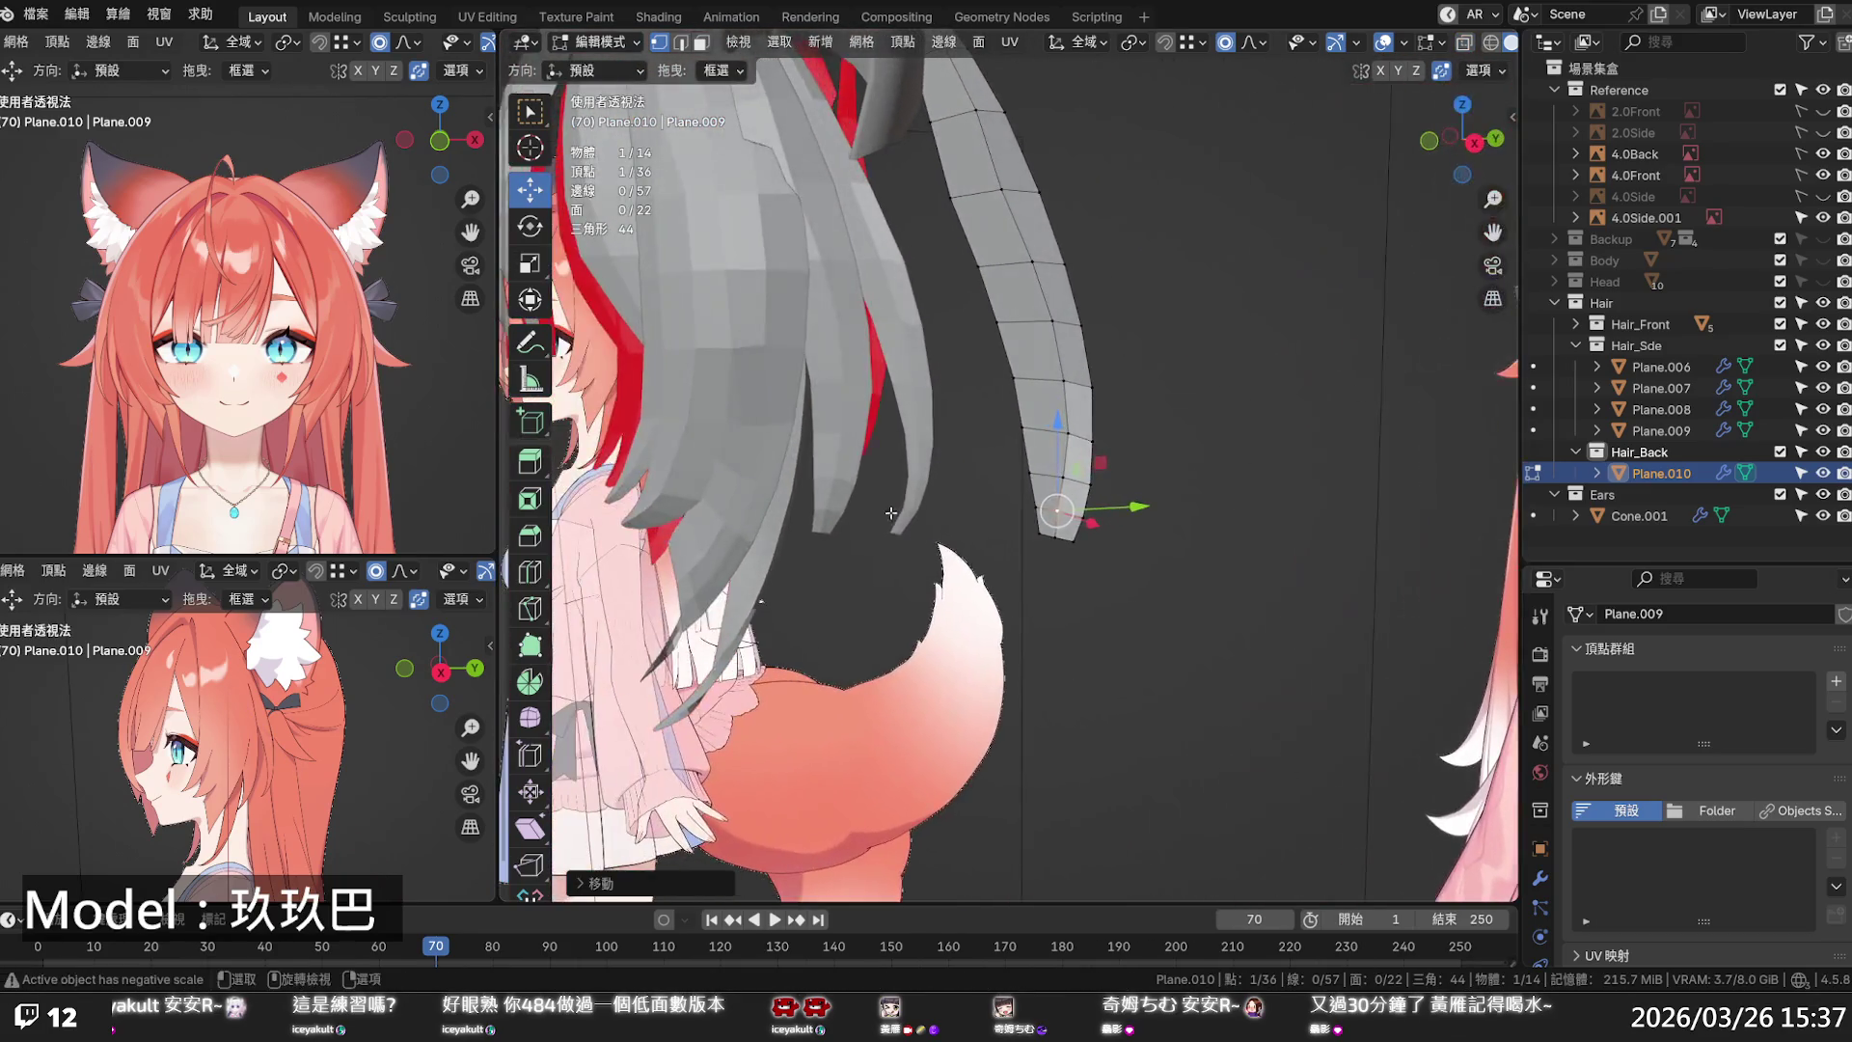
{"action": "left_click", "coordinate": [1061, 454], "text": "alt"}
{"action": "key", "text": "q"}
{"action": "left_click", "coordinate": [1068, 458]}
{"action": "left_click", "coordinate": [1205, 453]}
{"action": "mouse_move", "coordinate": [1206, 453]}
{"action": "middle_mouse_down"}
{"action": "mouse_move", "coordinate": [1093, 367]}
{"action": "mouse_move", "coordinate": [1080, 306]}
{"action": "middle_mouse_up"}
- Select the strand's edge loop and move it backward along Y, checking from the back
{"action": "left_click", "coordinate": [1093, 368], "text": "alt"}
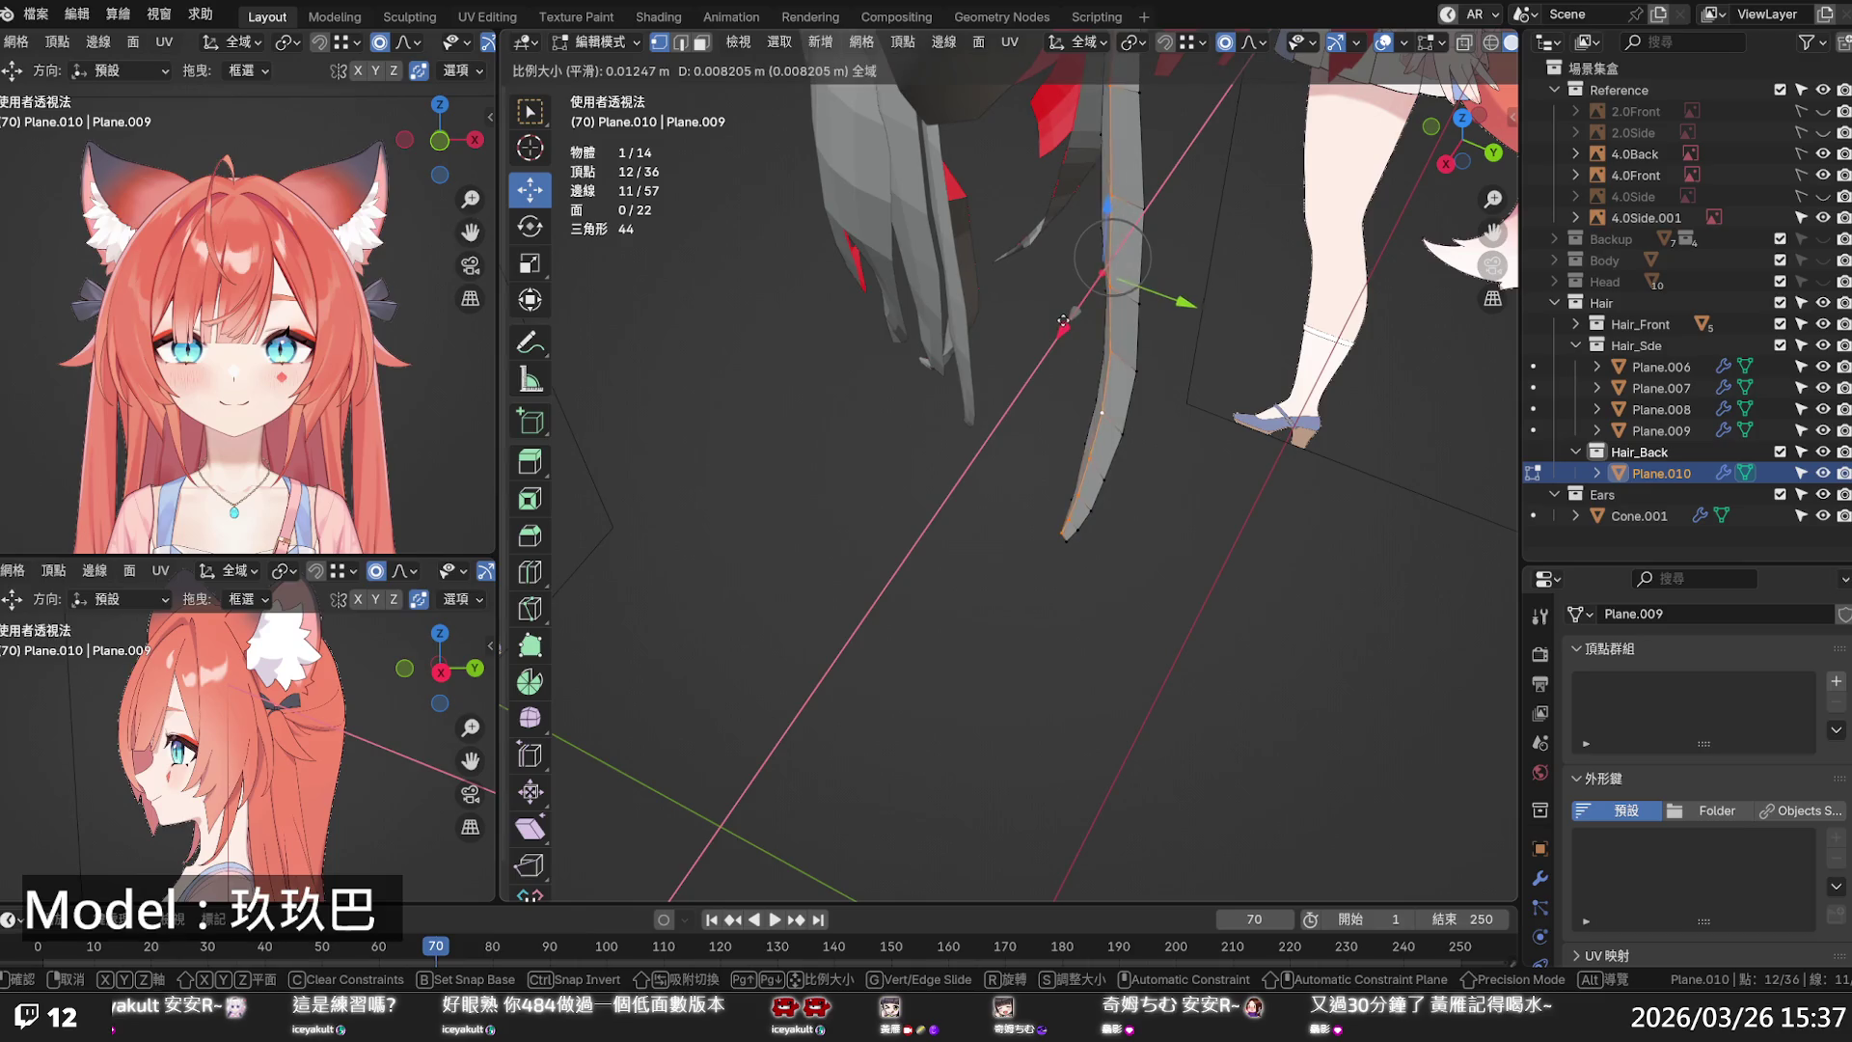
{"action": "left_click", "coordinate": [1228, 351]}
{"action": "mouse_move", "coordinate": [1228, 351]}
{"action": "middle_mouse_down"}
{"action": "mouse_move", "coordinate": [1207, 436]}
{"action": "mouse_move", "coordinate": [1244, 414]}
{"action": "mouse_move", "coordinate": [1258, 152]}
{"action": "mouse_move", "coordinate": [1181, 205]}
{"action": "mouse_move", "coordinate": [1190, 278]}
{"action": "middle_mouse_up"}
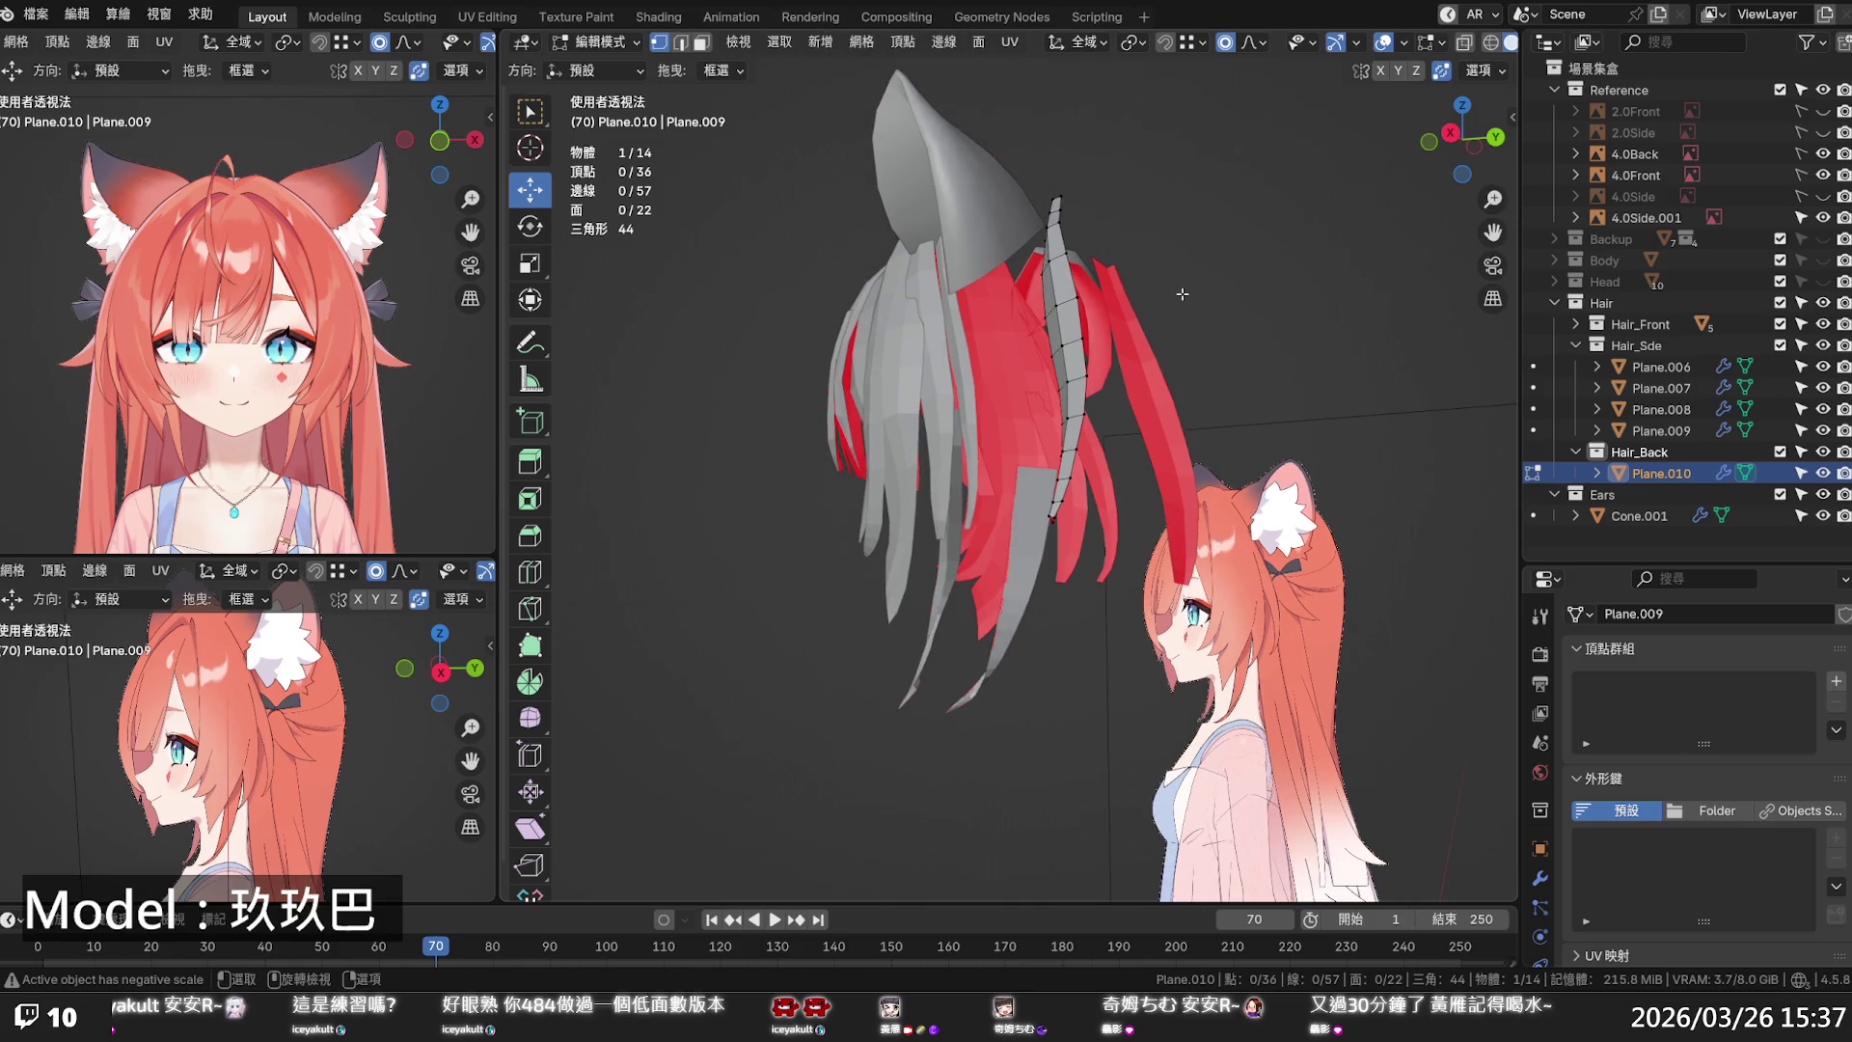
{"action": "mouse_move", "coordinate": [1177, 297]}
{"action": "middle_mouse_down"}
{"action": "mouse_move", "coordinate": [973, 512]}
{"action": "mouse_move", "coordinate": [988, 432]}
{"action": "middle_mouse_up"}
{"action": "left_click", "coordinate": [999, 446], "text": "alt"}
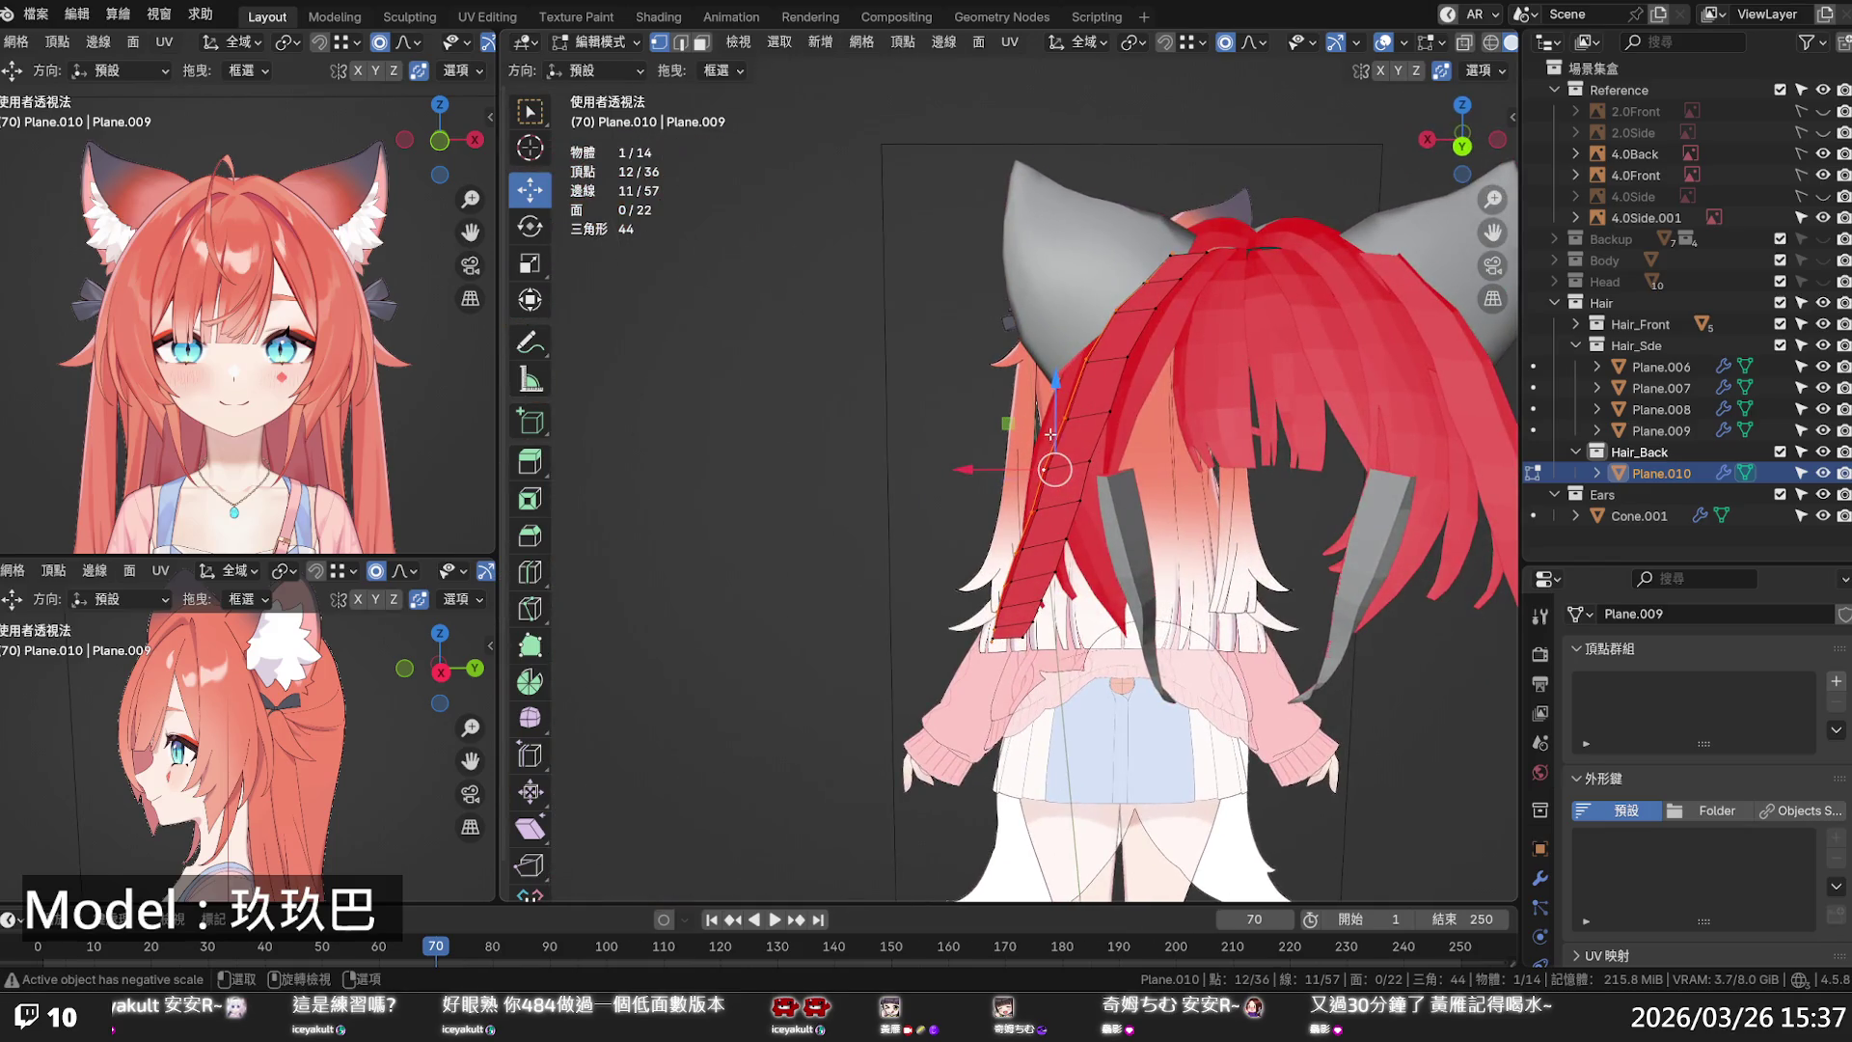
{"action": "middle_click_drag", "start_coordinate": [1074, 617], "coordinate": [1242, 584]}
{"action": "left_click_drag", "start_coordinate": [994, 500], "coordinate": [1003, 506]}
{"action": "middle_click_drag", "start_coordinate": [1003, 506], "coordinate": [848, 488]}
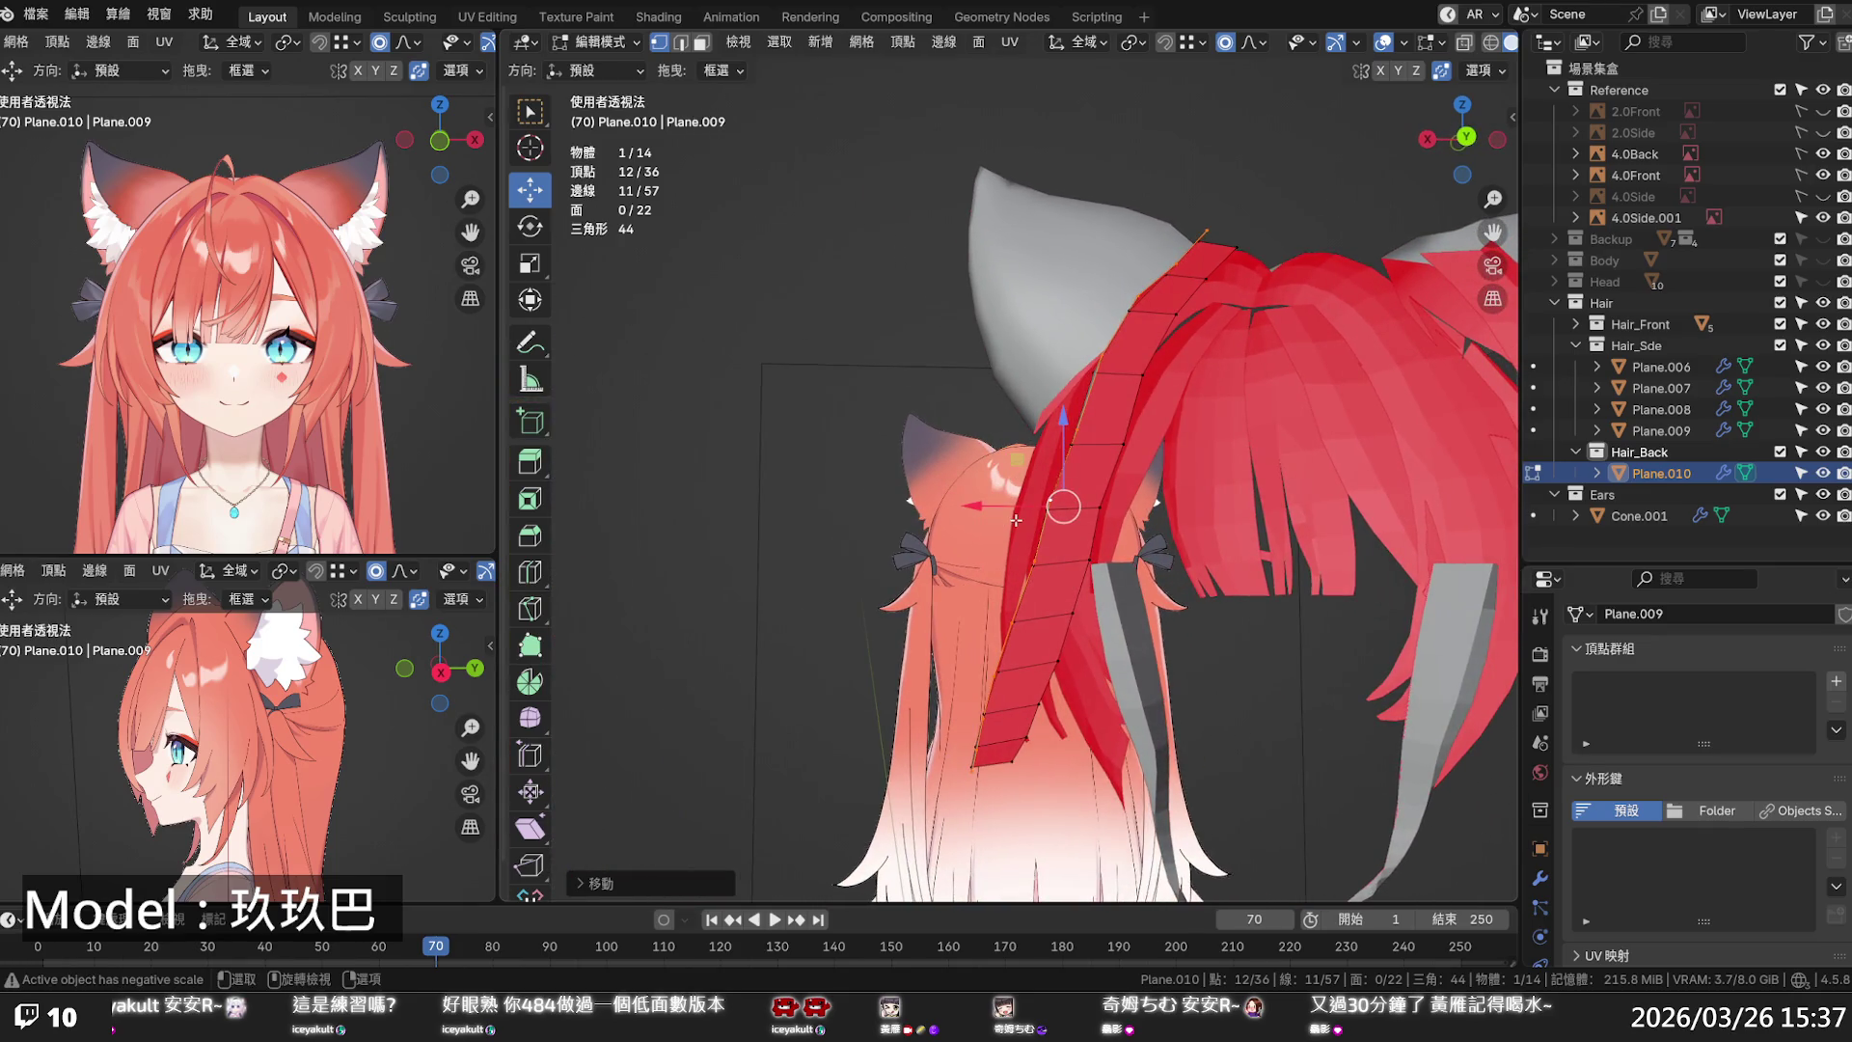
- Extrude the strand's edge chain into a new strip and push its edge along Y with falloff
{"action": "key", "text": "e"}
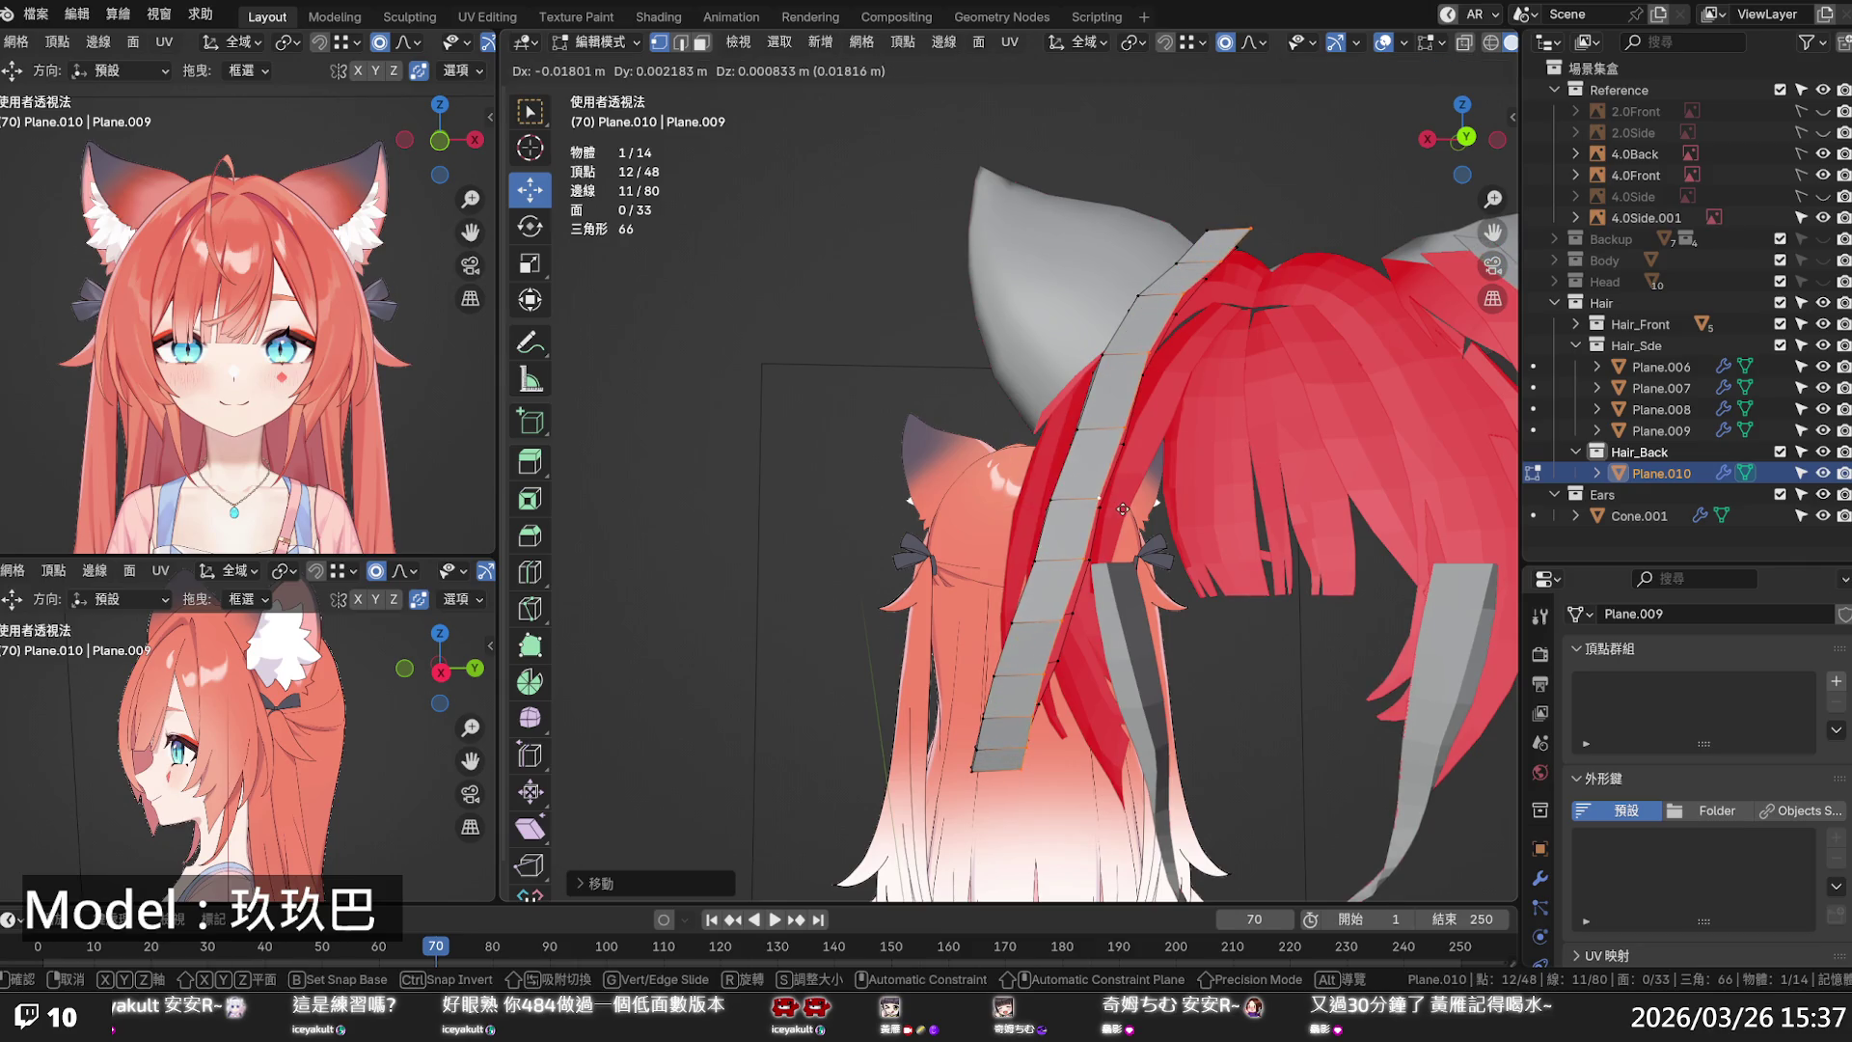
{"action": "left_click", "coordinate": [1068, 509]}
{"action": "mouse_move", "coordinate": [1069, 509]}
{"action": "middle_mouse_down"}
{"action": "mouse_move", "coordinate": [827, 520]}
{"action": "mouse_move", "coordinate": [1049, 513]}
{"action": "middle_mouse_up"}
{"action": "left_click_drag", "start_coordinate": [1048, 514], "coordinate": [1096, 515]}
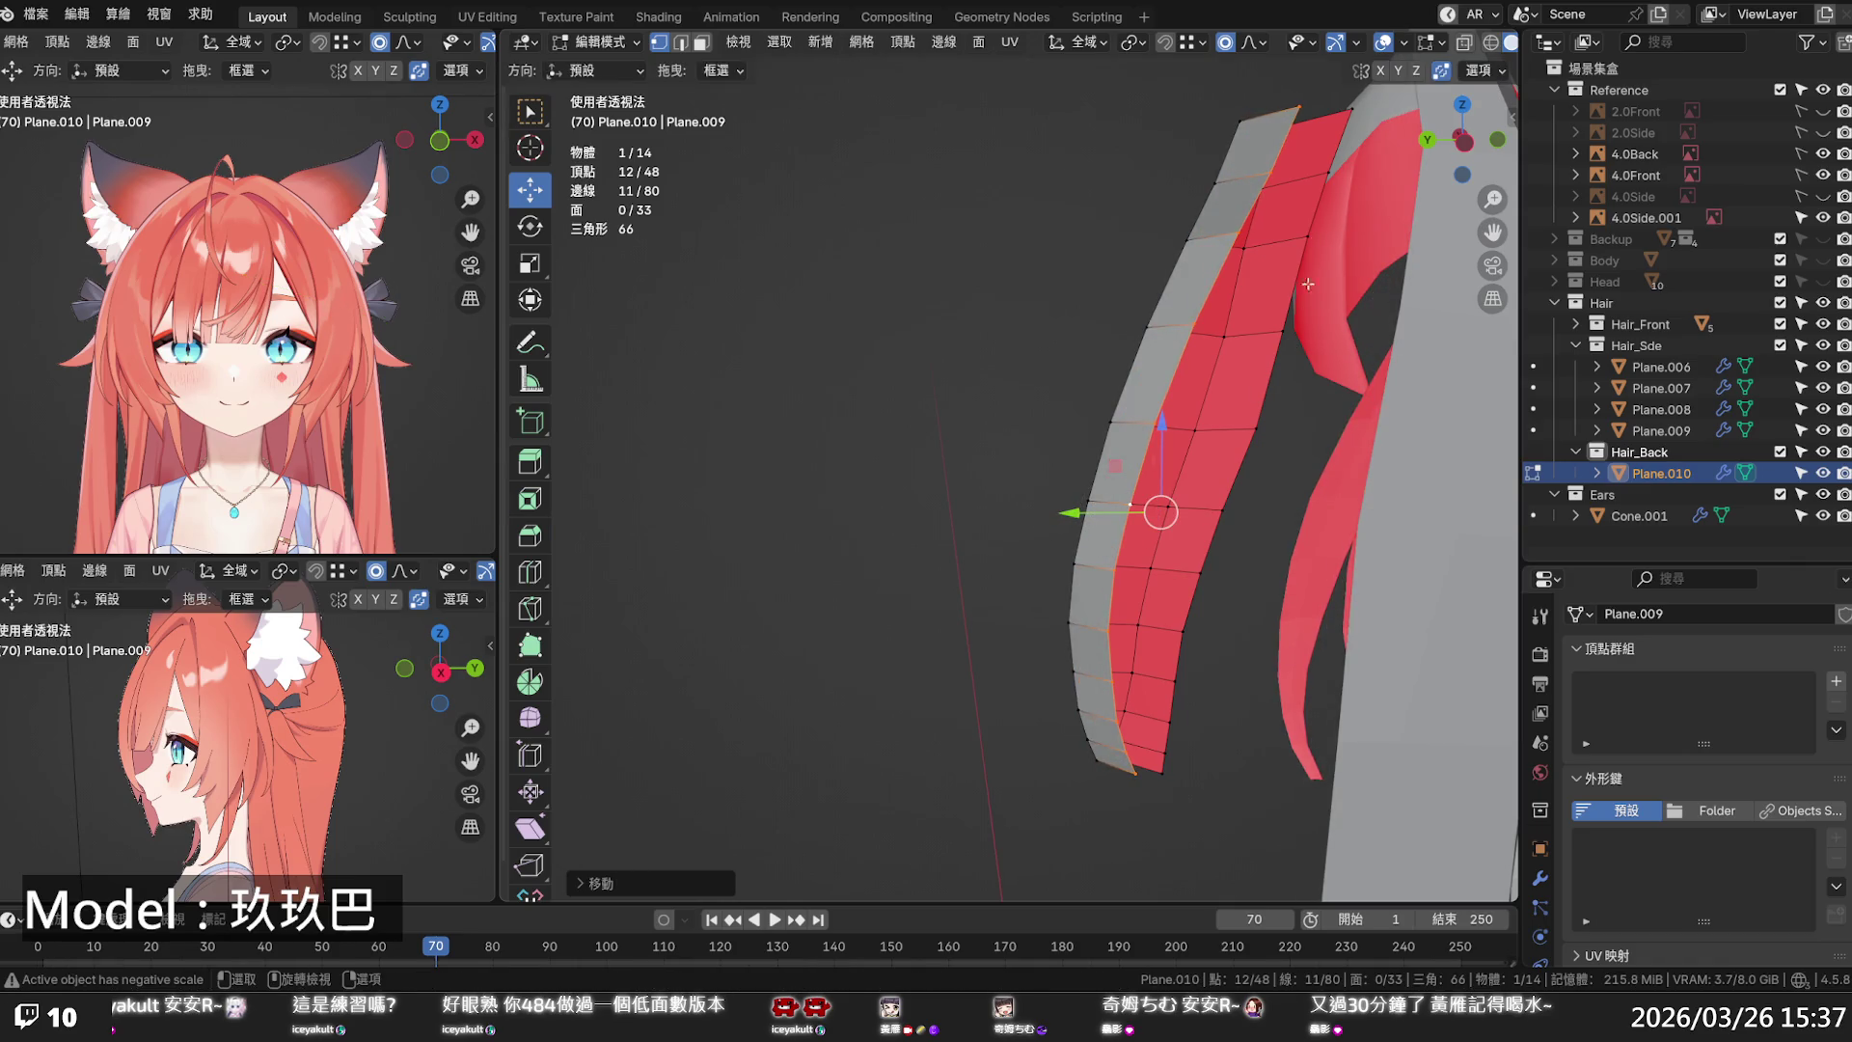
{"action": "left_click", "coordinate": [1336, 143]}
- Select two adjacent top edges of the strip in edge mode and bring up the Edge menu
{"action": "key", "text": "2"}
{"action": "left_click", "coordinate": [1317, 145]}
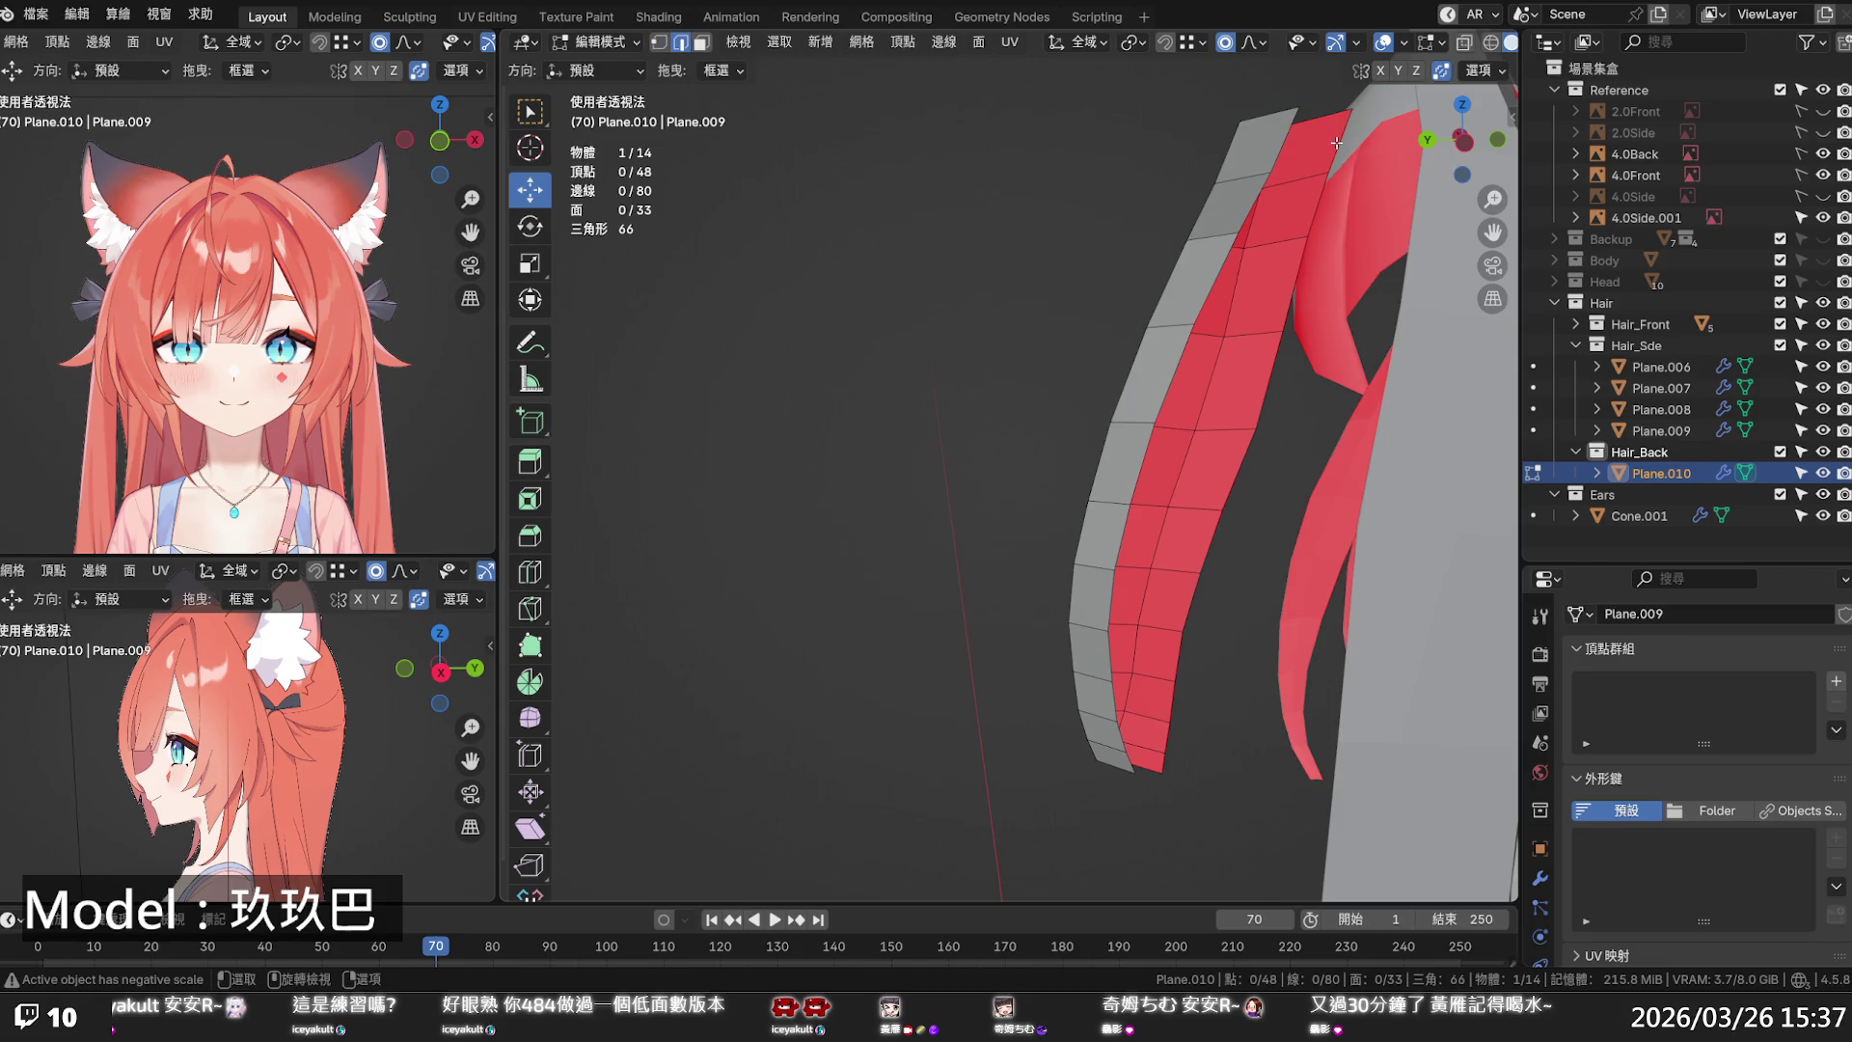
{"action": "left_click", "coordinate": [1280, 148], "text": "shift"}
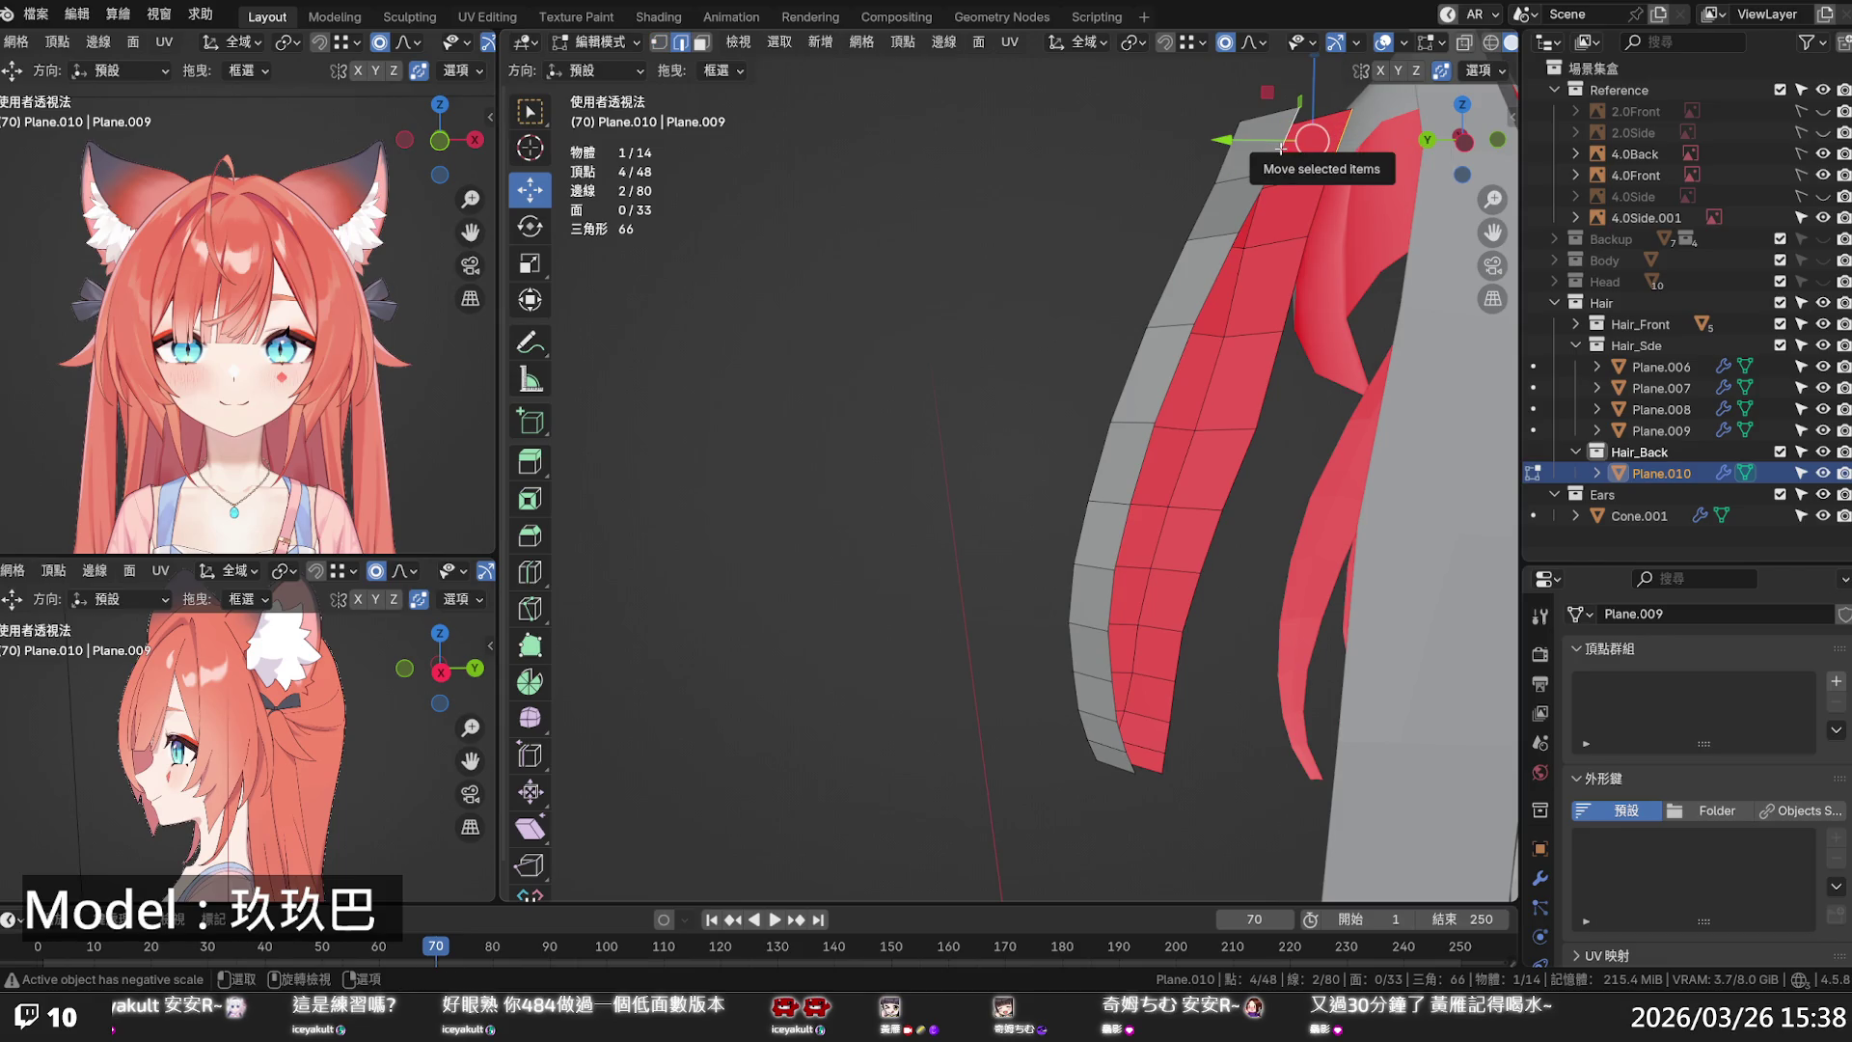
{"action": "key", "text": "ctrl+e"}
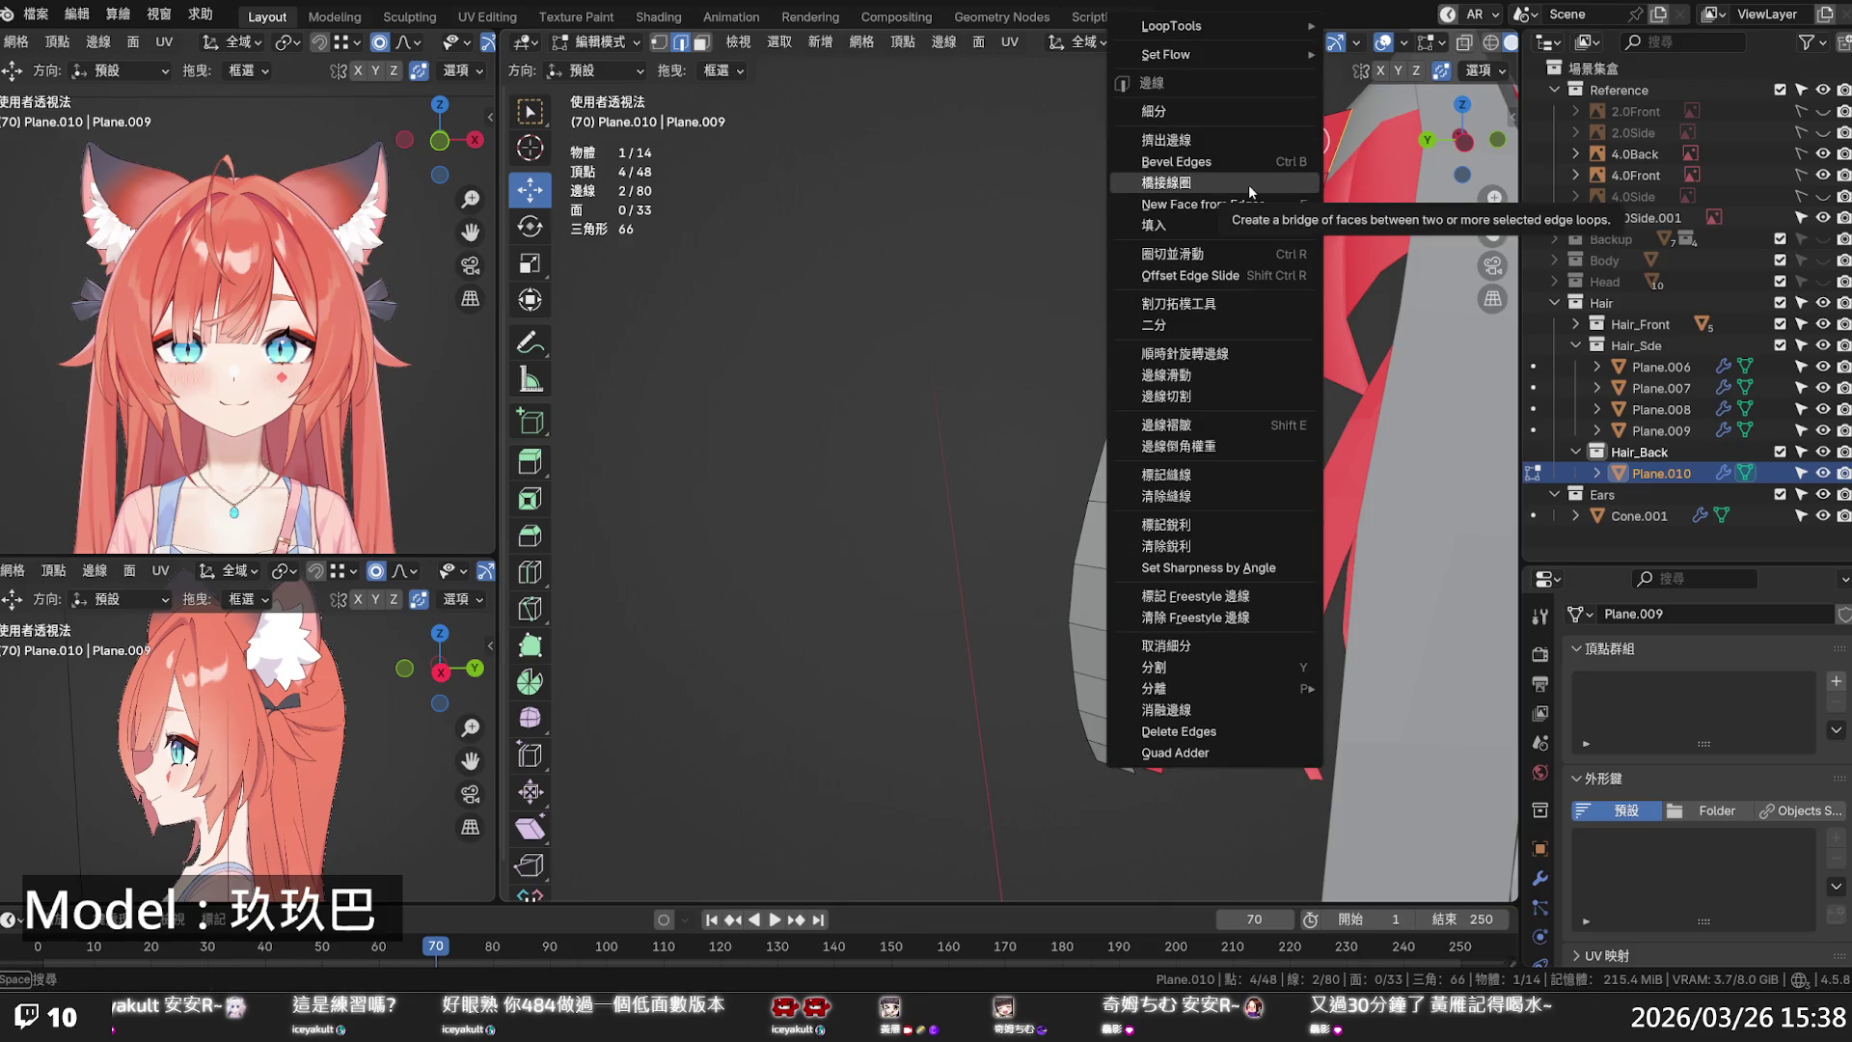
- Bridge the two top edges, then undo the bridge and a stray edge shift
{"action": "left_click", "coordinate": [1248, 184]}
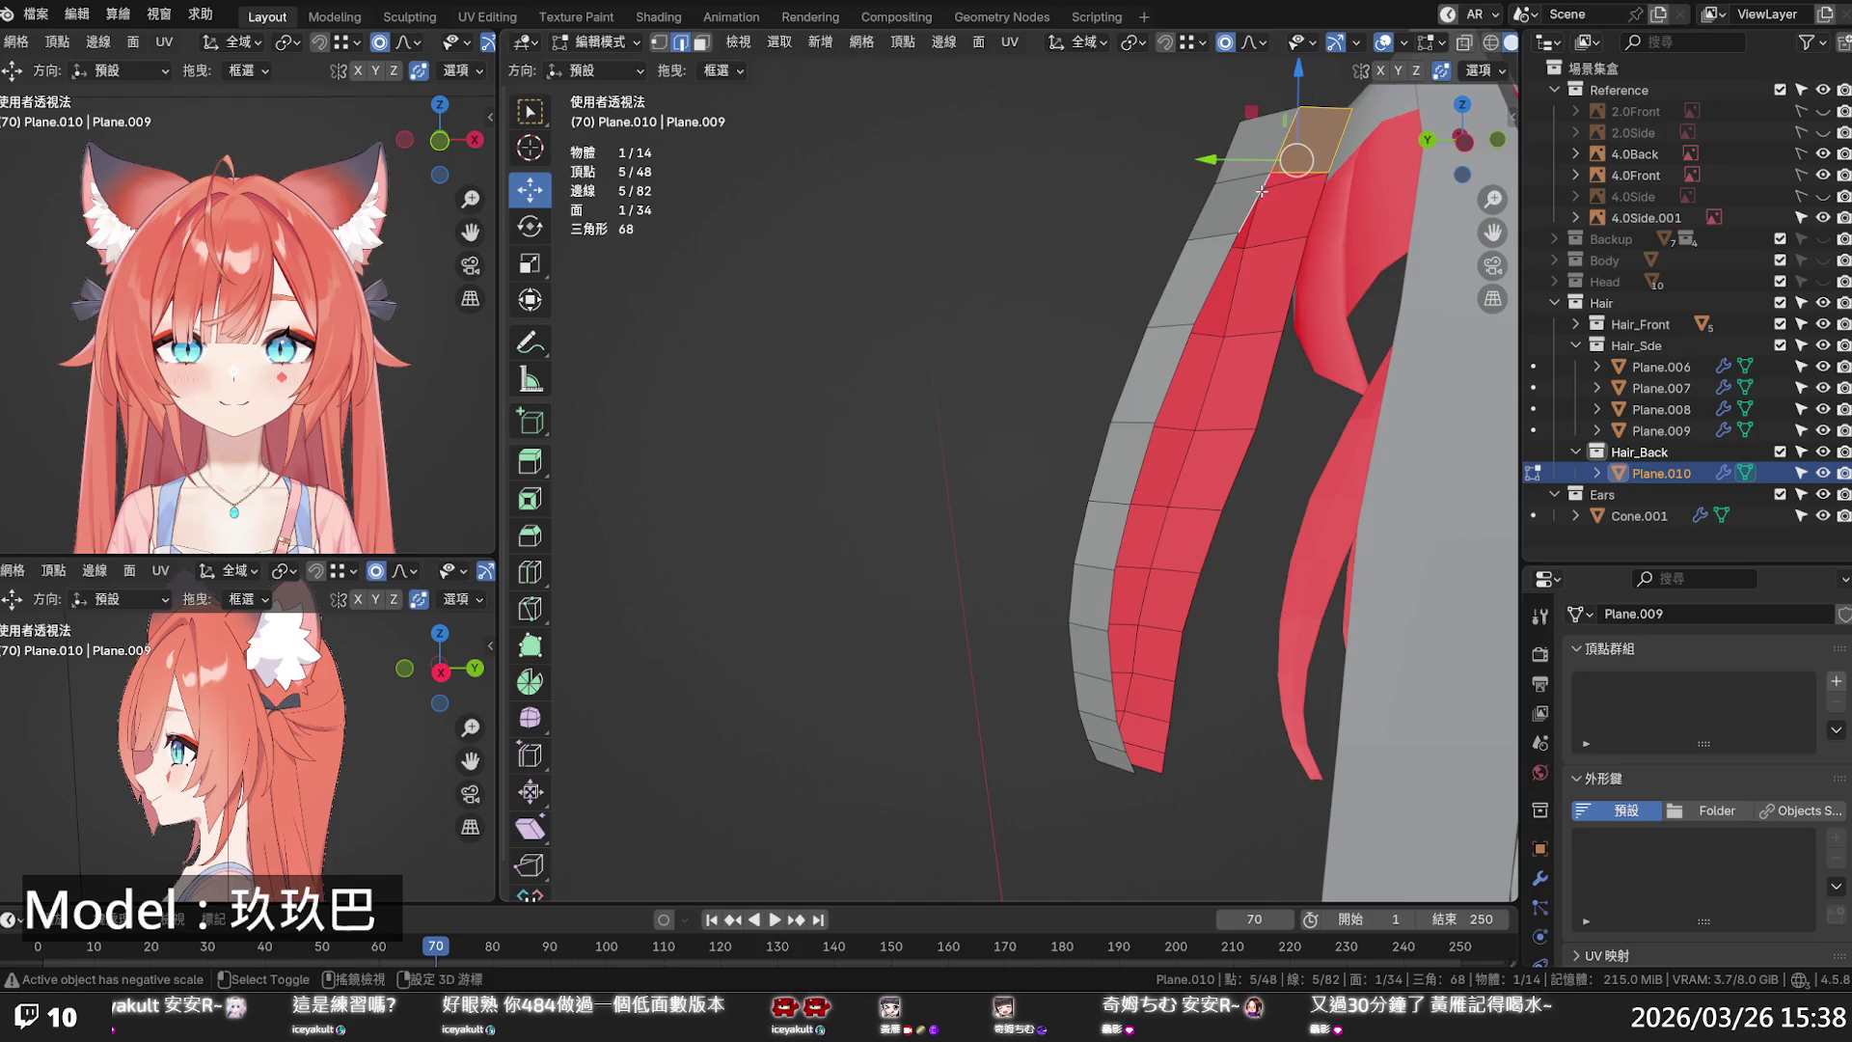
{"action": "left_click", "coordinate": [1303, 175], "text": "shift"}
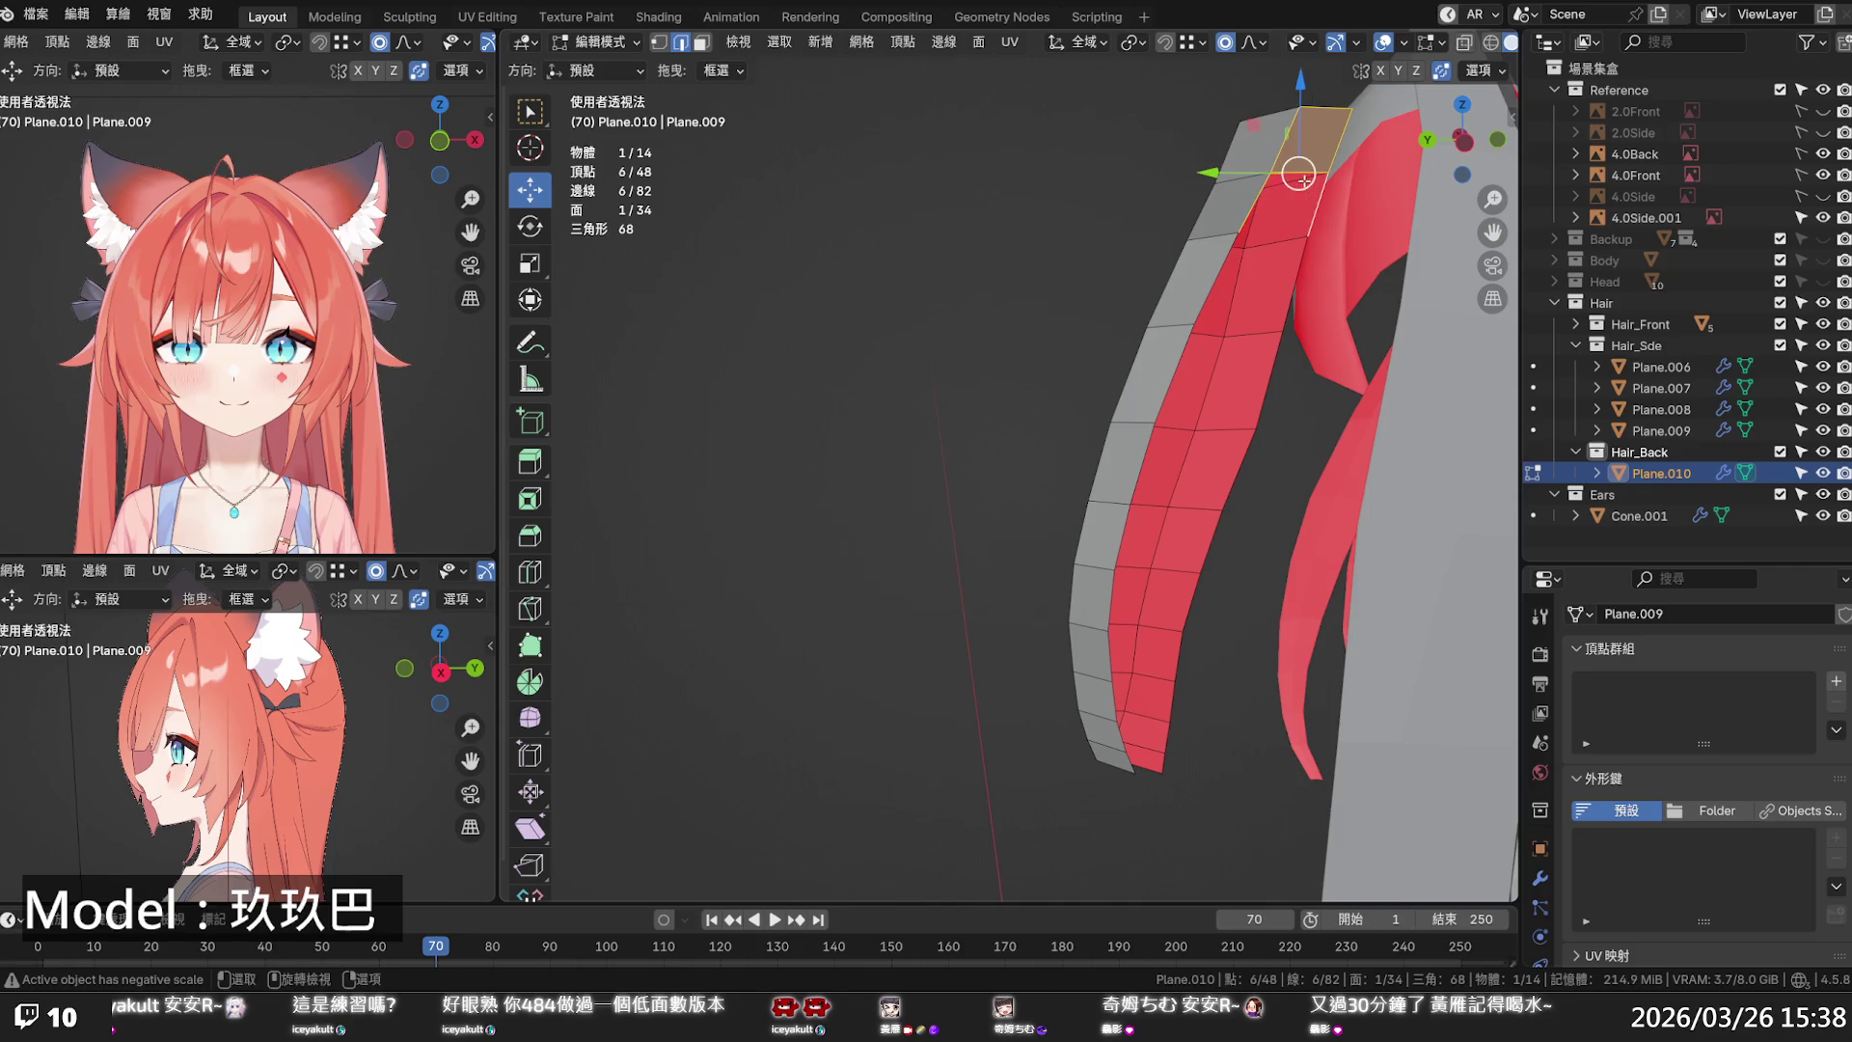
{"action": "key", "text": "shift+r"}
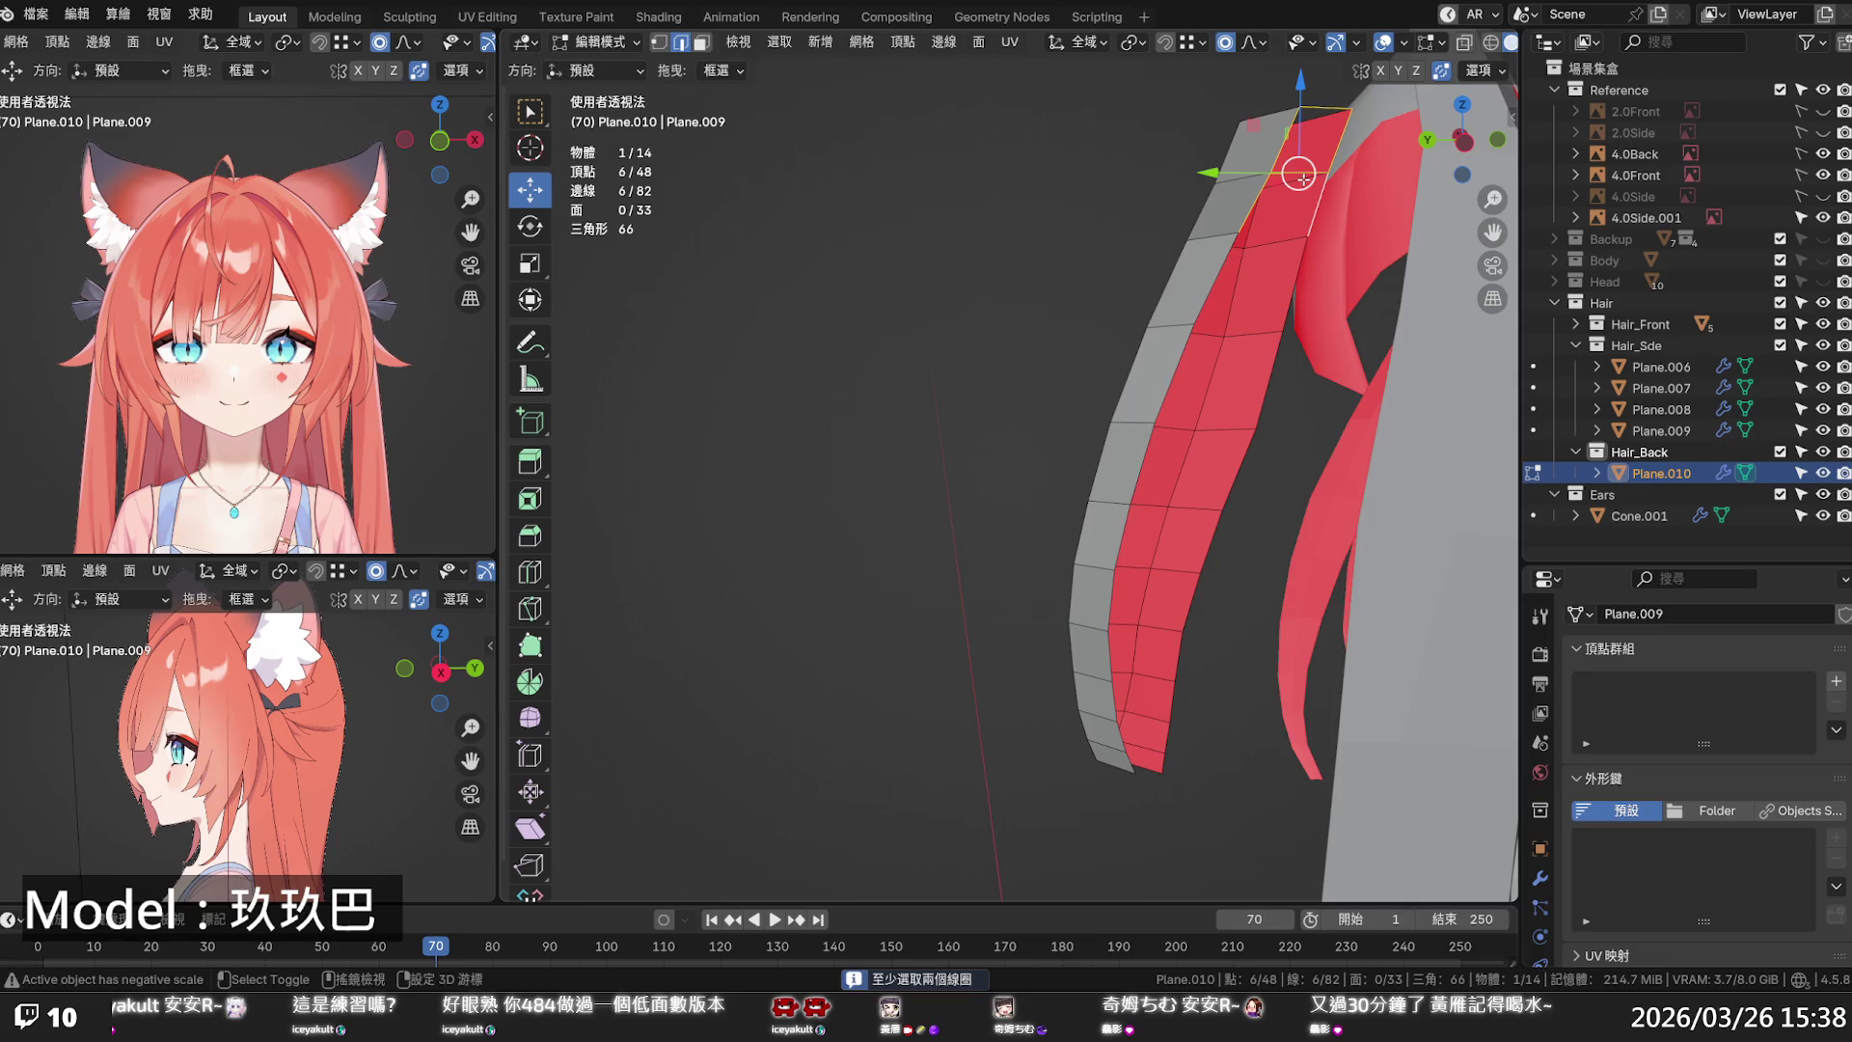
{"action": "key", "text": "ctrl+z"}
{"action": "left_click", "coordinate": [1293, 179]}
{"action": "left_click_drag", "start_coordinate": [1304, 177], "coordinate": [1311, 171]}
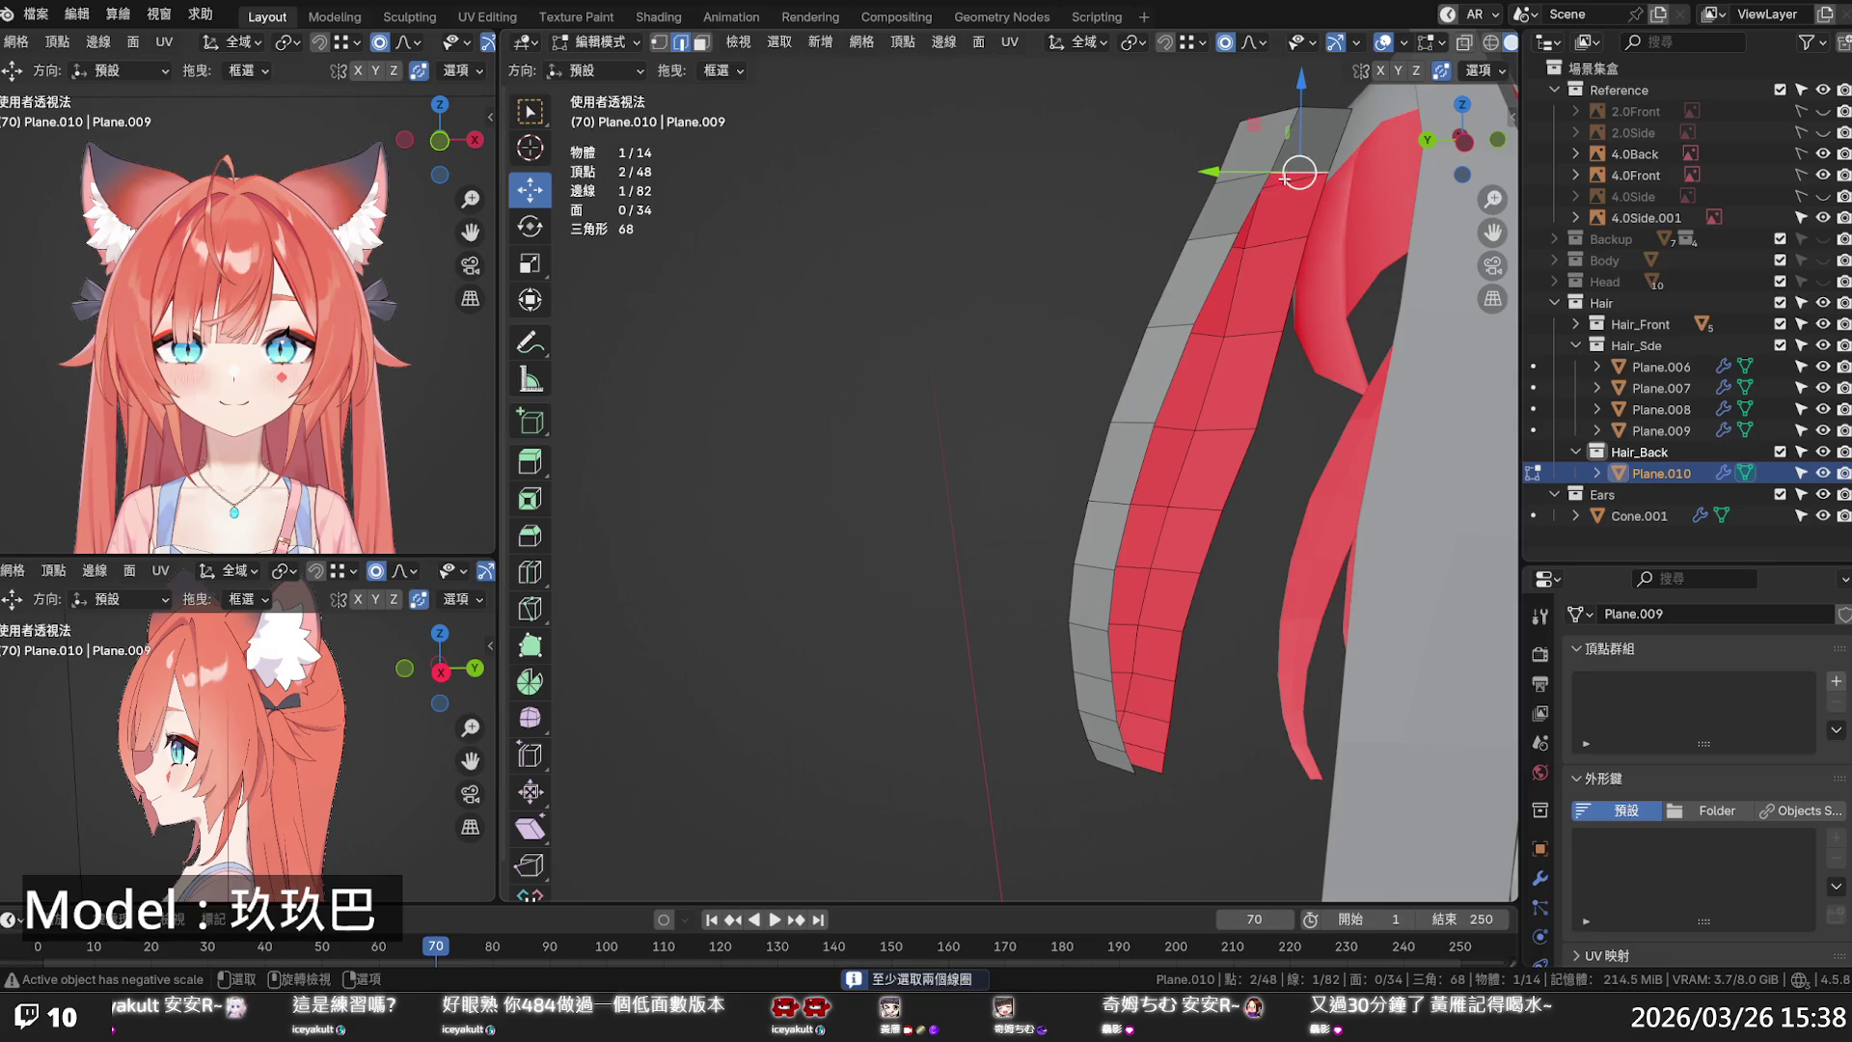
{"action": "key", "text": "ctrl+z"}
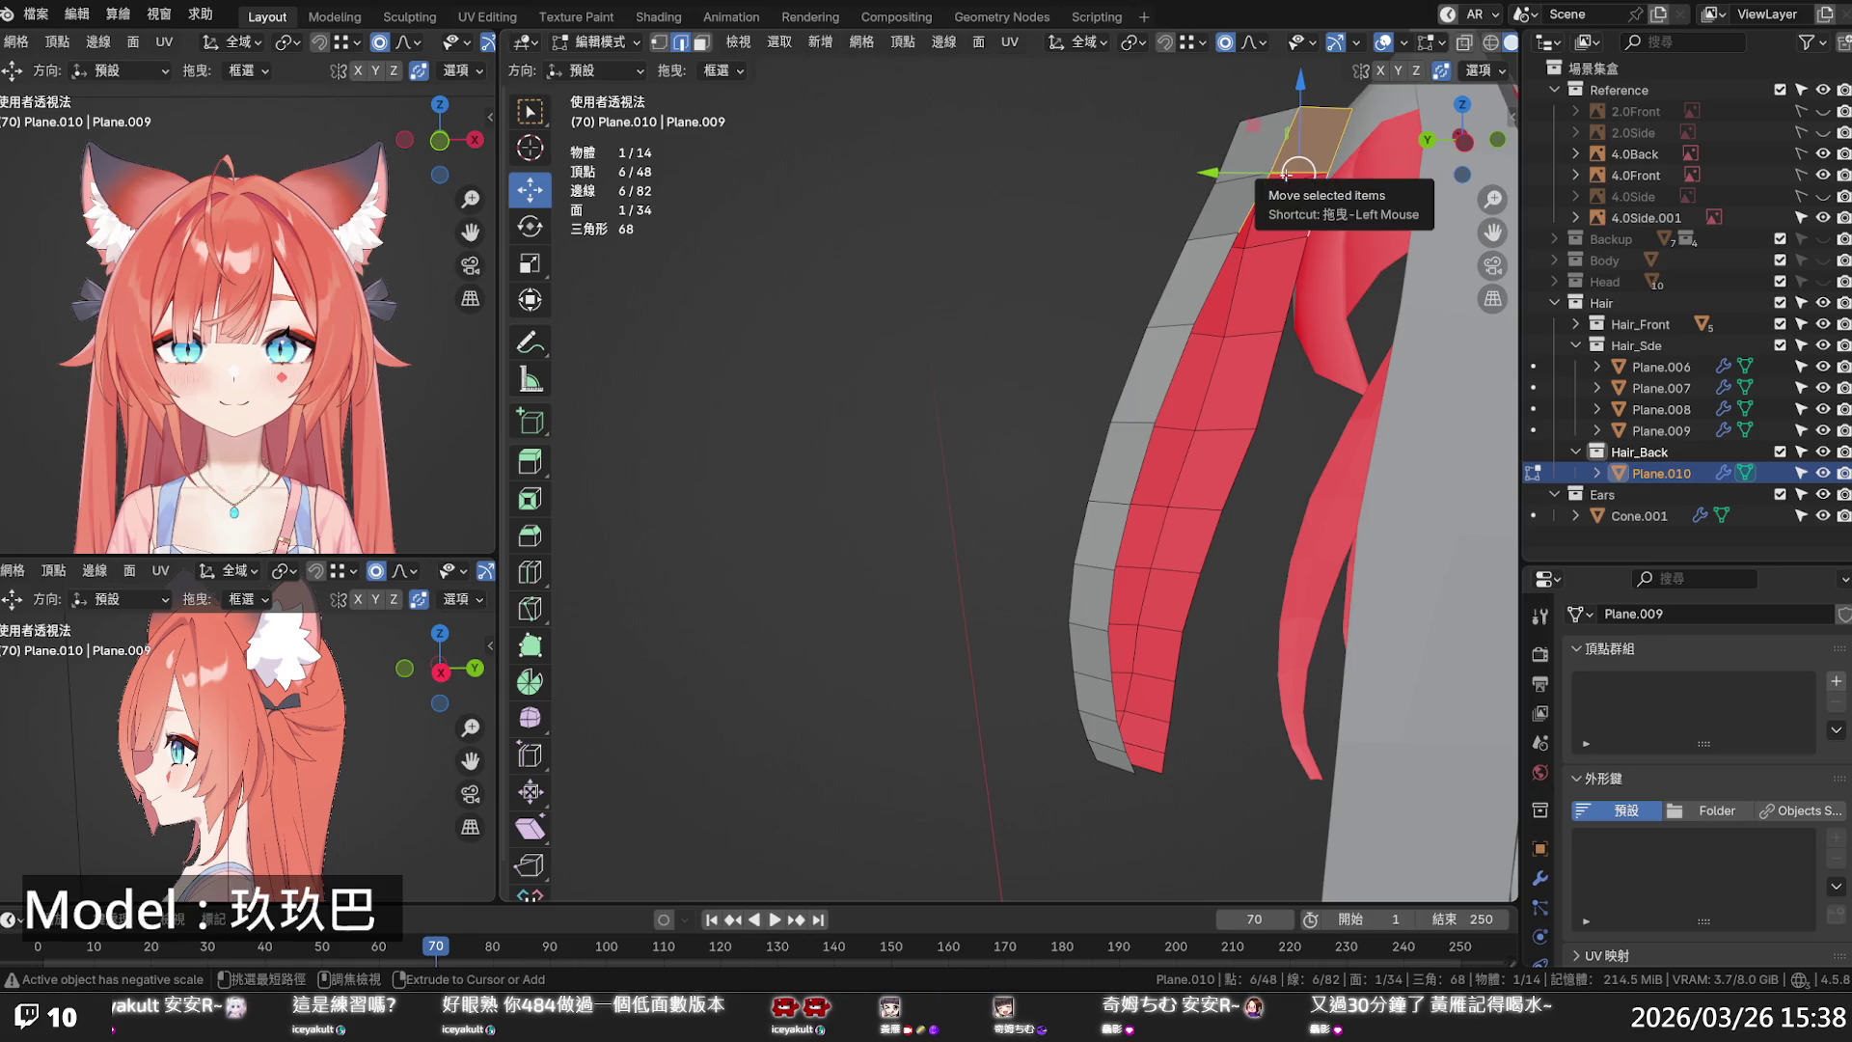
- Fill a face at the strip's top from three selected edges
{"action": "left_click", "coordinate": [1292, 183]}
{"action": "left_click", "coordinate": [1316, 186], "text": "shift"}
{"action": "left_click", "coordinate": [1311, 170], "text": "shift"}
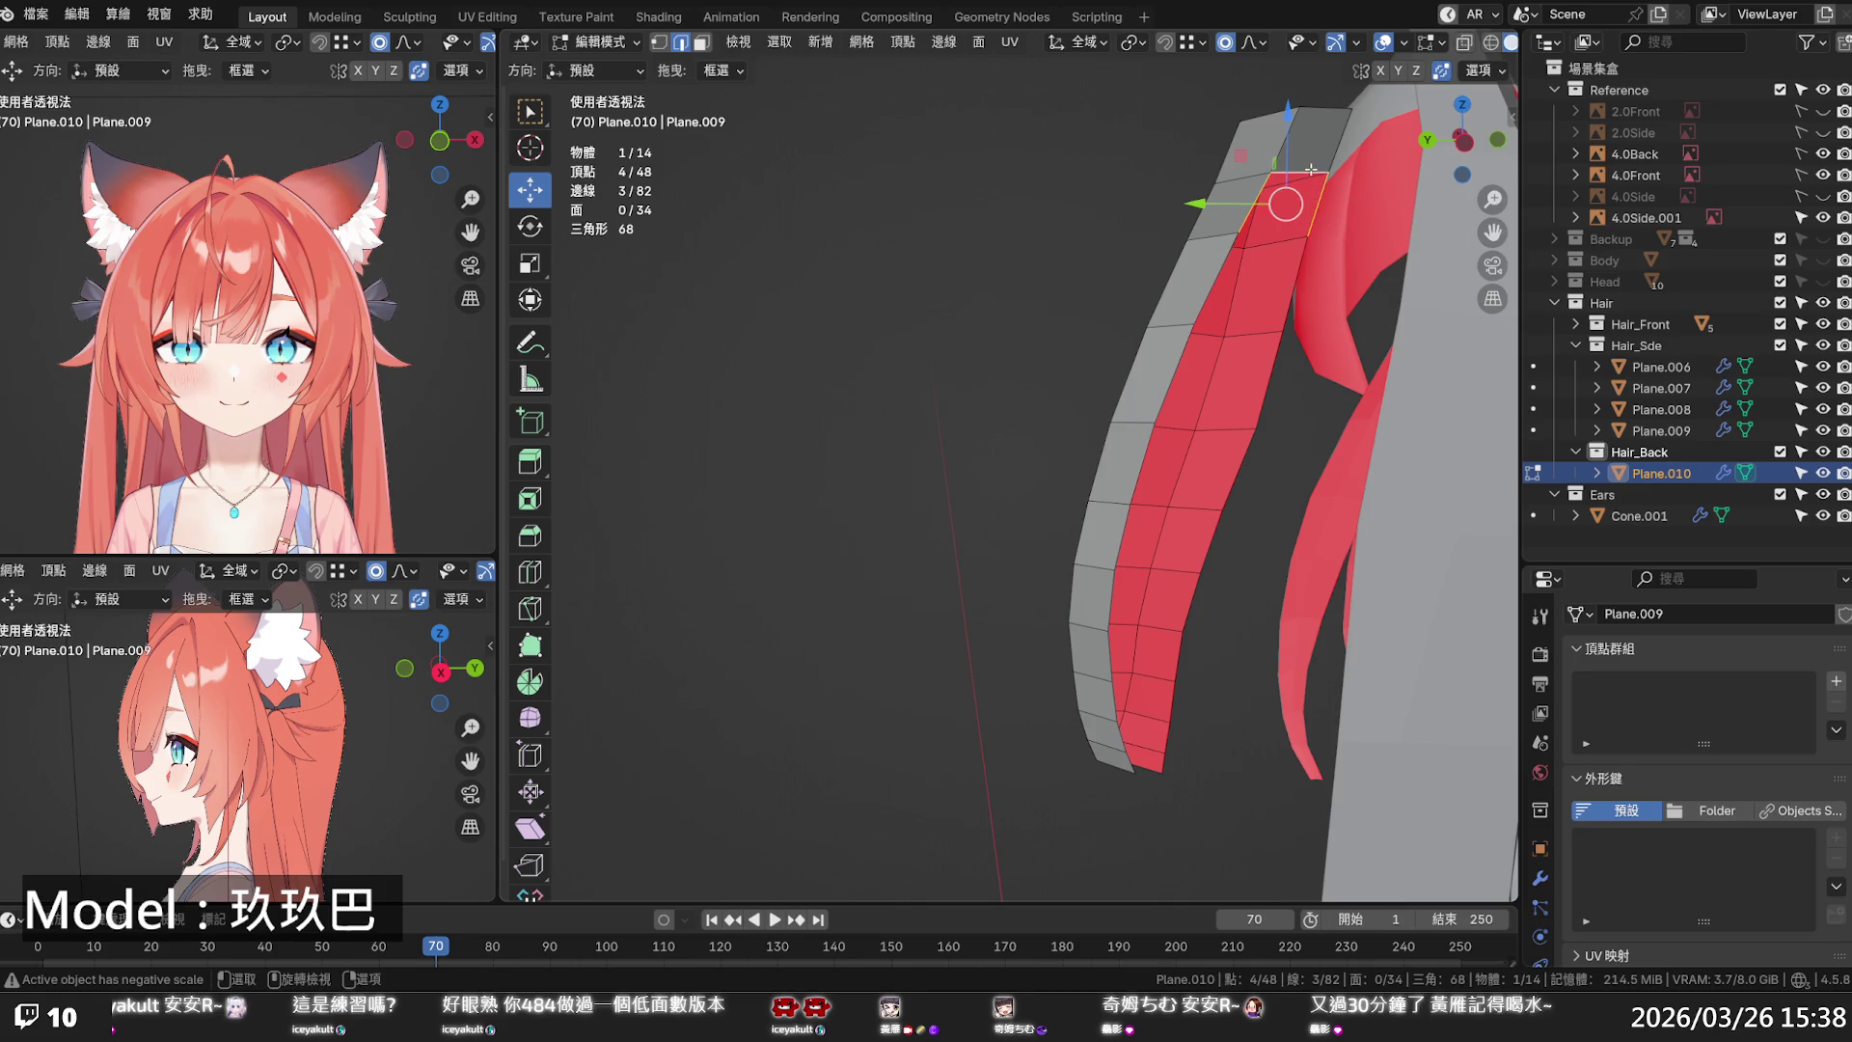
{"action": "key", "text": "f"}
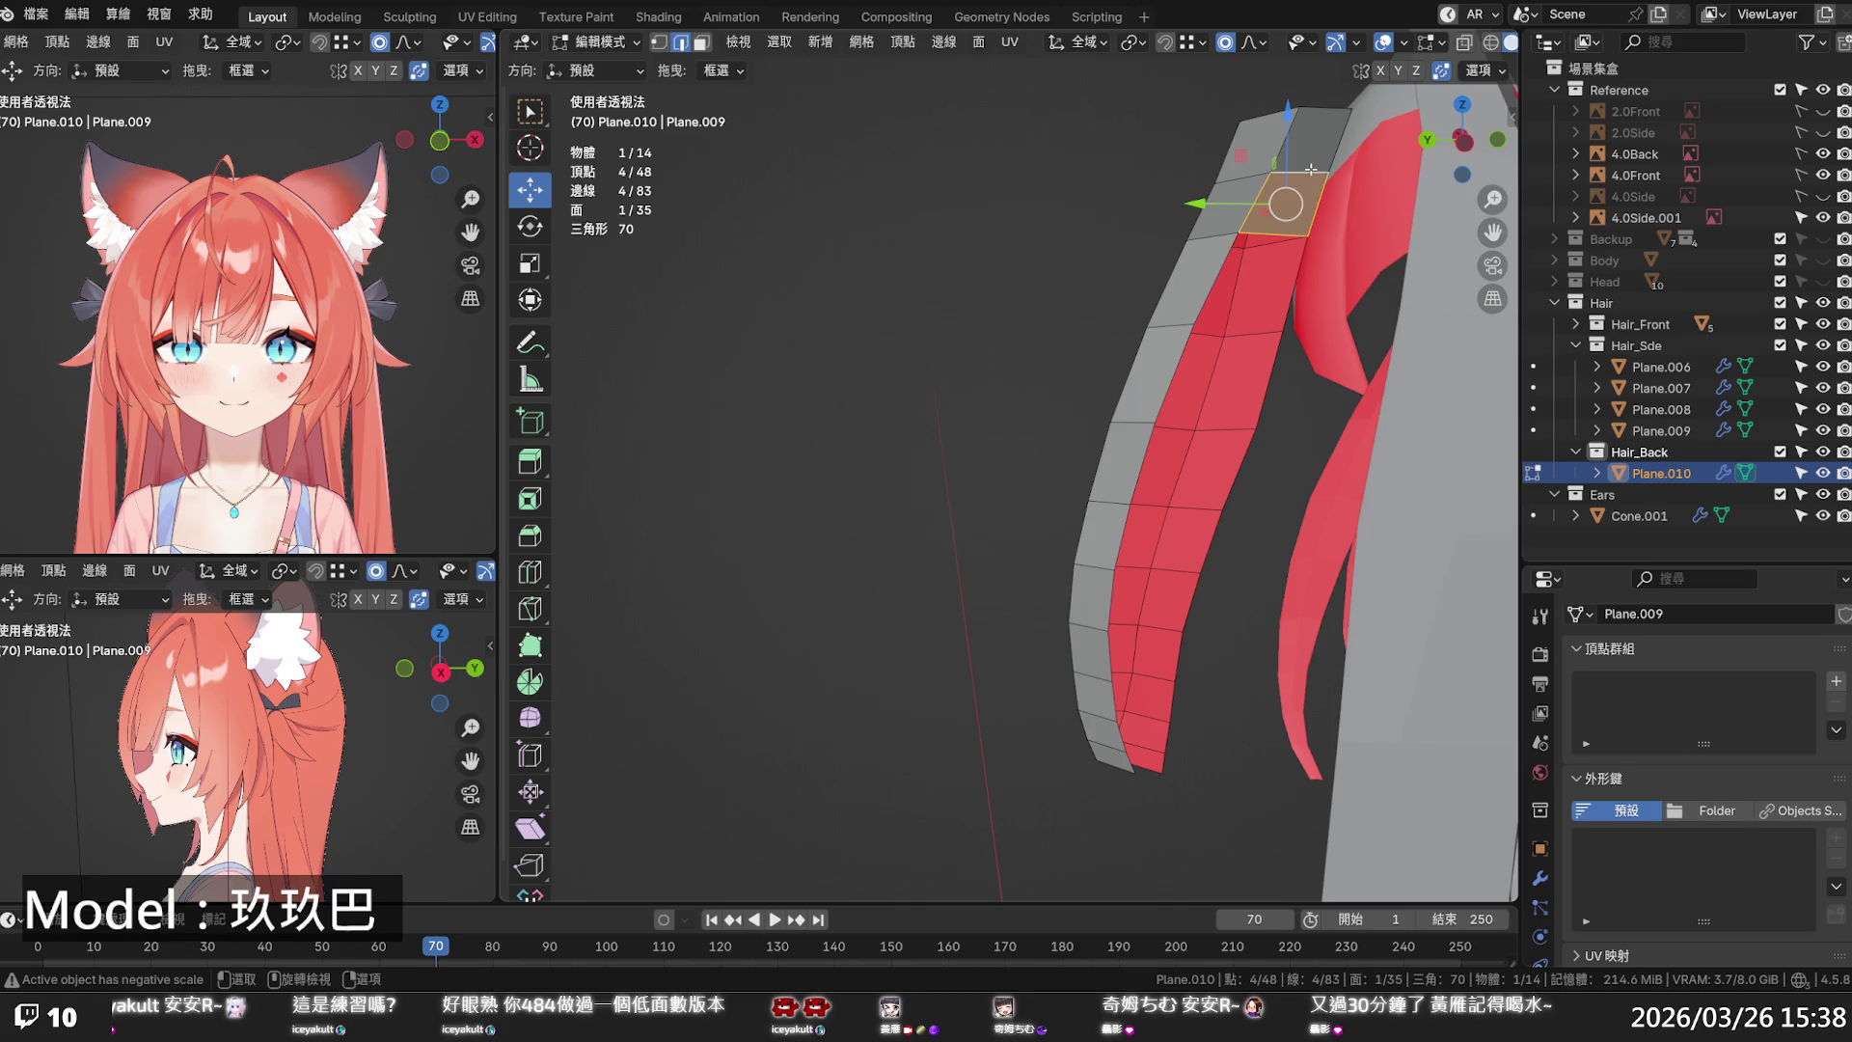
- Fill the remaining faces down the strip to the tip
{"action": "key", "text": "ctrl+r"}
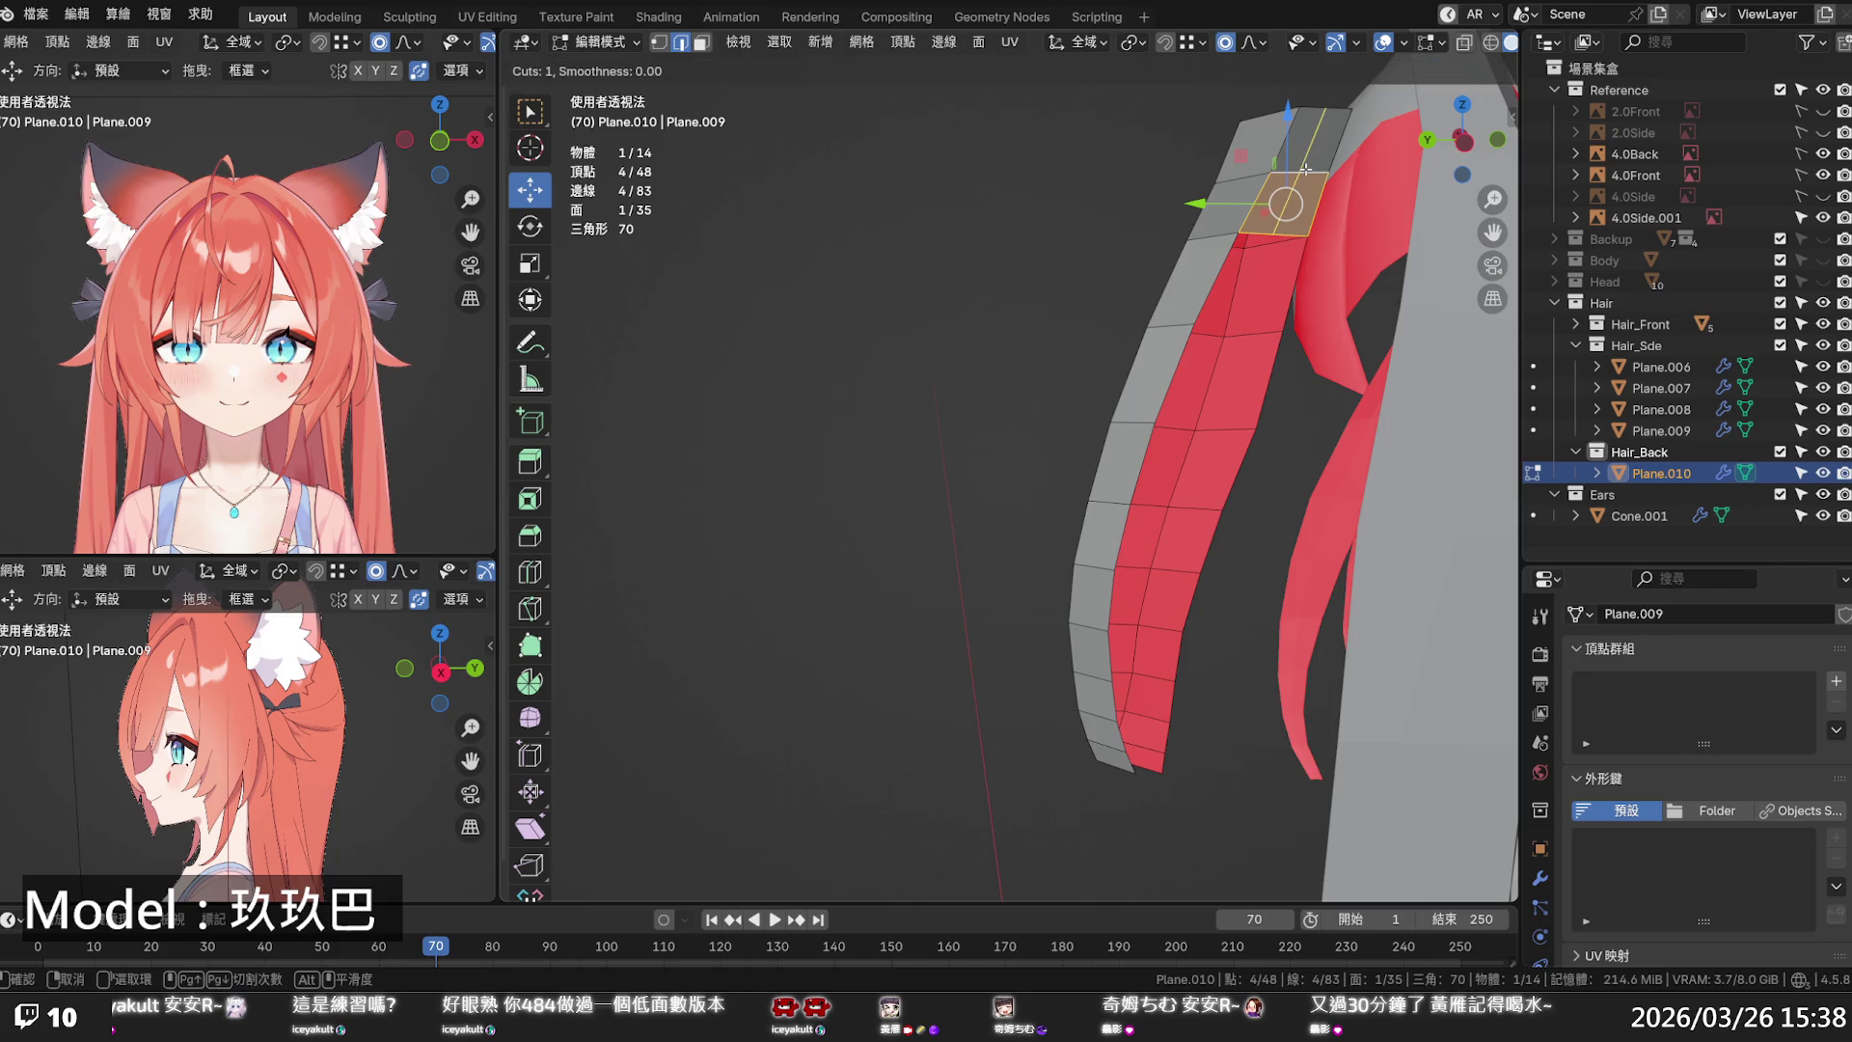
{"action": "key", "text": "Escape"}
{"action": "left_click", "coordinate": [1254, 234]}
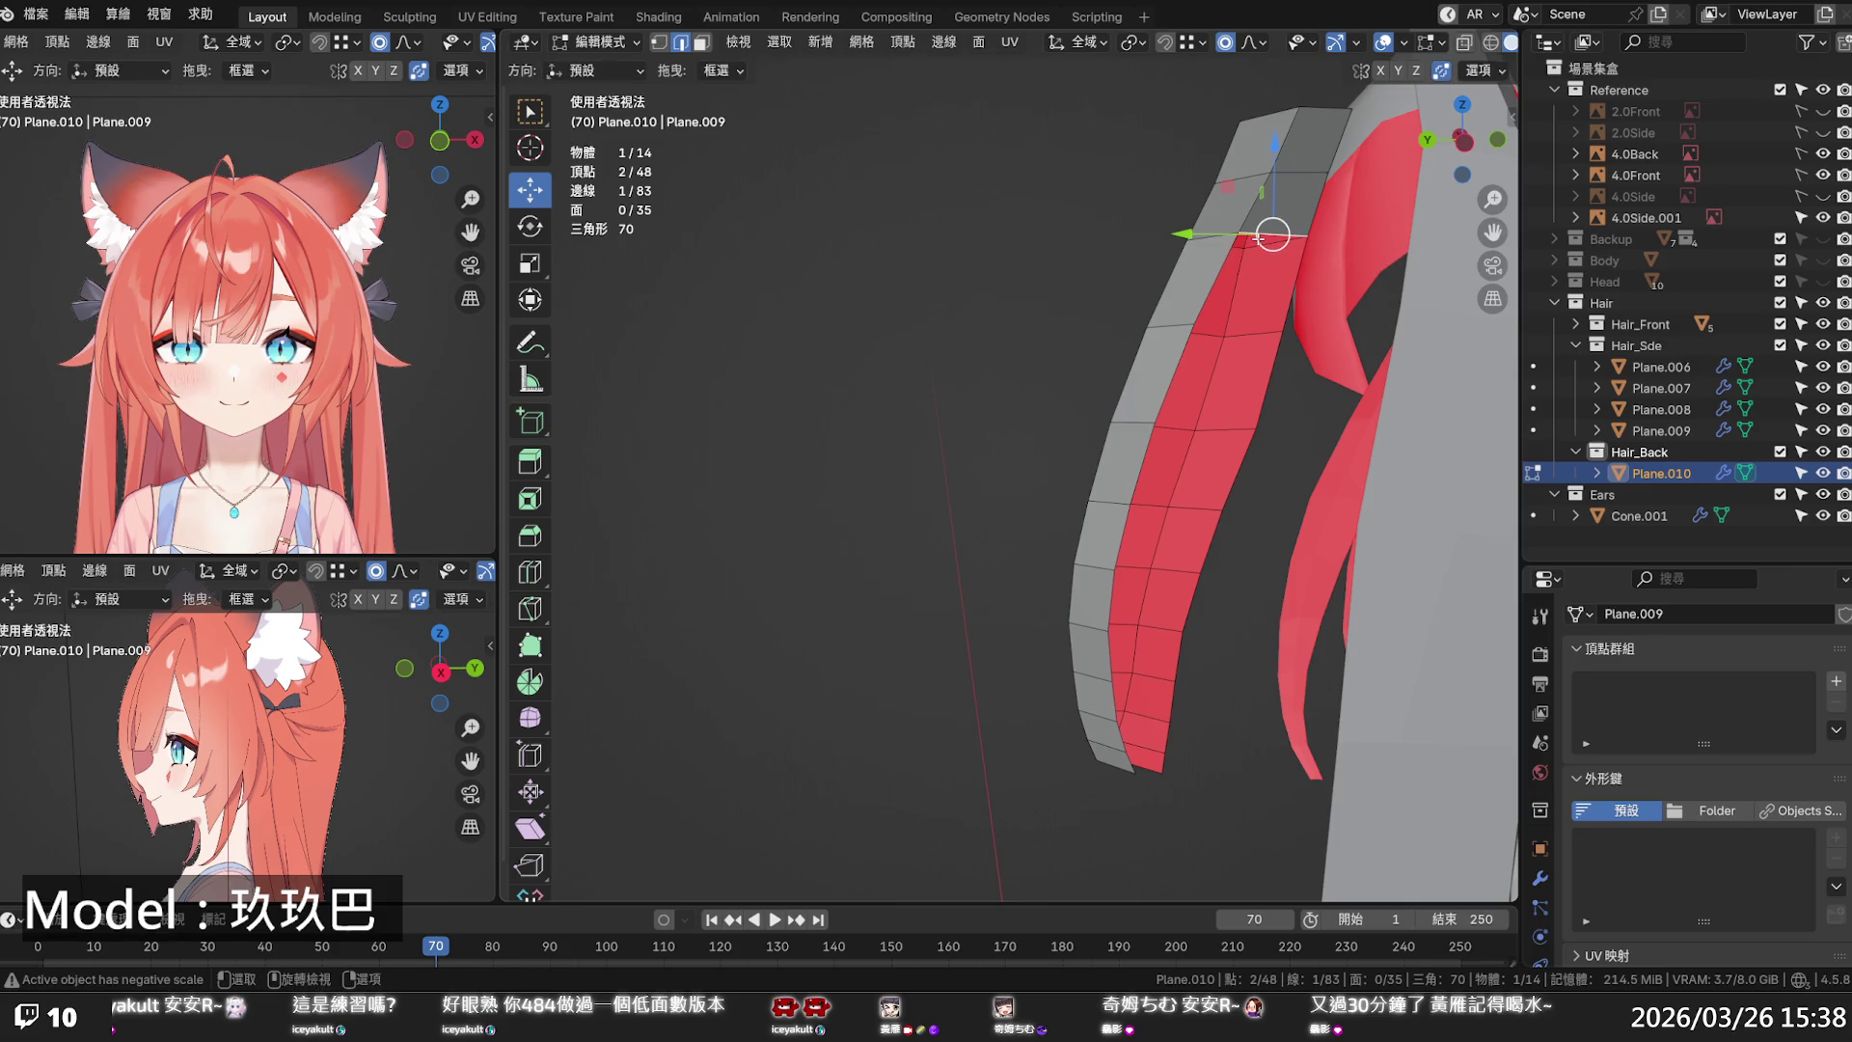
{"action": "key", "text": "f"}
{"action": "key", "text": "f"}
{"action": "key", "text": "f"}
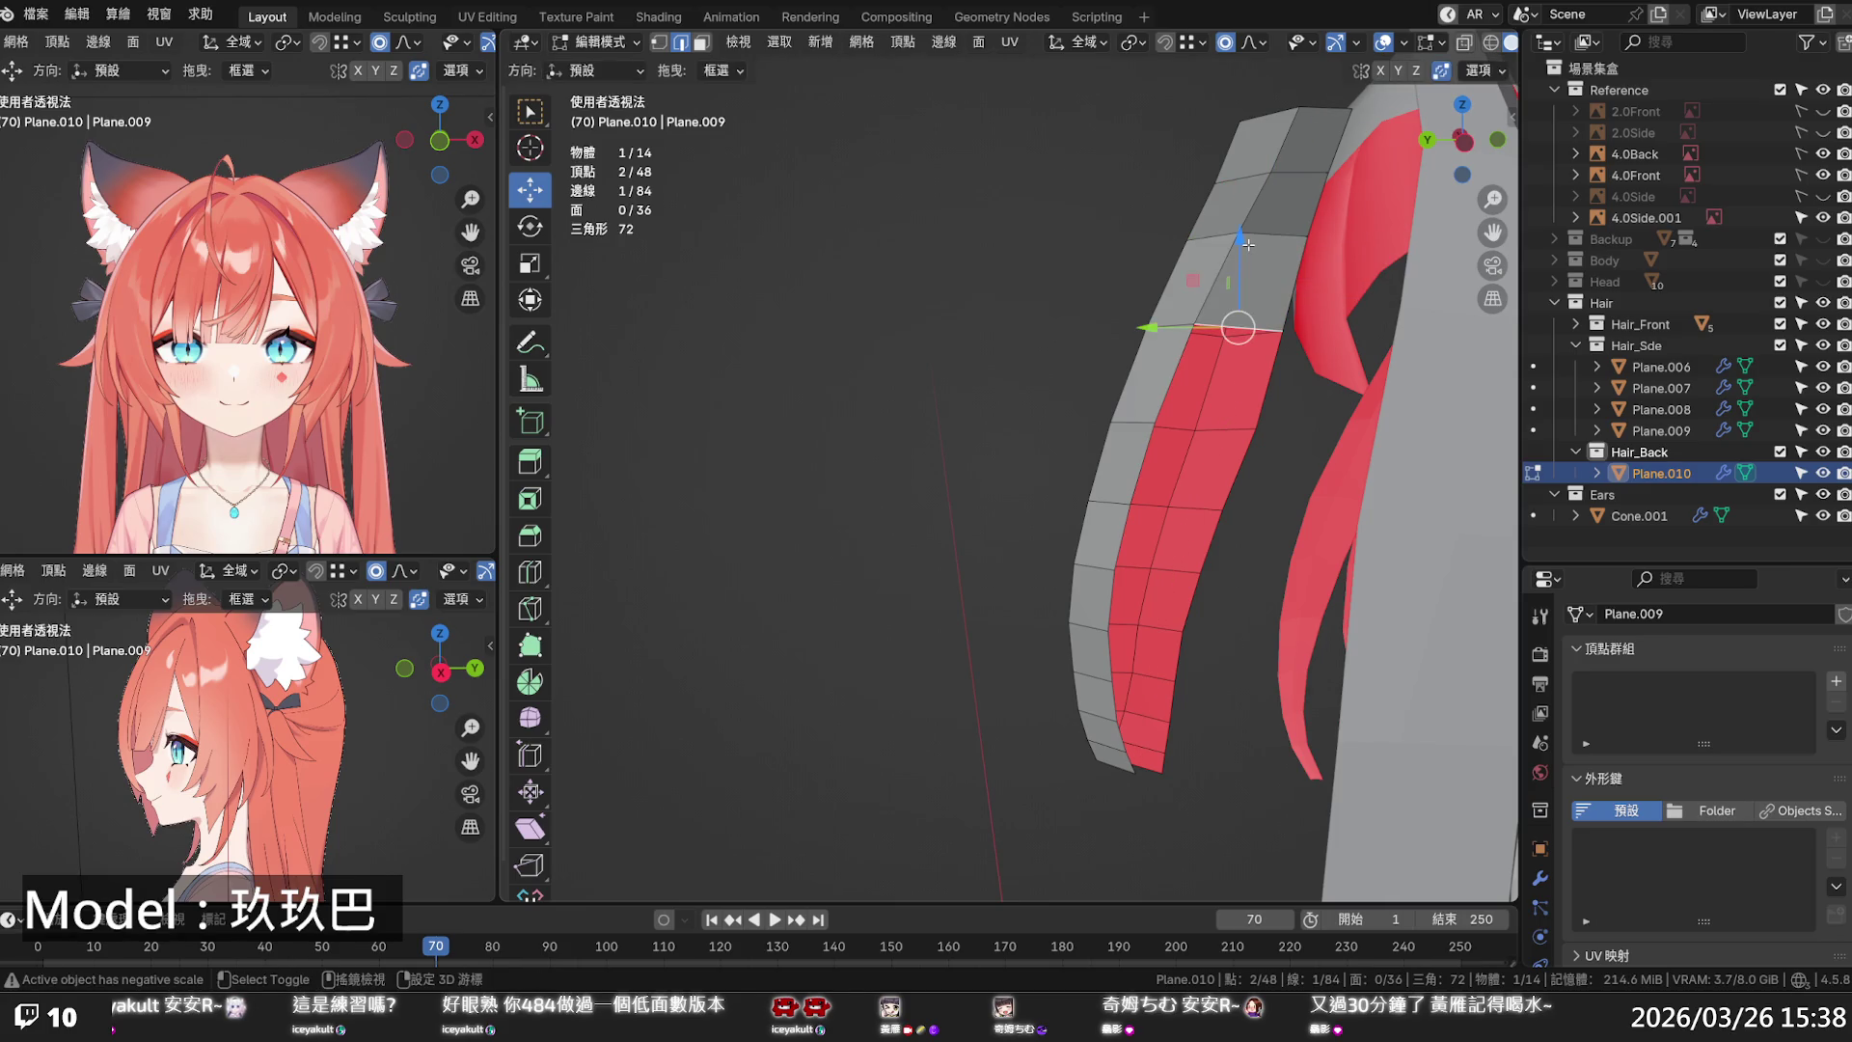
{"action": "key", "text": "f"}
{"action": "key", "text": "f"}
{"action": "key", "text": "f"}
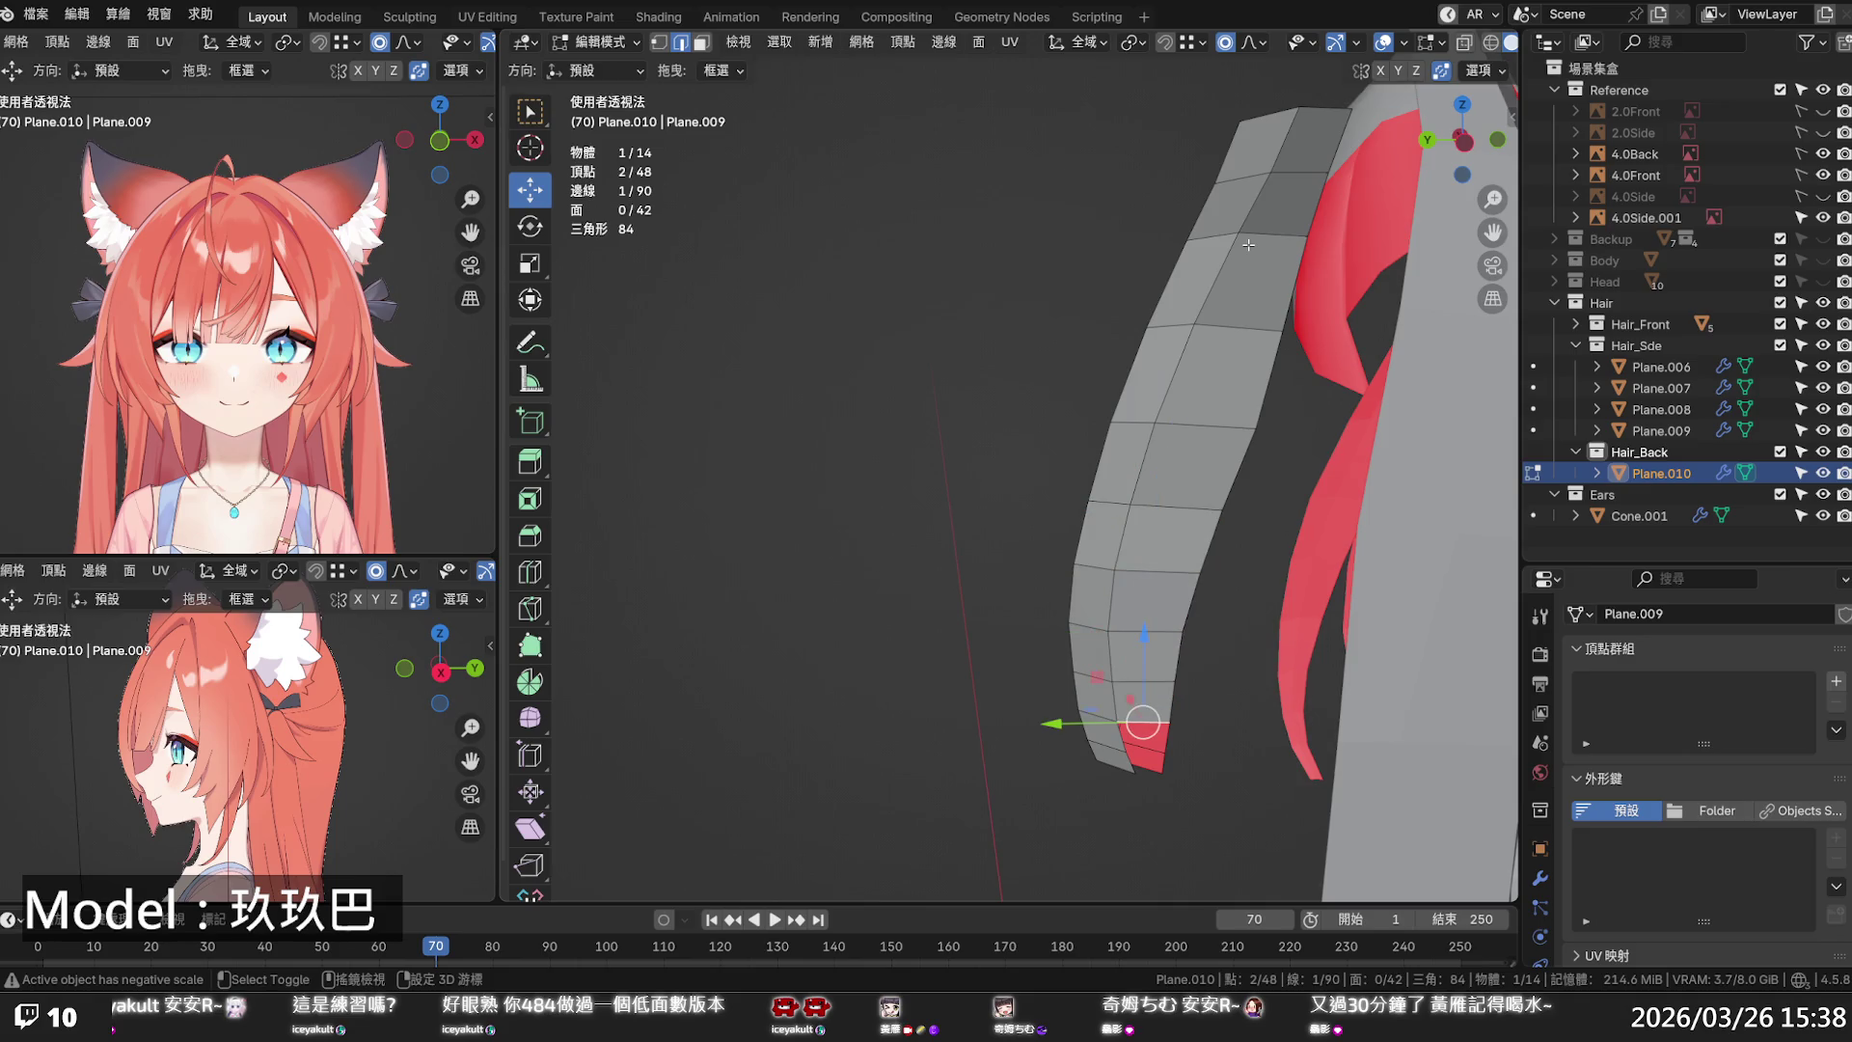
{"action": "key", "text": "f"}
{"action": "mouse_move", "coordinate": [1242, 564]}
{"action": "middle_mouse_down"}
{"action": "mouse_move", "coordinate": [1206, 511]}
{"action": "mouse_move", "coordinate": [1221, 493]}
{"action": "mouse_move", "coordinate": [1024, 493]}
{"action": "mouse_move", "coordinate": [1032, 540]}
{"action": "mouse_move", "coordinate": [989, 586]}
{"action": "mouse_move", "coordinate": [1279, 497]}
{"action": "mouse_move", "coordinate": [1124, 444]}
{"action": "mouse_move", "coordinate": [1038, 494]}
{"action": "mouse_move", "coordinate": [1225, 643]}
{"action": "mouse_move", "coordinate": [696, 382]}
{"action": "middle_mouse_up"}
- Smooth the strip's middle edge loop with Set Flow and shift it along X
{"action": "left_click", "coordinate": [1184, 459], "text": "alt"}
{"action": "key", "text": "q"}
{"action": "left_click", "coordinate": [1185, 457]}
{"action": "key", "text": "g"}
{"action": "key", "text": "x"}
{"action": "left_click", "coordinate": [1062, 483]}
{"action": "scroll", "coordinate": [1124, 444], "scroll_direction": "up", "scroll_amount": 3}
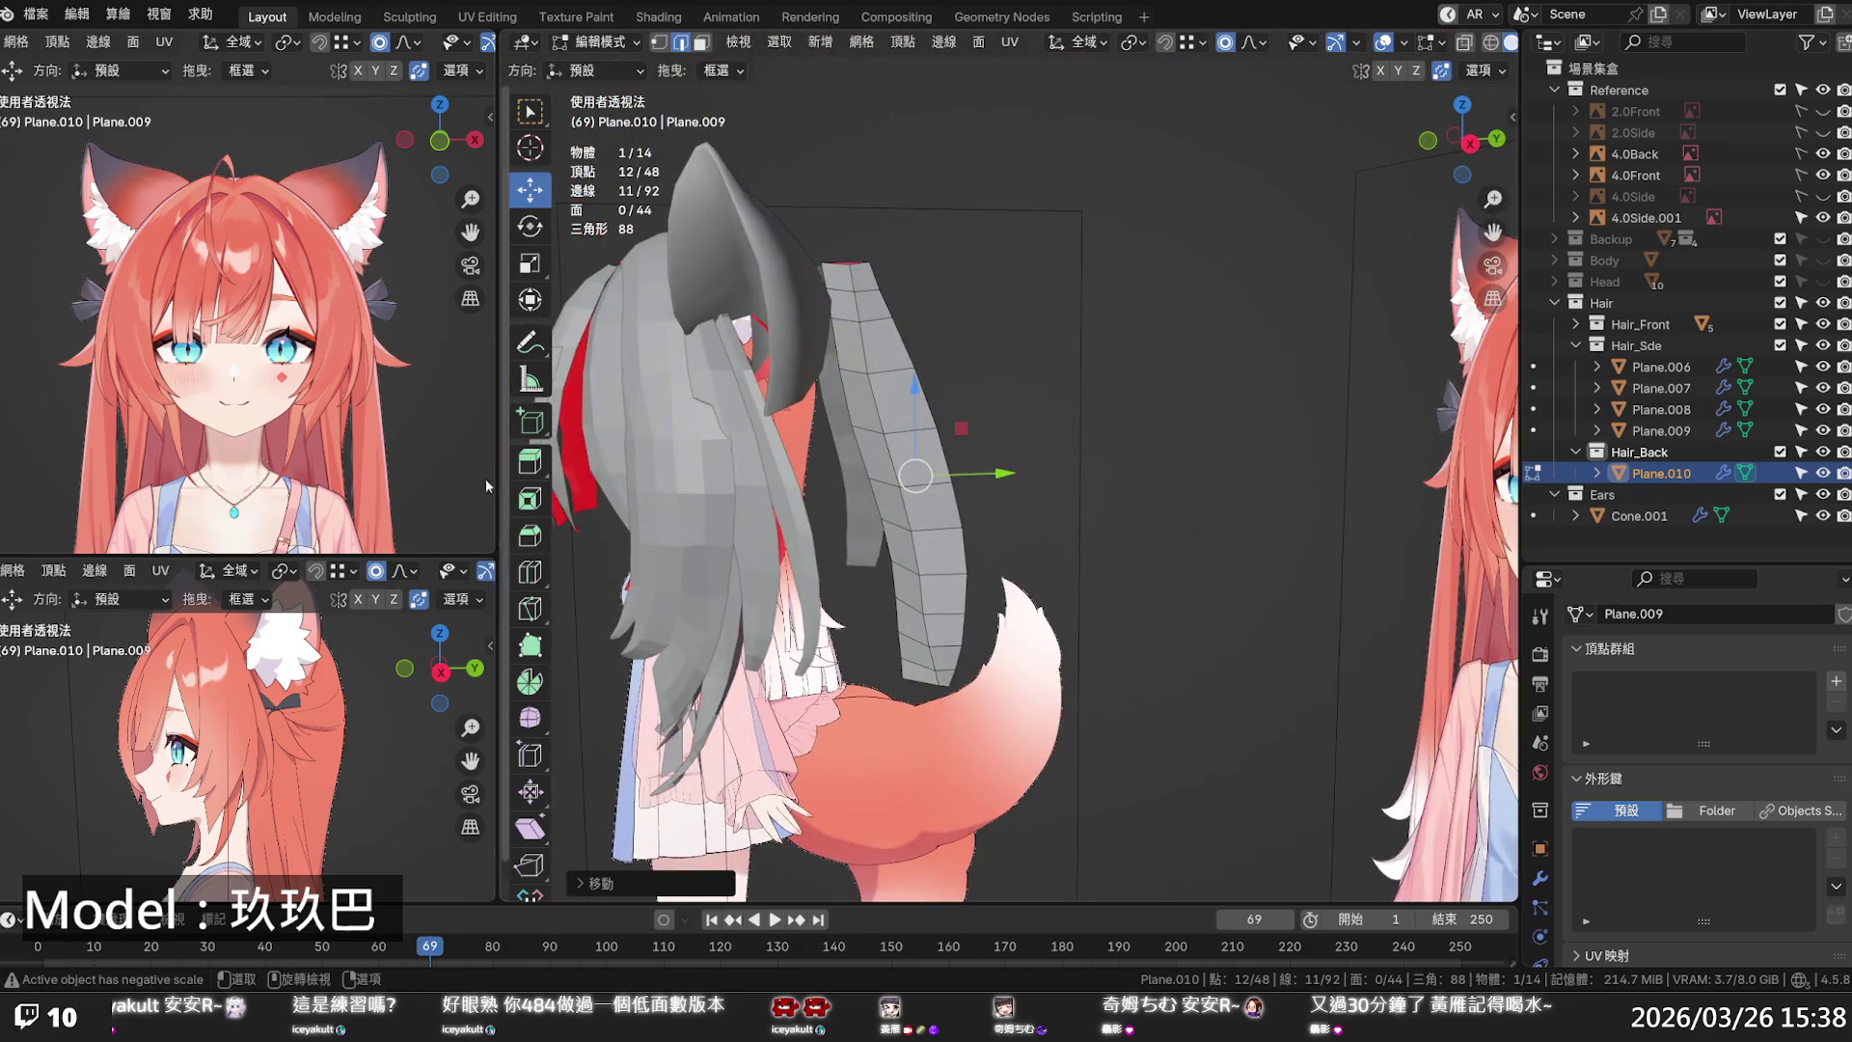
- Select a vertical loop on the strip in vertex mode and smooth it with Set Flow
{"action": "left_click", "coordinate": [884, 478], "text": "alt"}
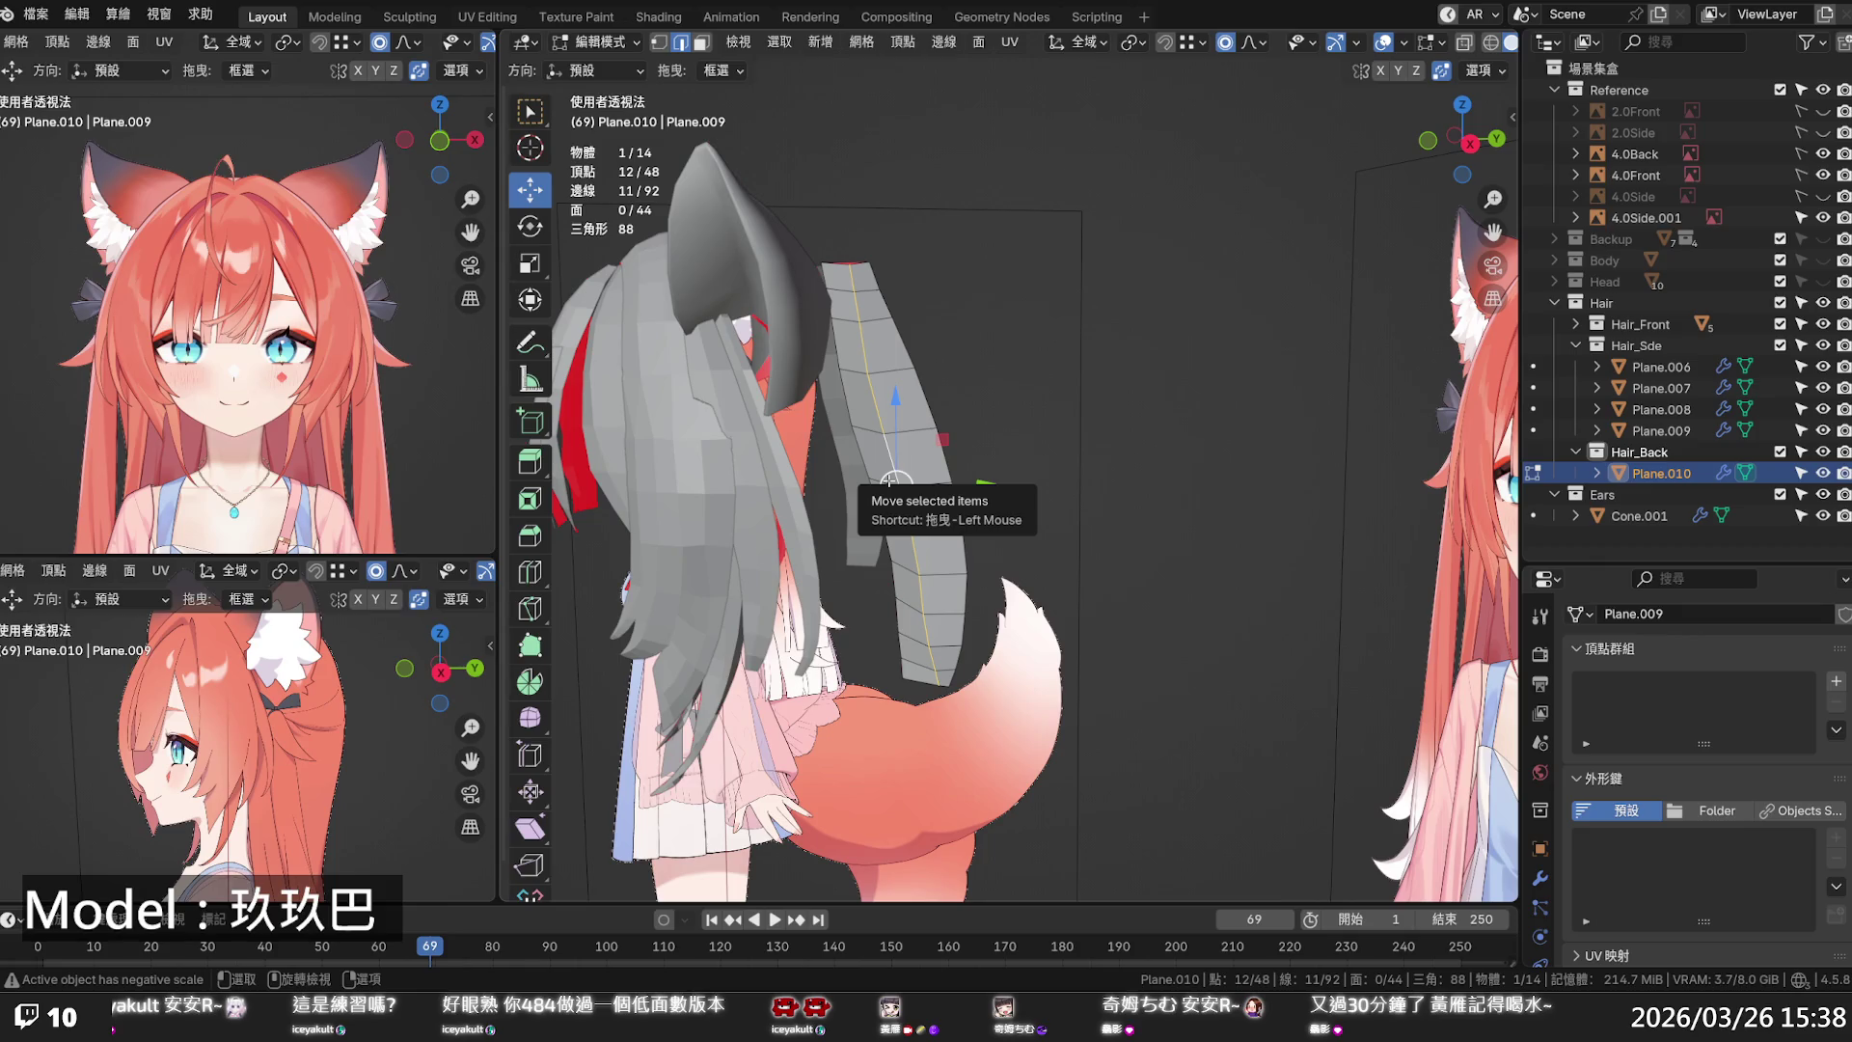
{"action": "key", "text": "1"}
{"action": "left_click", "coordinate": [889, 482], "text": "alt"}
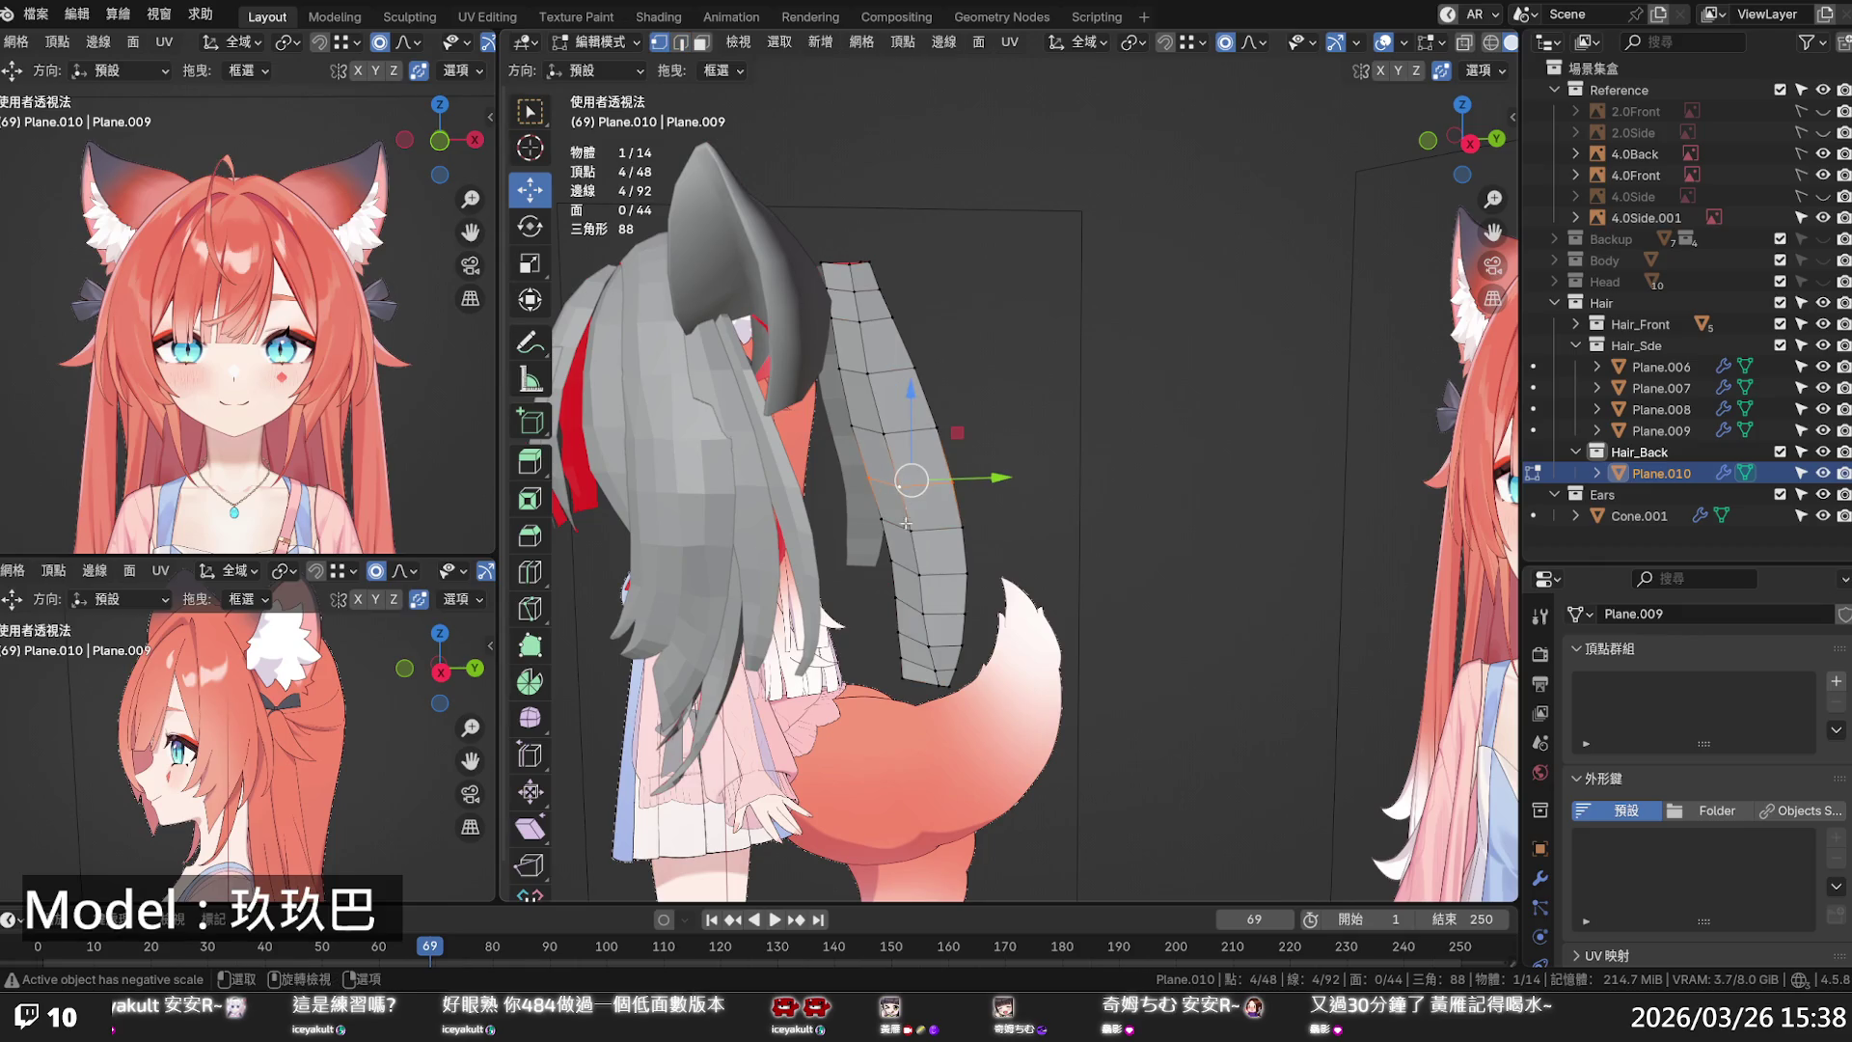
{"action": "left_click", "coordinate": [941, 678], "text": "alt"}
{"action": "key", "text": "q"}
{"action": "left_click", "coordinate": [935, 676]}
- Move that loop along X and then Y, and deselect everything
{"action": "middle_click_drag", "start_coordinate": [894, 489], "coordinate": [936, 577]}
{"action": "key", "text": "g"}
{"action": "key", "text": "x"}
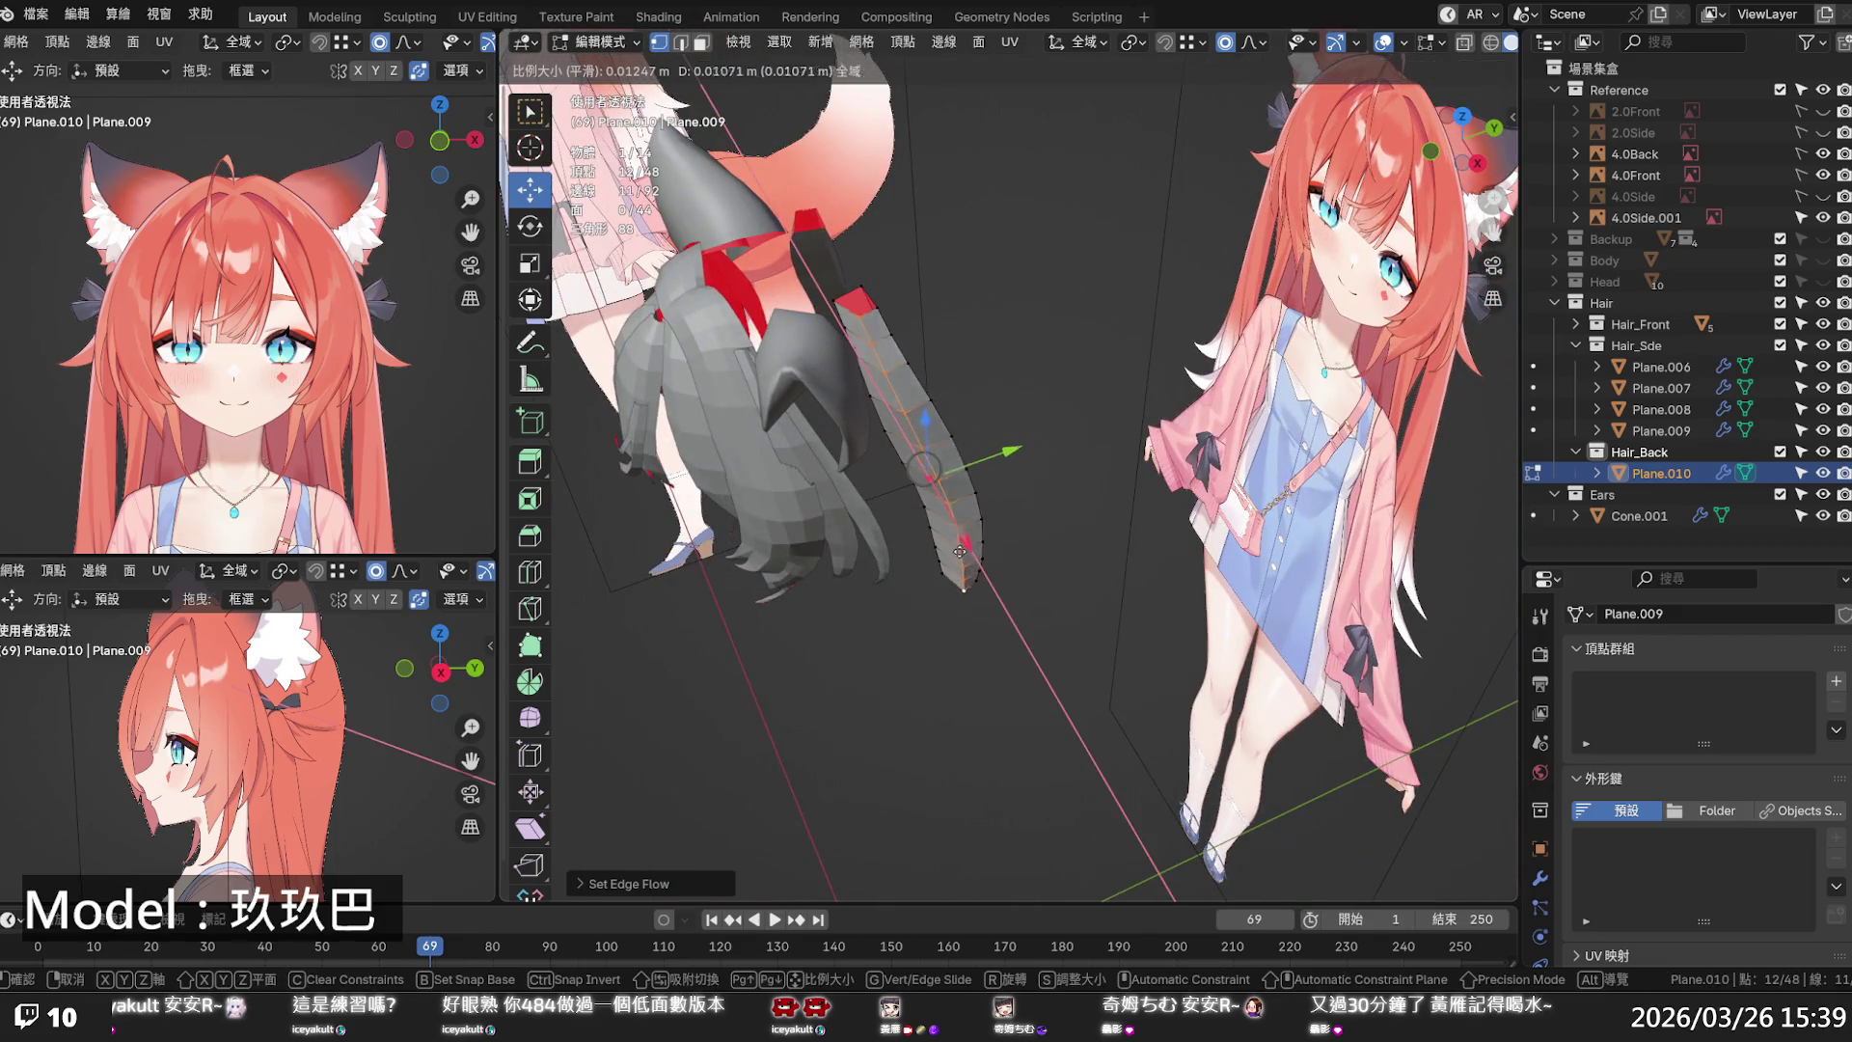
{"action": "left_click", "coordinate": [1008, 463]}
{"action": "left_click_drag", "start_coordinate": [1008, 463], "coordinate": [995, 464]}
{"action": "key", "text": "alt+a"}
{"action": "mouse_move", "coordinate": [998, 453]}
{"action": "middle_mouse_down"}
{"action": "mouse_move", "coordinate": [1038, 242]}
{"action": "mouse_move", "coordinate": [943, 397]}
{"action": "mouse_move", "coordinate": [1051, 416]}
{"action": "mouse_move", "coordinate": [949, 344]}
{"action": "middle_mouse_up"}
- Save the blend file and check the hair from the character's front
{"action": "key", "text": "ctrl+s"}
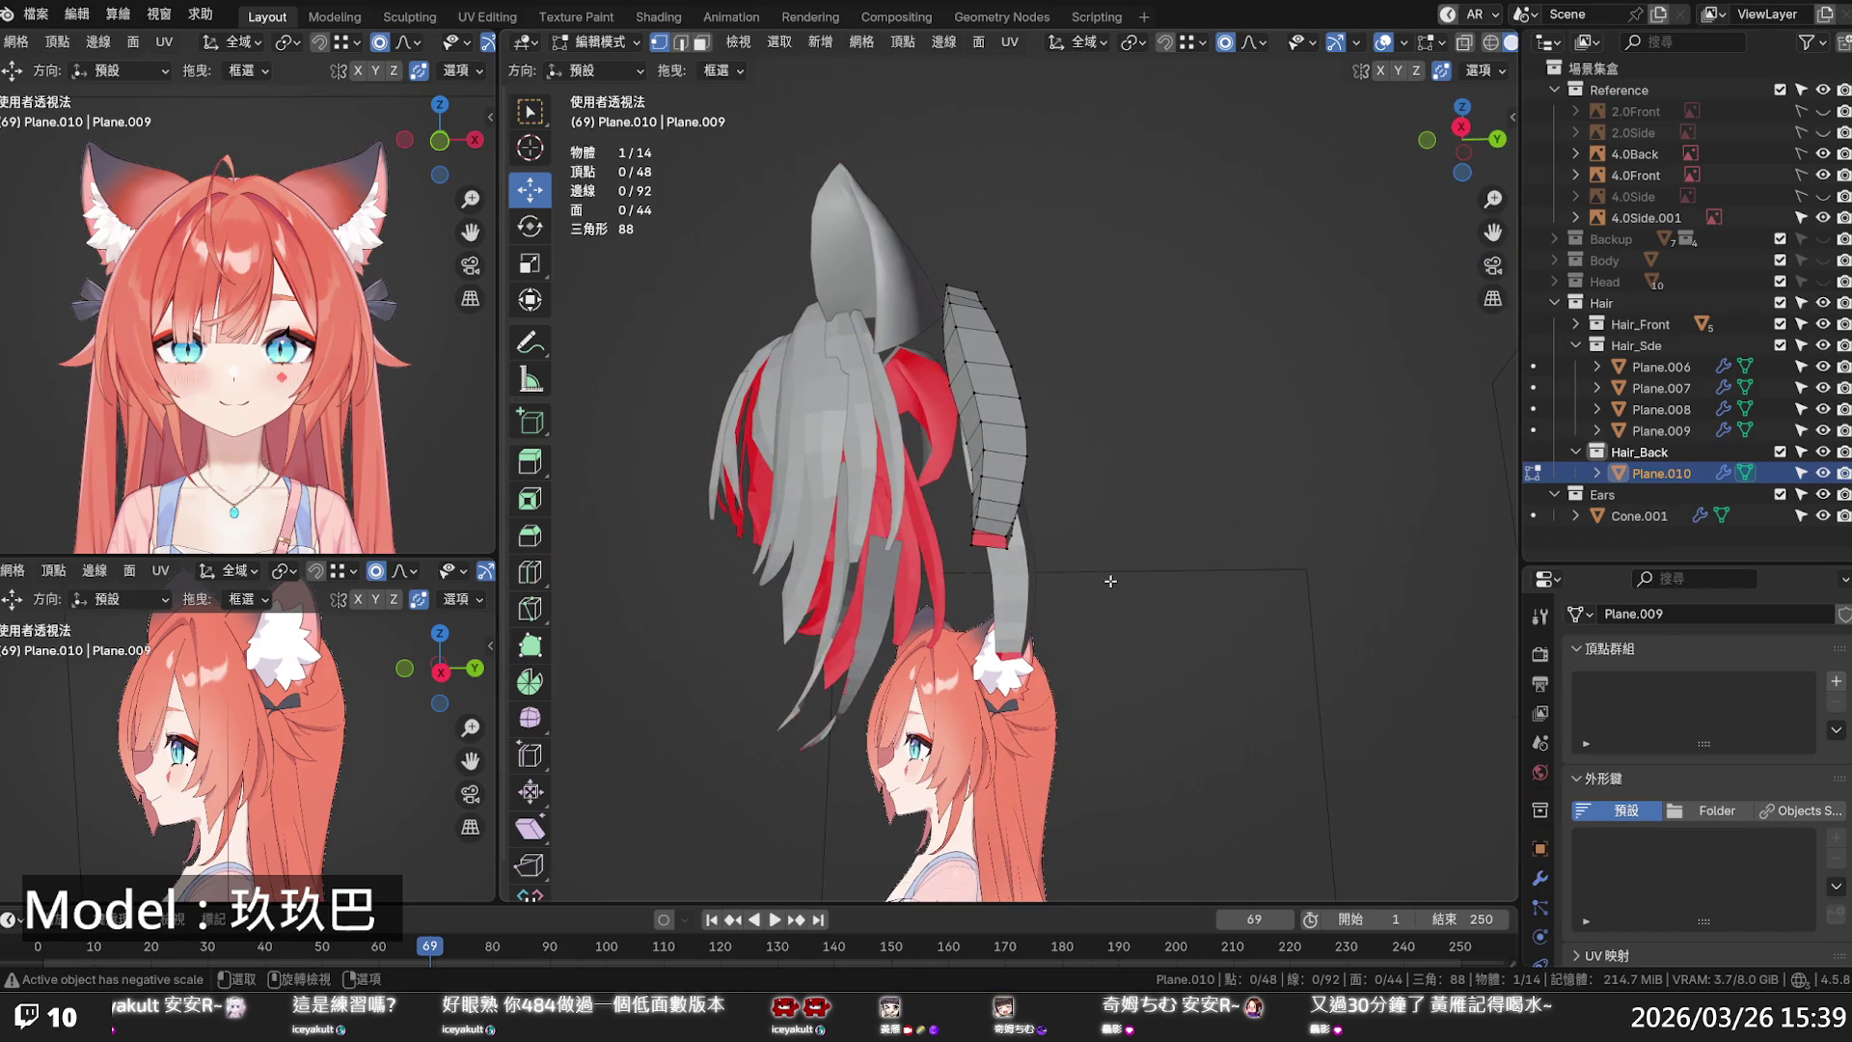
{"action": "scroll", "coordinate": [1106, 579], "scroll_direction": "down", "scroll_amount": 3}
{"action": "middle_click_drag", "start_coordinate": [1094, 290], "coordinate": [1260, 408]}
{"action": "scroll", "coordinate": [1246, 413], "scroll_direction": "up", "scroll_amount": 1}
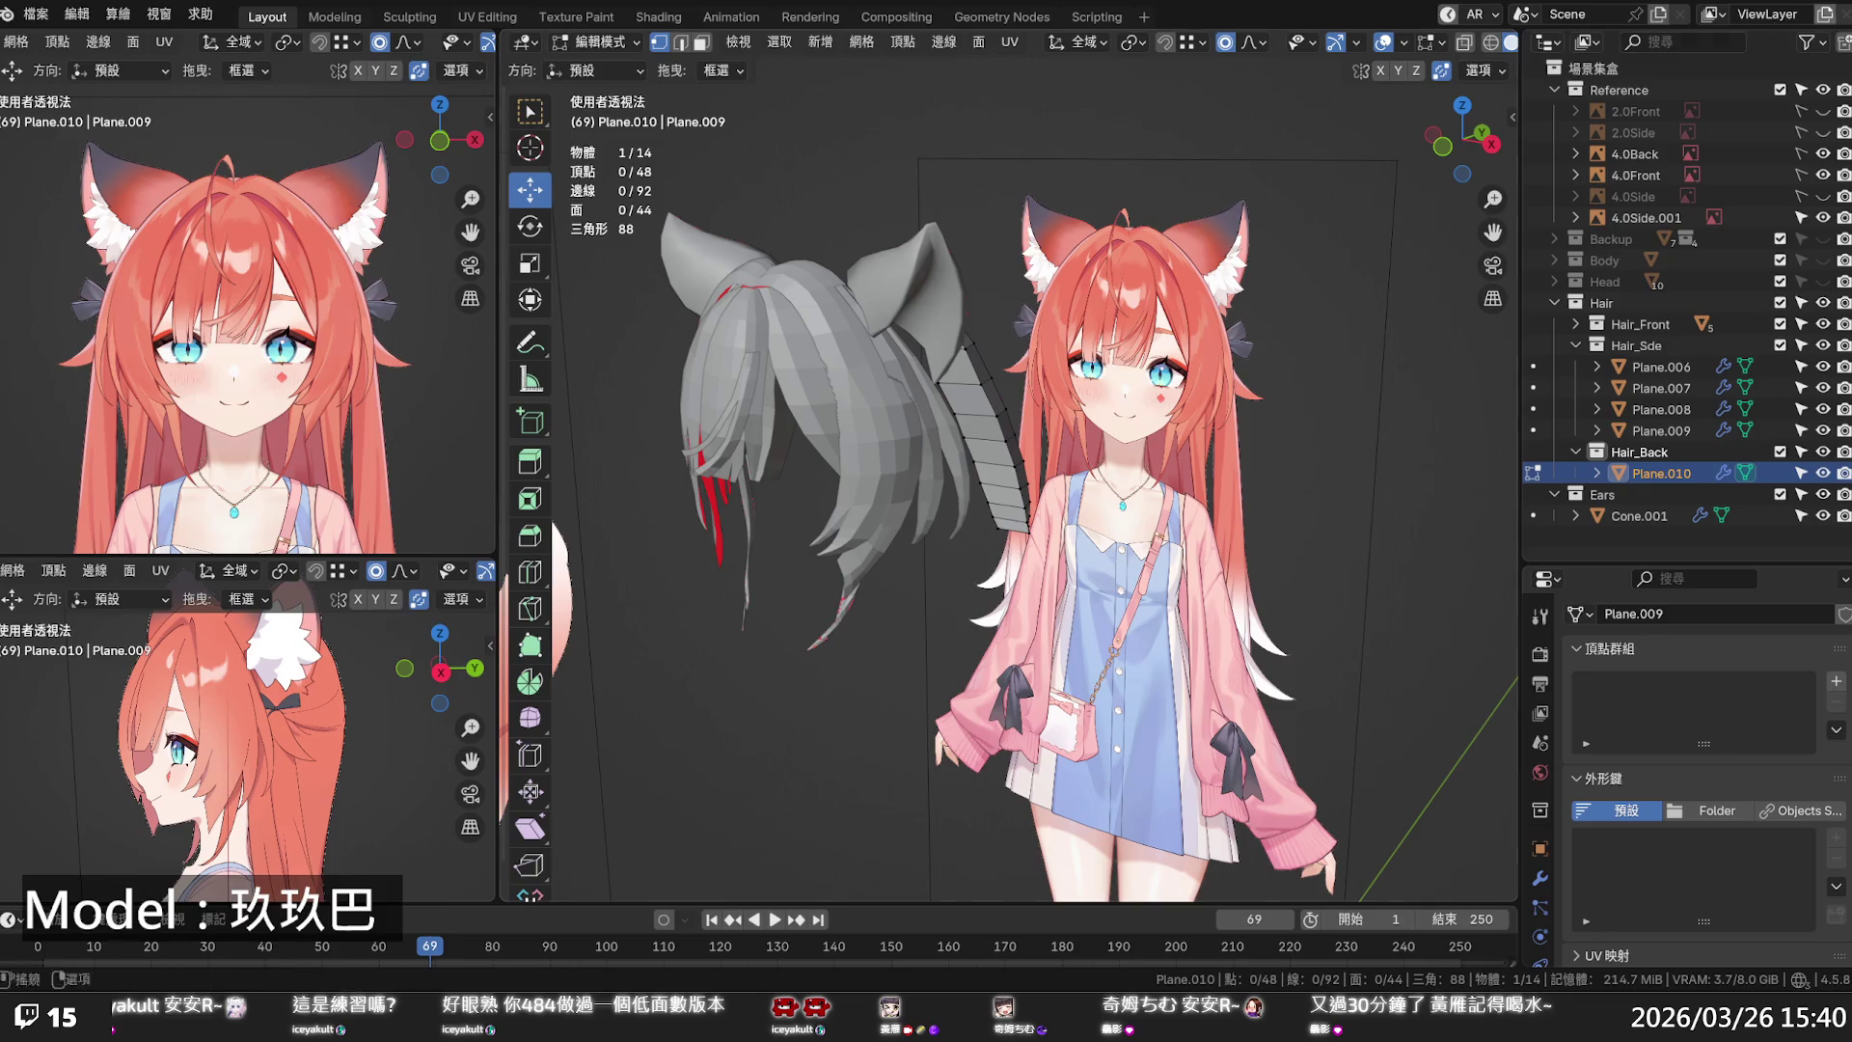
{"action": "mouse_move", "coordinate": [1244, 394]}
{"action": "middle_mouse_down"}
{"action": "mouse_move", "coordinate": [1147, 374]}
{"action": "mouse_move", "coordinate": [993, 419]}
{"action": "middle_mouse_up"}
- In Right Ortho view, shift the strip's bottom loop along Y with proportional falloff
{"action": "key", "text": "KP_1"}
{"action": "key", "text": "KP_3"}
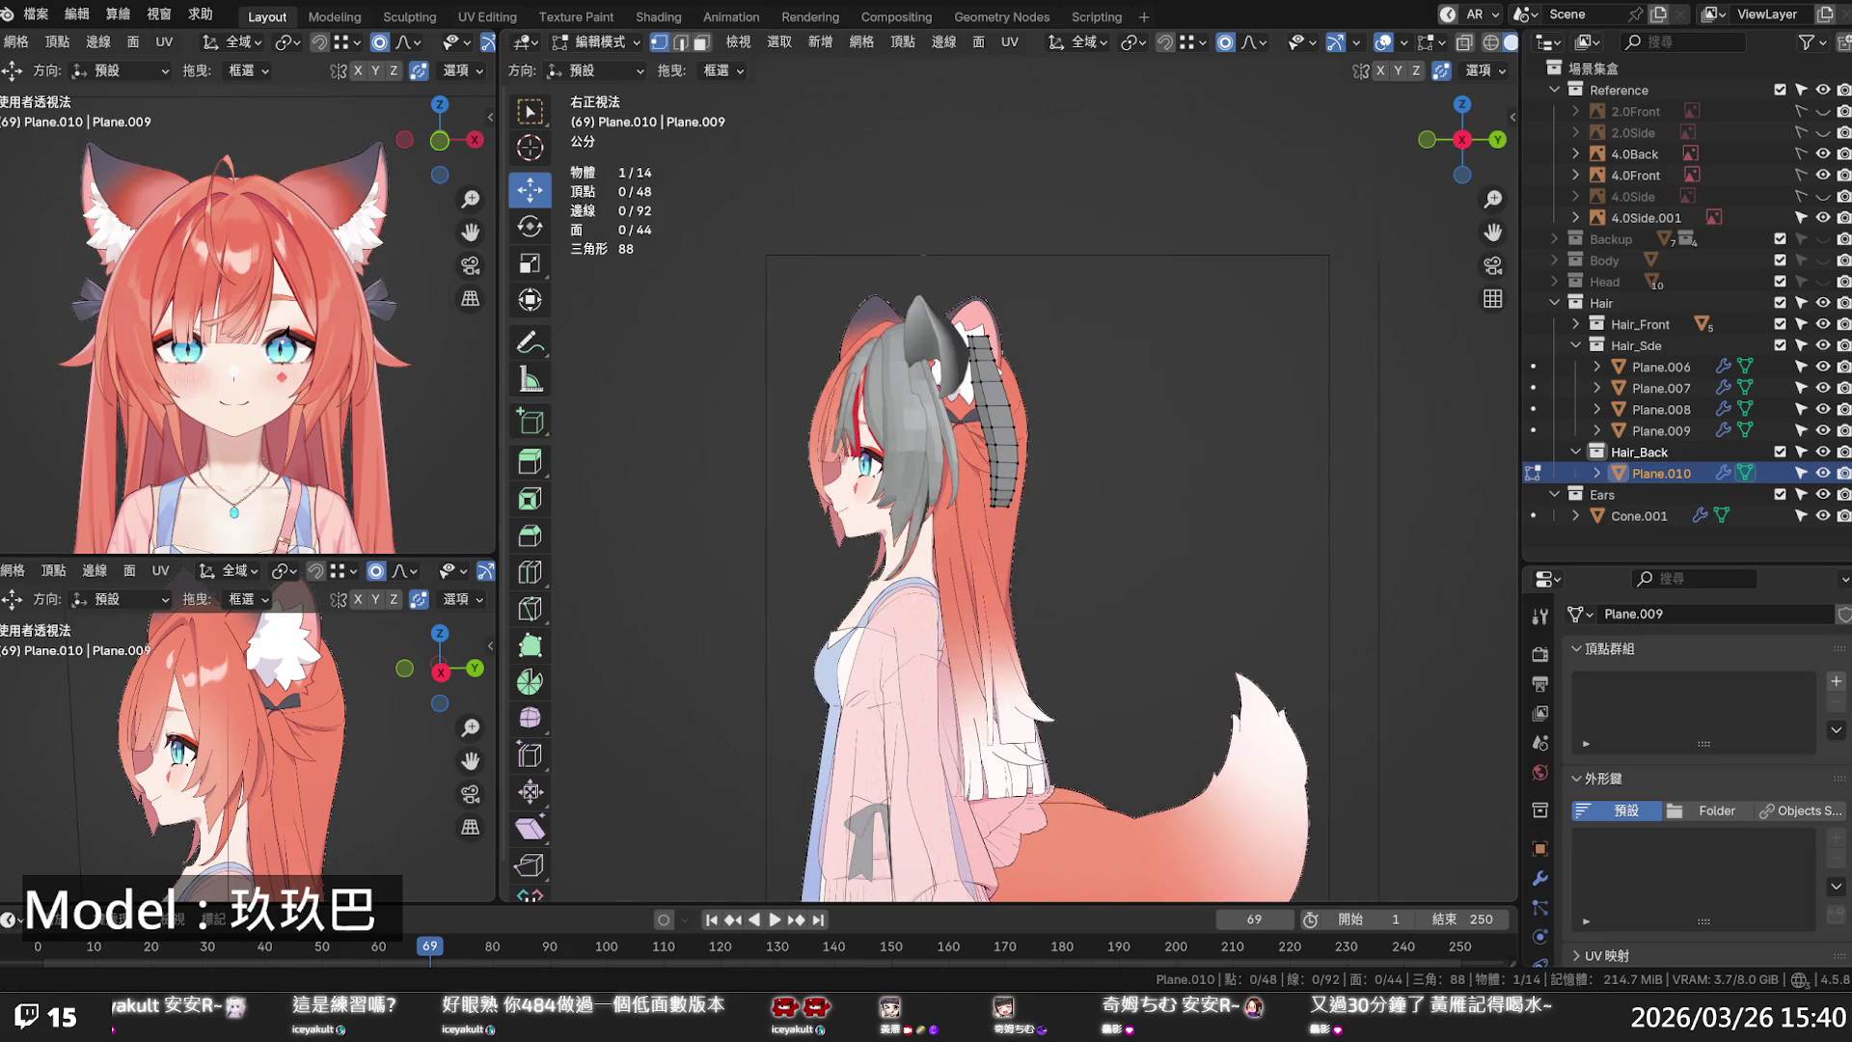
{"action": "scroll", "coordinate": [1198, 565], "scroll_direction": "up", "scroll_amount": 3}
{"action": "scroll", "coordinate": [893, 404], "scroll_direction": "up", "scroll_amount": 2}
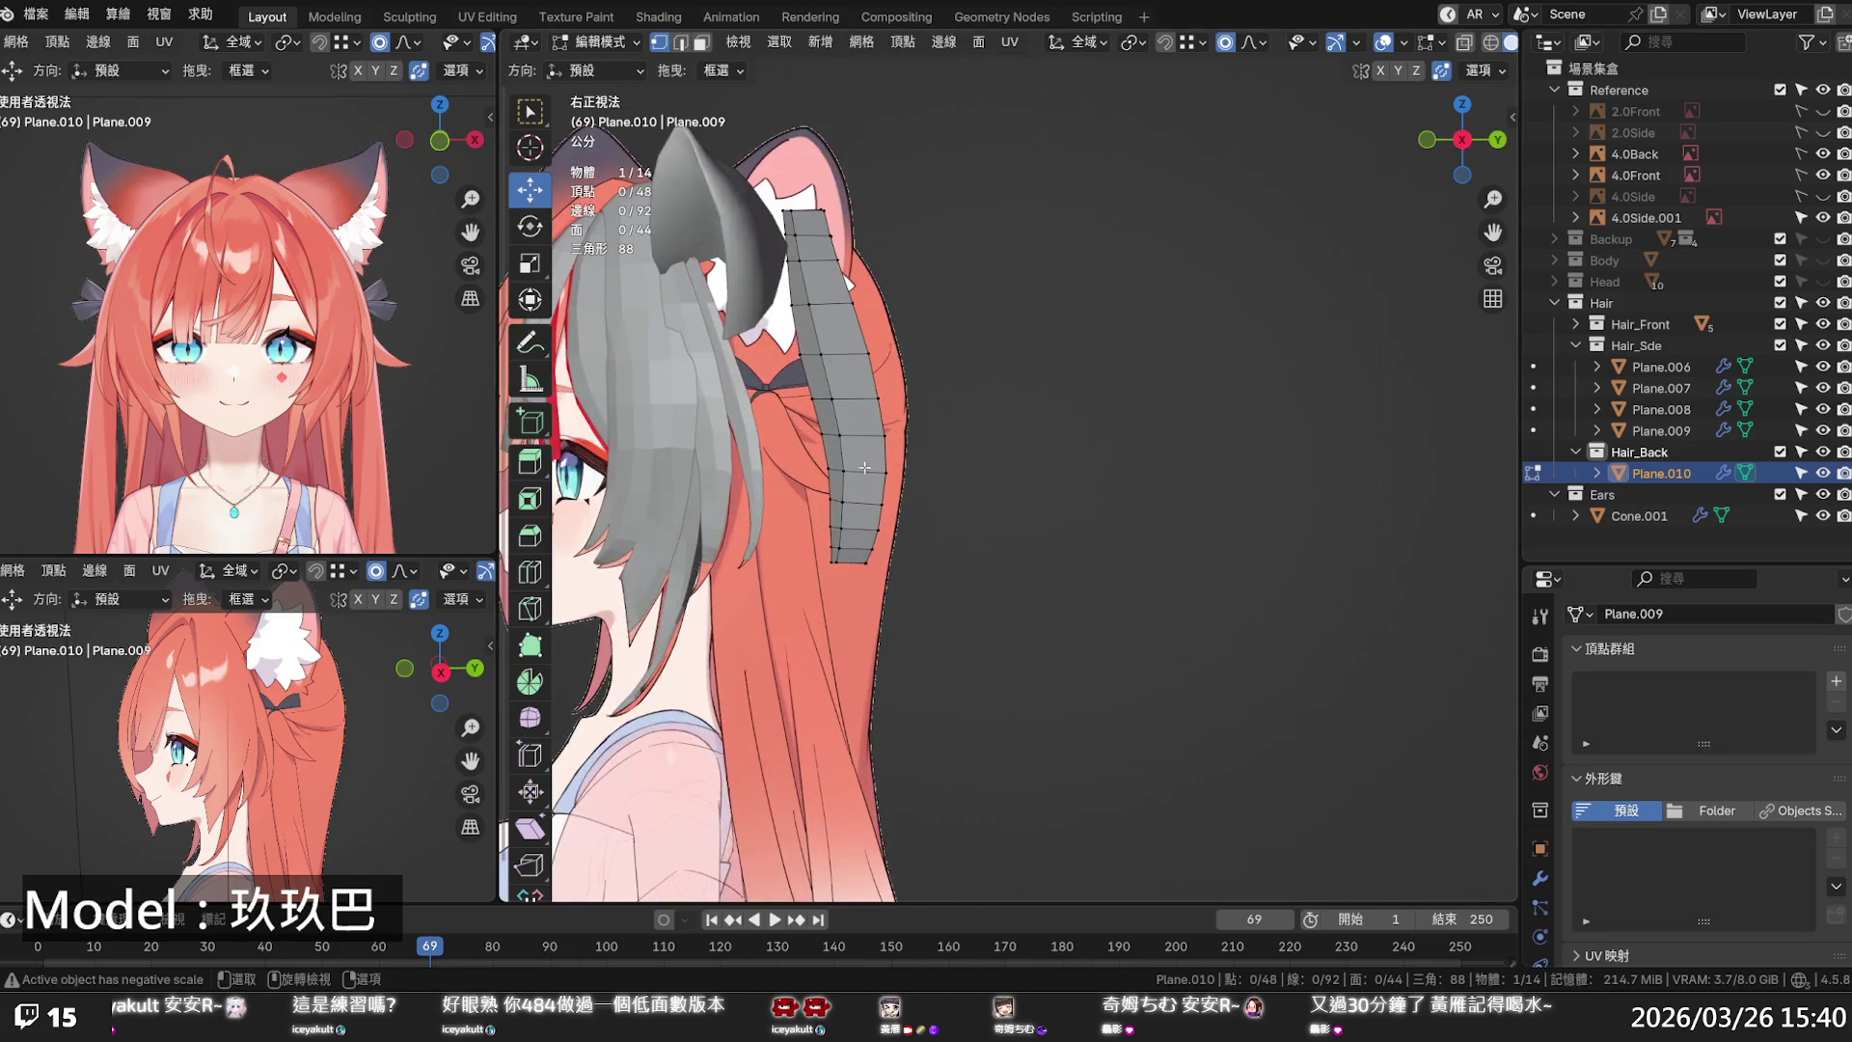
{"action": "left_click", "coordinate": [857, 555], "text": "alt"}
{"action": "left_click_drag", "start_coordinate": [901, 559], "coordinate": [932, 588]}
{"action": "scroll", "coordinate": [923, 577], "scroll_direction": "down", "scroll_amount": 10}
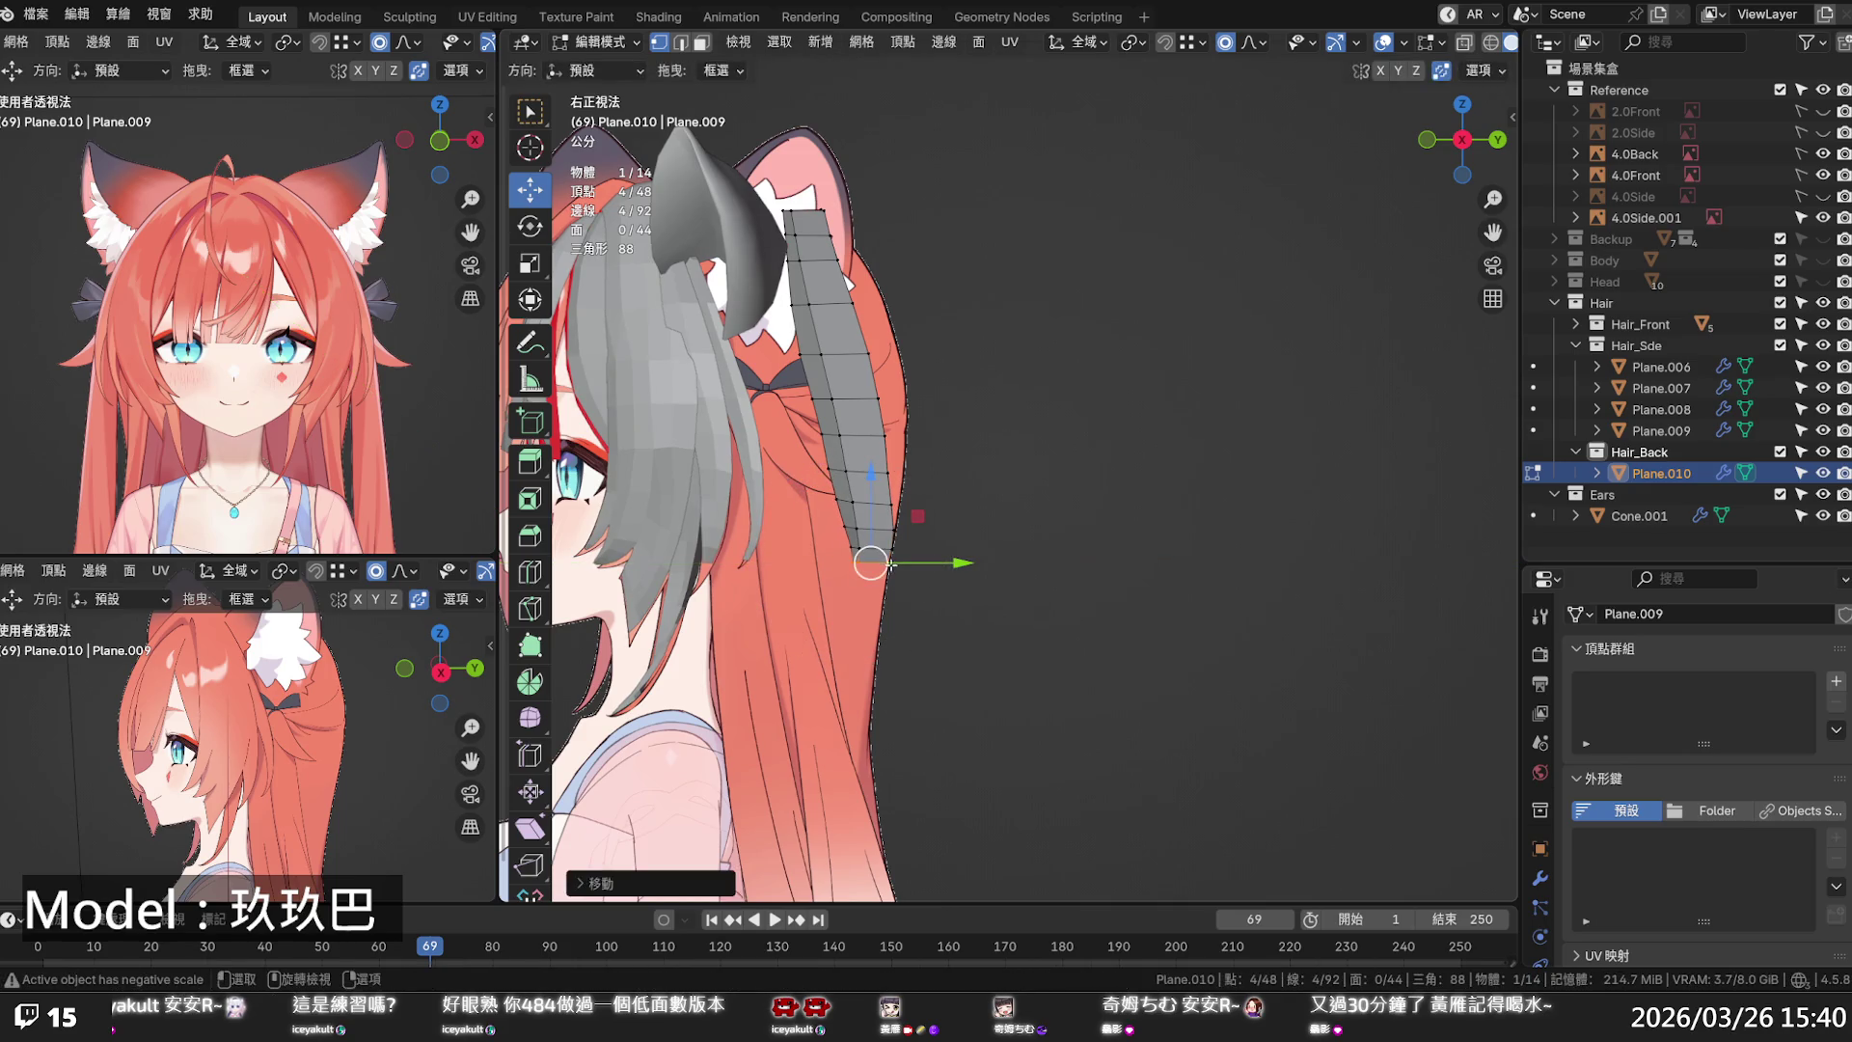
{"action": "left_click", "coordinate": [885, 564]}
{"action": "left_click", "coordinate": [885, 564], "text": "alt"}
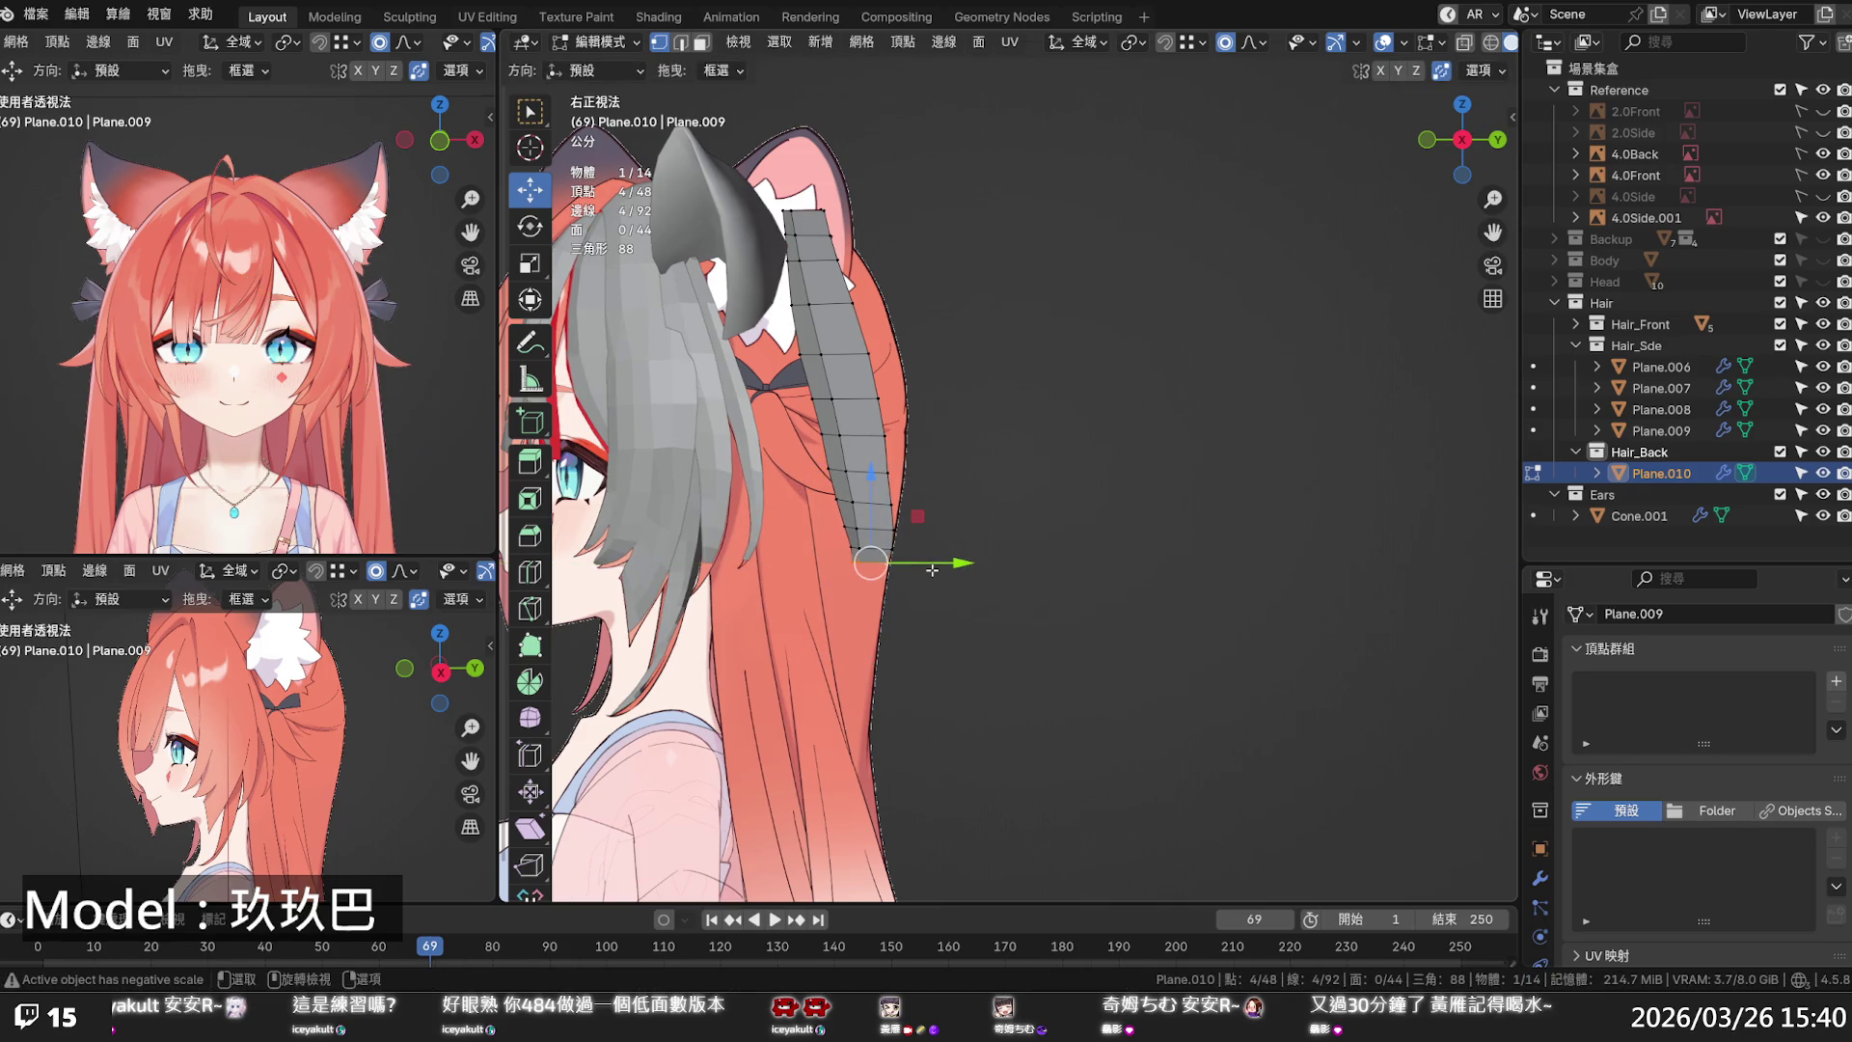
{"action": "left_click_drag", "start_coordinate": [934, 568], "coordinate": [950, 568]}
- Pull the back strip's bottom end downward and orbit to check it in perspective
{"action": "left_click_drag", "start_coordinate": [872, 482], "coordinate": [892, 666]}
{"action": "scroll", "coordinate": [874, 497], "scroll_direction": "down", "scroll_amount": 7}
{"action": "scroll", "coordinate": [888, 635], "scroll_direction": "down", "scroll_amount": 4}
{"action": "scroll", "coordinate": [927, 556], "scroll_direction": "down", "scroll_amount": 1}
{"action": "middle_click_drag", "start_coordinate": [927, 557], "coordinate": [954, 547]}
- Move the whole hair strip along Y toward the face to match the reference
{"action": "key", "text": "a"}
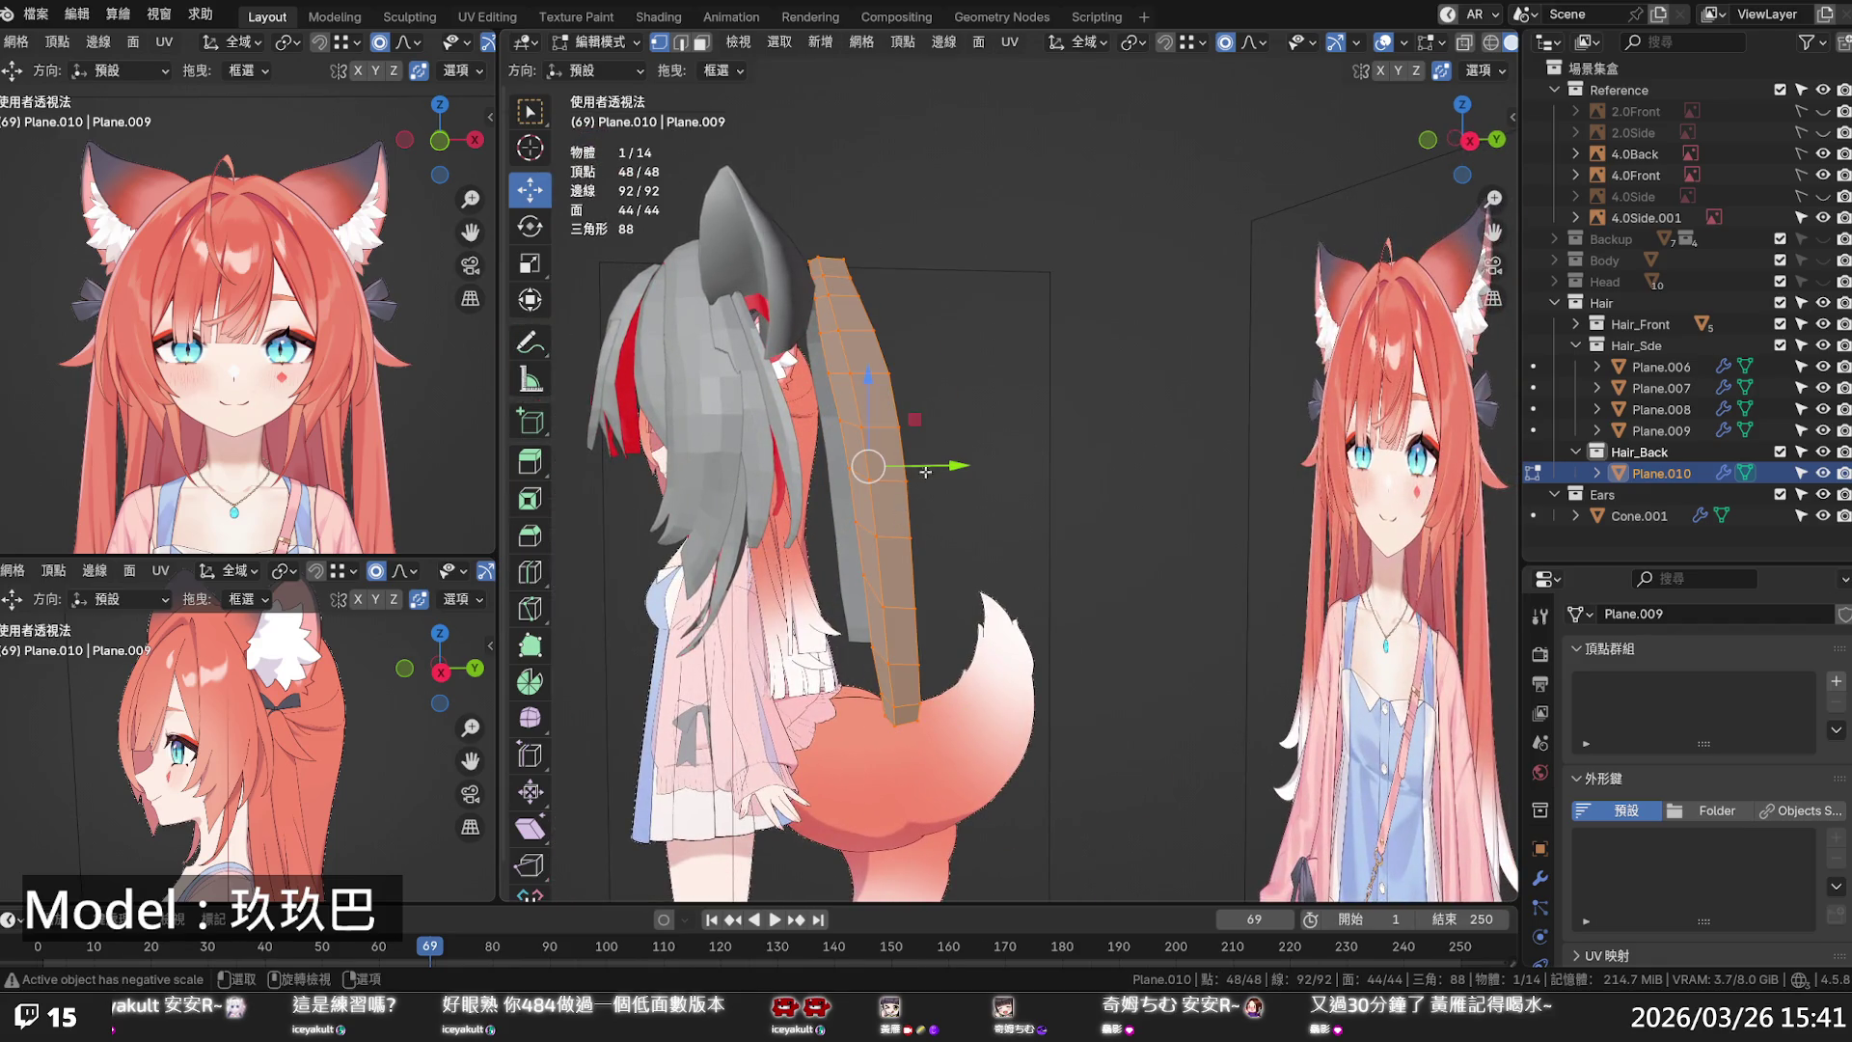
{"action": "key", "text": "KP_3"}
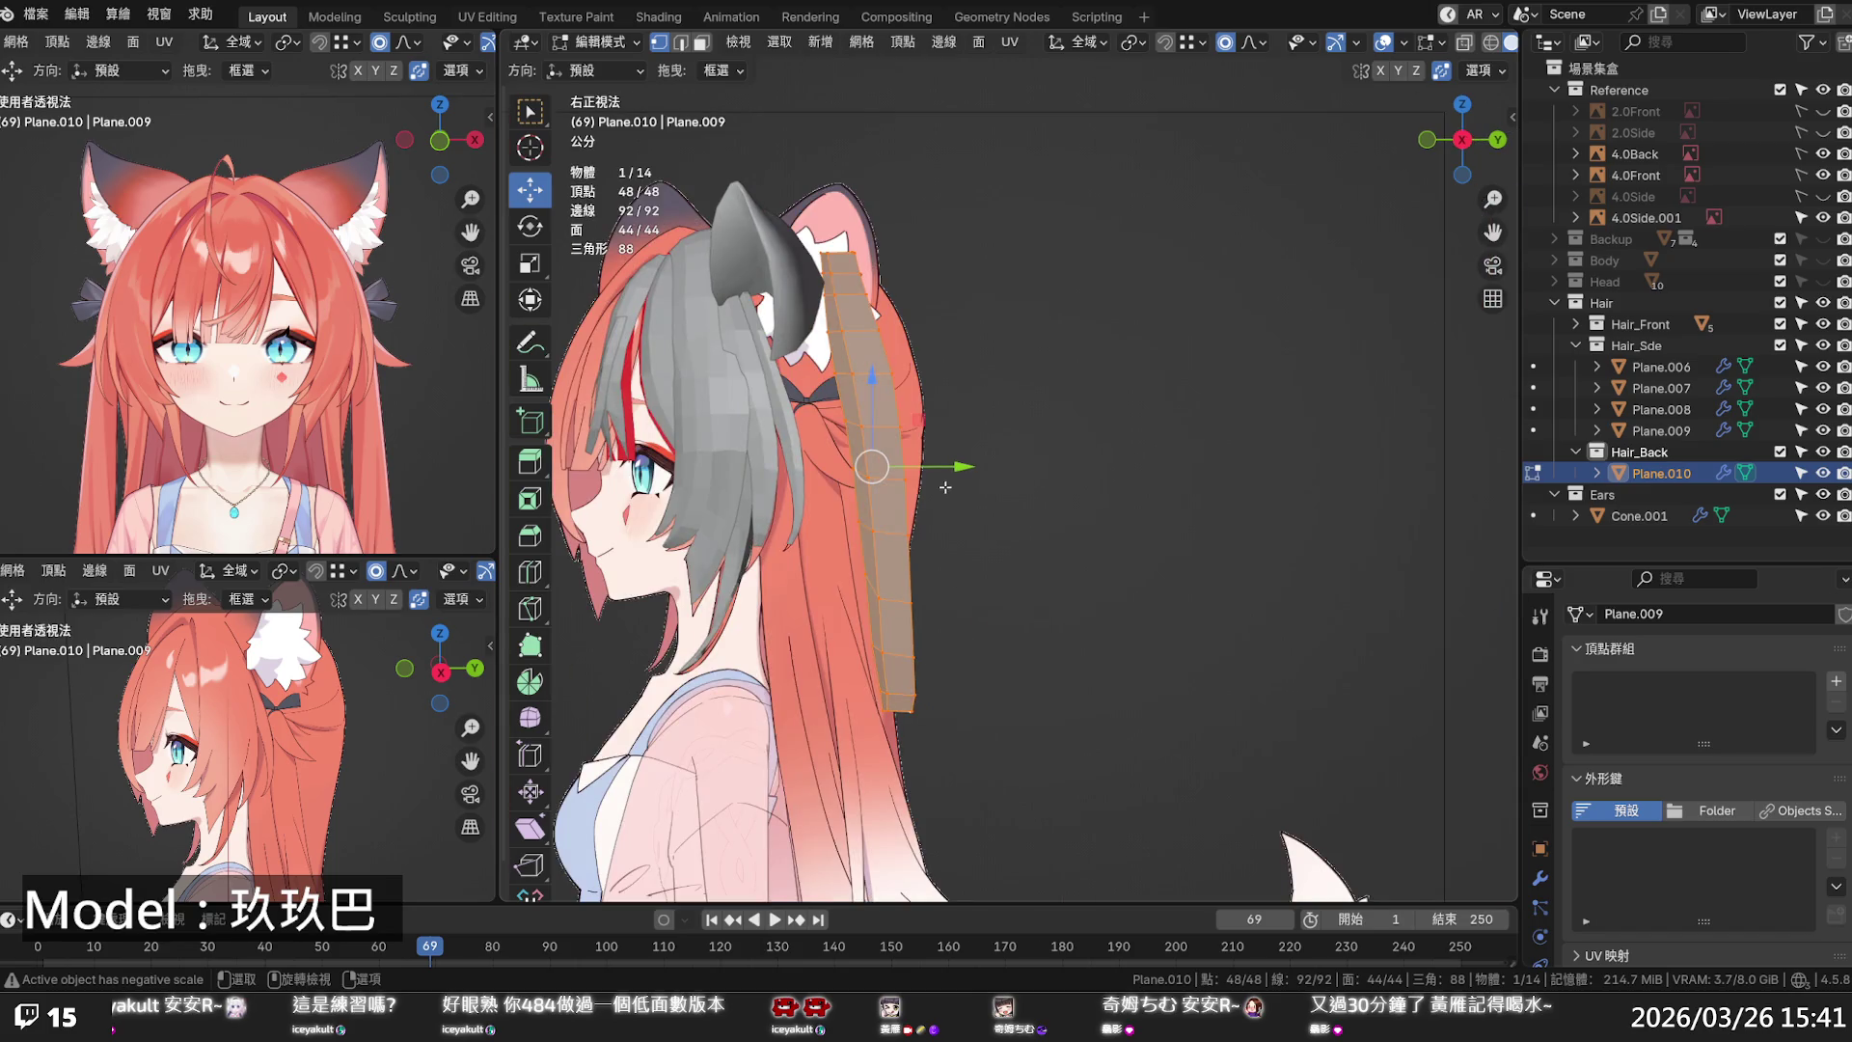
{"action": "key", "text": "g"}
{"action": "key", "text": "y"}
{"action": "left_click", "coordinate": [883, 470]}
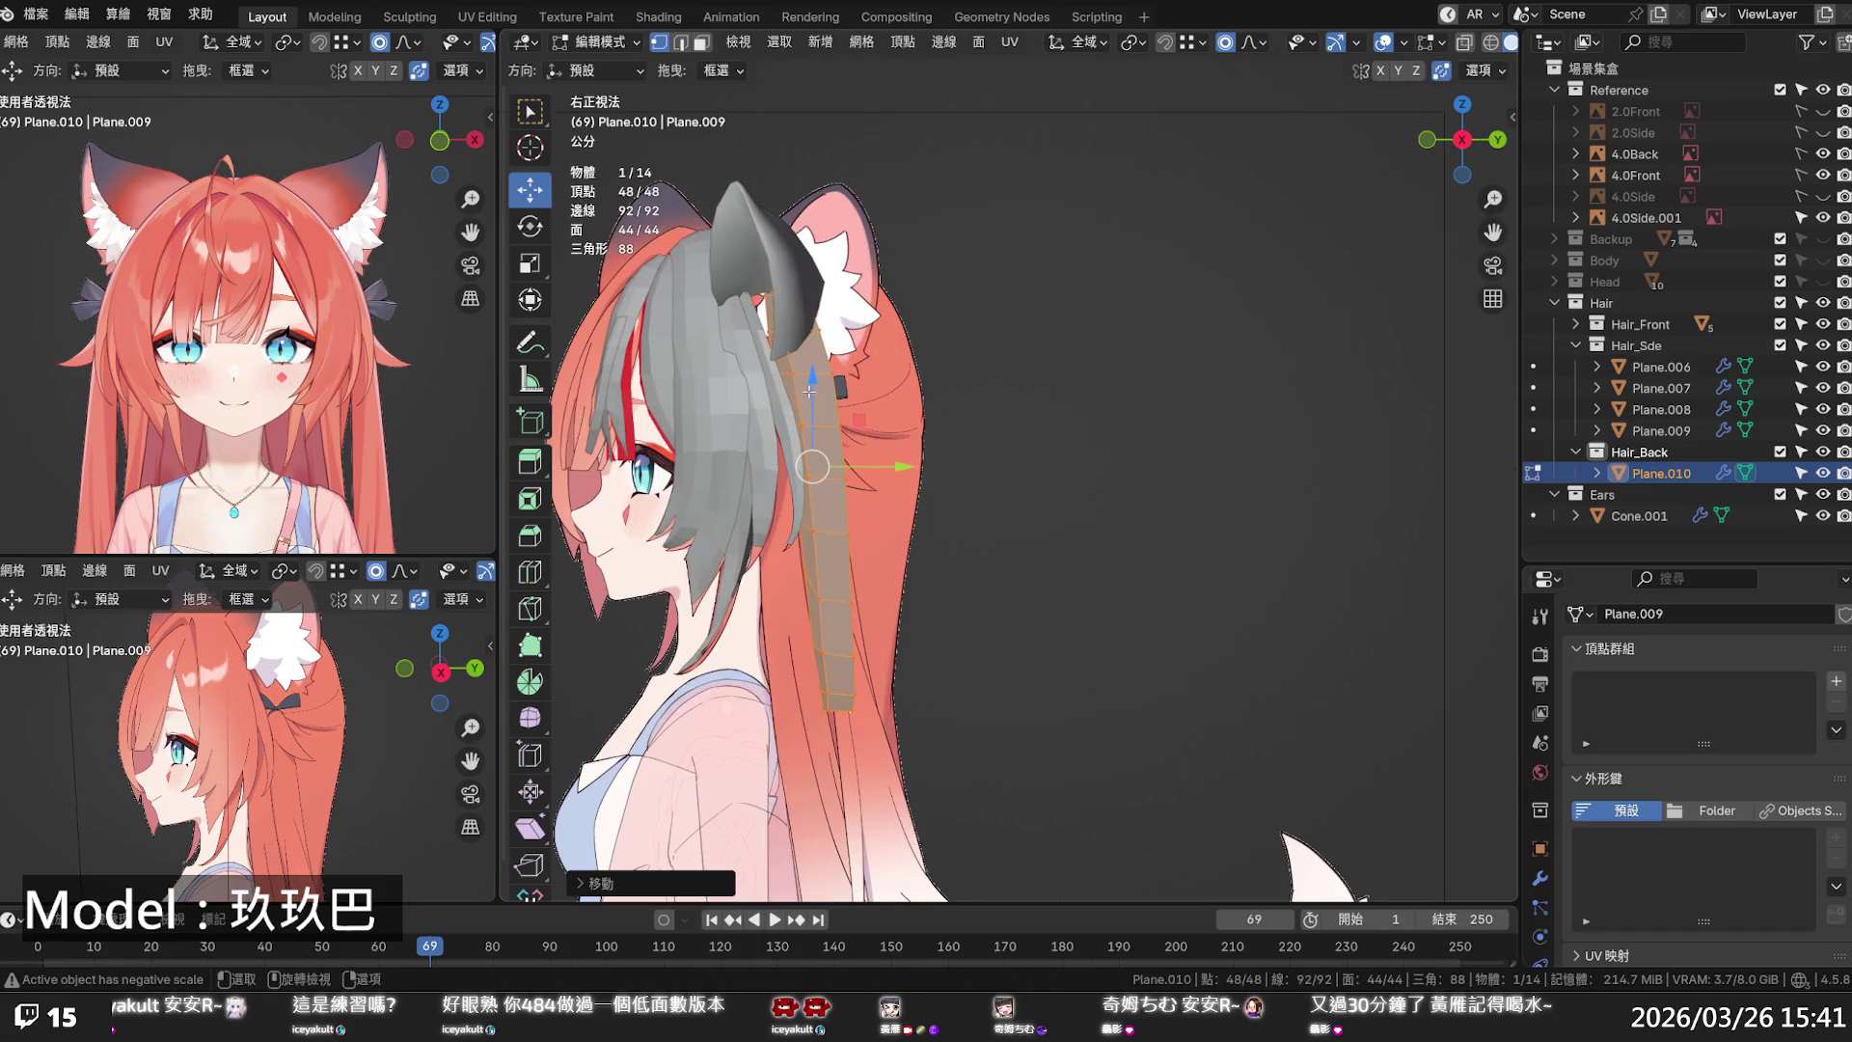
{"action": "key", "text": "g"}
{"action": "key", "text": "z"}
{"action": "key", "text": "y"}
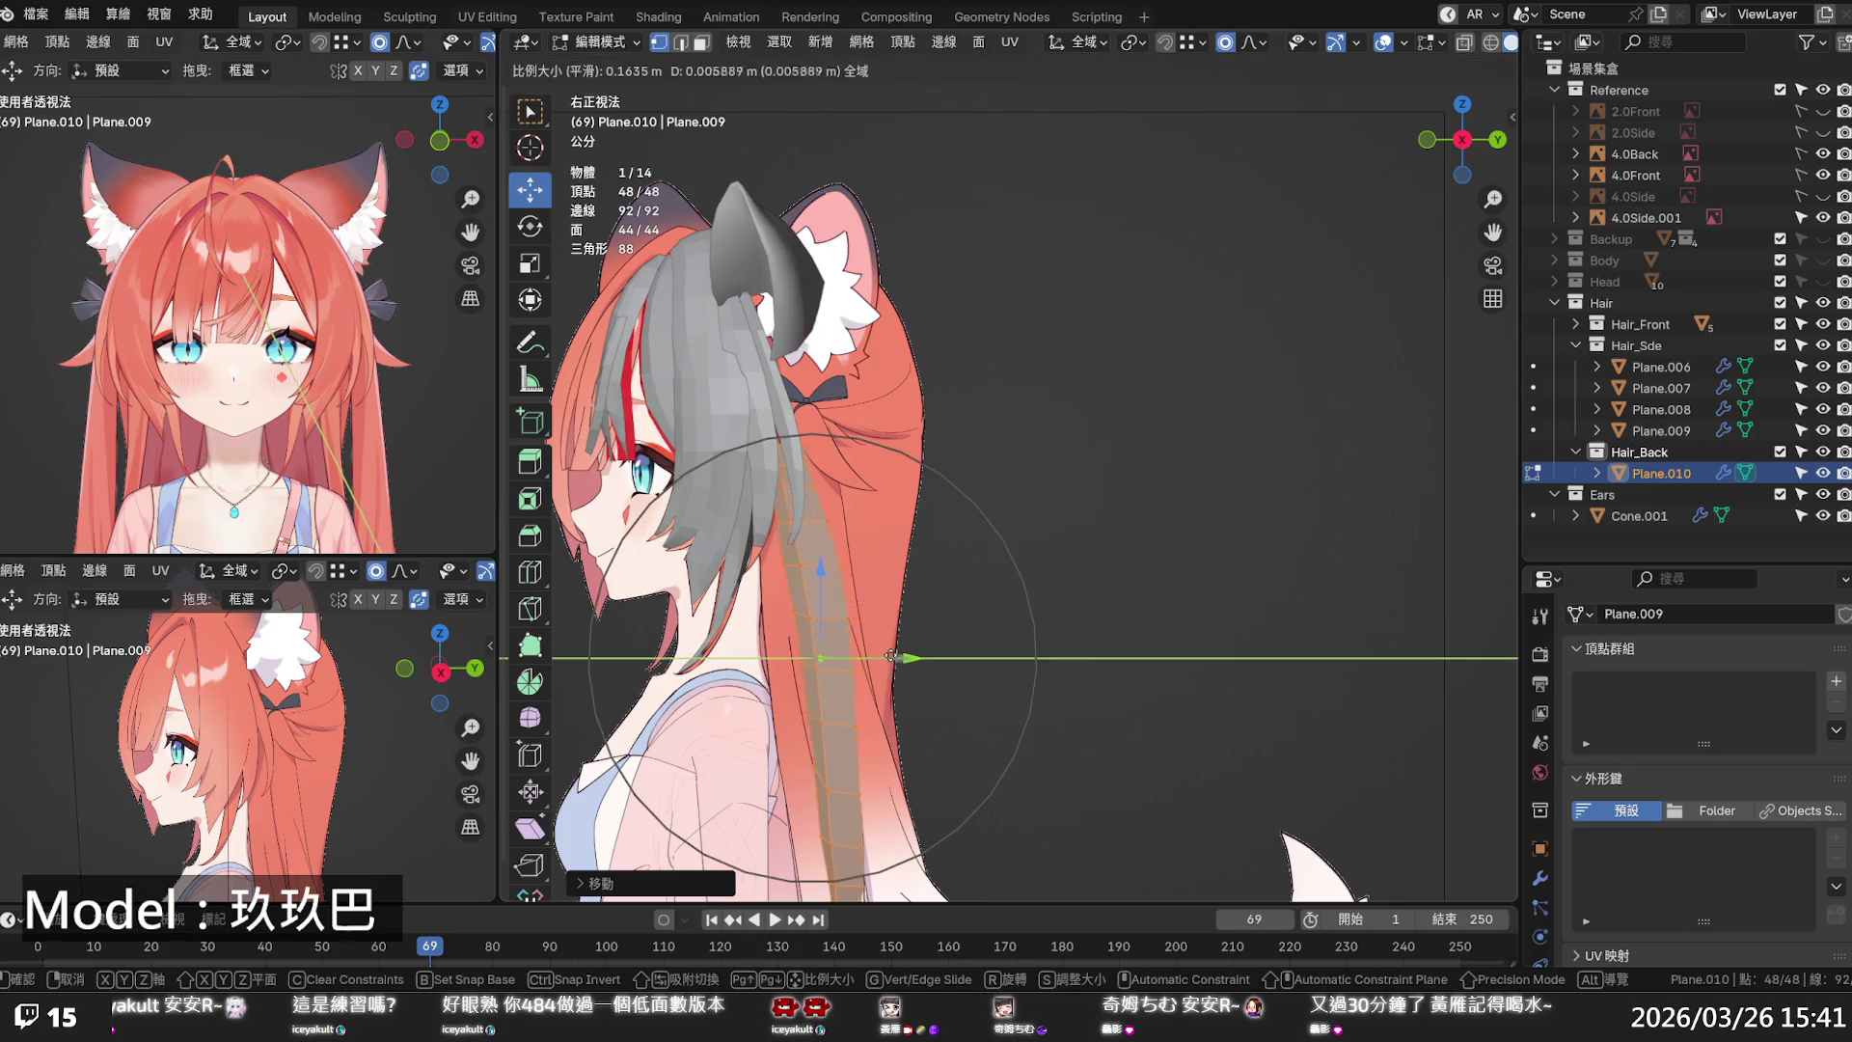
{"action": "left_click", "coordinate": [917, 649]}
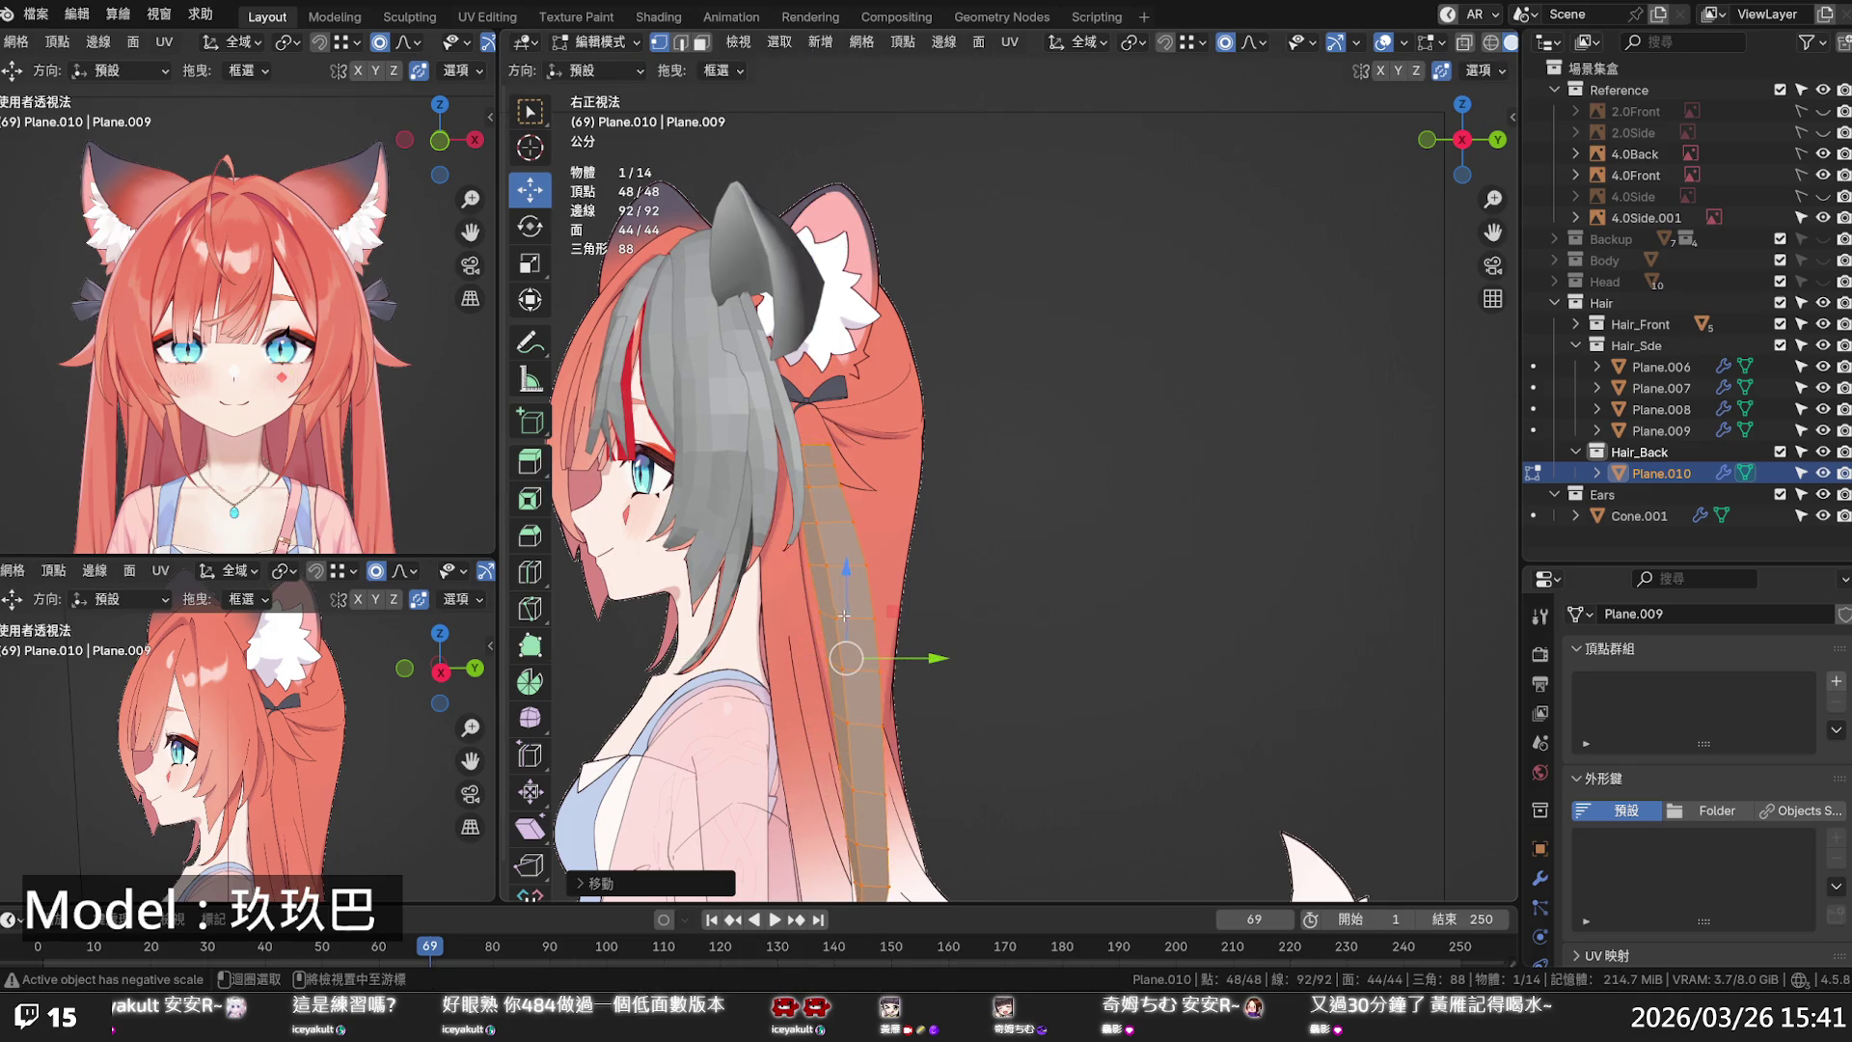
- Shift a loop partway down the strip along Y, then enable X-ray
{"action": "left_click", "coordinate": [911, 615], "text": "alt"}
{"action": "key", "text": "g"}
{"action": "key", "text": "y"}
{"action": "scroll", "coordinate": [897, 615], "scroll_direction": "up", "scroll_amount": 4}
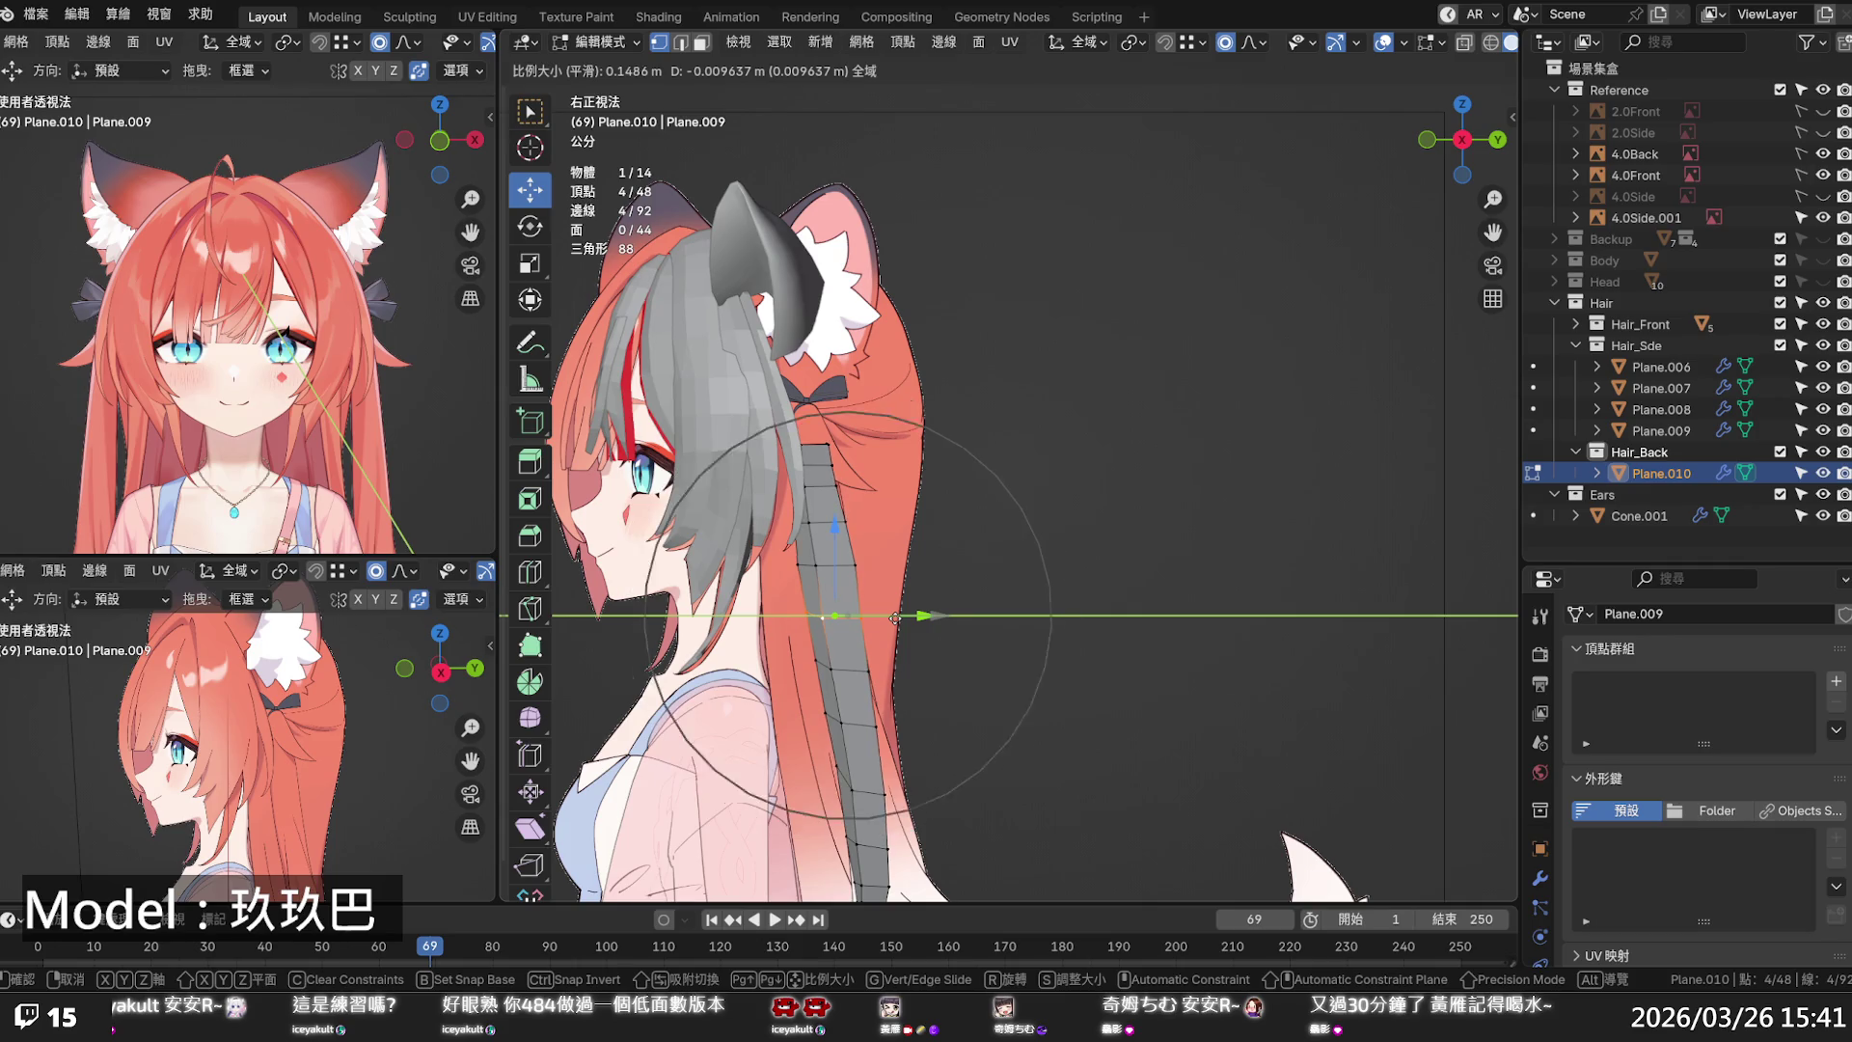
{"action": "left_click", "coordinate": [895, 615]}
{"action": "key", "text": "alt+z"}
{"action": "middle_click_drag", "start_coordinate": [895, 614], "coordinate": [886, 523], "text": "shift"}
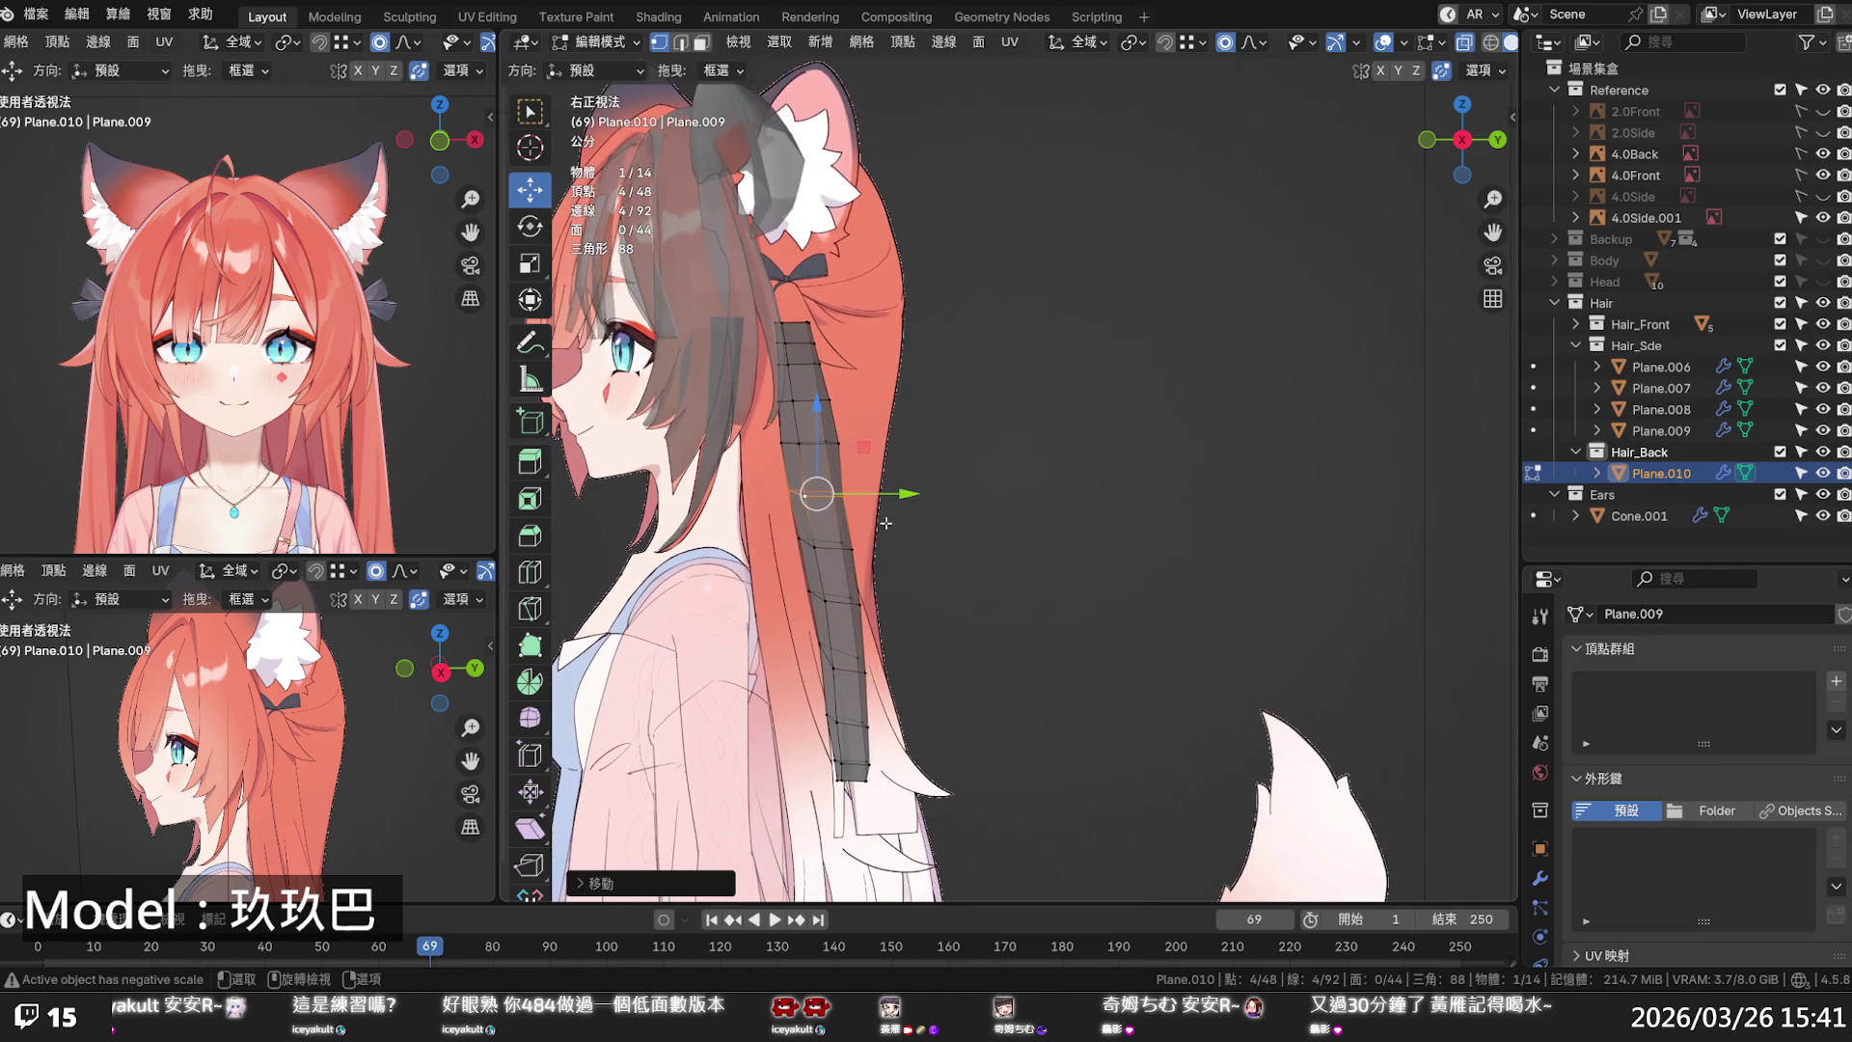
- Lengthen the strand by pulling its bottom loop down and adjusting it along Y
{"action": "left_click", "coordinate": [853, 764], "text": "alt"}
{"action": "left_click_drag", "start_coordinate": [858, 699], "coordinate": [862, 763]}
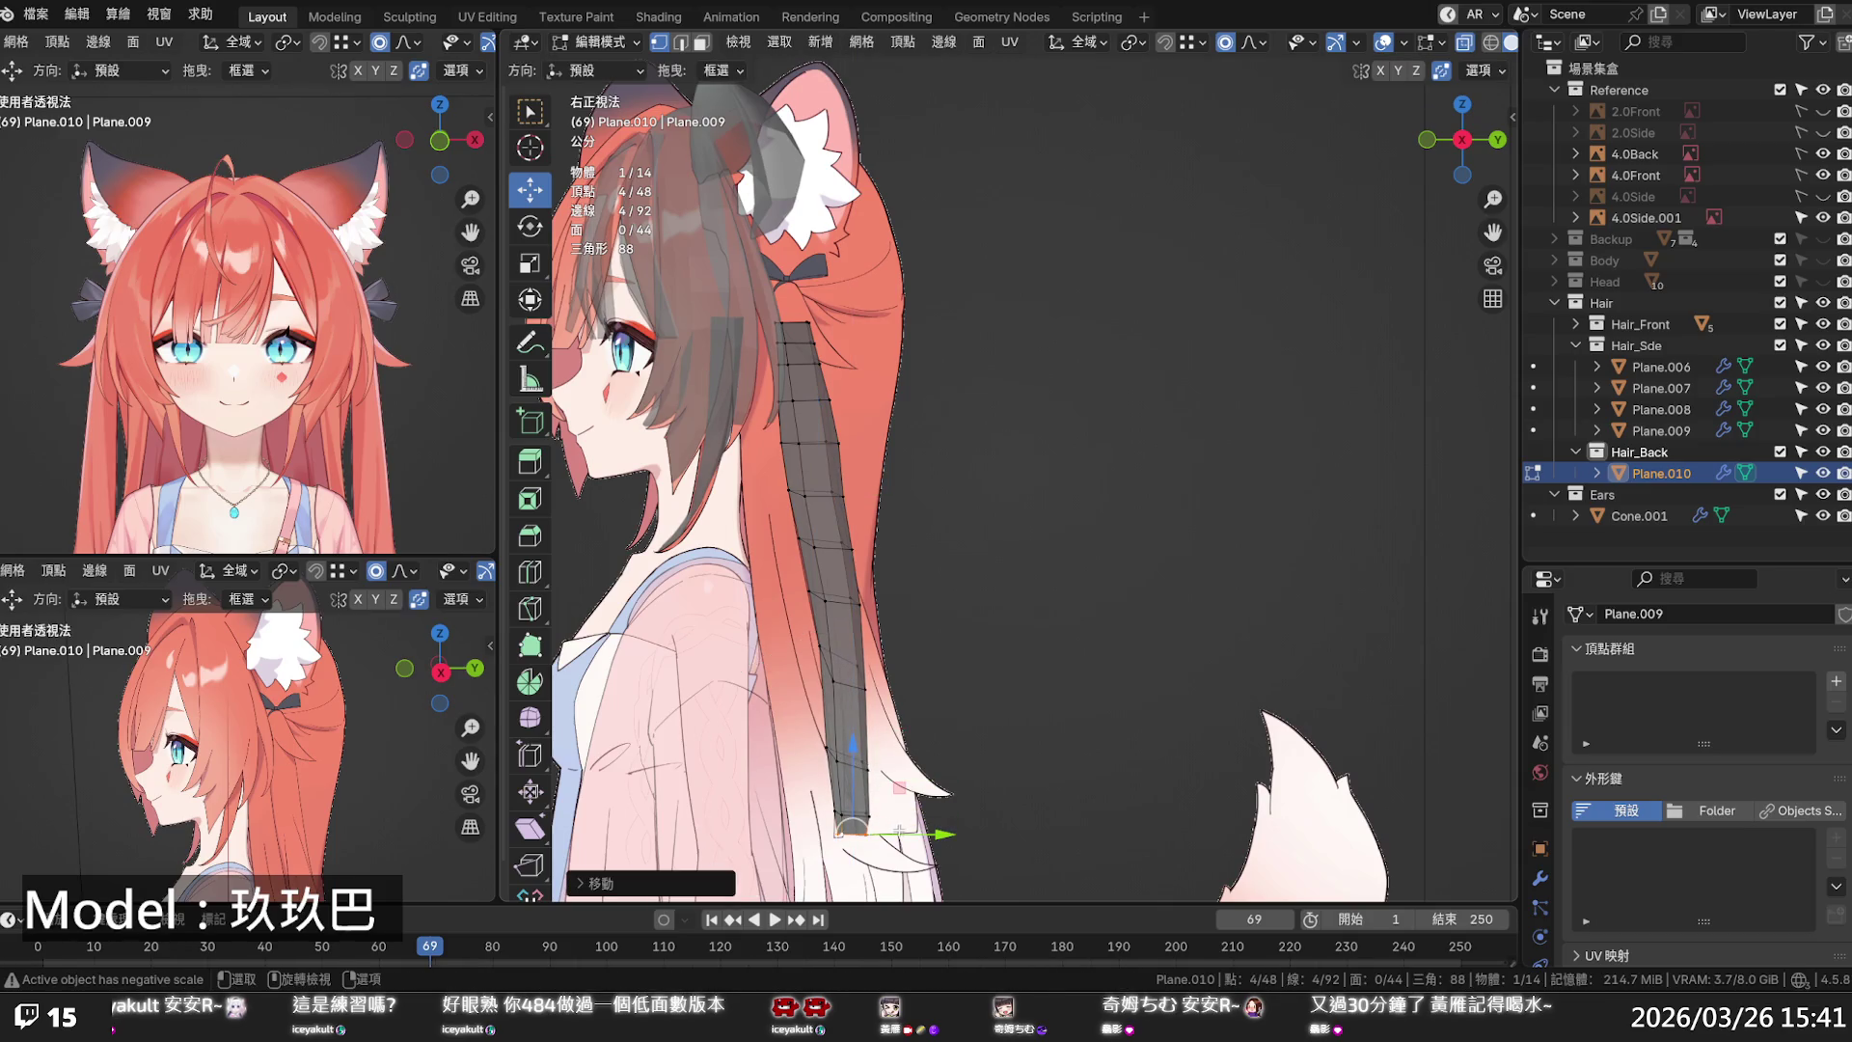
{"action": "key", "text": "g"}
{"action": "key", "text": "y"}
{"action": "scroll", "coordinate": [926, 828], "scroll_direction": "down", "scroll_amount": 2}
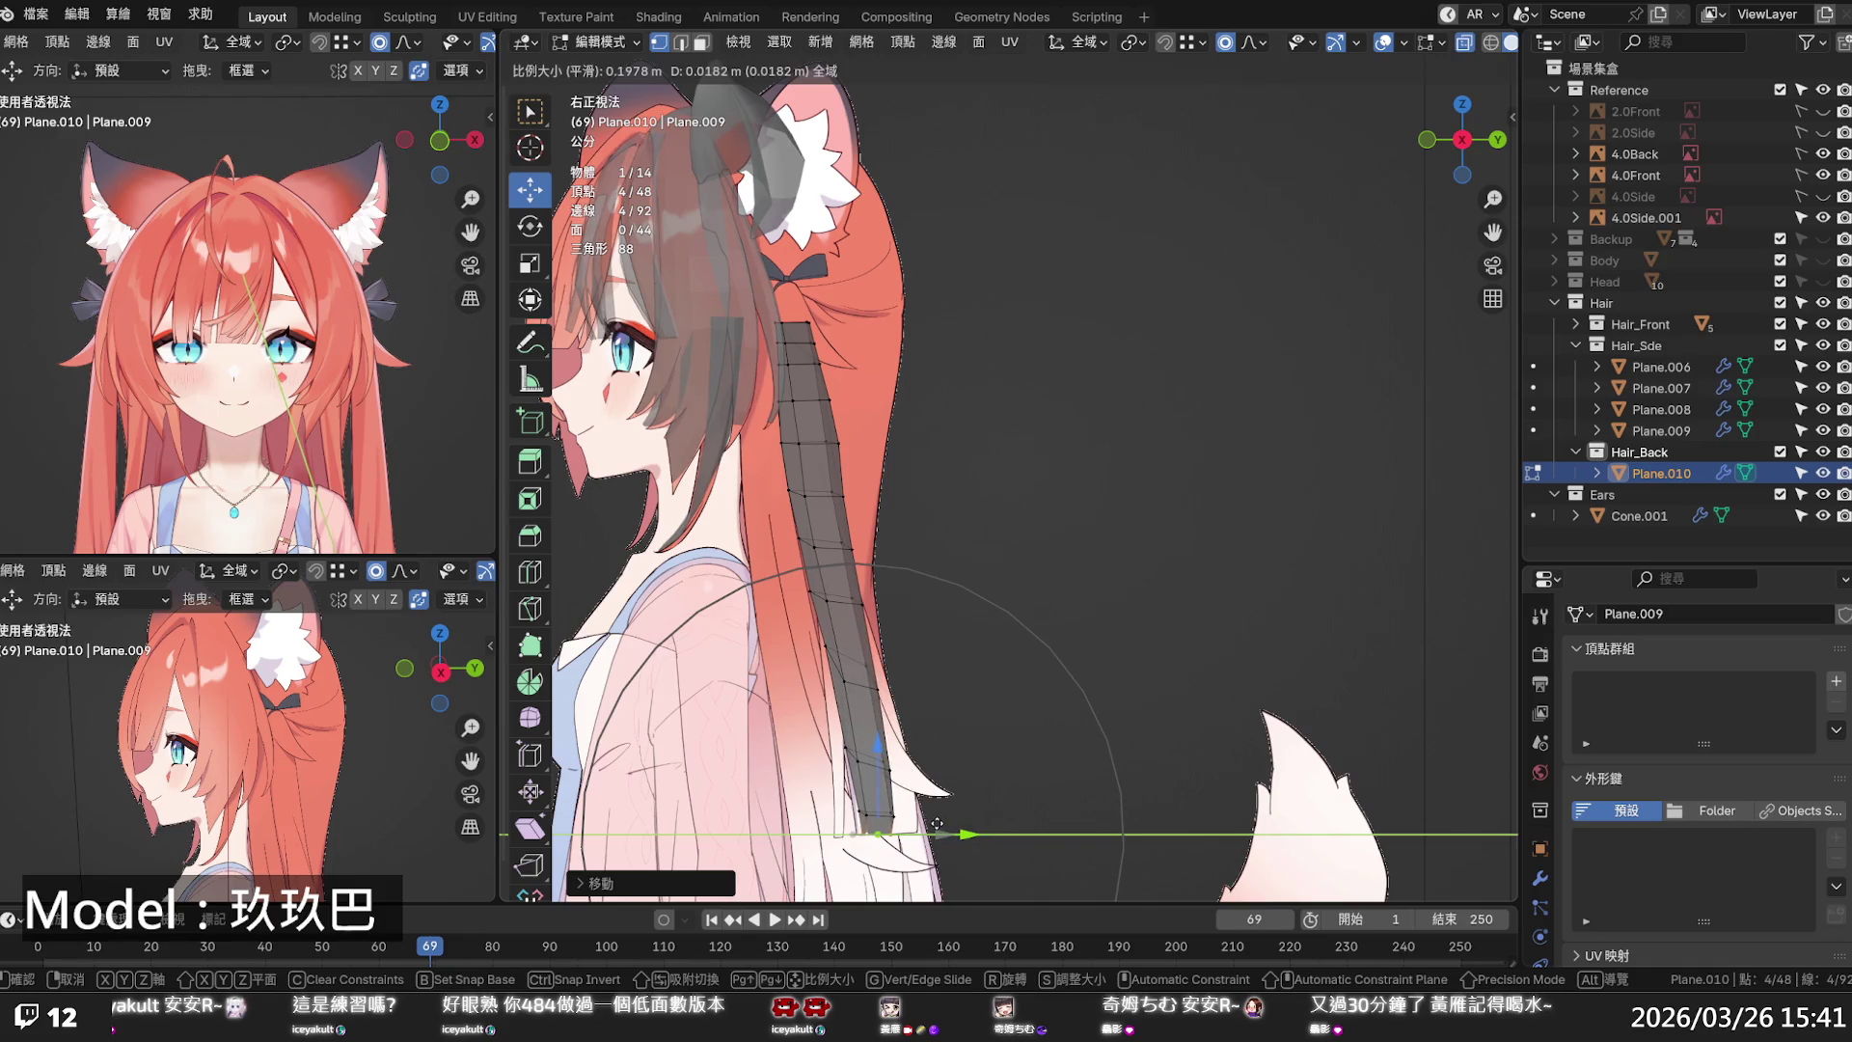
{"action": "left_click", "coordinate": [936, 823]}
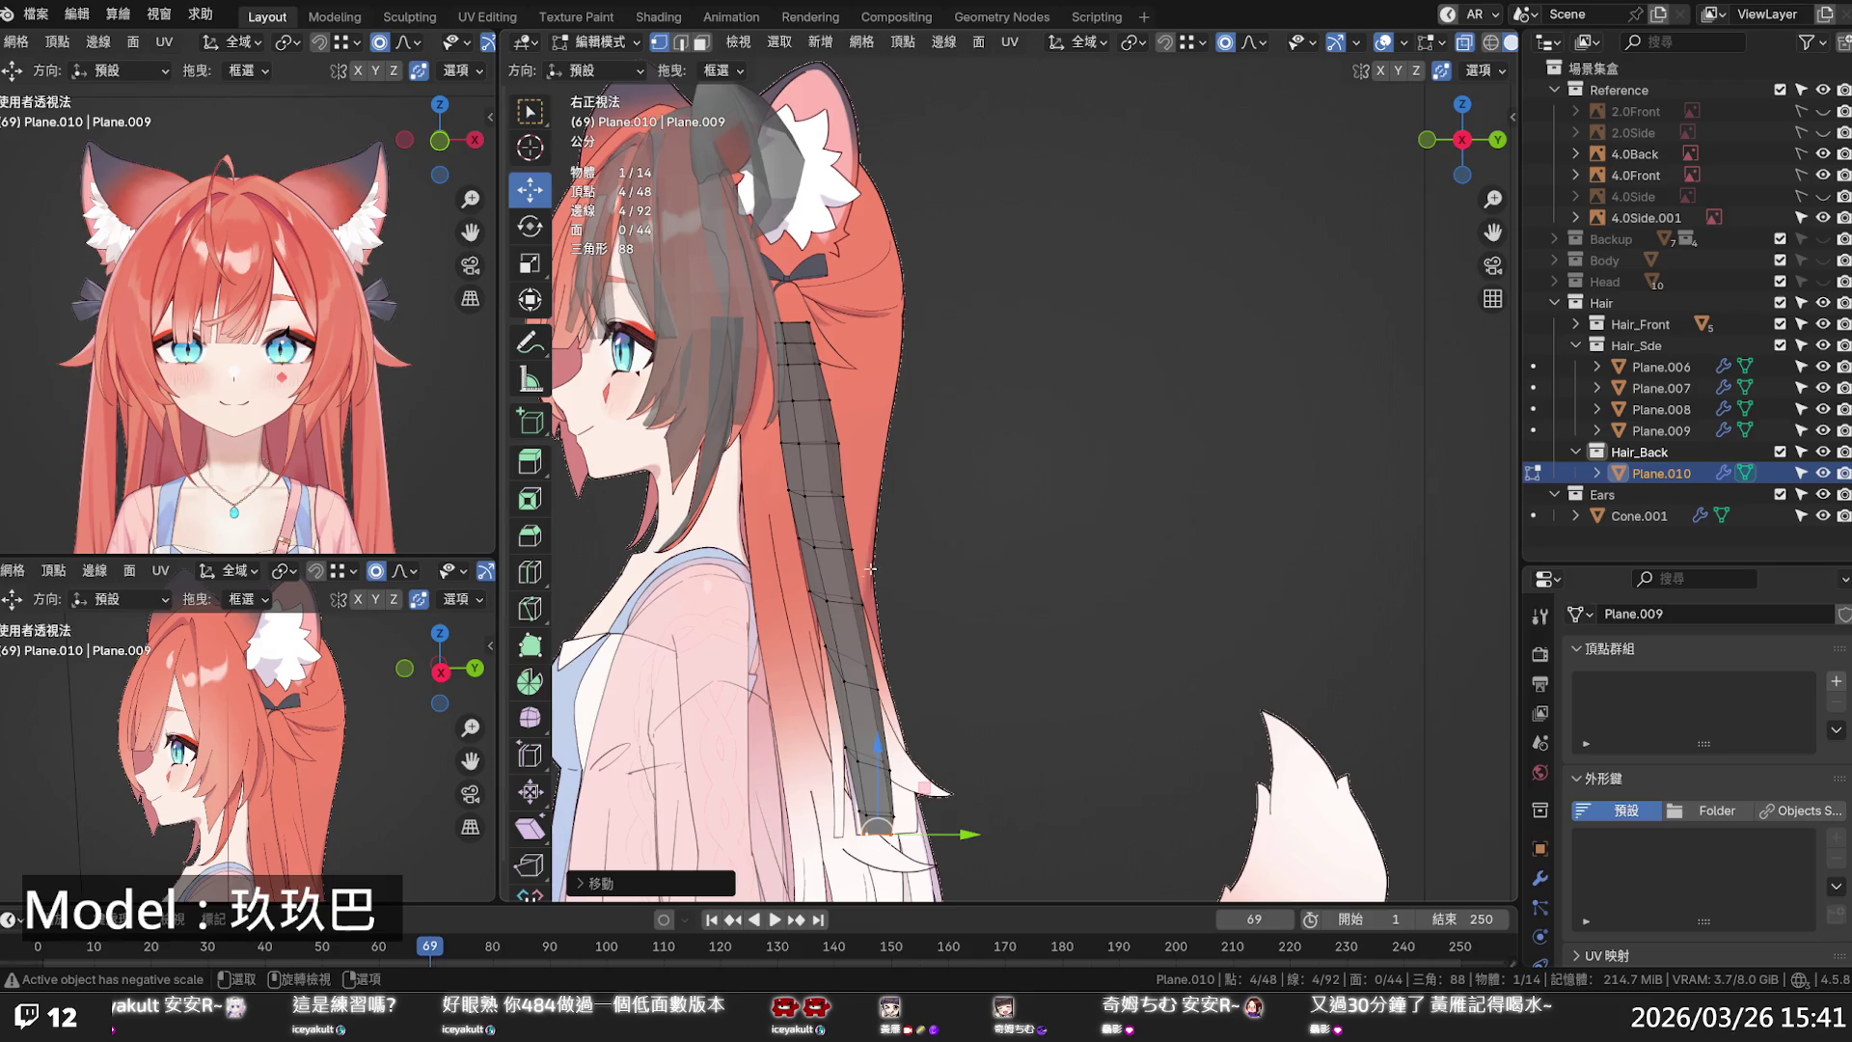
{"action": "scroll", "coordinate": [871, 569], "scroll_direction": "up", "scroll_amount": 2}
{"action": "scroll", "coordinate": [806, 502], "scroll_direction": "up", "scroll_amount": 2}
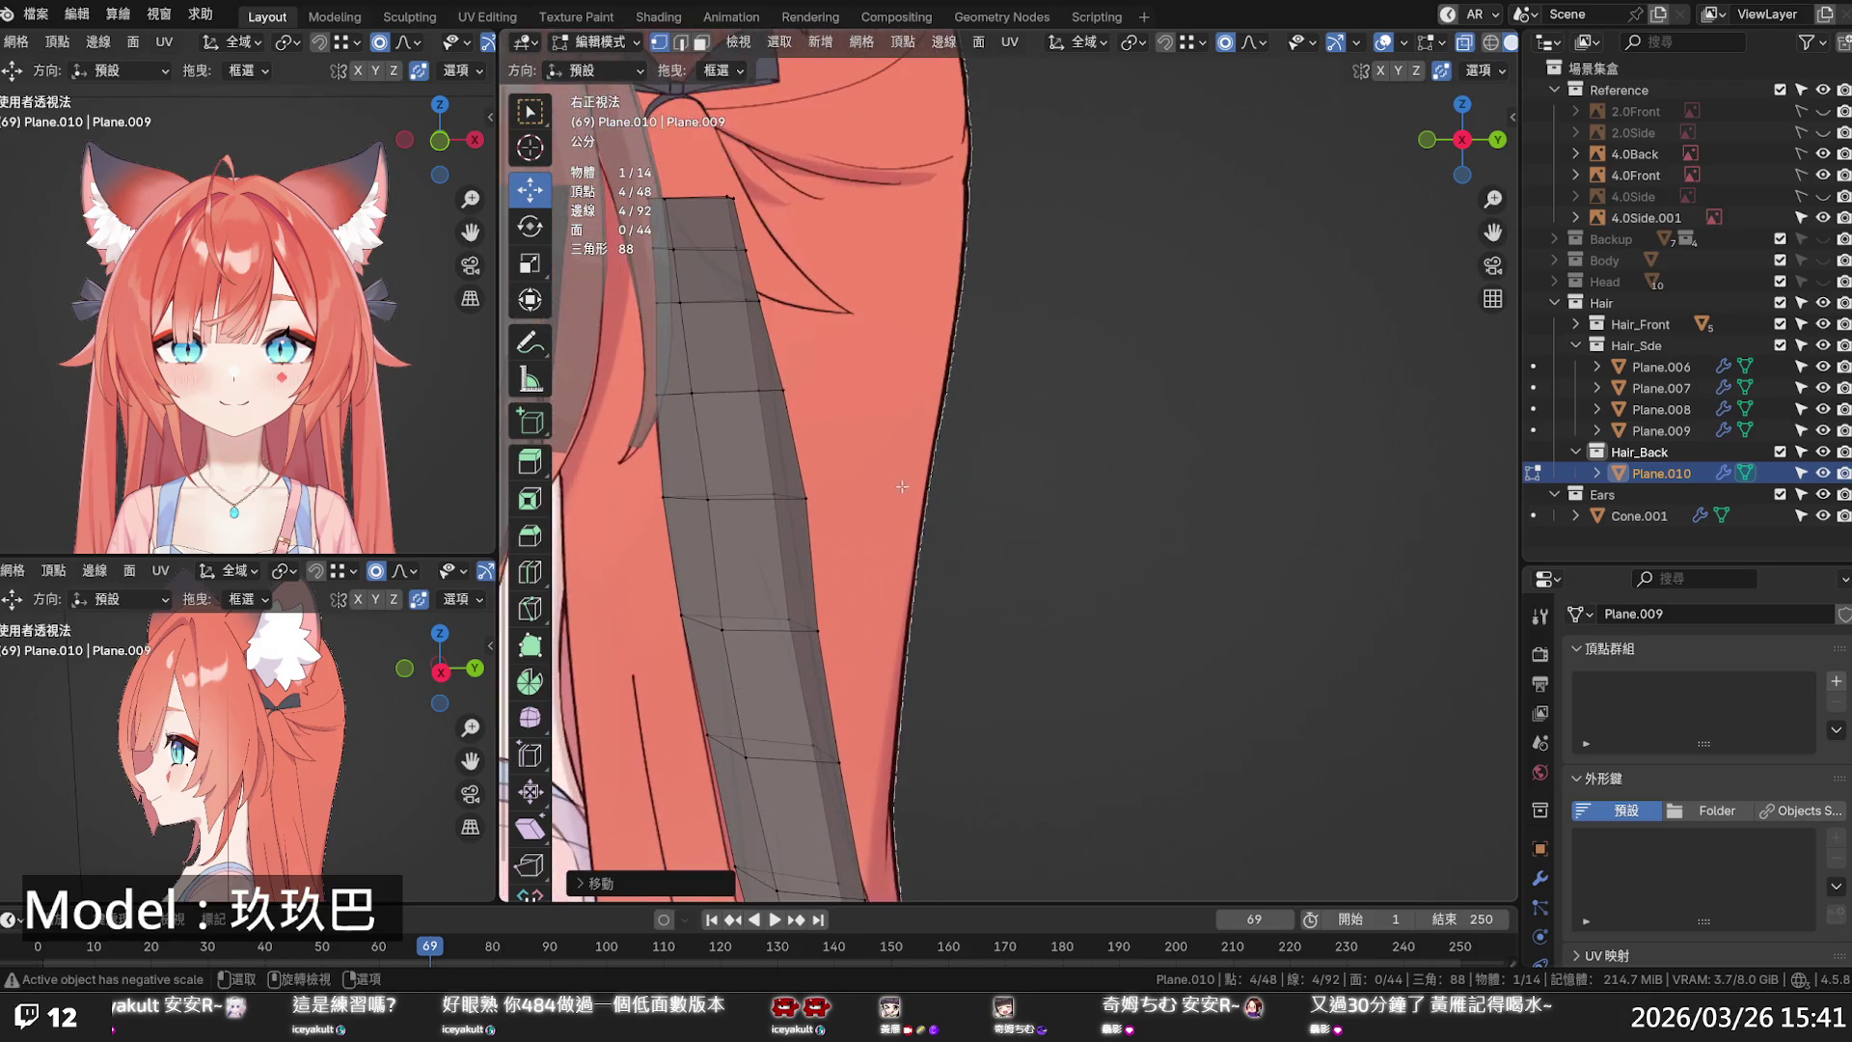
- Nudge a single edge vertex along Y to follow the back hair outline
{"action": "left_click", "coordinate": [792, 498]}
{"action": "key", "text": "g"}
{"action": "key", "text": "y"}
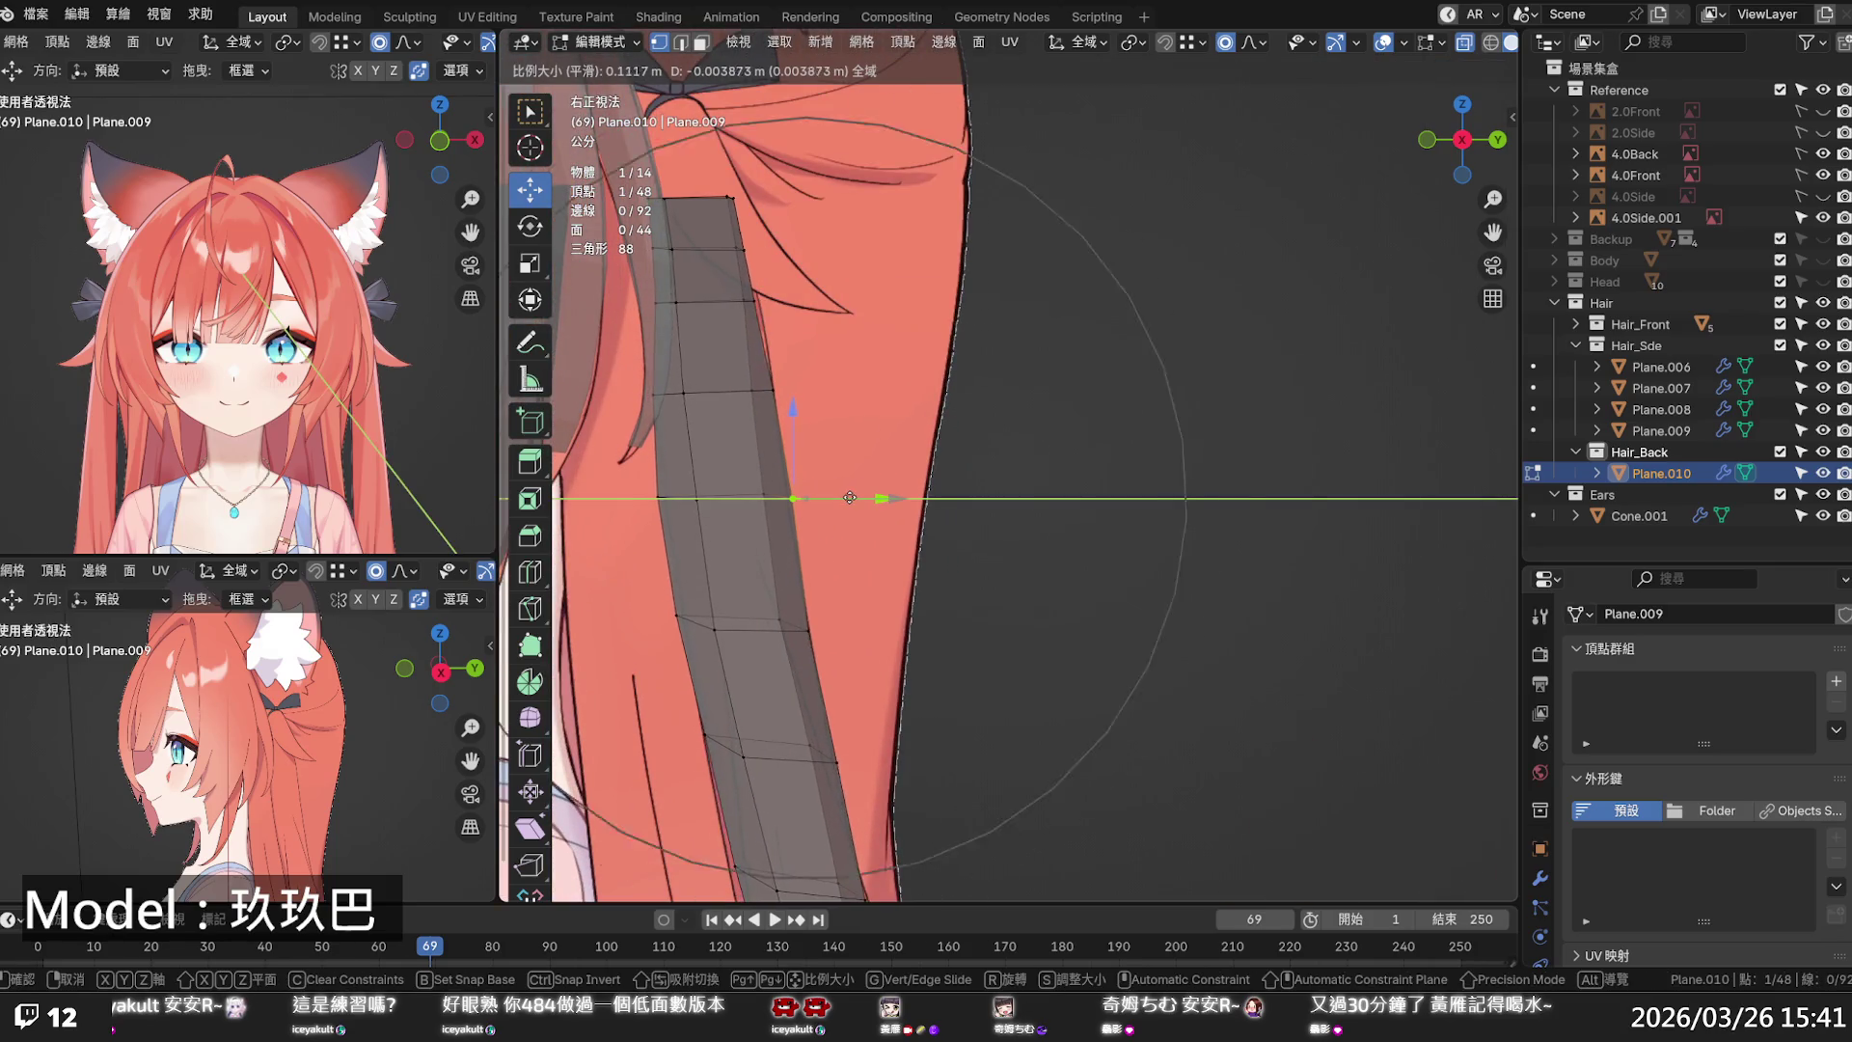
{"action": "left_click", "coordinate": [849, 497]}
{"action": "key", "text": "alt+z"}
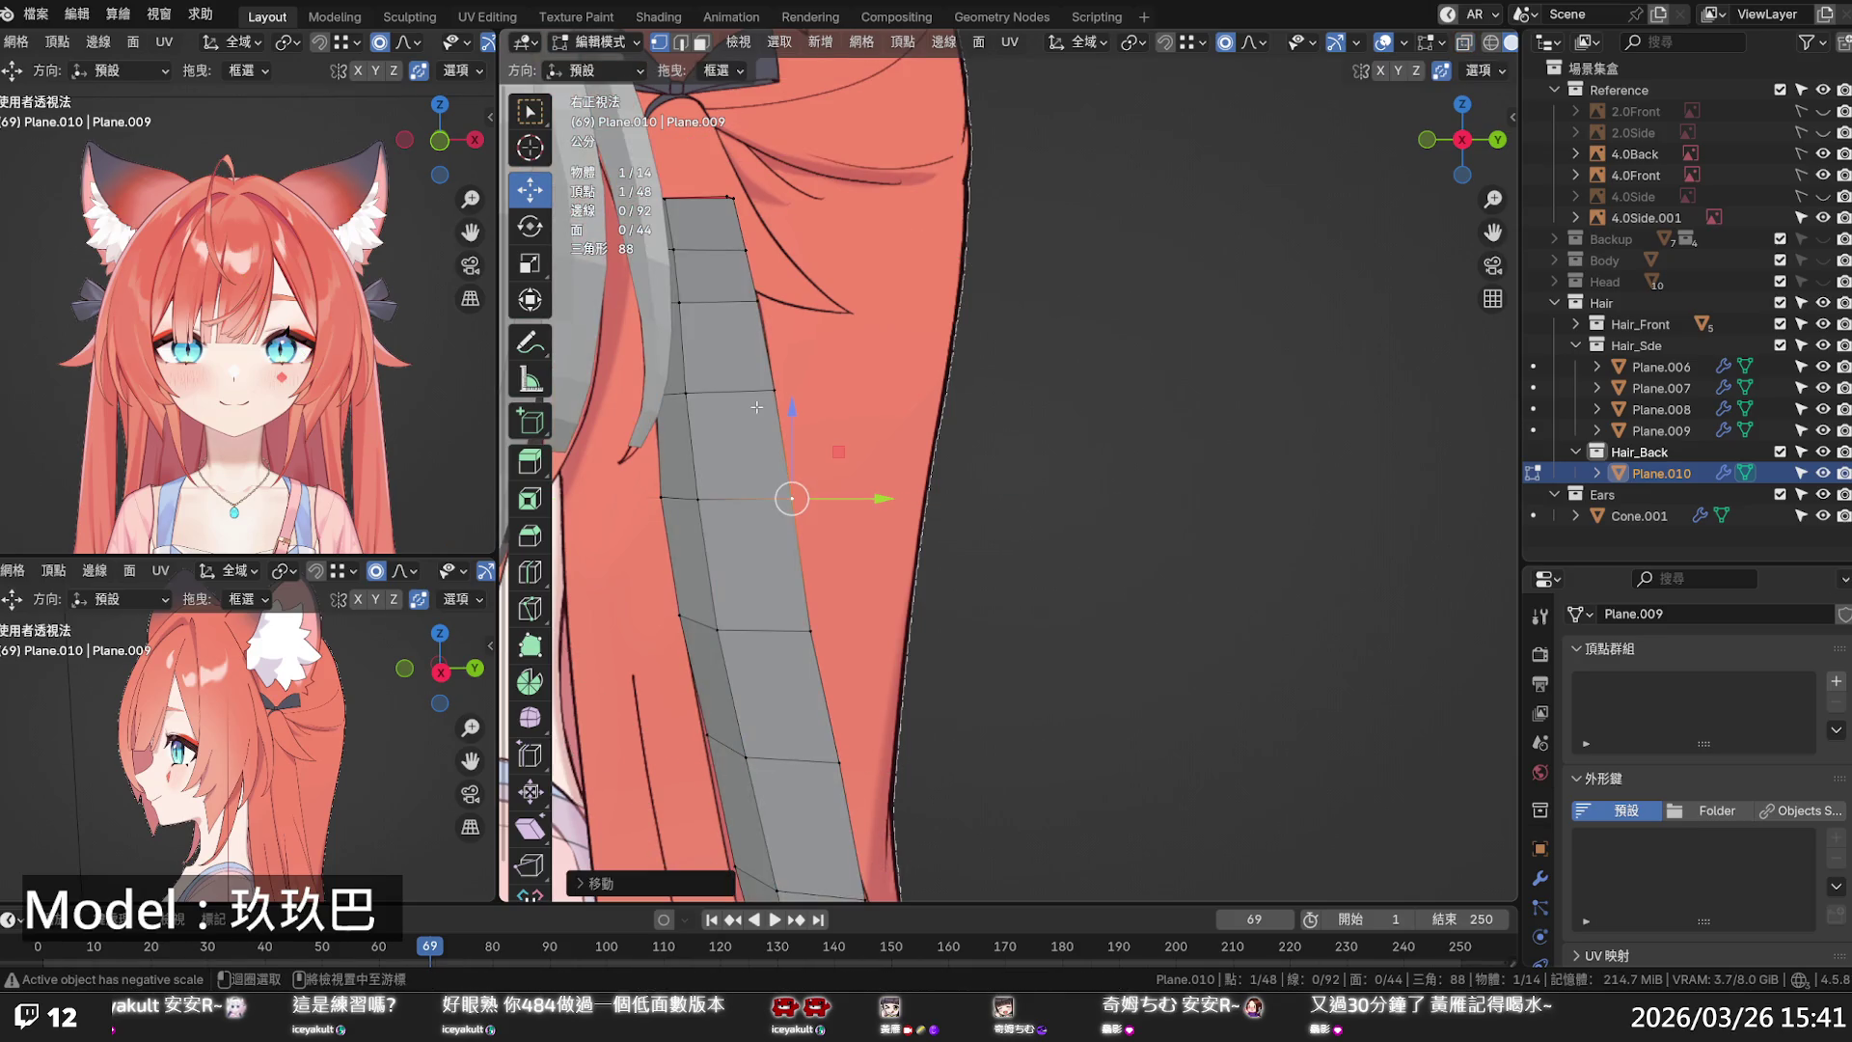
{"action": "key", "text": "alt+z"}
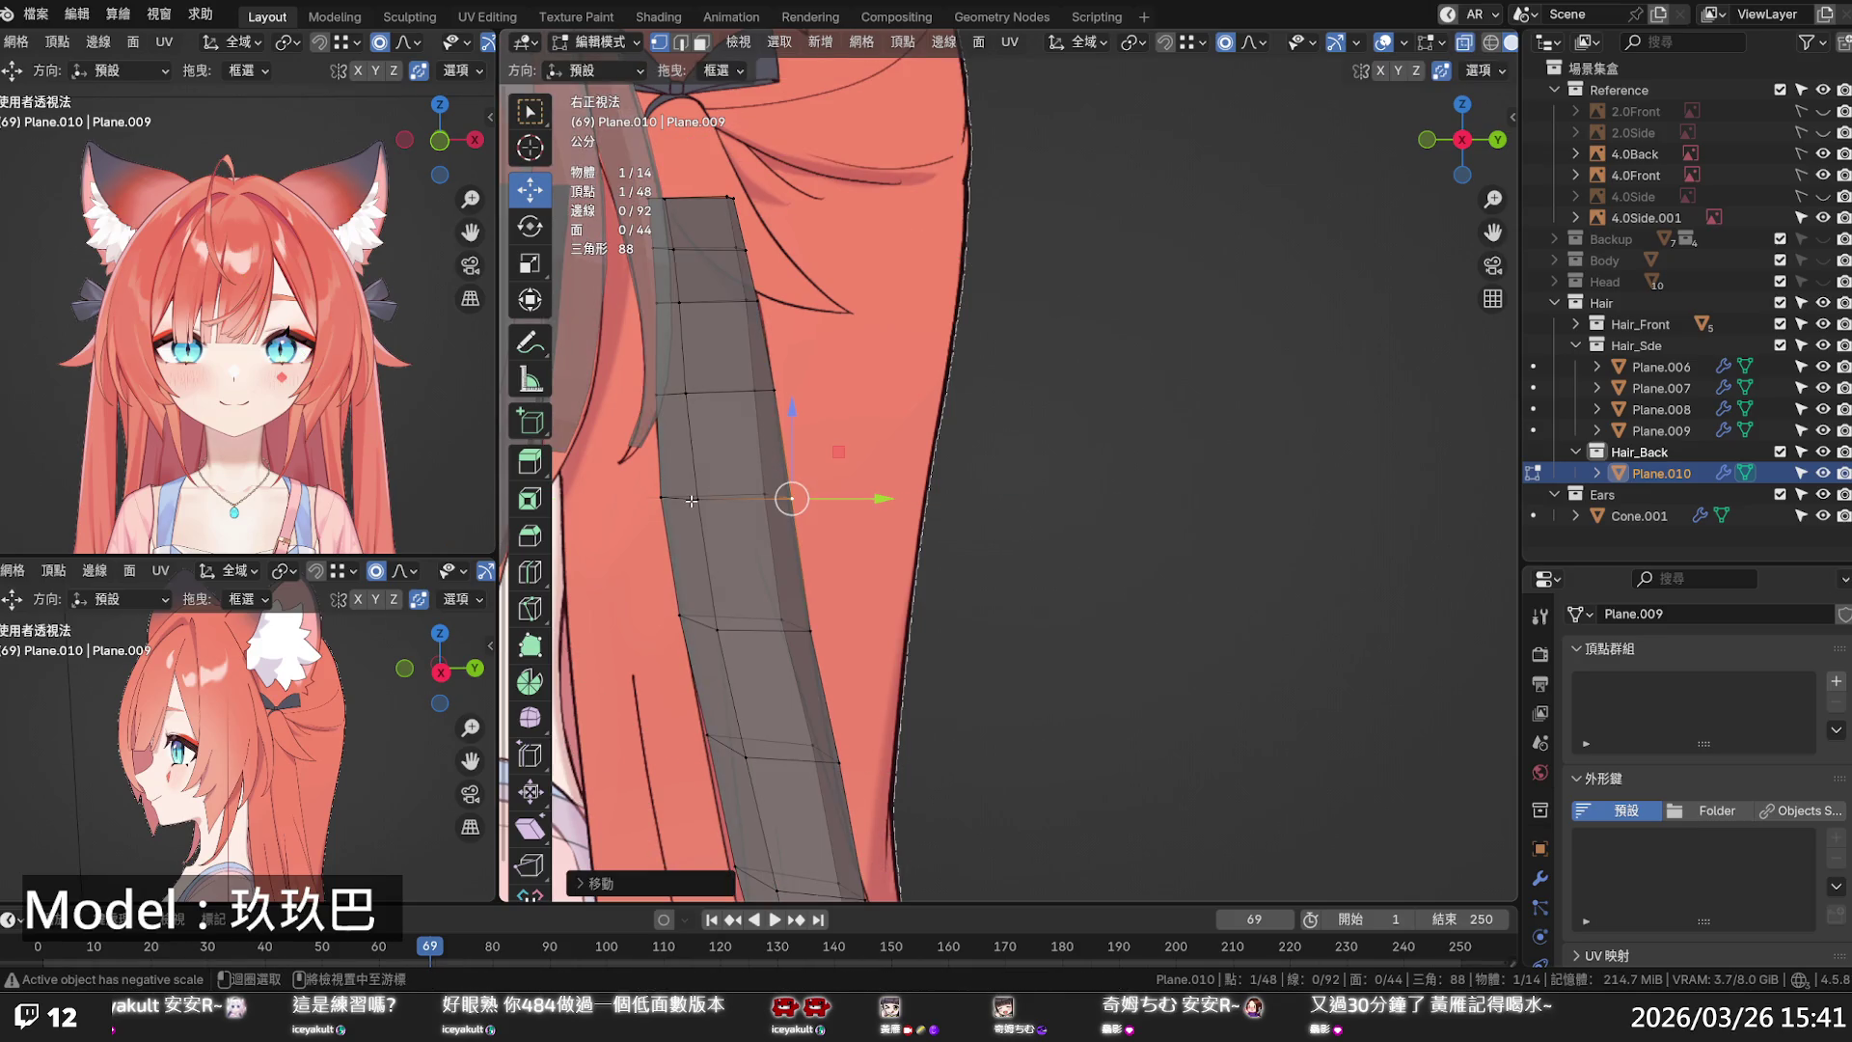
- Edge-slide a lengthwise loop along the strip, then check it from the front view
{"action": "left_click", "coordinate": [738, 516], "text": "alt"}
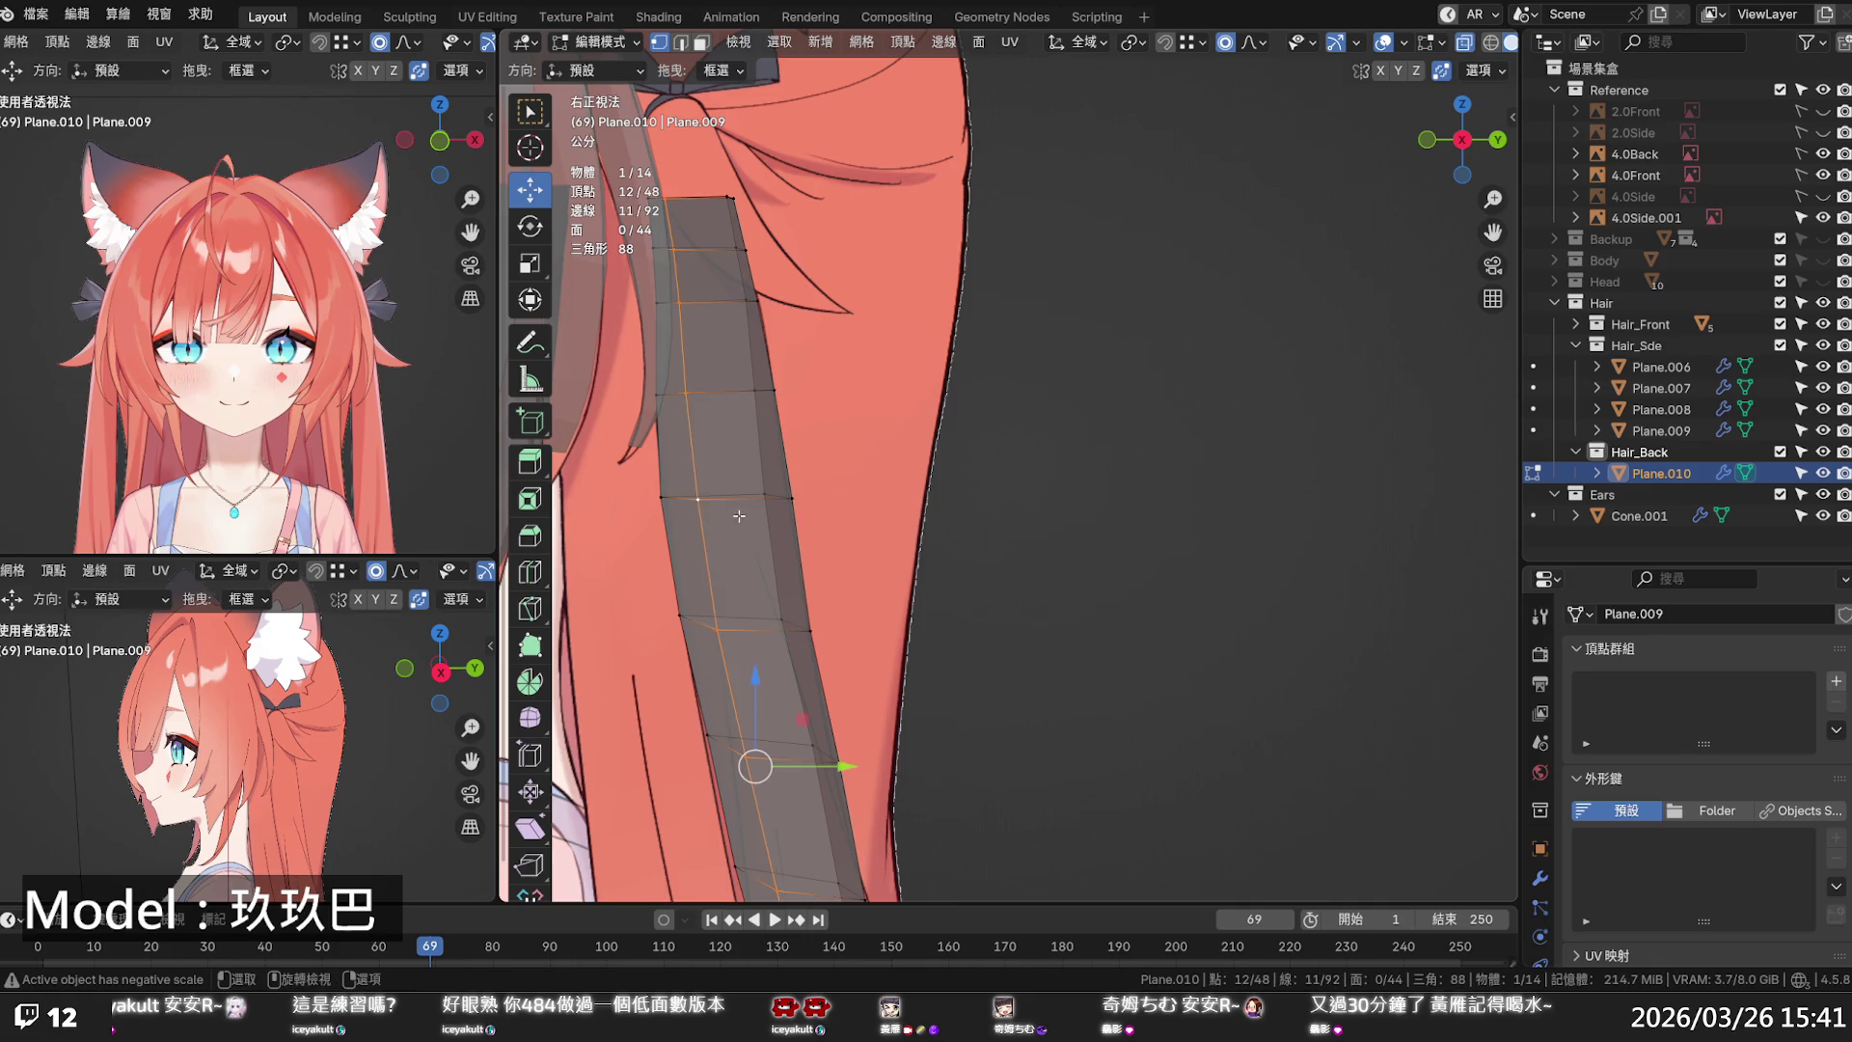
{"action": "key", "text": "g"}
{"action": "key", "text": "g"}
{"action": "left_click", "coordinate": [815, 760]}
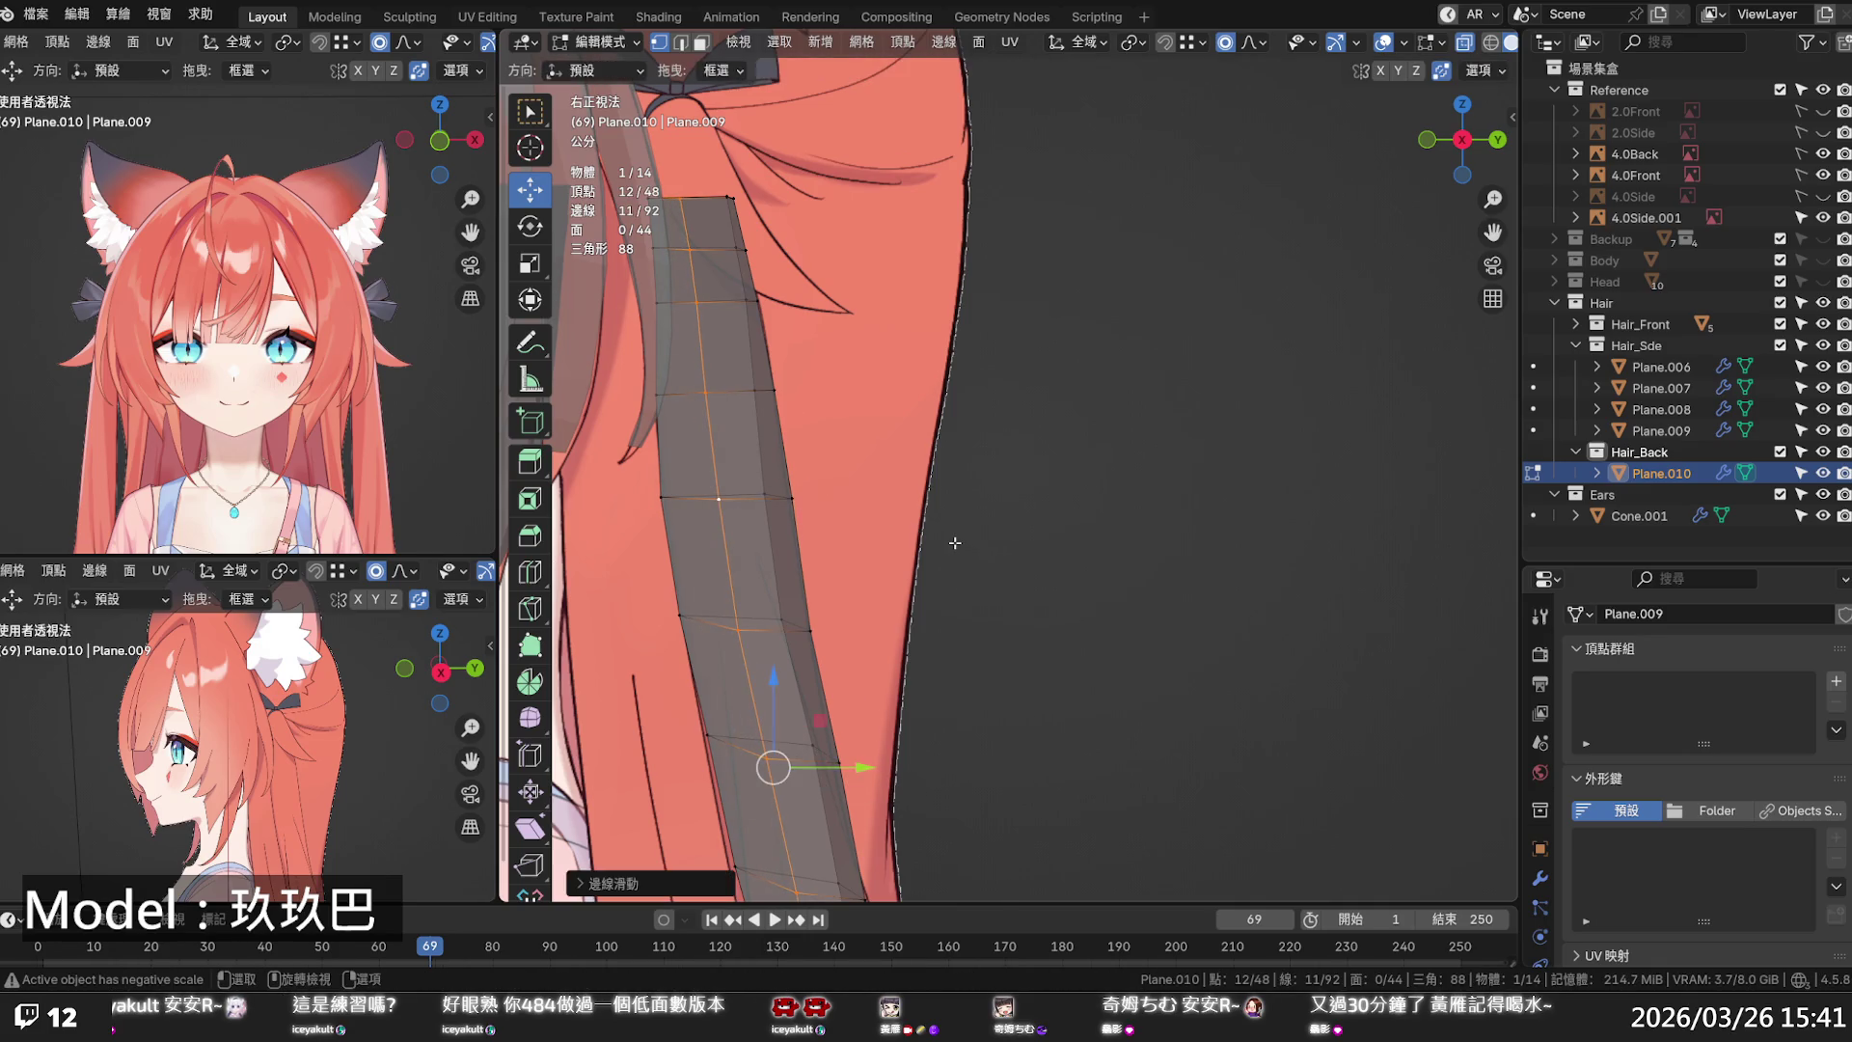
{"action": "scroll", "coordinate": [964, 579], "scroll_direction": "down", "scroll_amount": 5}
{"action": "middle_click_drag", "start_coordinate": [1022, 559], "coordinate": [1100, 543]}
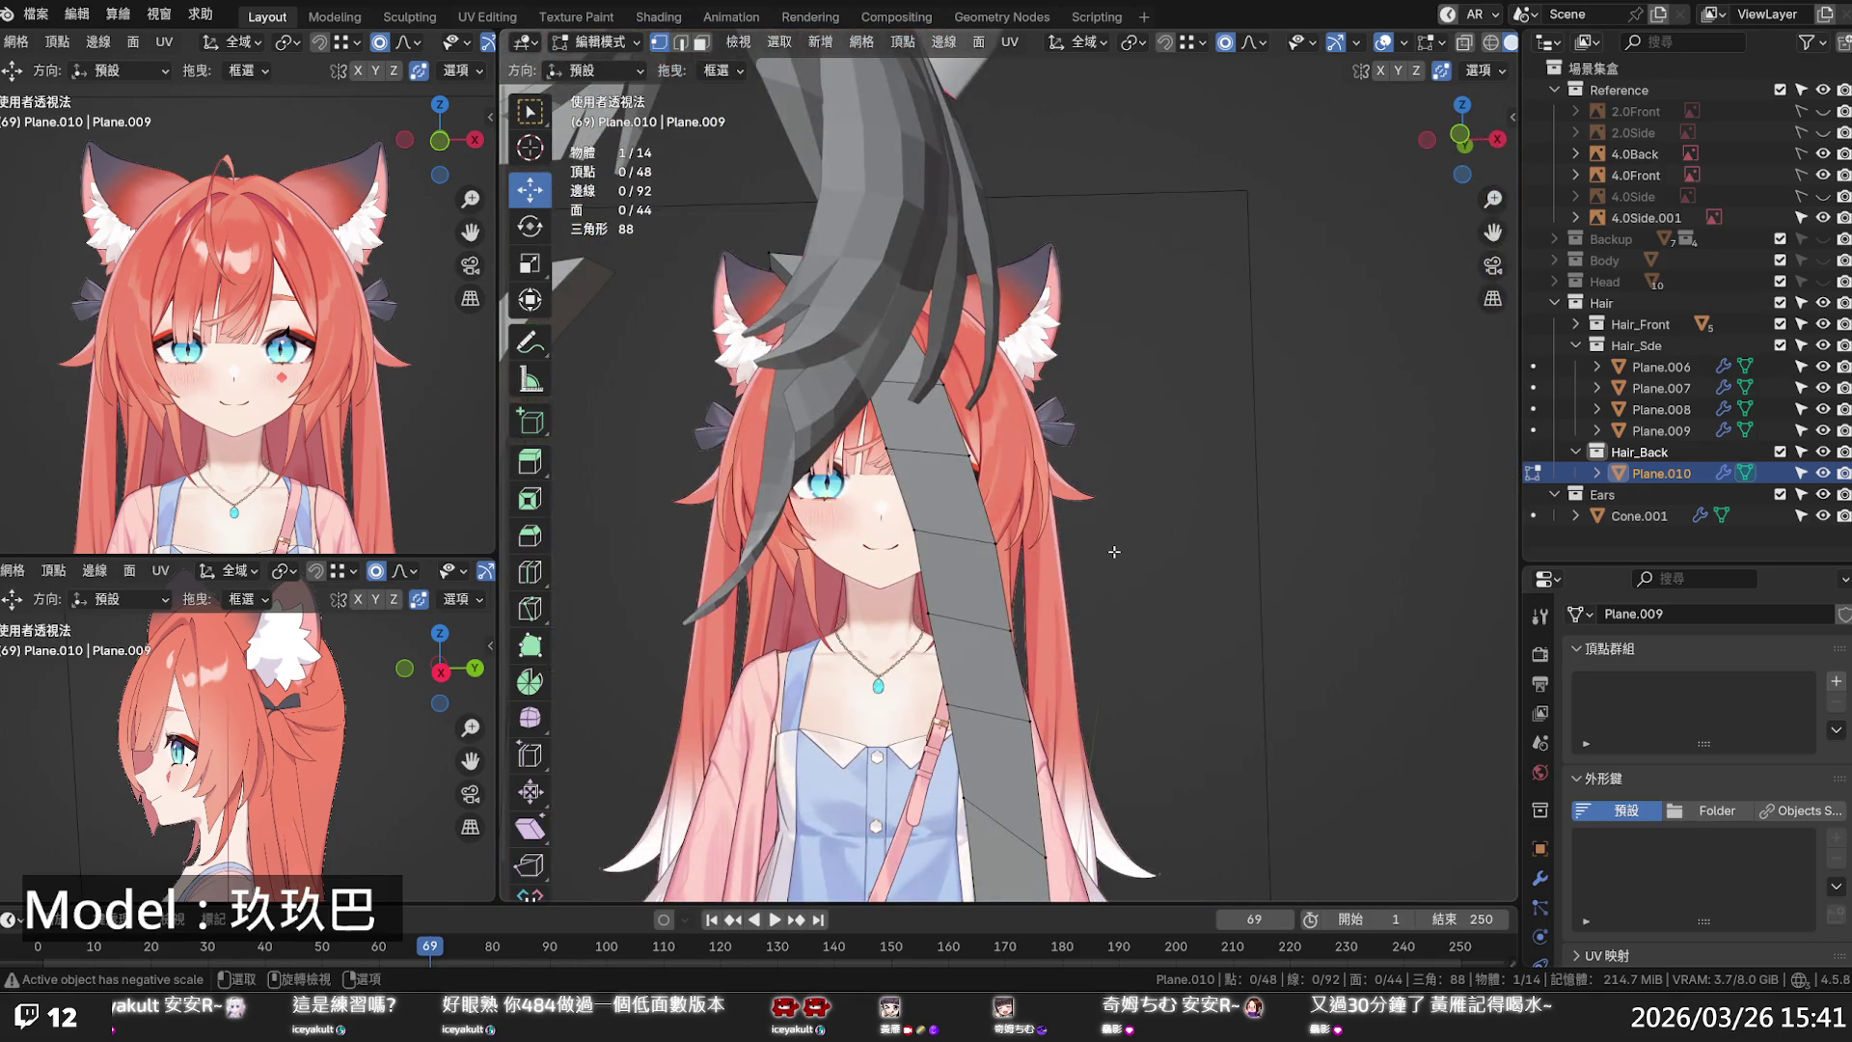
{"action": "key", "text": "KP_1"}
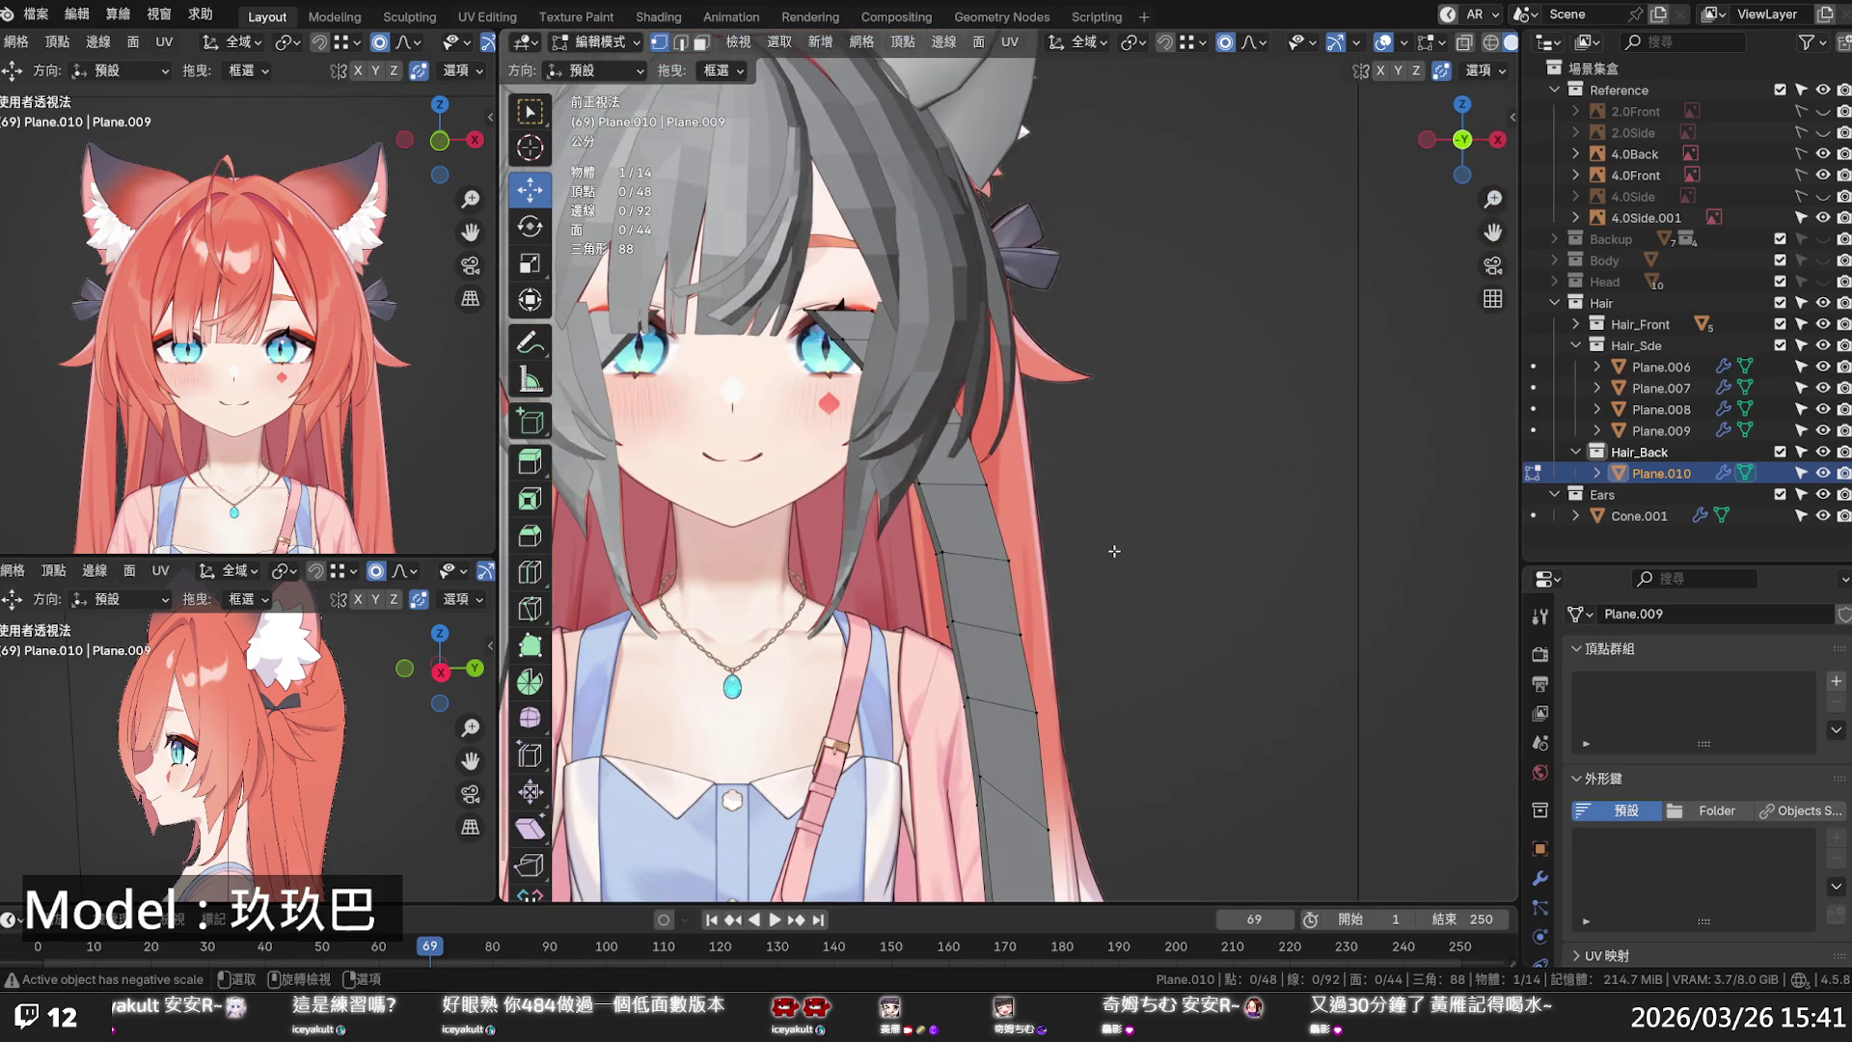
- Move the strip's top loop sideways along X with proportional falloff
{"action": "scroll", "coordinate": [1114, 550], "scroll_direction": "down", "scroll_amount": 6}
{"action": "scroll", "coordinate": [940, 401], "scroll_direction": "up", "scroll_amount": 3}
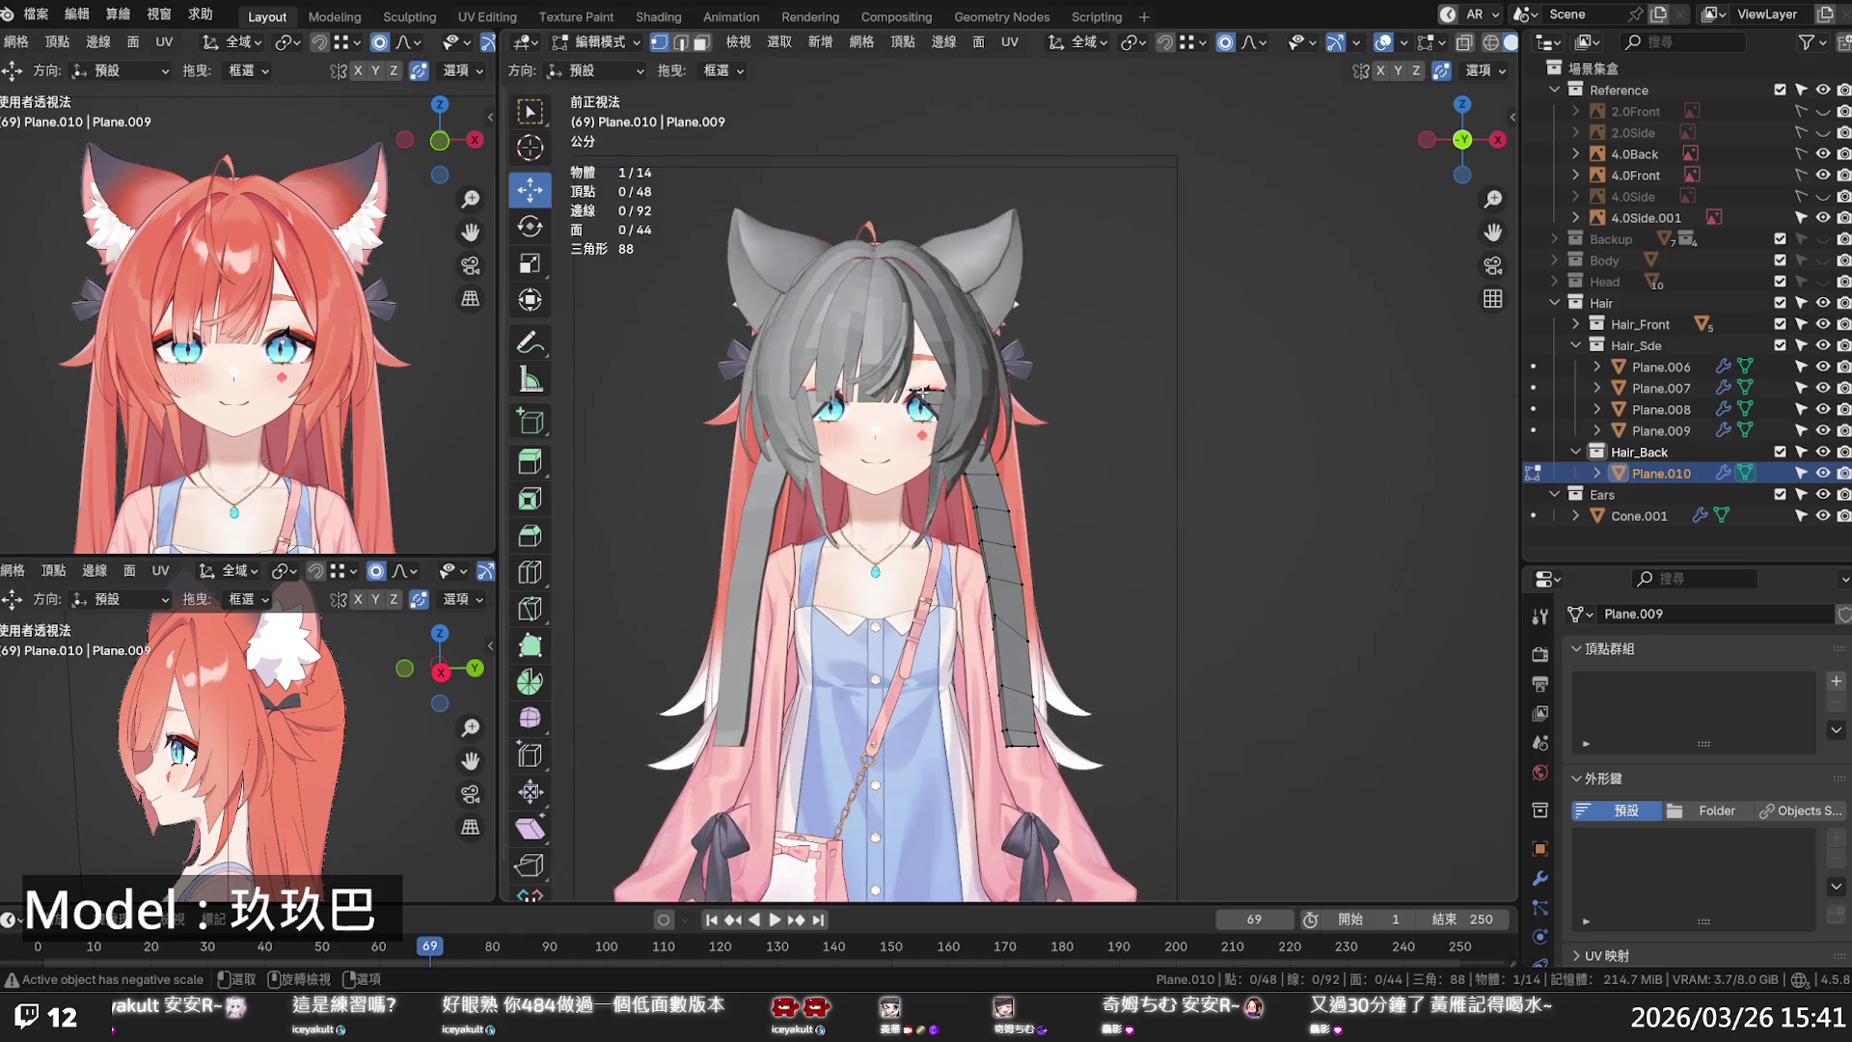
{"action": "left_click", "coordinate": [928, 394], "text": "alt"}
{"action": "key", "text": "g"}
{"action": "key", "text": "x"}
{"action": "scroll", "coordinate": [1003, 382], "scroll_direction": "down", "scroll_amount": 7}
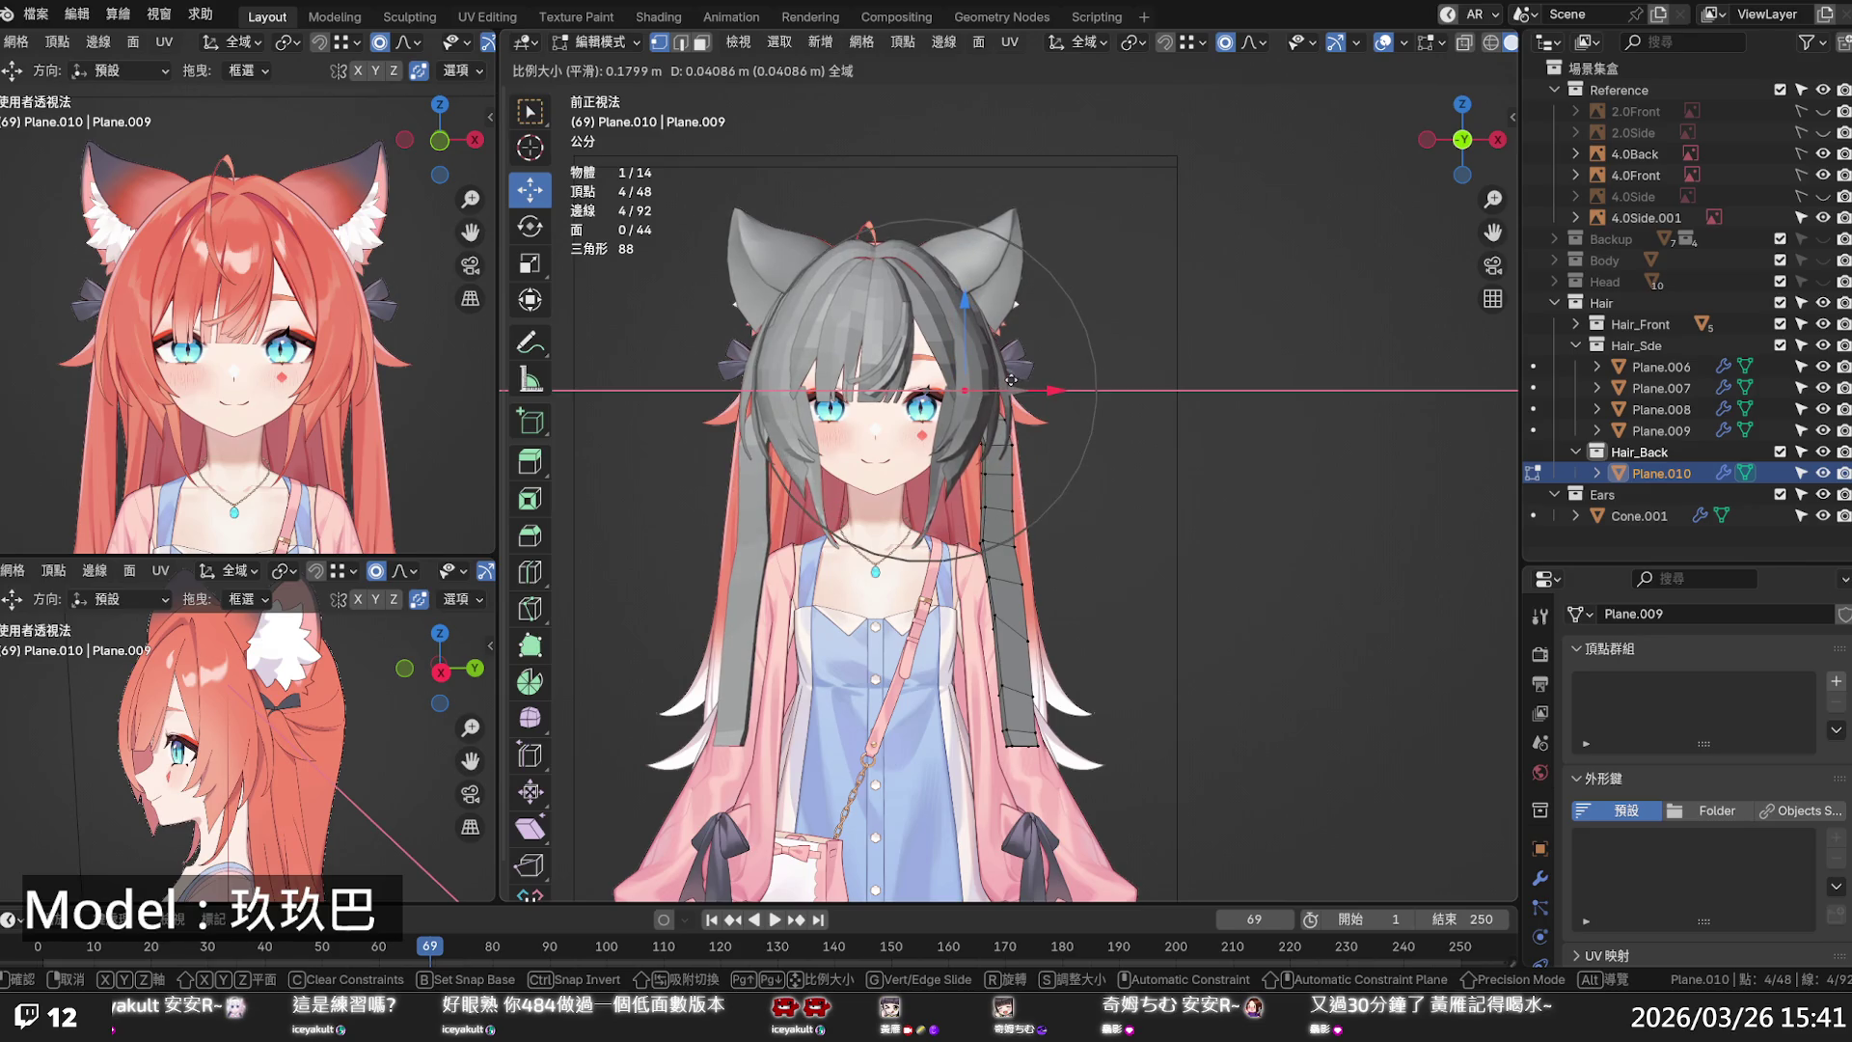
{"action": "left_click", "coordinate": [1011, 380]}
{"action": "scroll", "coordinate": [968, 312], "scroll_direction": "up", "scroll_amount": 5}
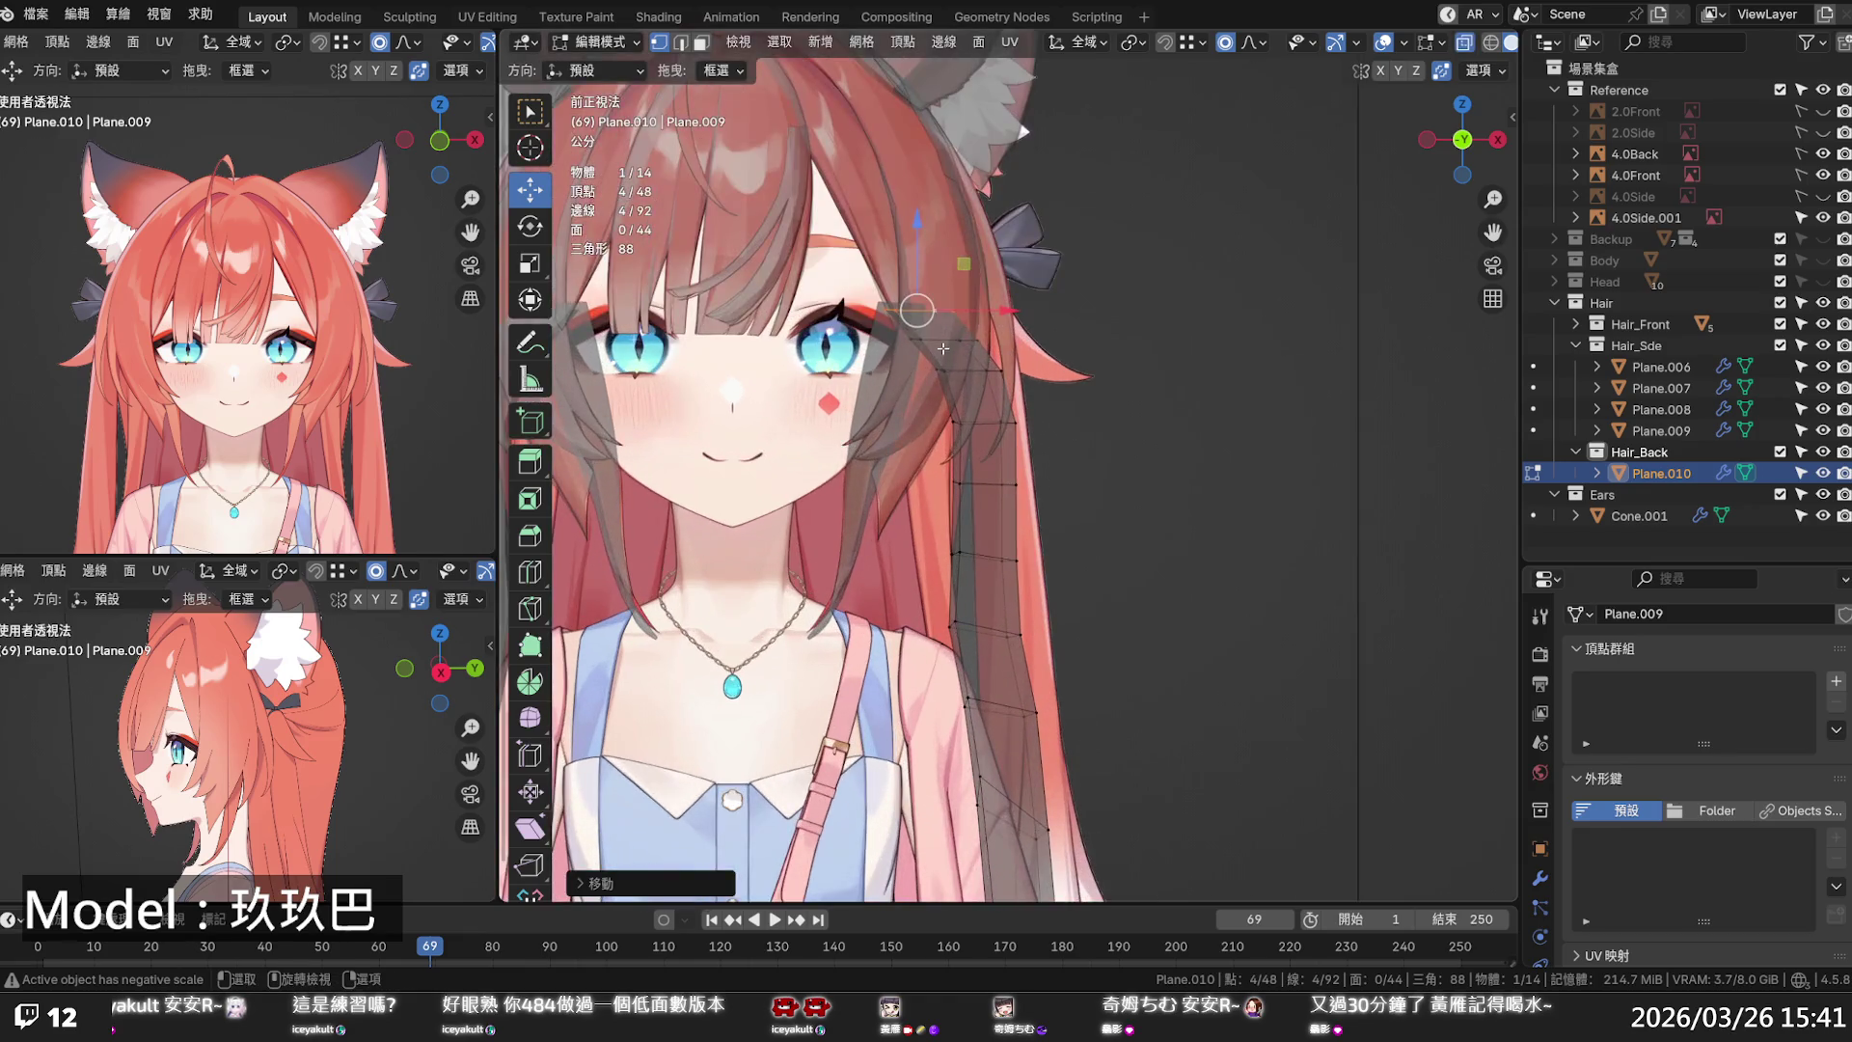
{"action": "left_click_drag", "start_coordinate": [983, 282], "coordinate": [1067, 267]}
{"action": "scroll", "coordinate": [1020, 276], "scroll_direction": "up", "scroll_amount": 4}
{"action": "scroll", "coordinate": [1042, 272], "scroll_direction": "up", "scroll_amount": 2}
{"action": "left_click", "coordinate": [970, 317], "text": "alt"}
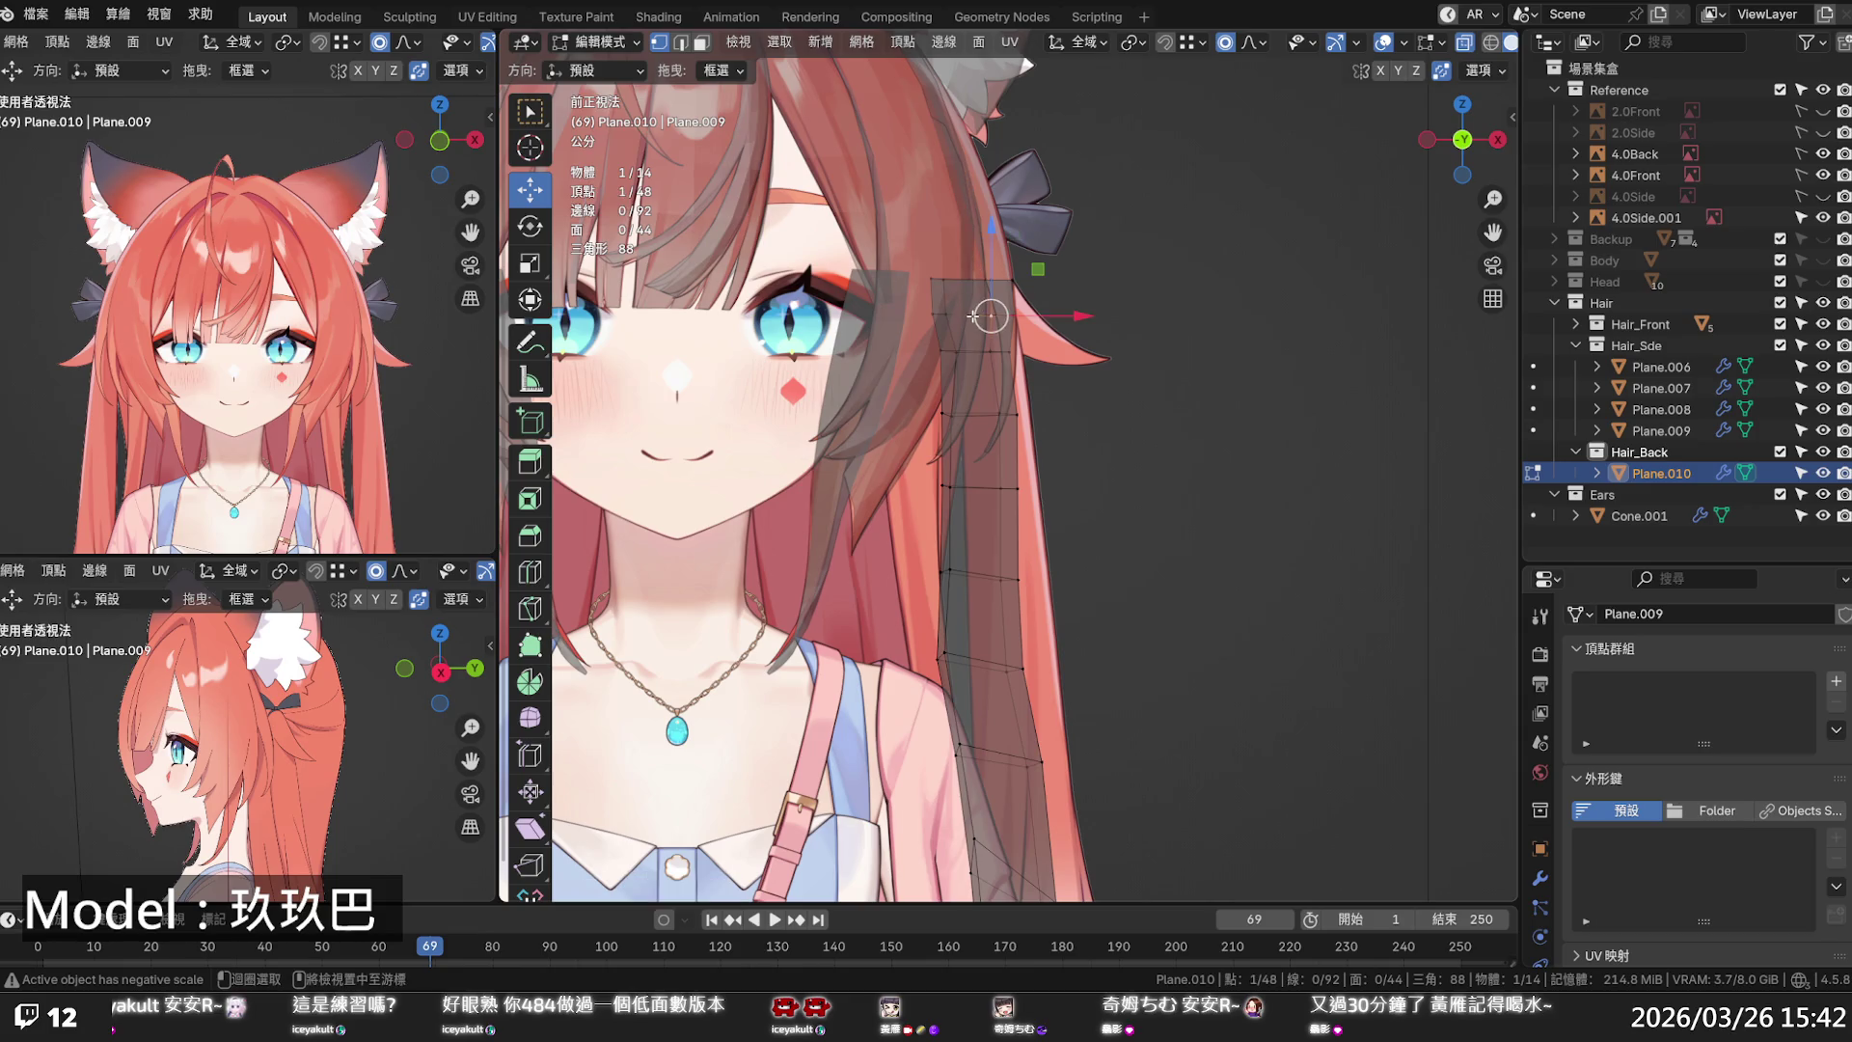
- Select five edge loops down the strip, apply Set Edge Flow, and shift them slightly right
{"action": "key", "text": "2"}
{"action": "left_click", "coordinate": [976, 350], "text": "alt+shift"}
{"action": "left_click", "coordinate": [986, 415], "text": "alt+shift"}
{"action": "left_click", "coordinate": [983, 487], "text": "alt+shift"}
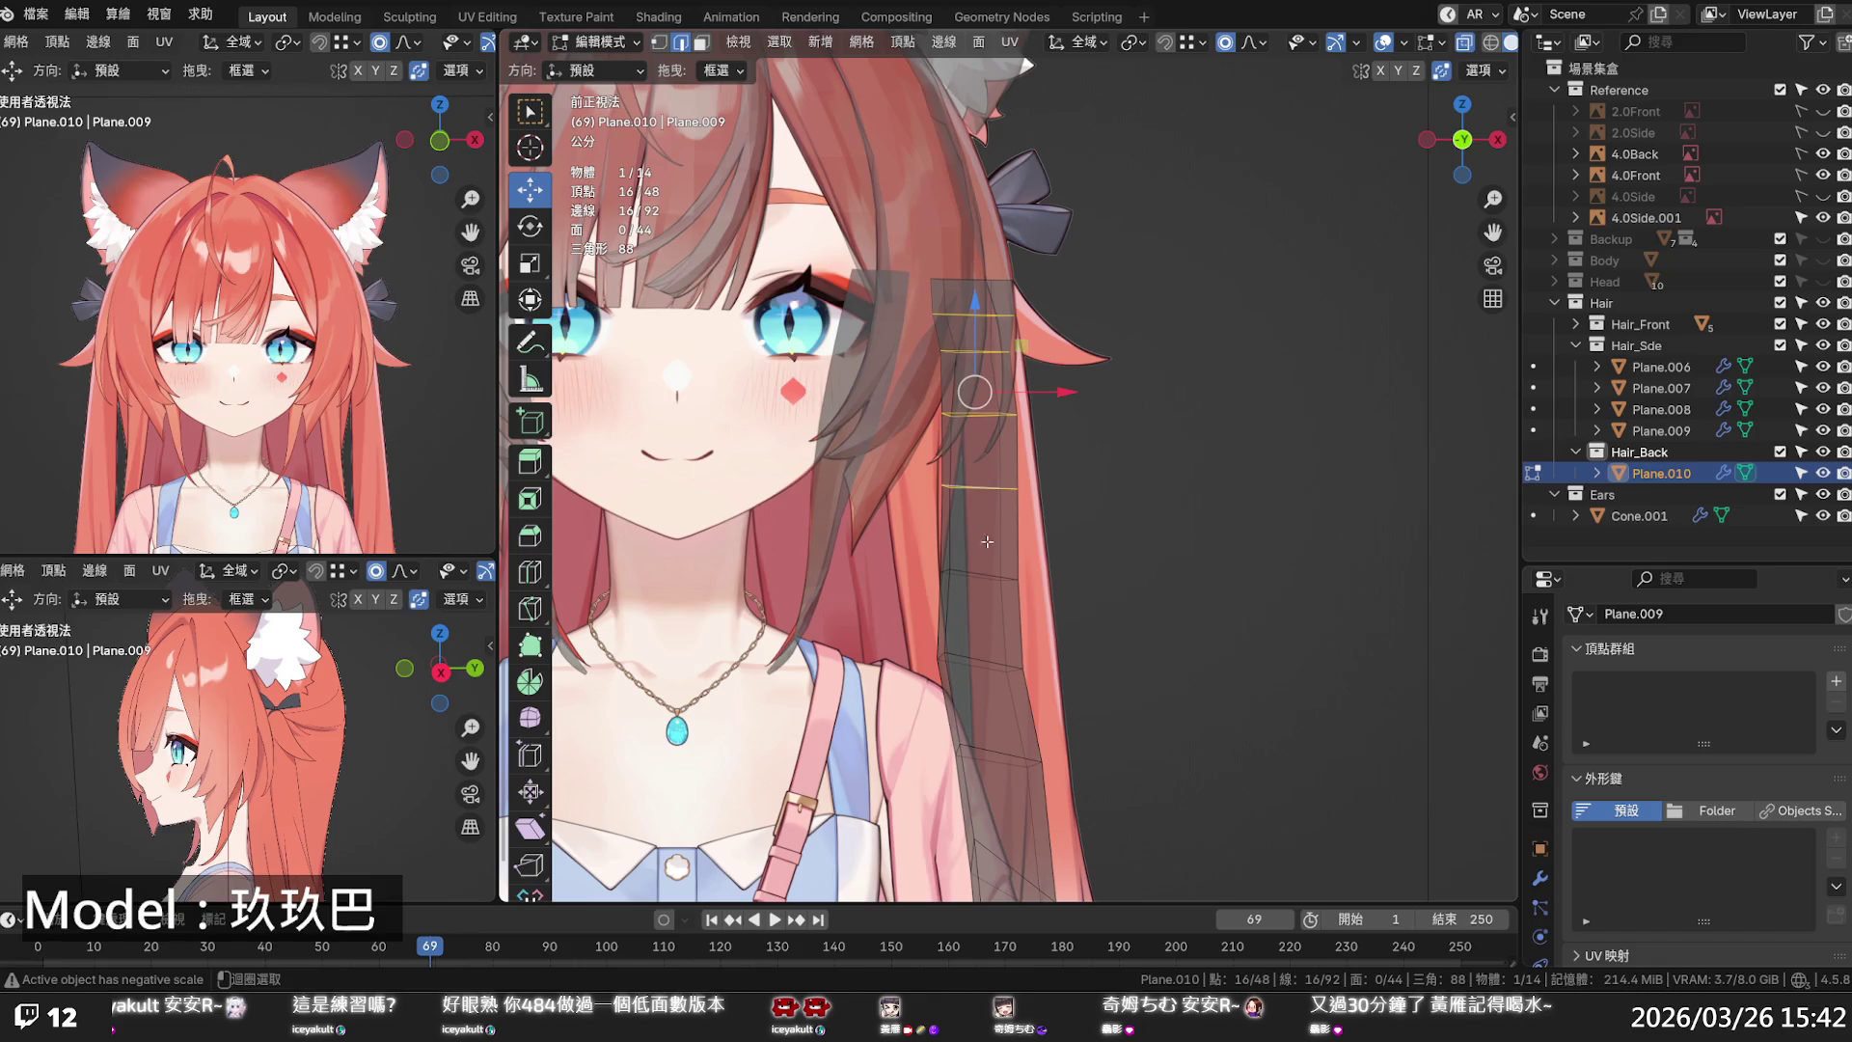
{"action": "left_click", "coordinate": [987, 578], "text": "alt+shift"}
{"action": "key", "text": "F3"}
{"action": "key", "text": "Return"}
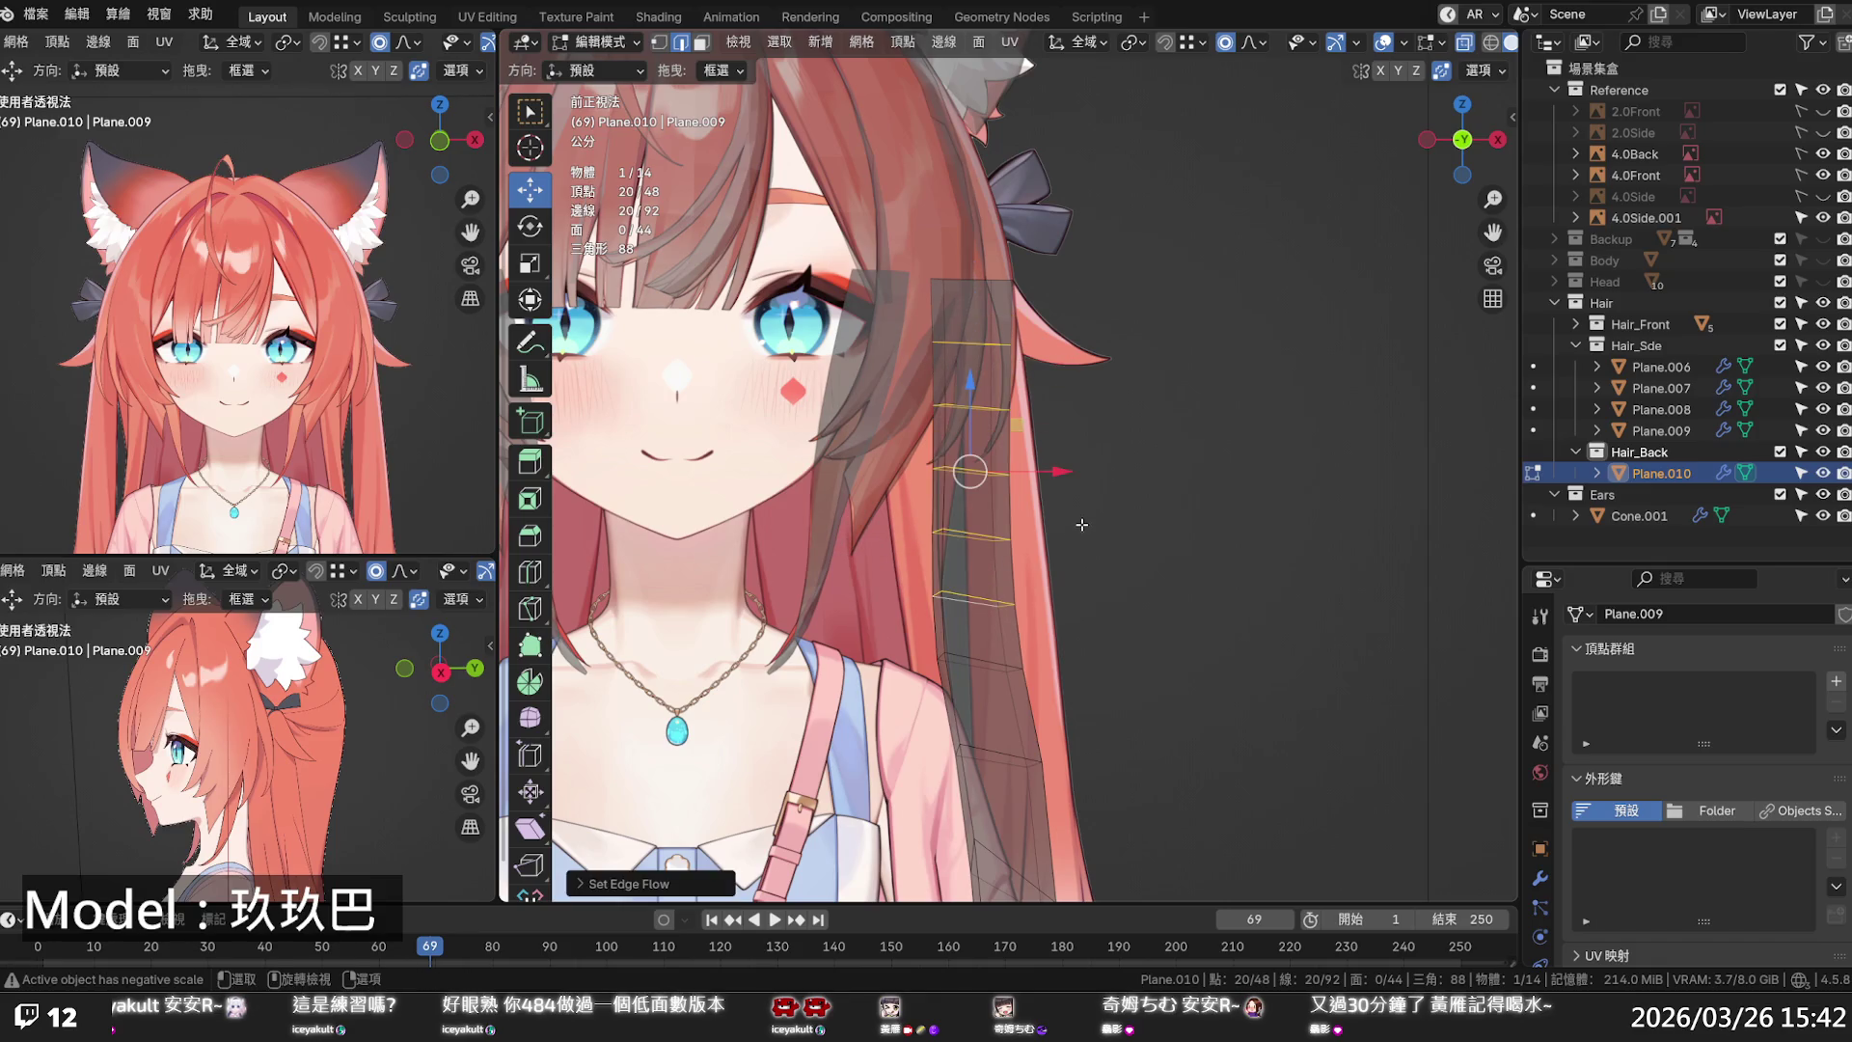
{"action": "left_click_drag", "start_coordinate": [1069, 479], "coordinate": [1085, 478]}
- Move an upper and a lower edge loop sideways along X onto the reference hair
{"action": "left_click", "coordinate": [994, 409]}
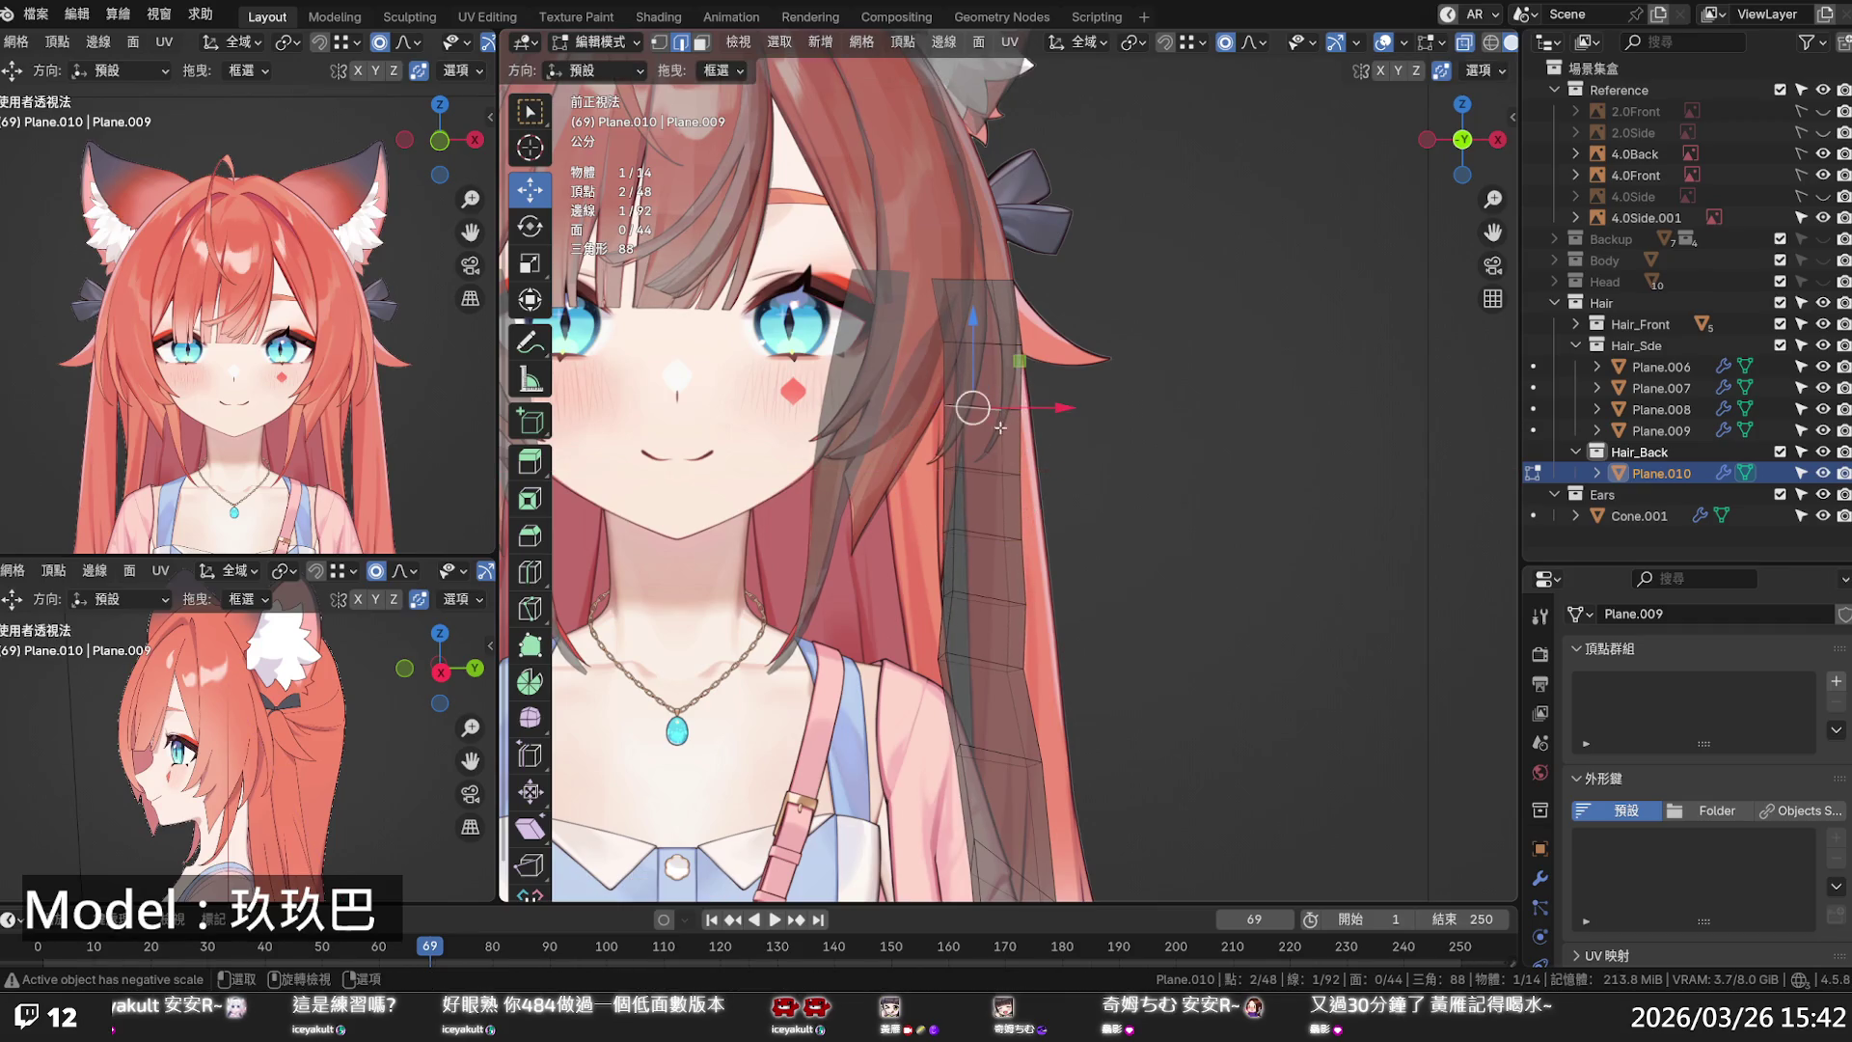
{"action": "left_click", "coordinate": [1018, 407], "text": "shift"}
{"action": "key", "text": "g"}
{"action": "key", "text": "x"}
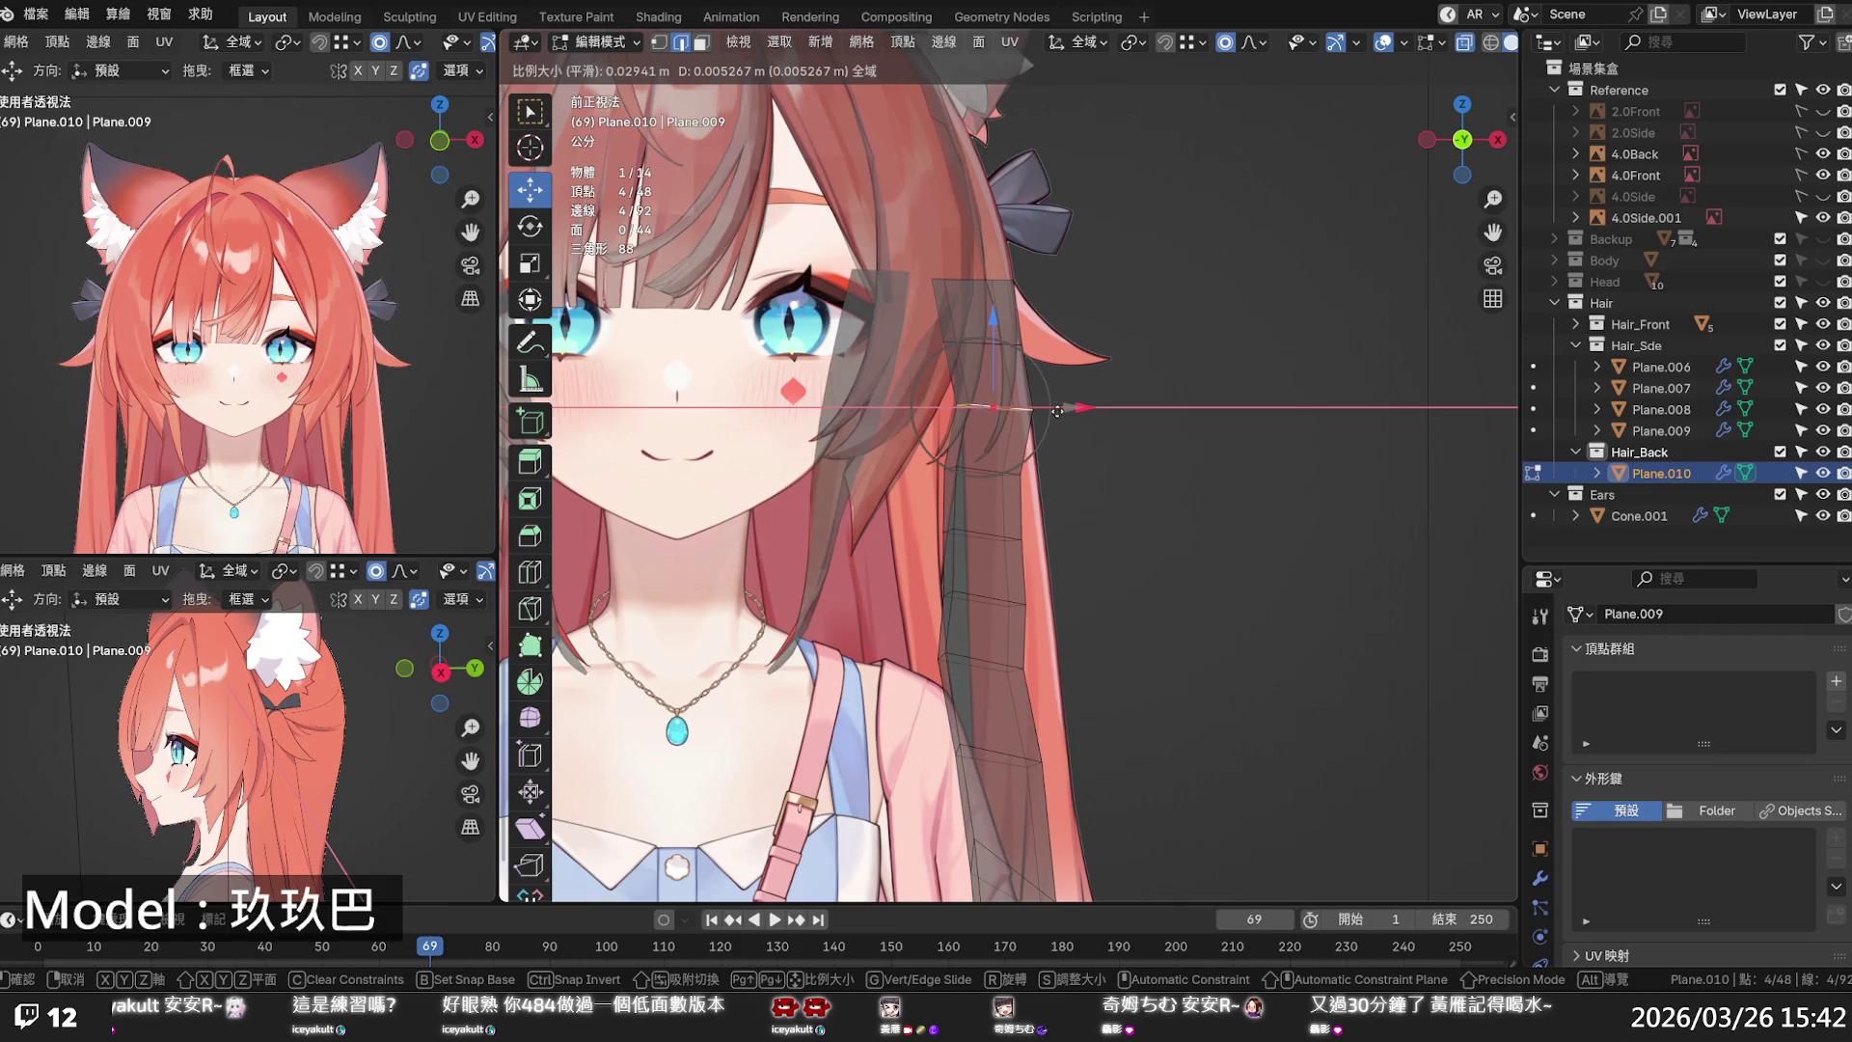
{"action": "left_click", "coordinate": [1056, 412]}
{"action": "left_click", "coordinate": [1003, 470]}
{"action": "key", "text": "g"}
{"action": "key", "text": "x"}
{"action": "left_click", "coordinate": [1089, 470]}
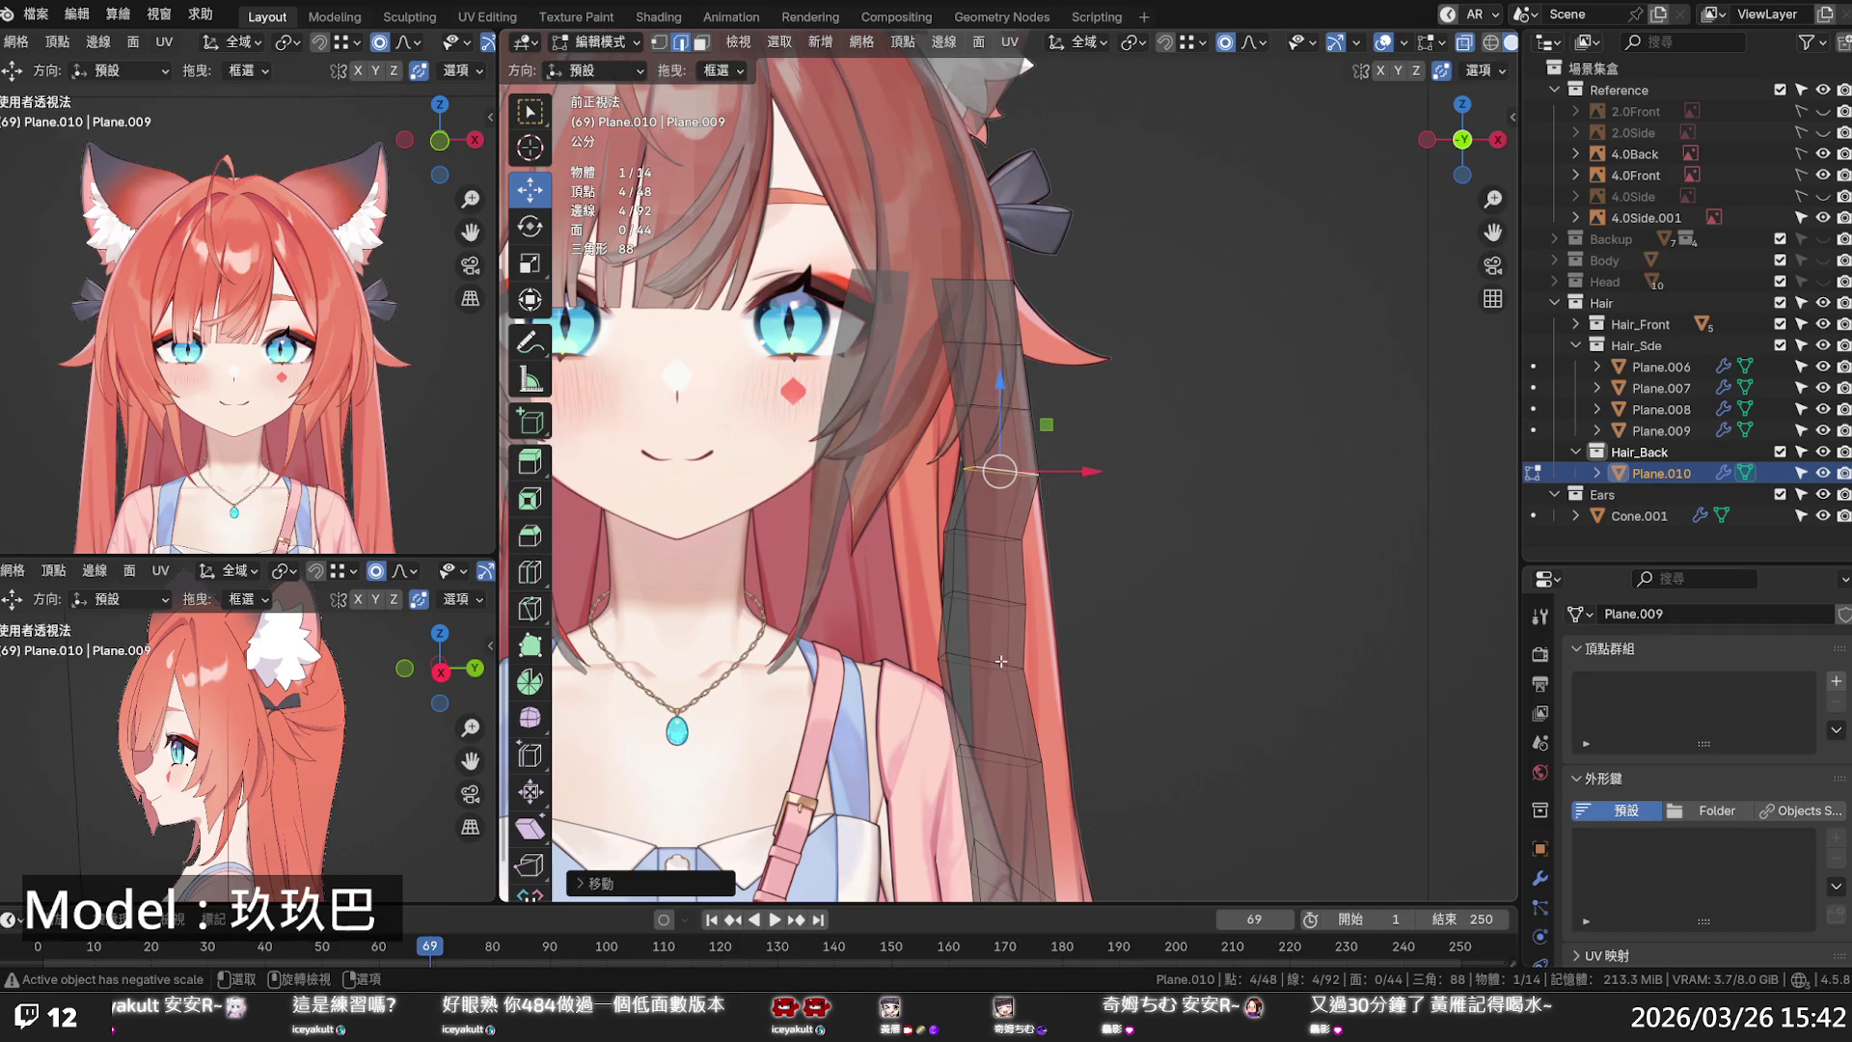
- Shift a lower loop along X with falloff, then straighten two edge rings on the lower strip
{"action": "left_click", "coordinate": [1000, 660]}
{"action": "key", "text": "g"}
{"action": "key", "text": "x"}
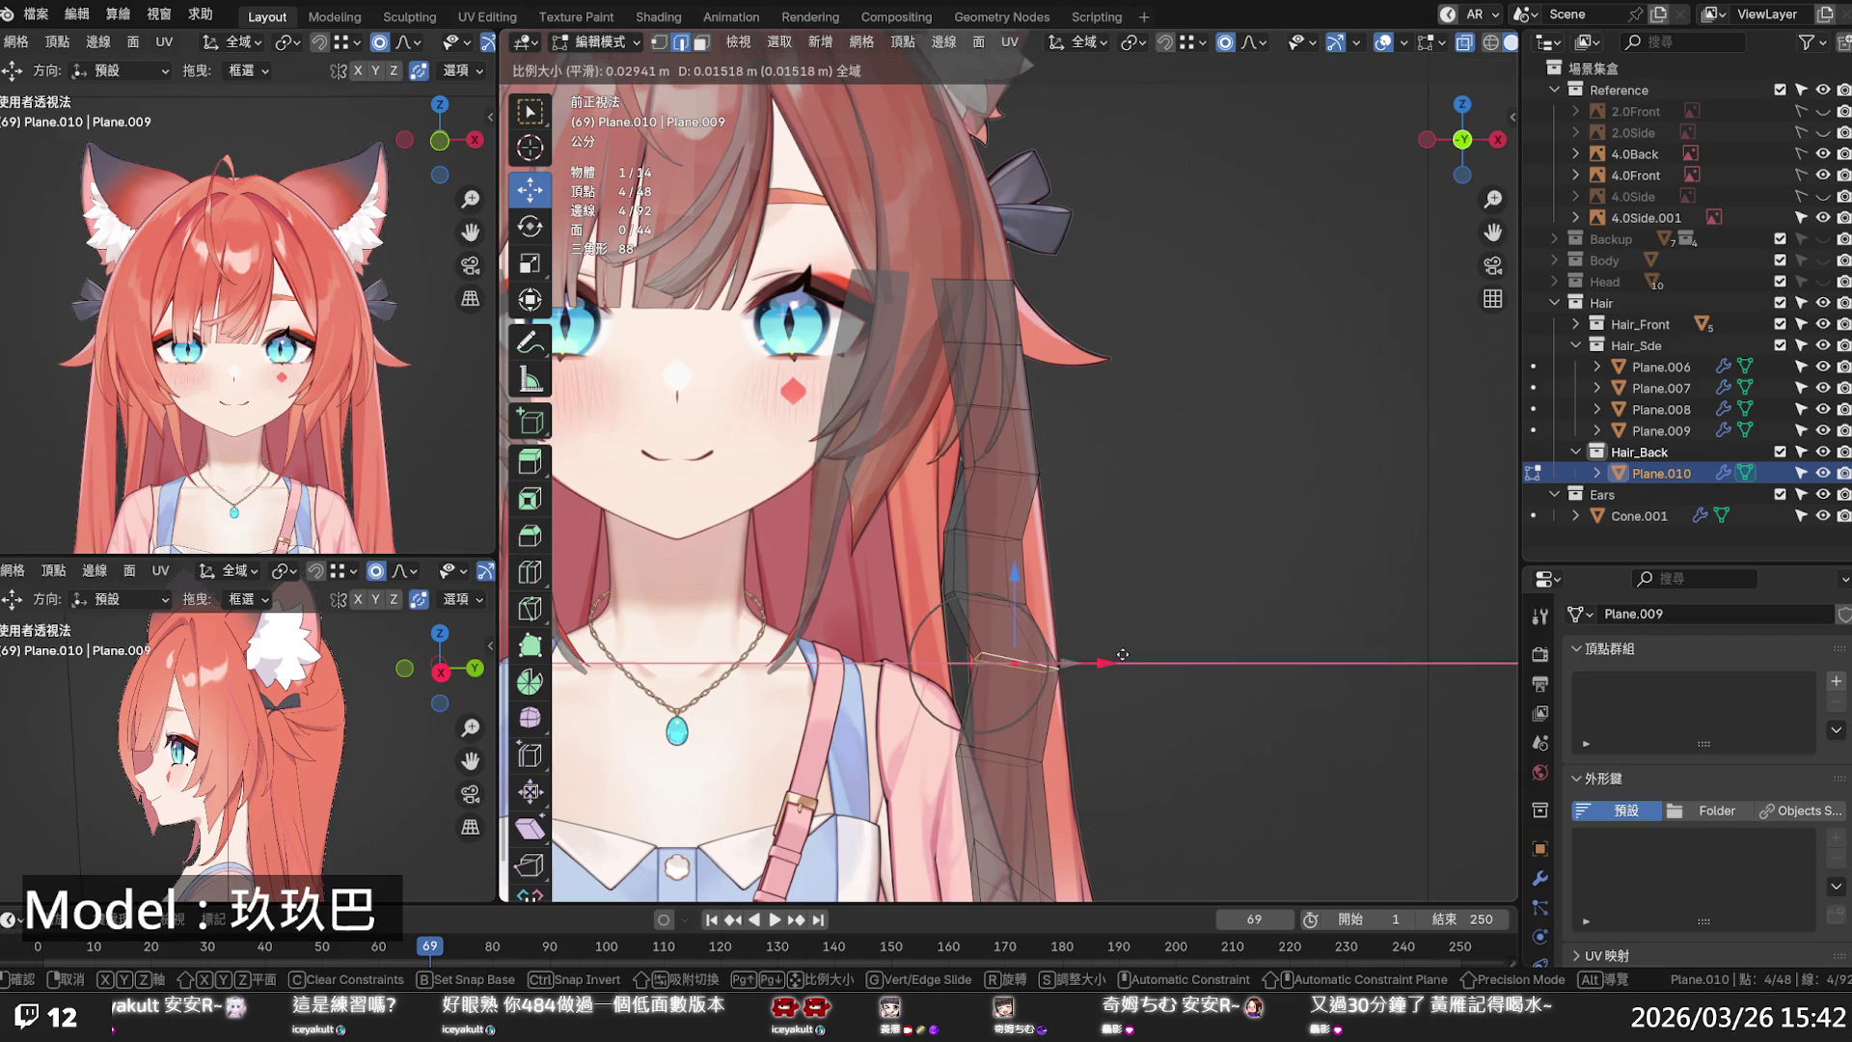
{"action": "left_click", "coordinate": [1121, 655]}
{"action": "left_click_drag", "start_coordinate": [950, 618], "coordinate": [1003, 532]}
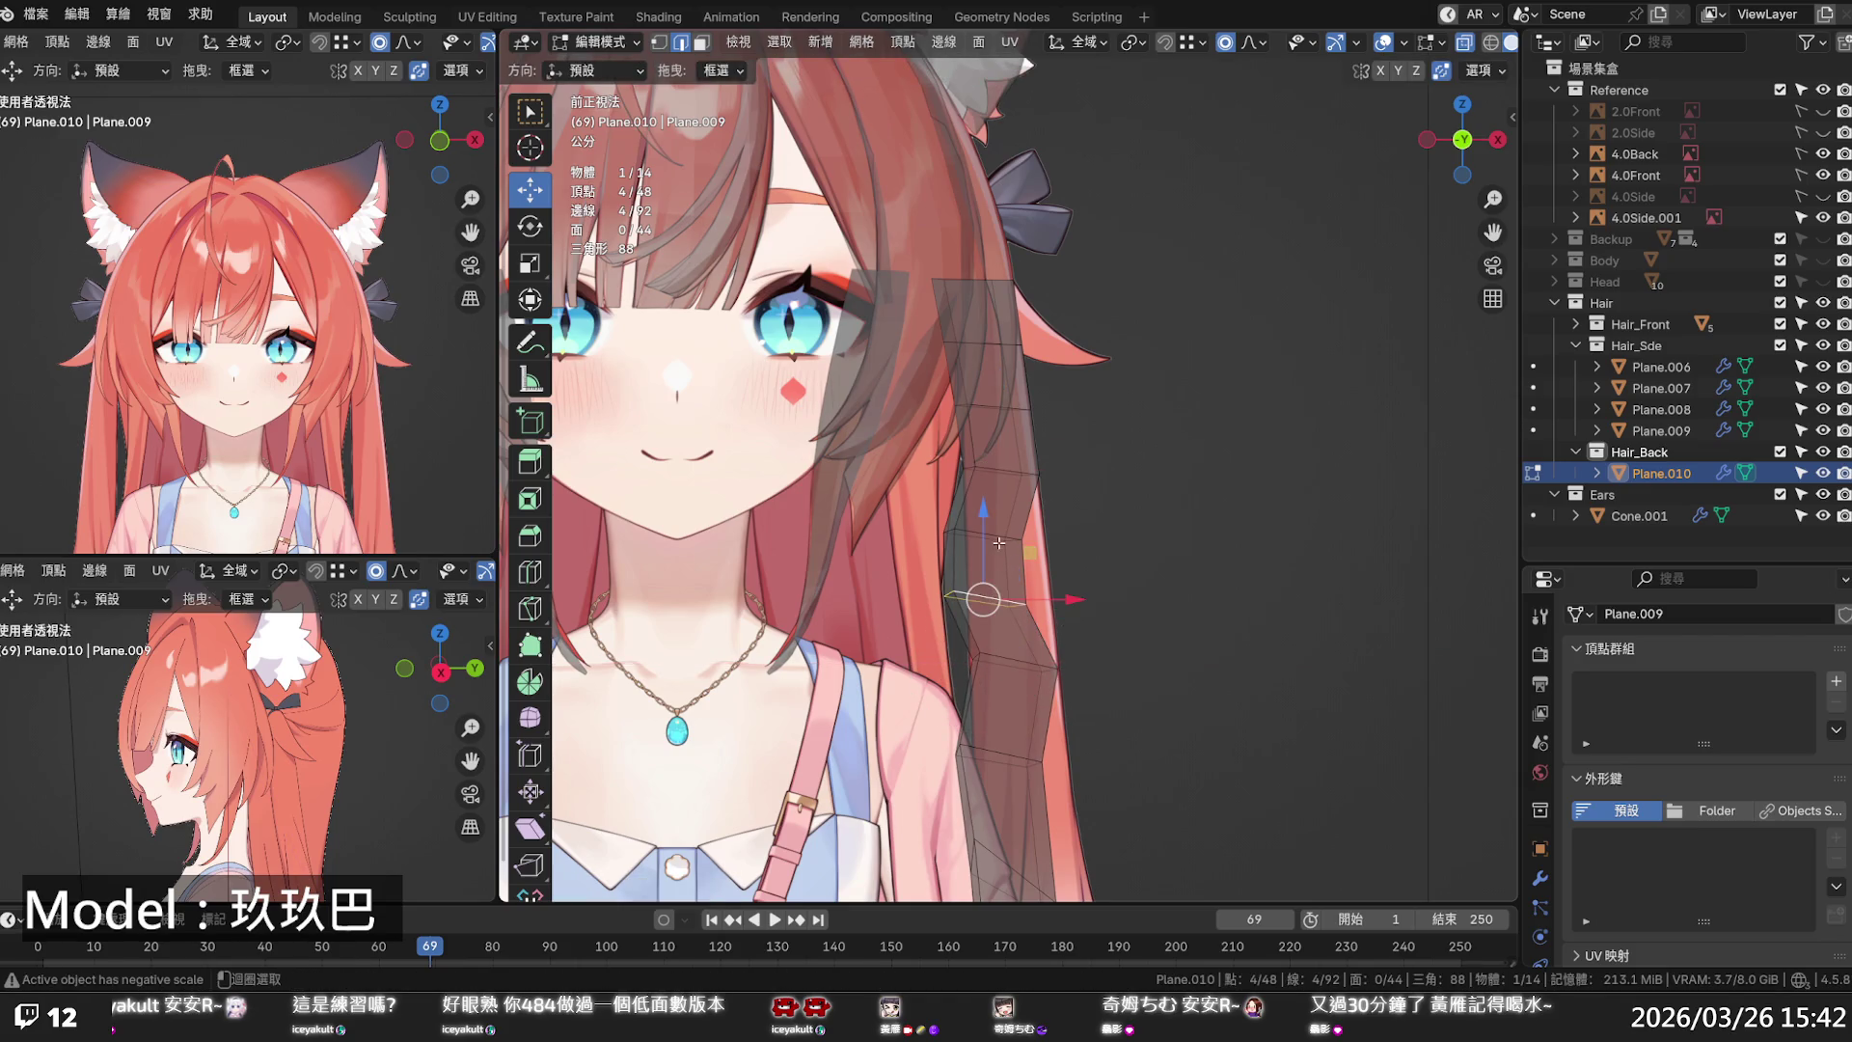
{"action": "left_click", "coordinate": [996, 651]}
- Move the loop near the strip's end along X with proportional falloff
{"action": "left_click", "coordinate": [1072, 556]}
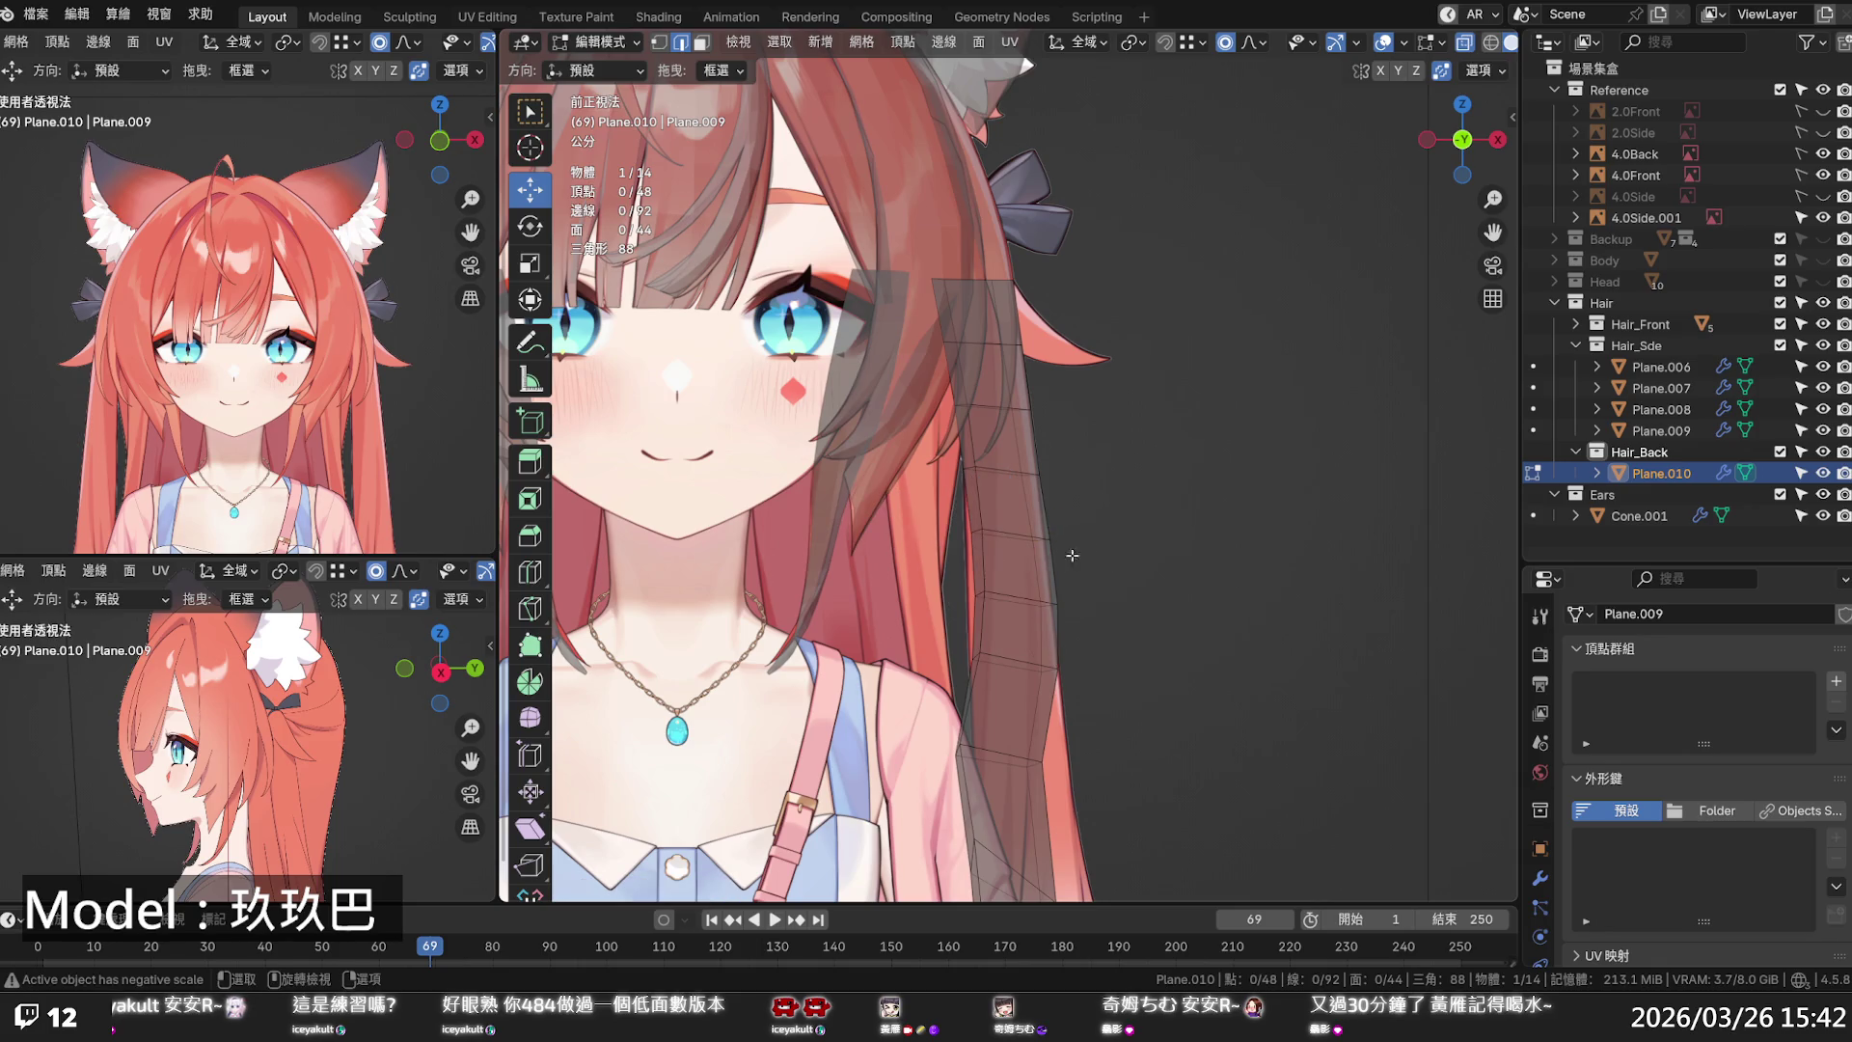
{"action": "left_click", "coordinate": [1033, 598], "text": "alt"}
{"action": "key", "text": "g"}
{"action": "key", "text": "x"}
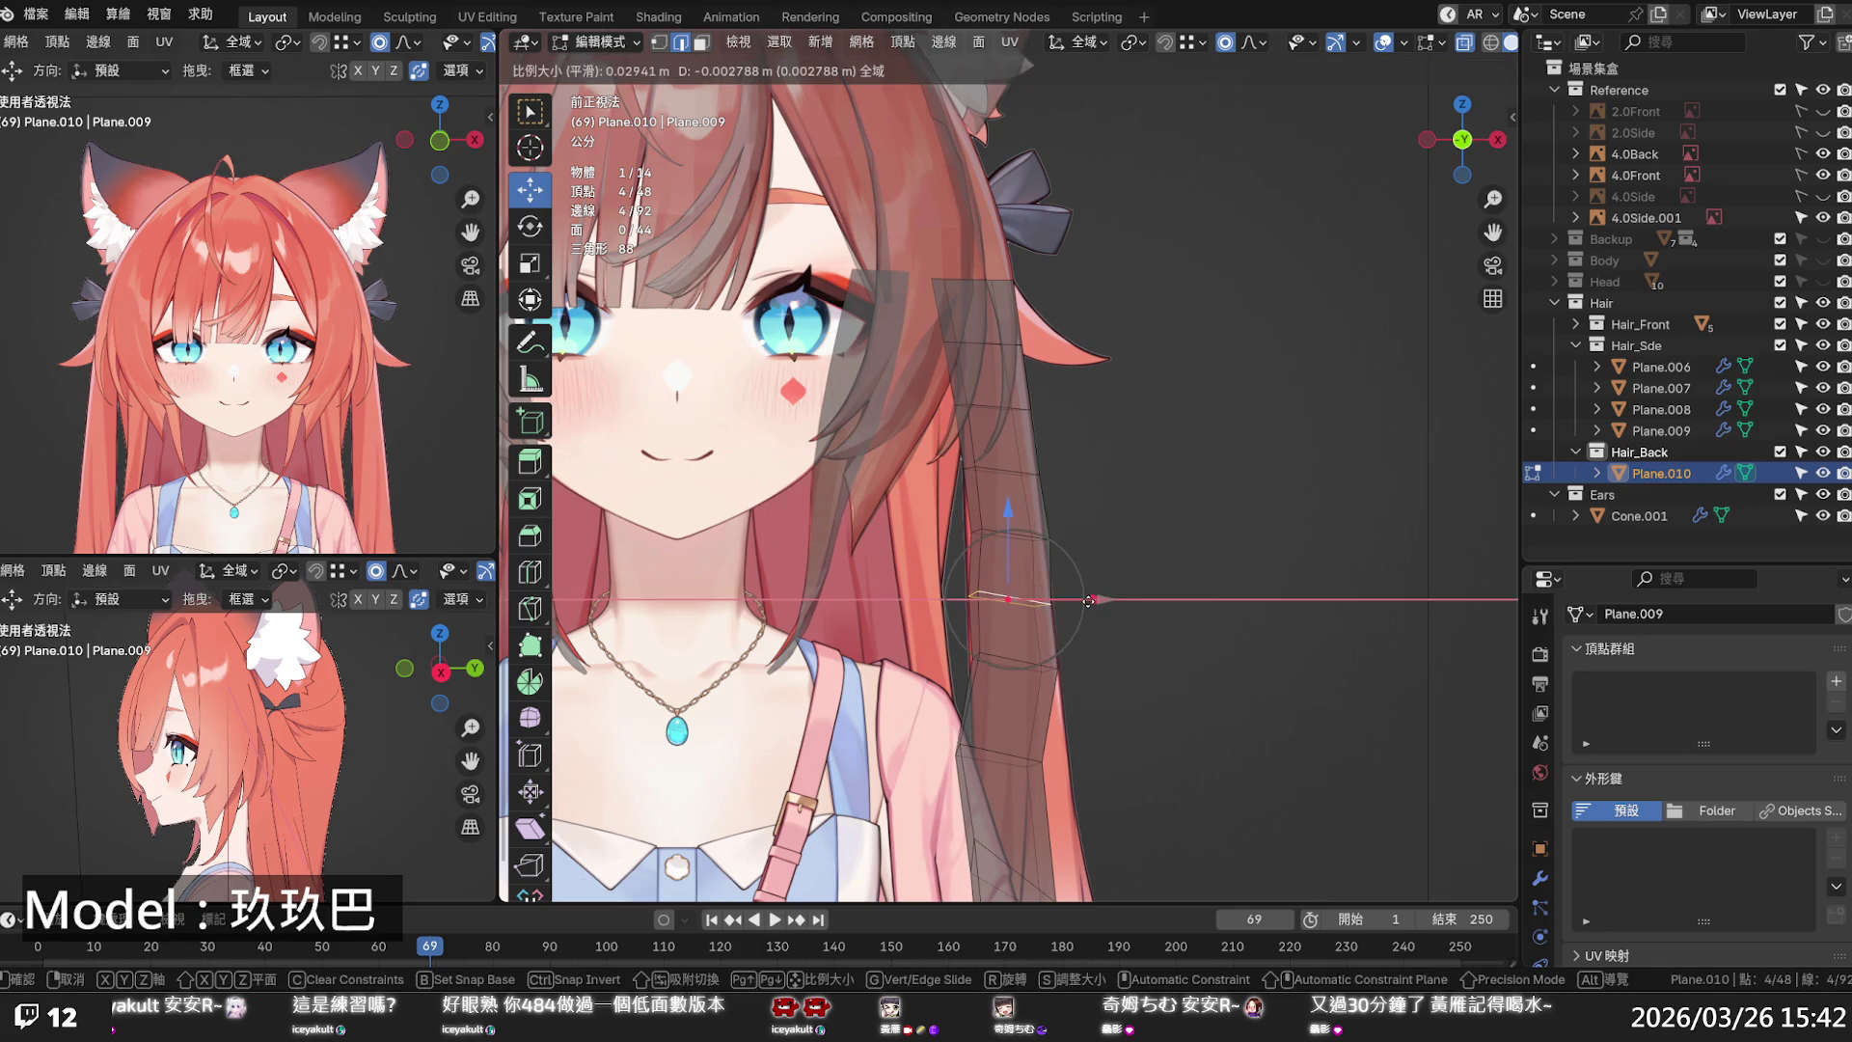
{"action": "scroll", "coordinate": [1087, 602], "scroll_direction": "down", "scroll_amount": 1}
{"action": "left_click", "coordinate": [1087, 602]}
{"action": "scroll", "coordinate": [1087, 602], "scroll_direction": "down", "scroll_amount": 3}
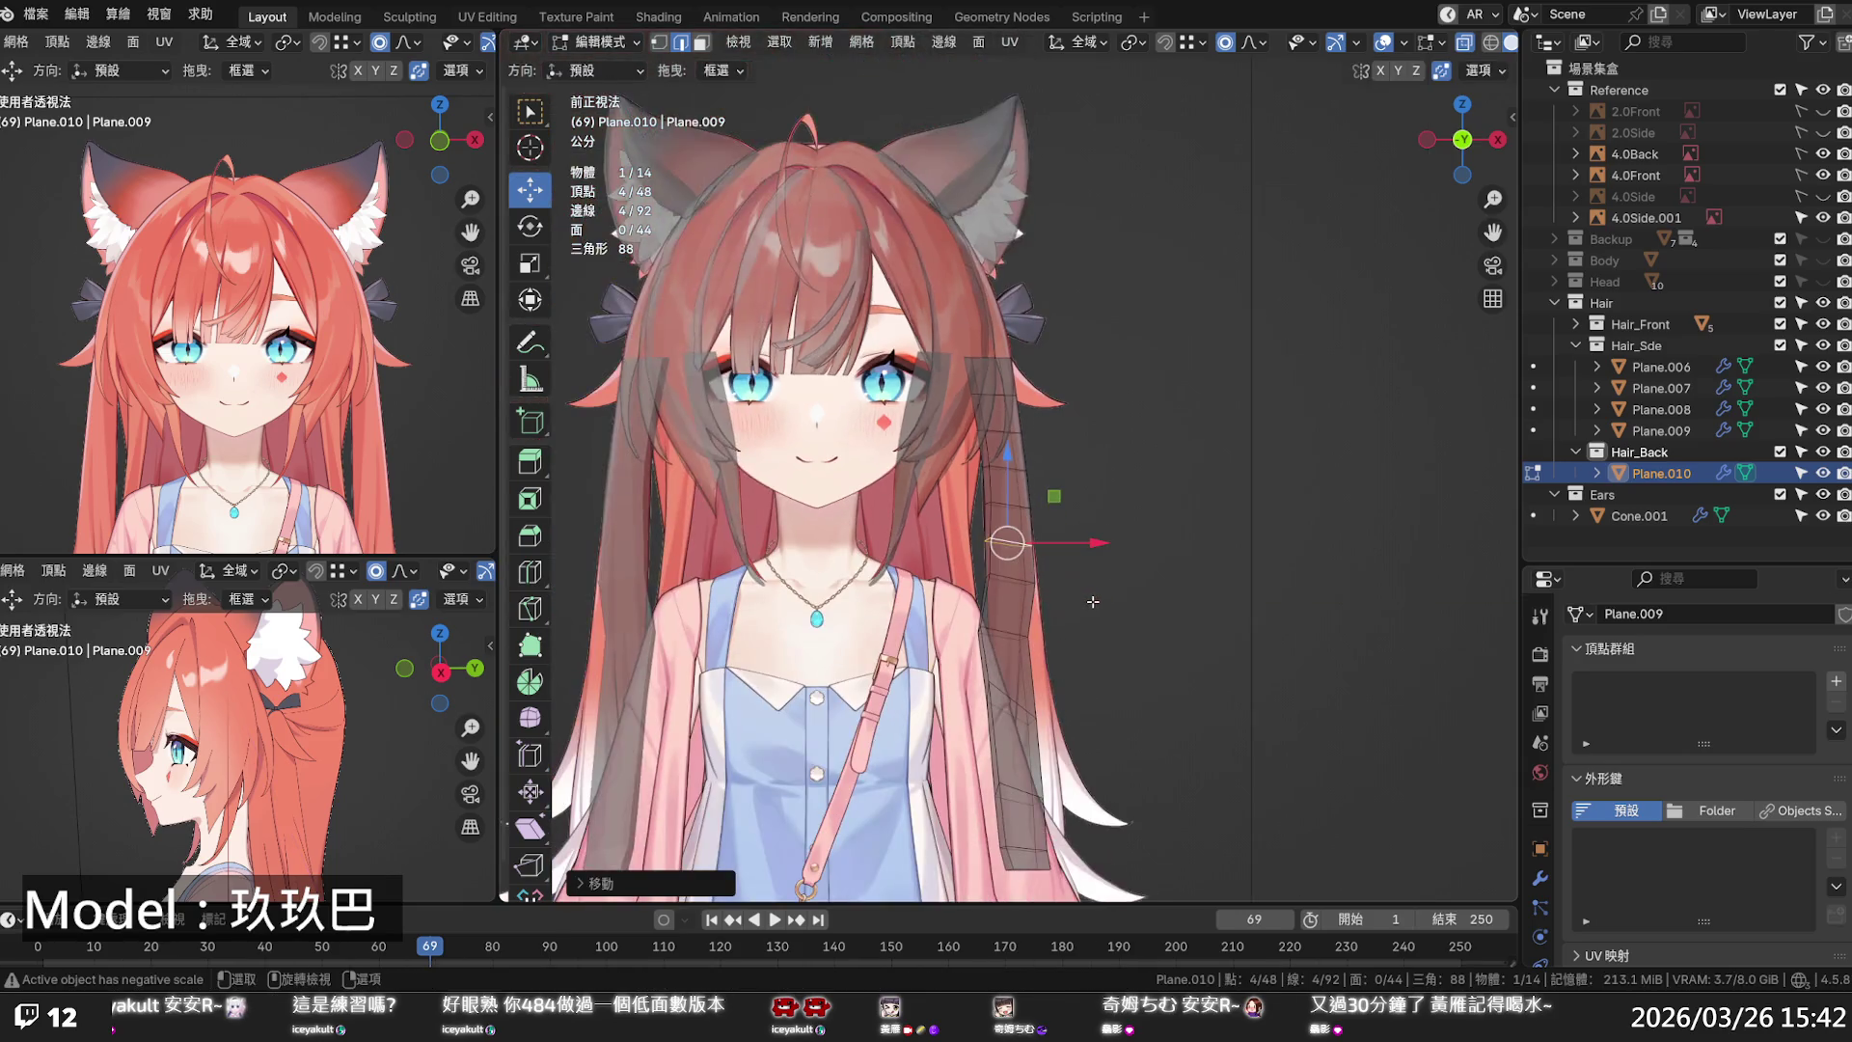
- With X-ray on, shift the strip's bottom edge loop right onto the reference
{"action": "scroll", "coordinate": [974, 463], "scroll_direction": "up", "scroll_amount": 1}
{"action": "middle_click_drag", "start_coordinate": [983, 474], "coordinate": [974, 428], "text": "shift"}
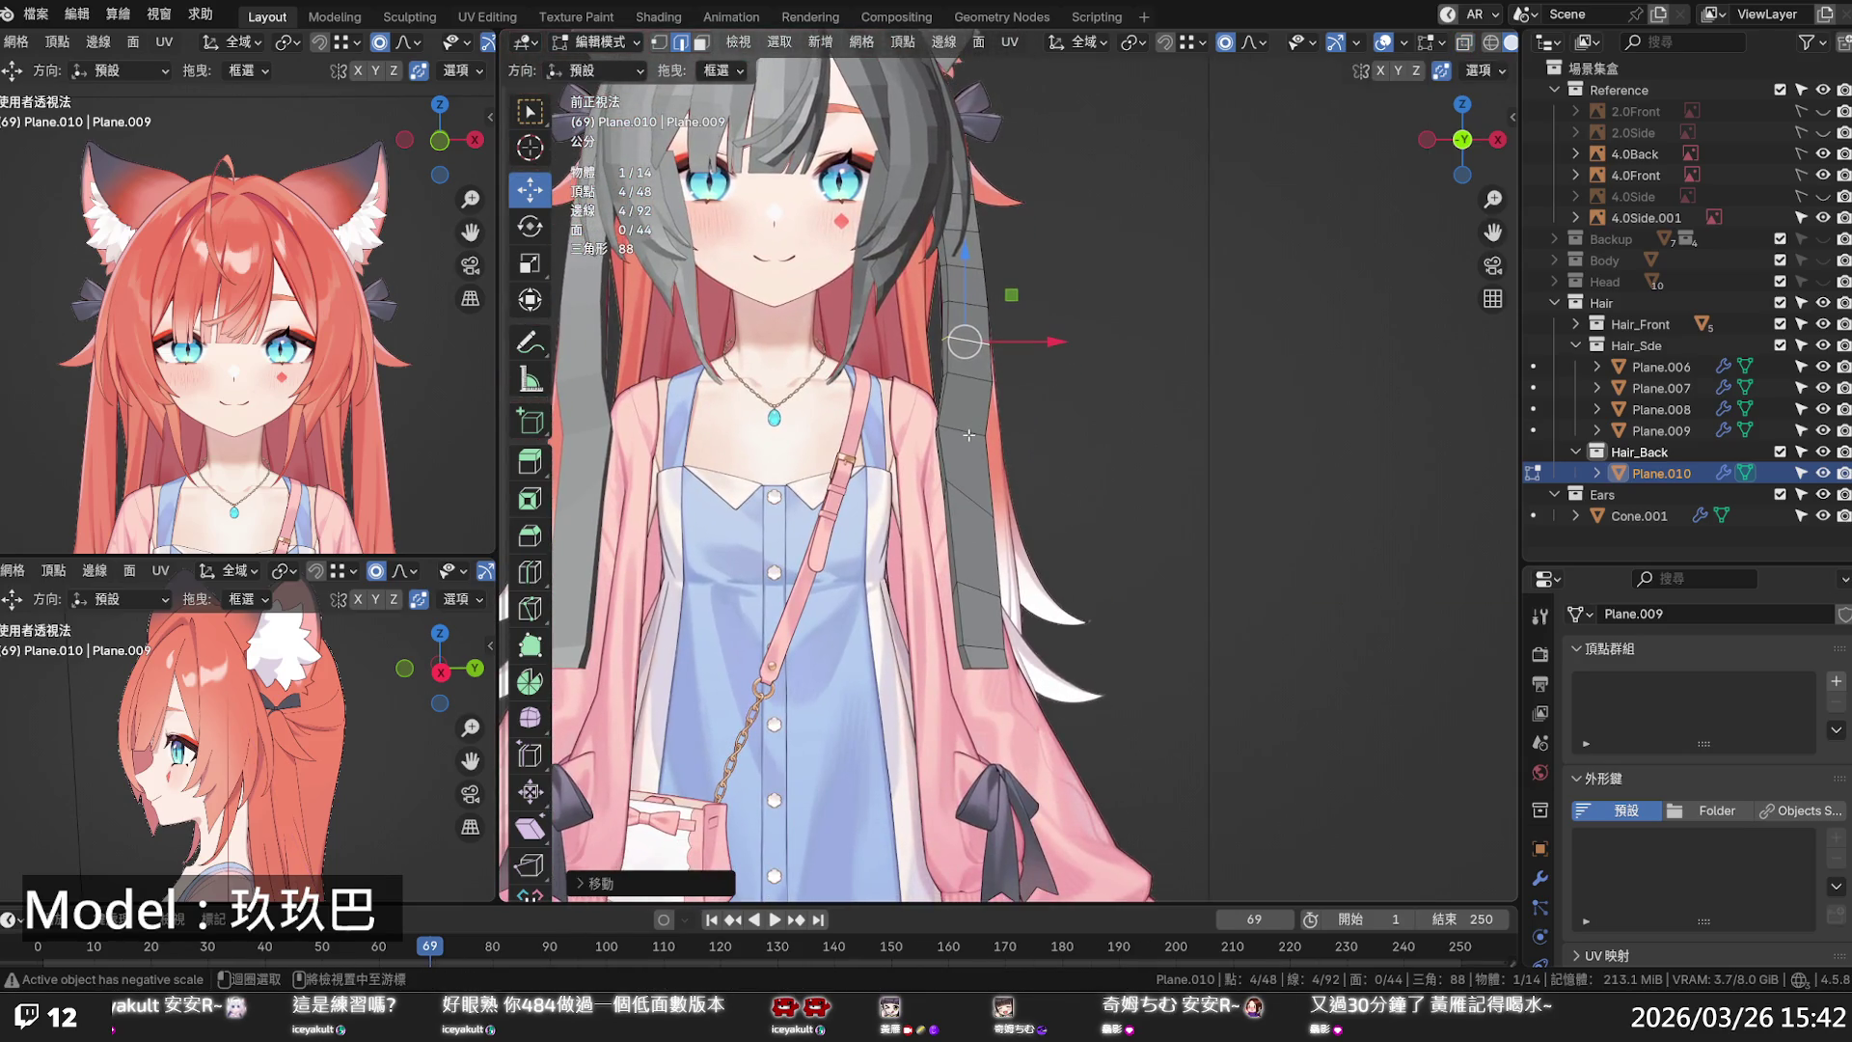
{"action": "left_click", "coordinate": [969, 432], "text": "alt"}
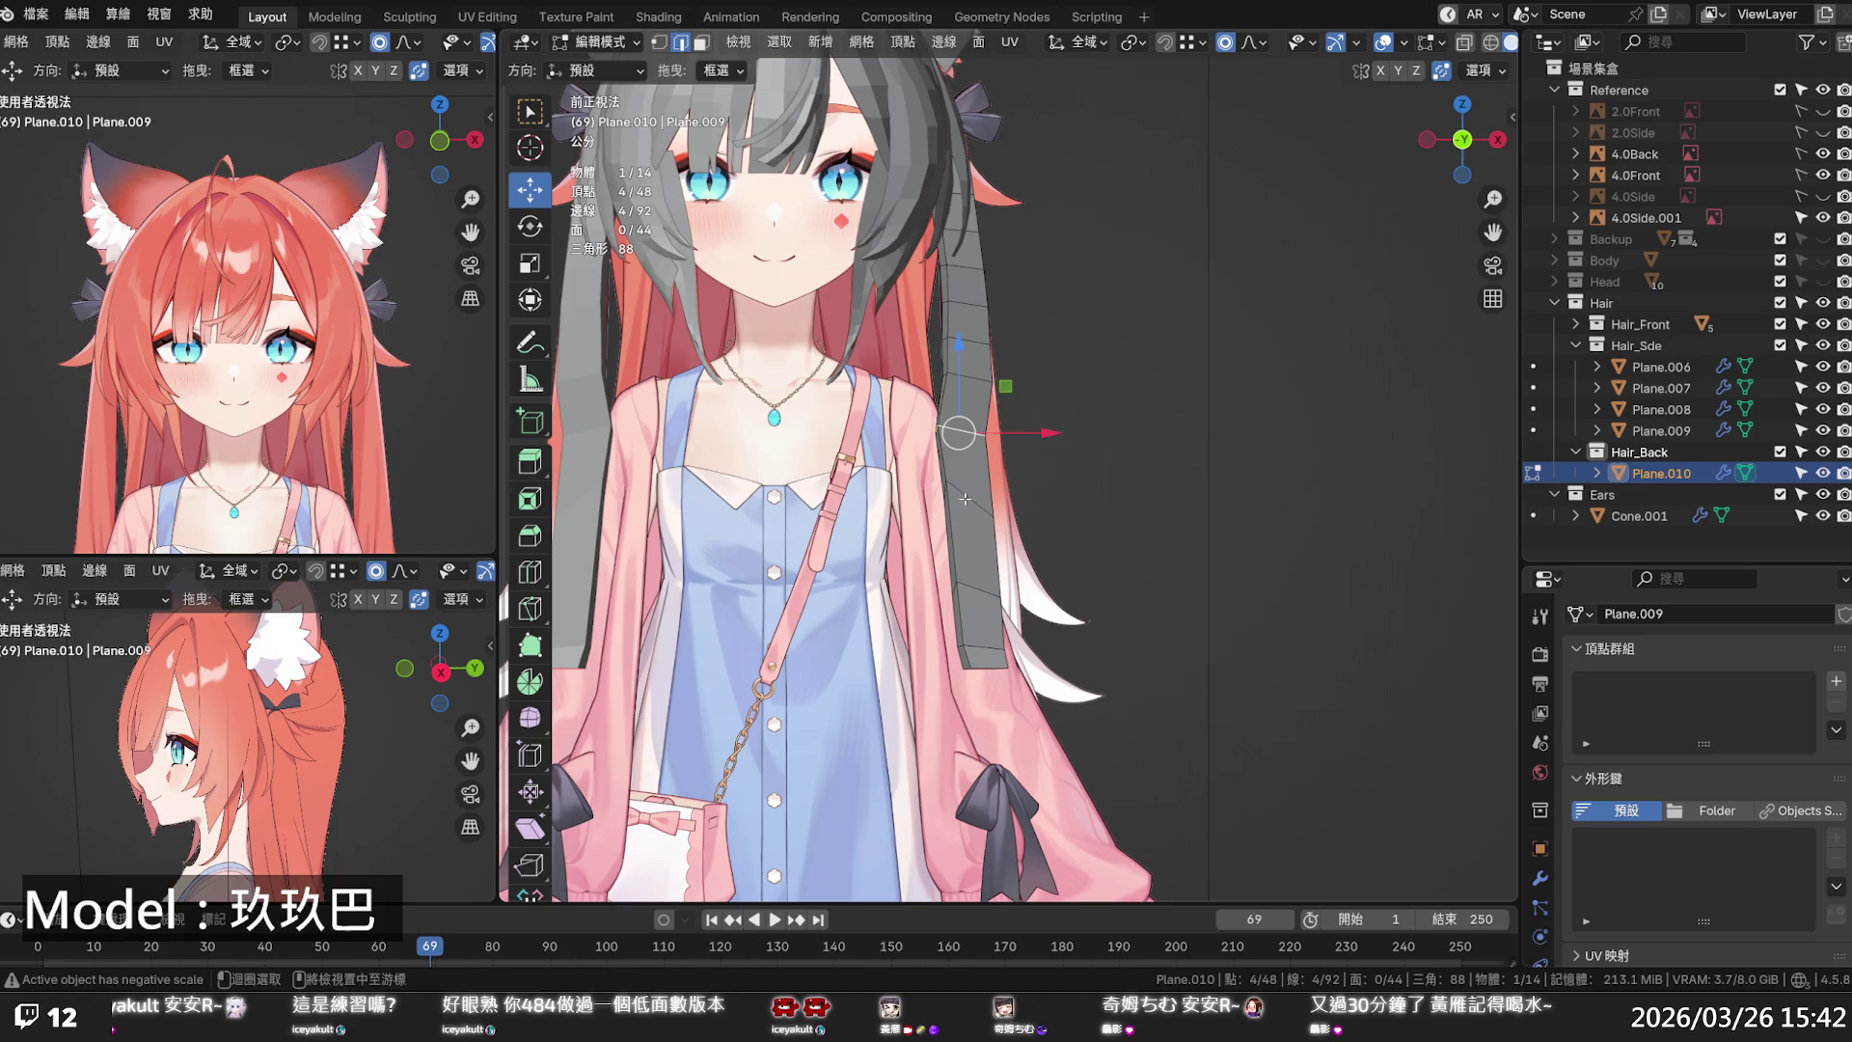
{"action": "key", "text": "alt+z"}
{"action": "left_click", "coordinate": [993, 665], "text": "alt"}
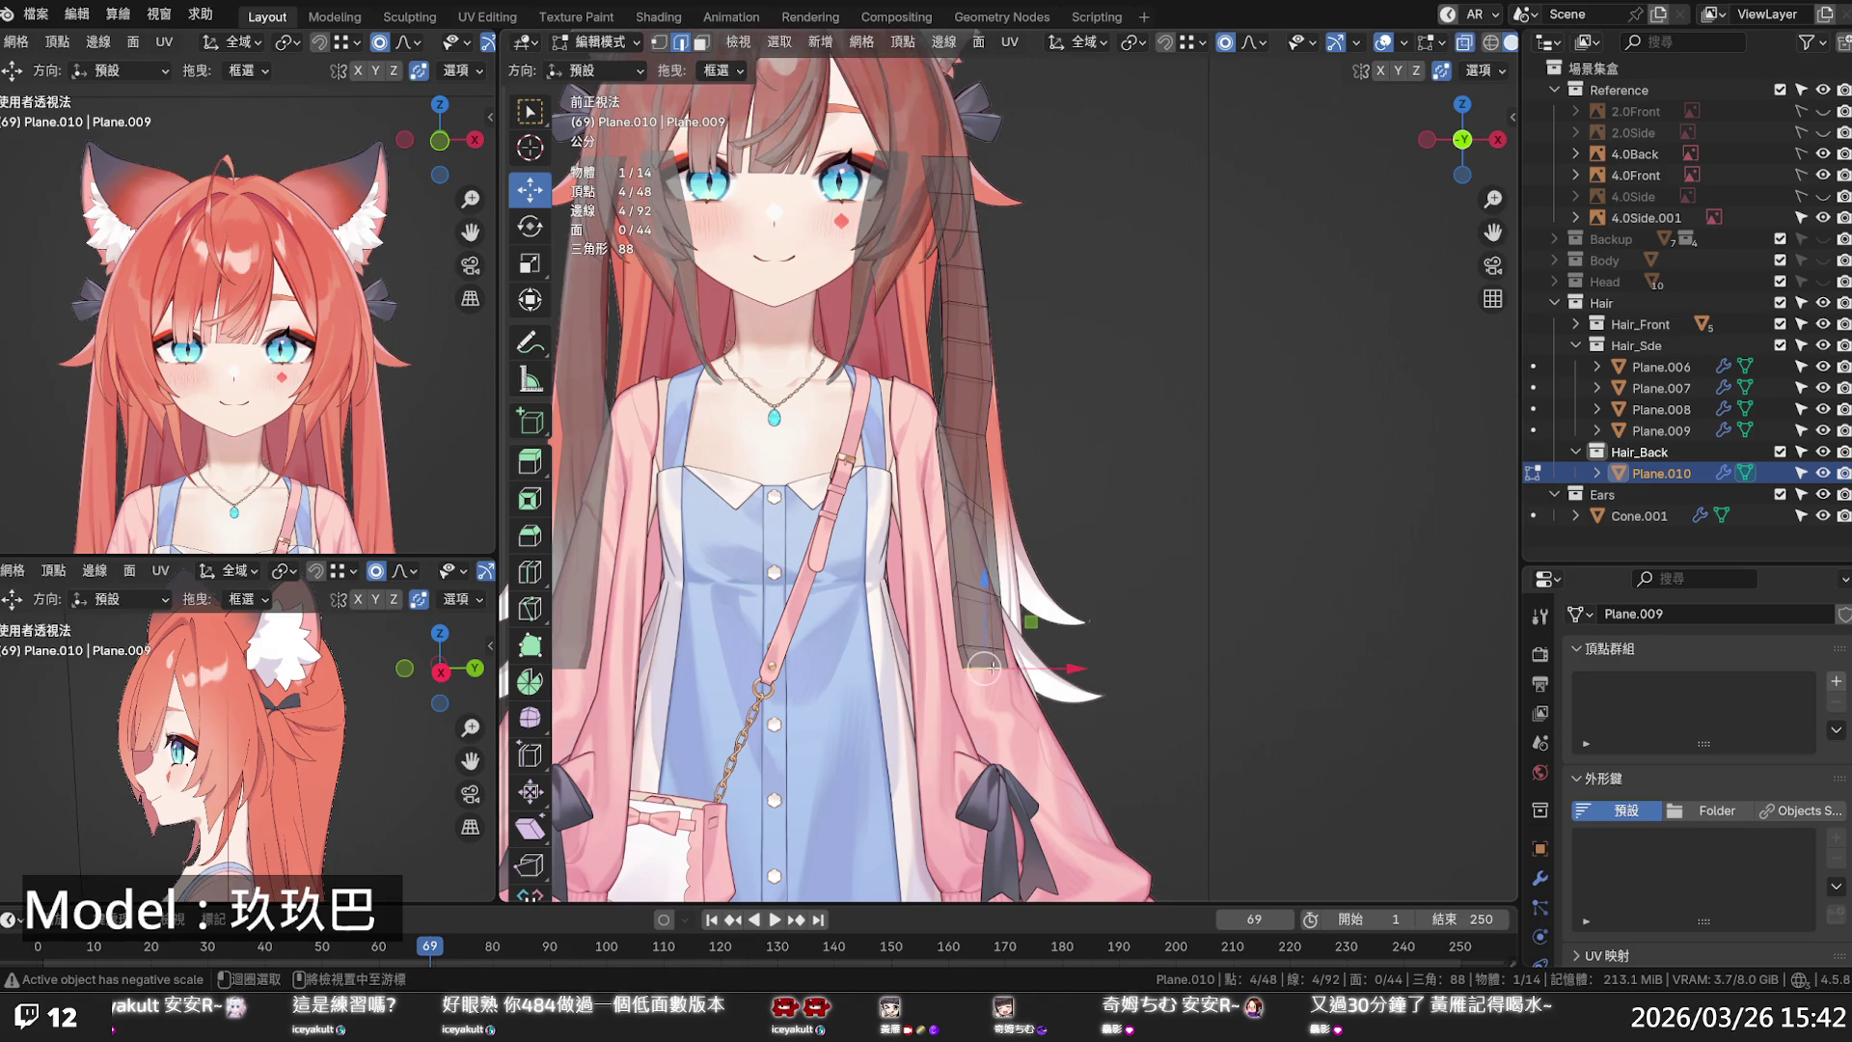
{"action": "left_click_drag", "start_coordinate": [983, 665], "coordinate": [1006, 668]}
- Apply Set Edge Flow to the selected loops, nudge them sideways, and turn X-ray off
{"action": "left_click", "coordinate": [972, 443], "text": "alt+shift"}
{"action": "left_click", "coordinate": [968, 492], "text": "alt+shift"}
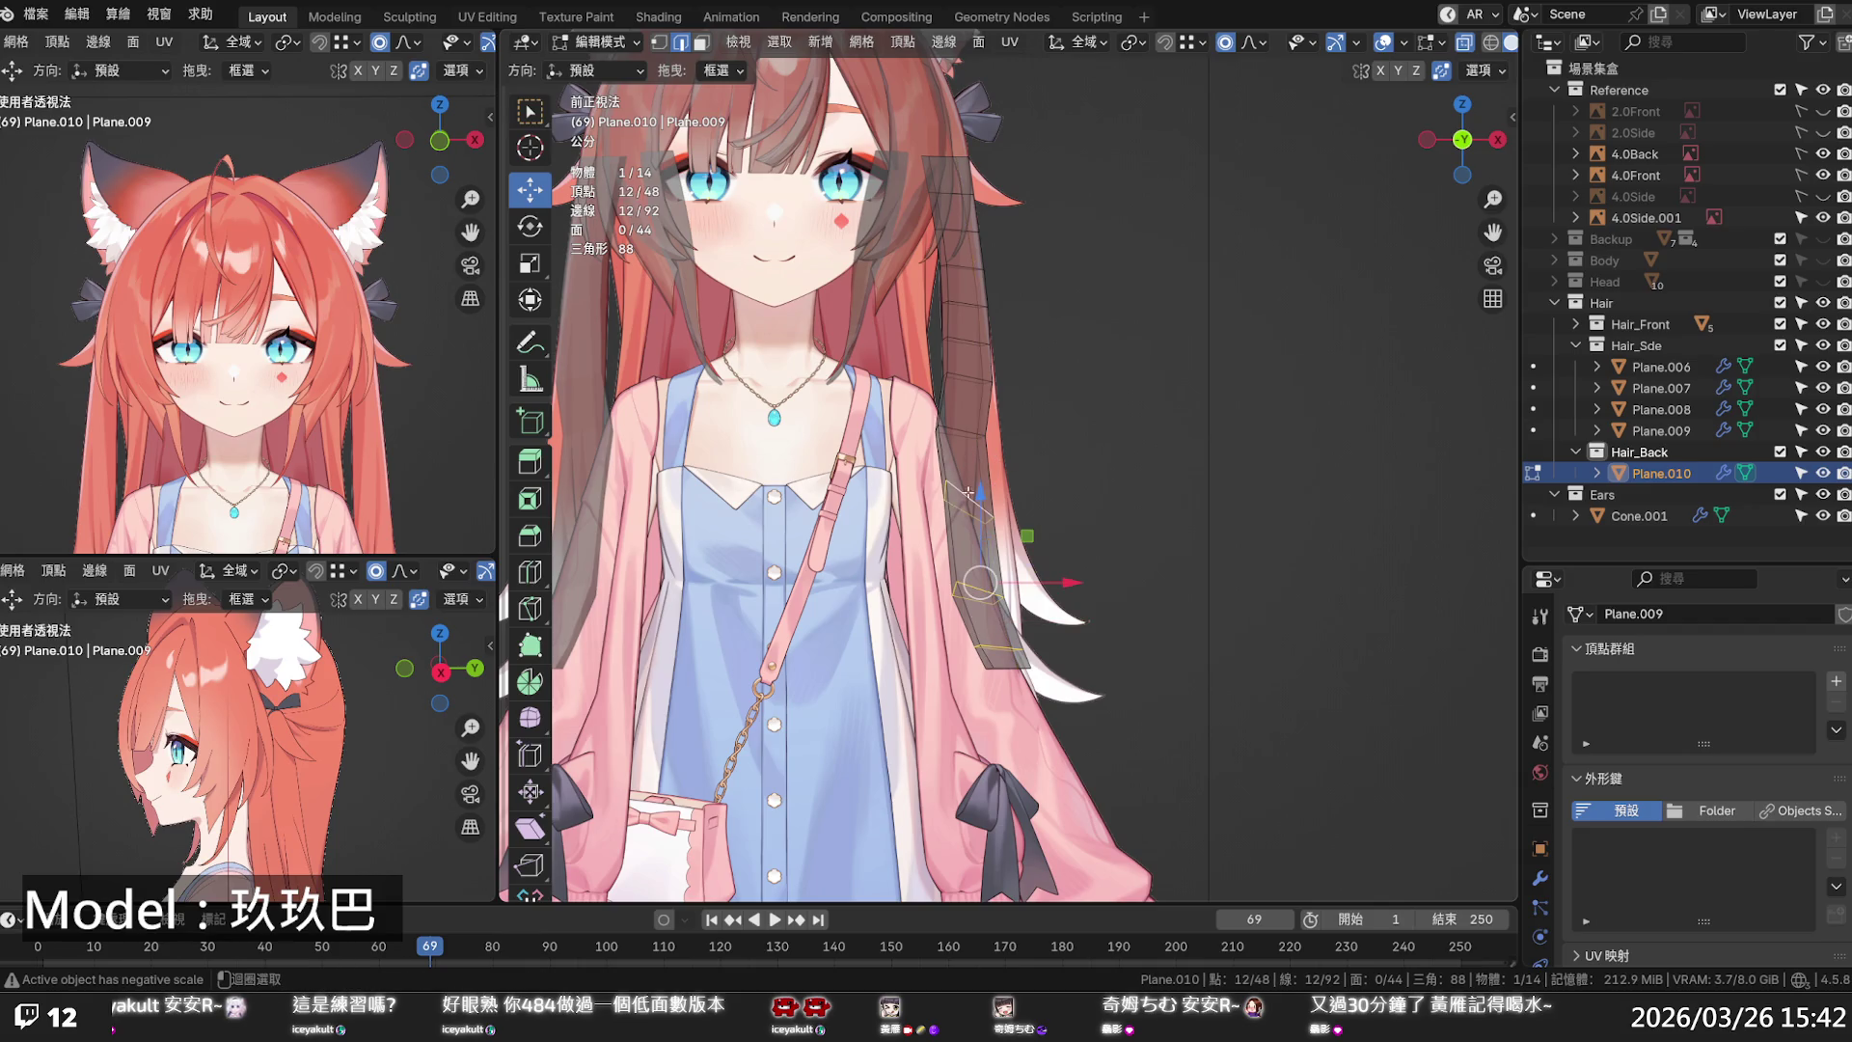
{"action": "left_click", "coordinate": [968, 429], "text": "alt+shift"}
{"action": "key", "text": "q"}
{"action": "left_click", "coordinate": [968, 431]}
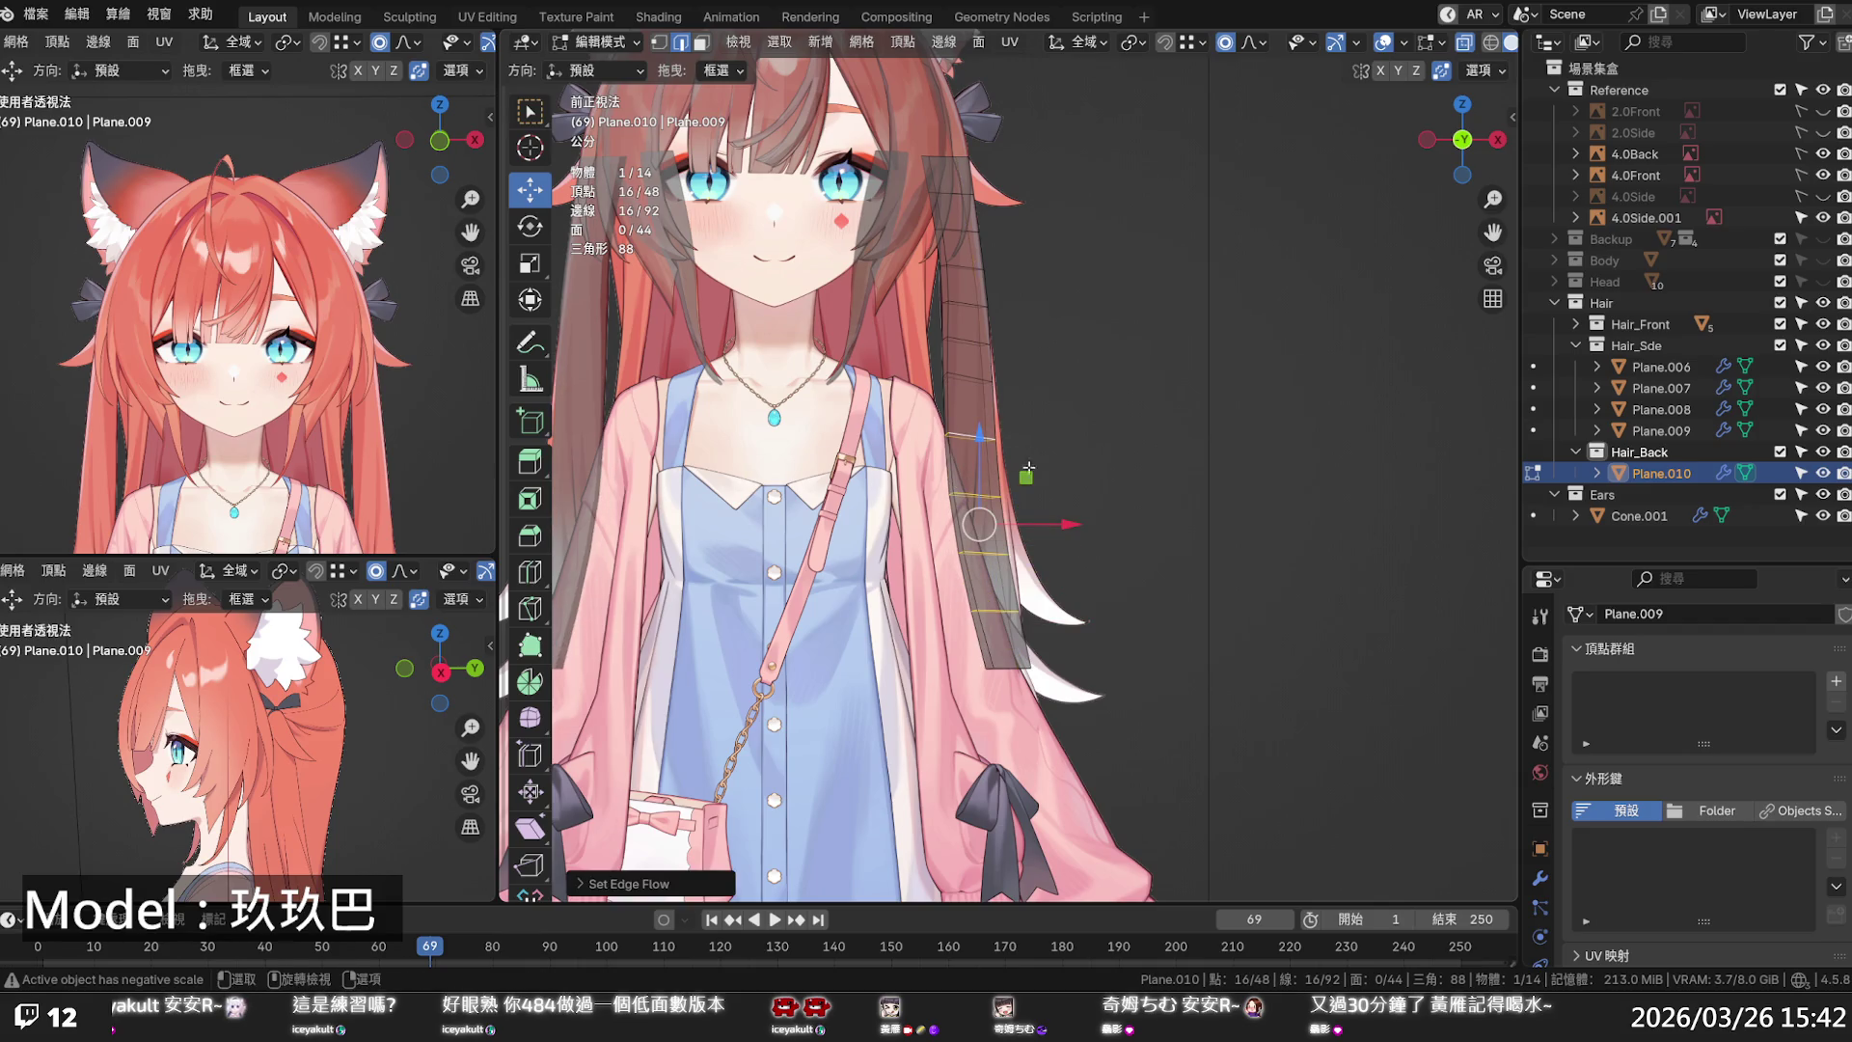
{"action": "left_click_drag", "start_coordinate": [1046, 521], "coordinate": [1057, 522]}
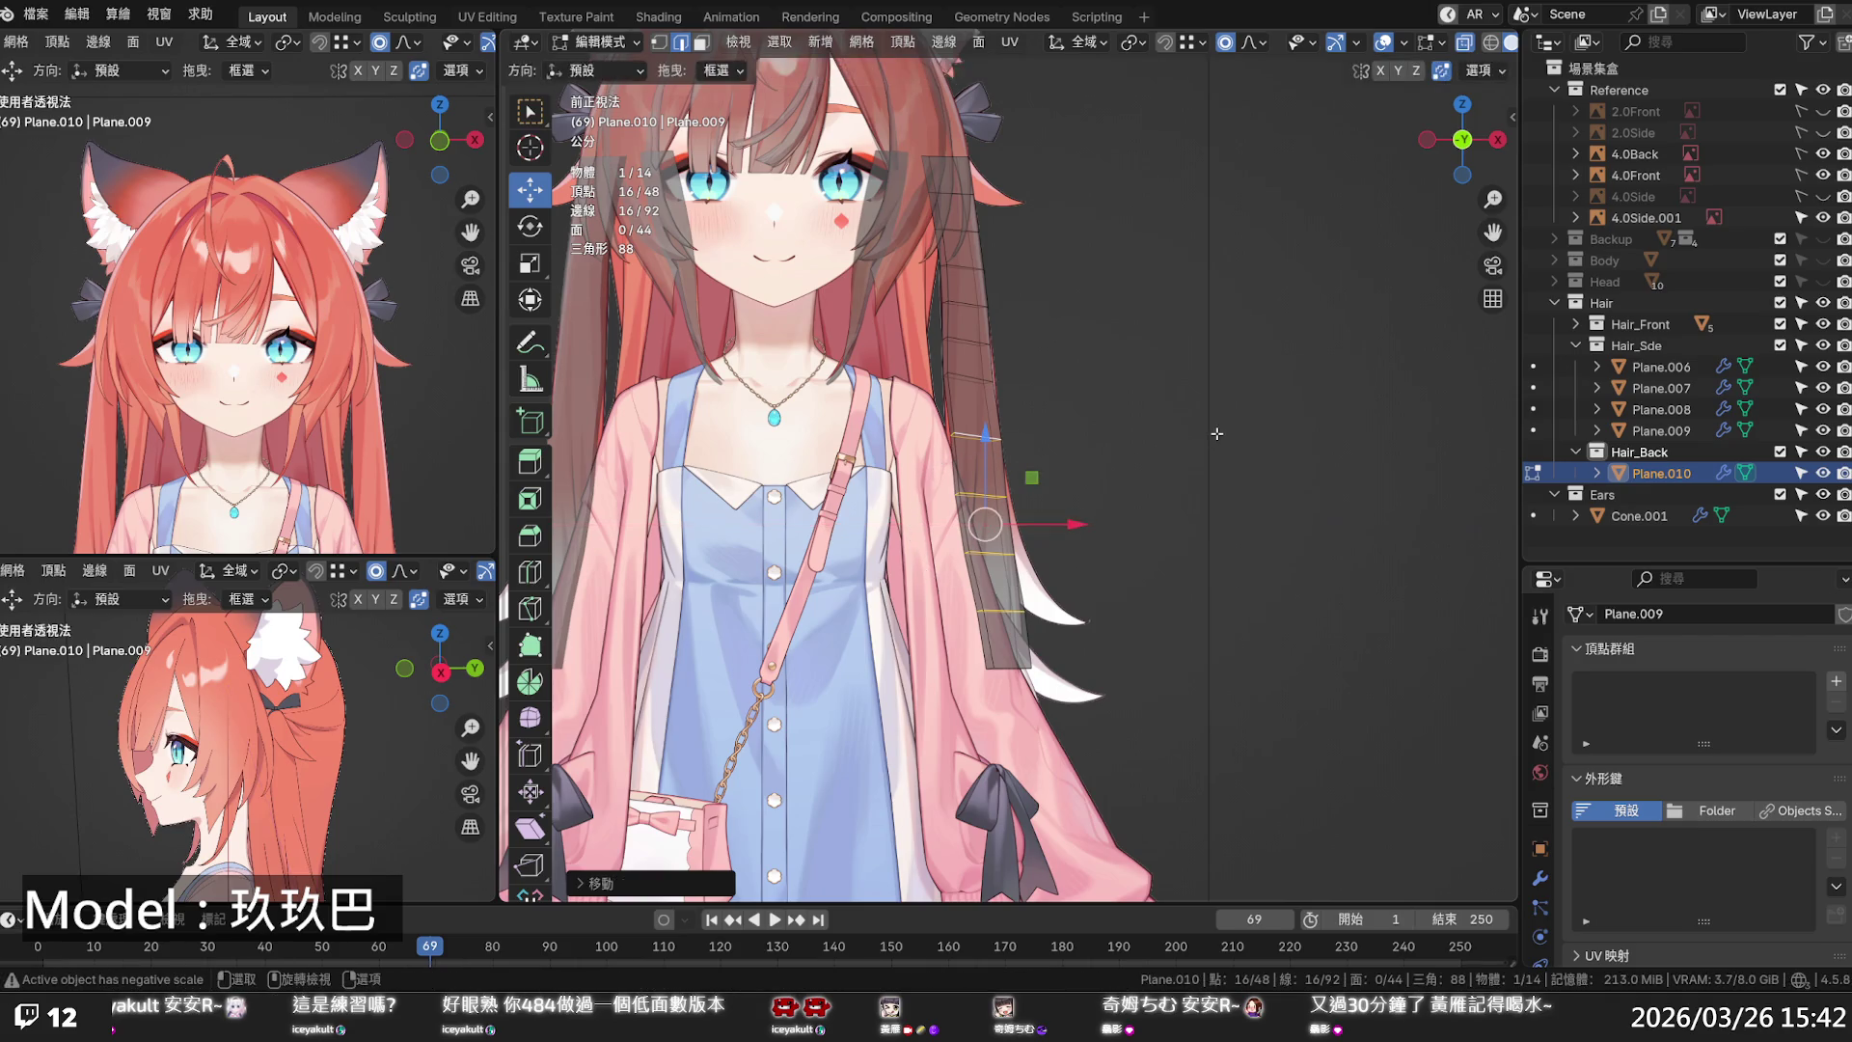
{"action": "left_click", "coordinate": [1199, 444]}
{"action": "key", "text": "alt+z"}
{"action": "key", "text": "alt+z"}
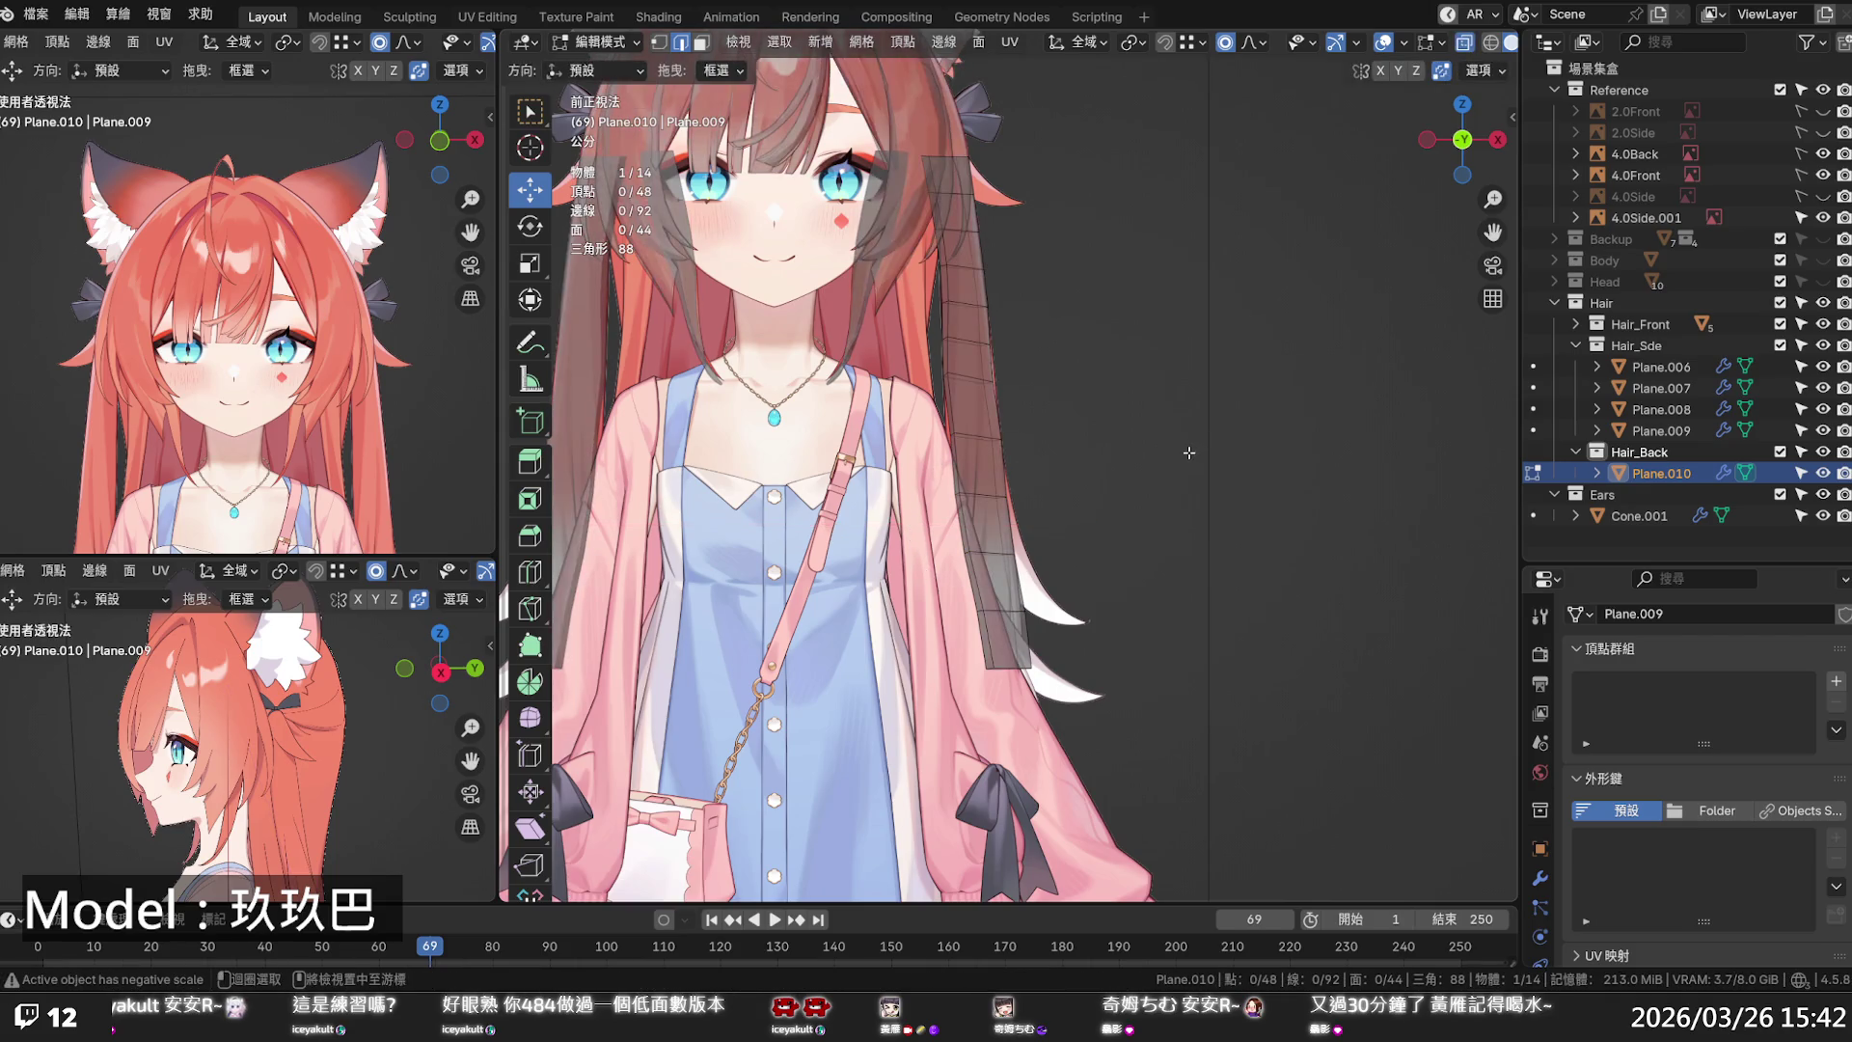
{"action": "key", "text": "alt+z"}
- Edge-slide a lengthwise loop to even the strip's width, orbit to check, and return front
{"action": "left_click", "coordinate": [953, 397], "text": "alt"}
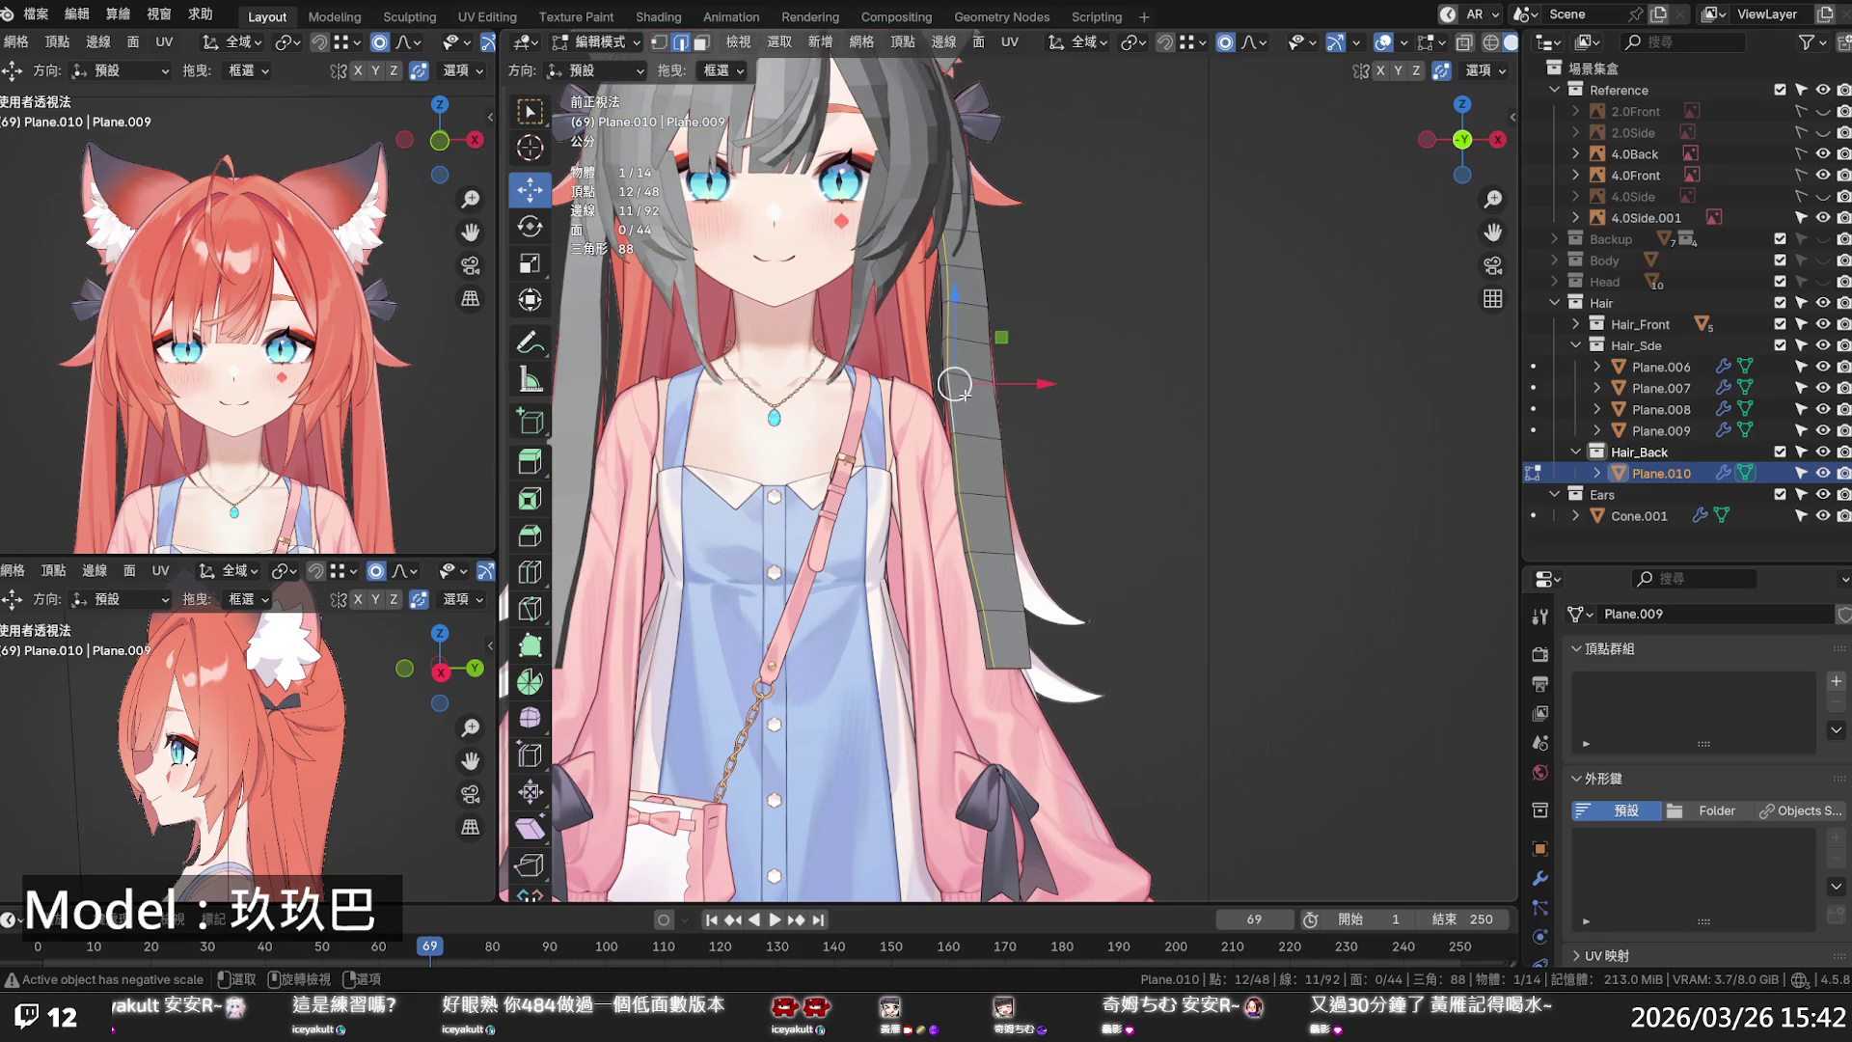
{"action": "key", "text": "g"}
{"action": "key", "text": "g"}
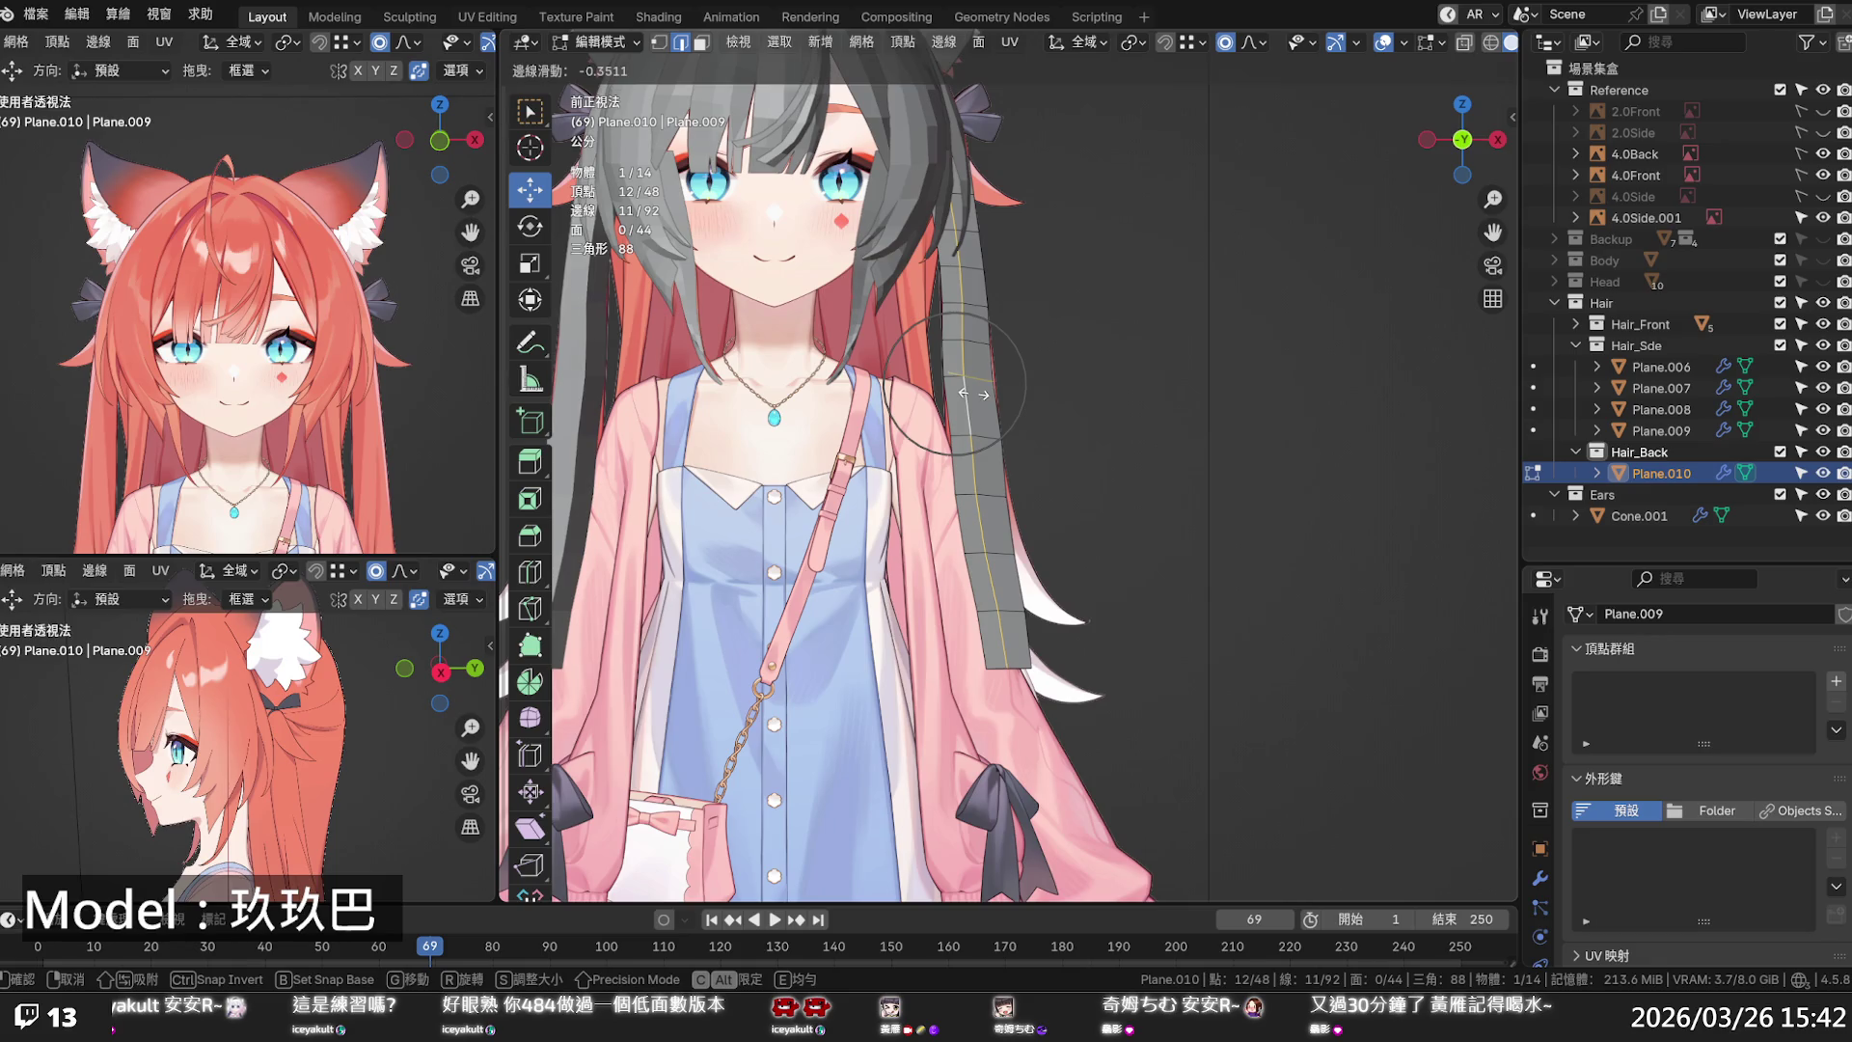
{"action": "left_click", "coordinate": [964, 395]}
{"action": "mouse_move", "coordinate": [964, 395]}
{"action": "middle_mouse_down"}
{"action": "mouse_move", "coordinate": [942, 420]}
{"action": "mouse_move", "coordinate": [1446, 451]}
{"action": "mouse_move", "coordinate": [1081, 377]}
{"action": "middle_mouse_up"}
{"action": "left_click", "coordinate": [1081, 377]}
{"action": "key", "text": "KP_1"}
- In side view, compare the back strip to the reference and push its front boundary loop toward the hair edge
{"action": "key", "text": "KP_3"}
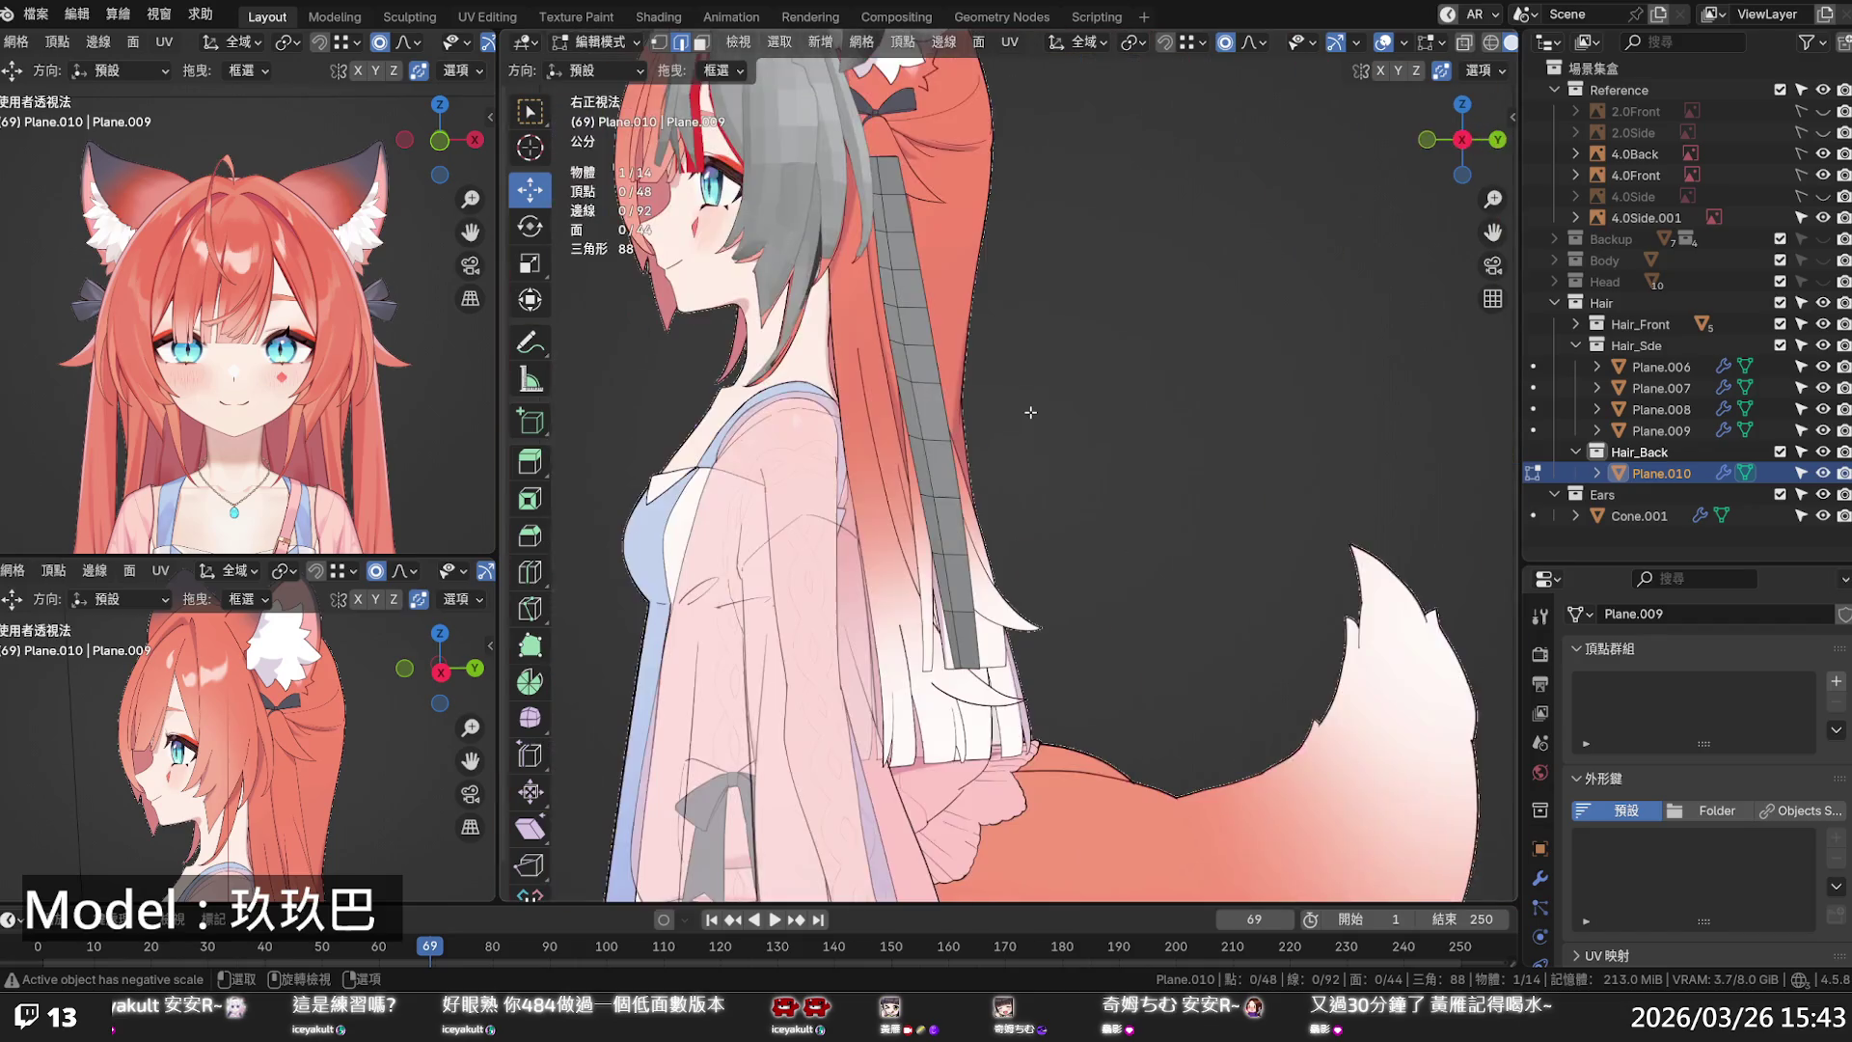
{"action": "key", "text": "alt+z"}
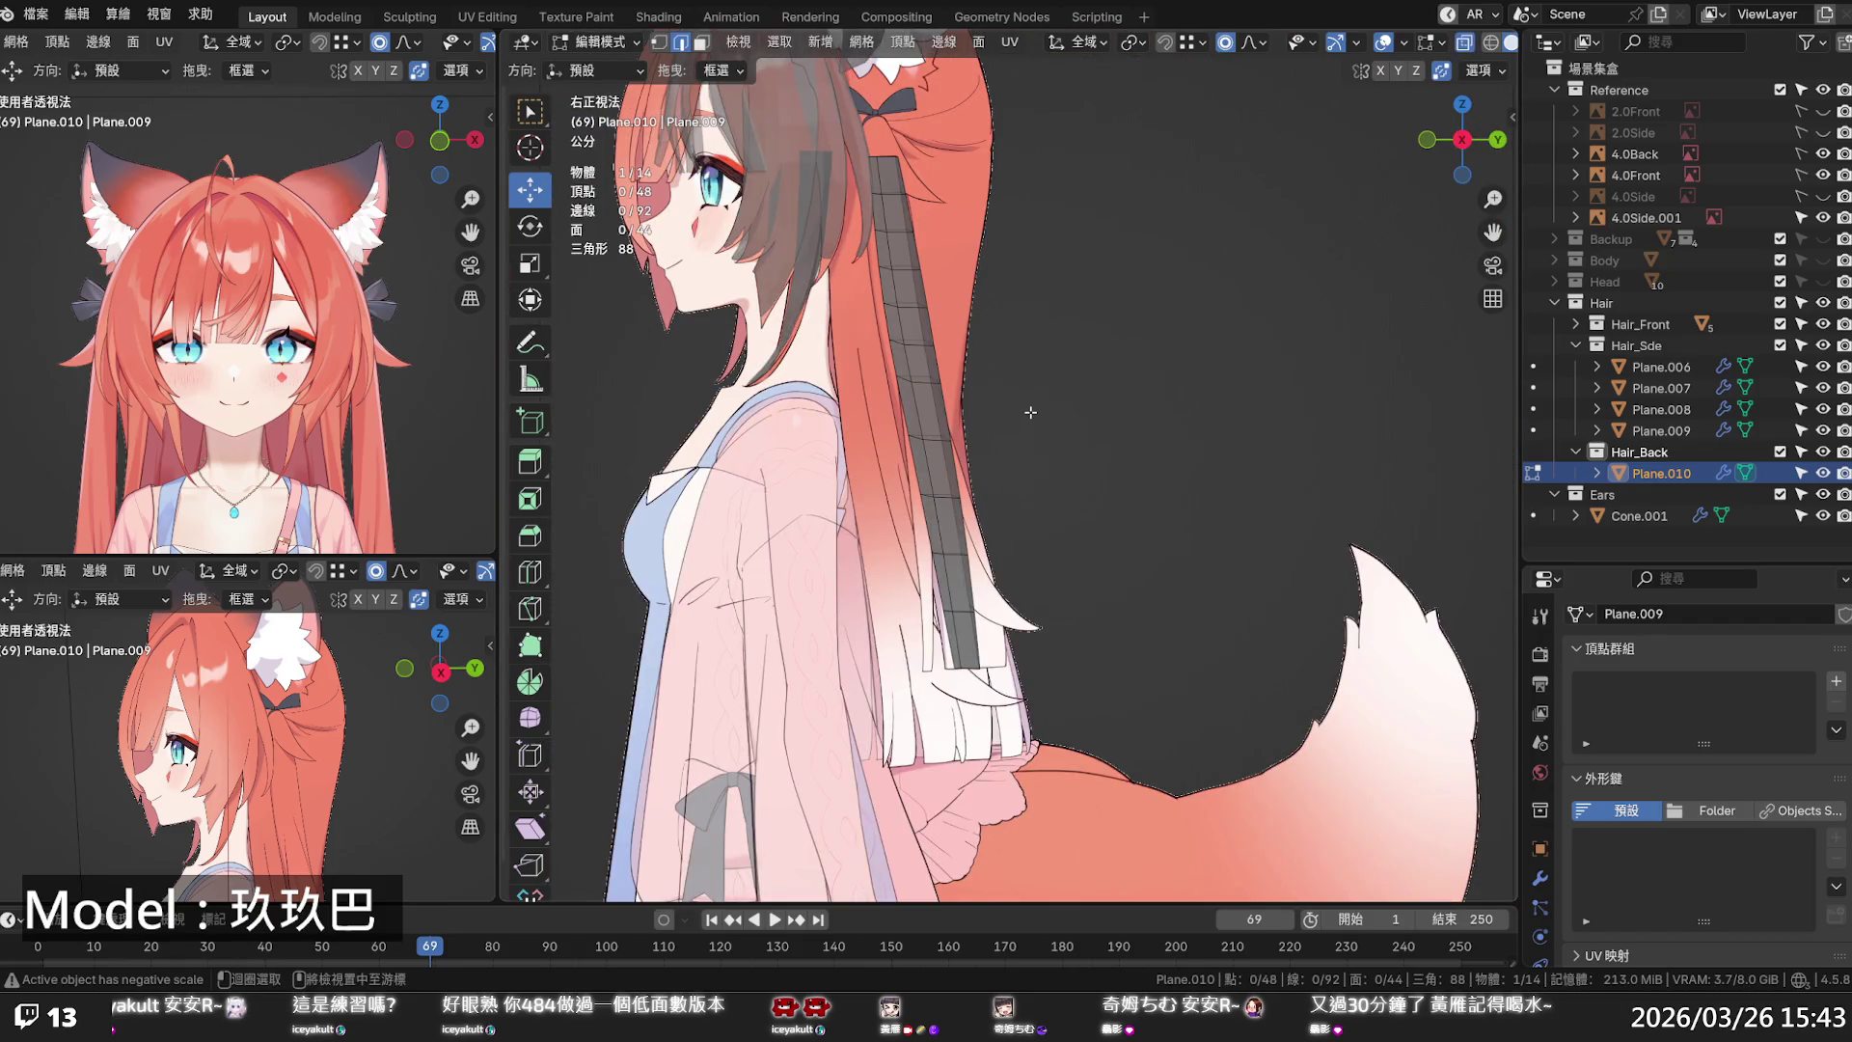
{"action": "key", "text": "alt+z"}
{"action": "key", "text": "alt+z"}
{"action": "scroll", "coordinate": [993, 339], "scroll_direction": "up", "scroll_amount": 3}
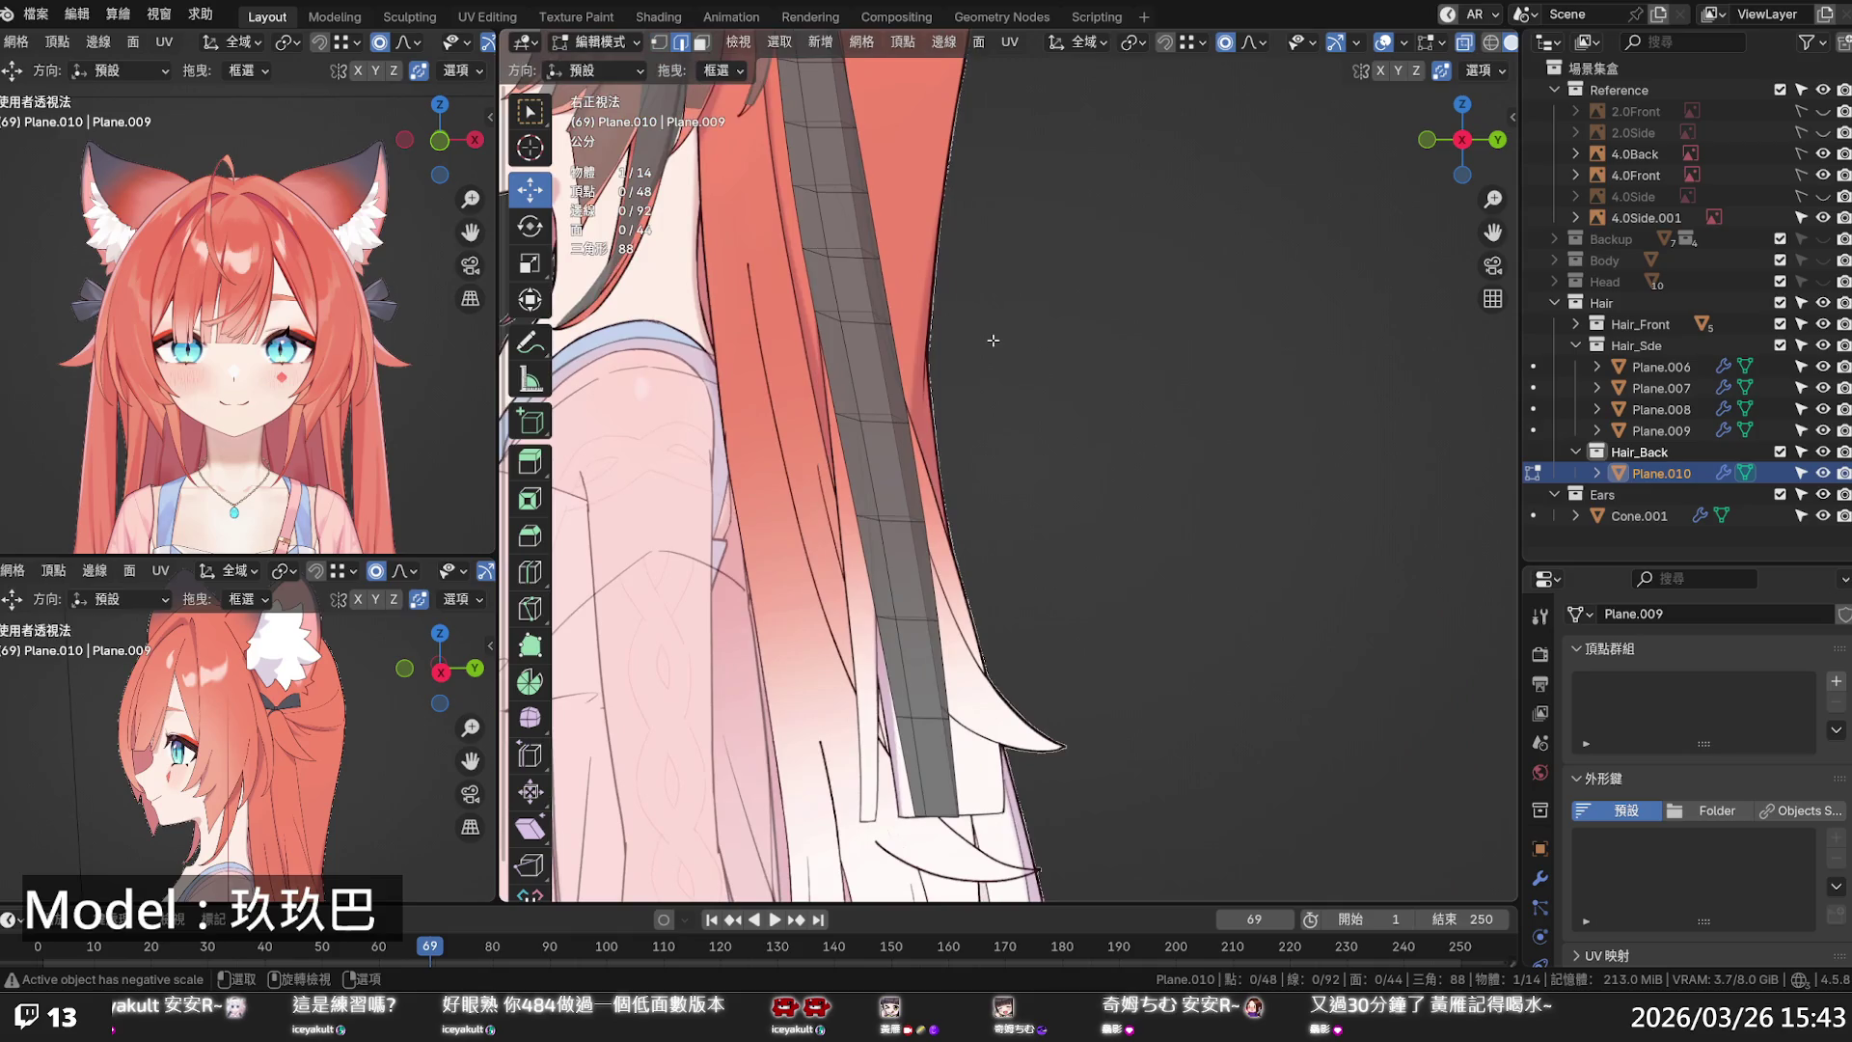
{"action": "scroll", "coordinate": [989, 339], "scroll_direction": "down", "scroll_amount": 2}
{"action": "scroll", "coordinate": [994, 385], "scroll_direction": "up", "scroll_amount": 2, "text": "shift"}
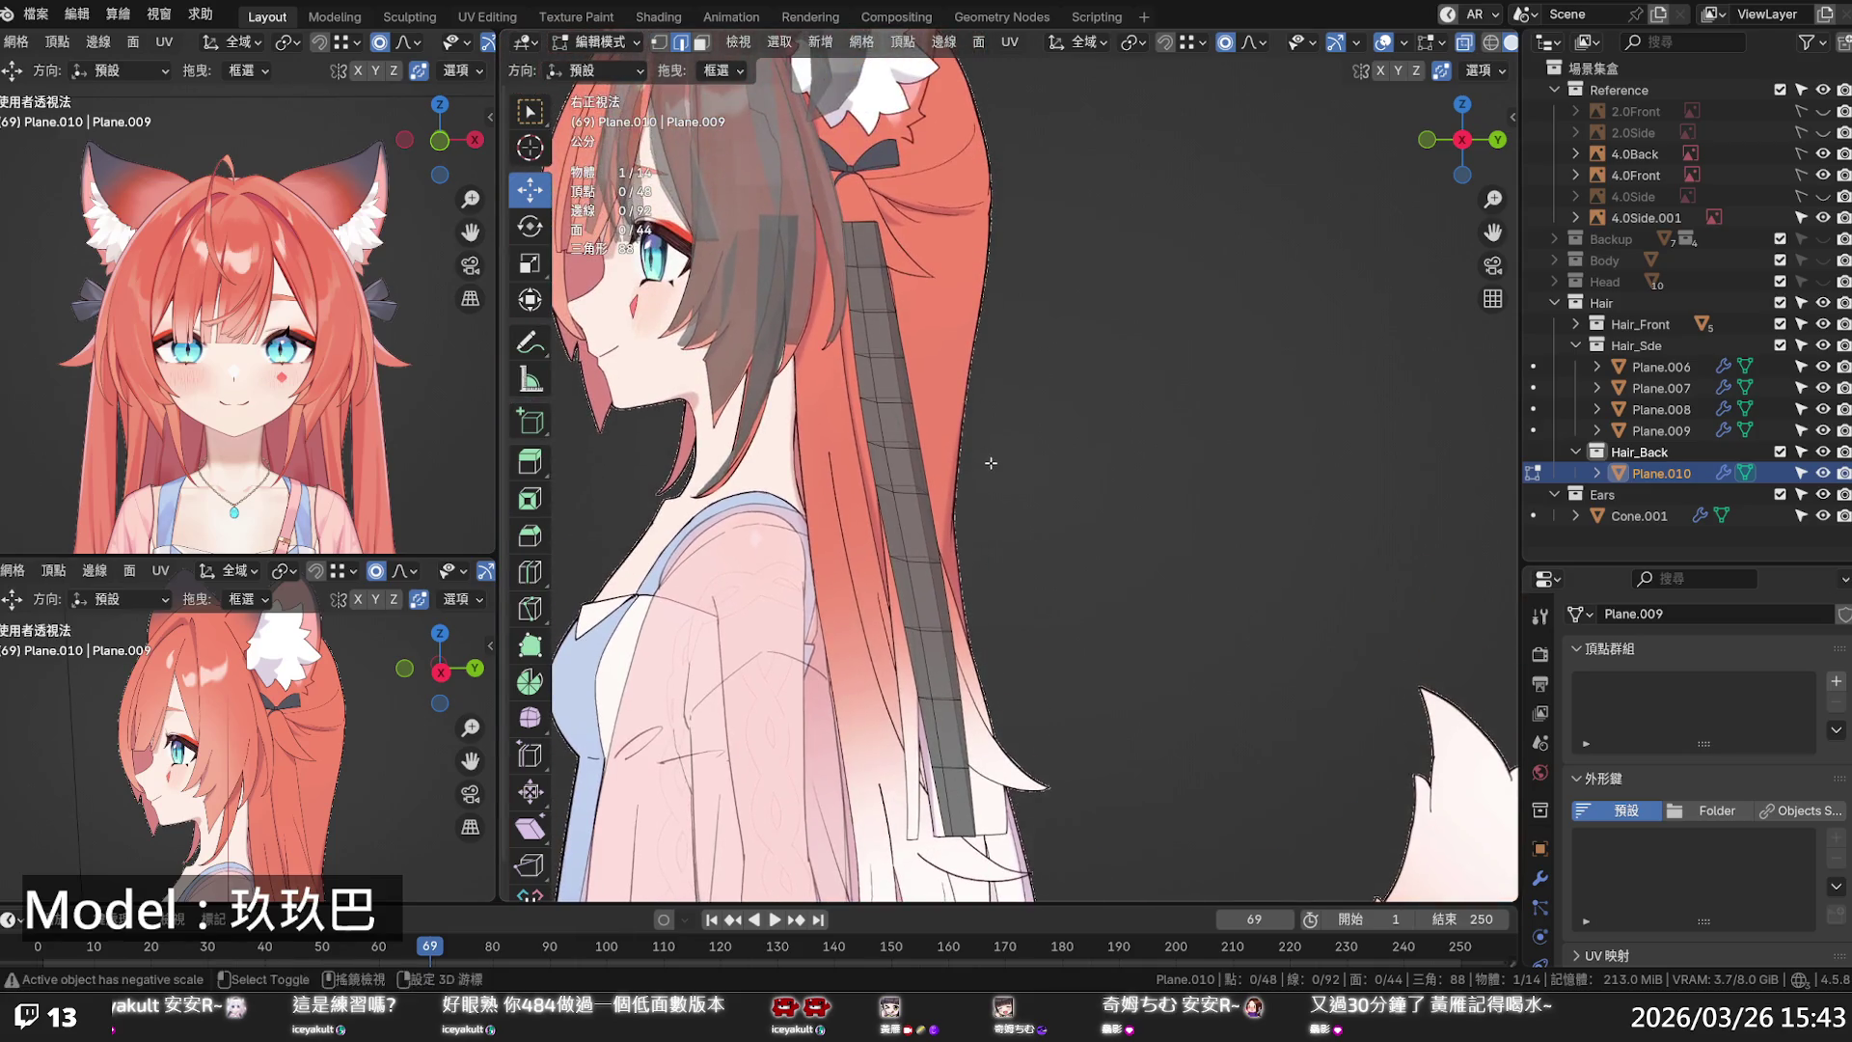
{"action": "left_click", "coordinate": [1826, 473]}
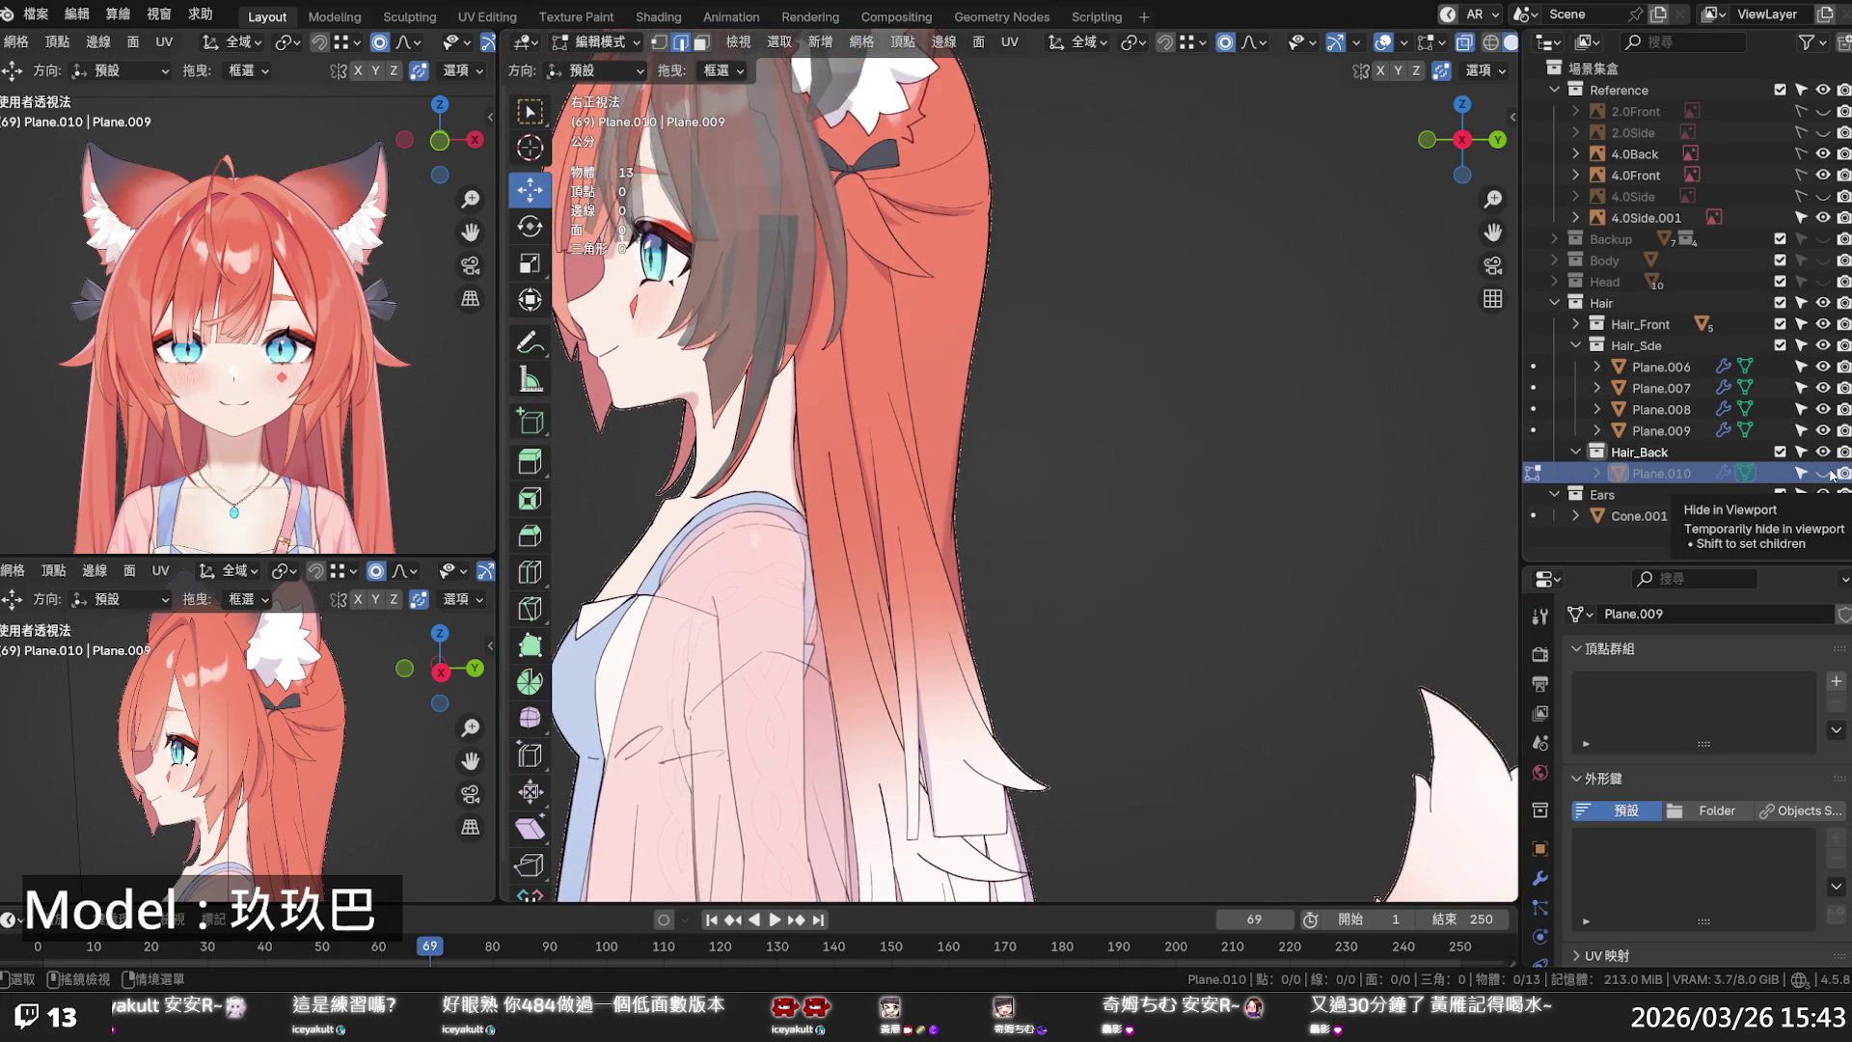
{"action": "left_click", "coordinate": [1828, 473]}
{"action": "left_click", "coordinate": [866, 419], "text": "alt"}
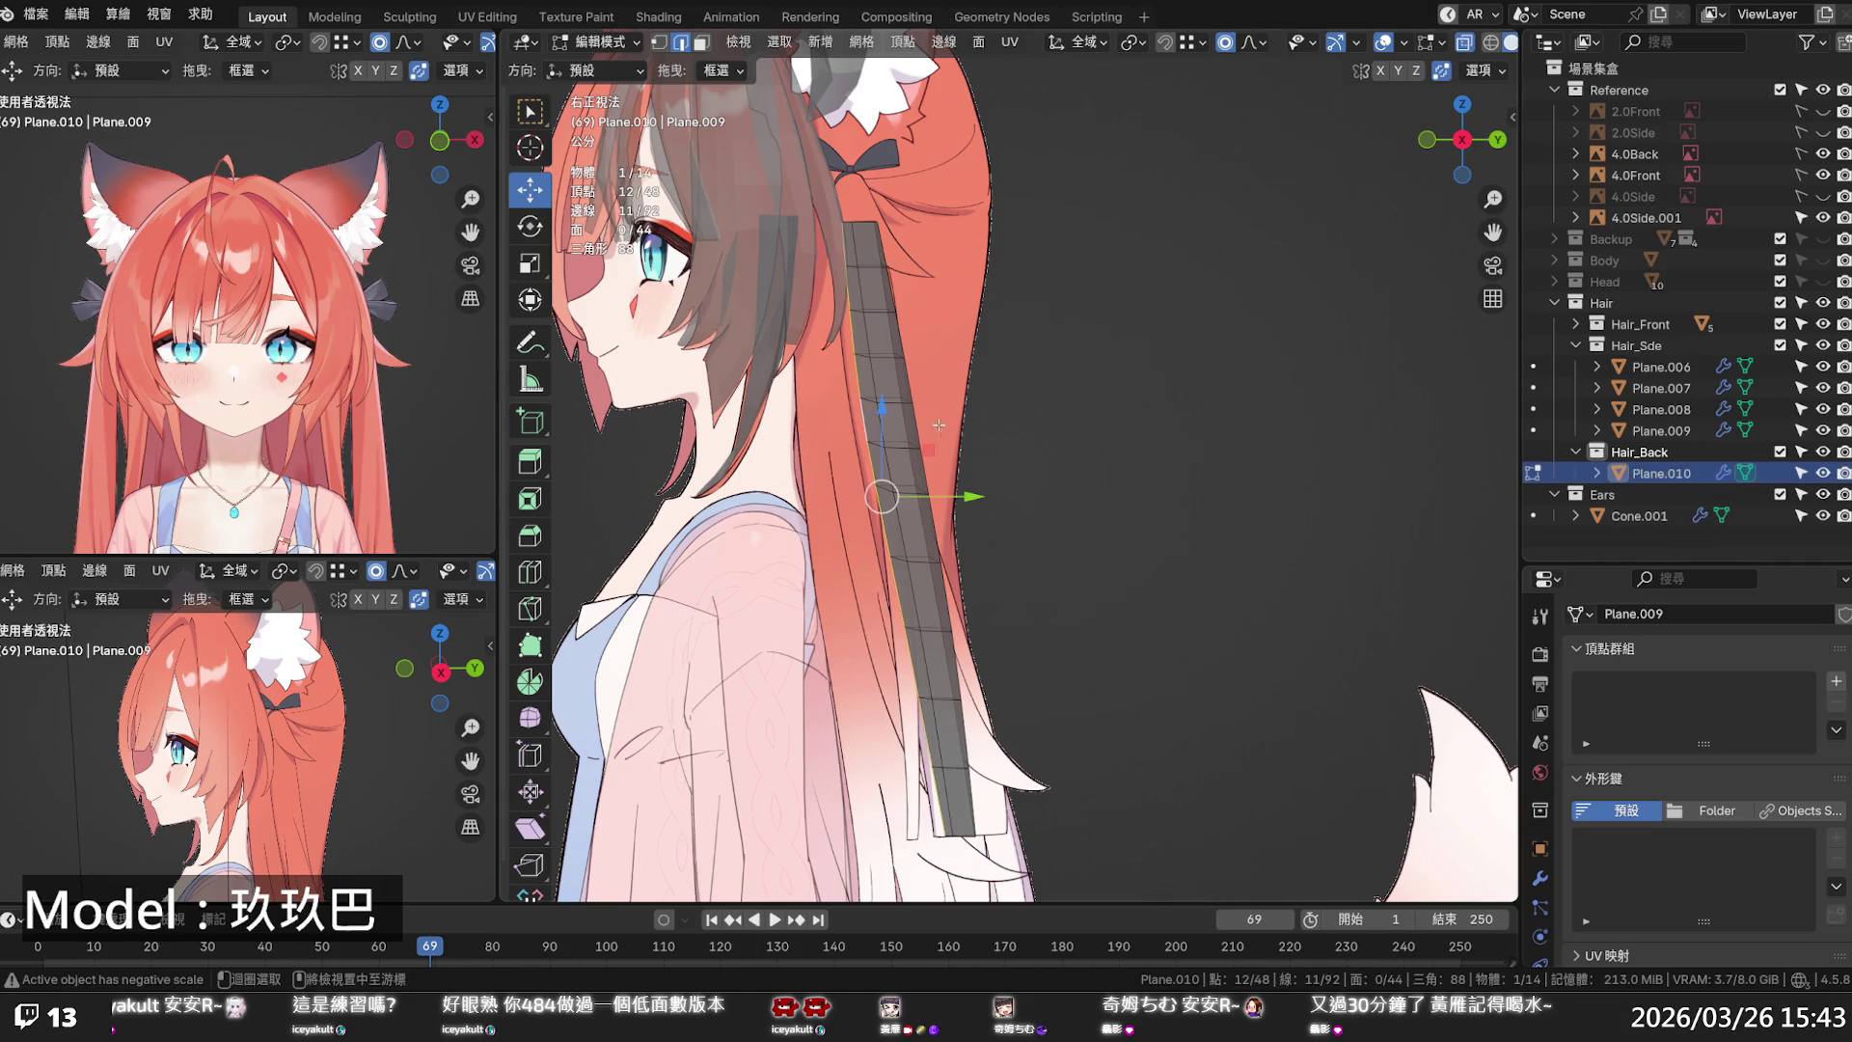
{"action": "left_click_drag", "start_coordinate": [953, 493], "coordinate": [933, 492]}
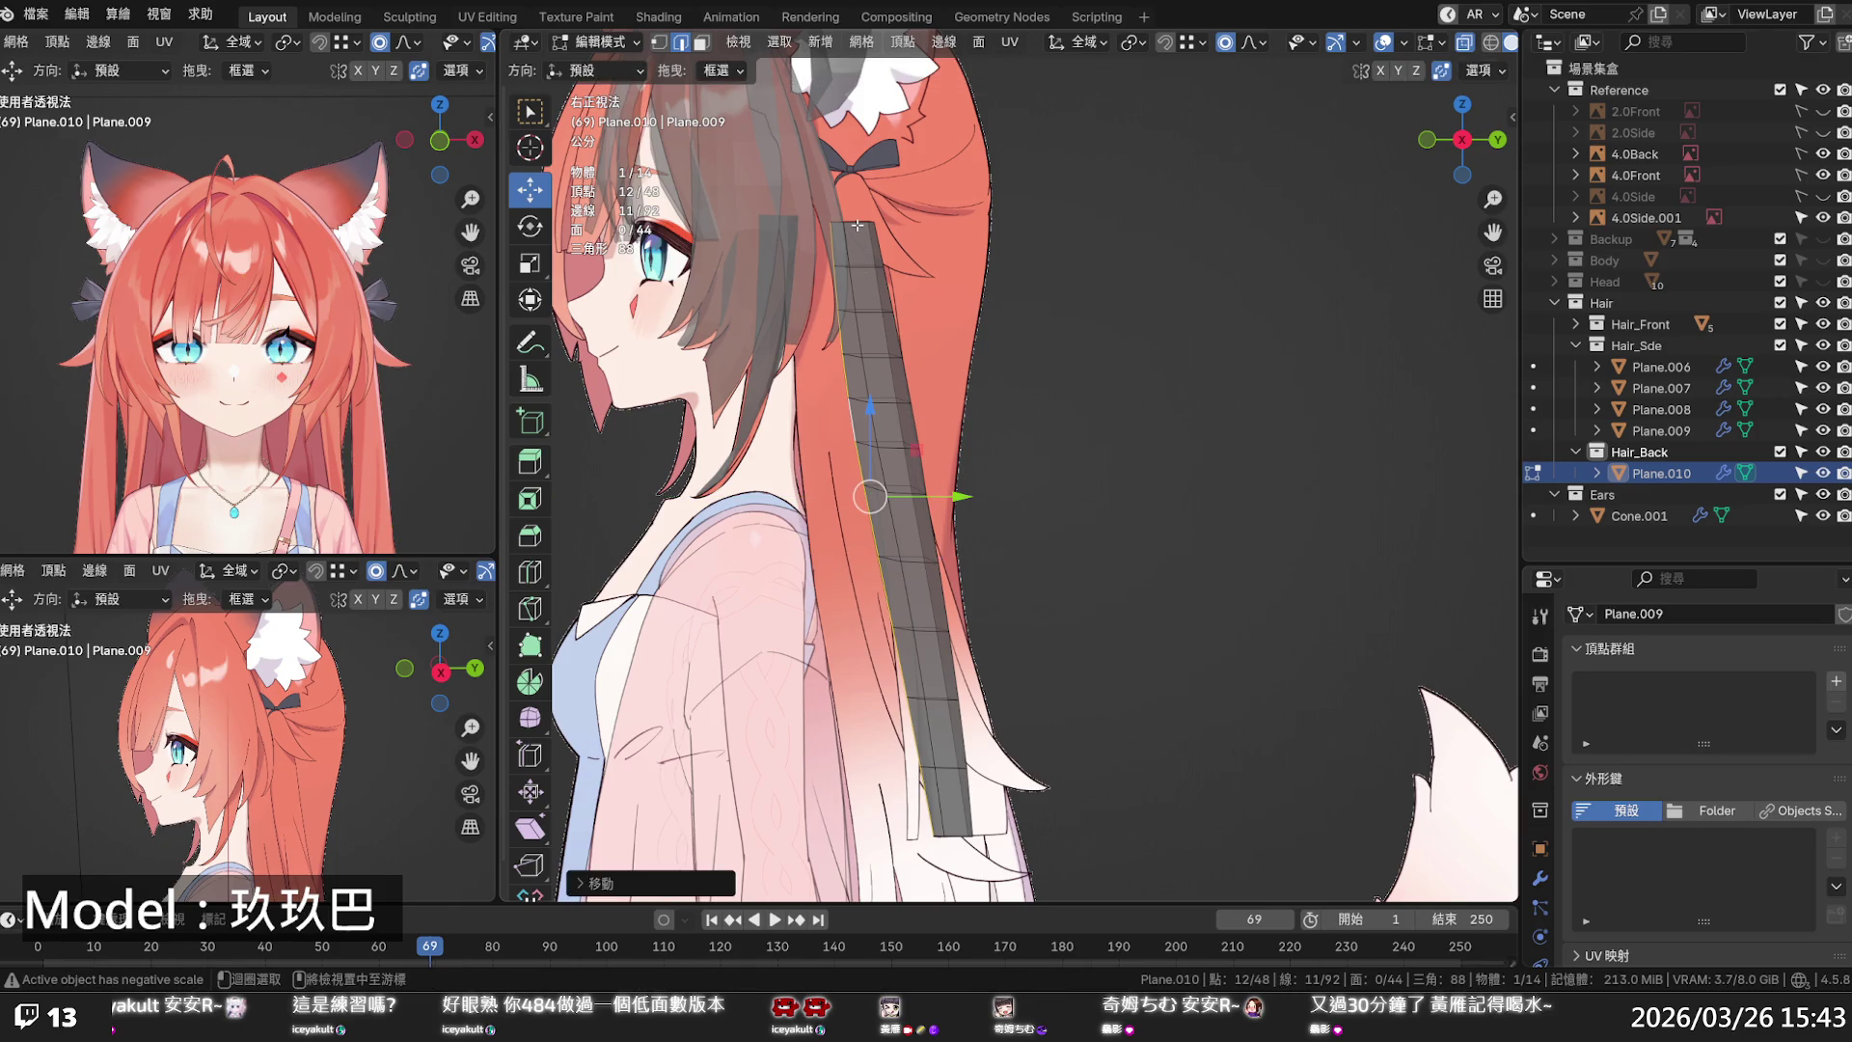
- Extrude the strip's top edge row up to the hair tie and shrink it to about 0.70
{"action": "left_click", "coordinate": [857, 224], "text": "alt"}
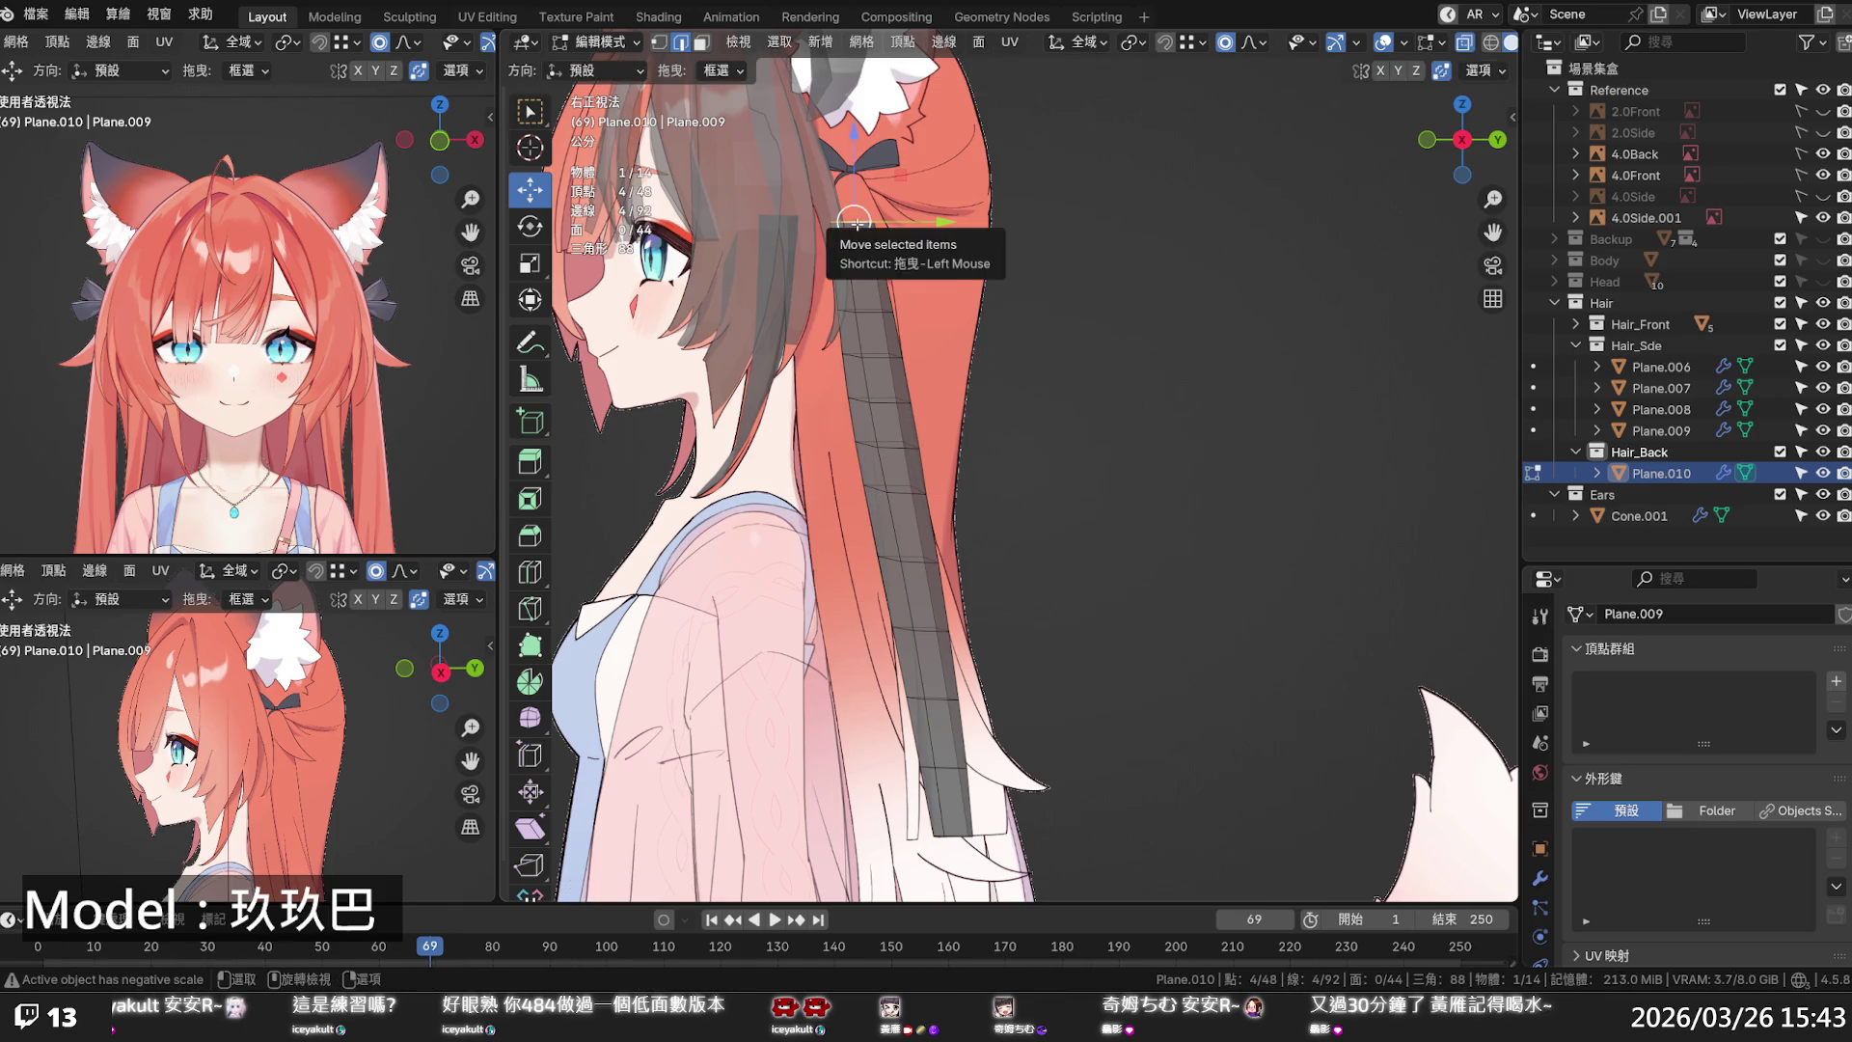
{"action": "key", "text": "e"}
{"action": "left_click", "coordinate": [853, 180]}
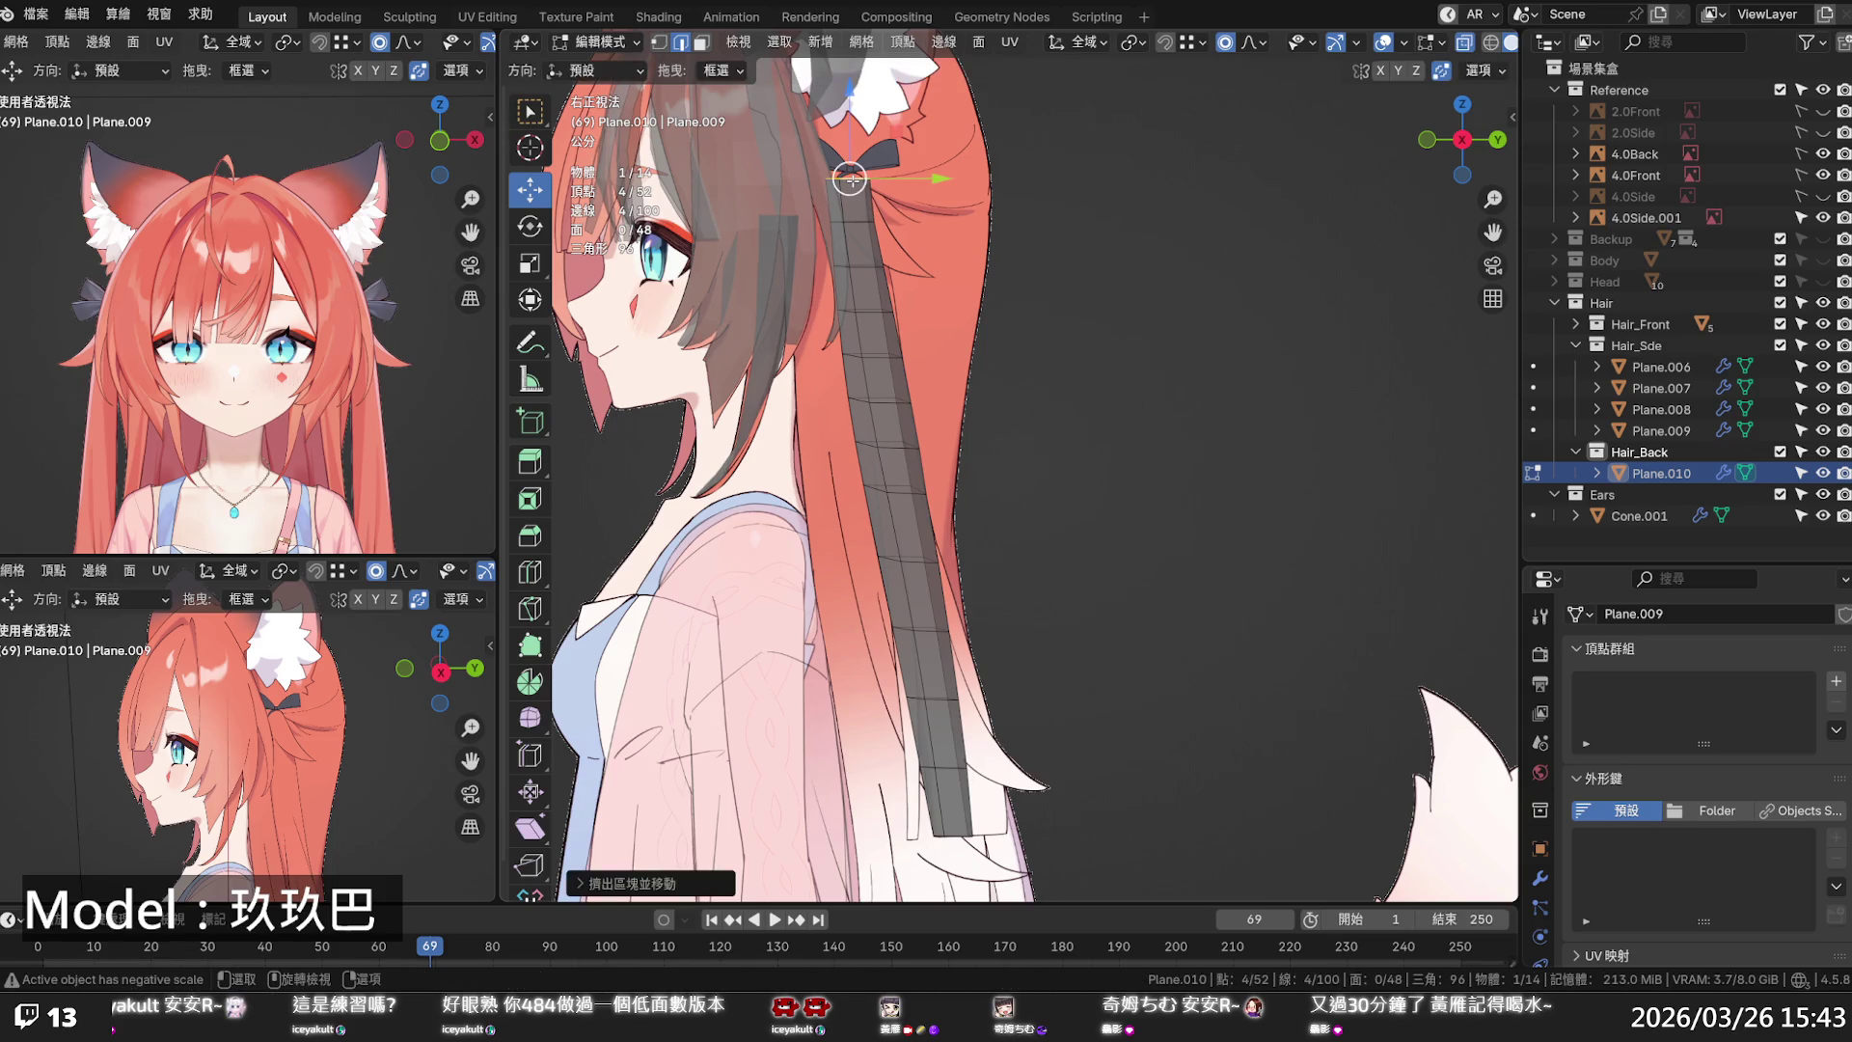
{"action": "key", "text": "s"}
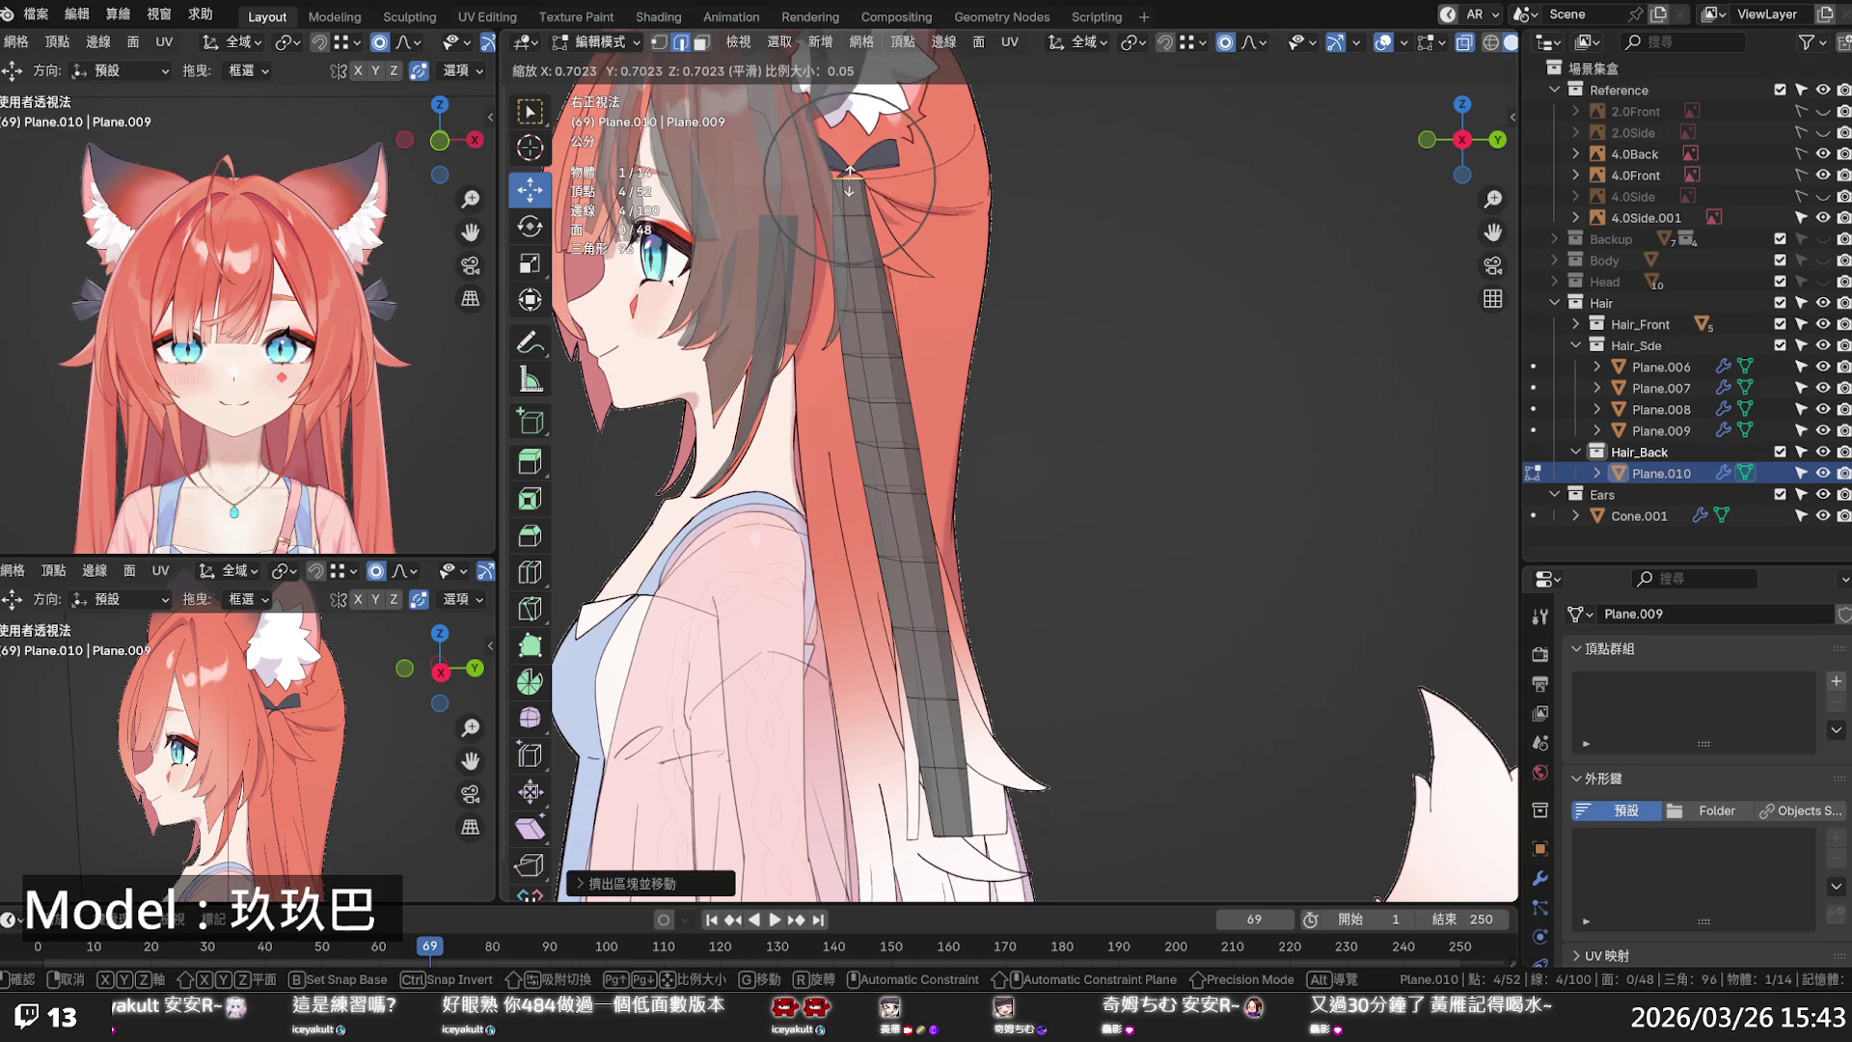
{"action": "left_click", "coordinate": [849, 180]}
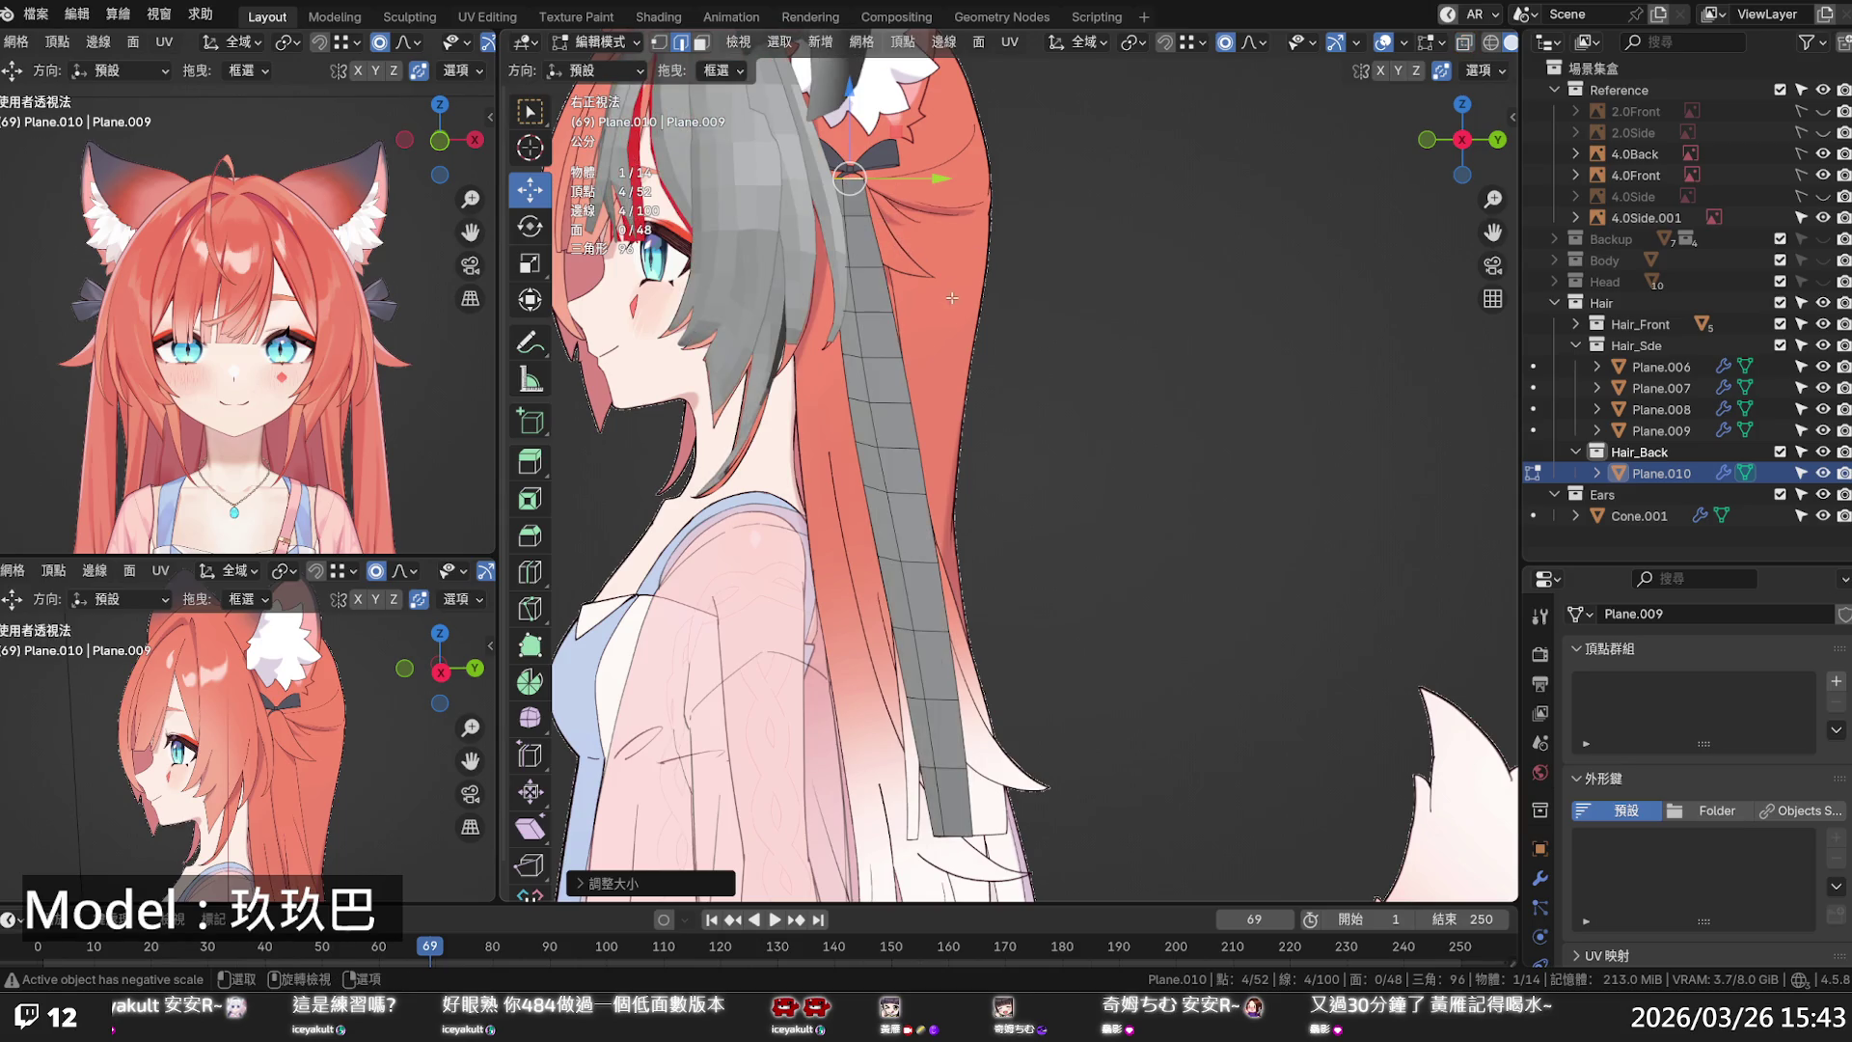
- Select the strip's edge loops from top to bottom, apply Set Flow, then deselect
{"action": "left_click", "coordinate": [908, 488], "text": "alt+shift"}
{"action": "left_click", "coordinate": [922, 558], "text": "alt+shift"}
{"action": "left_click", "coordinate": [899, 446], "text": "alt+shift"}
{"action": "left_click", "coordinate": [888, 405], "text": "alt+shift"}
{"action": "left_click", "coordinate": [877, 355], "text": "alt+shift"}
{"action": "left_click", "coordinate": [875, 319], "text": "alt+shift"}
{"action": "left_click", "coordinate": [869, 273], "text": "alt+shift"}
{"action": "left_click", "coordinate": [930, 634], "text": "alt+shift"}
{"action": "left_click", "coordinate": [941, 698], "text": "alt+shift"}
{"action": "left_click", "coordinate": [950, 763], "text": "alt+shift"}
{"action": "key", "text": "q"}
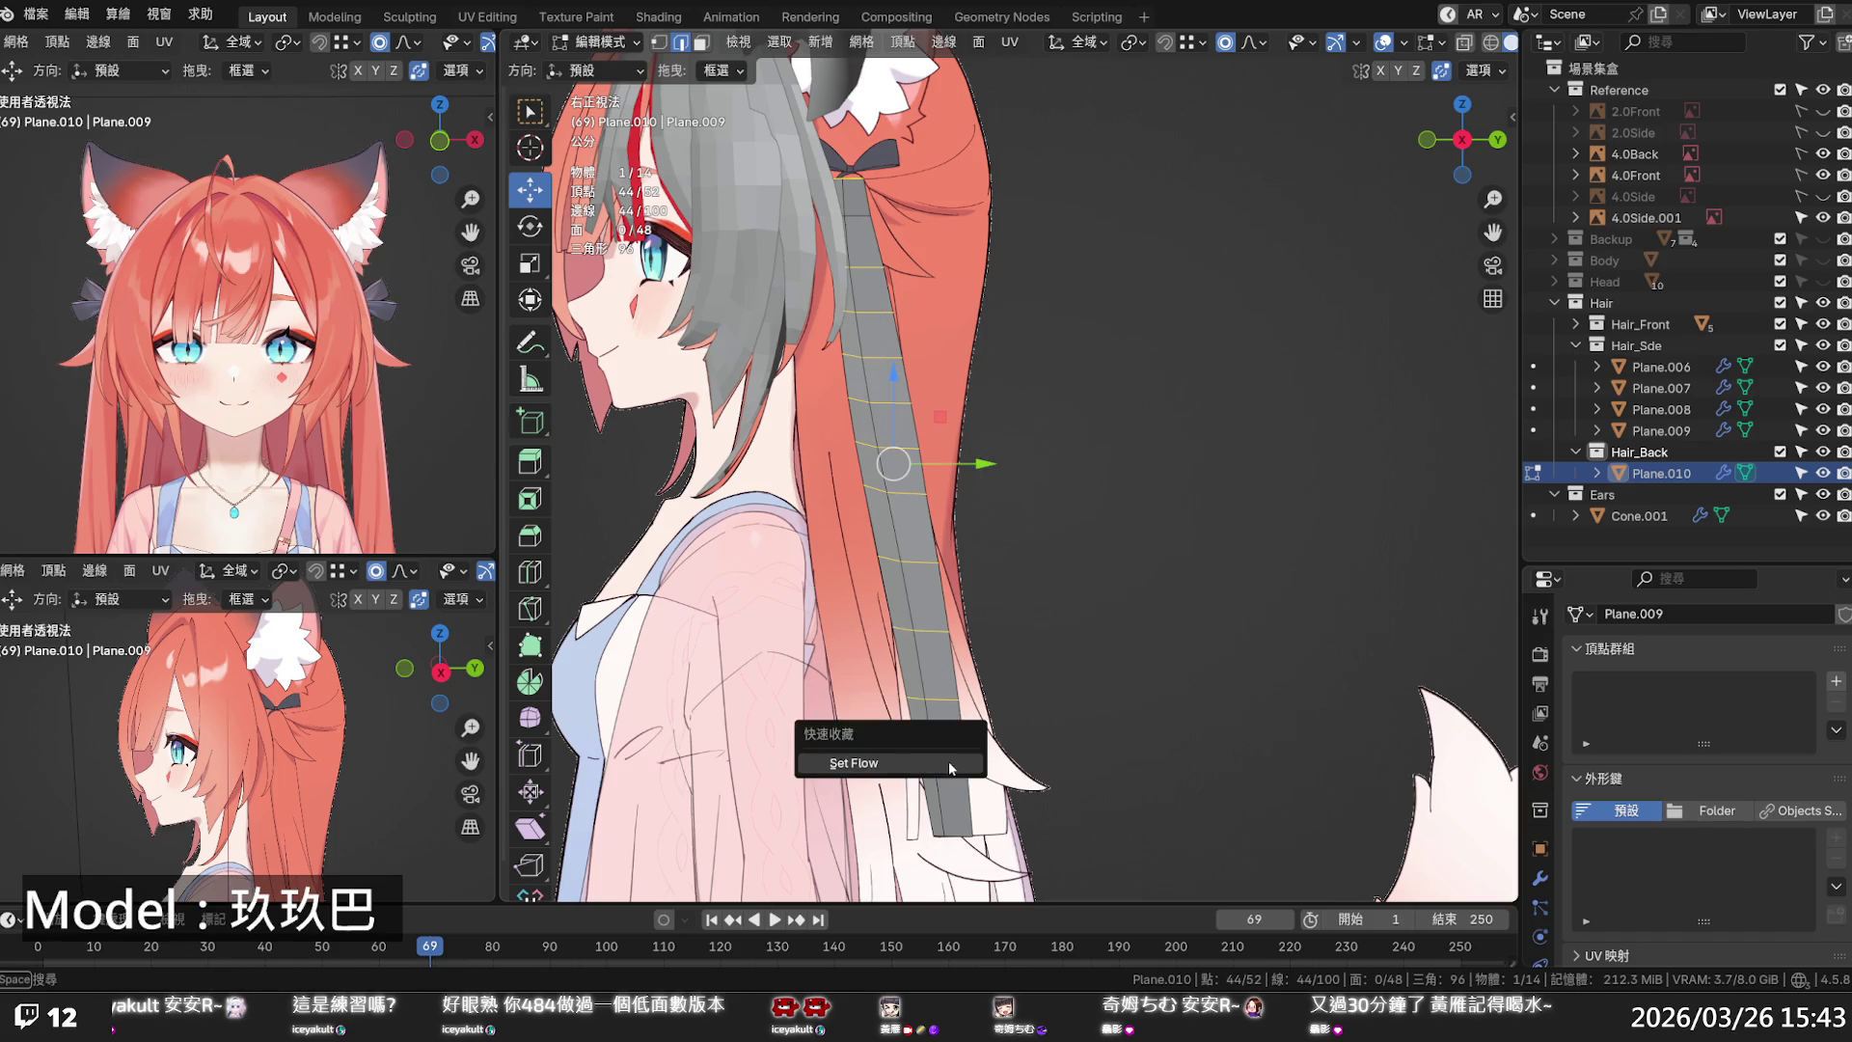
{"action": "left_click", "coordinate": [949, 762]}
{"action": "left_click", "coordinate": [1048, 615]}
{"action": "scroll", "coordinate": [993, 557], "scroll_direction": "down", "scroll_amount": 4}
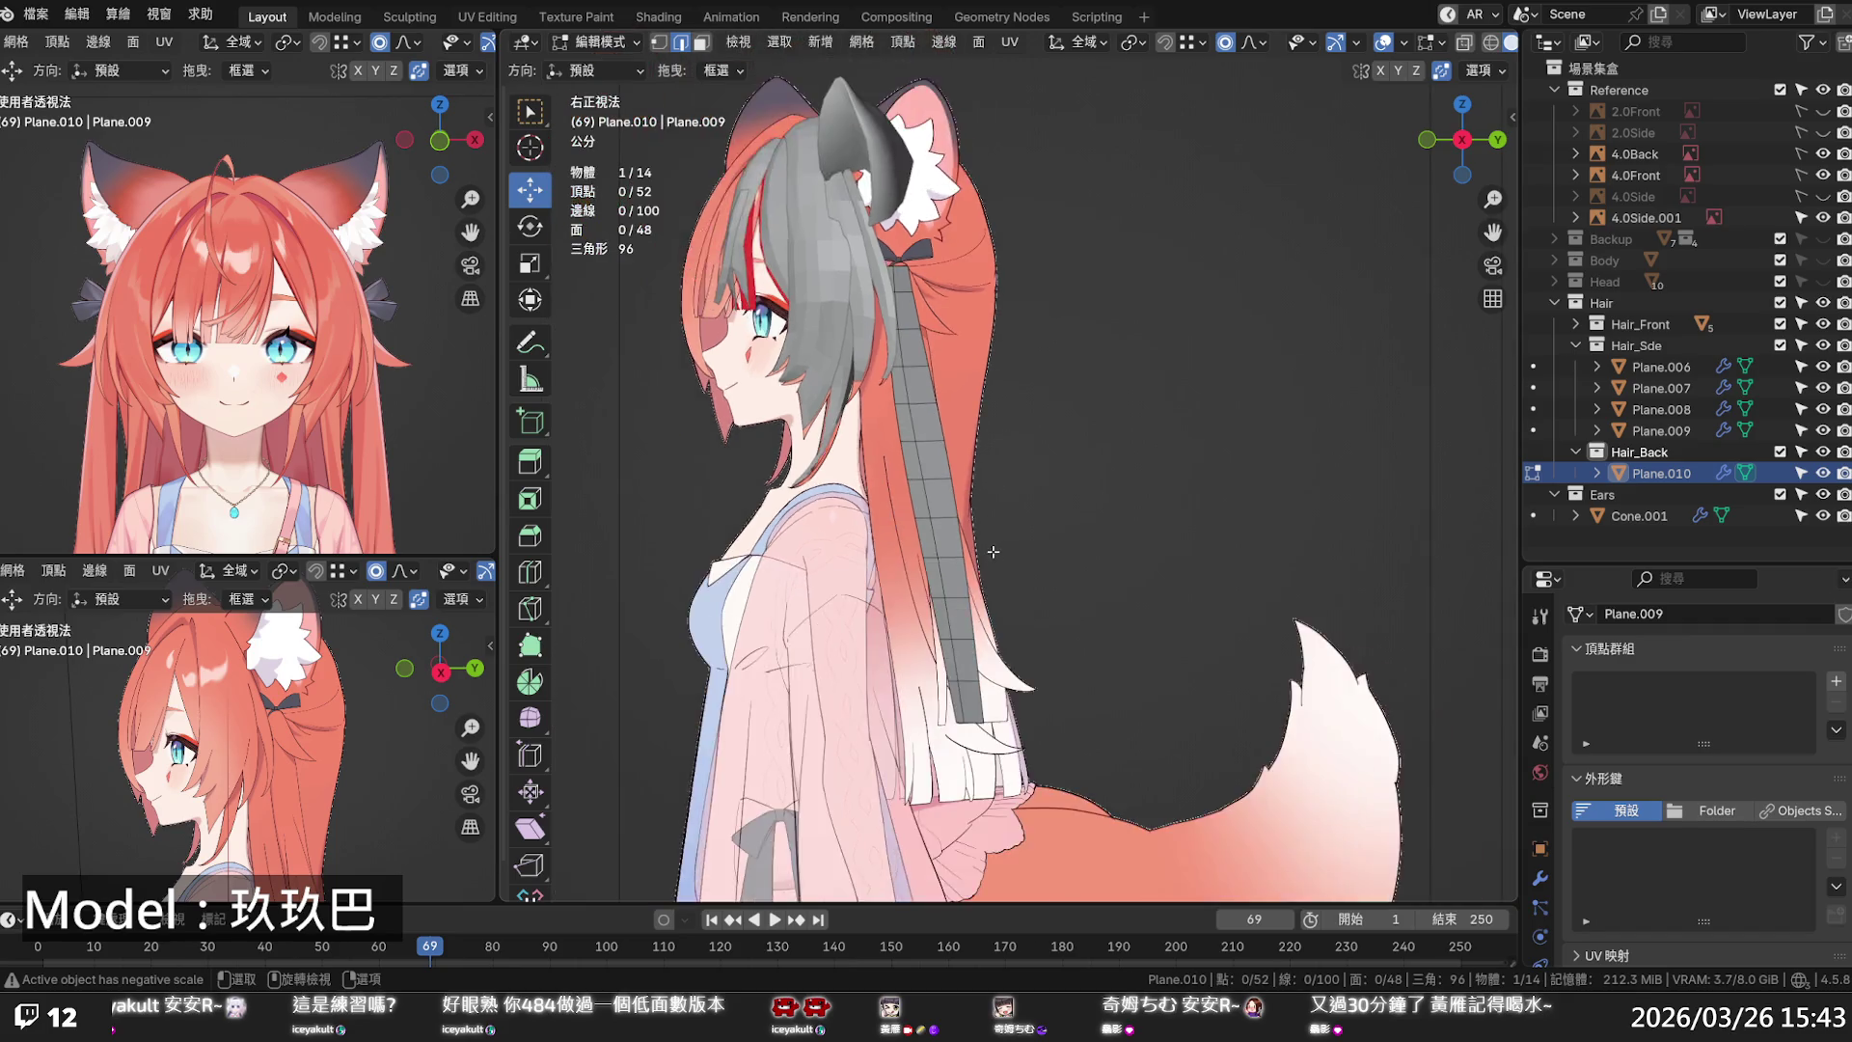
- Orbit around the model to check the hair from several angles, then save the file
{"action": "mouse_move", "coordinate": [992, 540]}
{"action": "middle_mouse_down"}
{"action": "mouse_move", "coordinate": [1253, 564]}
{"action": "mouse_move", "coordinate": [1081, 560]}
{"action": "middle_mouse_up"}
{"action": "mouse_move", "coordinate": [555, 503]}
{"action": "middle_mouse_down"}
{"action": "mouse_move", "coordinate": [945, 588]}
{"action": "mouse_move", "coordinate": [979, 665]}
{"action": "mouse_move", "coordinate": [1070, 521]}
{"action": "mouse_move", "coordinate": [1181, 393]}
{"action": "mouse_move", "coordinate": [1201, 406]}
{"action": "middle_mouse_up"}
{"action": "mouse_move", "coordinate": [888, 439]}
{"action": "middle_mouse_down"}
{"action": "mouse_move", "coordinate": [960, 319]}
{"action": "mouse_move", "coordinate": [1005, 487]}
{"action": "middle_mouse_up"}
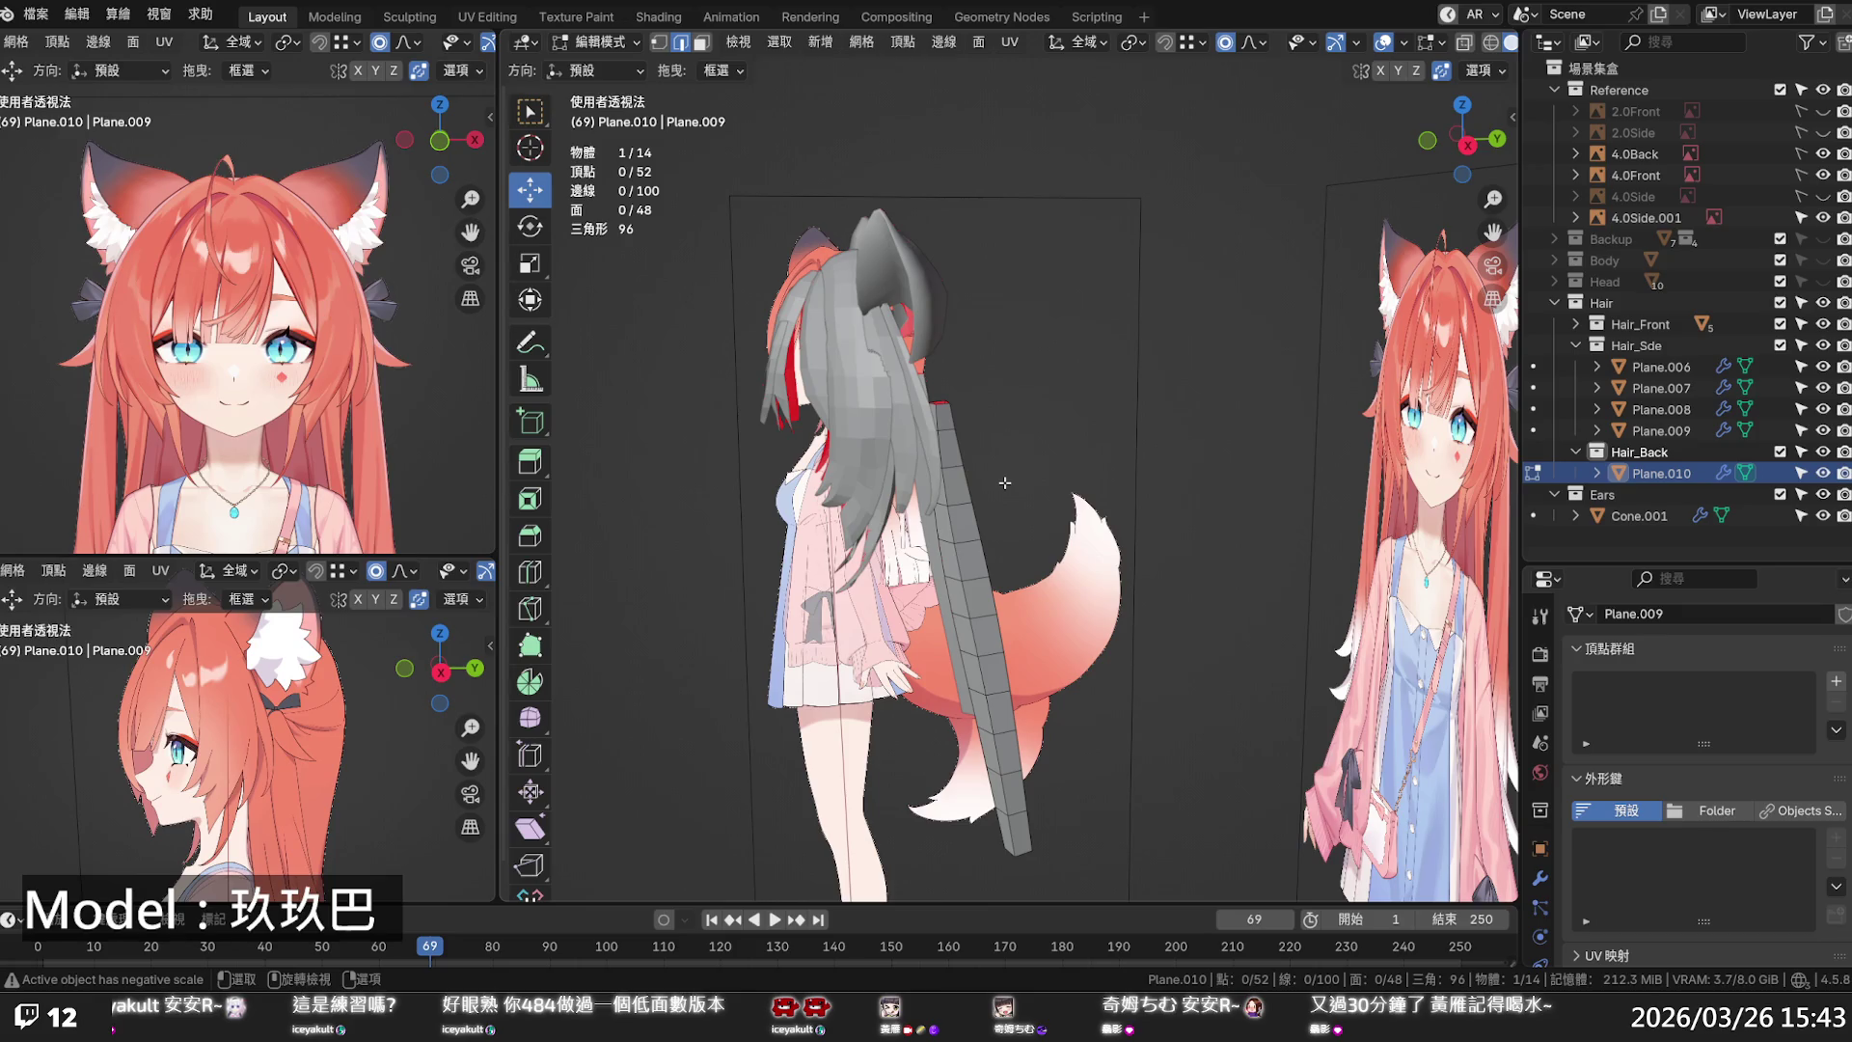
{"action": "middle_click_drag", "start_coordinate": [1005, 482], "coordinate": [1186, 470]}
{"action": "key", "text": "ctrl+s"}
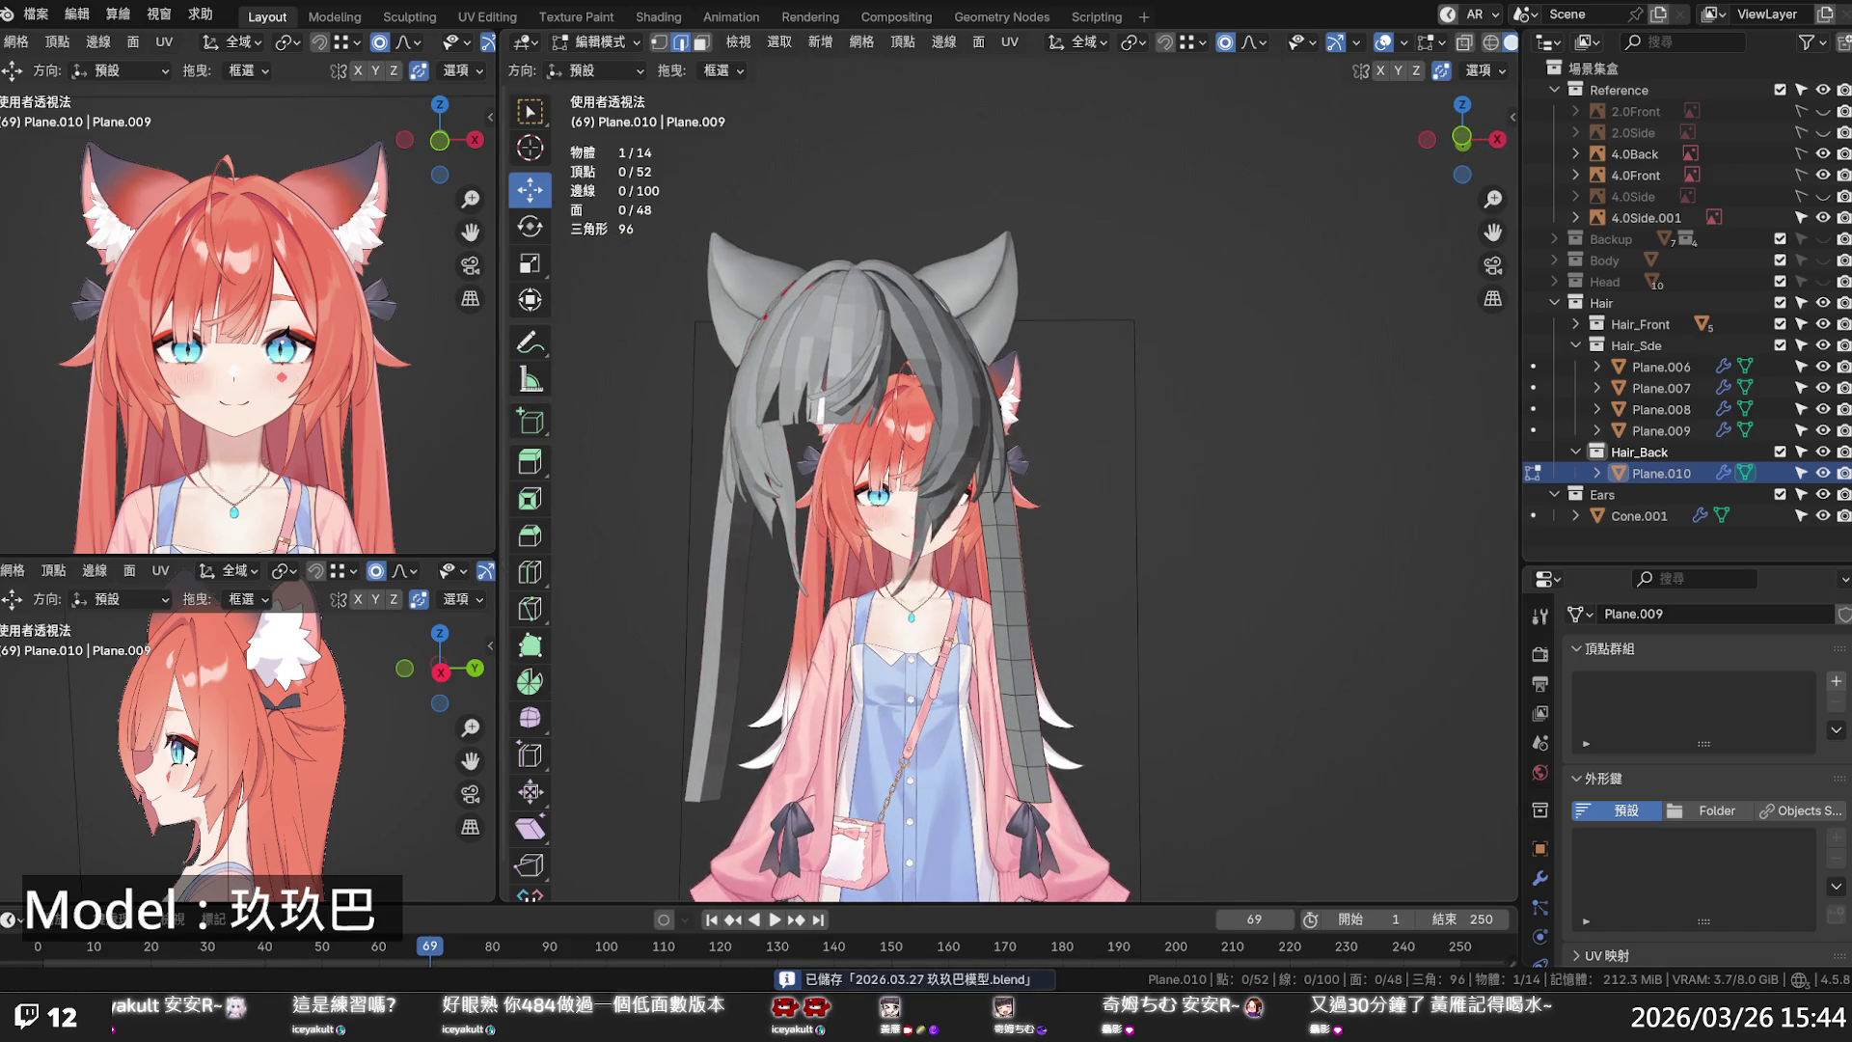
- Show the Head collection and switch to the back orthographic view
{"action": "left_click", "coordinate": [1821, 282]}
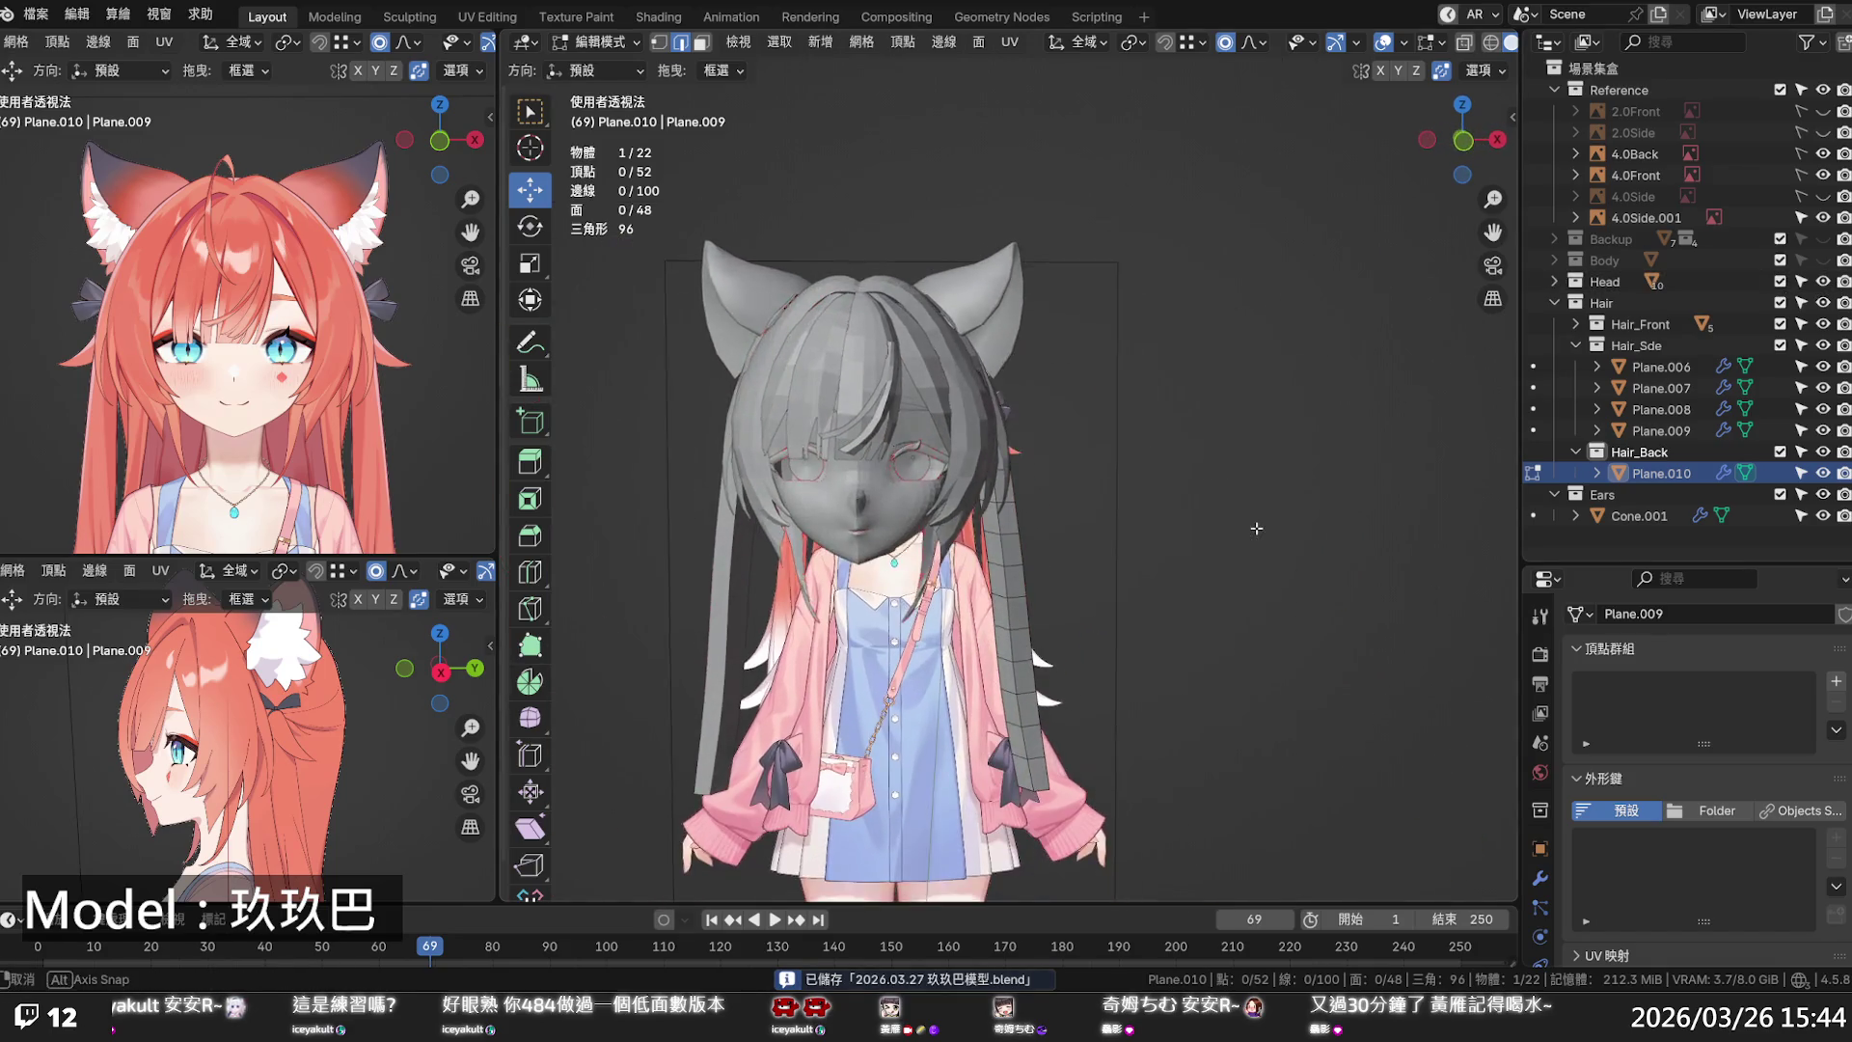
{"action": "key", "text": "KP_1"}
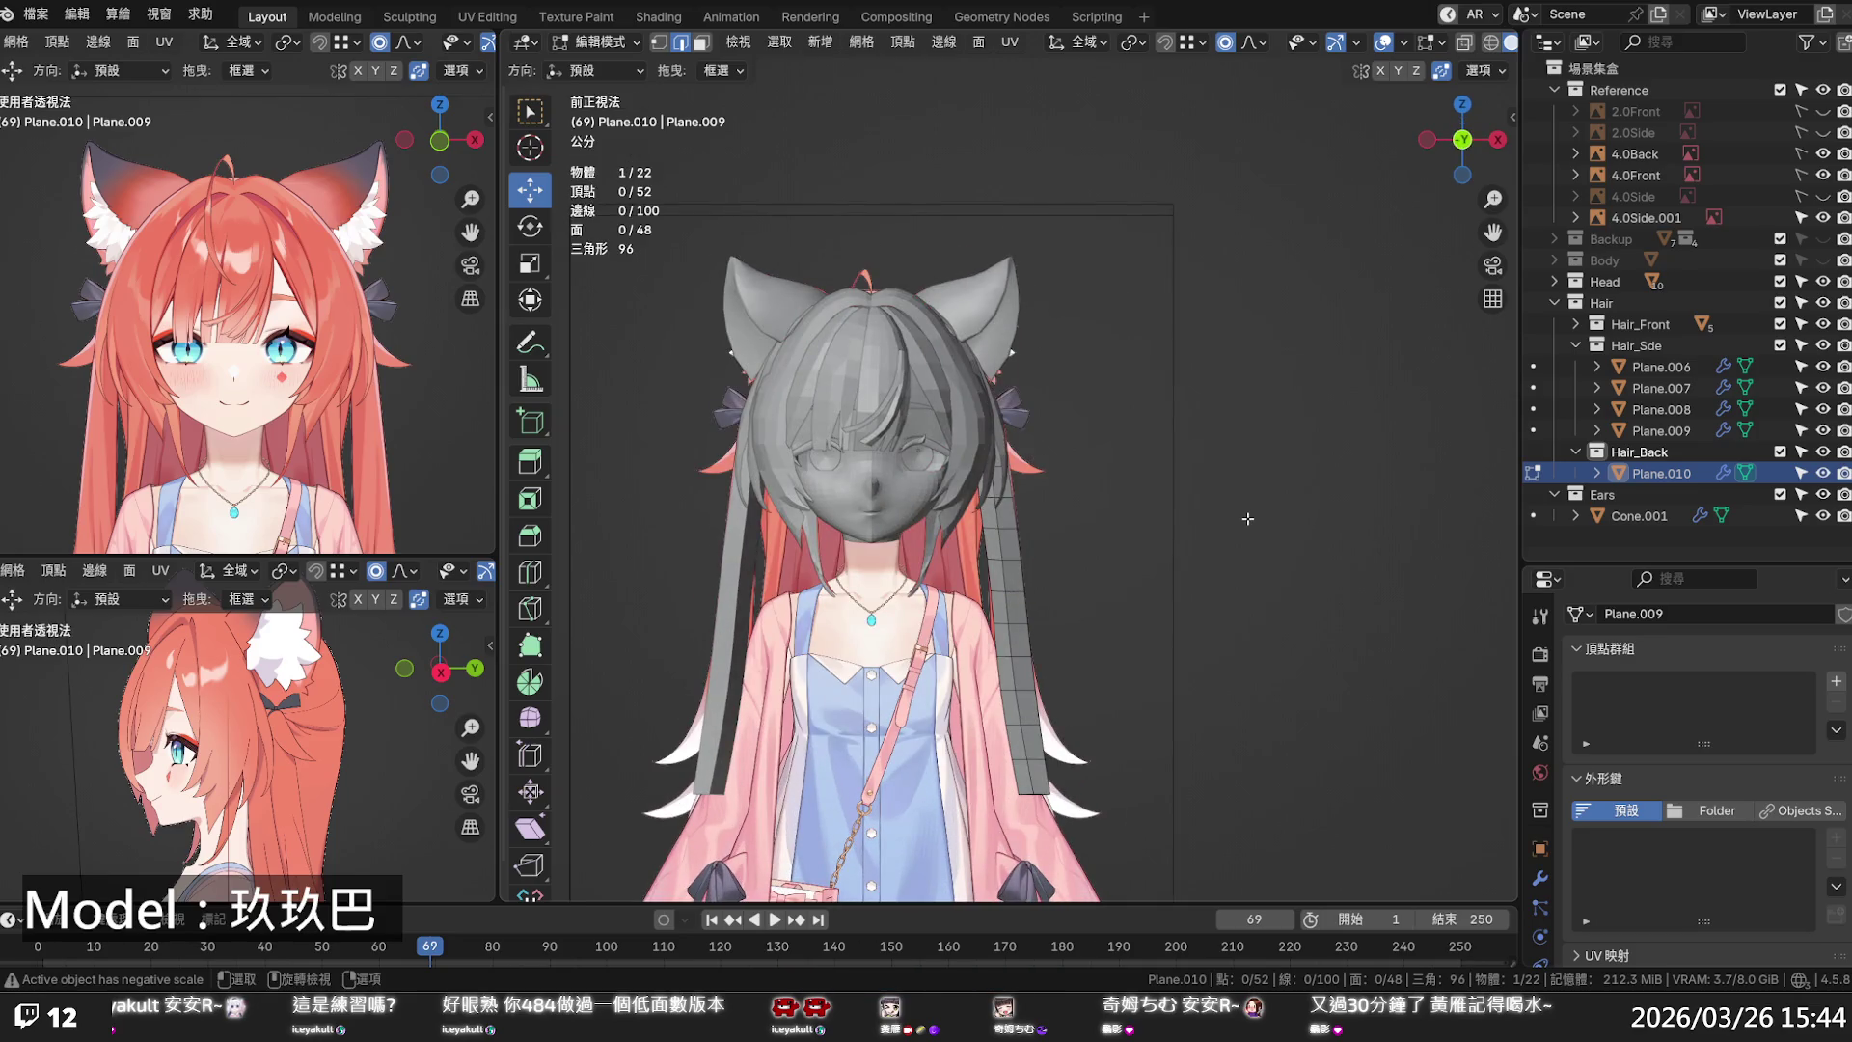
{"action": "key", "text": "ctrl+KP_1"}
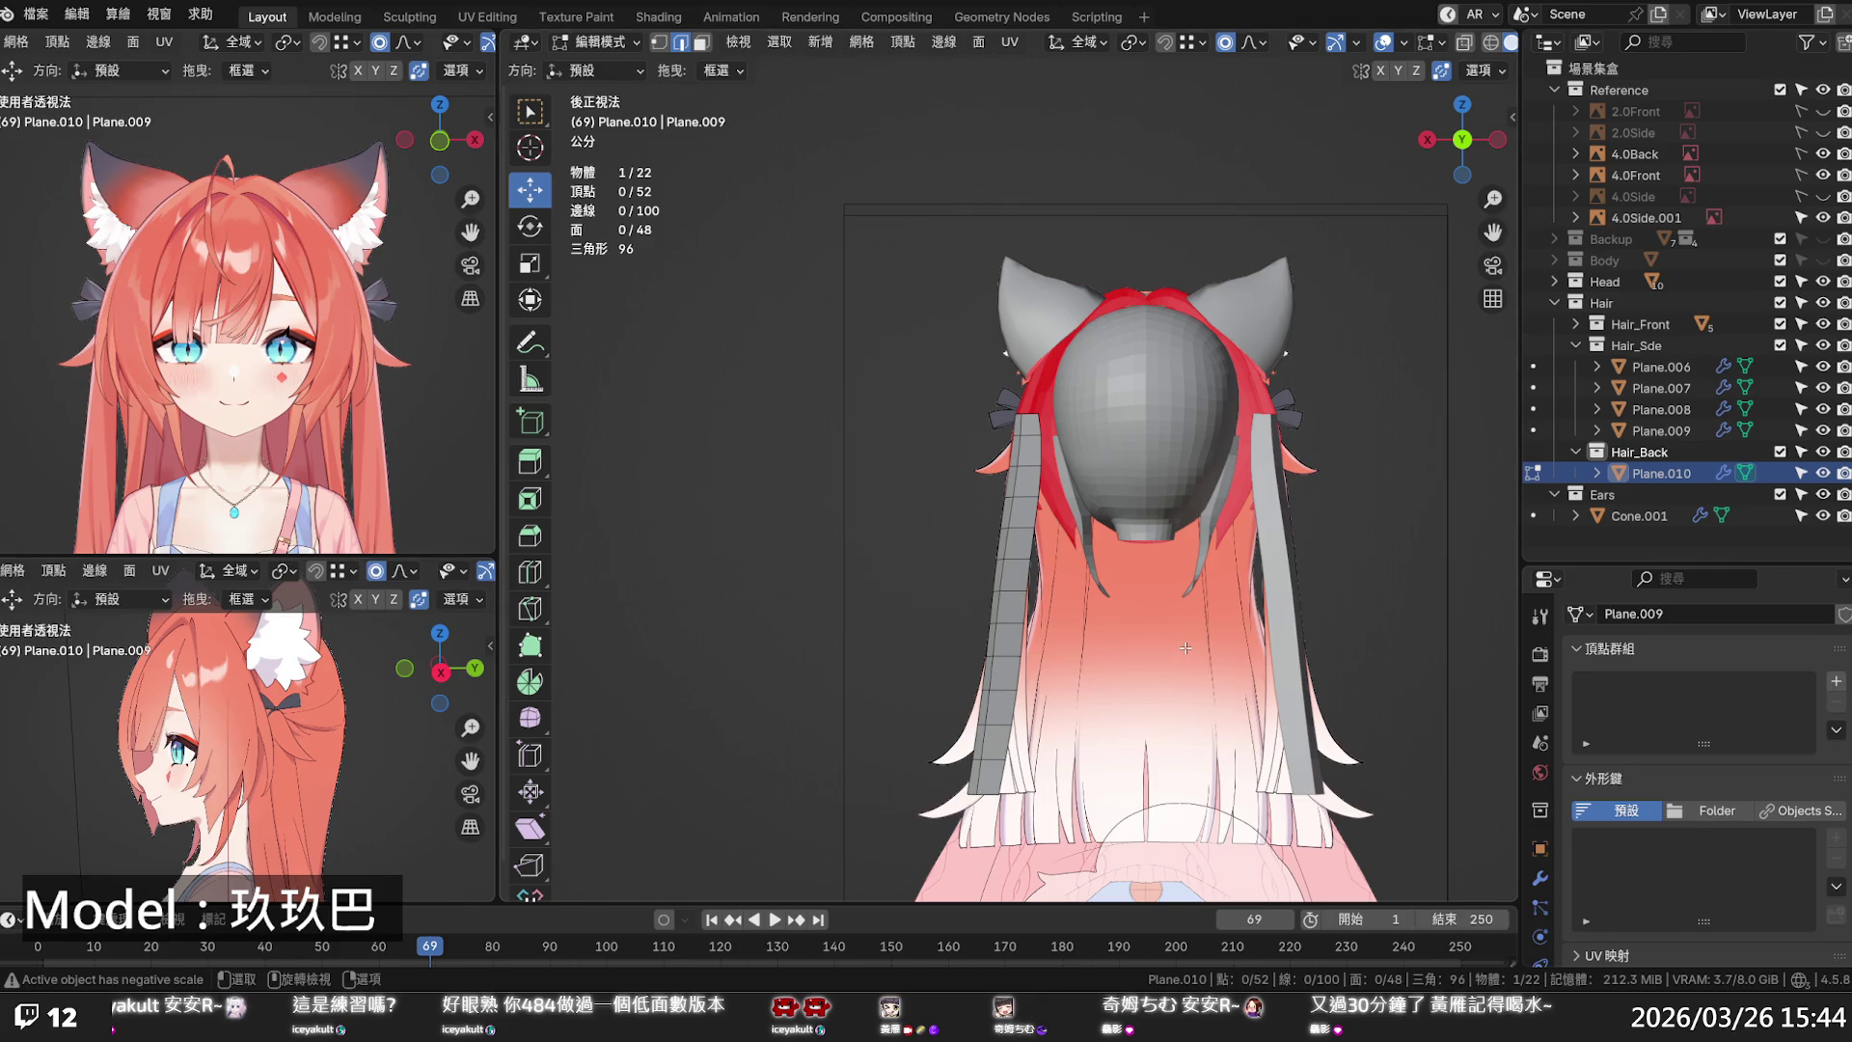
- Turn on X-ray, center the hair in view and hide the Head collection
{"action": "key", "text": "alt+z"}
{"action": "middle_click_drag", "start_coordinate": [1423, 631], "coordinate": [1269, 555], "text": "shift"}
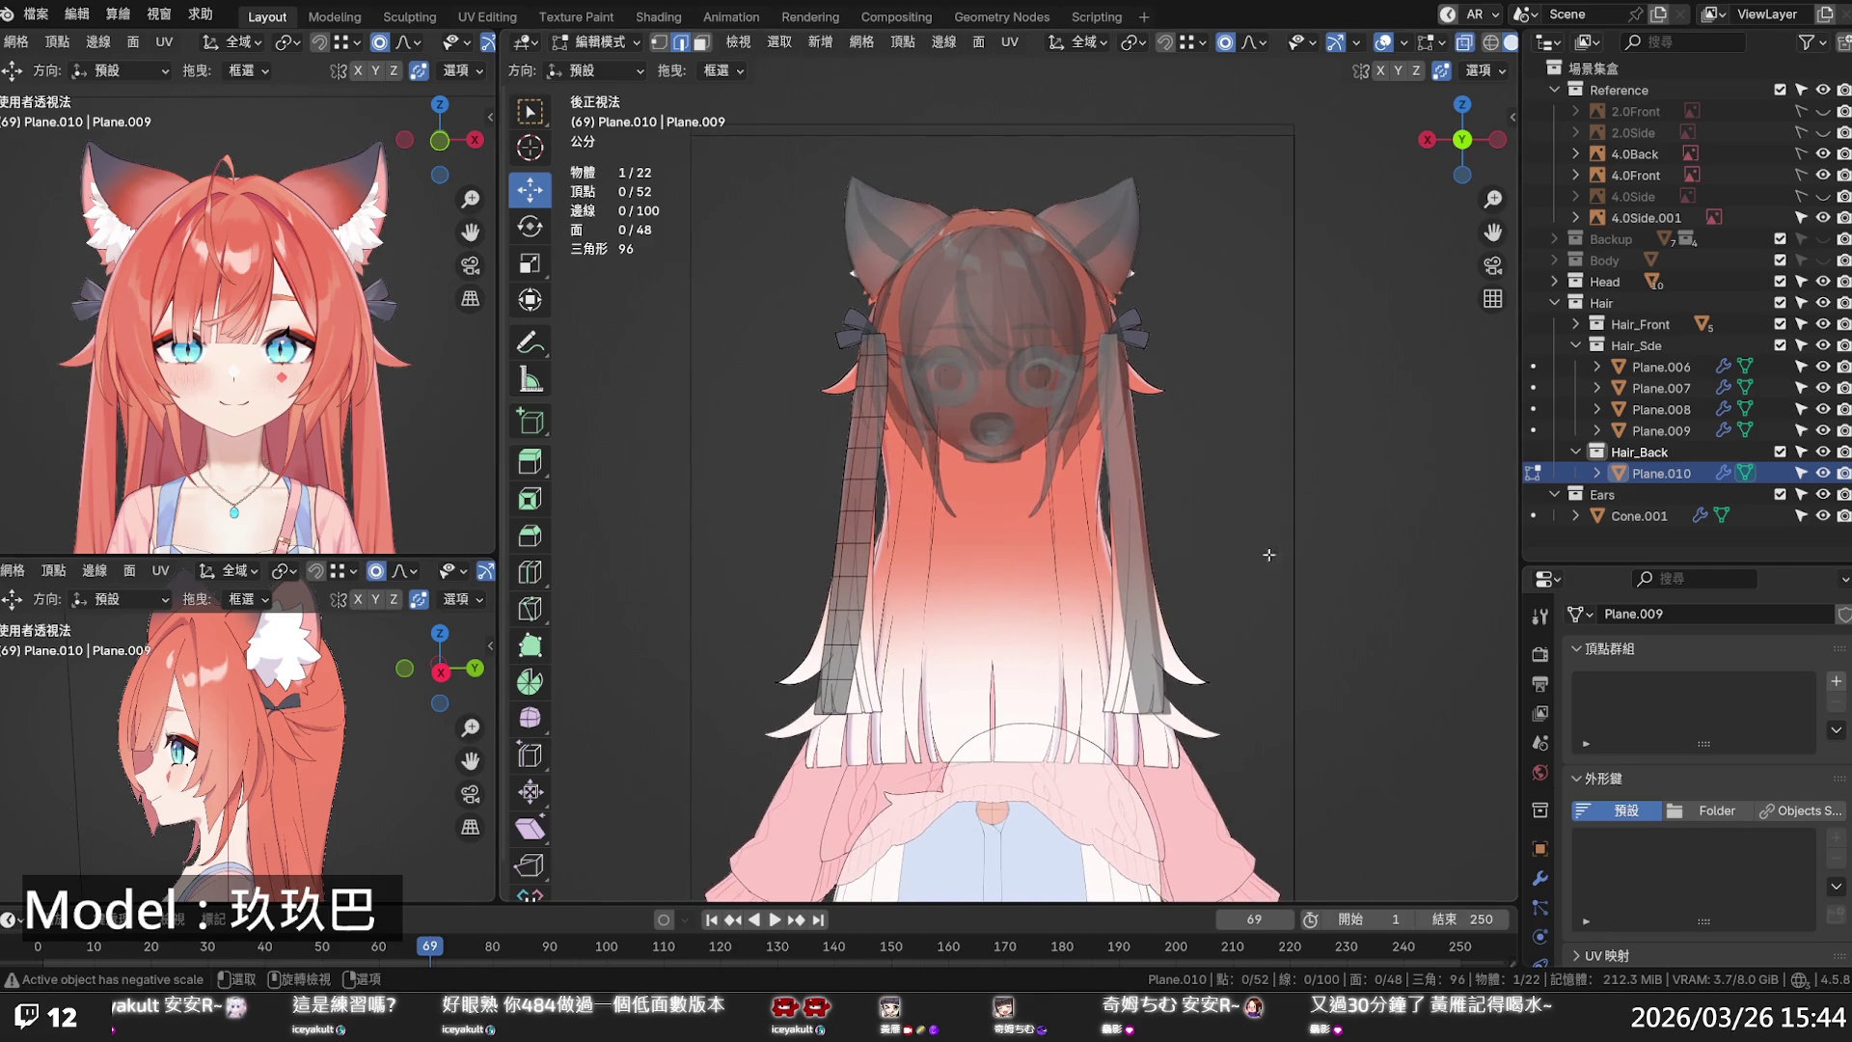
{"action": "left_click", "coordinate": [1823, 302]}
{"action": "left_click", "coordinate": [1823, 302]}
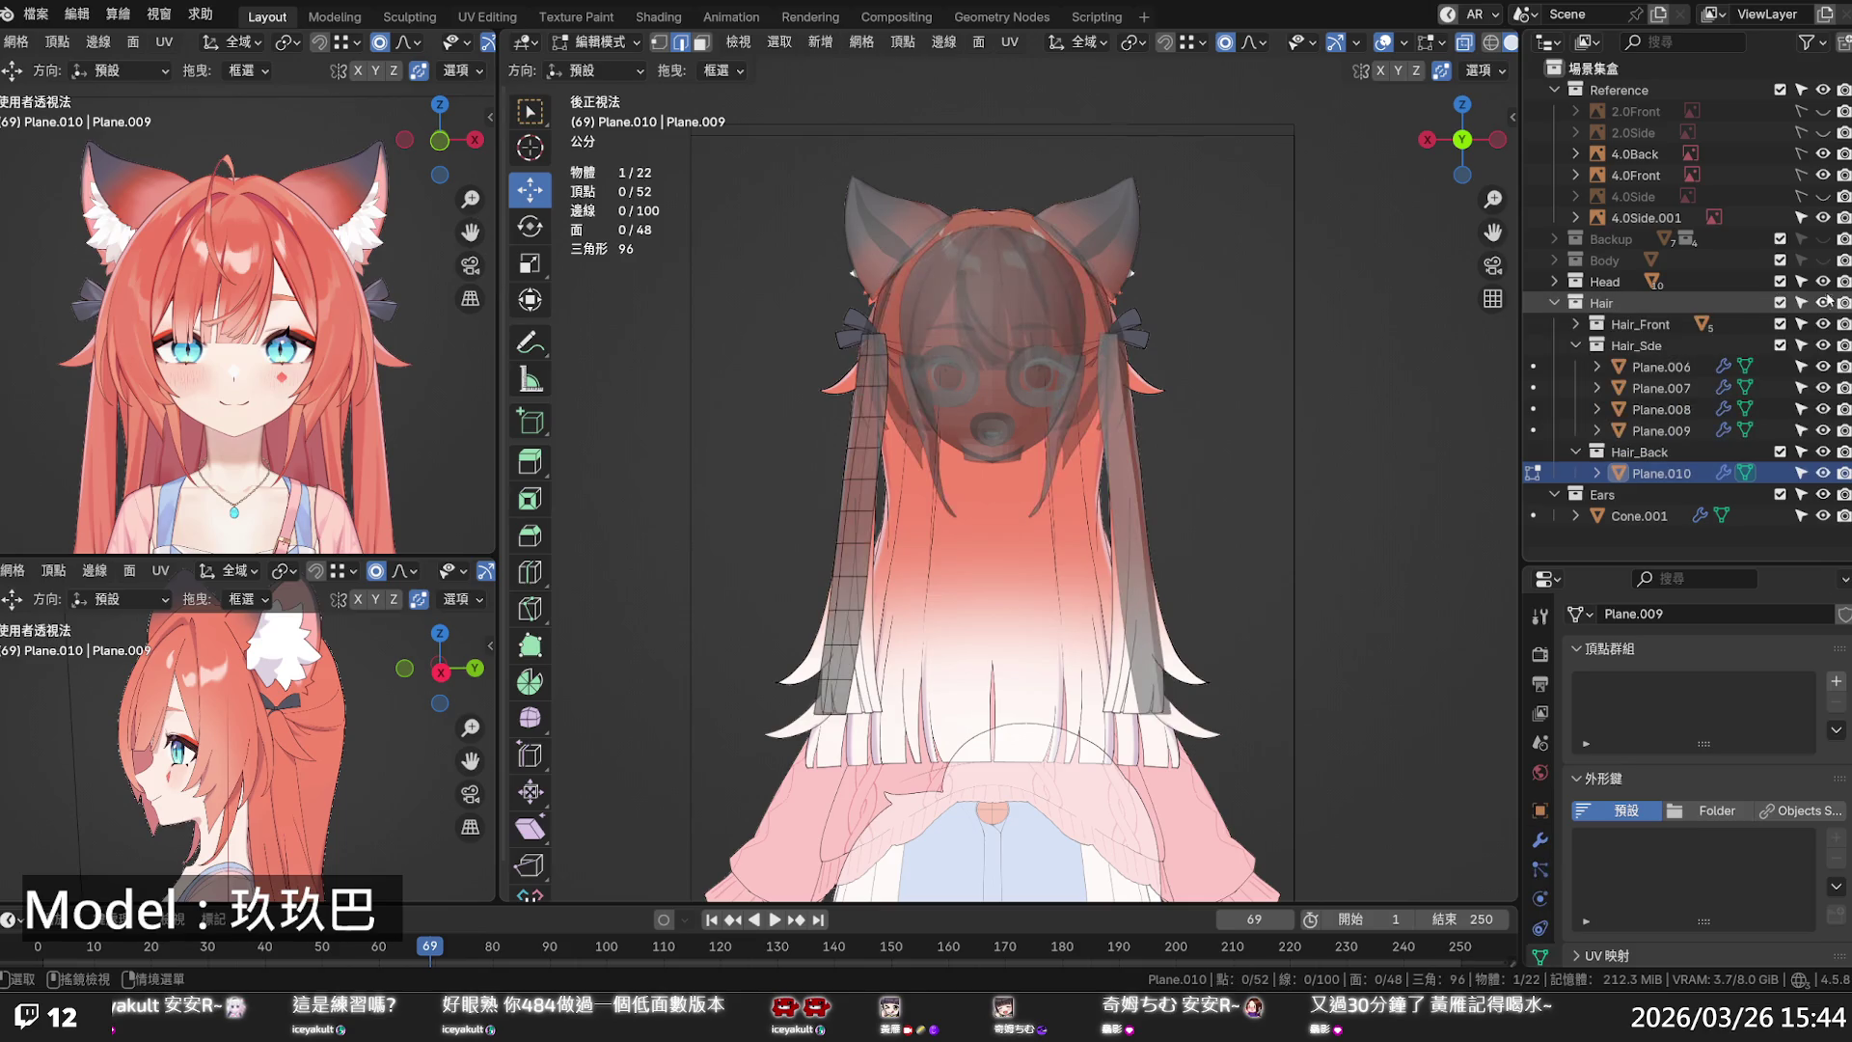
{"action": "left_click", "coordinate": [1823, 281]}
{"action": "scroll", "coordinate": [1155, 558], "scroll_direction": "up", "scroll_amount": 1}
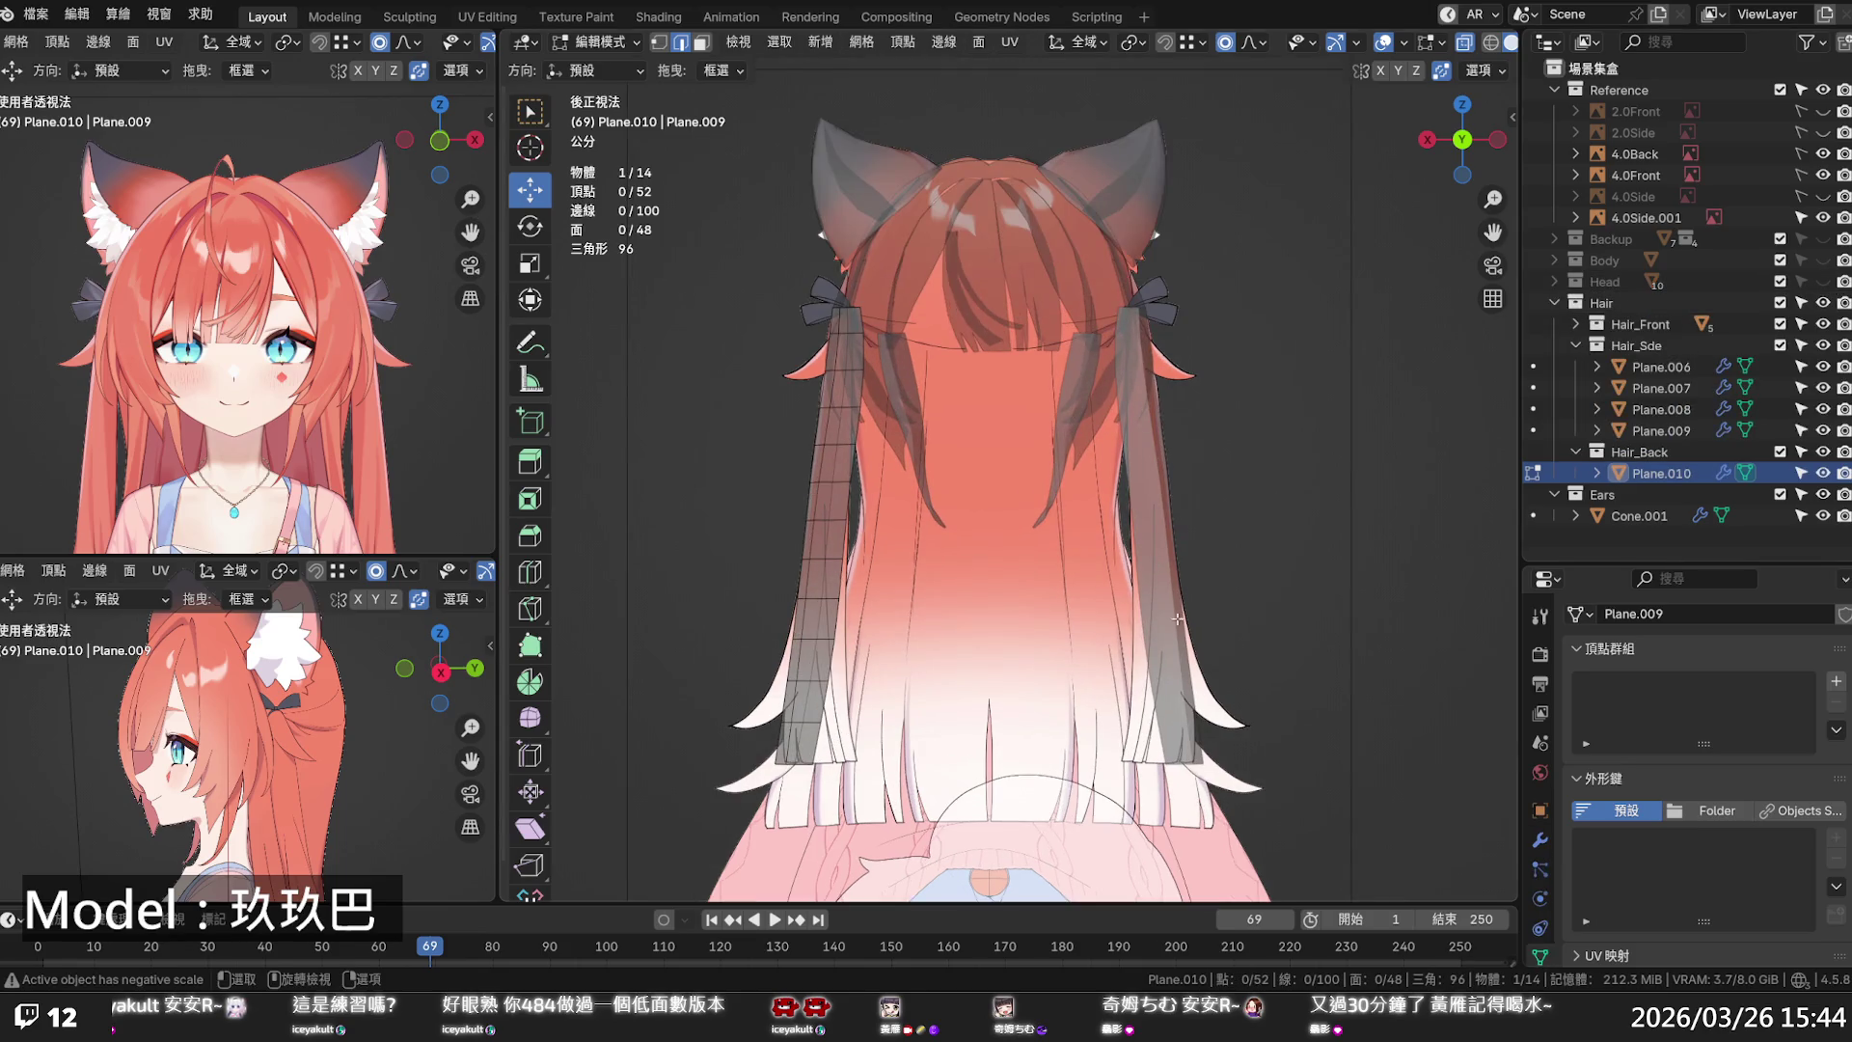
- Shift the back strip's bottom loop sideways along X with proportional falloff, then deselect
{"action": "left_click", "coordinate": [795, 760], "text": "alt"}
{"action": "left_click_drag", "start_coordinate": [757, 765], "coordinate": [794, 769]}
{"action": "scroll", "coordinate": [780, 765], "scroll_direction": "down", "scroll_amount": 10}
{"action": "scroll", "coordinate": [782, 767], "scroll_direction": "up", "scroll_amount": 1}
{"action": "scroll", "coordinate": [777, 767], "scroll_direction": "down", "scroll_amount": 14}
{"action": "left_click", "coordinate": [794, 768]}
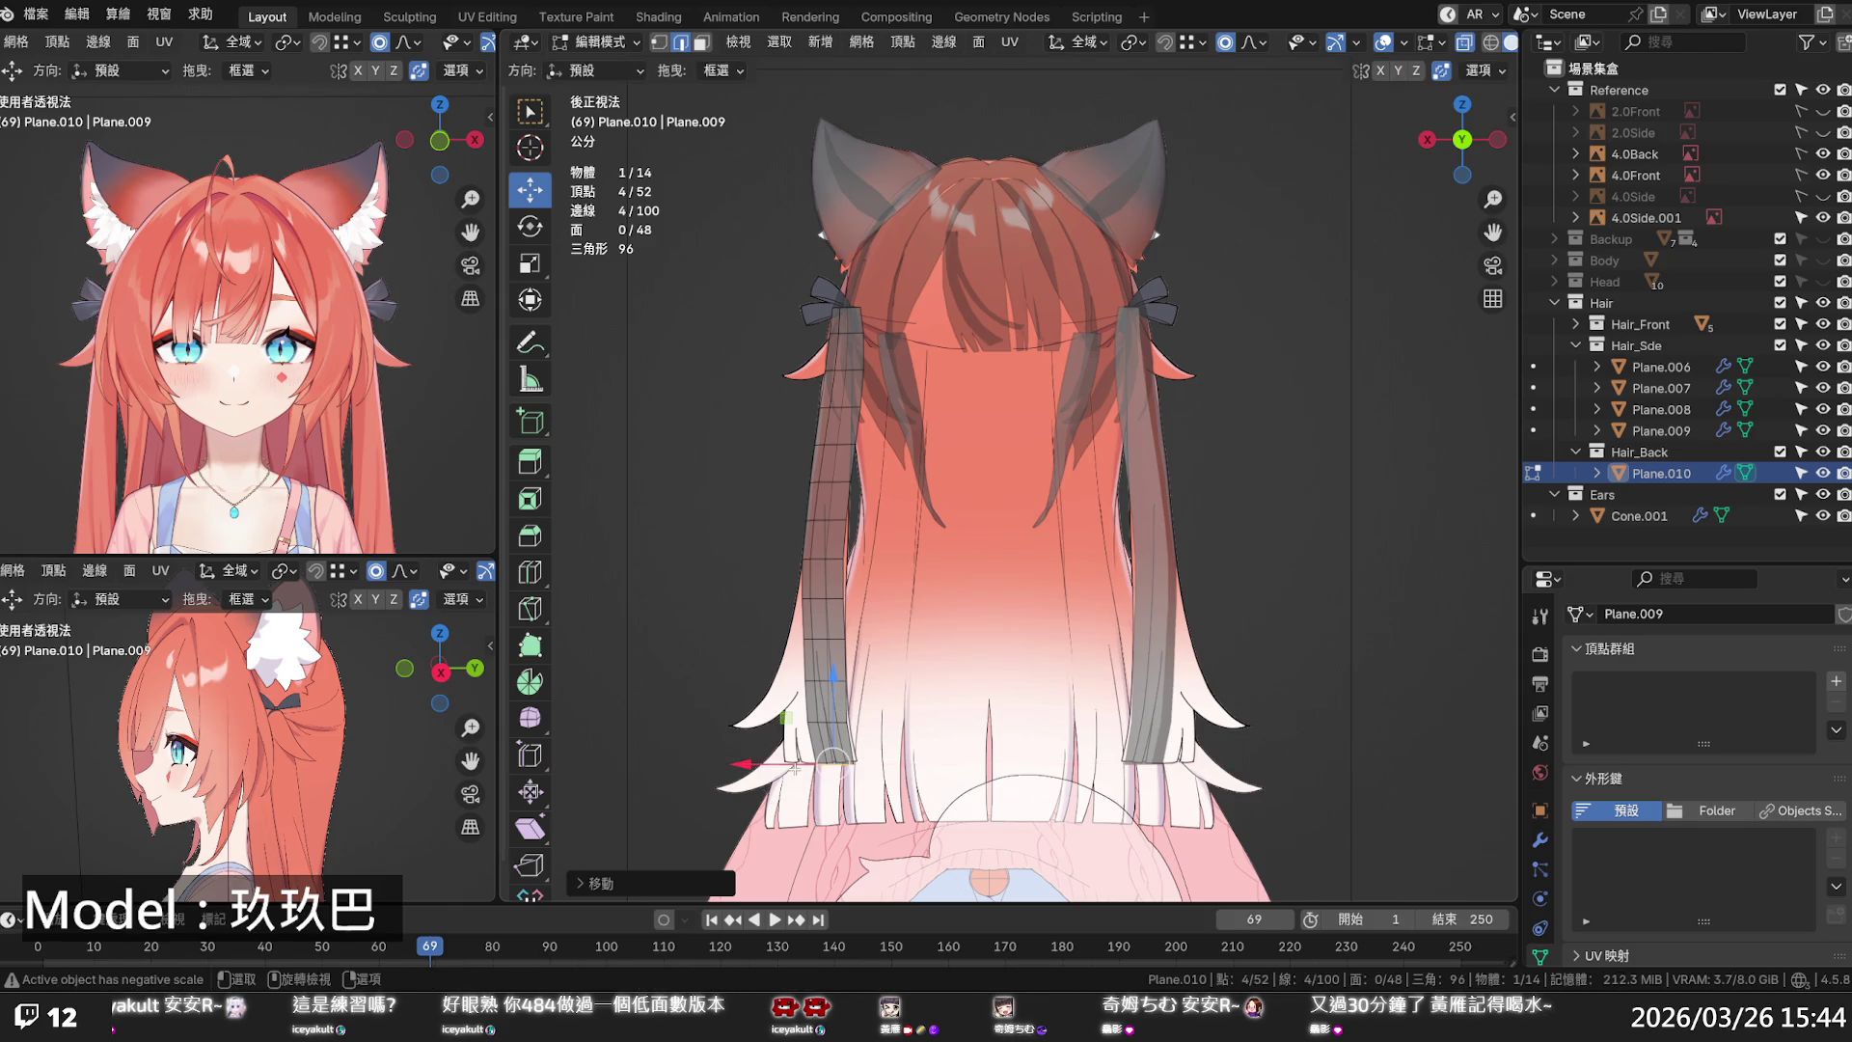
{"action": "key", "text": "alt+a"}
- Save the file, orbit to a side view and make Plane.010 the active object
{"action": "scroll", "coordinate": [909, 432], "scroll_direction": "down", "scroll_amount": 1}
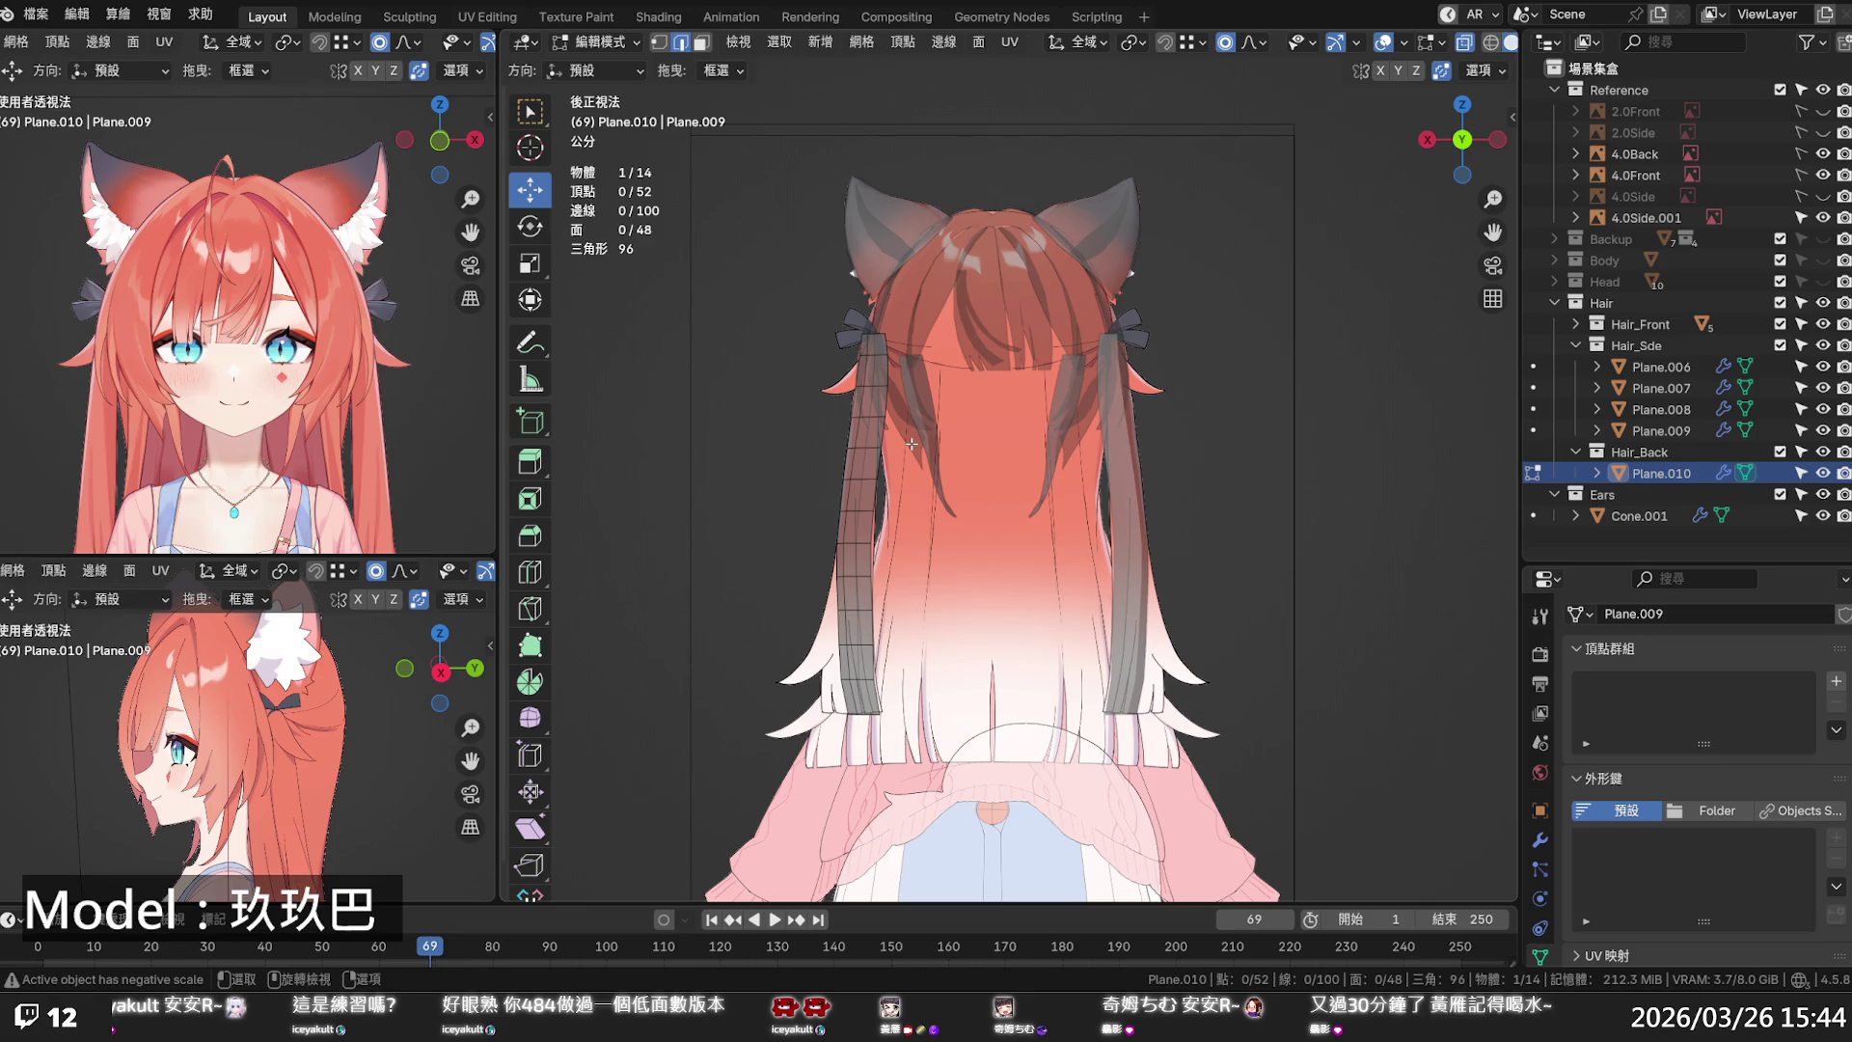
{"action": "key", "text": "ctrl+s"}
{"action": "mouse_move", "coordinate": [912, 451]}
{"action": "middle_mouse_down"}
{"action": "mouse_move", "coordinate": [1141, 516]}
{"action": "mouse_move", "coordinate": [942, 485]}
{"action": "mouse_move", "coordinate": [1161, 484]}
{"action": "mouse_move", "coordinate": [1158, 506]}
{"action": "mouse_move", "coordinate": [1228, 475]}
{"action": "mouse_move", "coordinate": [1427, 463]}
{"action": "middle_mouse_up"}
{"action": "left_click", "coordinate": [1662, 474]}
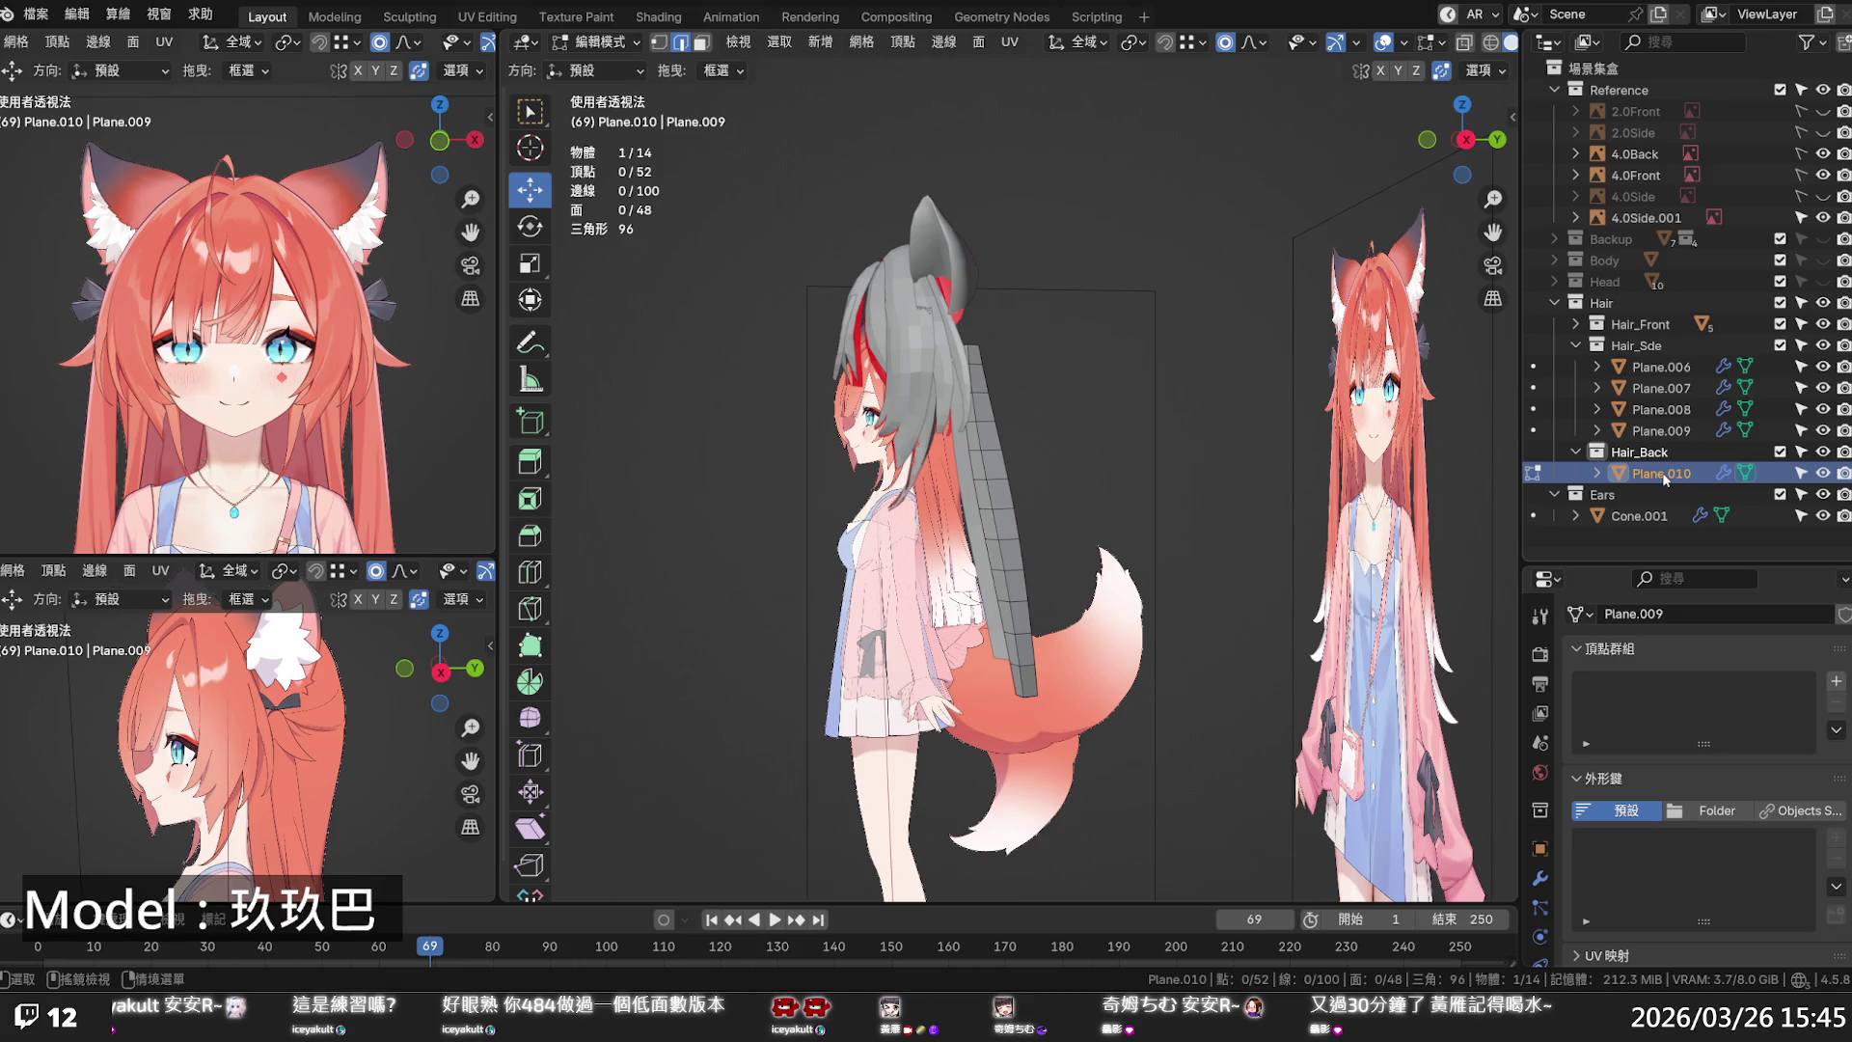
- Copy Plane.010 and paste it into the Hair_Back collection as Plane.011
{"action": "right_click", "coordinate": [1663, 472]}
{"action": "left_click", "coordinate": [1663, 471]}
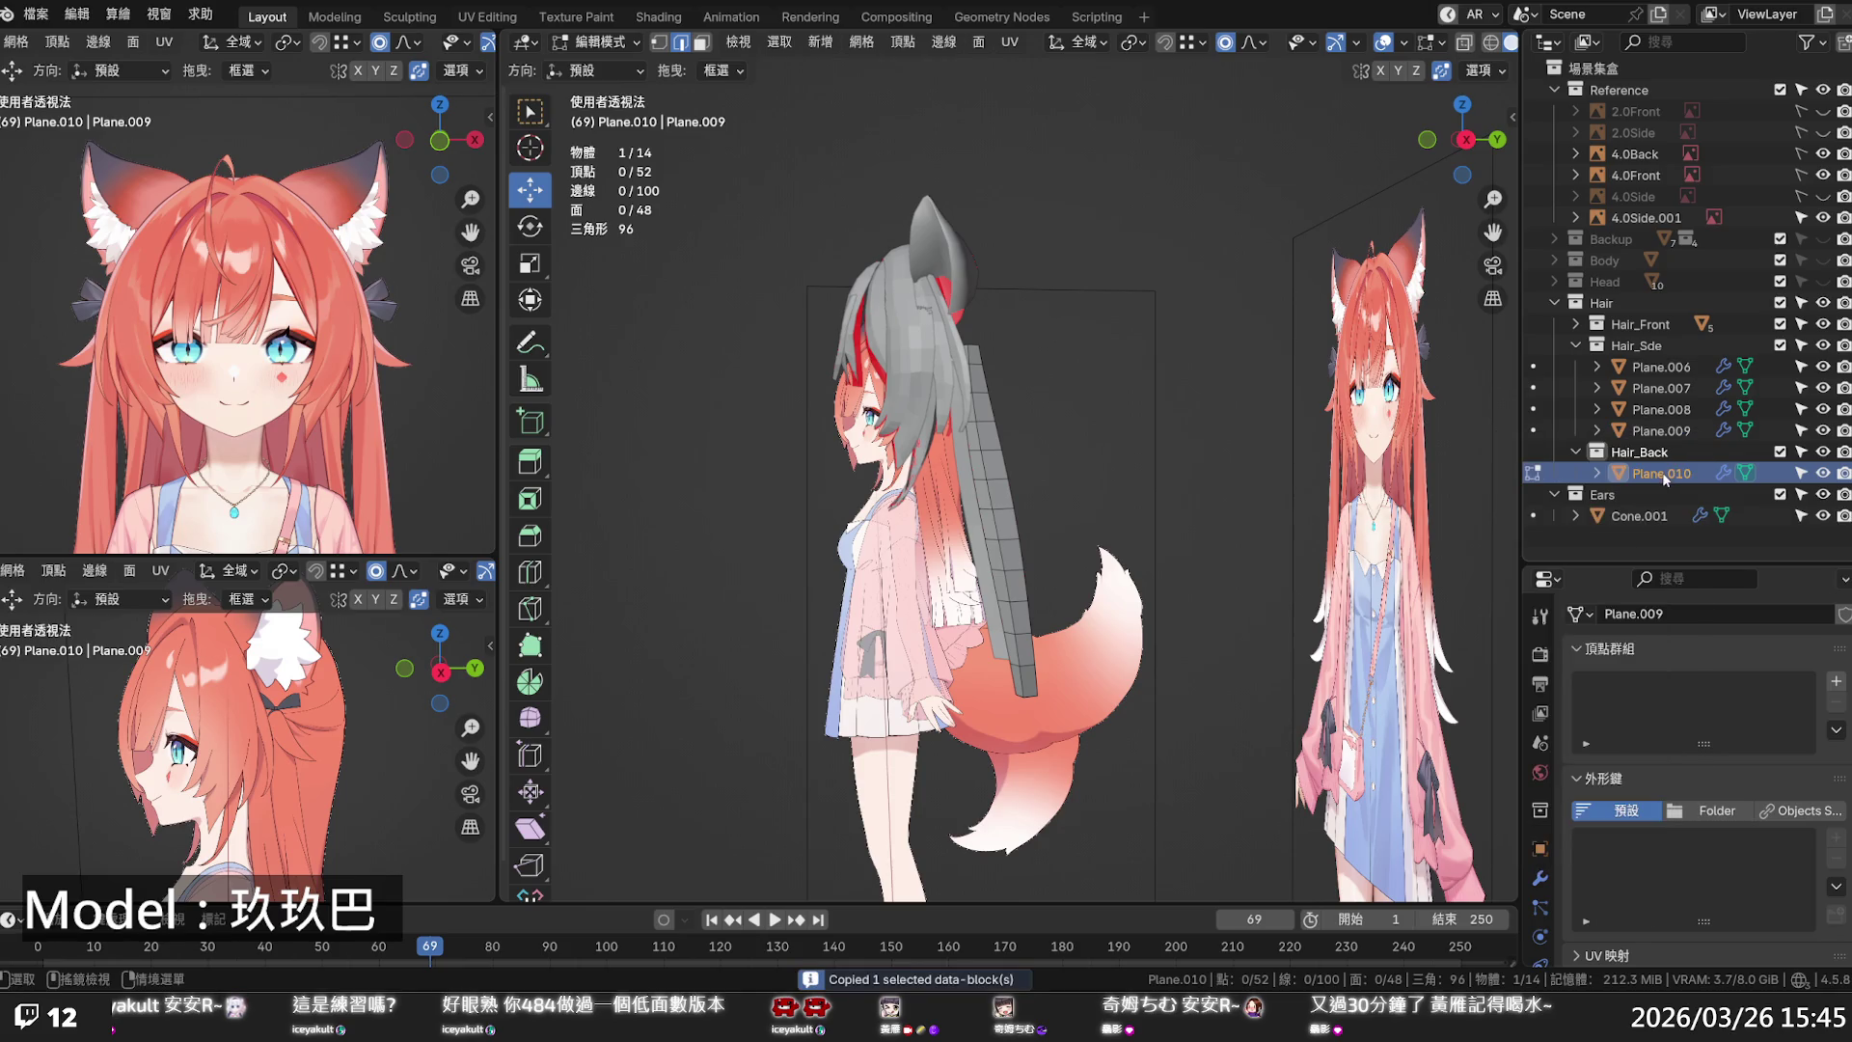
{"action": "left_click", "coordinate": [1657, 455]}
{"action": "right_click", "coordinate": [1657, 455]}
{"action": "left_click", "coordinate": [1655, 455]}
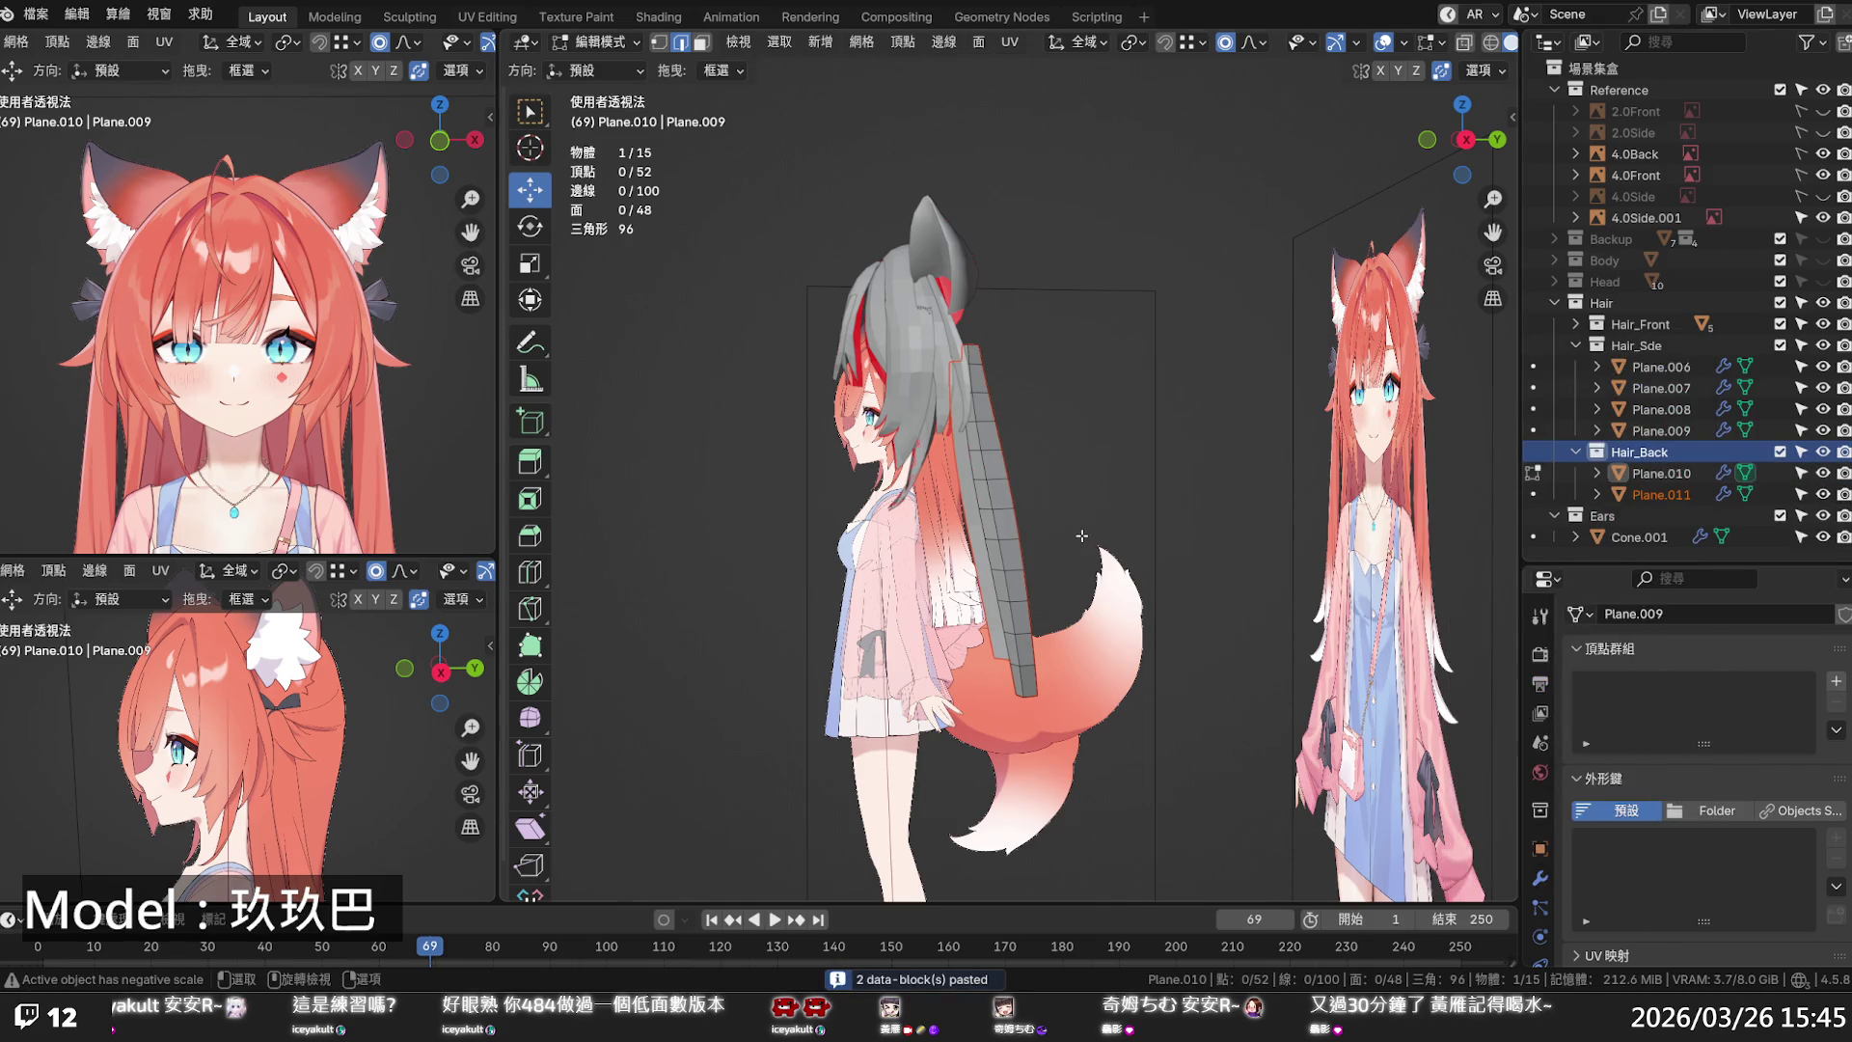
- In Edit Mode, select all of Plane.011 and move it slightly along Y
{"action": "key", "text": "Tab"}
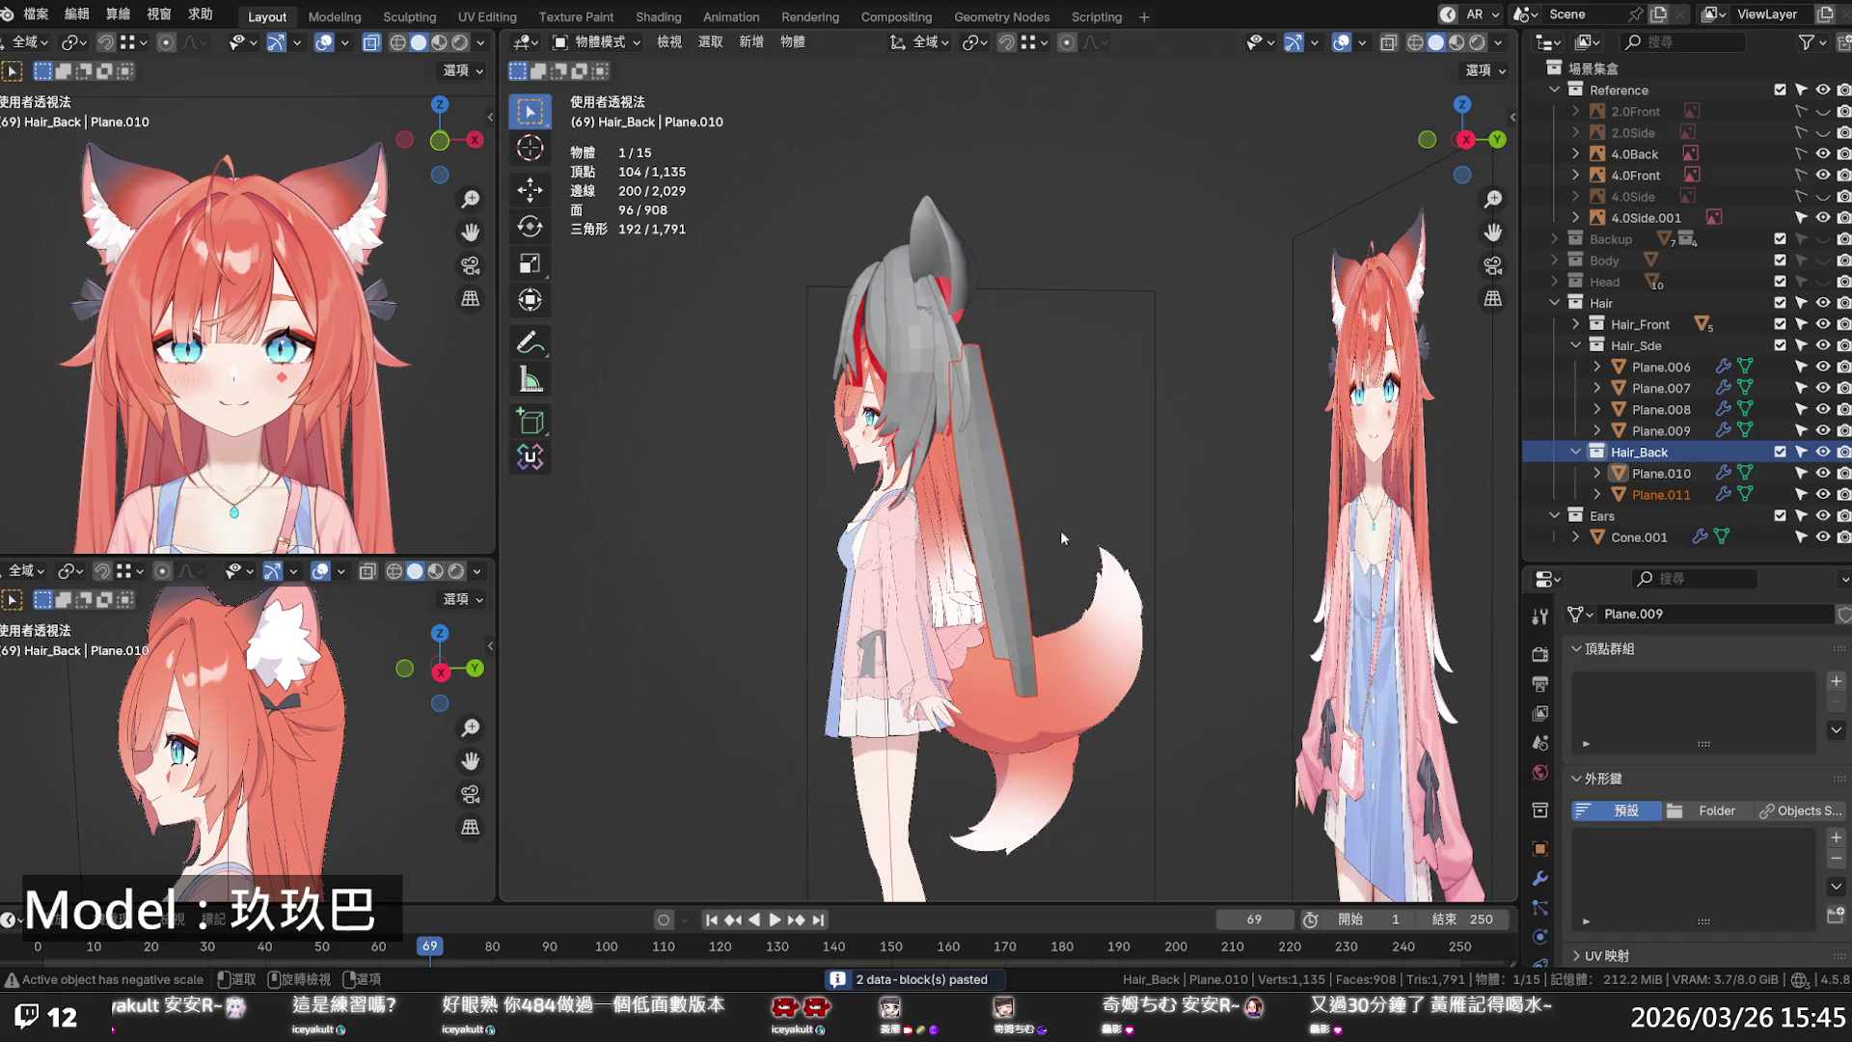
{"action": "left_click", "coordinate": [1661, 494]}
{"action": "key", "text": "Tab"}
{"action": "key", "text": "a"}
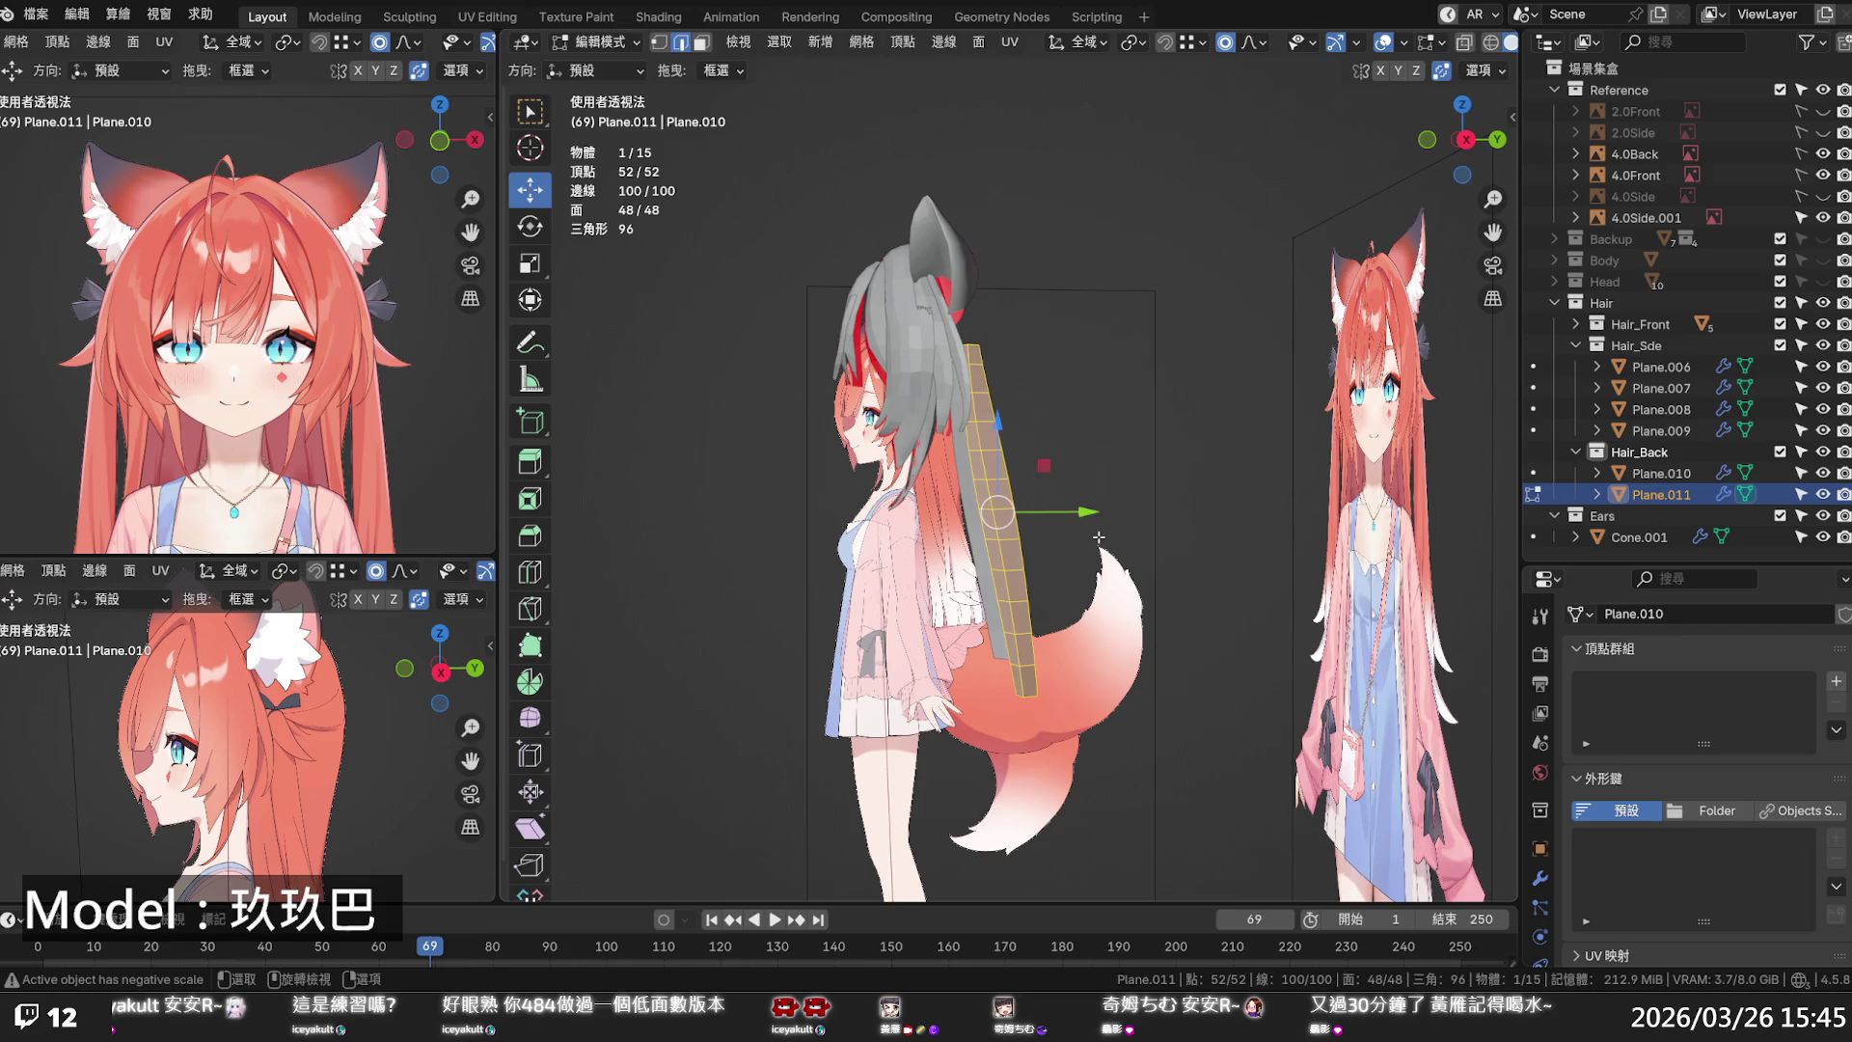
{"action": "key", "text": "g"}
{"action": "key", "text": "y"}
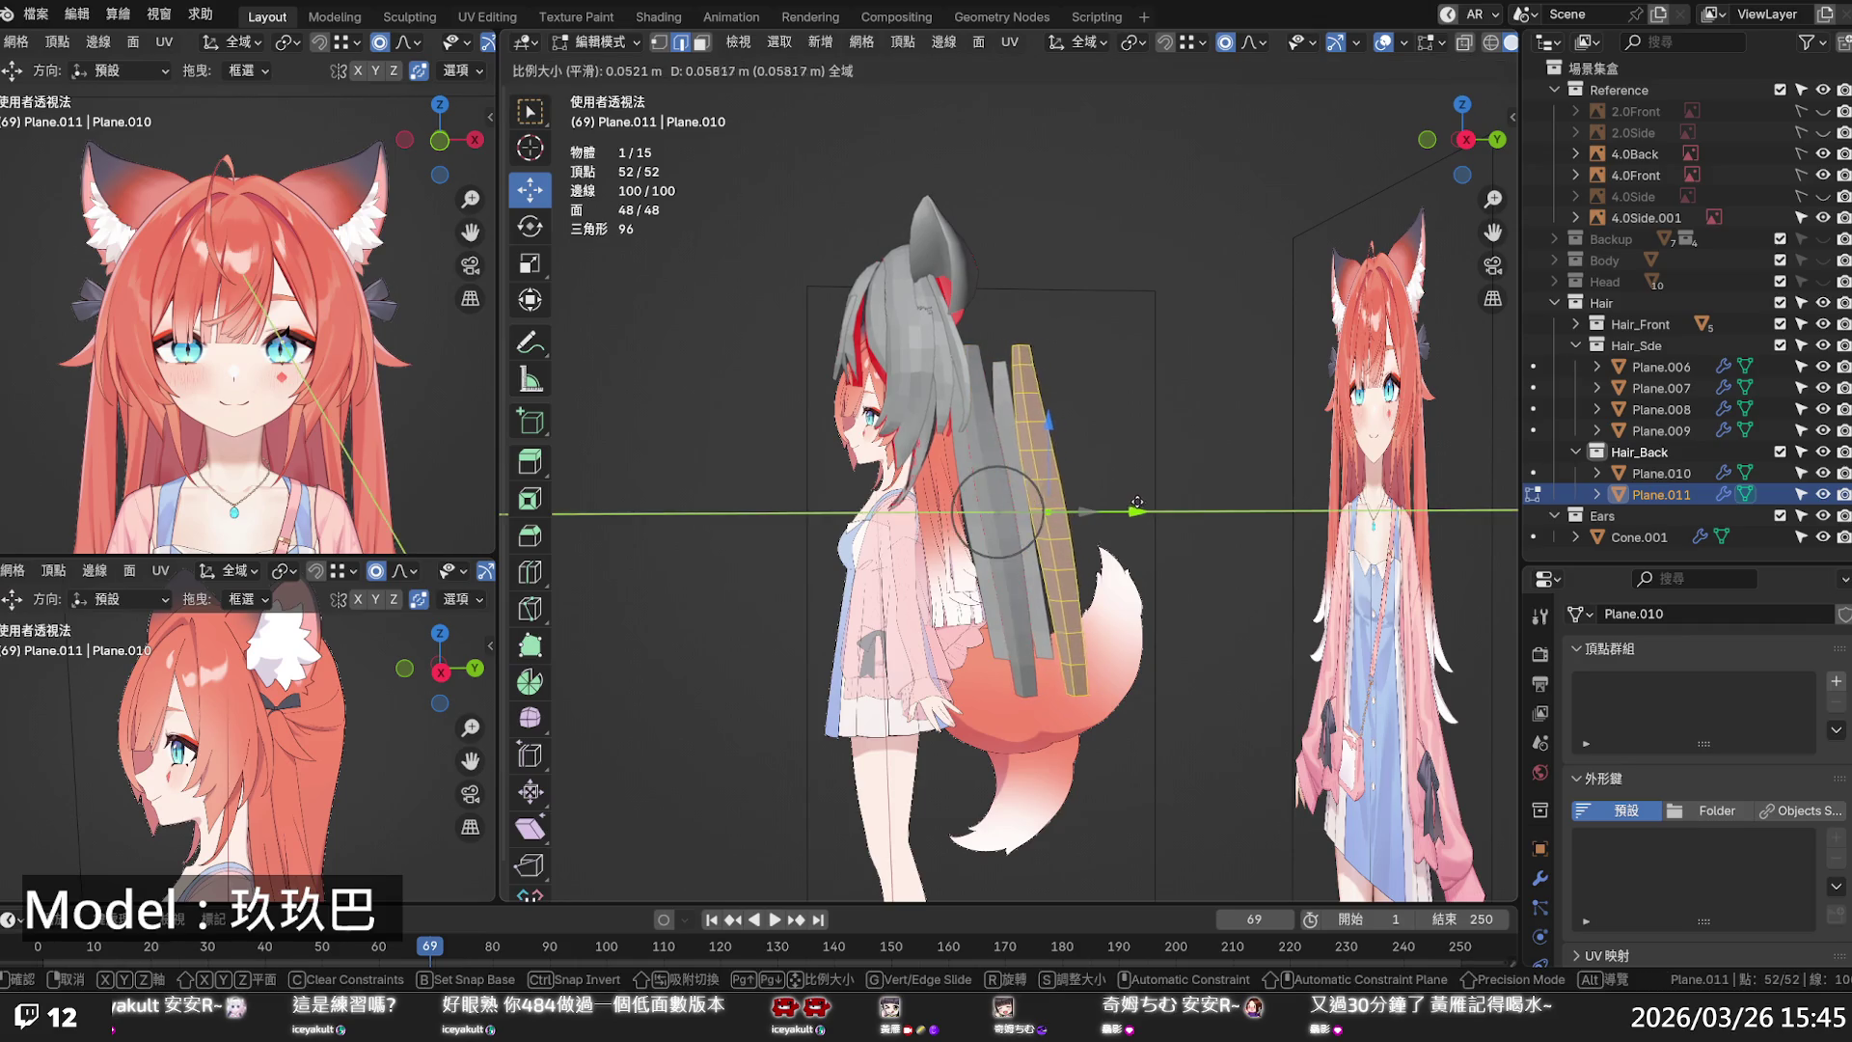
{"action": "left_click", "coordinate": [1135, 503]}
{"action": "left_click_drag", "start_coordinate": [1134, 502], "coordinate": [1123, 511]}
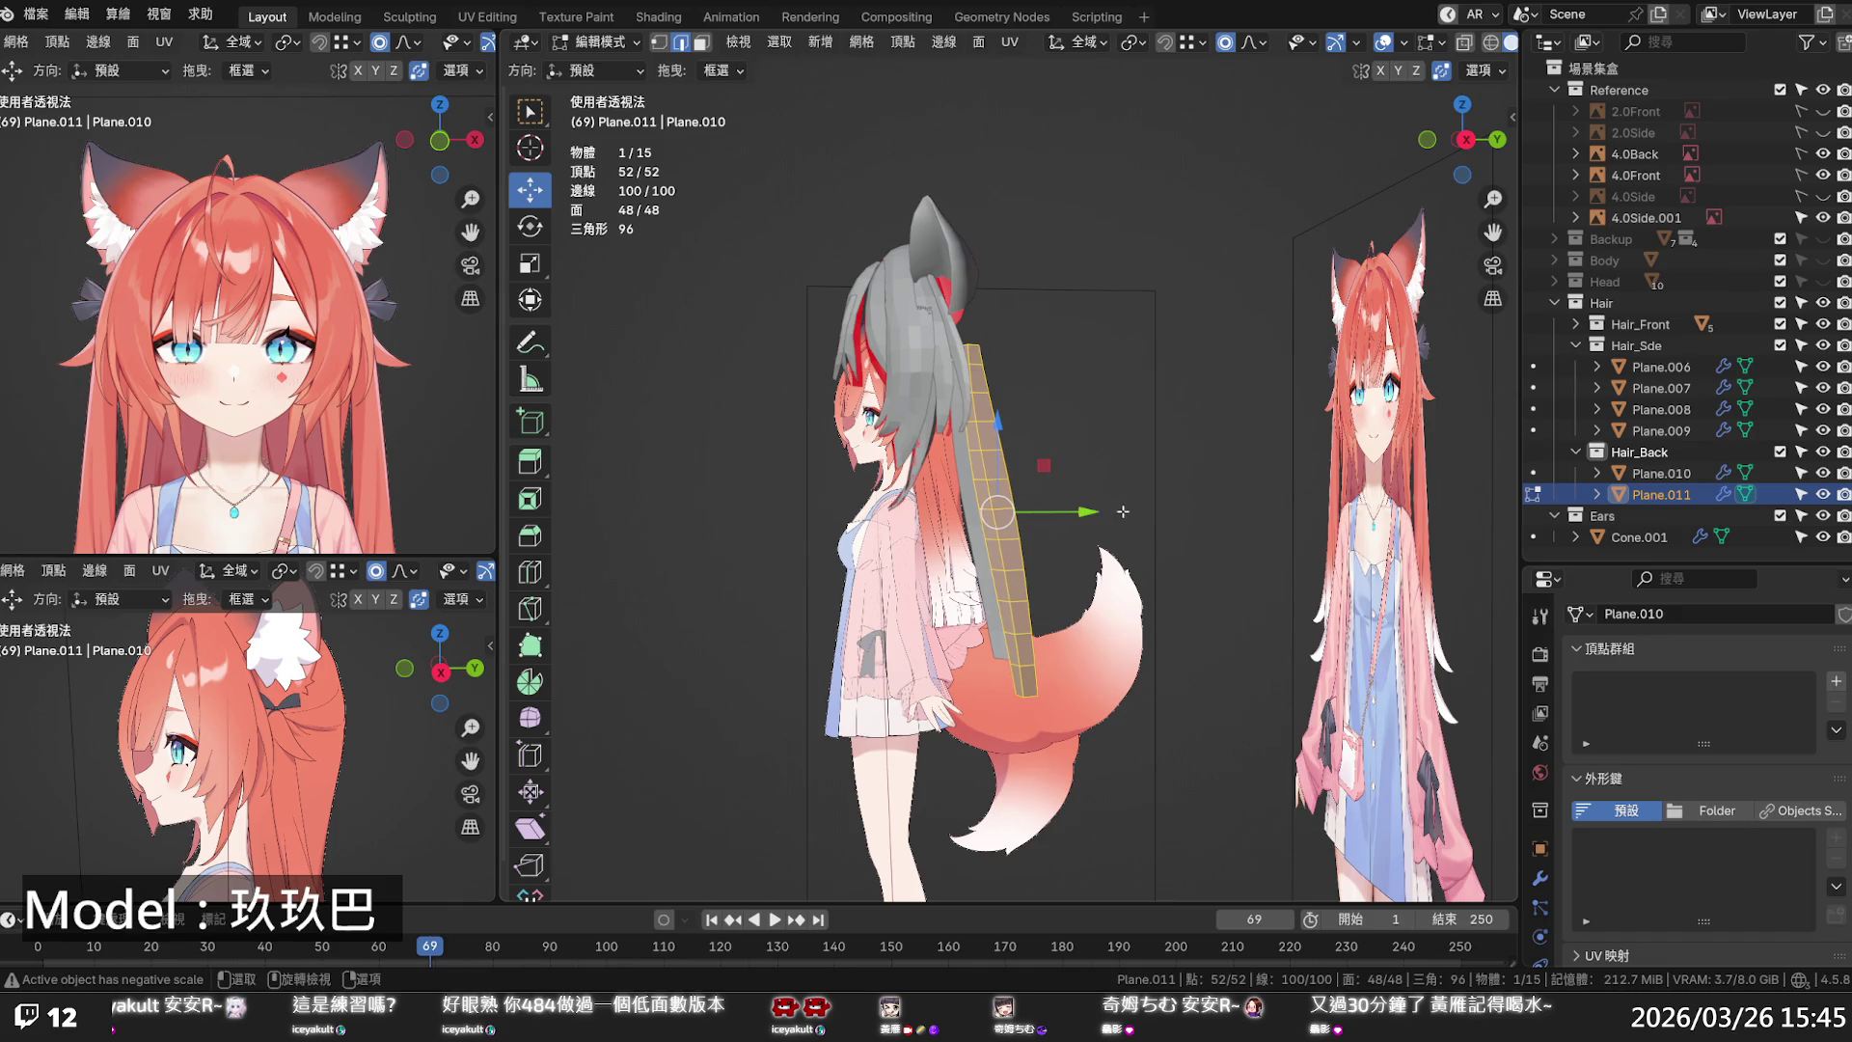
{"action": "middle_click_drag", "start_coordinate": [1062, 568], "coordinate": [815, 599]}
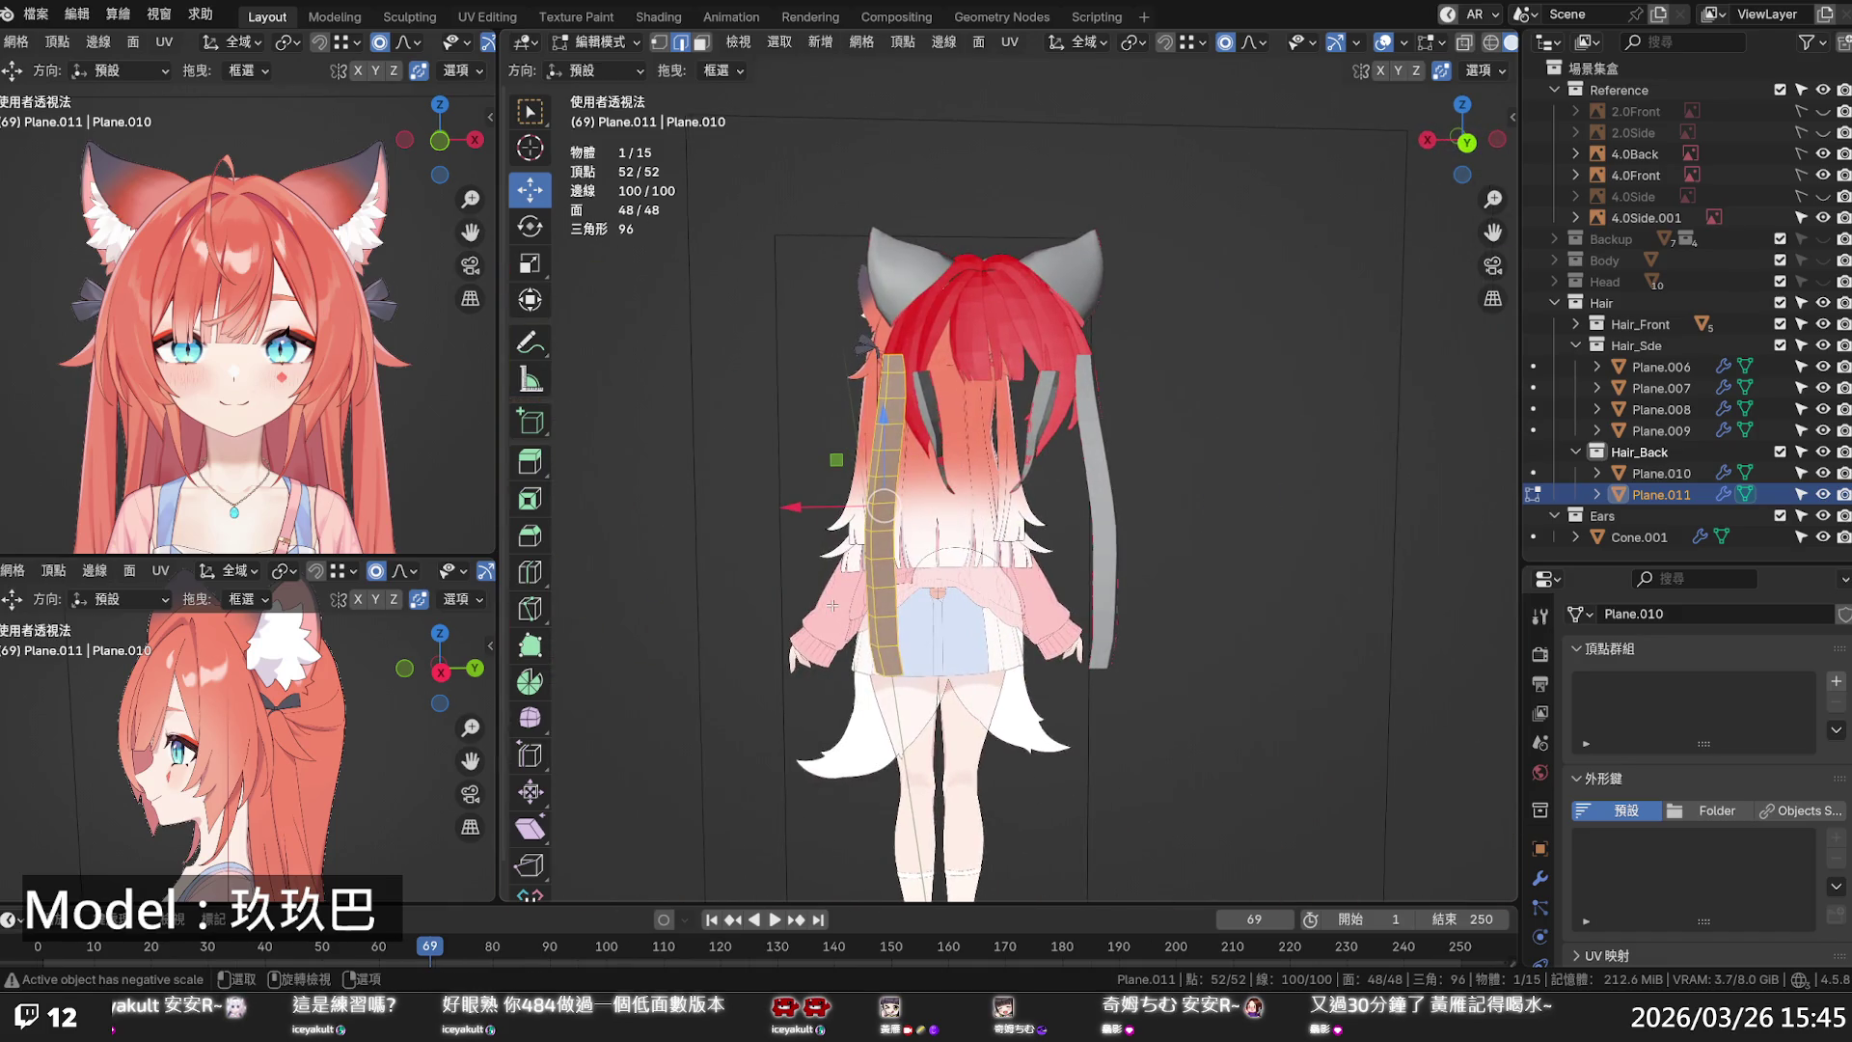
- In back orthographic view, delete the upper faces of the new back strip
{"action": "key", "text": "KP_1"}
{"action": "key", "text": "ctrl+KP_1"}
{"action": "scroll", "coordinate": [846, 671], "scroll_direction": "up", "scroll_amount": 4}
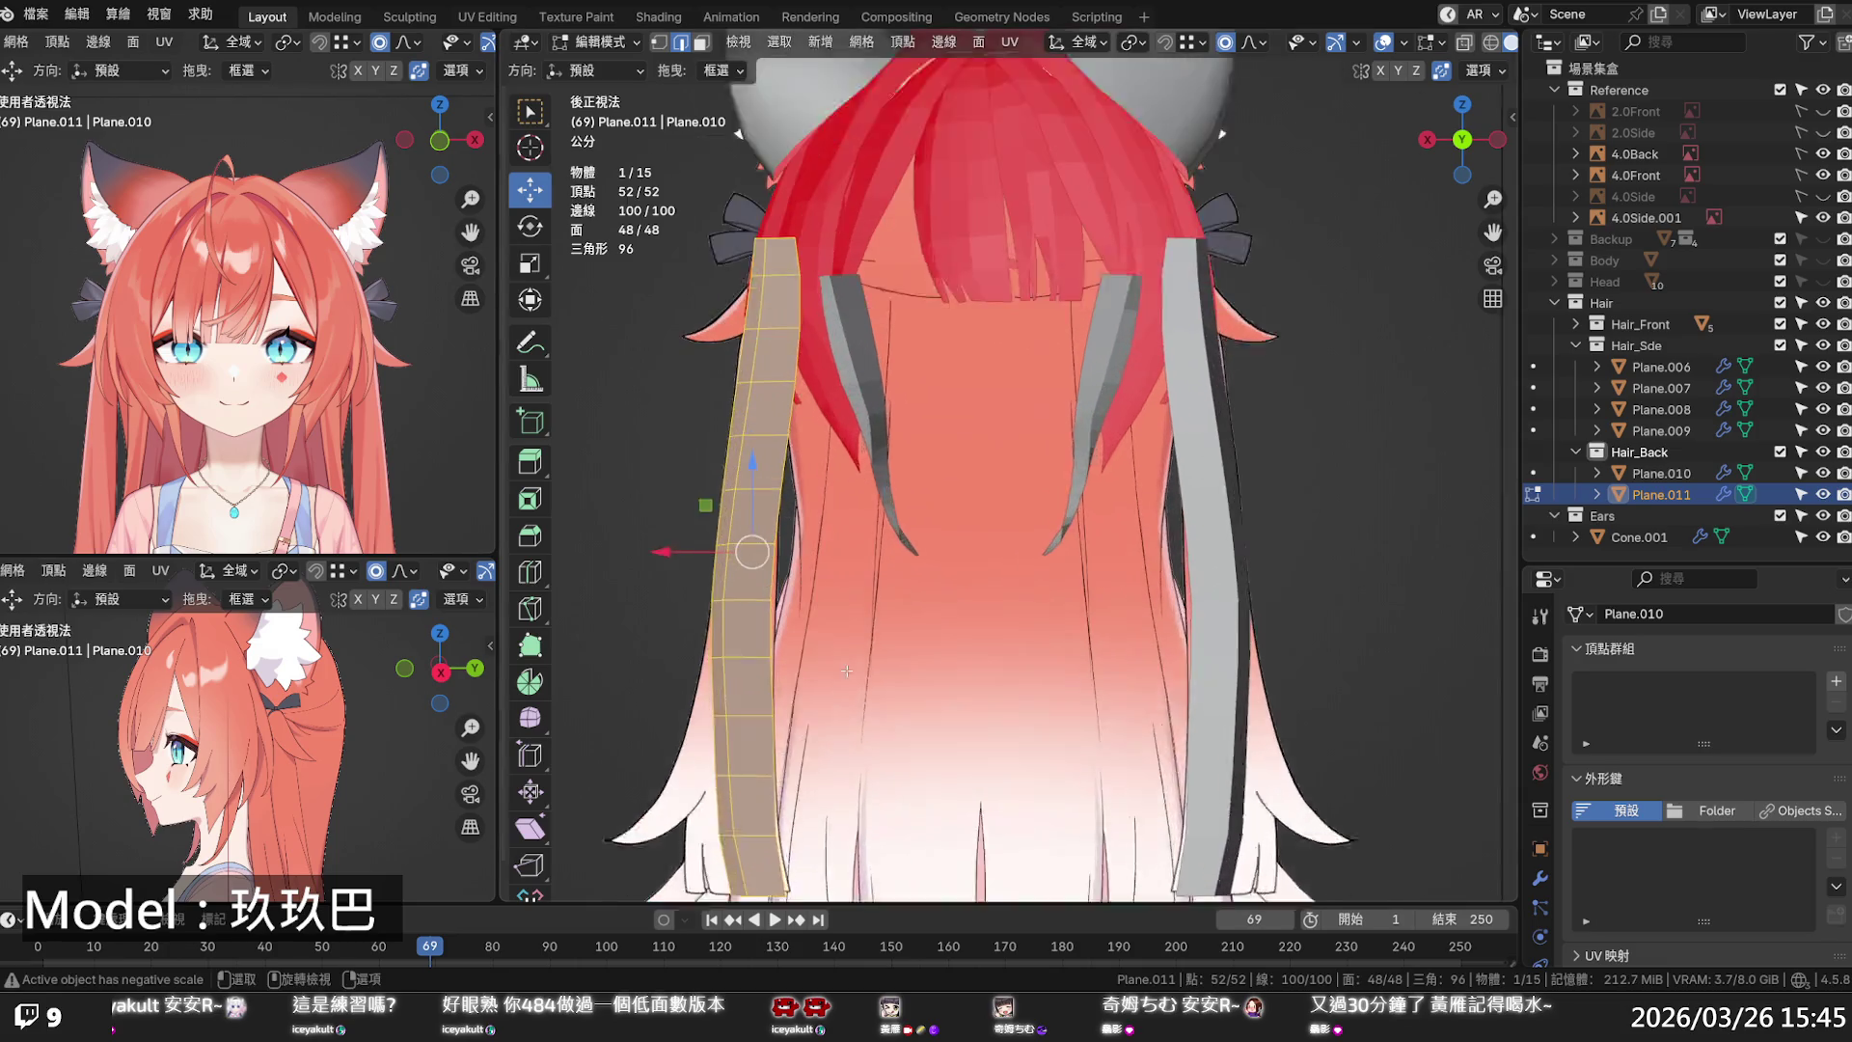
{"action": "scroll", "coordinate": [846, 670], "scroll_direction": "up", "scroll_amount": 1}
{"action": "middle_click_drag", "start_coordinate": [846, 670], "coordinate": [992, 608], "text": "shift"}
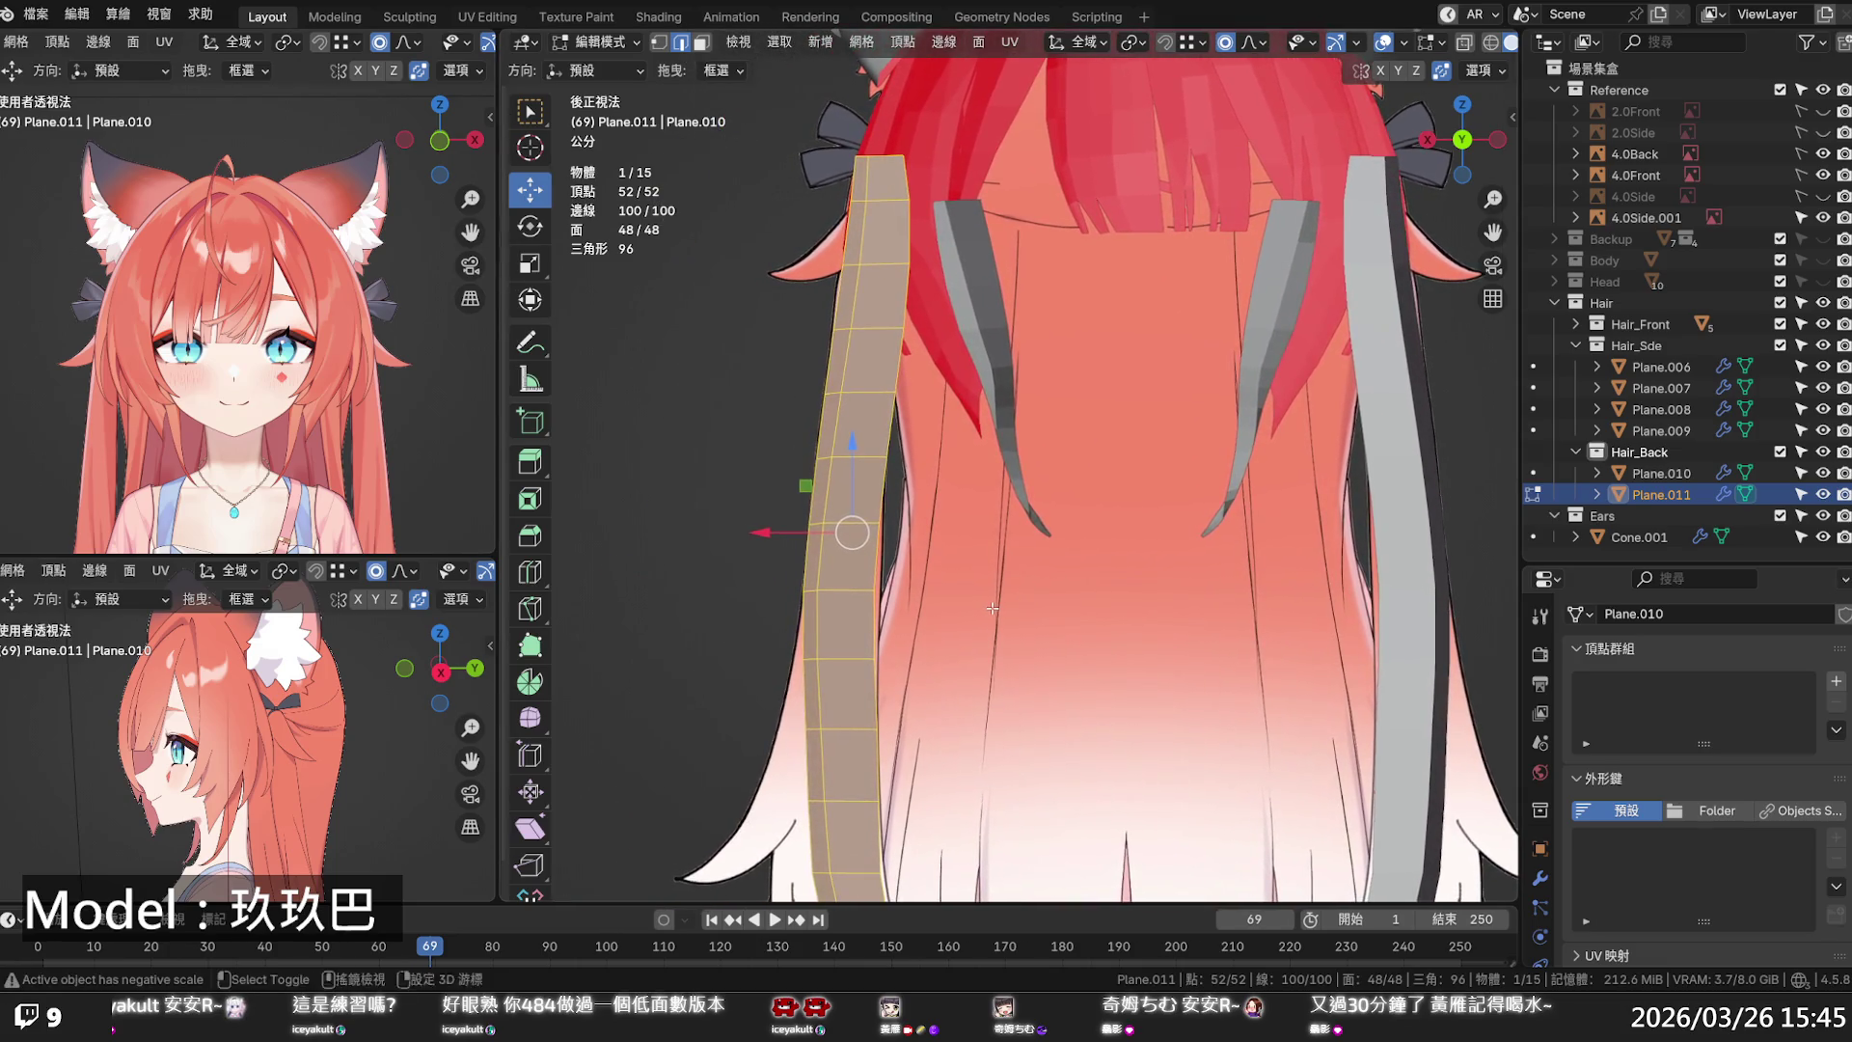
{"action": "left_click", "coordinate": [942, 397]}
{"action": "left_click_drag", "start_coordinate": [965, 430], "coordinate": [746, 93]}
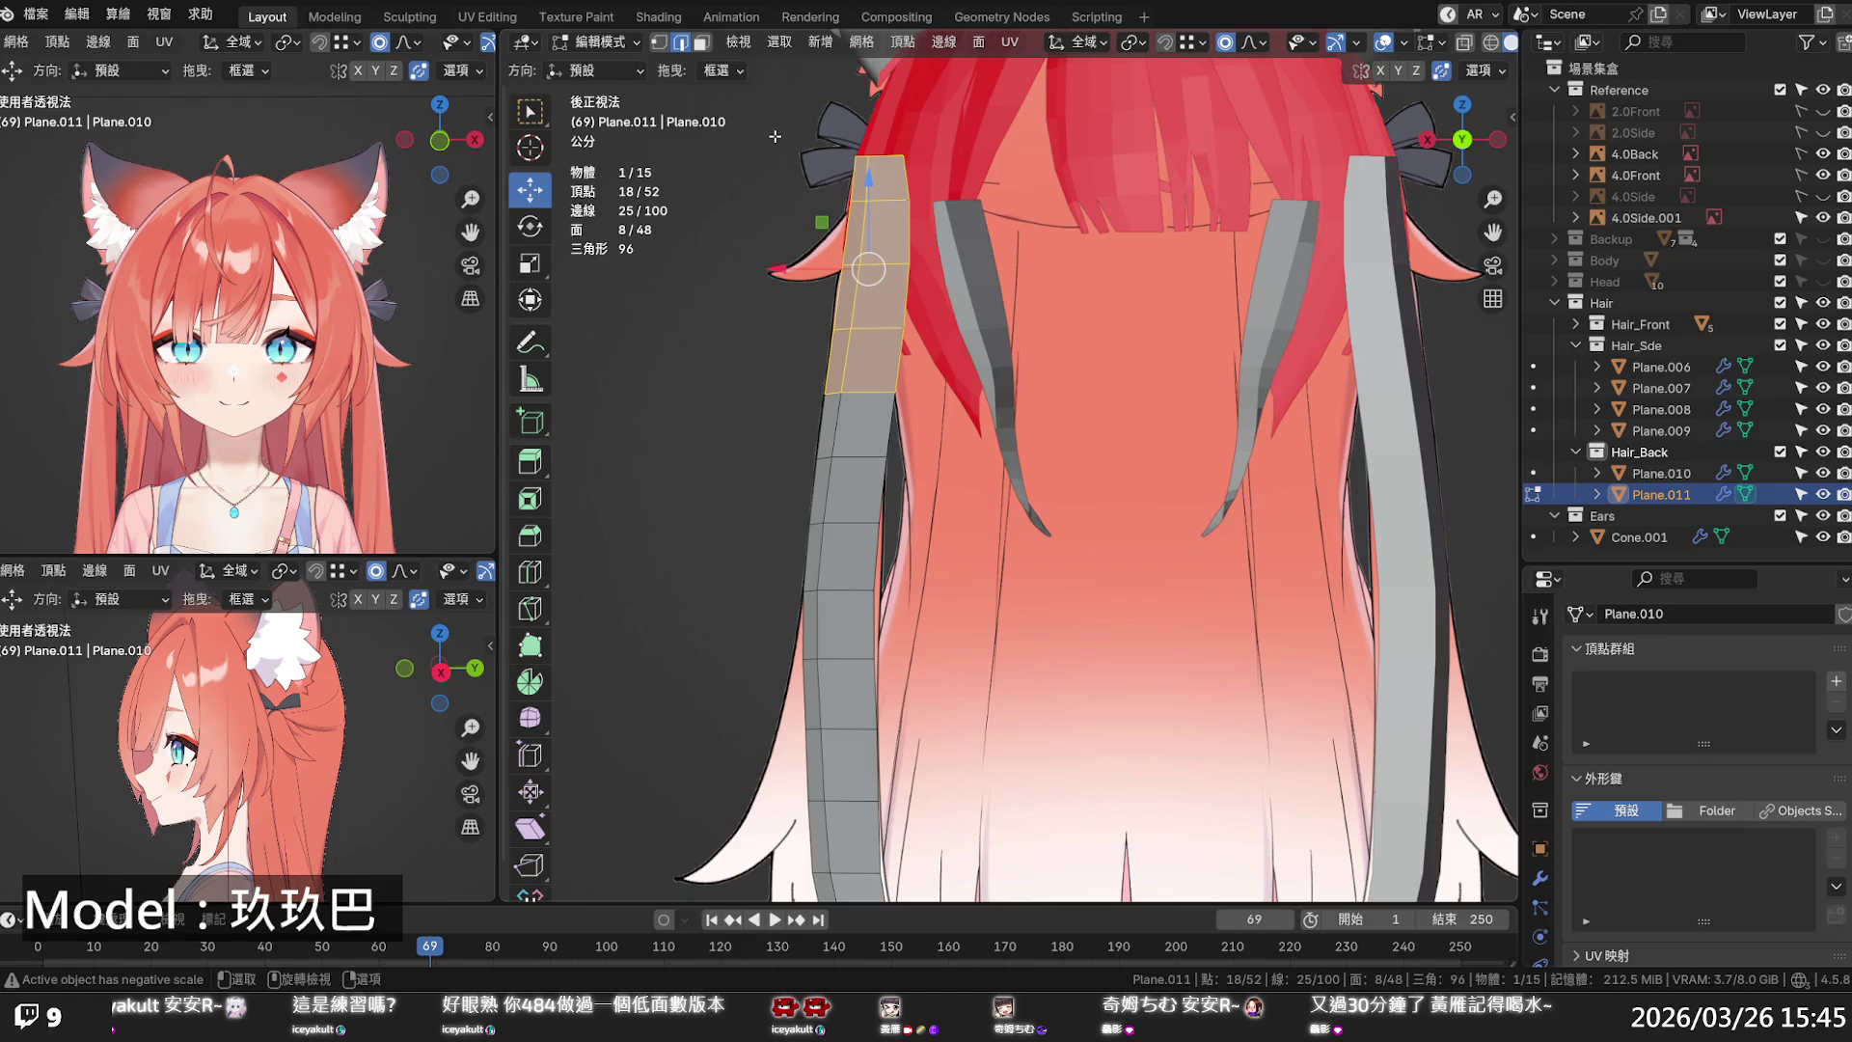
{"action": "key", "text": "x"}
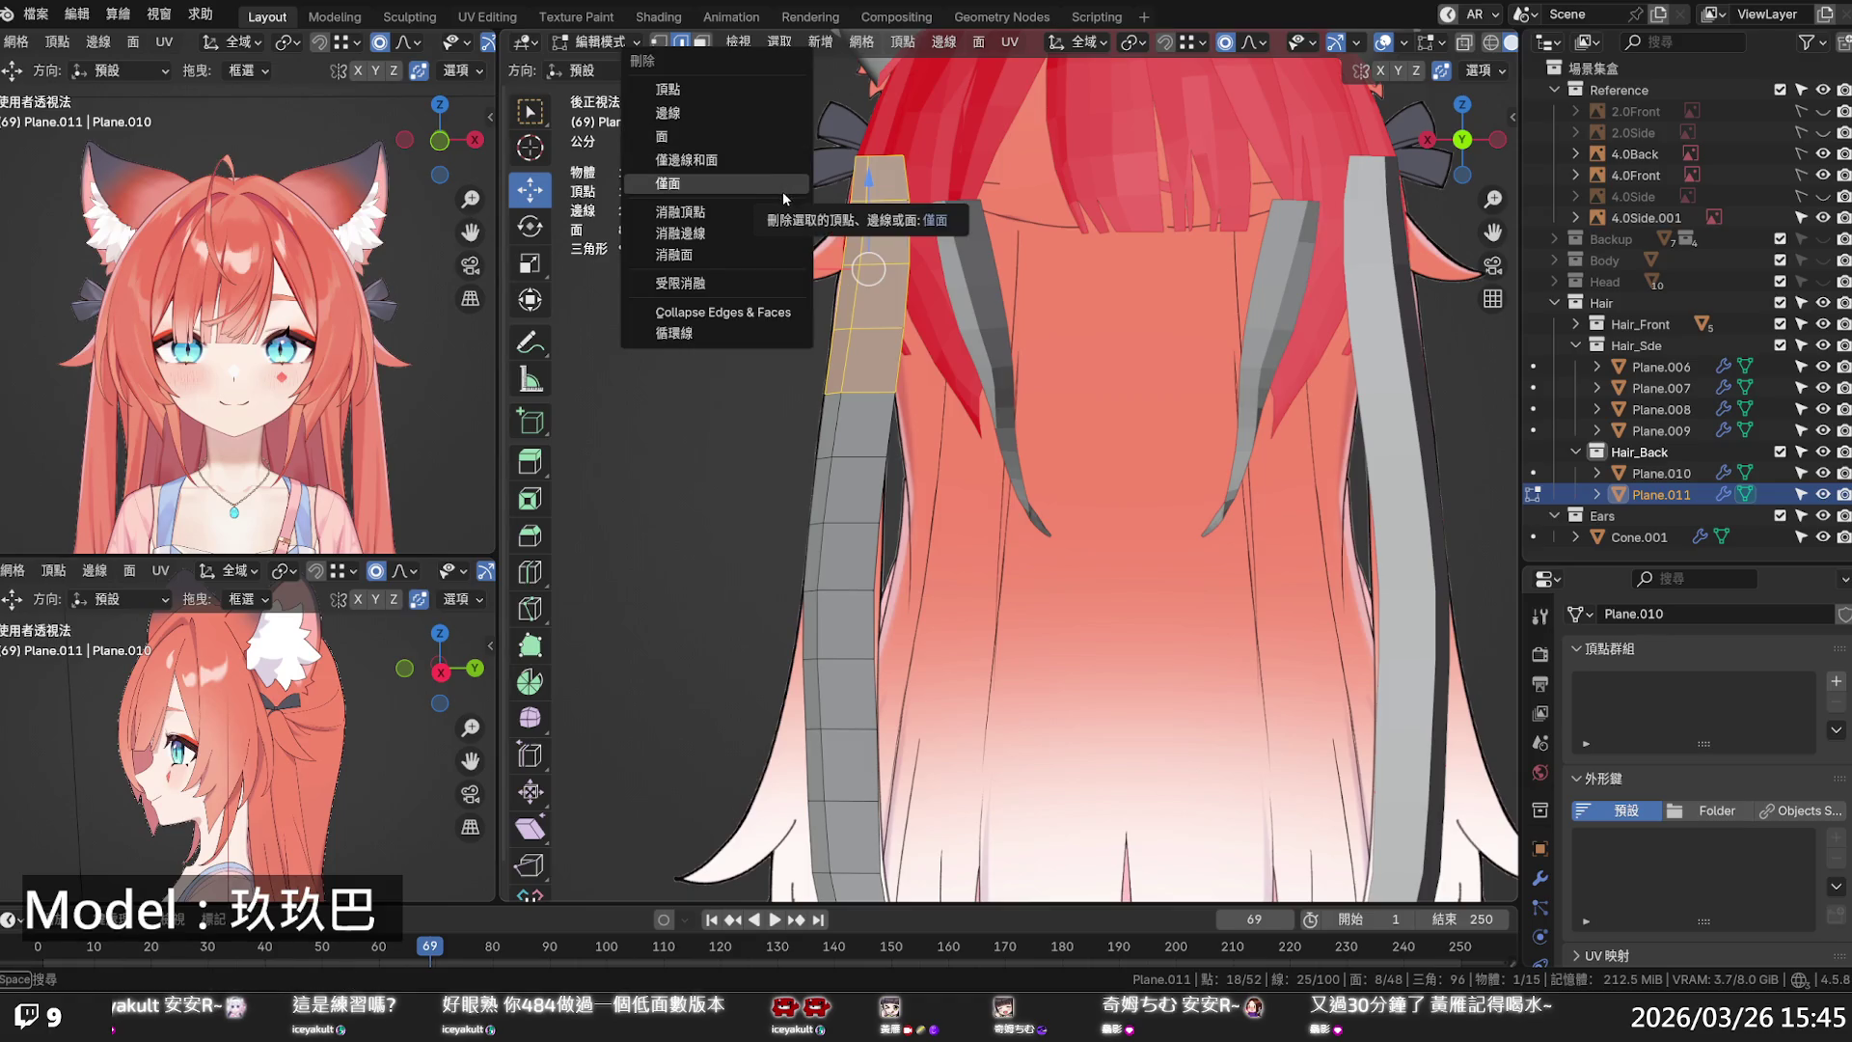
{"action": "left_click", "coordinate": [760, 137]}
- Swing the strip's bottom edge loop outward along X with proportional falloff
{"action": "scroll", "coordinate": [907, 345], "scroll_direction": "down", "scroll_amount": 2}
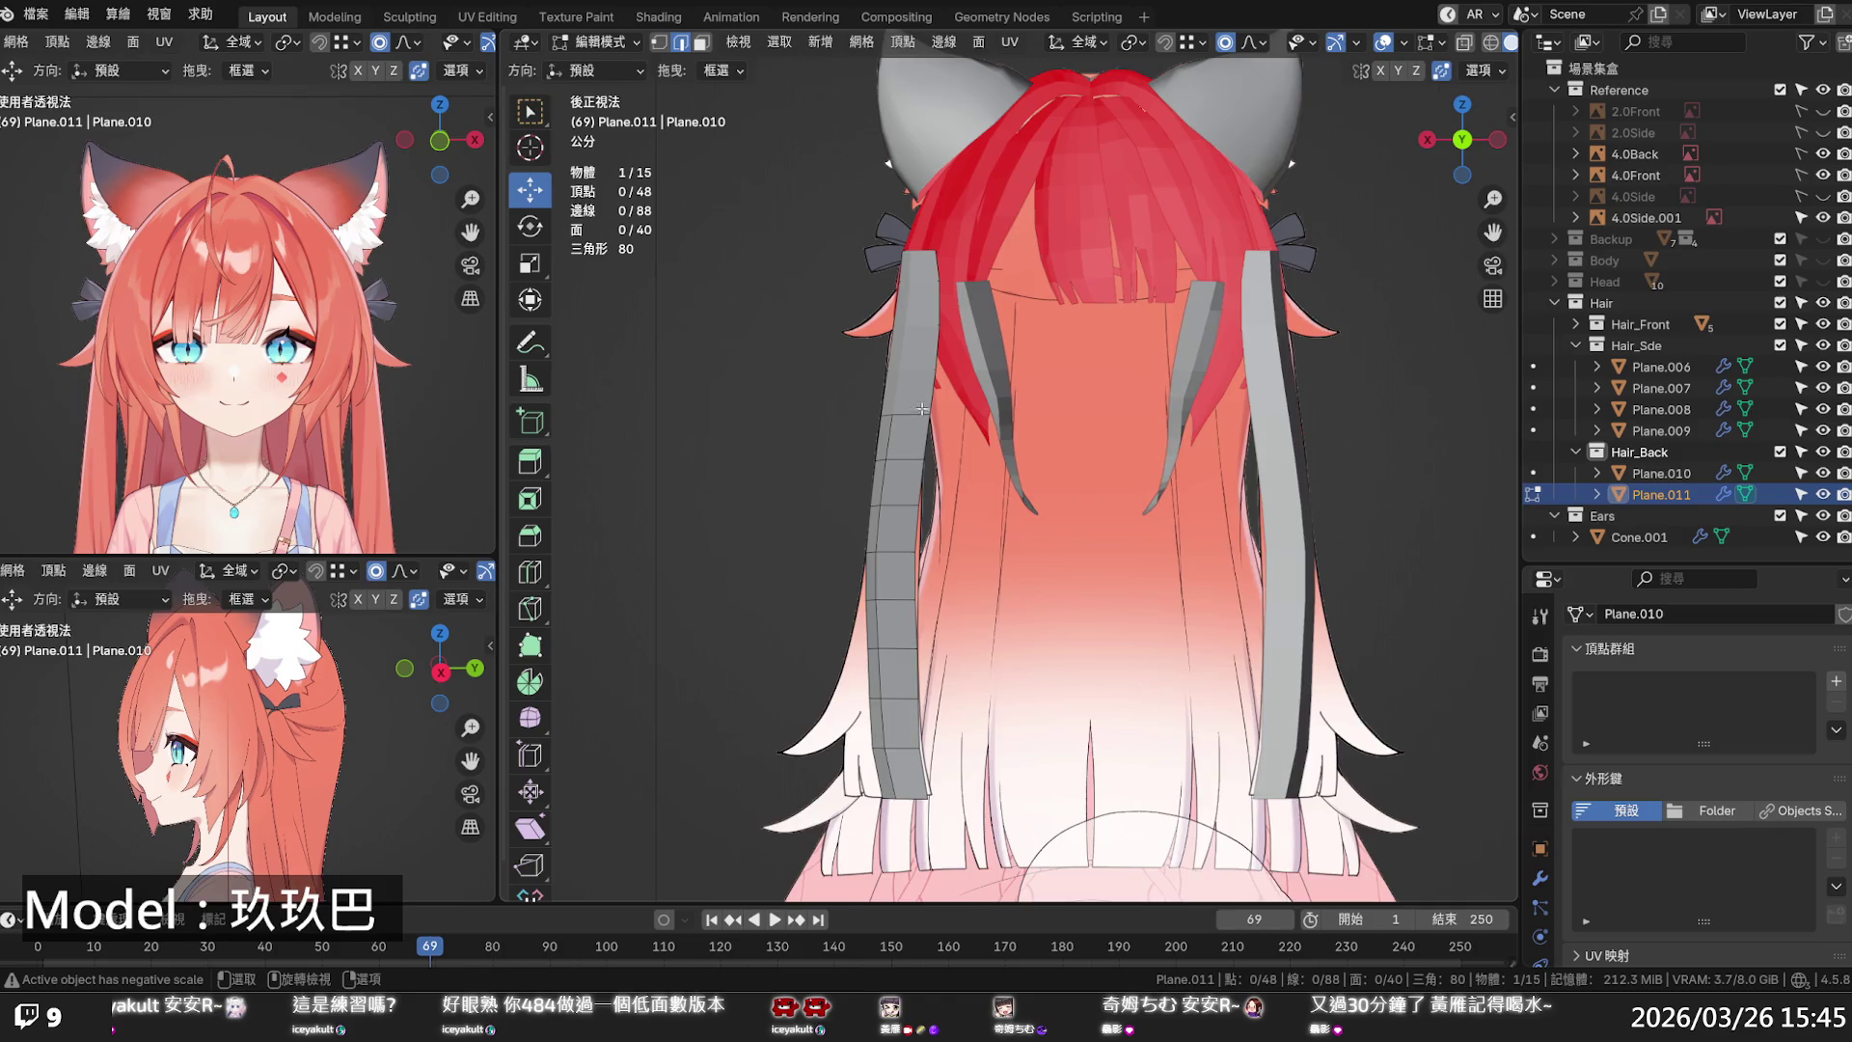
{"action": "scroll", "coordinate": [922, 409], "scroll_direction": "up", "scroll_amount": 2}
{"action": "scroll", "coordinate": [898, 654], "scroll_direction": "down", "scroll_amount": 2}
{"action": "left_click", "coordinate": [898, 654], "text": "alt"}
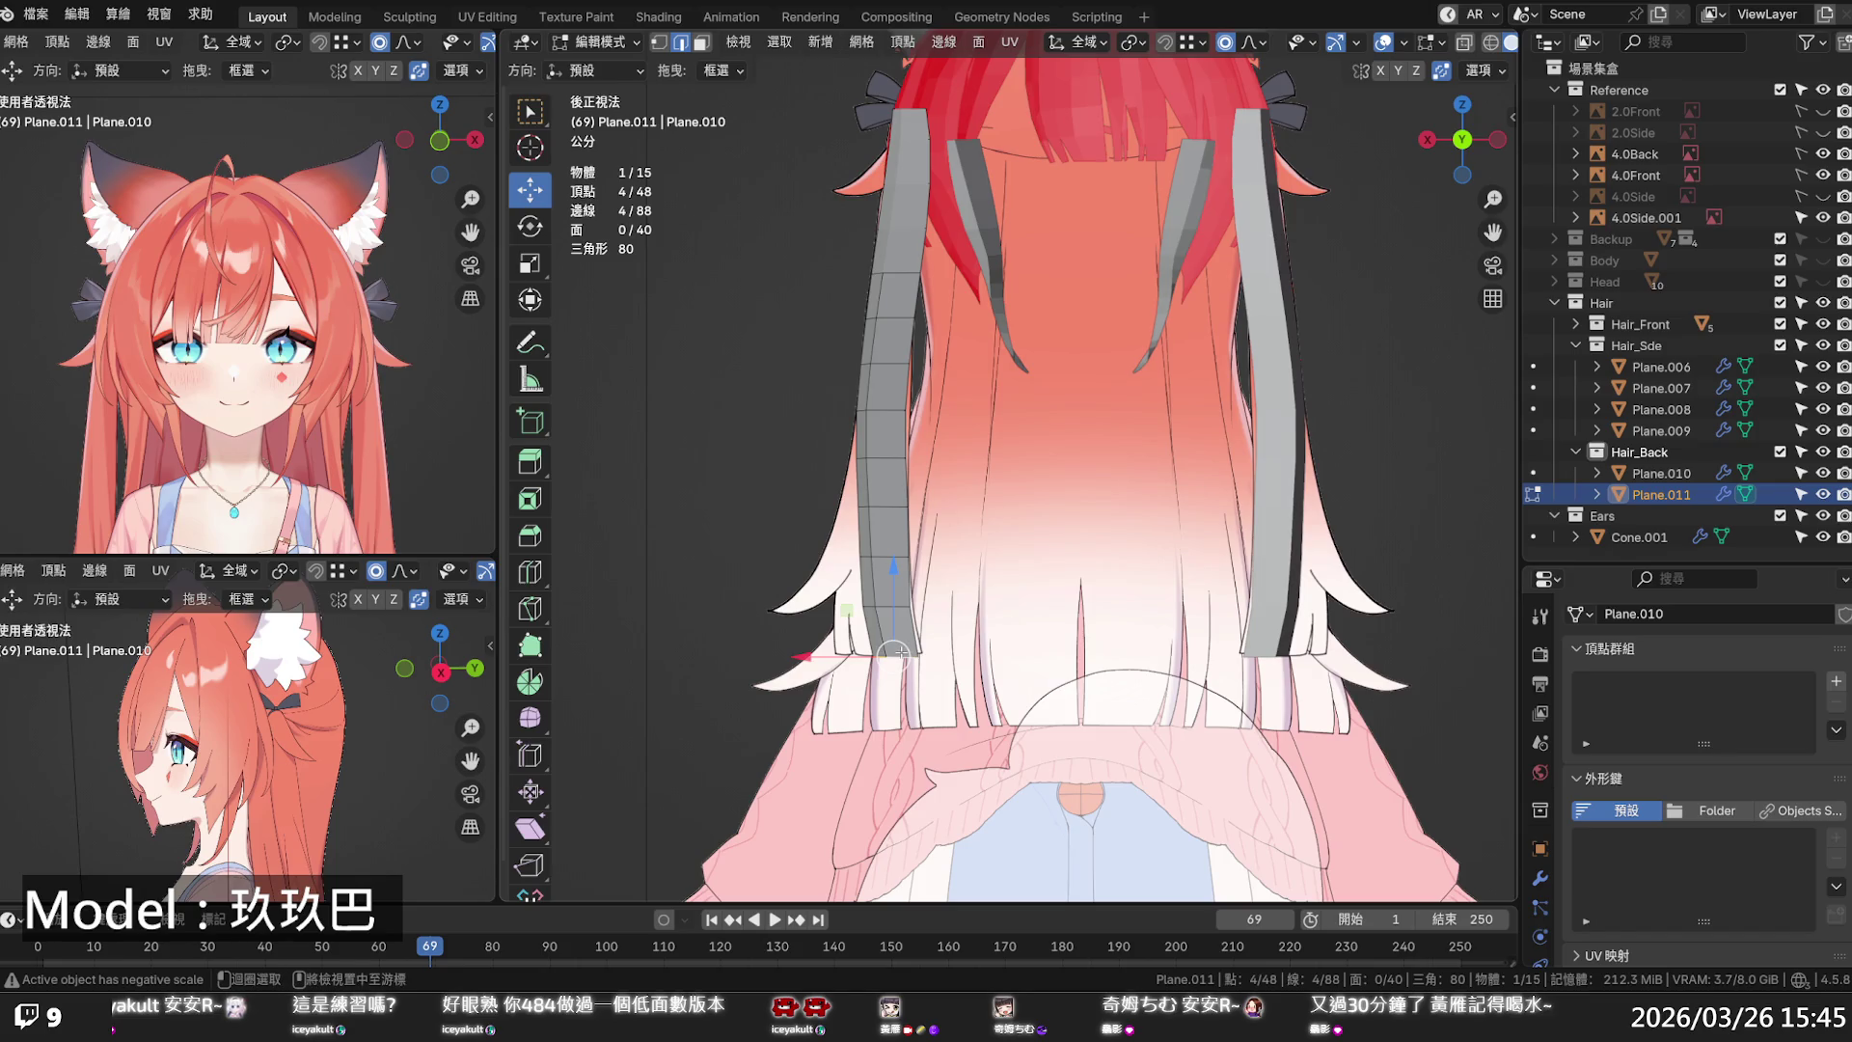
{"action": "left_click_drag", "start_coordinate": [838, 657], "coordinate": [780, 658]}
{"action": "scroll", "coordinate": [779, 657], "scroll_direction": "down", "scroll_amount": 15}
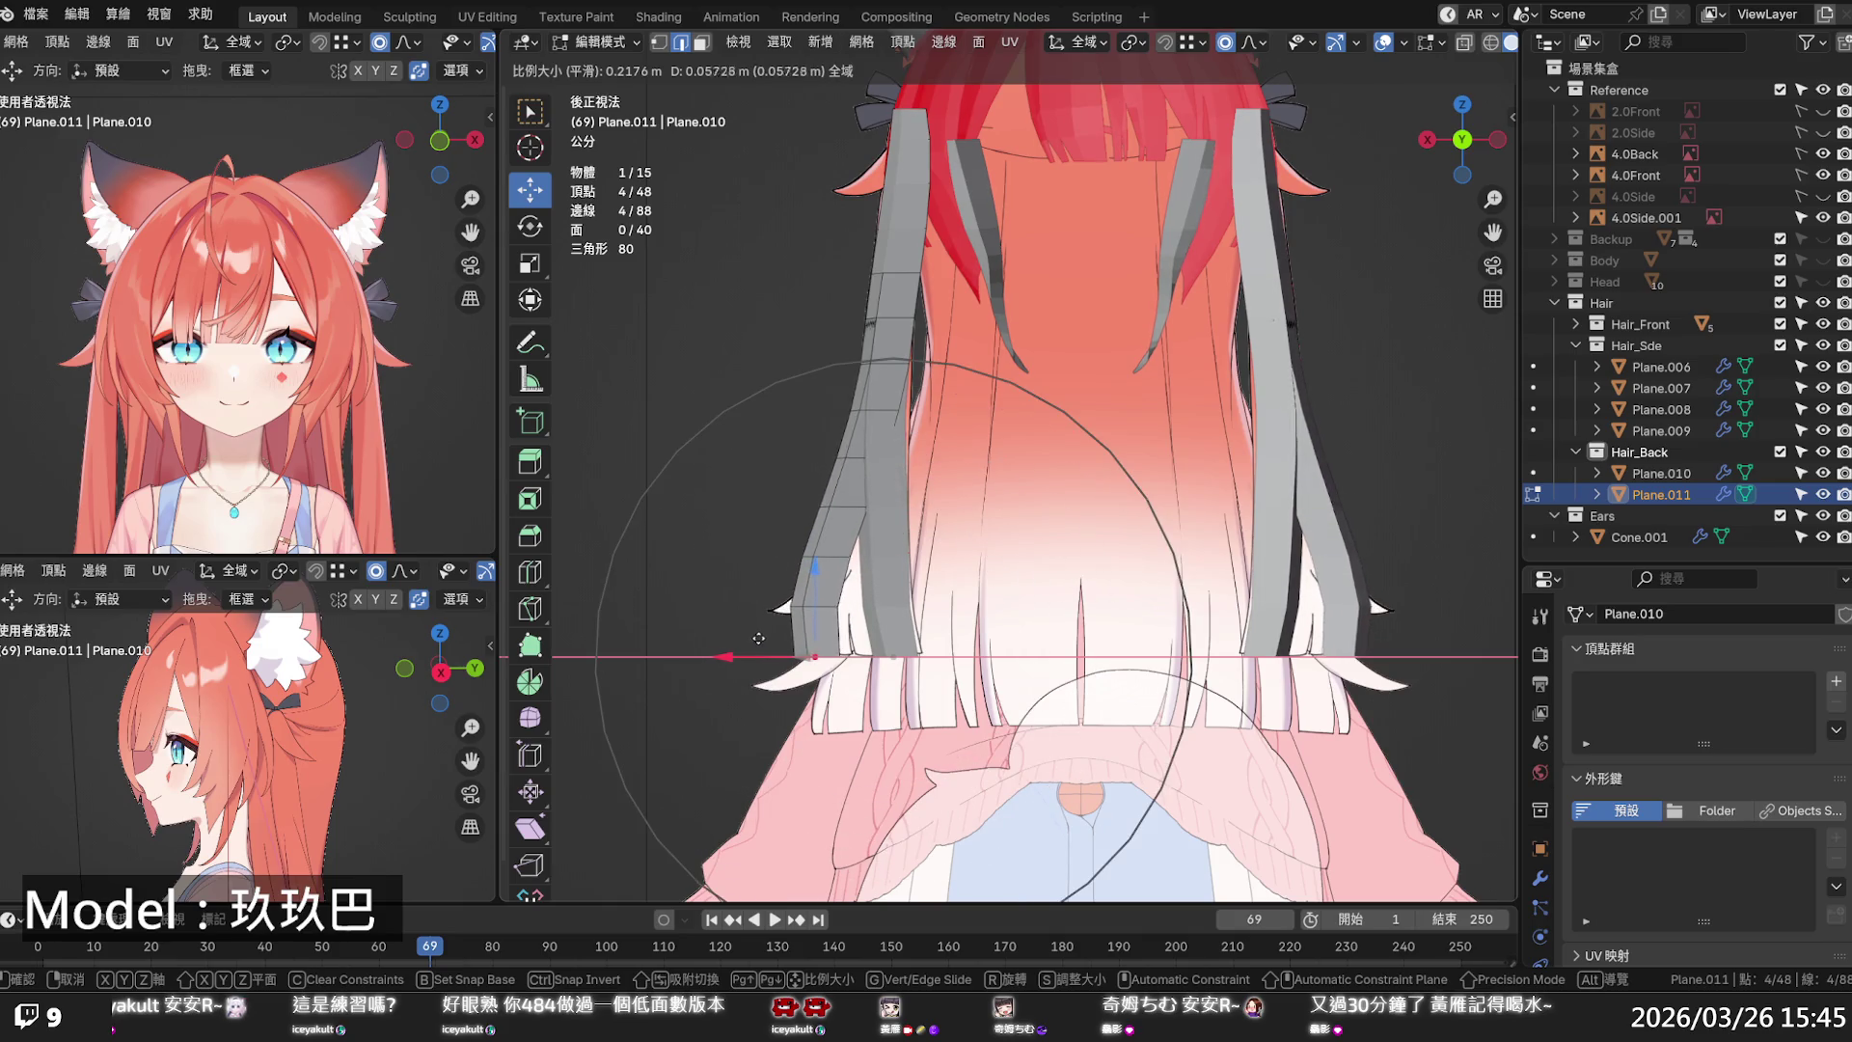
{"action": "left_click", "coordinate": [749, 642]}
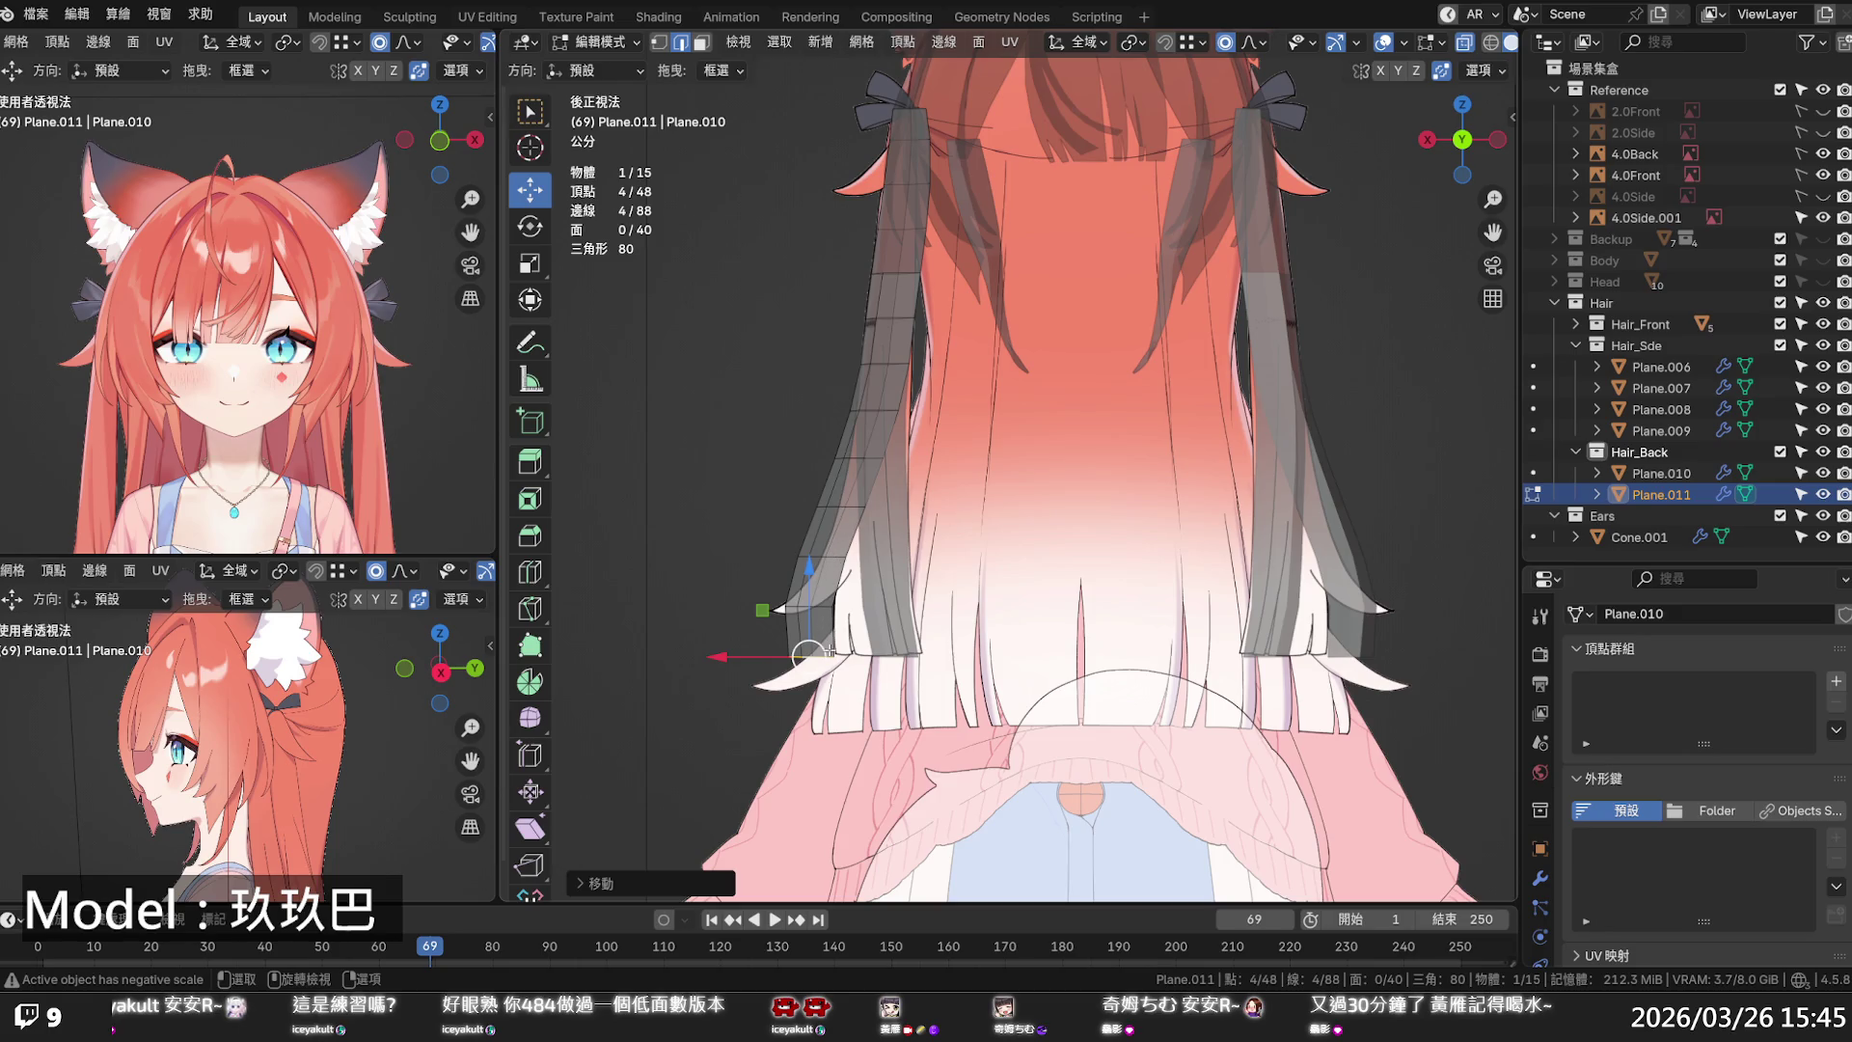
{"action": "mouse_move", "coordinate": [798, 658]}
{"action": "left_mouse_down"}
{"action": "mouse_move", "coordinate": [720, 632]}
{"action": "mouse_move", "coordinate": [710, 604]}
{"action": "left_mouse_up"}
{"action": "scroll", "coordinate": [752, 645], "scroll_direction": "up", "scroll_amount": 13}
{"action": "scroll", "coordinate": [719, 627], "scroll_direction": "up", "scroll_amount": 7}
{"action": "left_click", "coordinate": [710, 604]}
- Delete the bottom face ring of the left hair strand
{"action": "left_click", "coordinate": [782, 634], "text": "alt"}
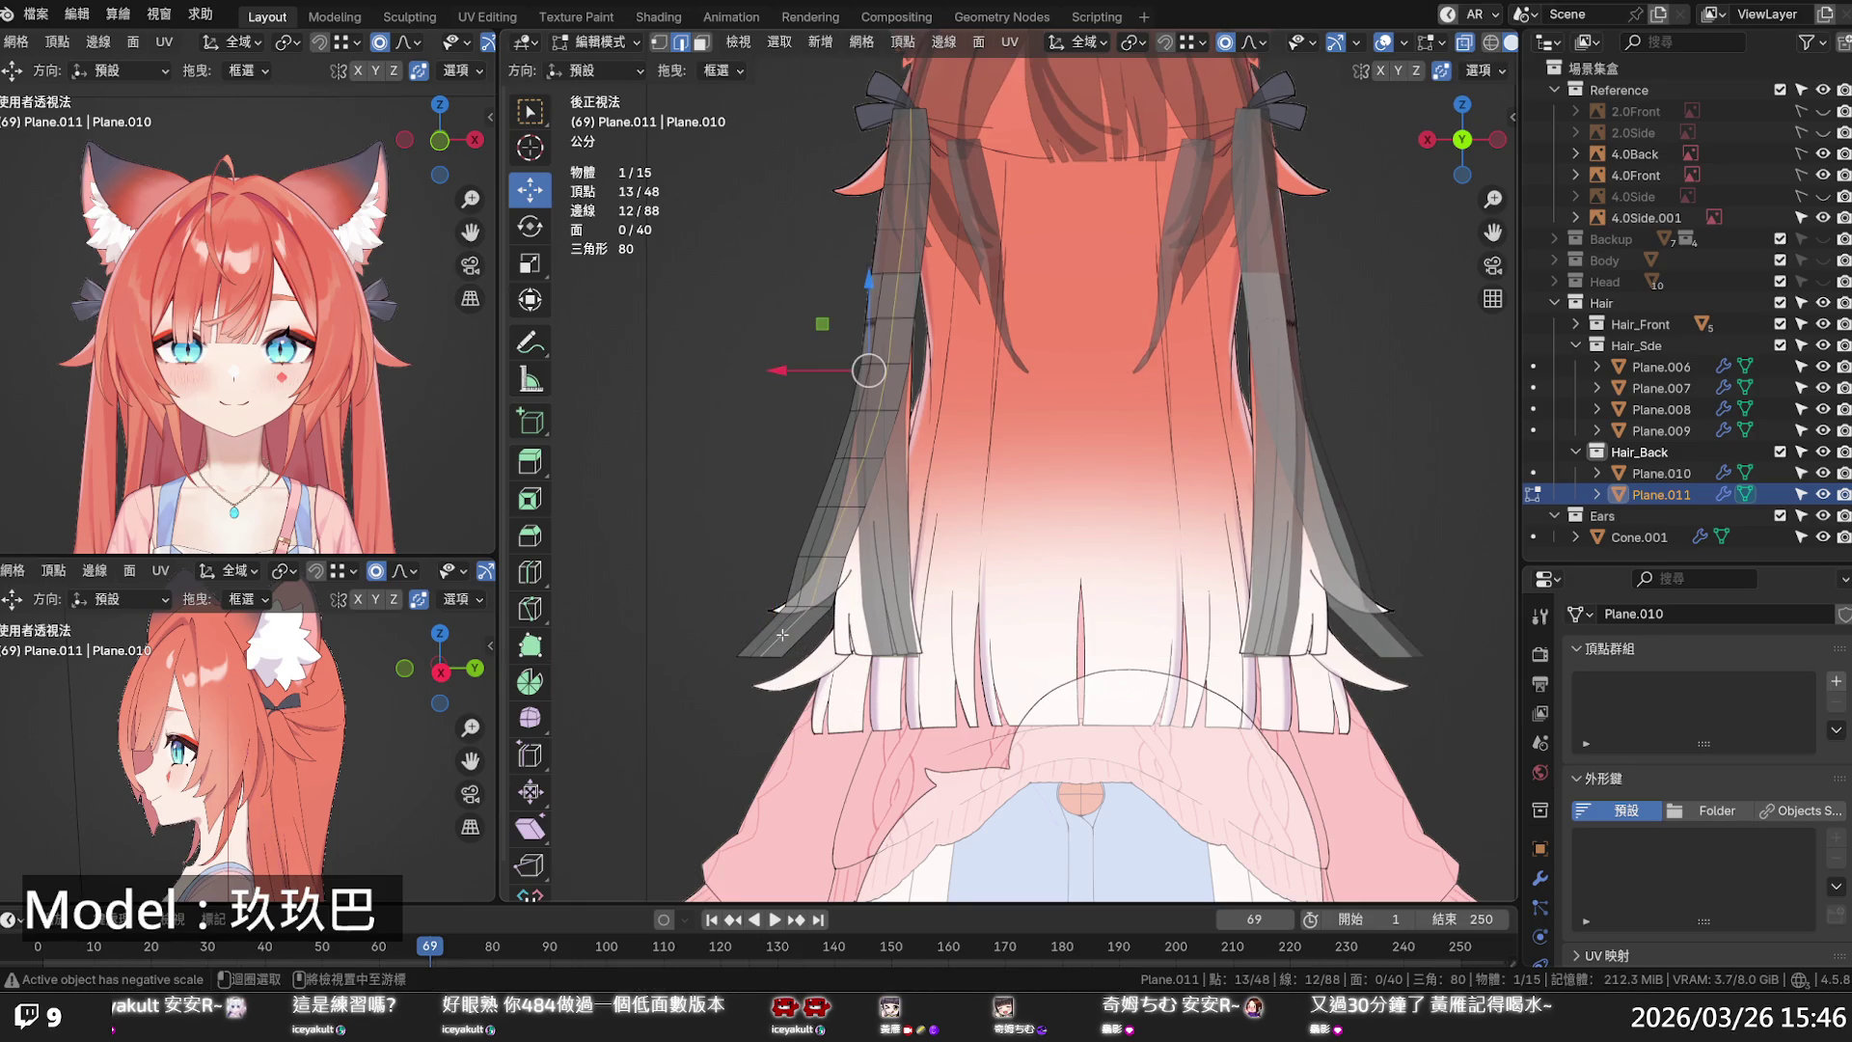
{"action": "key", "text": "3"}
{"action": "left_click", "coordinate": [782, 634], "text": "alt"}
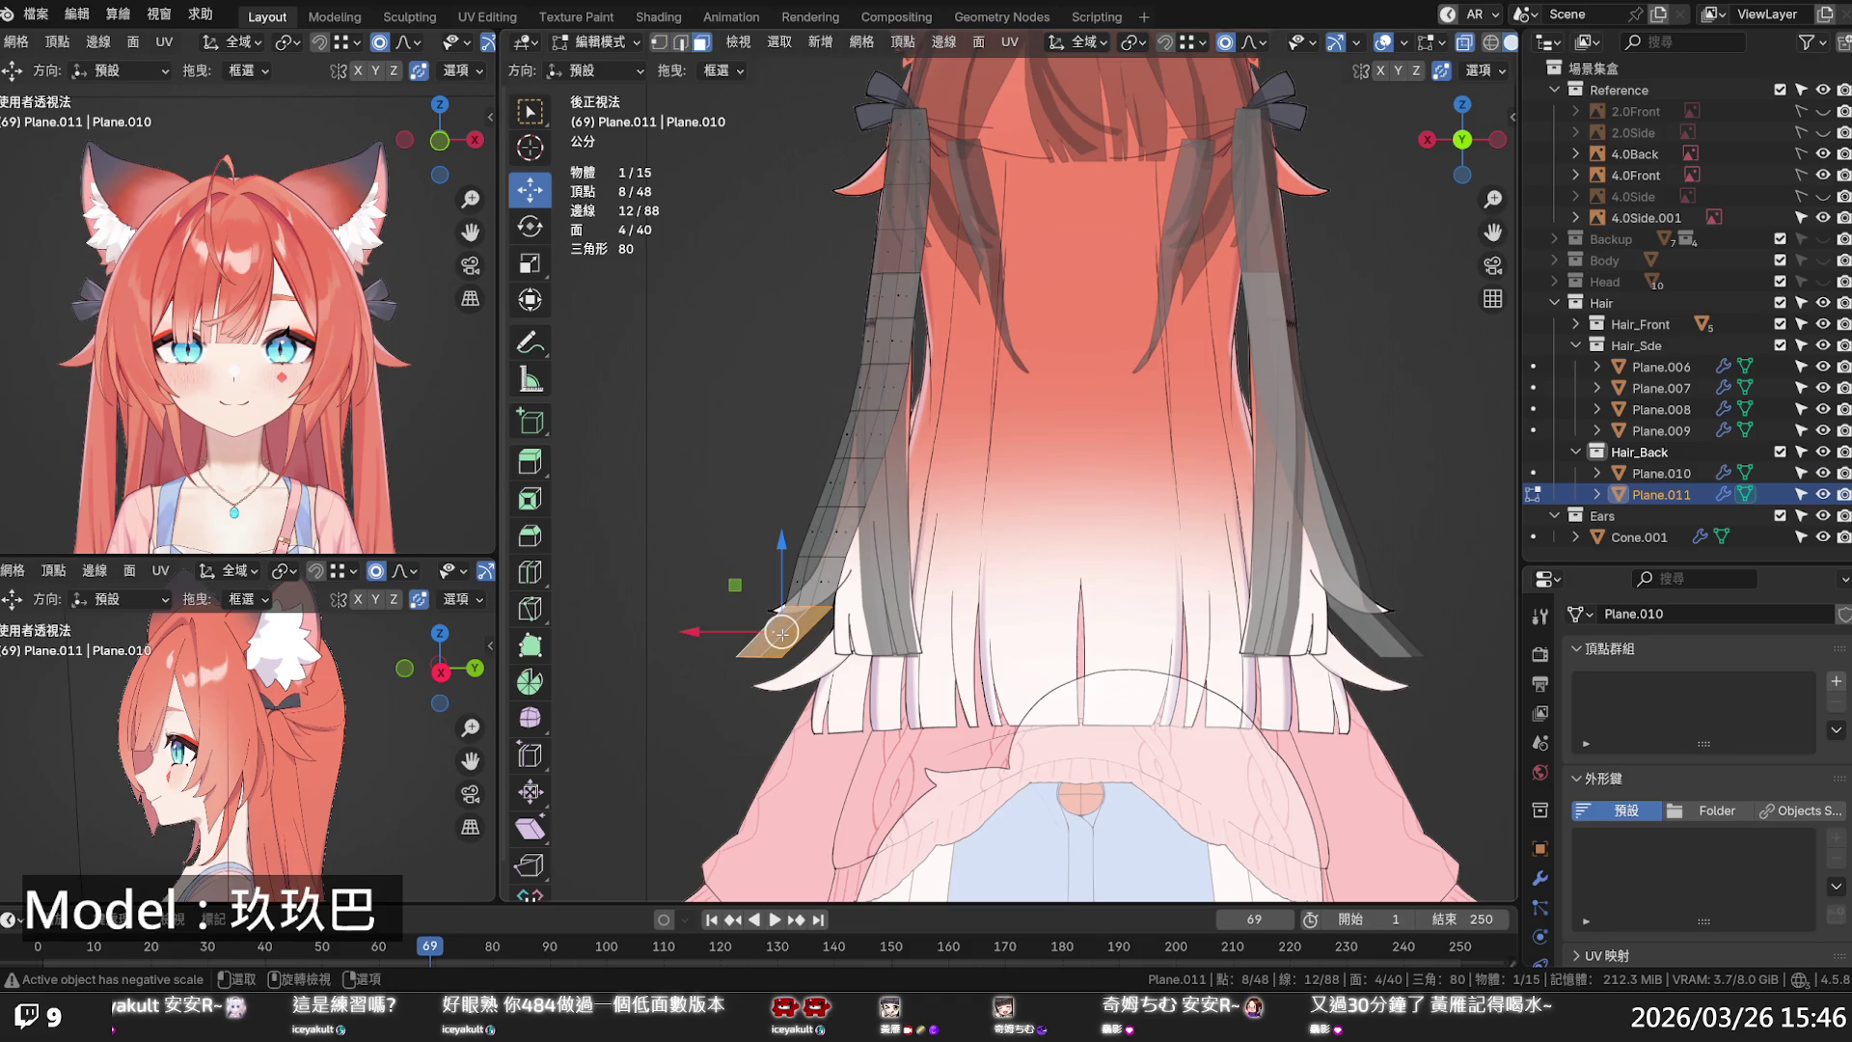
{"action": "key", "text": "x"}
{"action": "left_click", "coordinate": [779, 625]}
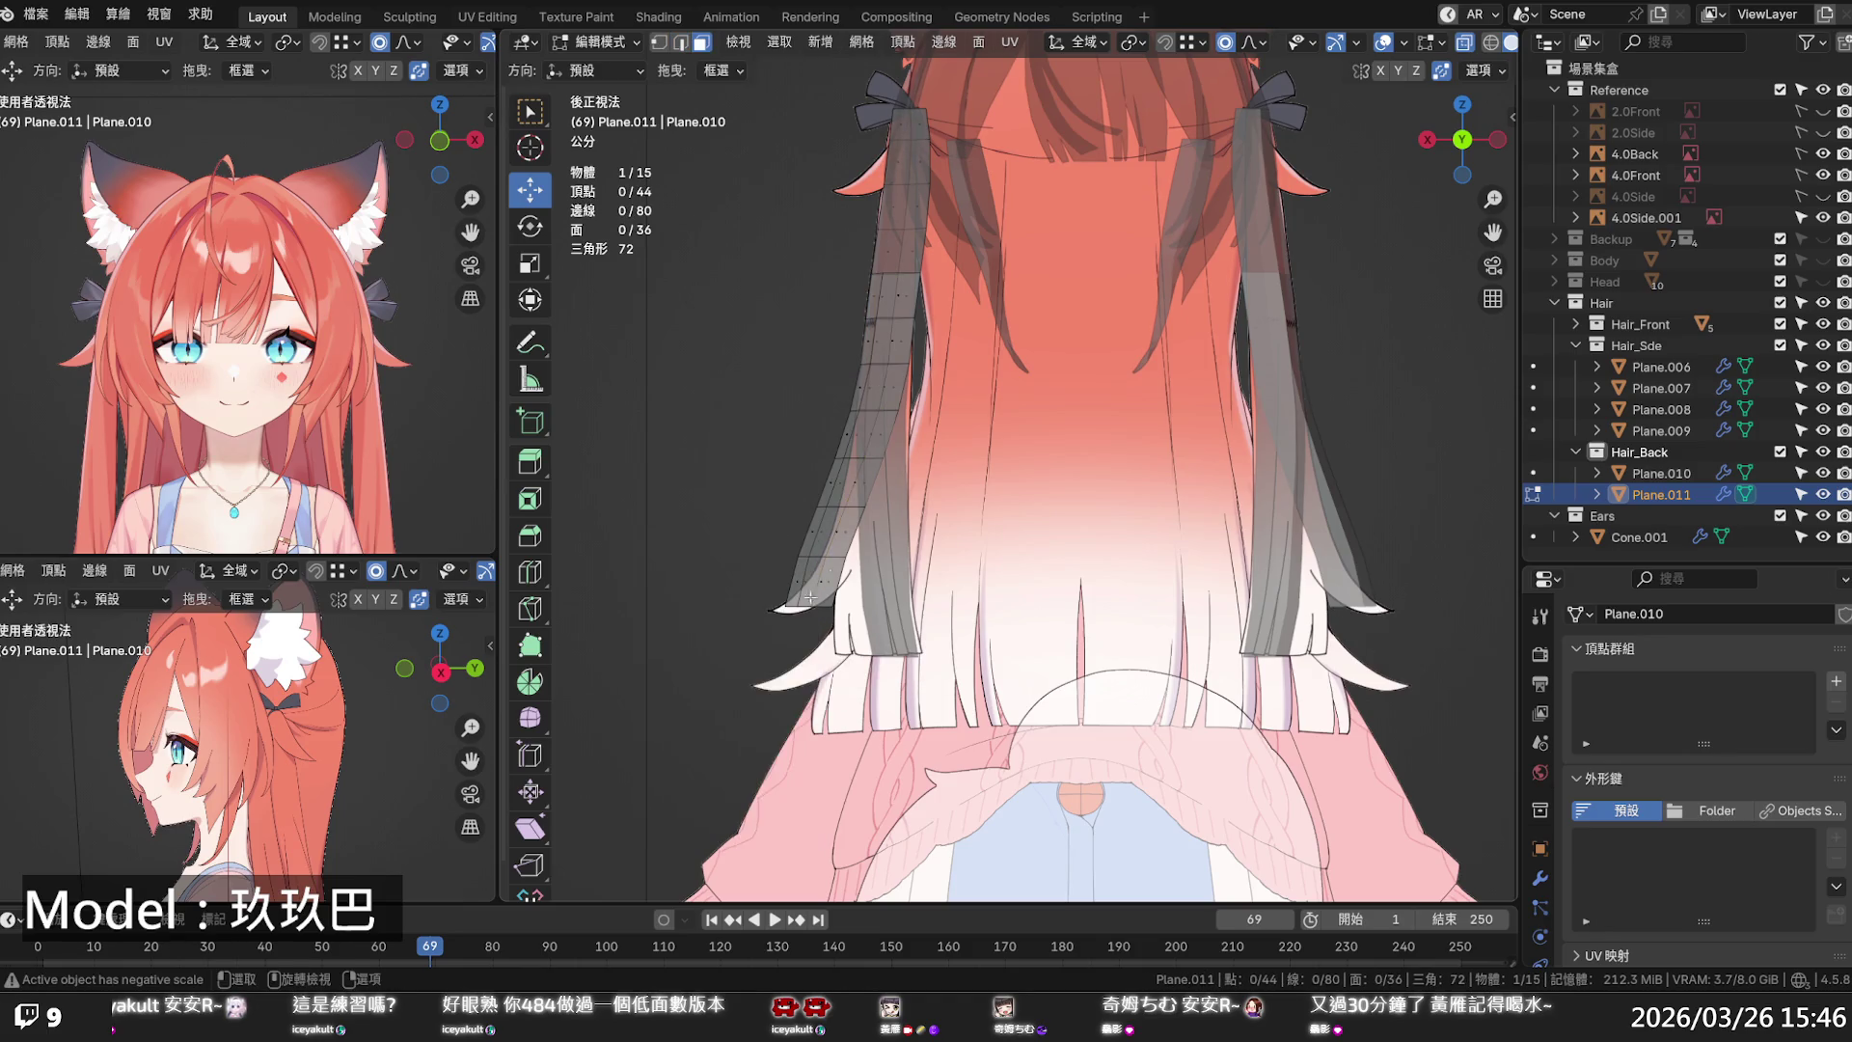
- Bend the strand's middle and lower edge loops outward along X
{"action": "left_click", "coordinate": [880, 503], "text": "alt"}
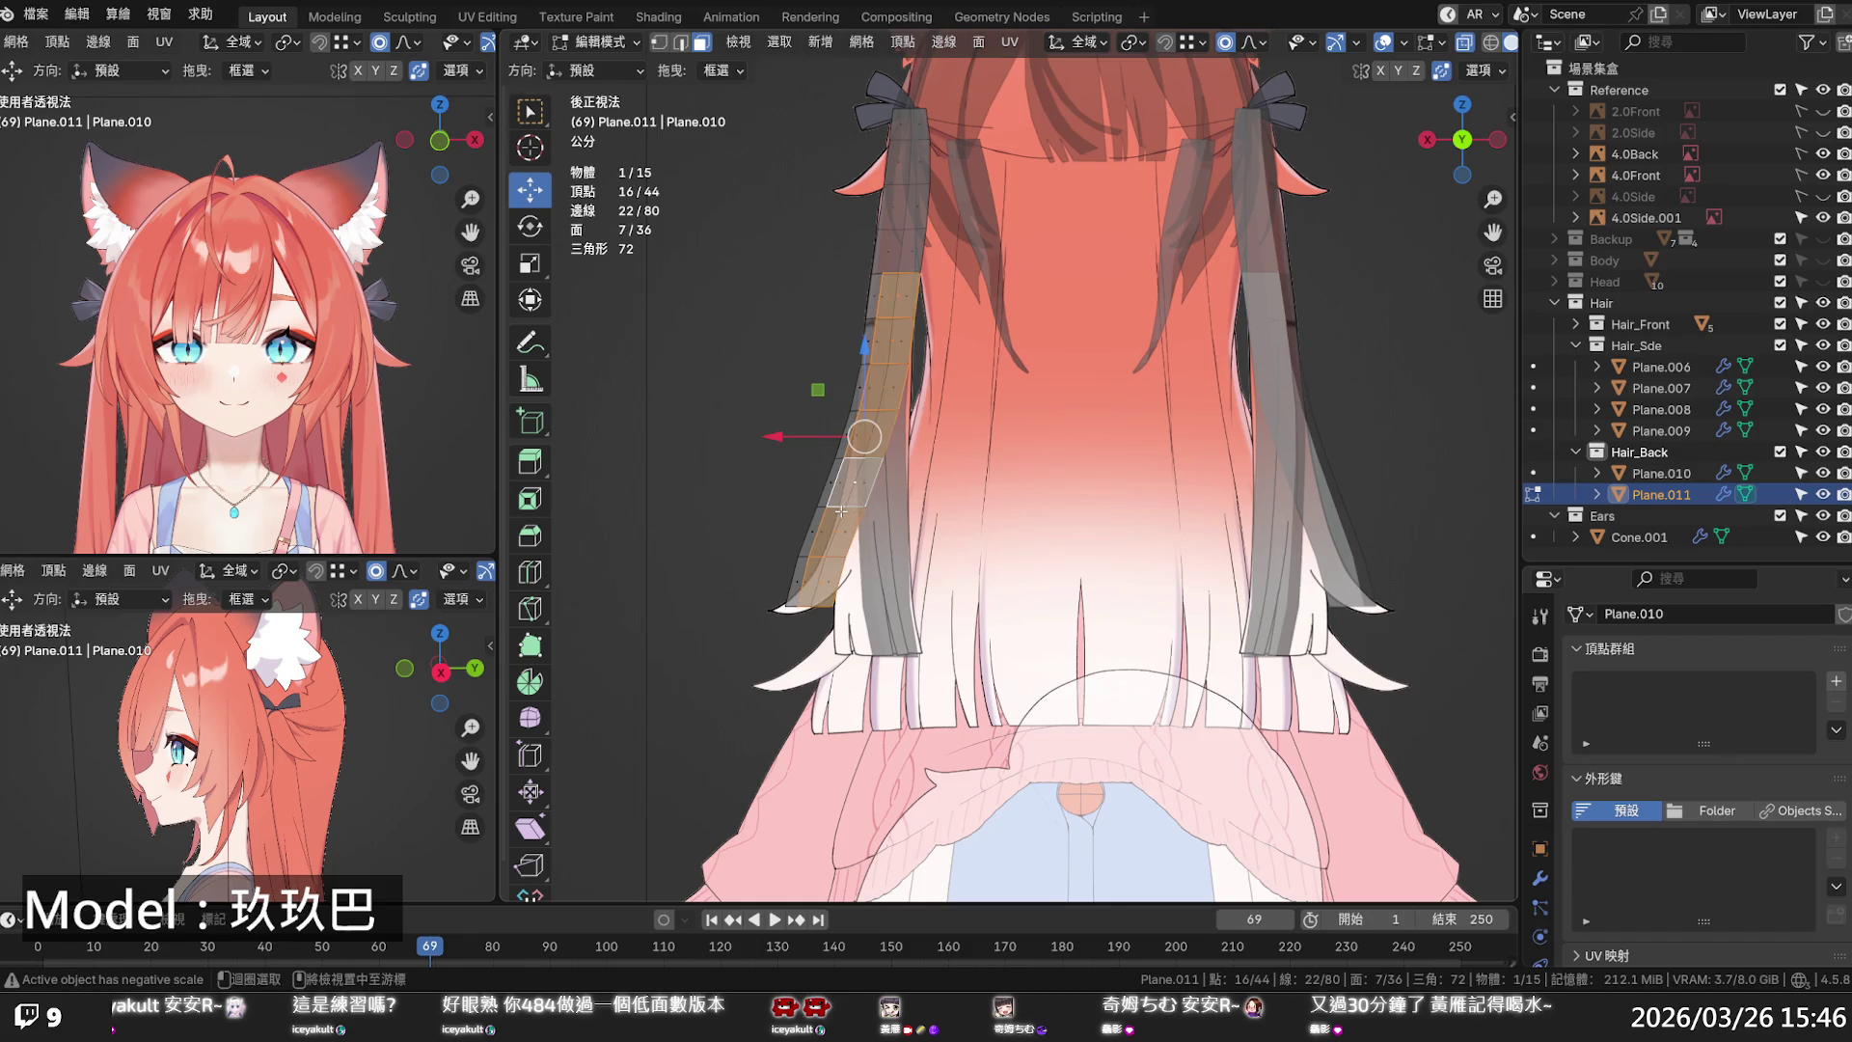
{"action": "key", "text": "2"}
{"action": "left_click", "coordinate": [842, 506], "text": "alt"}
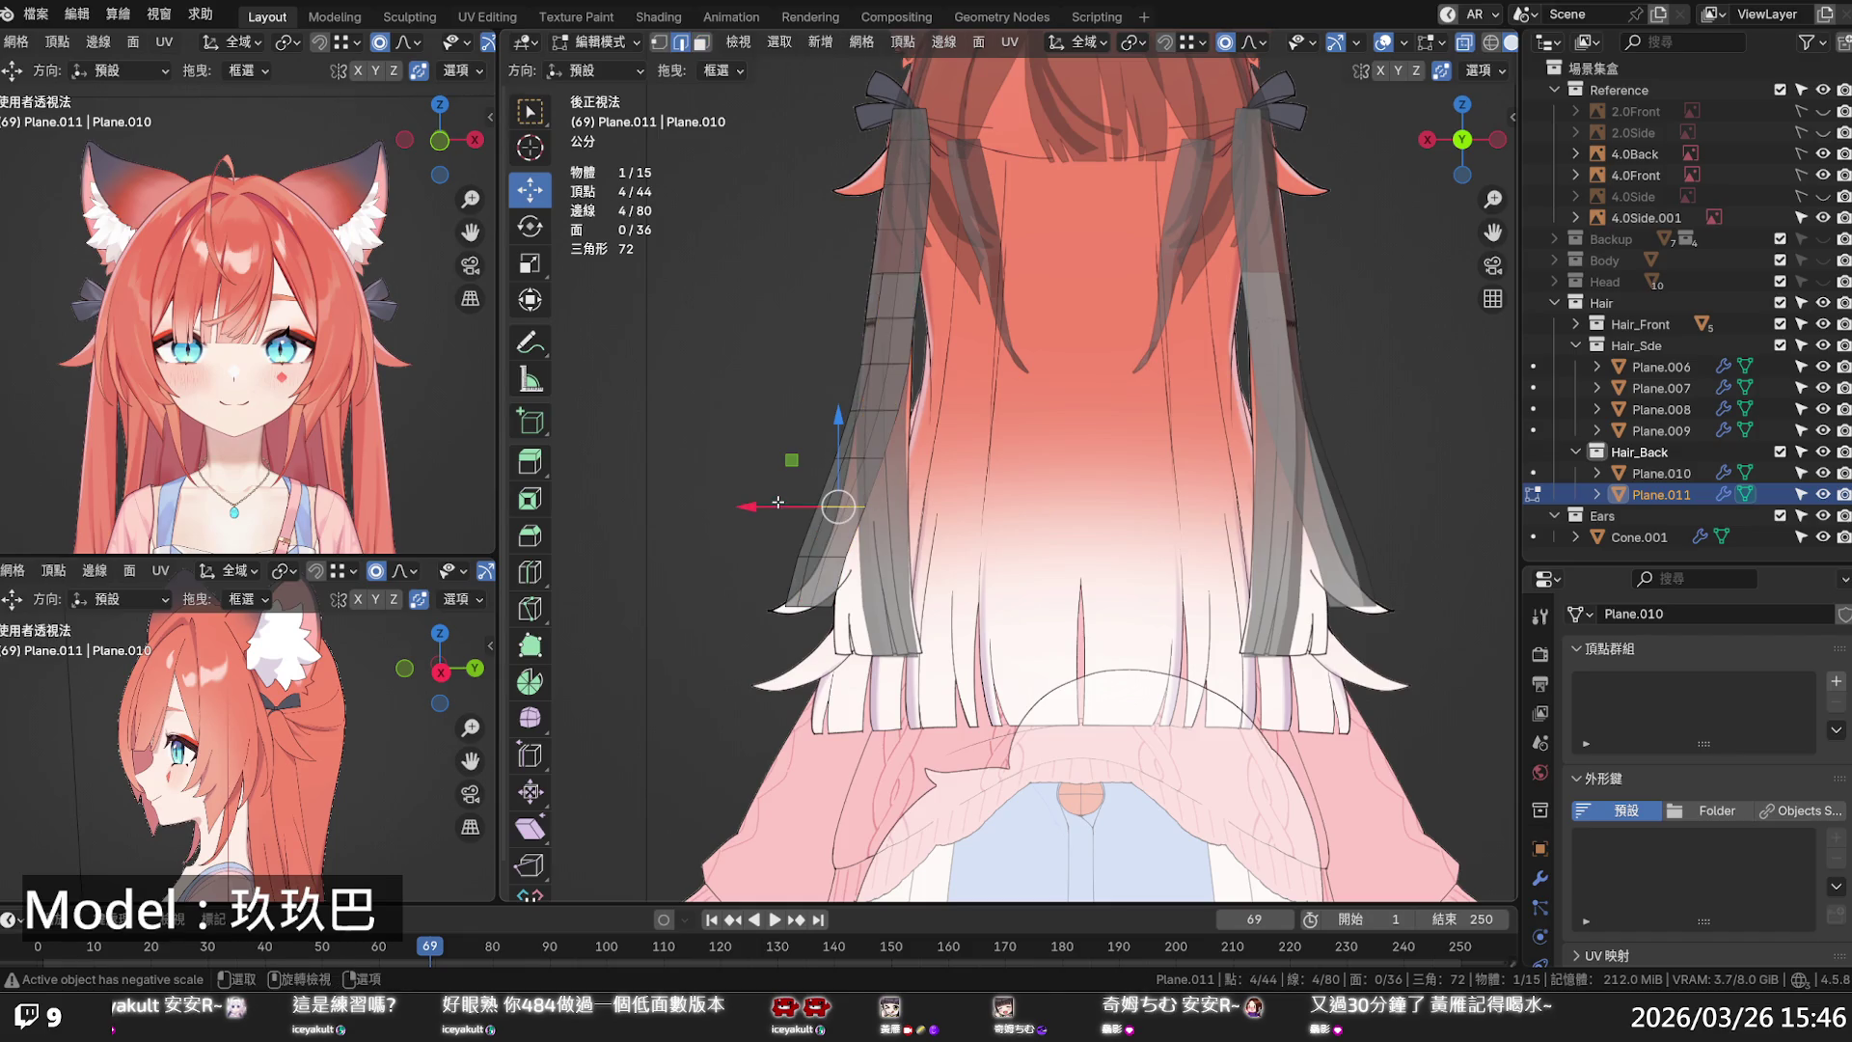
{"action": "key", "text": "g"}
{"action": "key", "text": "x"}
{"action": "scroll", "coordinate": [810, 502], "scroll_direction": "down", "scroll_amount": 15}
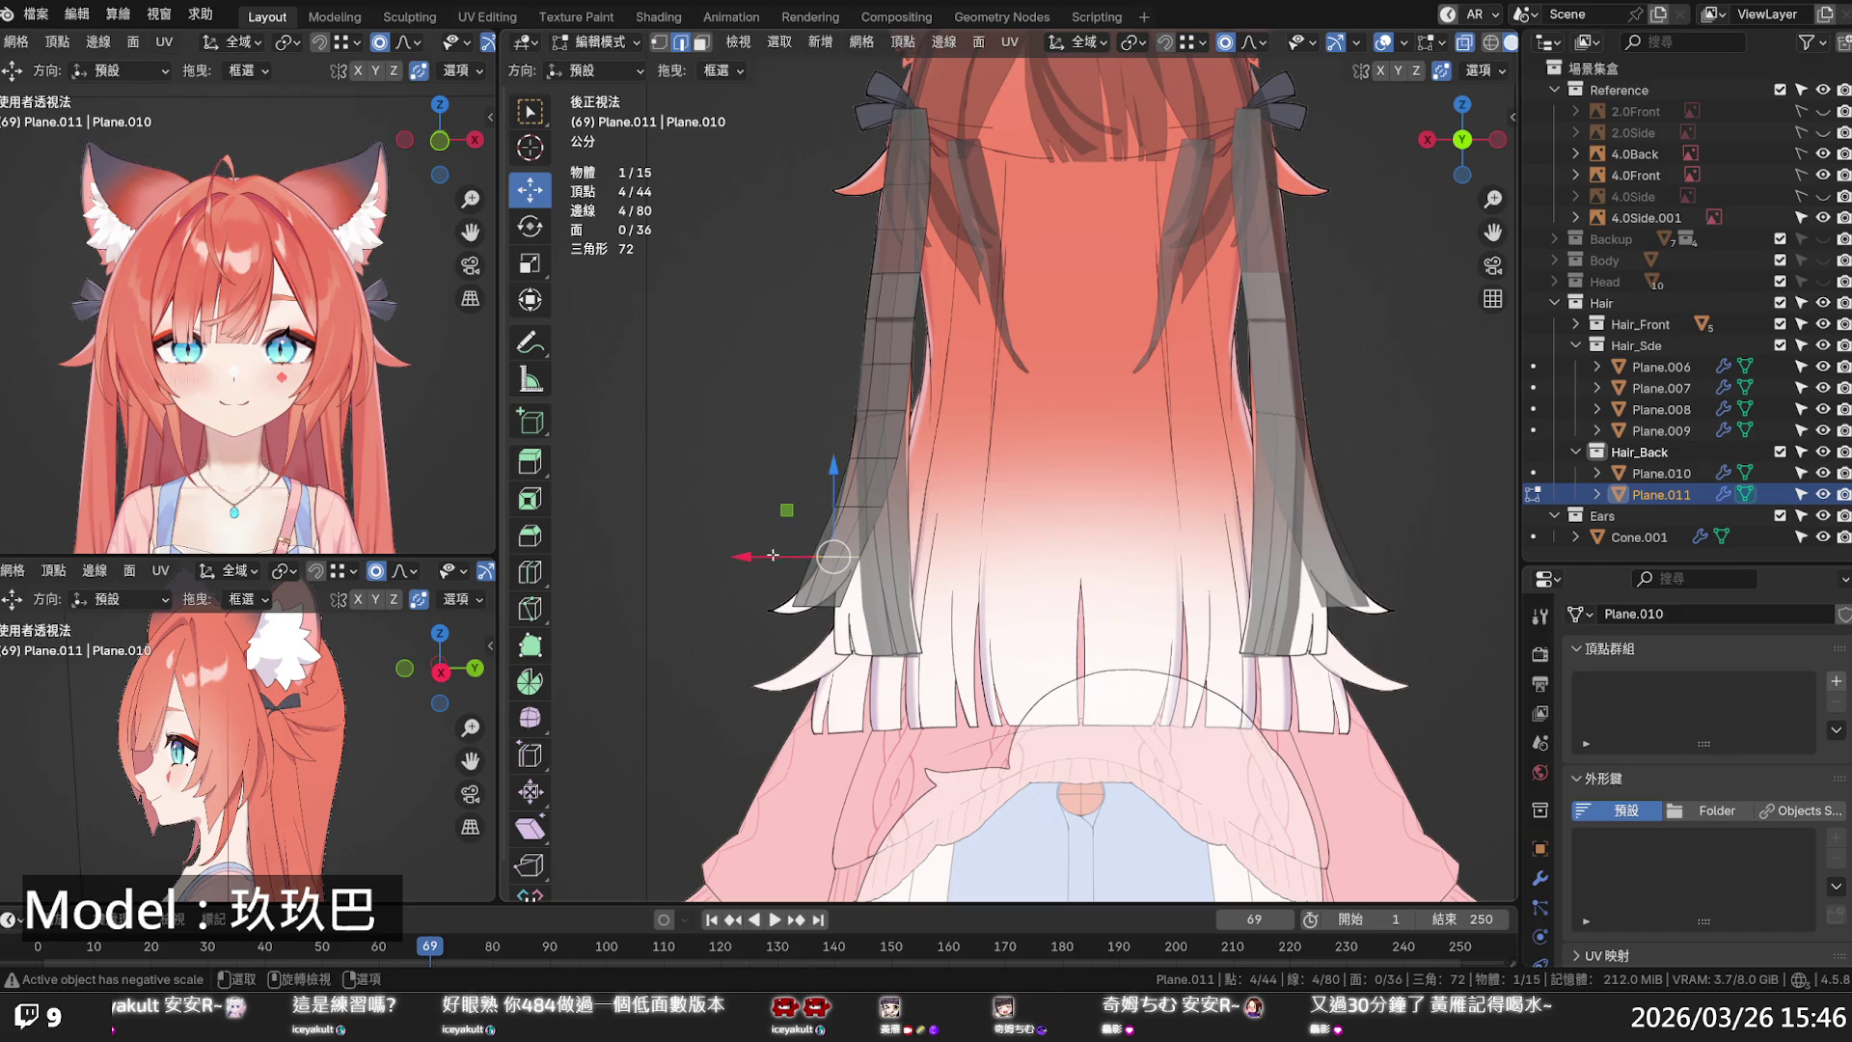
{"action": "right_click", "coordinate": [808, 551]}
{"action": "left_click", "coordinate": [811, 556], "text": "alt"}
{"action": "key", "text": "g"}
{"action": "key", "text": "x"}
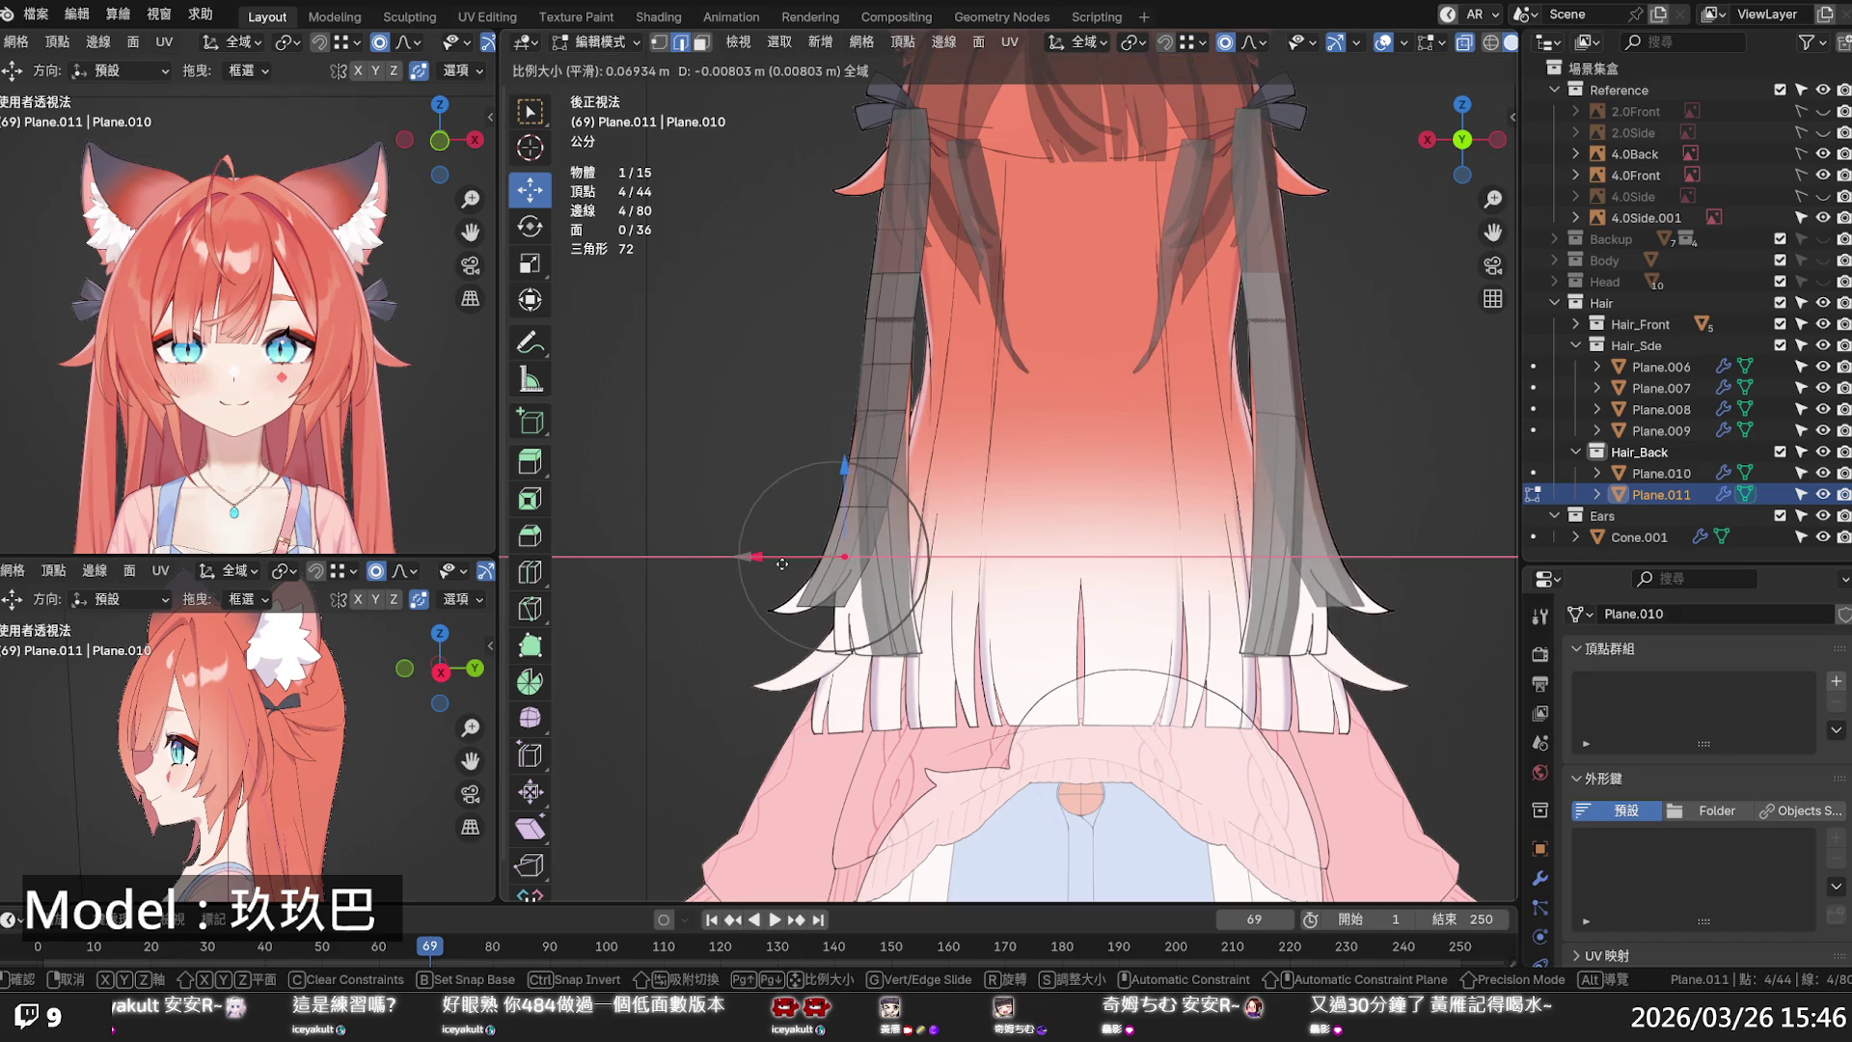
{"action": "left_click", "coordinate": [806, 592]}
- Shift the next loop down sideways and narrow it near the tip
{"action": "left_click", "coordinate": [819, 606], "text": "alt"}
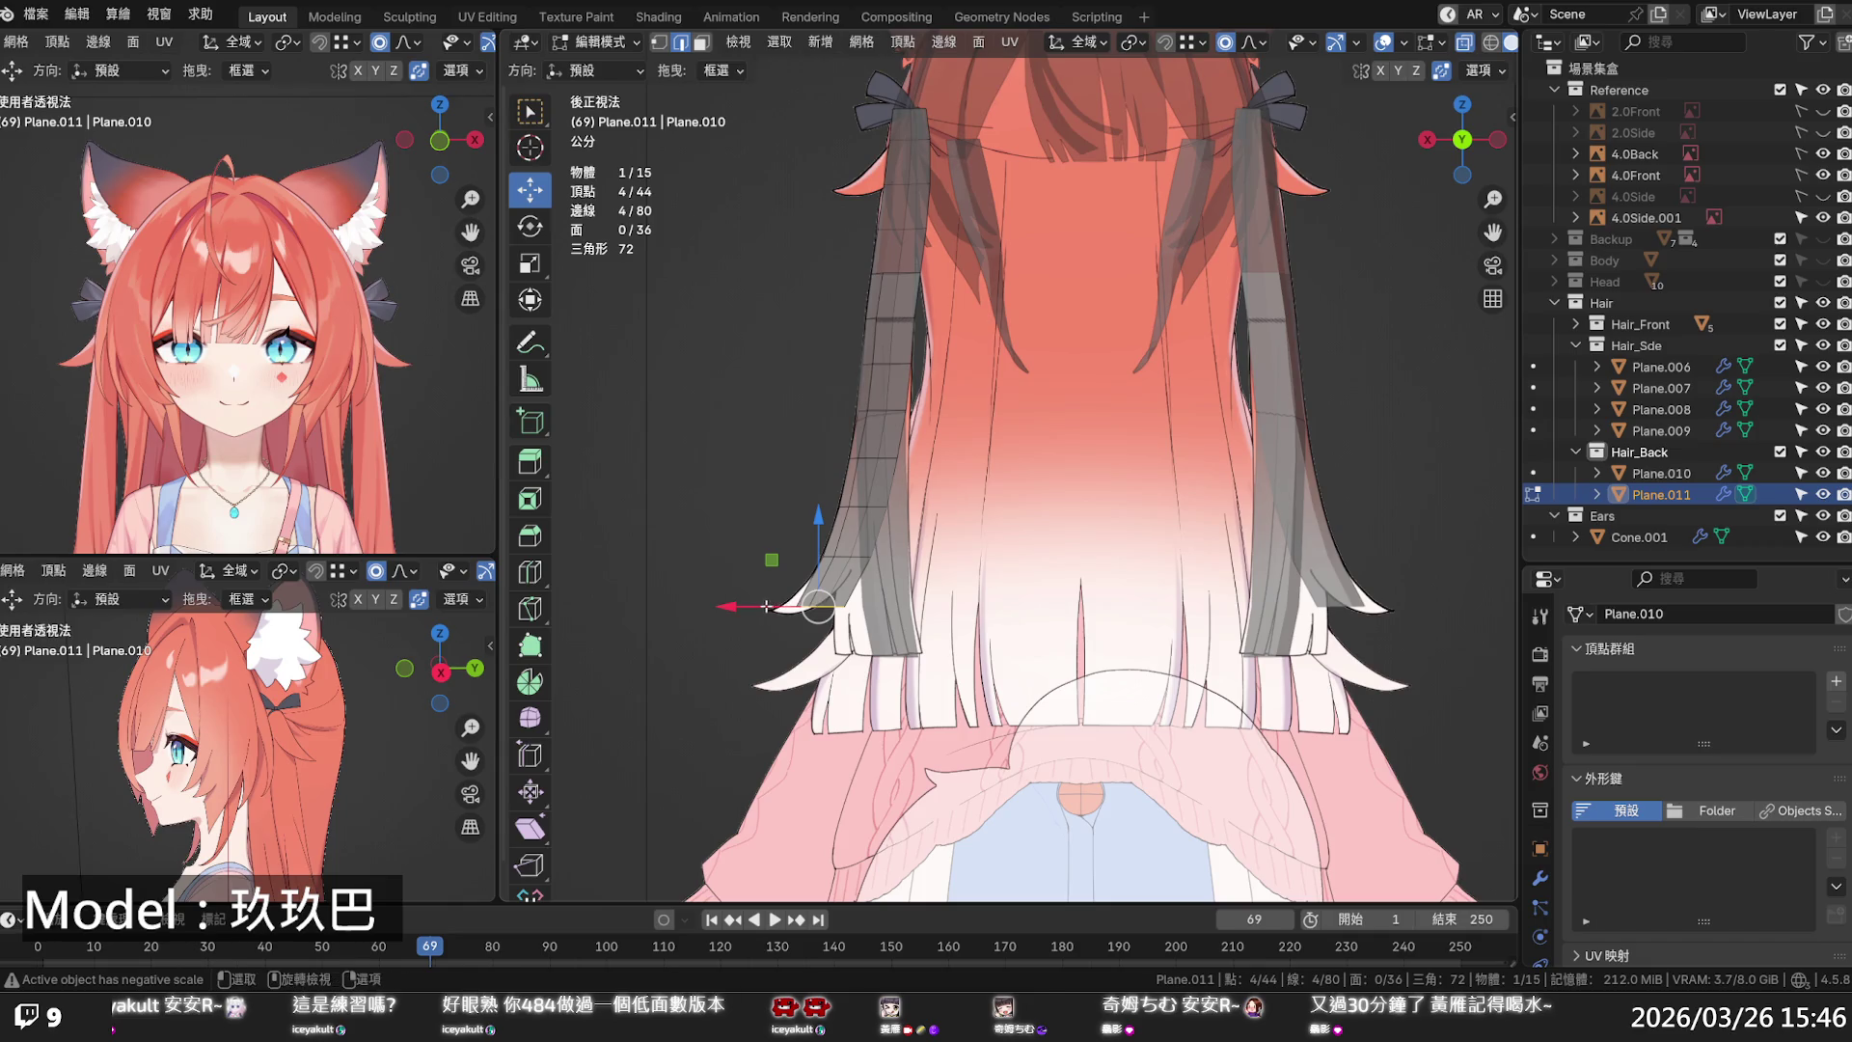
{"action": "key", "text": "g"}
{"action": "key", "text": "x"}
{"action": "left_click", "coordinate": [802, 605]}
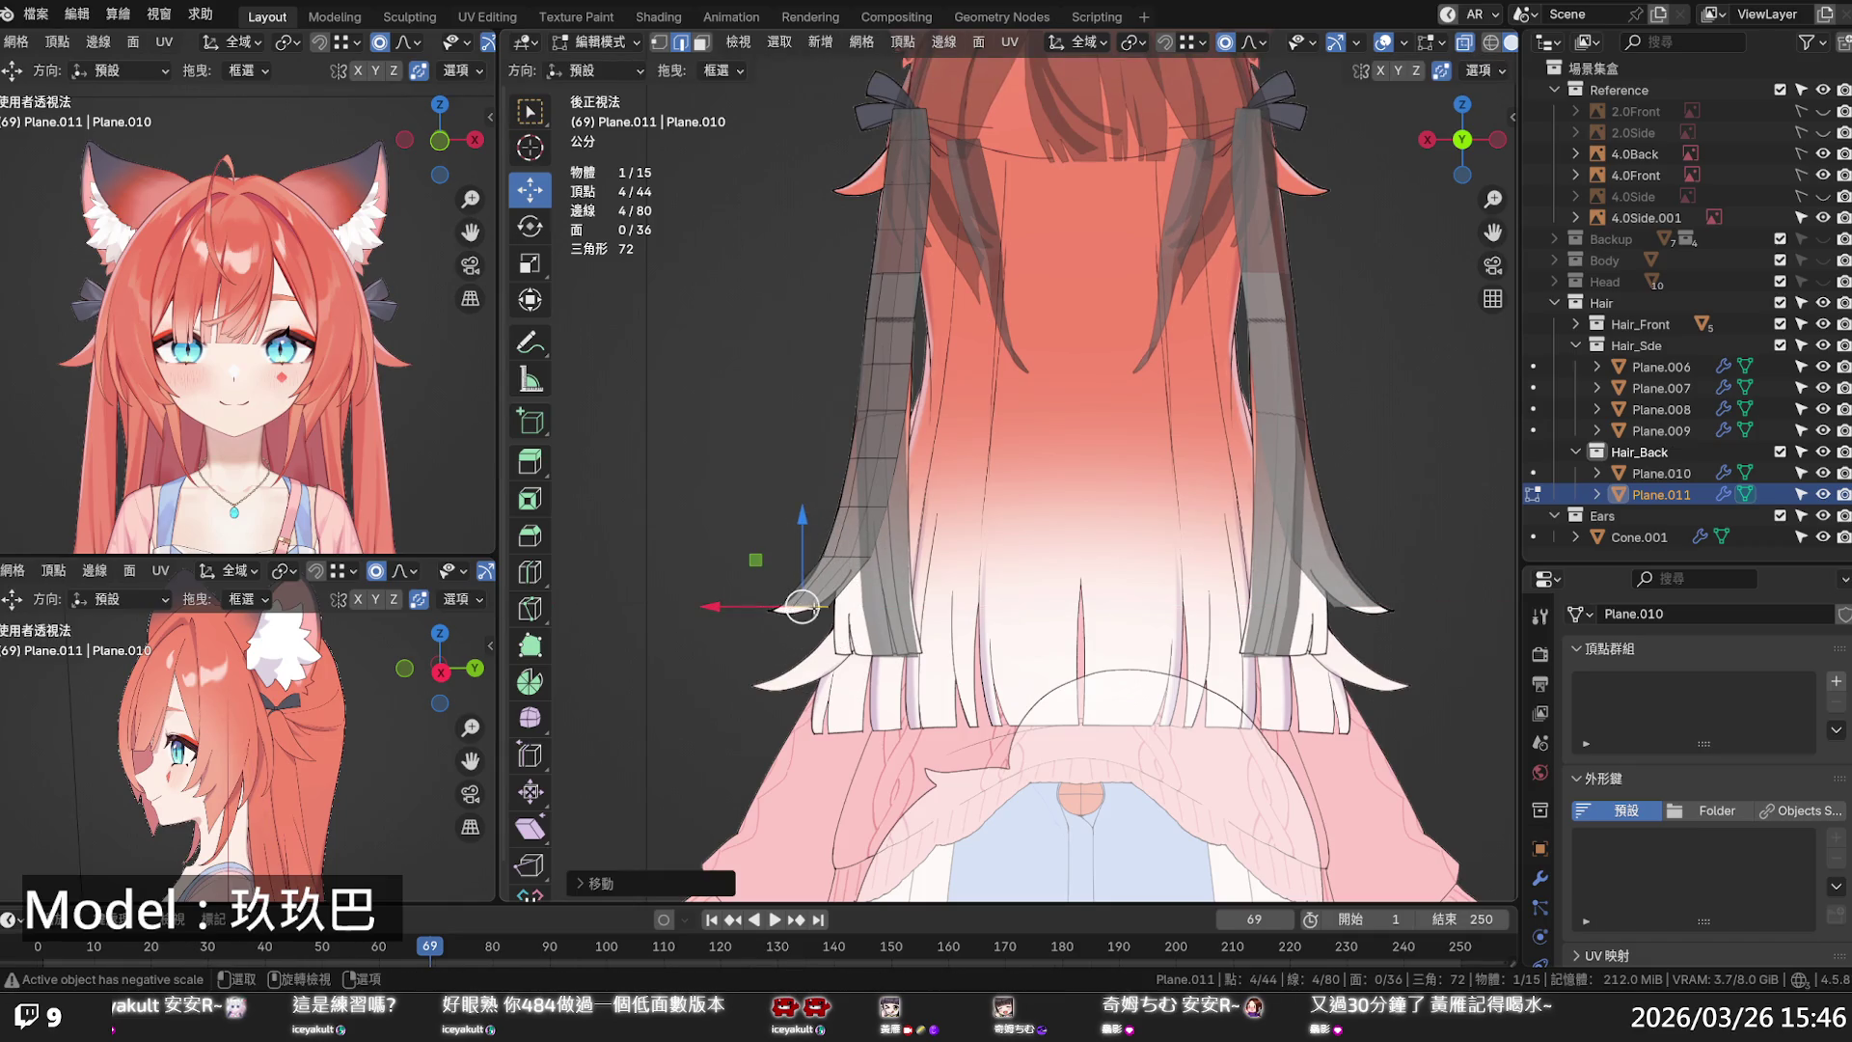
{"action": "key", "text": "s"}
{"action": "left_click", "coordinate": [802, 607]}
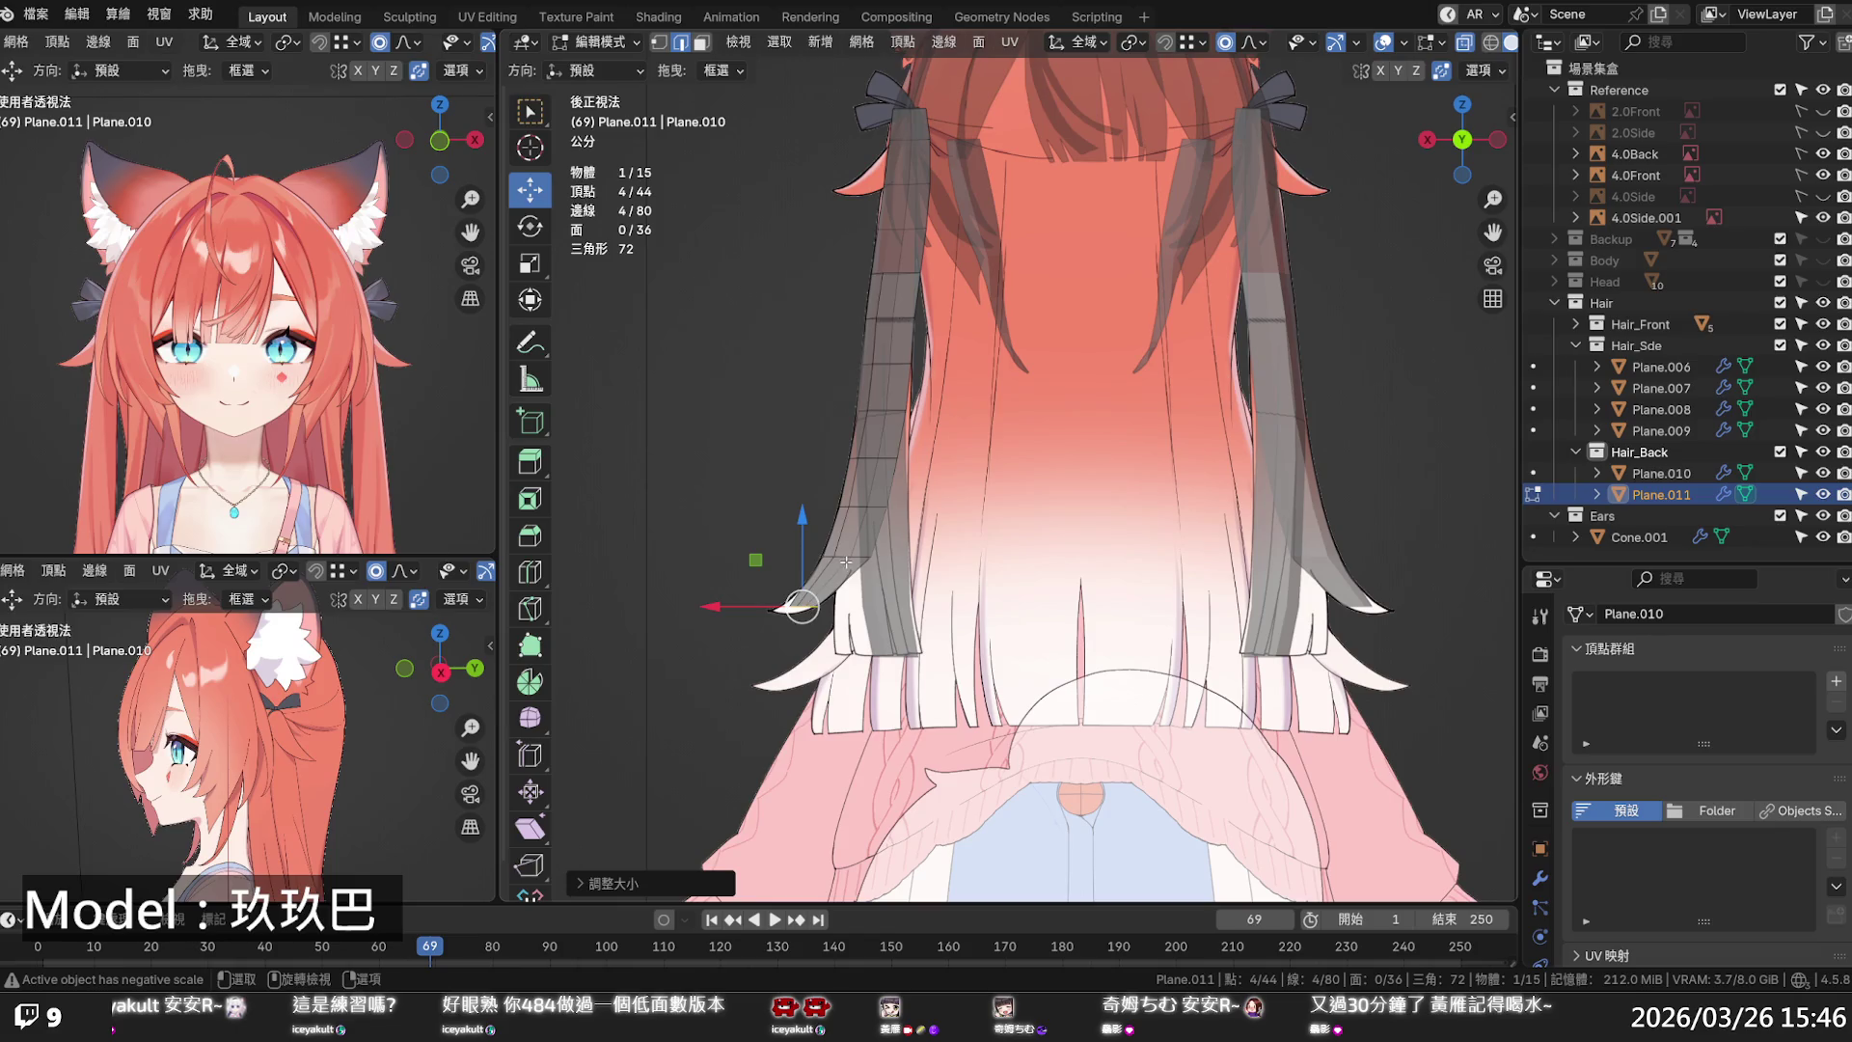
{"action": "scroll", "coordinate": [846, 561], "scroll_direction": "up", "scroll_amount": 5}
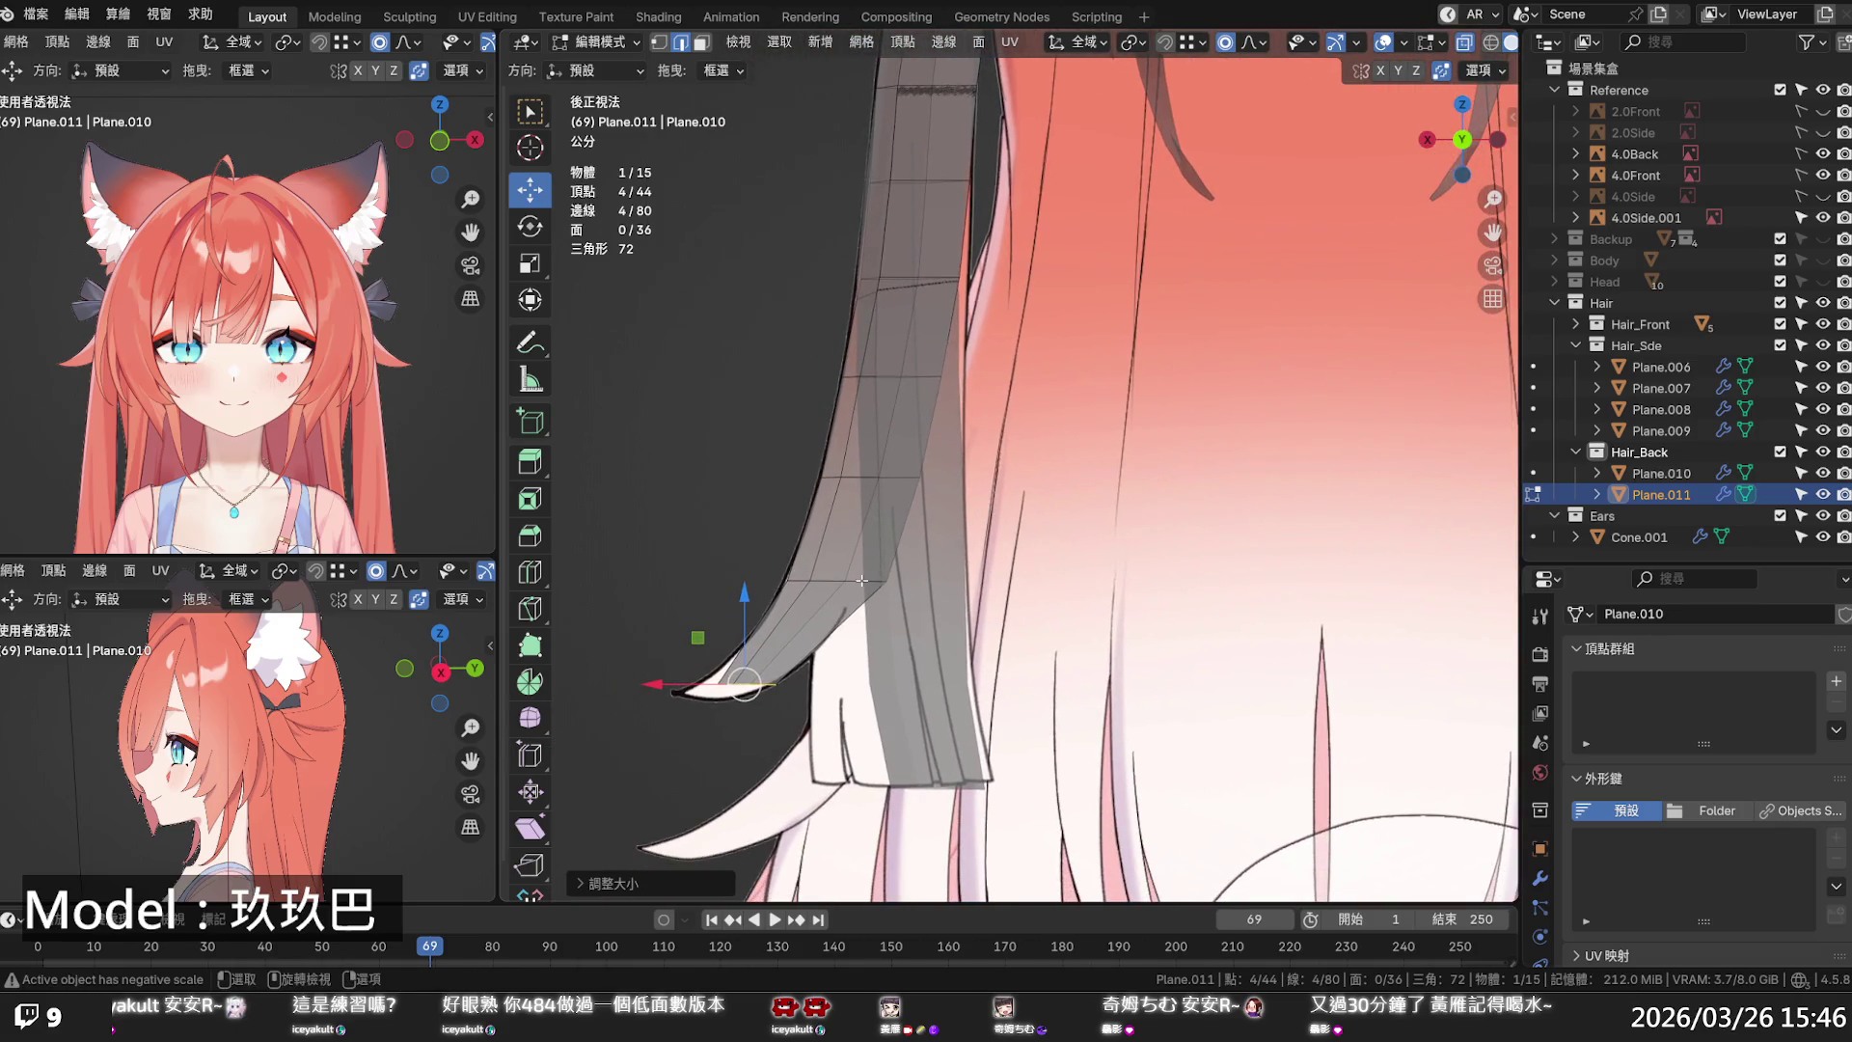
- Add two loop cuts along the strand and apply Set Flow to three loops
{"action": "key", "text": "ctrl+r"}
{"action": "left_click", "coordinate": [847, 596]}
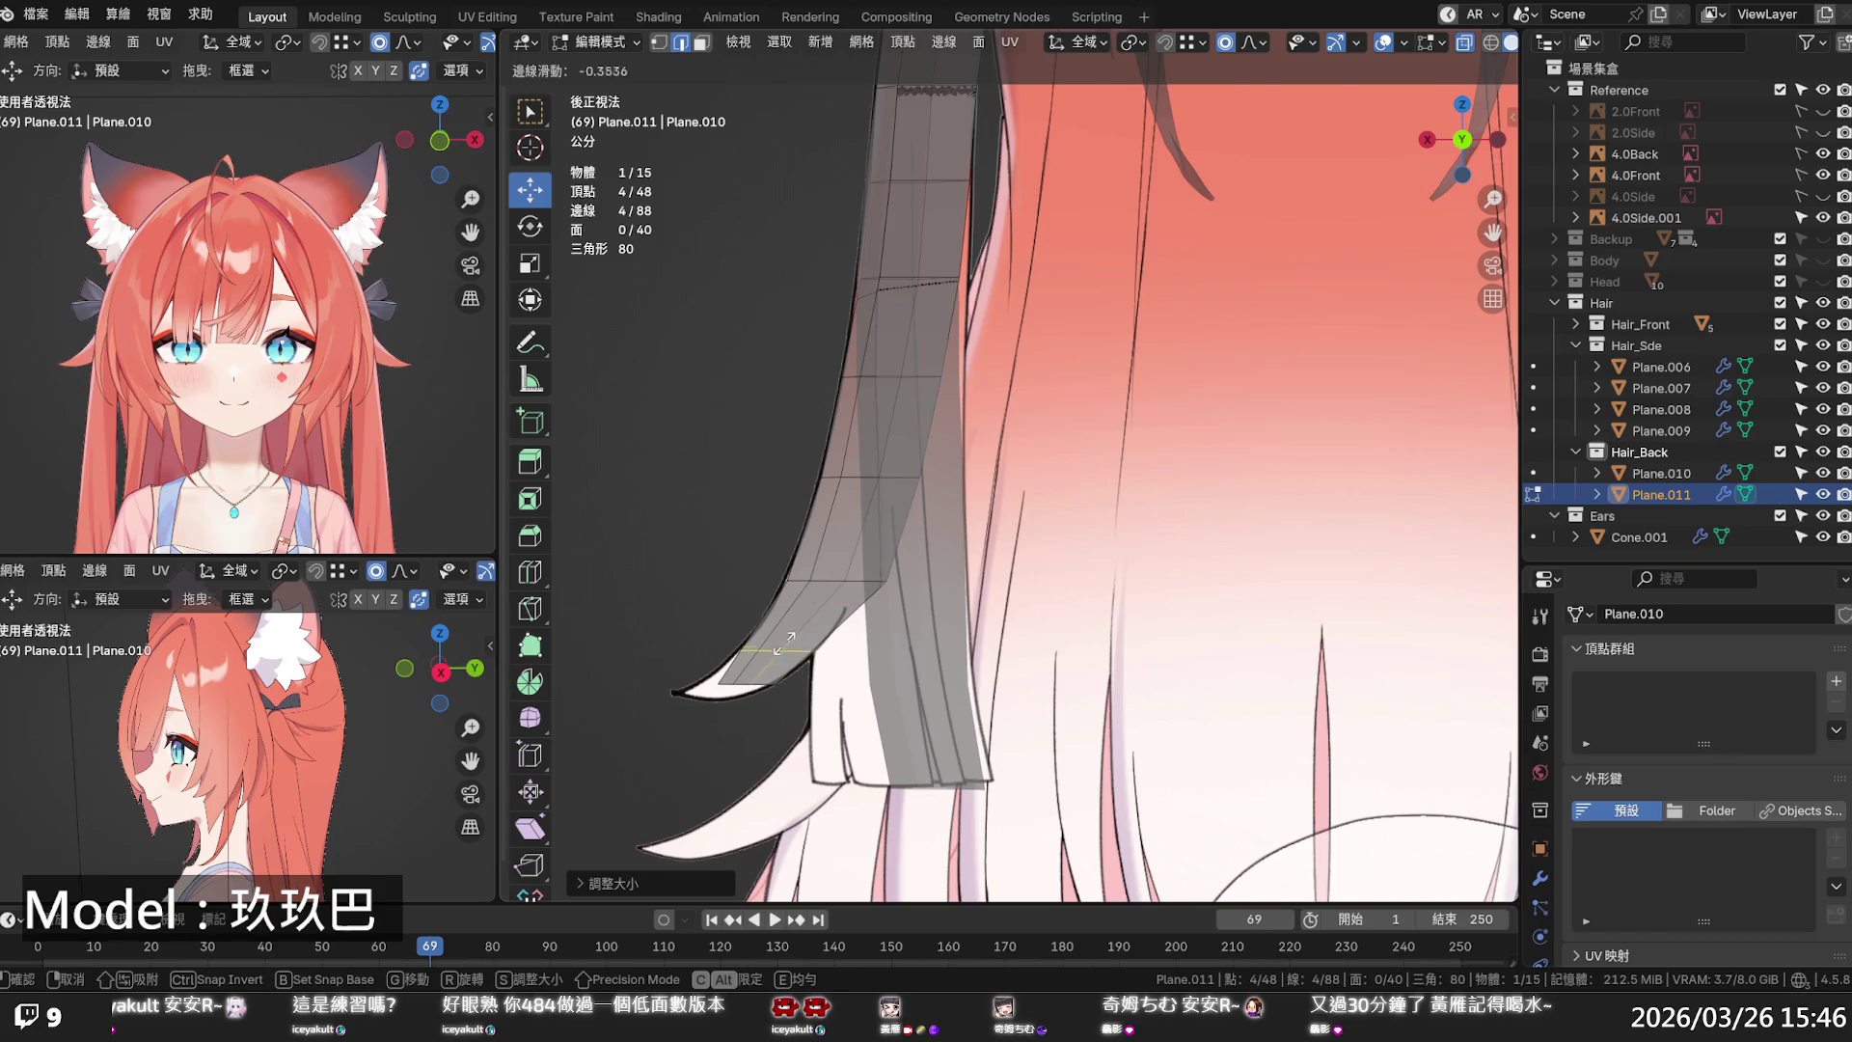
{"action": "left_click", "coordinate": [783, 641]}
{"action": "key", "text": "ctrl+r"}
{"action": "left_click", "coordinate": [847, 530]}
{"action": "left_click", "coordinate": [848, 530]}
{"action": "left_click", "coordinate": [799, 636], "text": "alt+shift"}
{"action": "left_click", "coordinate": [820, 584], "text": "alt+shift"}
{"action": "key", "text": "q"}
{"action": "left_click", "coordinate": [835, 563]}
{"action": "left_click", "coordinate": [652, 548]}
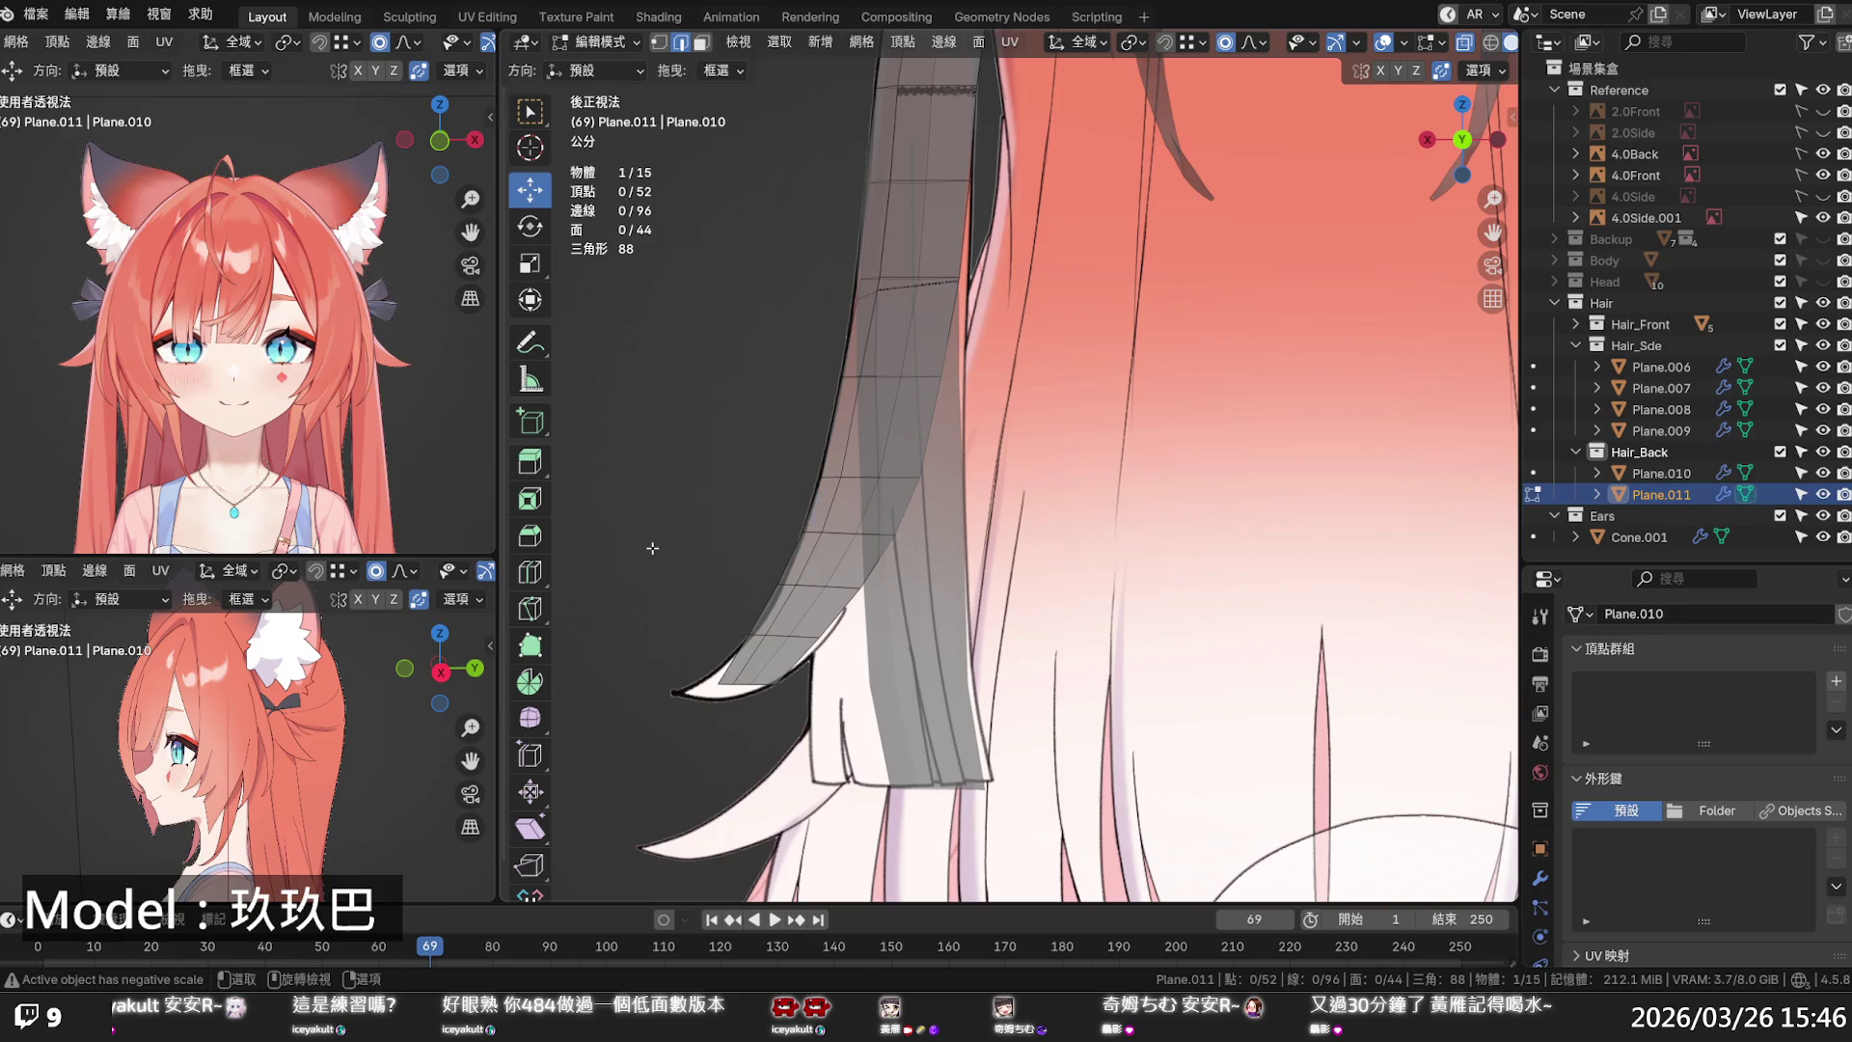
- Reshape around the hair-tip vertex sideways and shift a mid-strand vertex along X
{"action": "key", "text": "1"}
{"action": "left_click", "coordinate": [707, 683]}
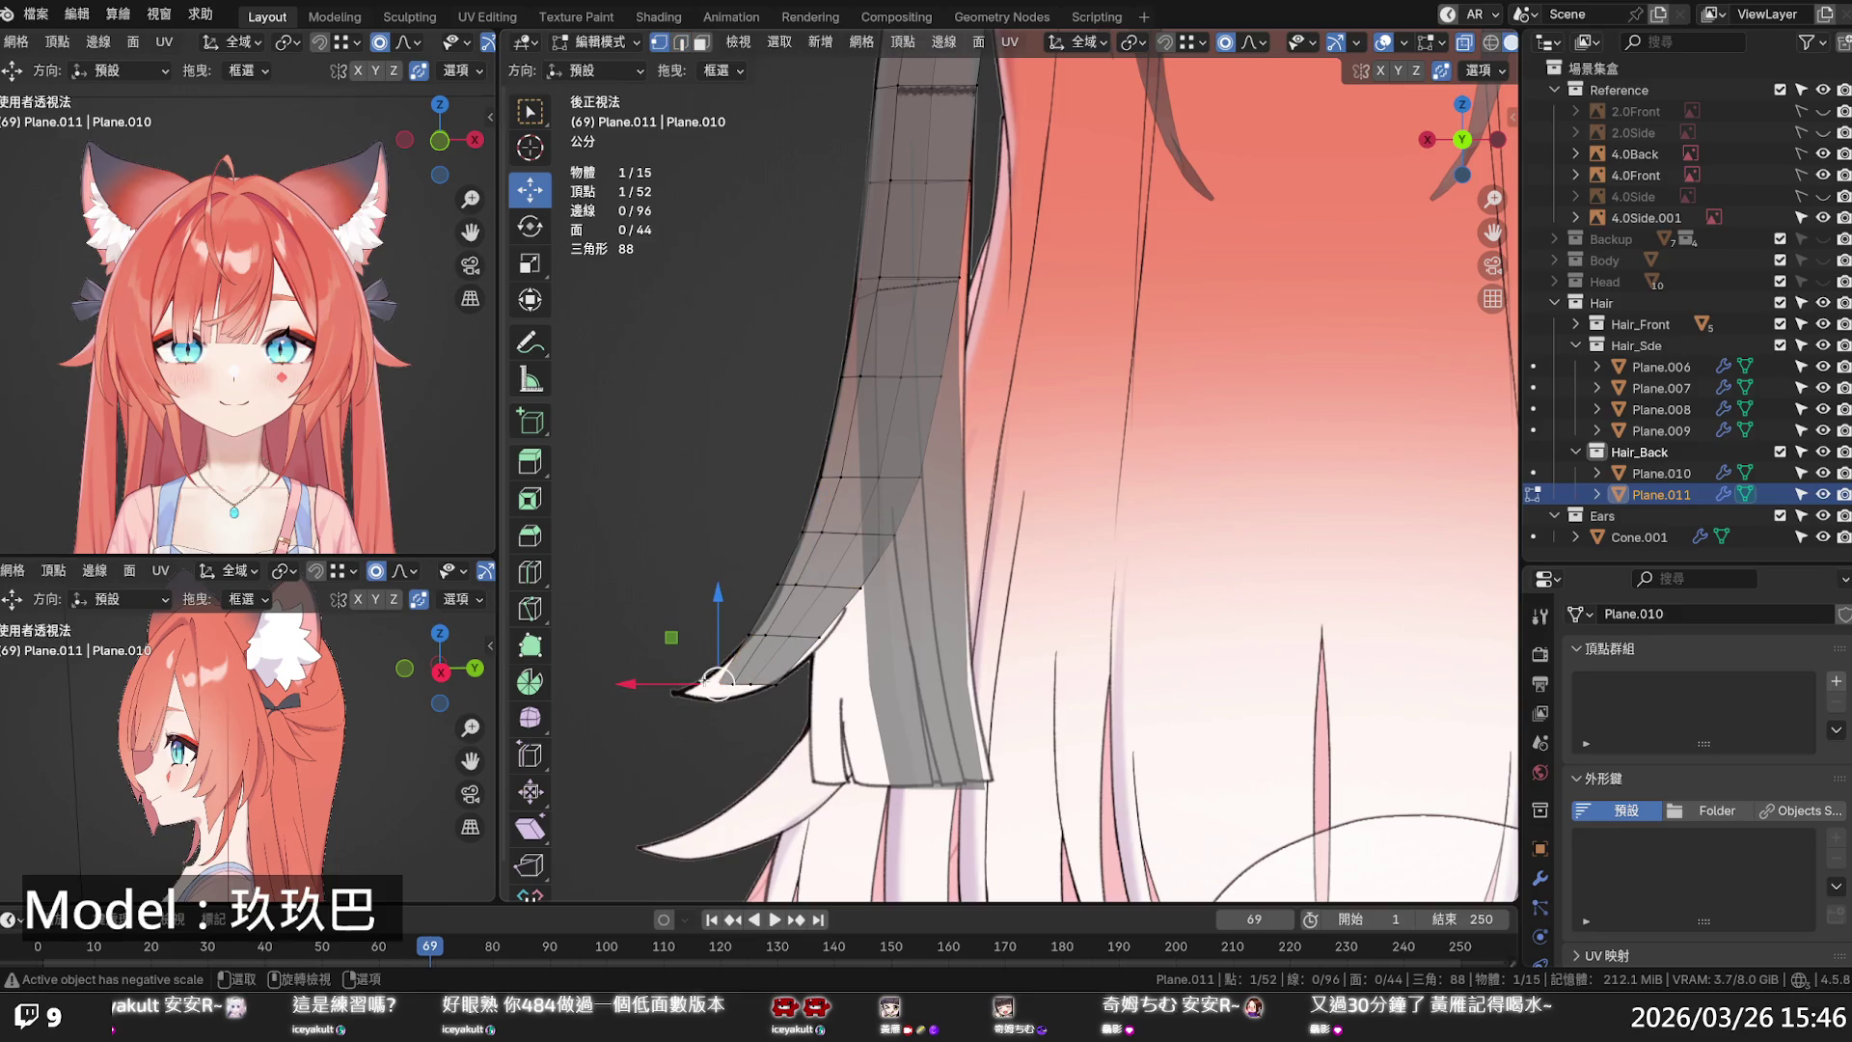
{"action": "key", "text": "s"}
{"action": "key", "text": "x"}
{"action": "scroll", "coordinate": [670, 678], "scroll_direction": "up", "scroll_amount": 6}
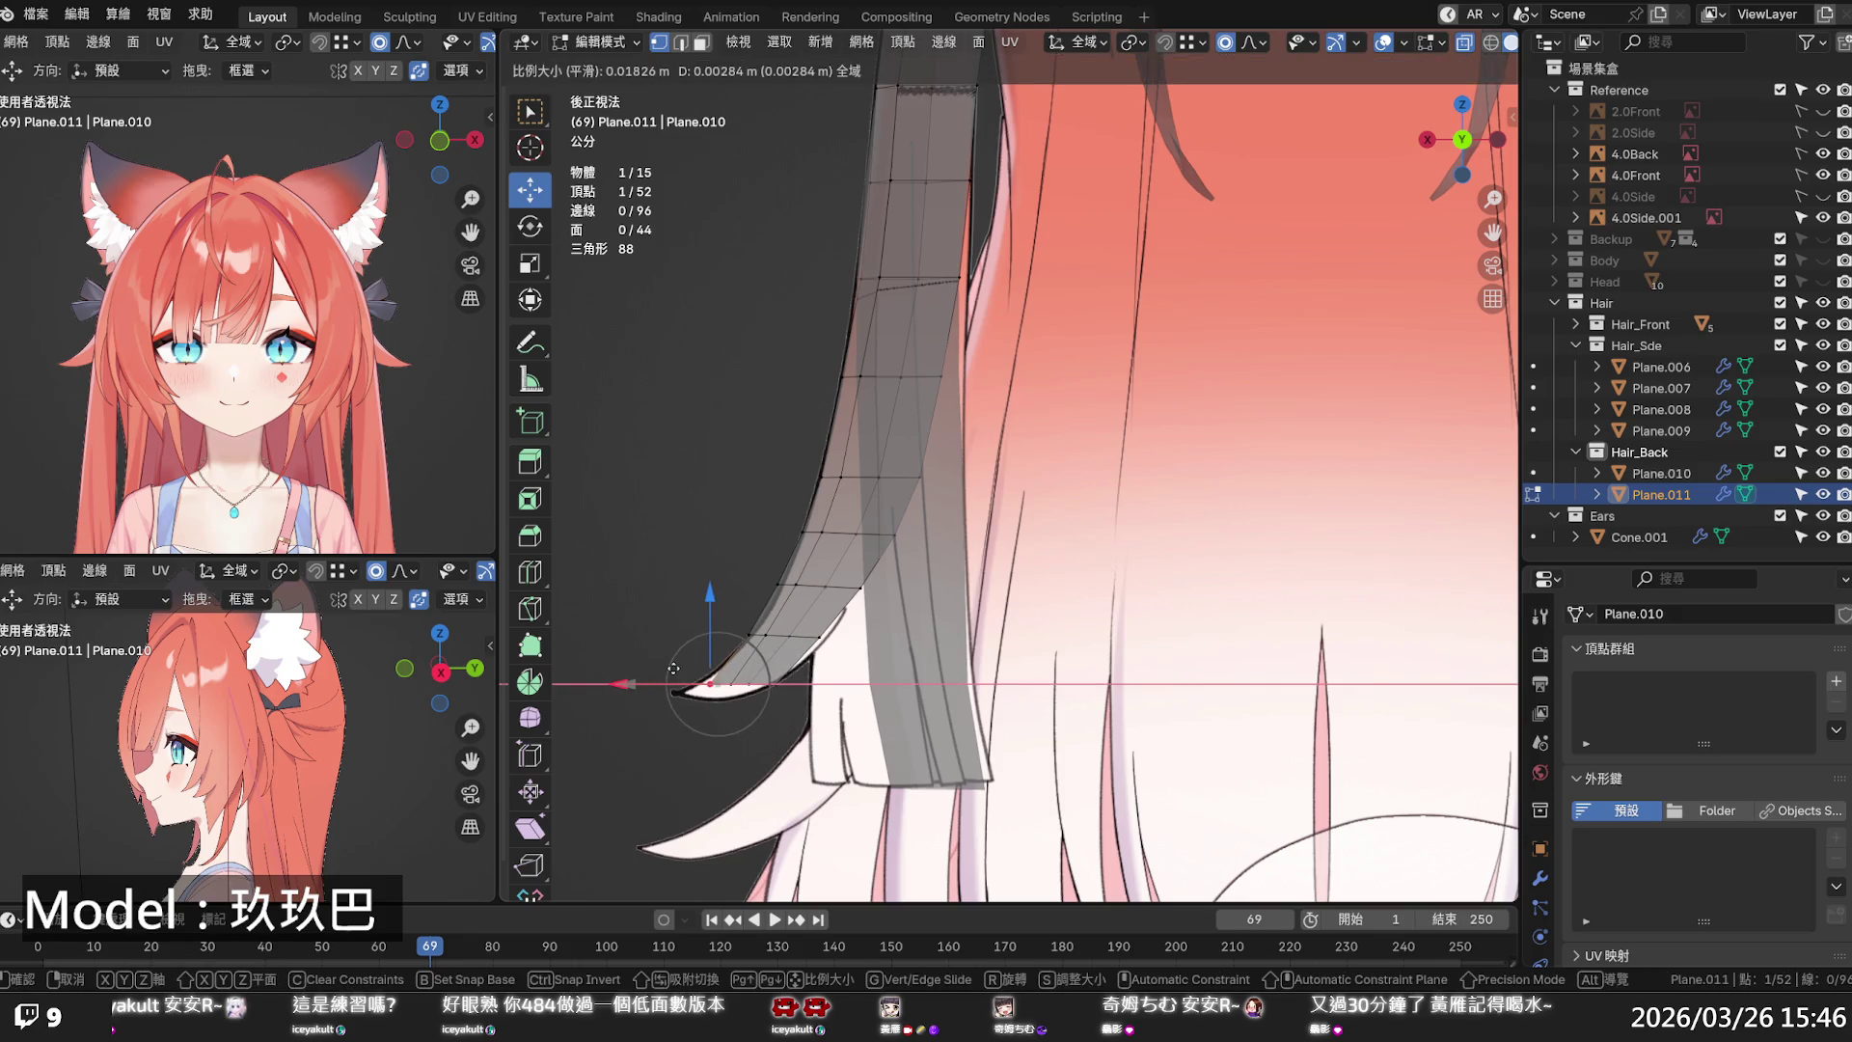
{"action": "left_click", "coordinate": [672, 667]}
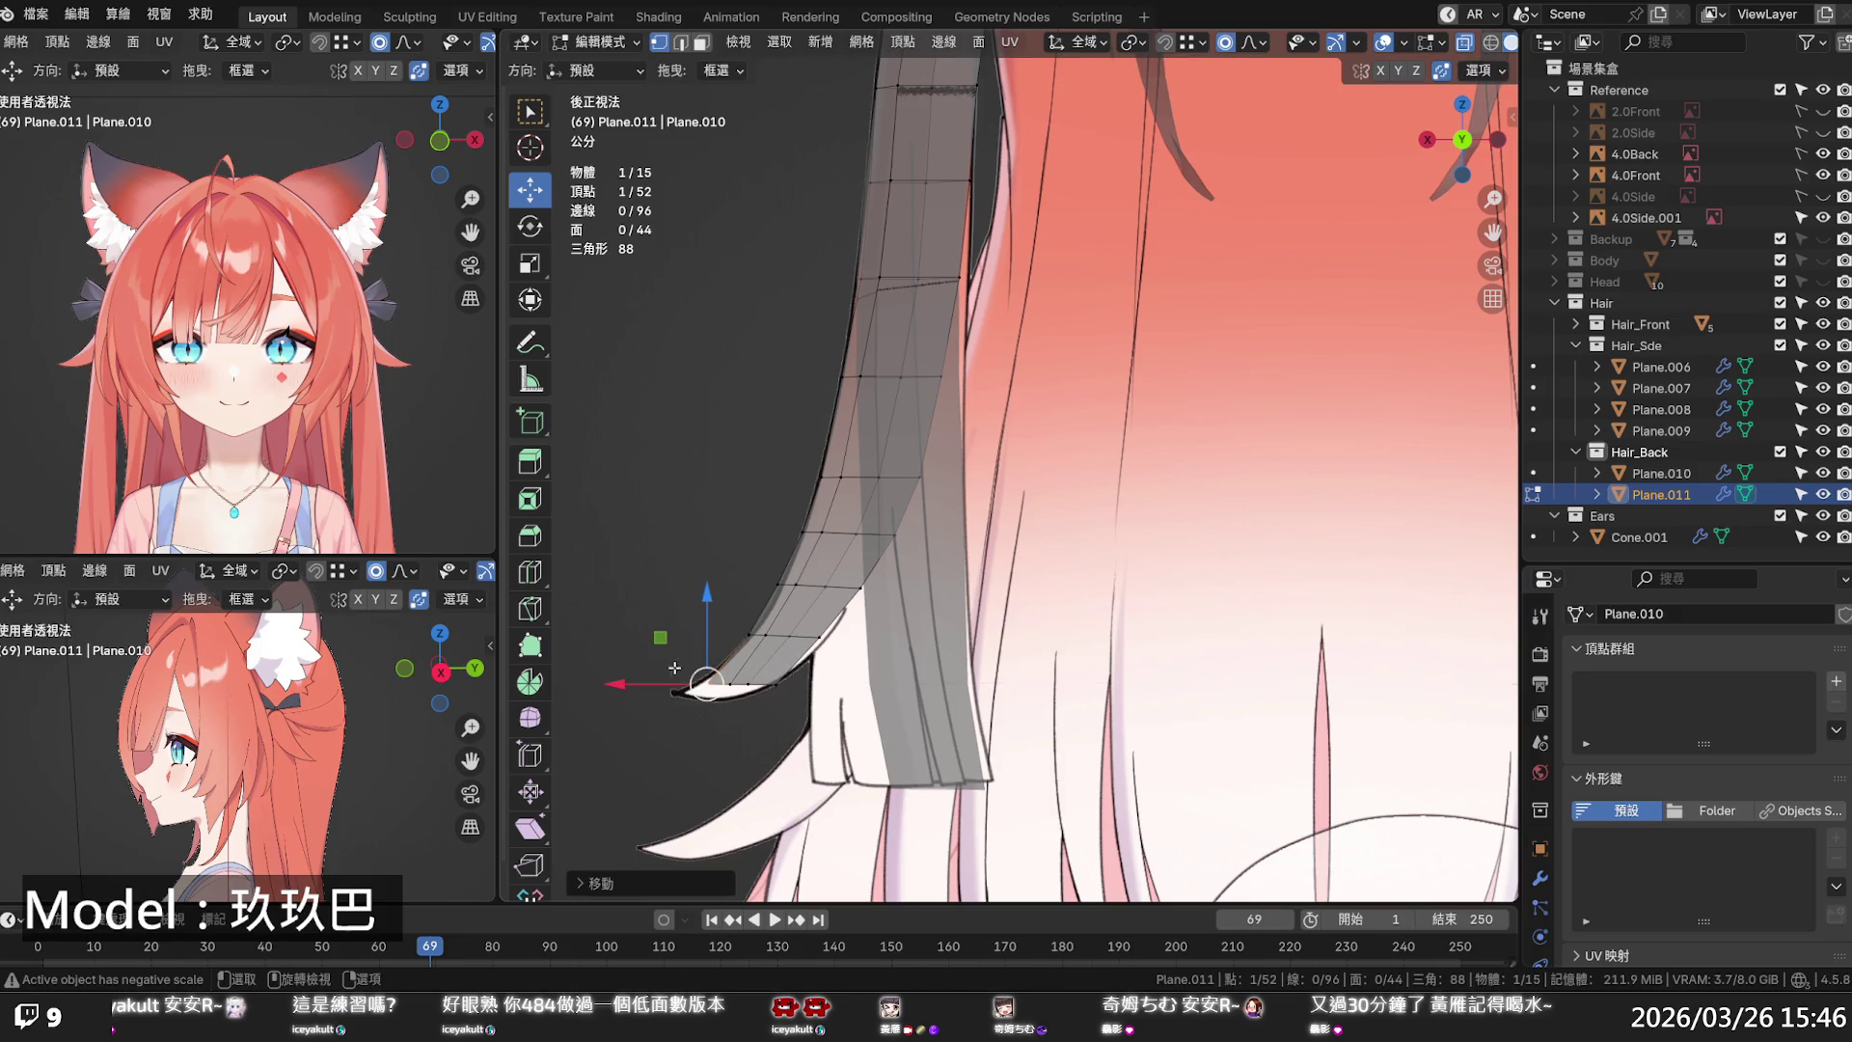
{"action": "left_click", "coordinate": [781, 584]}
{"action": "key", "text": "g"}
{"action": "key", "text": "x"}
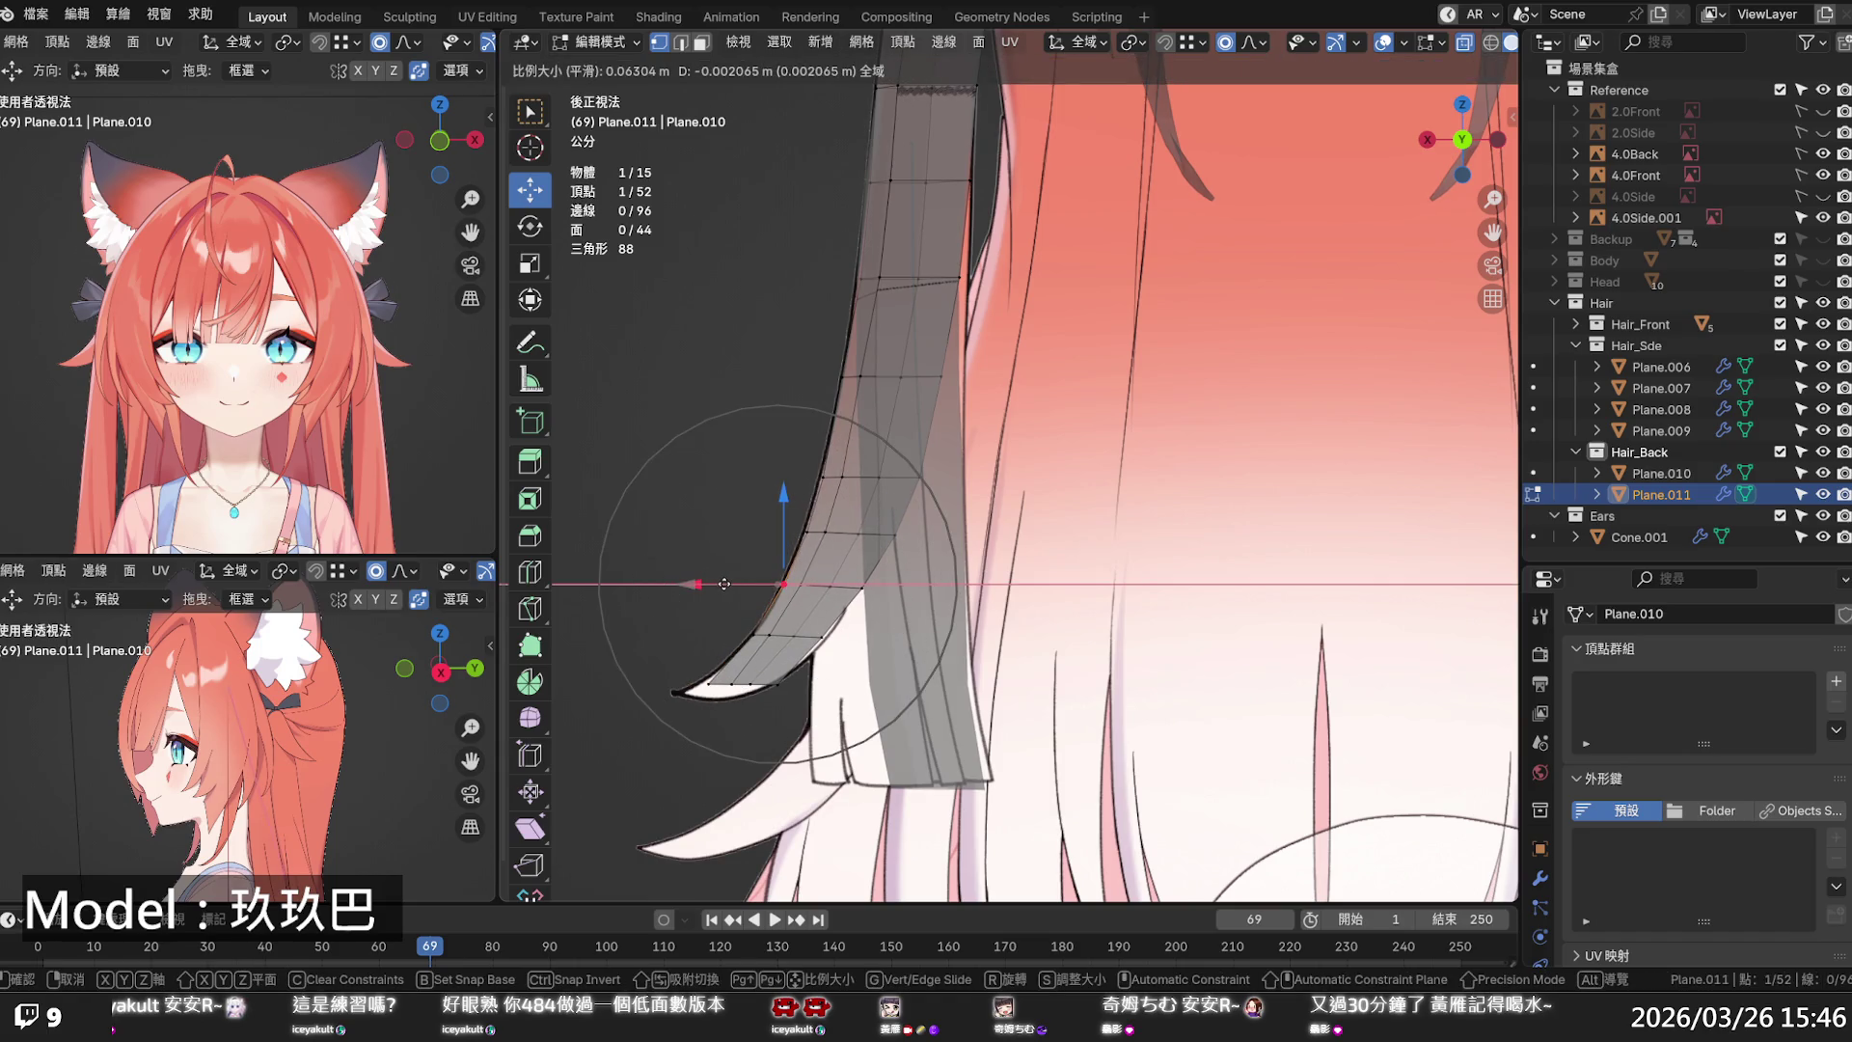
{"action": "left_click", "coordinate": [727, 592]}
- Raise the hair-tip vertex vertically so the tip curls upward
{"action": "left_click", "coordinate": [712, 683]}
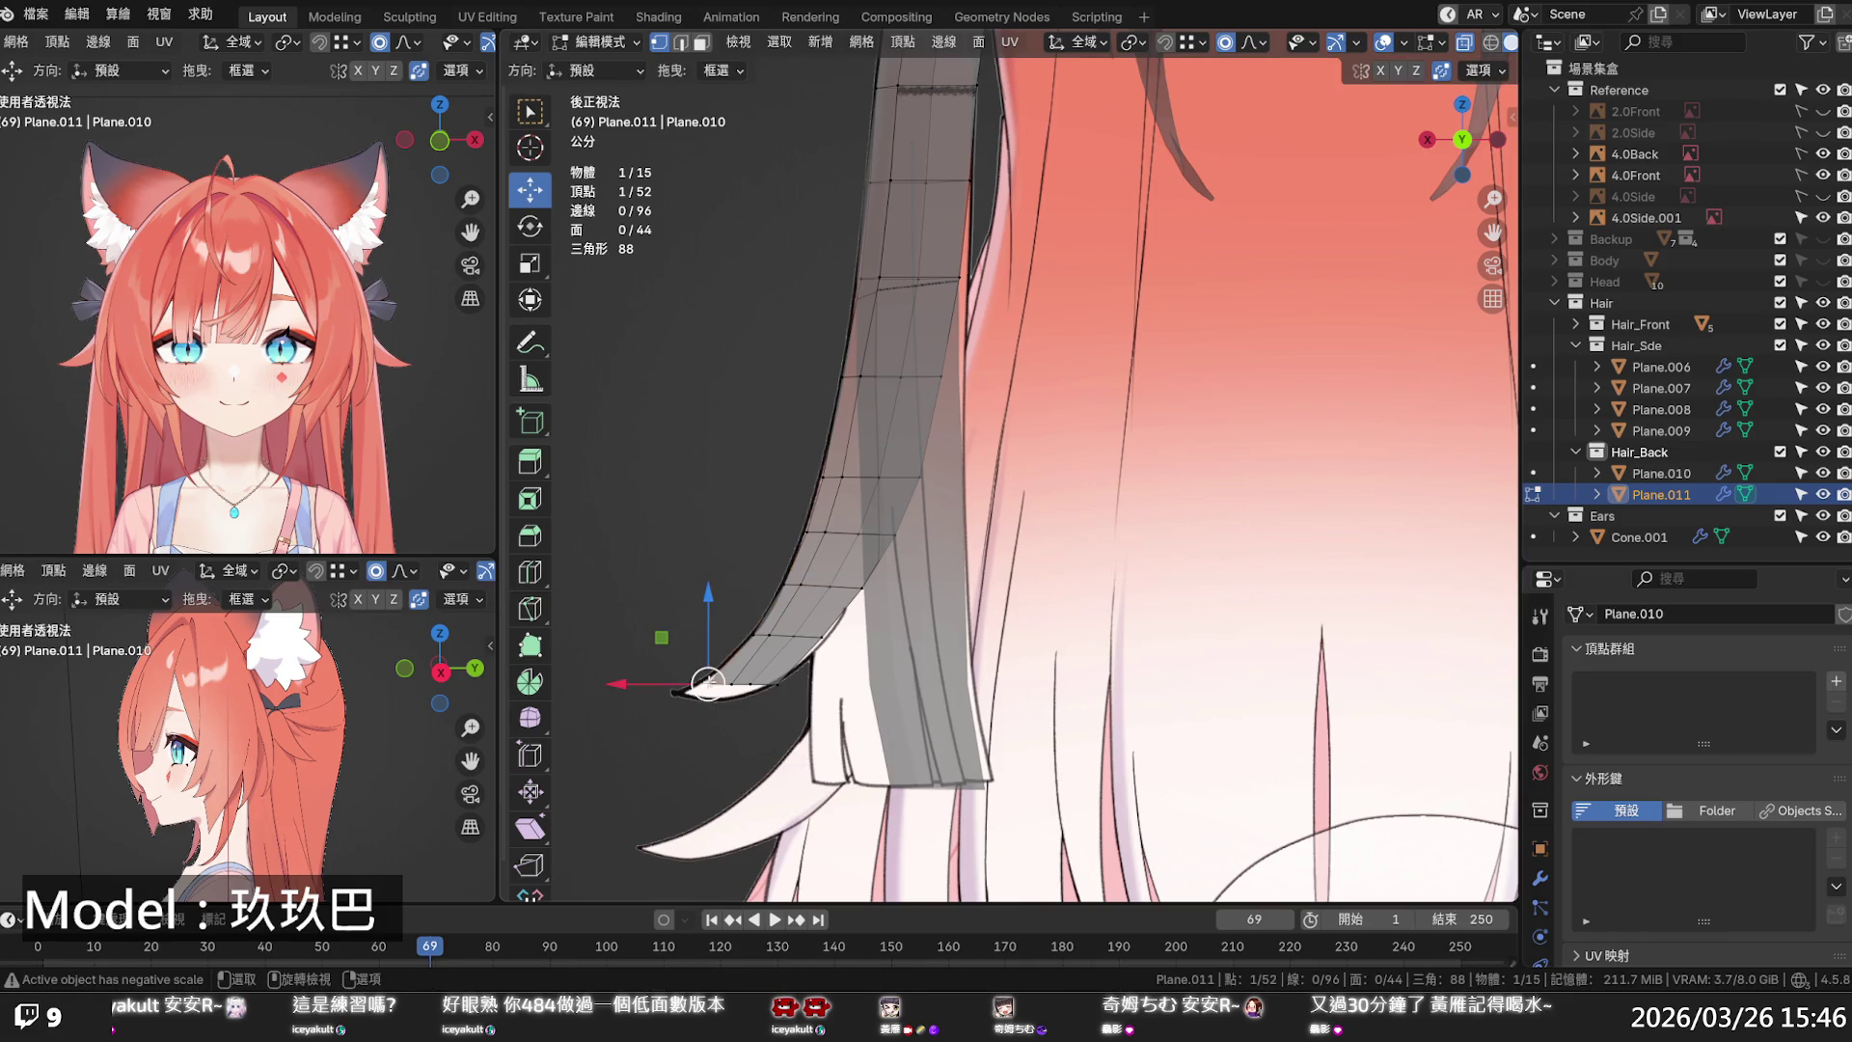
{"action": "key", "text": "g"}
{"action": "key", "text": "z"}
{"action": "scroll", "coordinate": [710, 644], "scroll_direction": "up", "scroll_amount": 5}
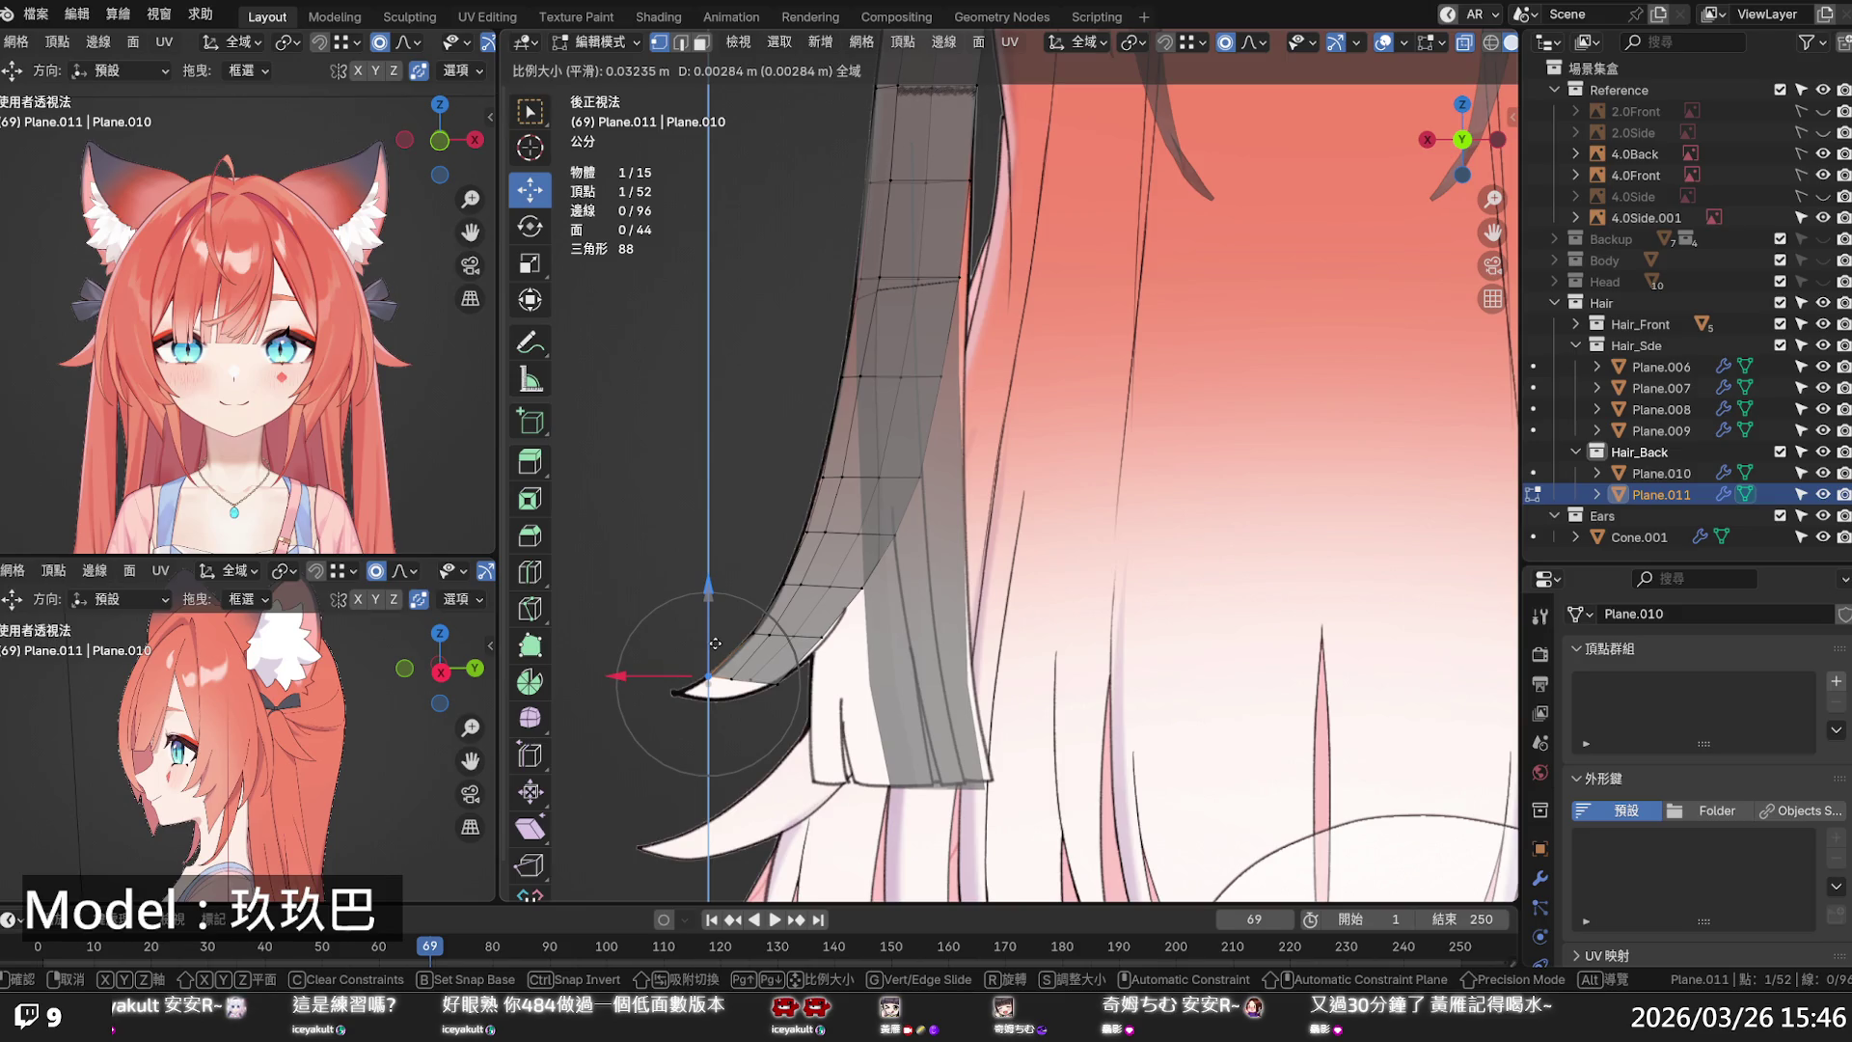
{"action": "left_click", "coordinate": [715, 644]}
{"action": "key", "text": "g"}
{"action": "left_click", "coordinate": [715, 639]}
{"action": "key", "text": "g"}
{"action": "key", "text": "z"}
{"action": "left_click", "coordinate": [727, 611]}
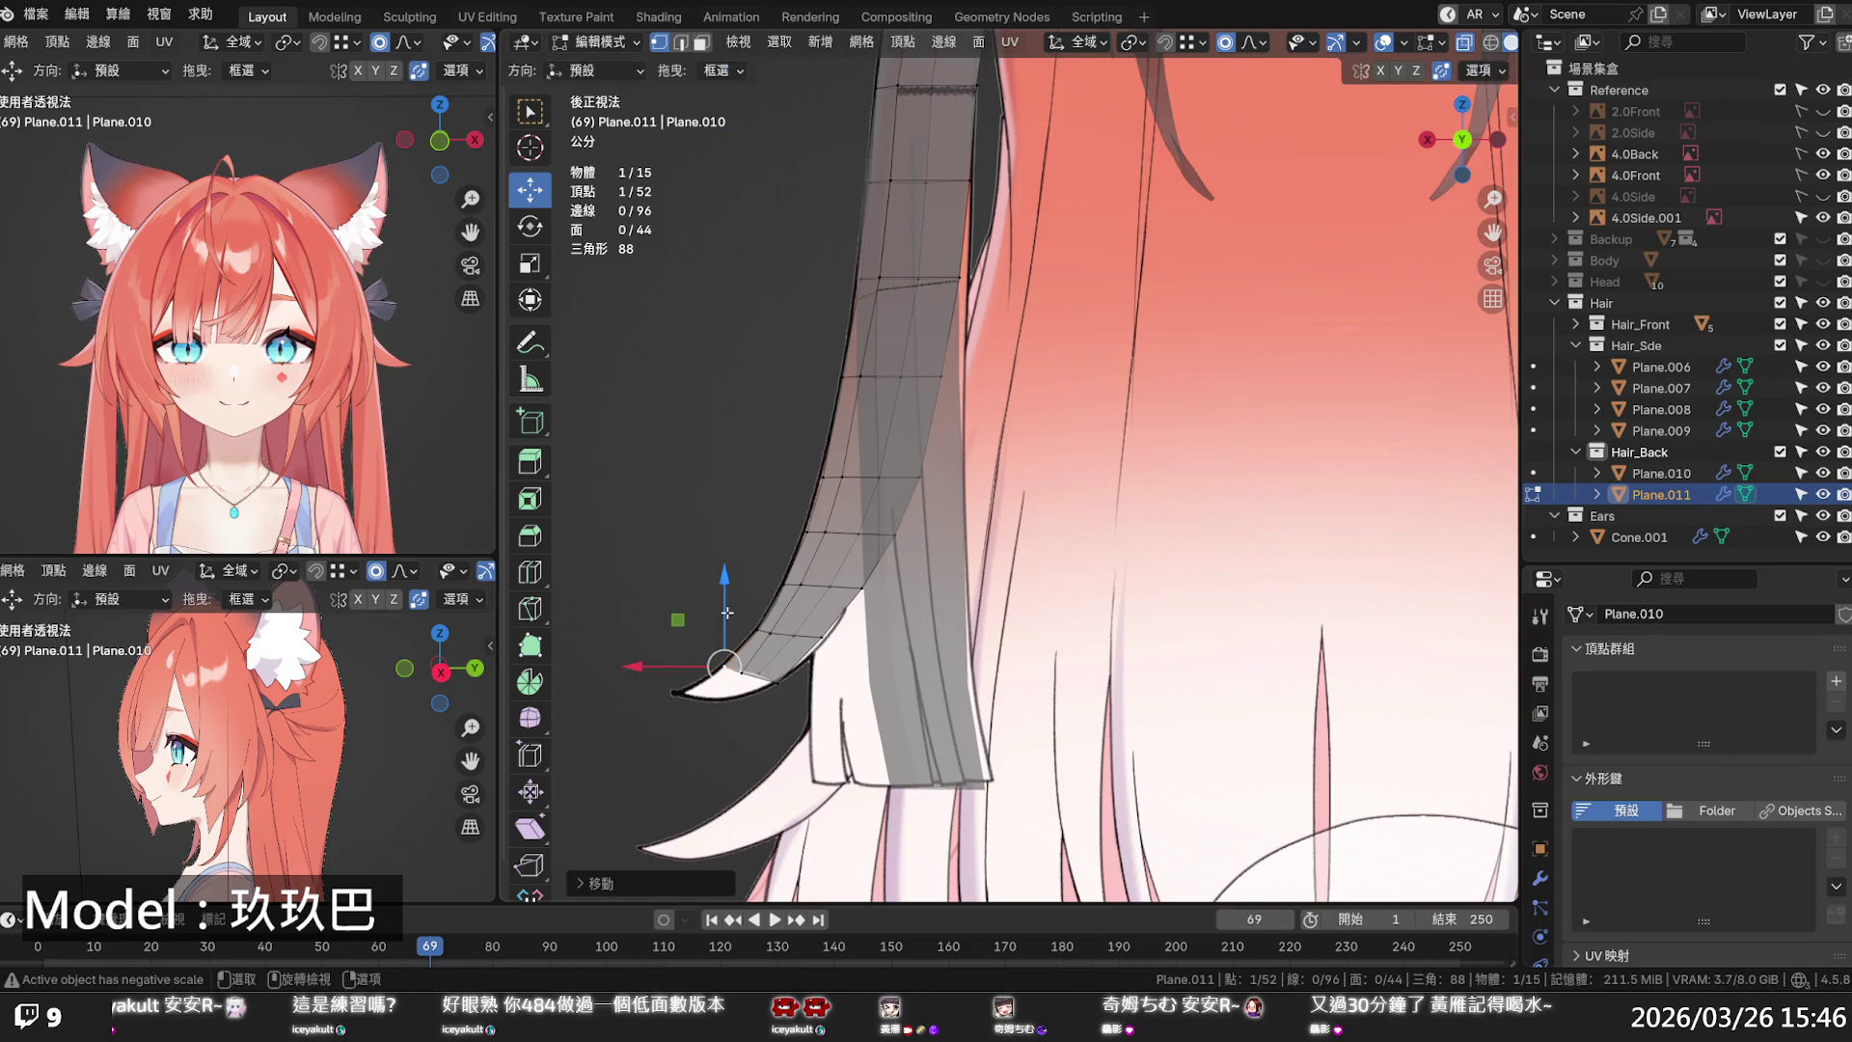
- Nudge vertices higher up the strand, then orbit to view it from the side
{"action": "left_click", "coordinate": [821, 635]}
{"action": "left_click_drag", "start_coordinate": [785, 637], "coordinate": [804, 626]}
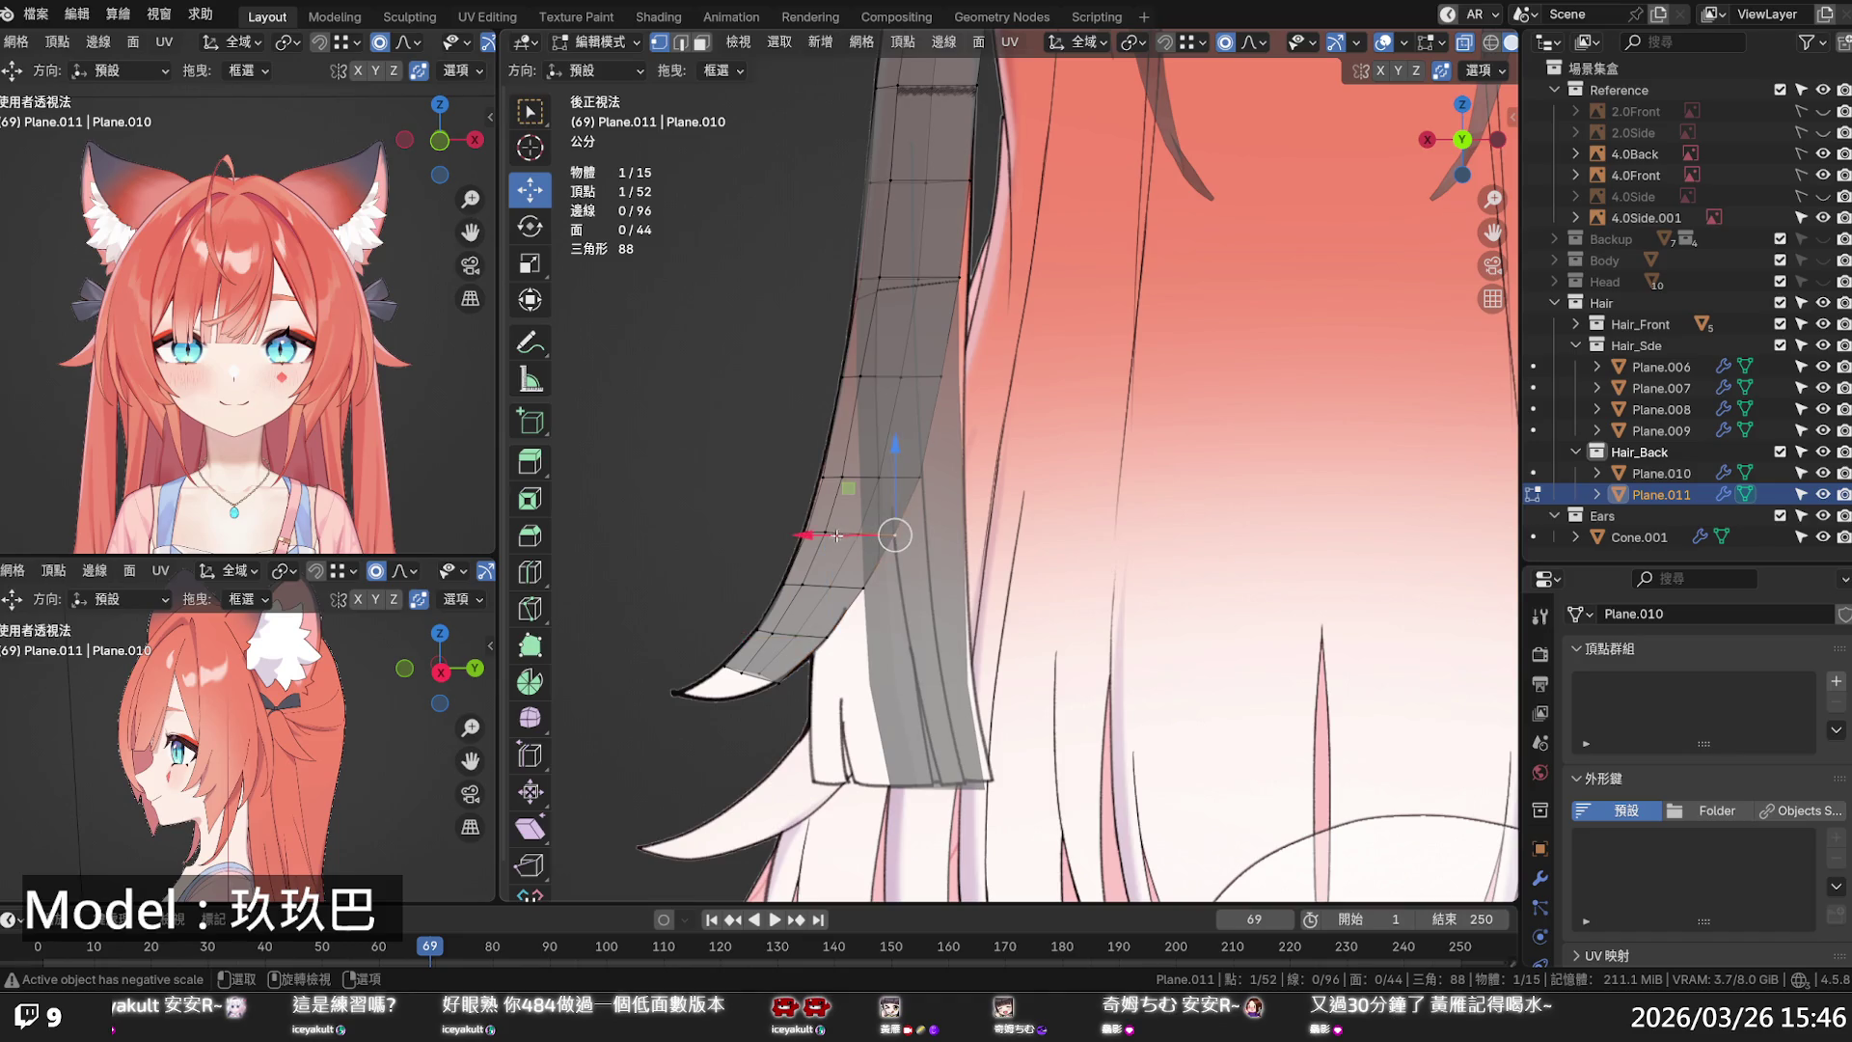
{"action": "left_click", "coordinate": [883, 480]}
{"action": "left_click_drag", "start_coordinate": [884, 481], "coordinate": [844, 476]}
{"action": "left_click", "coordinate": [938, 381]}
{"action": "left_click_drag", "start_coordinate": [937, 381], "coordinate": [935, 262]}
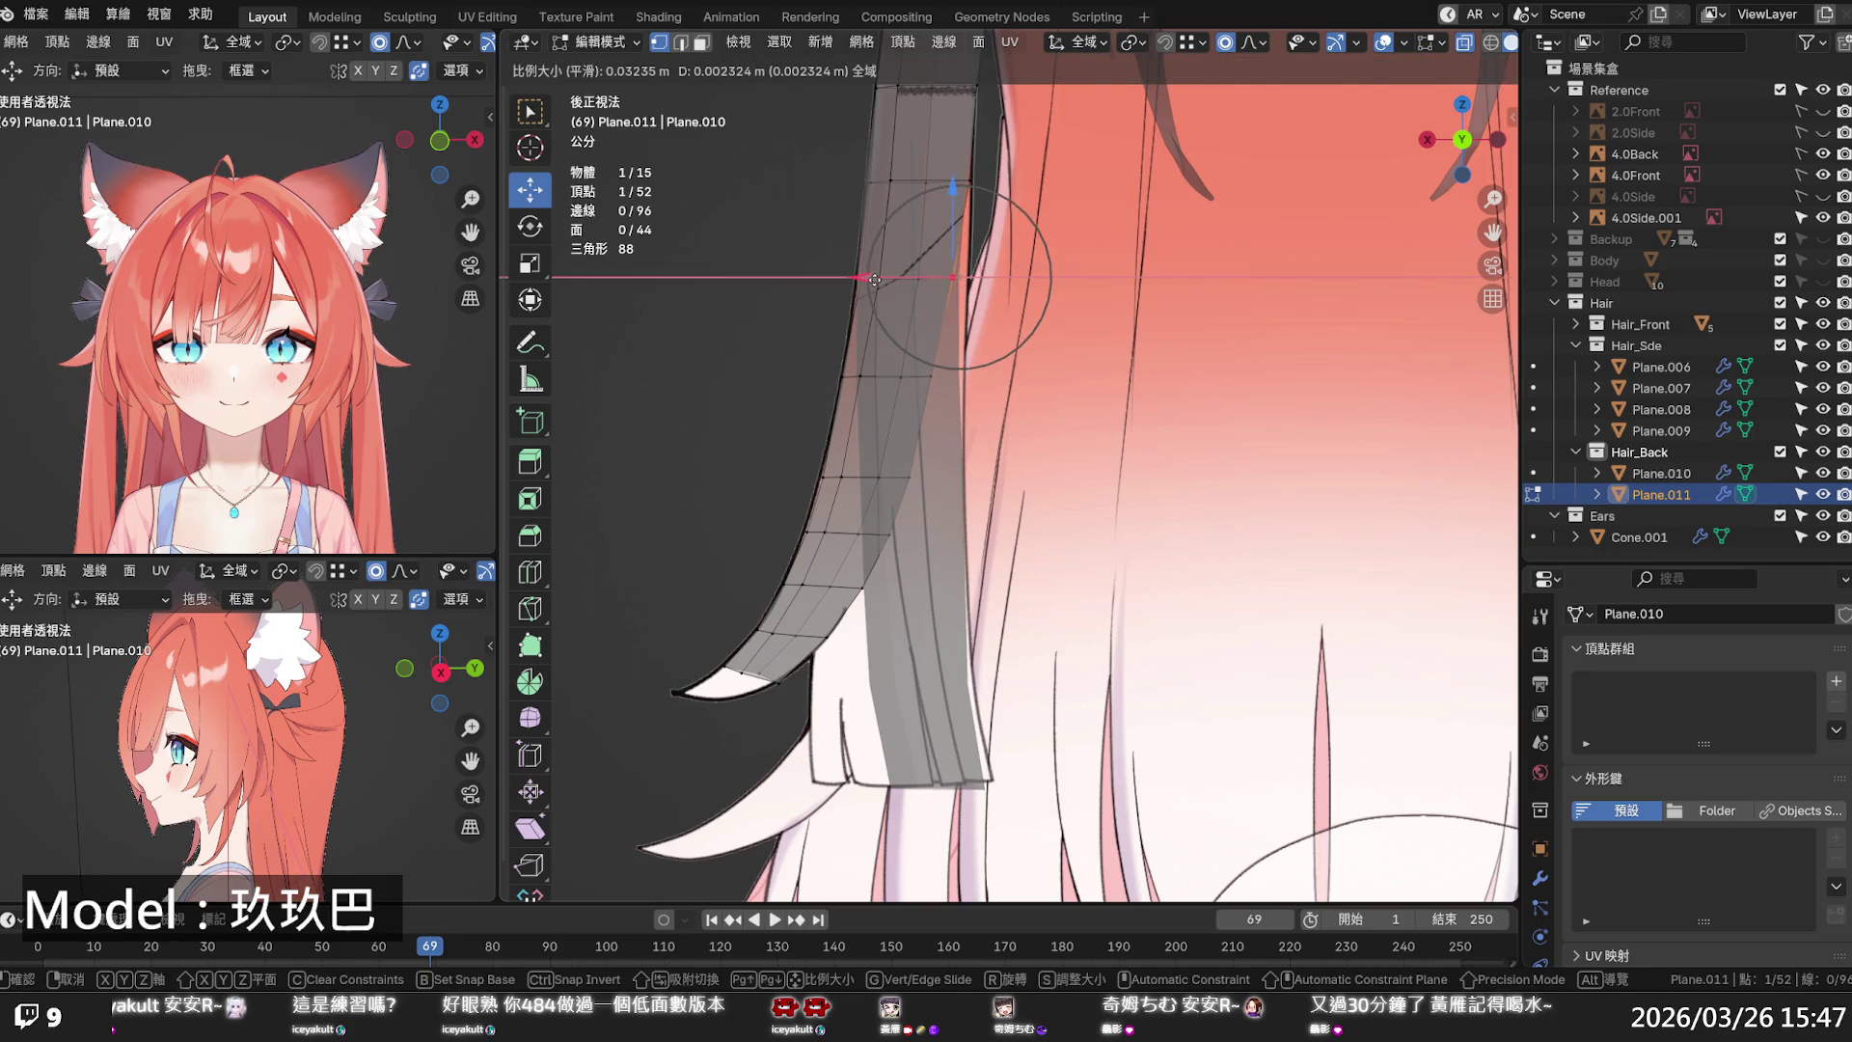
{"action": "scroll", "coordinate": [877, 284], "scroll_direction": "down", "scroll_amount": 1}
{"action": "left_click_drag", "start_coordinate": [878, 287], "coordinate": [953, 304]}
{"action": "mouse_move", "coordinate": [942, 335]}
{"action": "middle_mouse_down"}
{"action": "mouse_move", "coordinate": [1041, 376]}
{"action": "mouse_move", "coordinate": [1109, 373]}
{"action": "mouse_move", "coordinate": [1012, 384]}
{"action": "mouse_move", "coordinate": [1121, 426]}
{"action": "mouse_move", "coordinate": [1374, 378]}
{"action": "middle_mouse_up"}
{"action": "mouse_move", "coordinate": [1459, 356]}
{"action": "middle_mouse_down"}
{"action": "mouse_move", "coordinate": [946, 370]}
{"action": "mouse_move", "coordinate": [942, 498]}
{"action": "middle_mouse_up"}
{"action": "scroll", "coordinate": [946, 370], "scroll_direction": "up", "scroll_amount": 5}
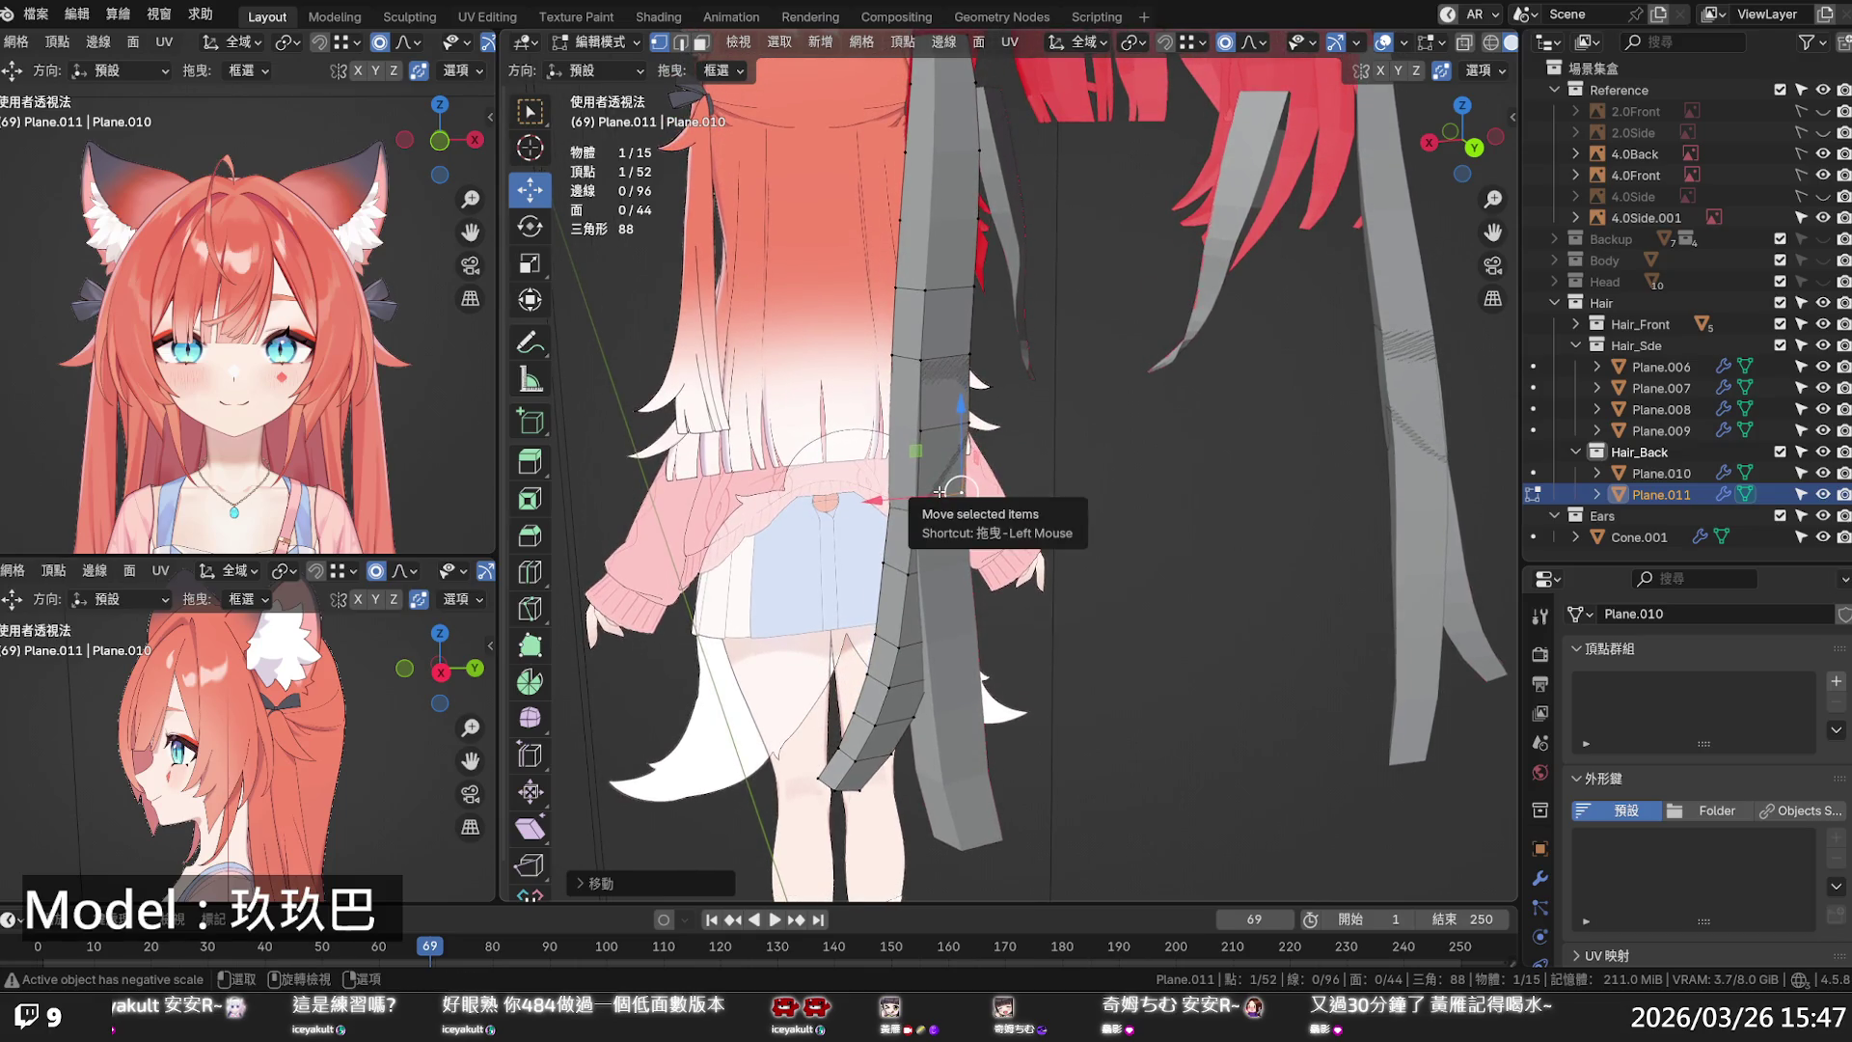
- In right side view, add a loop near the strand's end and shear the tip vertices
{"action": "mouse_move", "coordinate": [933, 432]}
{"action": "middle_mouse_down"}
{"action": "mouse_move", "coordinate": [868, 446]}
{"action": "mouse_move", "coordinate": [864, 422]}
{"action": "middle_mouse_up"}
{"action": "mouse_move", "coordinate": [849, 562]}
{"action": "middle_mouse_down"}
{"action": "mouse_move", "coordinate": [878, 583]}
{"action": "mouse_move", "coordinate": [1117, 535]}
{"action": "middle_mouse_up"}
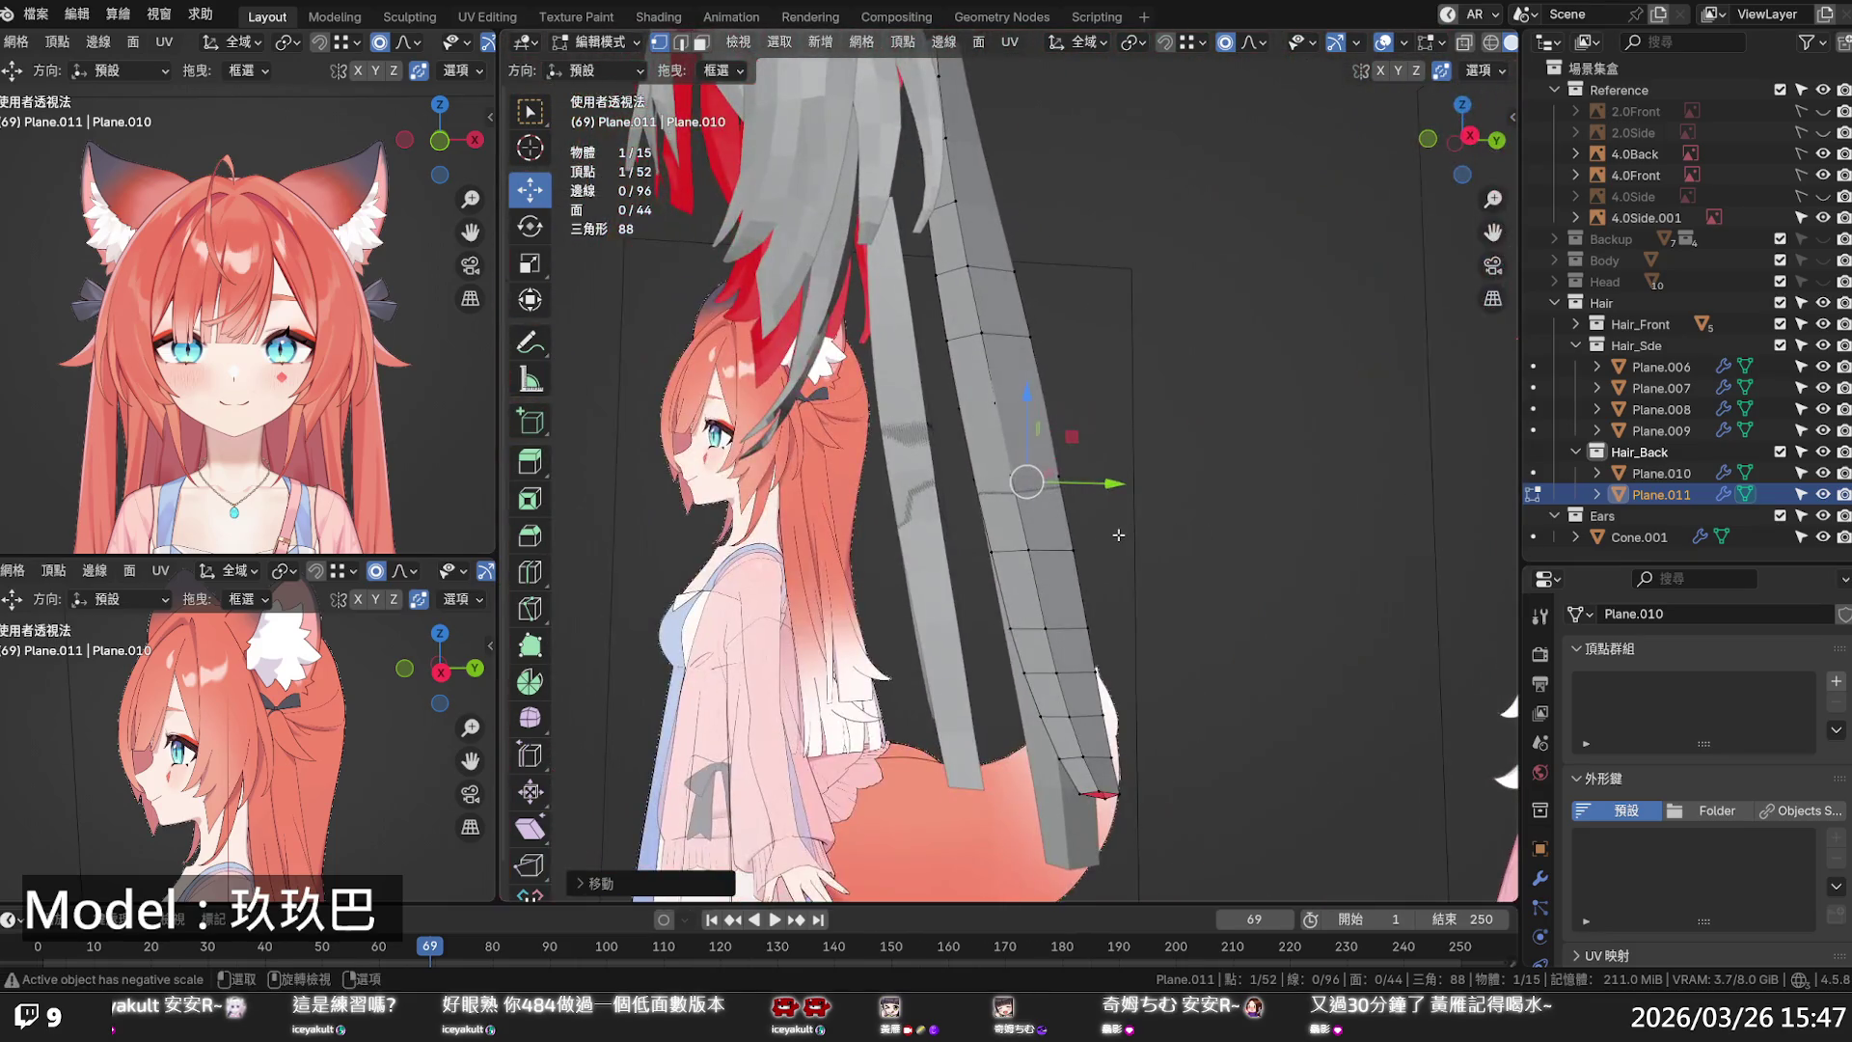
{"action": "key", "text": "KP_3"}
{"action": "scroll", "coordinate": [1061, 627], "scroll_direction": "up", "scroll_amount": 3}
{"action": "key", "text": "ctrl+r"}
{"action": "left_click", "coordinate": [1040, 637]}
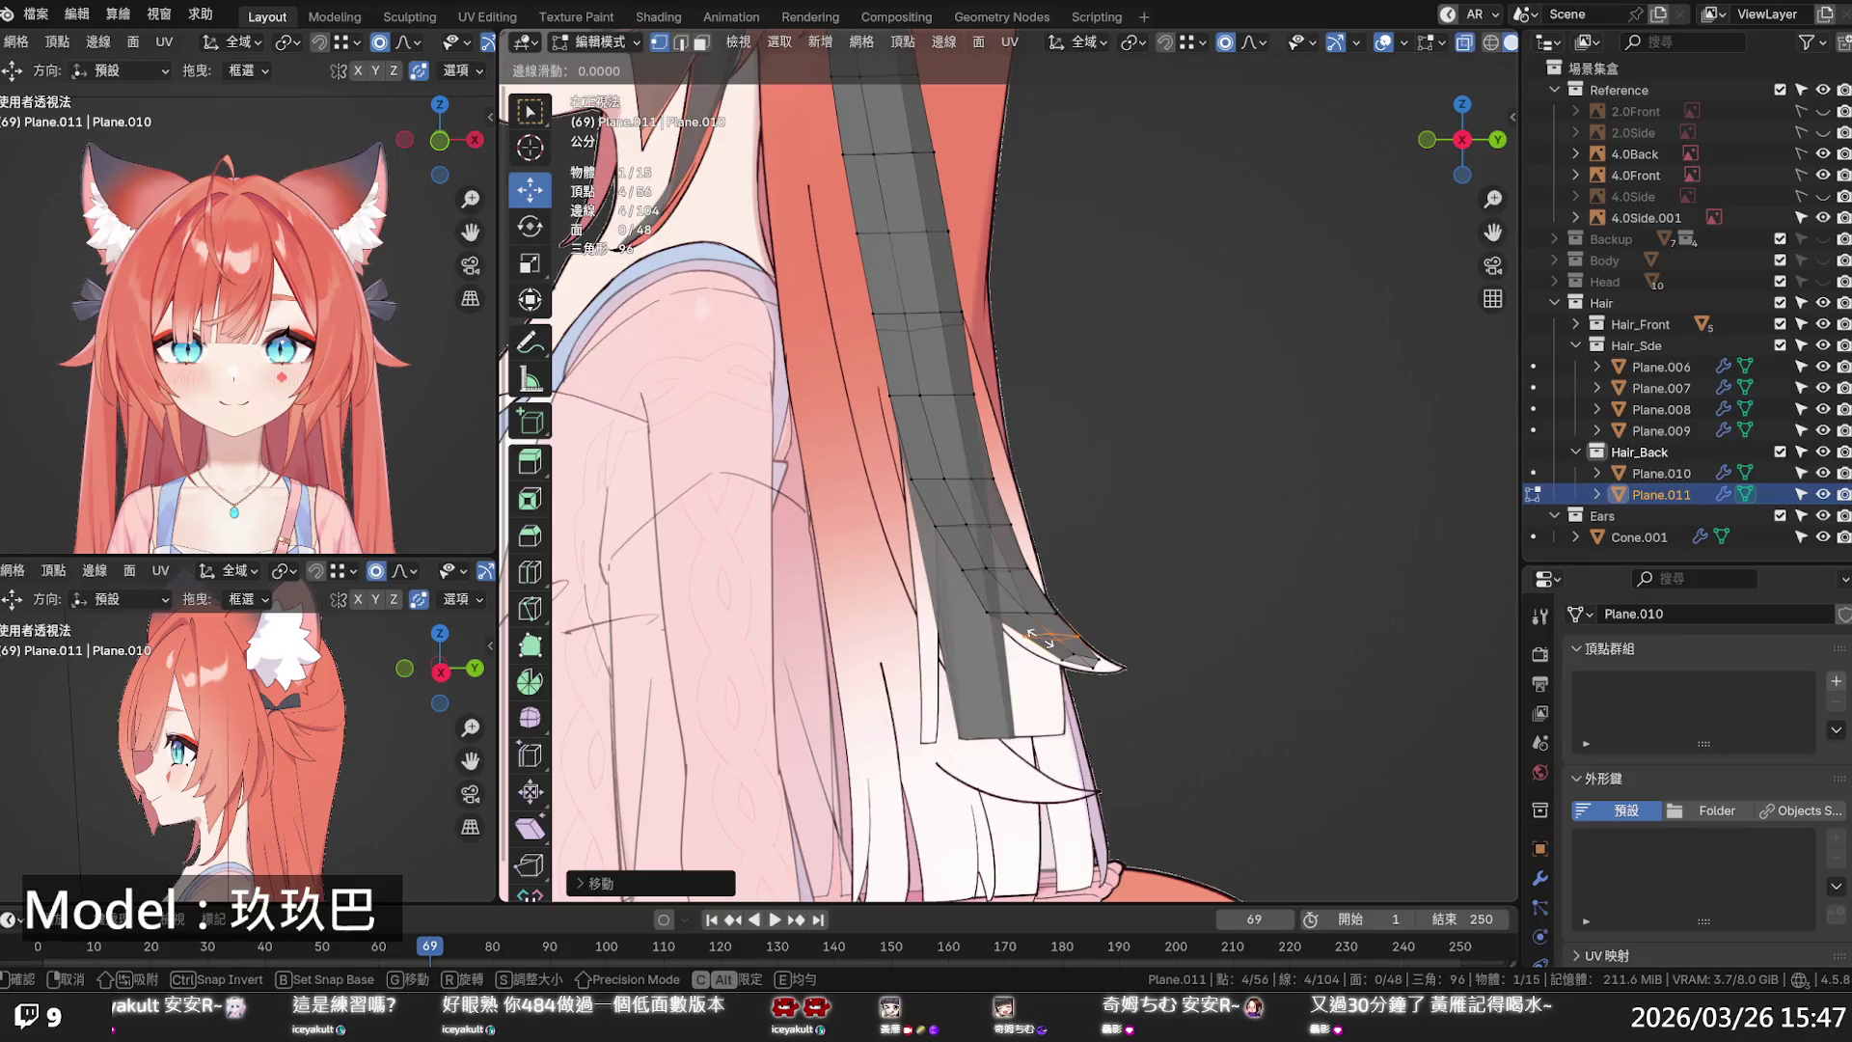
{"action": "left_click", "coordinate": [1040, 637]}
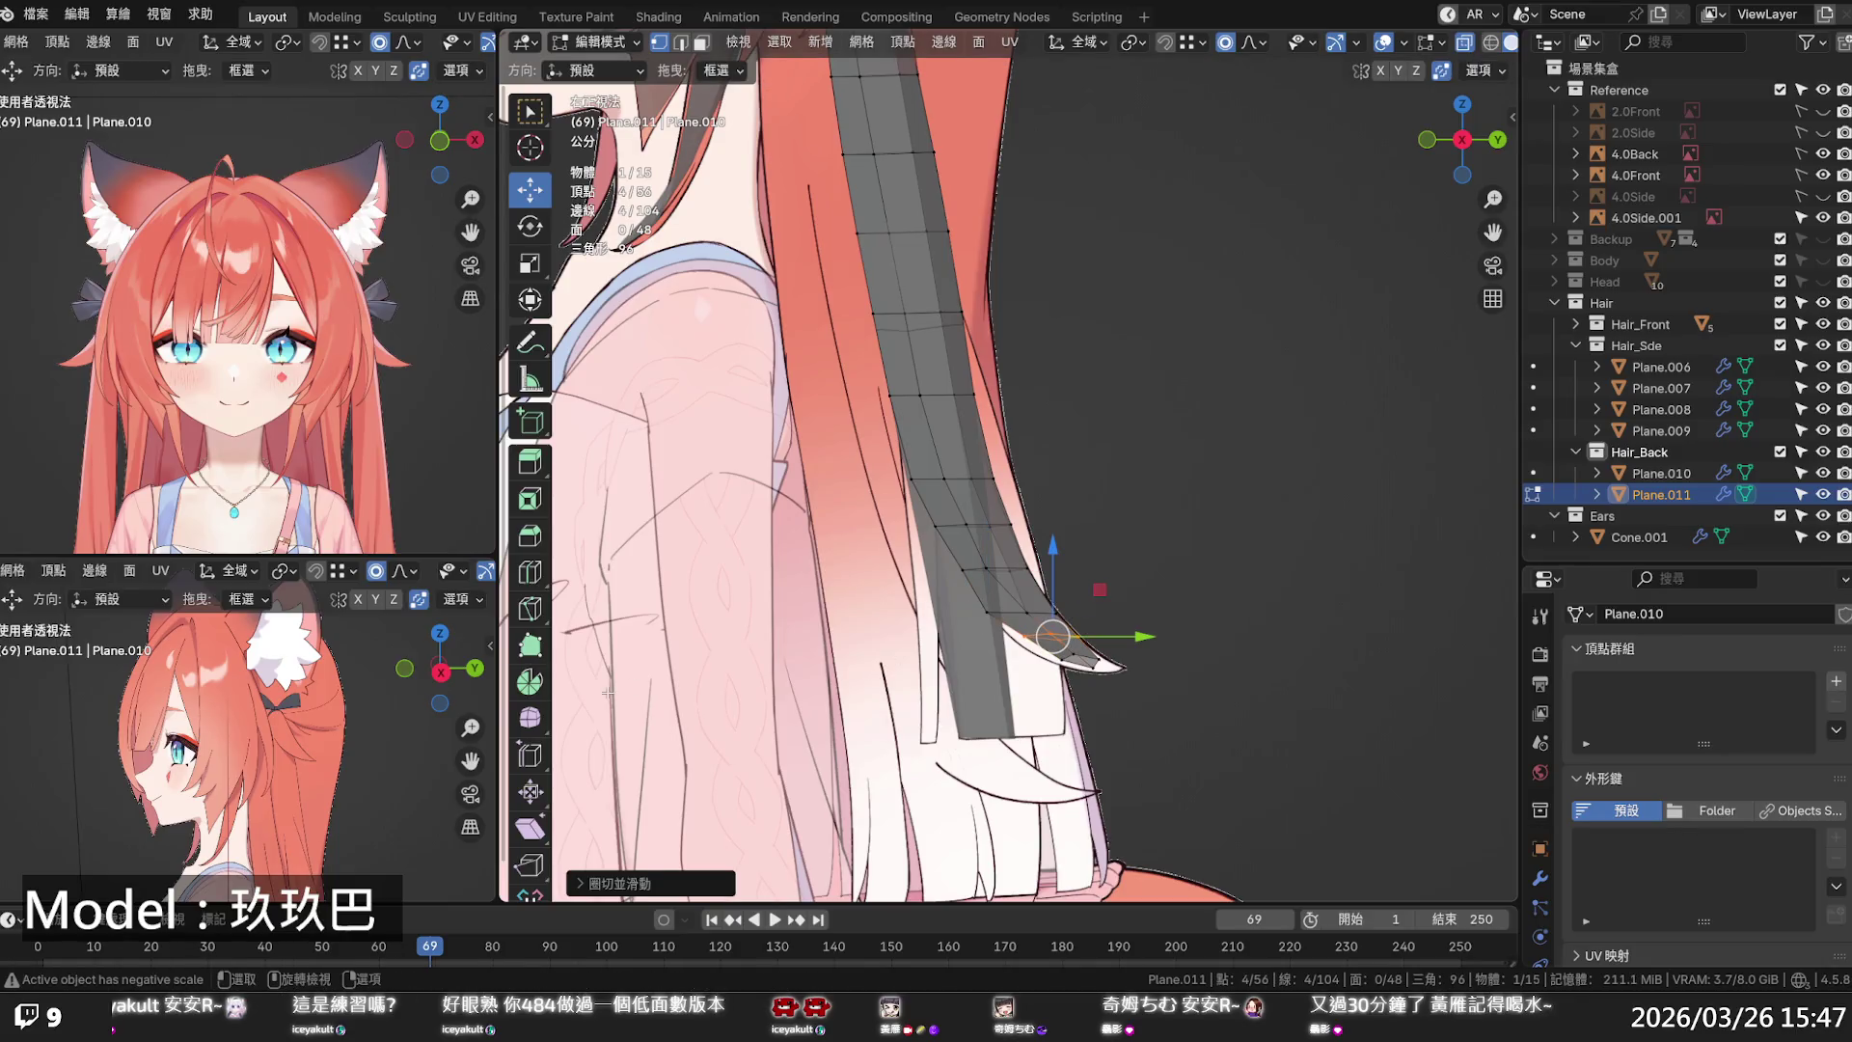
{"action": "left_click", "coordinate": [529, 827]}
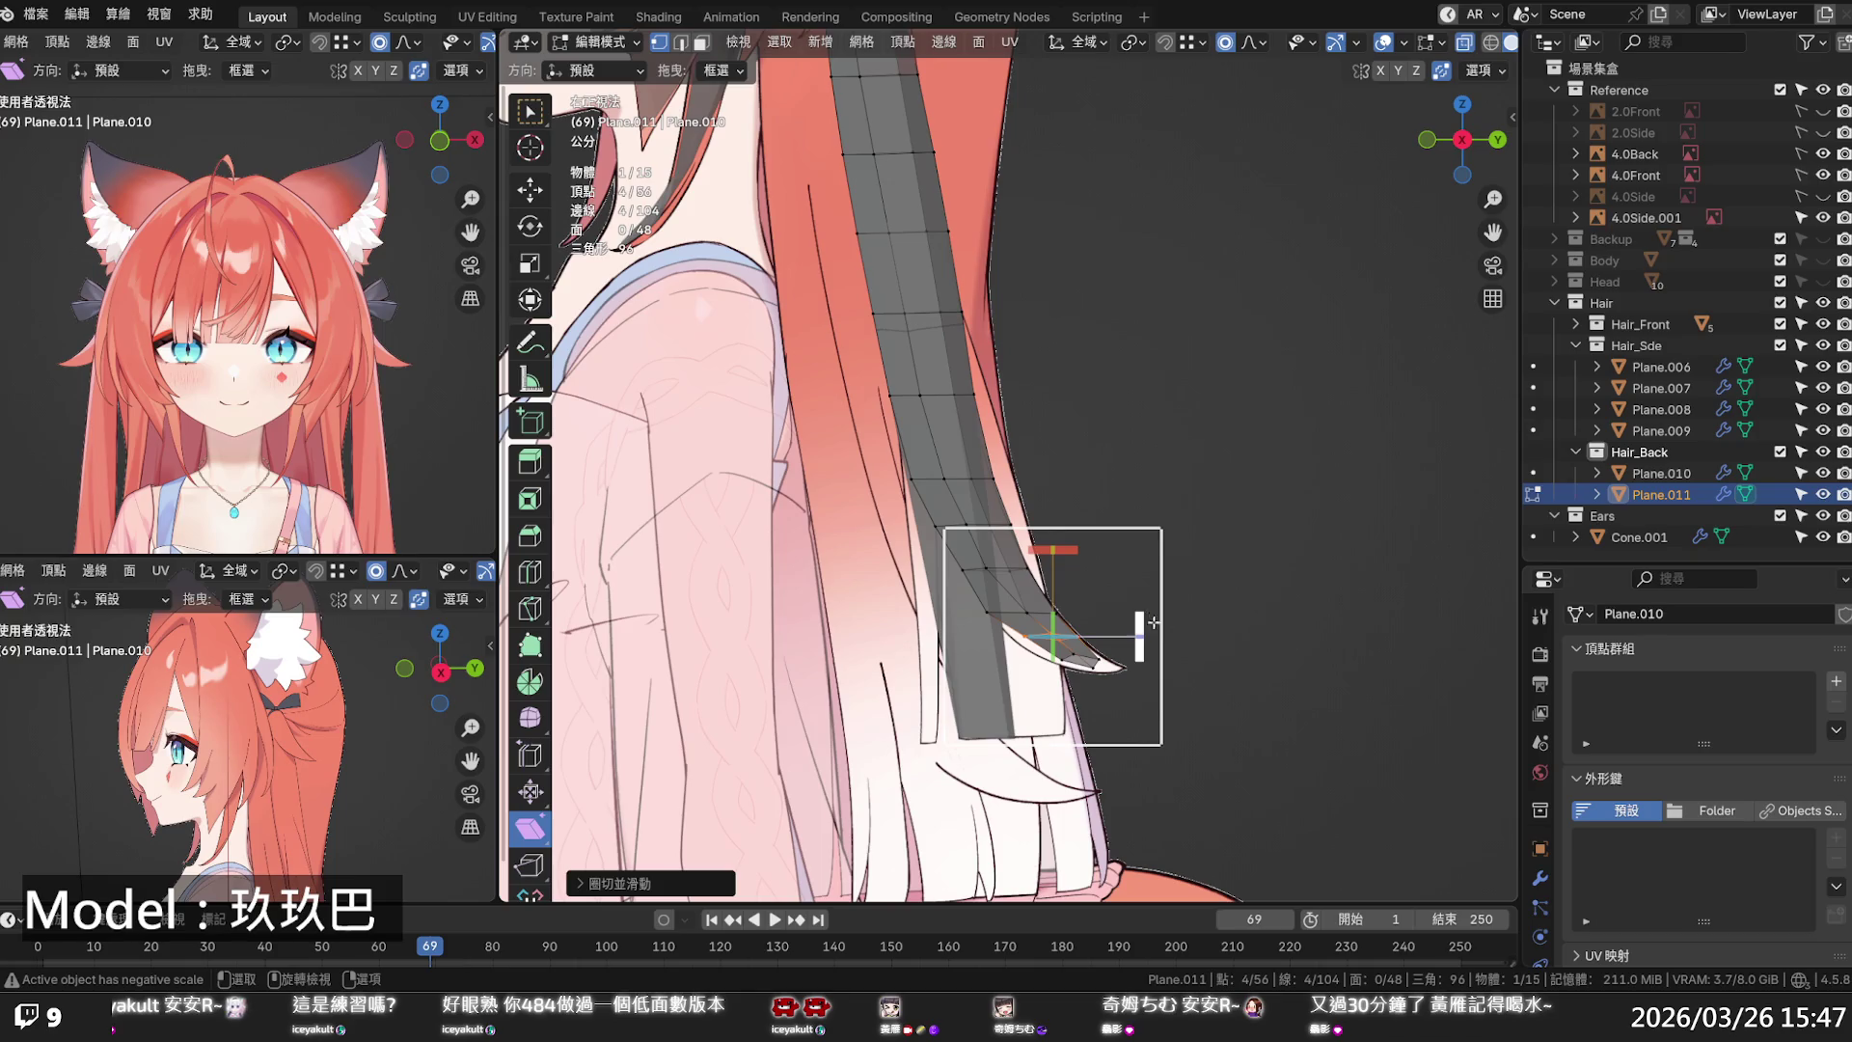
{"action": "key", "text": "shift+ctrl+alt+s"}
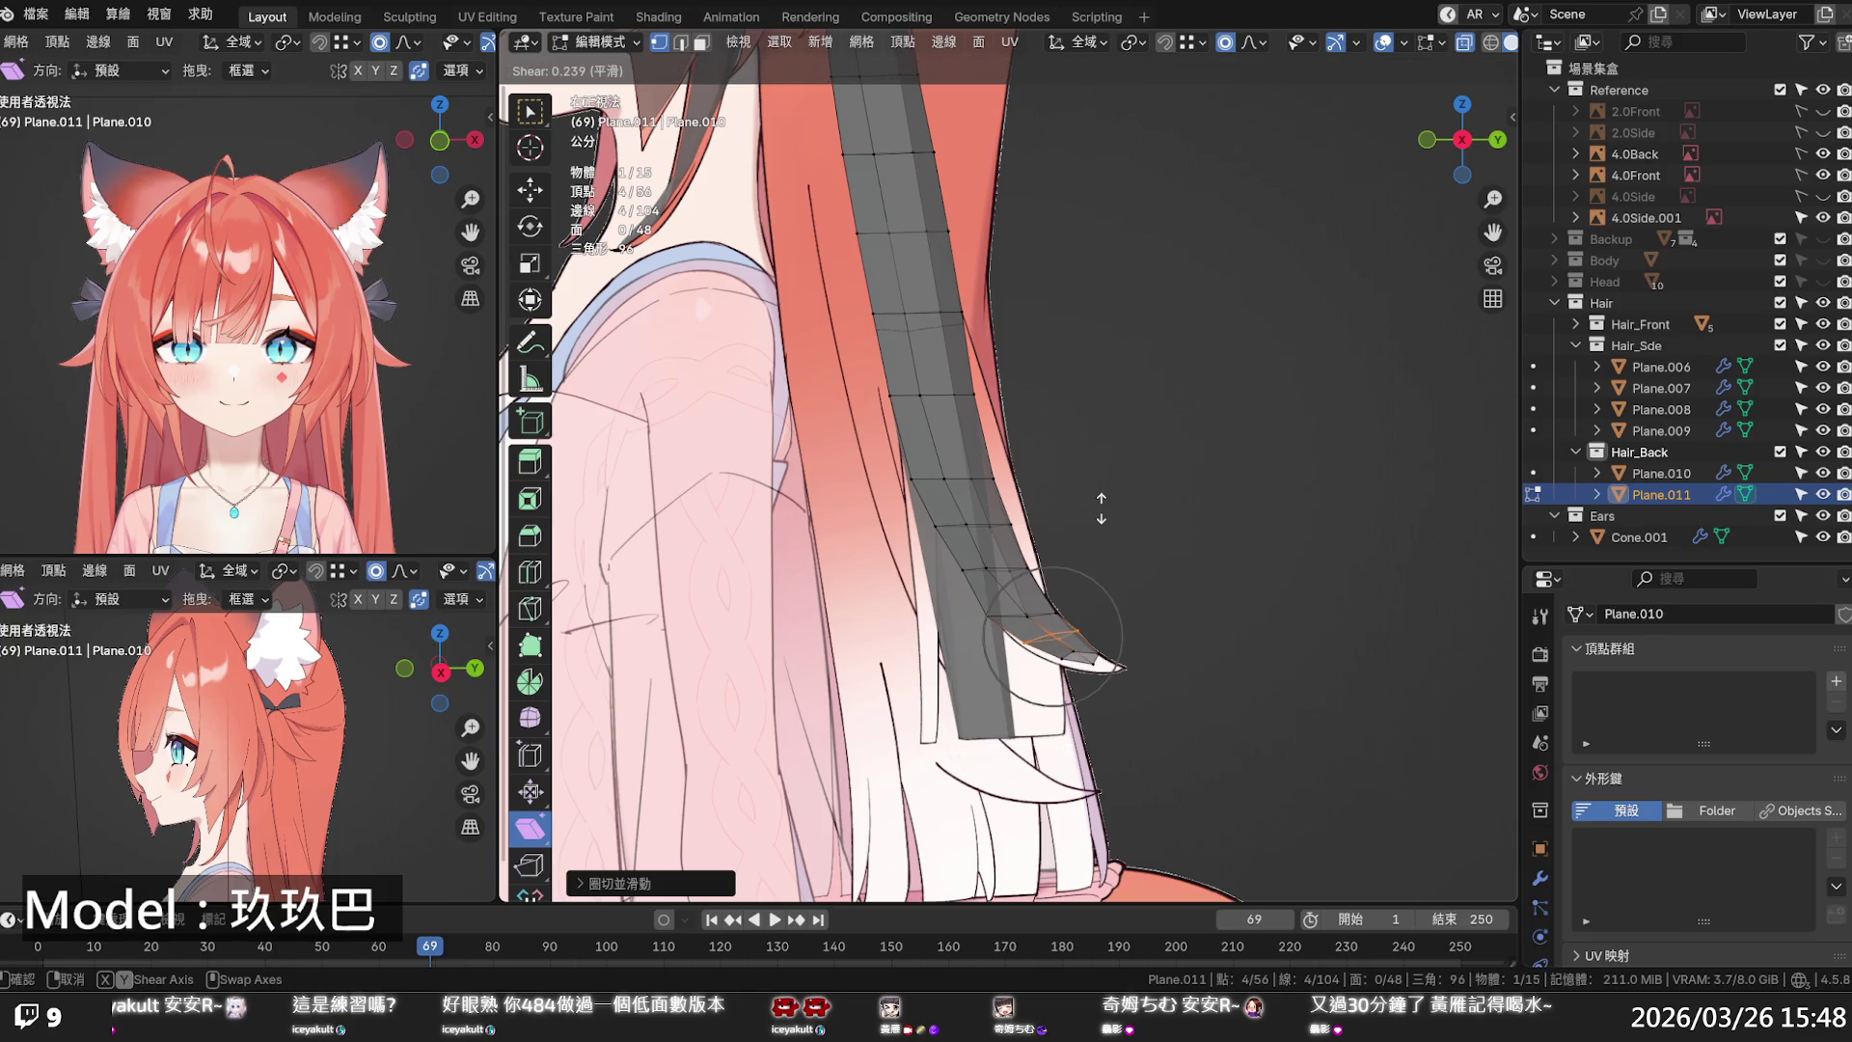
{"action": "left_click", "coordinate": [1099, 506]}
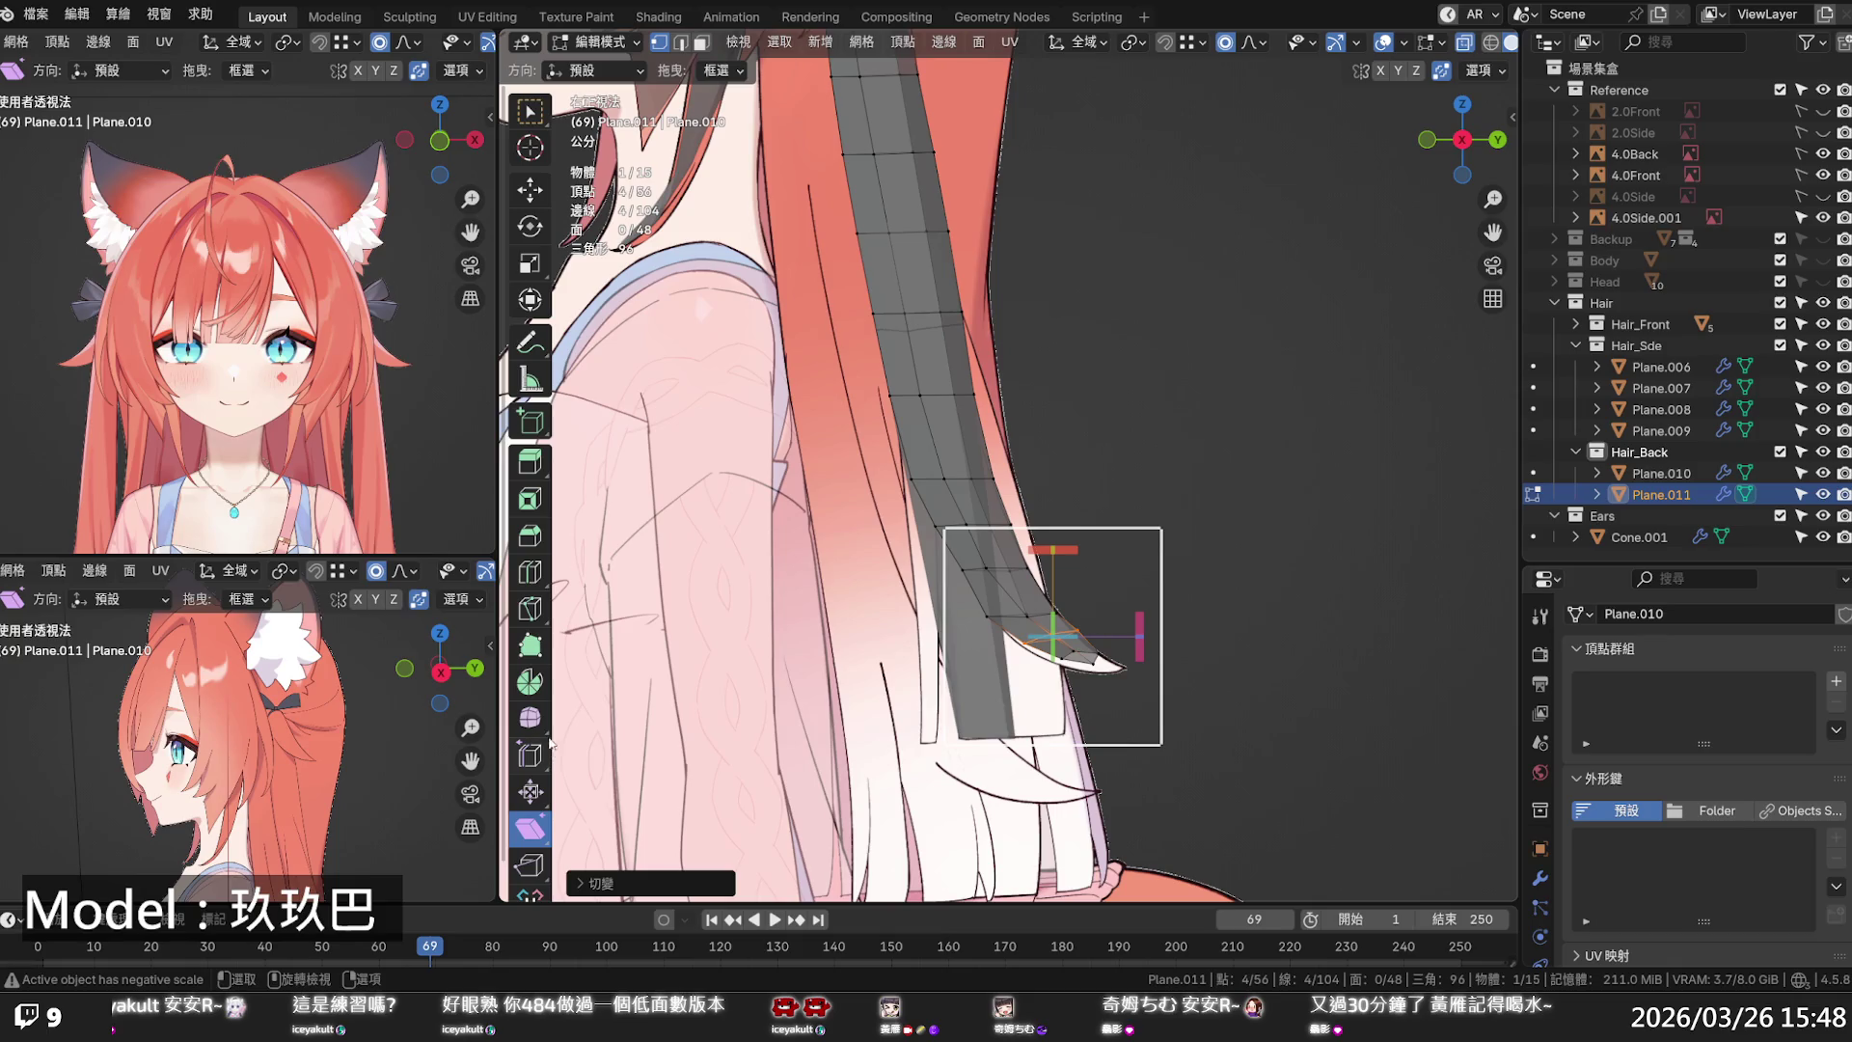
{"action": "left_click", "coordinate": [530, 189]}
{"action": "left_click_drag", "start_coordinate": [1055, 563], "coordinate": [1055, 569]}
- Move the strand's tip vertex up along Z and slightly left
{"action": "left_click", "coordinate": [1089, 669]}
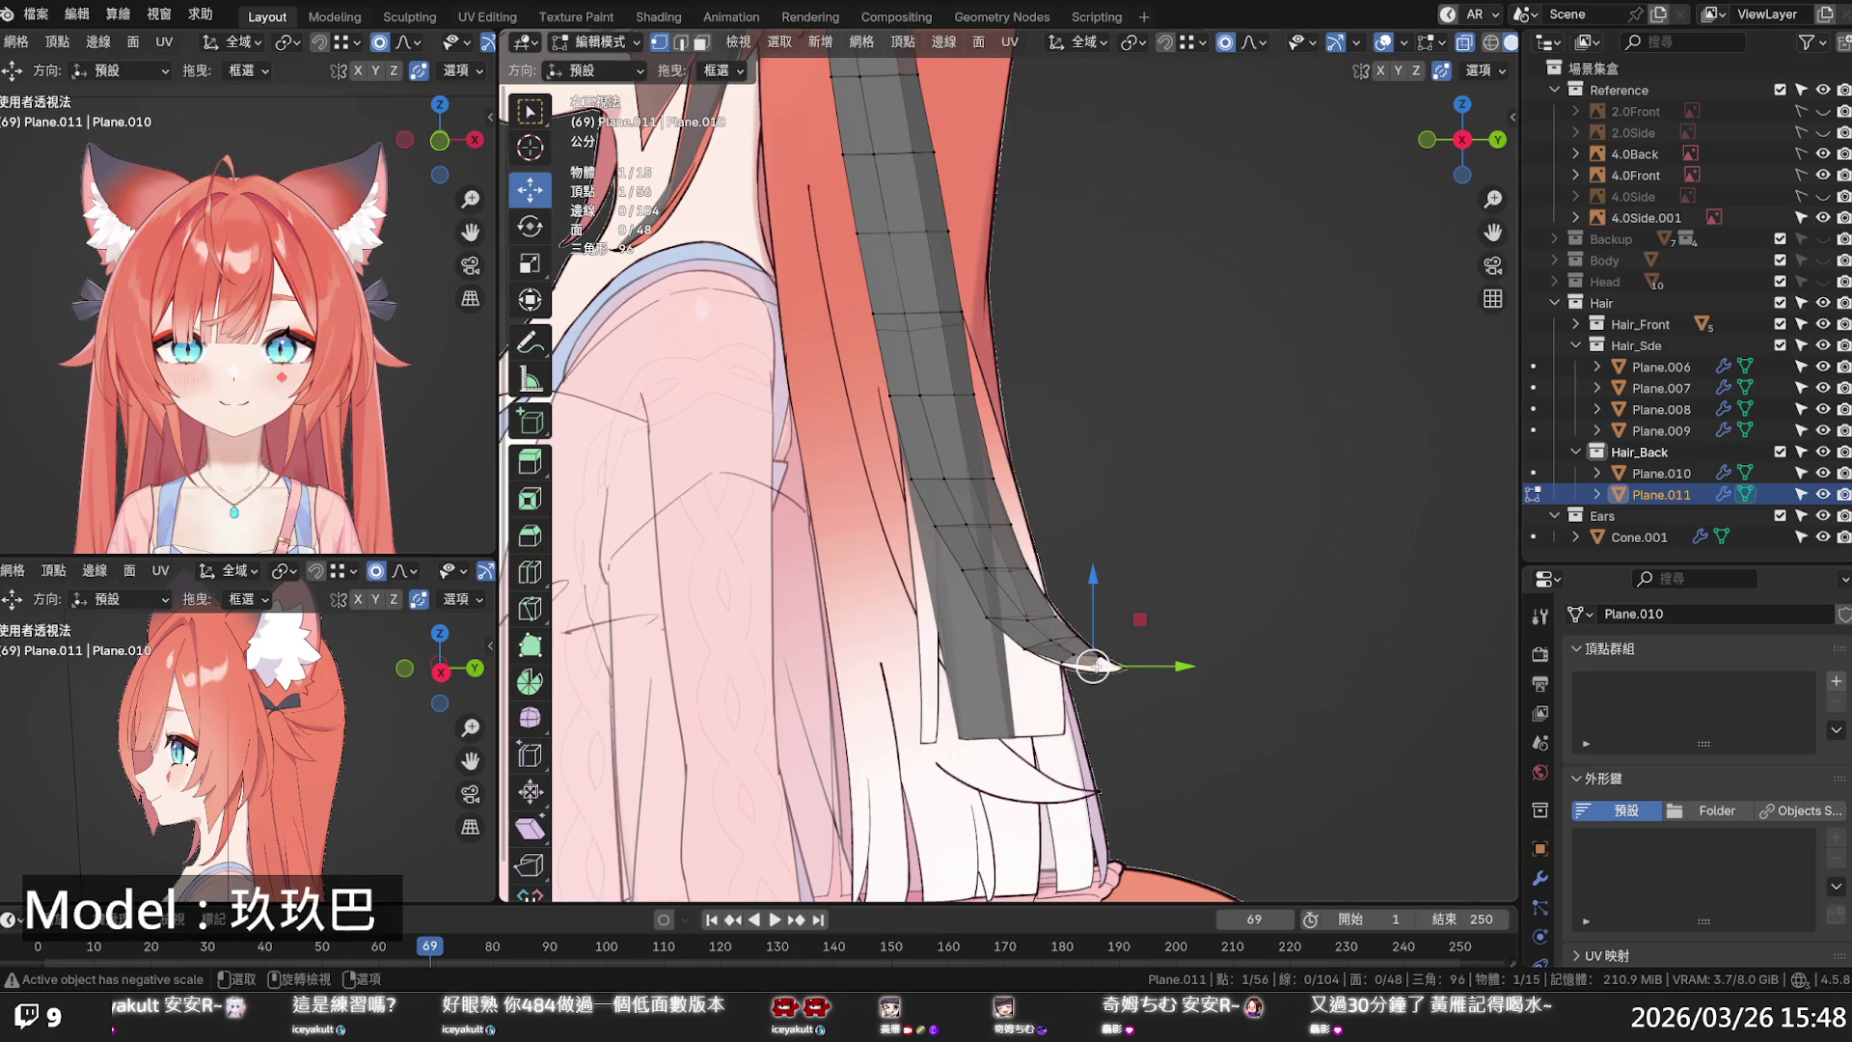
{"action": "key", "text": "g"}
{"action": "key", "text": "z"}
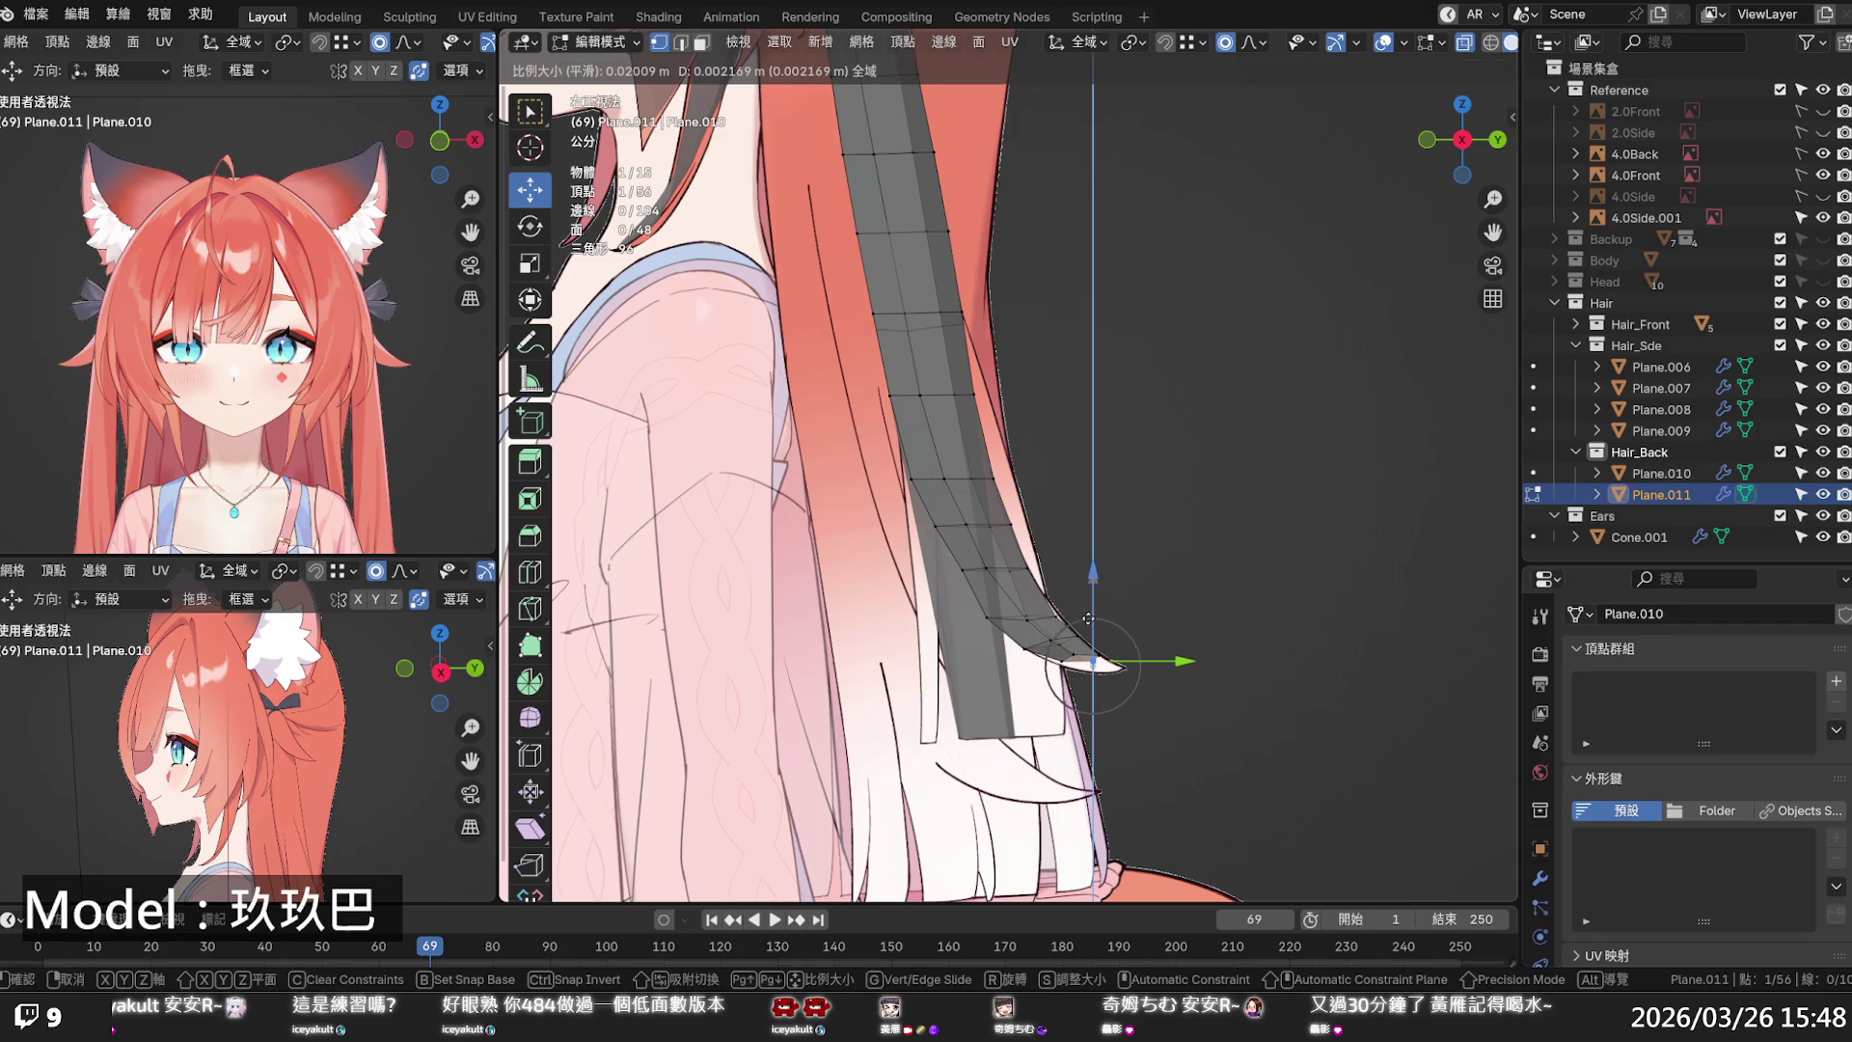
{"action": "left_click", "coordinate": [1088, 619]}
{"action": "key", "text": "g"}
{"action": "left_click", "coordinate": [1060, 613]}
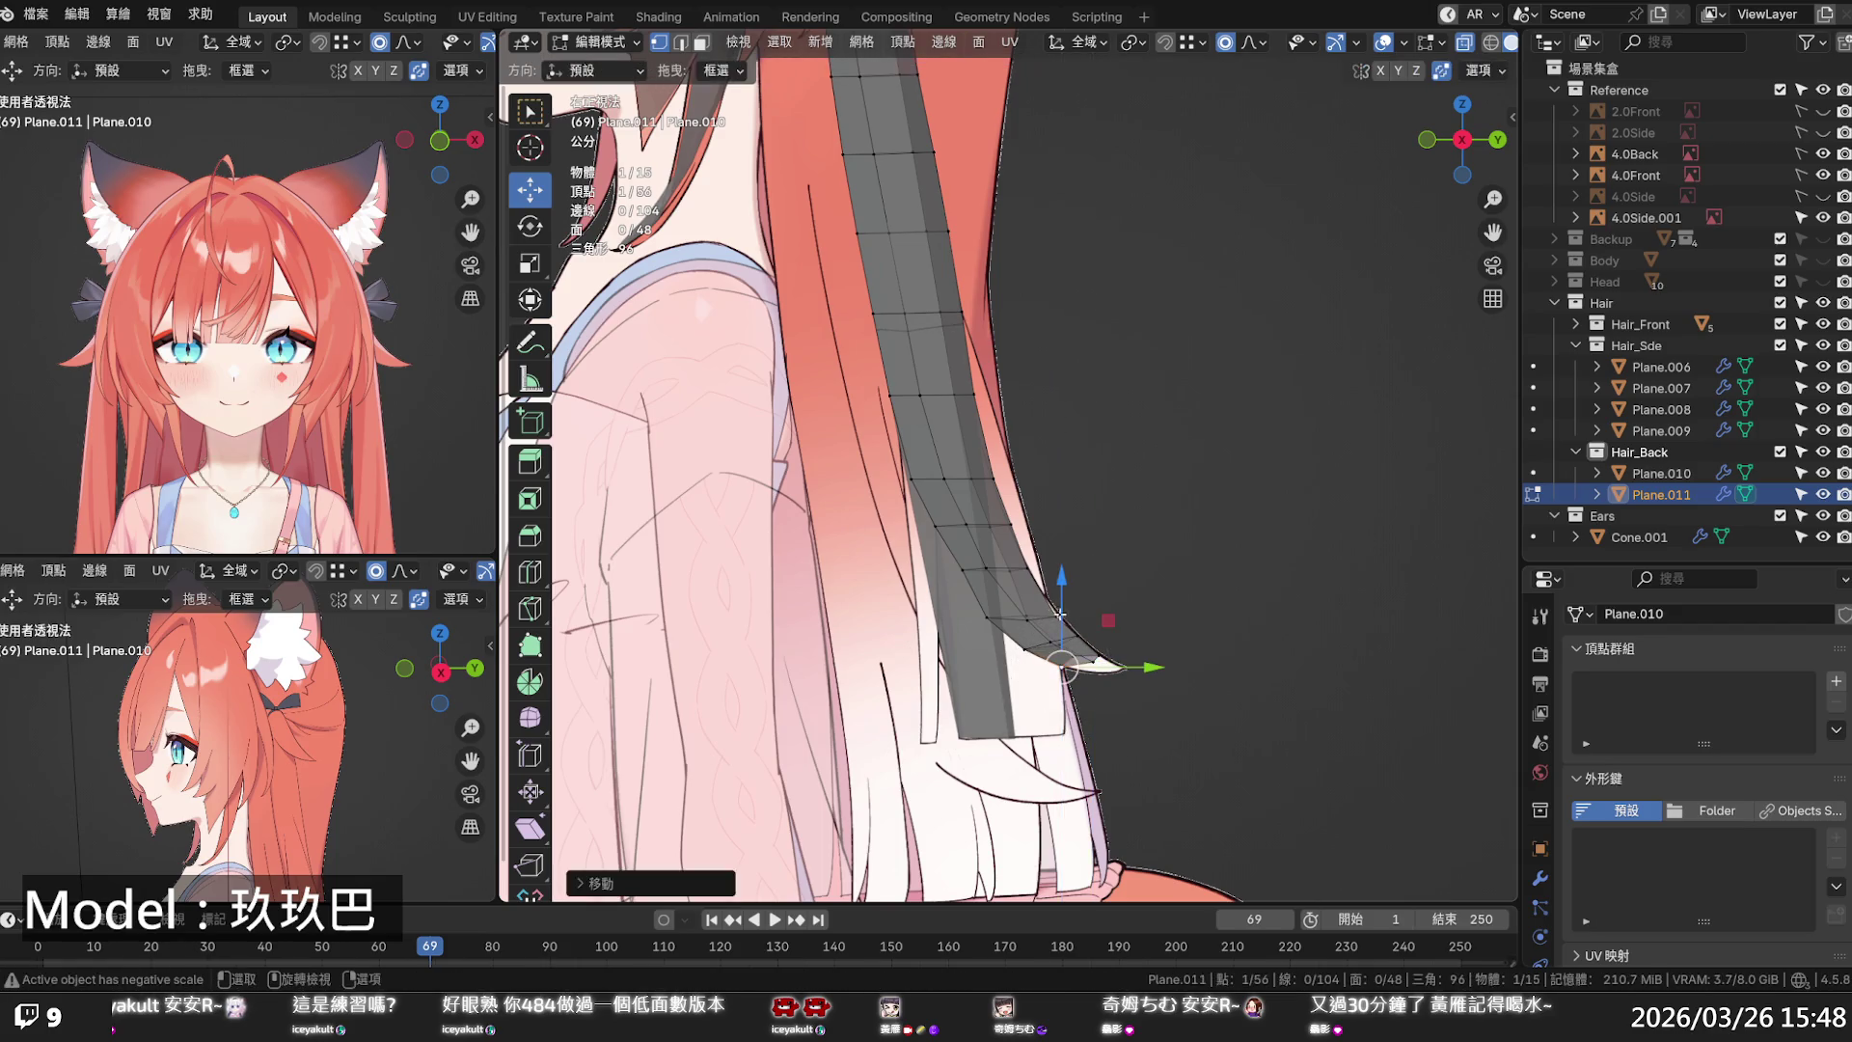
- Extrude the tip edge loop into a new section, rotating and shrinking it
{"action": "left_click", "coordinate": [1081, 662], "text": "alt"}
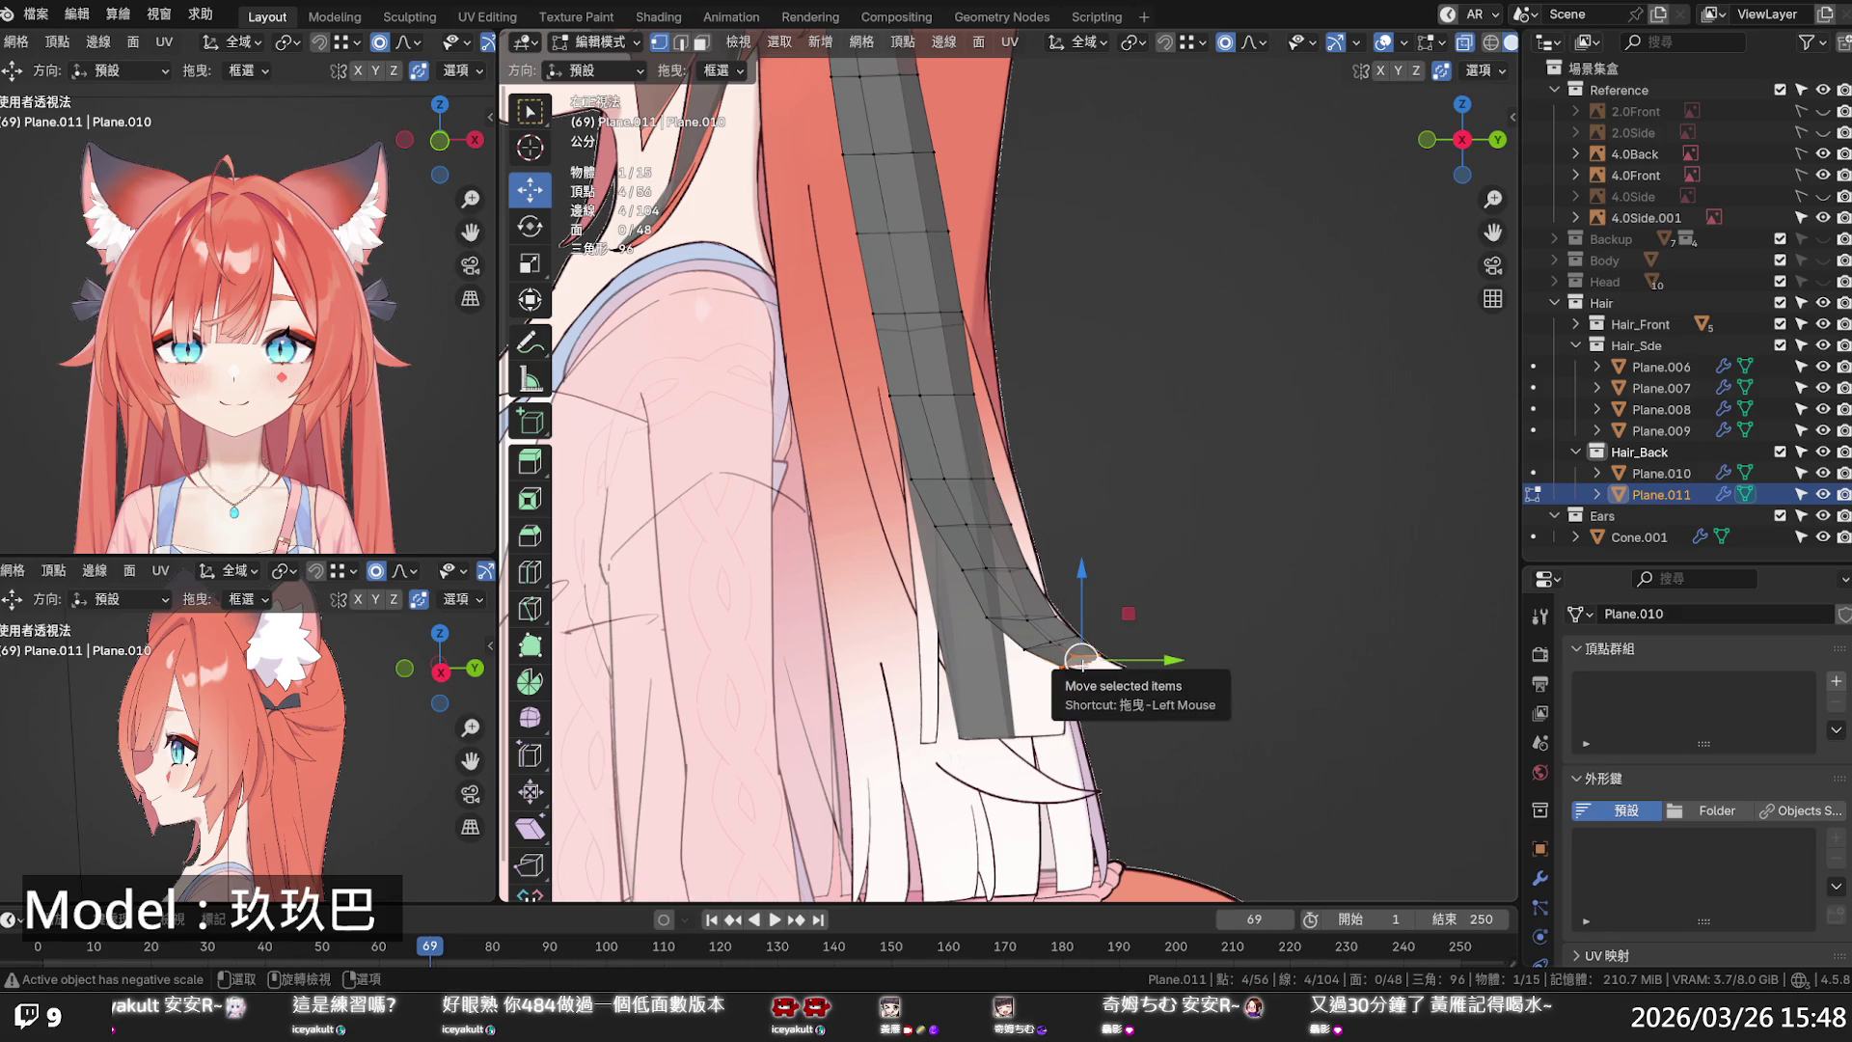
{"action": "key", "text": "e"}
{"action": "left_click", "coordinate": [1112, 669]}
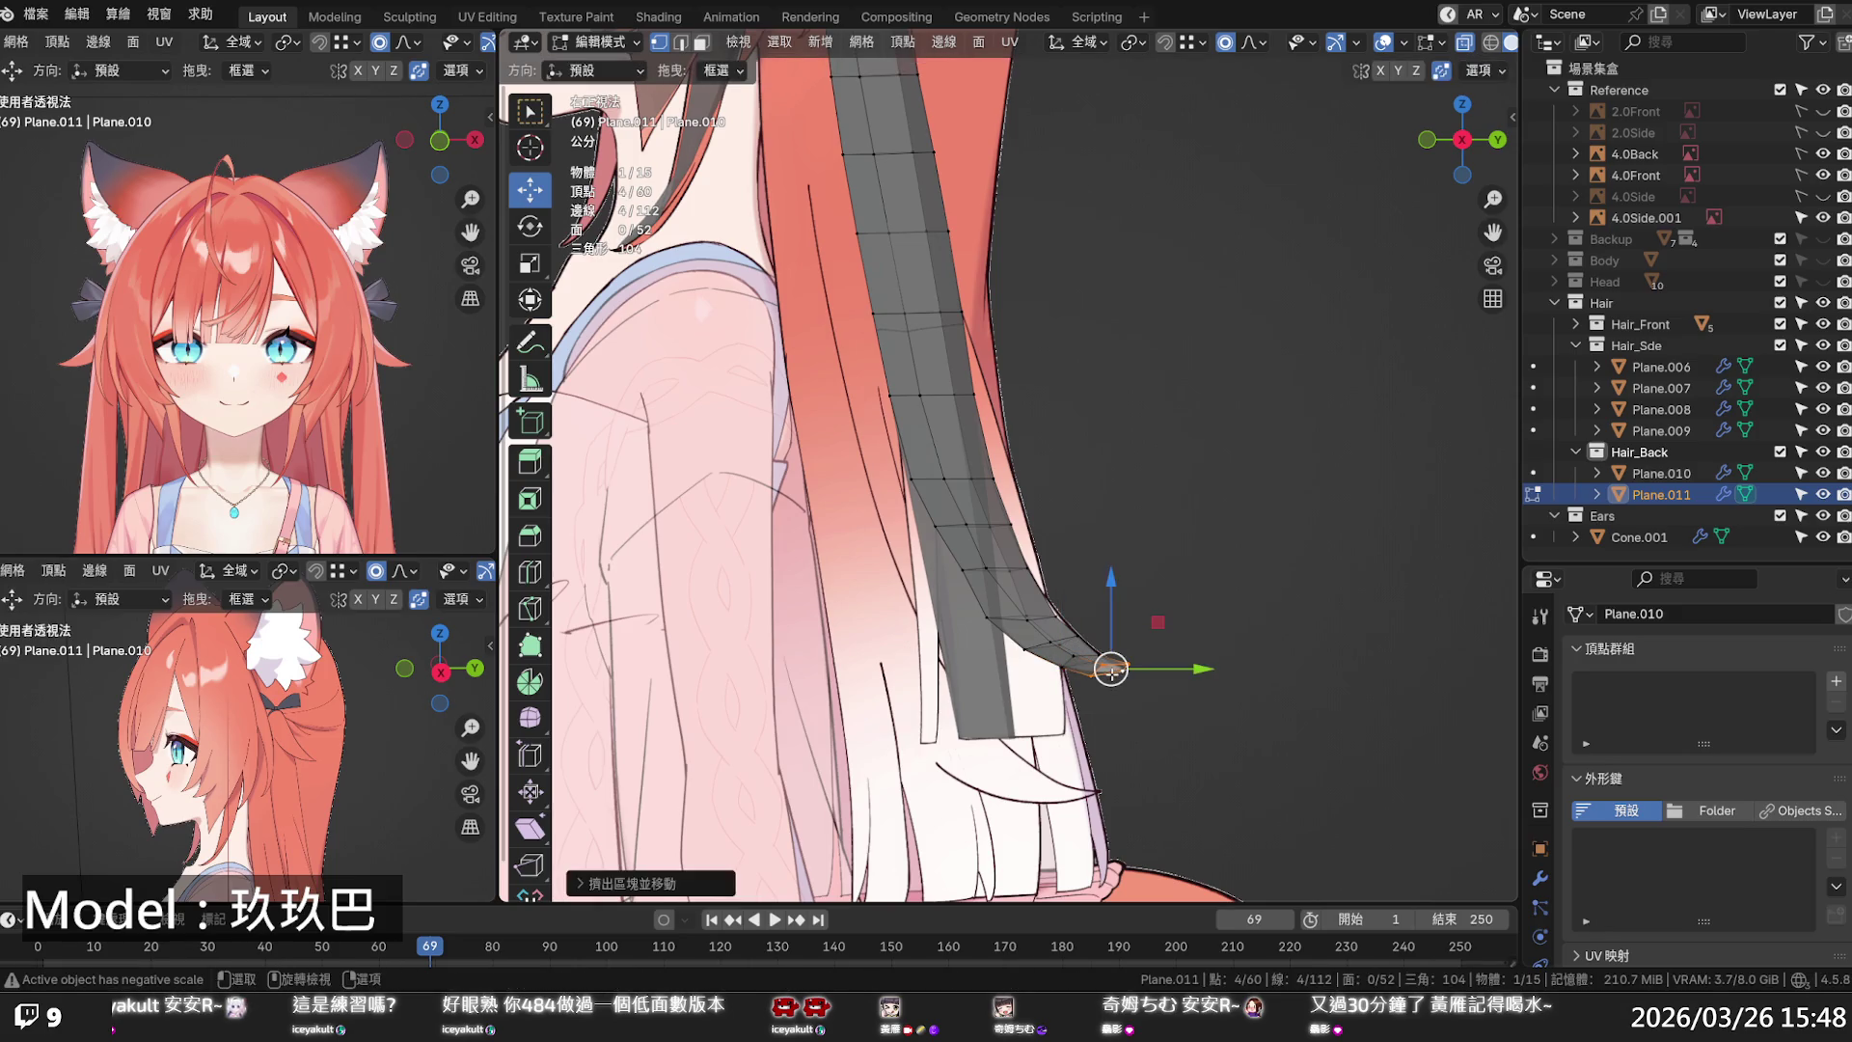
{"action": "key", "text": "r"}
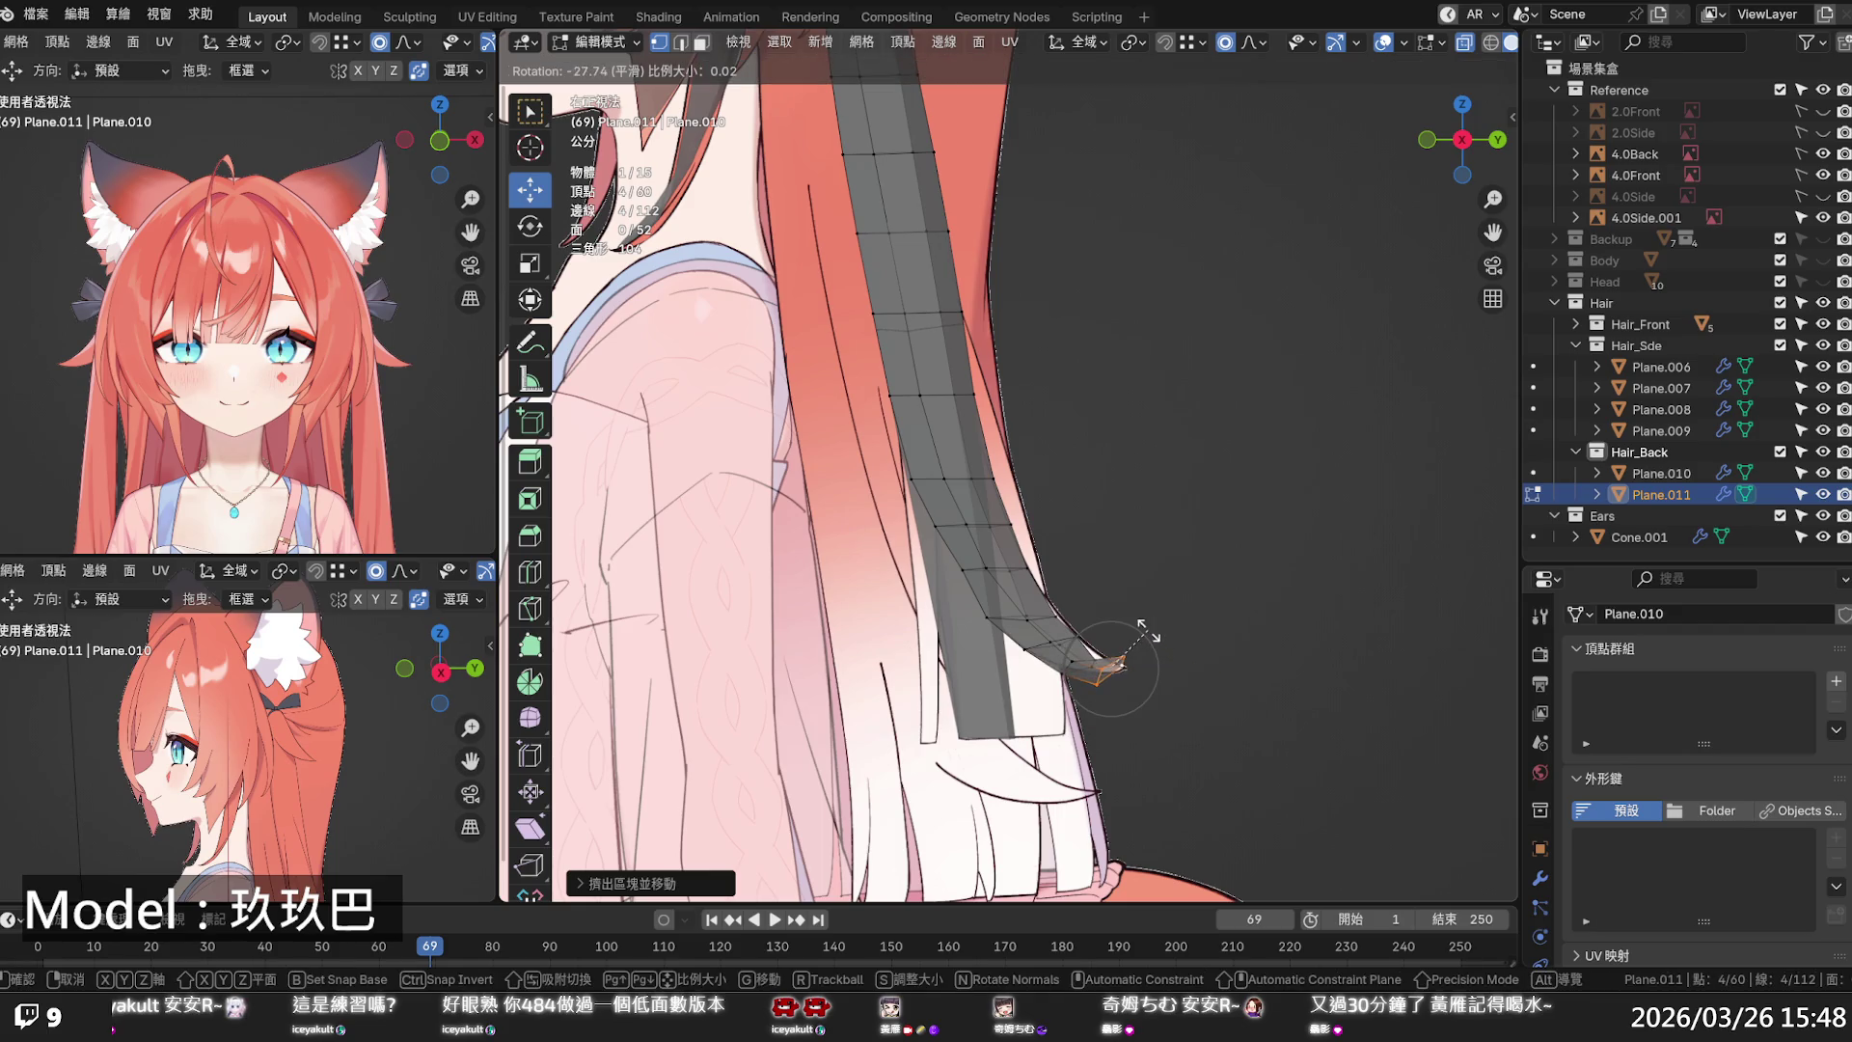
{"action": "left_click", "coordinate": [1179, 641]}
{"action": "key", "text": "s"}
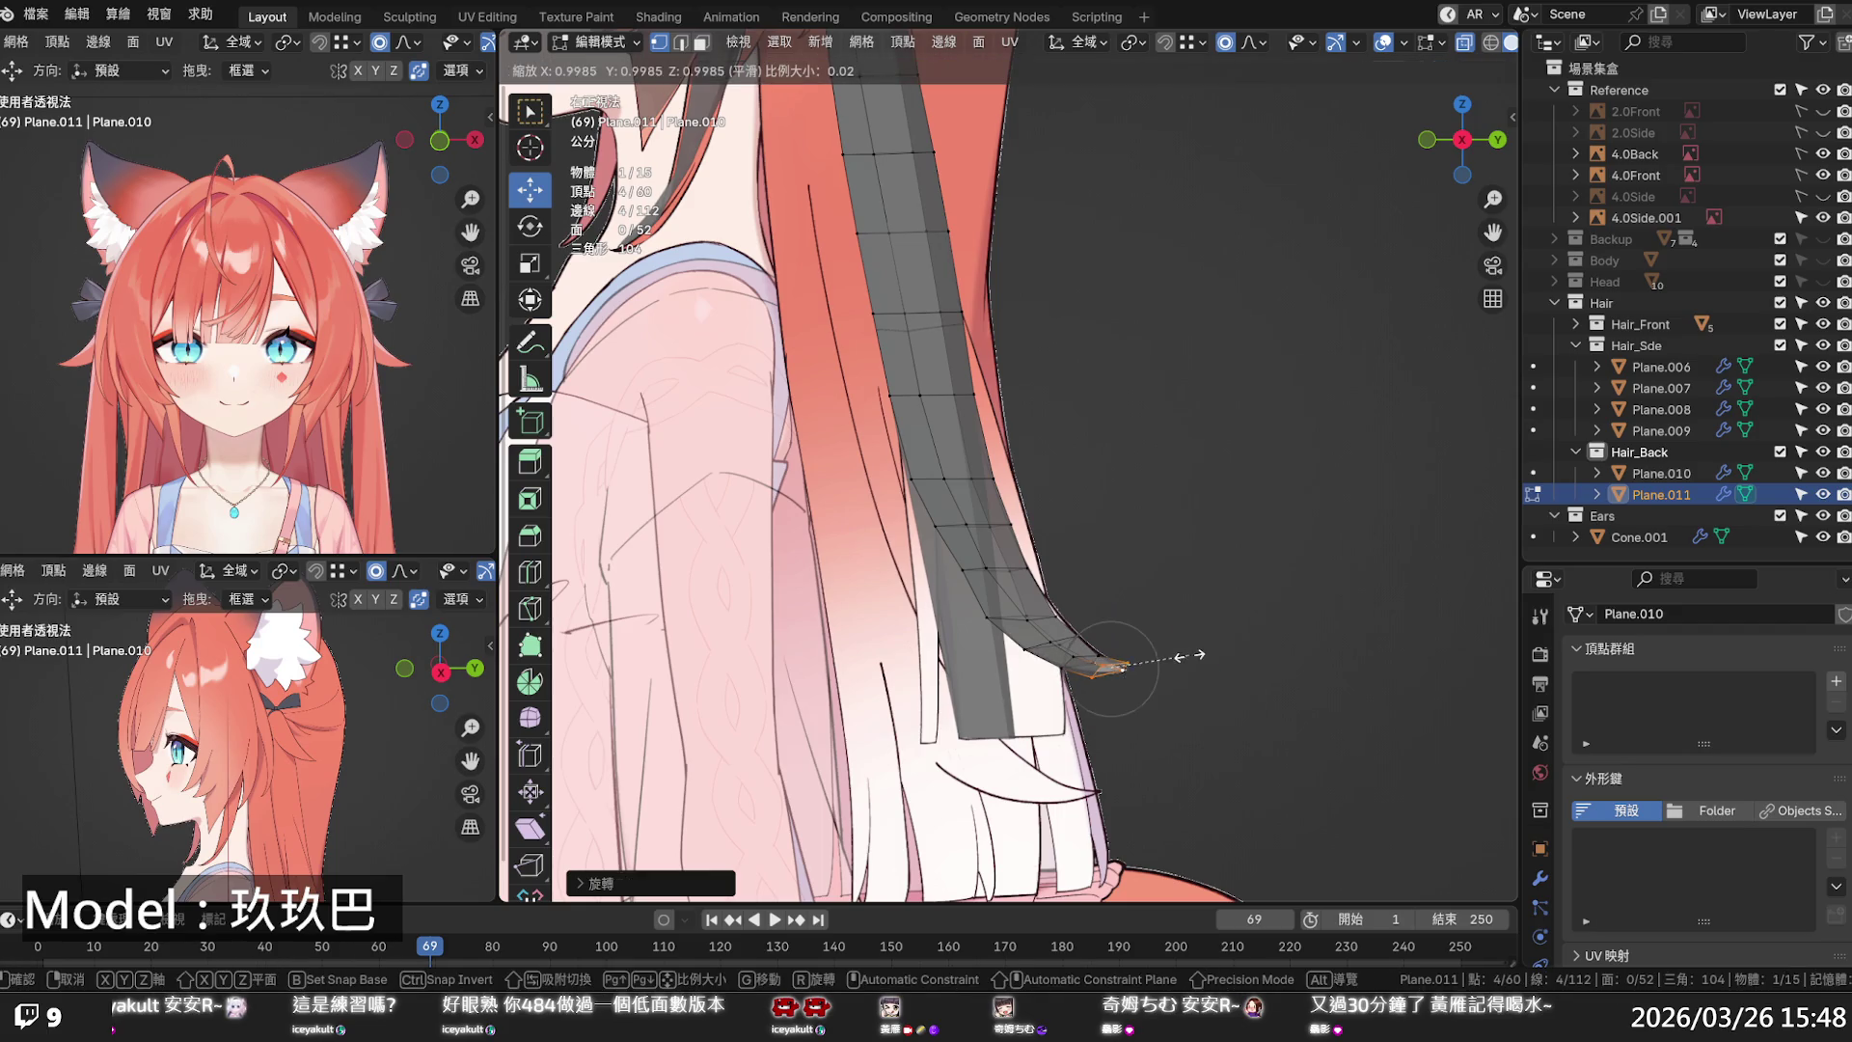
{"action": "left_click", "coordinate": [1154, 662]}
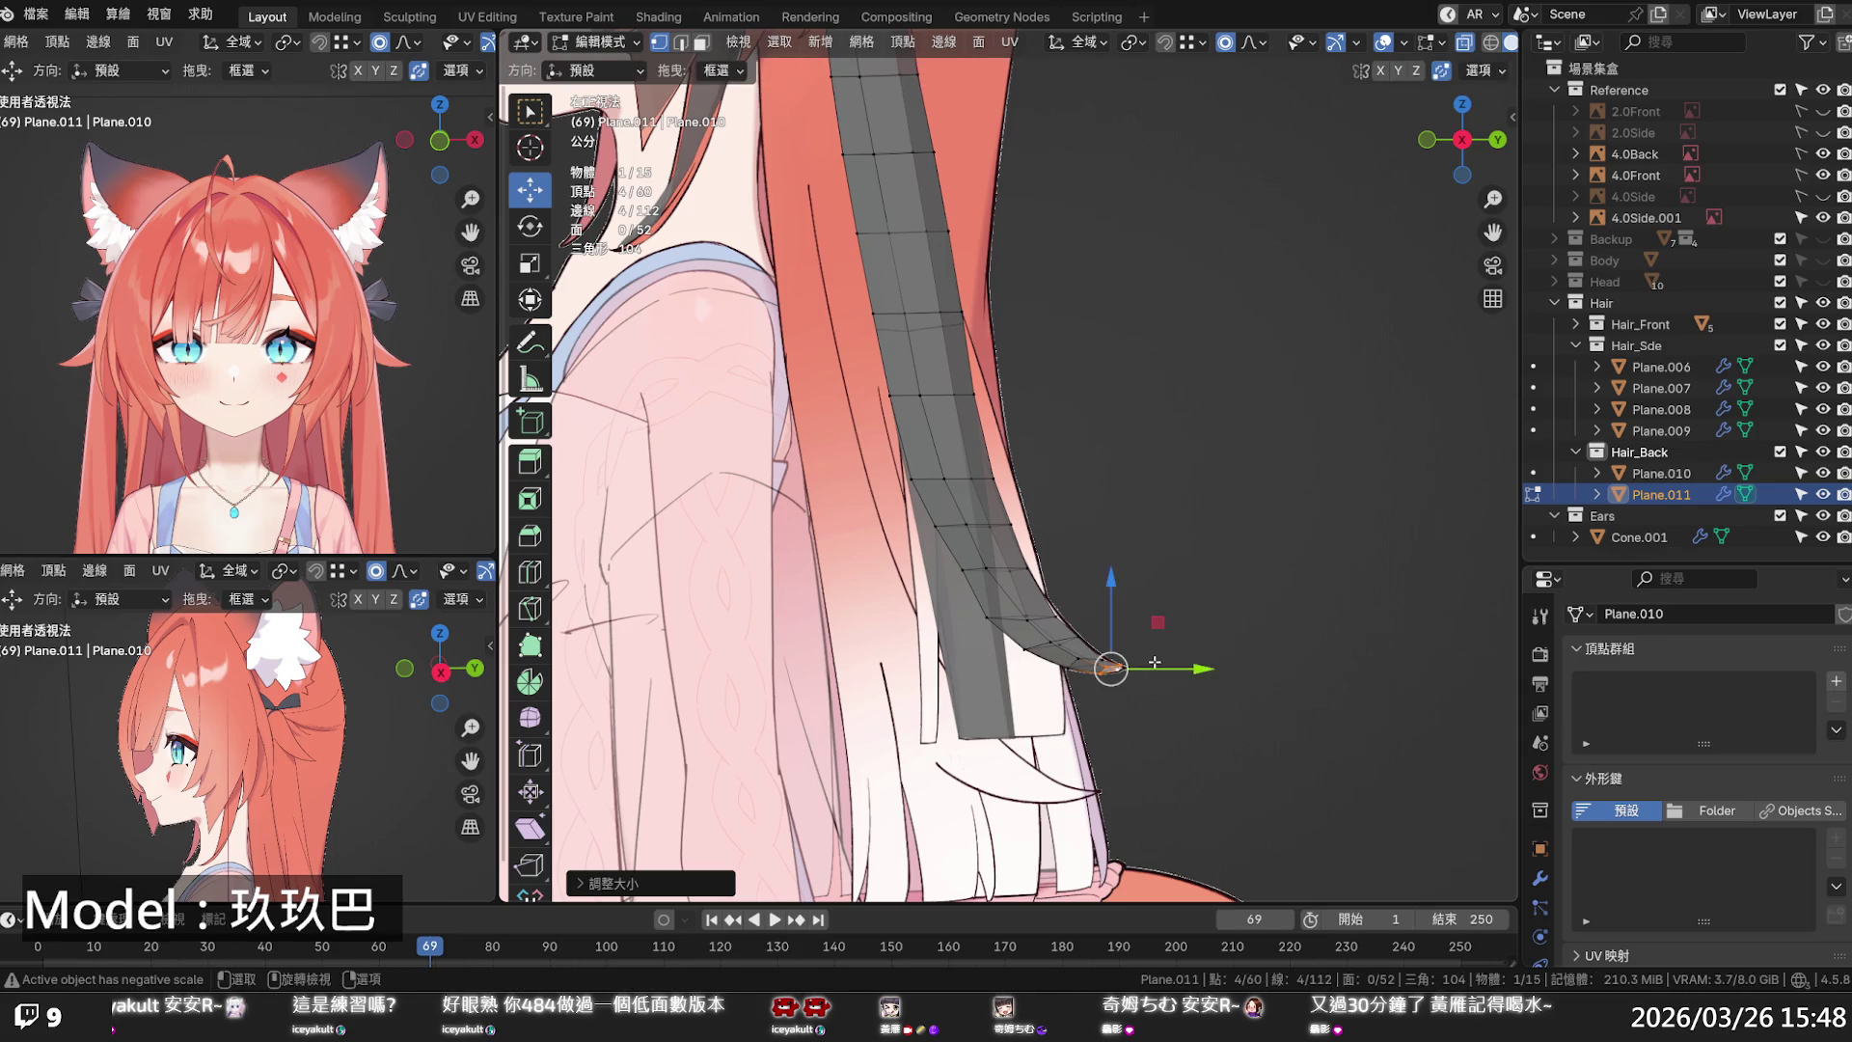
- Pull the outermost tip vertex into a point and save the blend file
{"action": "left_click", "coordinate": [1064, 617]}
{"action": "key", "text": "g"}
{"action": "key", "text": "y"}
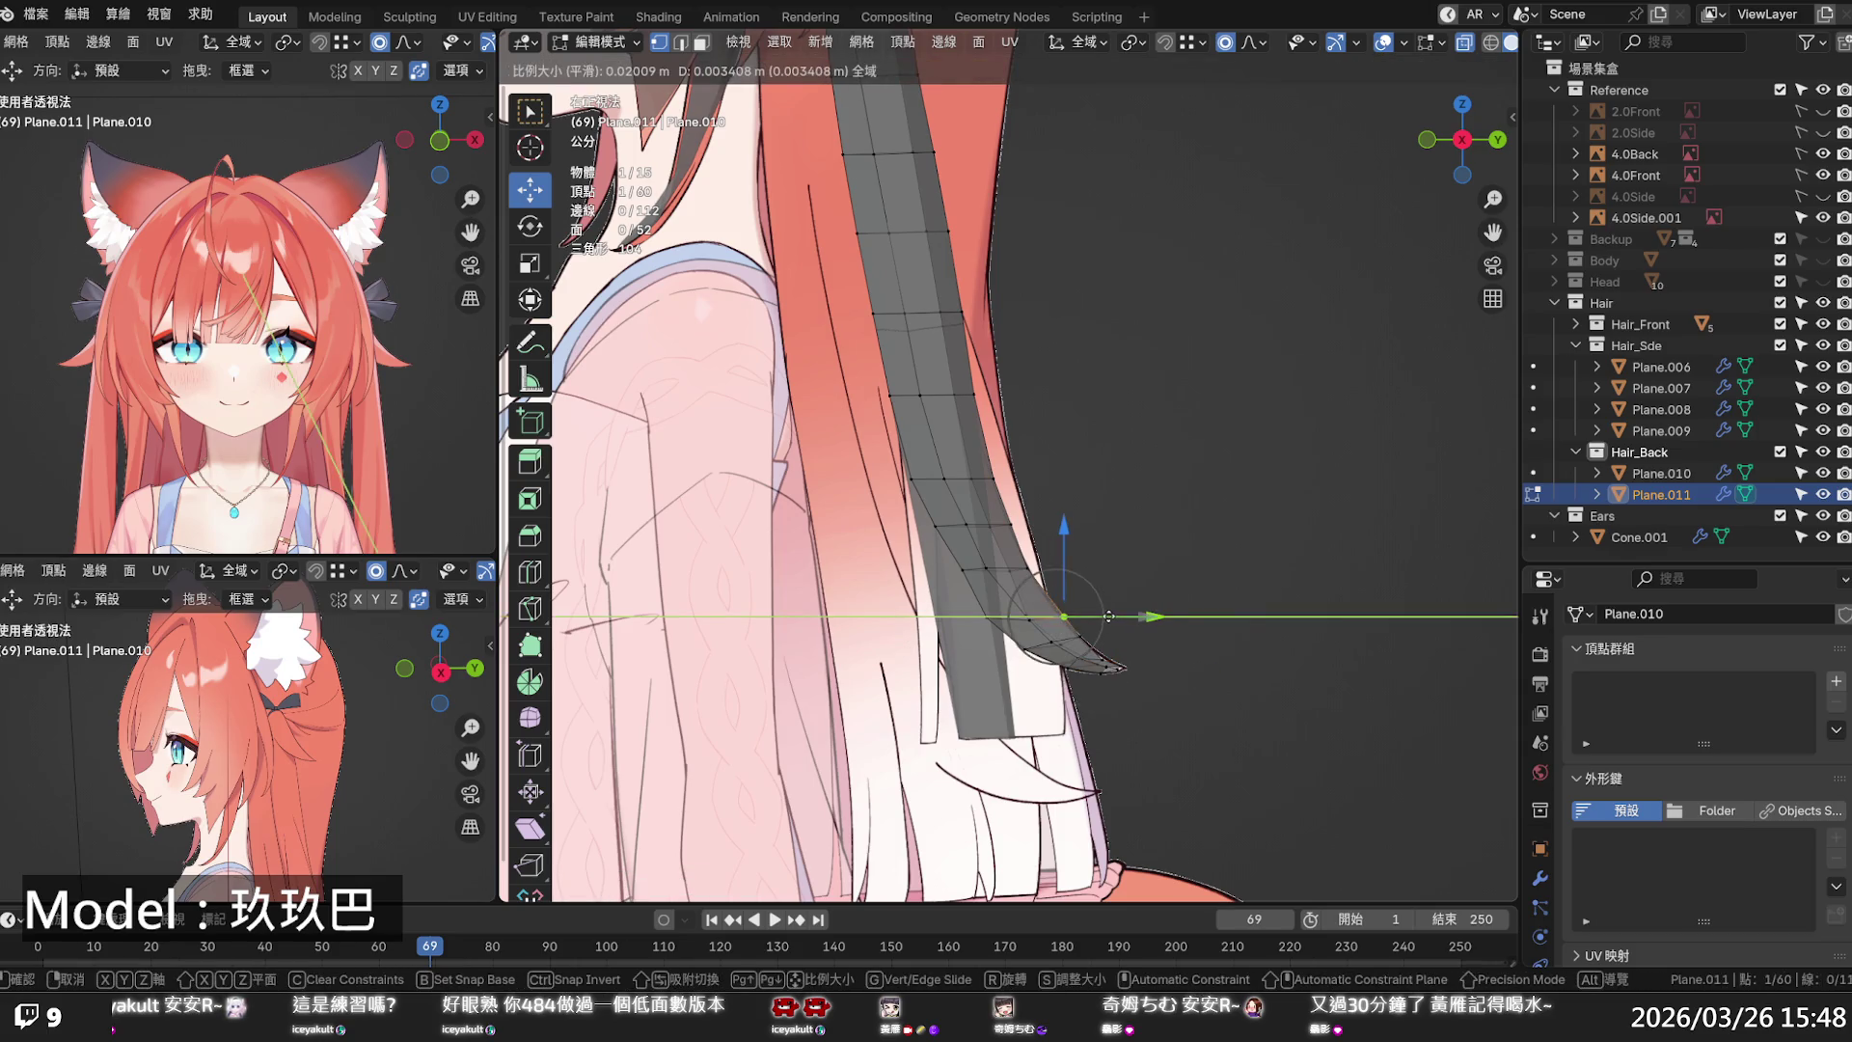
{"action": "left_click", "coordinate": [1105, 615]}
{"action": "left_click_drag", "start_coordinate": [1140, 616], "coordinate": [1075, 613]}
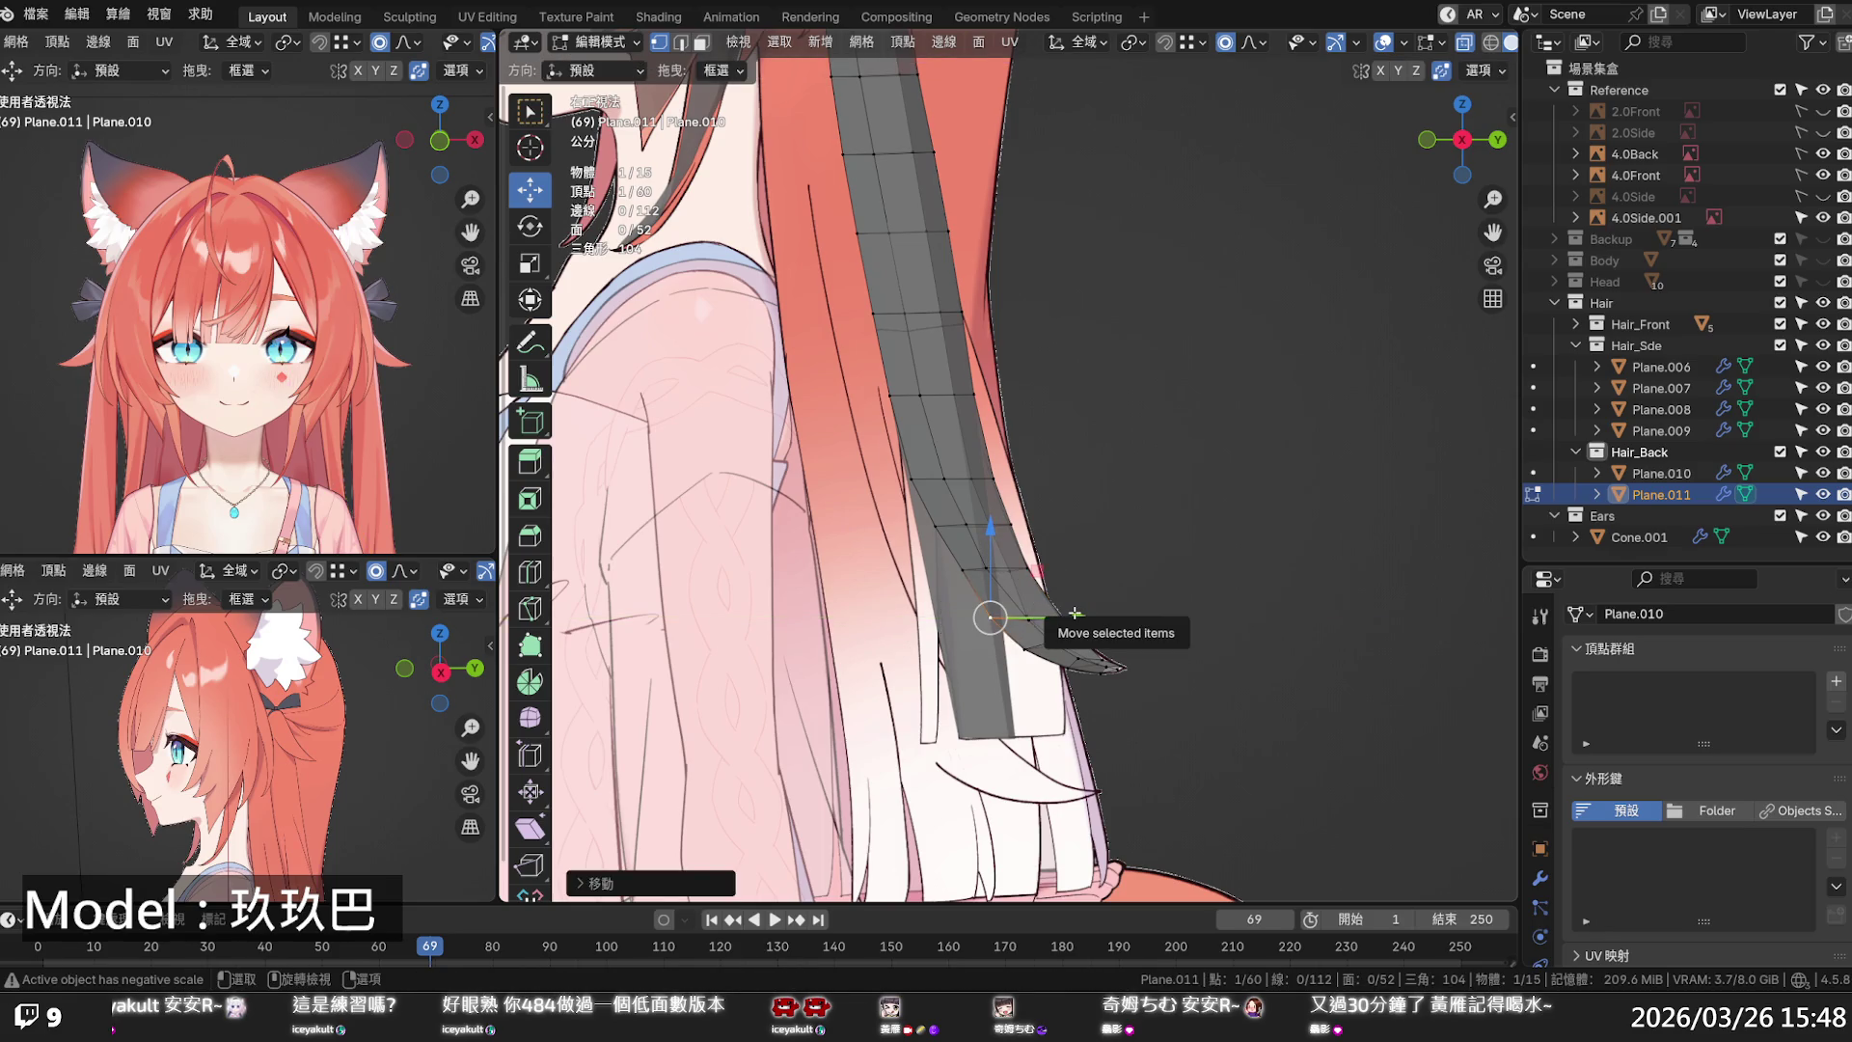
{"action": "key", "text": "ctrl+s"}
{"action": "scroll", "coordinate": [1062, 613], "scroll_direction": "up", "scroll_amount": 1}
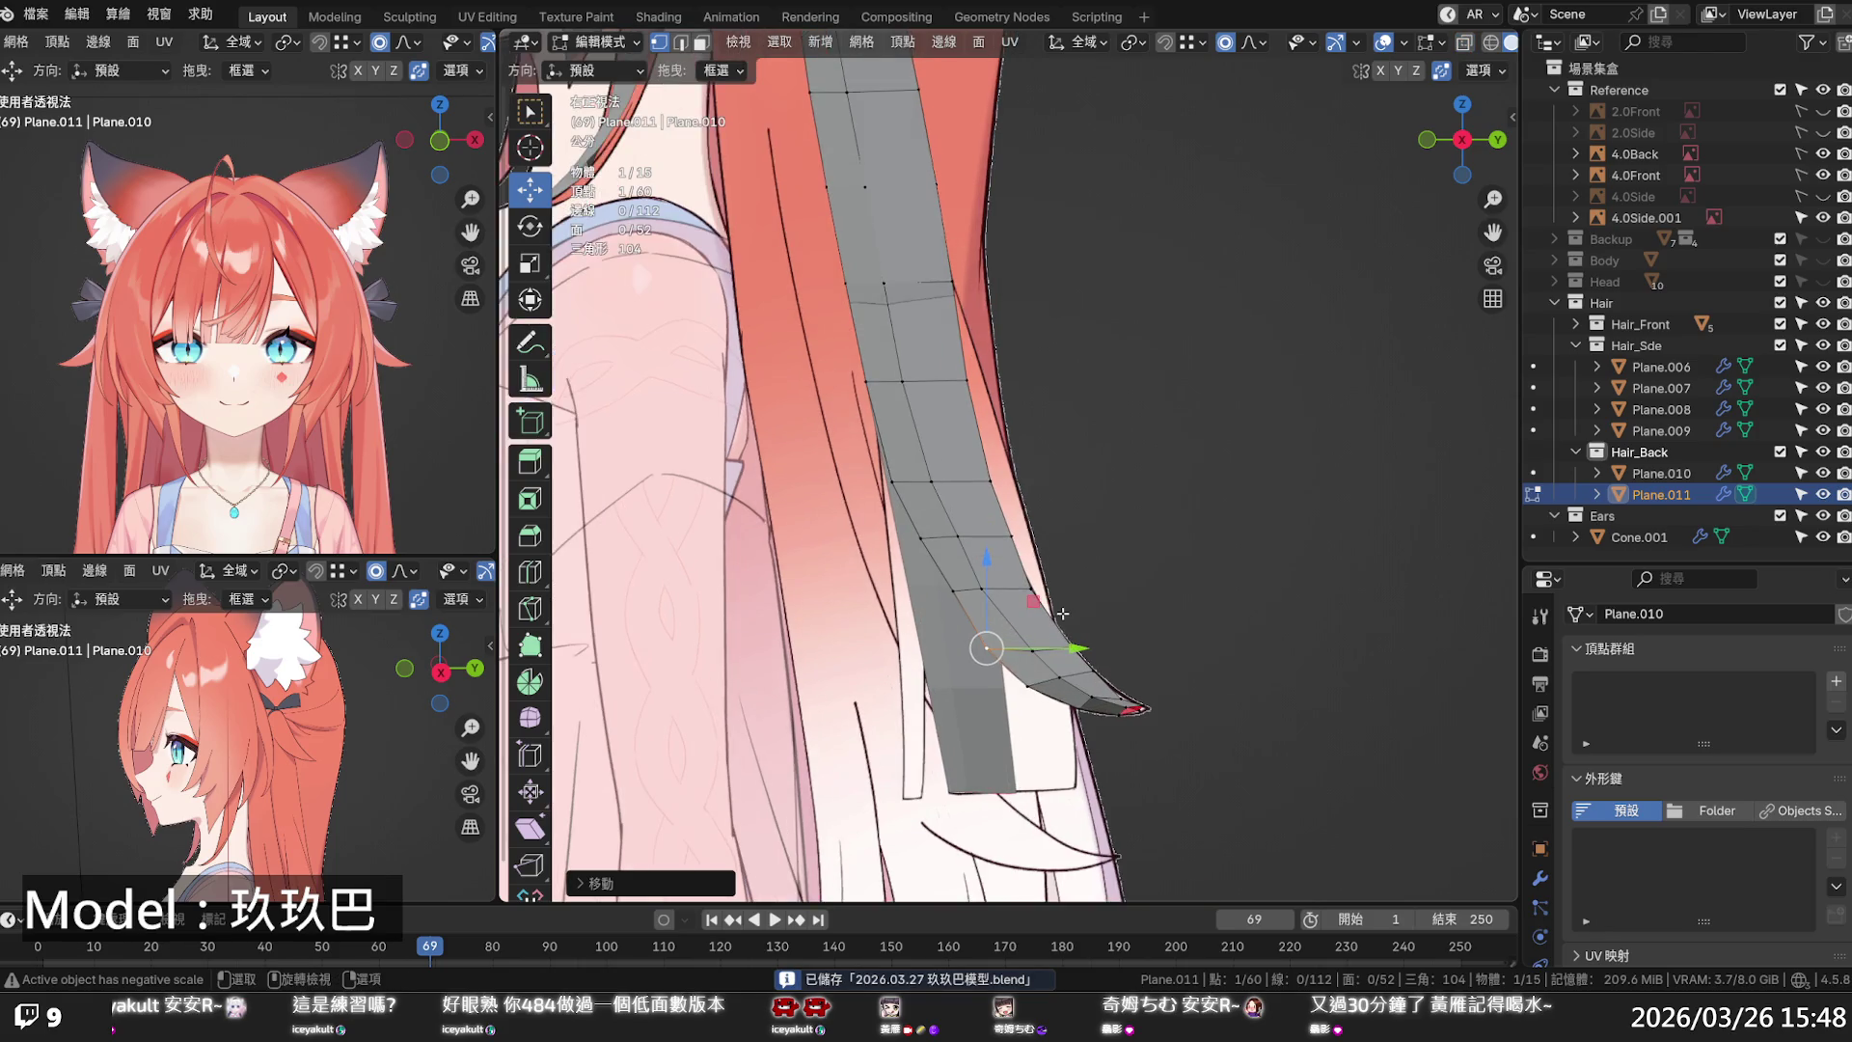
- Apply Set Flow to four edge loops across the strand, then enable X-ray
{"action": "left_click", "coordinate": [1001, 595], "text": "alt"}
{"action": "key", "text": "2"}
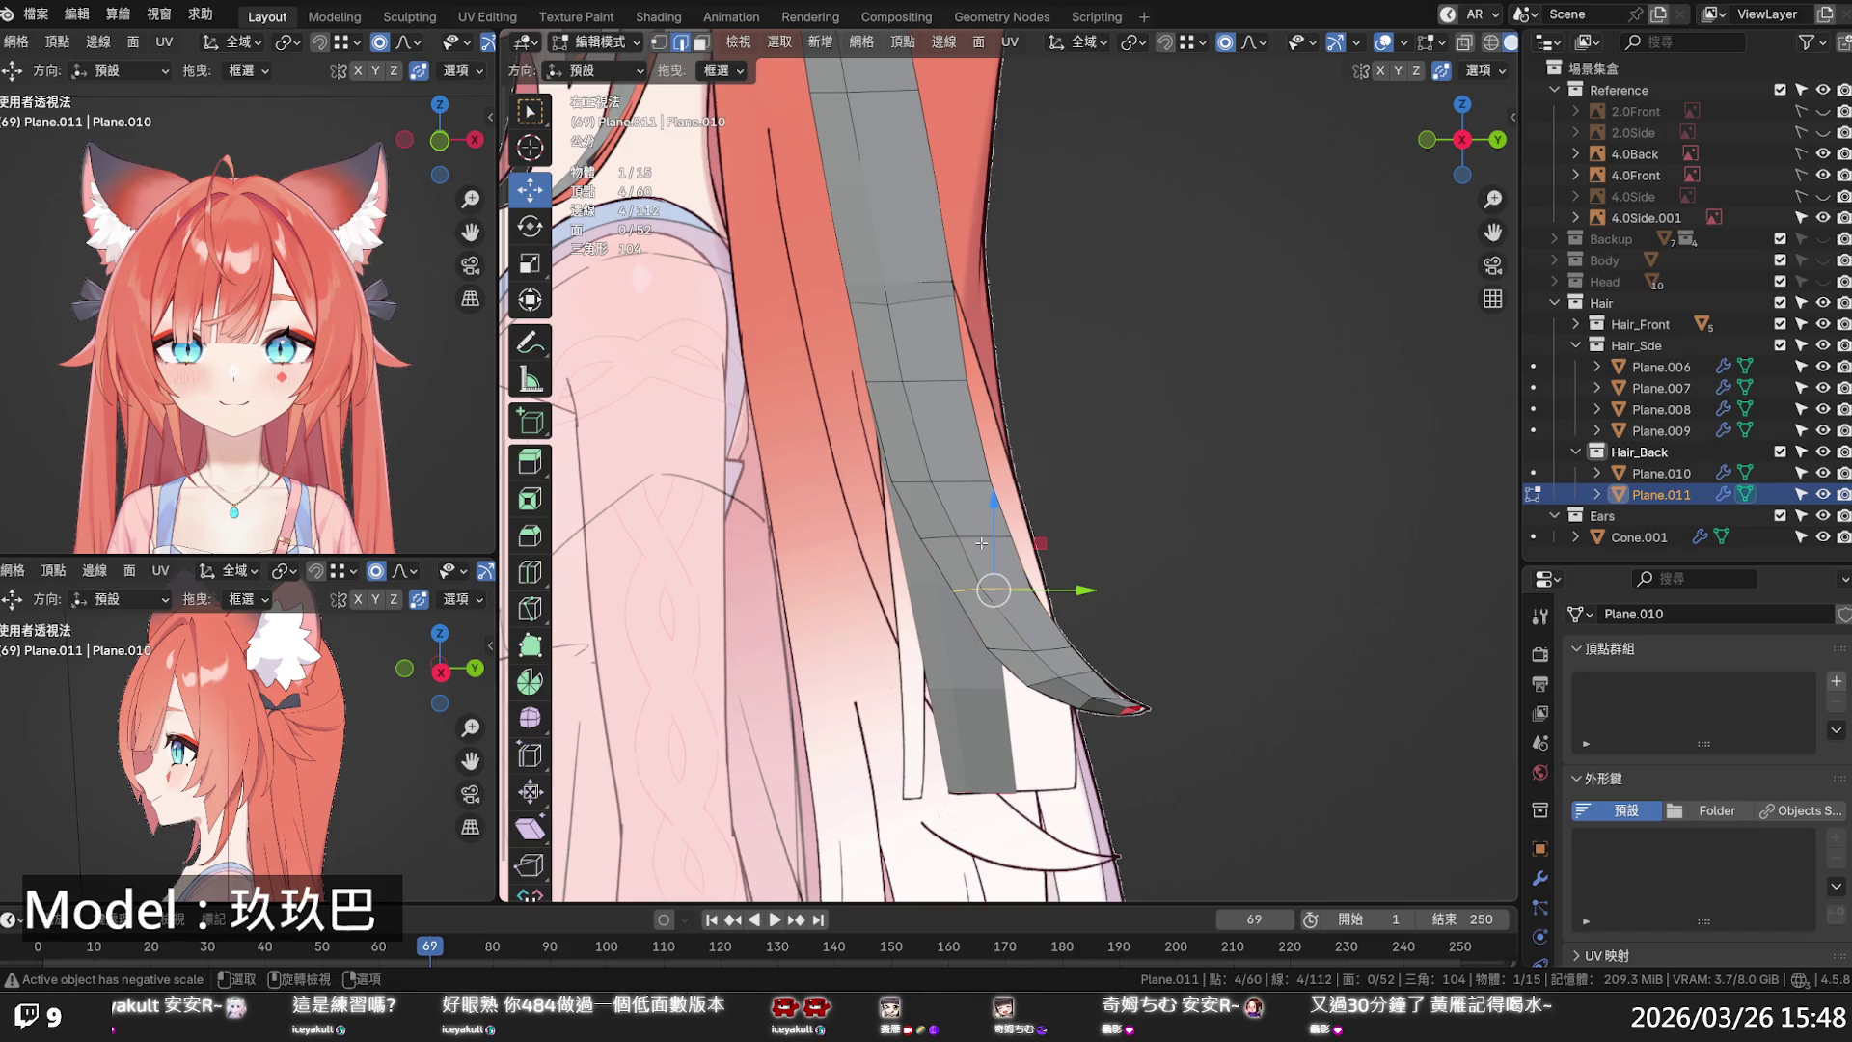
{"action": "left_click", "coordinate": [981, 540], "text": "alt+shift"}
{"action": "left_click", "coordinate": [967, 485], "text": "alt+shift"}
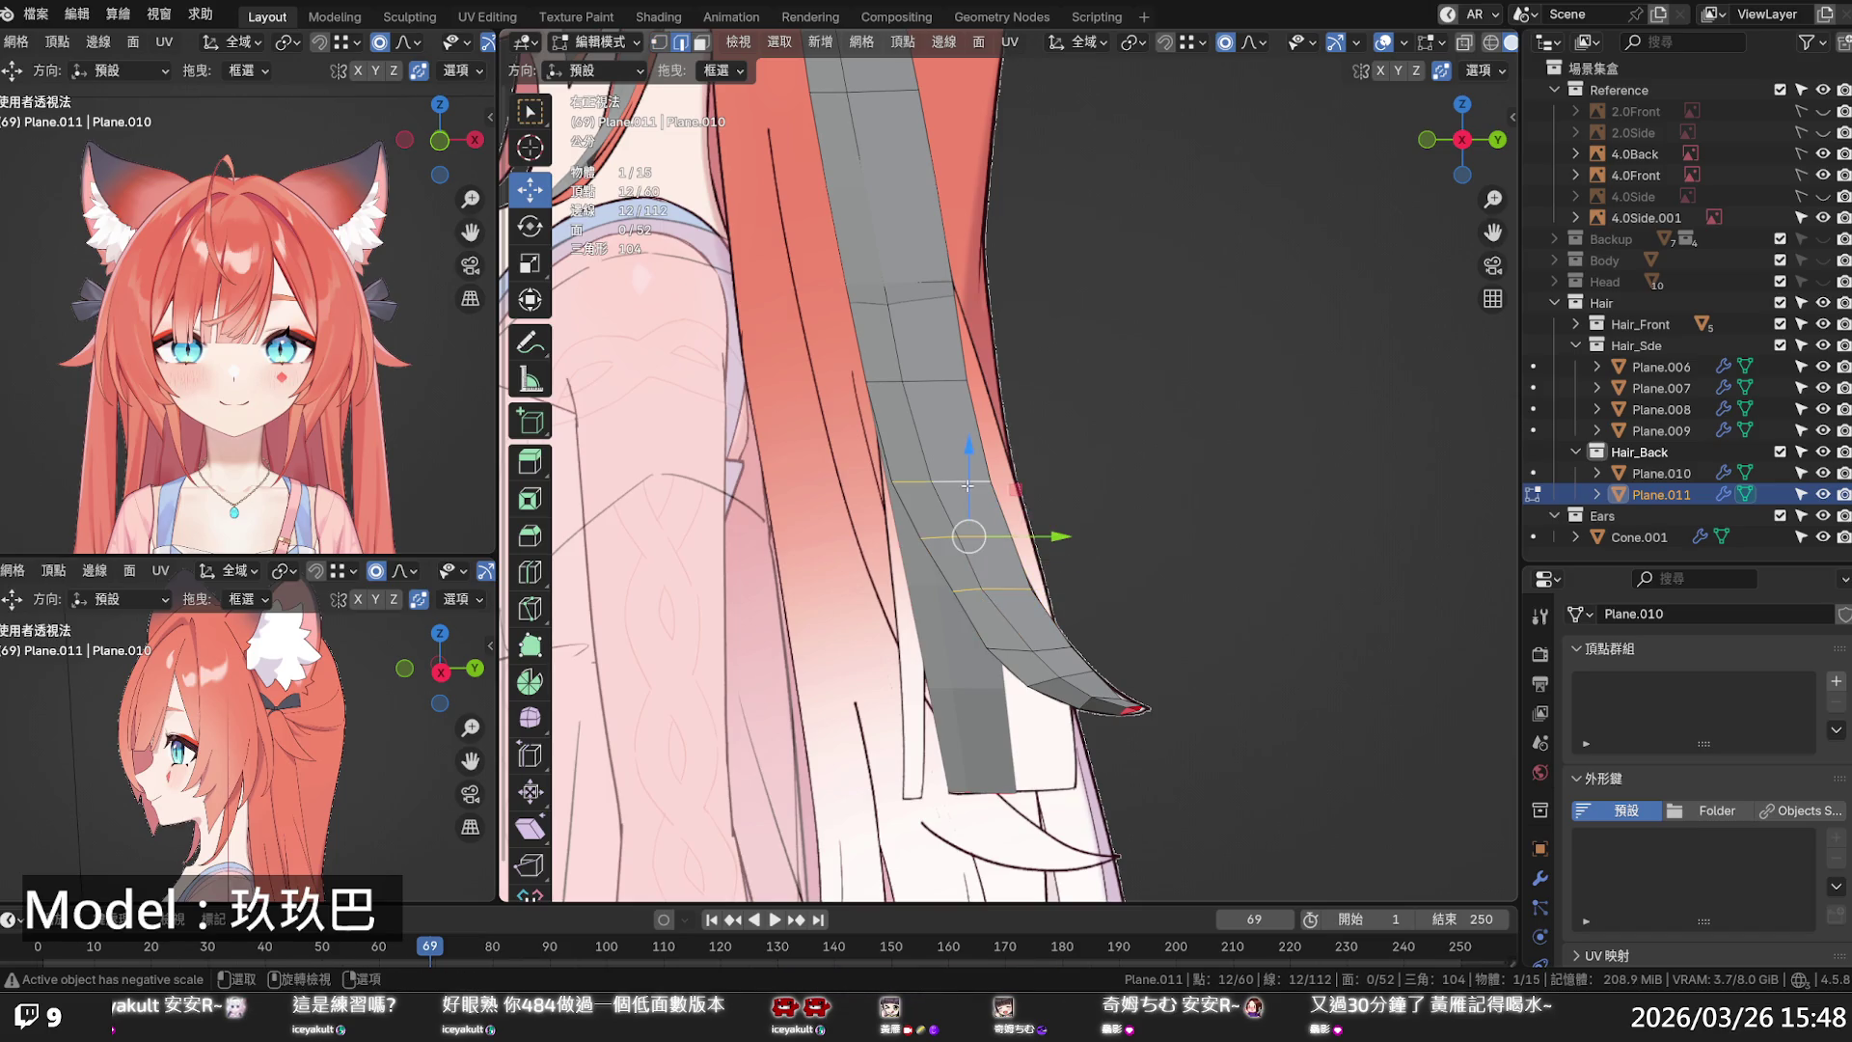
{"action": "left_click", "coordinate": [1040, 646], "text": "alt+shift"}
{"action": "key", "text": "q"}
{"action": "left_click", "coordinate": [1043, 648]}
{"action": "left_click", "coordinate": [1111, 598]}
{"action": "key", "text": "alt+z"}
{"action": "left_click", "coordinate": [1111, 598]}
{"action": "scroll", "coordinate": [1111, 598], "scroll_direction": "down", "scroll_amount": 6}
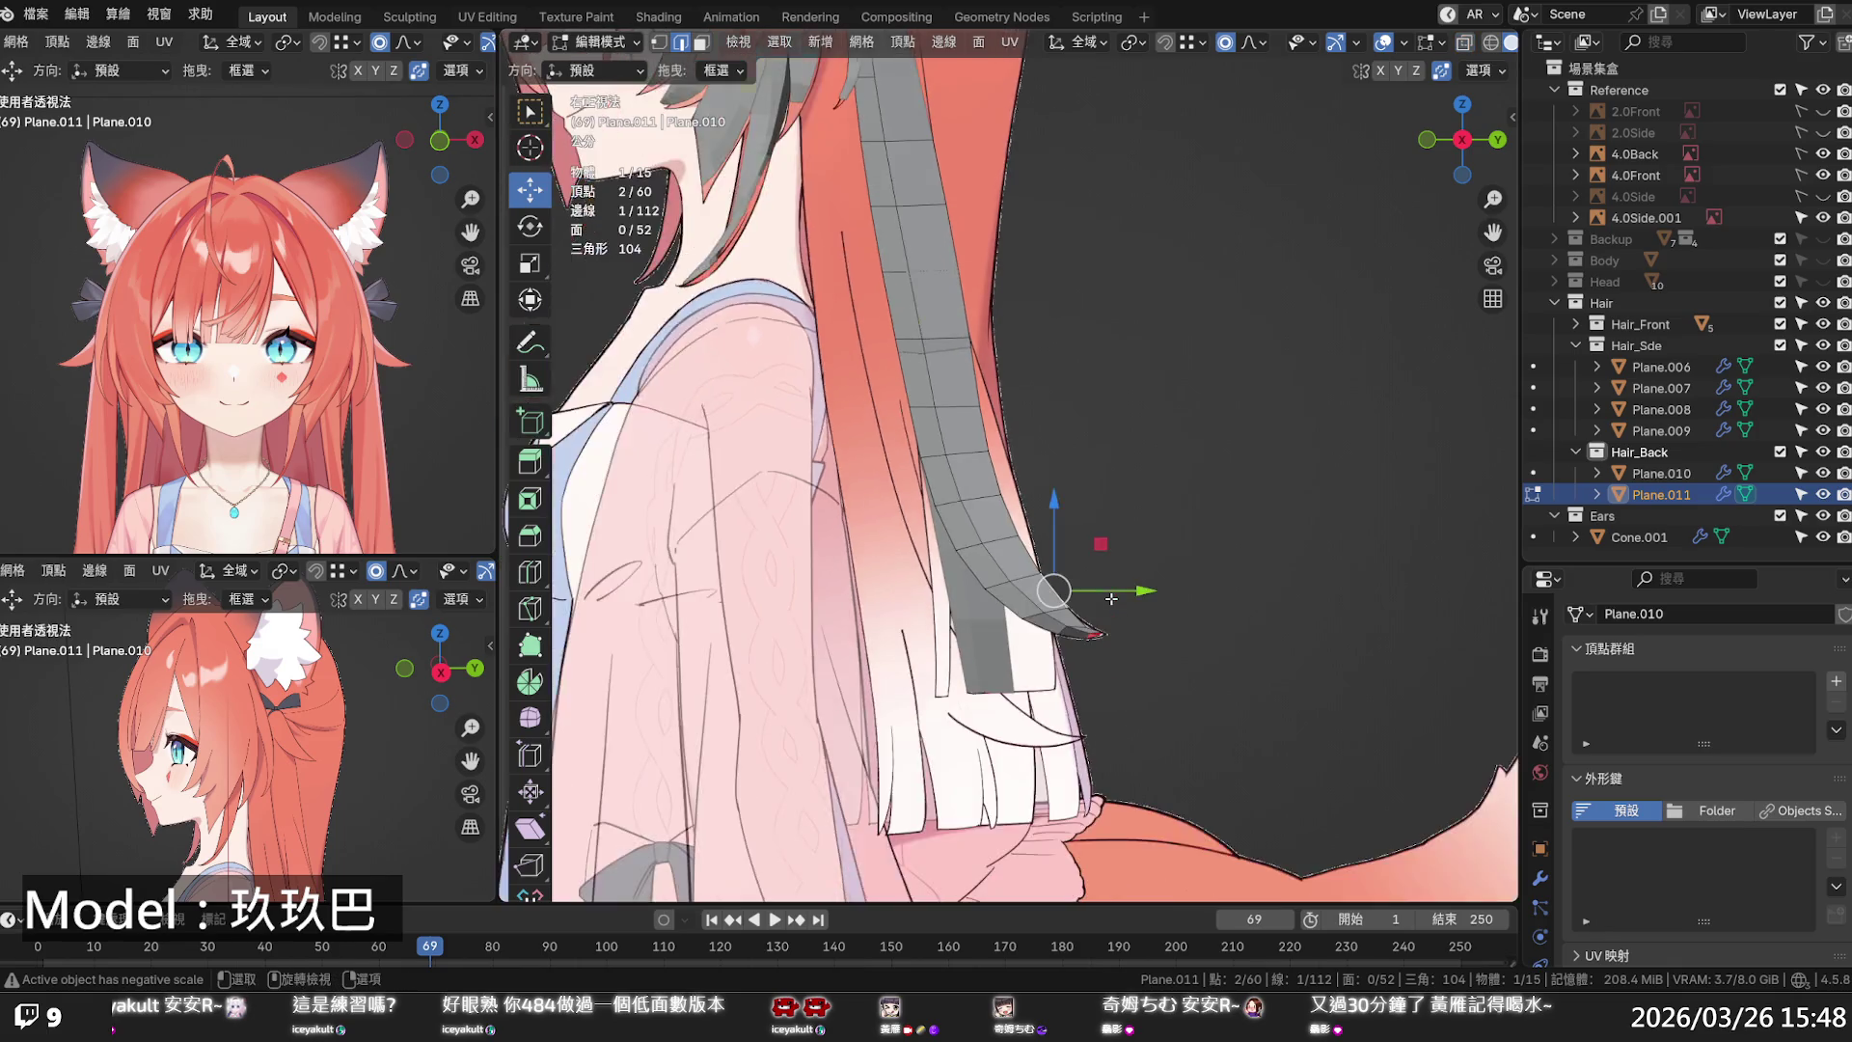
- Switch to face select mode and try a box selection on the upper hair strand, then clear it
{"action": "mouse_move", "coordinate": [1086, 509]}
{"action": "middle_mouse_down"}
{"action": "mouse_move", "coordinate": [1079, 550]}
{"action": "mouse_move", "coordinate": [819, 541]}
{"action": "mouse_move", "coordinate": [855, 496]}
{"action": "mouse_move", "coordinate": [945, 540]}
{"action": "mouse_move", "coordinate": [1083, 525]}
{"action": "mouse_move", "coordinate": [1001, 598]}
{"action": "mouse_move", "coordinate": [1021, 547]}
{"action": "middle_mouse_up"}
{"action": "scroll", "coordinate": [1022, 547], "scroll_direction": "up", "scroll_amount": 4}
{"action": "key", "text": "alt+z"}
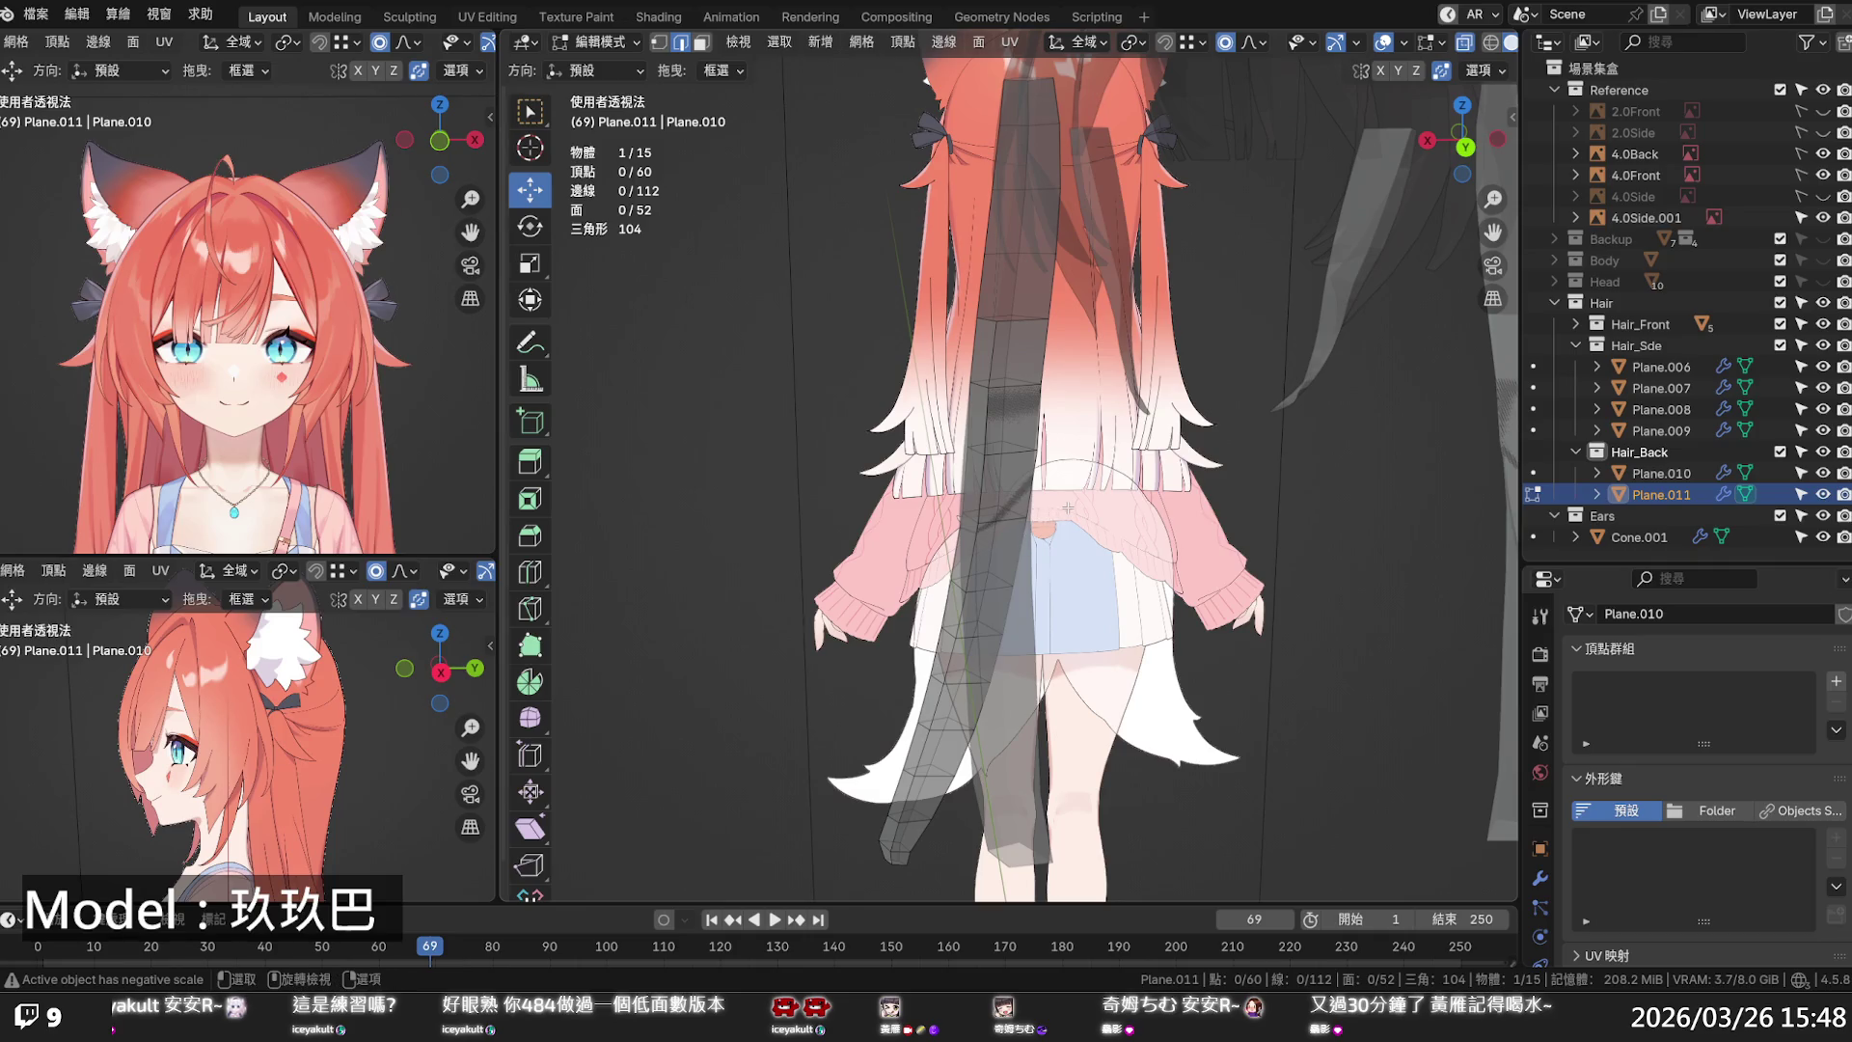
{"action": "key", "text": "3"}
{"action": "key", "text": "alt+z"}
{"action": "key", "text": "alt+z"}
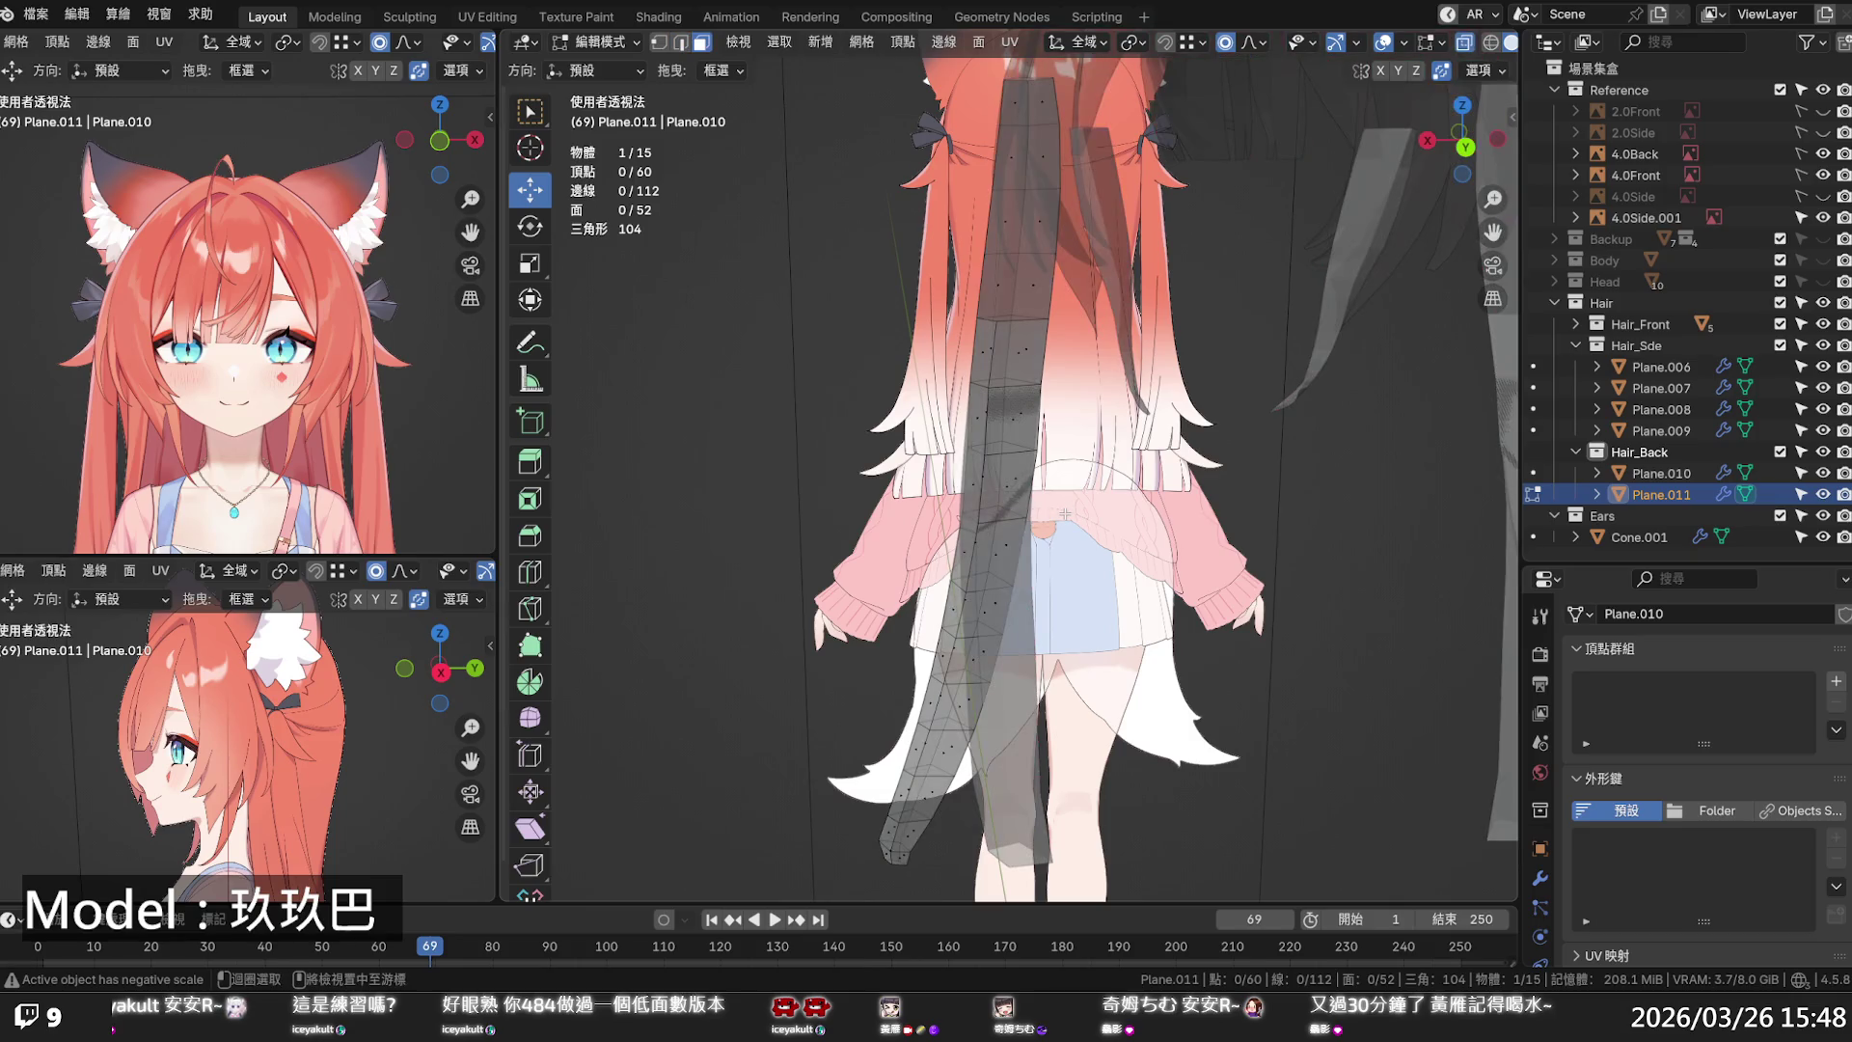
{"action": "mouse_move", "coordinate": [1065, 513]}
{"action": "left_mouse_down"}
{"action": "mouse_move", "coordinate": [960, 289]}
{"action": "mouse_move", "coordinate": [936, 286]}
{"action": "left_mouse_up"}
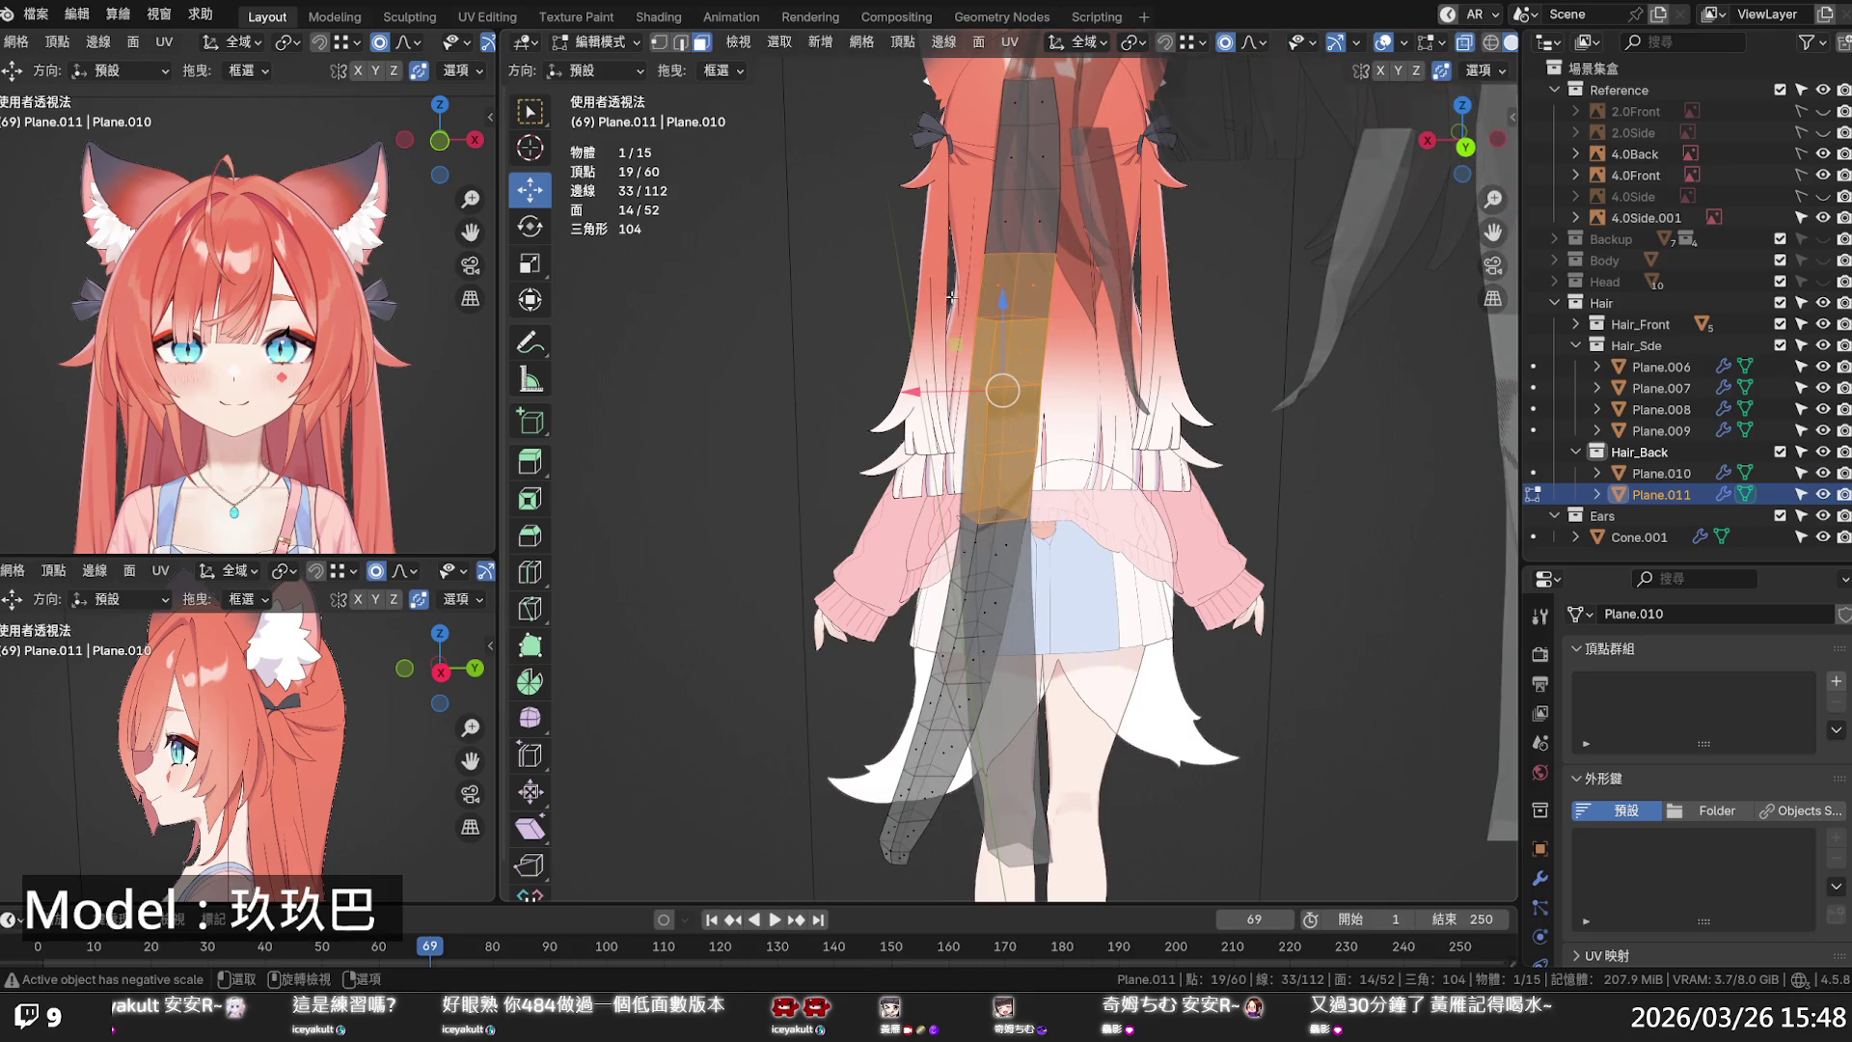
{"action": "key", "text": "alt+a"}
{"action": "key", "text": "alt+z"}
- Select Plane.011 and, in X-ray Edit Mode, delete its upper block of faces
{"action": "middle_click_drag", "start_coordinate": [1105, 446], "coordinate": [1088, 469]}
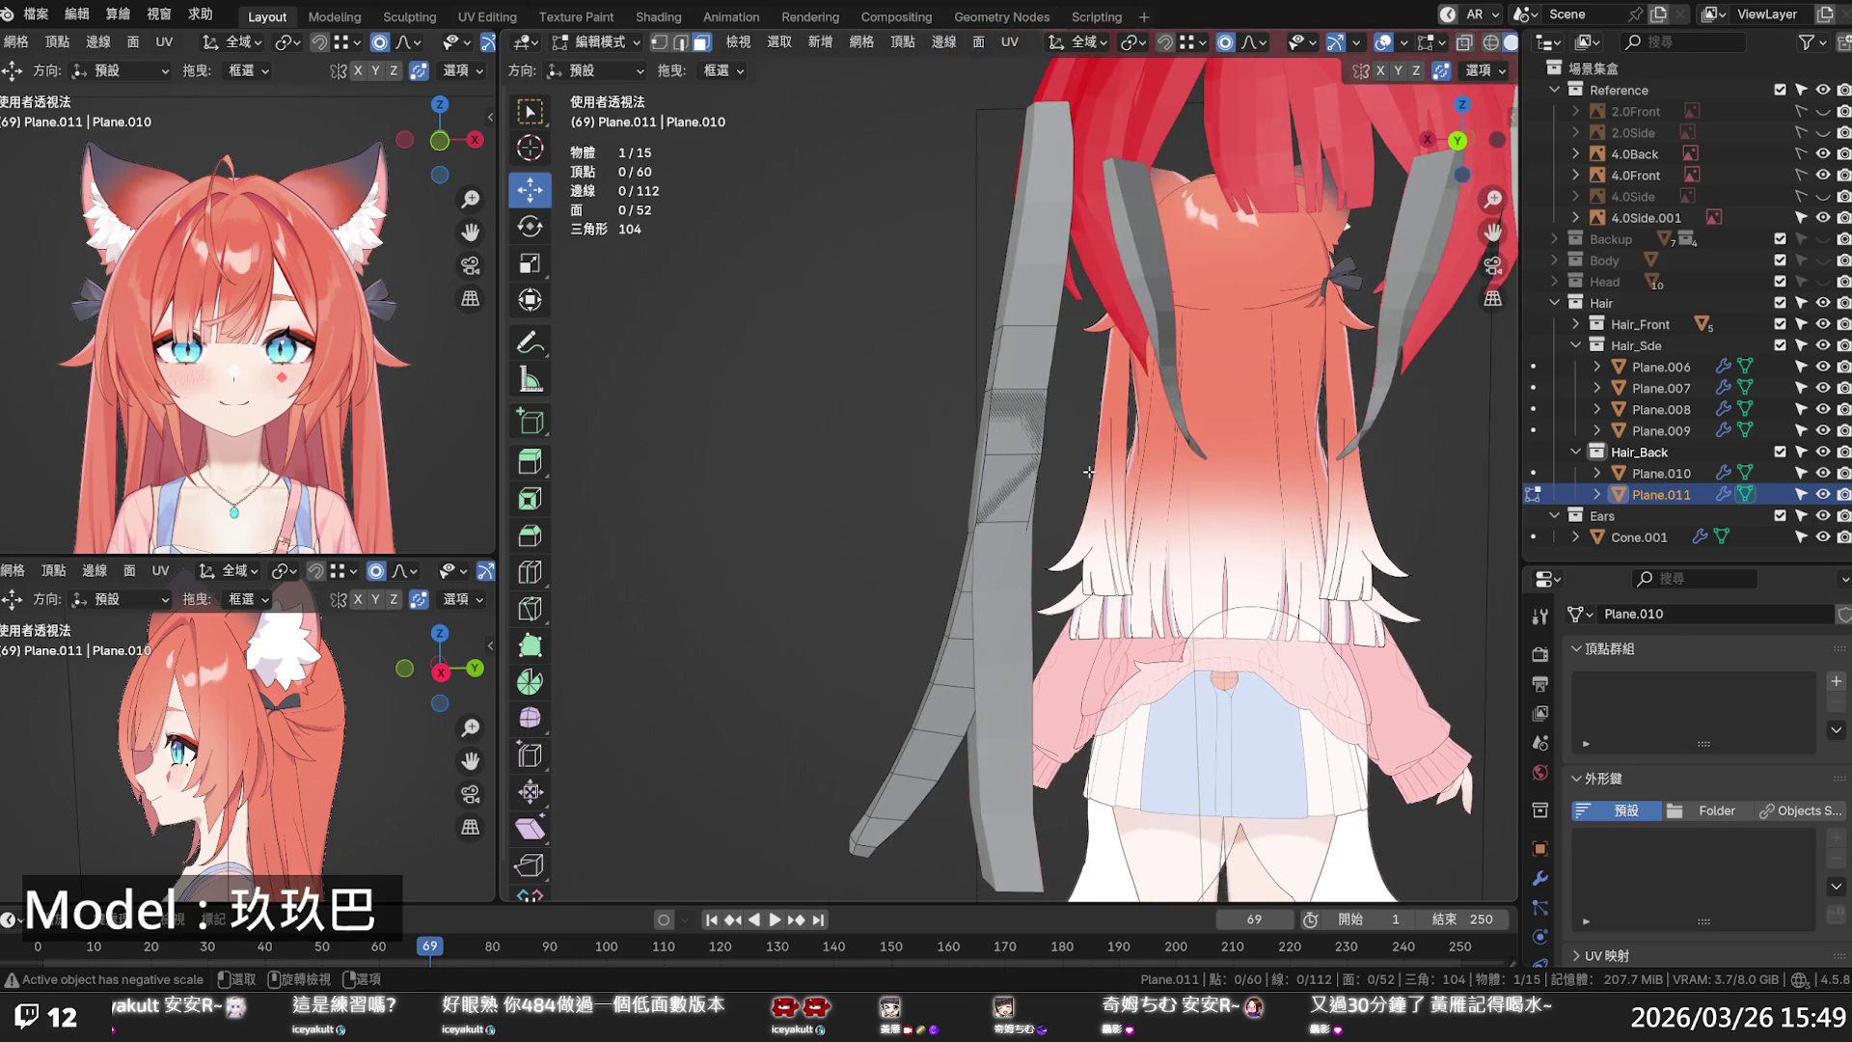
{"action": "key", "text": "Tab"}
{"action": "key", "text": "alt+a"}
{"action": "left_click", "coordinate": [944, 687]}
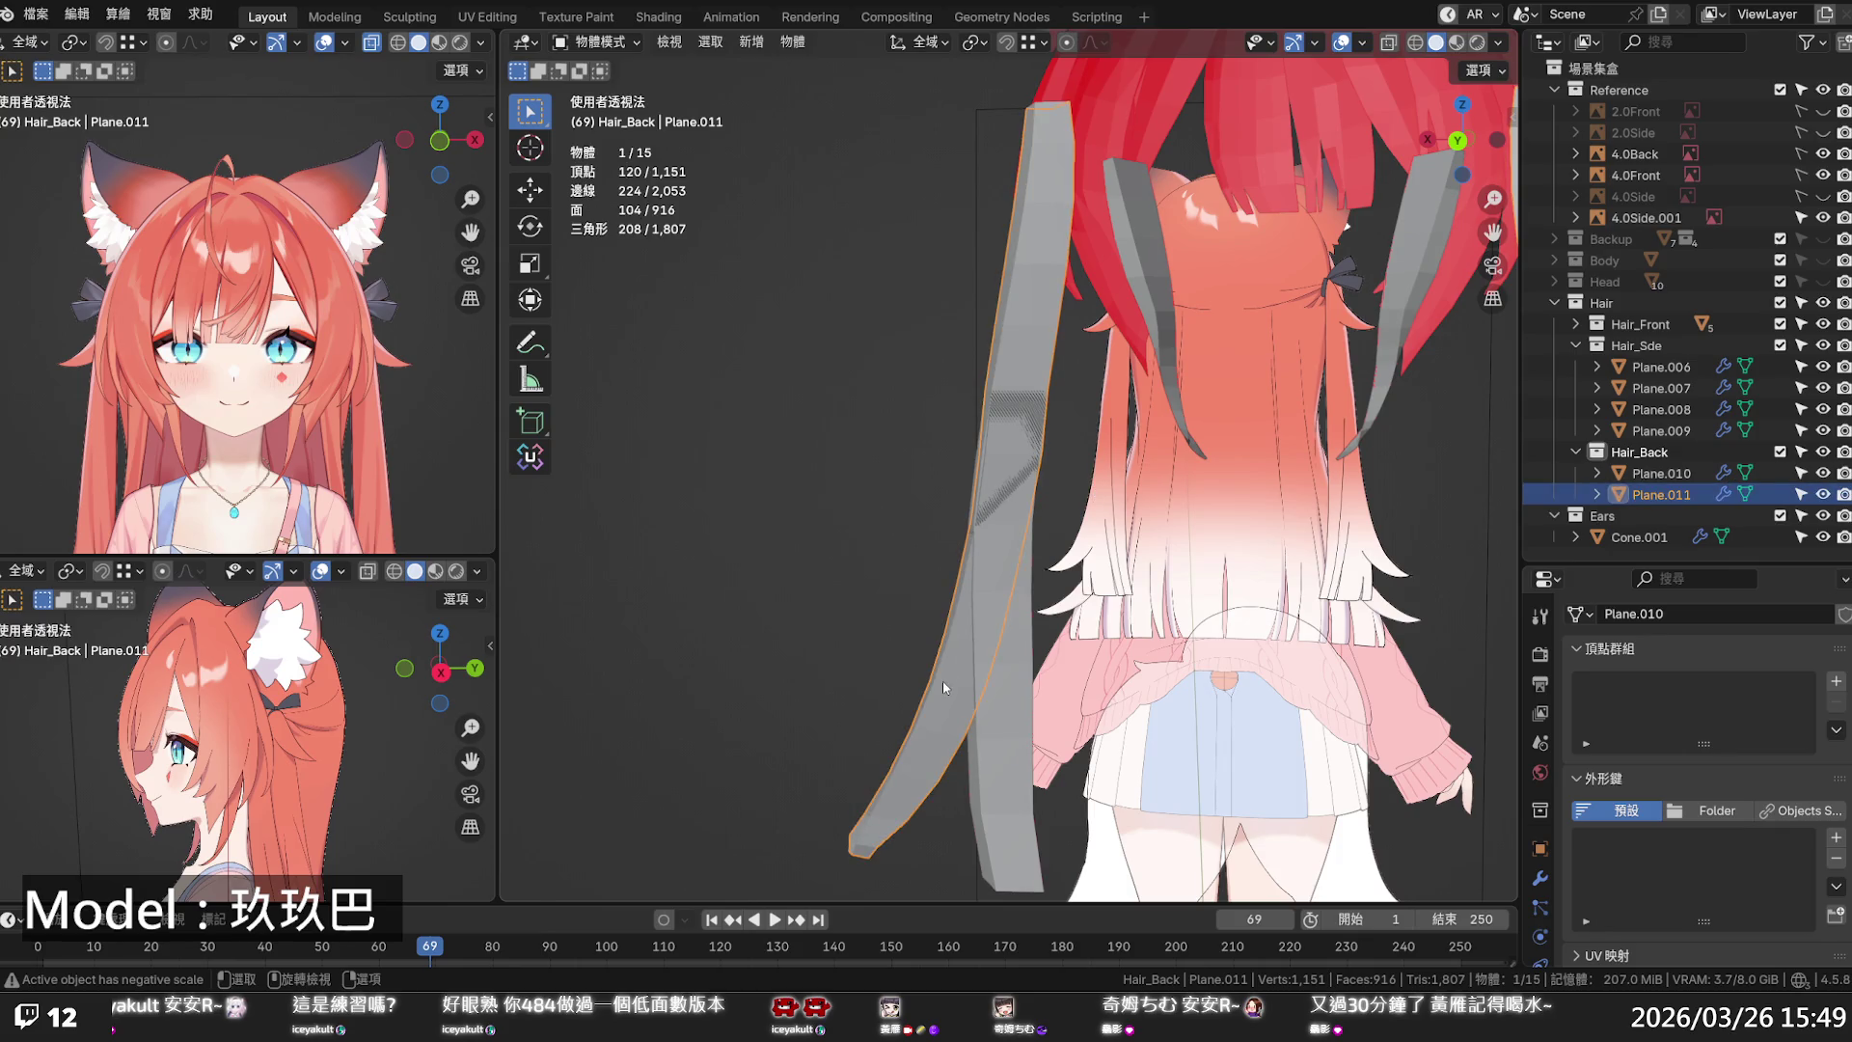
{"action": "key", "text": "Tab"}
{"action": "key", "text": "alt+z"}
{"action": "left_click_drag", "start_coordinate": [1088, 494], "coordinate": [952, 313]}
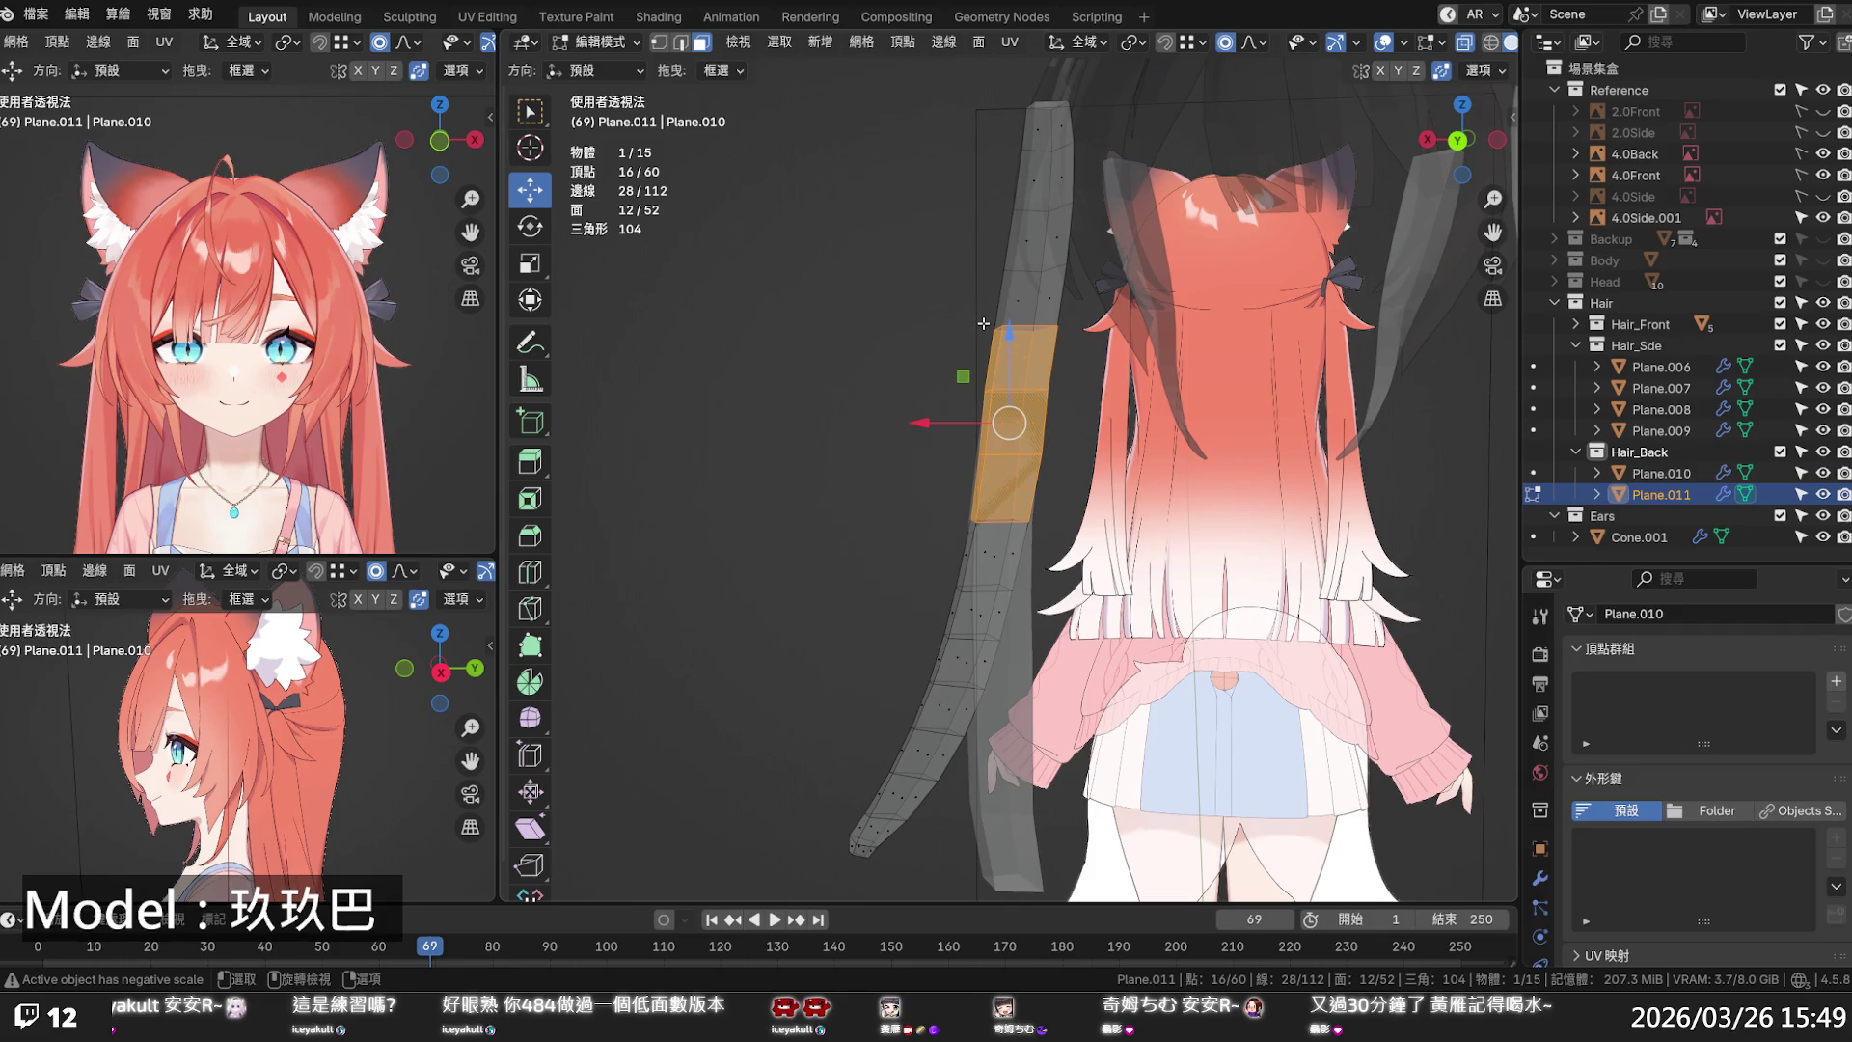
{"action": "key", "text": "x"}
{"action": "left_click", "coordinate": [980, 327]}
- Delete the strand's remaining top vertices so Plane.011 begins lower down
{"action": "key", "text": "alt+z"}
{"action": "mouse_move", "coordinate": [917, 409]}
{"action": "middle_mouse_down"}
{"action": "mouse_move", "coordinate": [1336, 431]}
{"action": "mouse_move", "coordinate": [1193, 462]}
{"action": "middle_mouse_up"}
{"action": "key", "text": "alt+z"}
{"action": "left_click_drag", "start_coordinate": [1058, 423], "coordinate": [837, 68]}
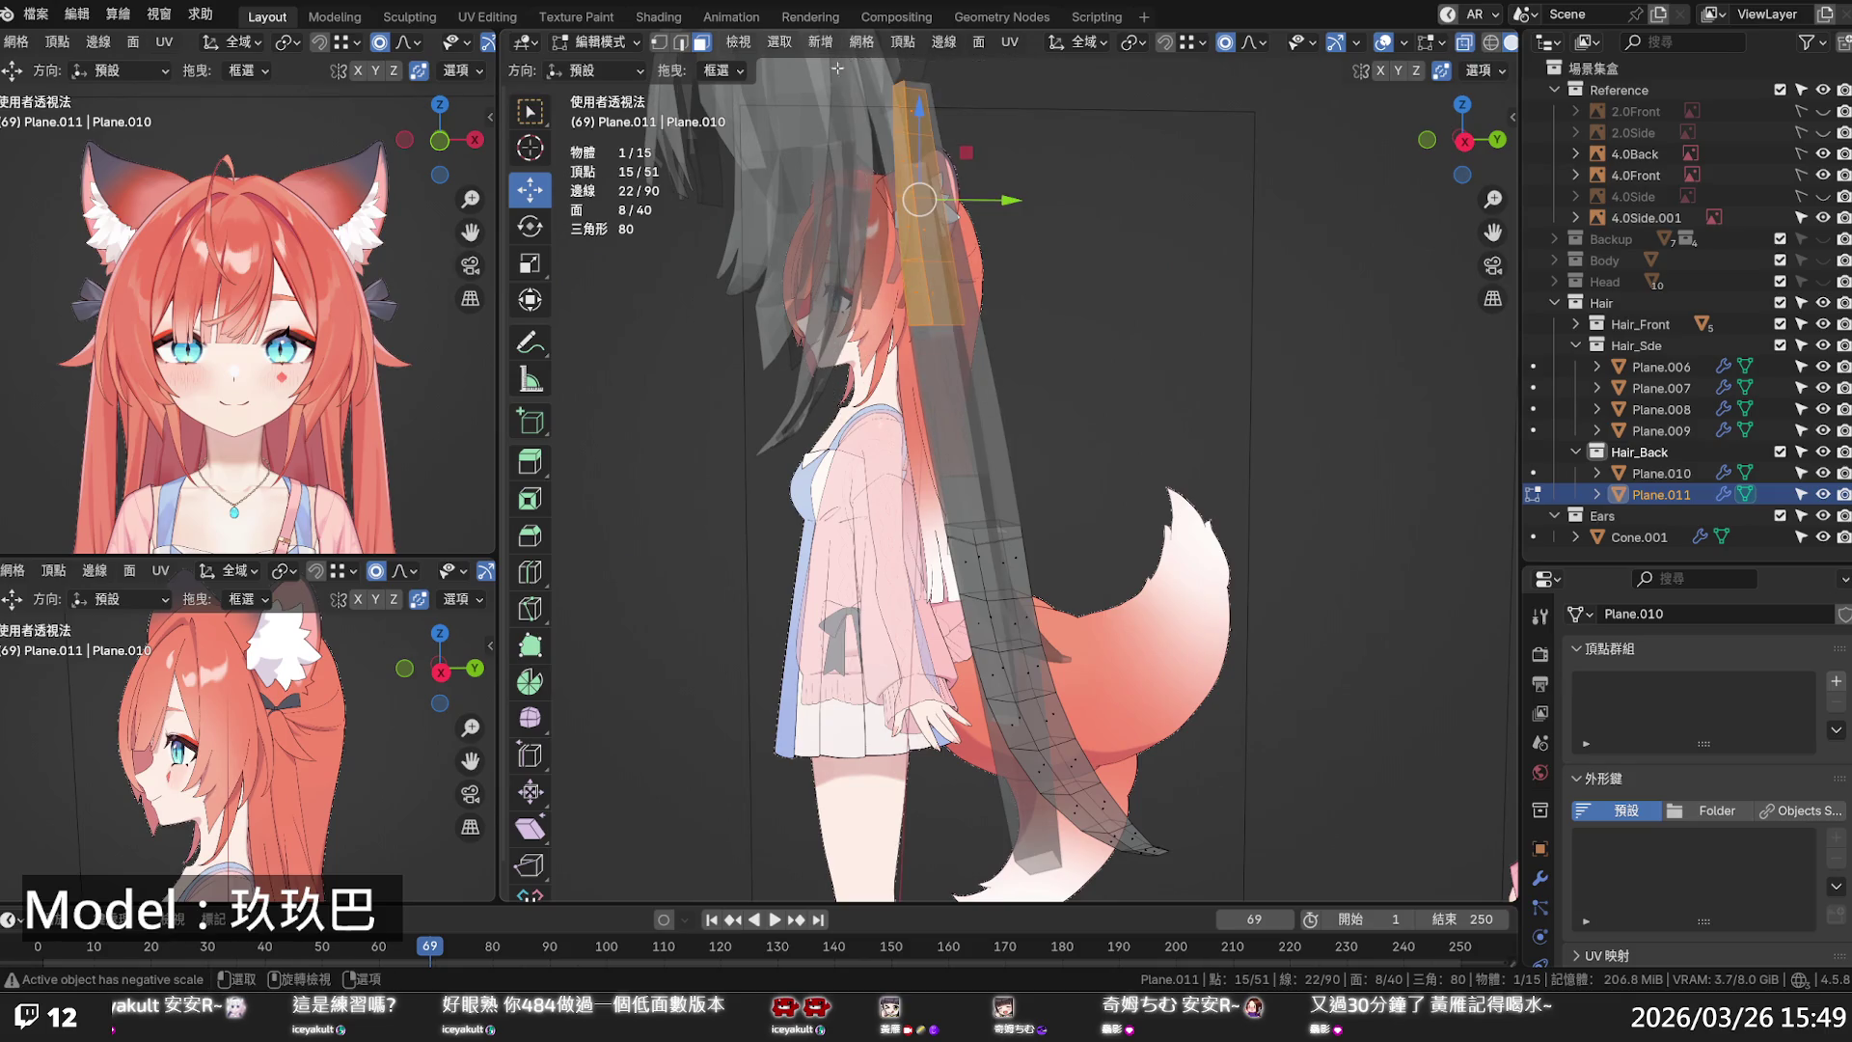
{"action": "key", "text": "x"}
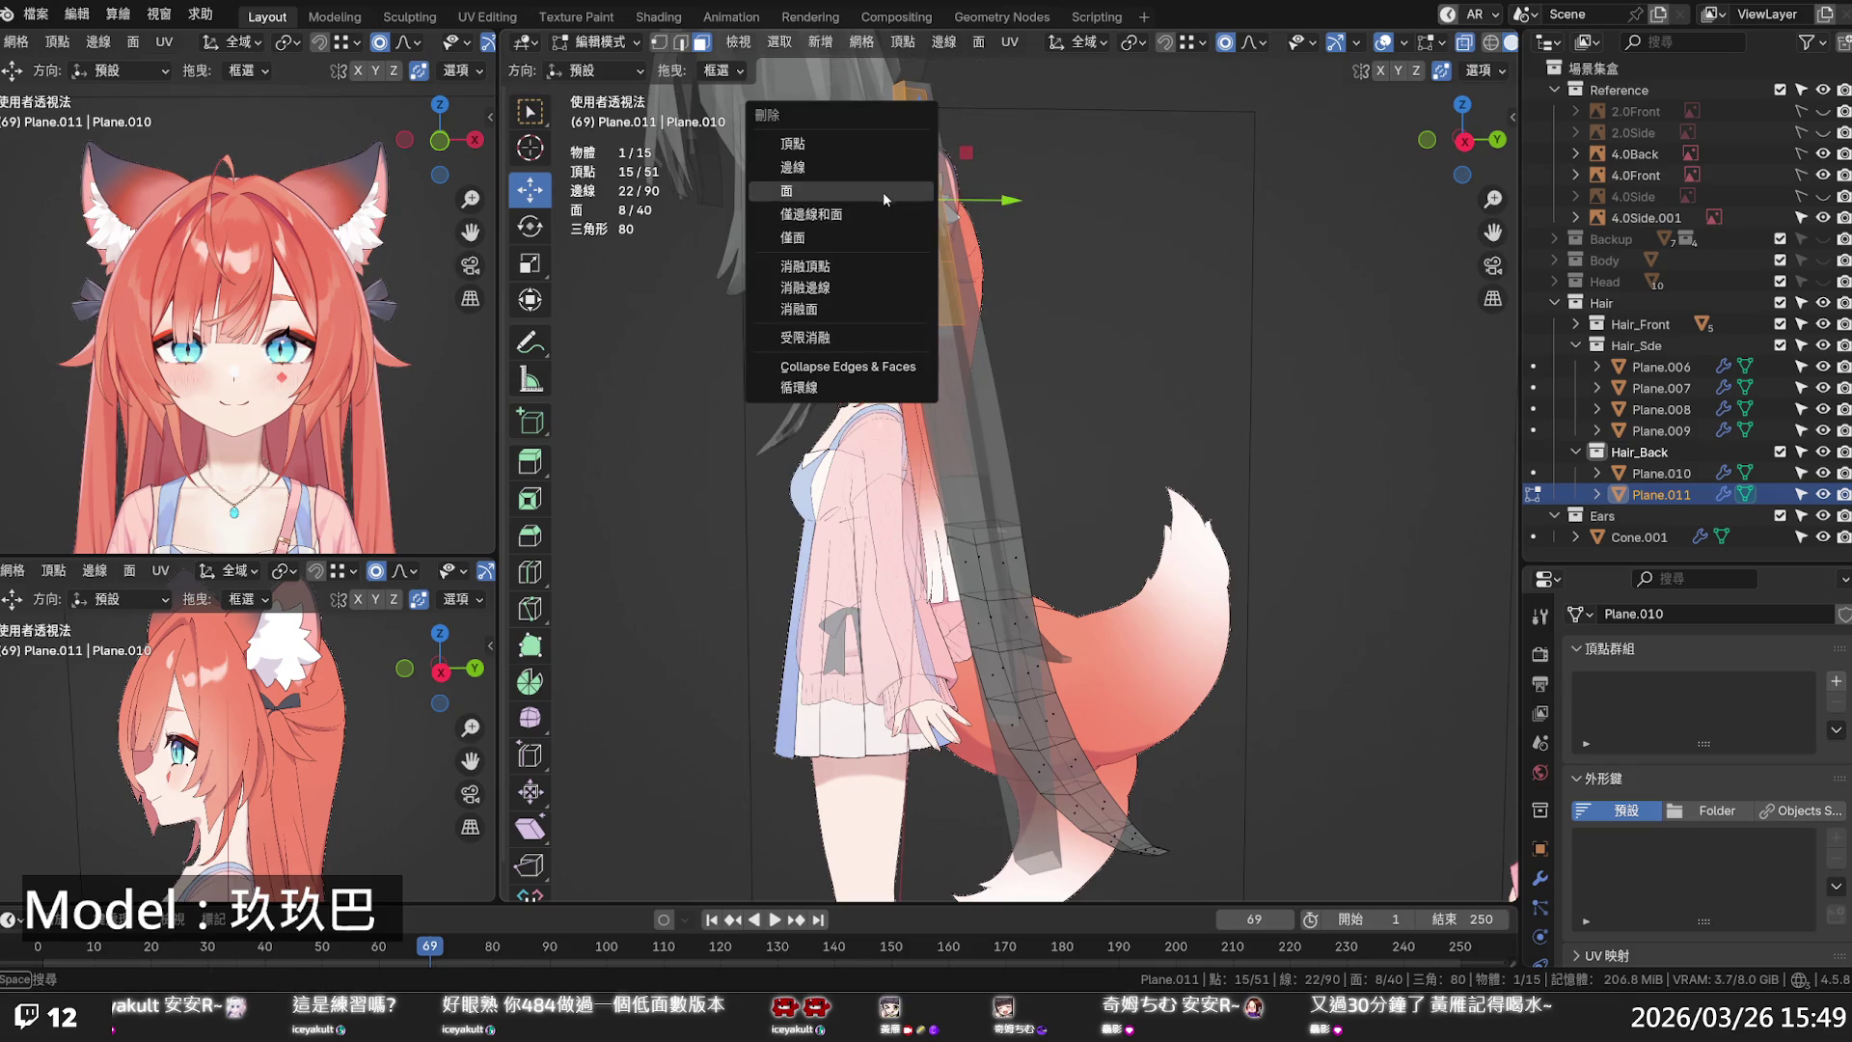
{"action": "left_click", "coordinate": [883, 190]}
{"action": "key", "text": "alt+z"}
{"action": "mouse_move", "coordinate": [1108, 328]}
{"action": "middle_mouse_down"}
{"action": "mouse_move", "coordinate": [921, 359]}
{"action": "mouse_move", "coordinate": [1135, 357]}
{"action": "mouse_move", "coordinate": [1196, 413]}
{"action": "mouse_move", "coordinate": [1145, 414]}
{"action": "middle_mouse_up"}
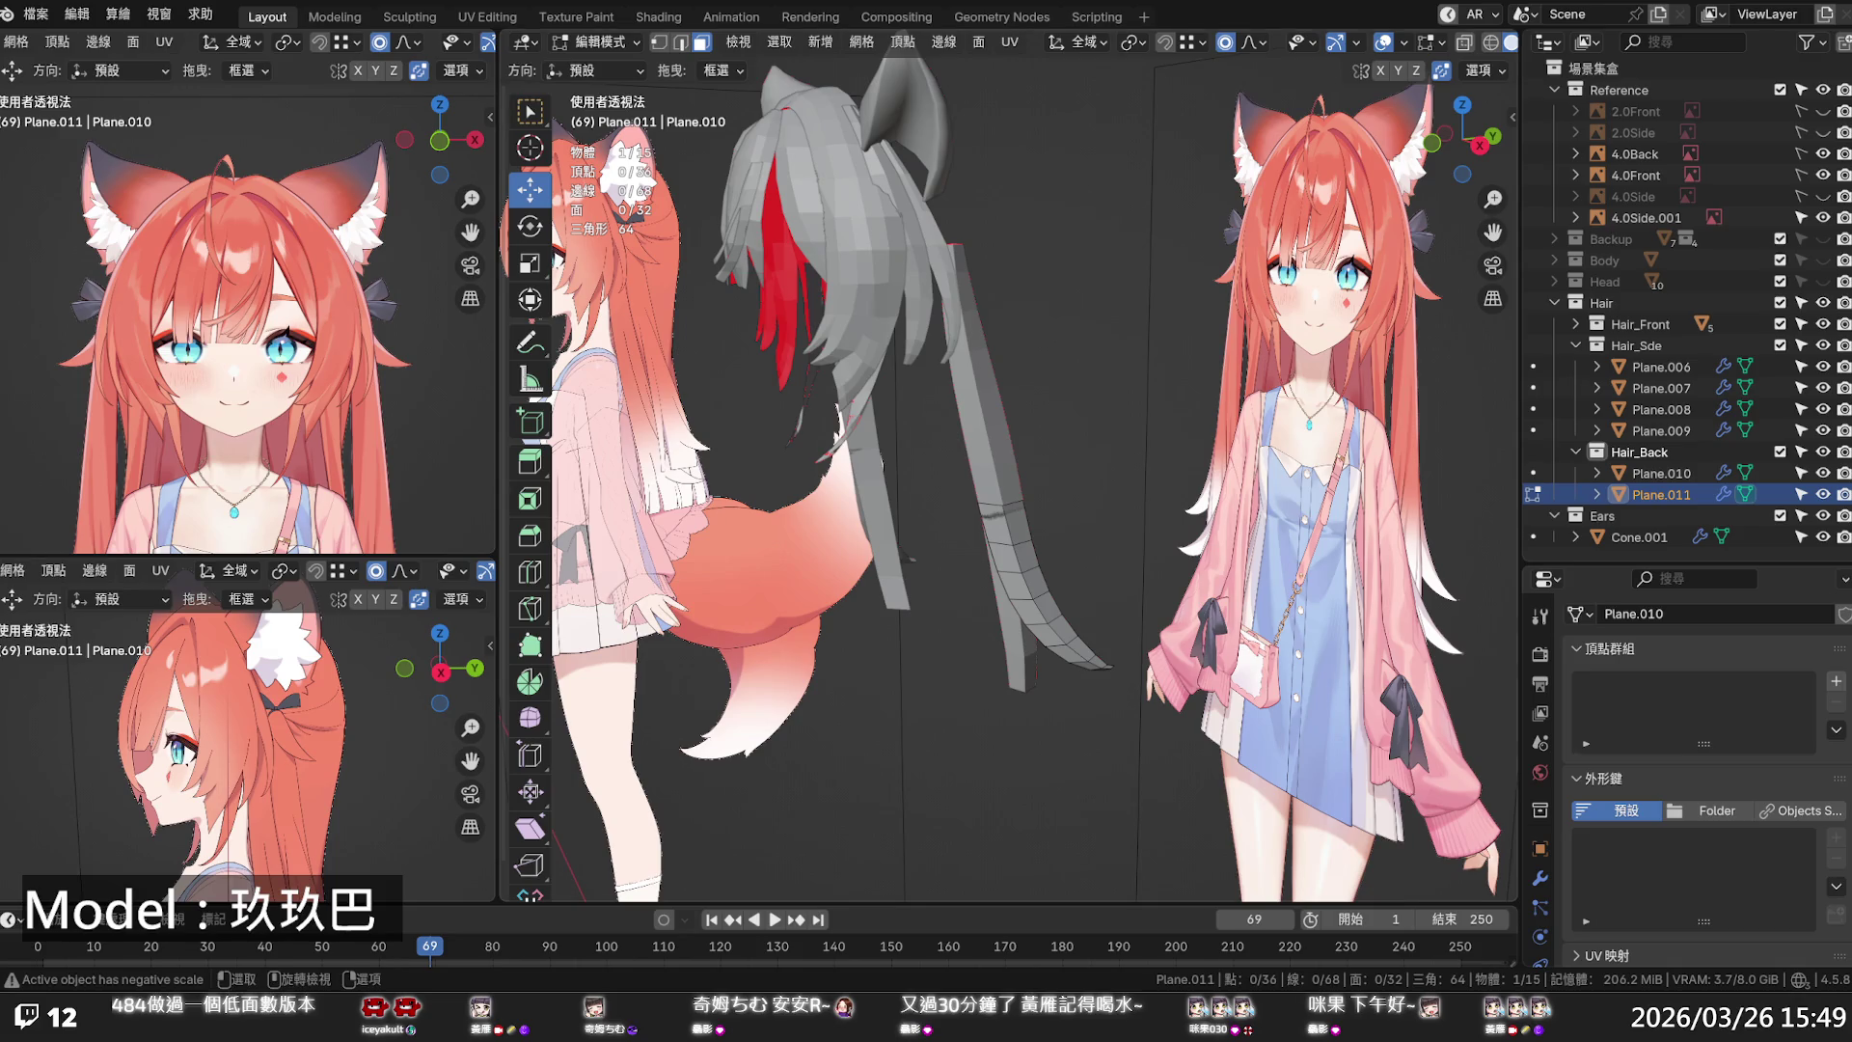
- Save 2026.03.27 玖玖巴模型.blend and switch to the front orthographic view
{"action": "scroll", "coordinate": [1022, 512], "scroll_direction": "down", "scroll_amount": 3}
{"action": "key", "text": "ctrl+s"}
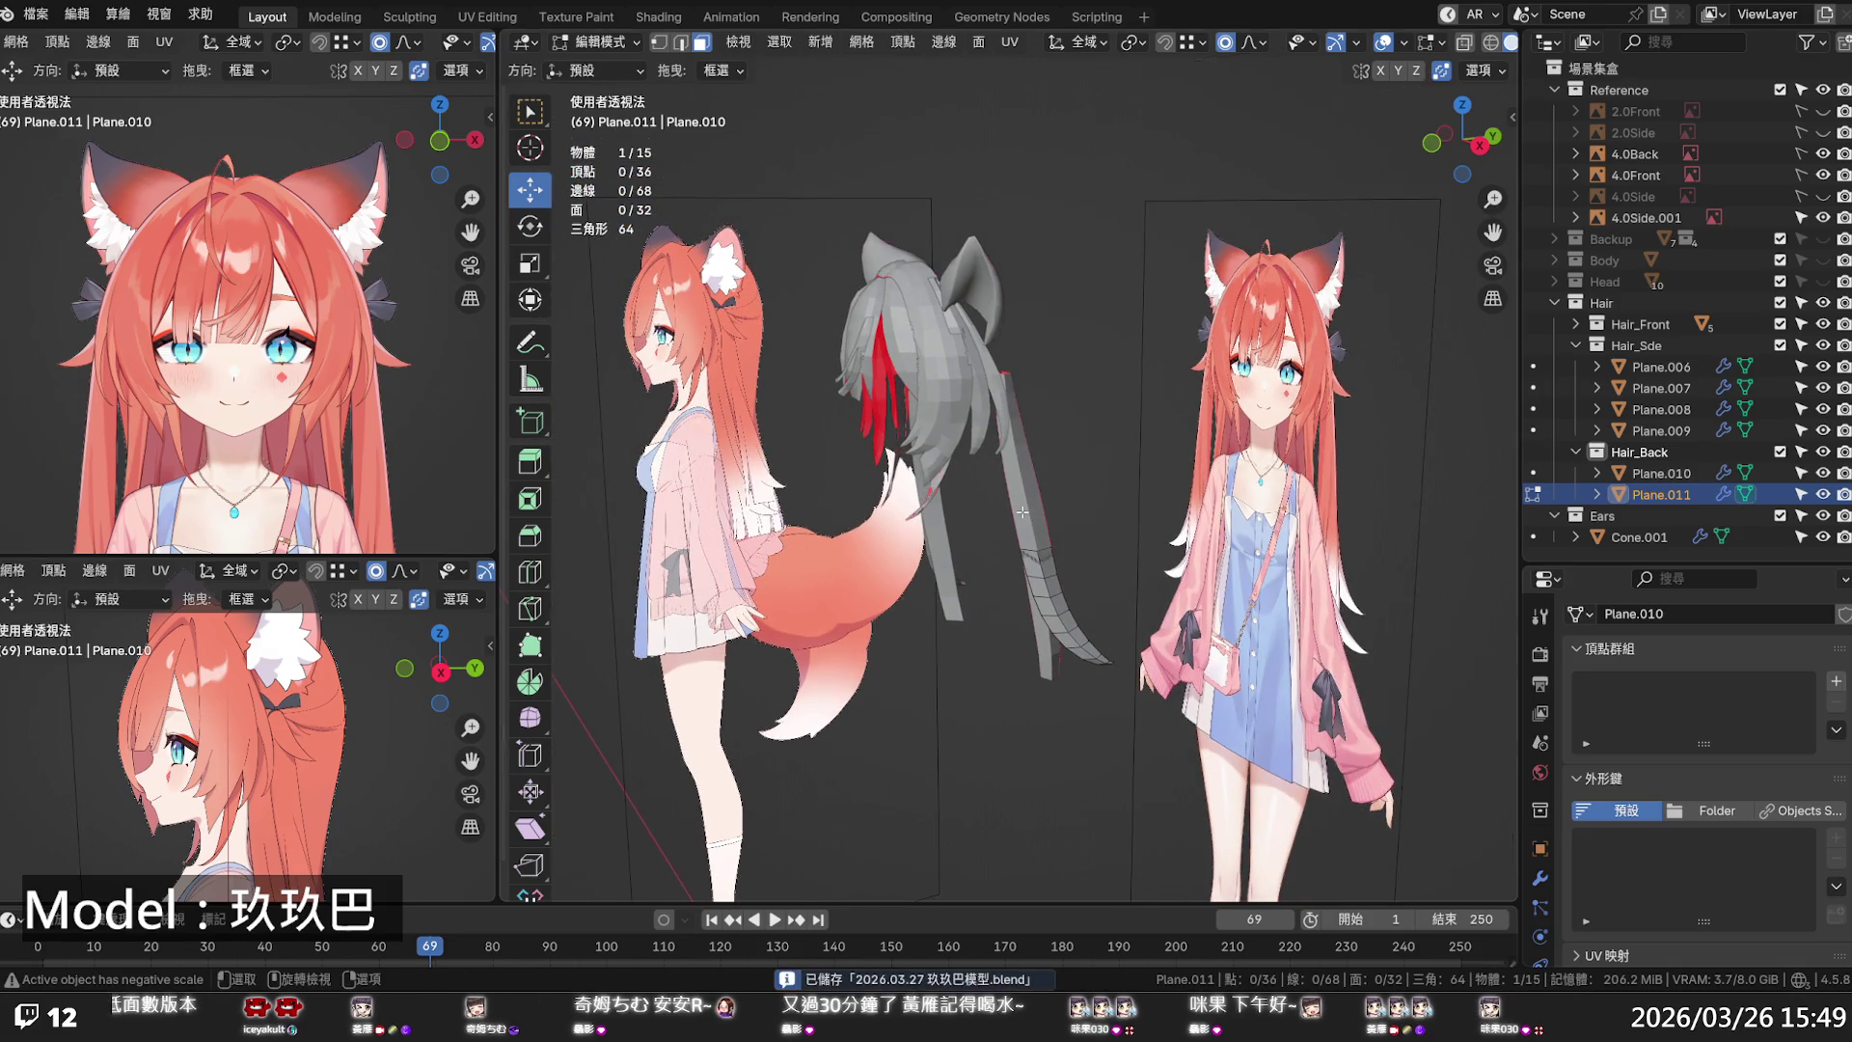
{"action": "key", "text": "KP_1"}
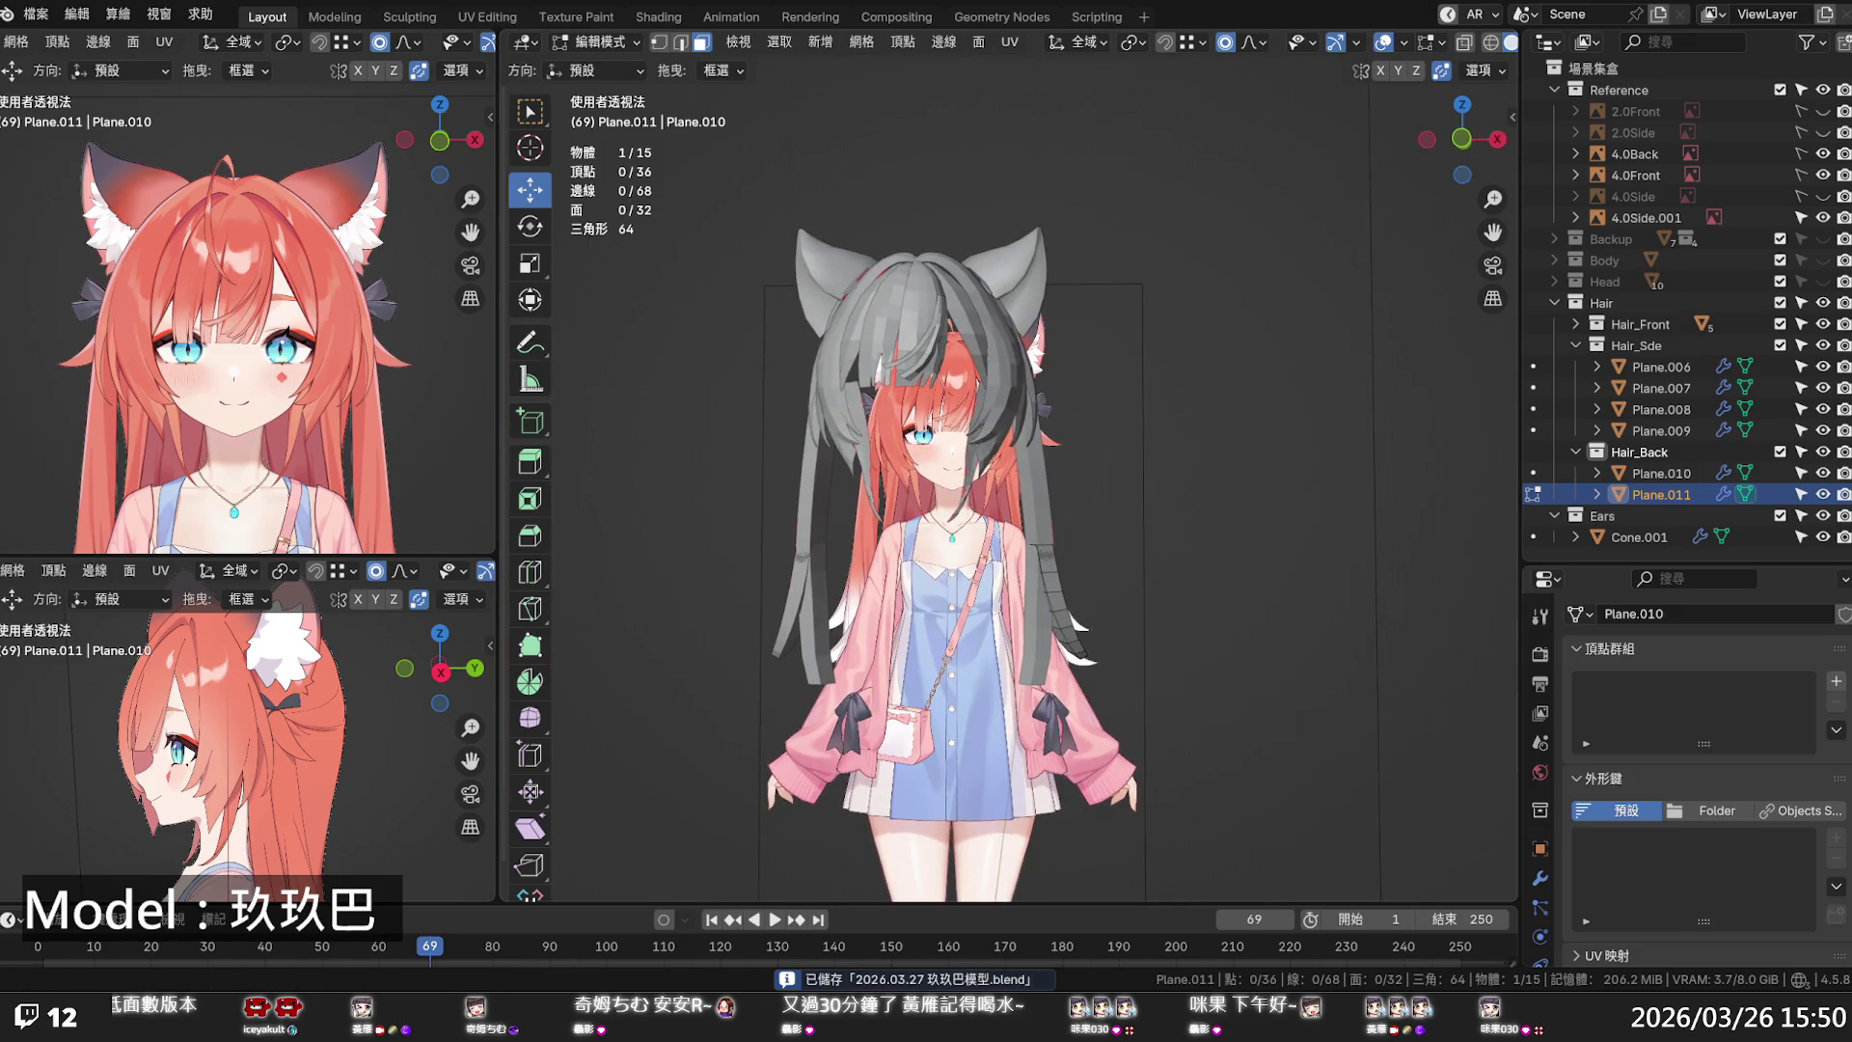
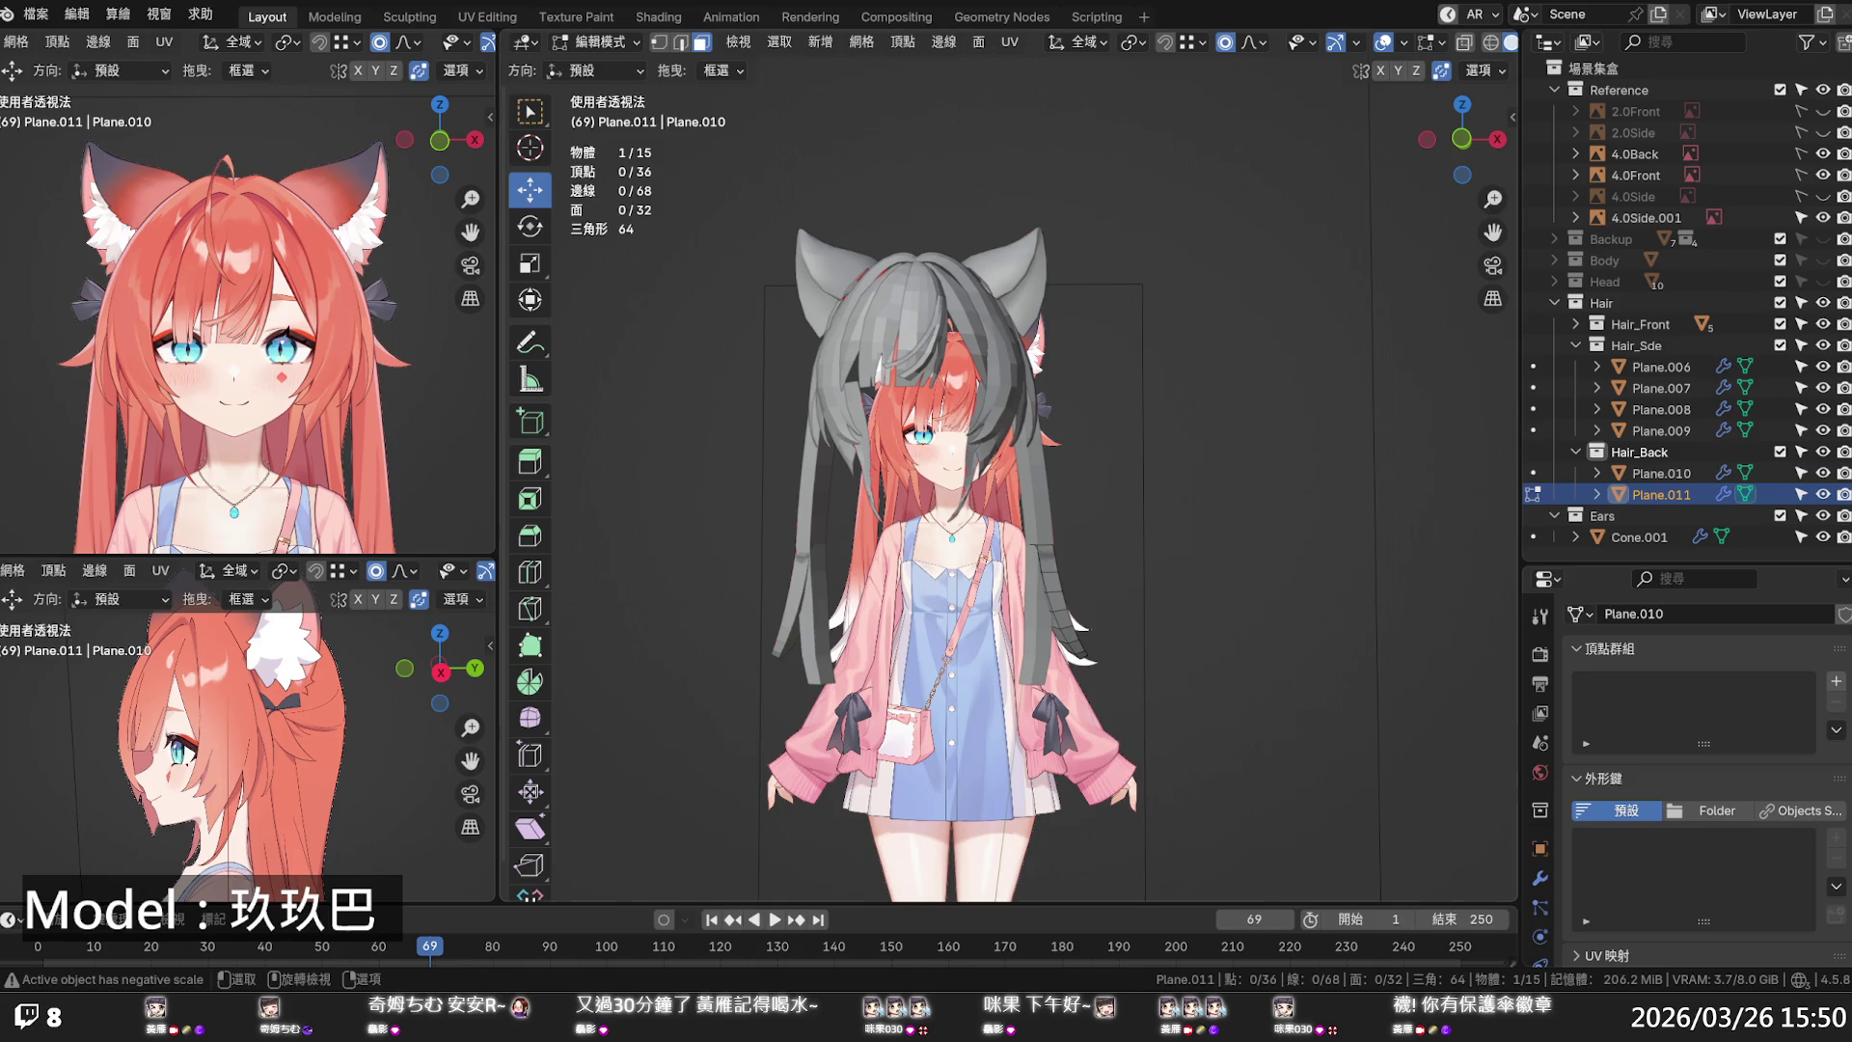
- Make the Head collection visible again and return to Object Mode
{"action": "scroll", "coordinate": [1116, 413], "scroll_direction": "down", "scroll_amount": 3}
{"action": "mouse_move", "coordinate": [1022, 424]}
{"action": "middle_mouse_down"}
{"action": "mouse_move", "coordinate": [1221, 377]}
{"action": "mouse_move", "coordinate": [1110, 395]}
{"action": "mouse_move", "coordinate": [1138, 390]}
{"action": "middle_mouse_up"}
{"action": "left_click", "coordinate": [1822, 280]}
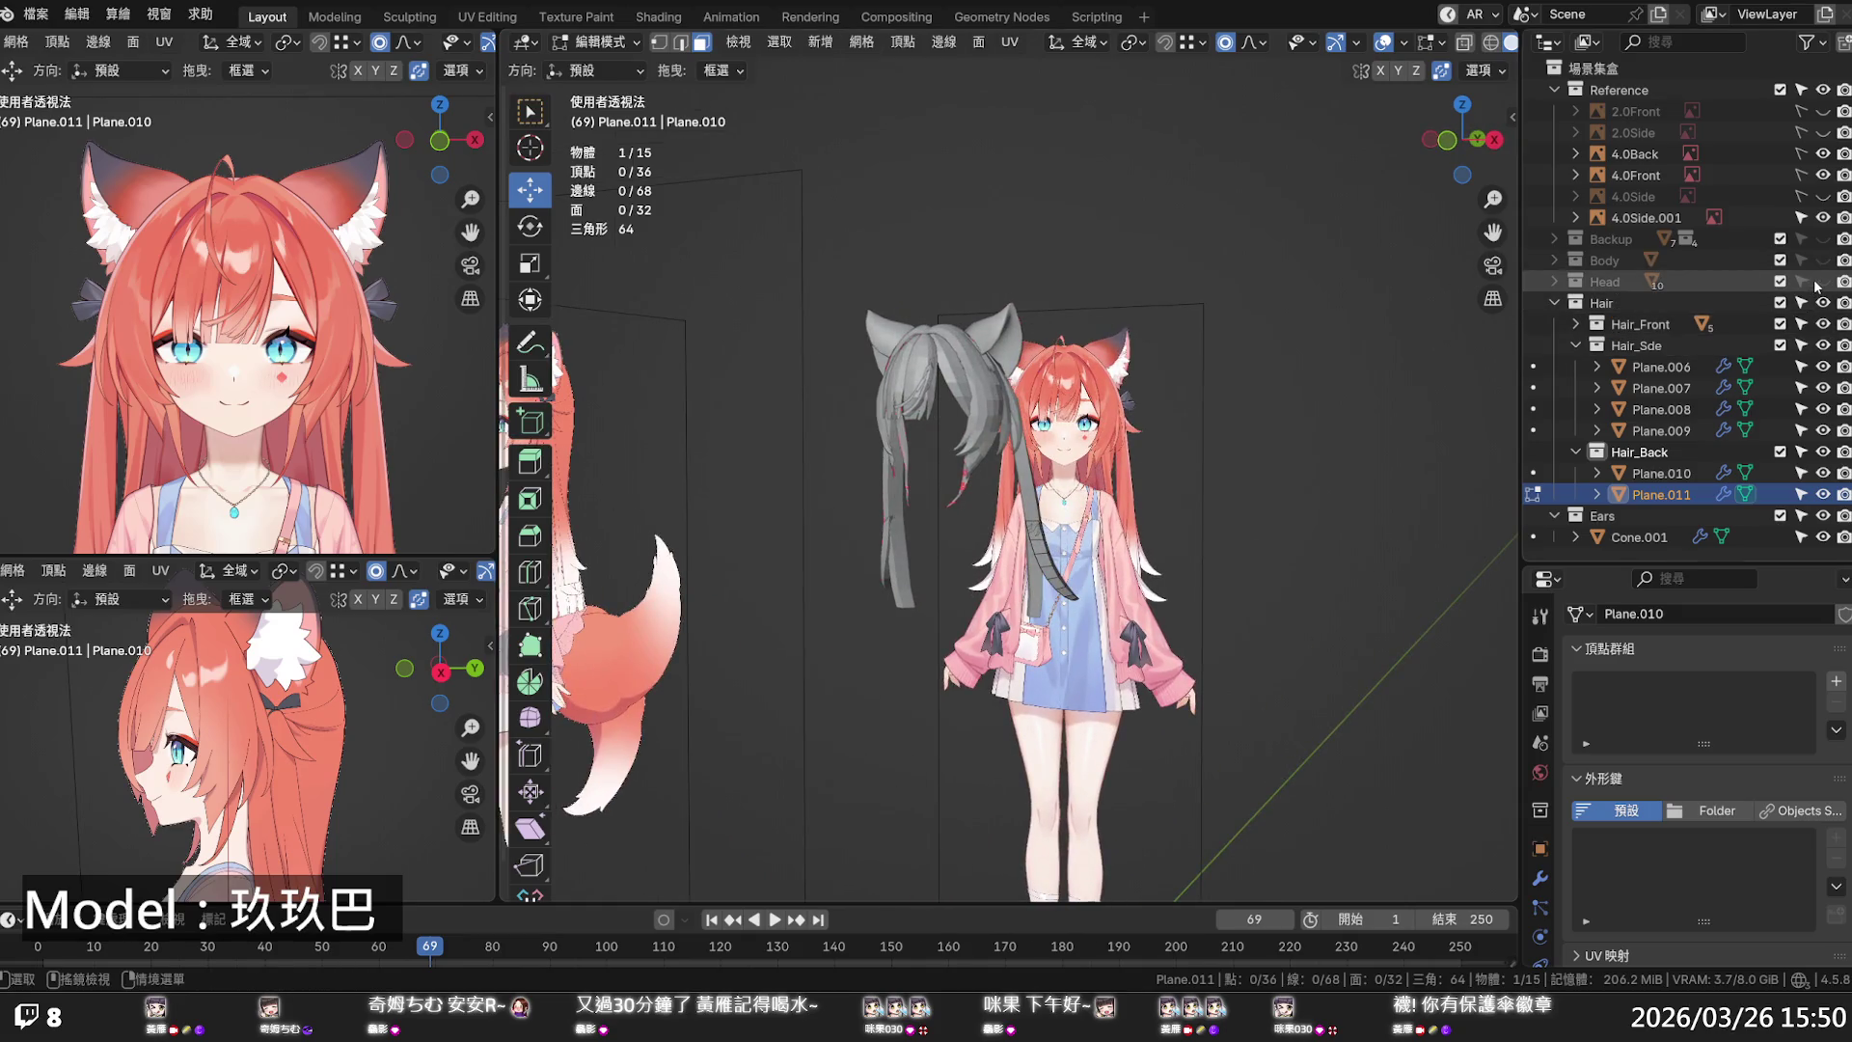
{"action": "scroll", "coordinate": [928, 518], "scroll_direction": "up", "scroll_amount": 4}
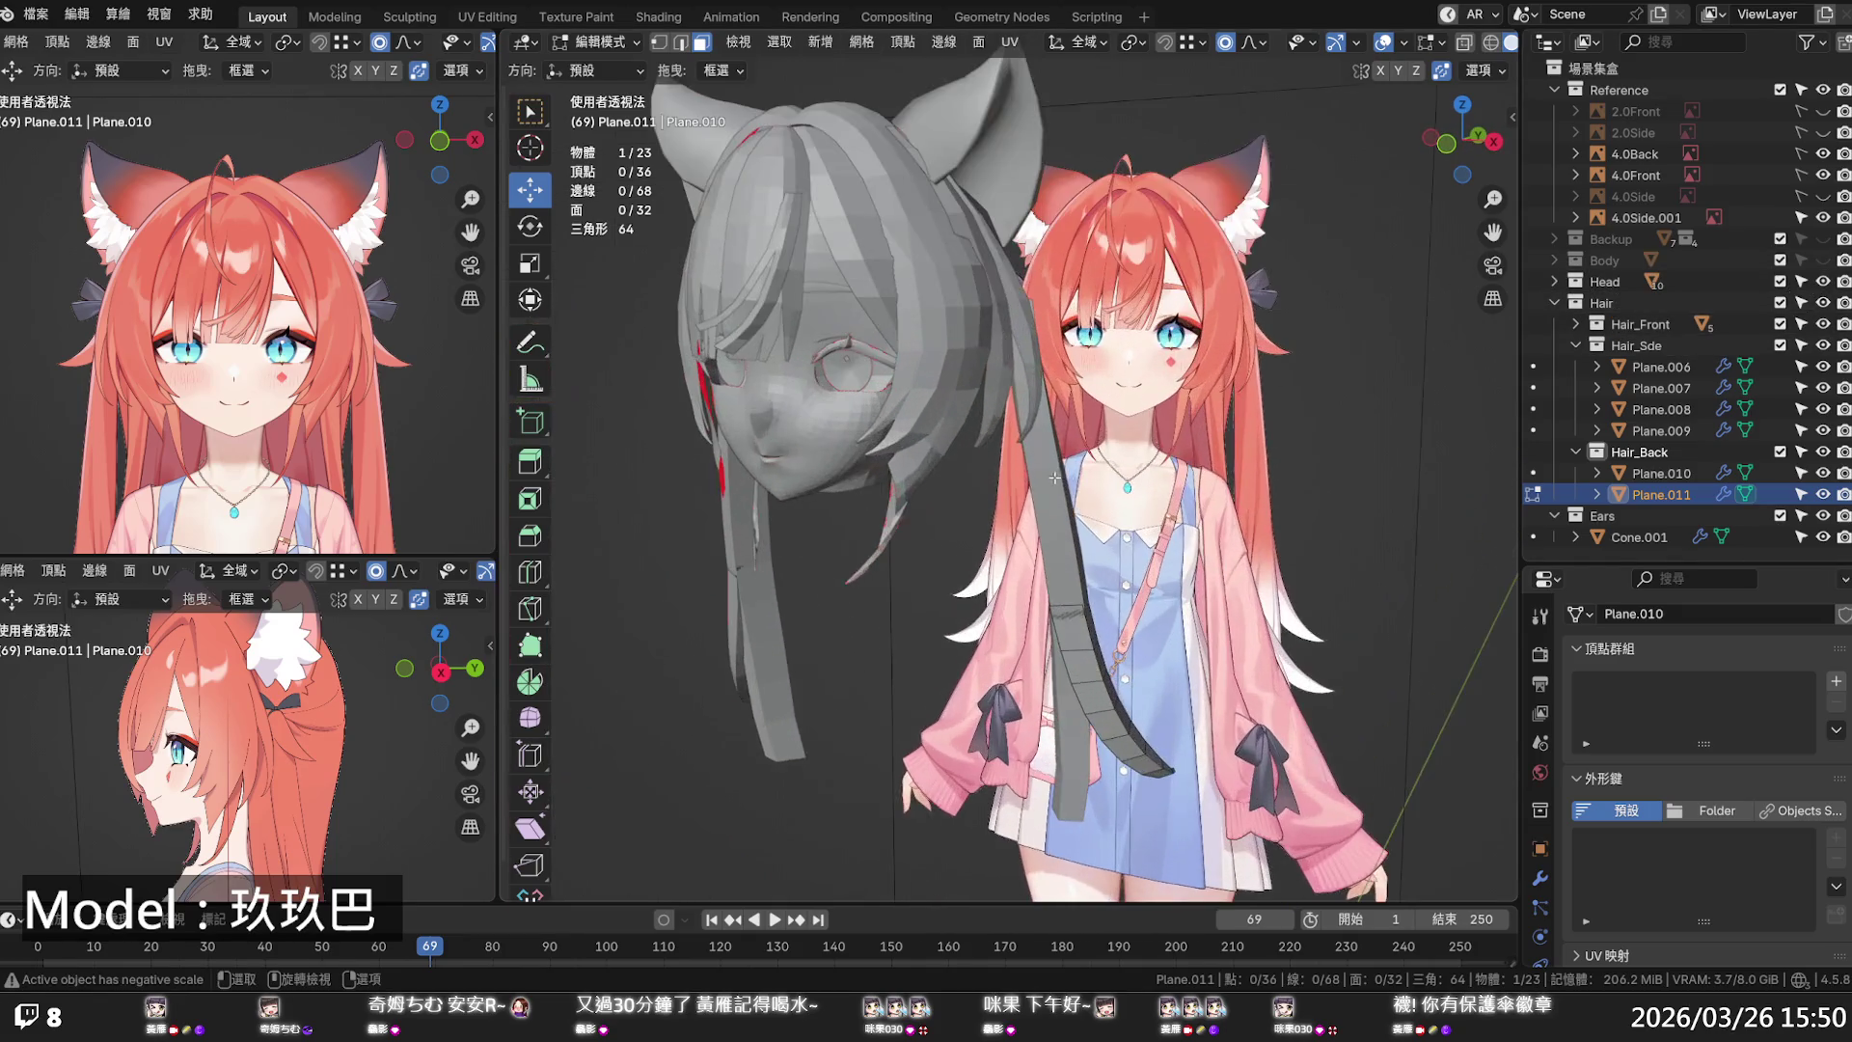
{"action": "key", "text": "Tab"}
- Compare the back strands with the reference in front and right views, then hide the hair meshes
{"action": "left_click", "coordinate": [928, 517]}
{"action": "mouse_move", "coordinate": [928, 517]}
{"action": "middle_mouse_down"}
{"action": "mouse_move", "coordinate": [839, 487]}
{"action": "mouse_move", "coordinate": [563, 499]}
{"action": "mouse_move", "coordinate": [773, 480]}
{"action": "middle_mouse_up"}
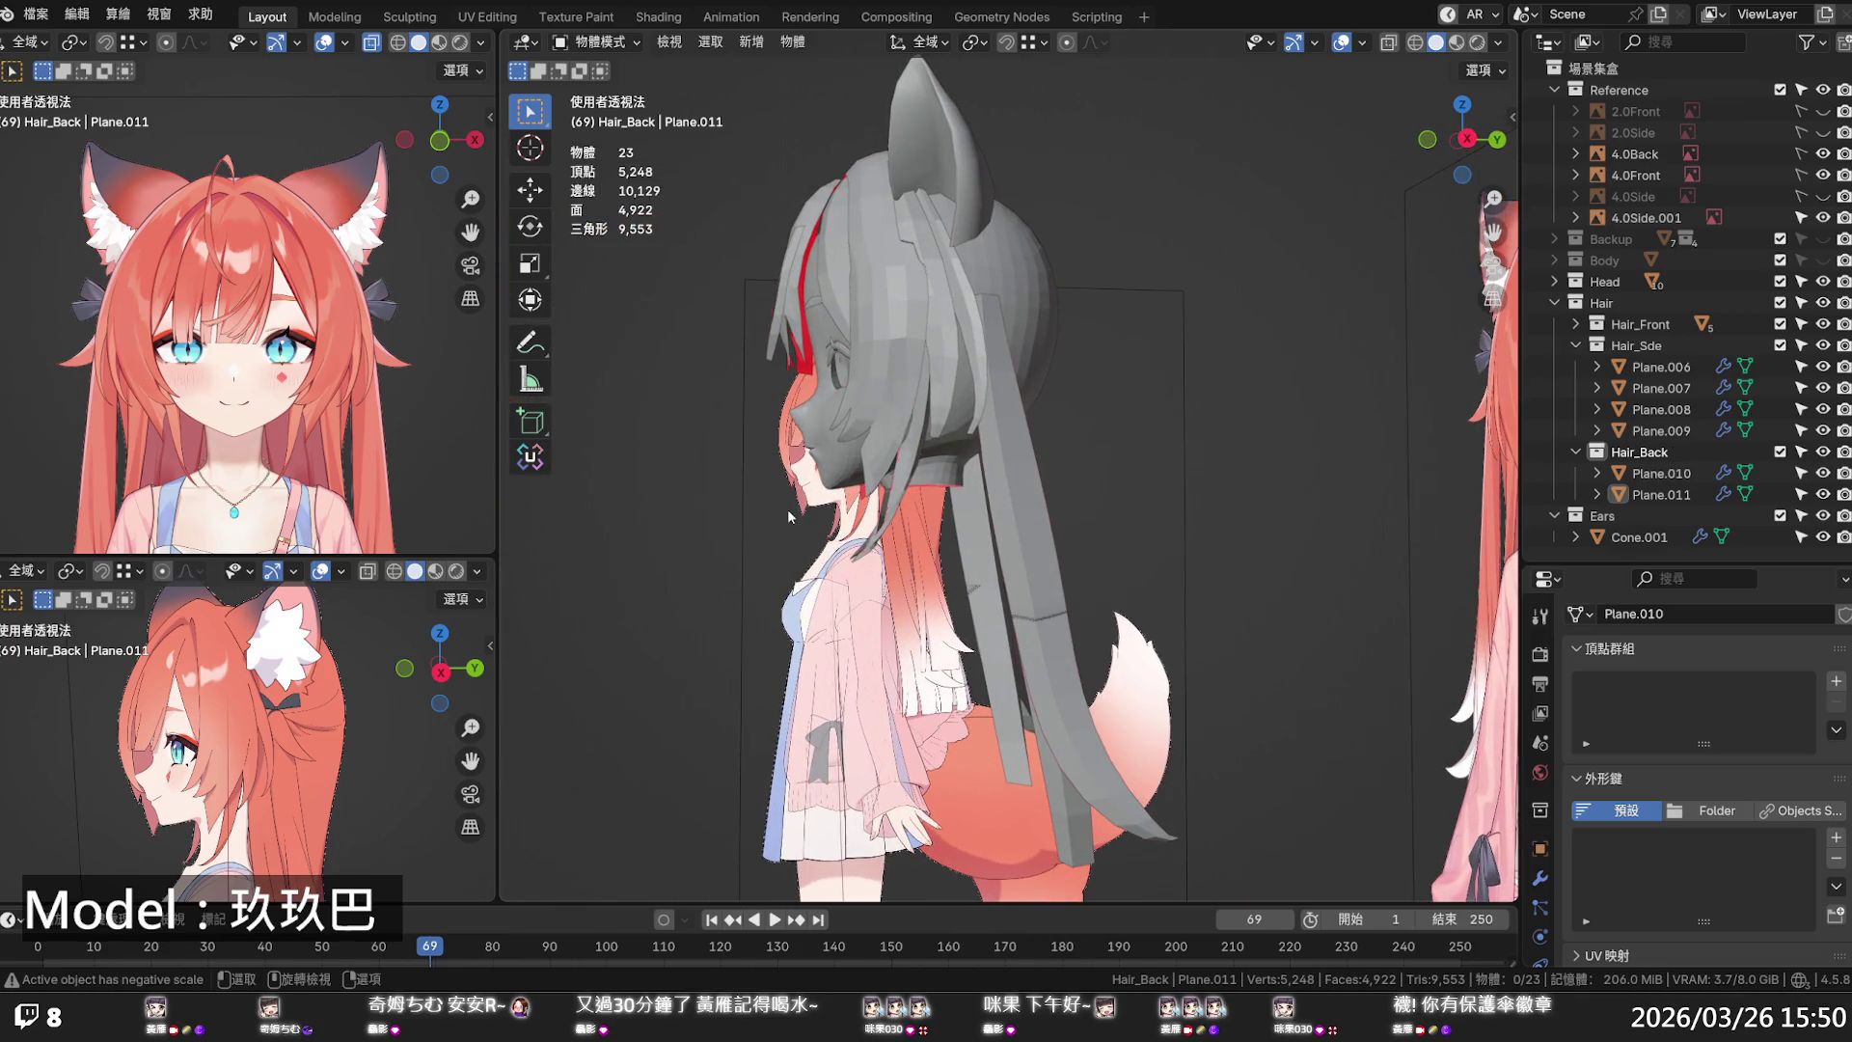
{"action": "key", "text": "KP_1"}
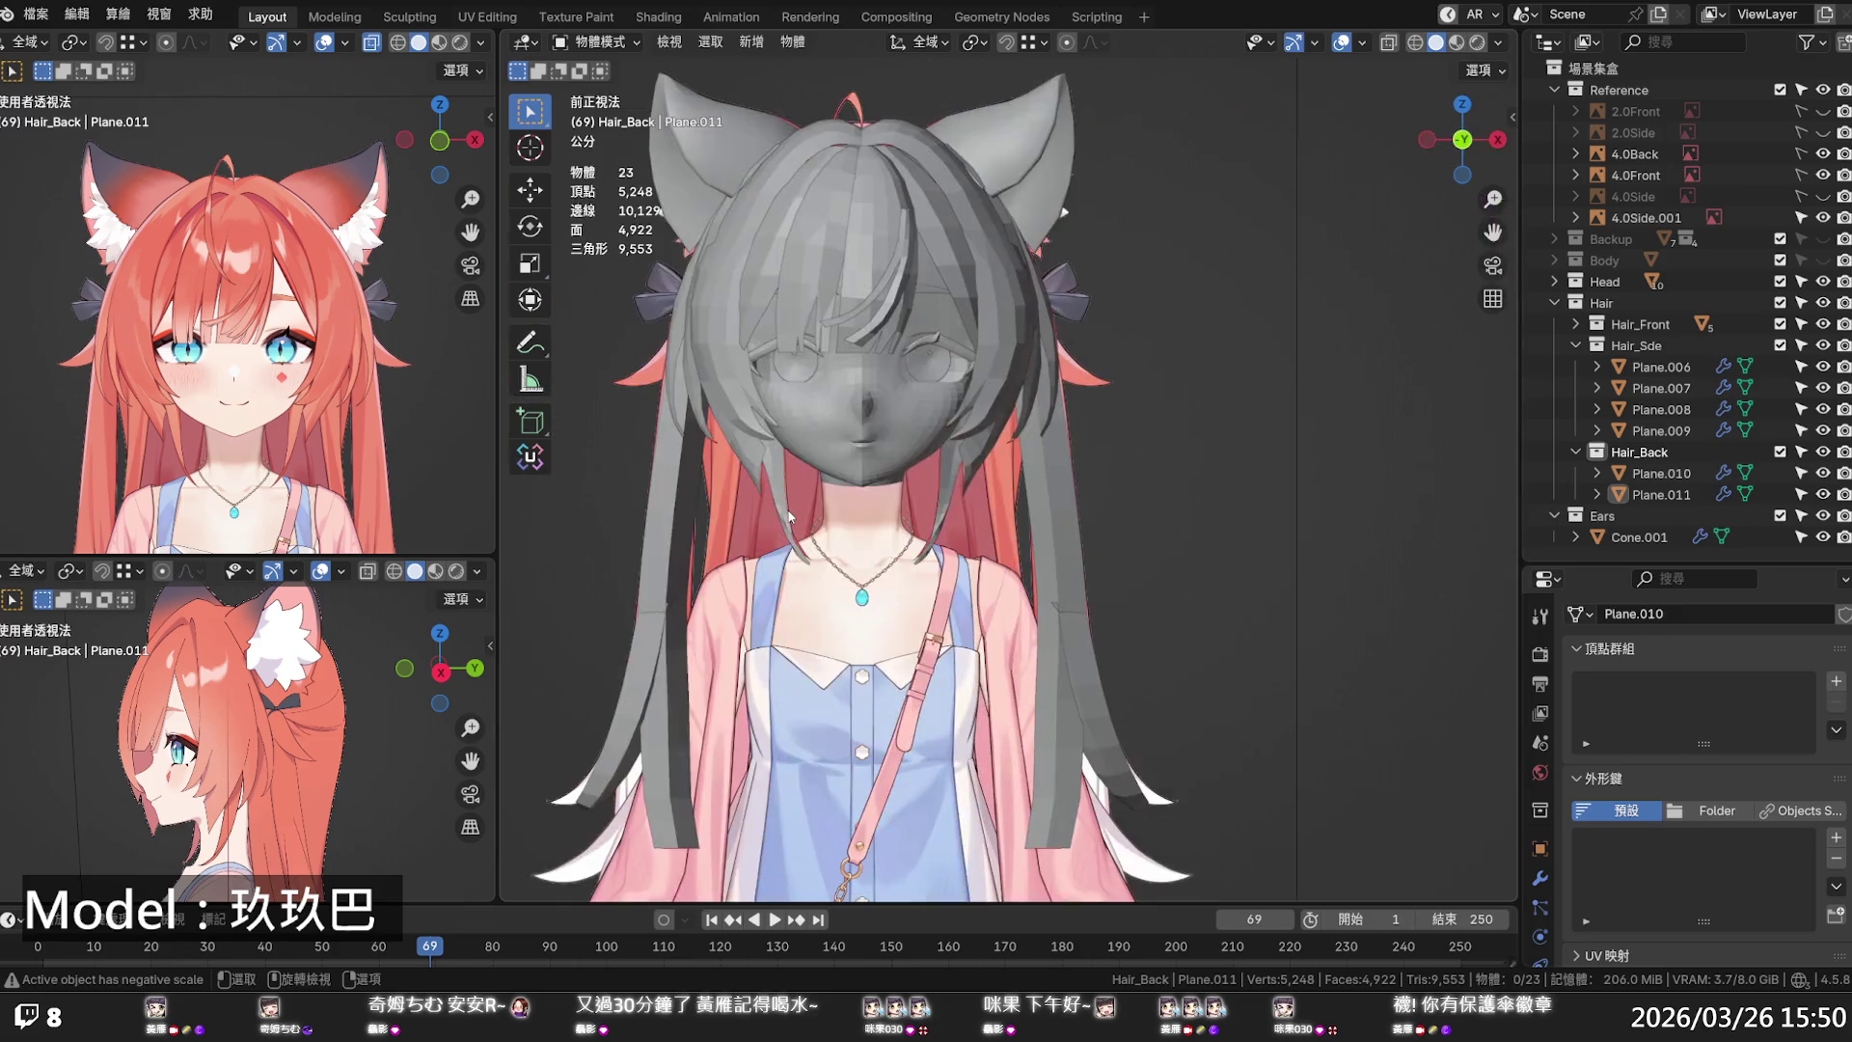
{"action": "key", "text": "KP_3"}
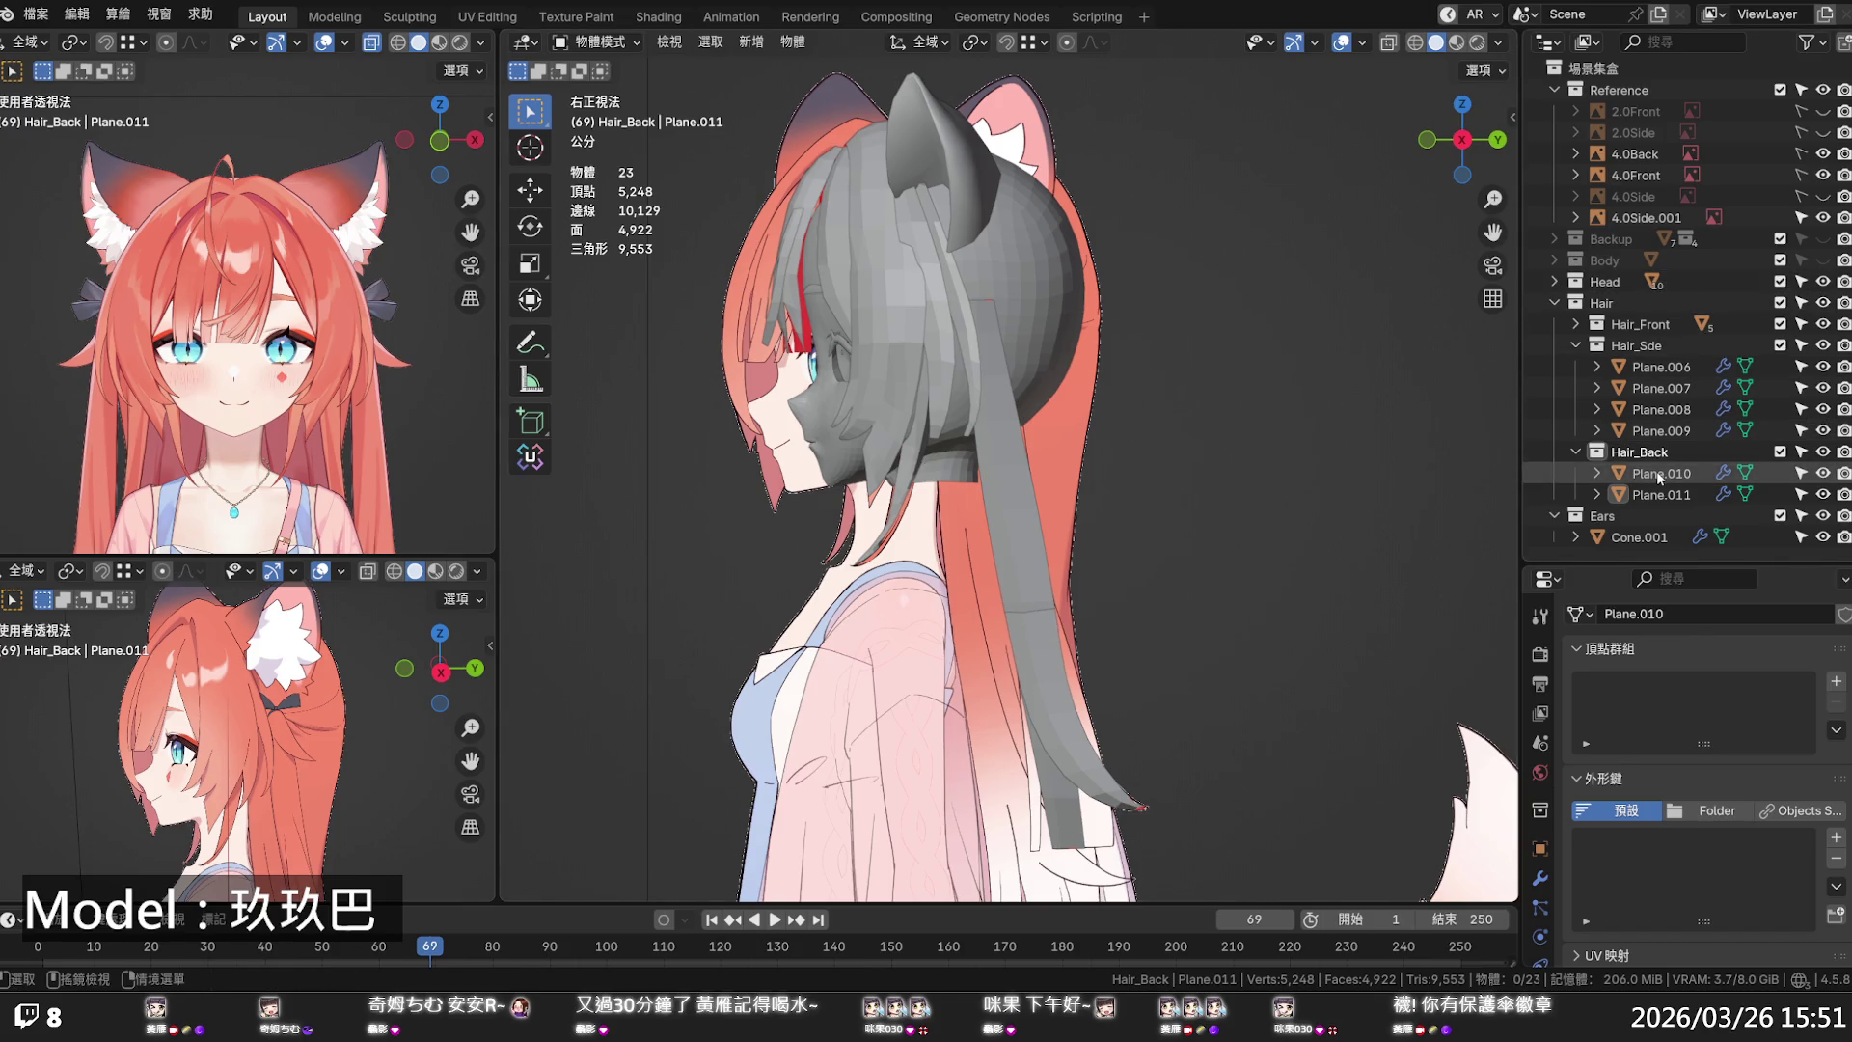
{"action": "key", "text": "alt+z"}
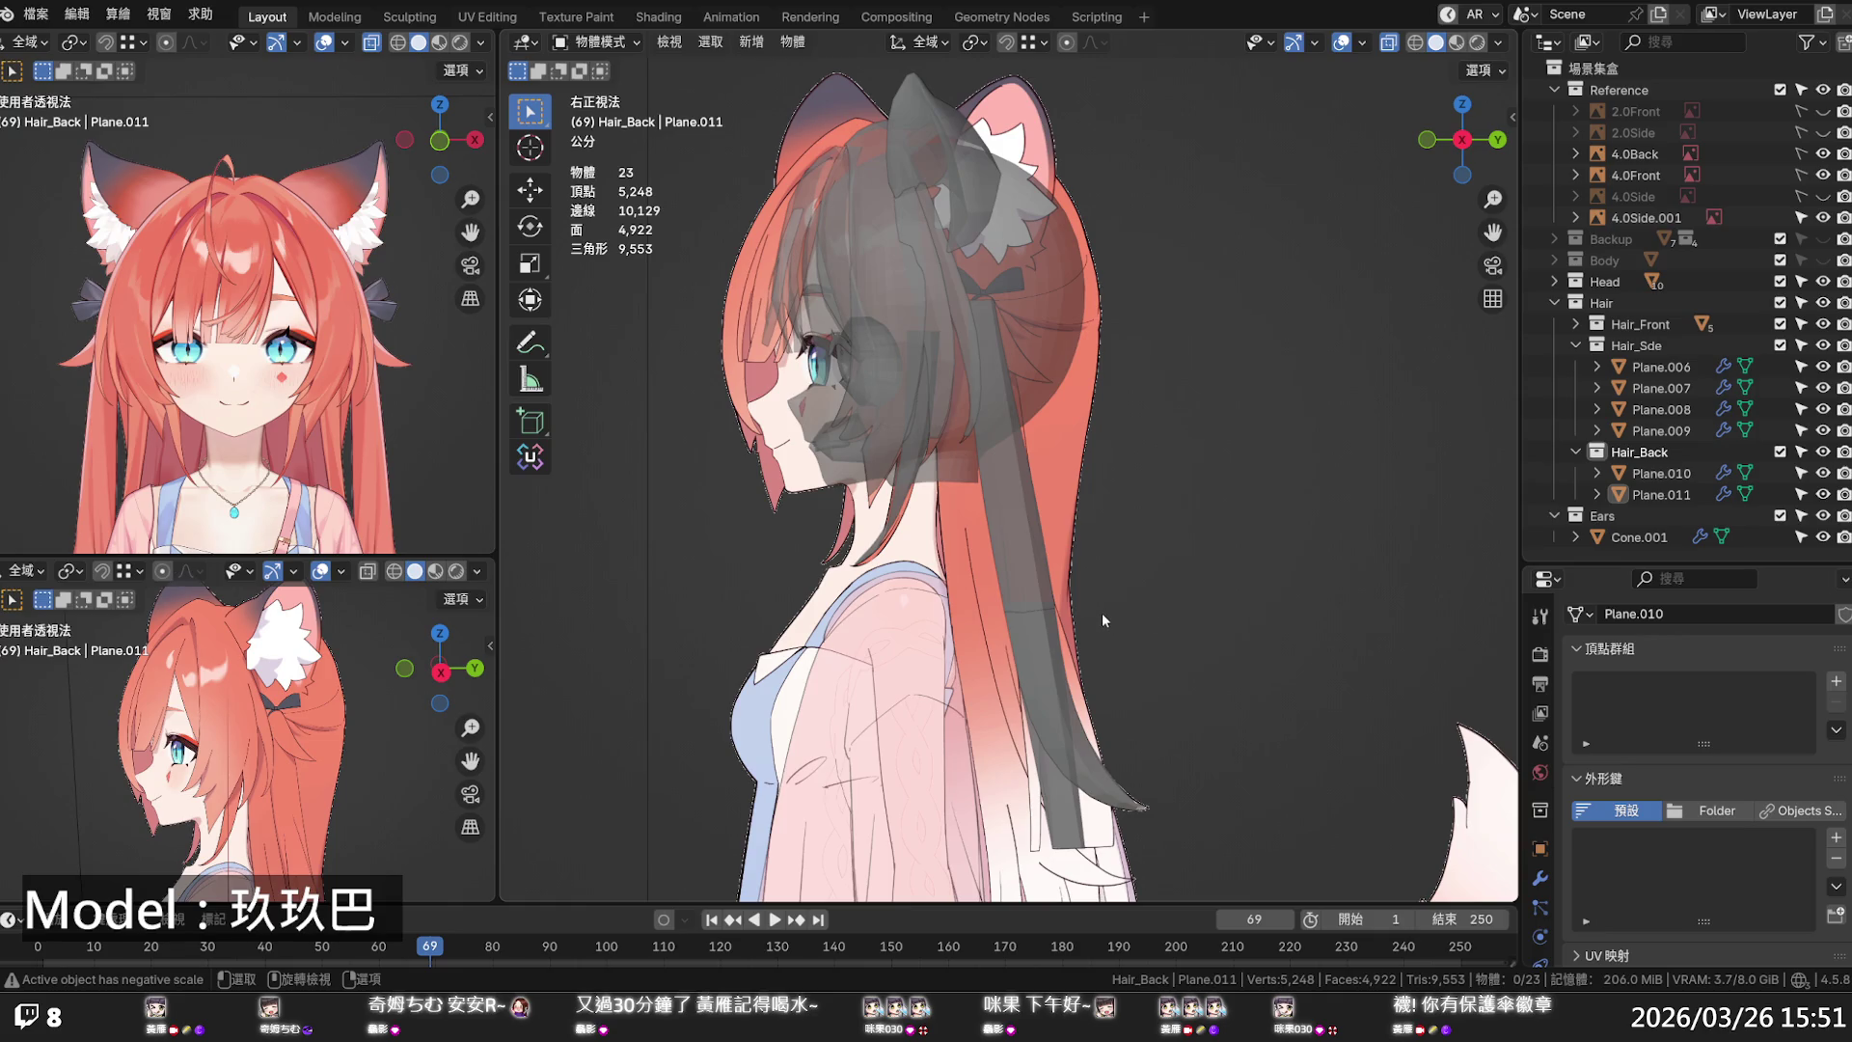
{"action": "key", "text": "alt+z"}
{"action": "middle_click_drag", "start_coordinate": [1103, 612], "coordinate": [1084, 575], "text": "shift"}
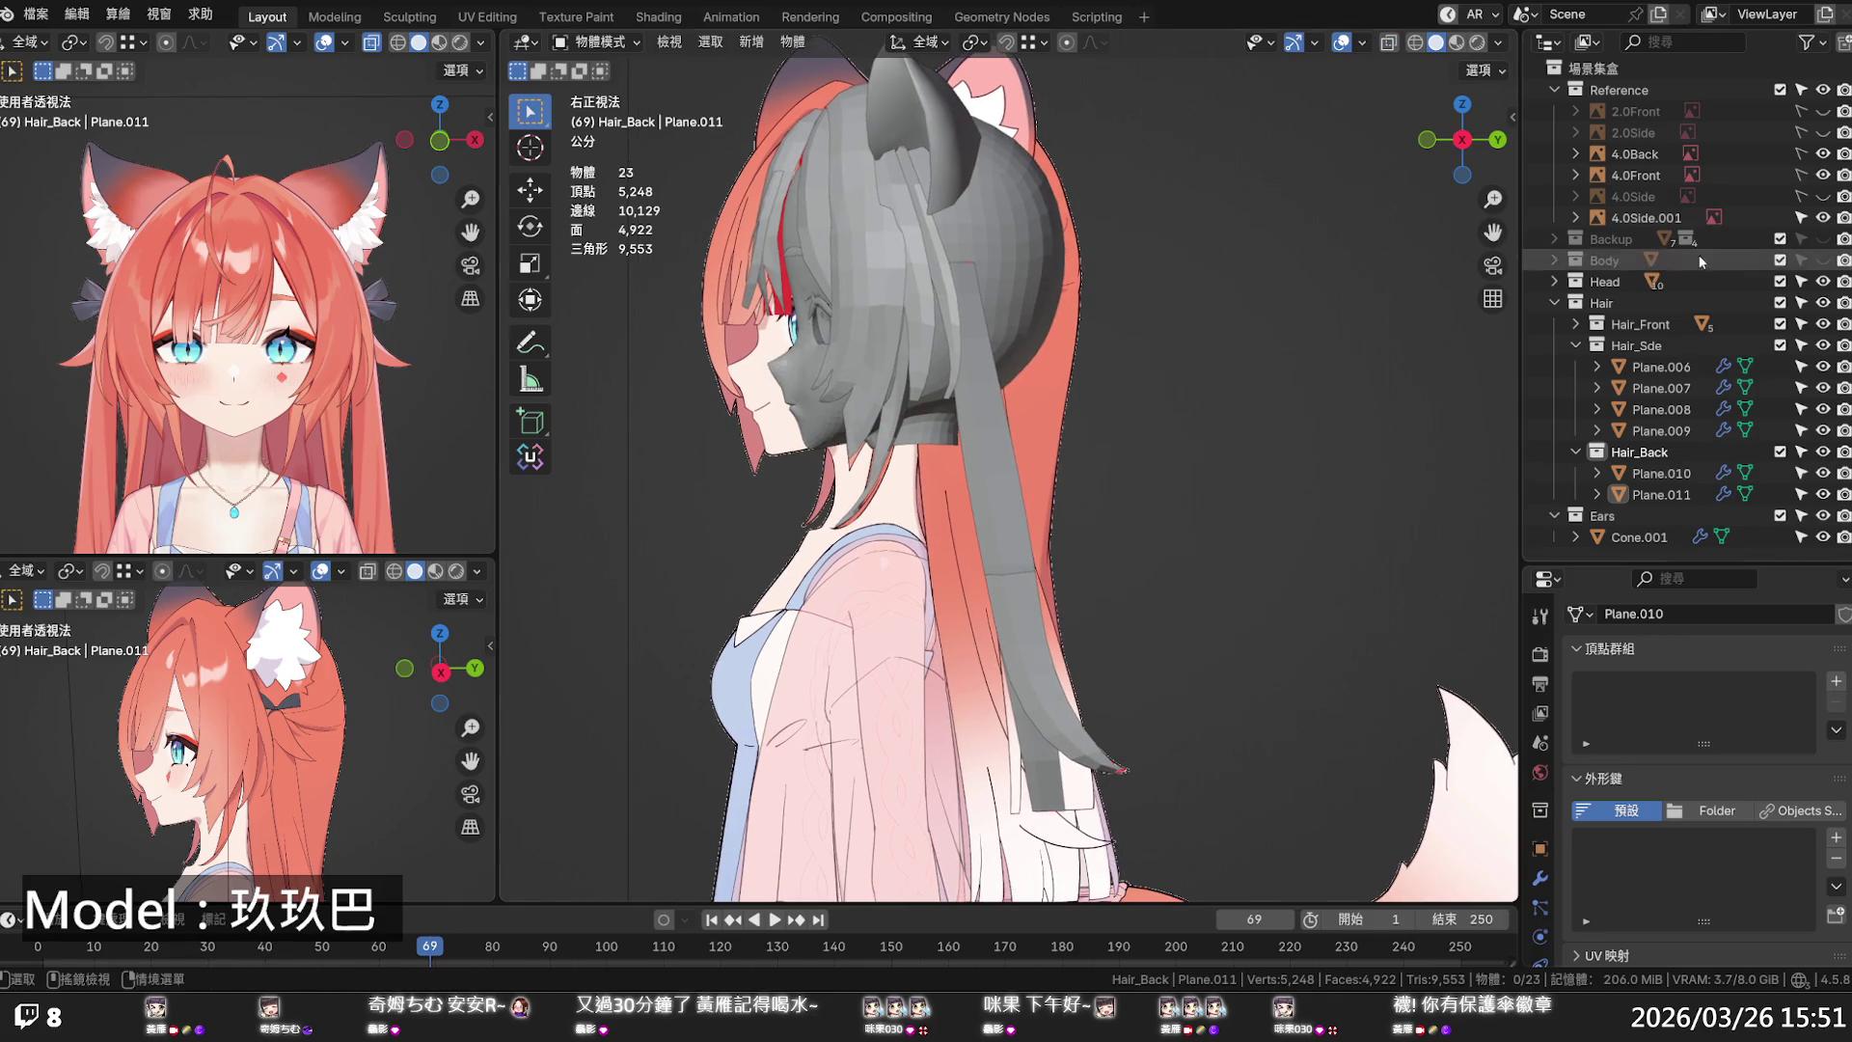
{"action": "left_click", "coordinate": [1822, 304]}
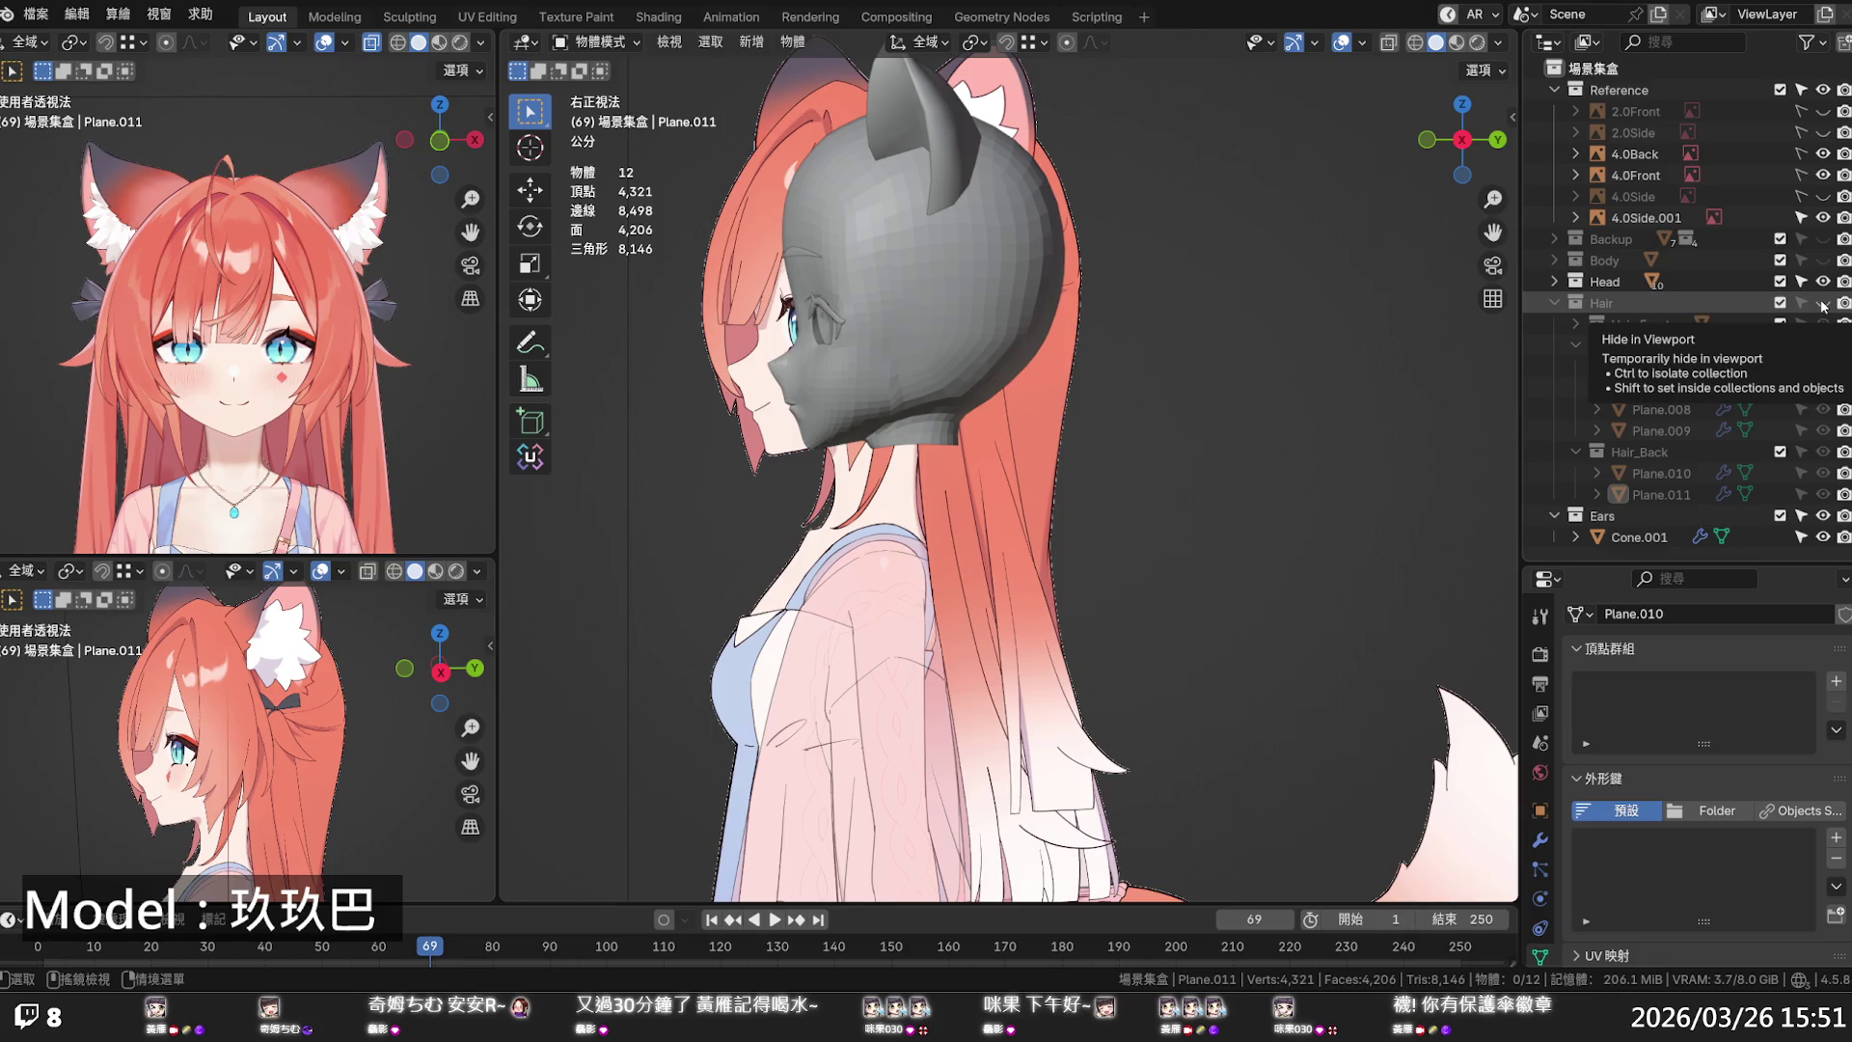
- Show the hair meshes again and edit Plane.010 with X-ray on
{"action": "left_click", "coordinate": [1822, 304]}
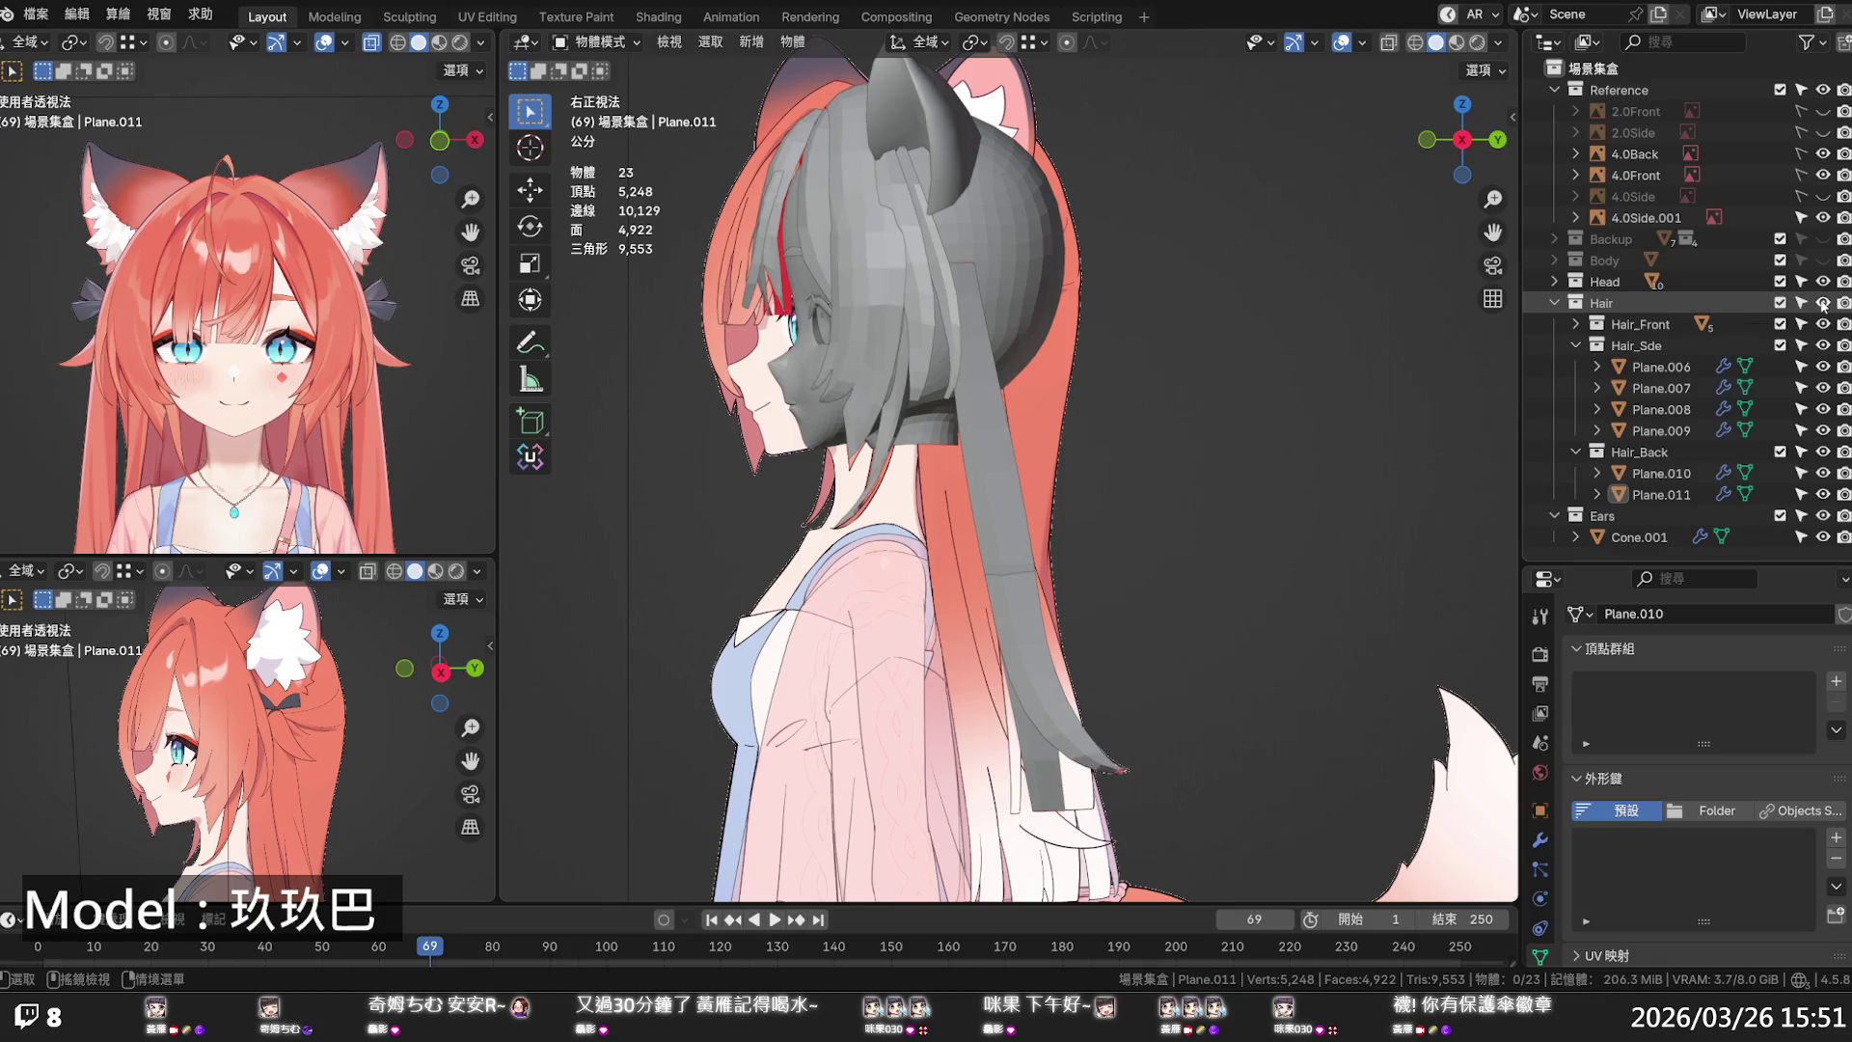
{"action": "left_click", "coordinate": [1064, 771]}
{"action": "key", "text": "Tab"}
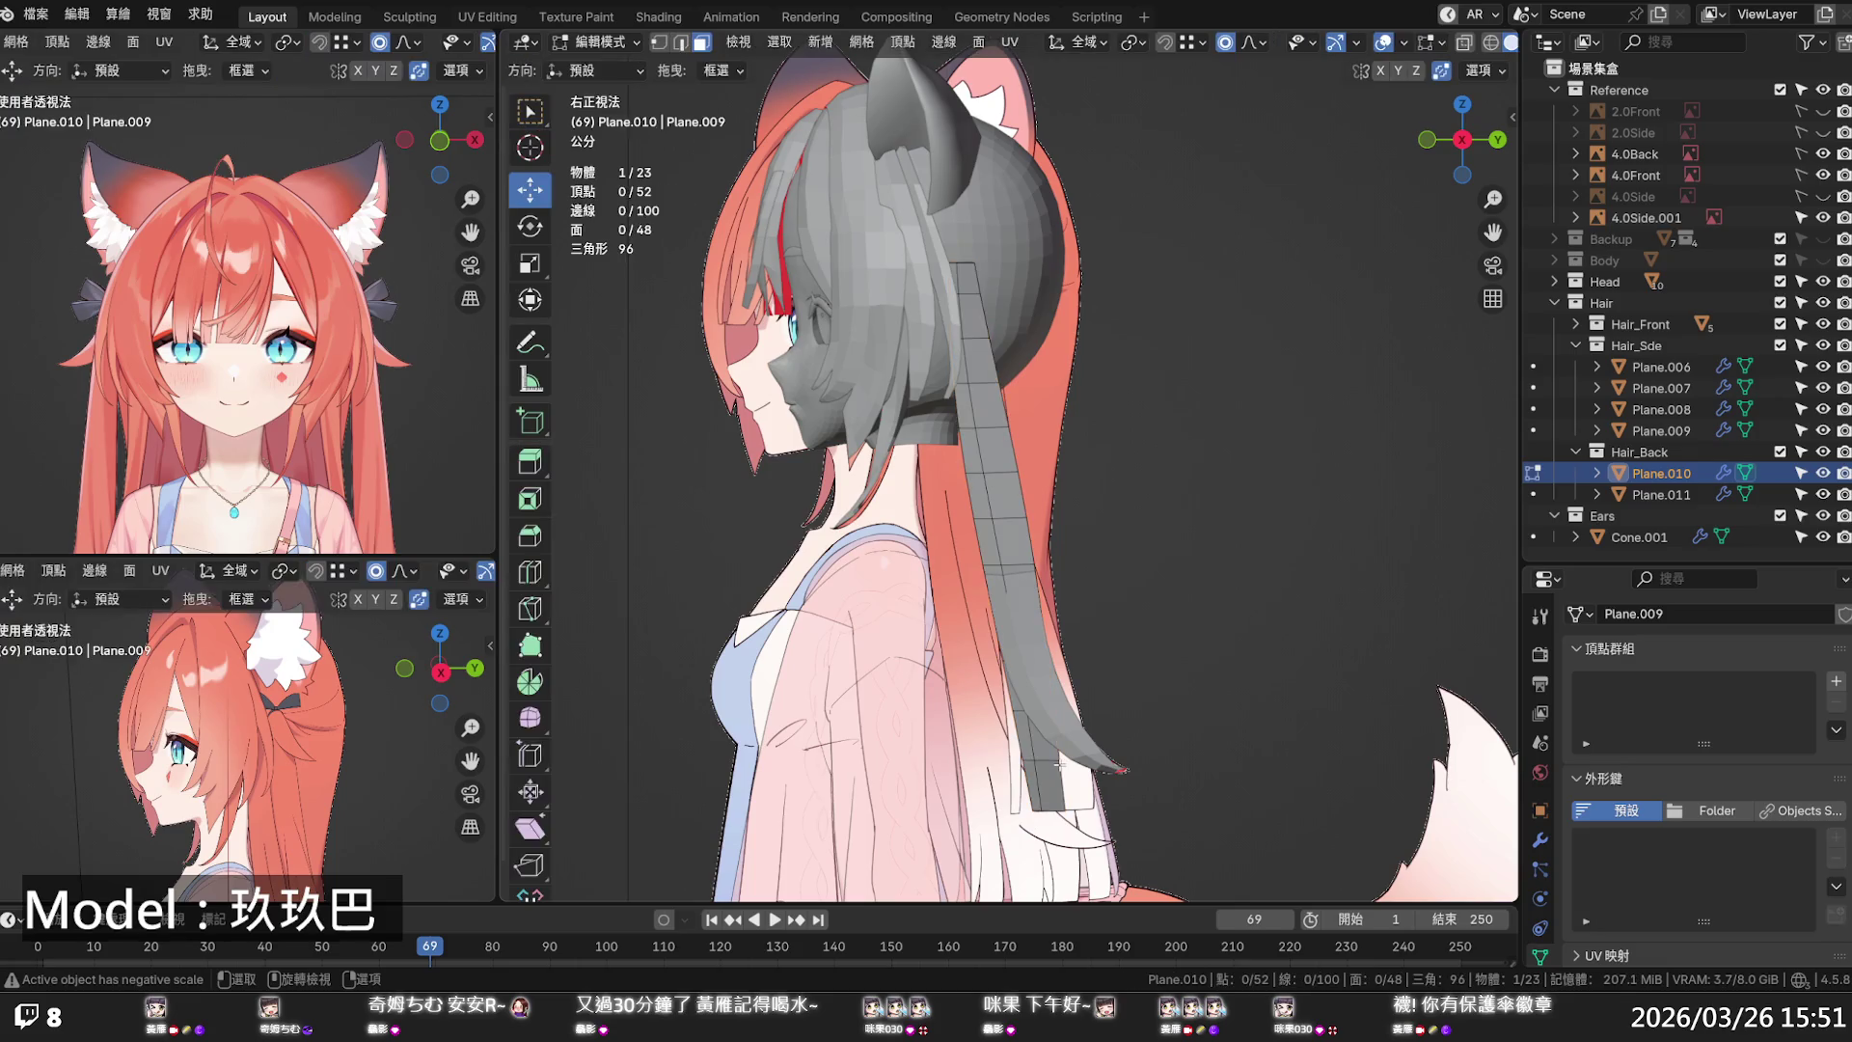
{"action": "key", "text": "alt"}
{"action": "key", "text": "alt+z"}
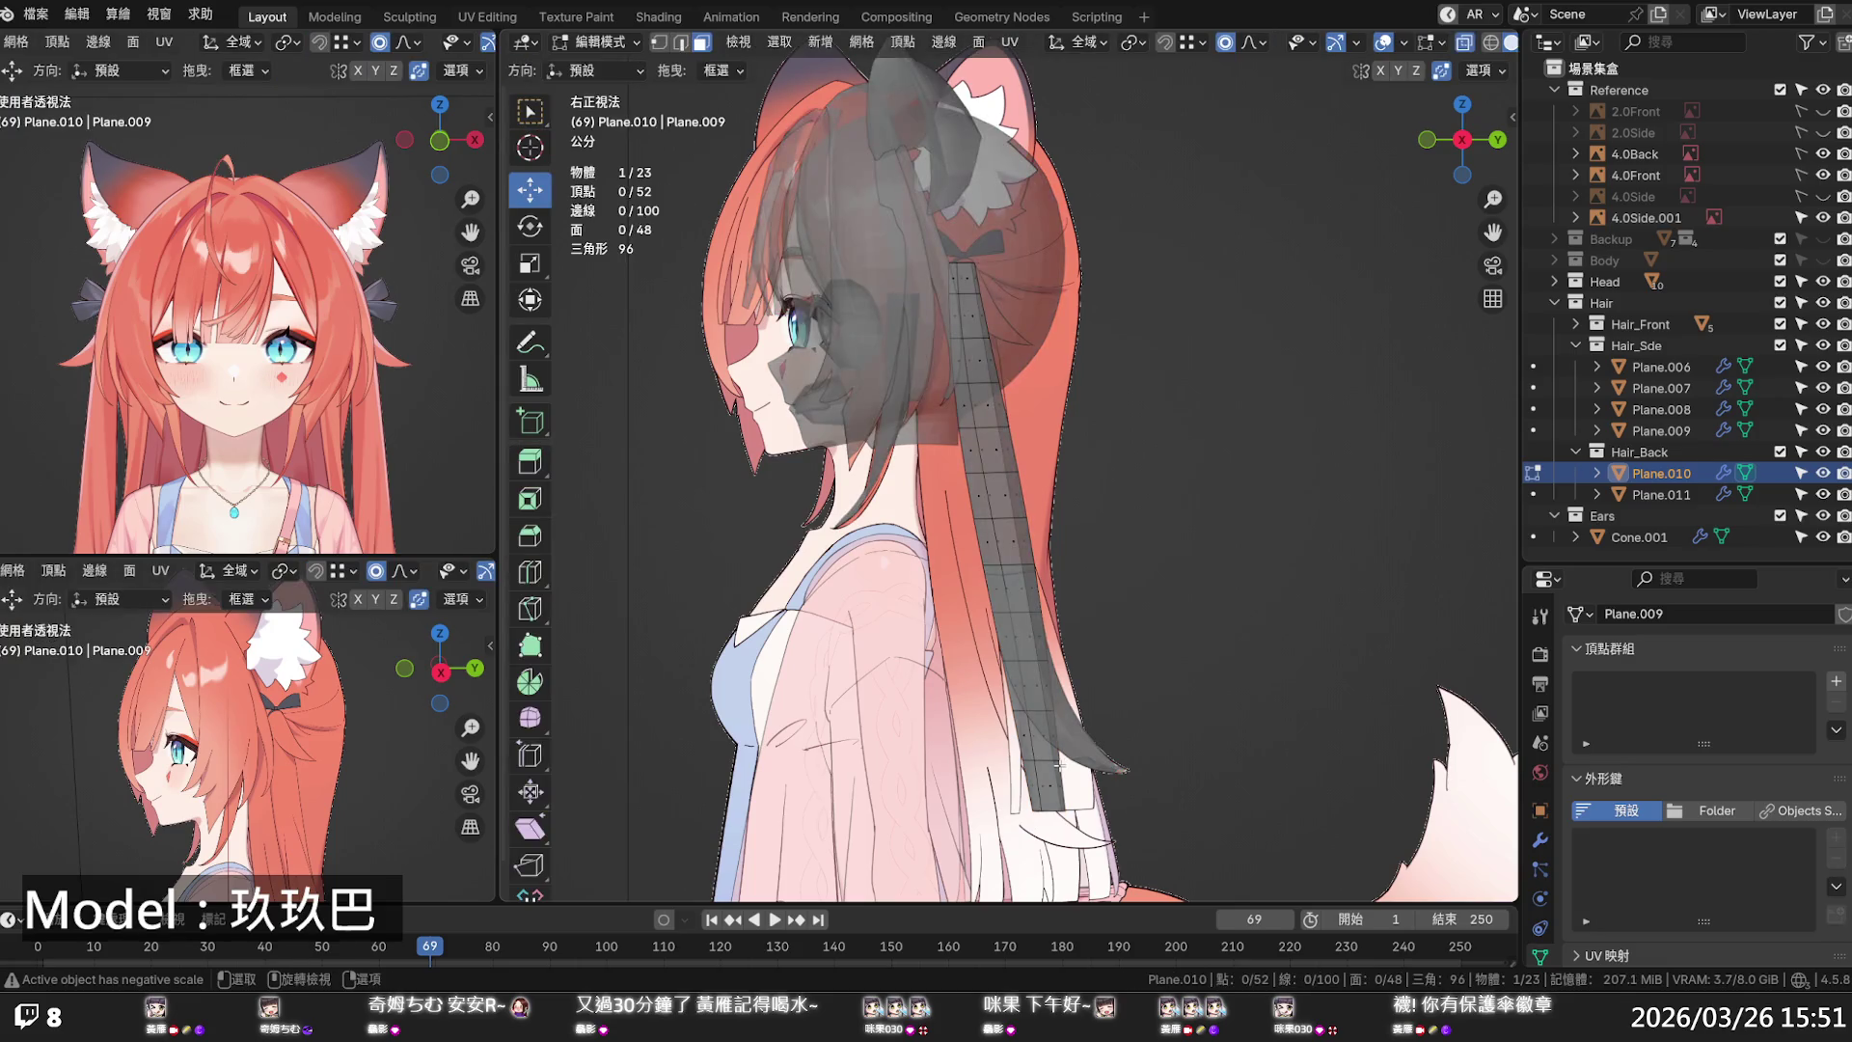
{"action": "left_click", "coordinate": [1061, 781]}
{"action": "key", "text": "alt+a"}
- Copy Plane.010 and paste it into Hair_Back as Plane.012, then edit Plane.012
{"action": "left_click", "coordinate": [1664, 472]}
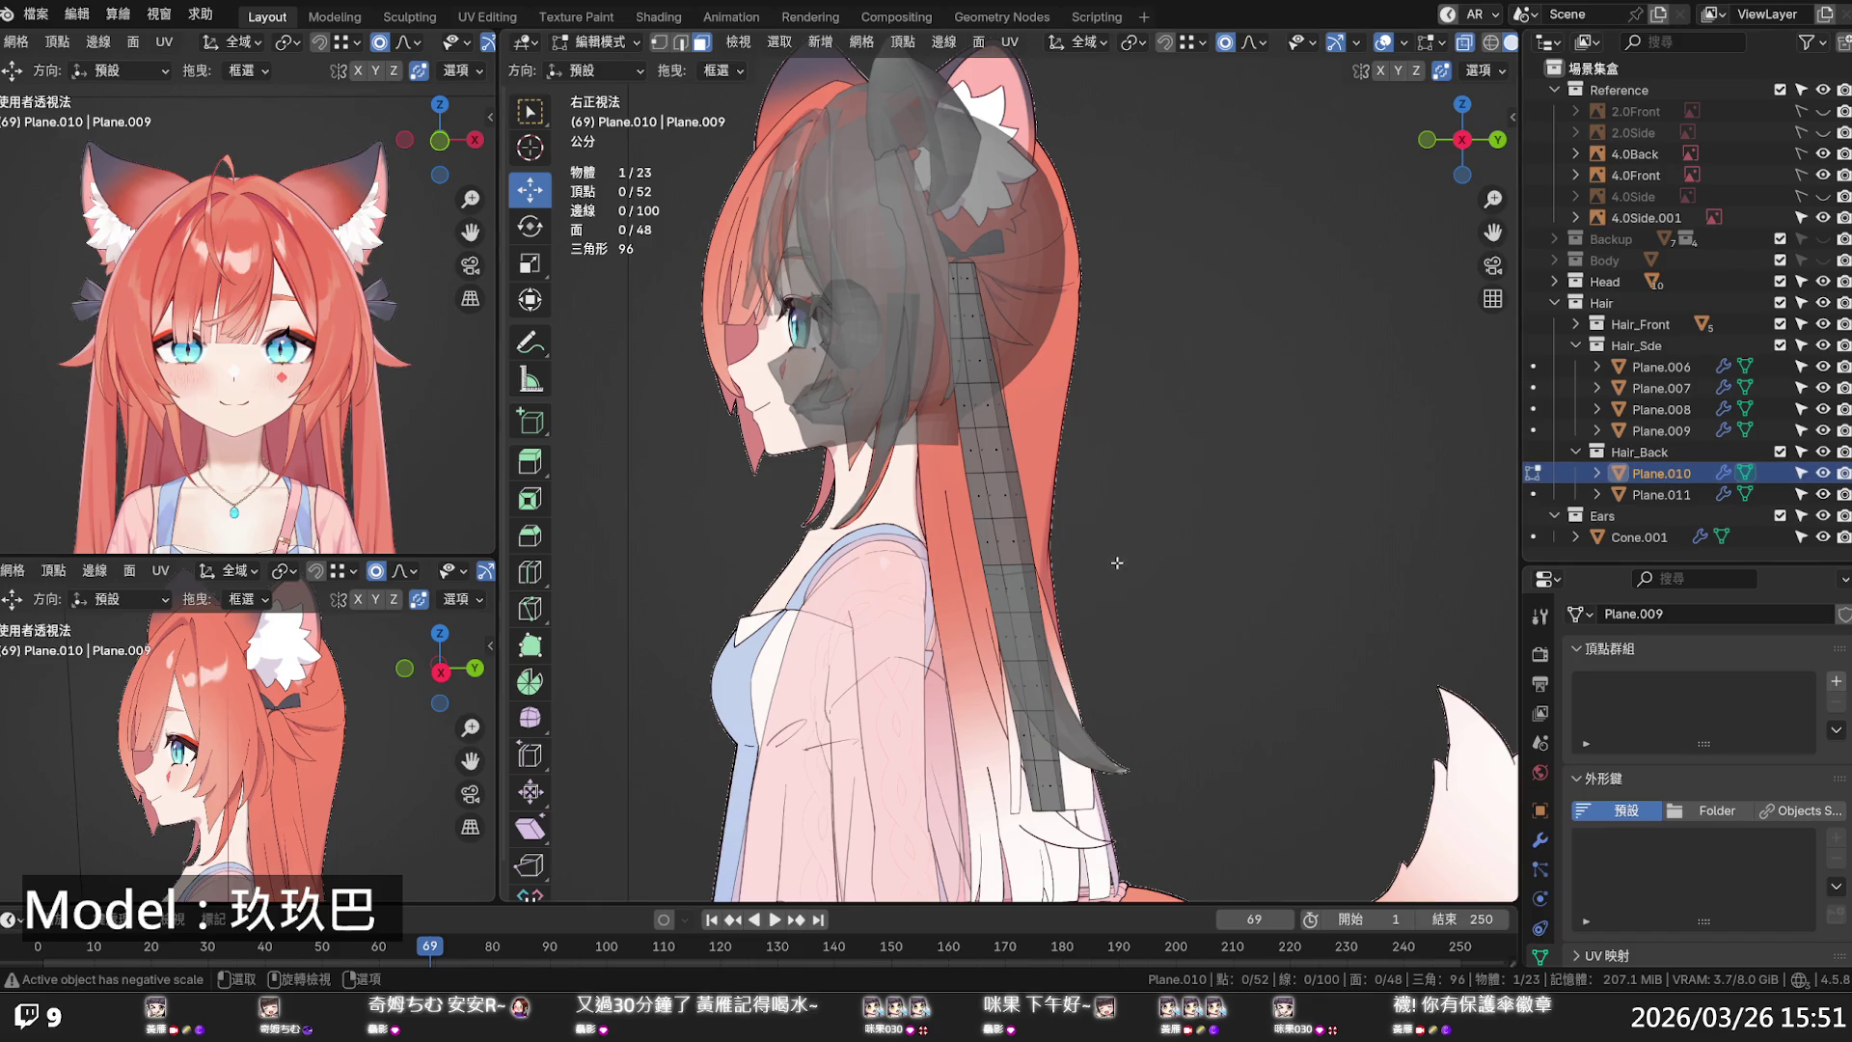
{"action": "right_click", "coordinate": [1653, 470]}
{"action": "left_click", "coordinate": [1653, 469]}
{"action": "left_click", "coordinate": [1659, 452]}
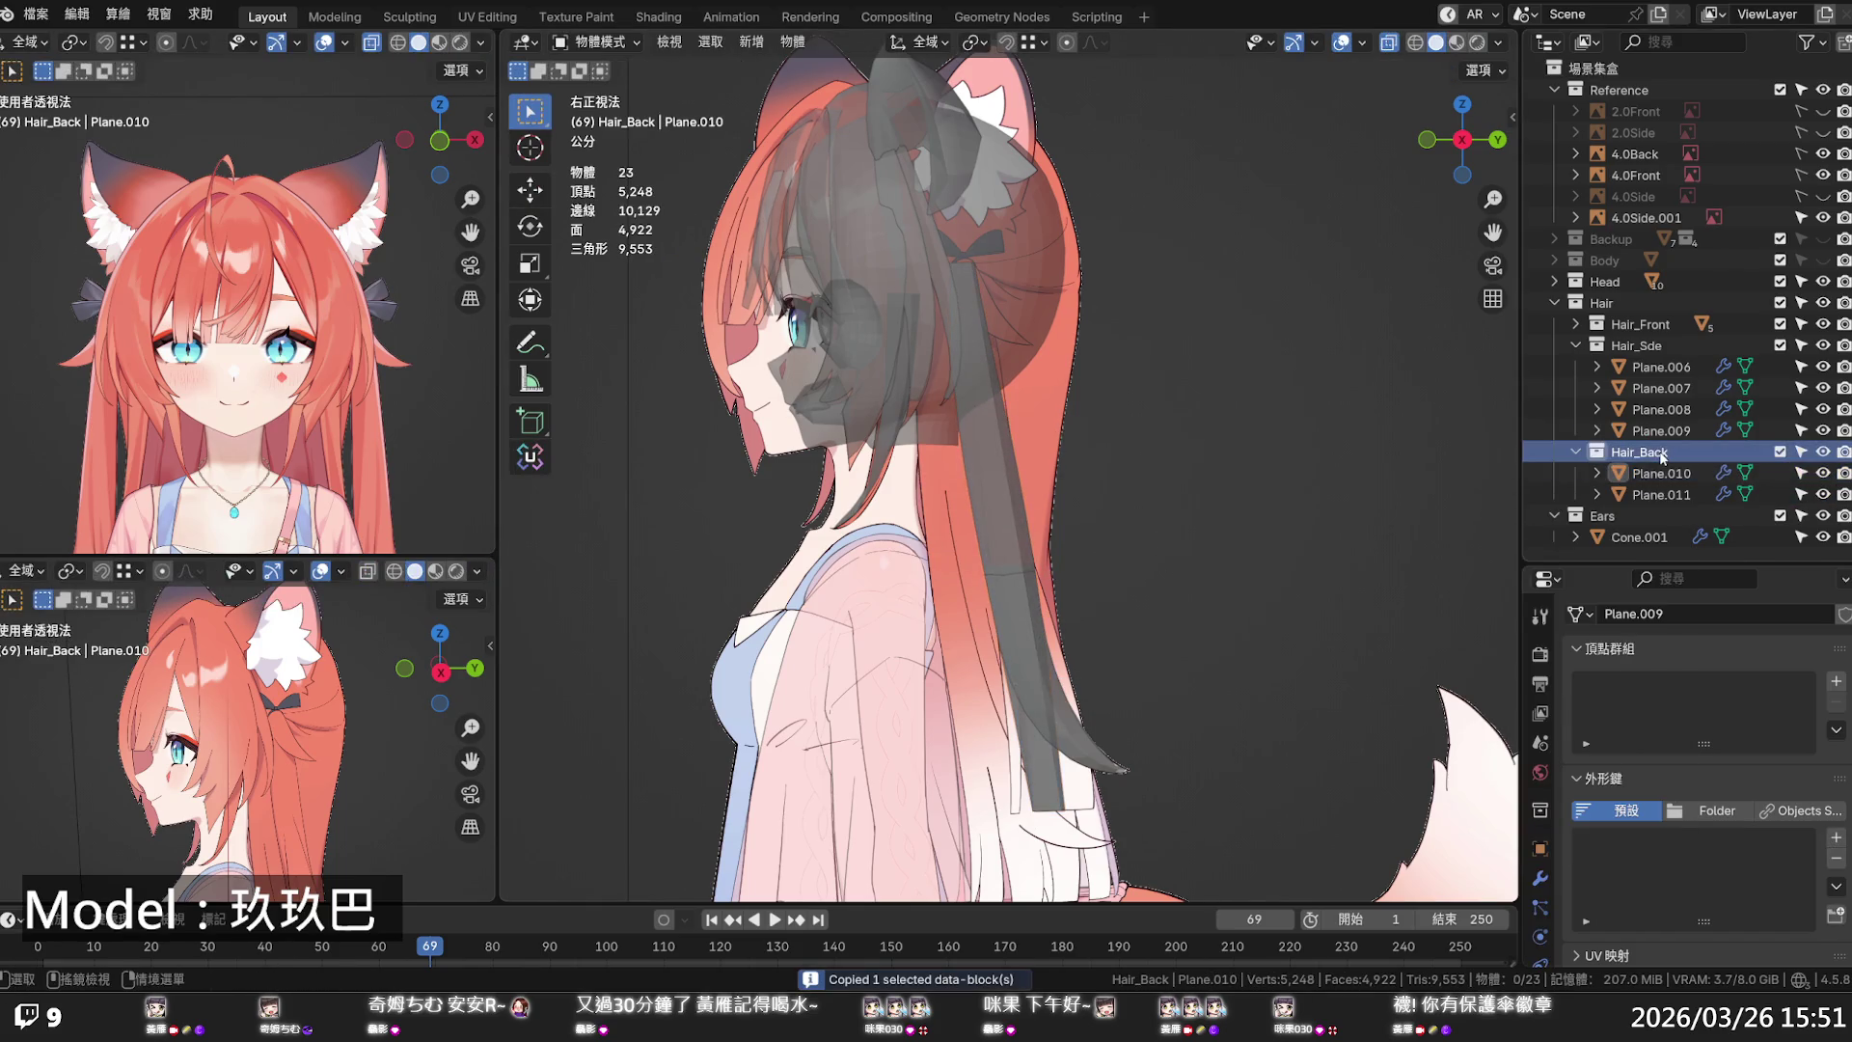
{"action": "right_click", "coordinate": [1661, 453]}
{"action": "left_click", "coordinate": [1649, 460]}
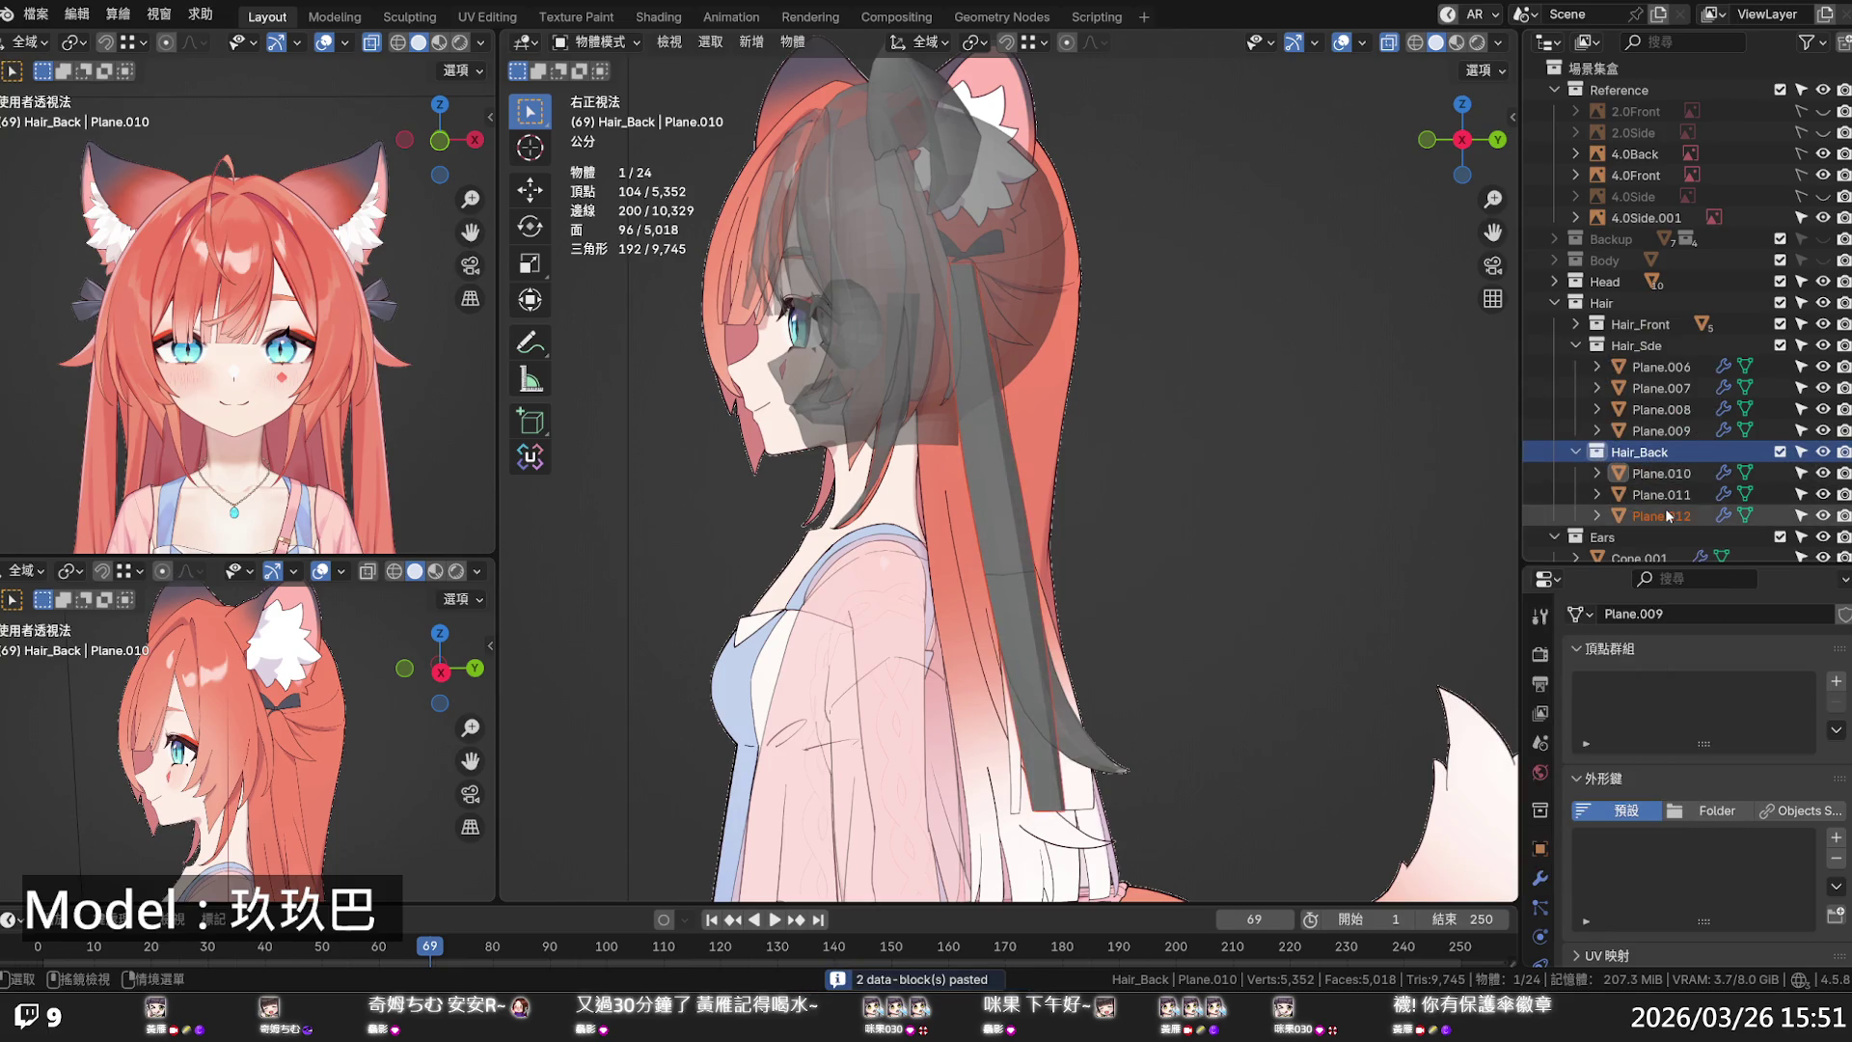
{"action": "left_click", "coordinate": [1668, 518]}
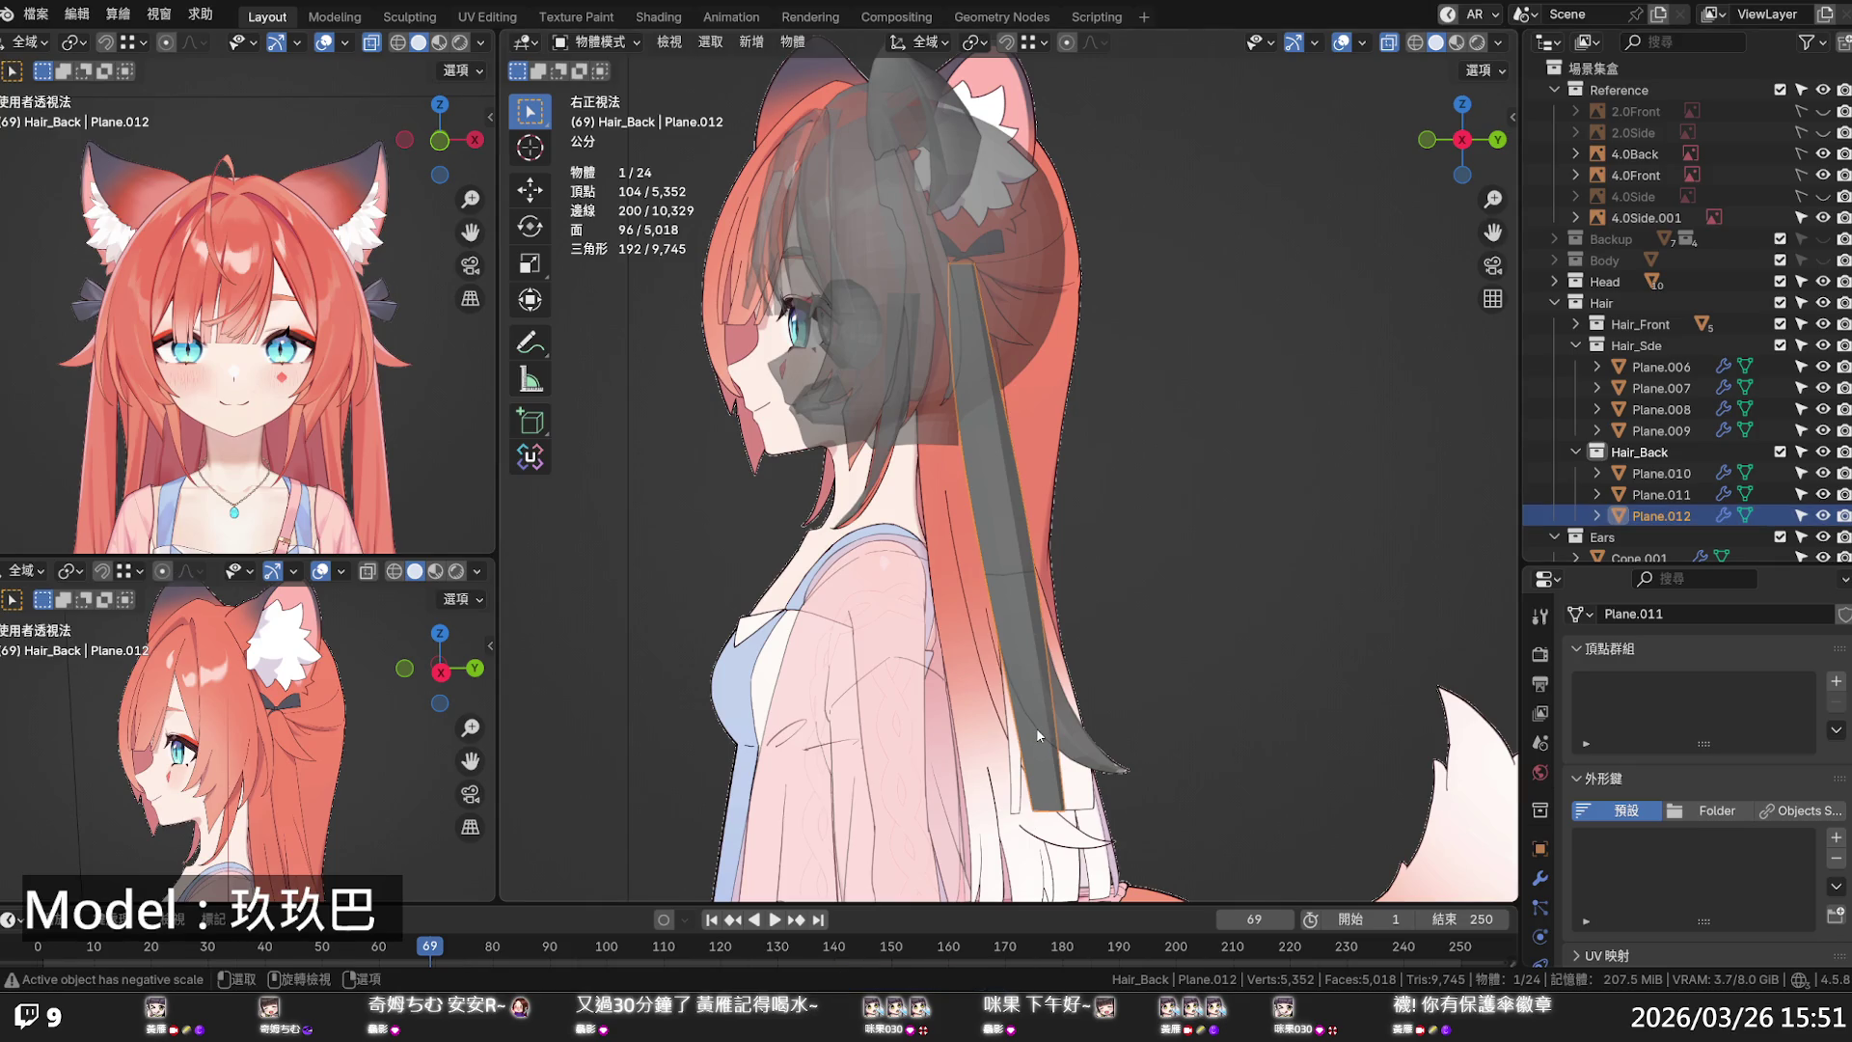
{"action": "key", "text": "Tab"}
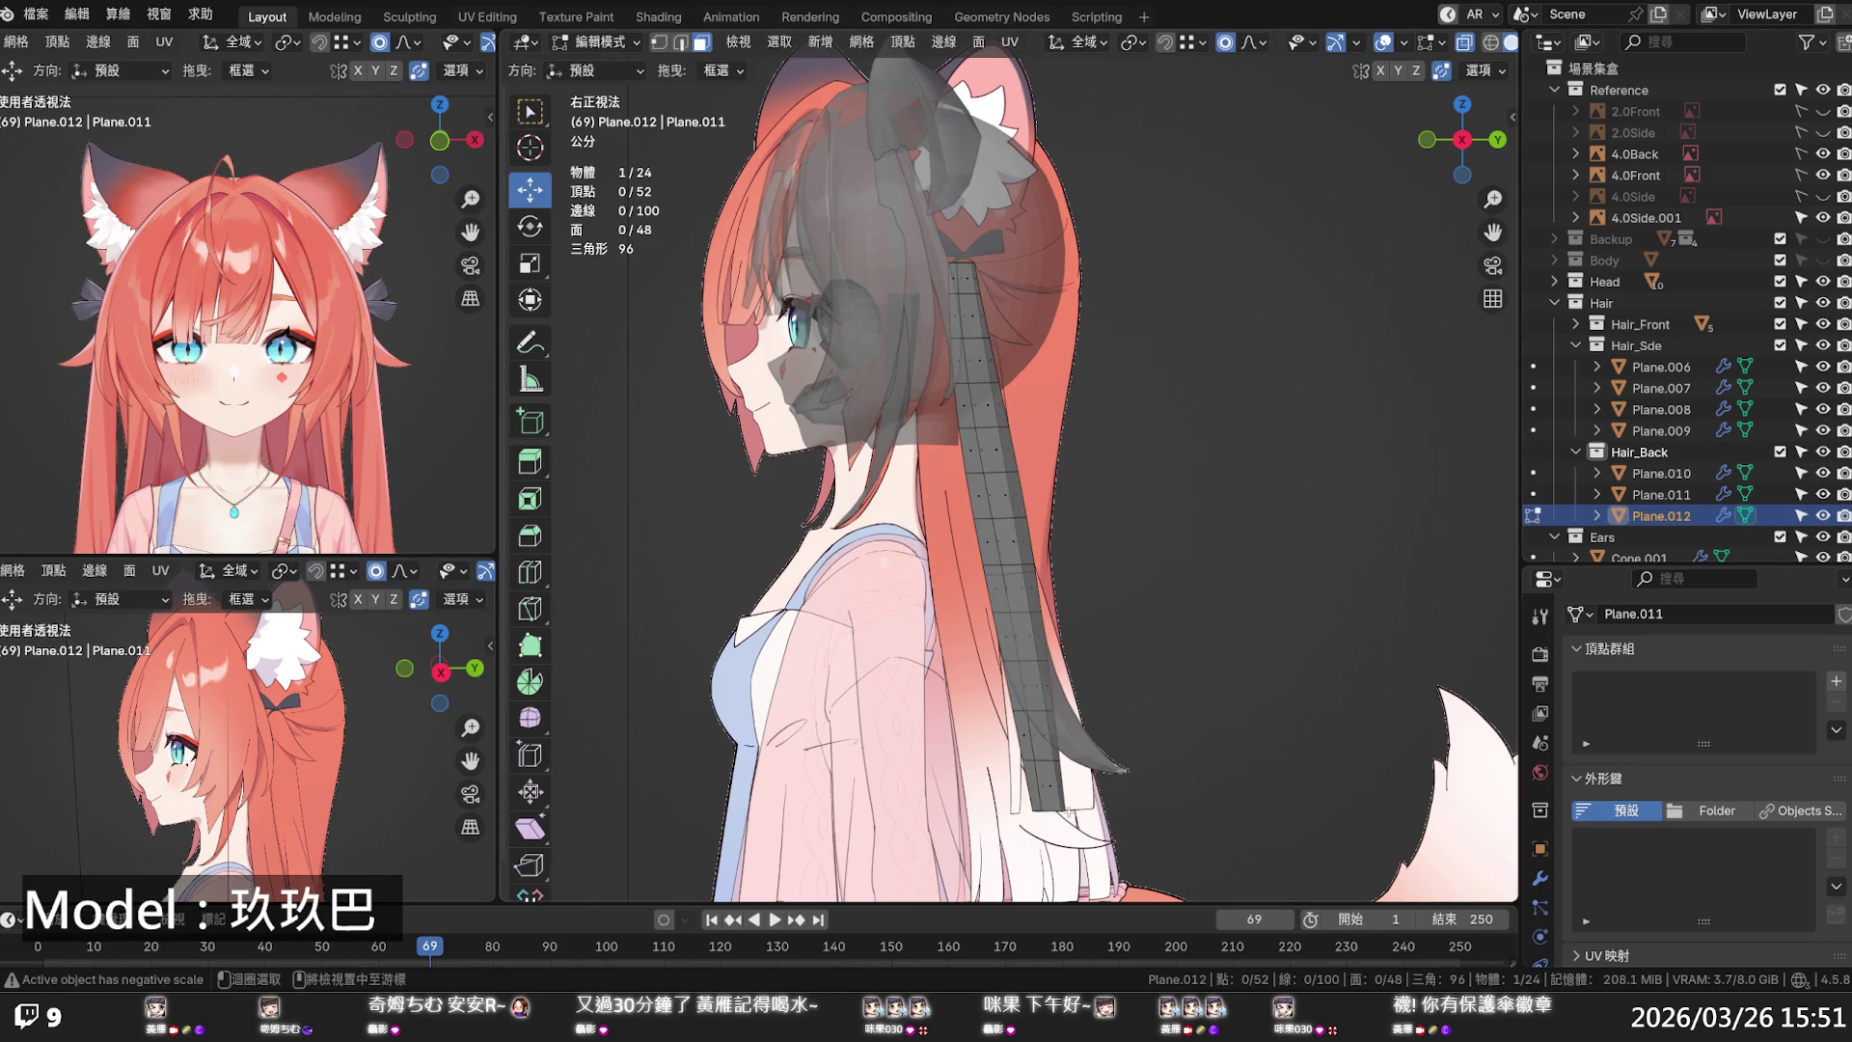
- Move Plane.012's bottom vertex ring along Y and scale it narrower
{"action": "left_click", "coordinate": [1049, 813], "text": "alt"}
{"action": "key", "text": "2"}
{"action": "key", "text": "1"}
{"action": "left_click", "coordinate": [1048, 810], "text": "alt"}
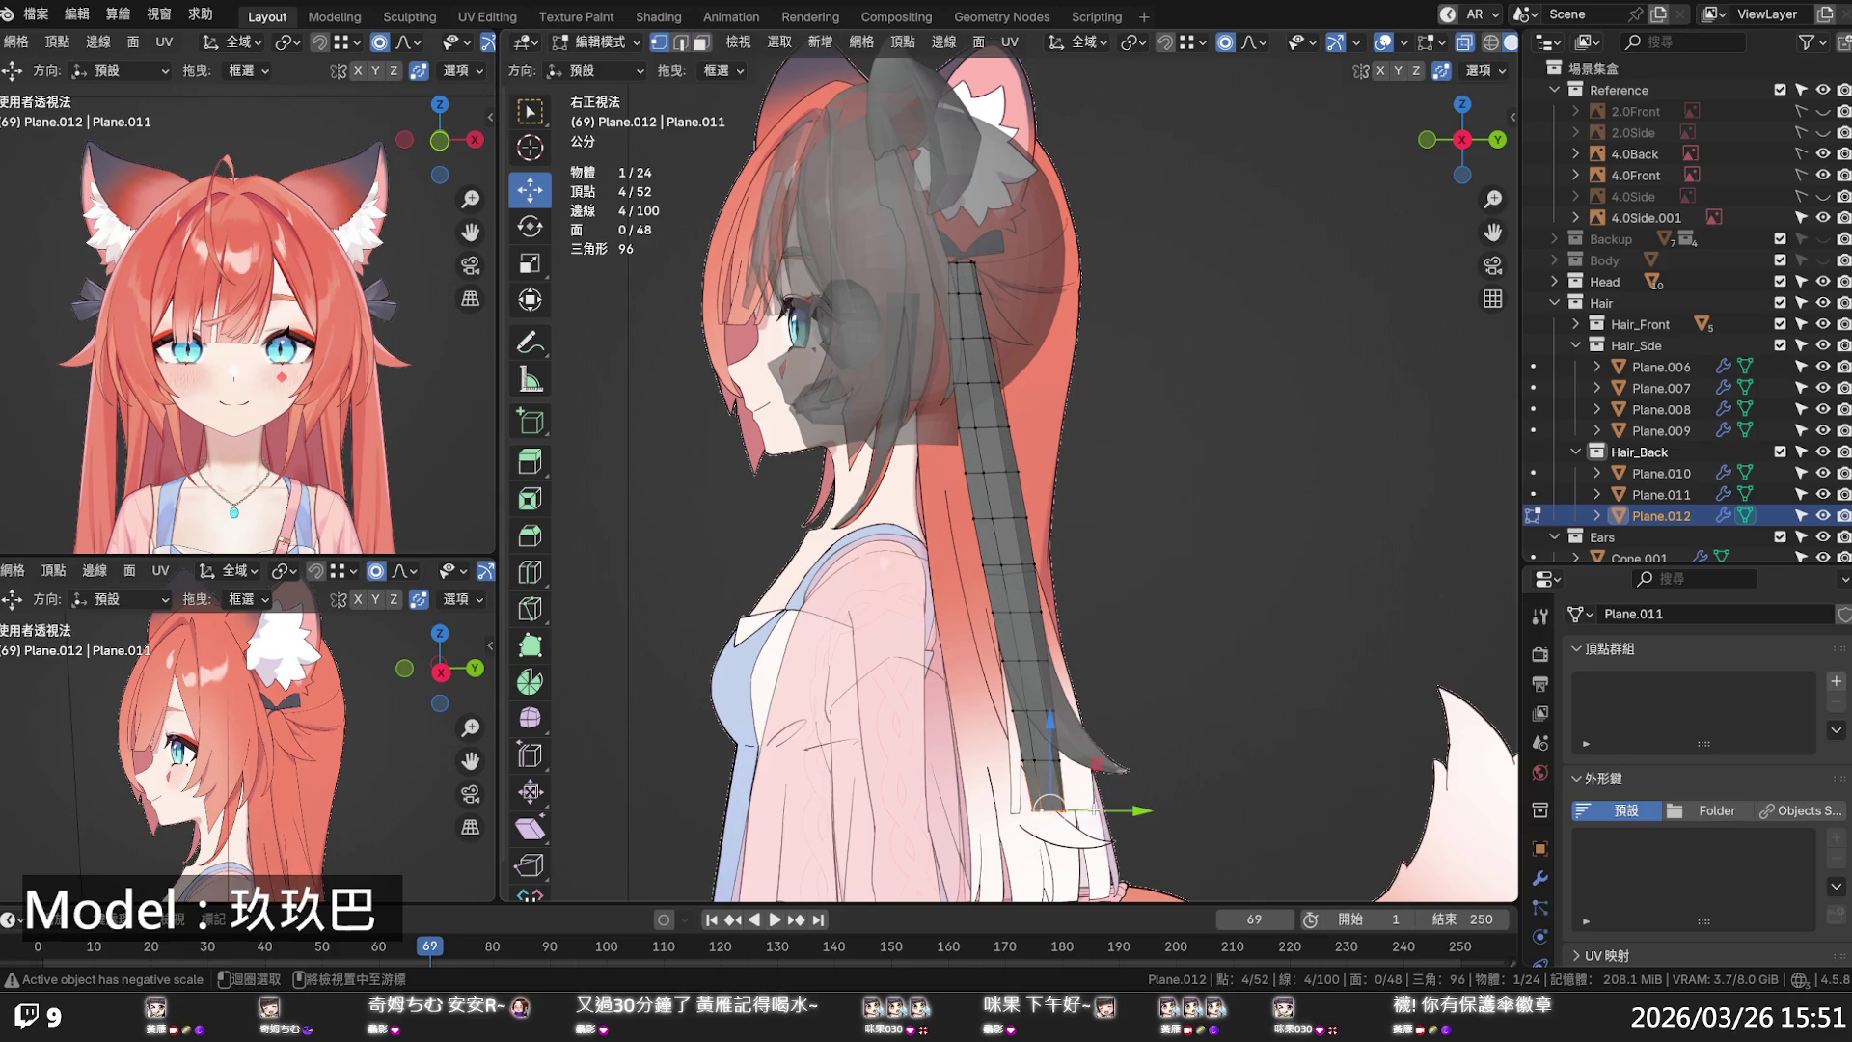
{"action": "key", "text": "g"}
{"action": "key", "text": "y"}
{"action": "scroll", "coordinate": [1058, 815], "scroll_direction": "down", "scroll_amount": 18}
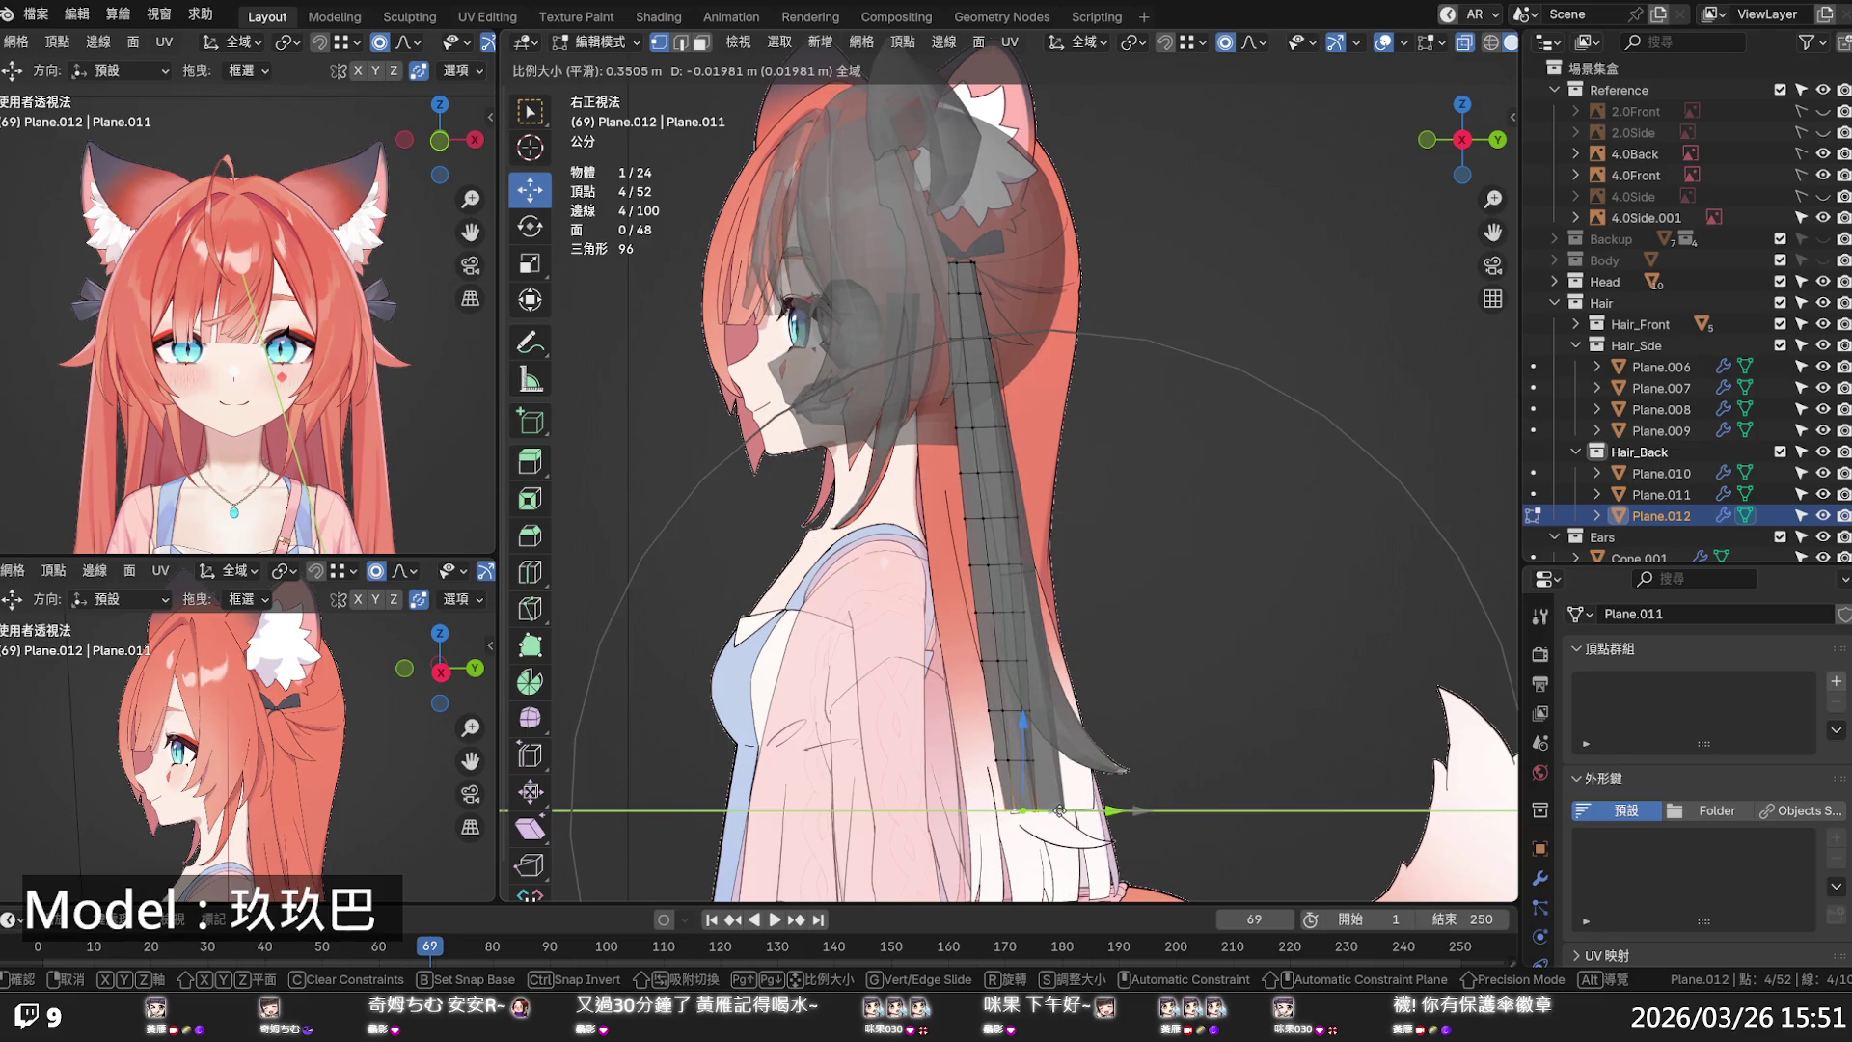
{"action": "left_click", "coordinate": [1058, 809]}
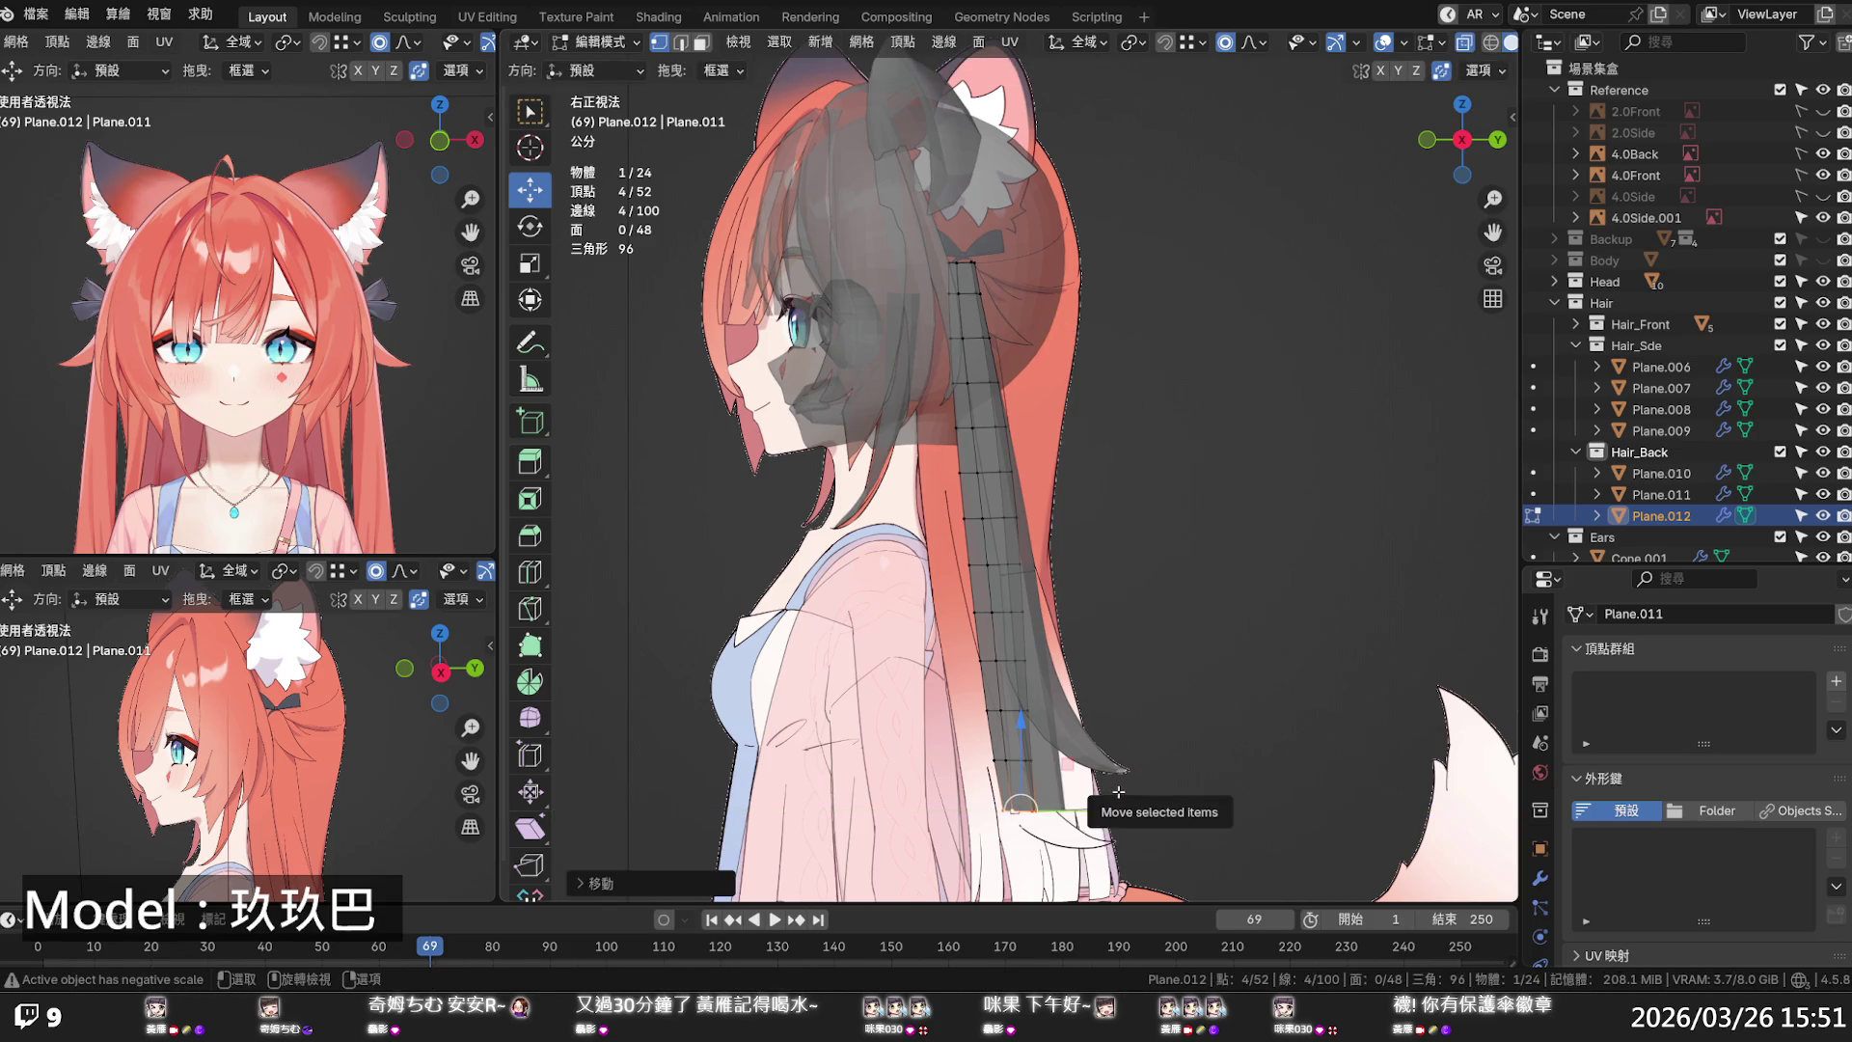
{"action": "key", "text": "s"}
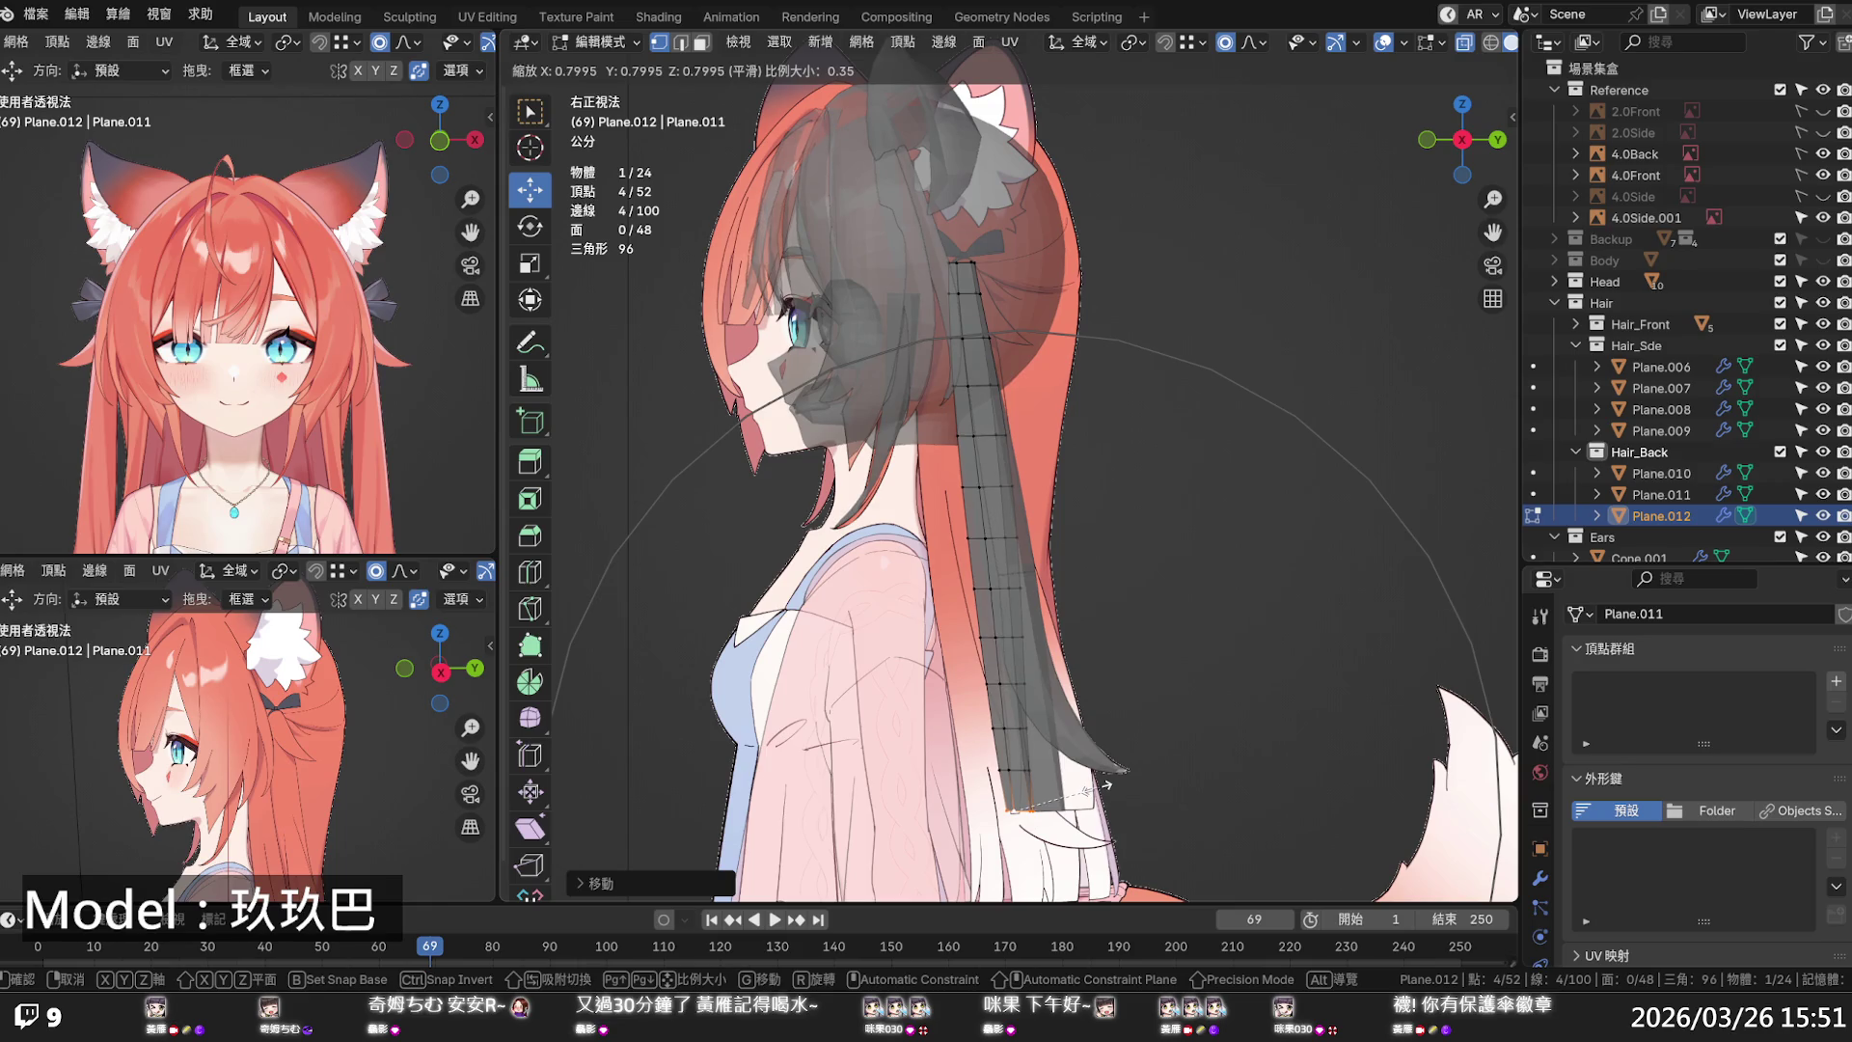
{"action": "left_click", "coordinate": [1106, 784]}
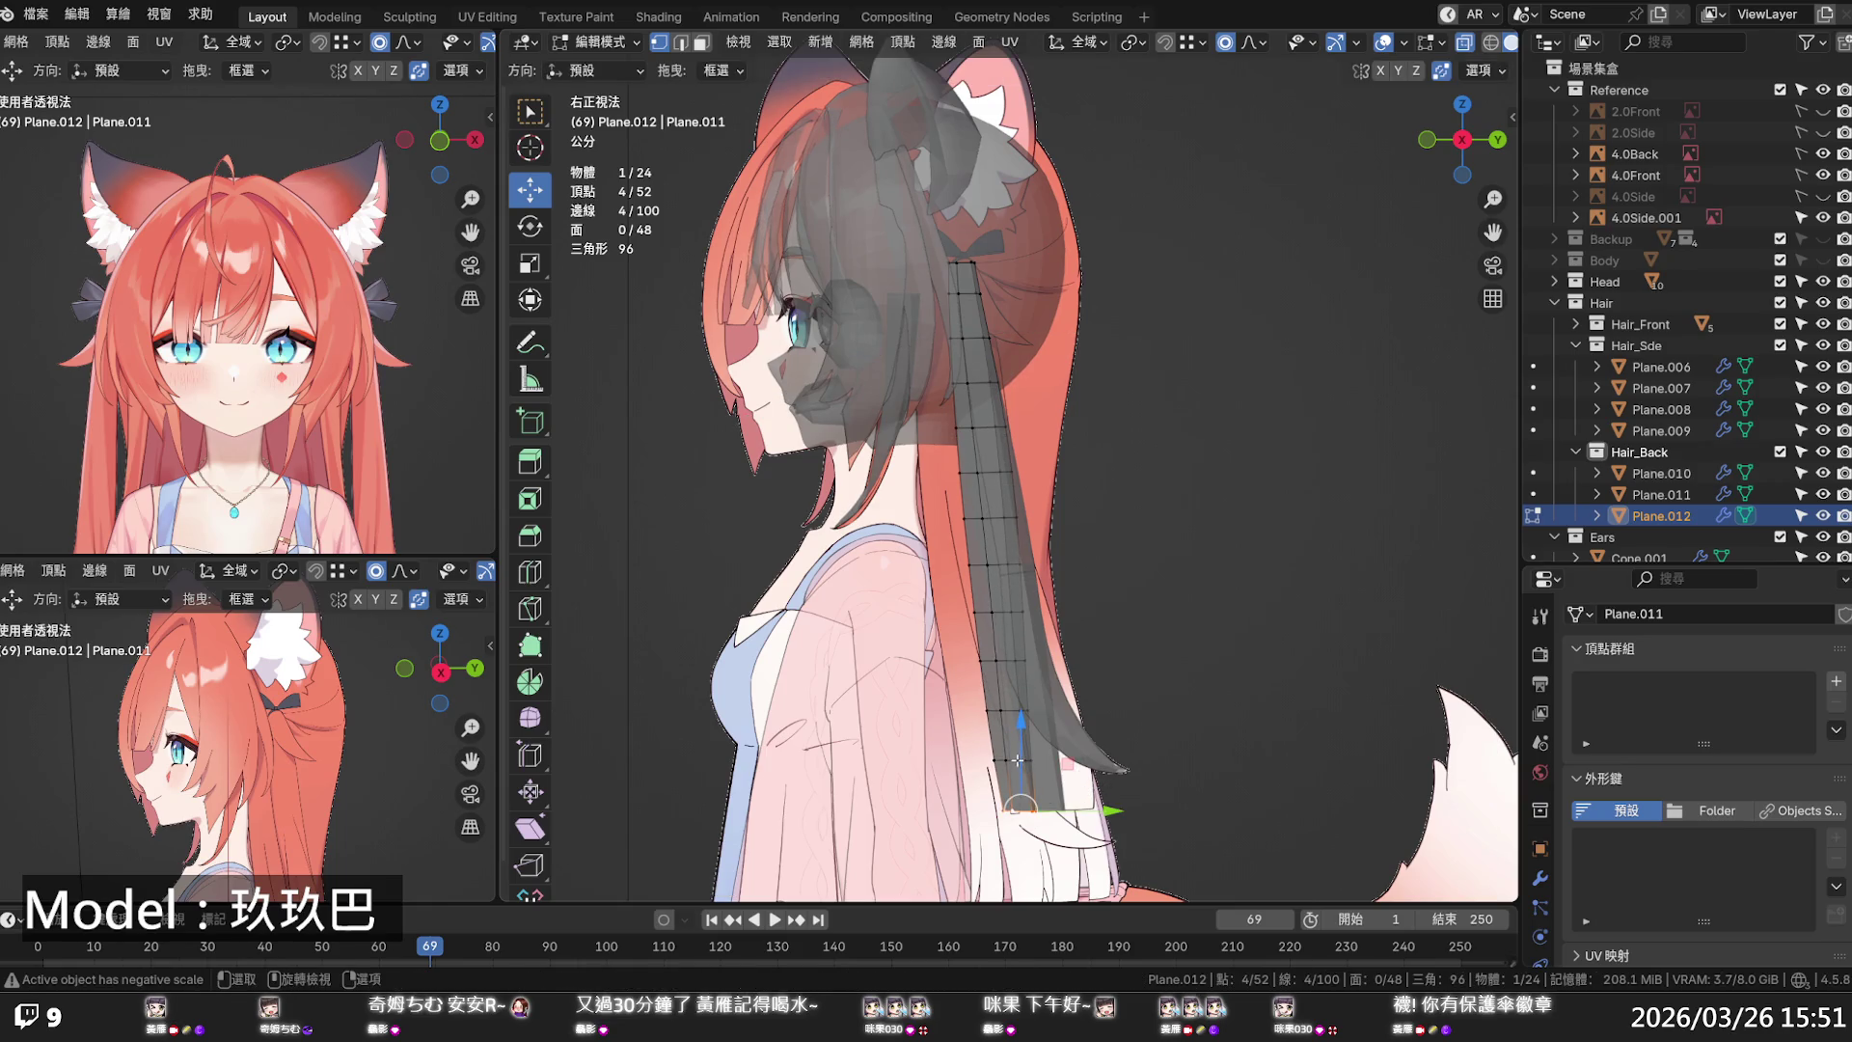
- Narrow a higher vertex ring twice and lower that section along Z
{"action": "left_click", "coordinate": [998, 519], "text": "alt"}
{"action": "key", "text": "s"}
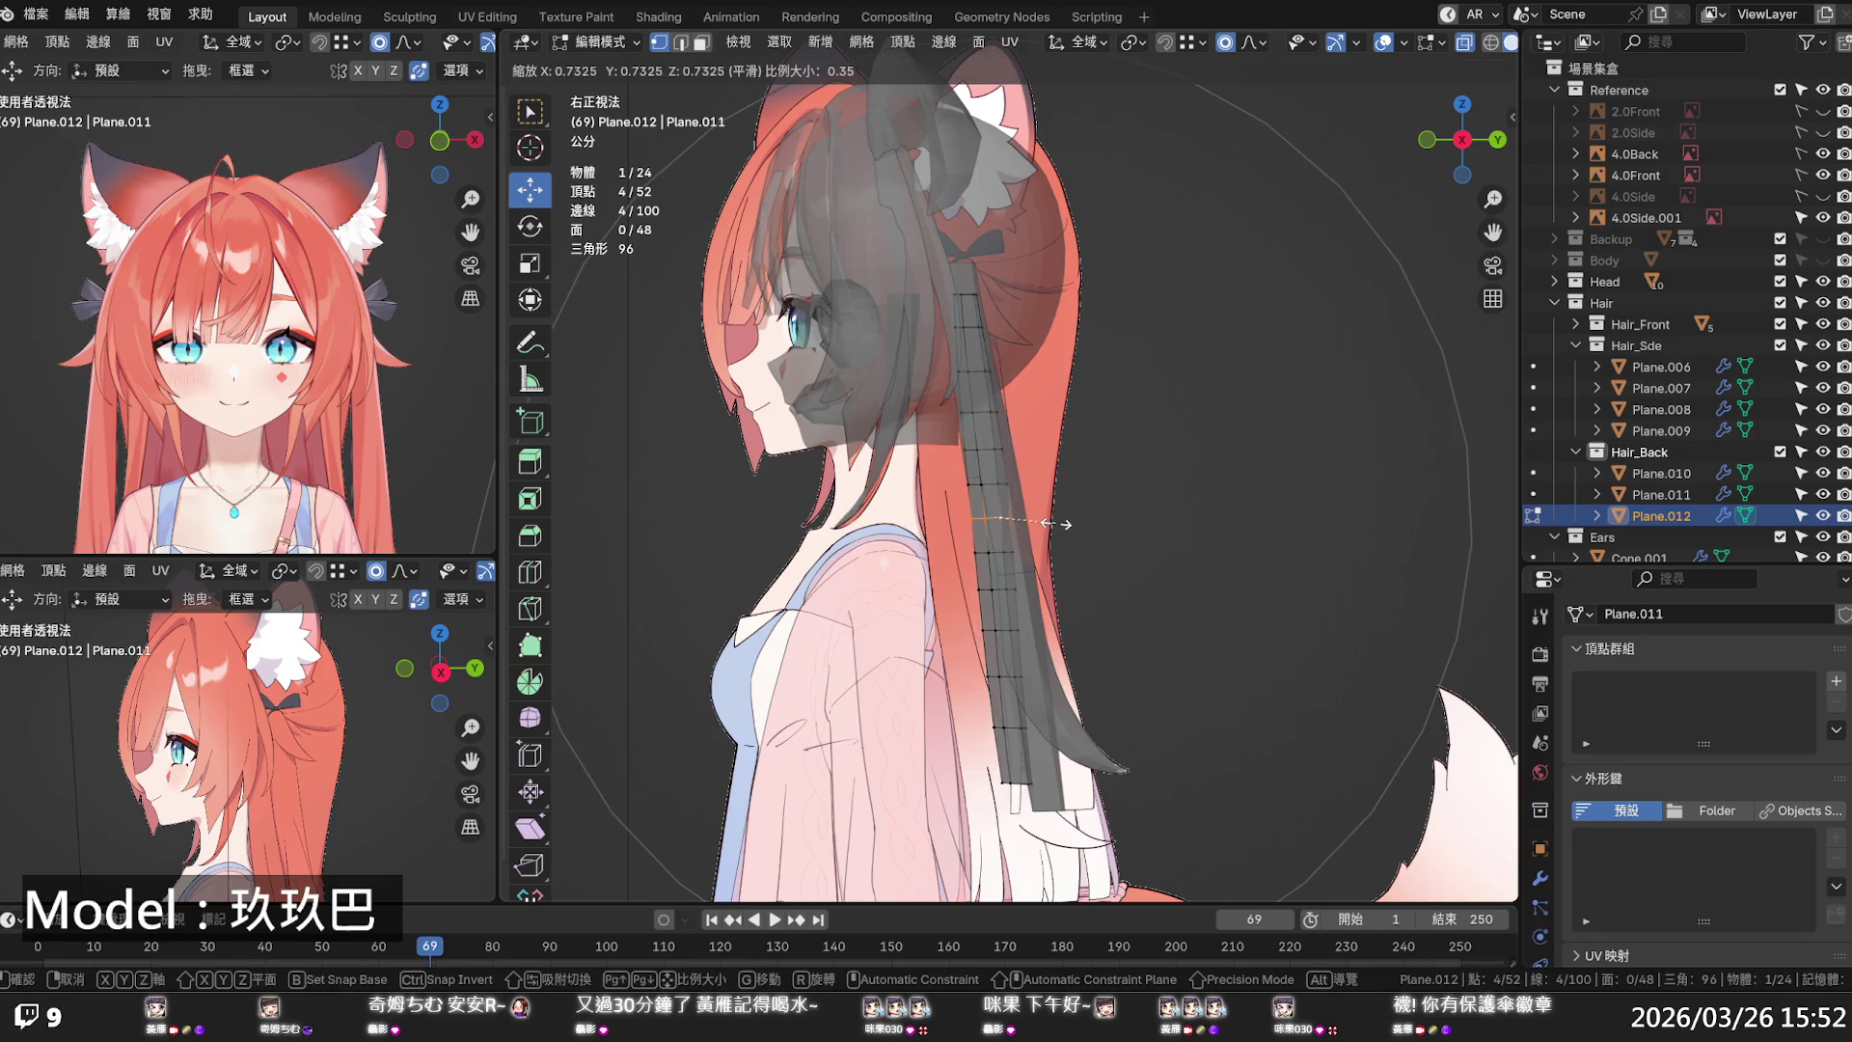
{"action": "left_click", "coordinate": [1052, 524]}
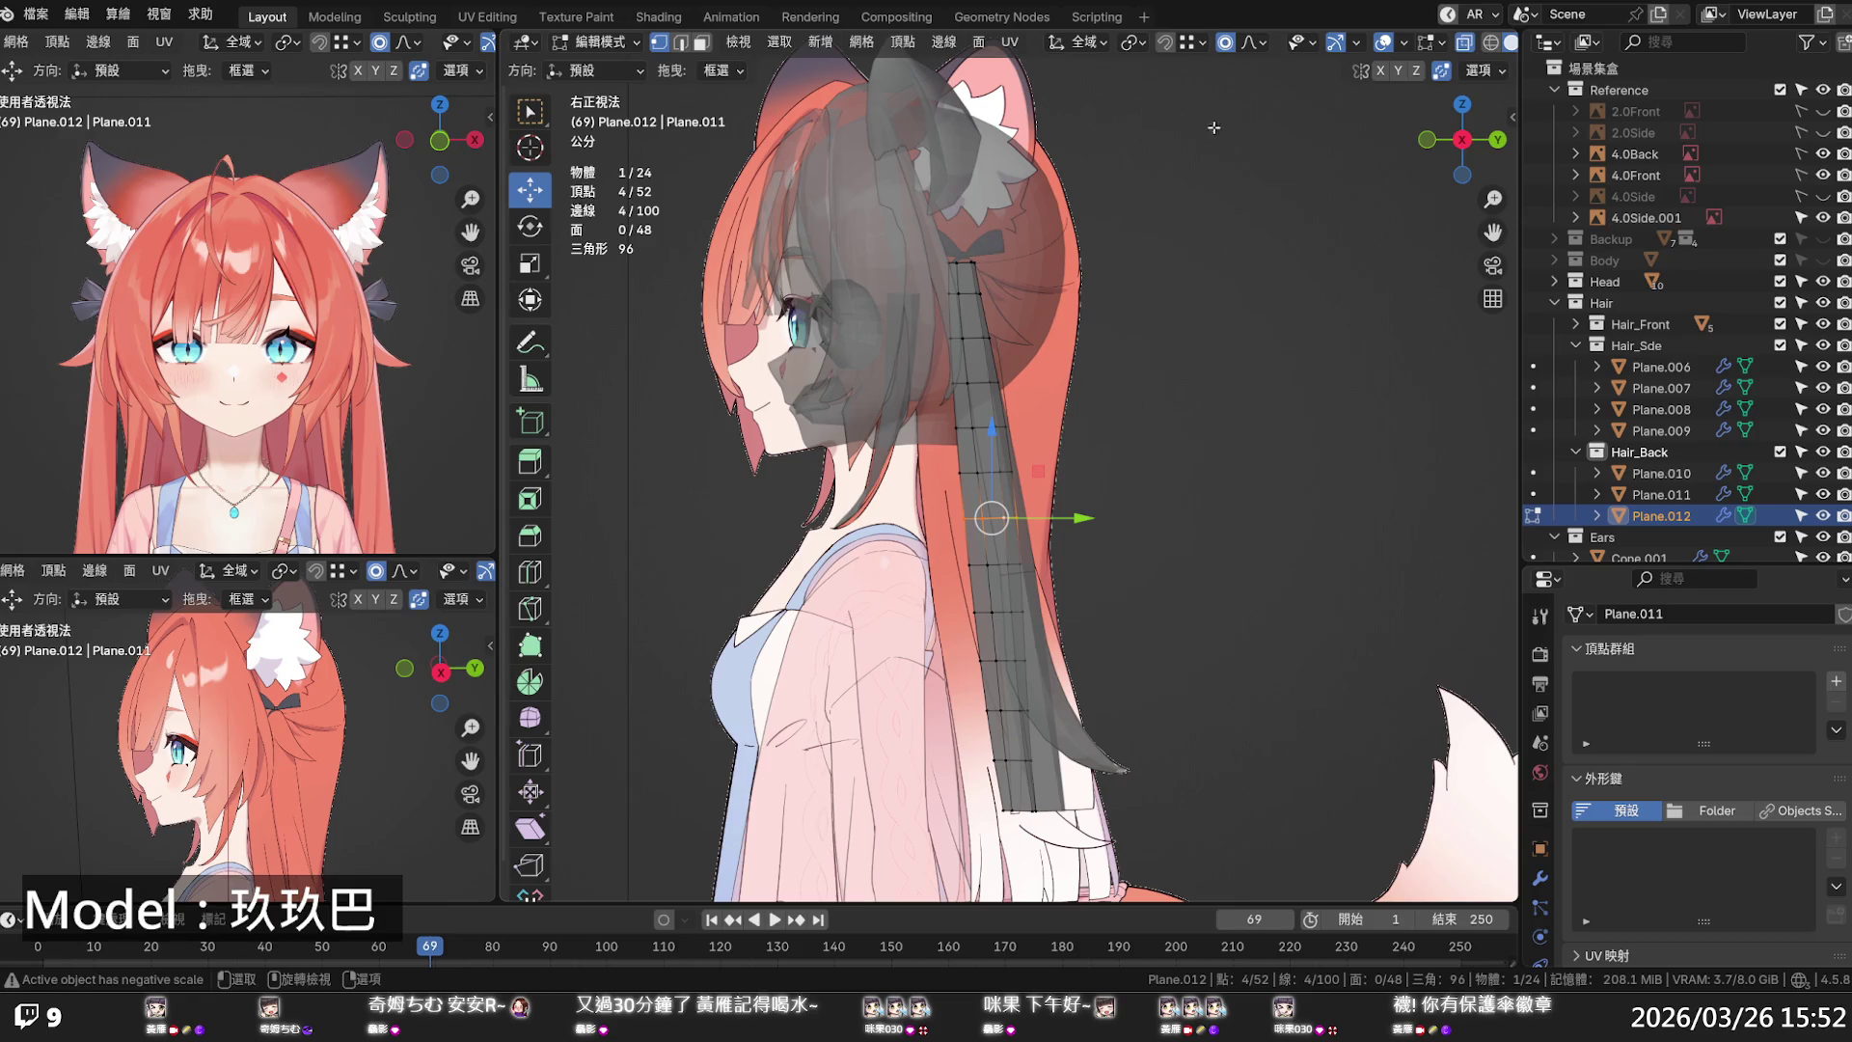
{"action": "key", "text": "s"}
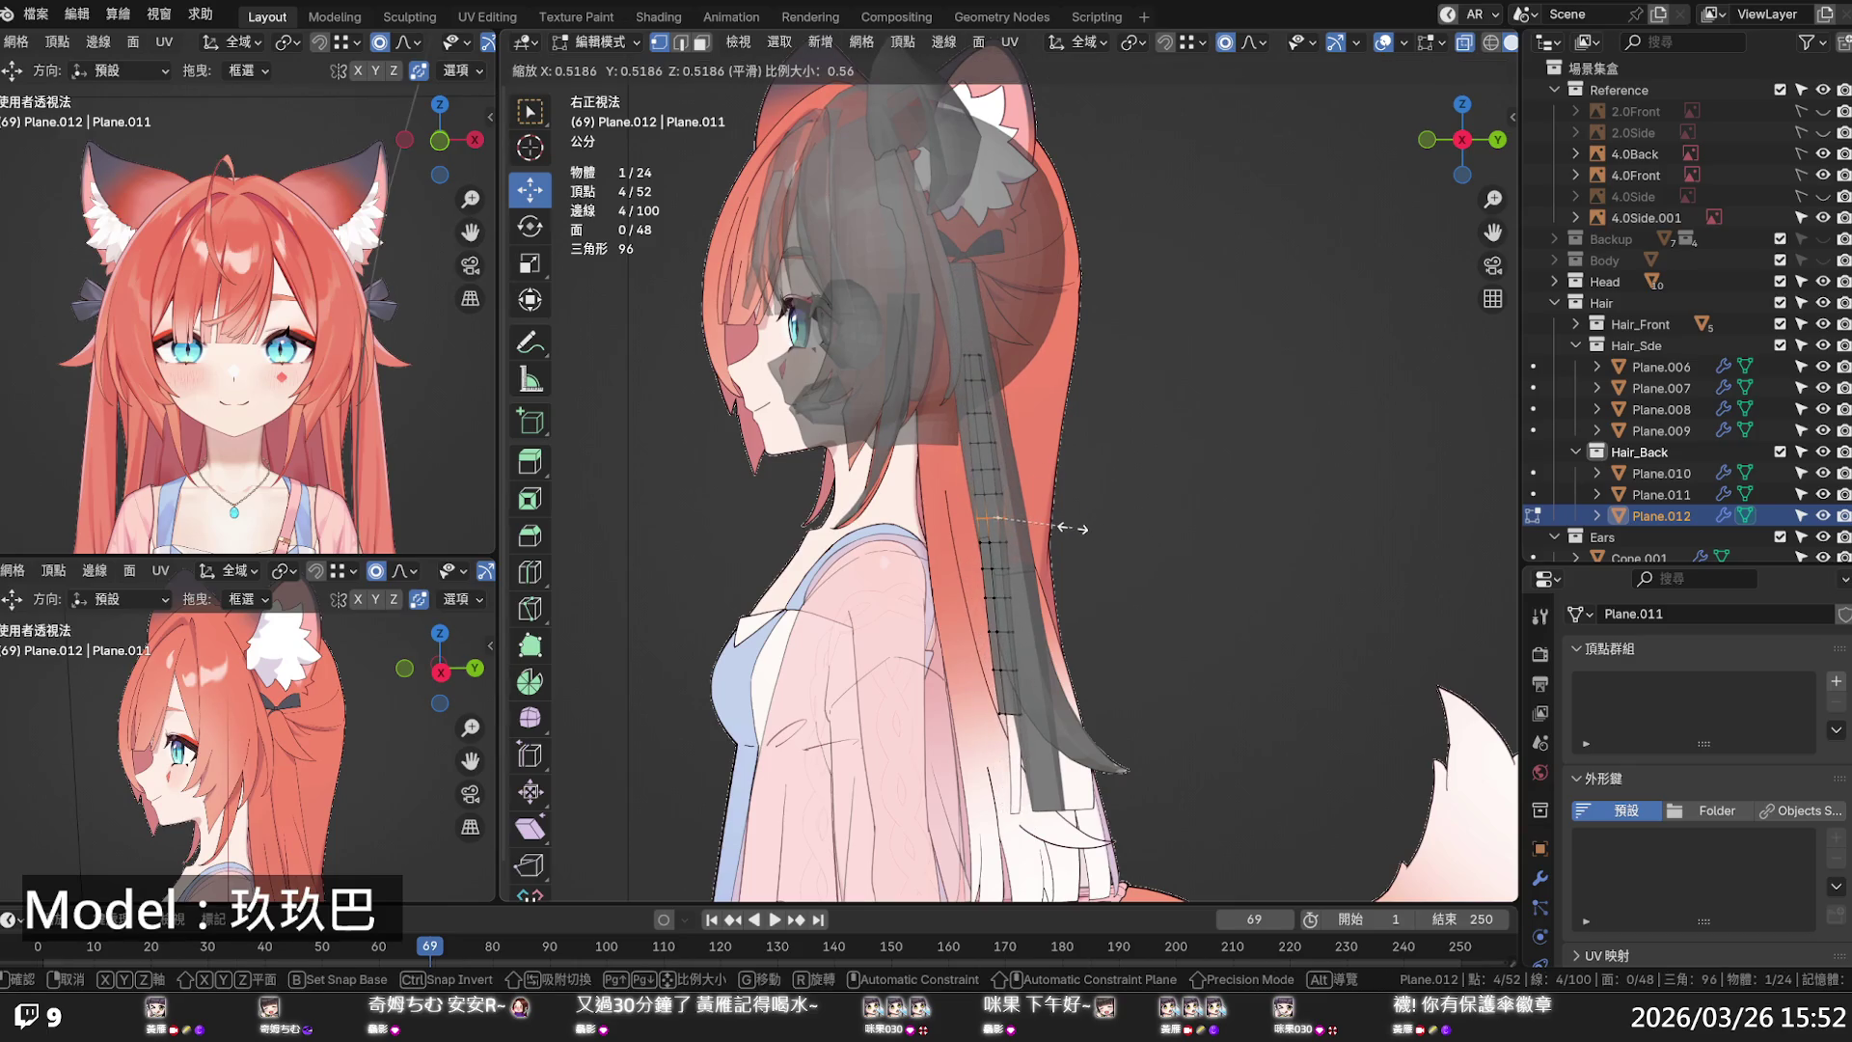
{"action": "left_click", "coordinate": [1070, 528]}
{"action": "key", "text": "g"}
{"action": "key", "text": "z"}
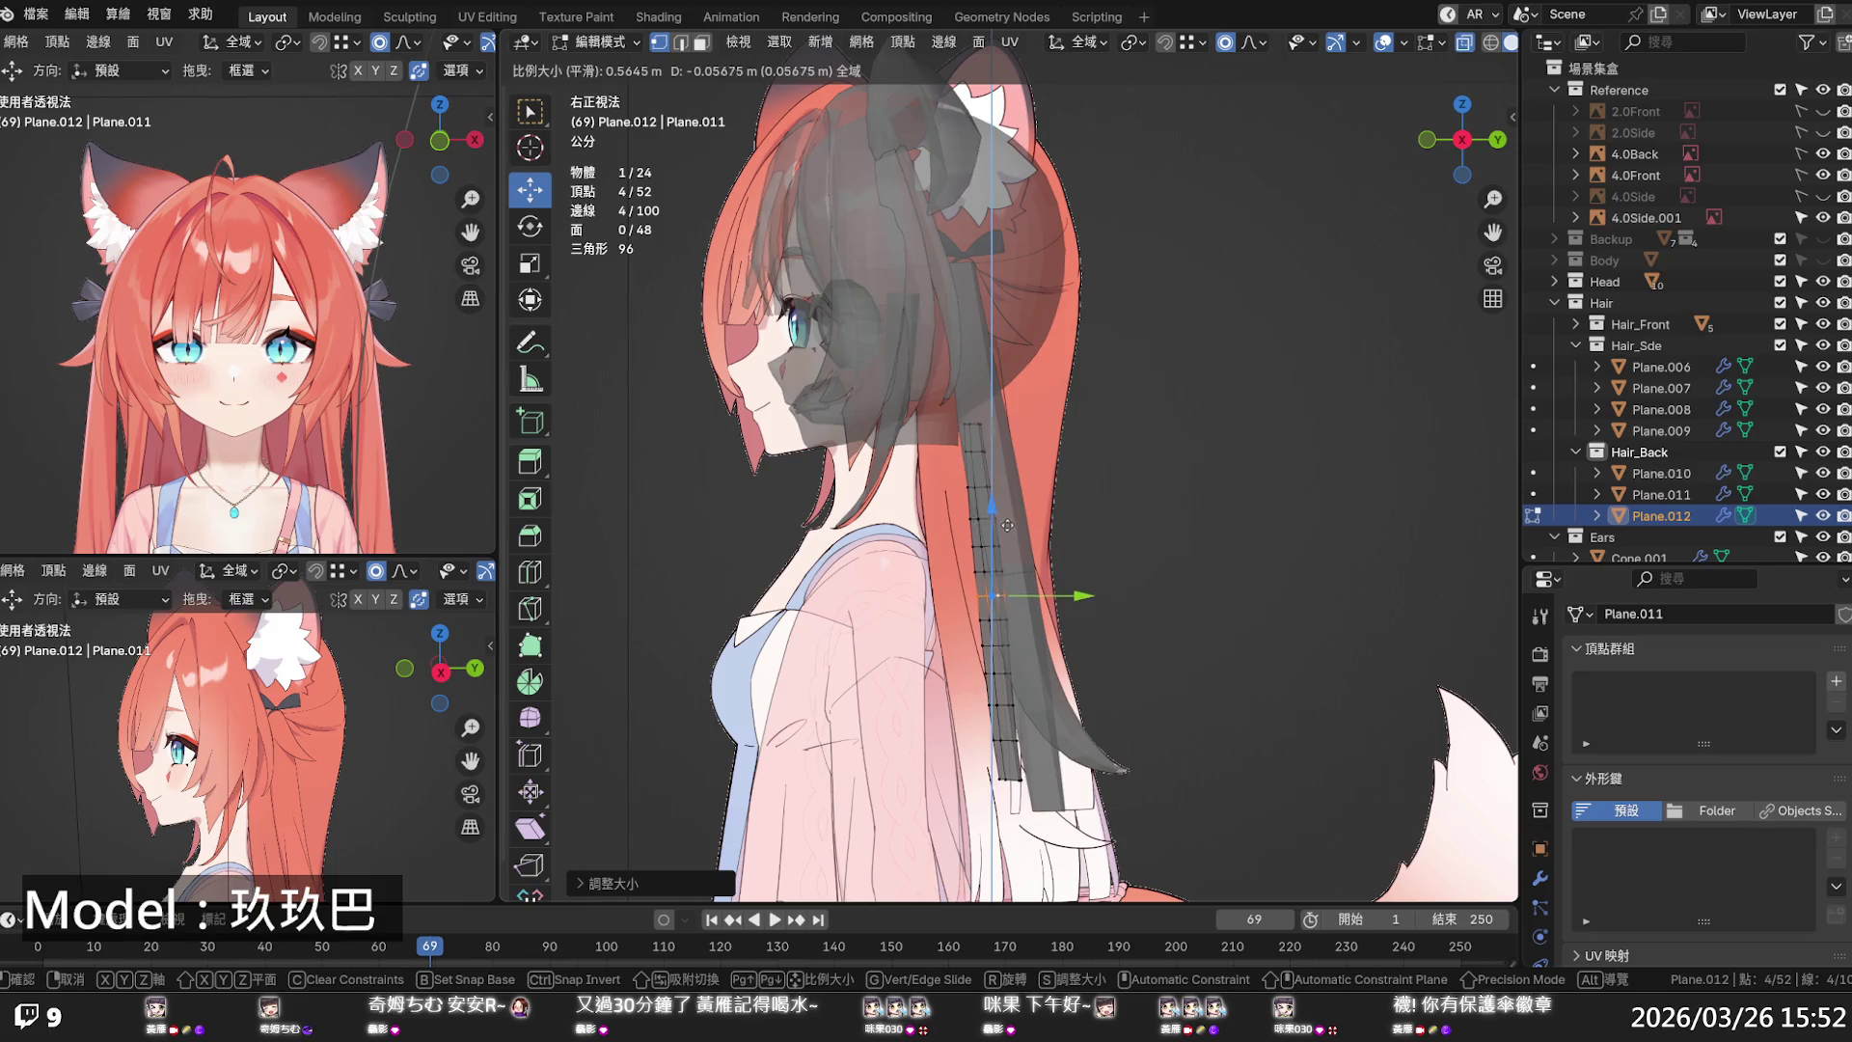
{"action": "left_click", "coordinate": [1028, 559]}
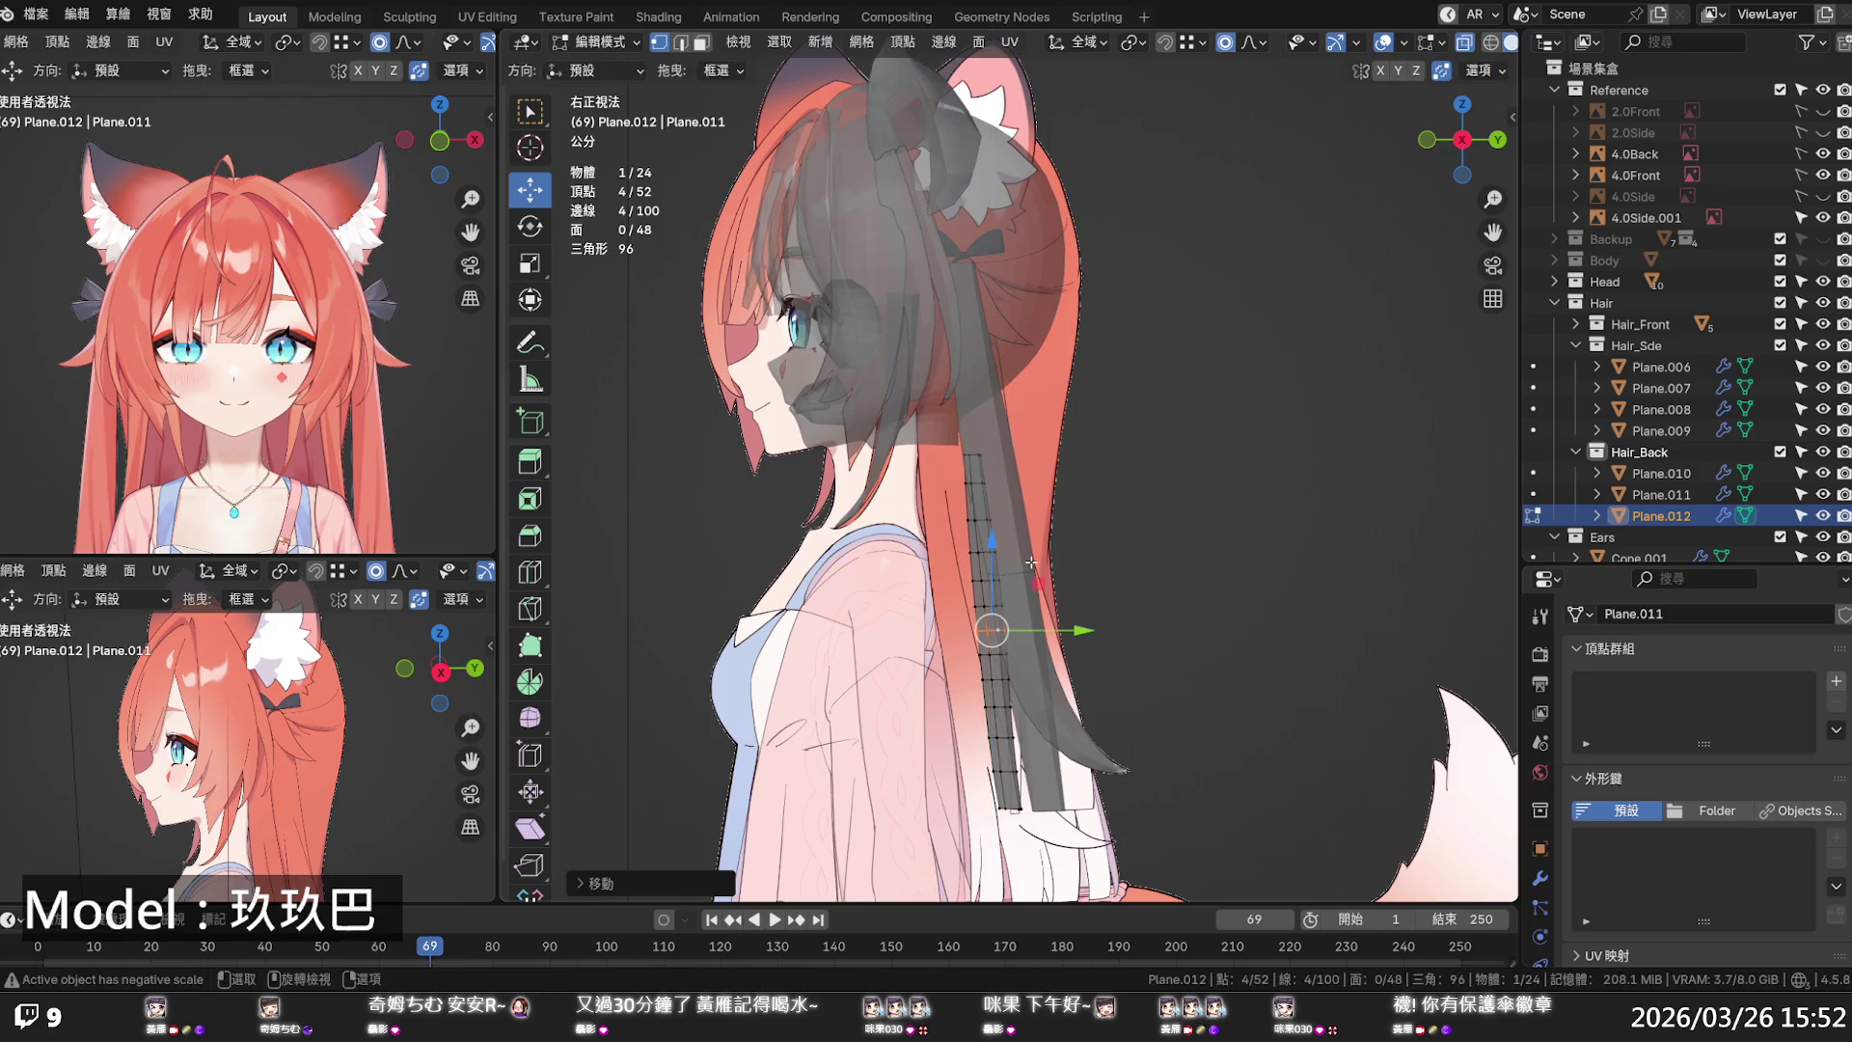
{"action": "key", "text": "alt+z"}
{"action": "left_click_drag", "start_coordinate": [1044, 632], "coordinate": [1037, 630]}
{"action": "scroll", "coordinate": [1045, 632], "scroll_direction": "up", "scroll_amount": 20}
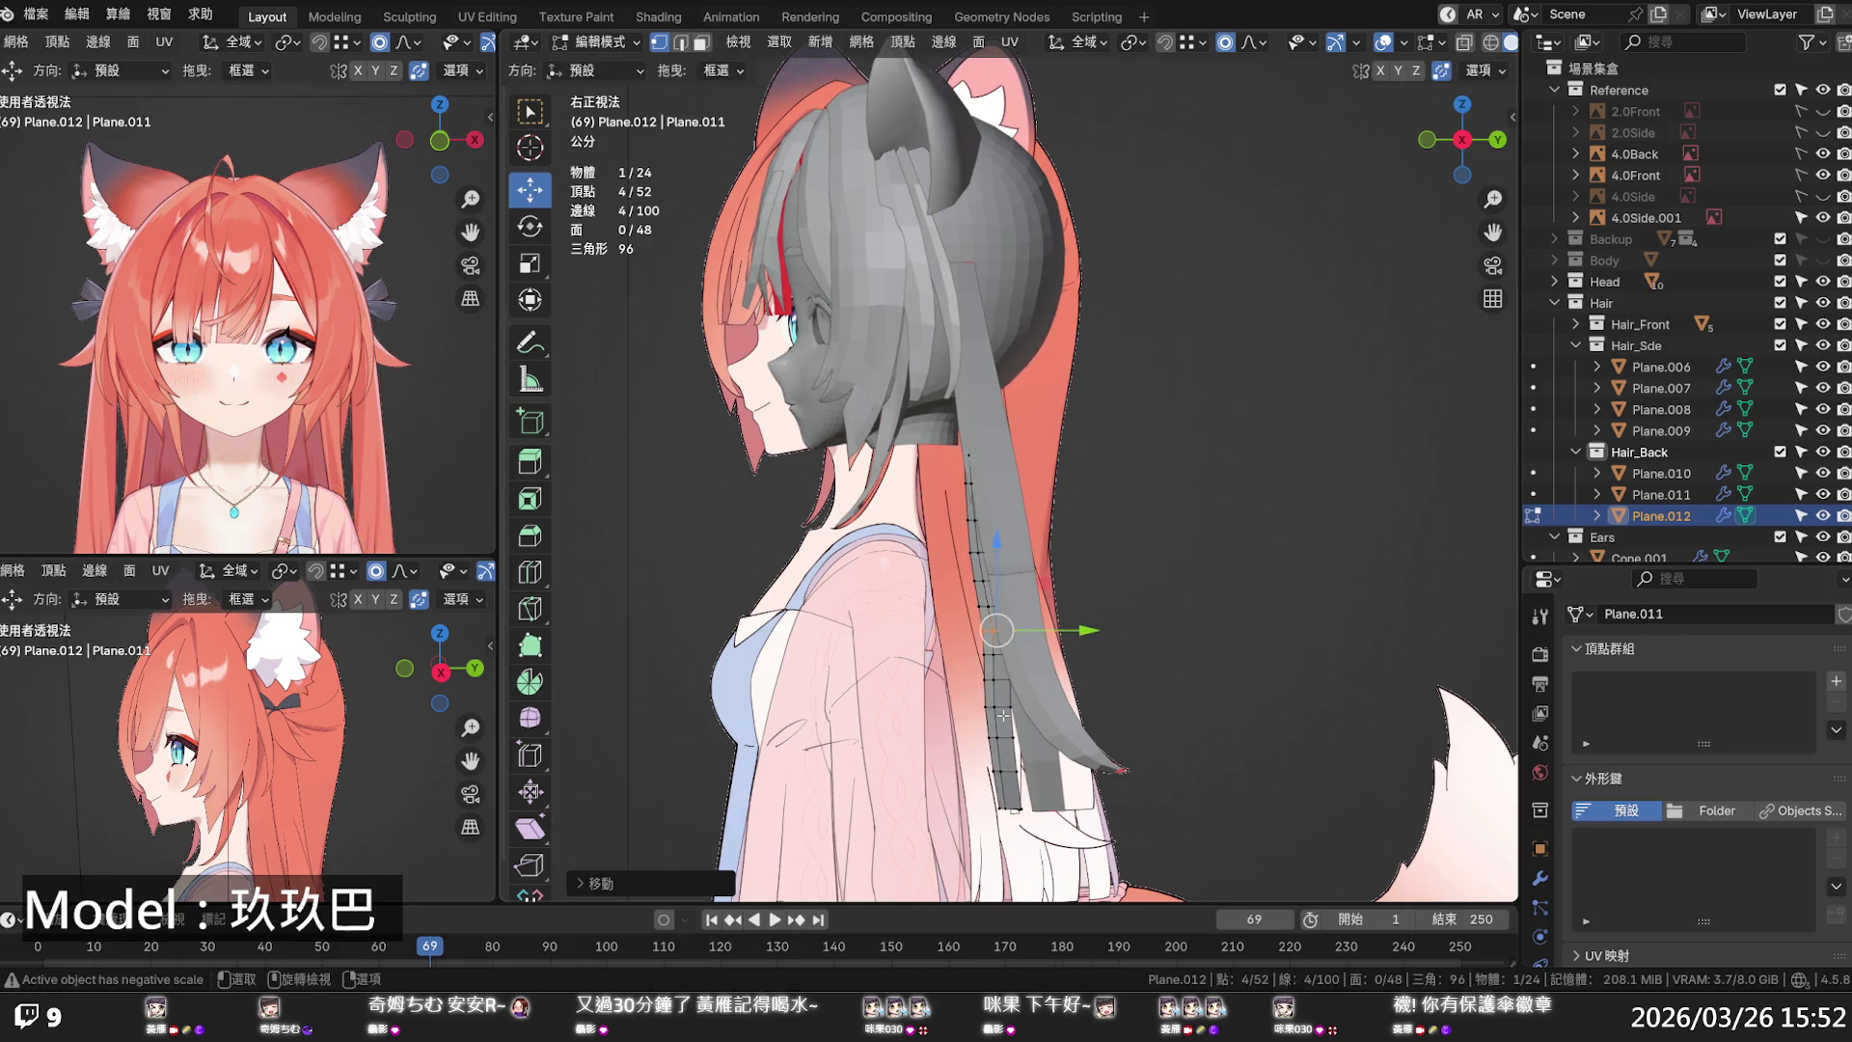
- Nudge the lower rings to follow the reference hair and narrow the next edge loop down
{"action": "left_click", "coordinate": [1002, 707], "text": "alt"}
{"action": "left_click_drag", "start_coordinate": [1032, 707], "coordinate": [1042, 706]}
{"action": "left_click", "coordinate": [1008, 769], "text": "alt"}
{"action": "left_click_drag", "start_coordinate": [1039, 770], "coordinate": [1049, 771]}
{"action": "scroll", "coordinate": [1050, 771], "scroll_direction": "up", "scroll_amount": 3}
{"action": "left_click", "coordinate": [1049, 771]}
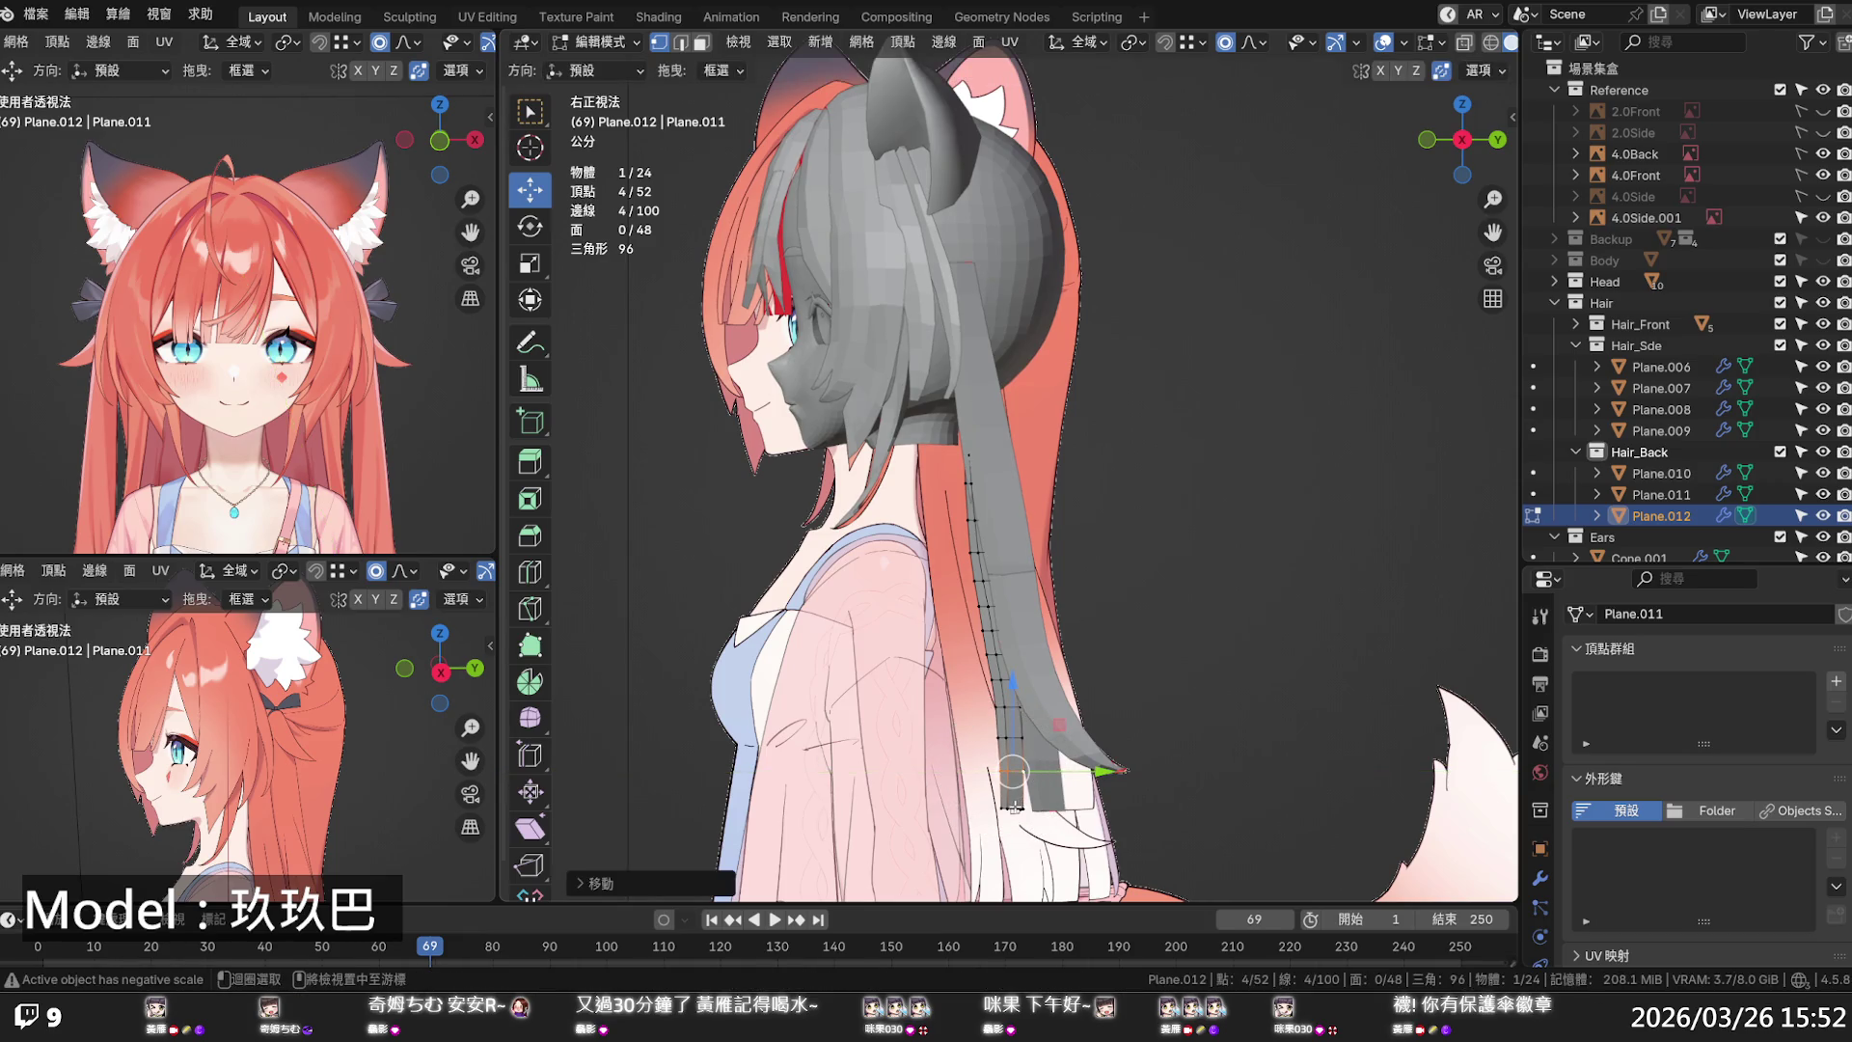
{"action": "left_click", "coordinate": [1056, 805], "text": "alt"}
{"action": "key", "text": "s"}
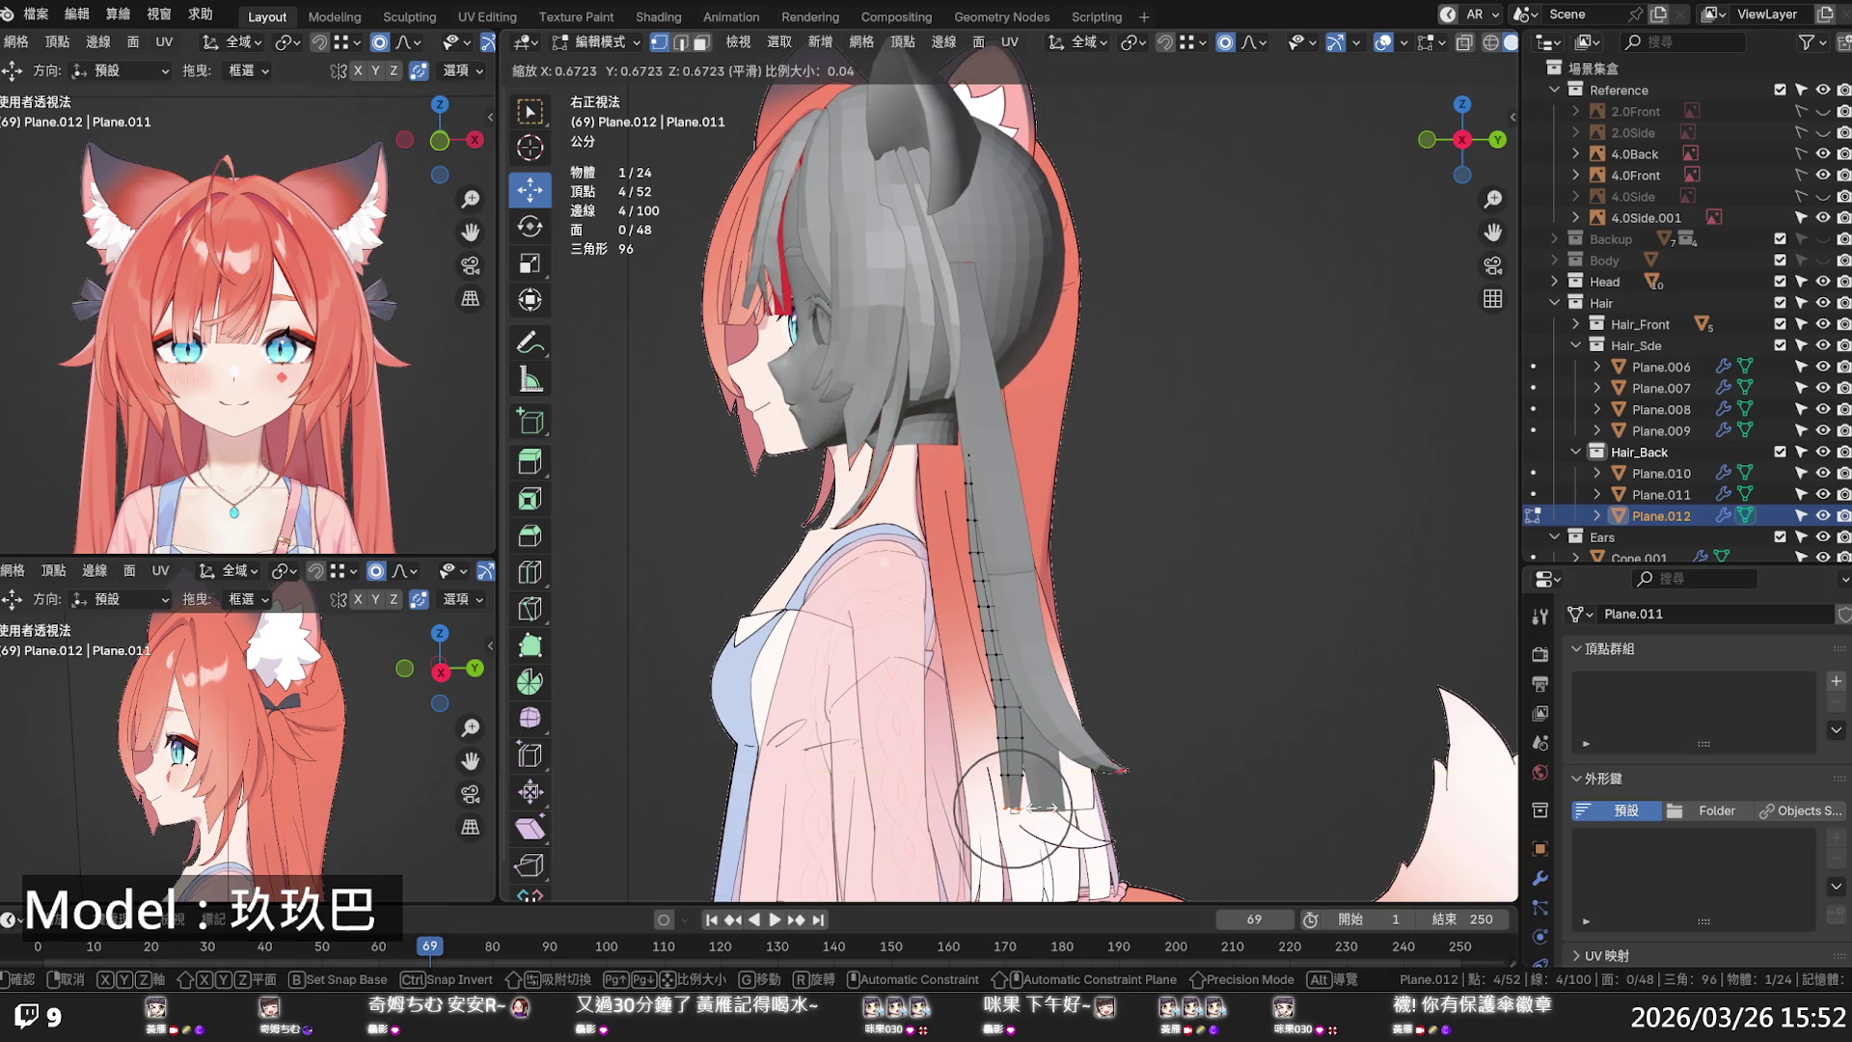
{"action": "left_click", "coordinate": [1027, 783]}
{"action": "left_click_drag", "start_coordinate": [1012, 731], "coordinate": [1013, 734]}
{"action": "key", "text": "alt+z"}
{"action": "scroll", "coordinate": [1014, 734], "scroll_direction": "up", "scroll_amount": 3}
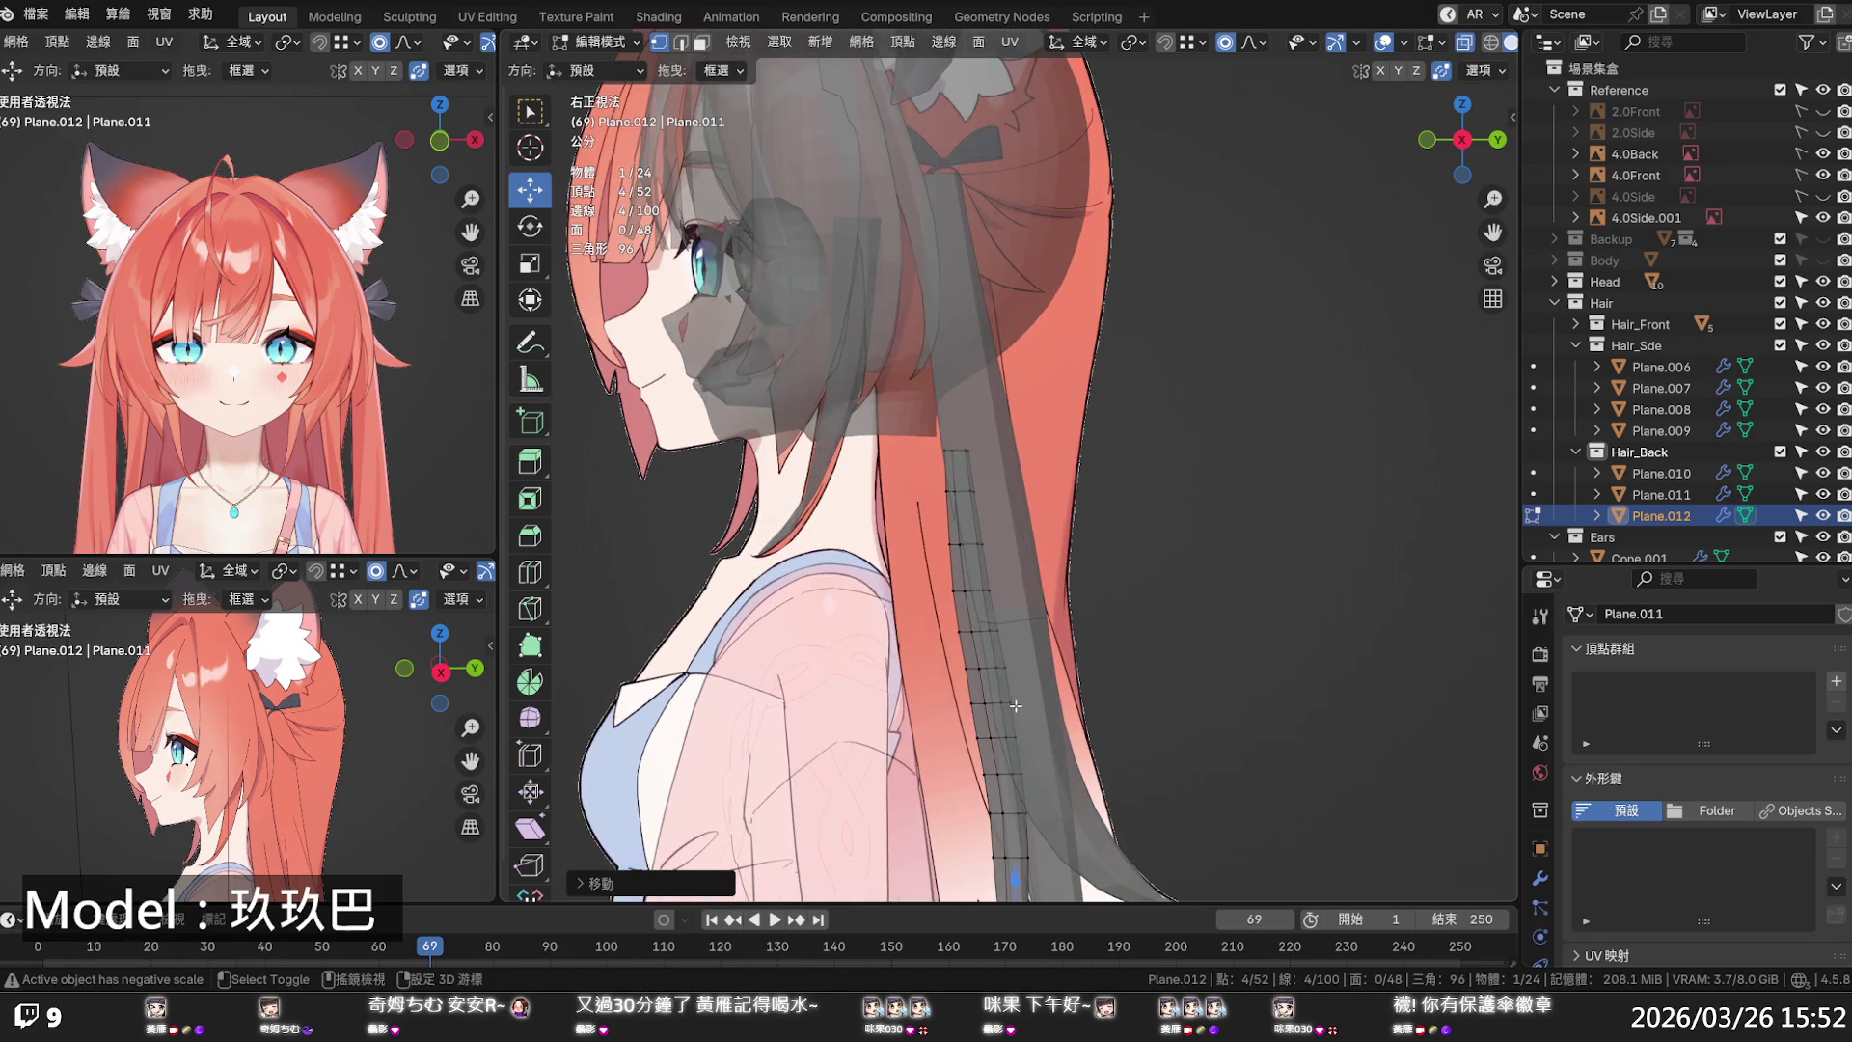
- Check the reference, then shift and rescale the edge loop near the shoulder
{"action": "left_click", "coordinate": [1821, 304]}
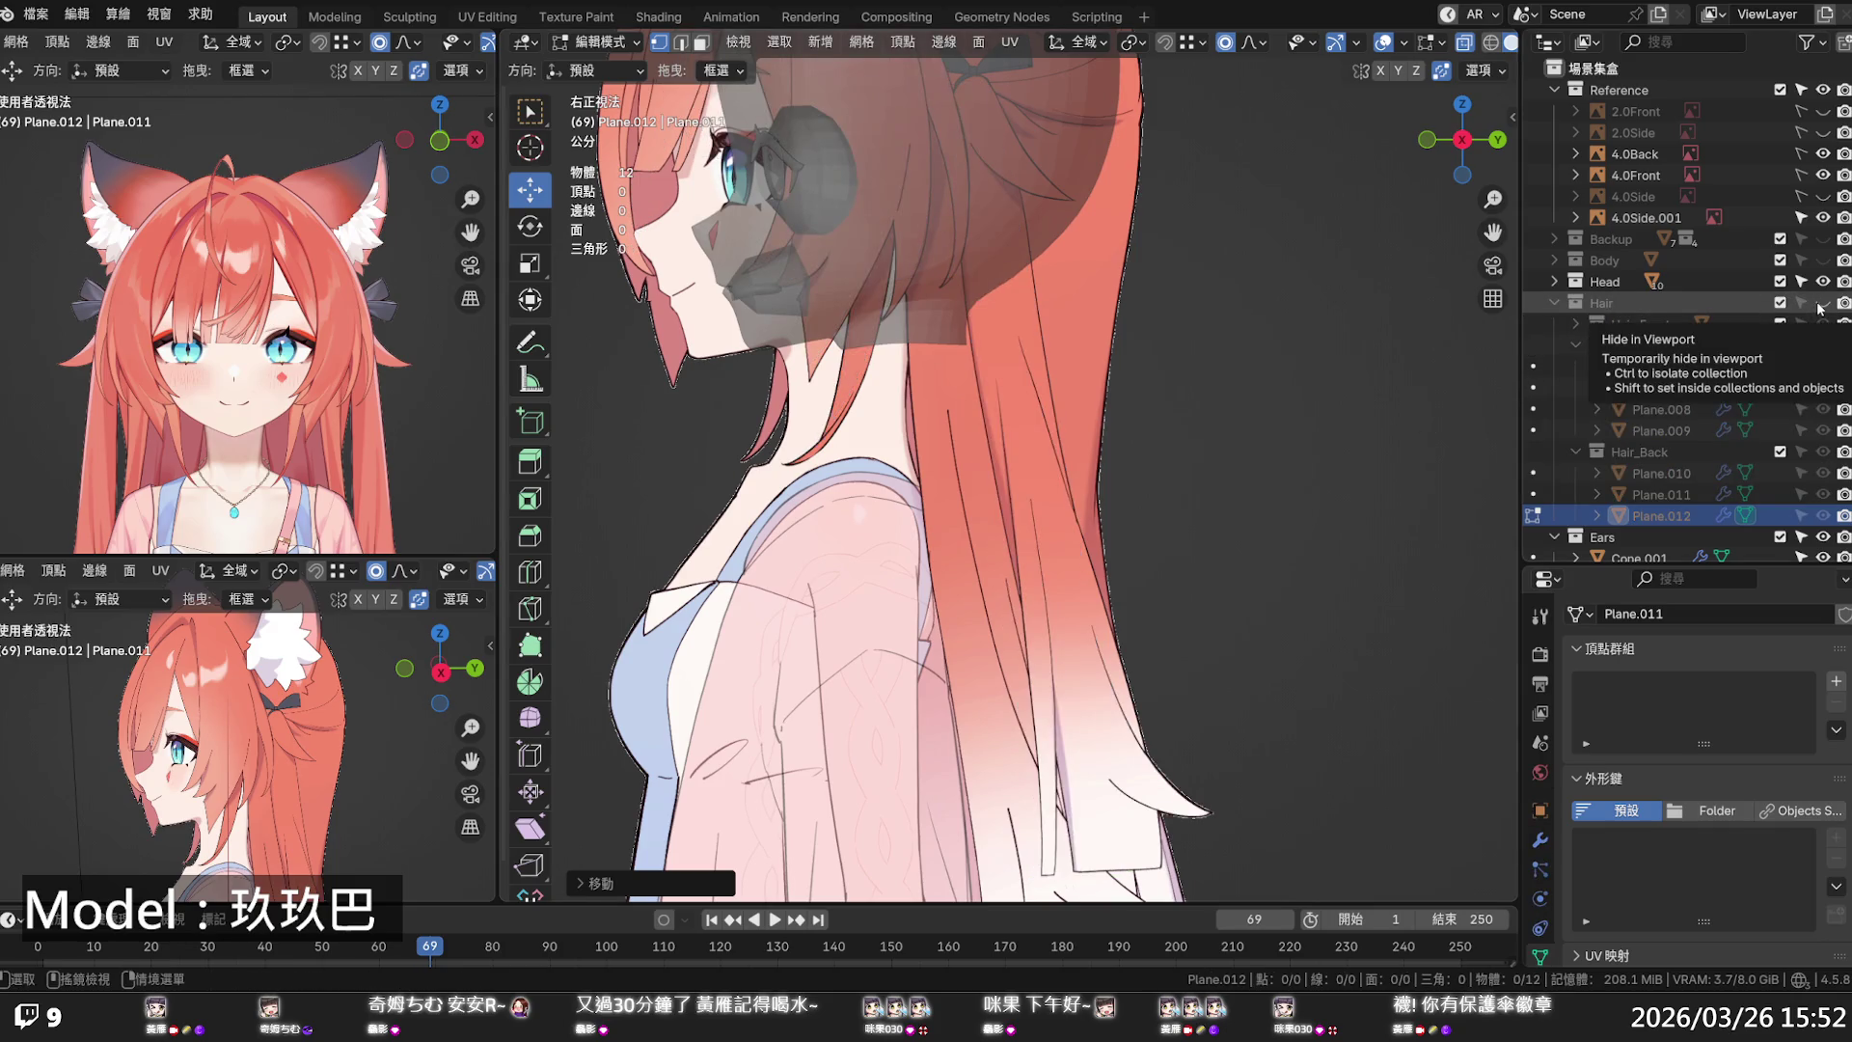
{"action": "left_click", "coordinate": [1821, 304]}
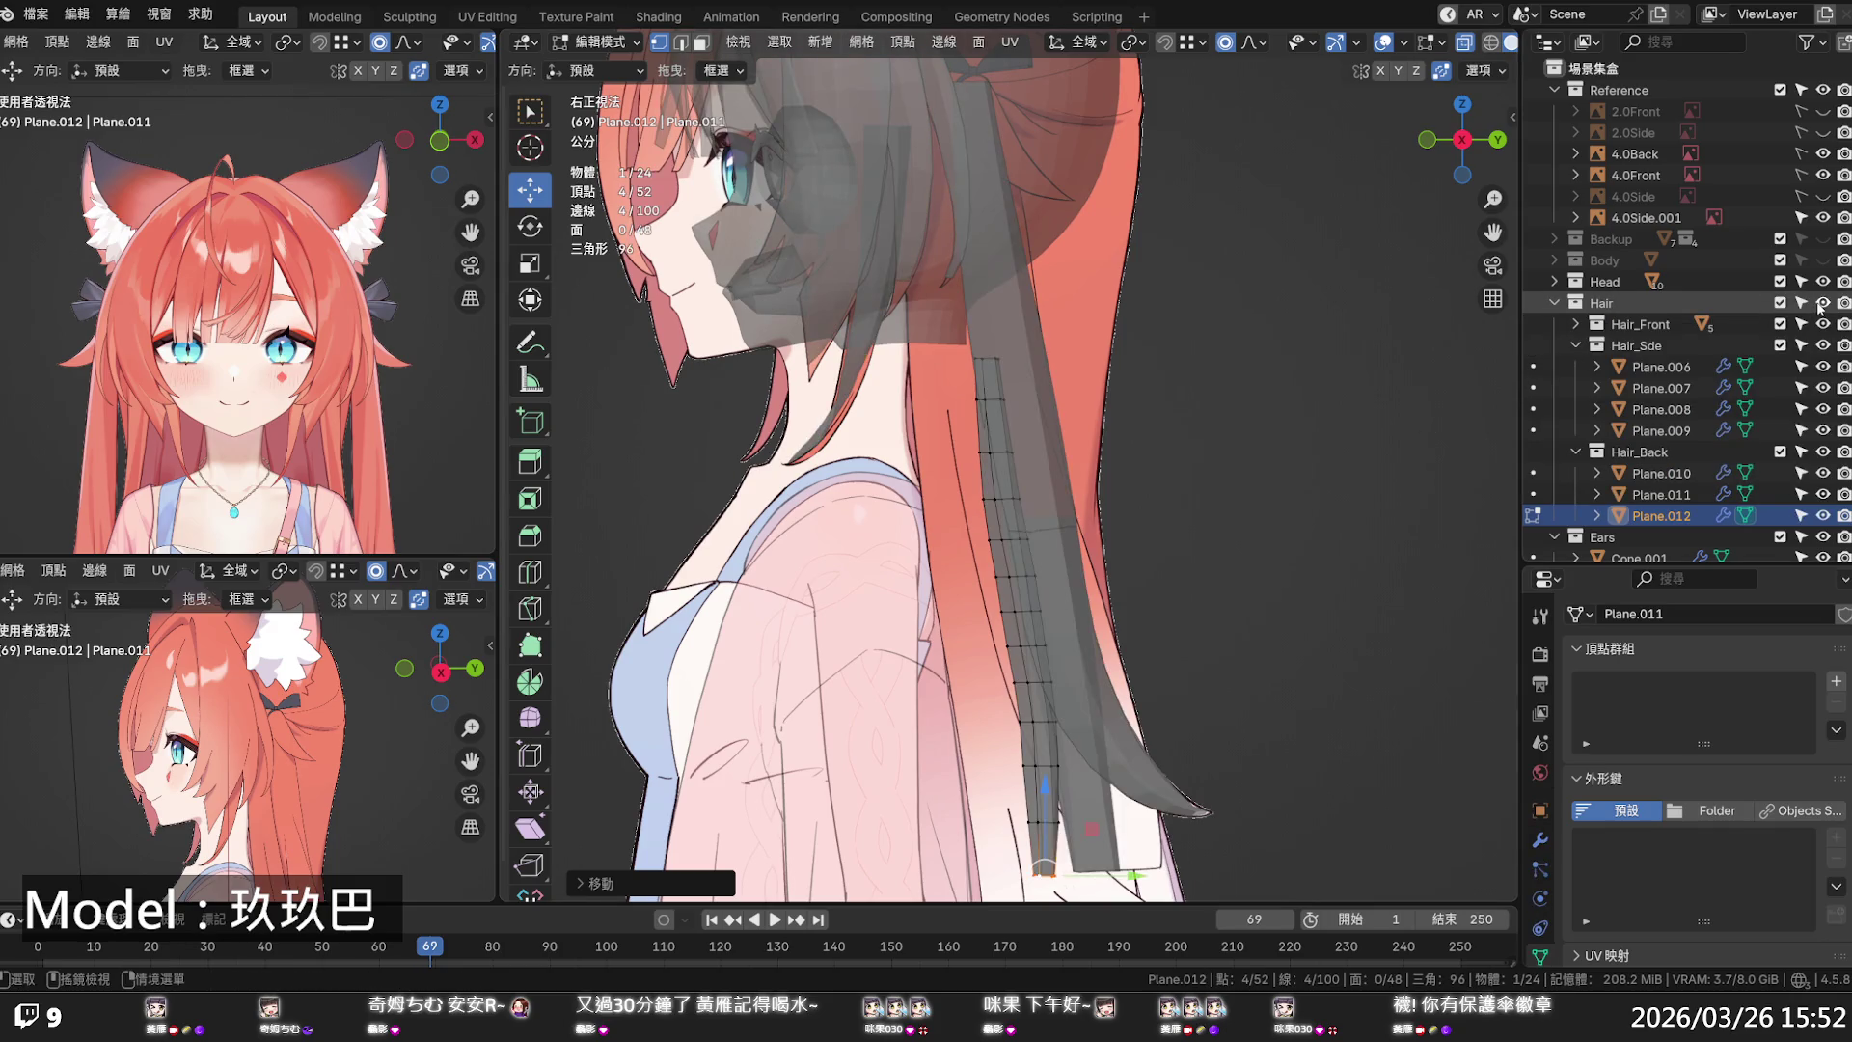
{"action": "left_click", "coordinate": [1004, 494], "text": "alt"}
{"action": "left_click_drag", "start_coordinate": [1071, 497], "coordinate": [1073, 498]}
{"action": "key", "text": "s"}
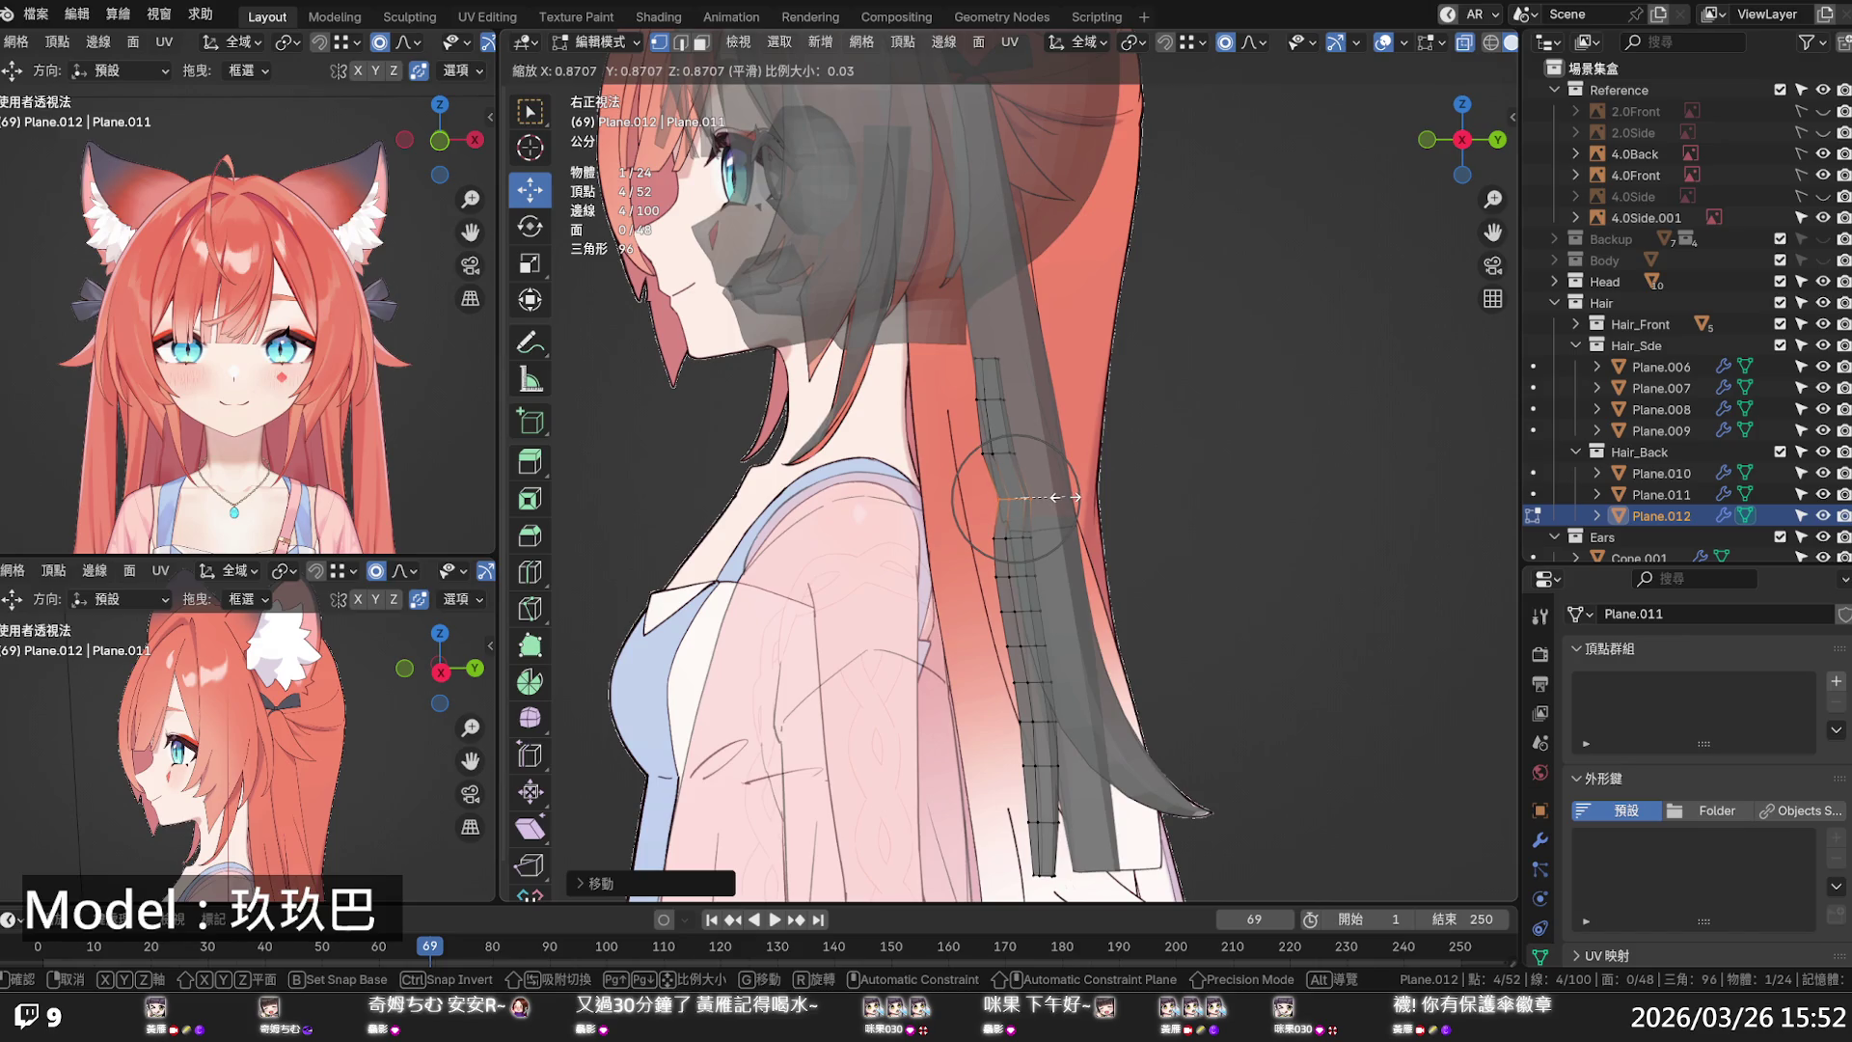
{"action": "left_click", "coordinate": [1071, 497]}
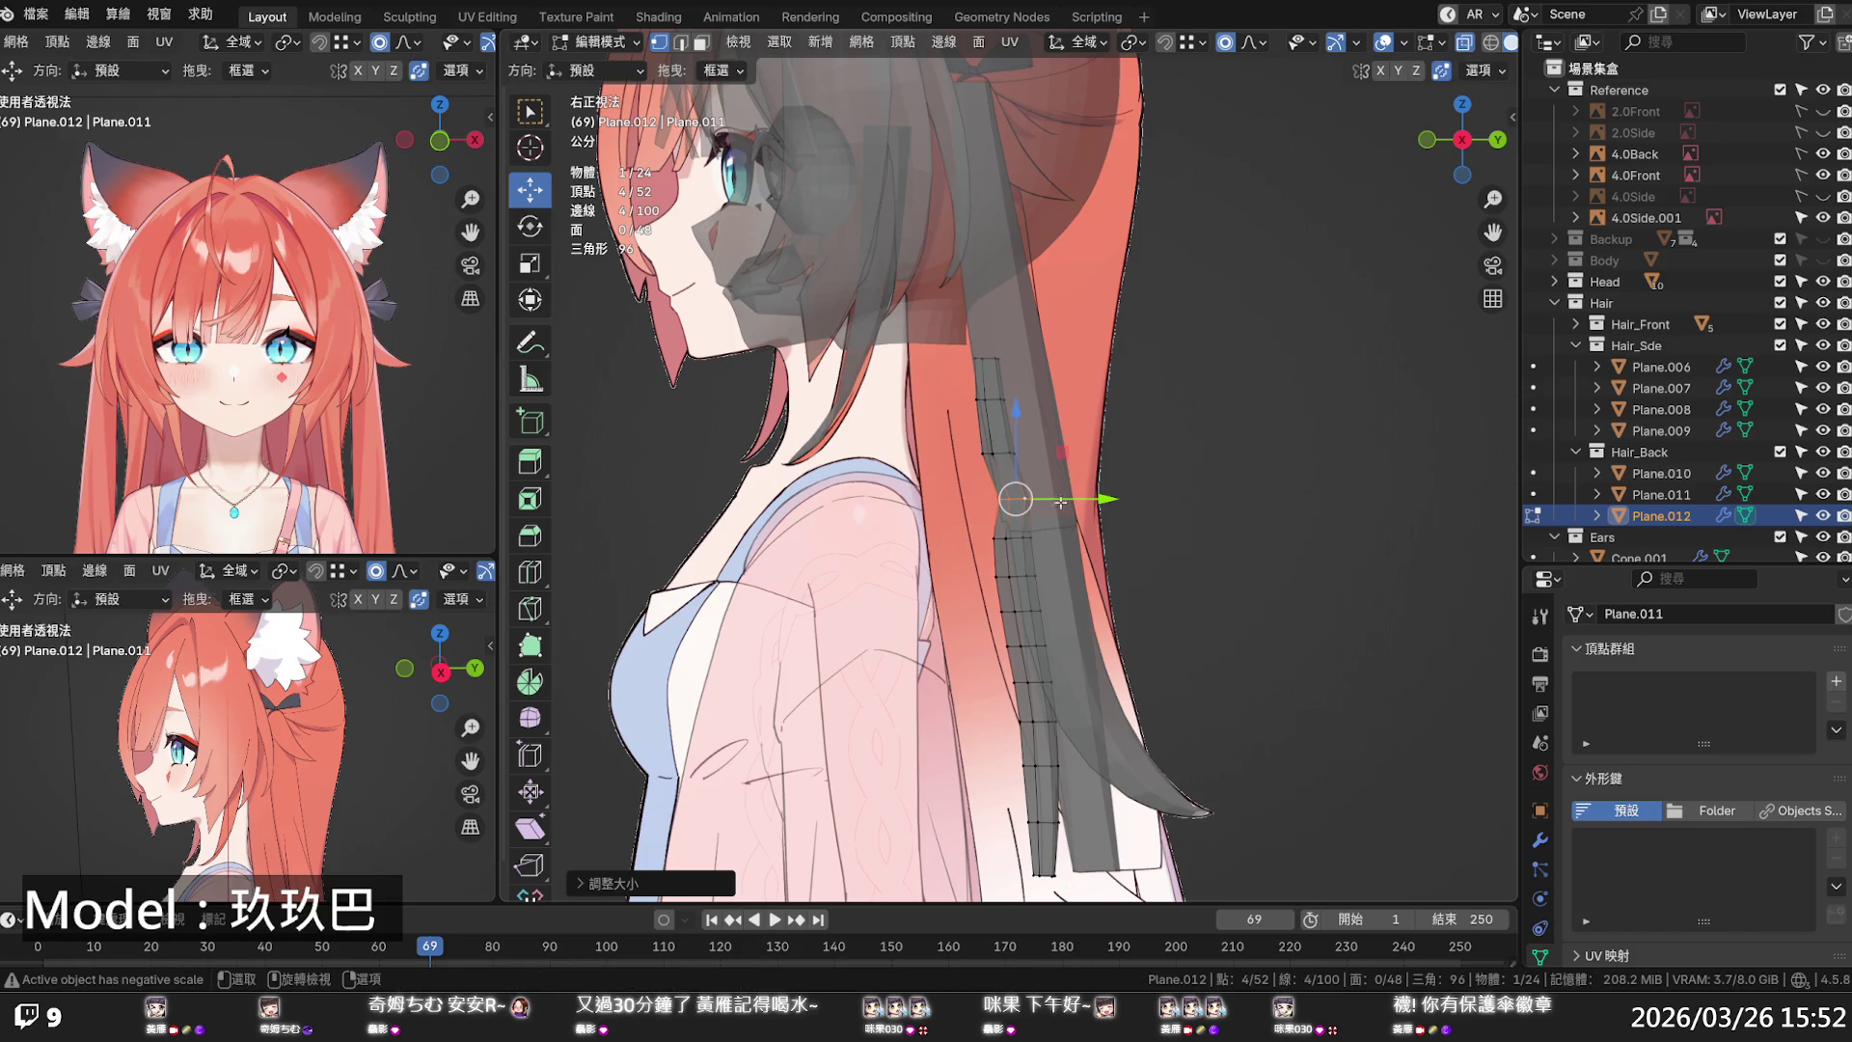
- Dissolve three edge loops lower on the strand
{"action": "left_click", "coordinate": [1018, 537], "text": "alt"}
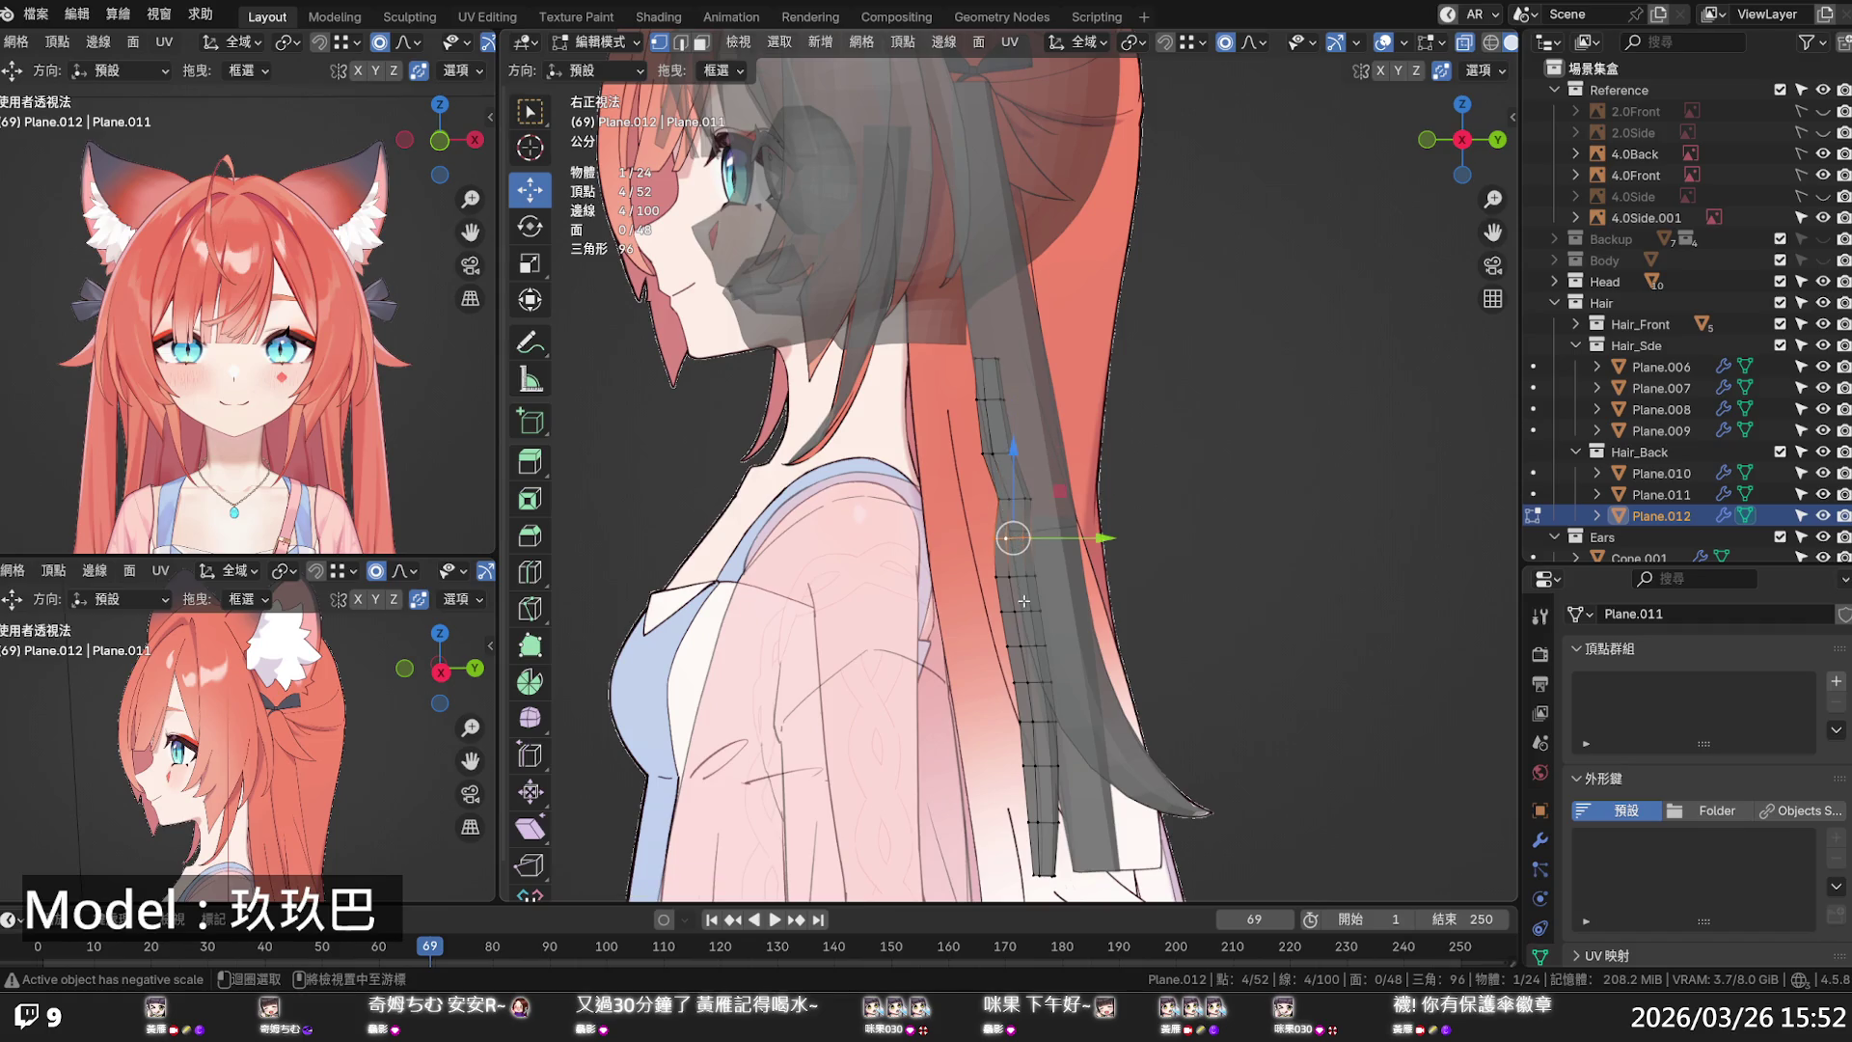
{"action": "left_click", "coordinate": [1028, 611], "text": "alt+shift"}
{"action": "left_click", "coordinate": [1032, 680], "text": "alt+shift"}
{"action": "key", "text": "2"}
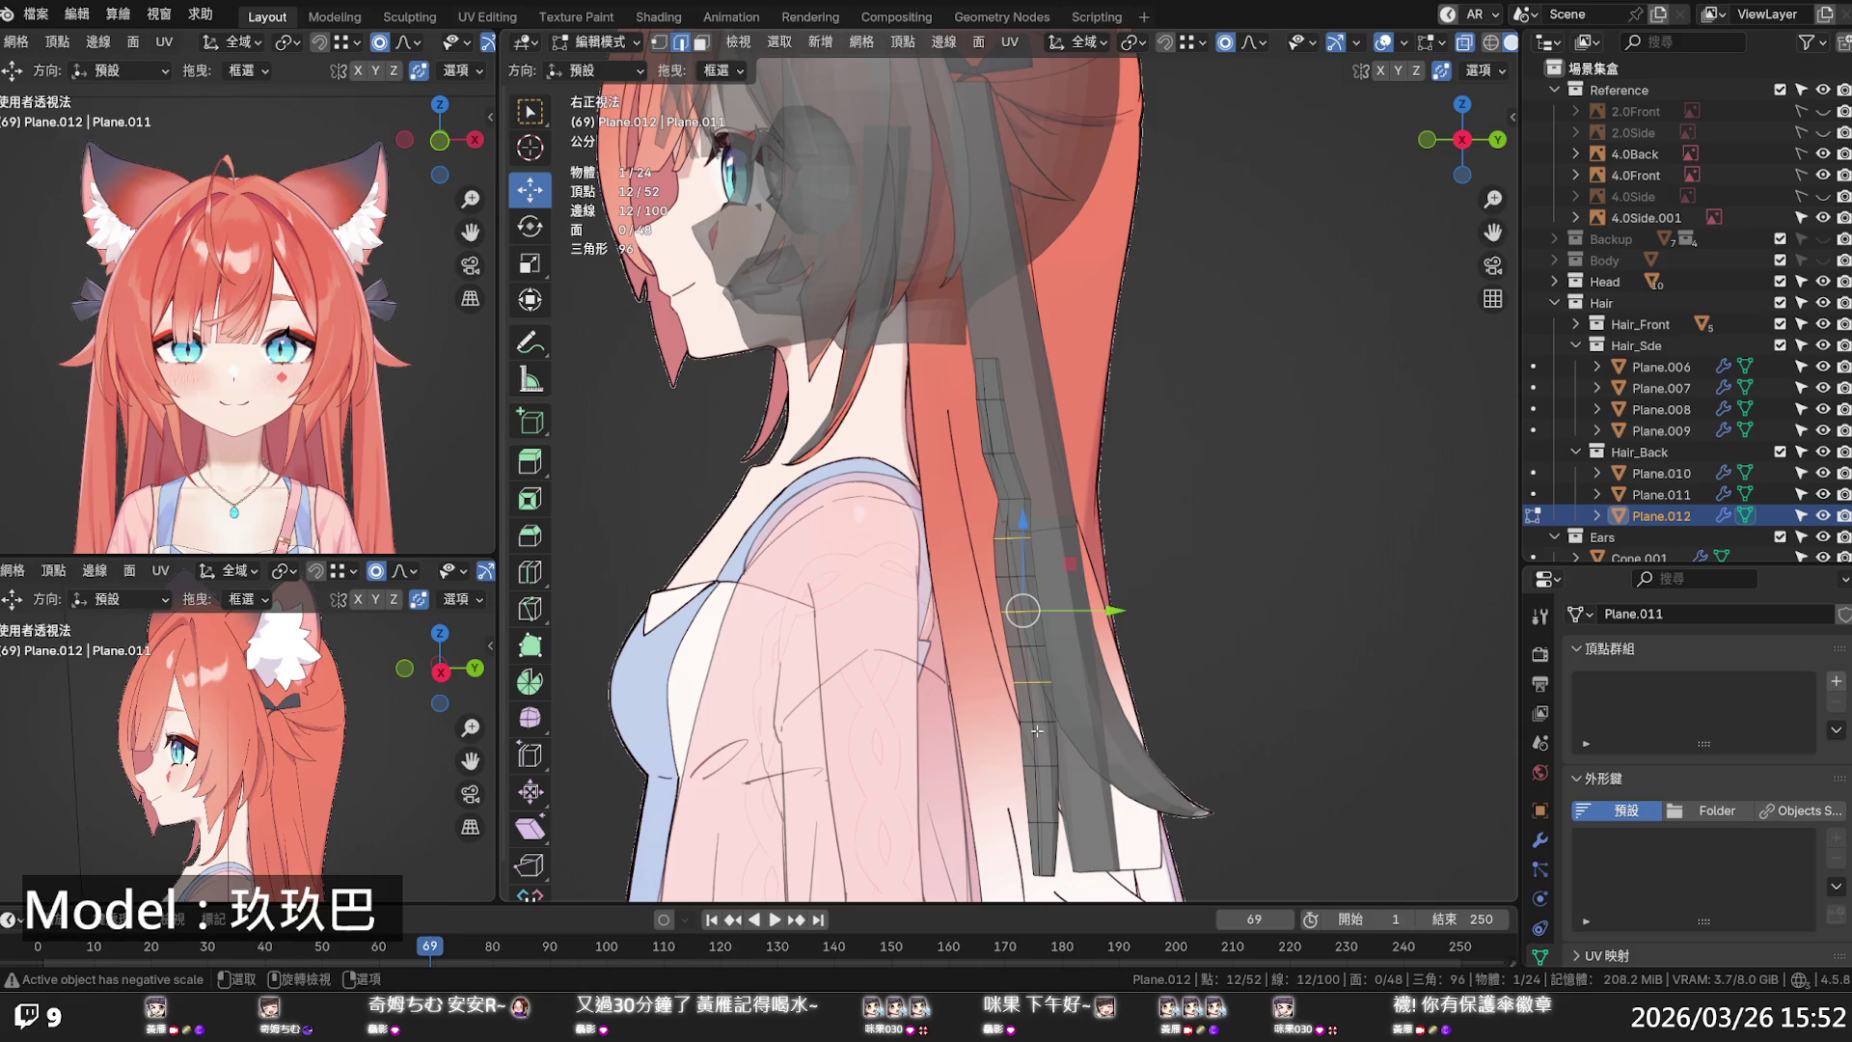
{"action": "key", "text": "x"}
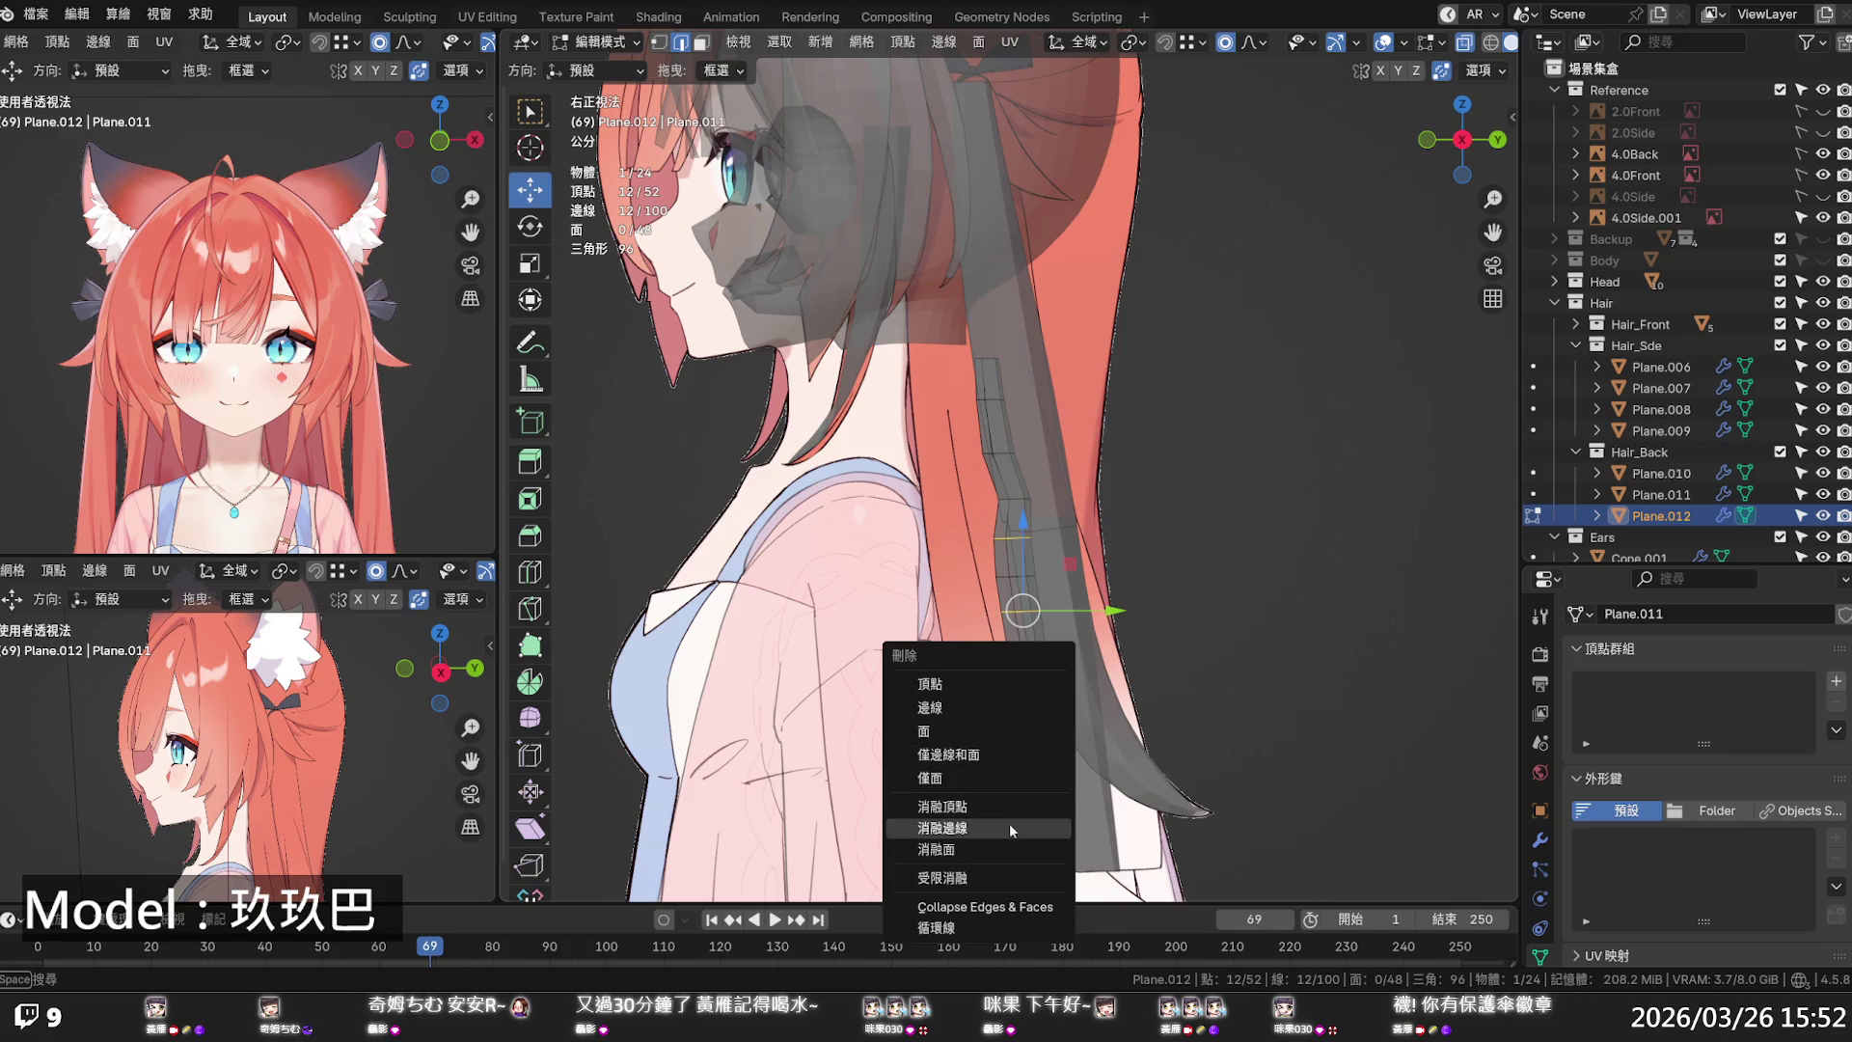
{"action": "left_click", "coordinate": [1004, 827]}
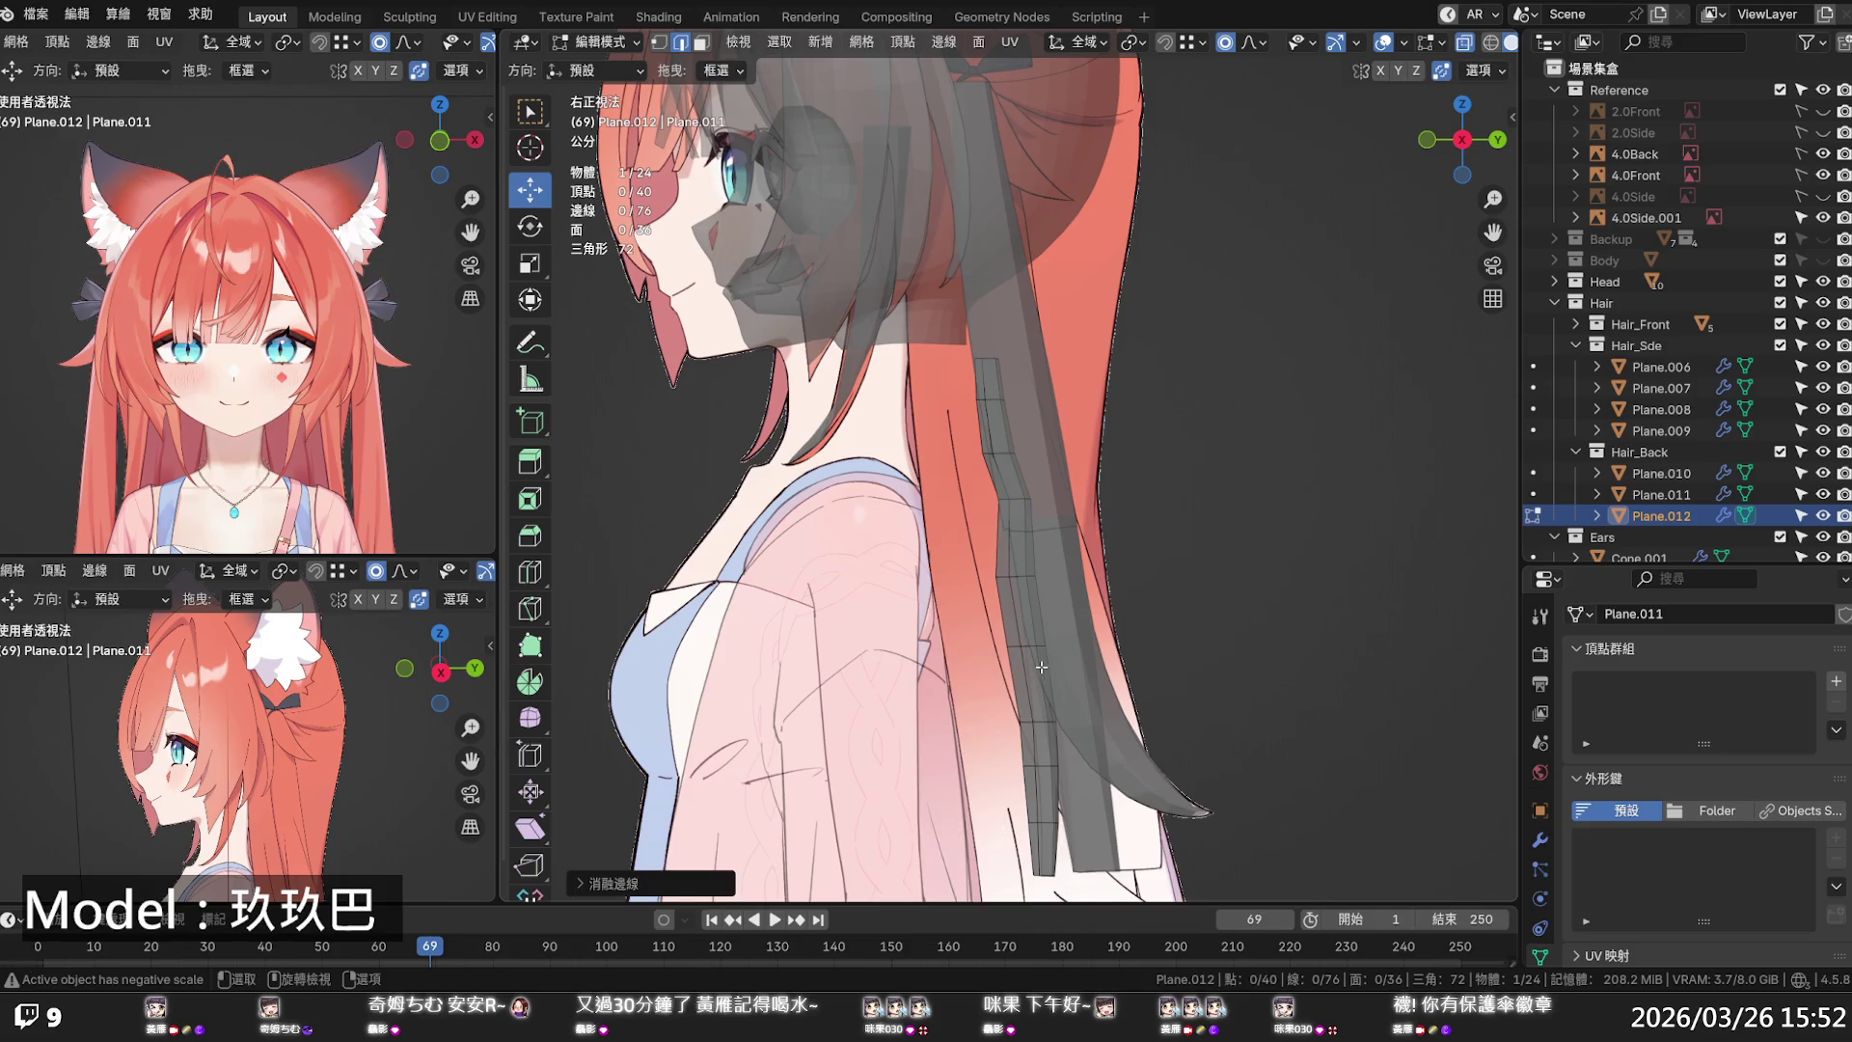
- Apply Set Edge Flow to four remaining loops to smooth the strand's curve
{"action": "left_click", "coordinate": [1017, 582], "text": "alt"}
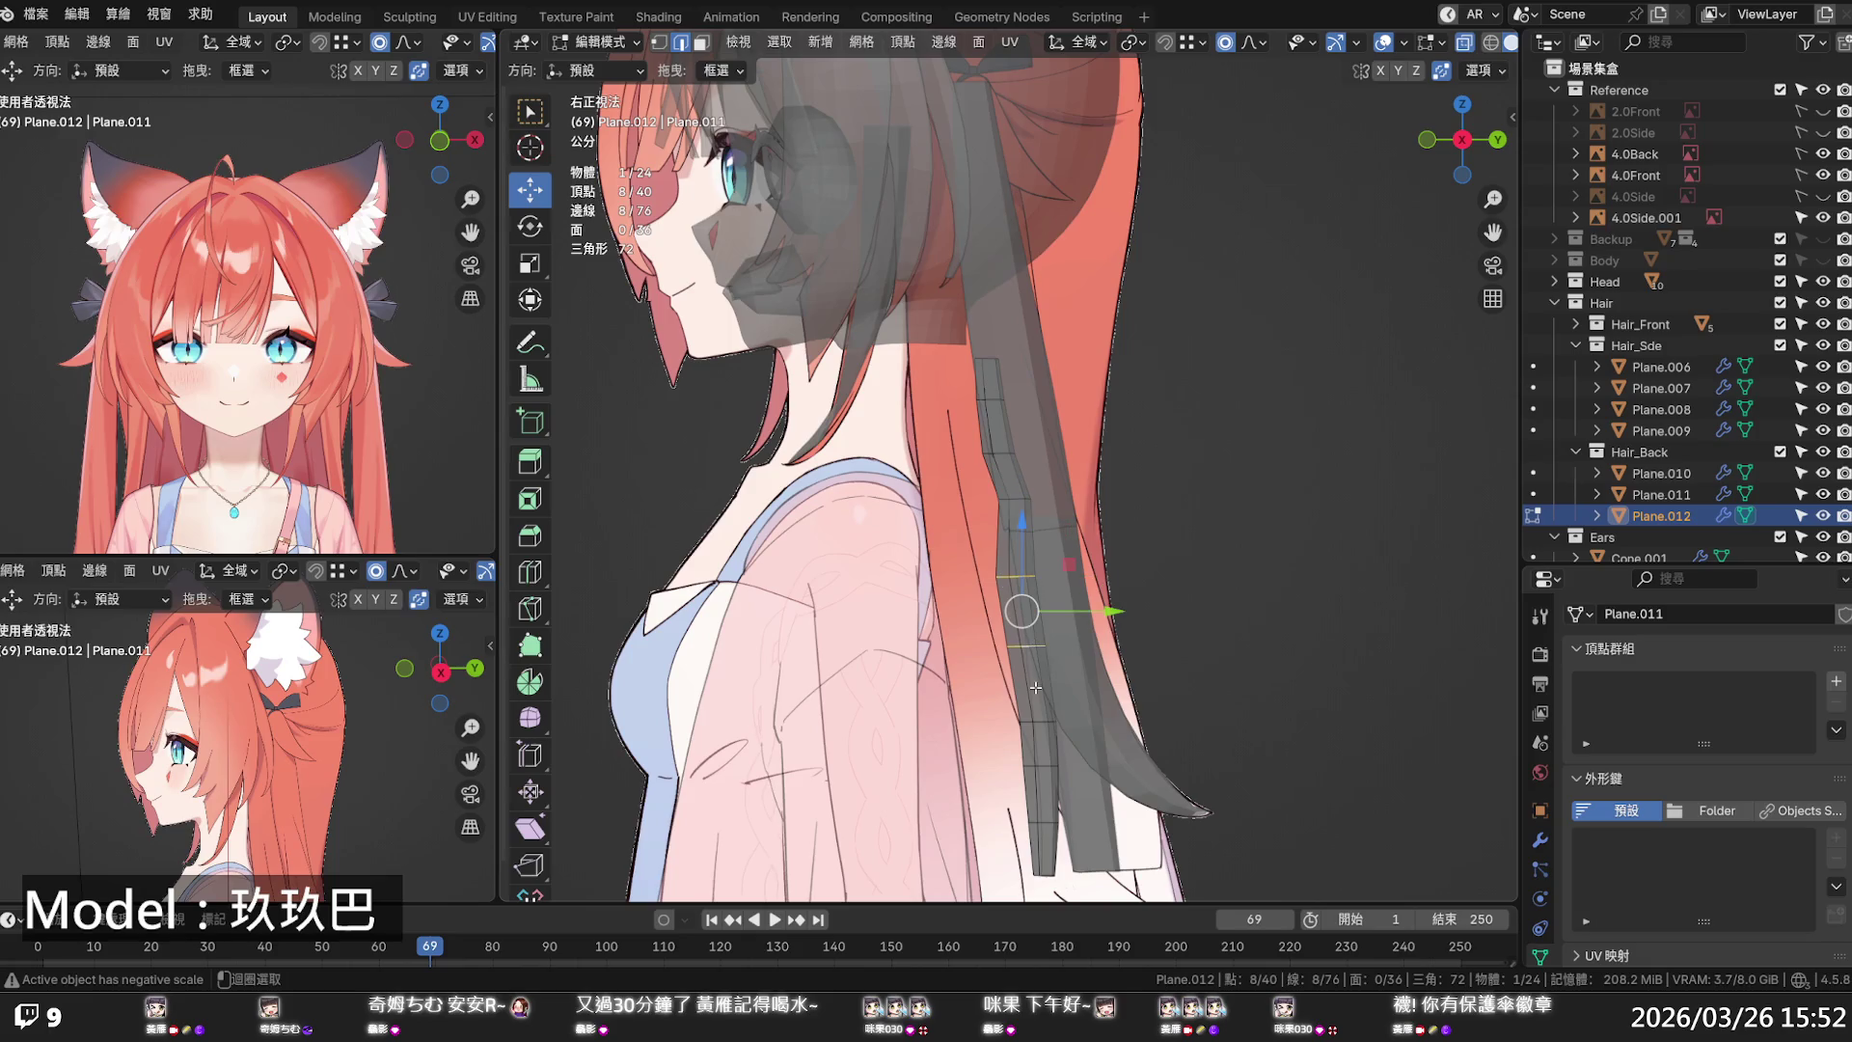
{"action": "left_click", "coordinate": [1035, 722], "text": "alt+shift"}
{"action": "left_click", "coordinate": [1039, 765], "text": "alt+shift"}
{"action": "left_click", "coordinate": [1044, 818], "text": "alt+shift"}
{"action": "key", "text": "q"}
{"action": "left_click", "coordinate": [1045, 816]}
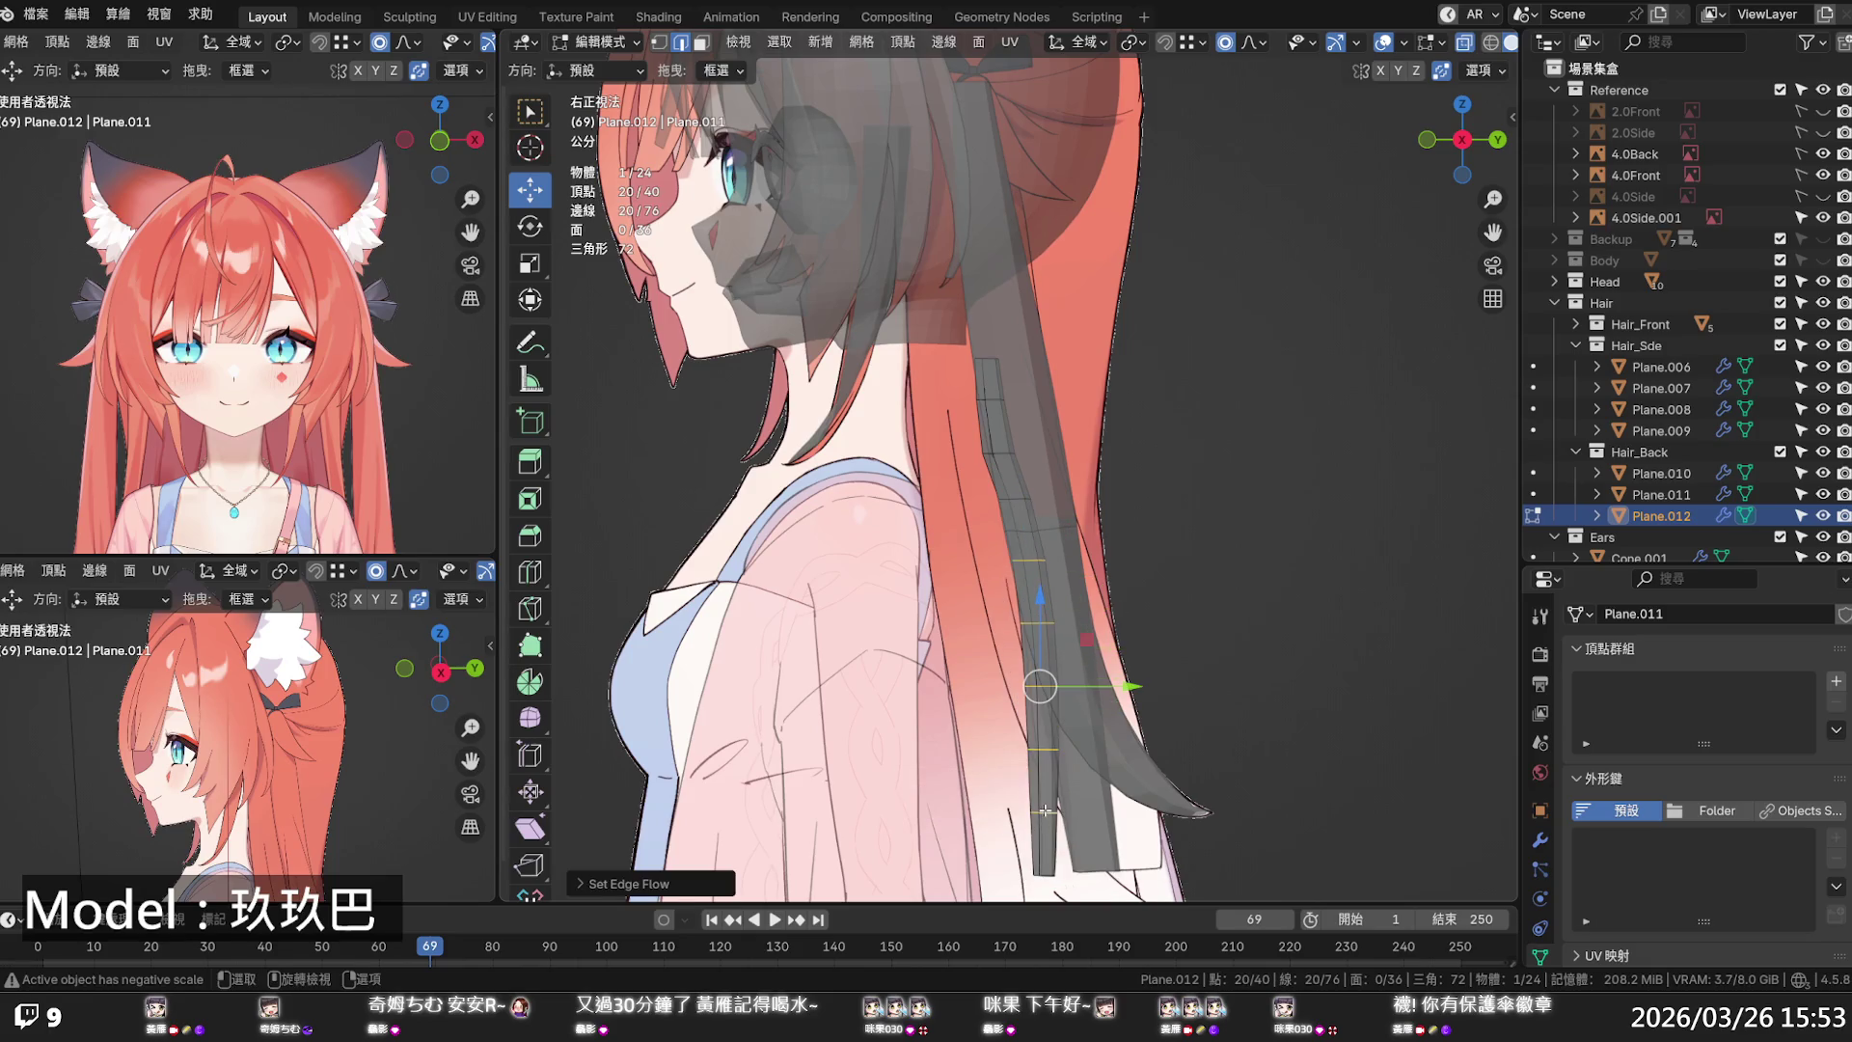
{"action": "left_click", "coordinate": [1080, 586]}
{"action": "key", "text": "alt+z"}
{"action": "key", "text": "alt+z"}
{"action": "scroll", "coordinate": [1065, 827], "scroll_direction": "up", "scroll_amount": 5}
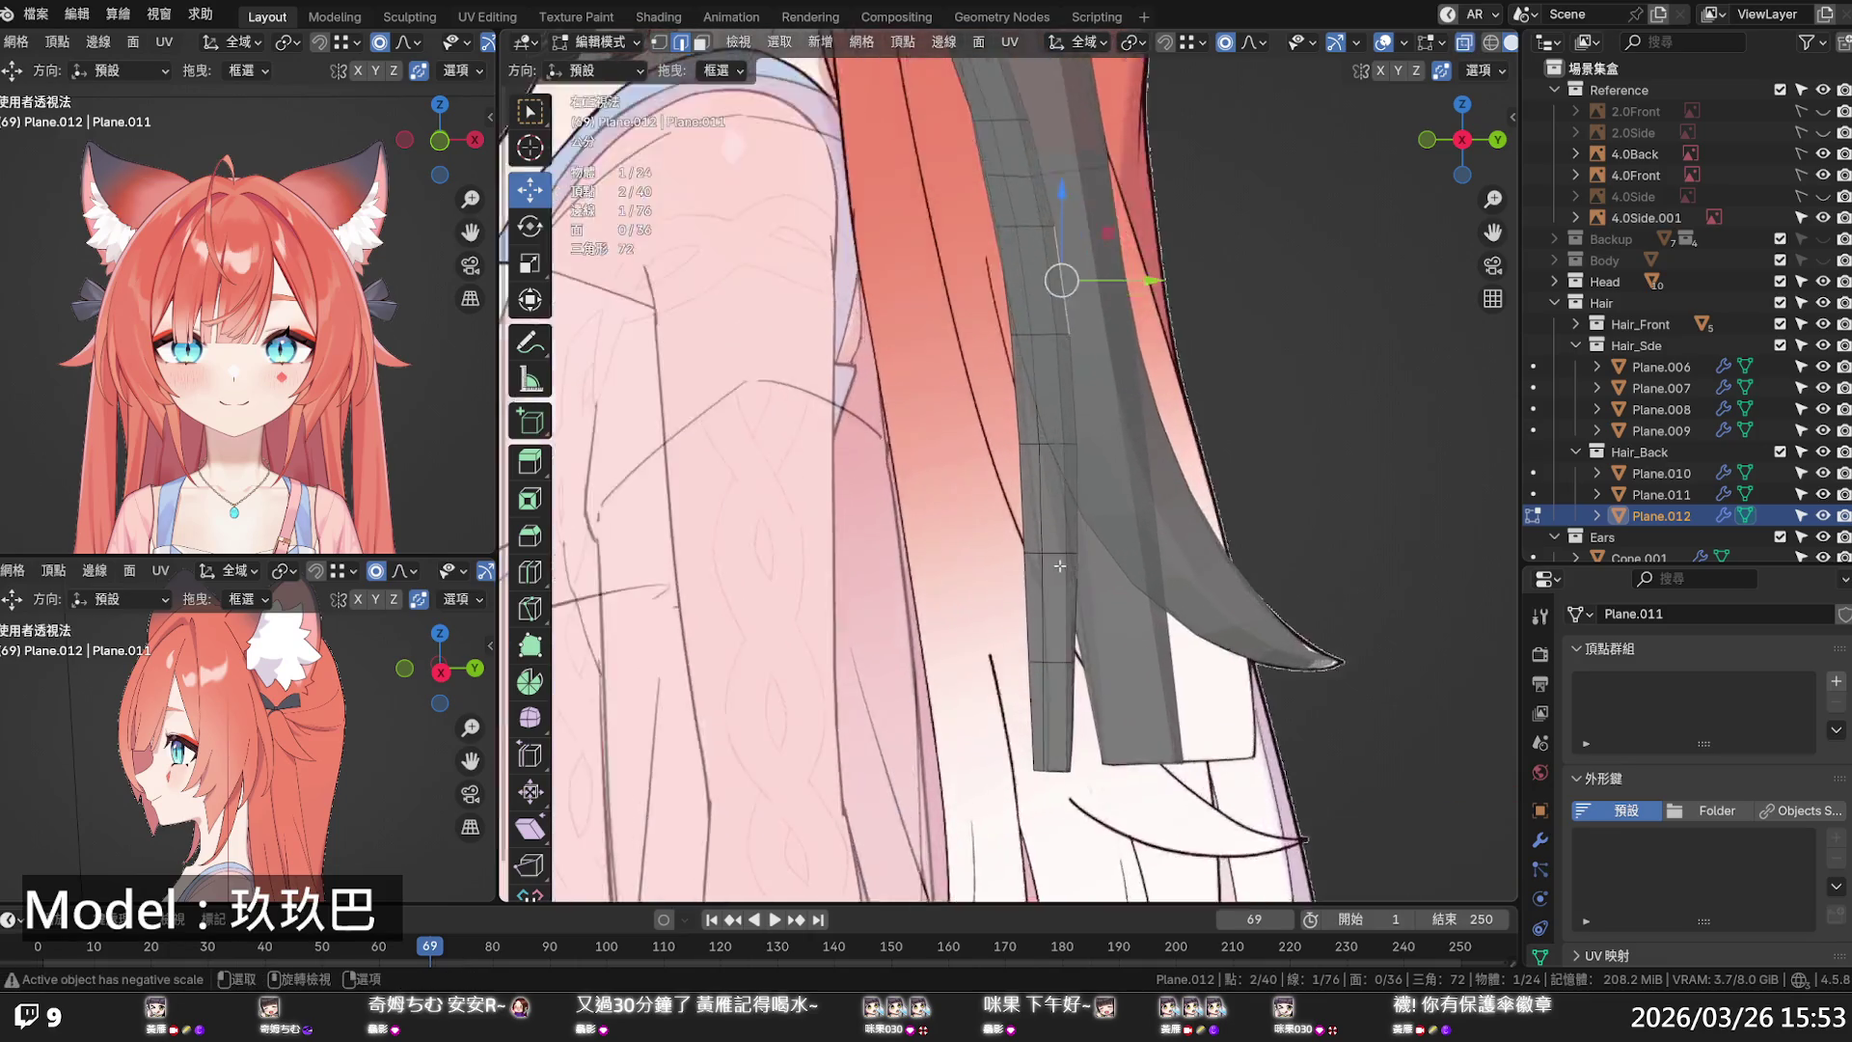
- Stretch the strand tip downward by pulling its two lower edges and bottom vertex
{"action": "left_click", "coordinate": [1049, 632]}
{"action": "left_click_drag", "start_coordinate": [1099, 635], "coordinate": [1109, 633]}
{"action": "left_click", "coordinate": [1048, 754]}
{"action": "left_click_drag", "start_coordinate": [1100, 766], "coordinate": [1119, 767]}
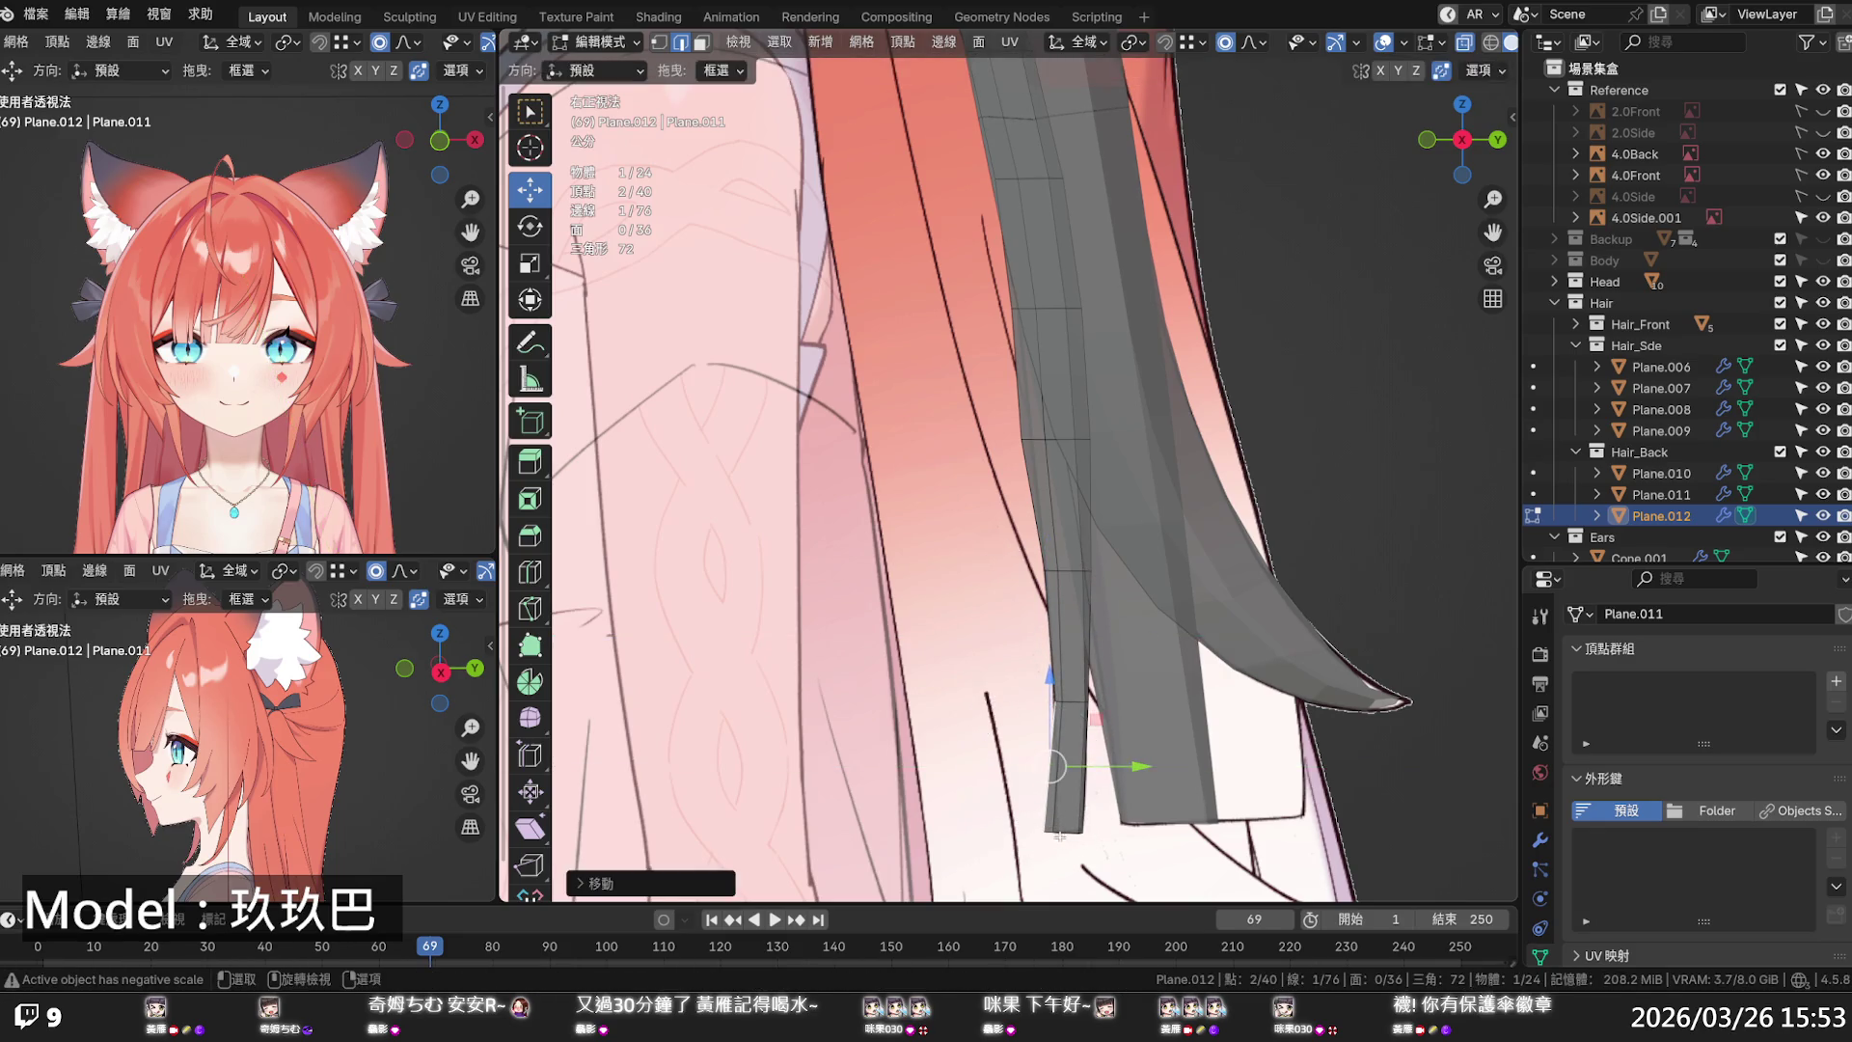
{"action": "left_click", "coordinate": [1078, 830]}
{"action": "left_click_drag", "start_coordinate": [1078, 830], "coordinate": [1102, 827]}
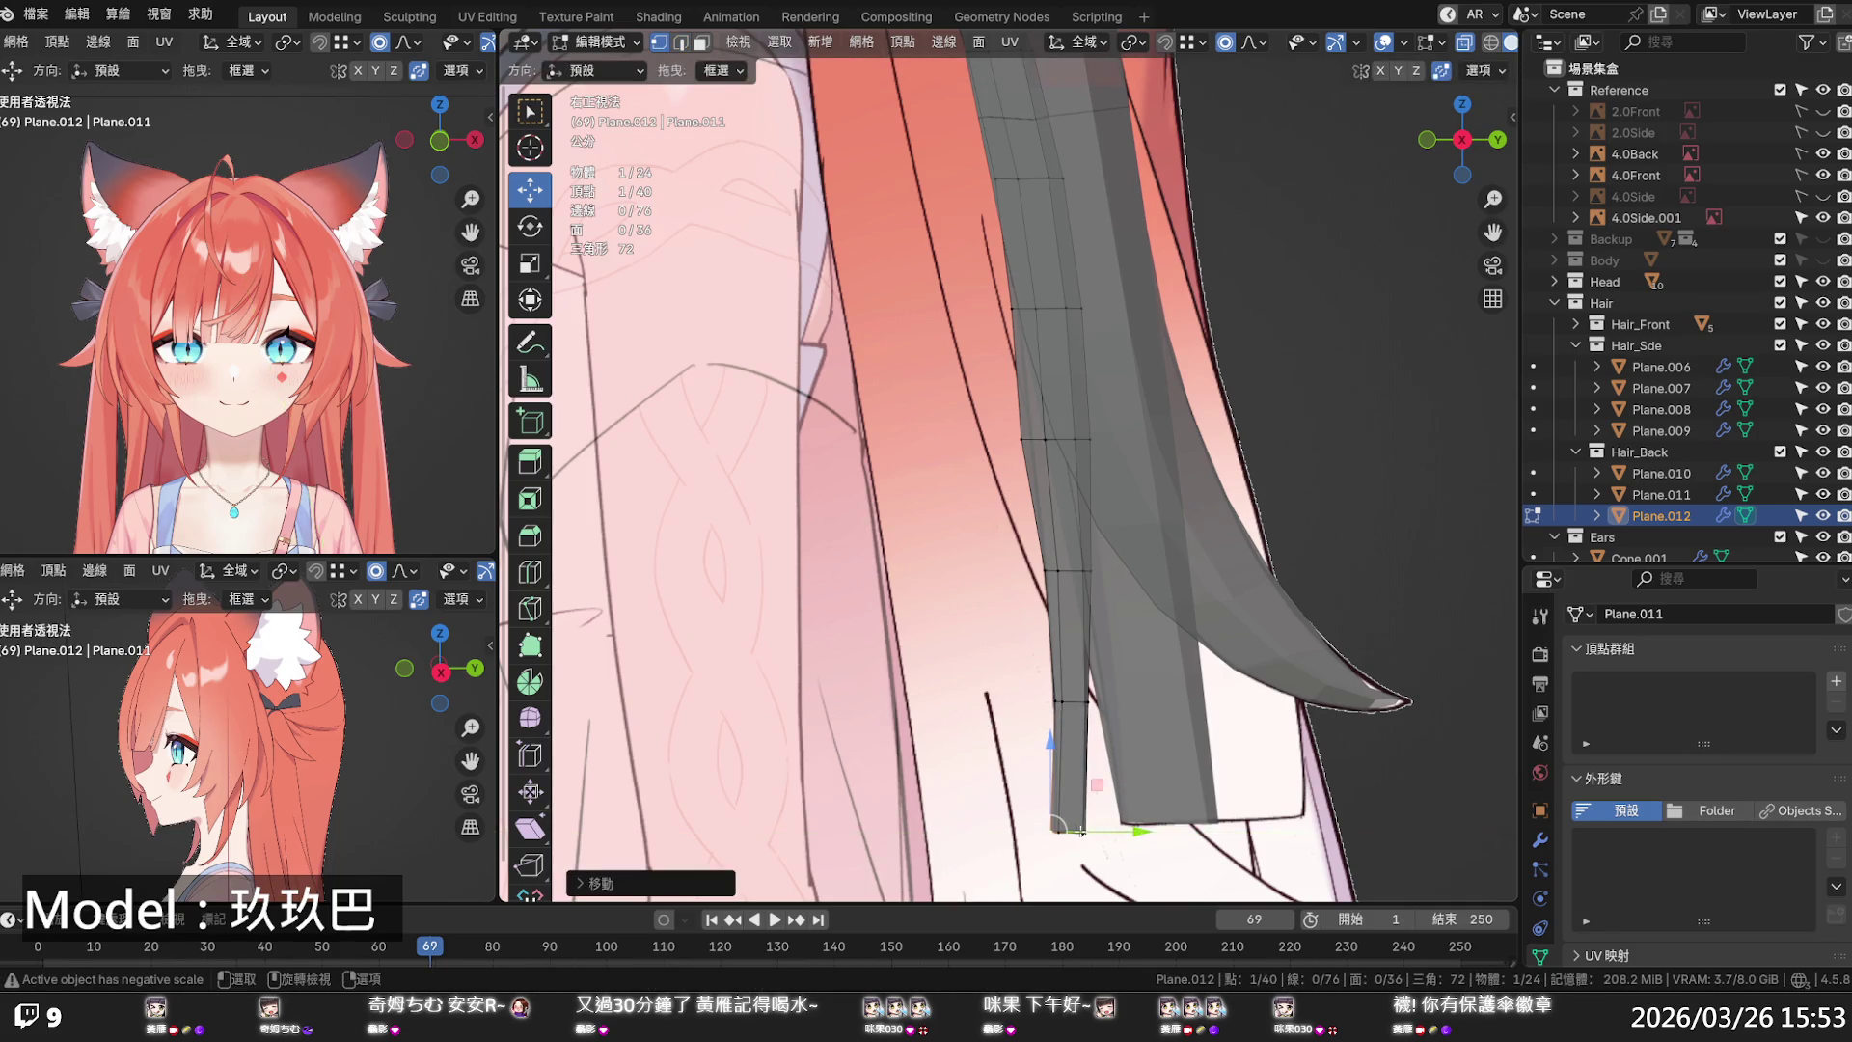
- Scale the middle and upper loops narrower and shift the upper one along Y
{"action": "left_click", "coordinate": [1026, 440], "text": "alt"}
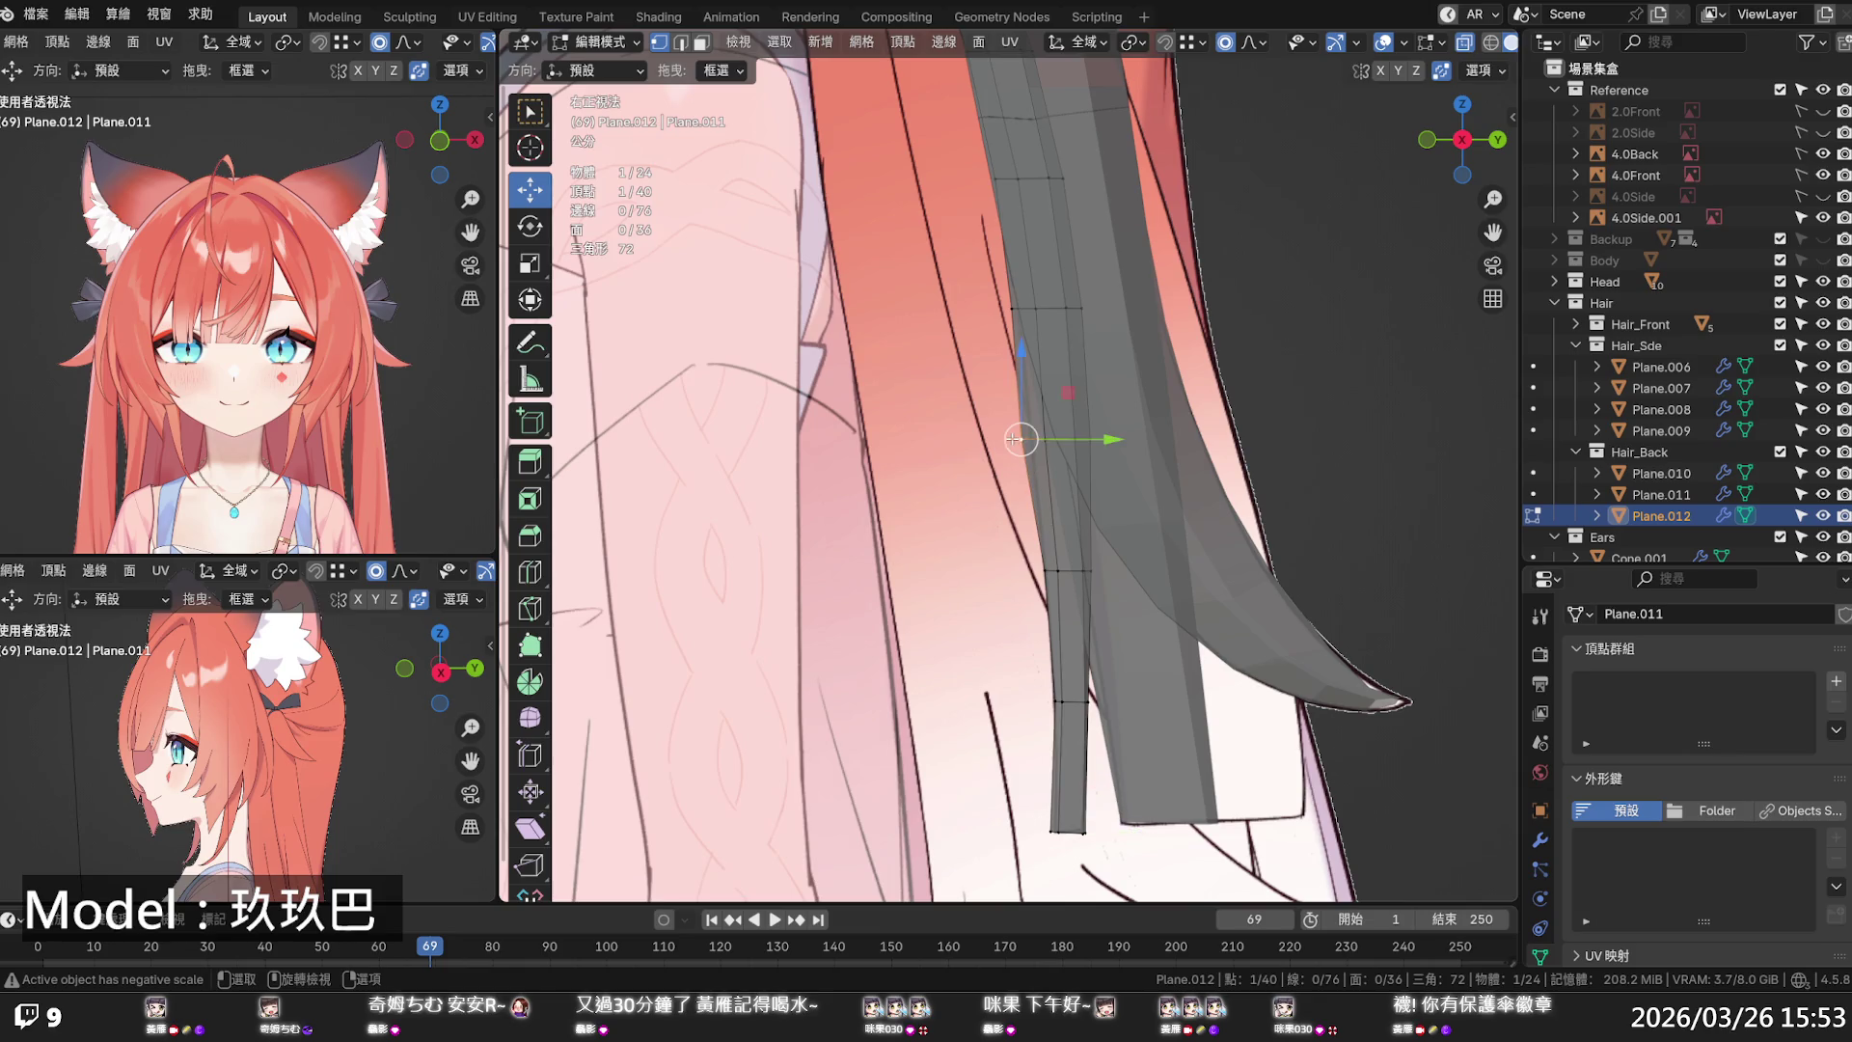
{"action": "key", "text": "s"}
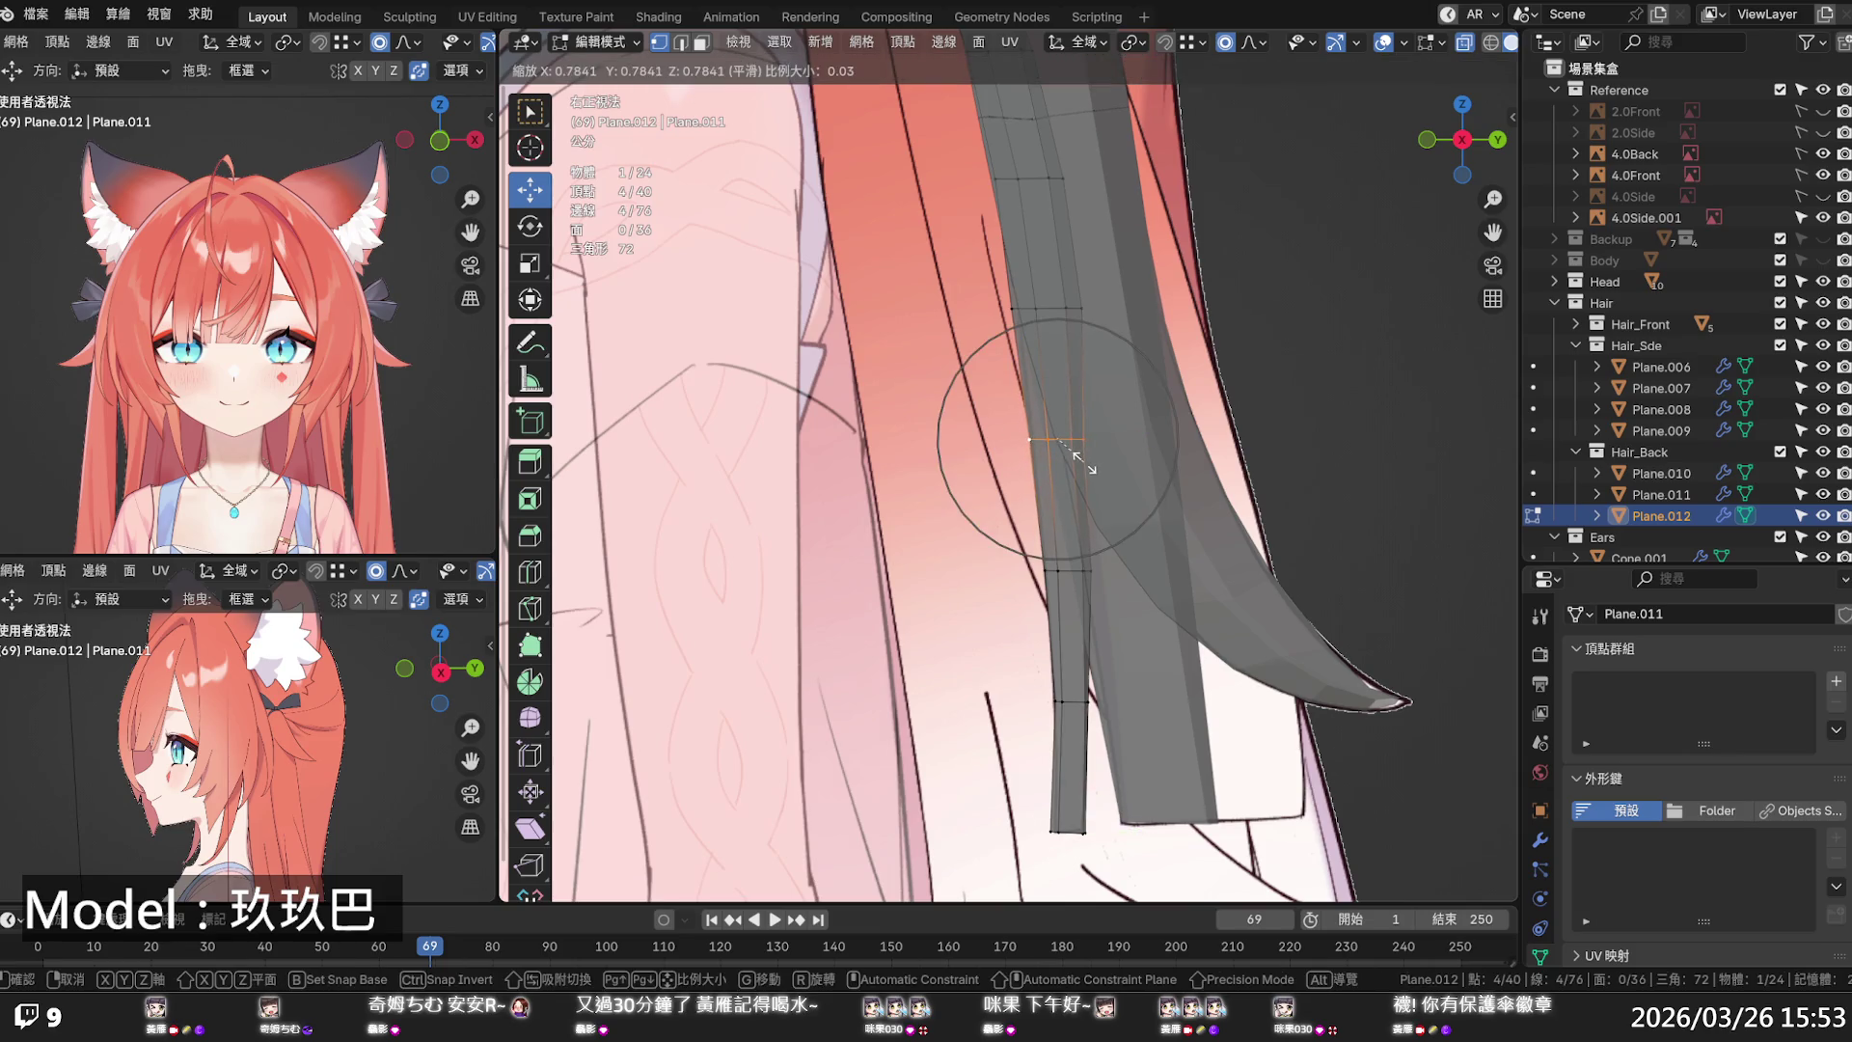
{"action": "left_click", "coordinate": [1054, 326]}
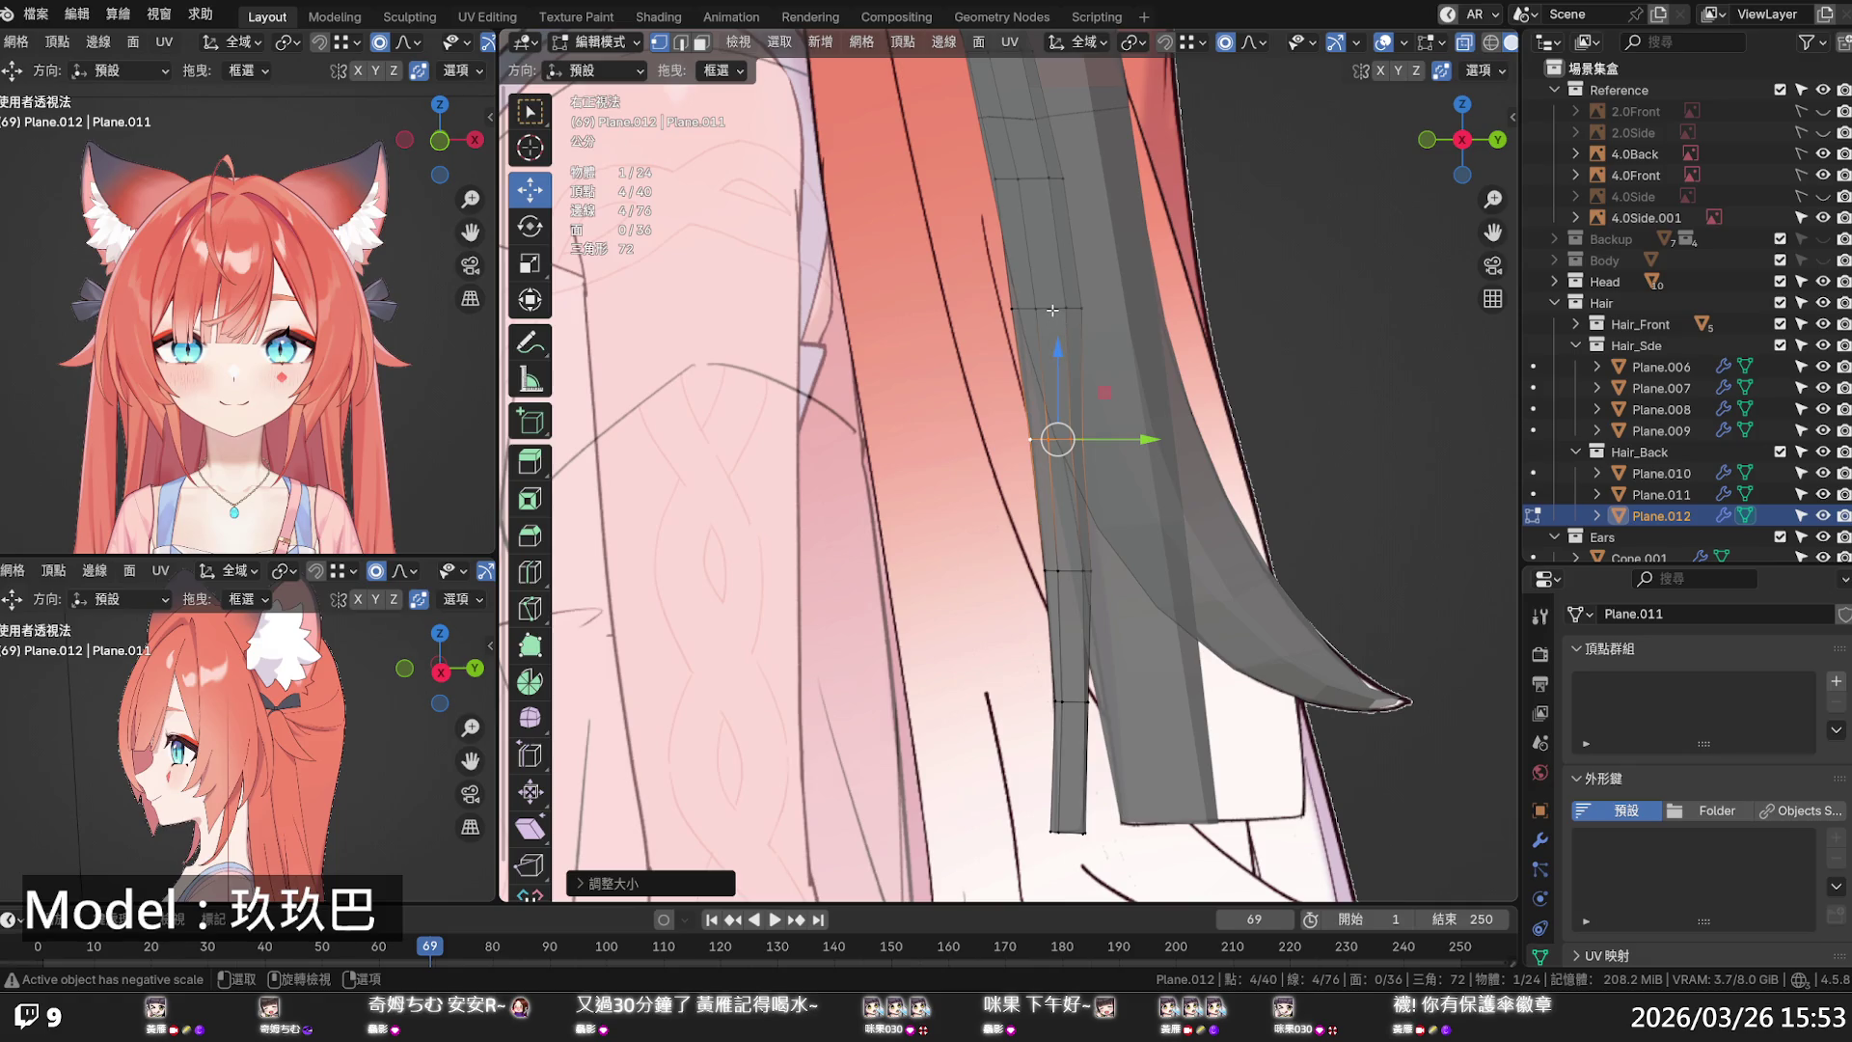
{"action": "left_click", "coordinate": [1052, 310], "text": "alt"}
{"action": "key", "text": "s"}
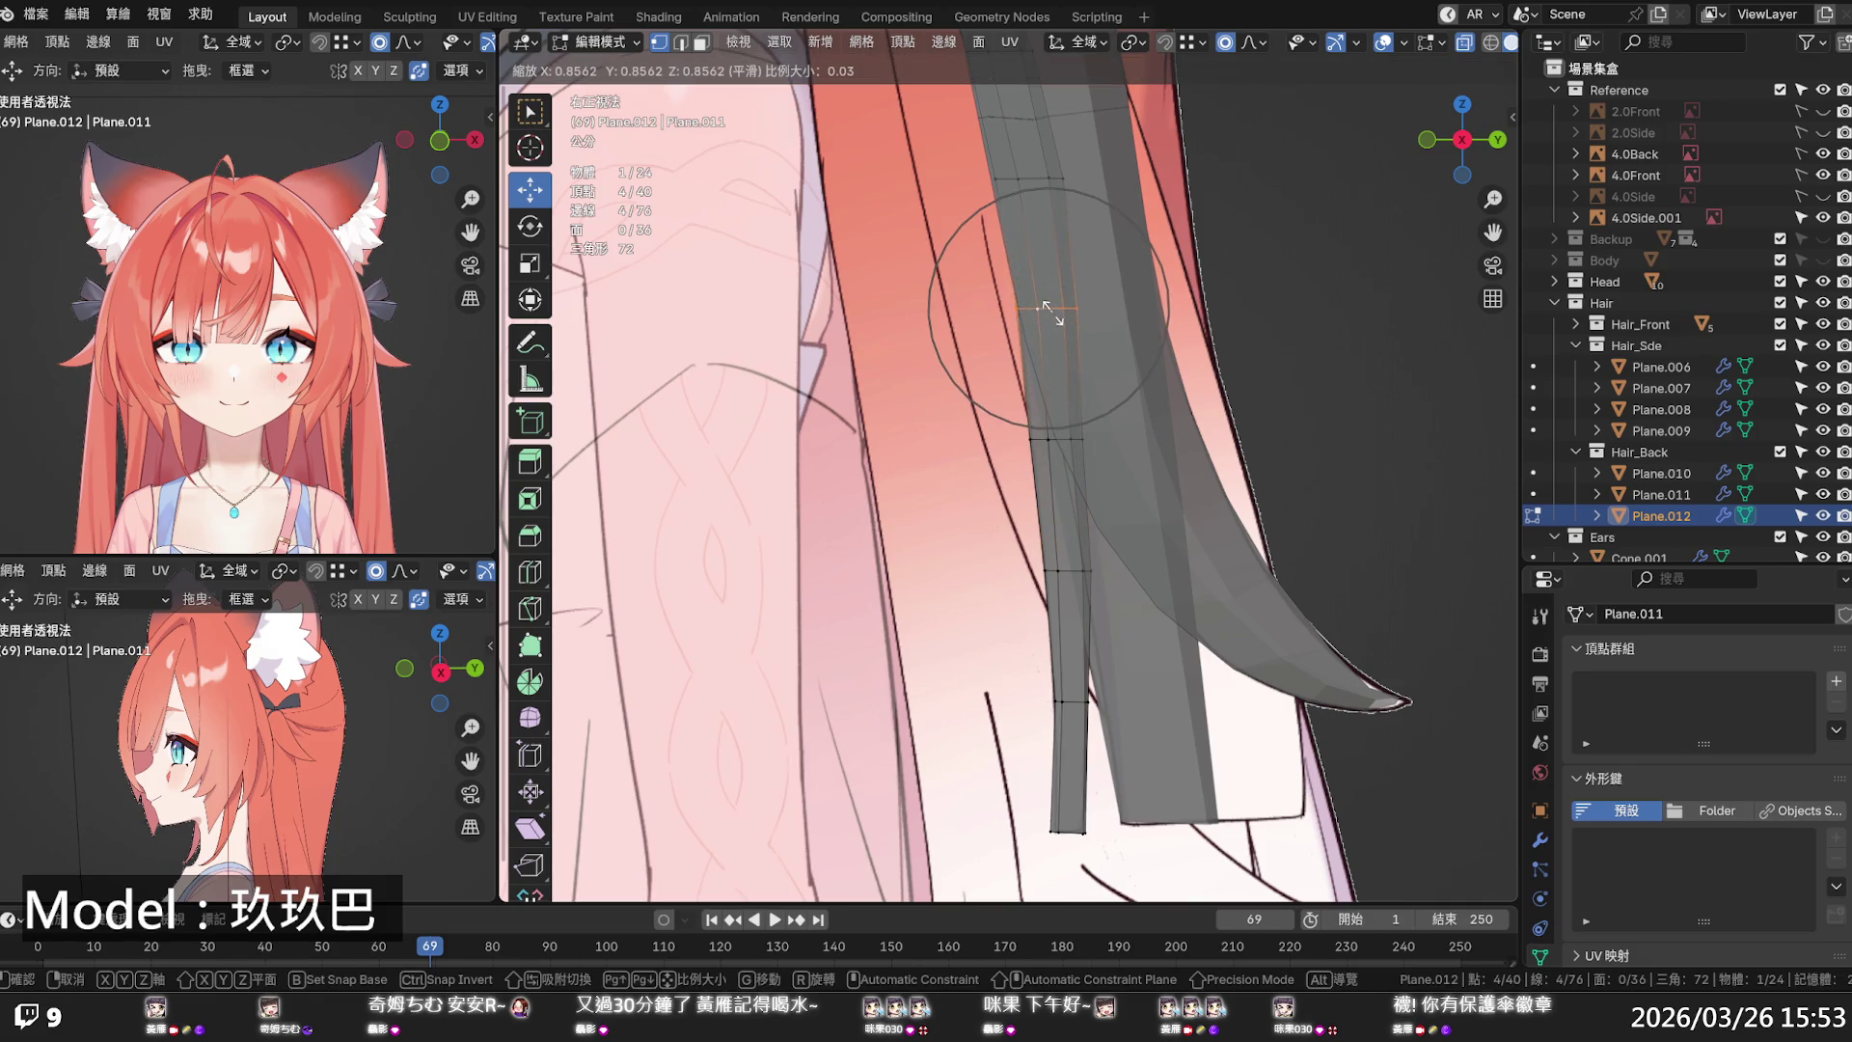
{"action": "left_click", "coordinate": [1047, 311]}
{"action": "key", "text": "g"}
{"action": "key", "text": "y"}
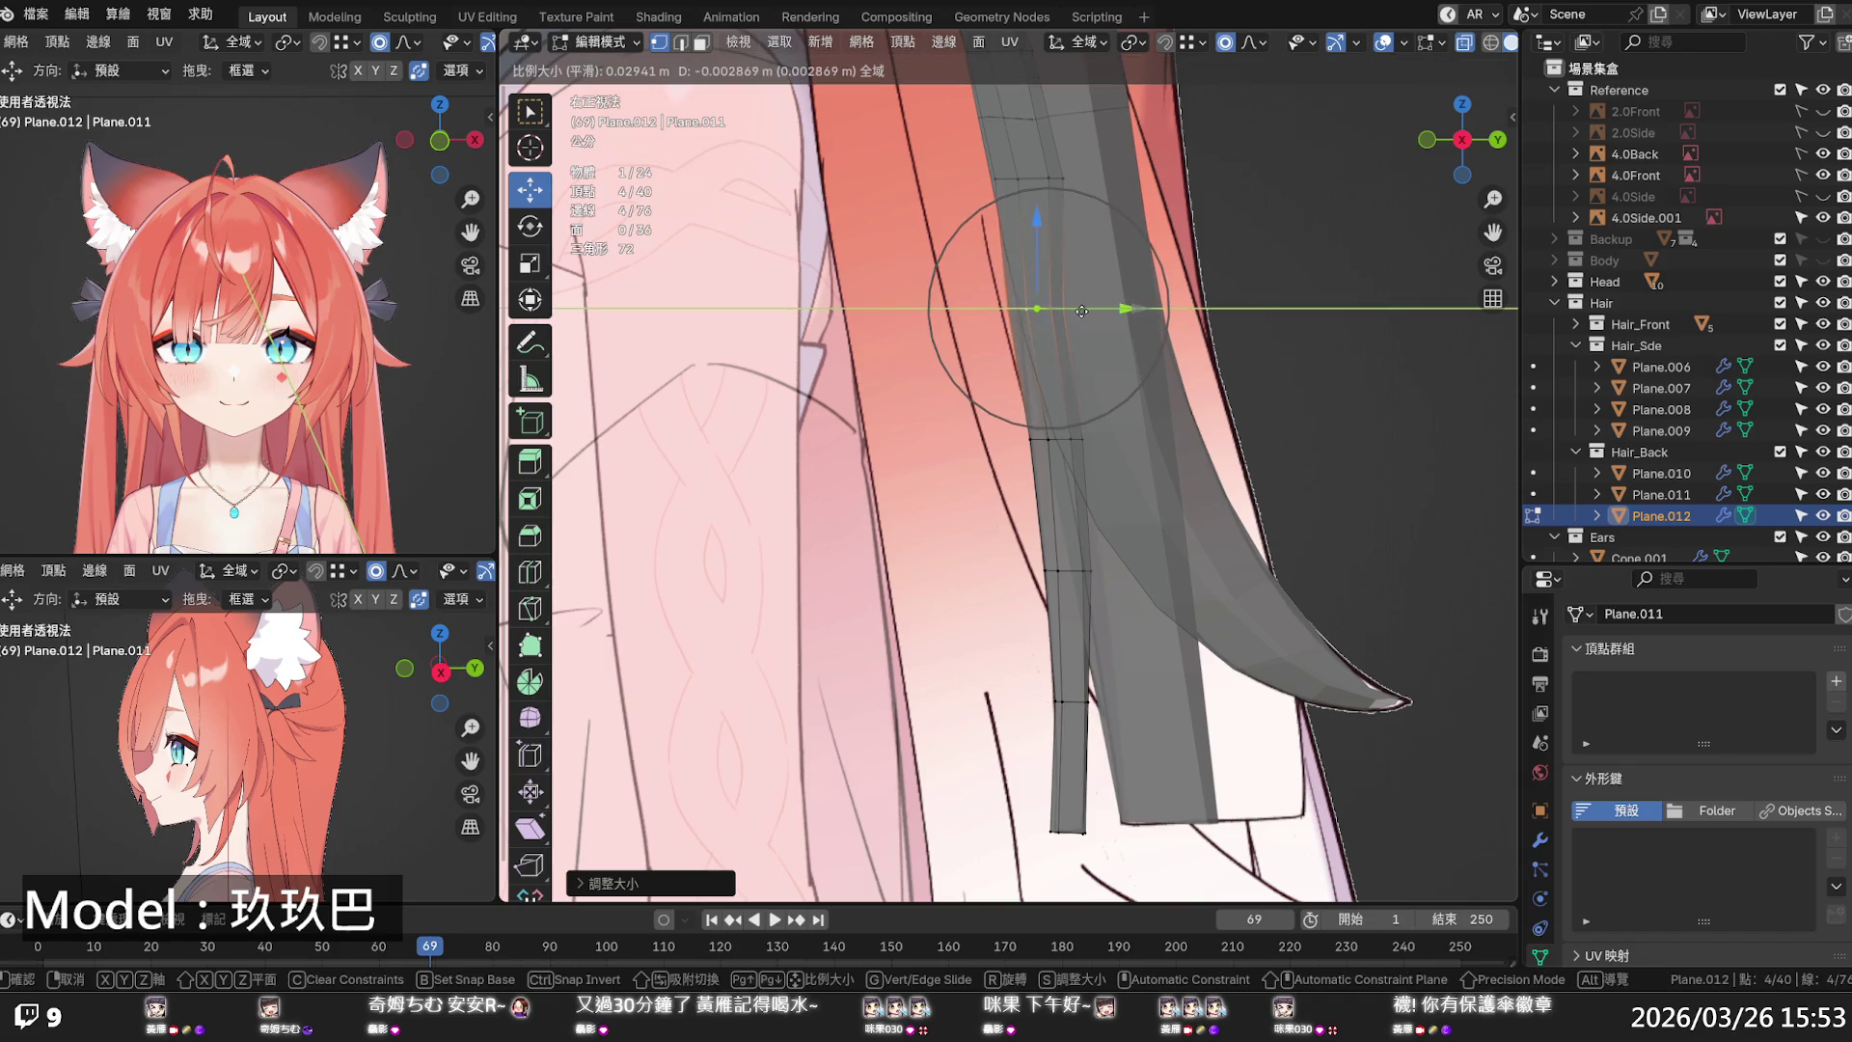
{"action": "left_click", "coordinate": [1082, 311]}
{"action": "scroll", "coordinate": [1205, 405], "scroll_direction": "down", "scroll_amount": 5}
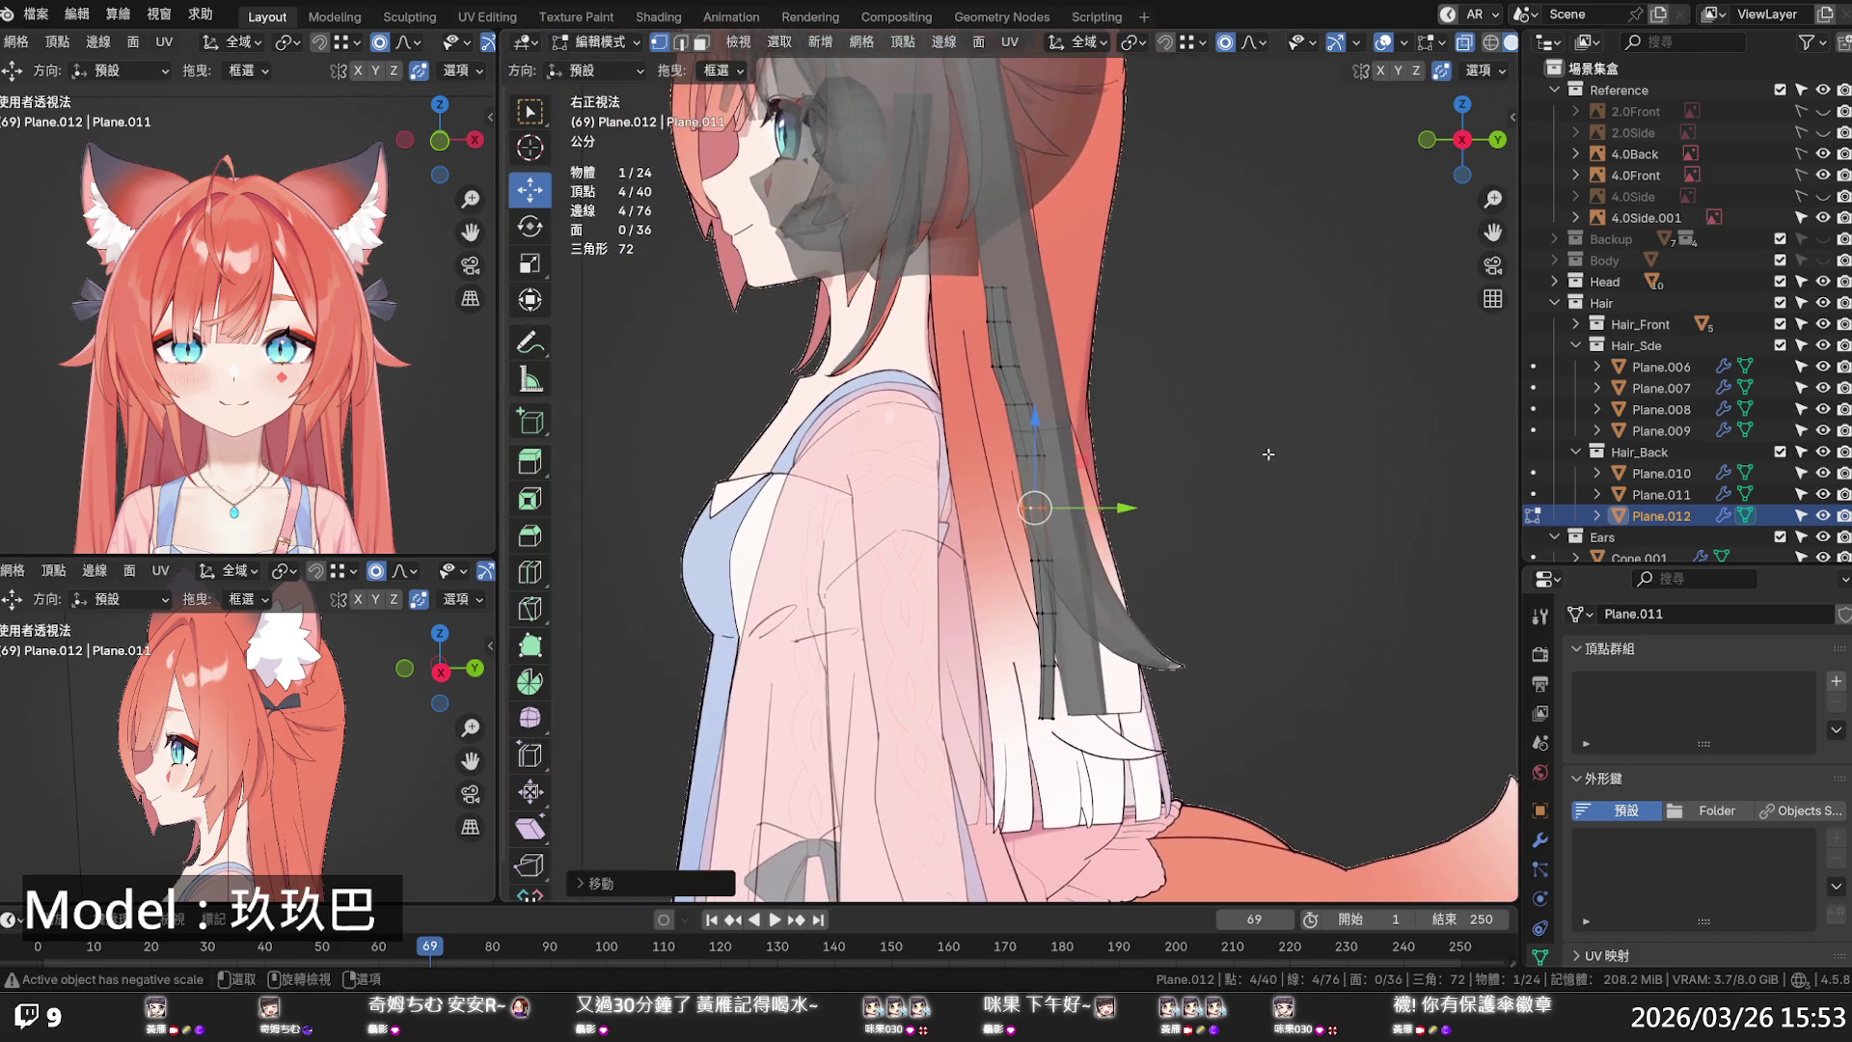
- Compare with the reference, then shift and scale the loop near the strand's top
{"action": "left_click", "coordinate": [1826, 302]}
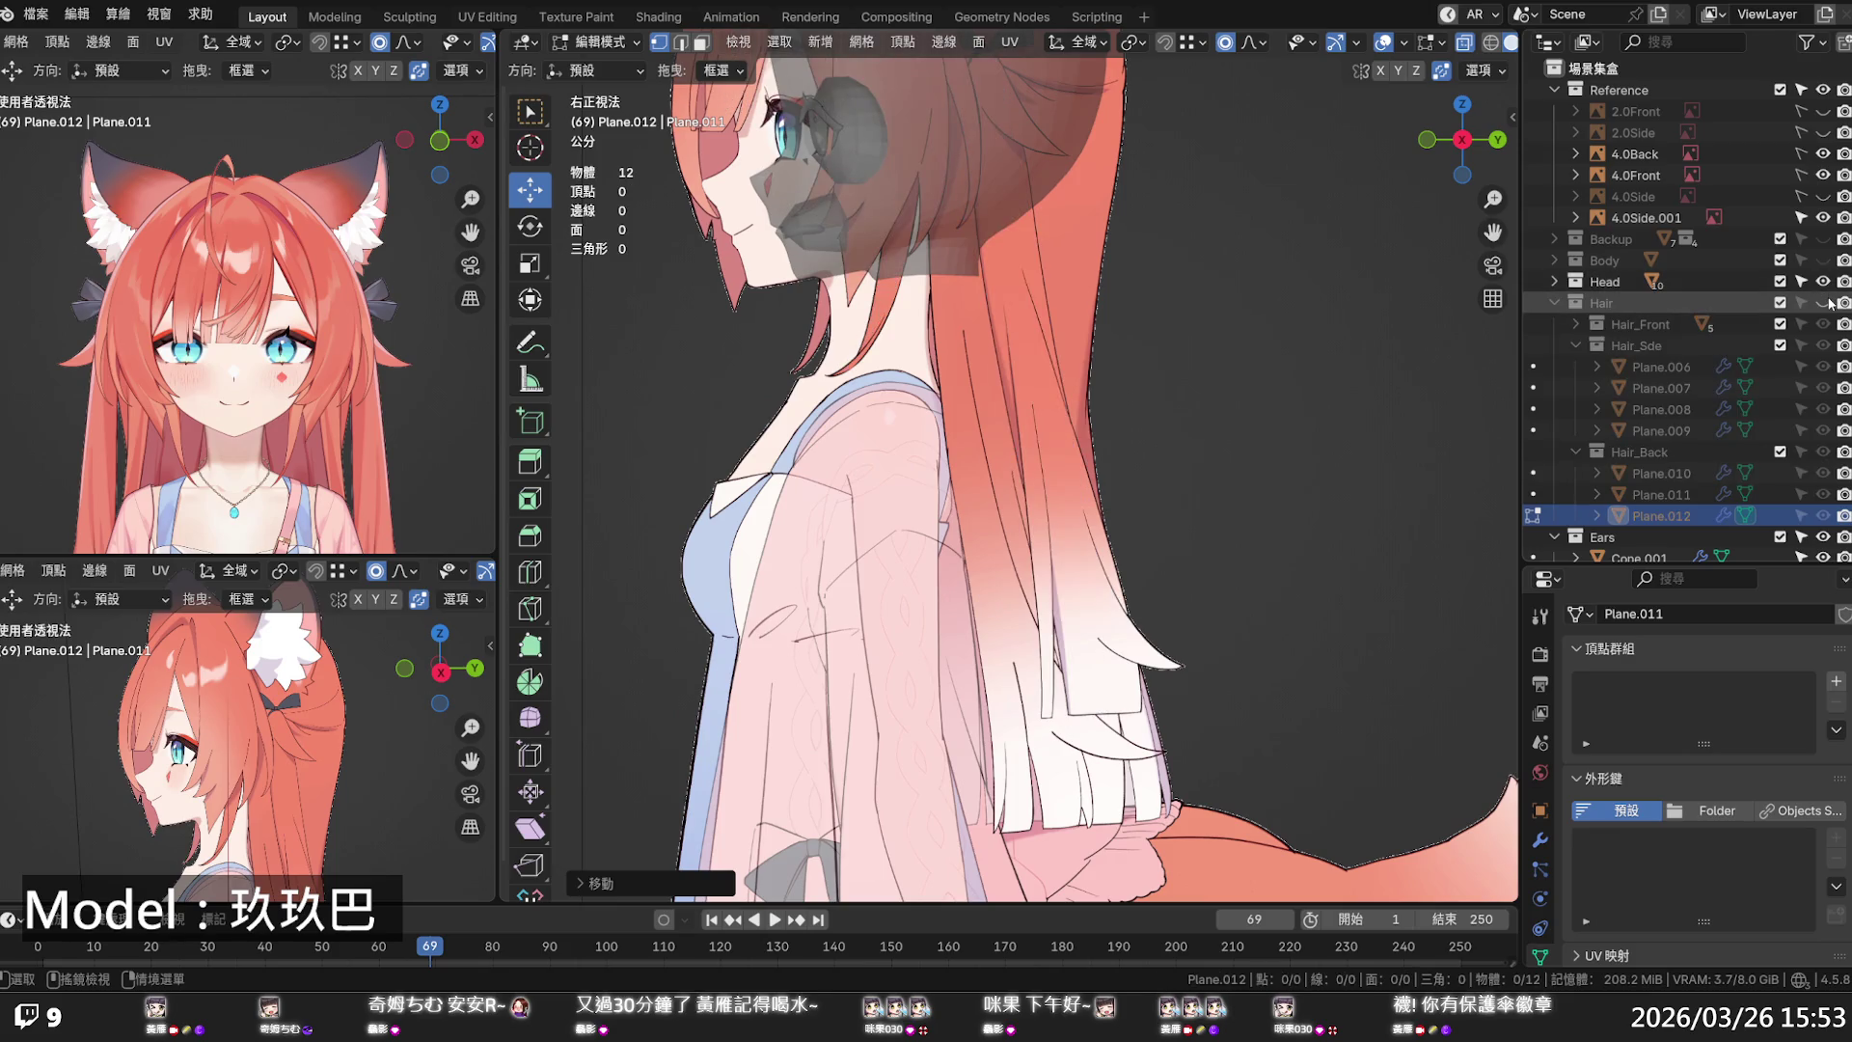
{"action": "left_click", "coordinate": [1827, 302]}
{"action": "left_click", "coordinate": [1826, 301]}
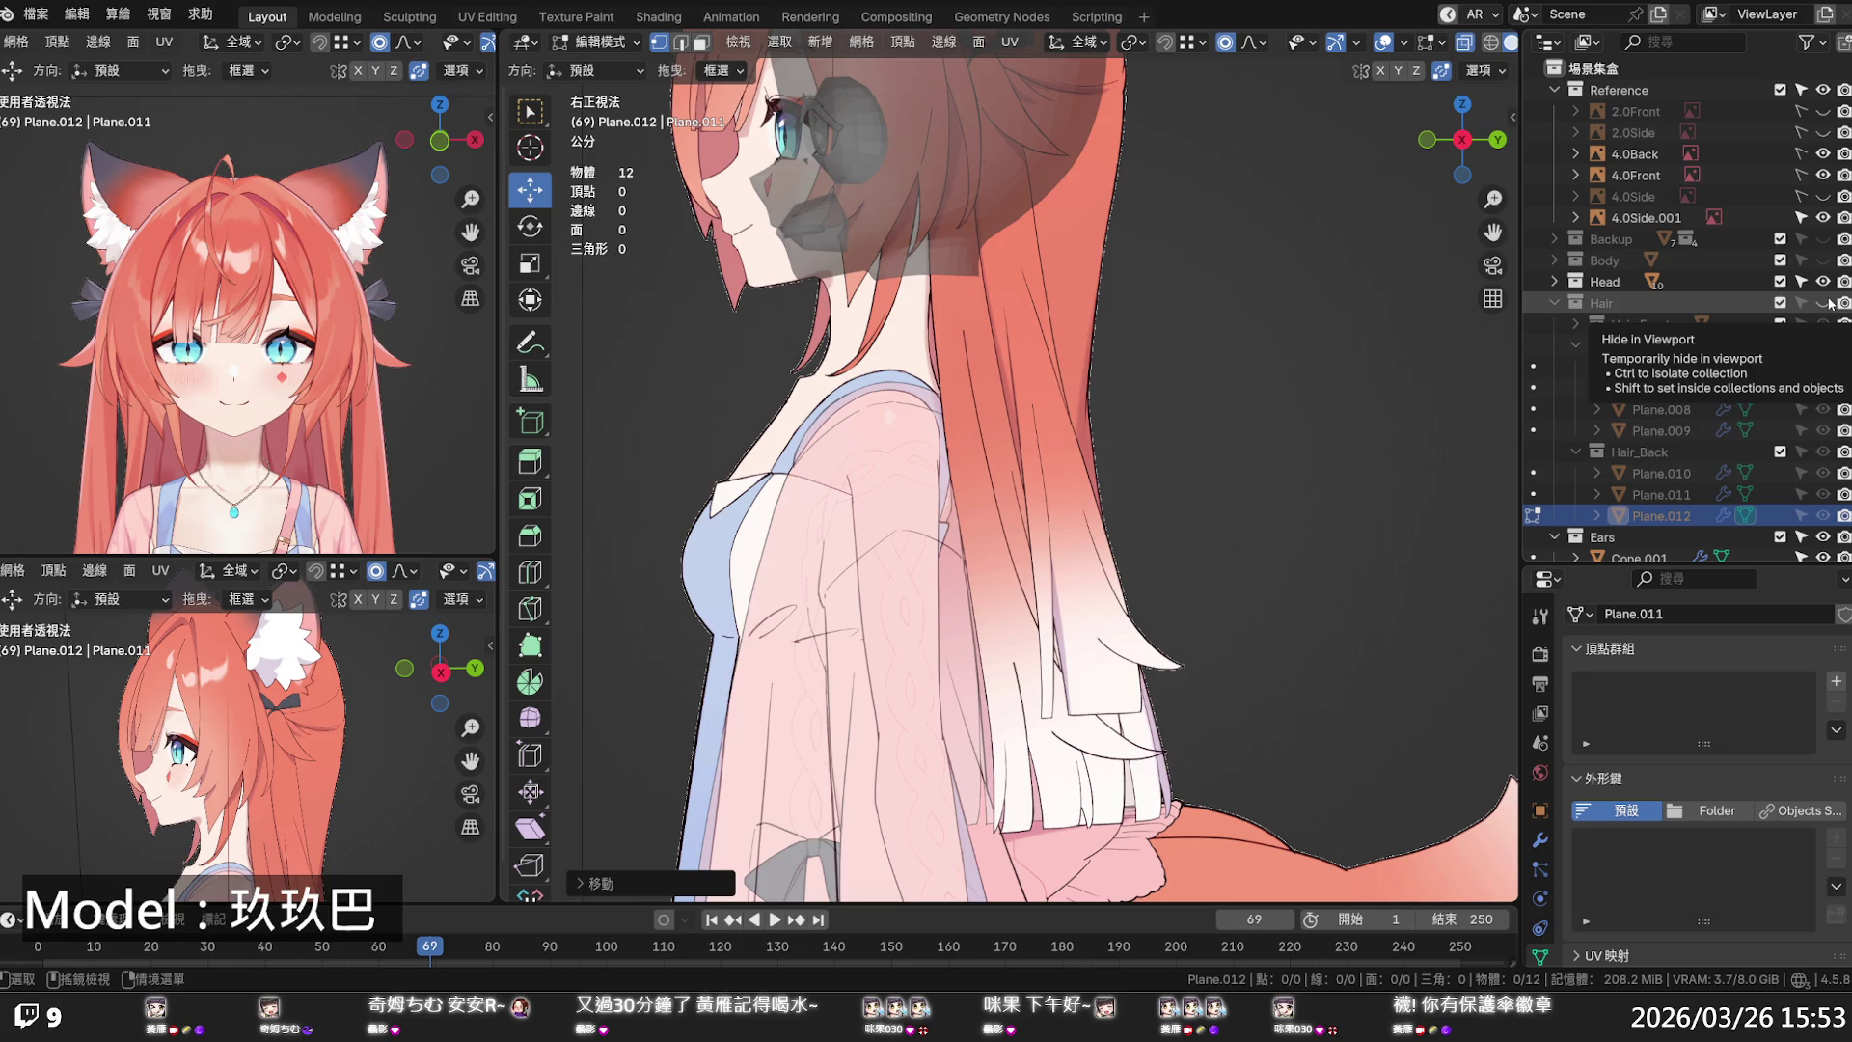
{"action": "left_click", "coordinate": [1827, 302]}
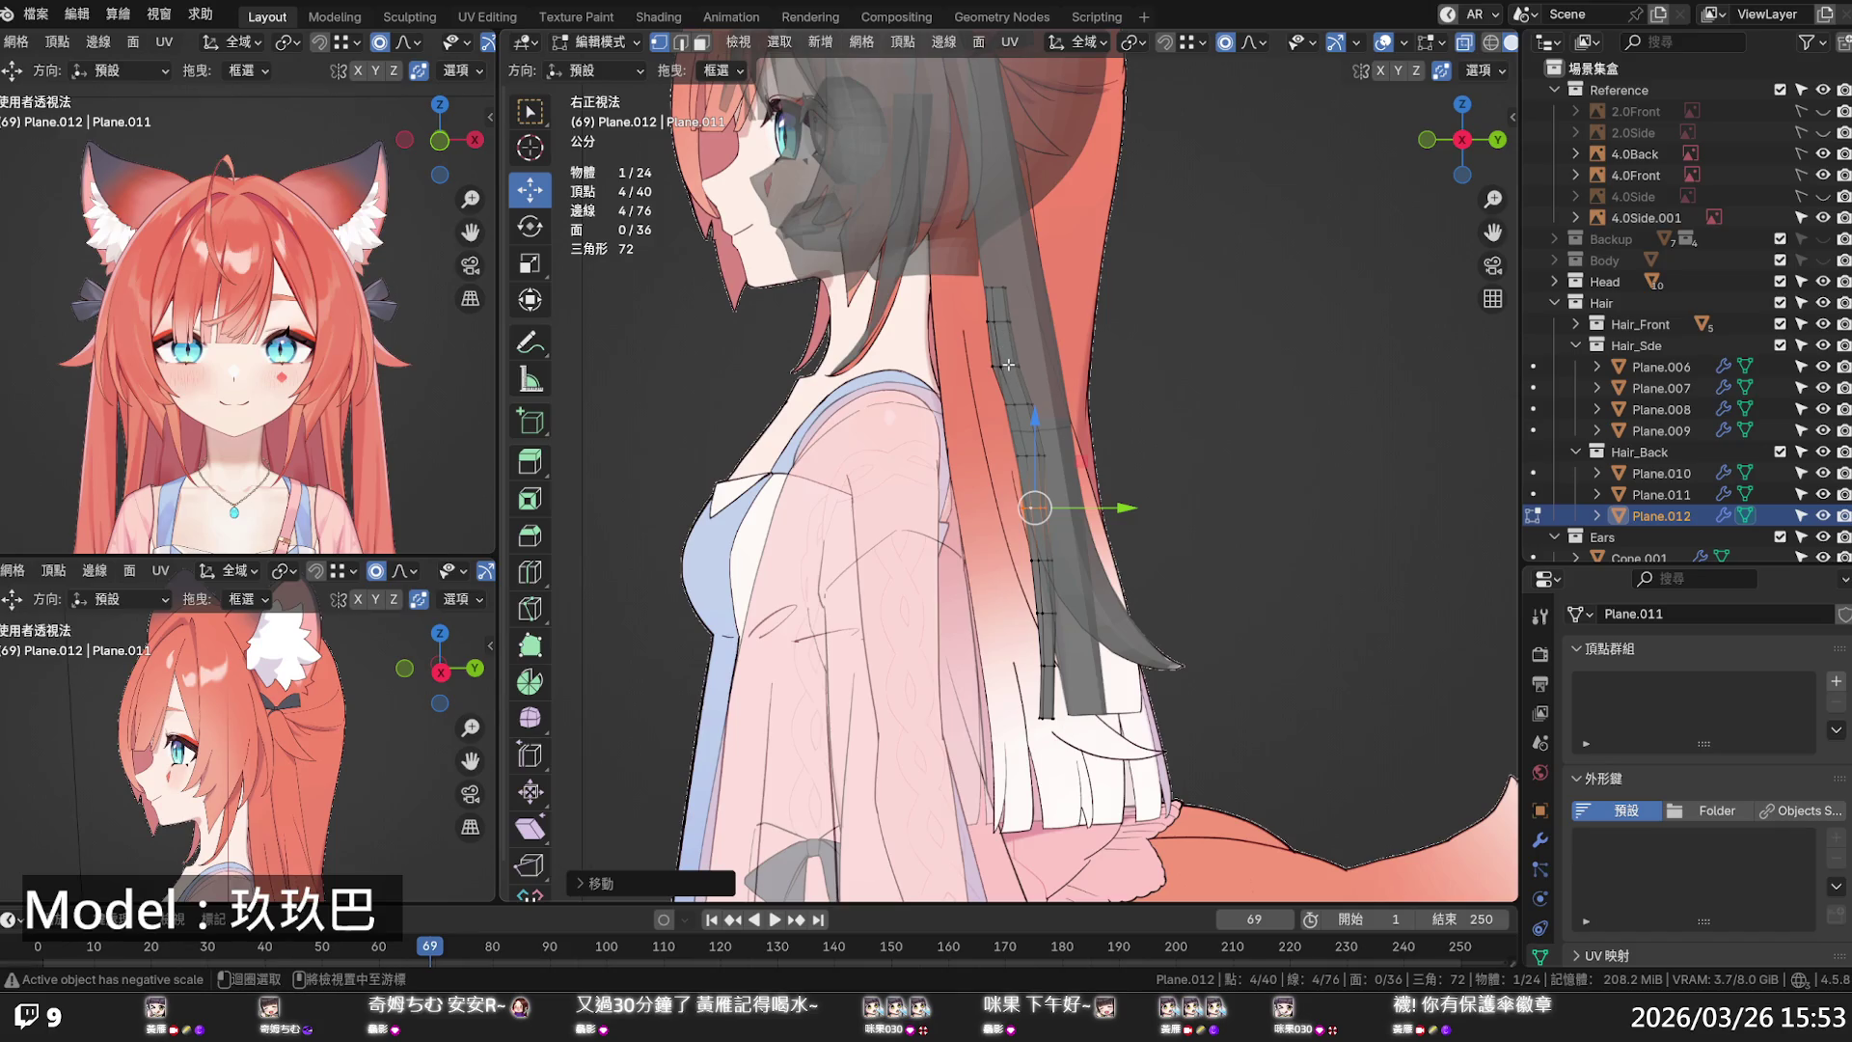
{"action": "left_click", "coordinate": [1010, 365], "text": "alt"}
{"action": "left_click_drag", "start_coordinate": [1061, 368], "coordinate": [1071, 367]}
{"action": "key", "text": "s"}
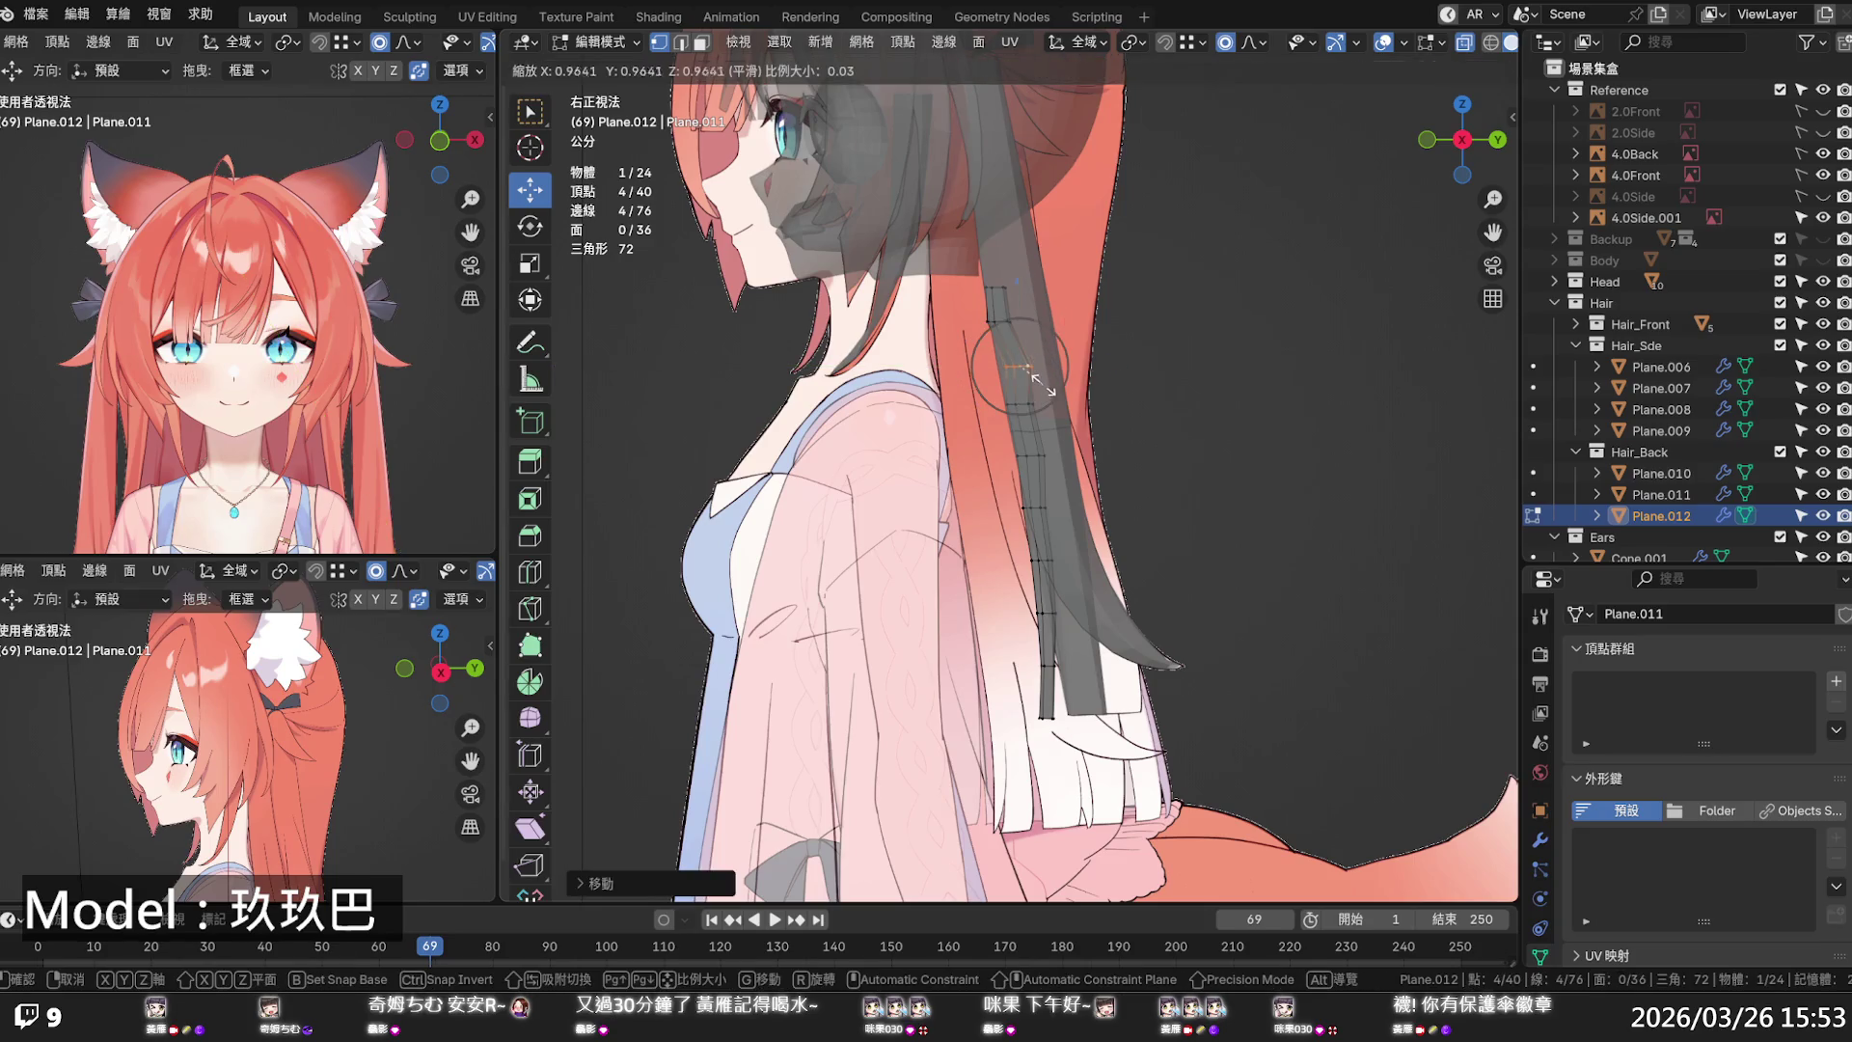
{"action": "left_click", "coordinate": [1022, 403]}
- Apply Set Edge Flow to four edge loops down the strand
{"action": "left_click", "coordinate": [1021, 403], "text": "alt"}
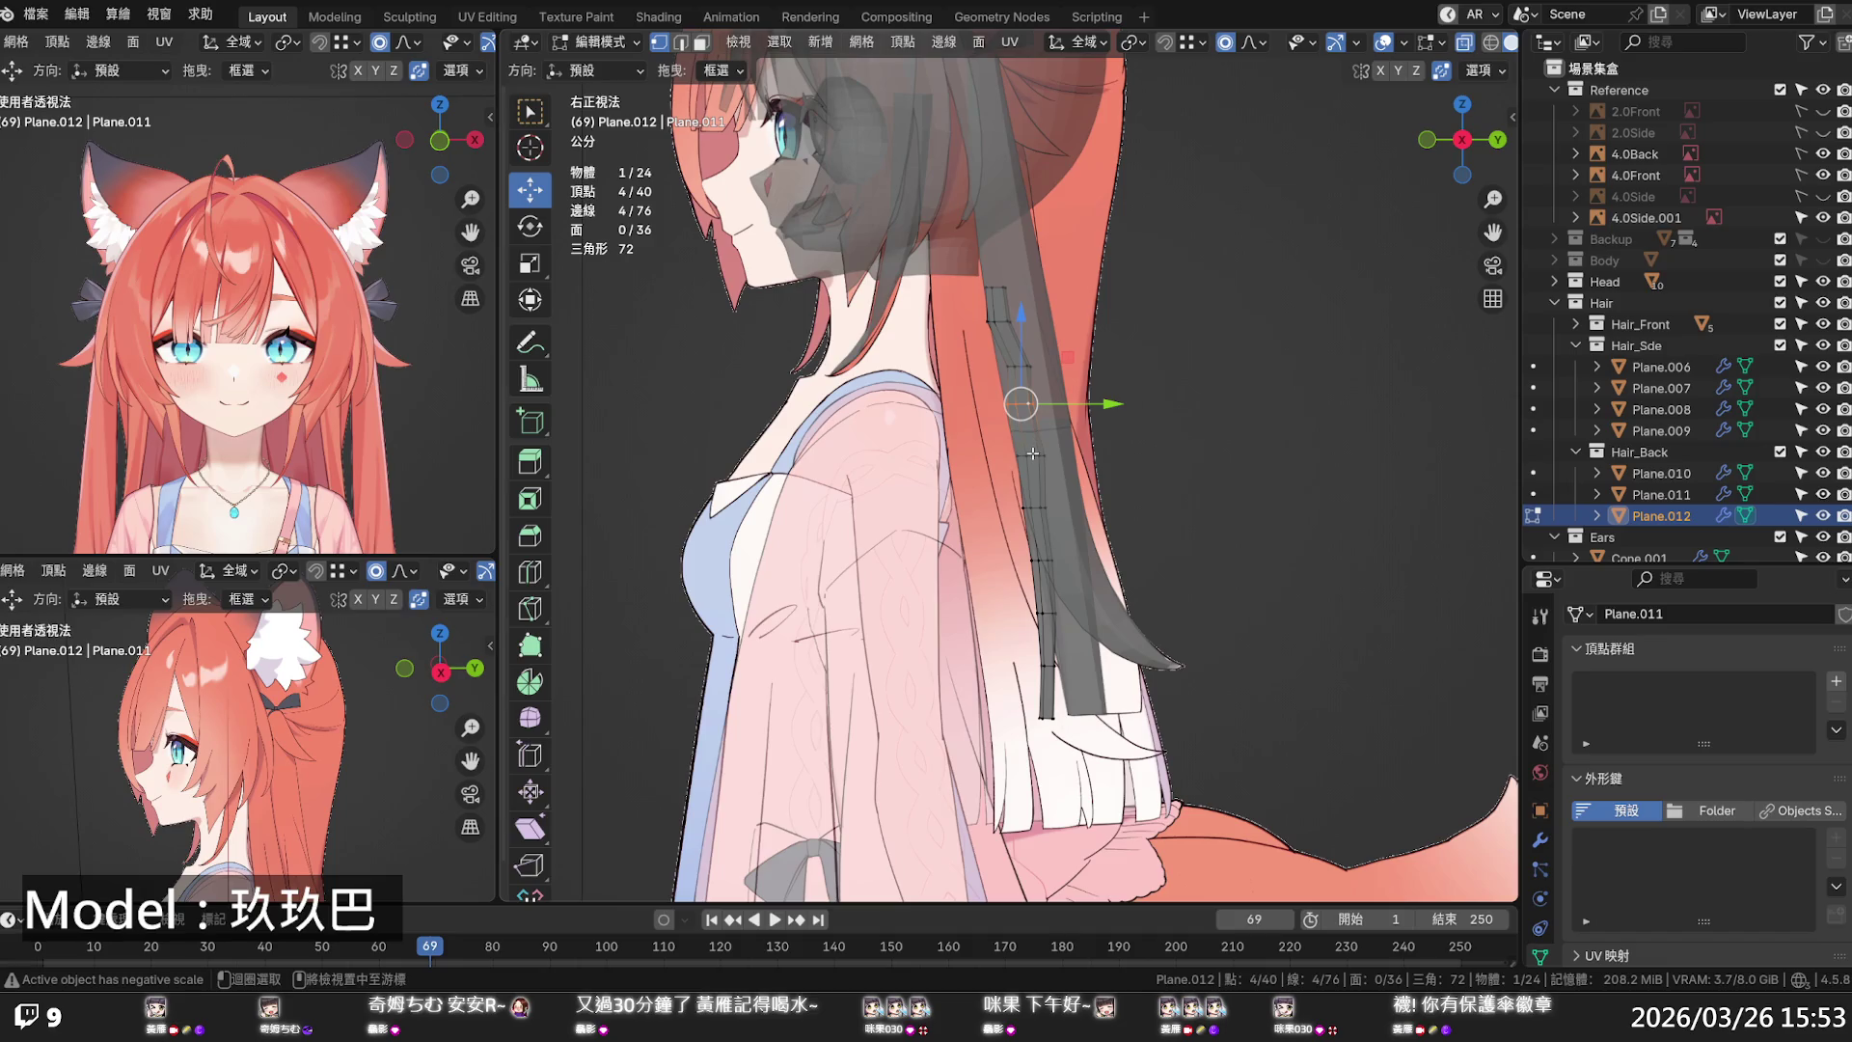
{"action": "left_click", "coordinate": [1030, 456], "text": "alt+shift"}
{"action": "key", "text": "2"}
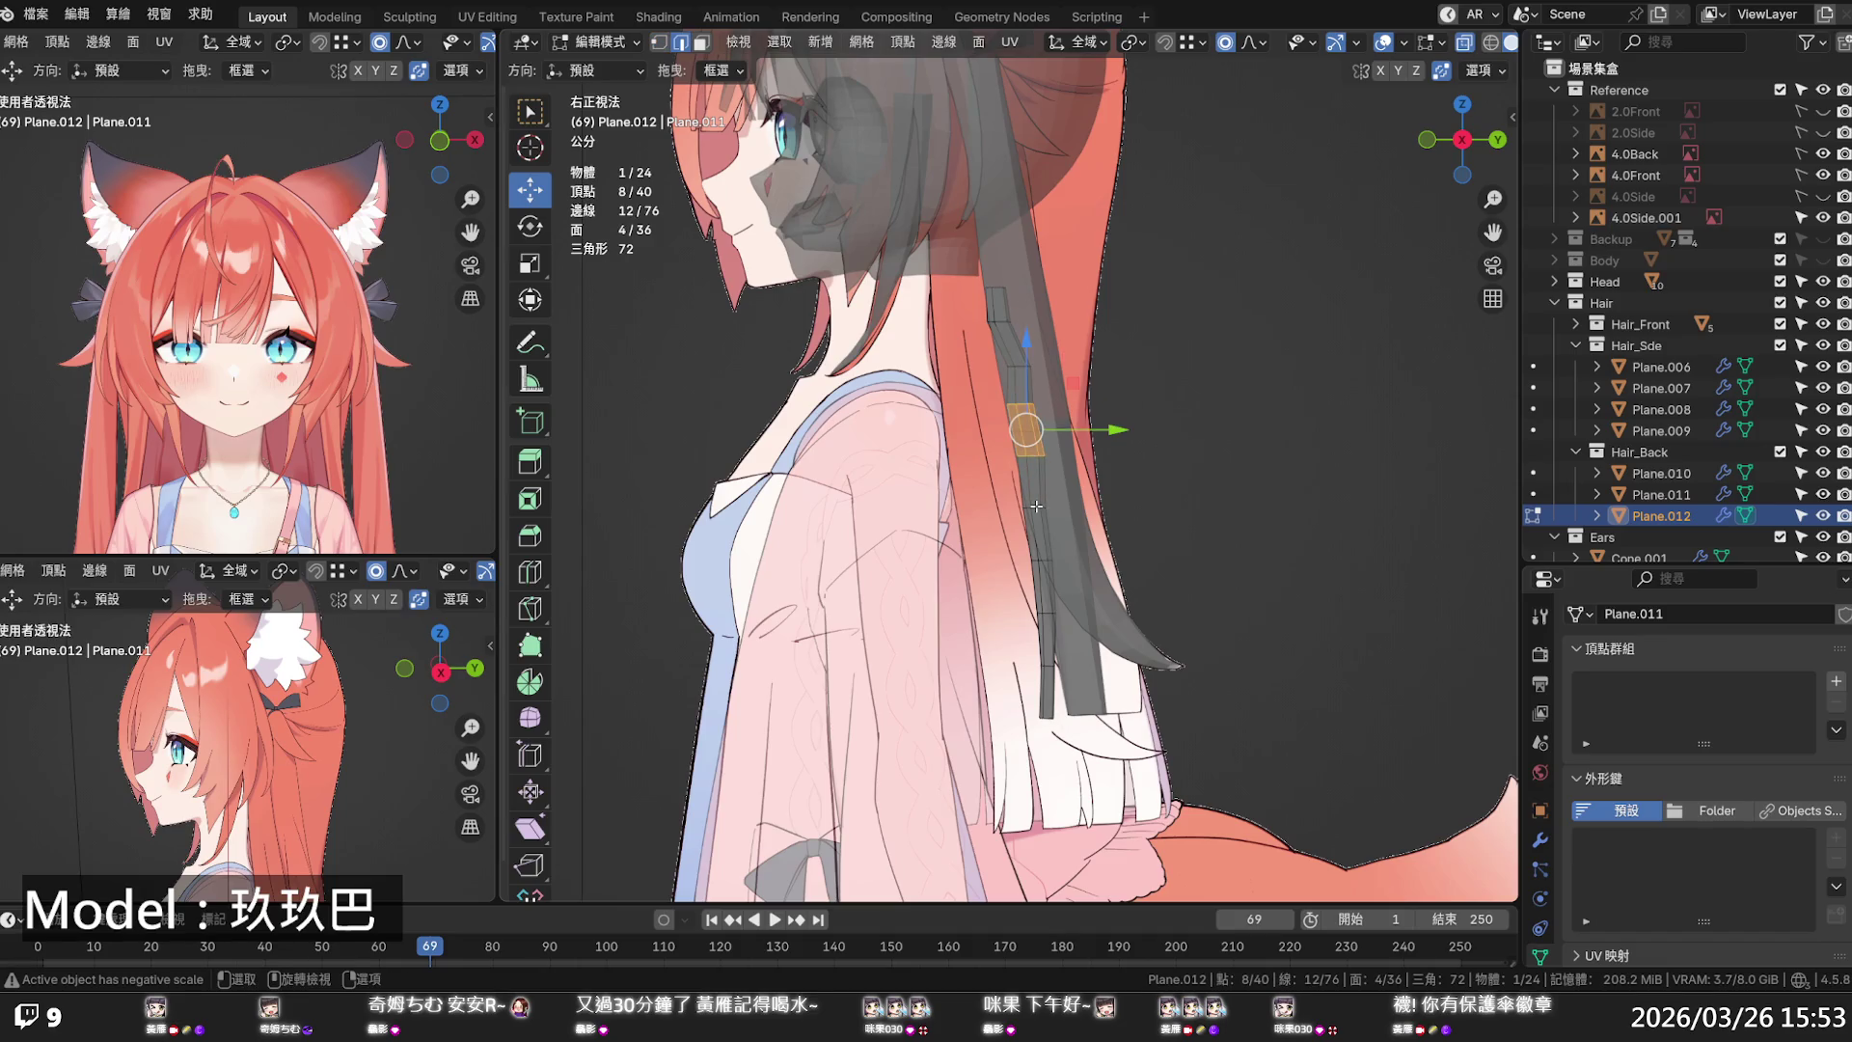
{"action": "left_click", "coordinate": [1022, 403], "text": "alt"}
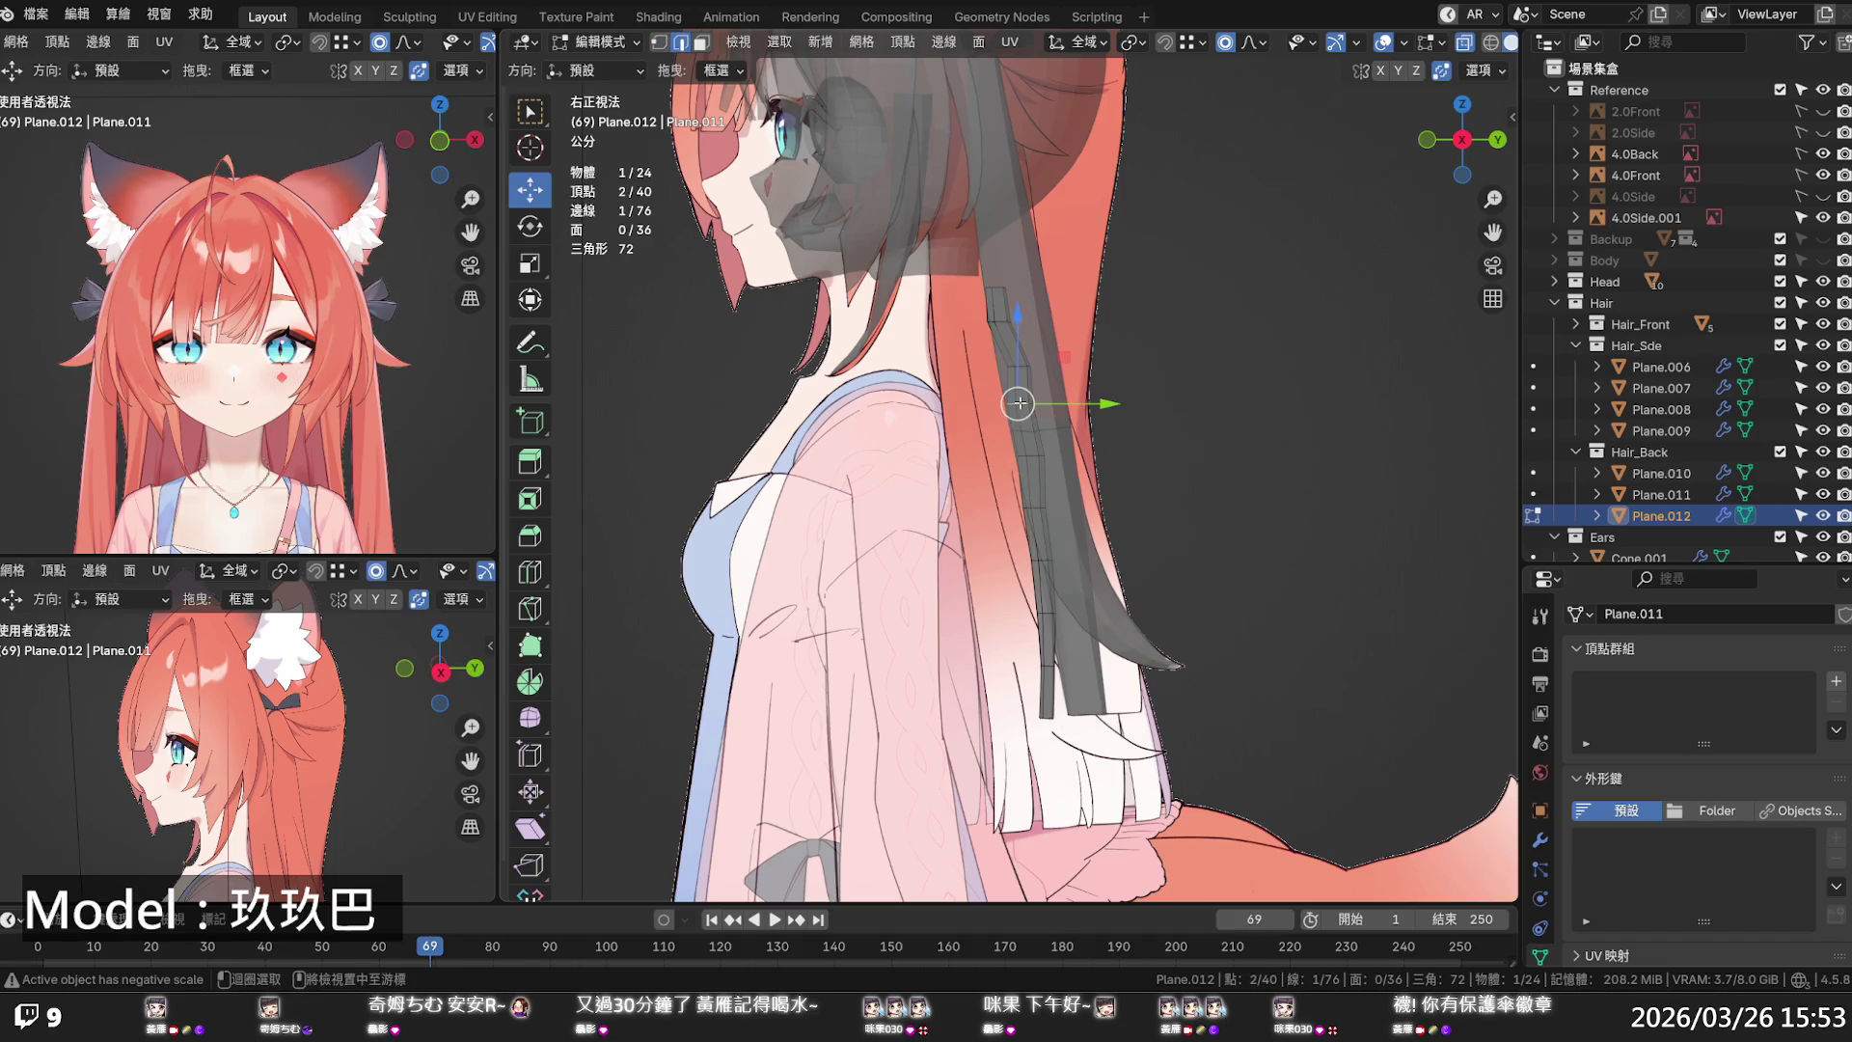
{"action": "left_click", "coordinate": [1032, 457], "text": "alt+shift"}
{"action": "left_click", "coordinate": [1035, 502], "text": "alt+shift"}
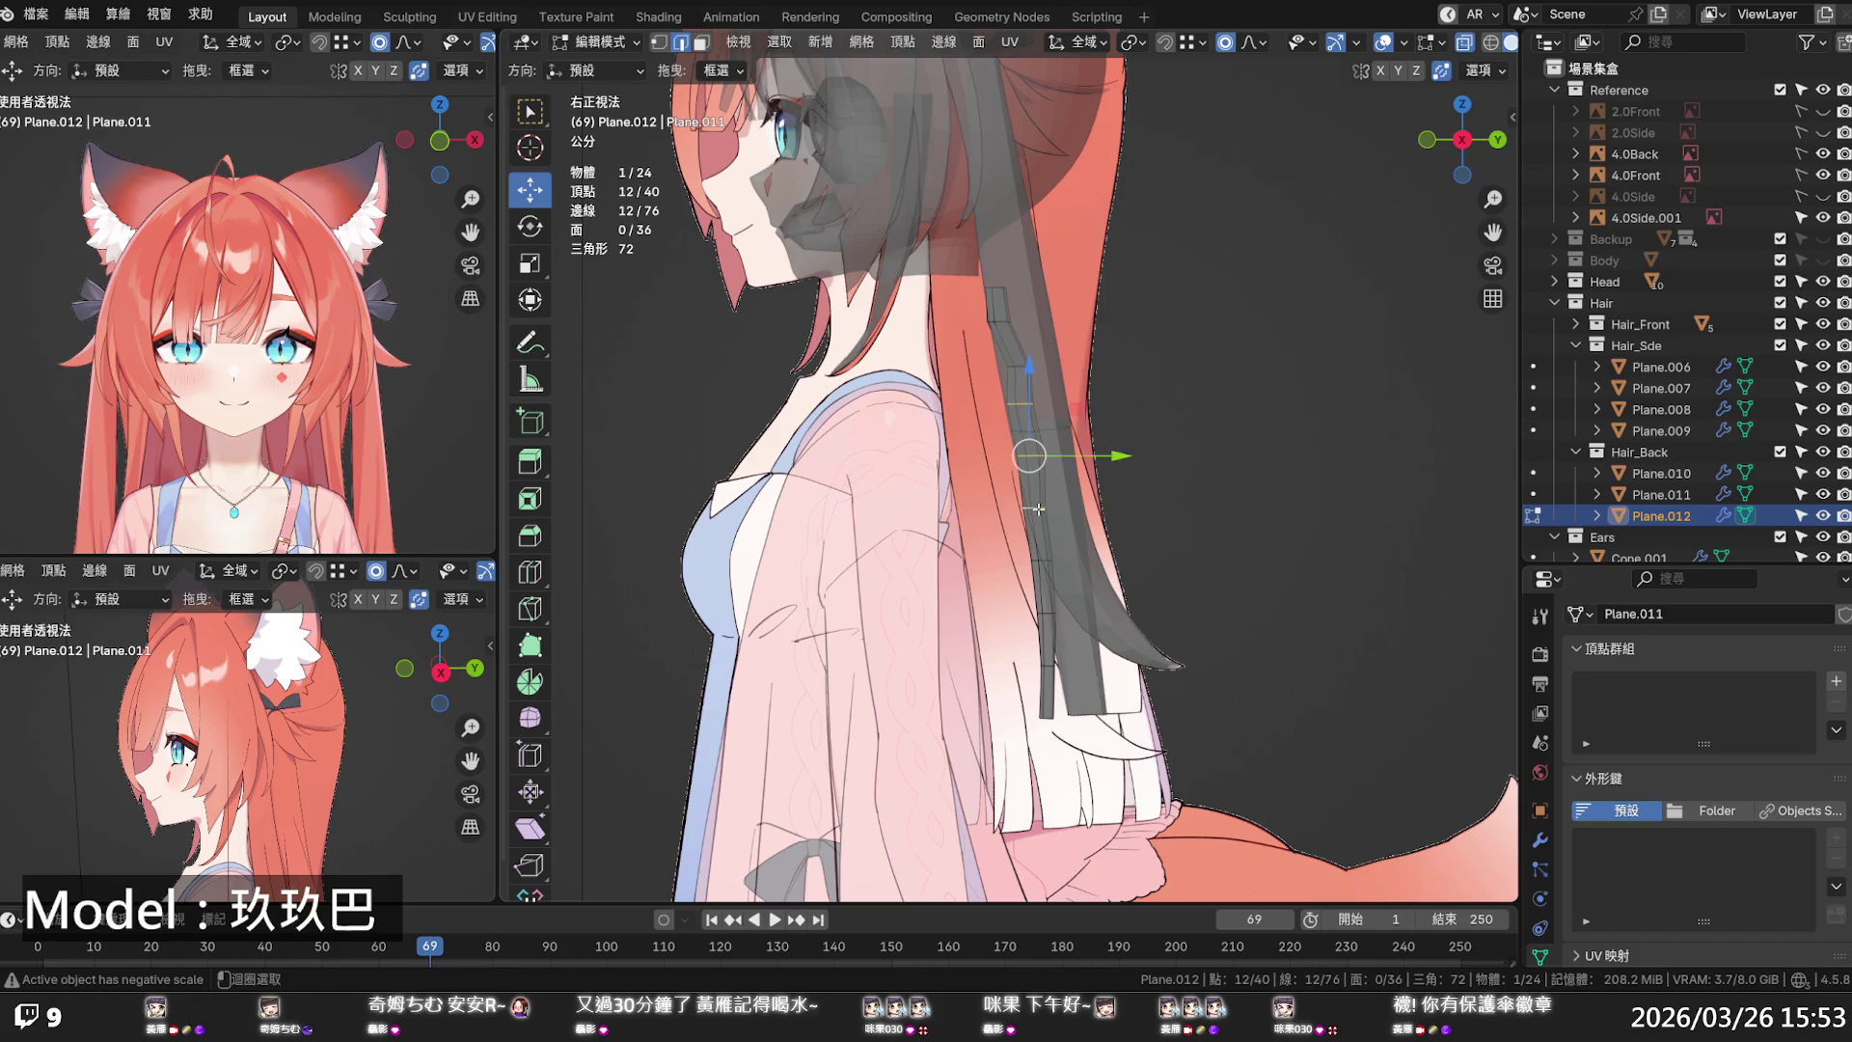
{"action": "left_click", "coordinate": [1046, 557], "text": "alt+shift"}
{"action": "key", "text": "q"}
{"action": "left_click", "coordinate": [1045, 559]}
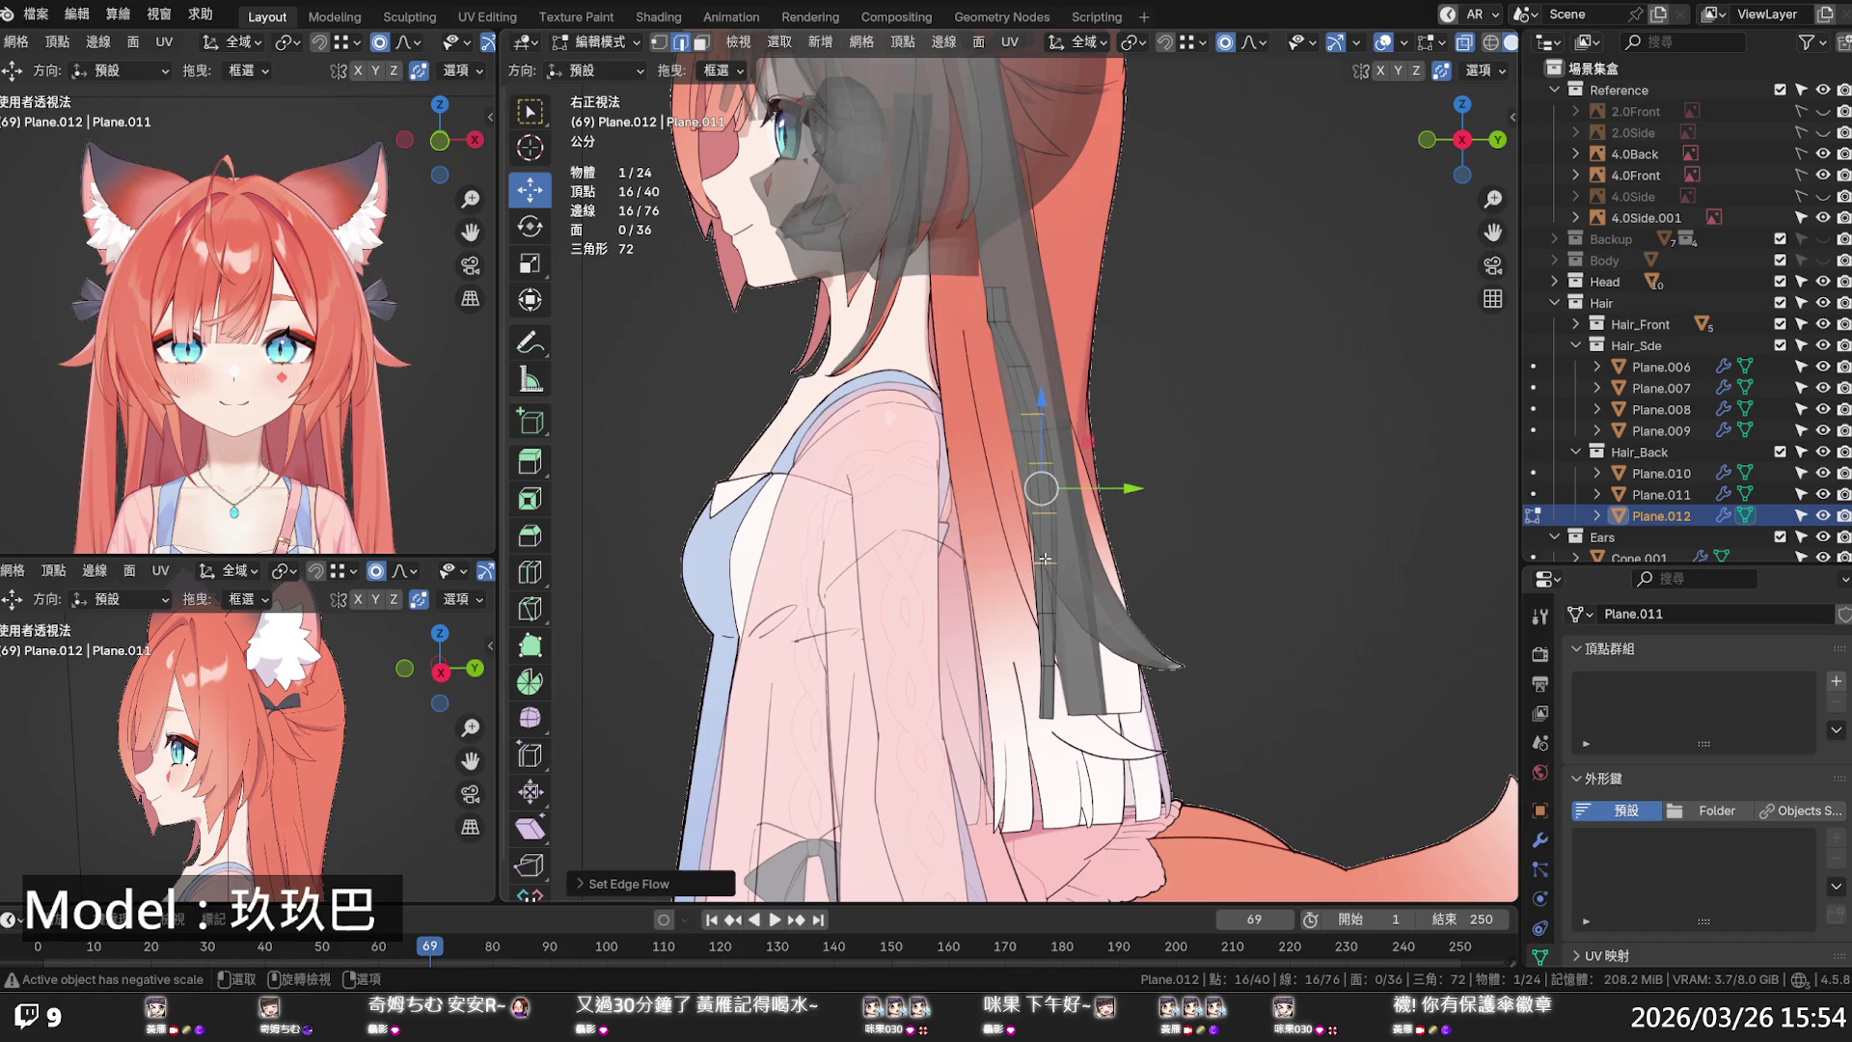
- Nudge those loops slightly along Y and switch to Front Orthographic view
{"action": "key", "text": "g"}
{"action": "key", "text": "y"}
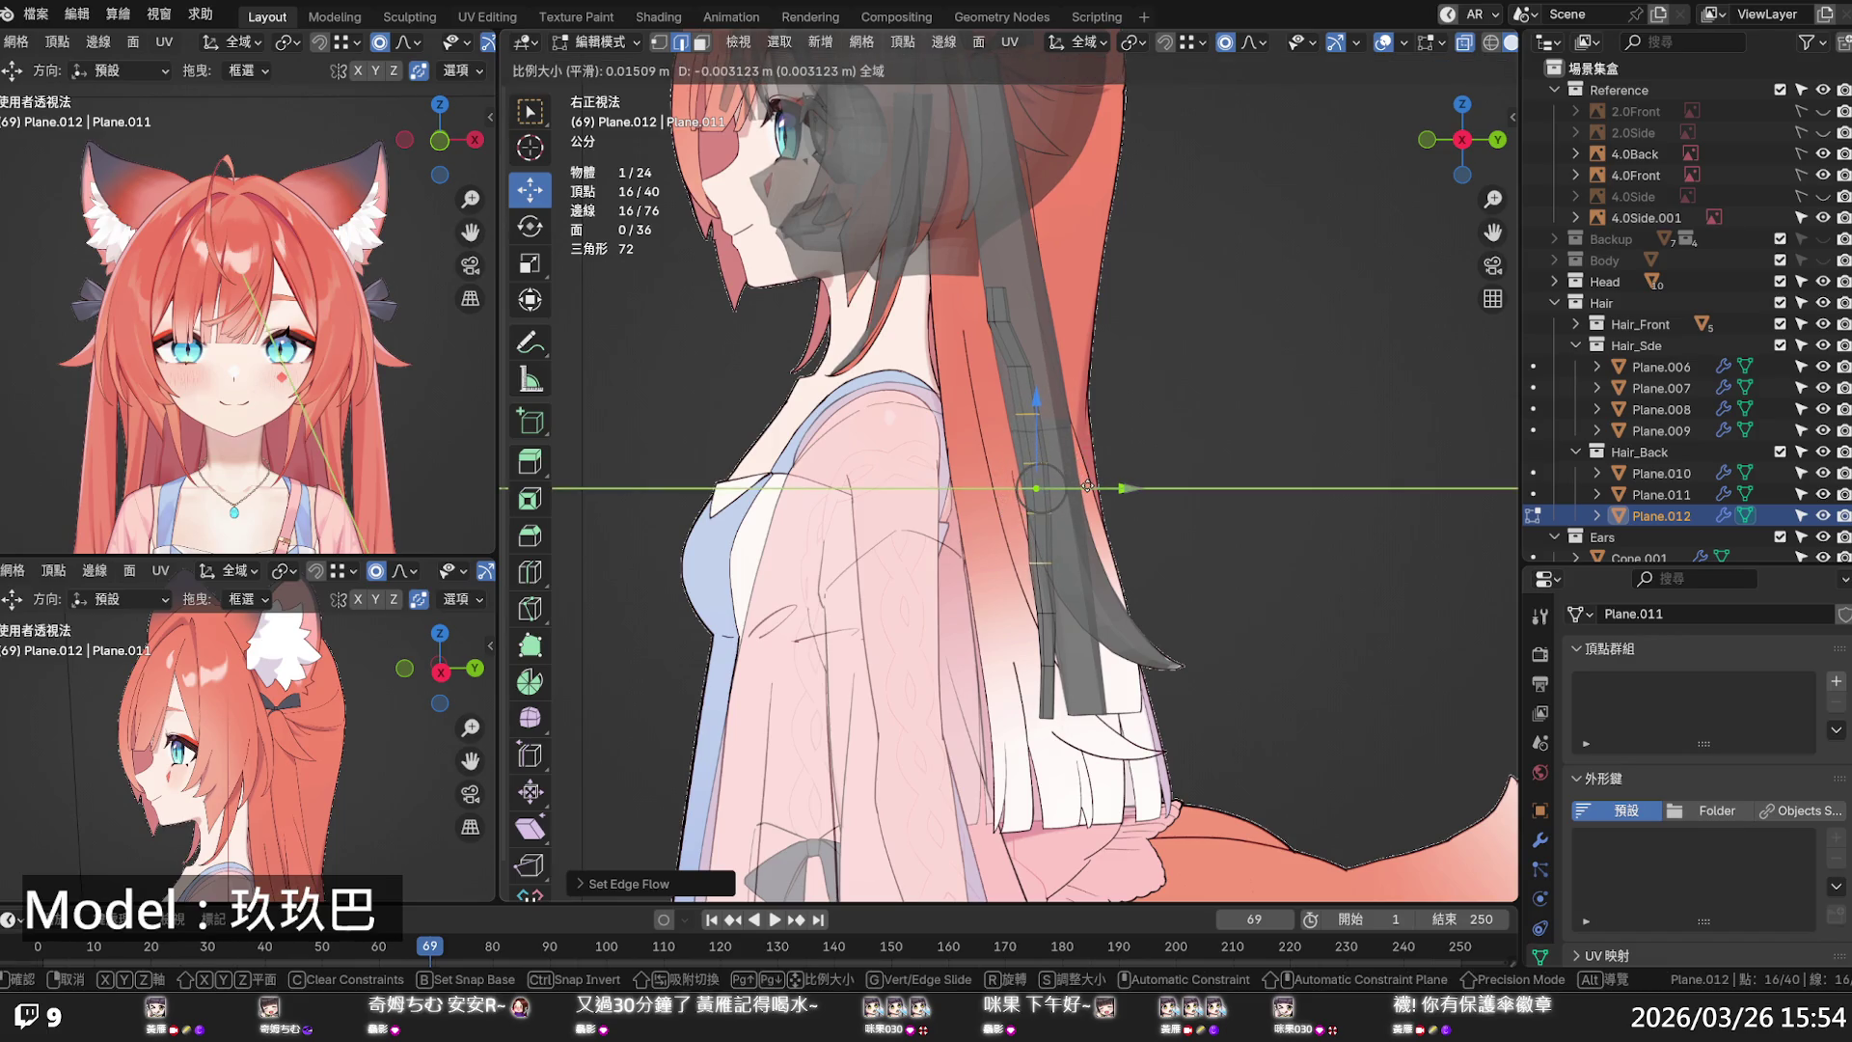
{"action": "left_click", "coordinate": [1087, 485]}
{"action": "scroll", "coordinate": [1082, 428], "scroll_direction": "down", "scroll_amount": 5}
{"action": "mouse_move", "coordinate": [1082, 427]}
{"action": "middle_mouse_down"}
{"action": "mouse_move", "coordinate": [1109, 463]}
{"action": "mouse_move", "coordinate": [1376, 429]}
{"action": "middle_mouse_up"}
{"action": "key", "text": "KP_1"}
{"action": "scroll", "coordinate": [1376, 429], "scroll_direction": "up", "scroll_amount": 3}
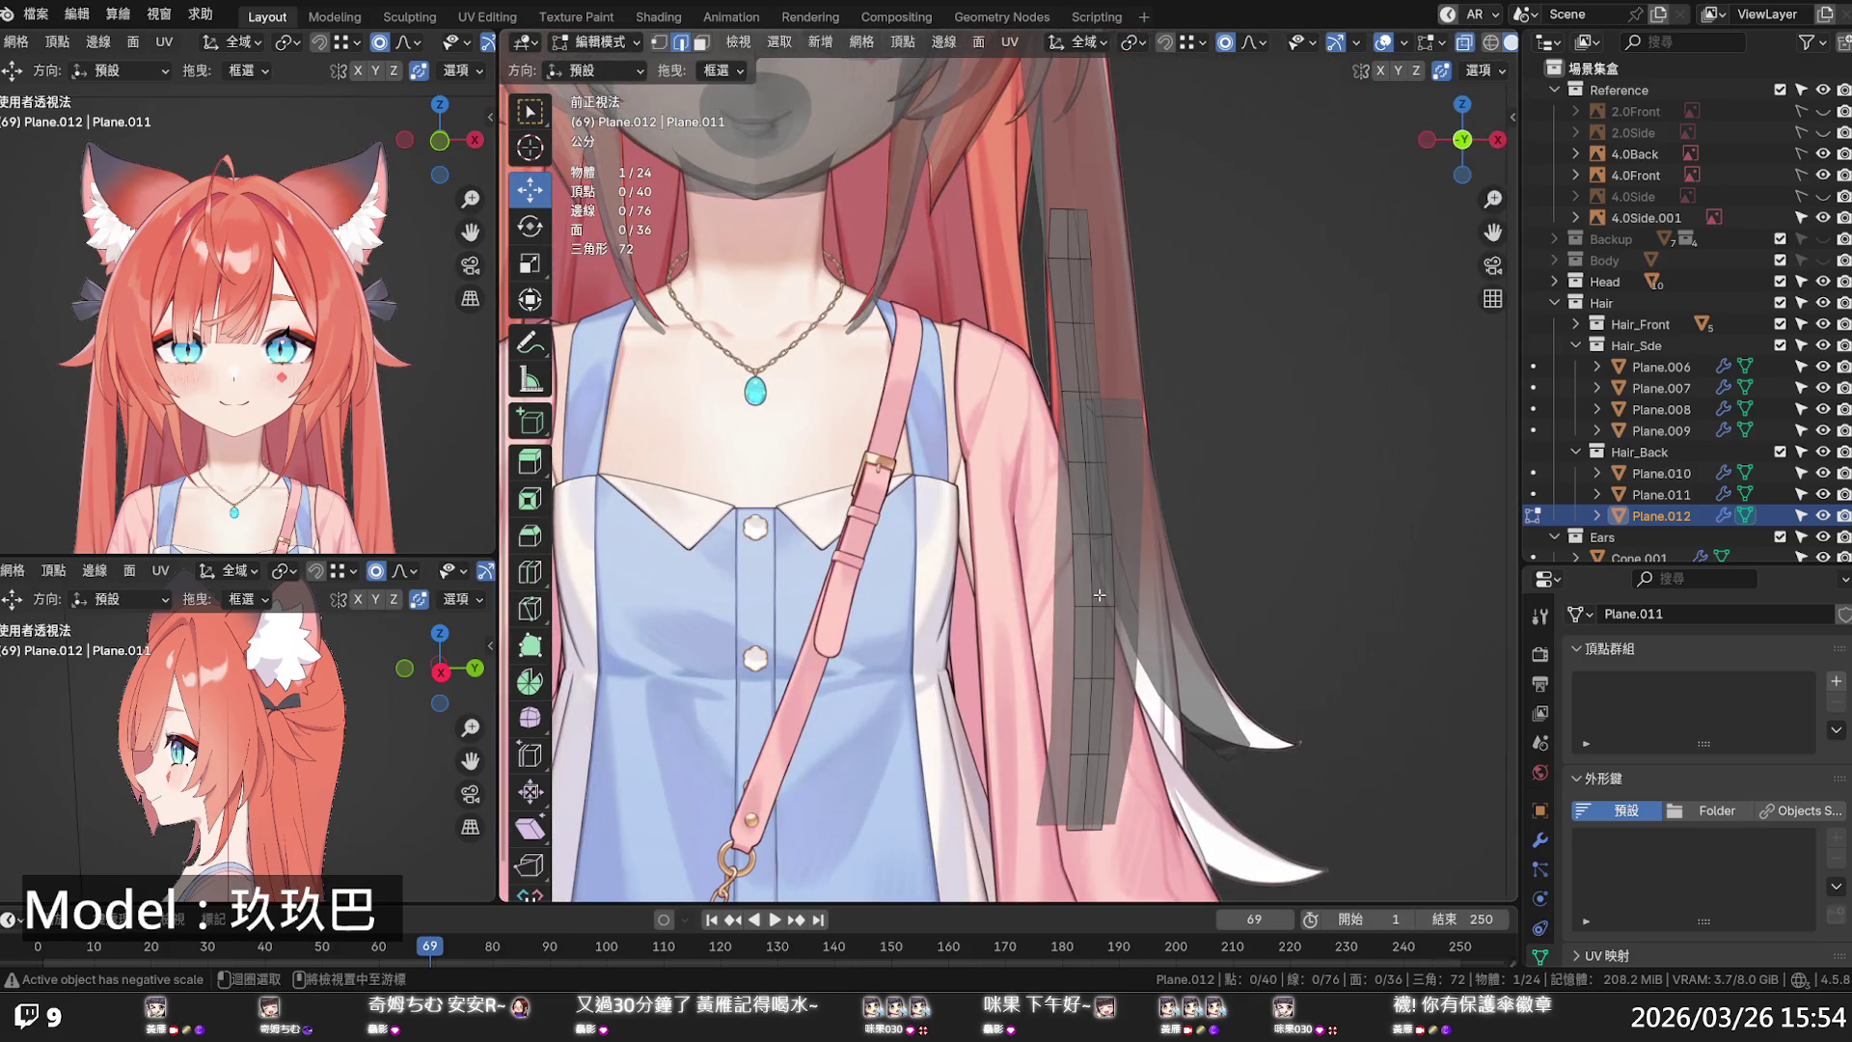
- Shift Plane.012's four top vertices sideways along X with proportional falloff
{"action": "key", "text": "a"}
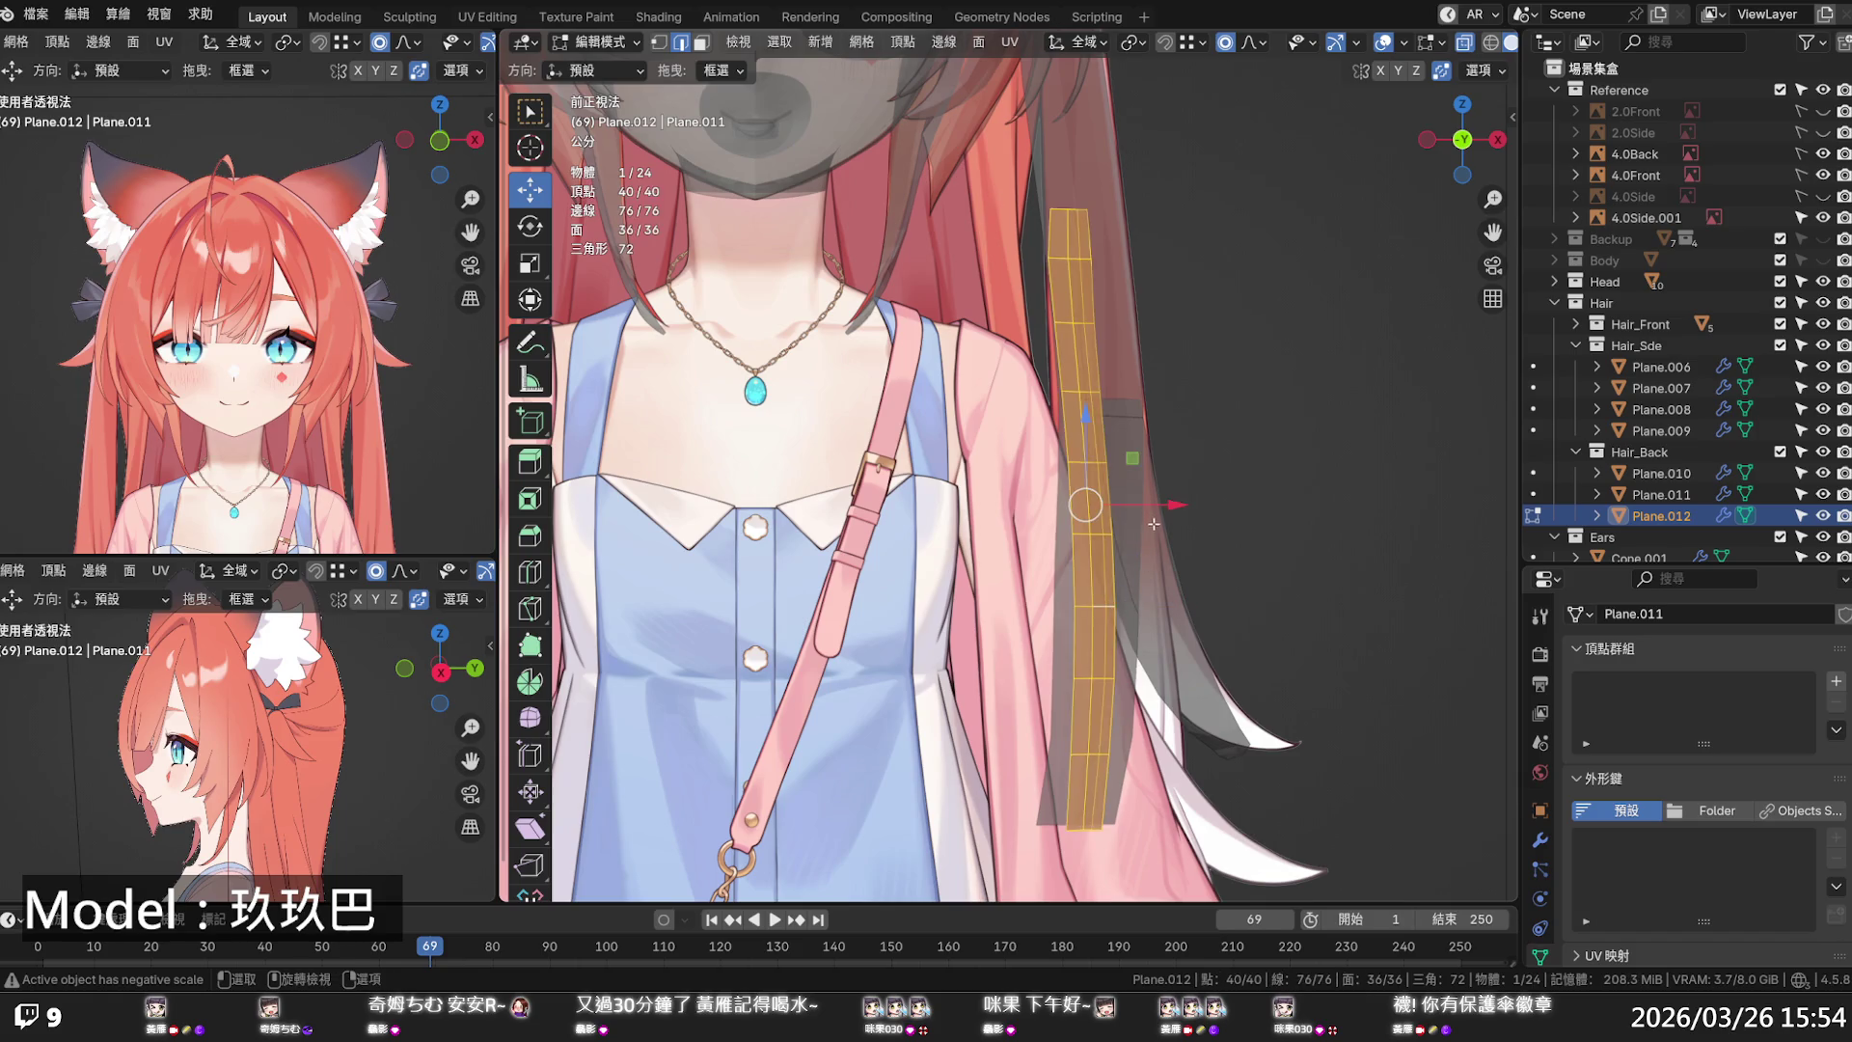
{"action": "key", "text": "g"}
{"action": "key", "text": "x"}
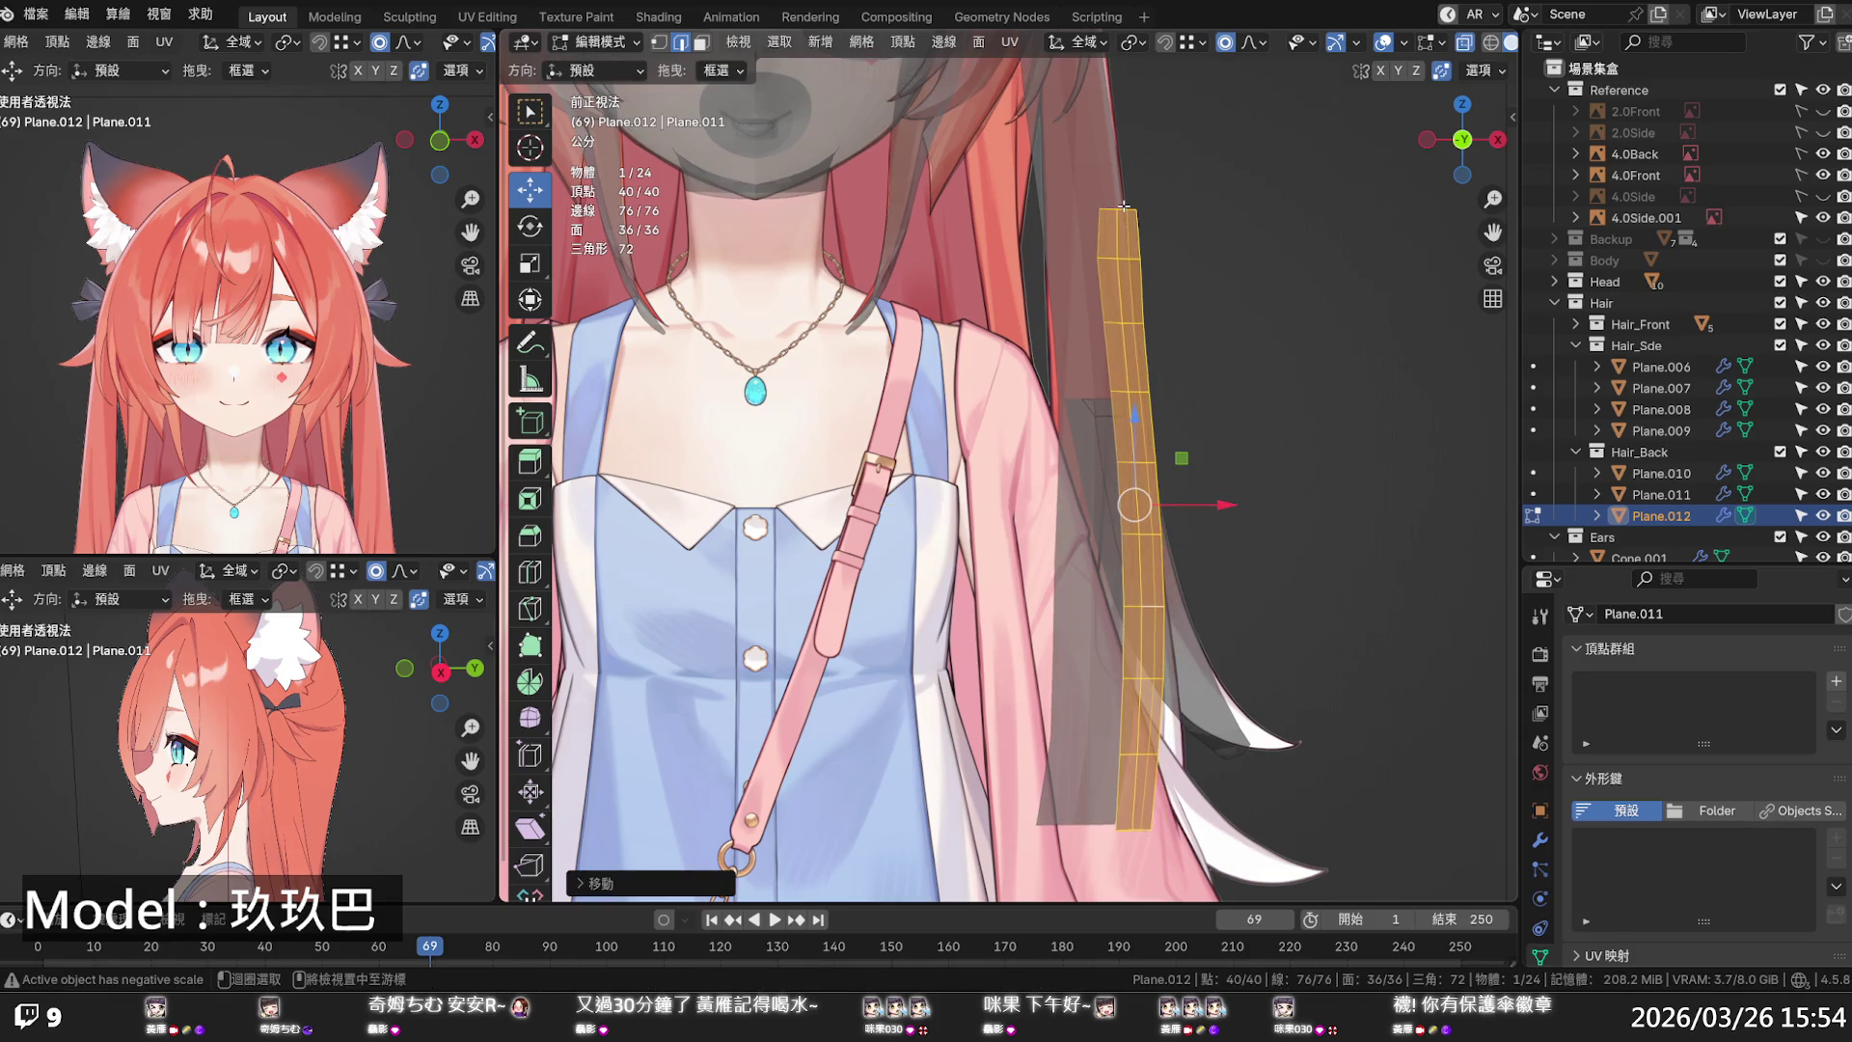
{"action": "left_click", "coordinate": [1119, 212], "text": "alt"}
{"action": "key", "text": "s"}
{"action": "scroll", "coordinate": [1148, 210], "scroll_direction": "up", "scroll_amount": 20}
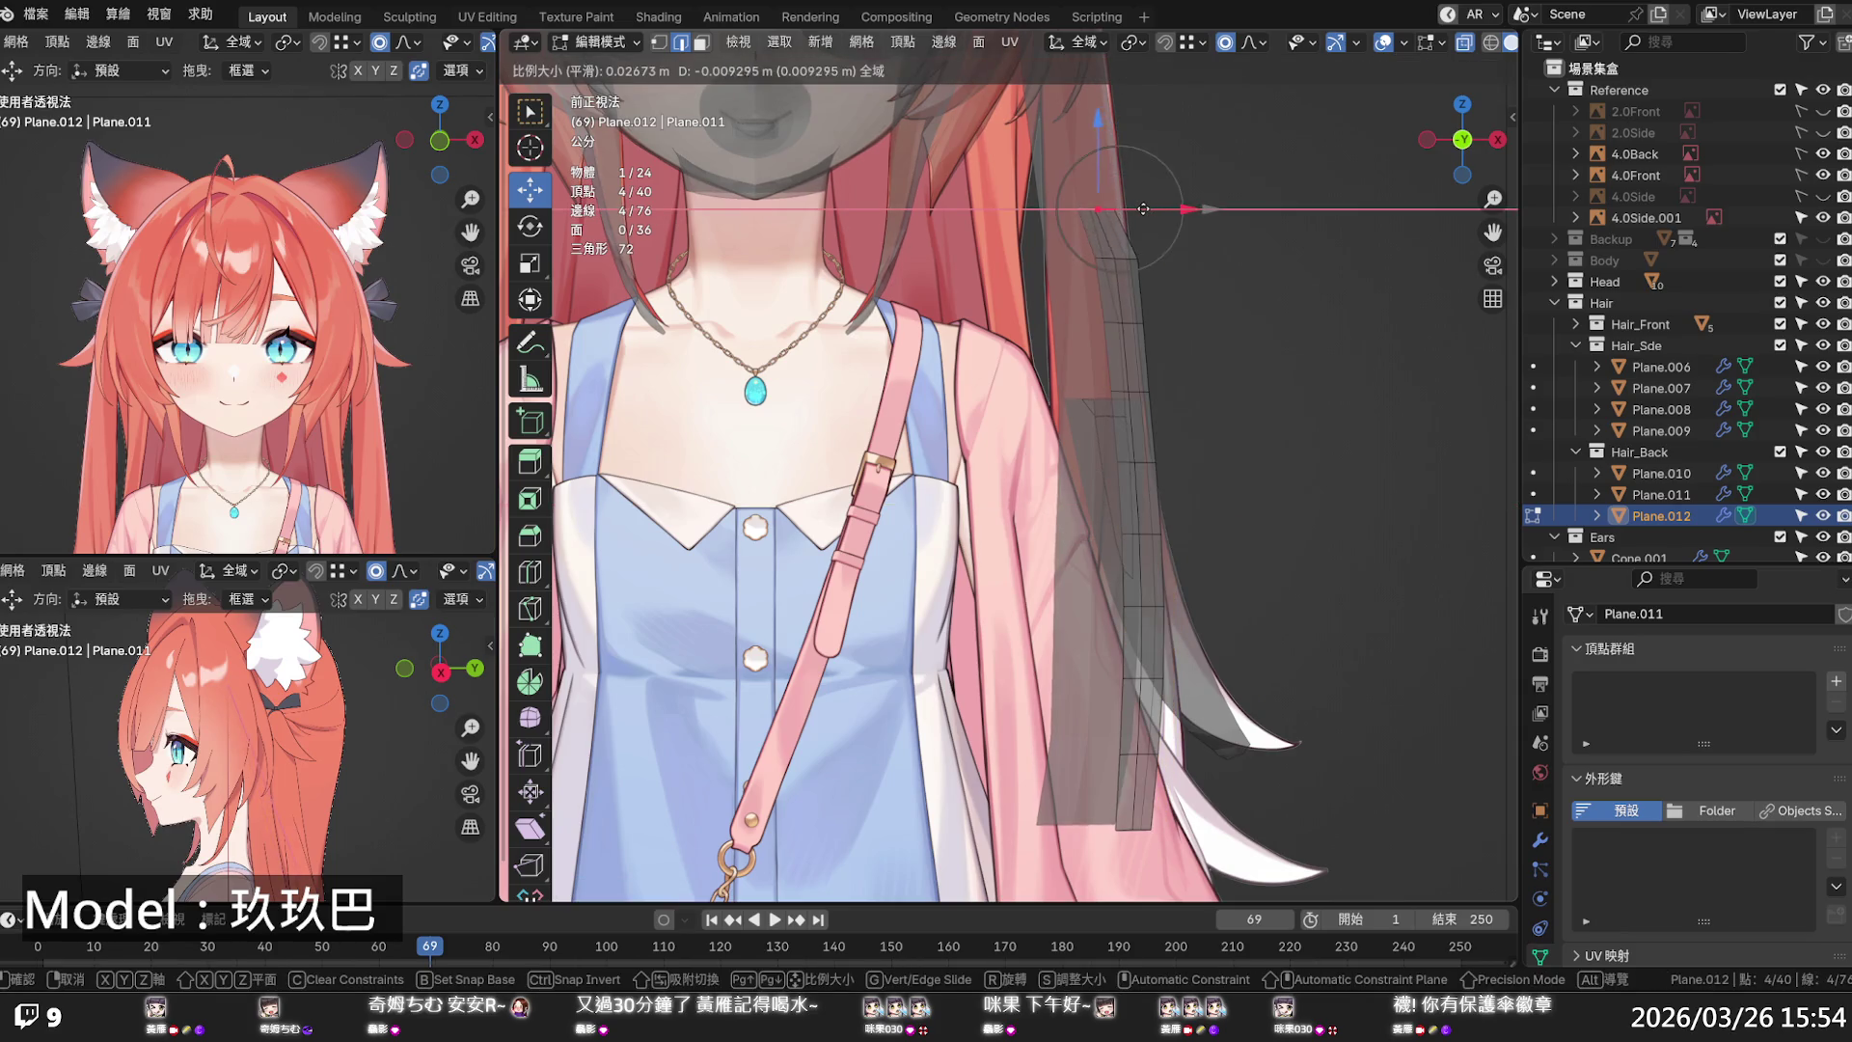
{"action": "left_click", "coordinate": [1141, 210]}
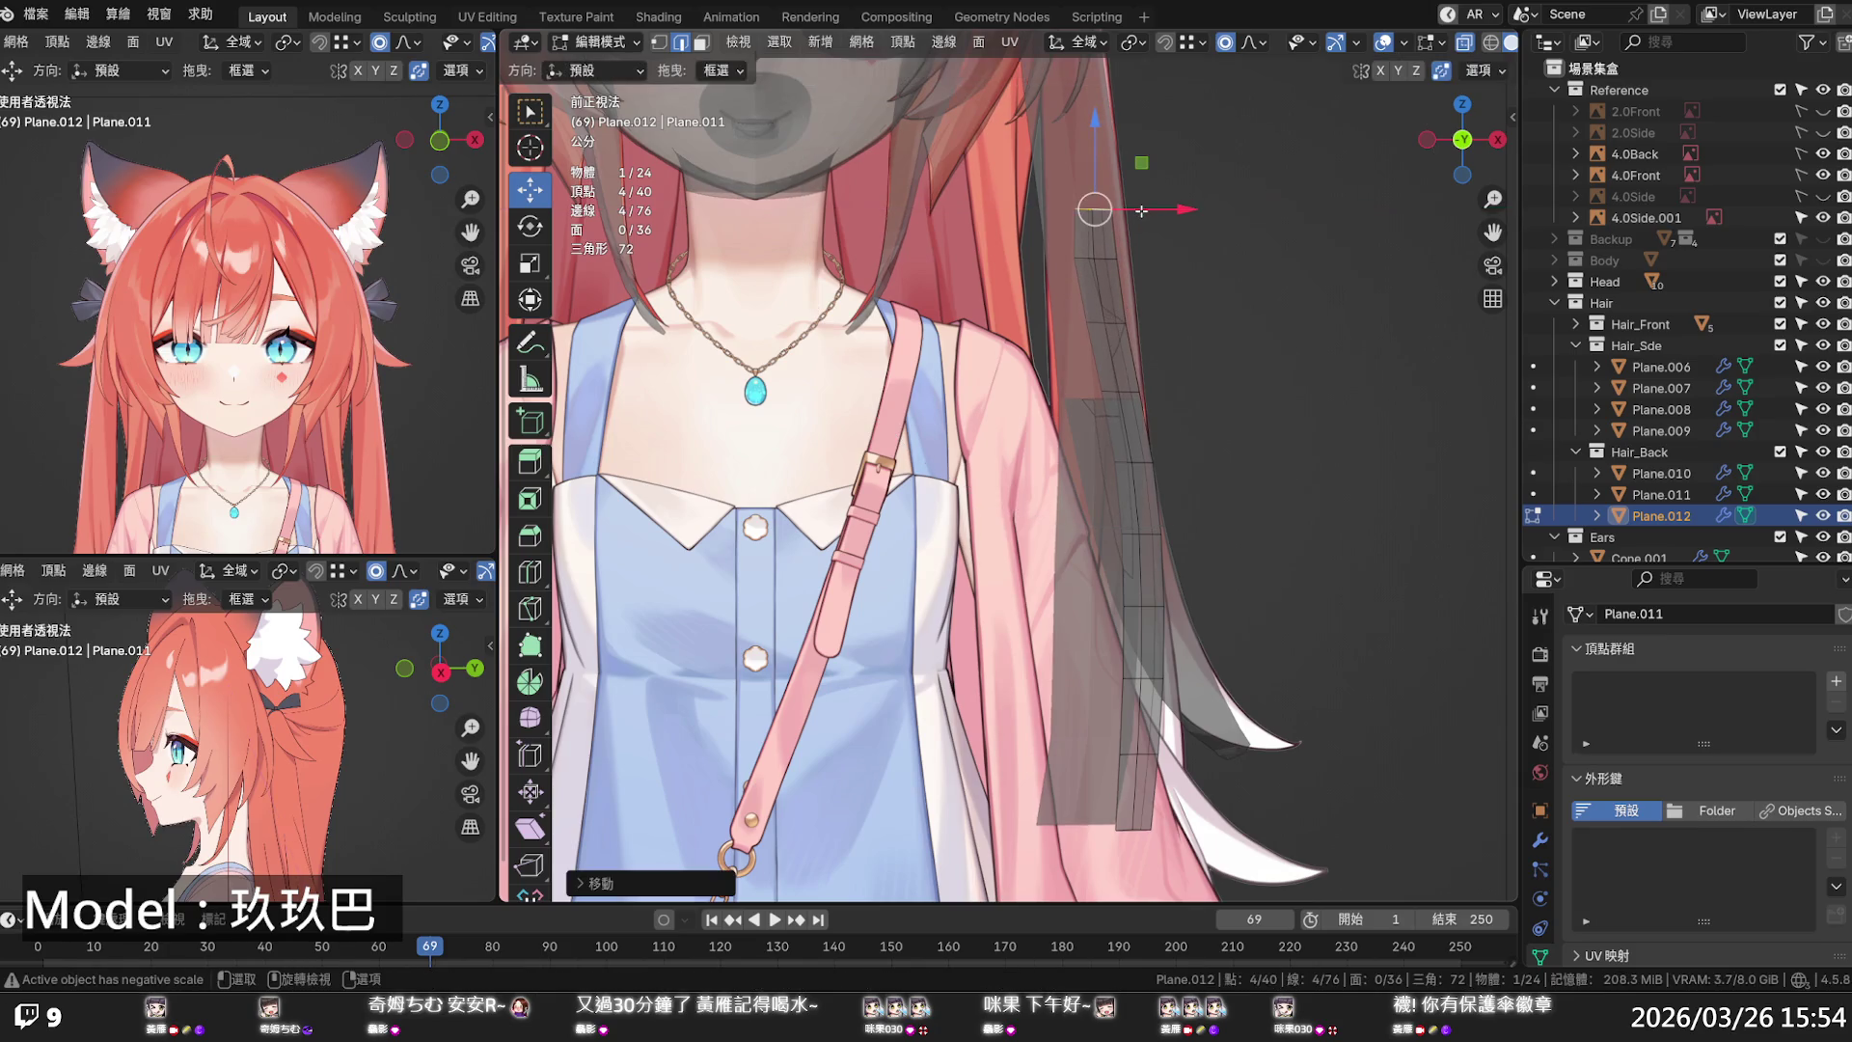
- Nudge the strand top further along X twice, resizing the falloff, to bend it sideways
{"action": "key", "text": "g"}
{"action": "key", "text": "x"}
{"action": "scroll", "coordinate": [1147, 207], "scroll_direction": "down", "scroll_amount": 8}
{"action": "scroll", "coordinate": [1148, 206], "scroll_direction": "down", "scroll_amount": 3}
{"action": "left_click", "coordinate": [1147, 207]}
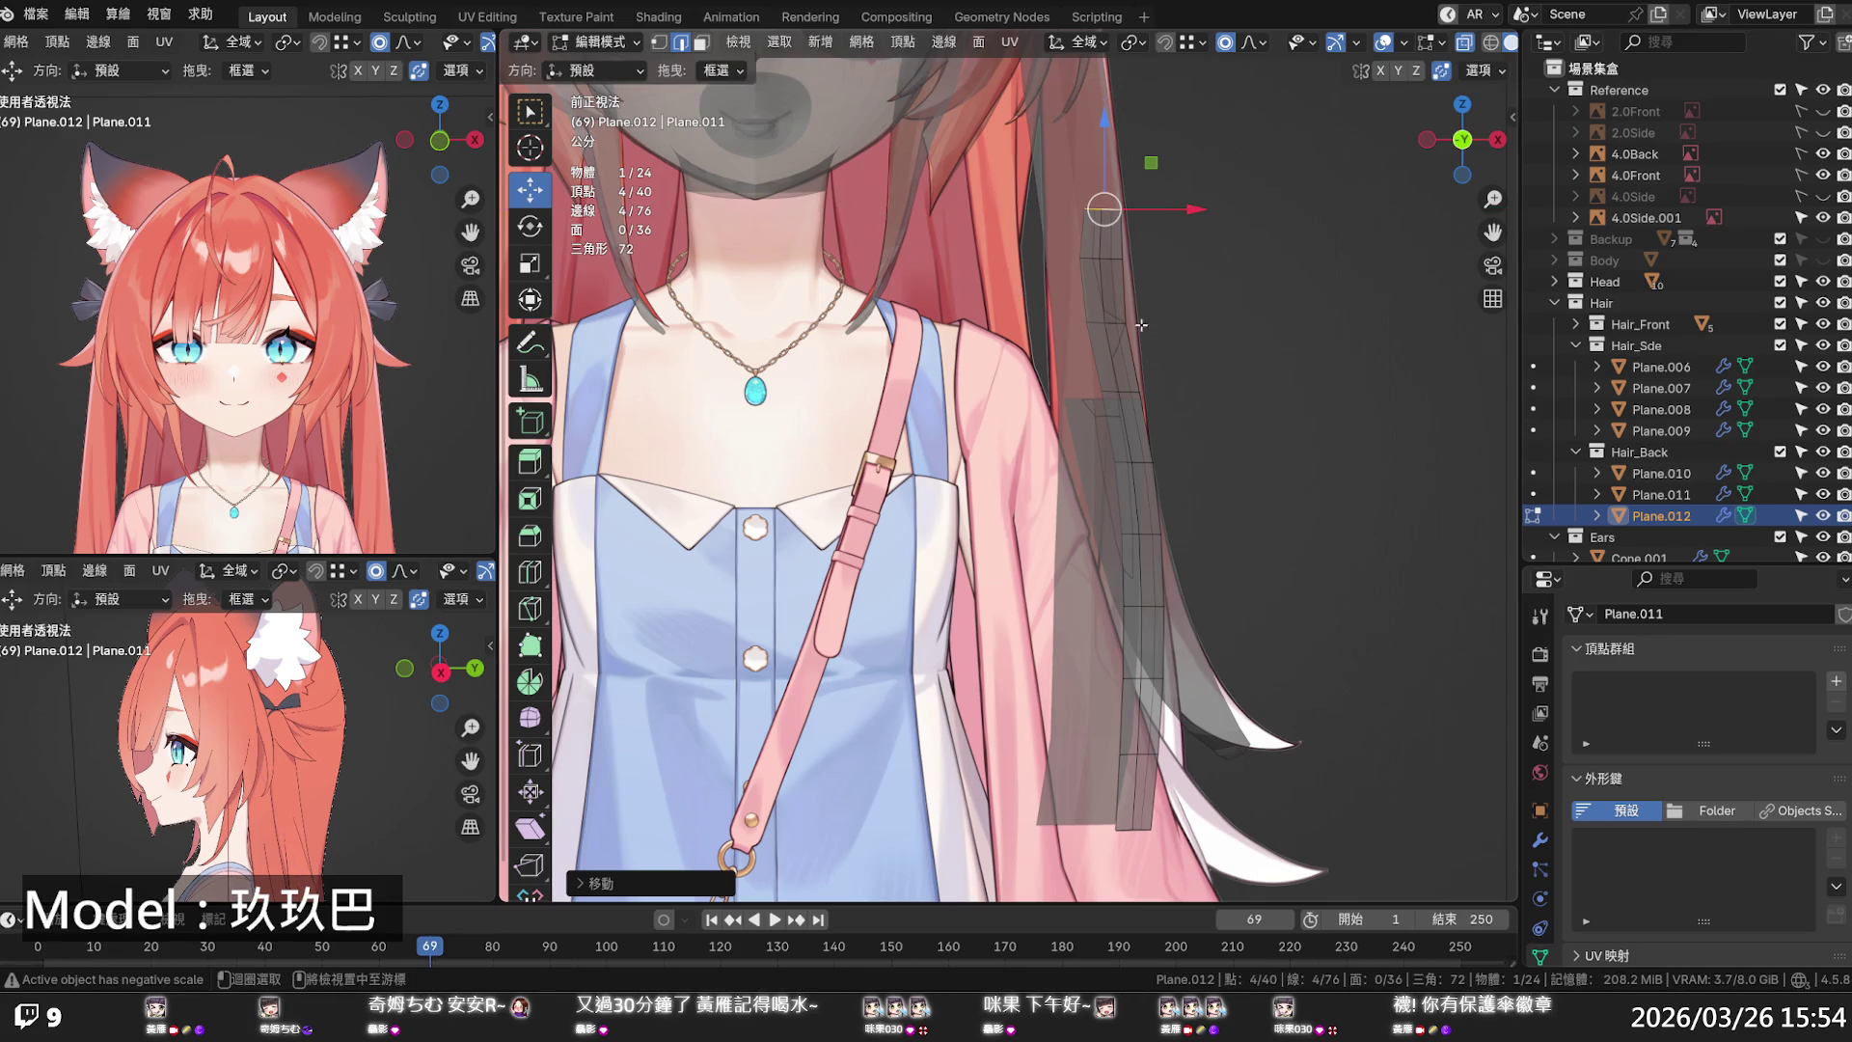
{"action": "key", "text": "g"}
{"action": "key", "text": "x"}
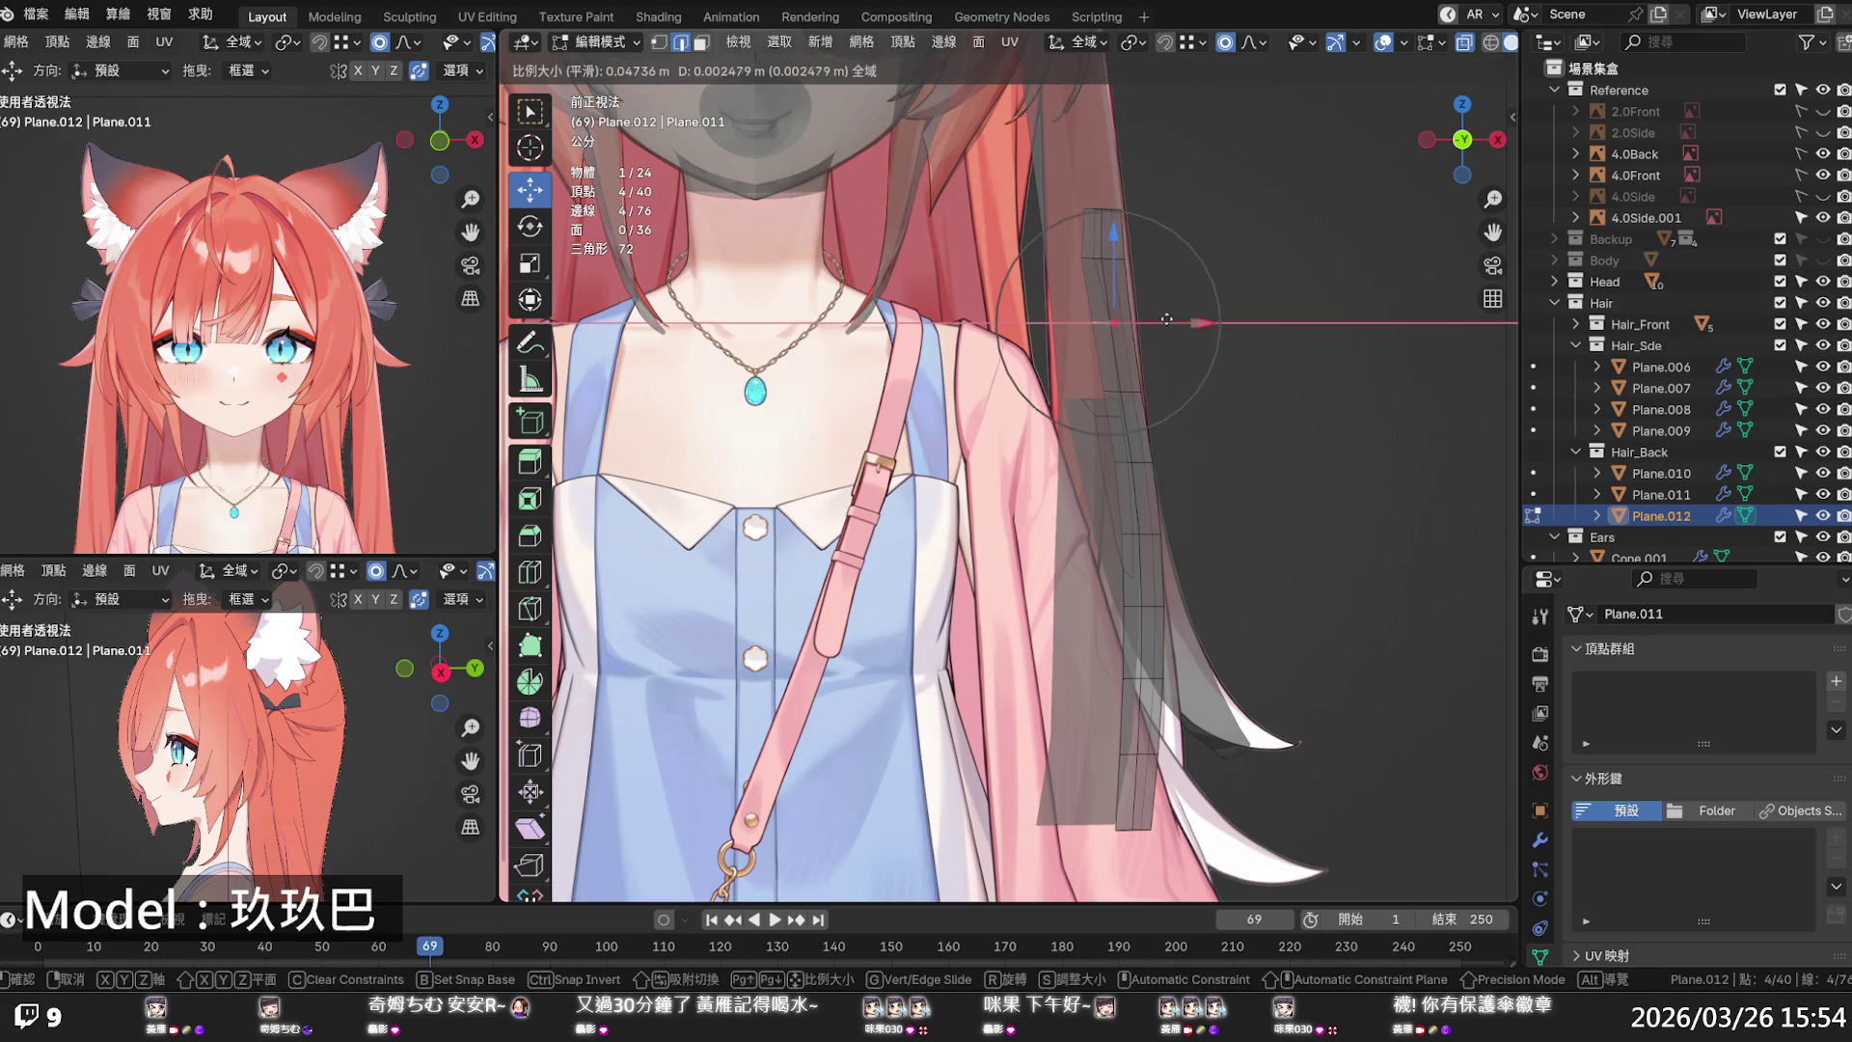
{"action": "scroll", "coordinate": [1169, 318], "scroll_direction": "up", "scroll_amount": 3}
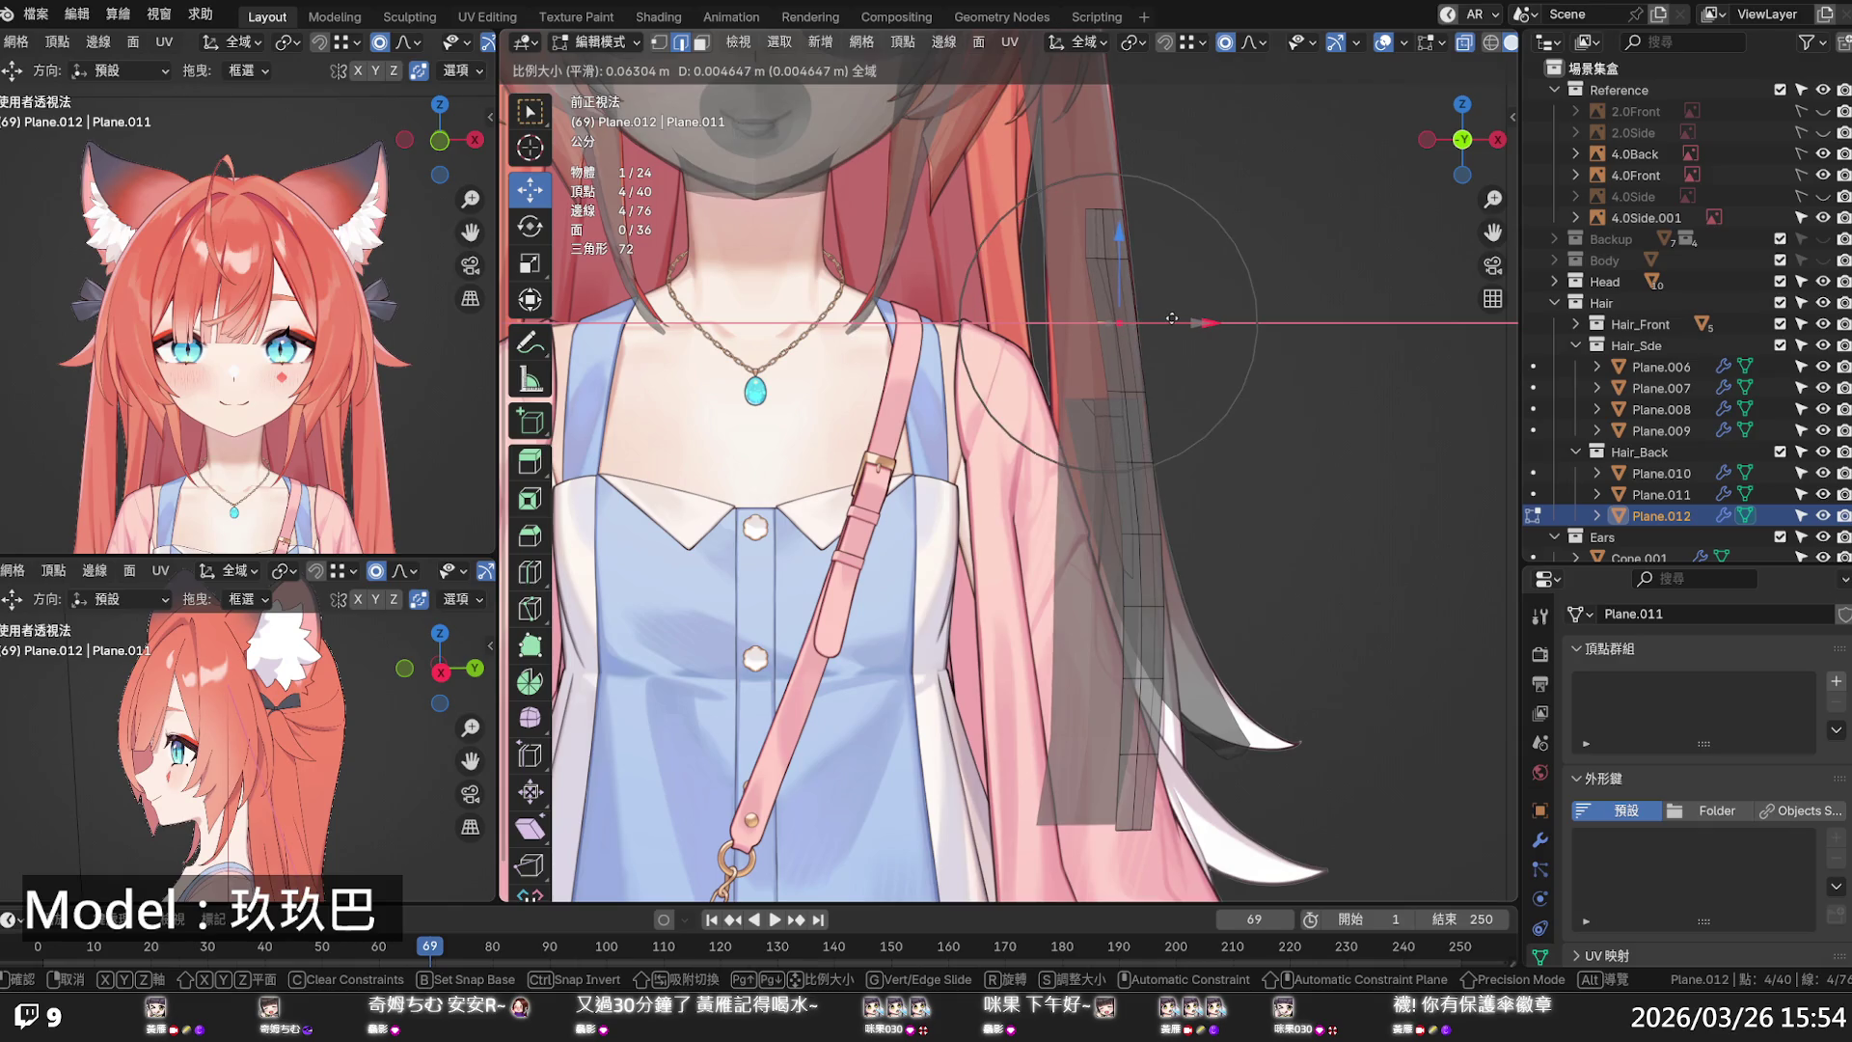
{"action": "left_click", "coordinate": [1170, 318]}
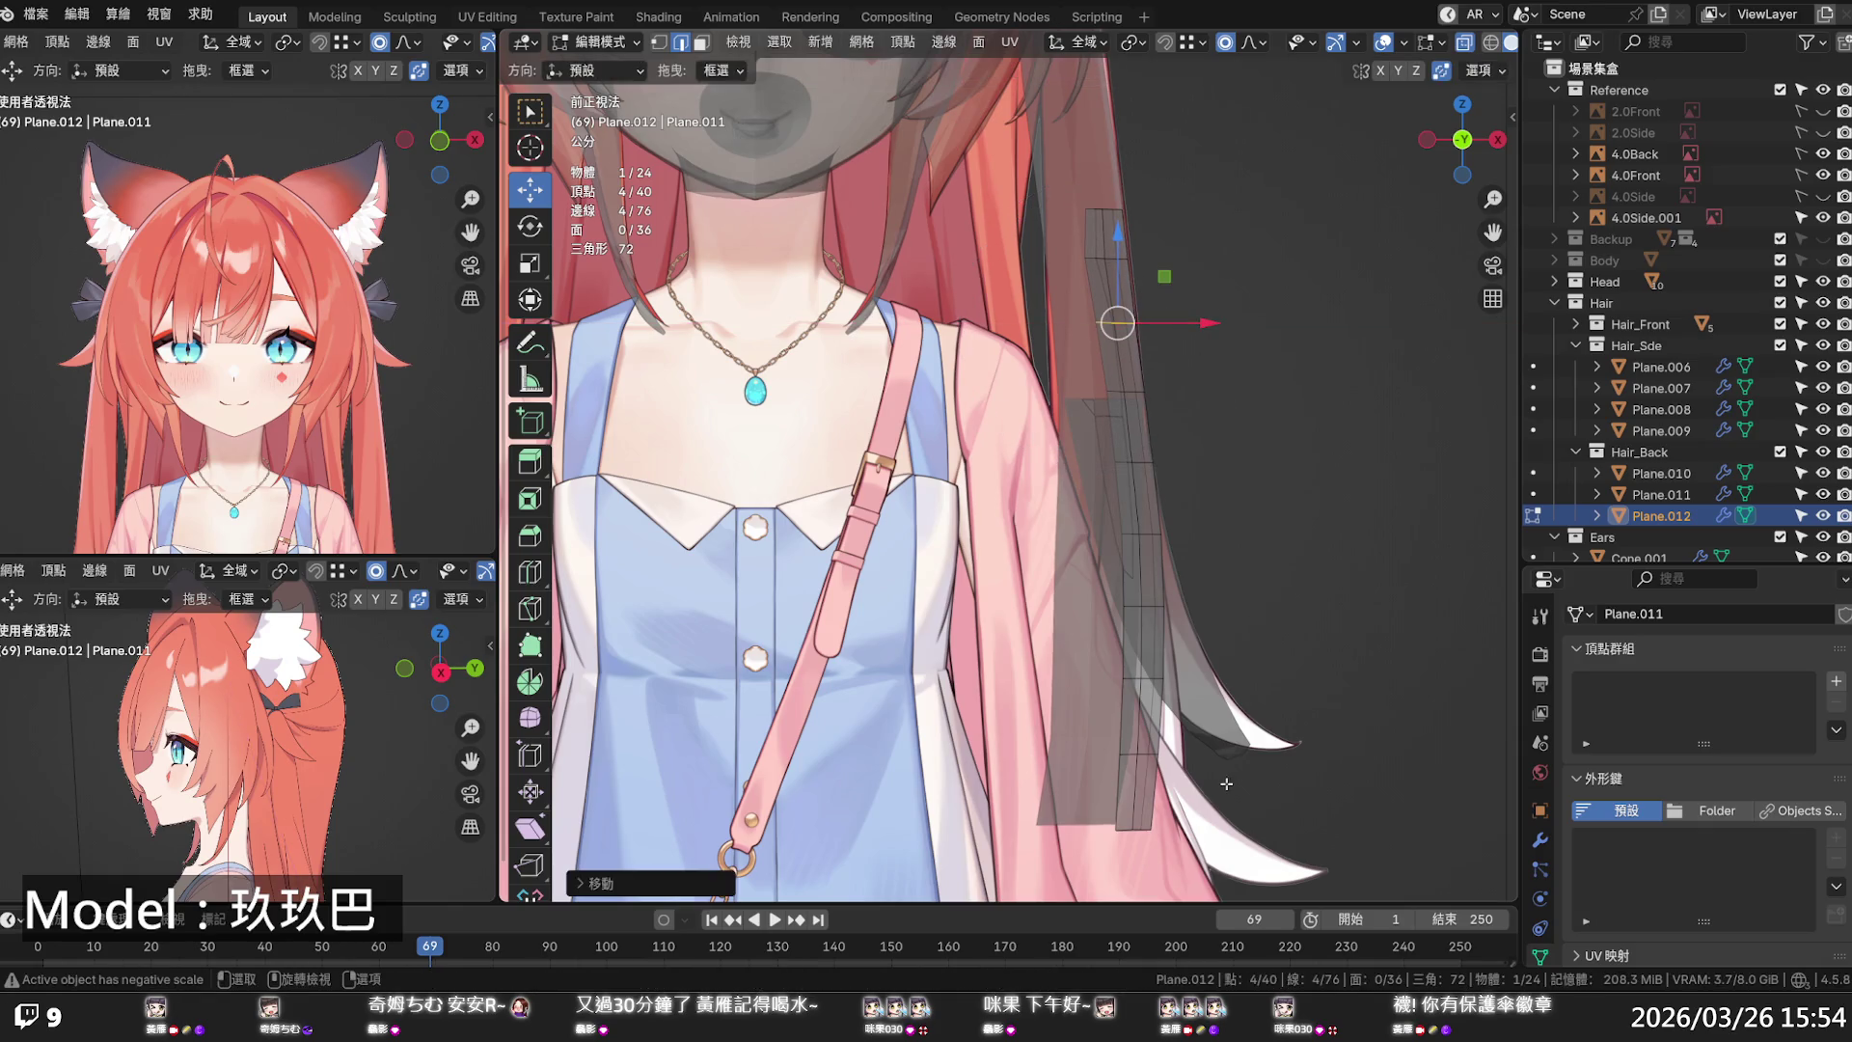
- Slide a lower edge row and the hair tip vertices of Plane.012 along X to the right
{"action": "left_click", "coordinate": [1157, 678], "text": "alt"}
{"action": "key", "text": "g"}
{"action": "key", "text": "x"}
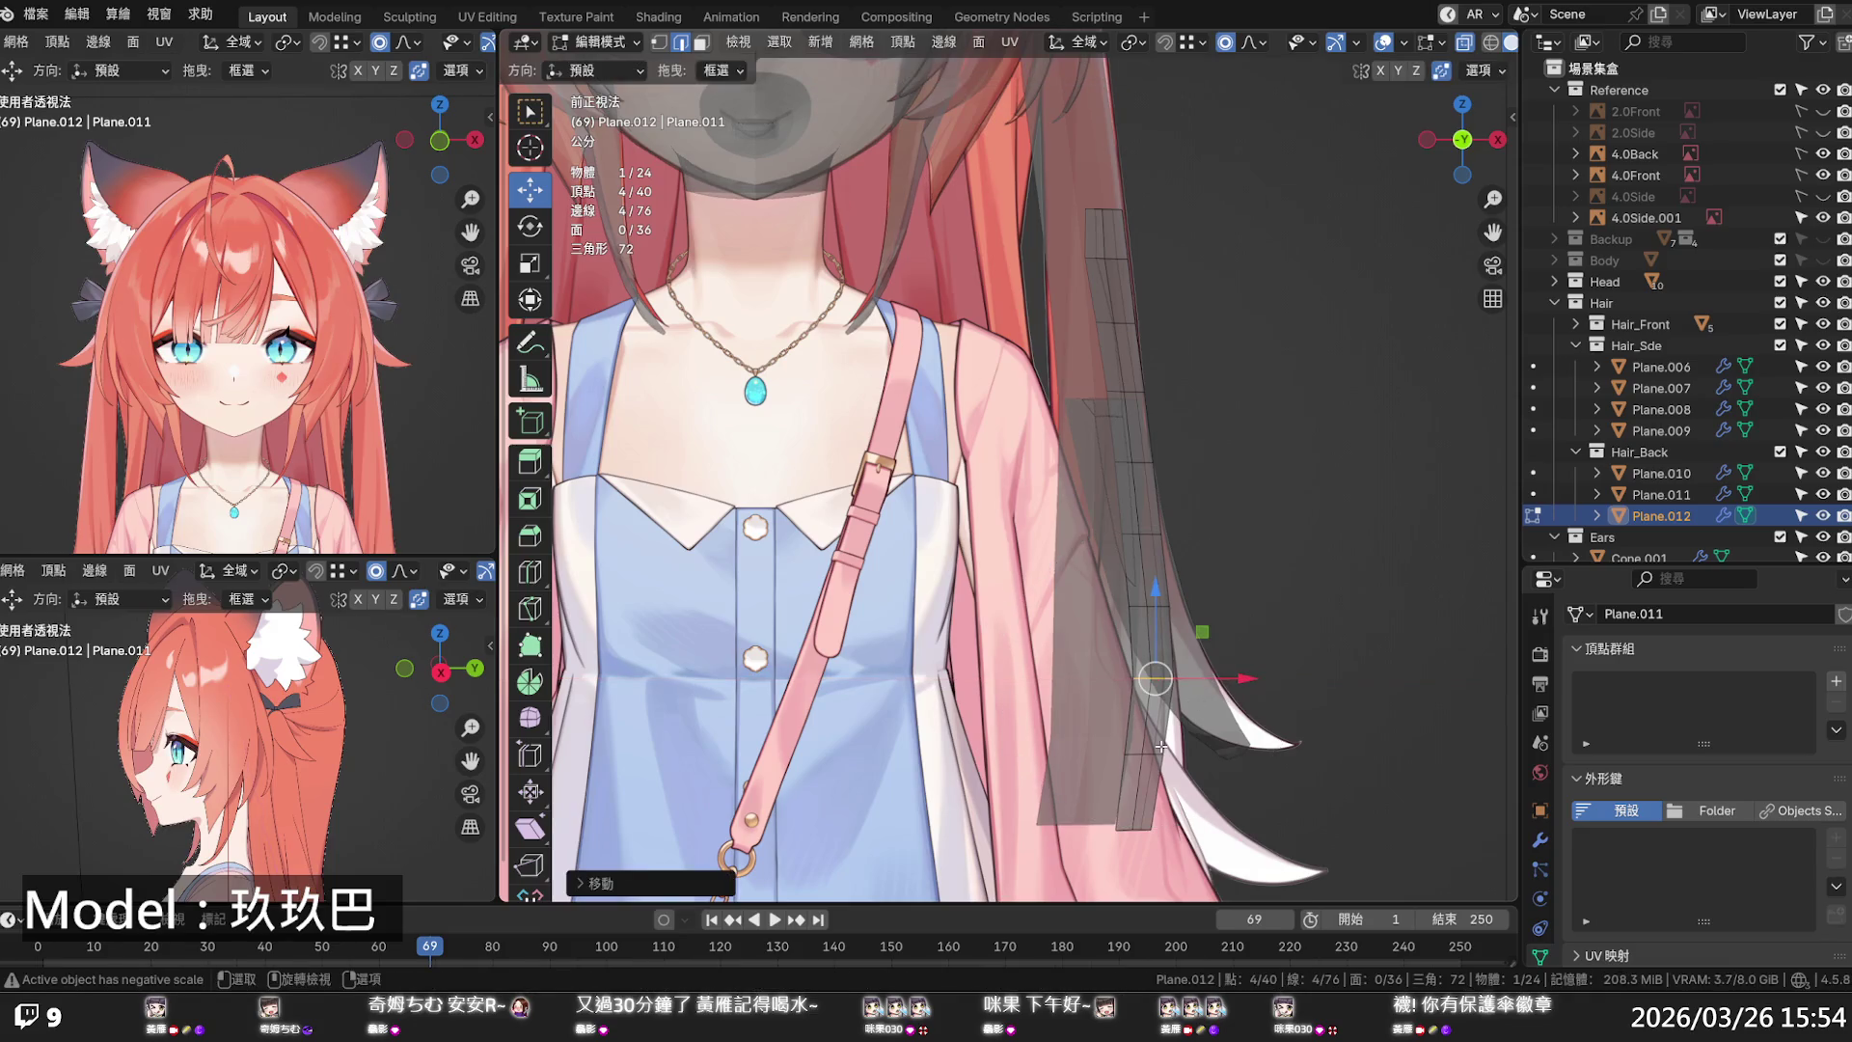
{"action": "left_click", "coordinate": [1211, 772]}
{"action": "left_click", "coordinate": [1153, 820], "text": "alt"}
{"action": "key", "text": "g"}
{"action": "key", "text": "x"}
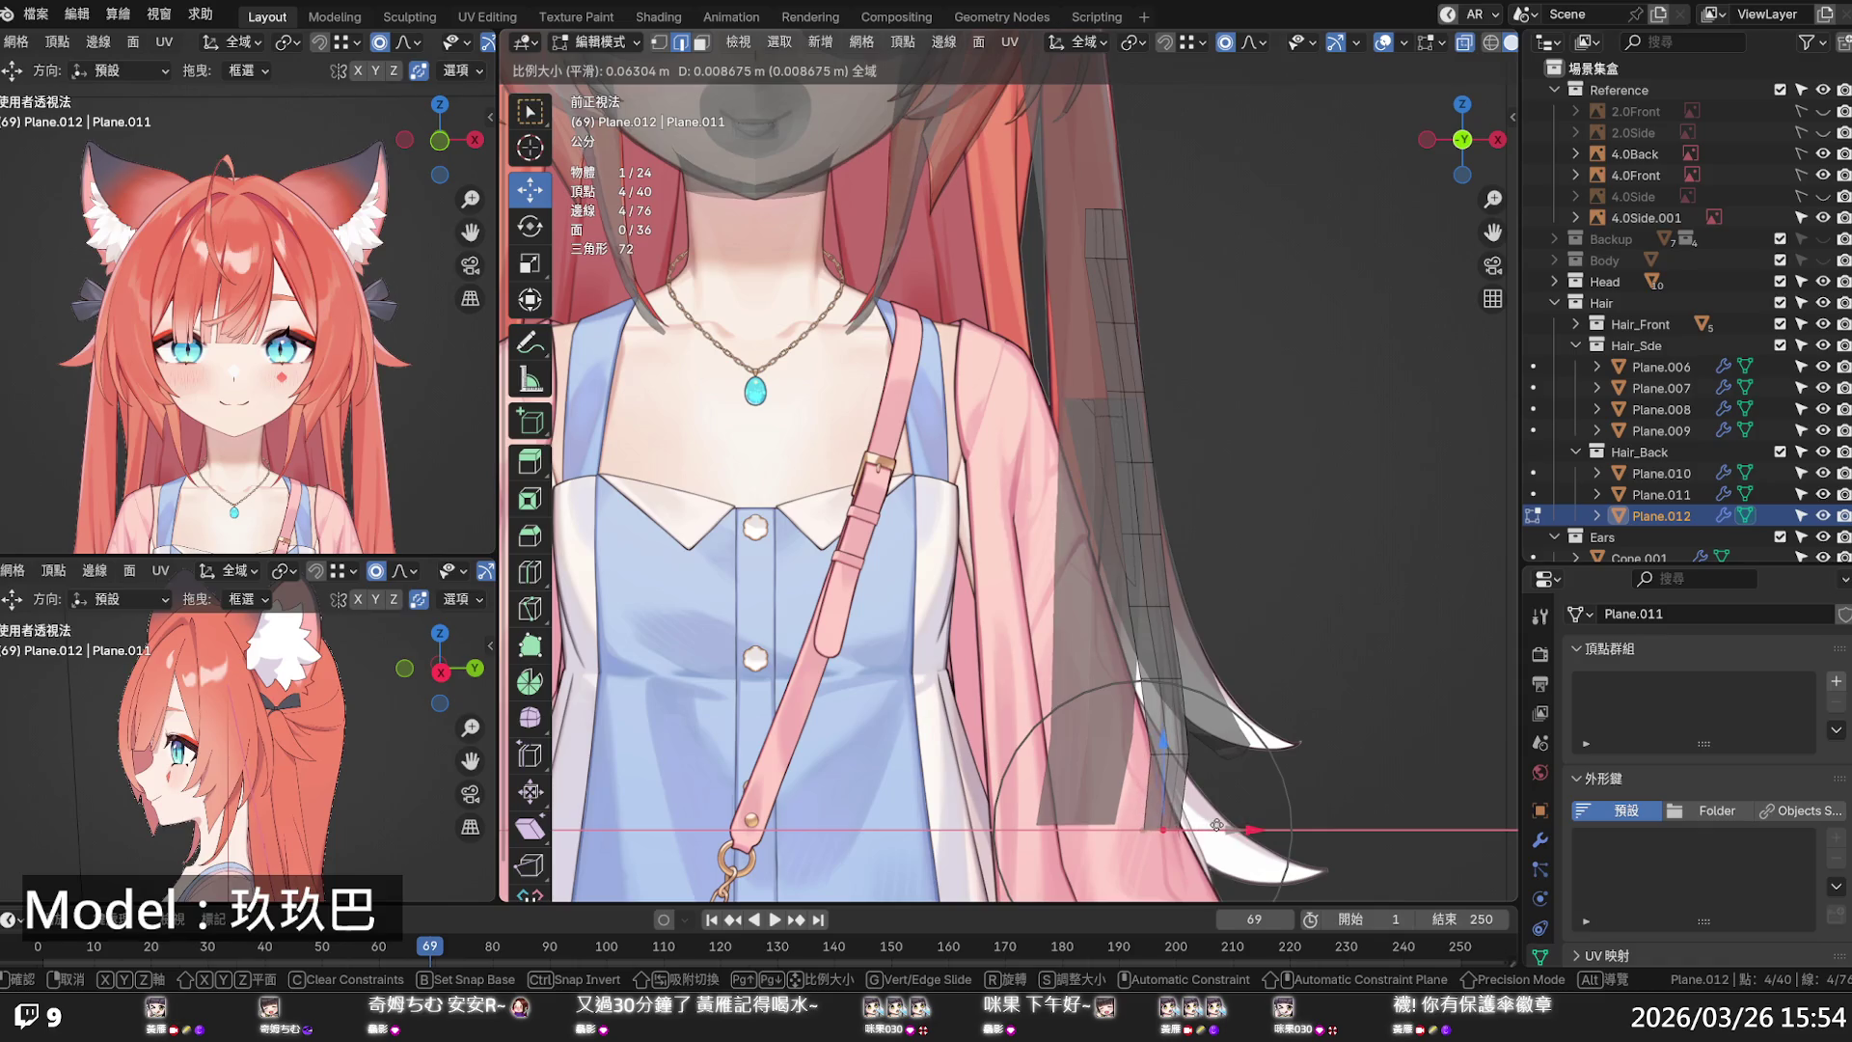
{"action": "left_click", "coordinate": [1177, 755]}
{"action": "key", "text": "g"}
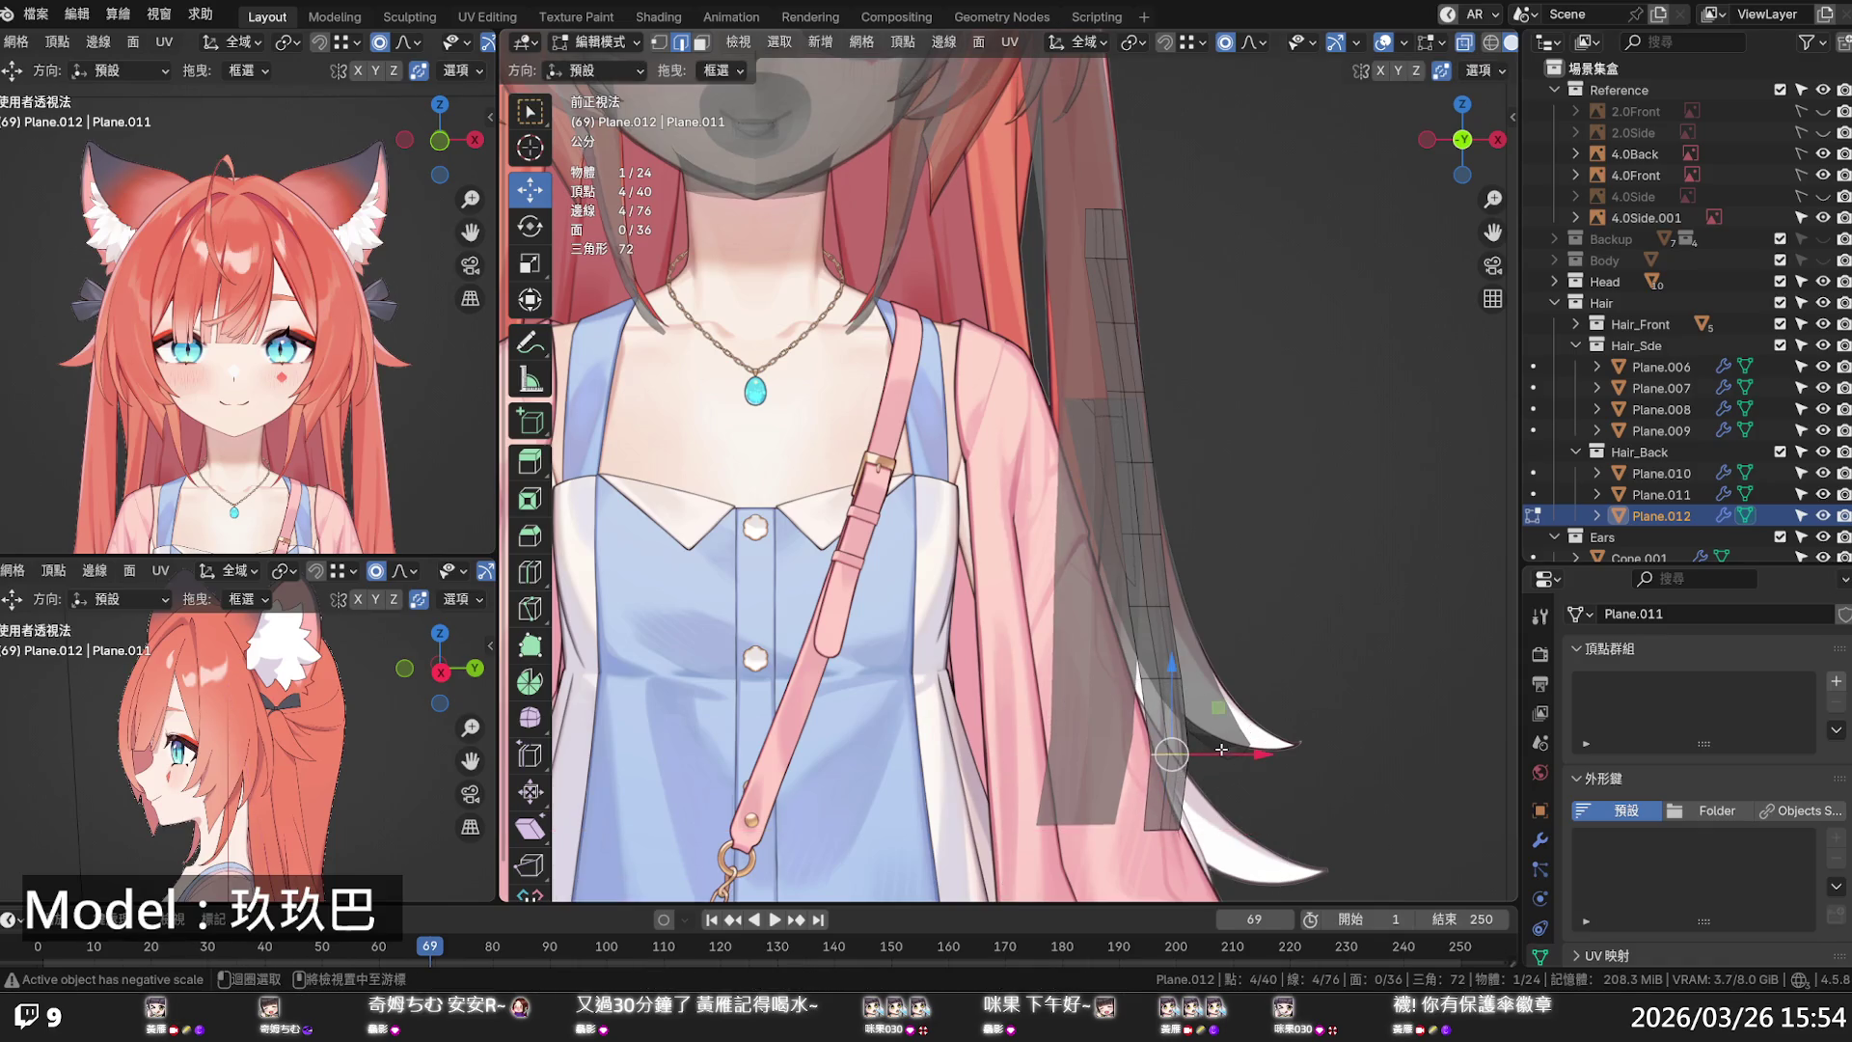
{"action": "key", "text": "Escape"}
{"action": "left_click", "coordinate": [1314, 525]}
{"action": "scroll", "coordinate": [1315, 525], "scroll_direction": "down", "scroll_amount": 5}
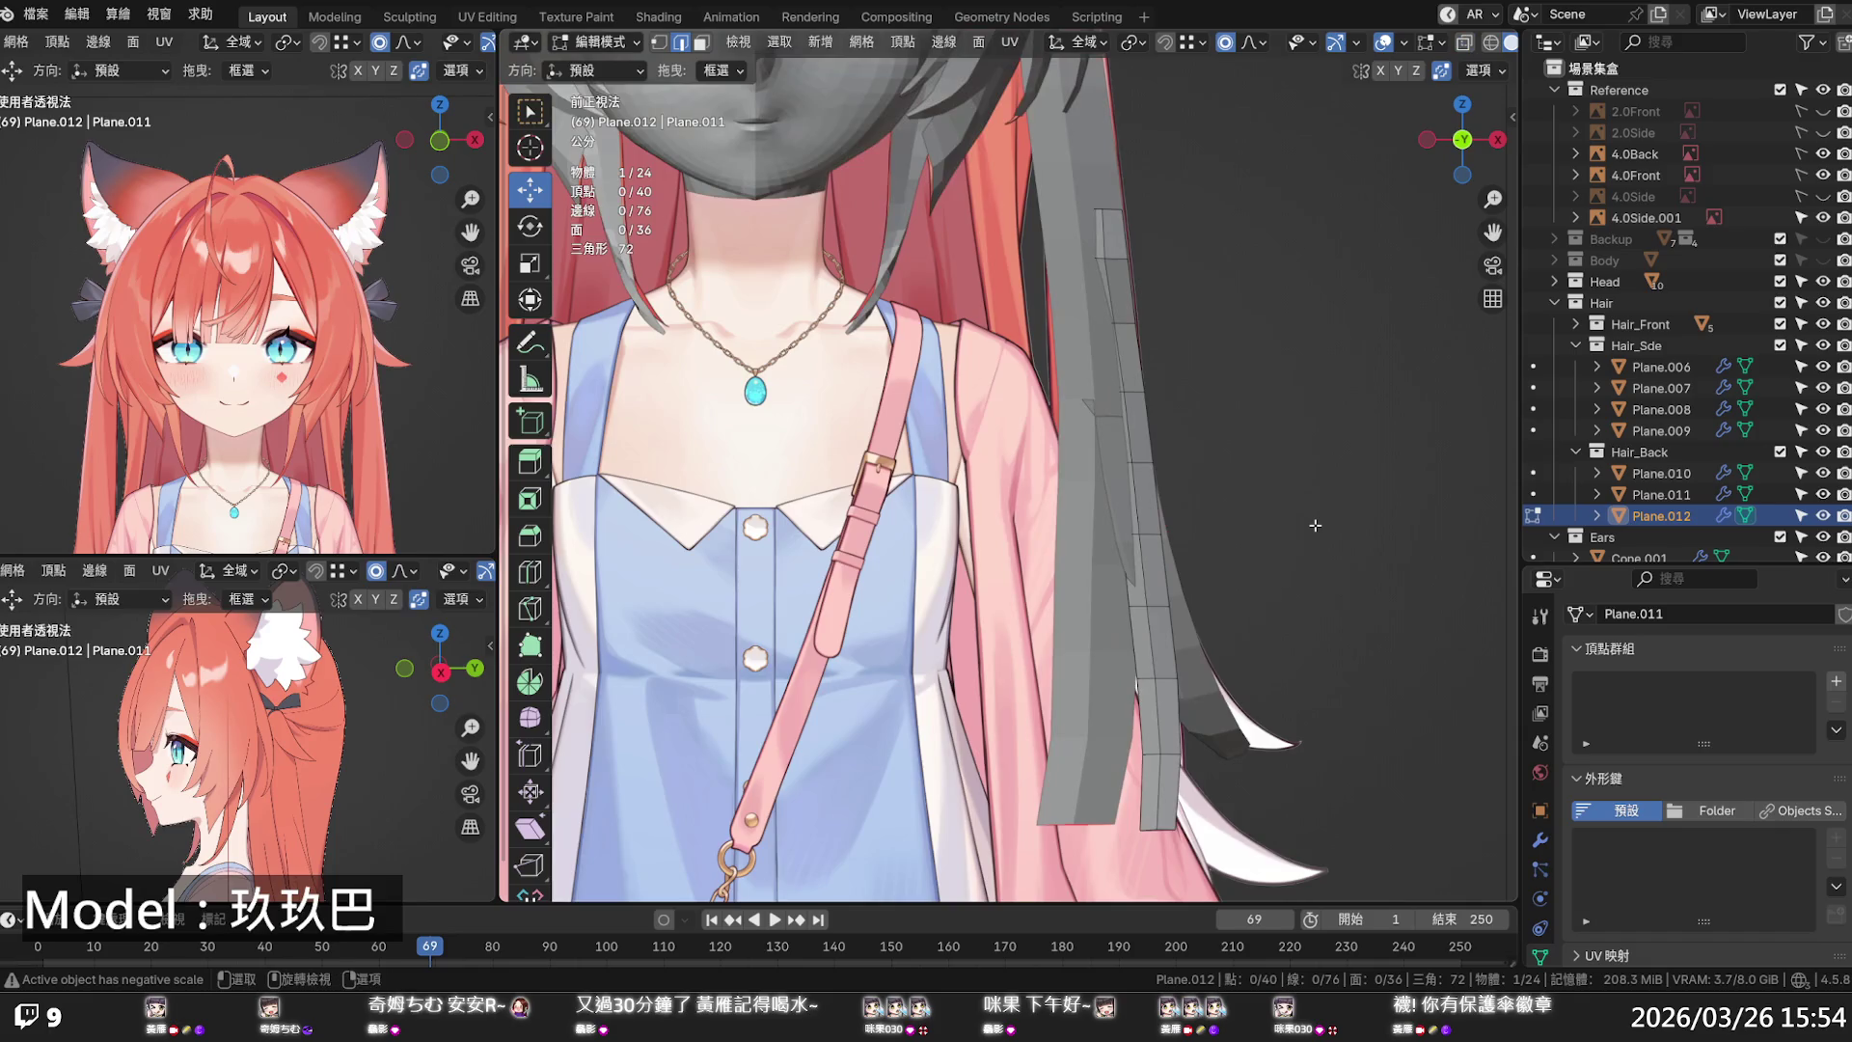
- In Right Ortho X-ray view, move Plane.012's top vertices along Y to seat the root on the head
{"action": "mouse_move", "coordinate": [1315, 524]}
{"action": "middle_mouse_down"}
{"action": "mouse_move", "coordinate": [1100, 547]}
{"action": "mouse_move", "coordinate": [1119, 547]}
{"action": "middle_mouse_up"}
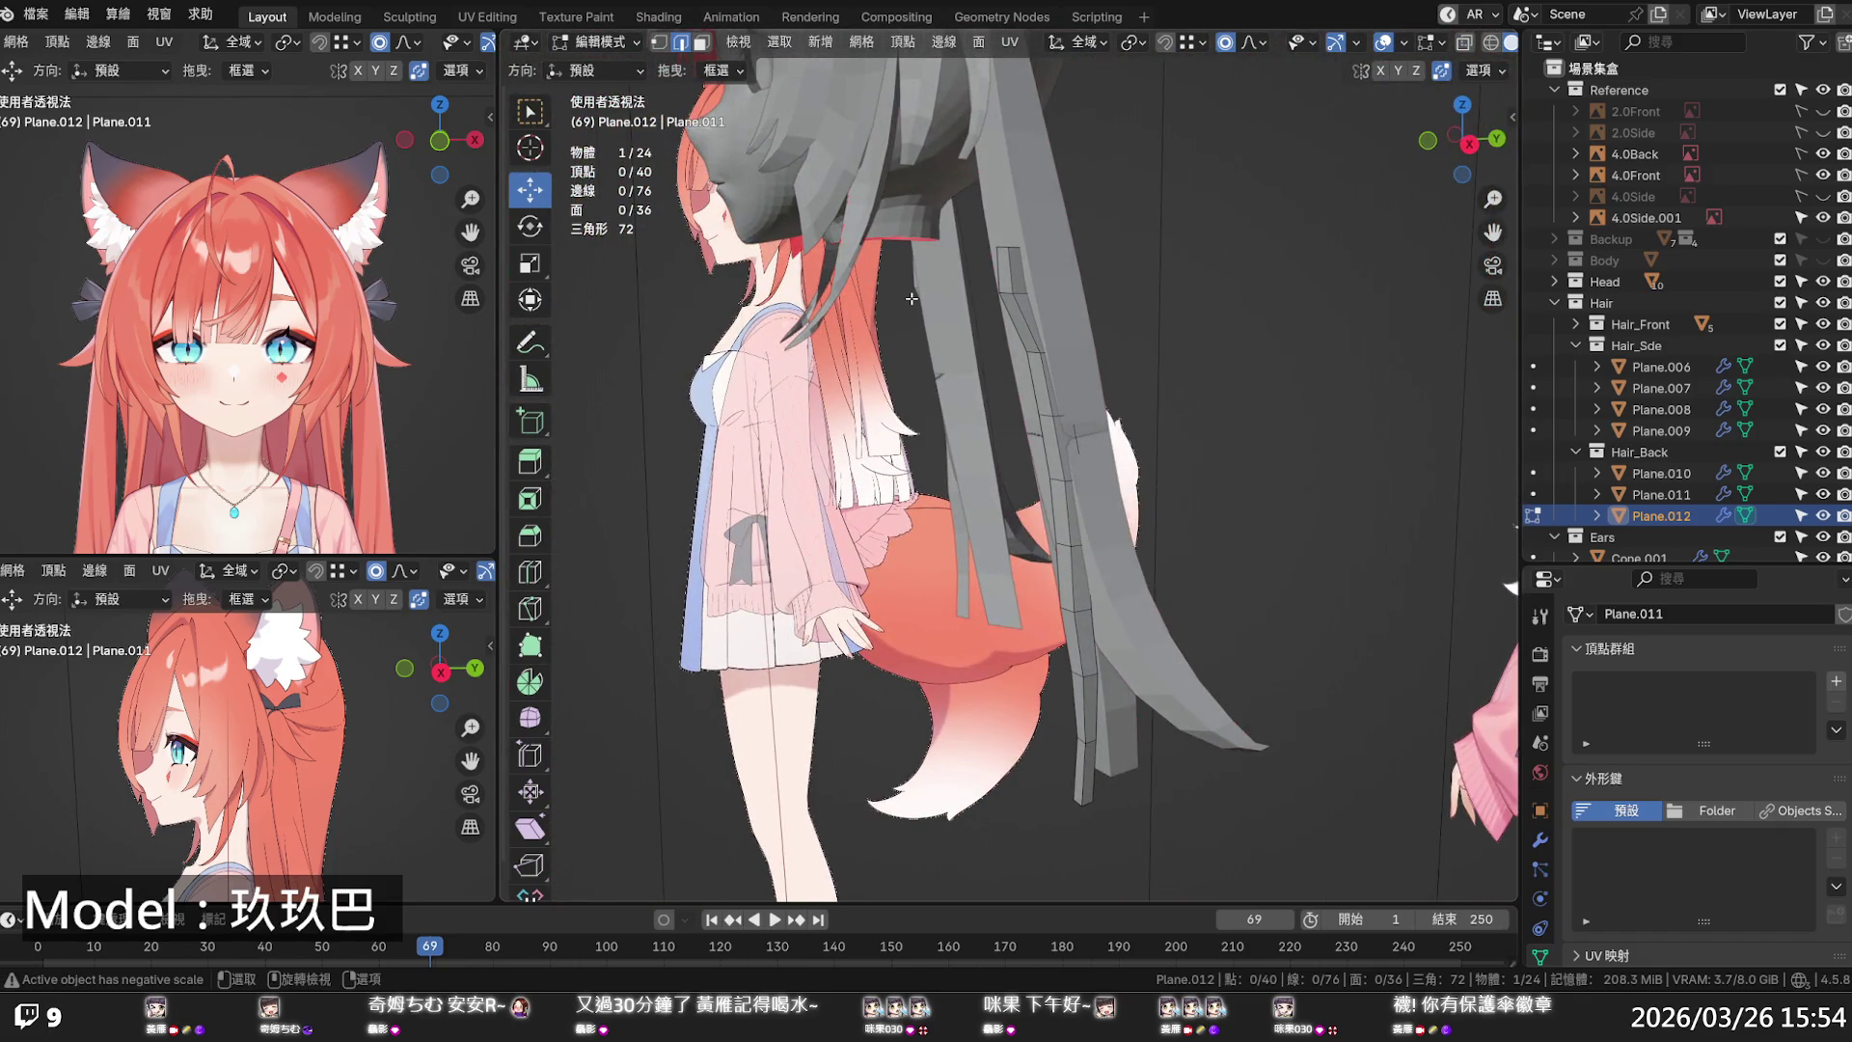
{"action": "scroll", "coordinate": [911, 299], "scroll_direction": "up", "scroll_amount": 3}
{"action": "key", "text": "KP_3"}
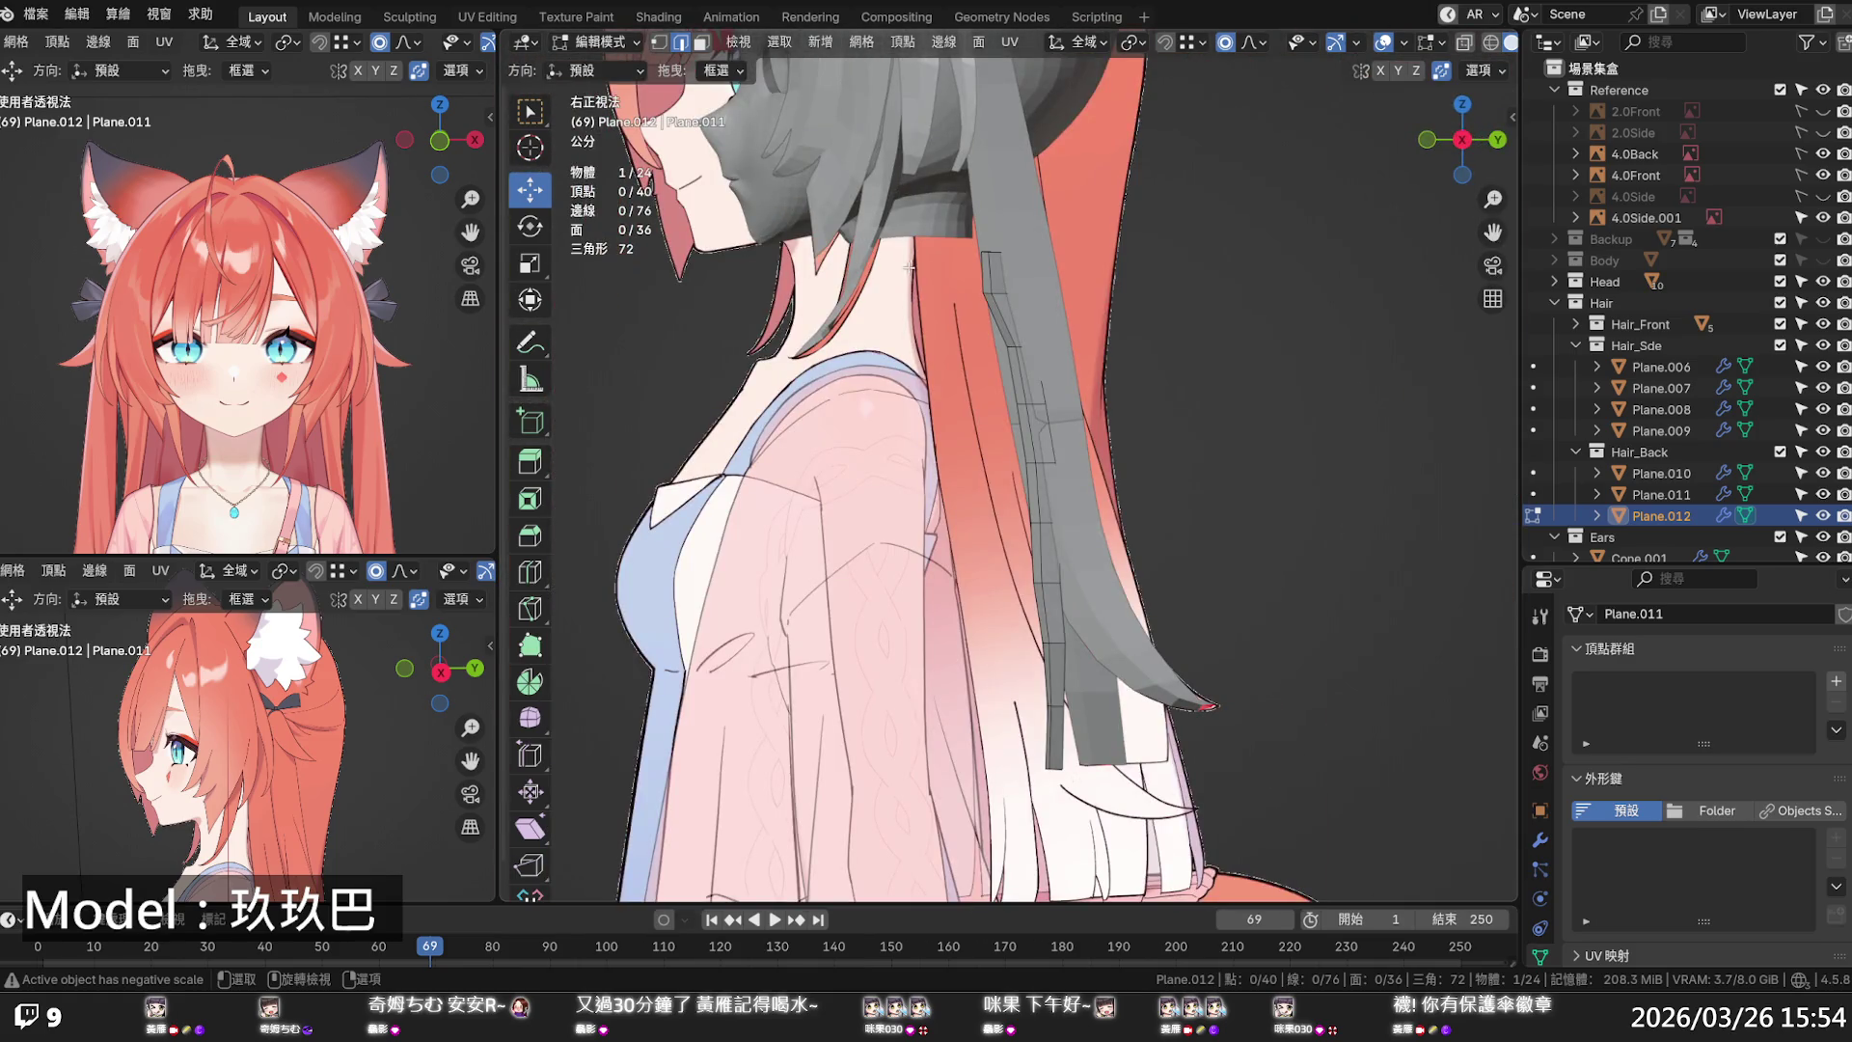
{"action": "key", "text": "alt+z"}
{"action": "left_click", "coordinate": [1003, 294]}
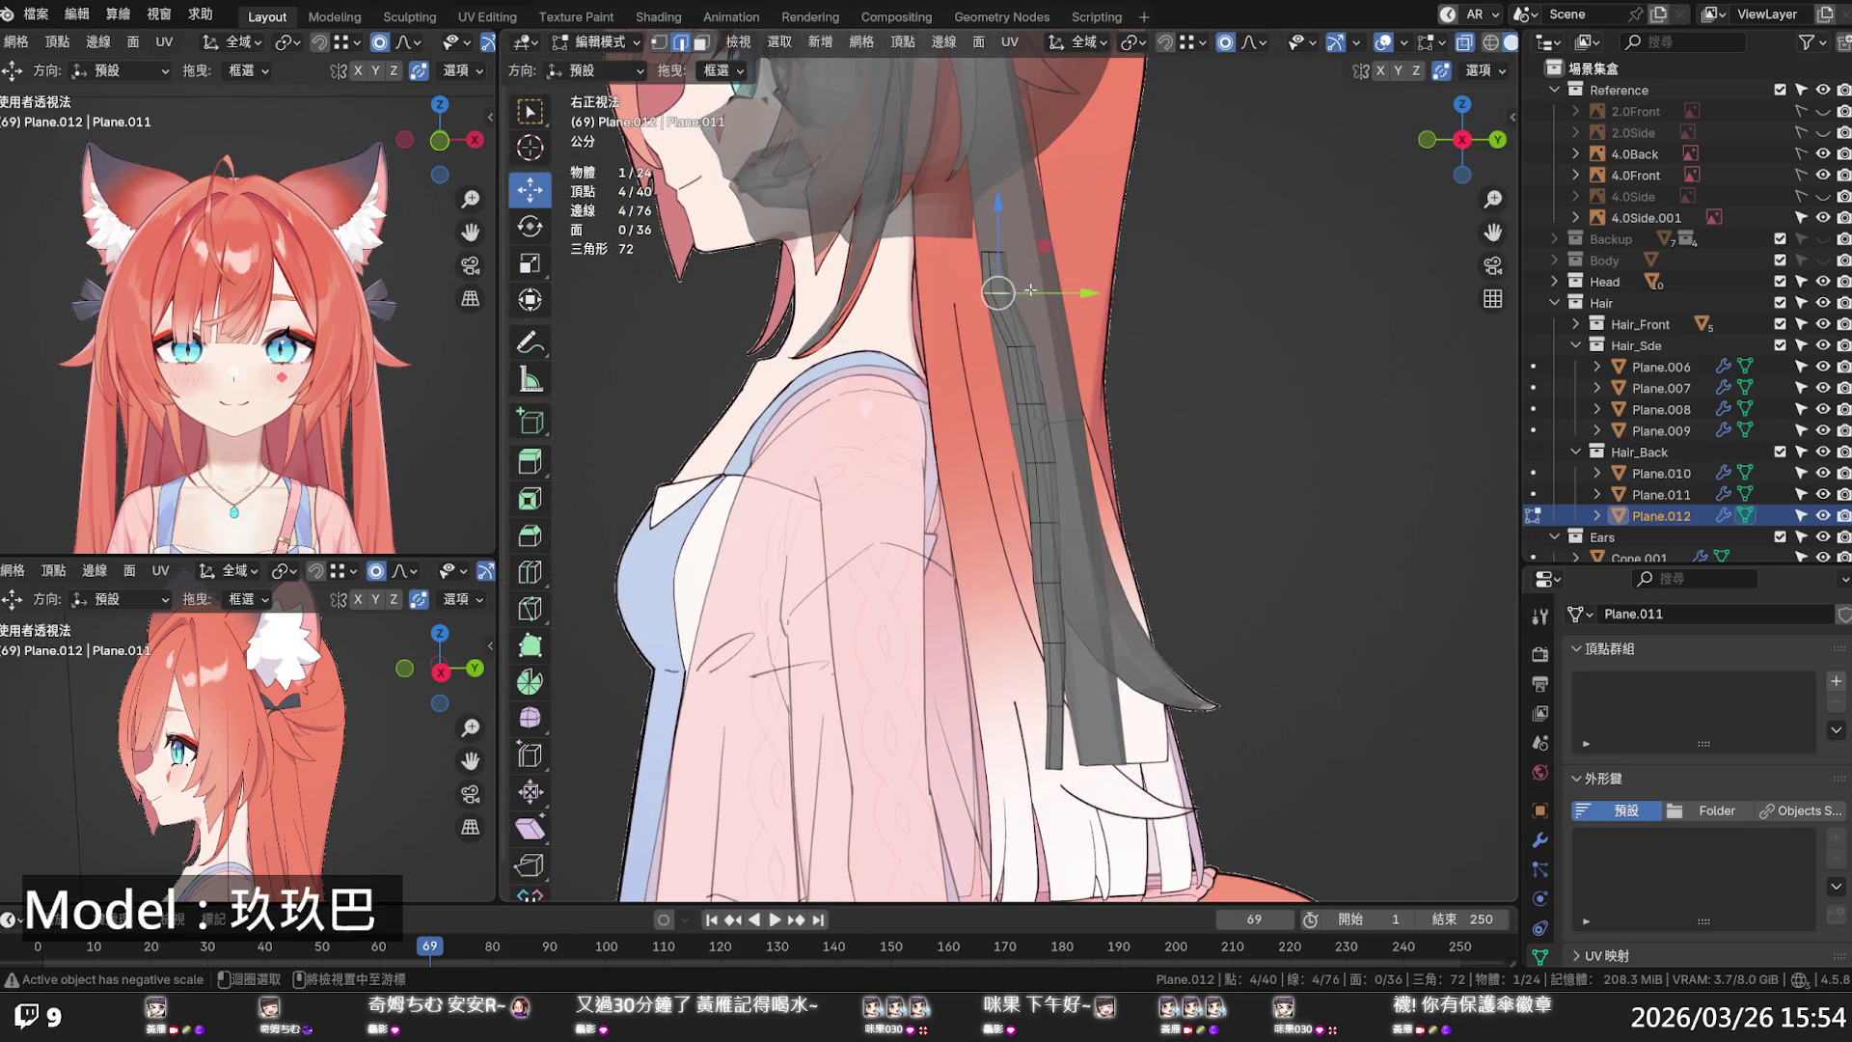
{"action": "key", "text": "g"}
{"action": "key", "text": "y"}
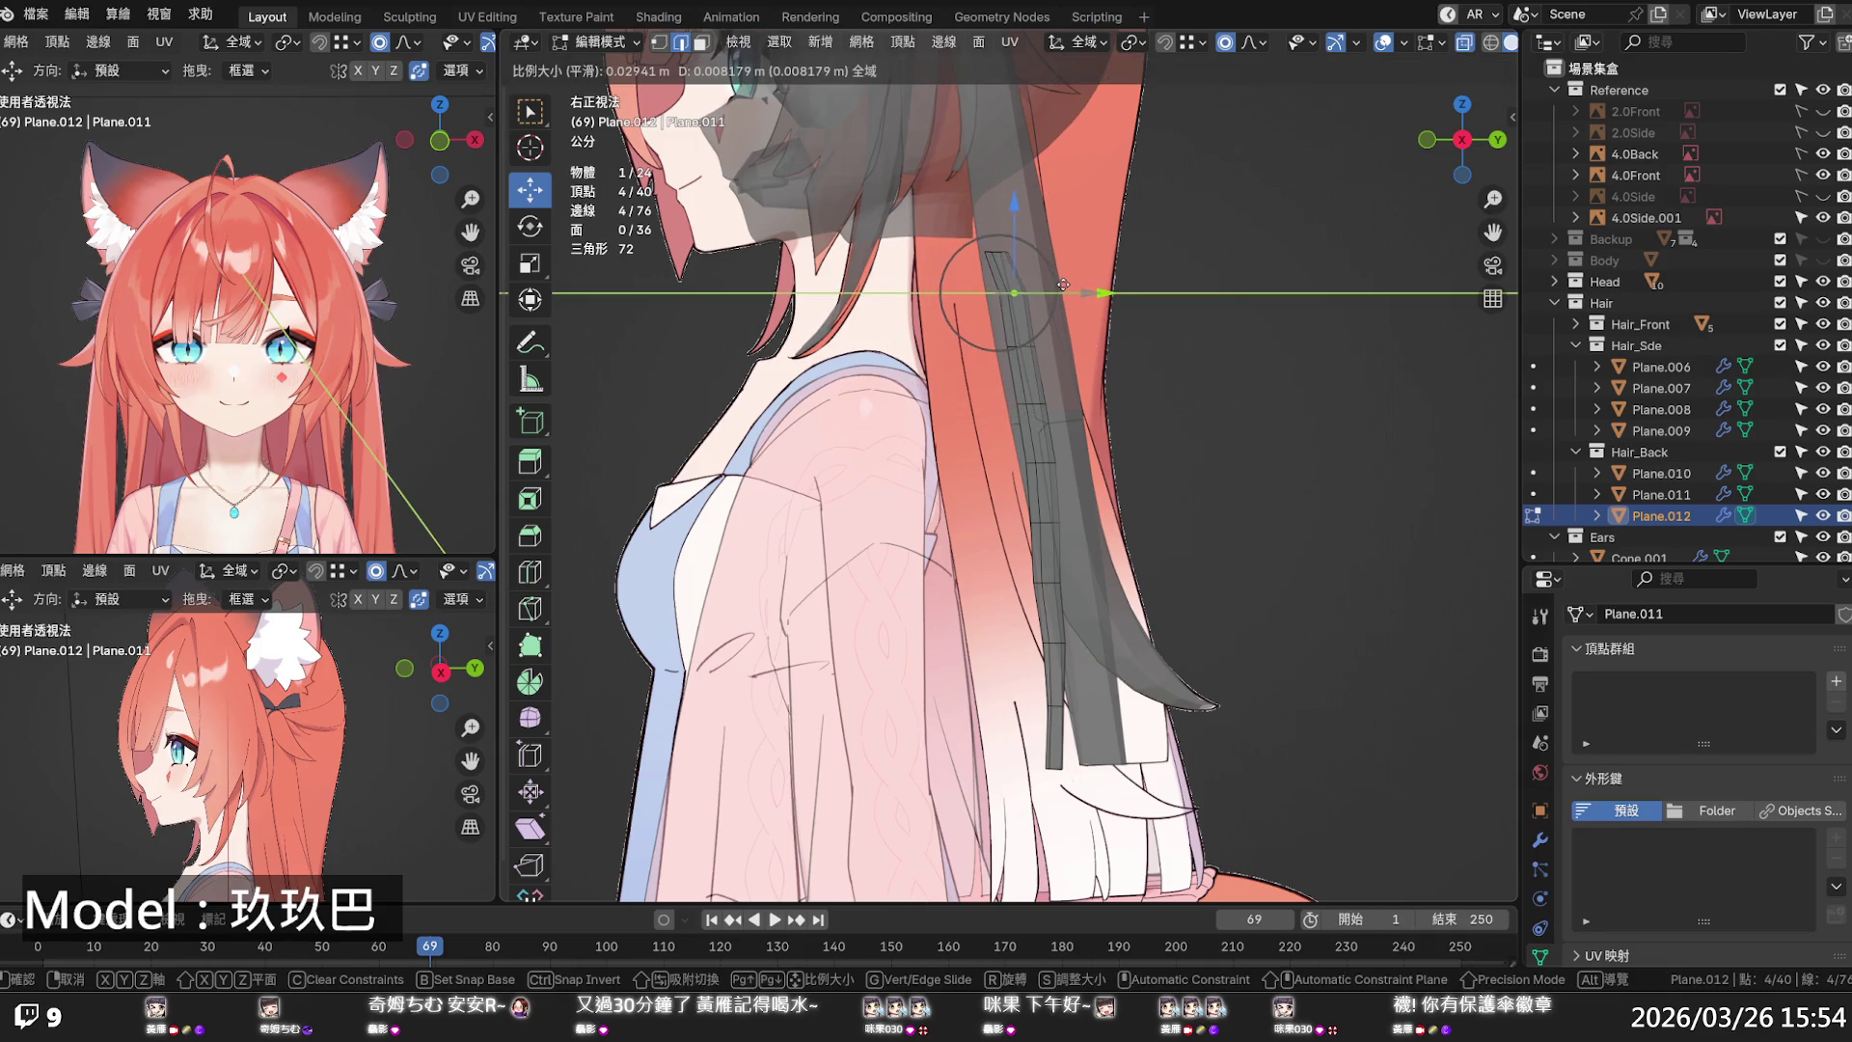
{"action": "left_click", "coordinate": [1012, 252]}
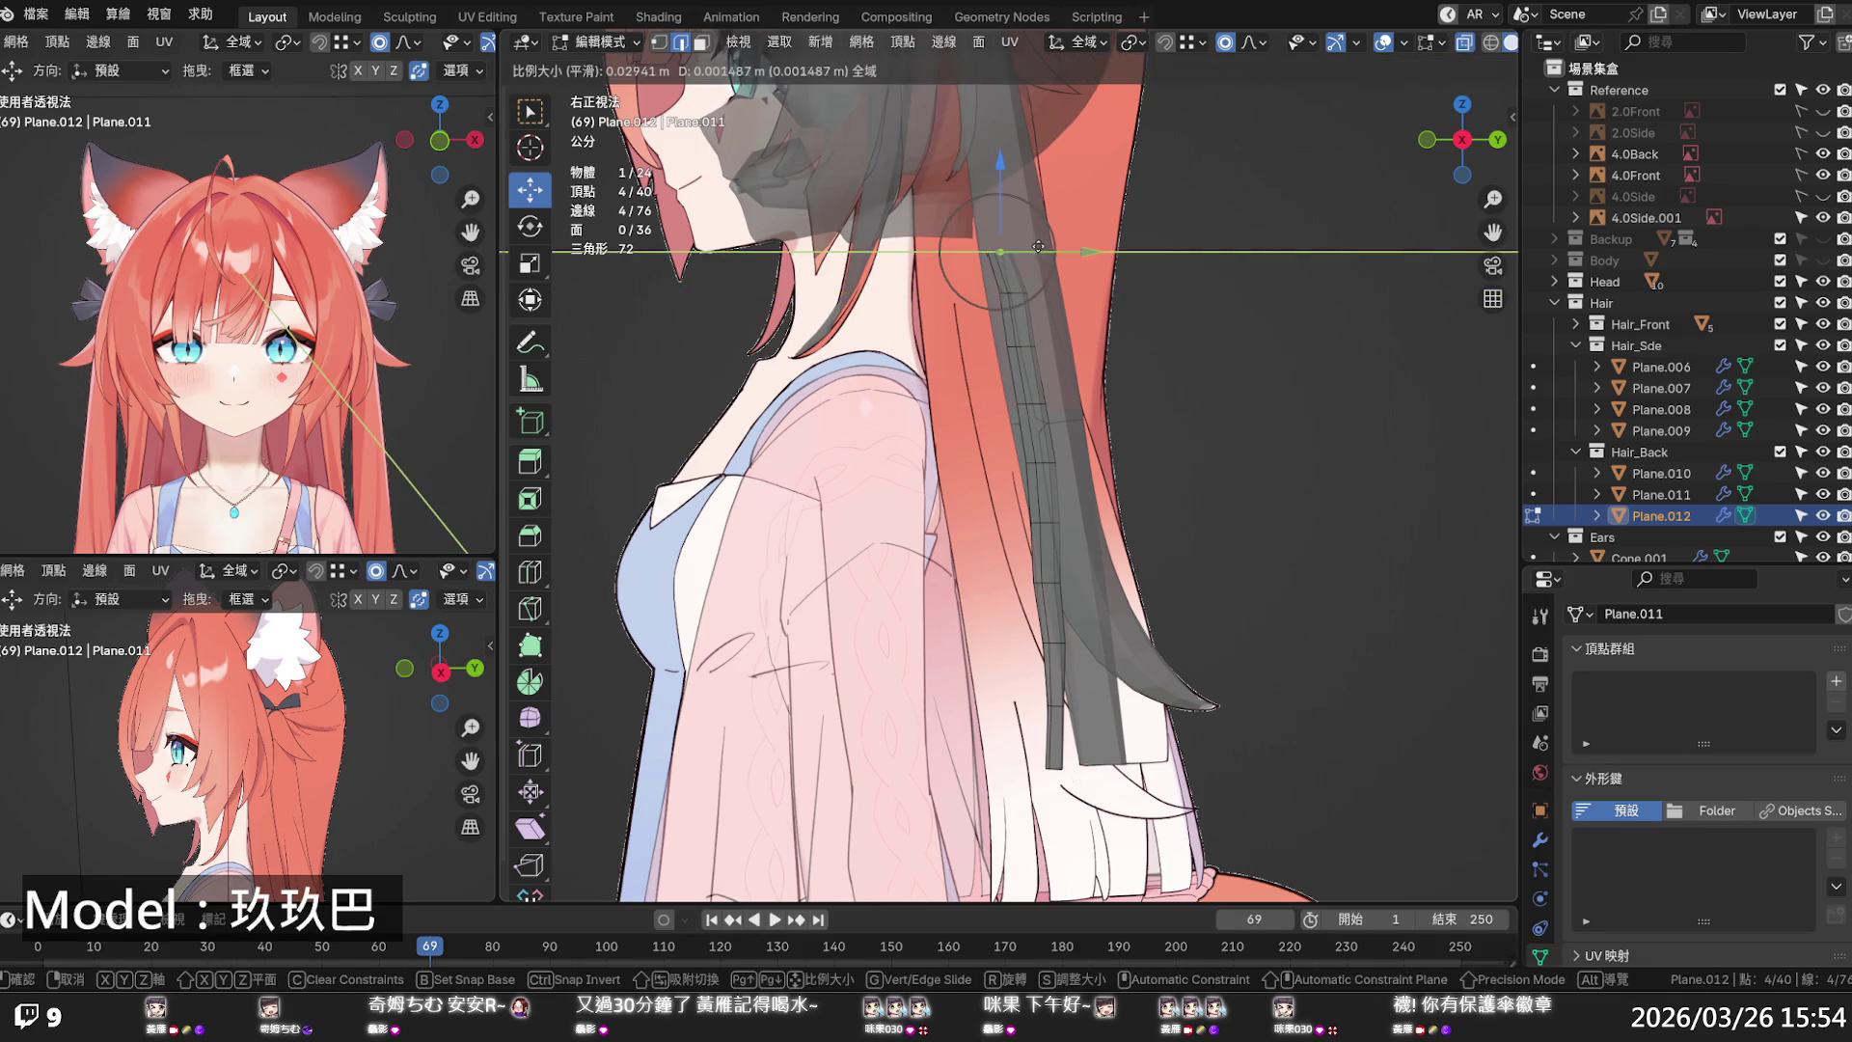
- Deselect and inspect the strand from behind, front and side-front, ending in right side view
{"action": "key", "text": "alt+a"}
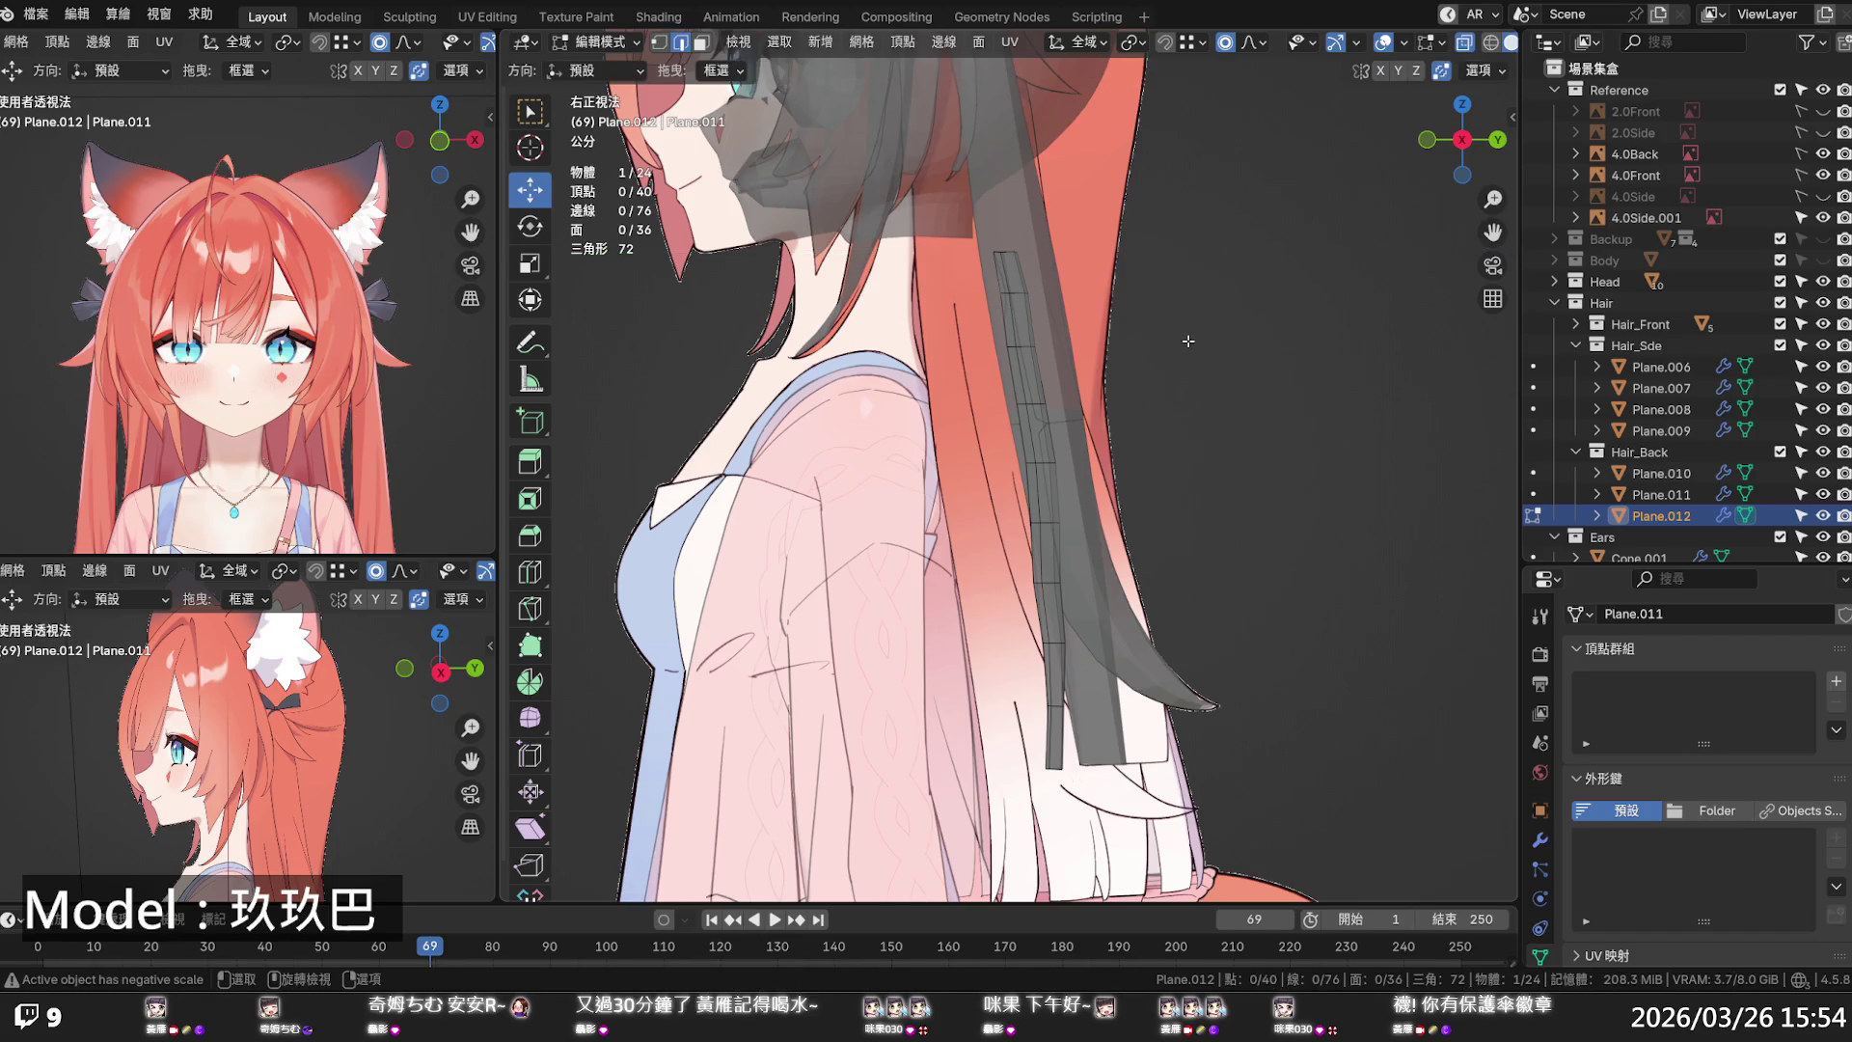
{"action": "scroll", "coordinate": [1176, 353], "scroll_direction": "down", "scroll_amount": 2}
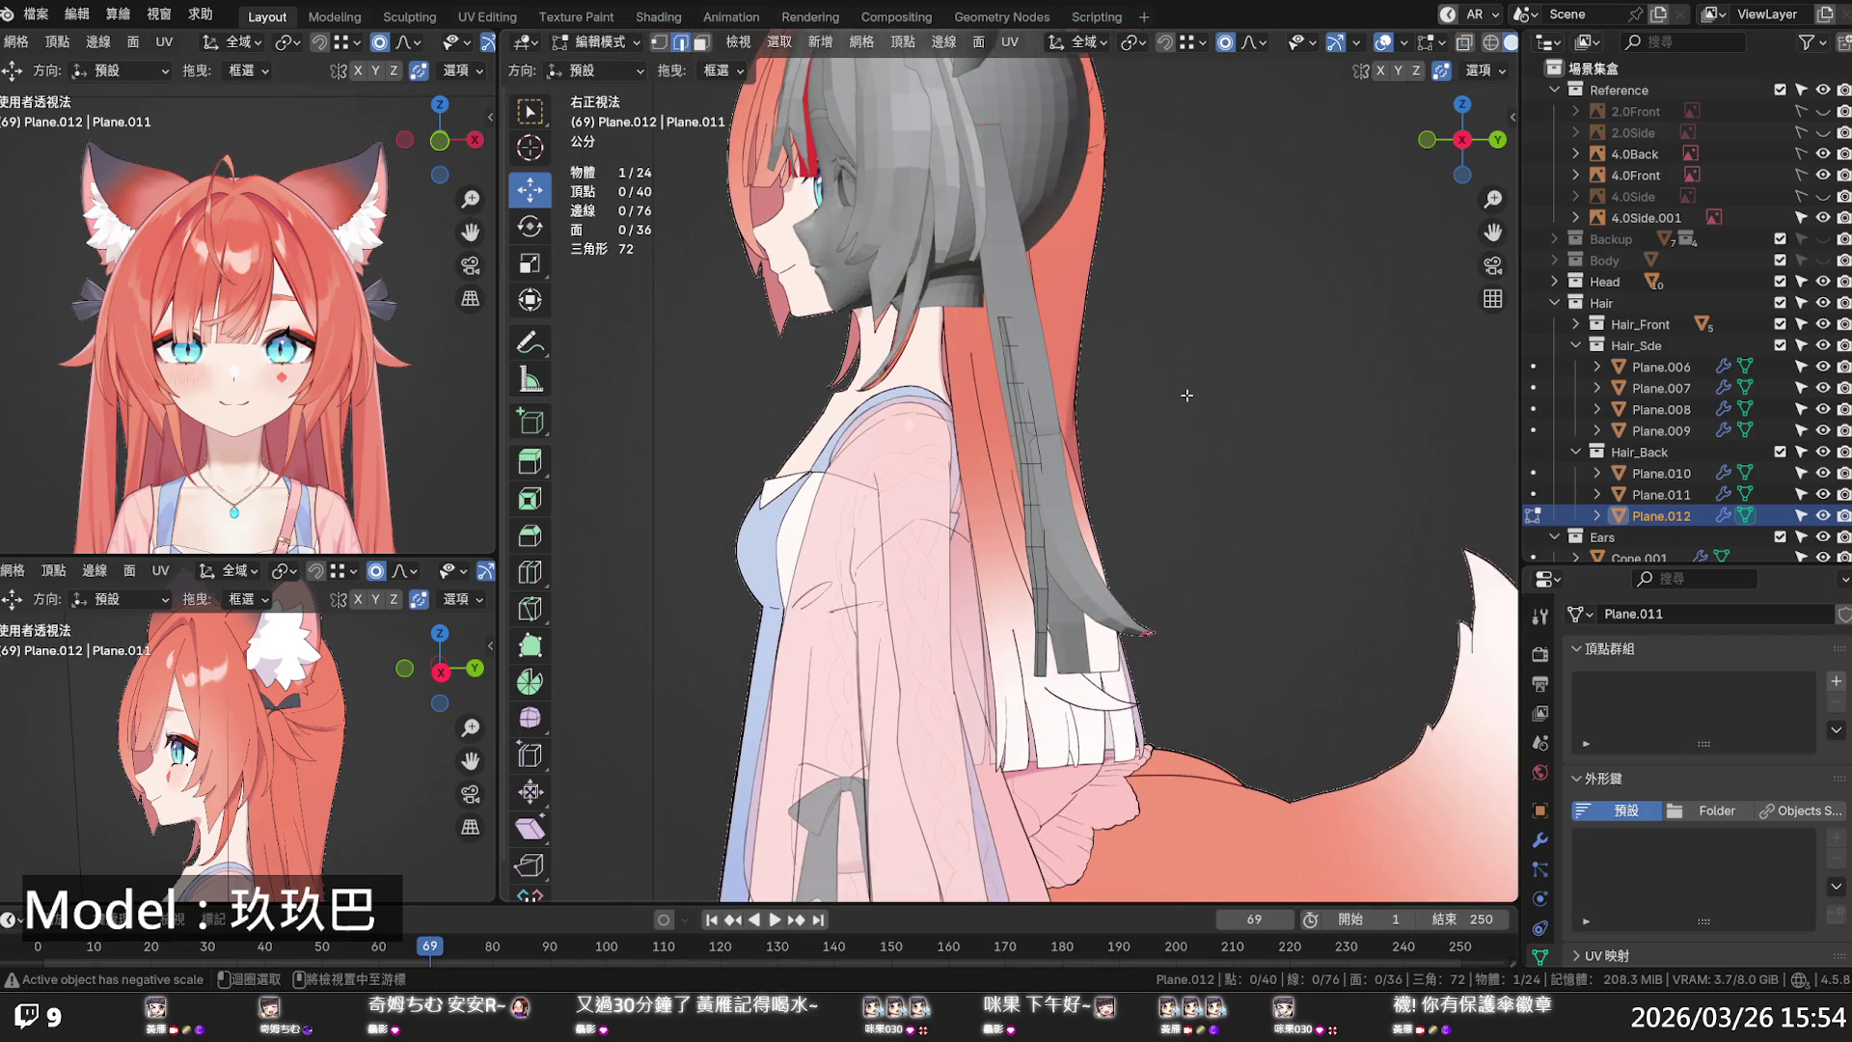
{"action": "middle_click_drag", "start_coordinate": [1163, 453], "coordinate": [1131, 454]}
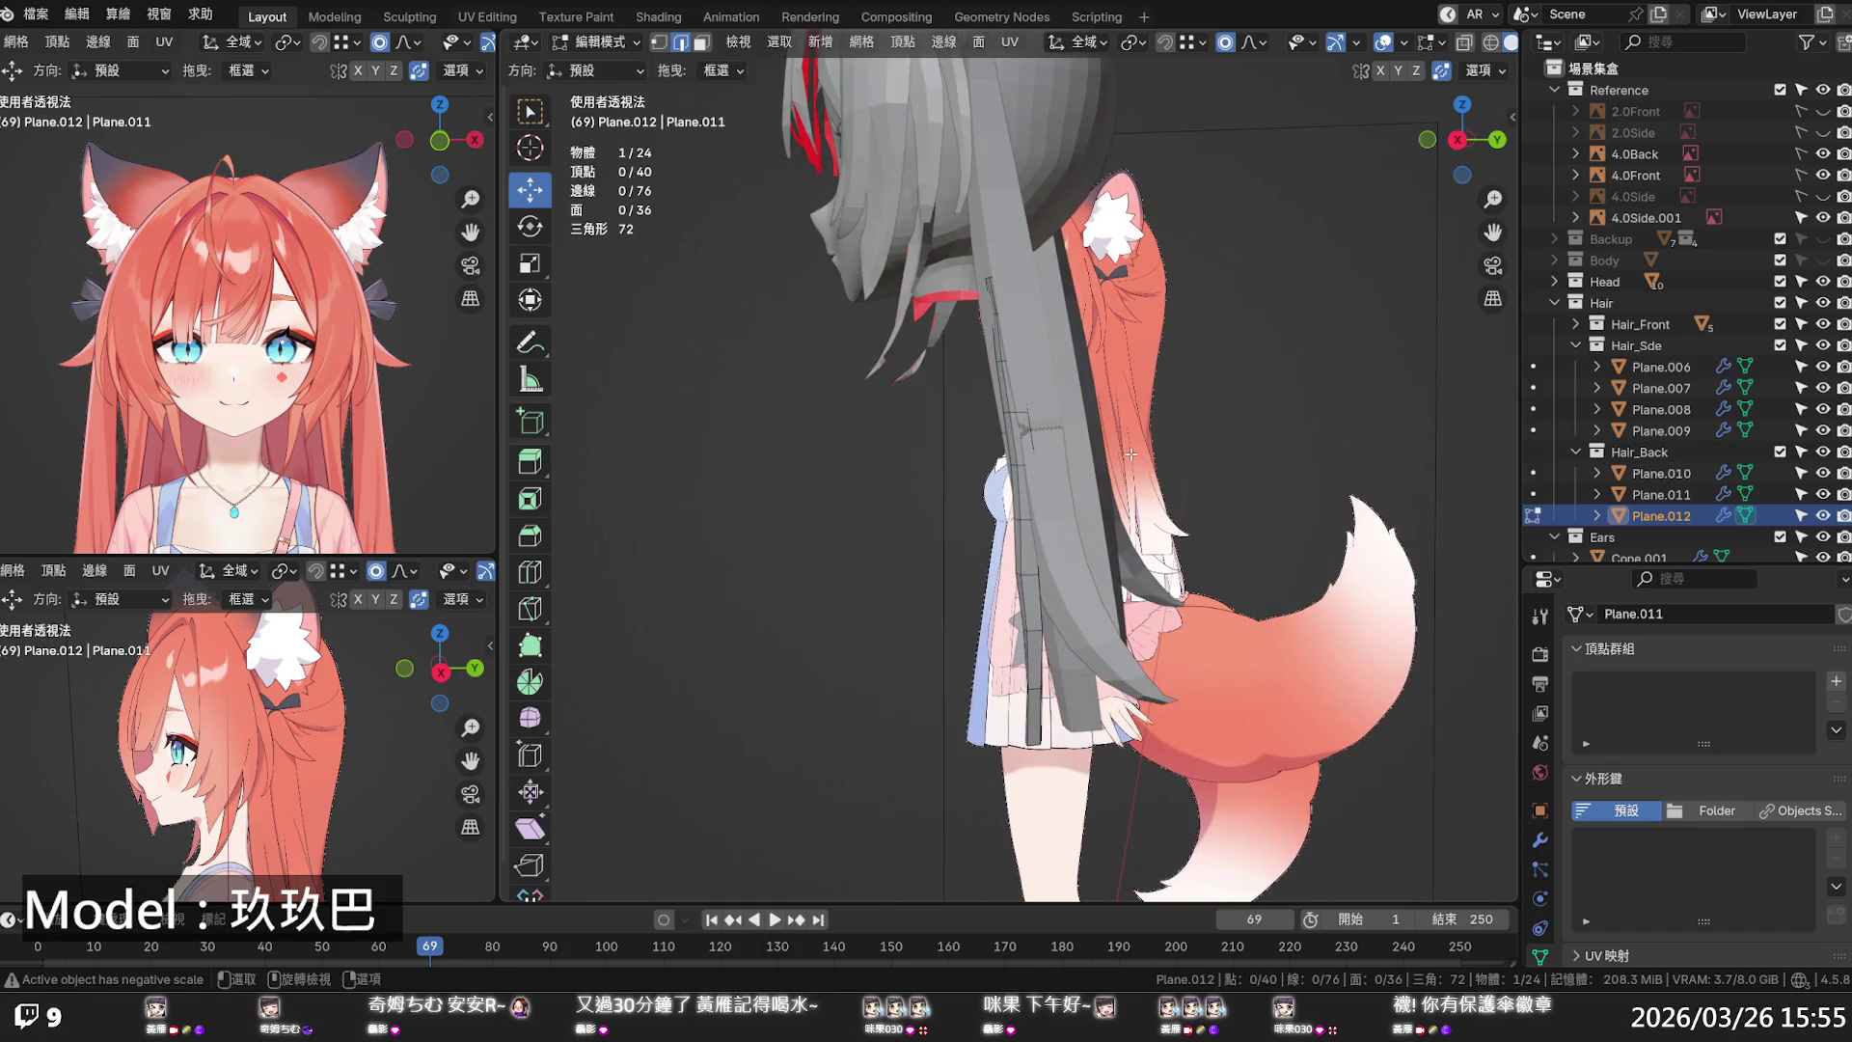
{"action": "key", "text": "KP_3"}
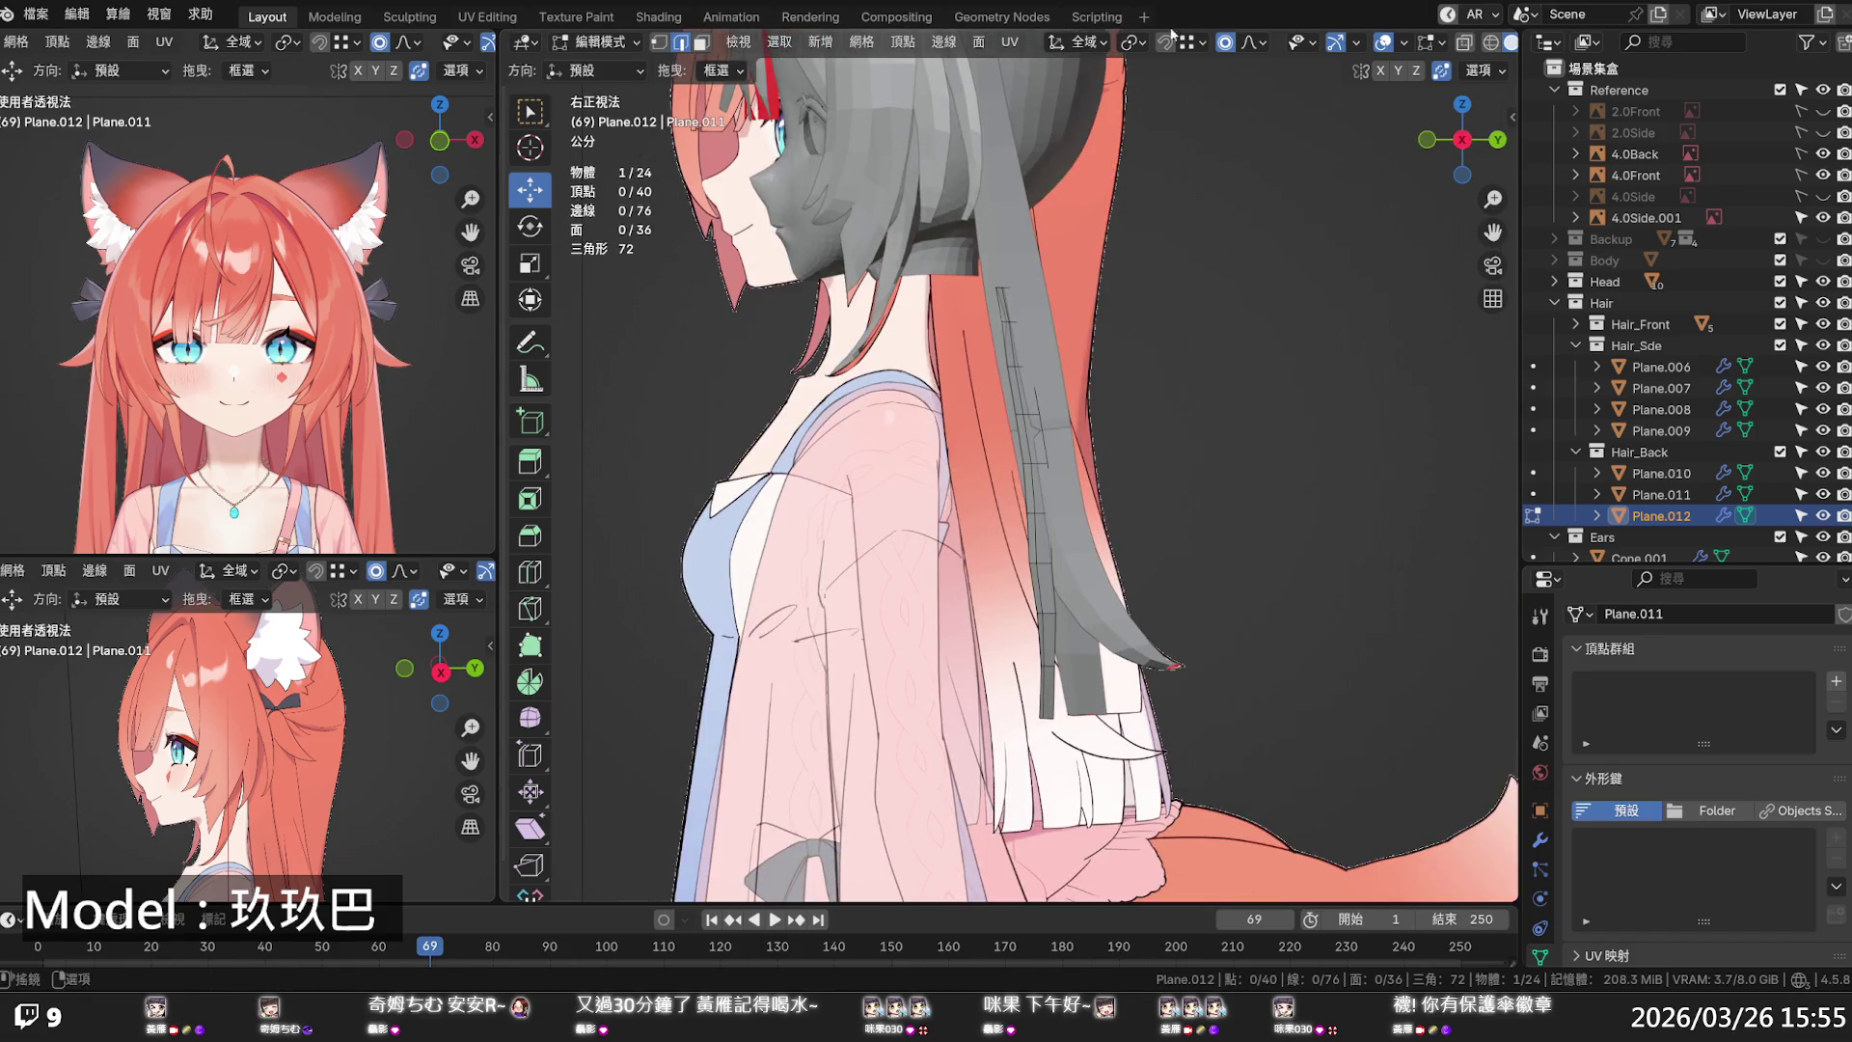
{"action": "scroll", "coordinate": [1221, 514], "scroll_direction": "up", "scroll_amount": 2}
{"action": "mouse_move", "coordinate": [1193, 521]}
{"action": "middle_mouse_down"}
{"action": "mouse_move", "coordinate": [1170, 523]}
{"action": "mouse_move", "coordinate": [1428, 510]}
{"action": "mouse_move", "coordinate": [1116, 545]}
{"action": "middle_mouse_up"}
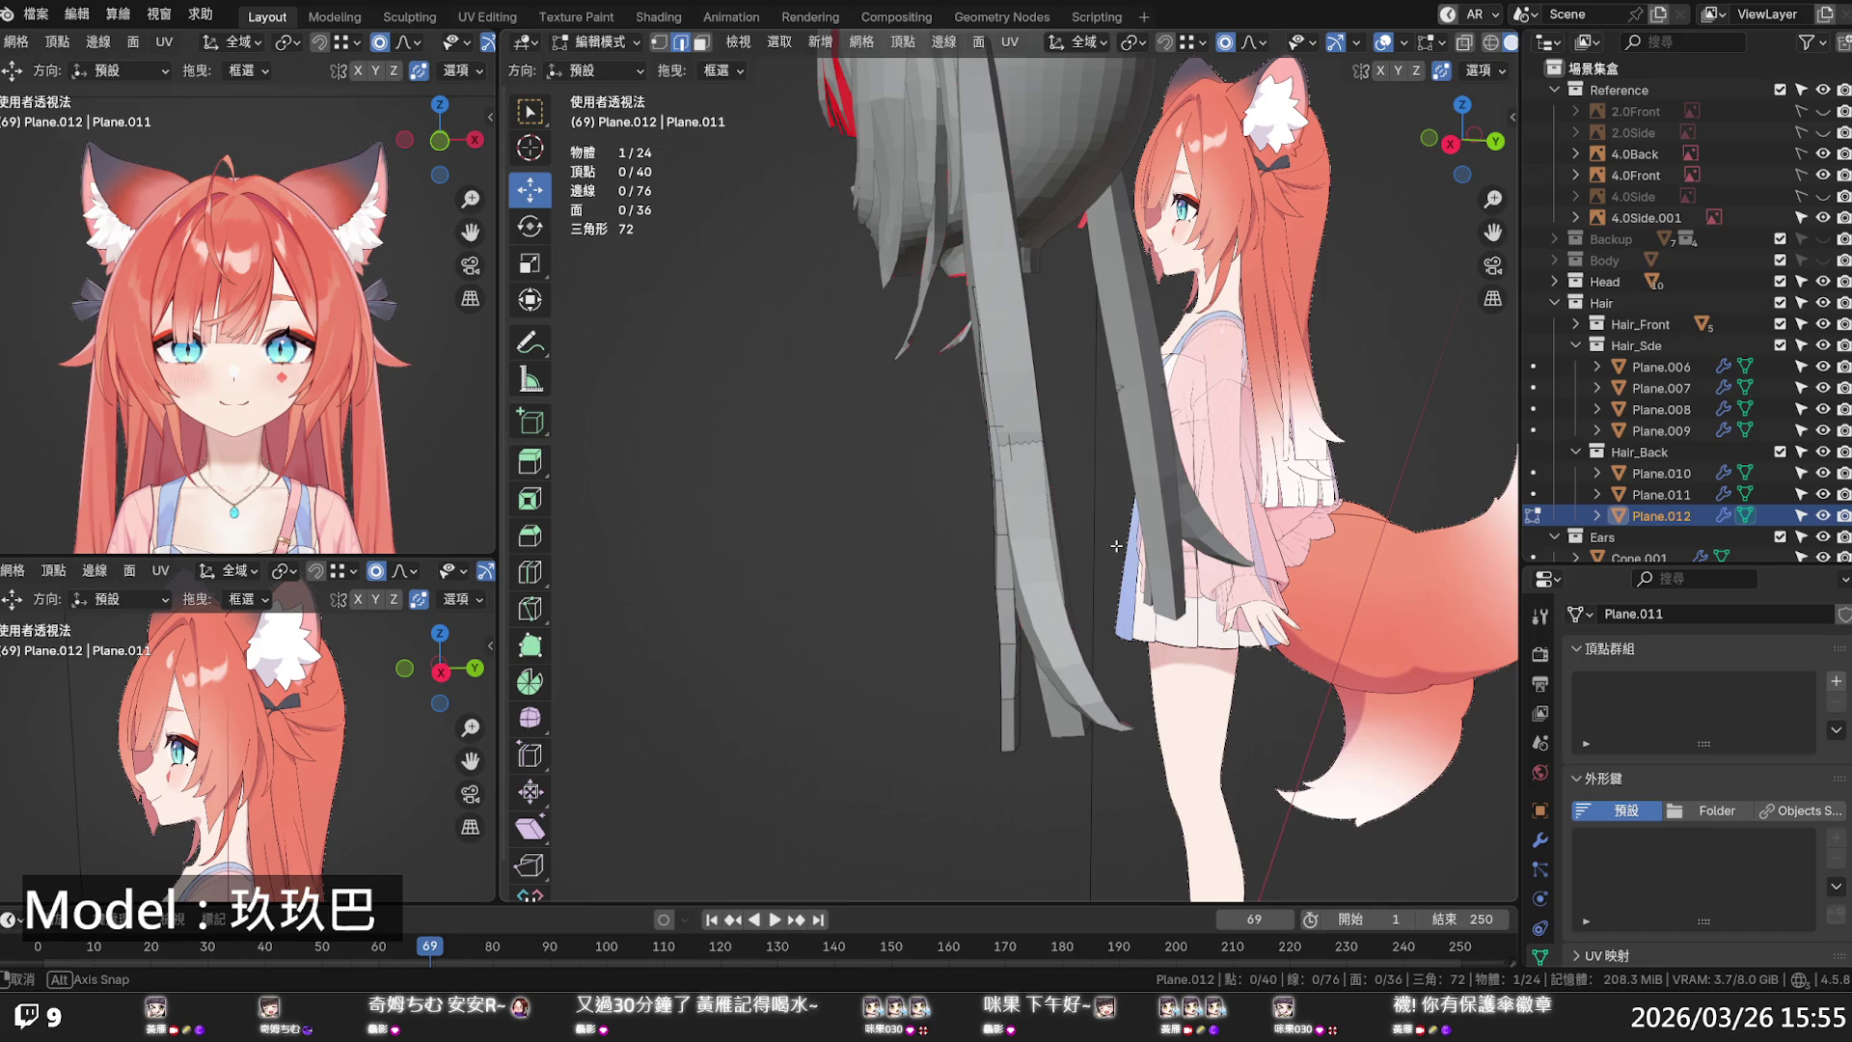
{"action": "middle_click_drag", "start_coordinate": [1115, 546], "coordinate": [1116, 546]}
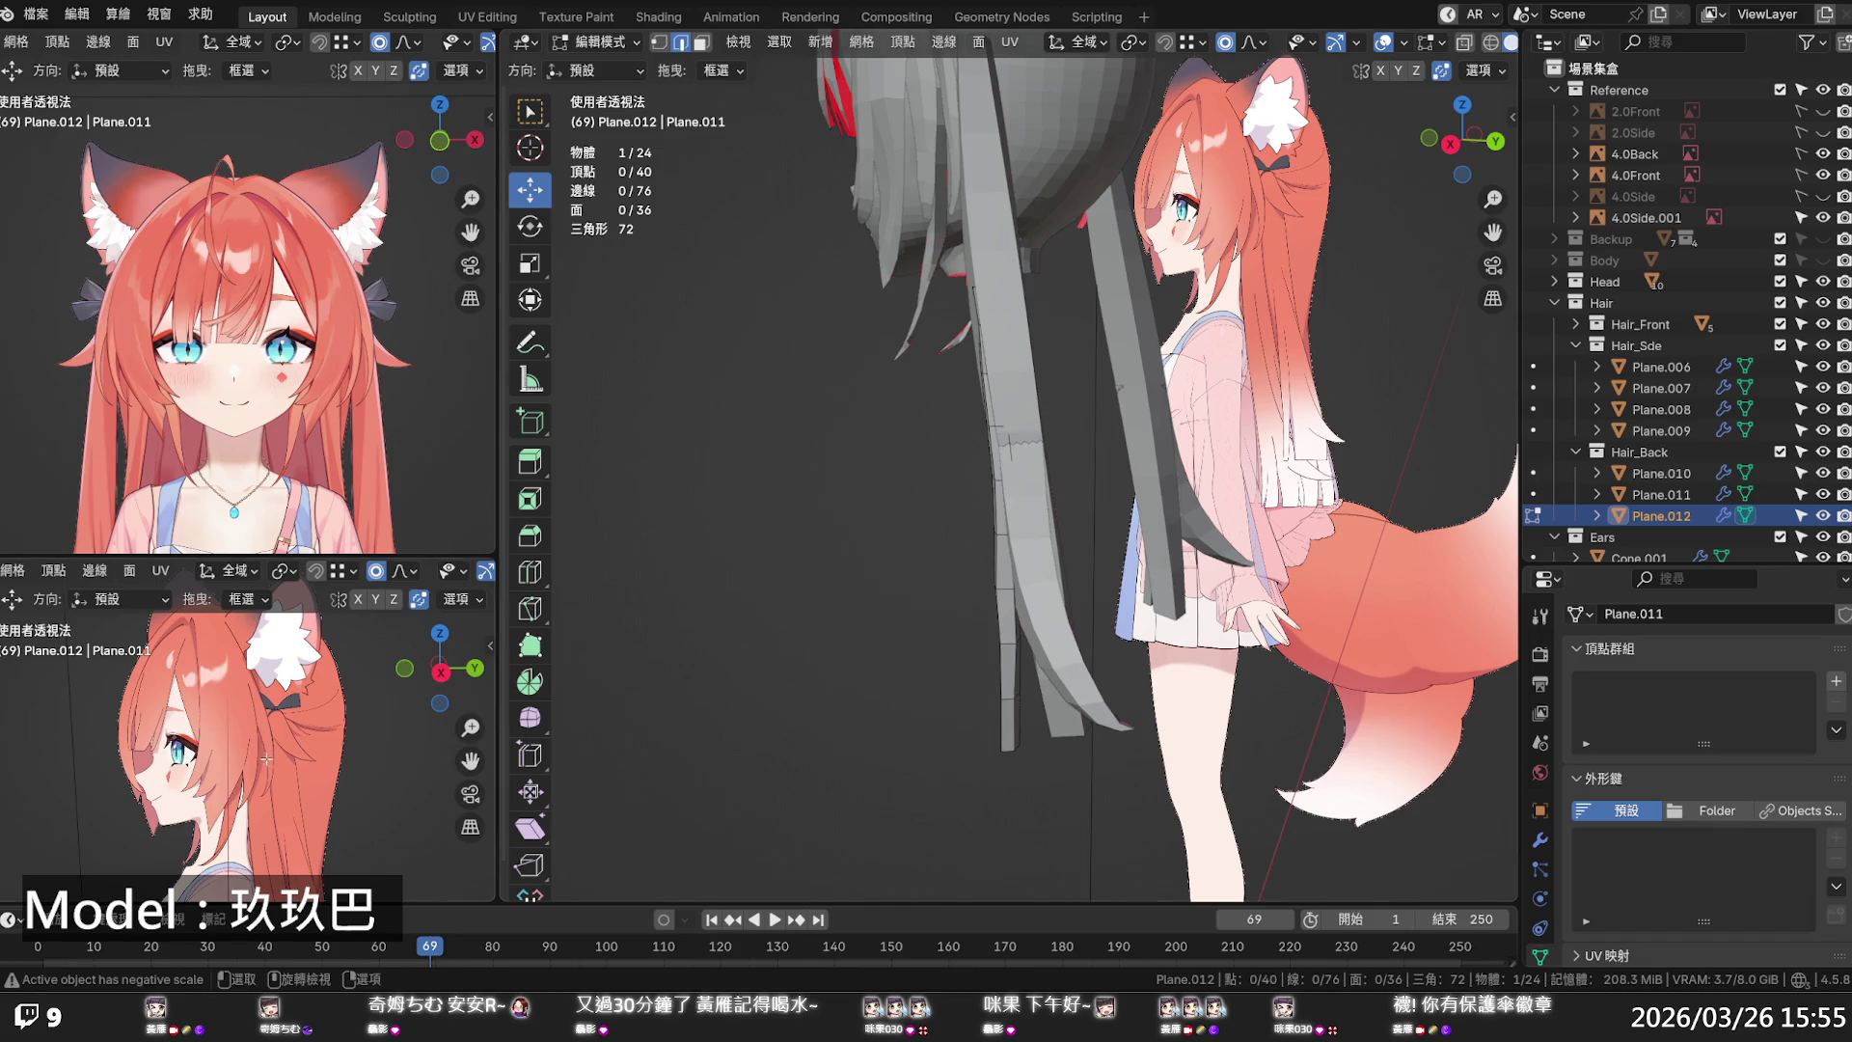
{"action": "scroll", "coordinate": [267, 759], "scroll_direction": "down", "scroll_amount": 3}
{"action": "scroll", "coordinate": [287, 766], "scroll_direction": "up", "scroll_amount": 2}
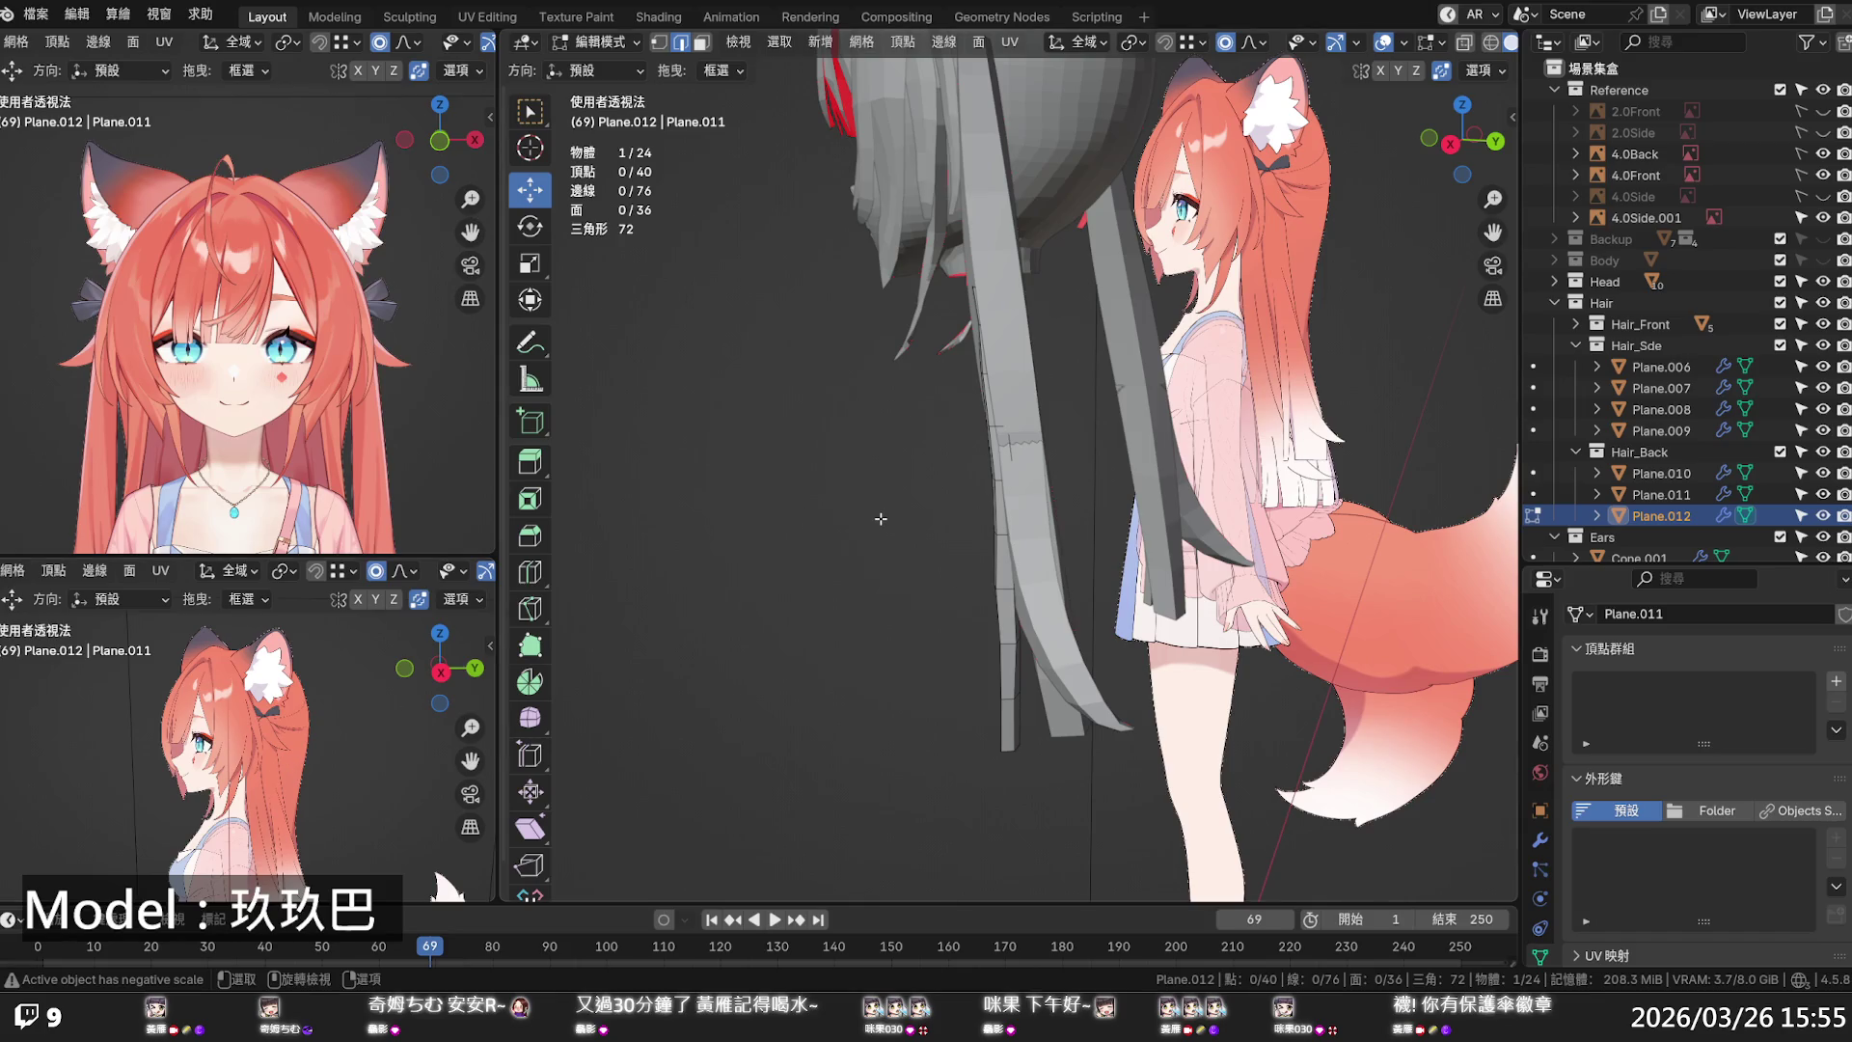
{"action": "mouse_move", "coordinate": [881, 519]}
{"action": "middle_mouse_down"}
{"action": "mouse_move", "coordinate": [1012, 504]}
{"action": "mouse_move", "coordinate": [910, 512]}
{"action": "middle_mouse_up"}
{"action": "key", "text": "KP_3"}
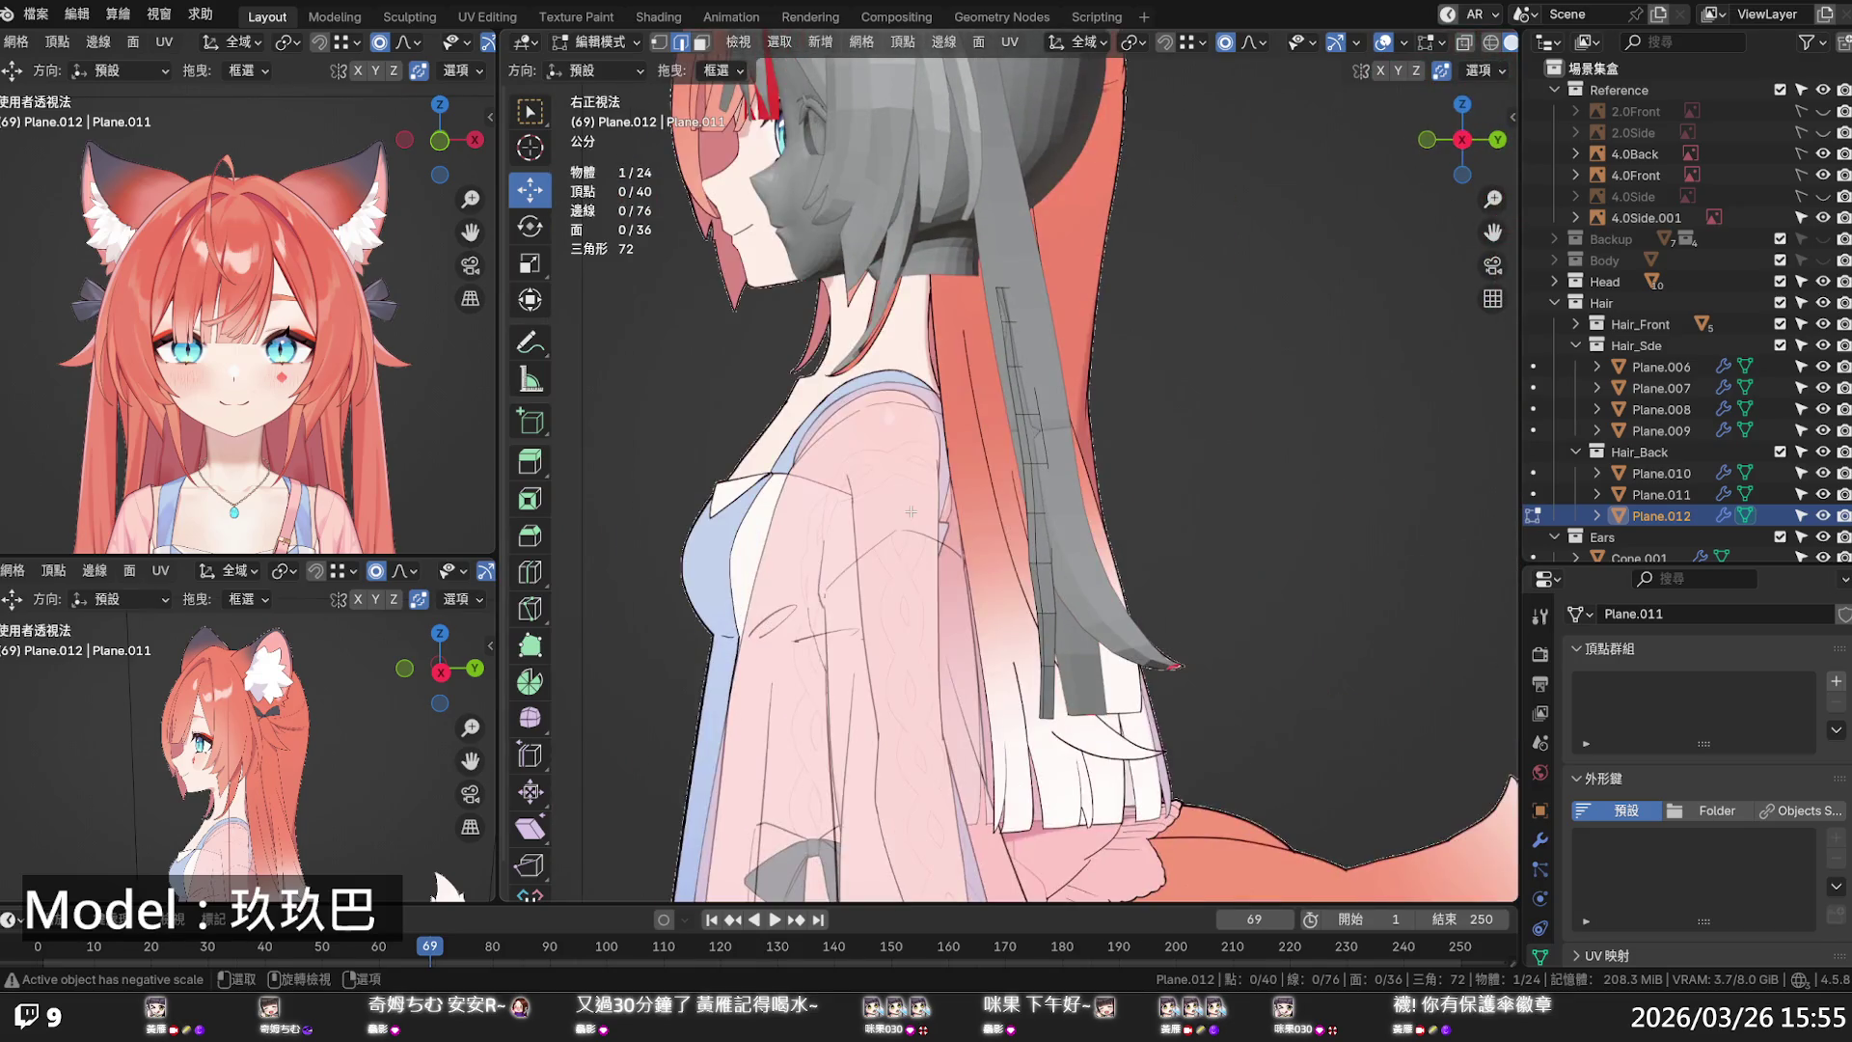
- Select back strand Plane.010 and enter Edit Mode on it alone
{"action": "left_click", "coordinate": [1664, 473]}
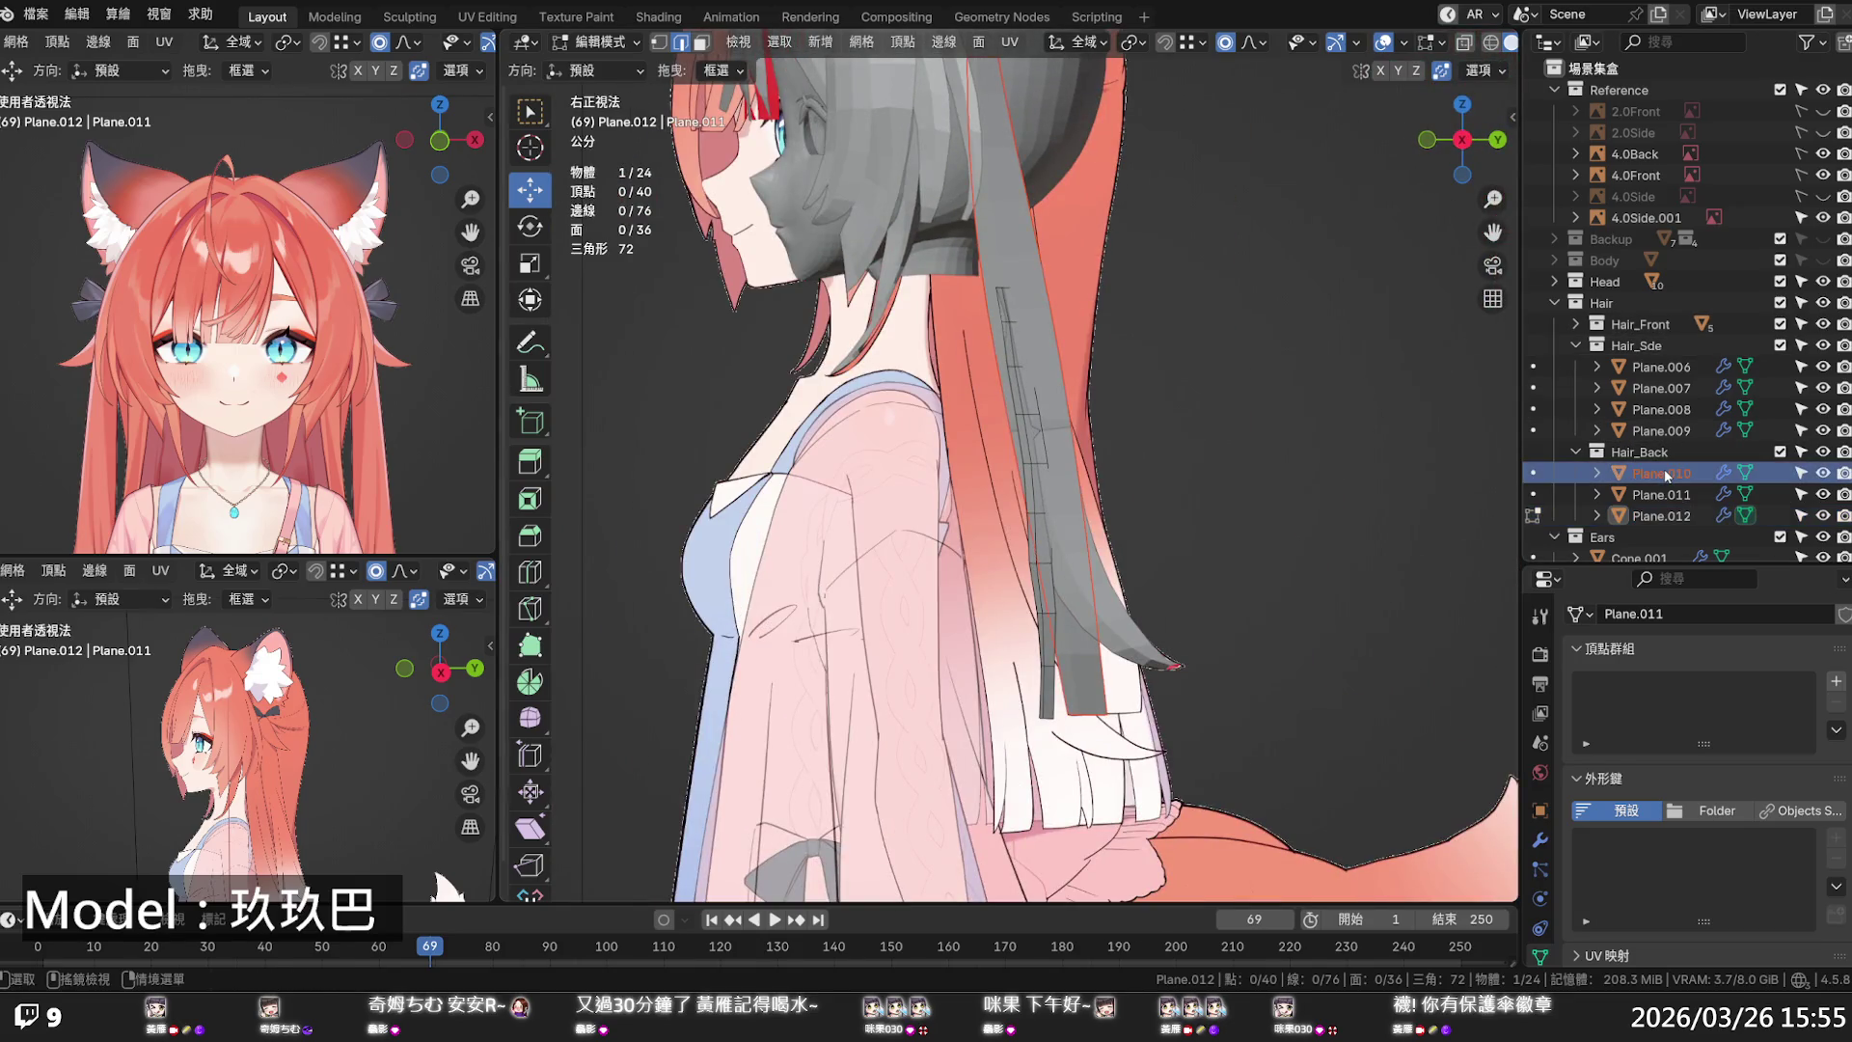
{"action": "key", "text": "Tab"}
{"action": "key", "text": "Tab"}
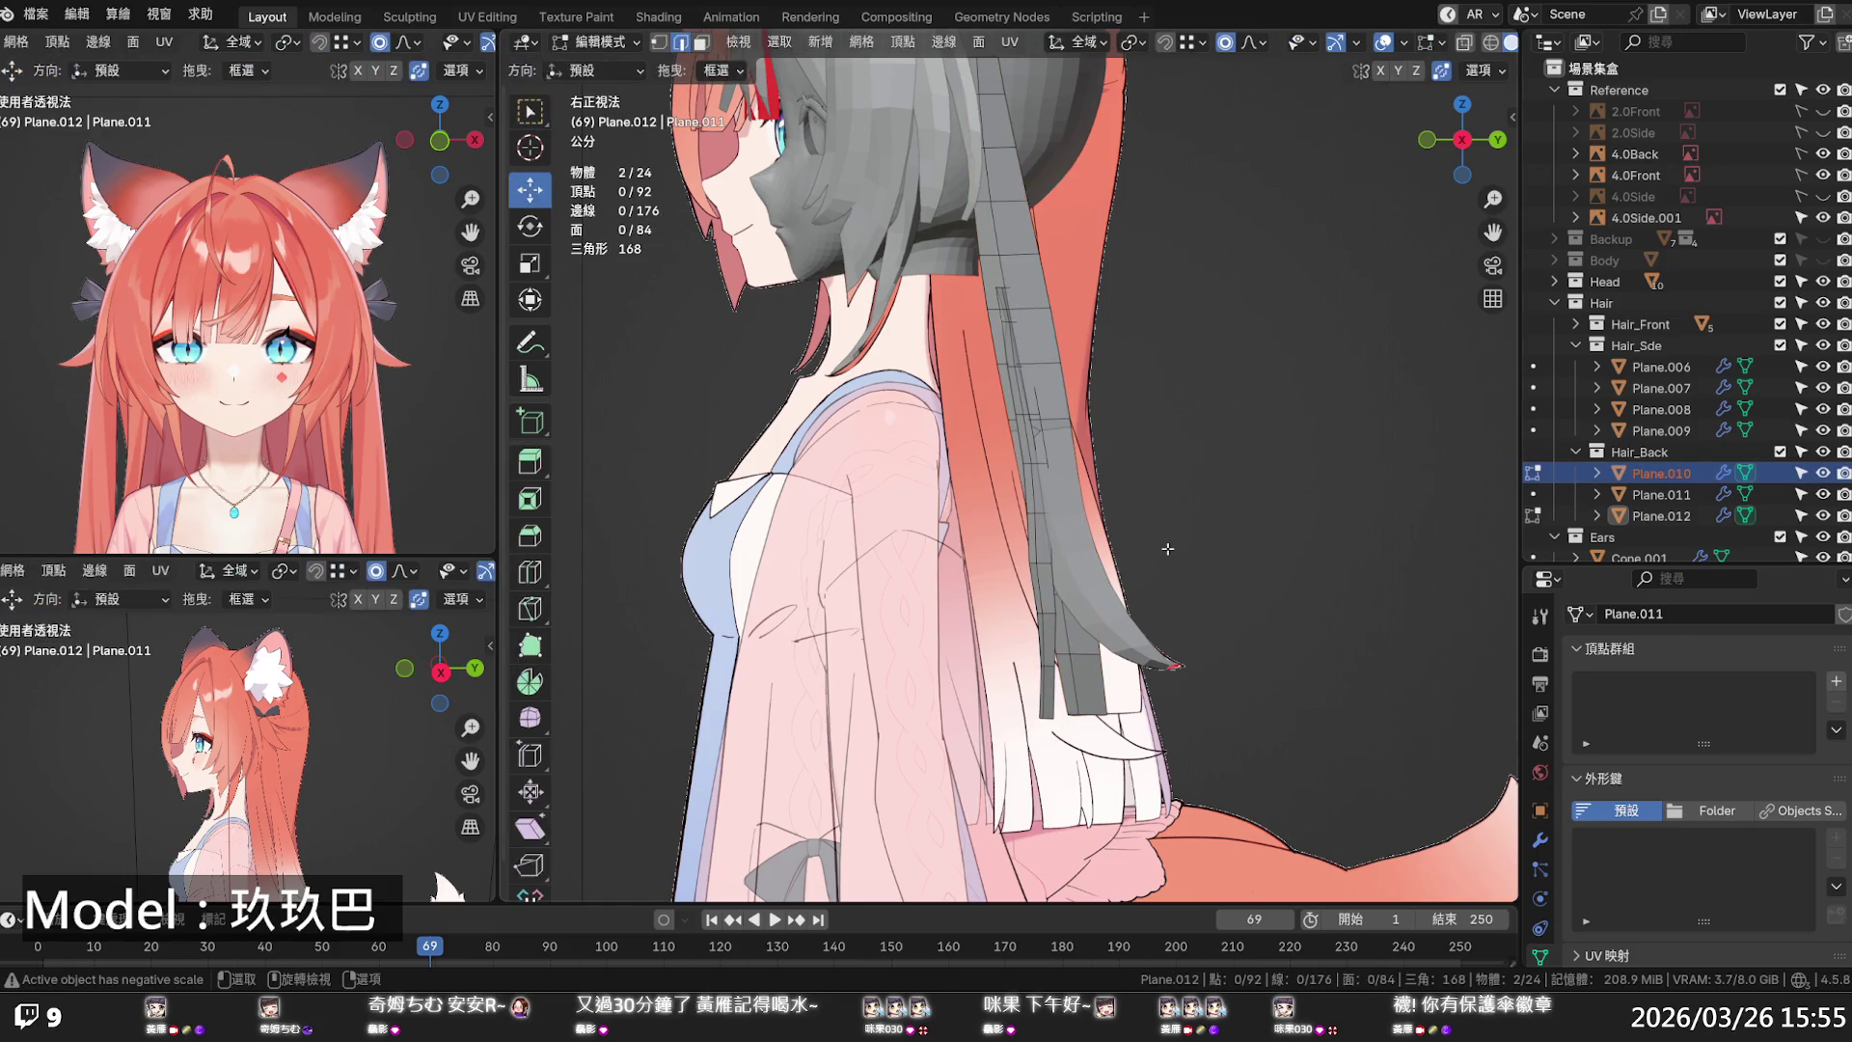
{"action": "key", "text": "Tab"}
{"action": "left_click", "coordinate": [1093, 496]}
{"action": "key", "text": "Tab"}
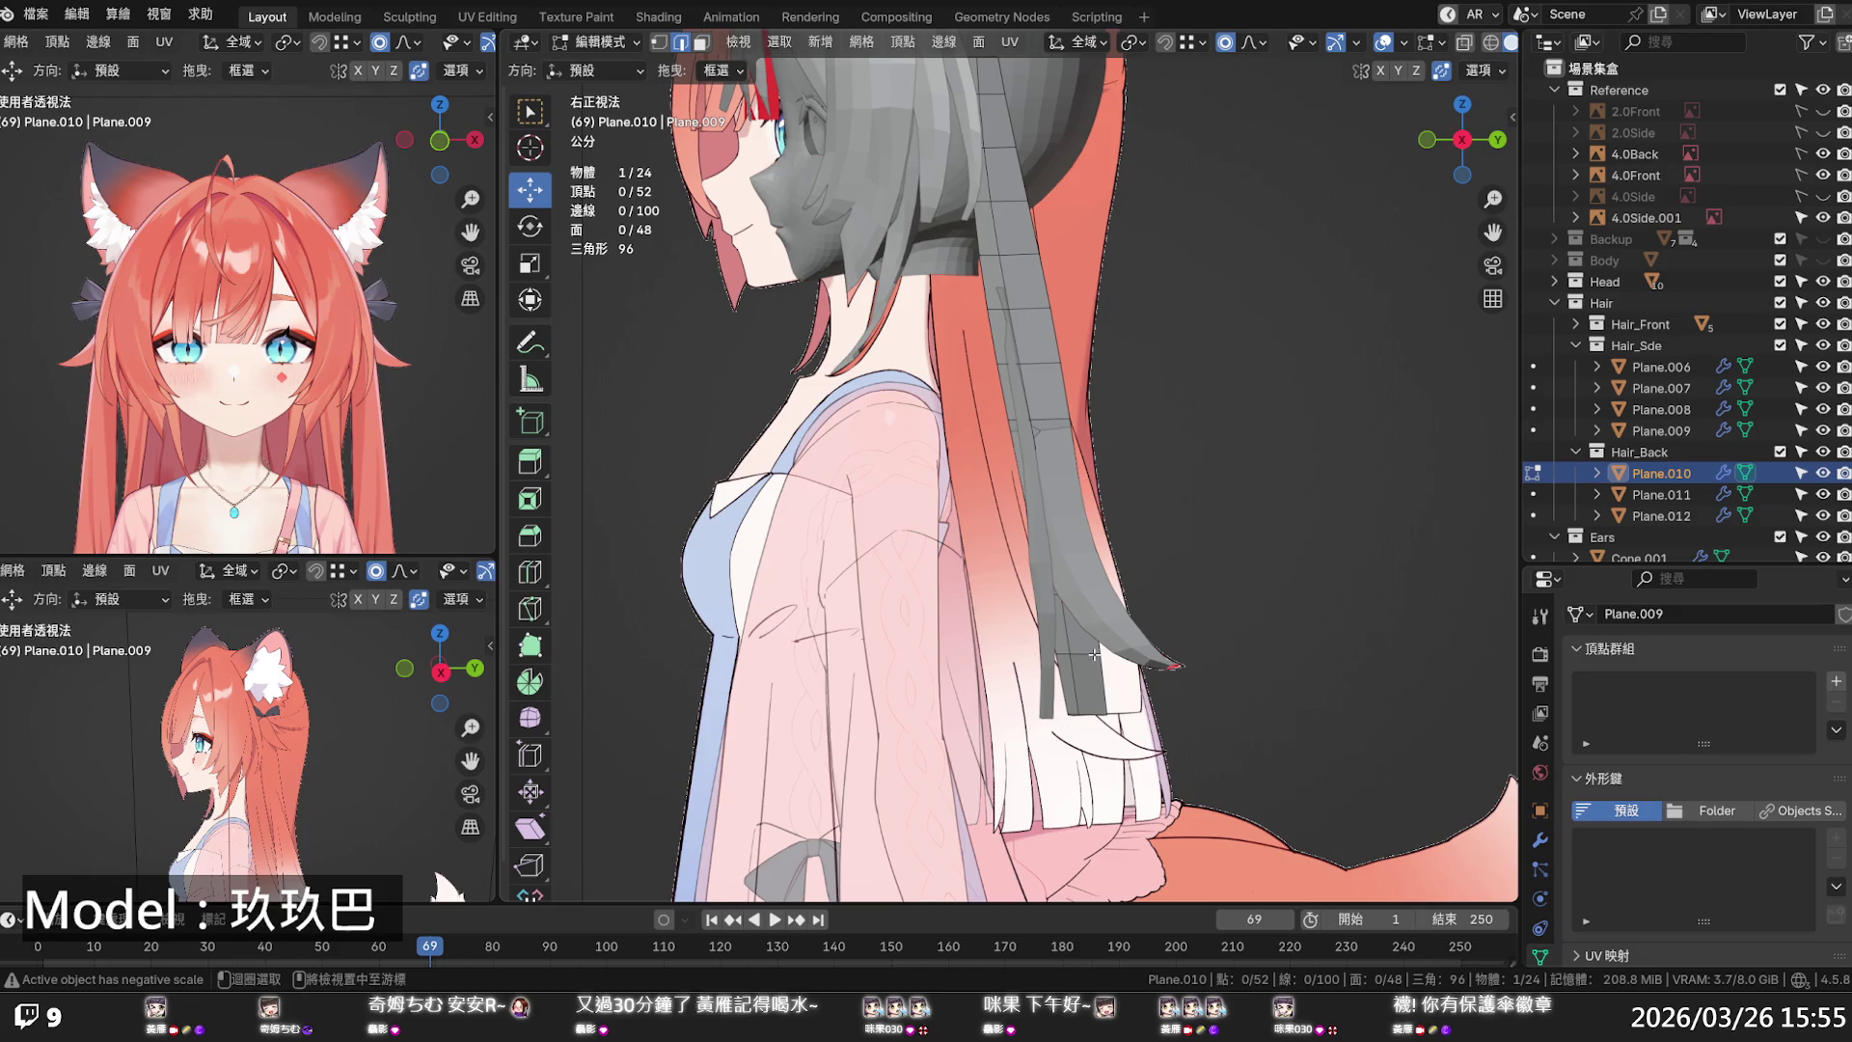
- Move an edge loop near Plane.010's tip along Y with proportional falloff
{"action": "left_click", "coordinate": [1095, 714], "text": "alt"}
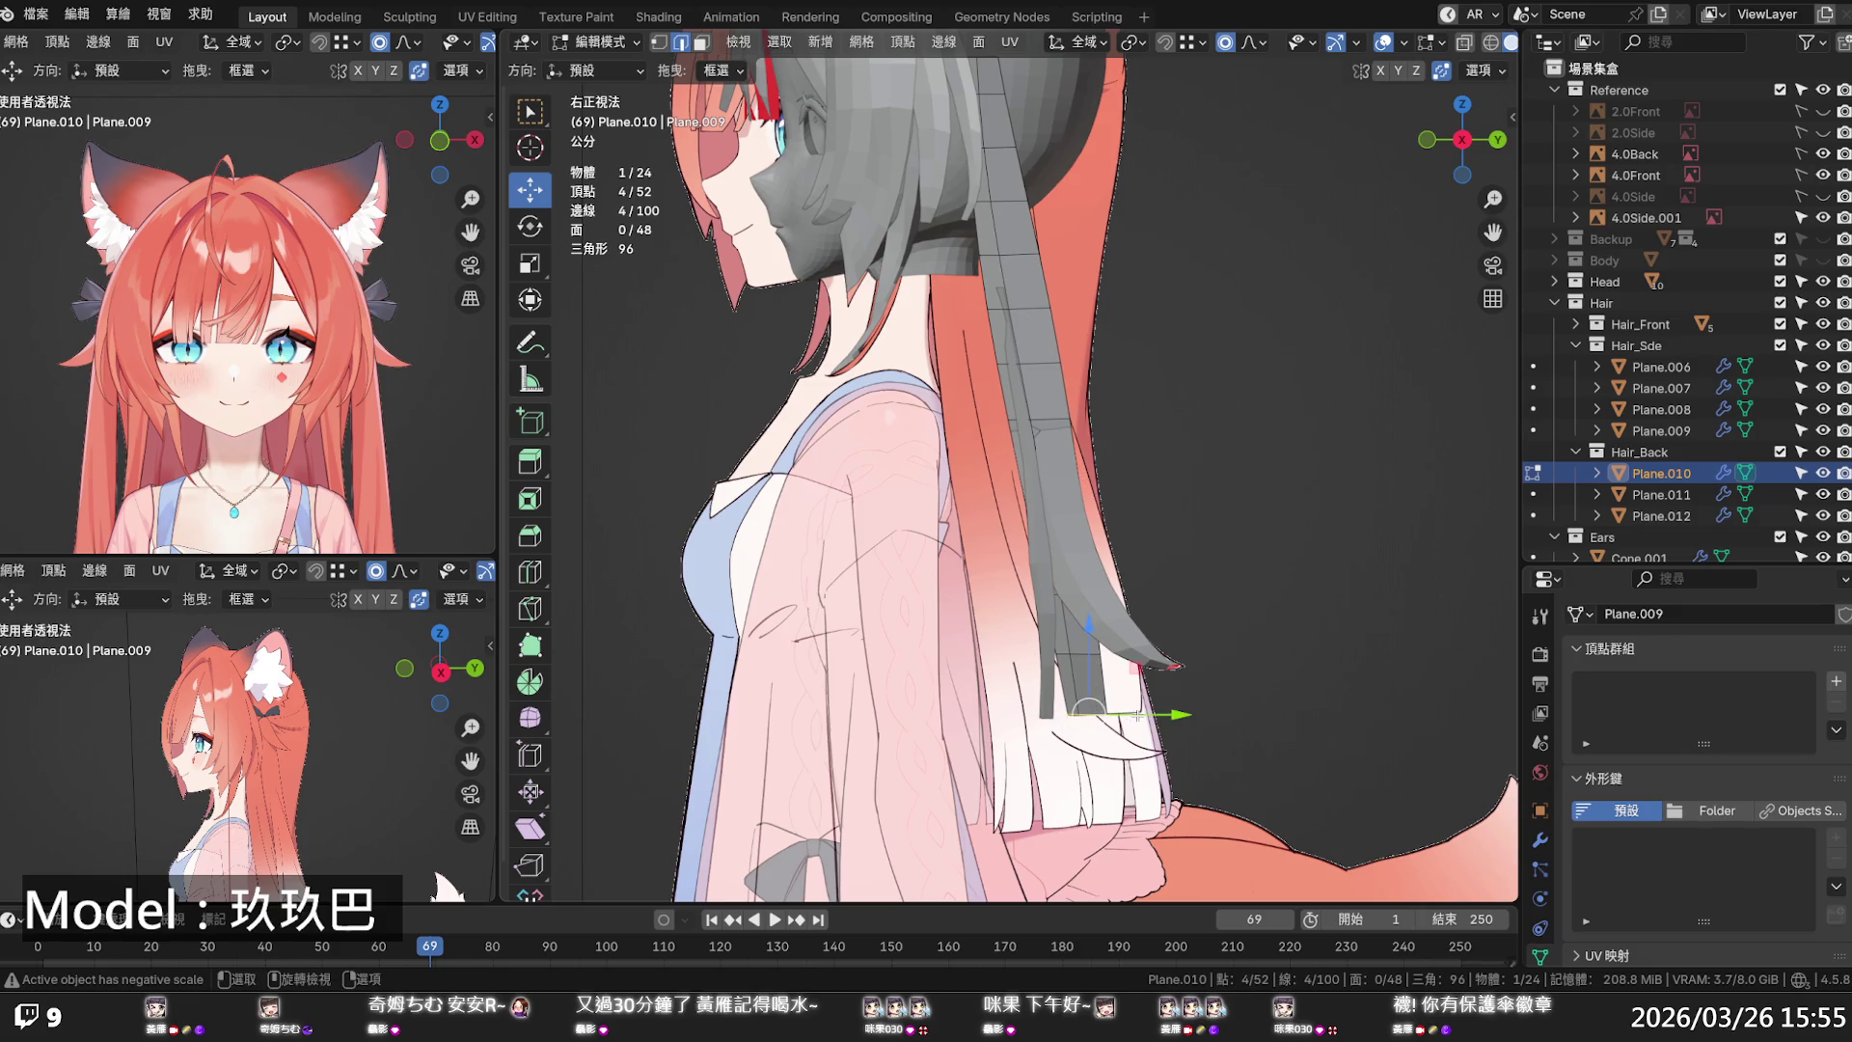
{"action": "key", "text": "g"}
{"action": "key", "text": "y"}
{"action": "scroll", "coordinate": [1164, 707], "scroll_direction": "down", "scroll_amount": 8}
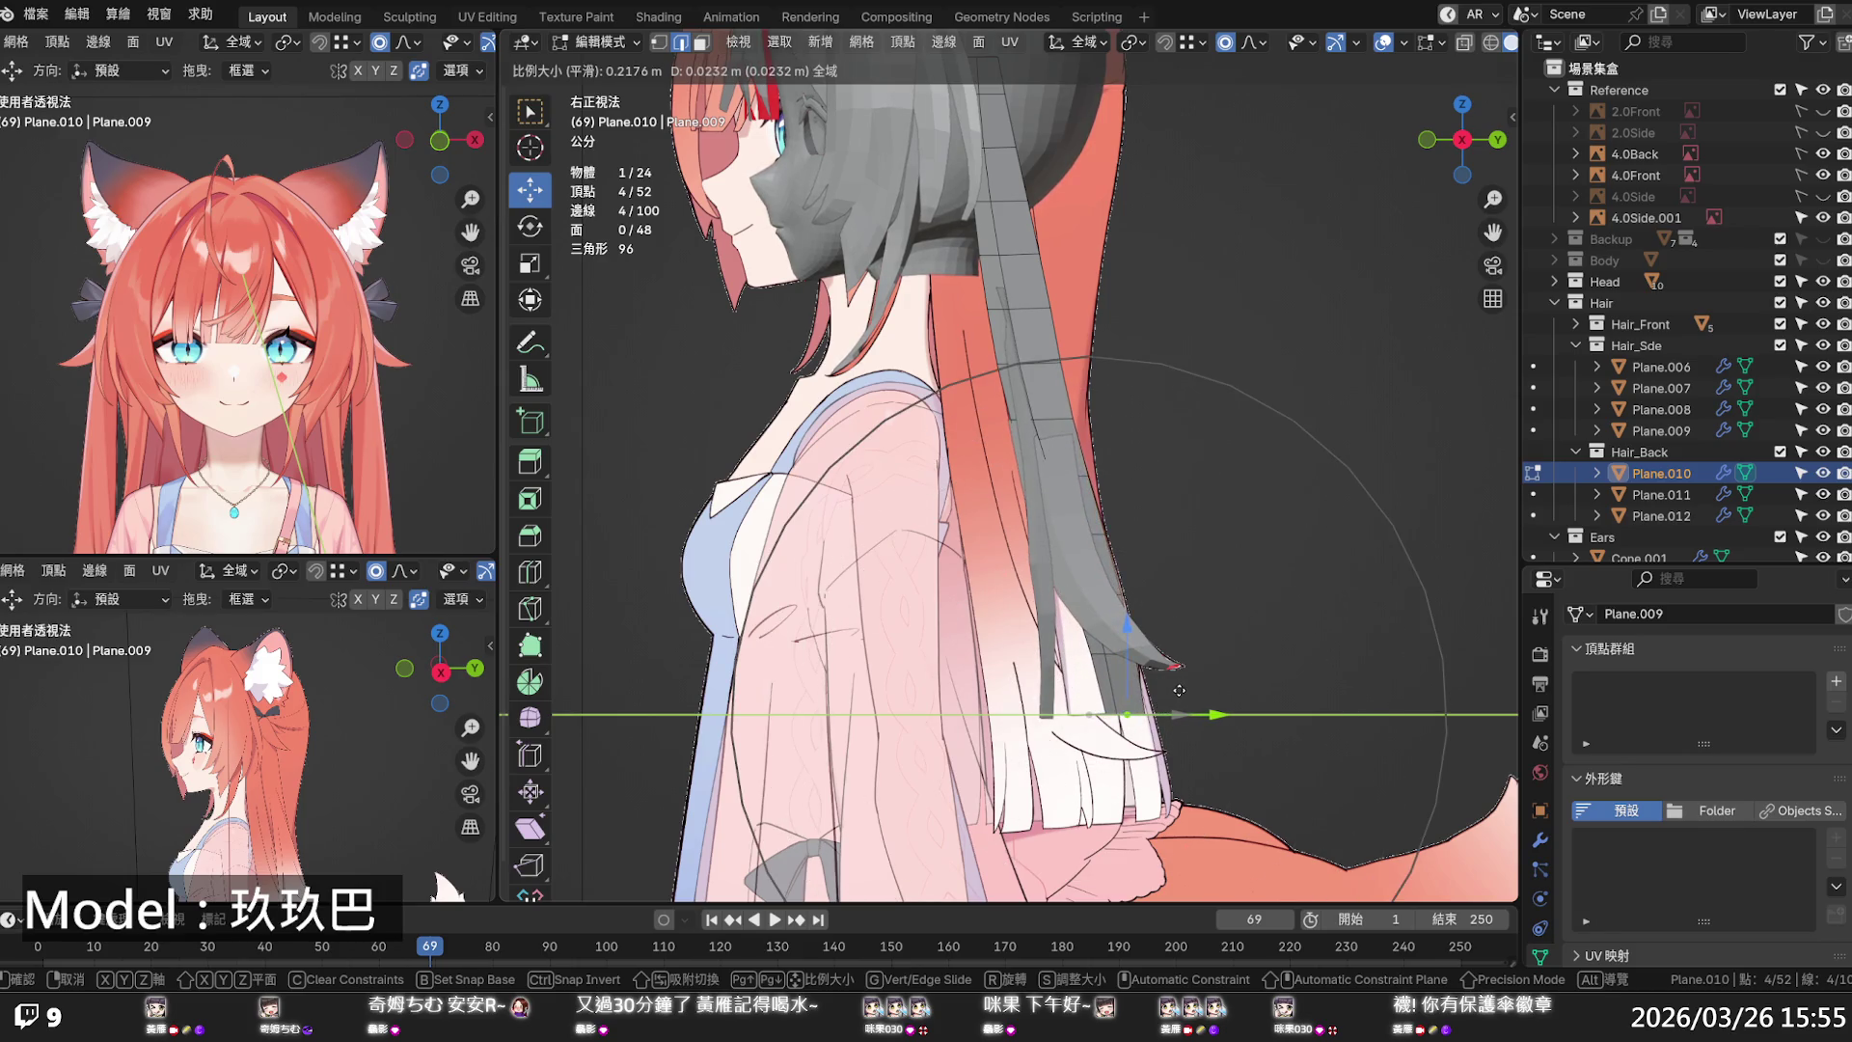
{"action": "left_click", "coordinate": [1179, 690]}
{"action": "key", "text": "alt+a"}
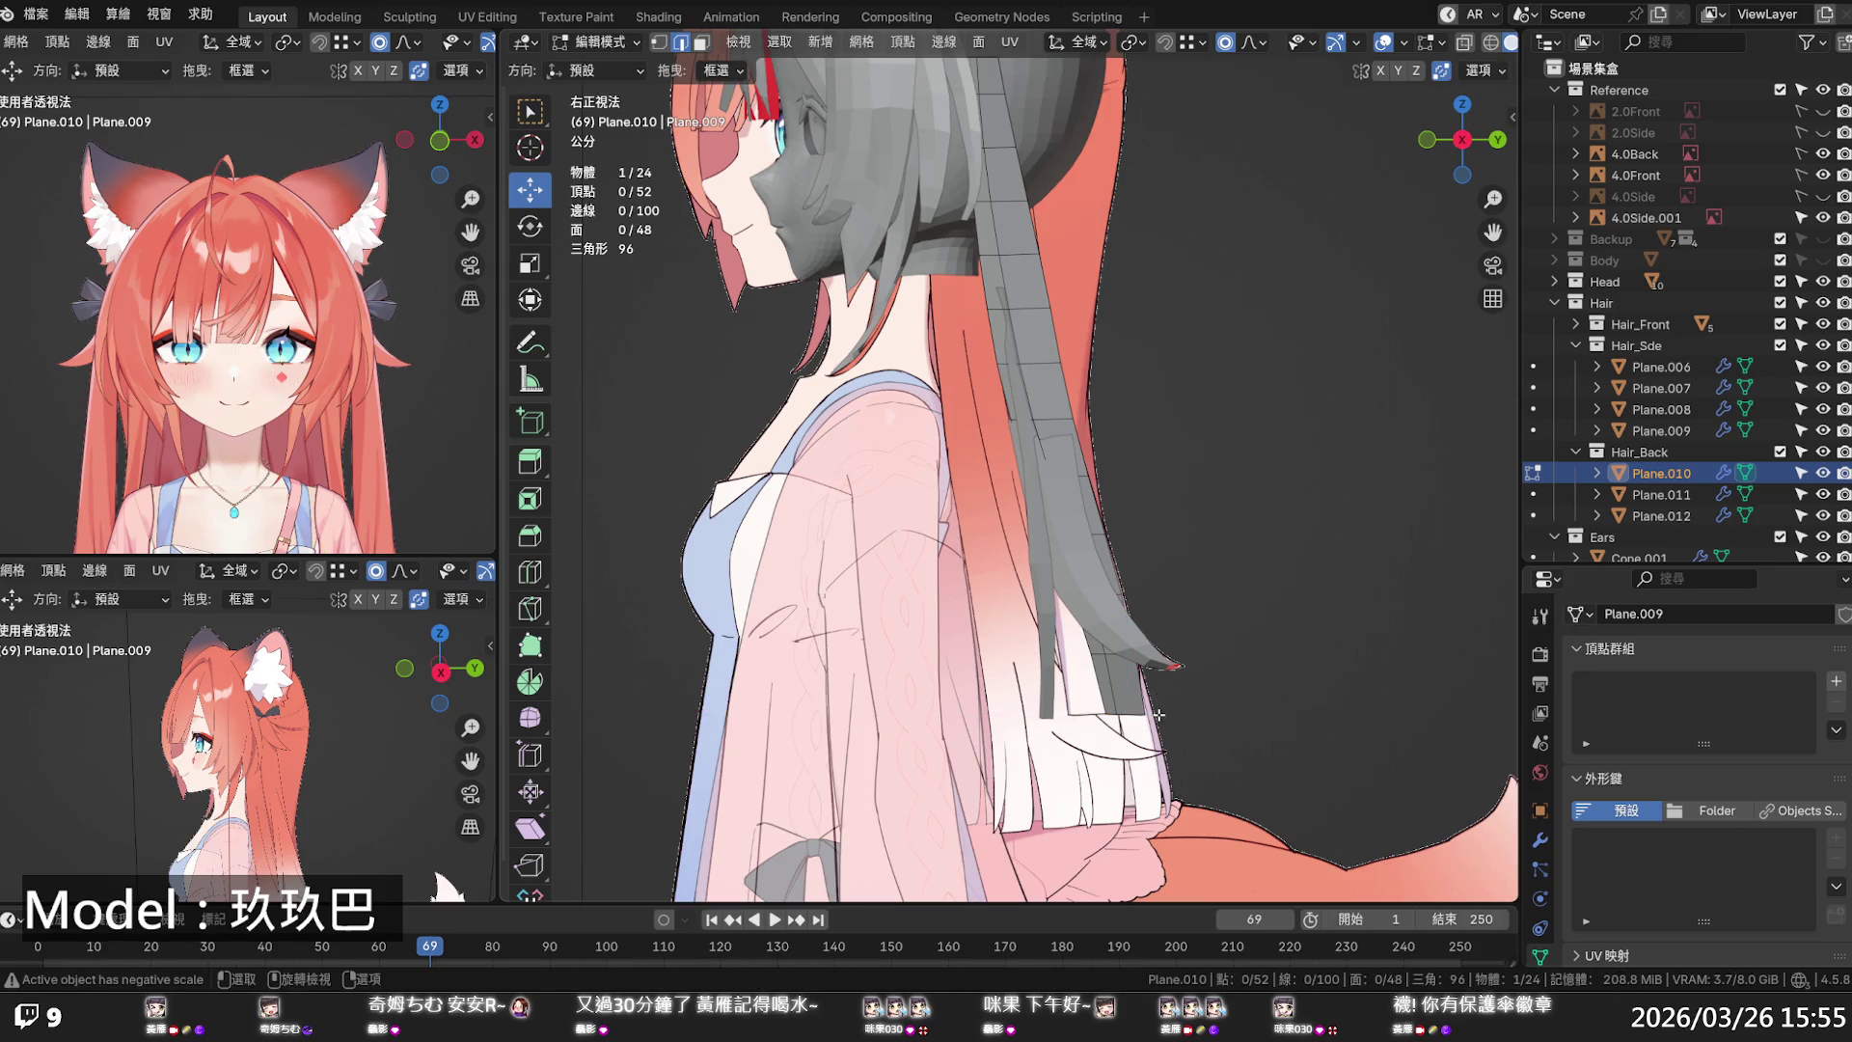
- Shift another loop along Y, widen it, and even it out with Set Edge Flow
{"action": "left_click", "coordinate": [1125, 715], "text": "alt"}
{"action": "key", "text": "g"}
{"action": "key", "text": "y"}
{"action": "scroll", "coordinate": [1148, 711], "scroll_direction": "up", "scroll_amount": 7}
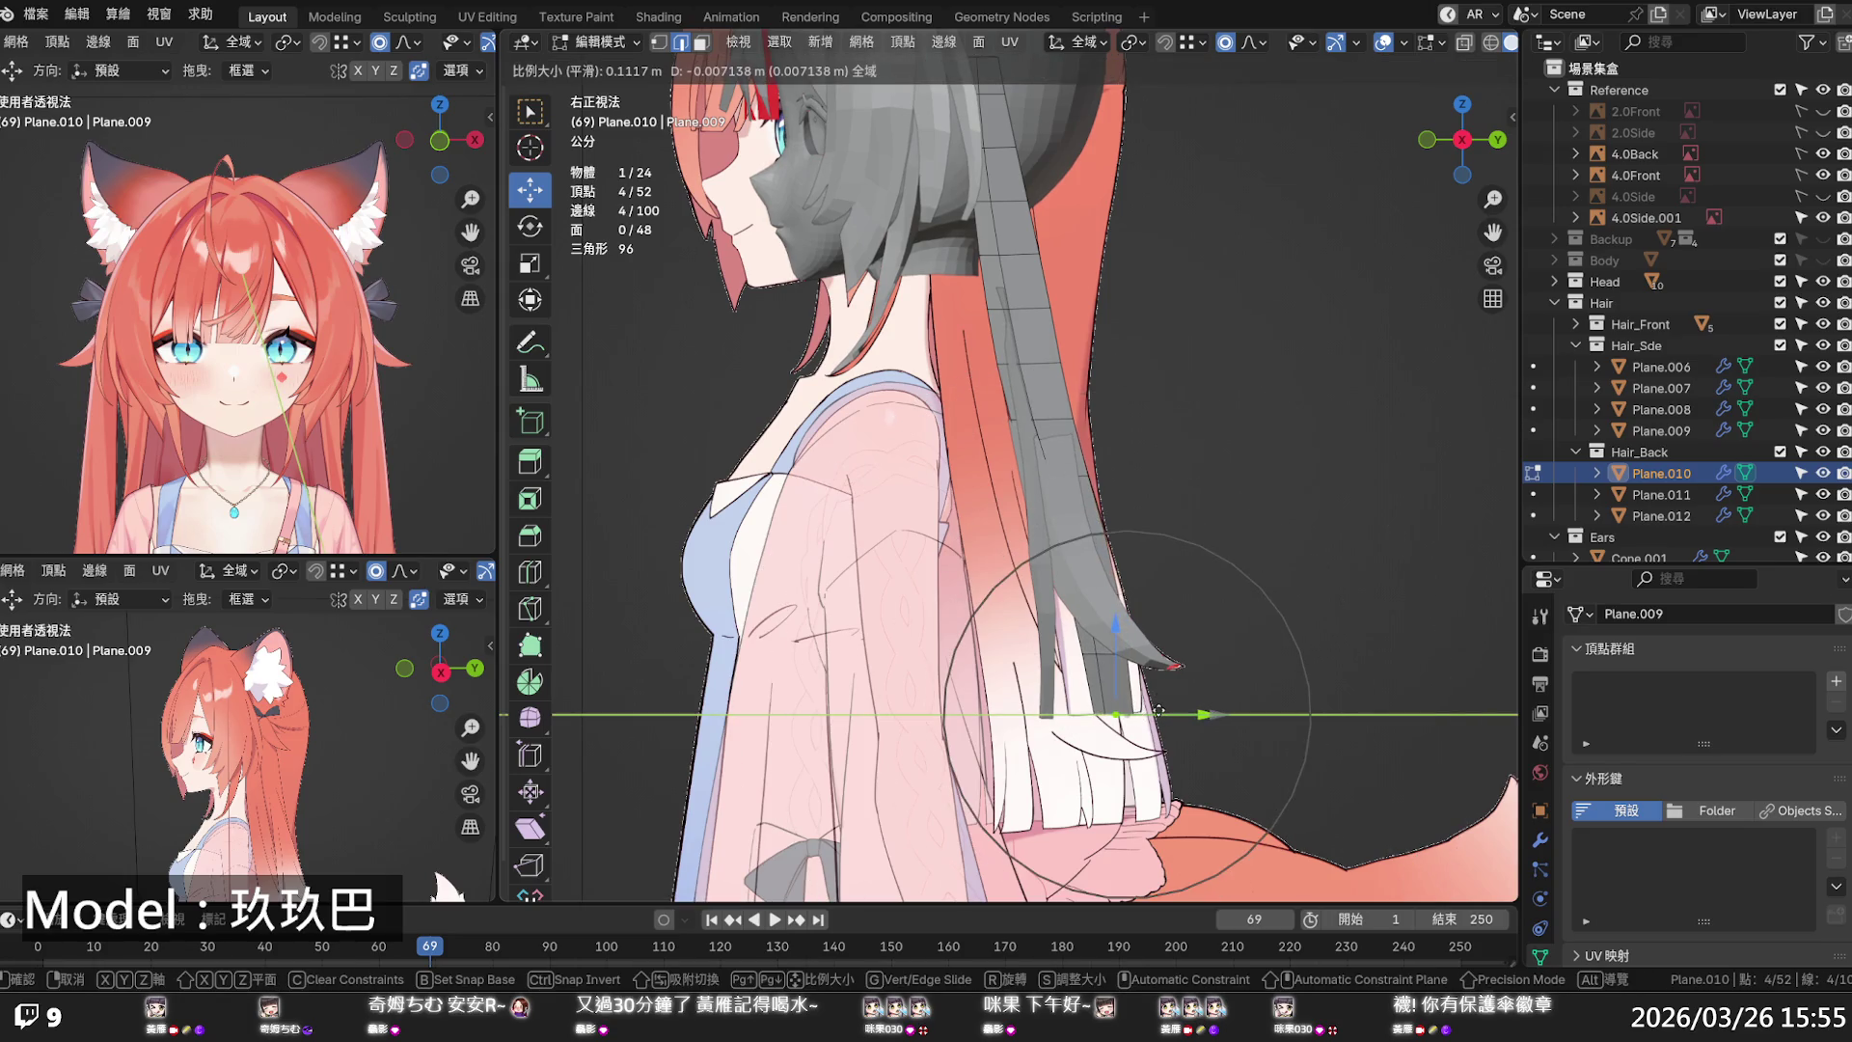
{"action": "left_click", "coordinate": [1154, 707]}
{"action": "key", "text": "s"}
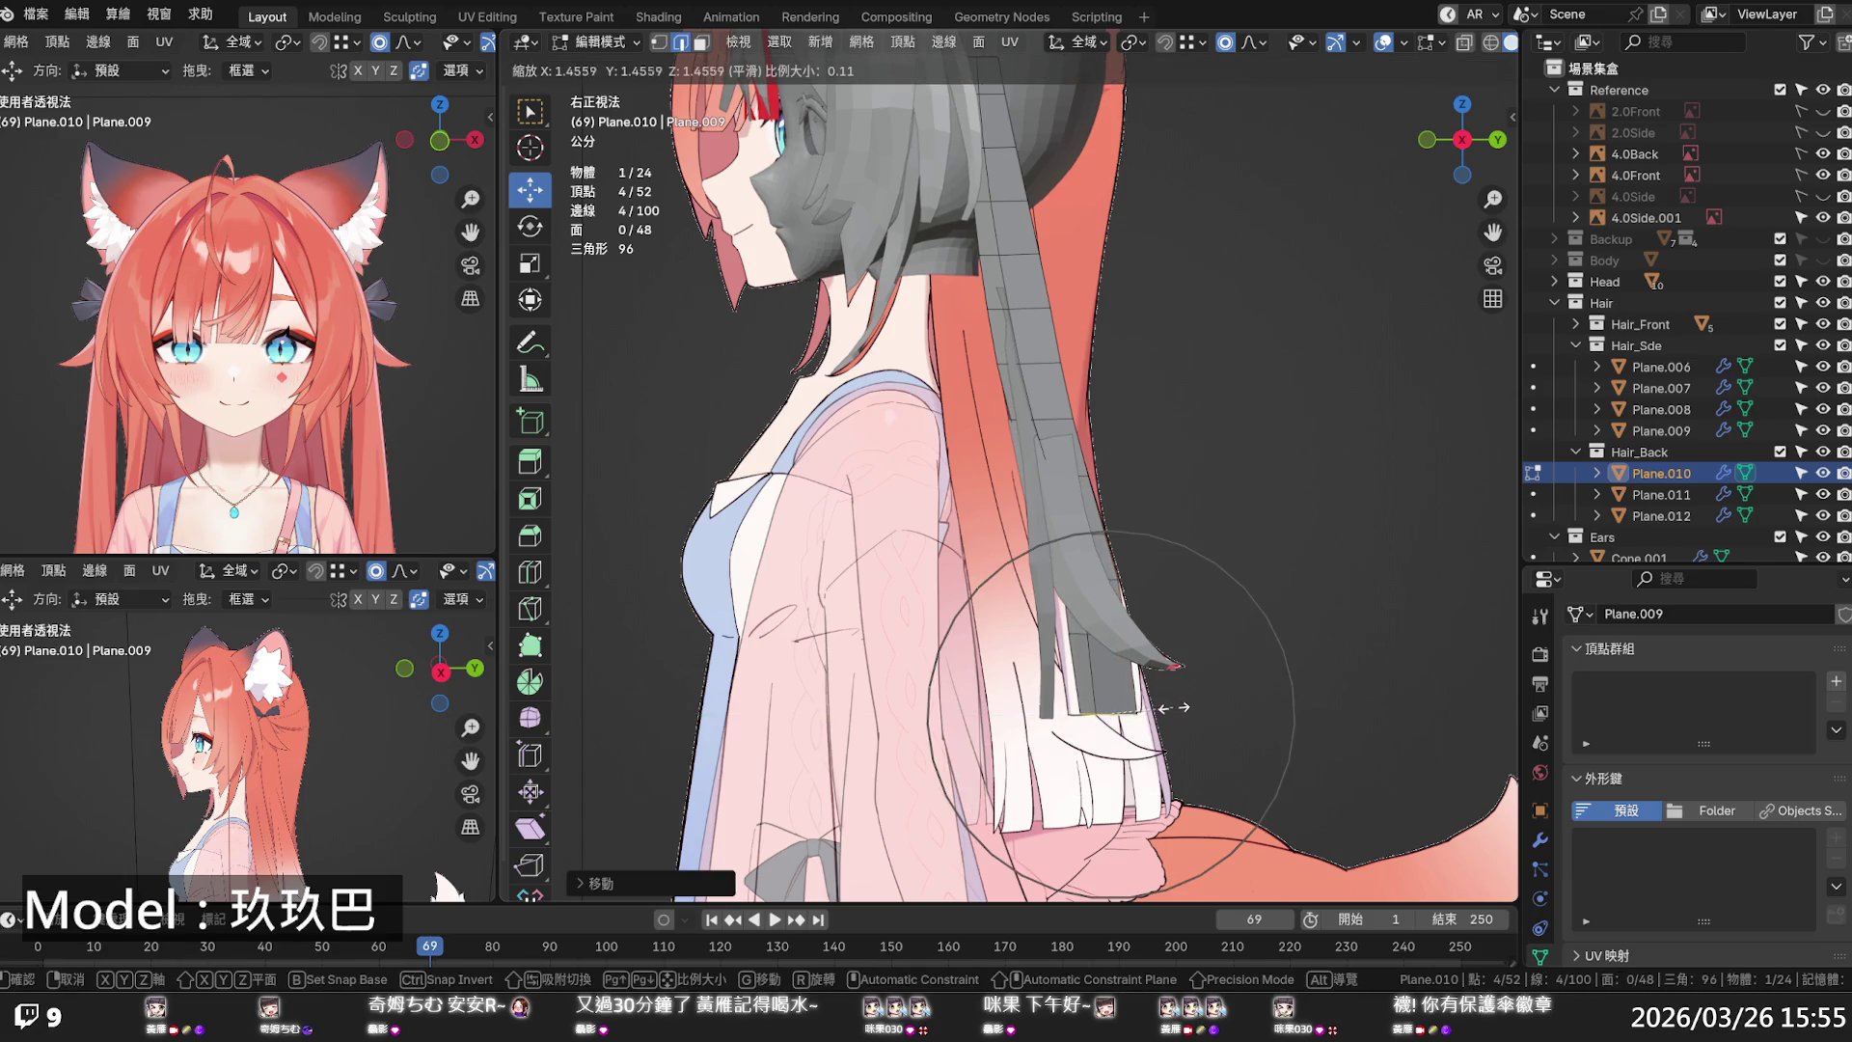
{"action": "left_click", "coordinate": [1177, 705]}
{"action": "scroll", "coordinate": [1179, 704], "scroll_direction": "down", "scroll_amount": 1}
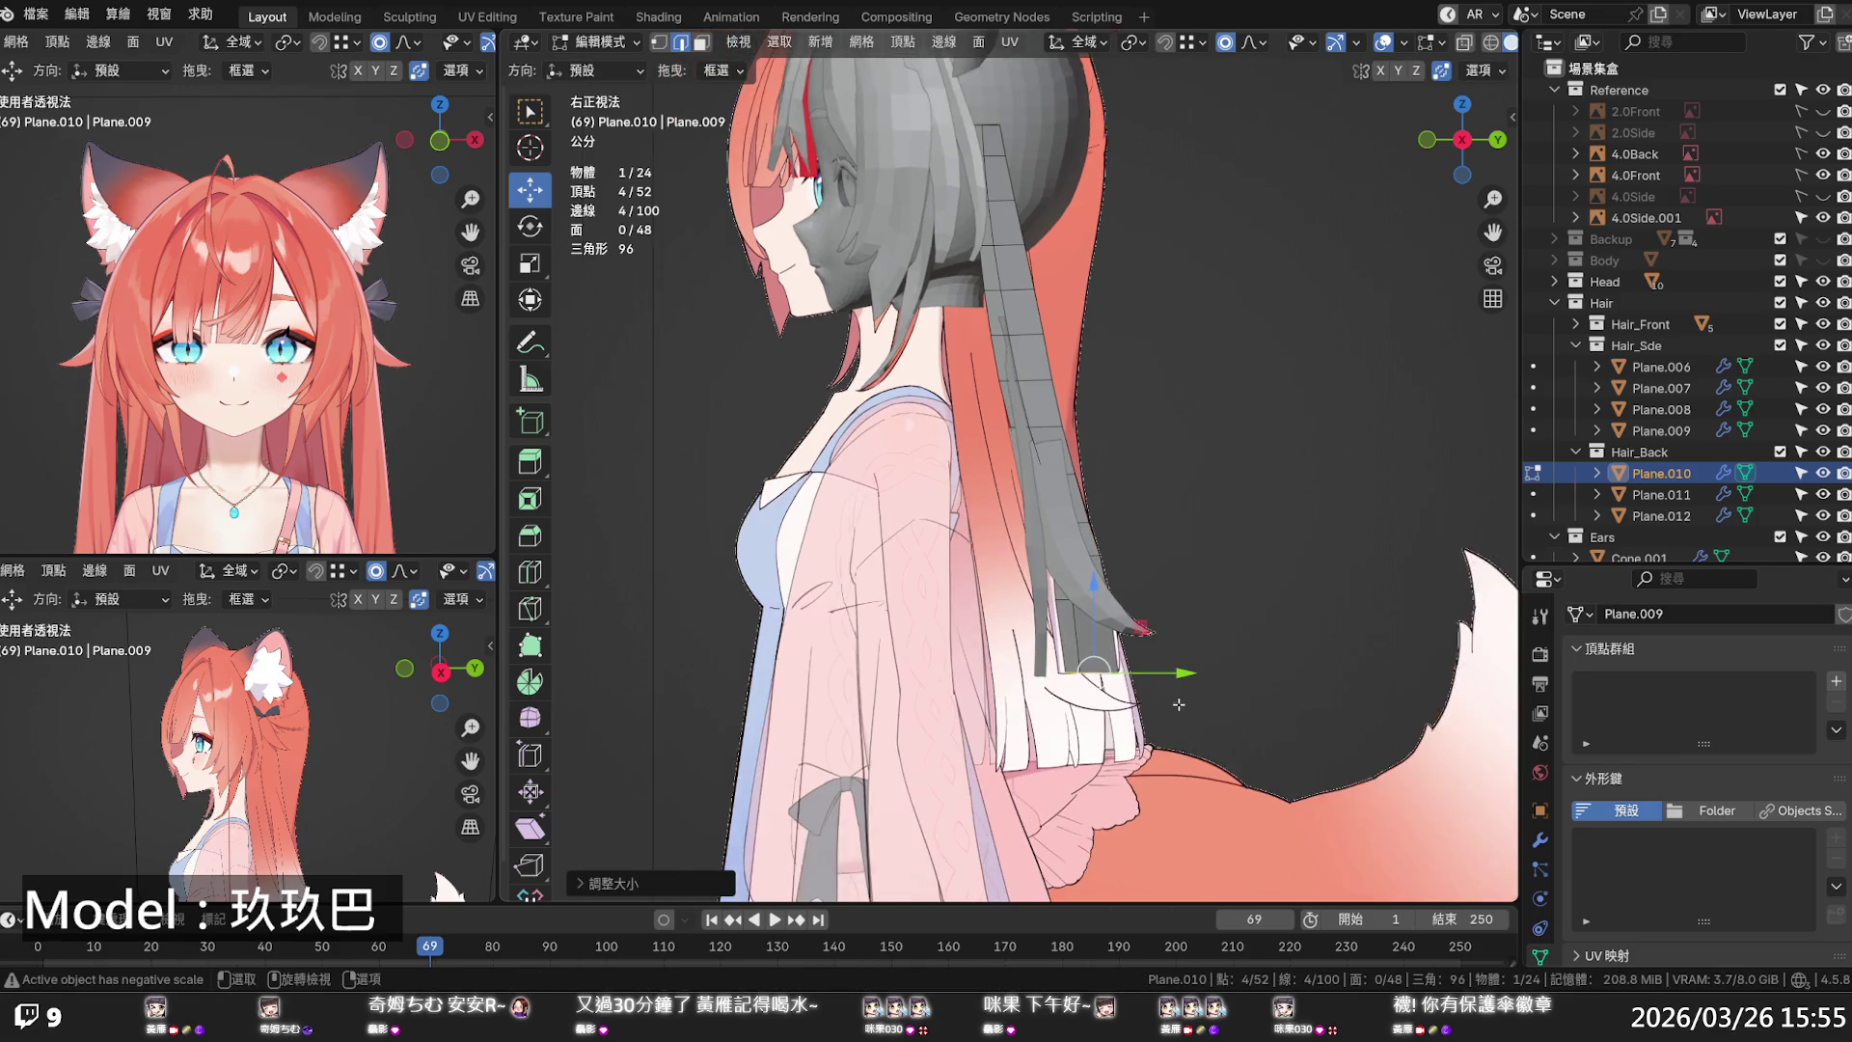
{"action": "scroll", "coordinate": [1109, 666], "scroll_direction": "up", "scroll_amount": 2}
{"action": "key", "text": "F3"}
{"action": "key", "text": "Return"}
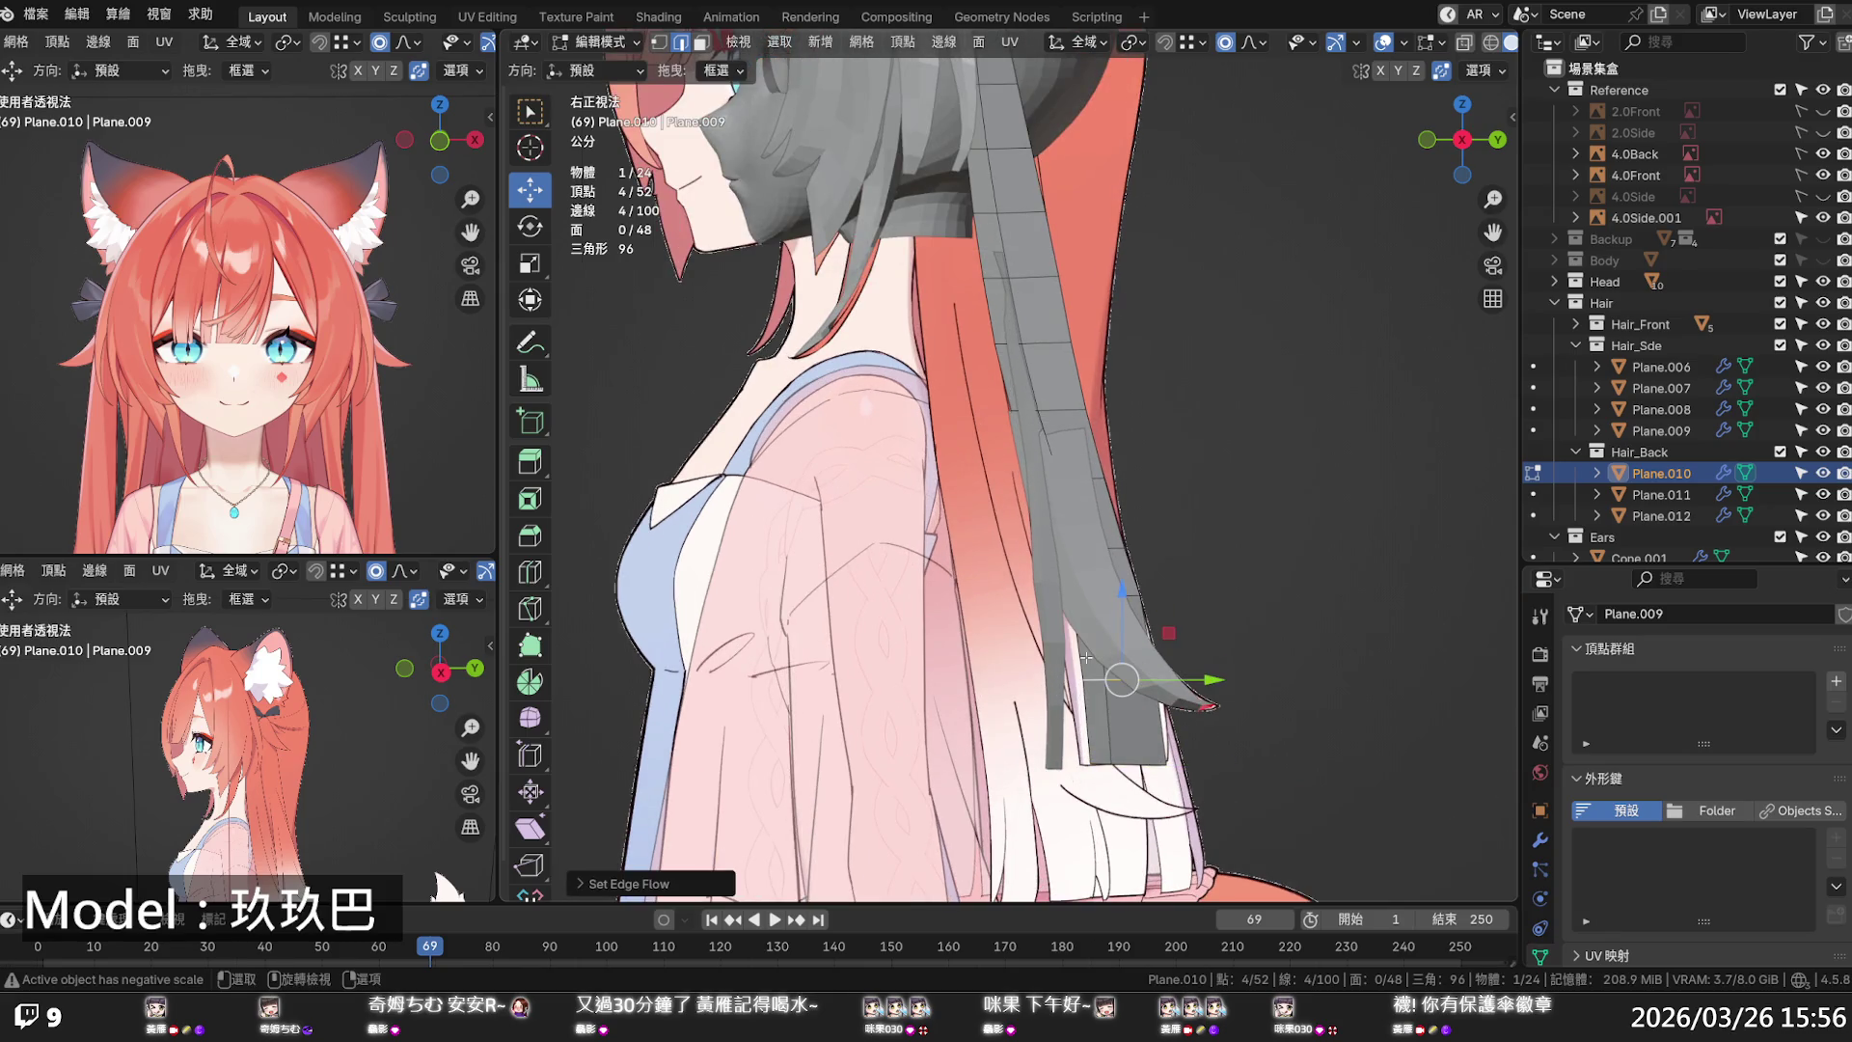
- Reposition and resize the lower loop, then resize and shift a loop higher up in X-ray
{"action": "mouse_move", "coordinate": [1114, 687]}
{"action": "left_mouse_down"}
{"action": "mouse_move", "coordinate": [1126, 762]}
{"action": "mouse_move", "coordinate": [1147, 762]}
{"action": "left_mouse_up"}
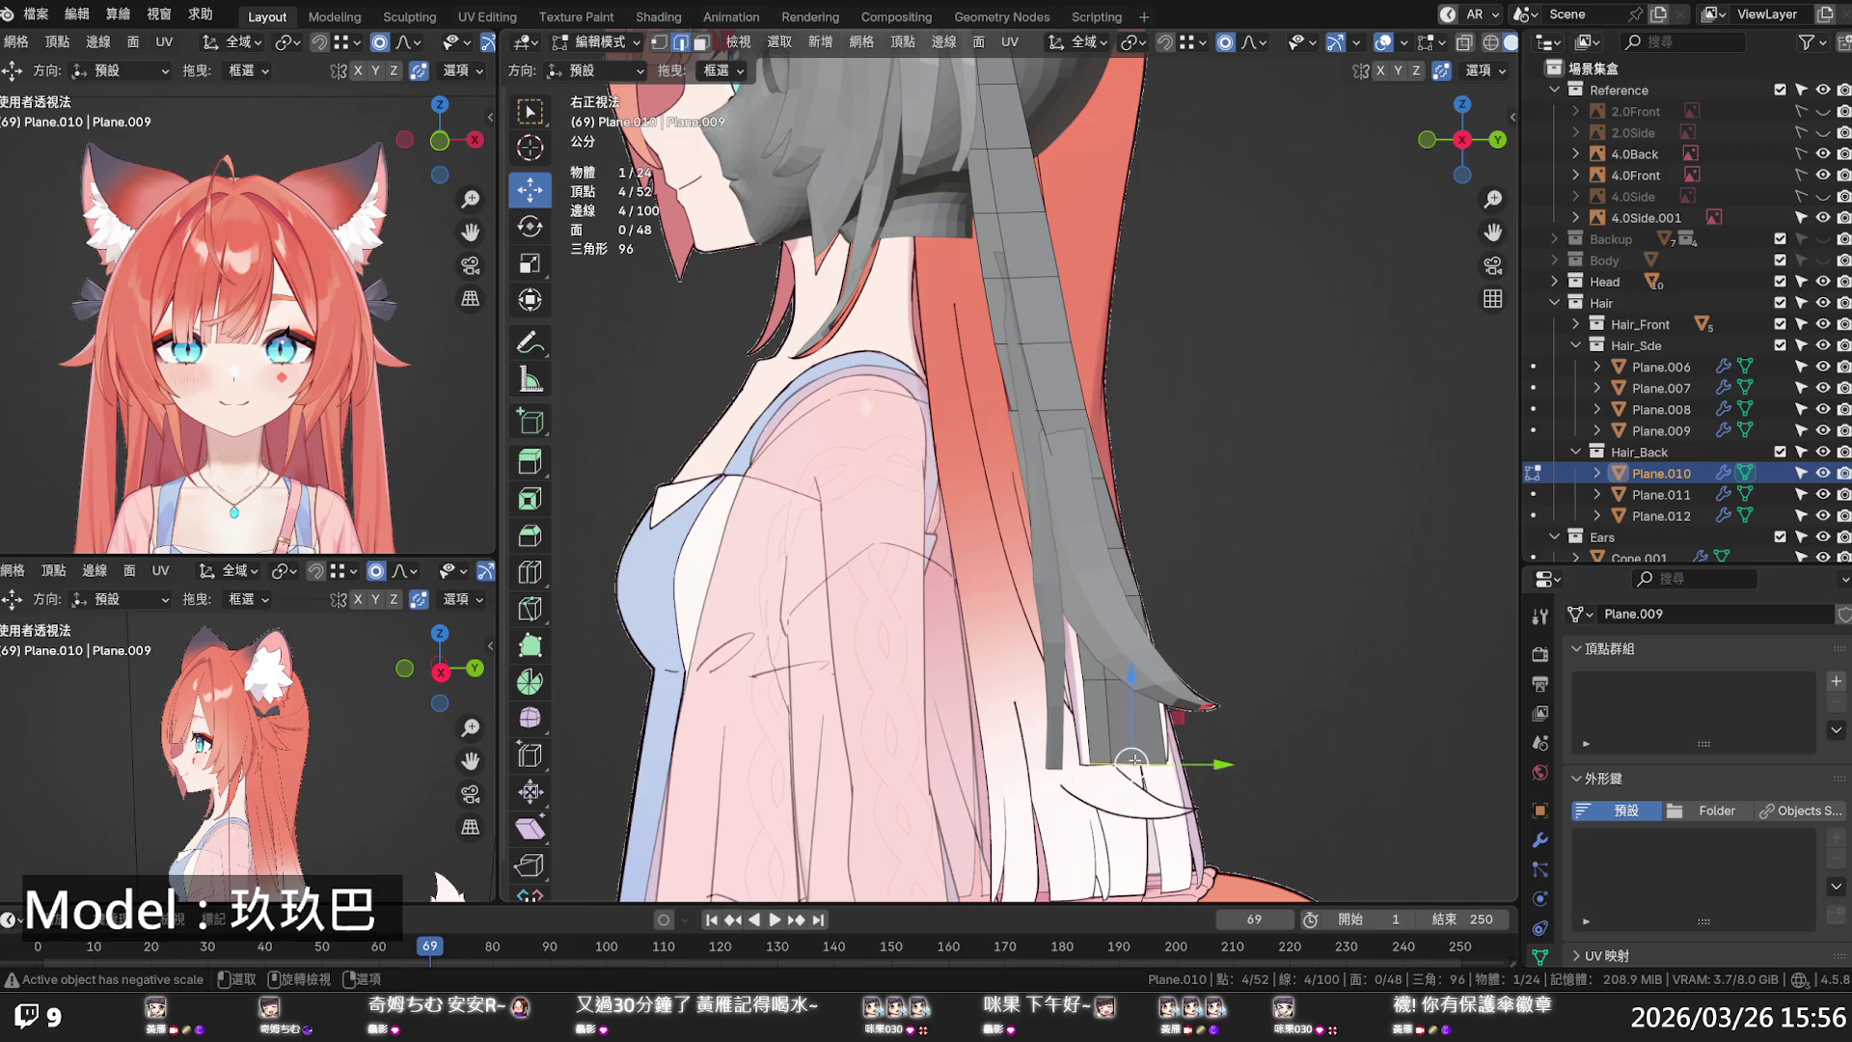
{"action": "key", "text": "s"}
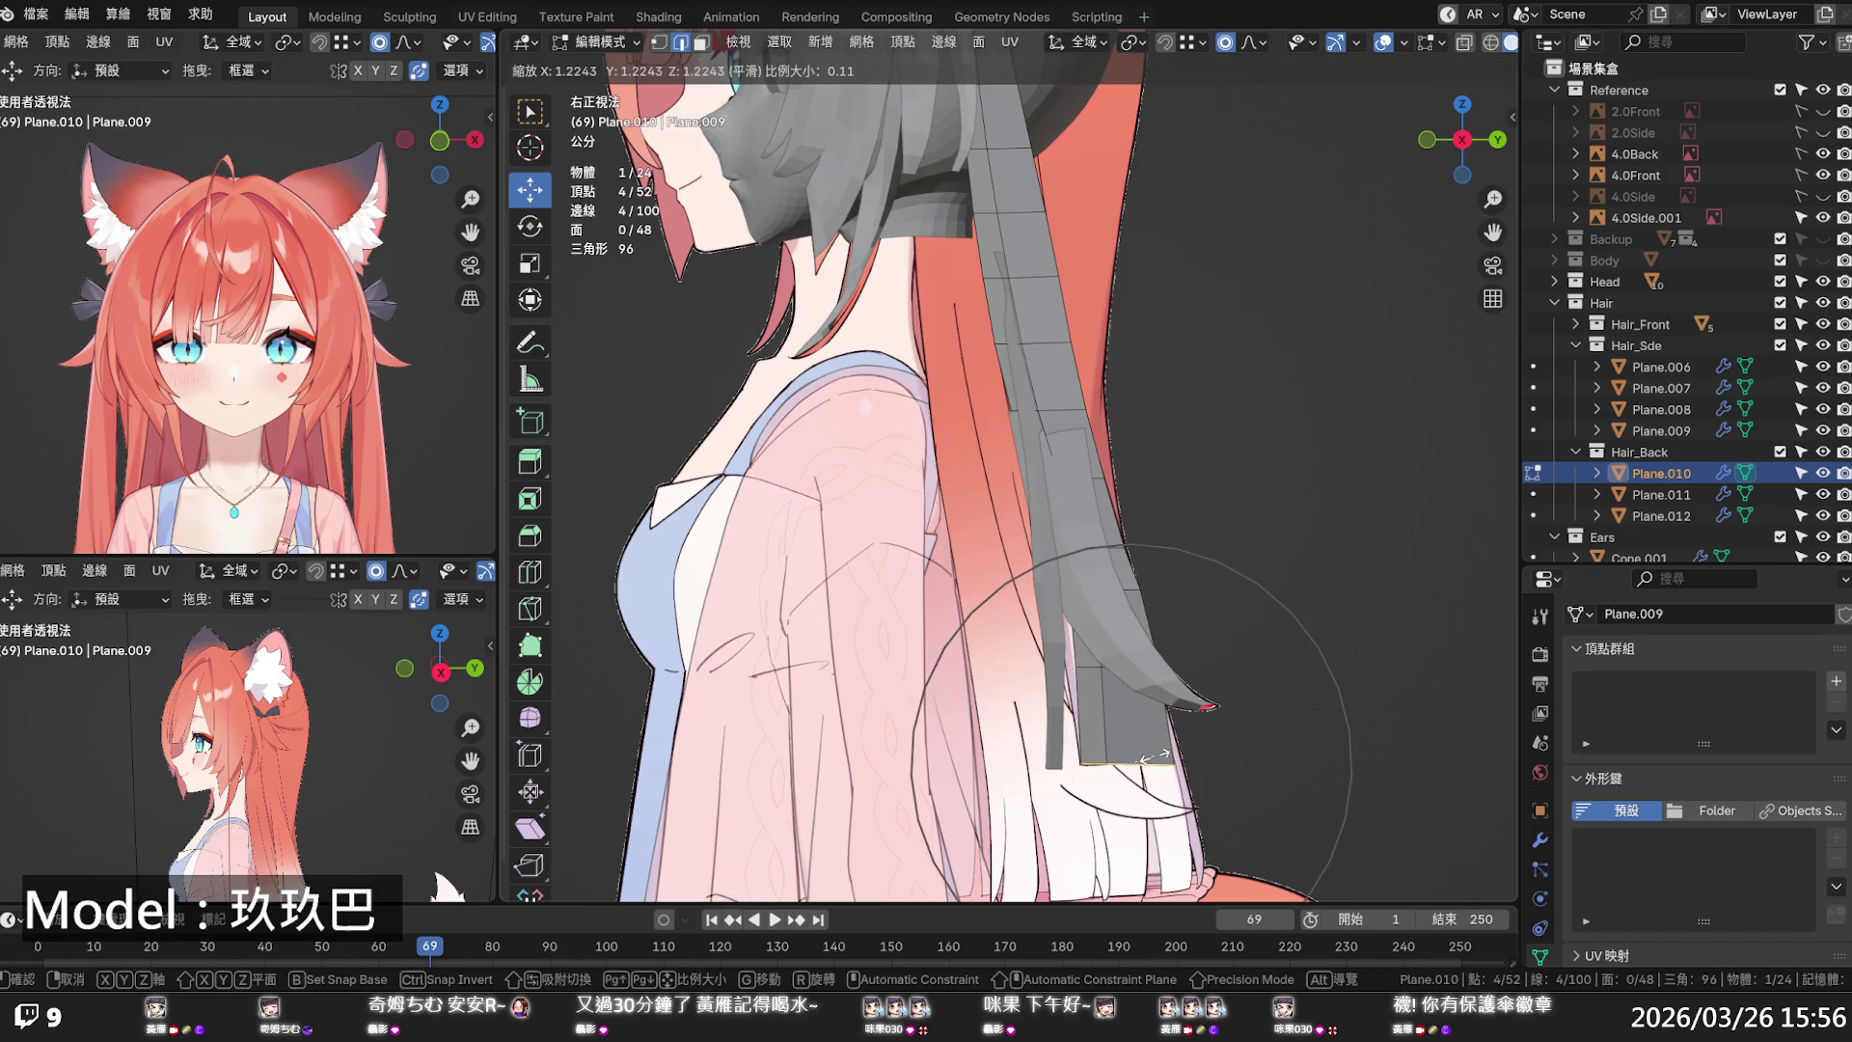
{"action": "left_click", "coordinate": [1155, 757]}
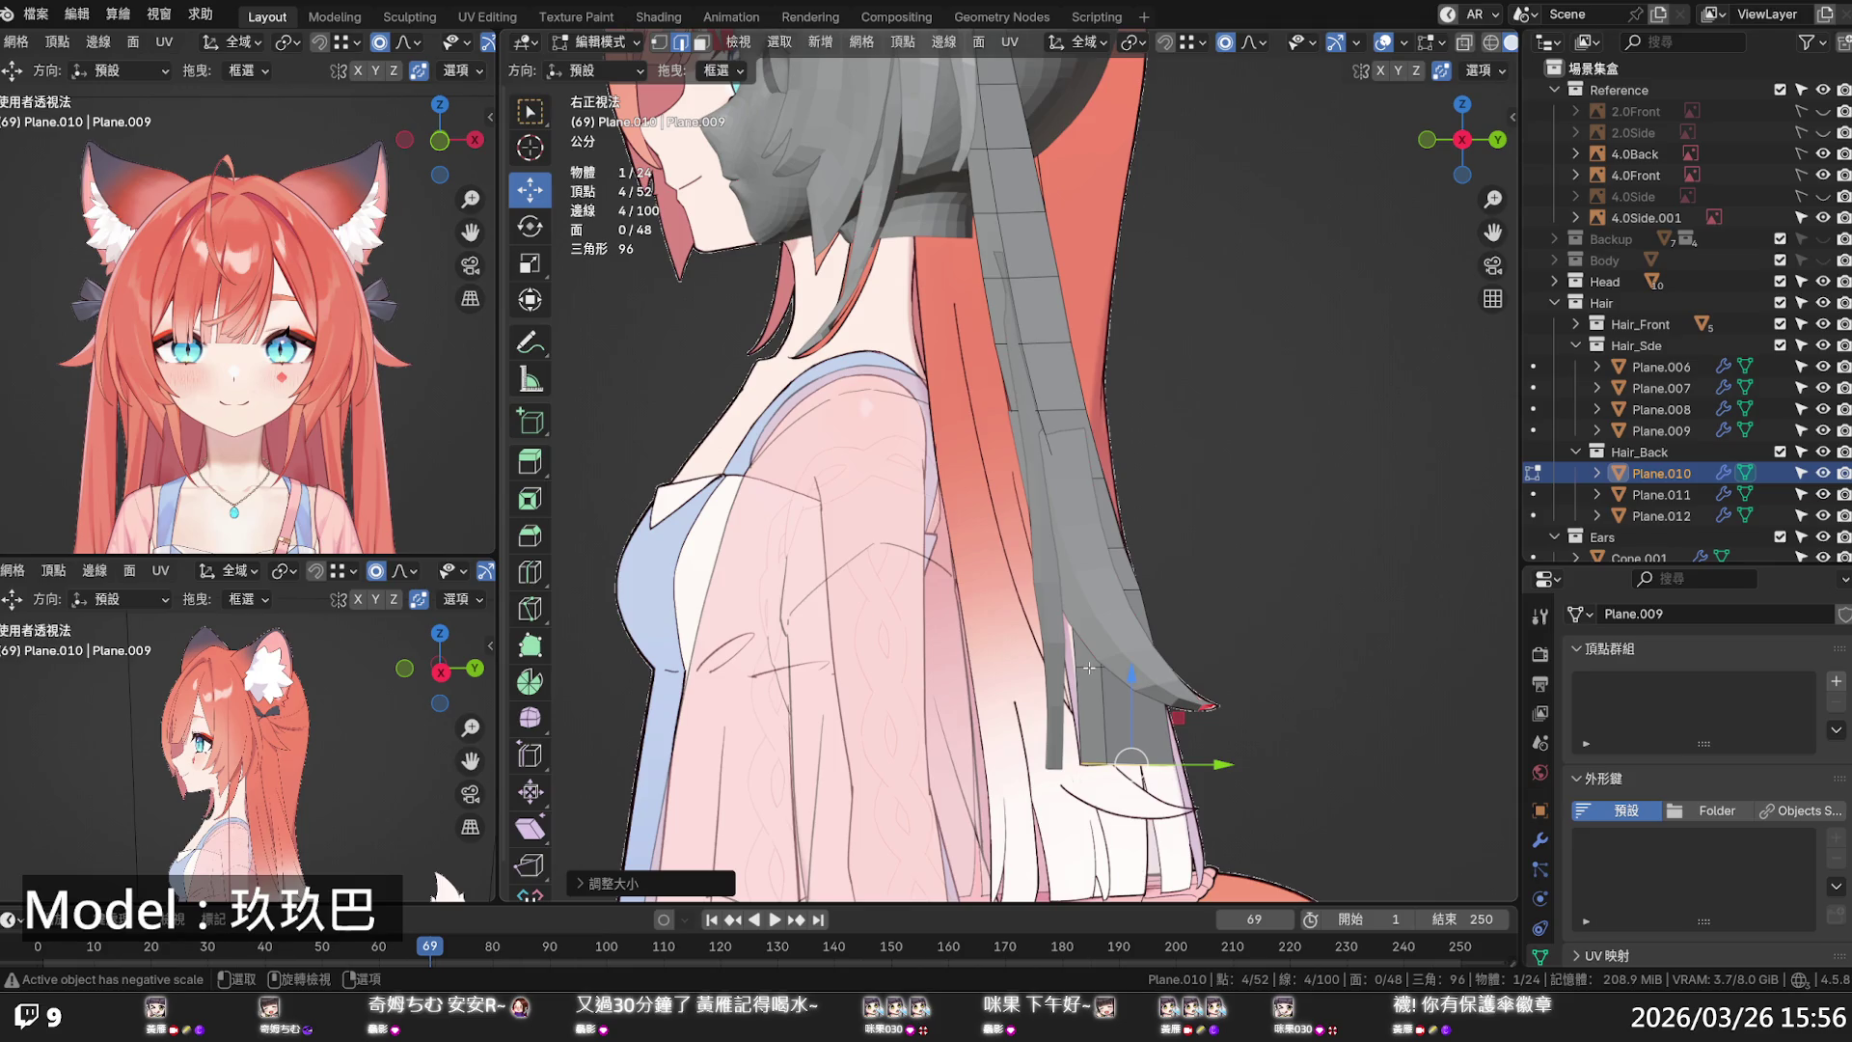
{"action": "key", "text": "alt+z"}
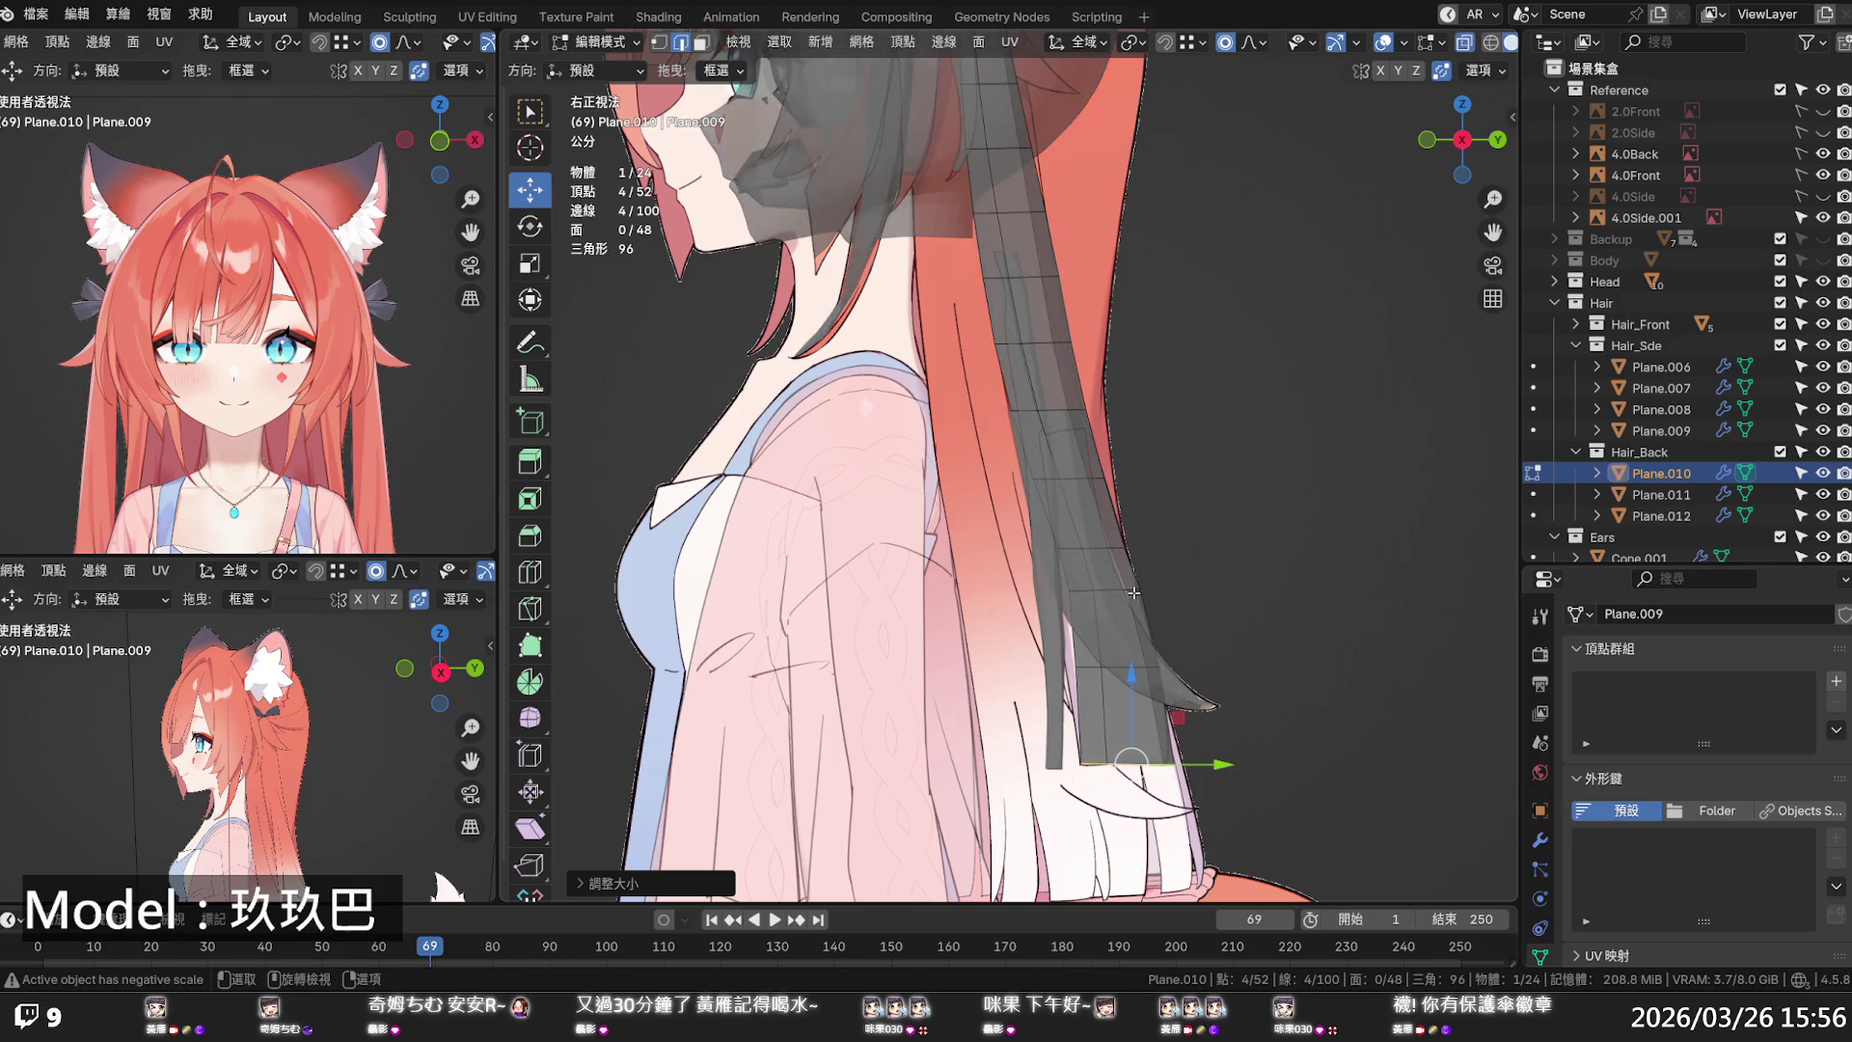
{"action": "left_click", "coordinate": [1119, 592], "text": "alt"}
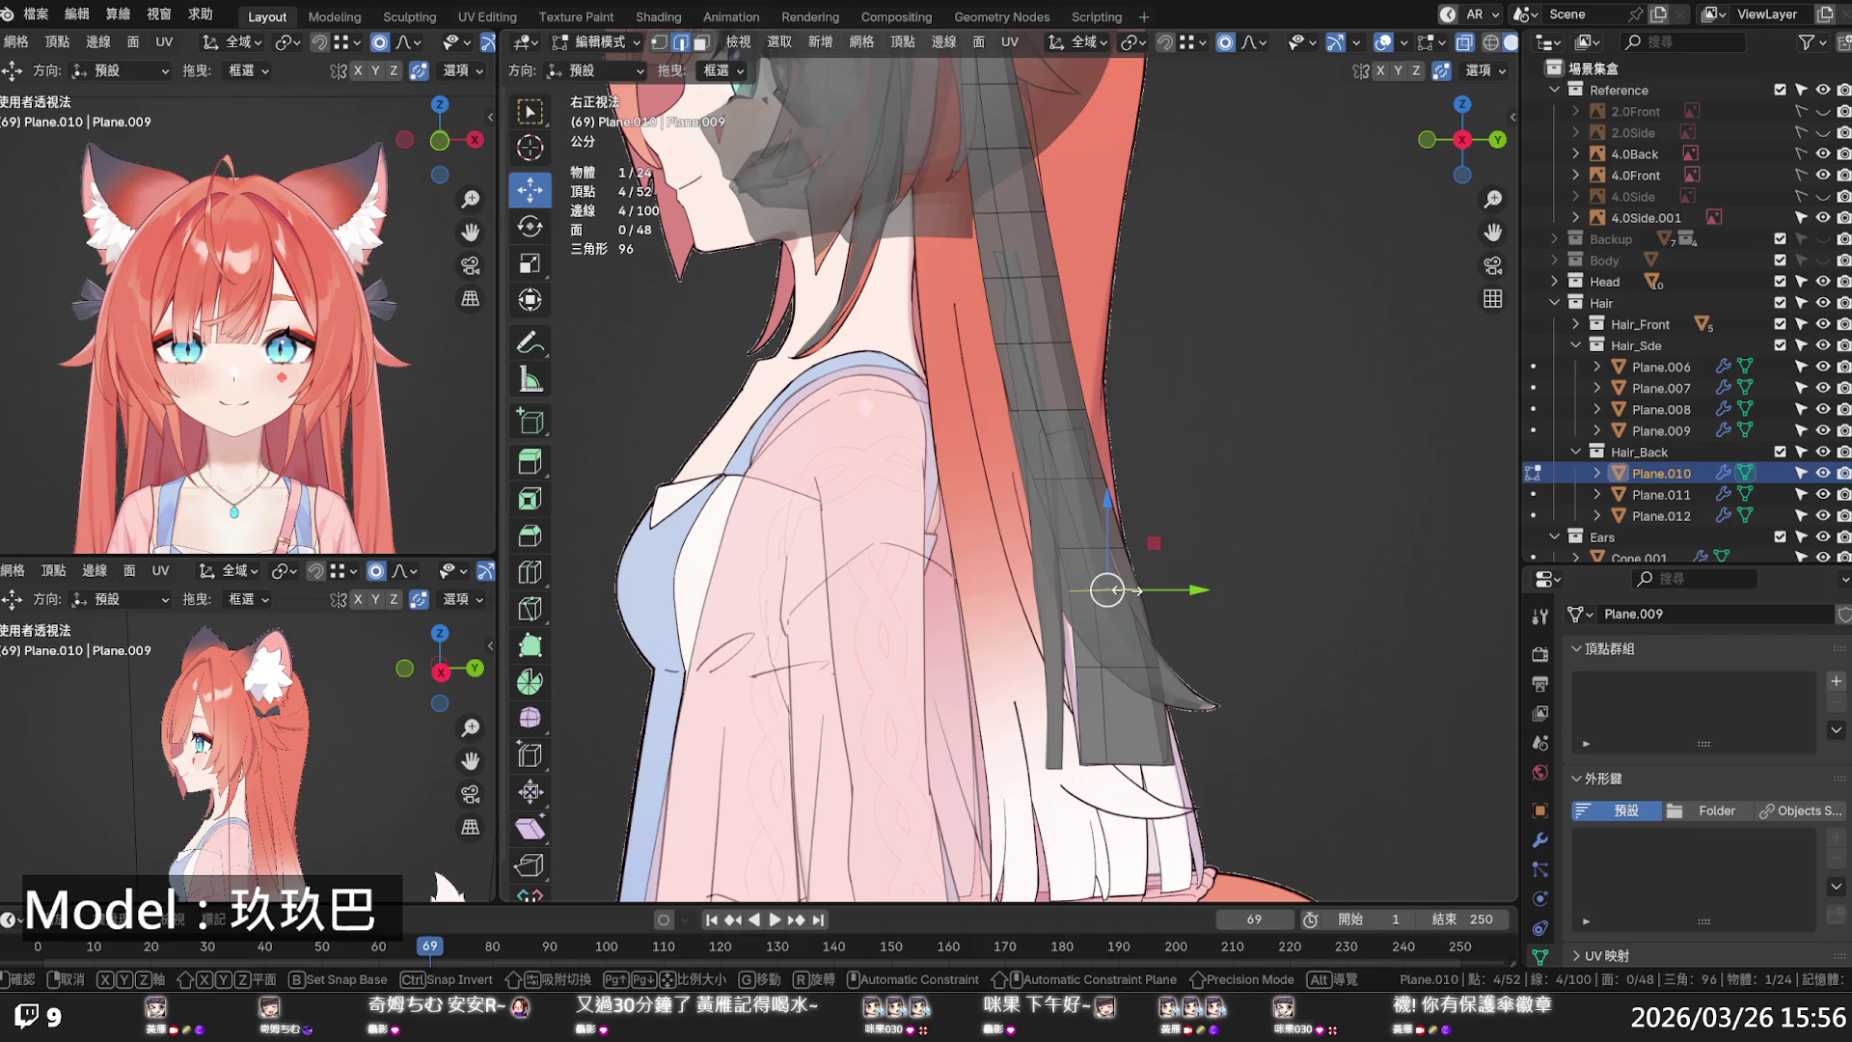
{"action": "key", "text": "s"}
{"action": "scroll", "coordinate": [1128, 591], "scroll_direction": "up", "scroll_amount": 10}
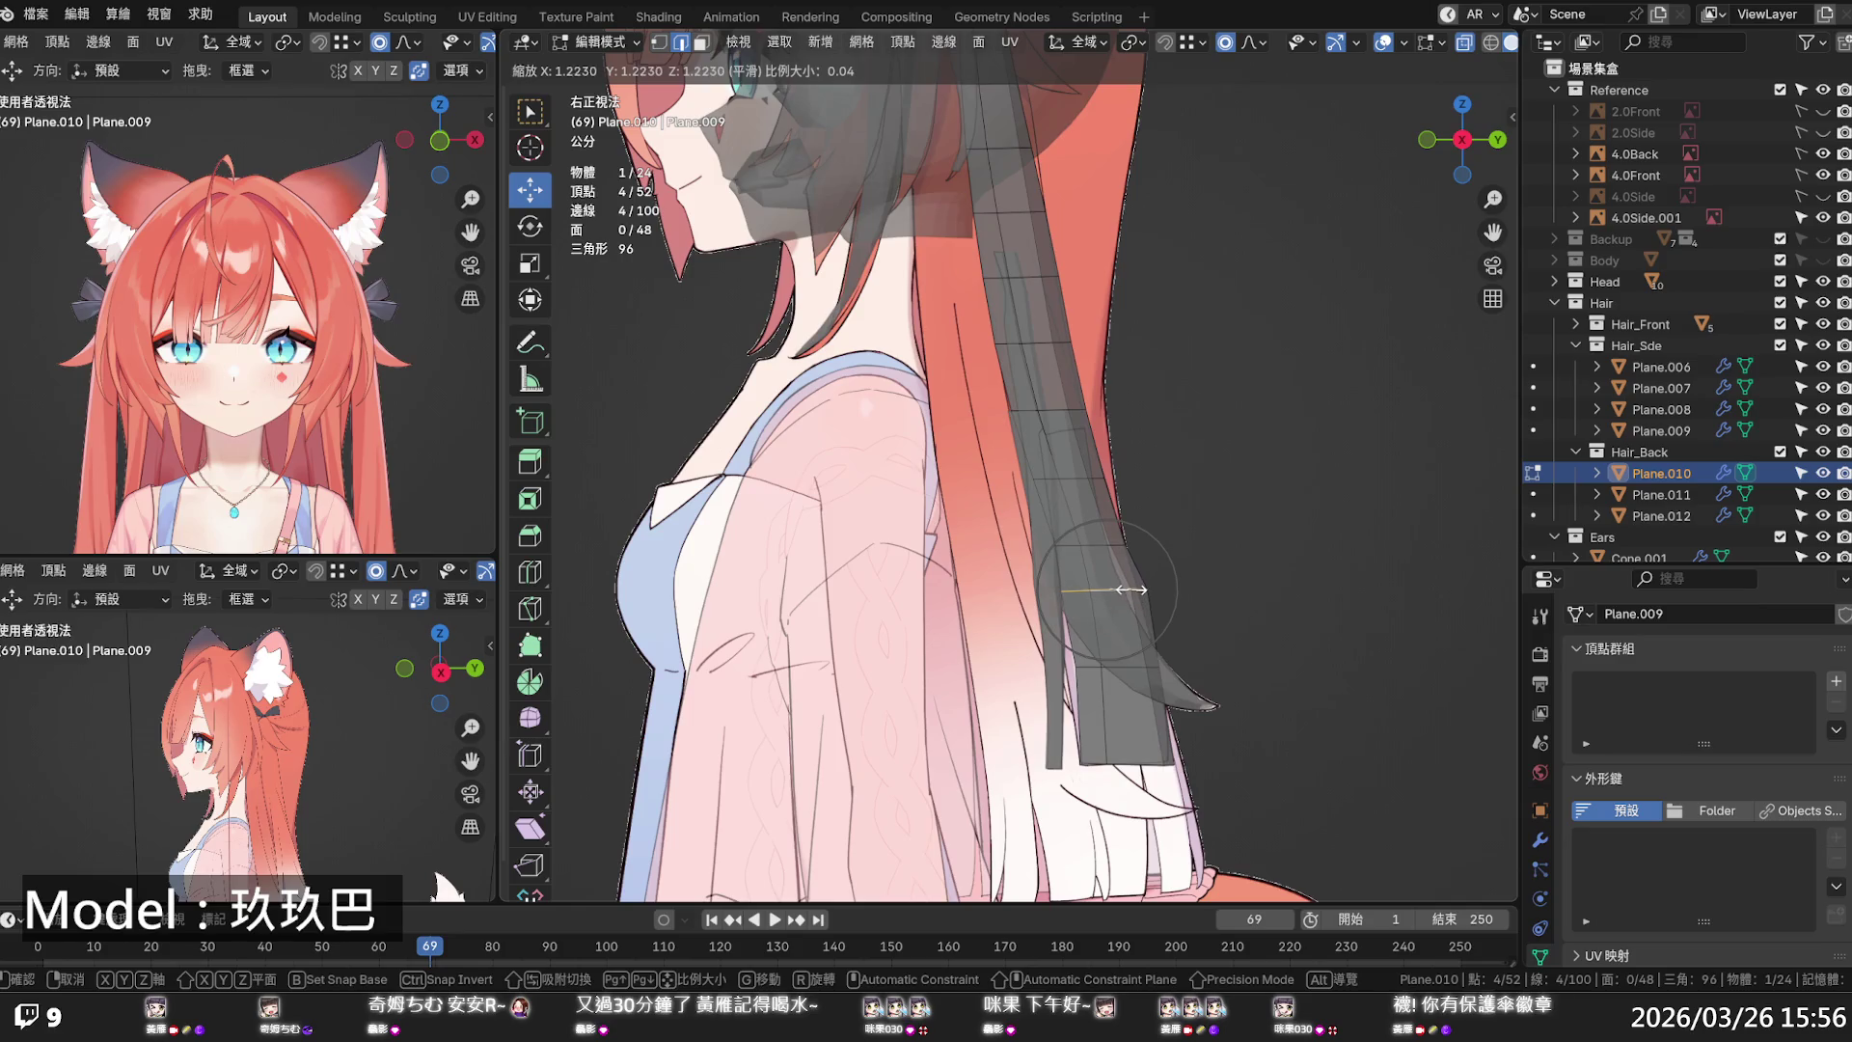
{"action": "left_click", "coordinate": [1132, 589]}
{"action": "left_click_drag", "start_coordinate": [1178, 589], "coordinate": [1153, 598]}
- Apply Set Edge Flow from Quick Favorites to one loop, then two more, and view from the front
{"action": "left_click", "coordinate": [1127, 665], "text": "alt"}
{"action": "key", "text": "q"}
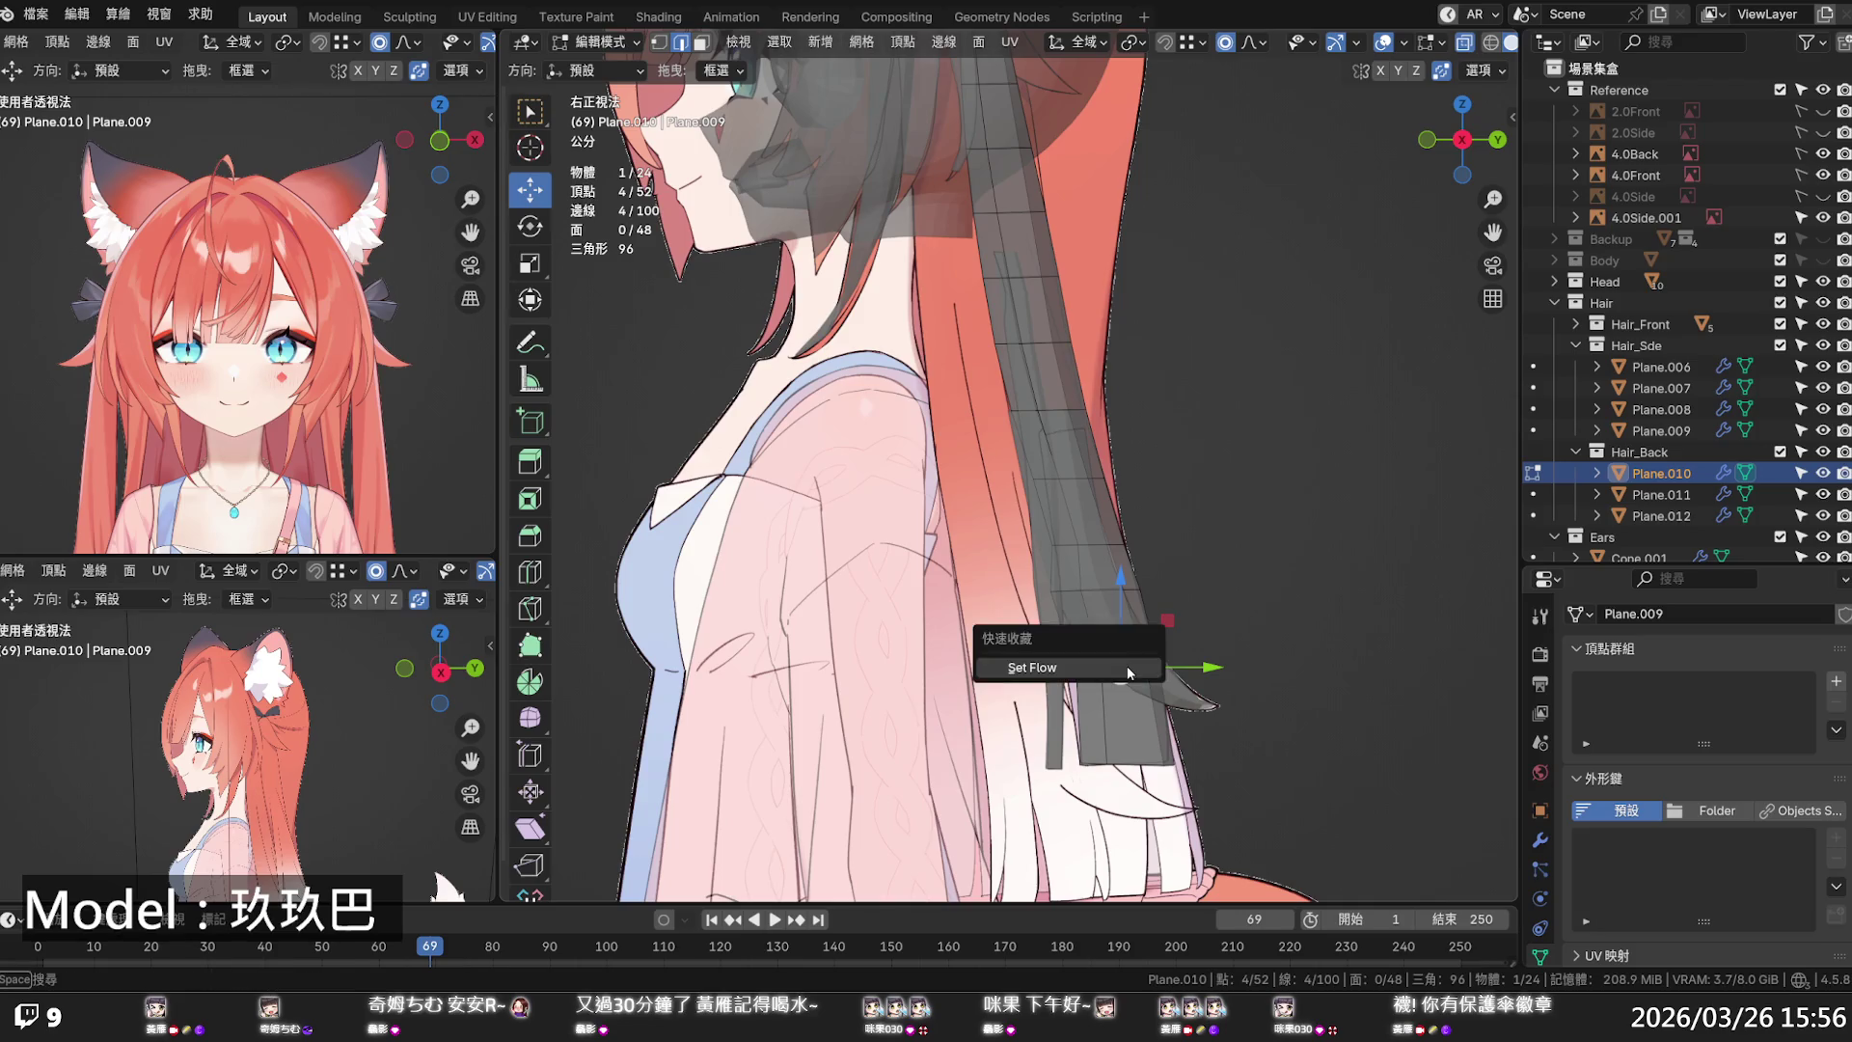
{"action": "left_click", "coordinate": [1128, 669]}
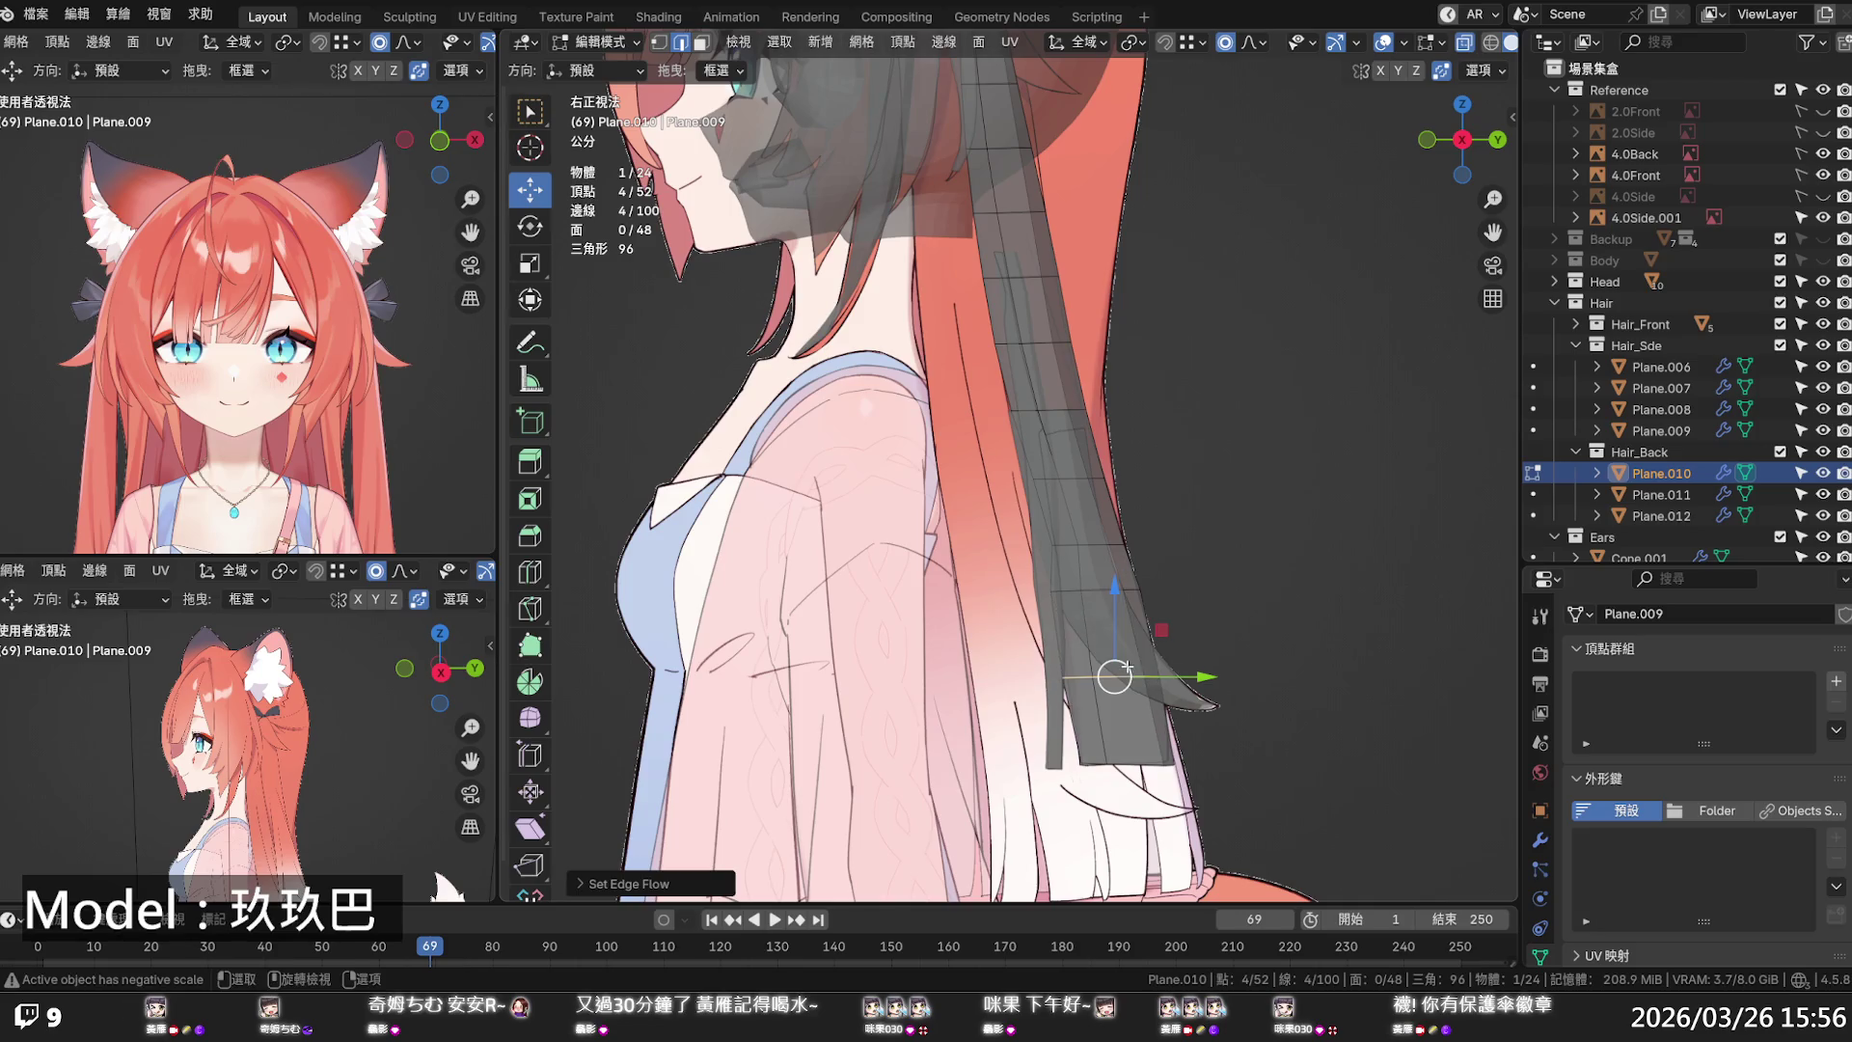
{"action": "left_click", "coordinate": [1097, 545], "text": "alt"}
{"action": "left_click", "coordinate": [1065, 479], "text": "alt+shift"}
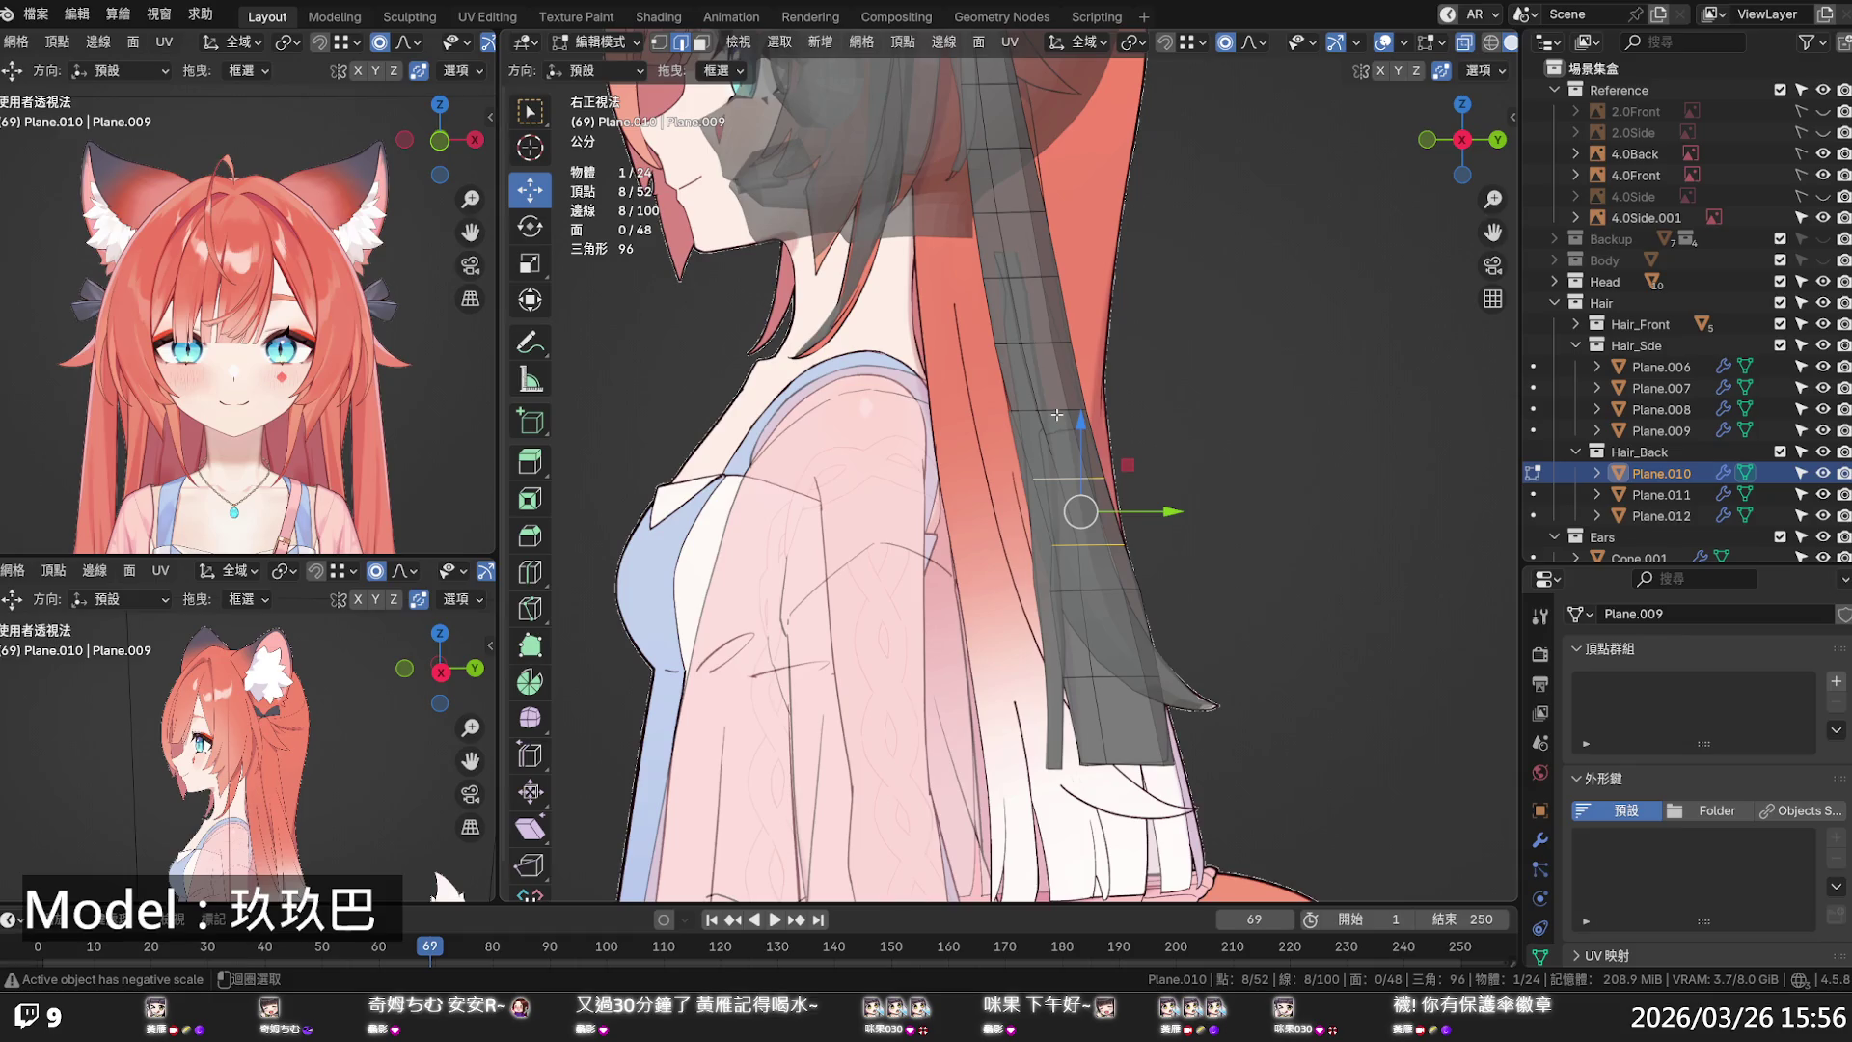
{"action": "key", "text": "q"}
{"action": "left_click", "coordinate": [1057, 415]}
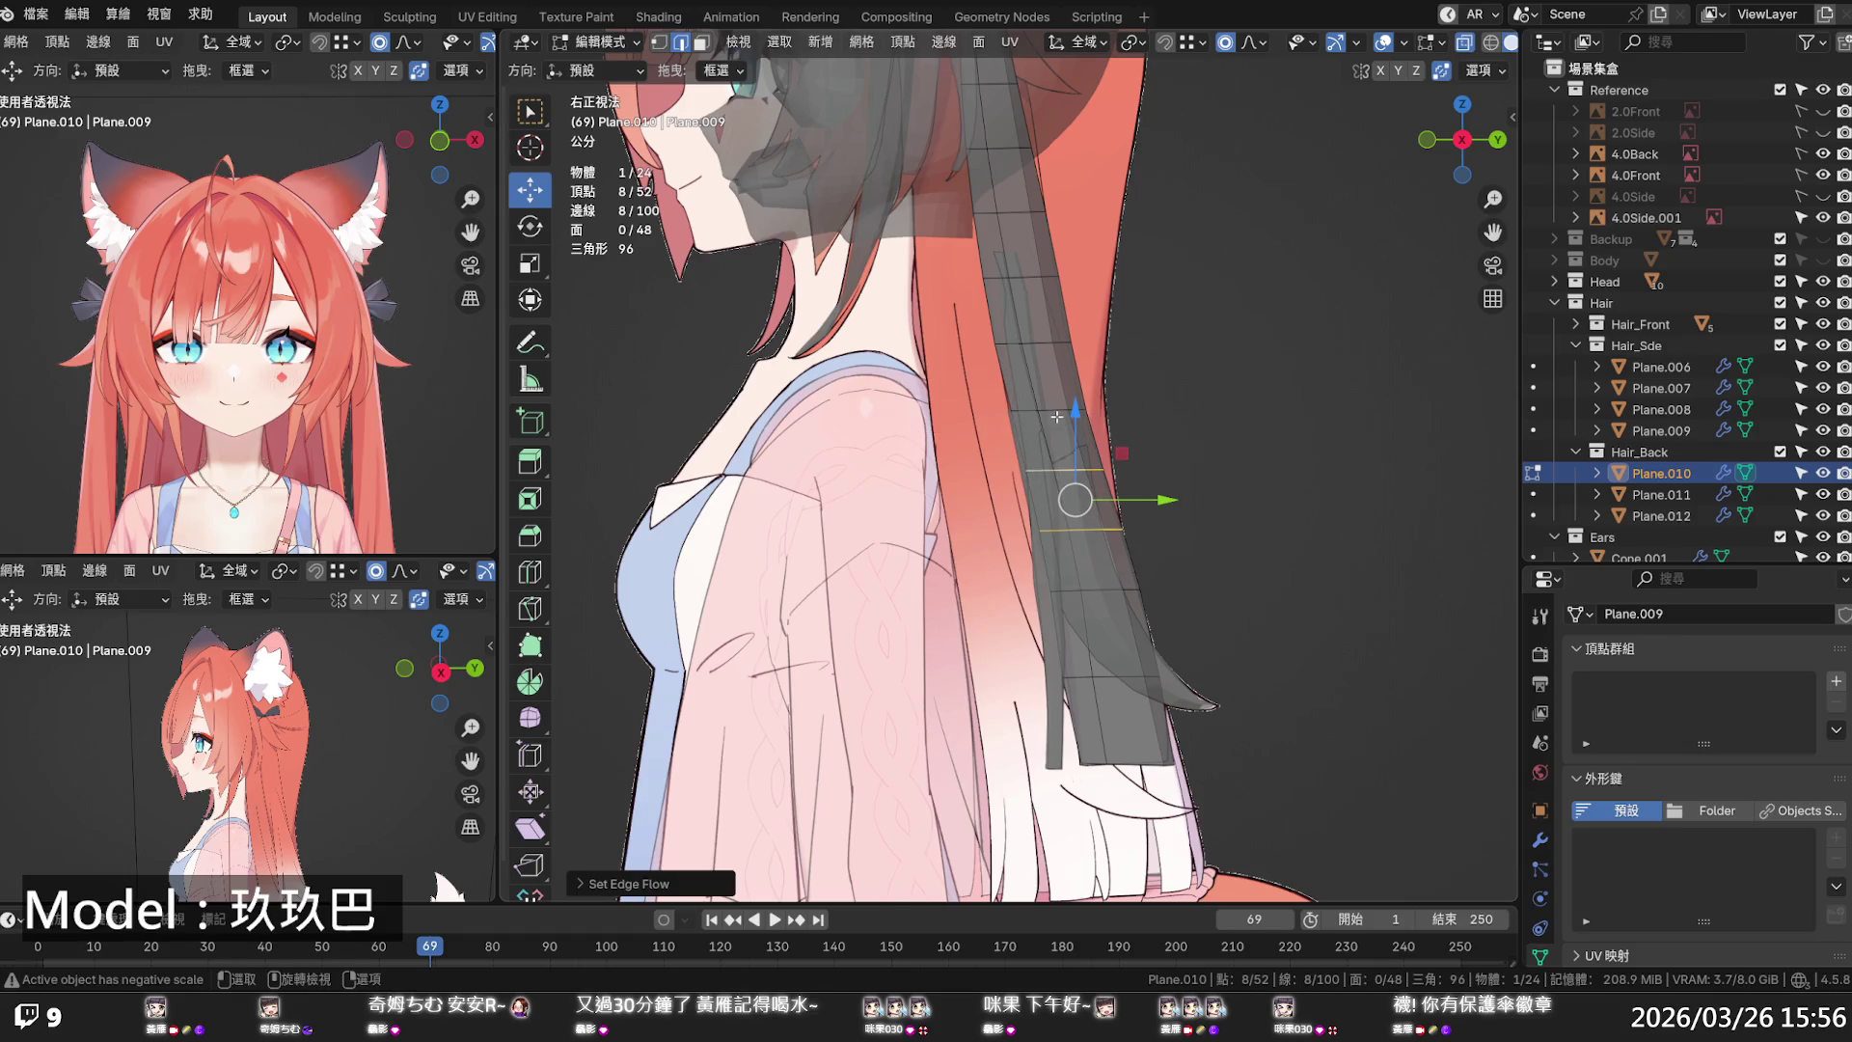
{"action": "left_click", "coordinate": [1161, 426]}
{"action": "mouse_move", "coordinate": [1210, 500]}
{"action": "middle_mouse_down"}
{"action": "mouse_move", "coordinate": [813, 501]}
{"action": "mouse_move", "coordinate": [1038, 467]}
{"action": "mouse_move", "coordinate": [1193, 490]}
{"action": "middle_mouse_up"}
{"action": "scroll", "coordinate": [1193, 493], "scroll_direction": "up", "scroll_amount": 5}
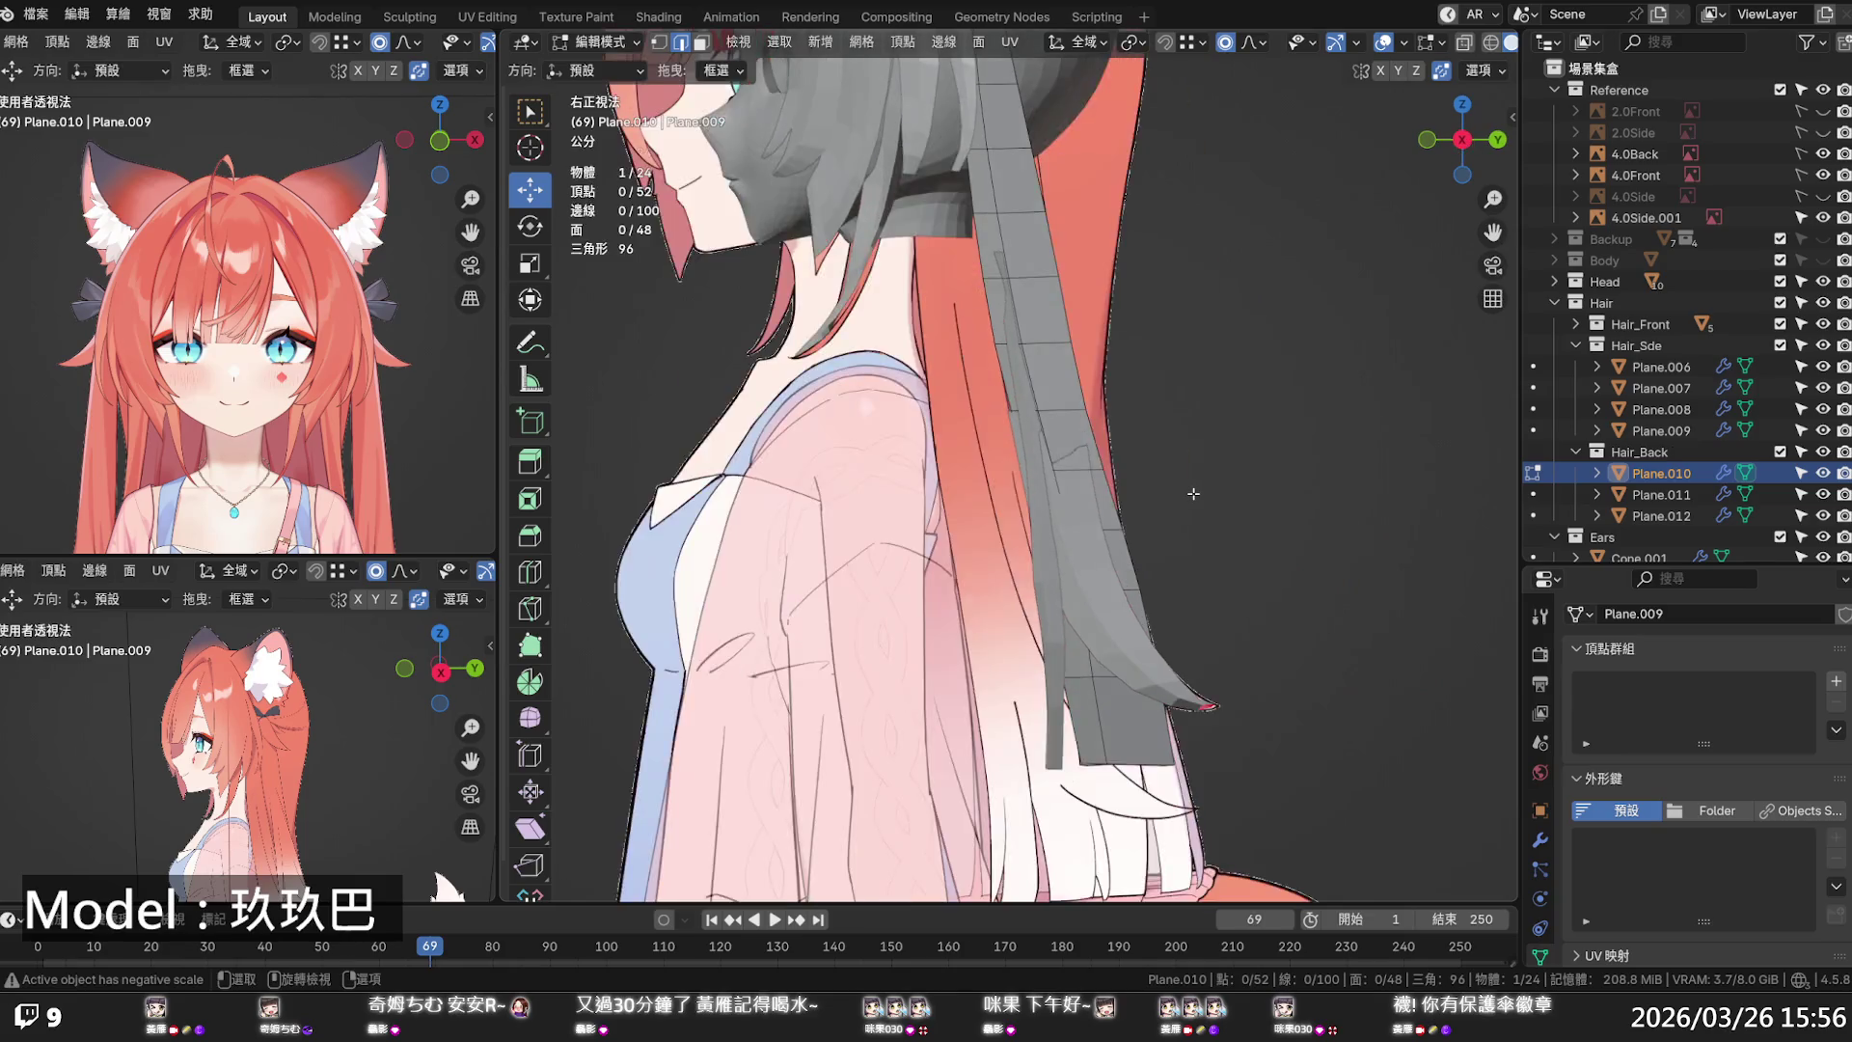
{"action": "key", "text": "KP_1"}
- In X-ray vertex mode, move two edge vertices of Plane.010 with proportional falloff
{"action": "key", "text": "alt+z"}
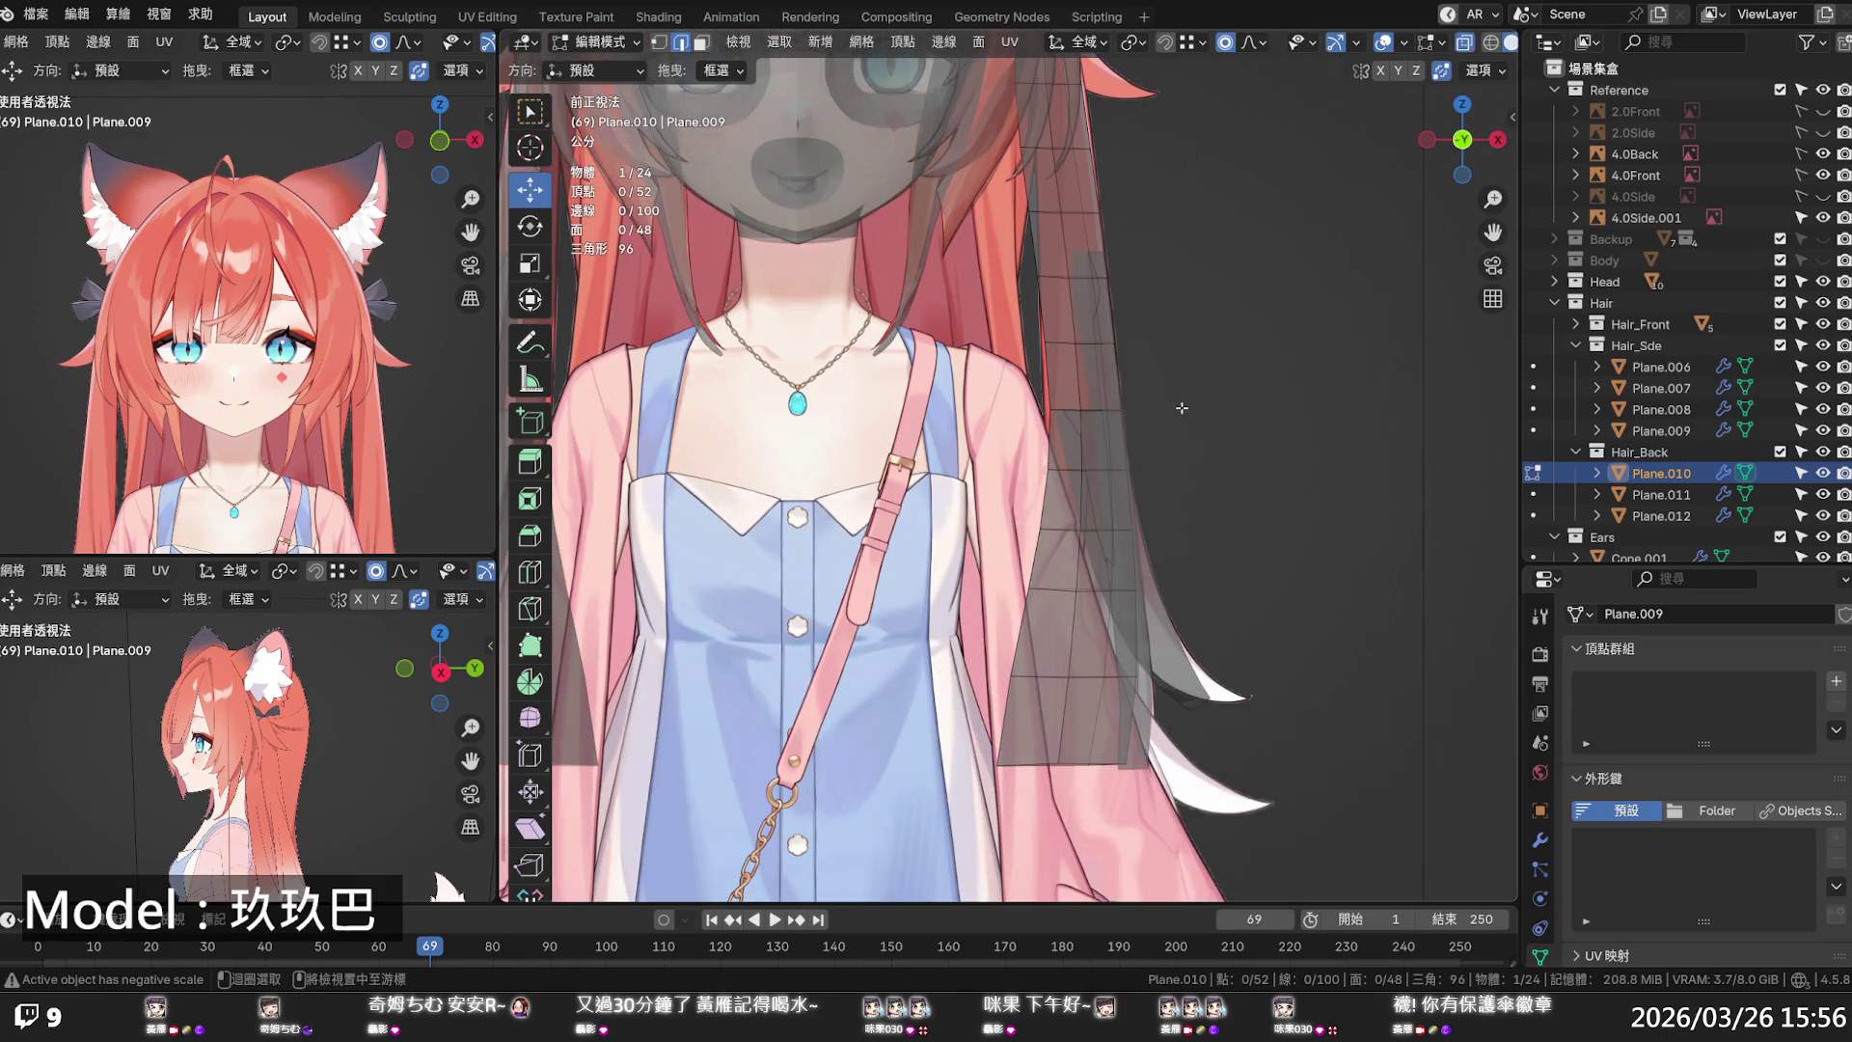
{"action": "key", "text": "1"}
{"action": "left_click", "coordinate": [1051, 409]}
{"action": "key", "text": "g"}
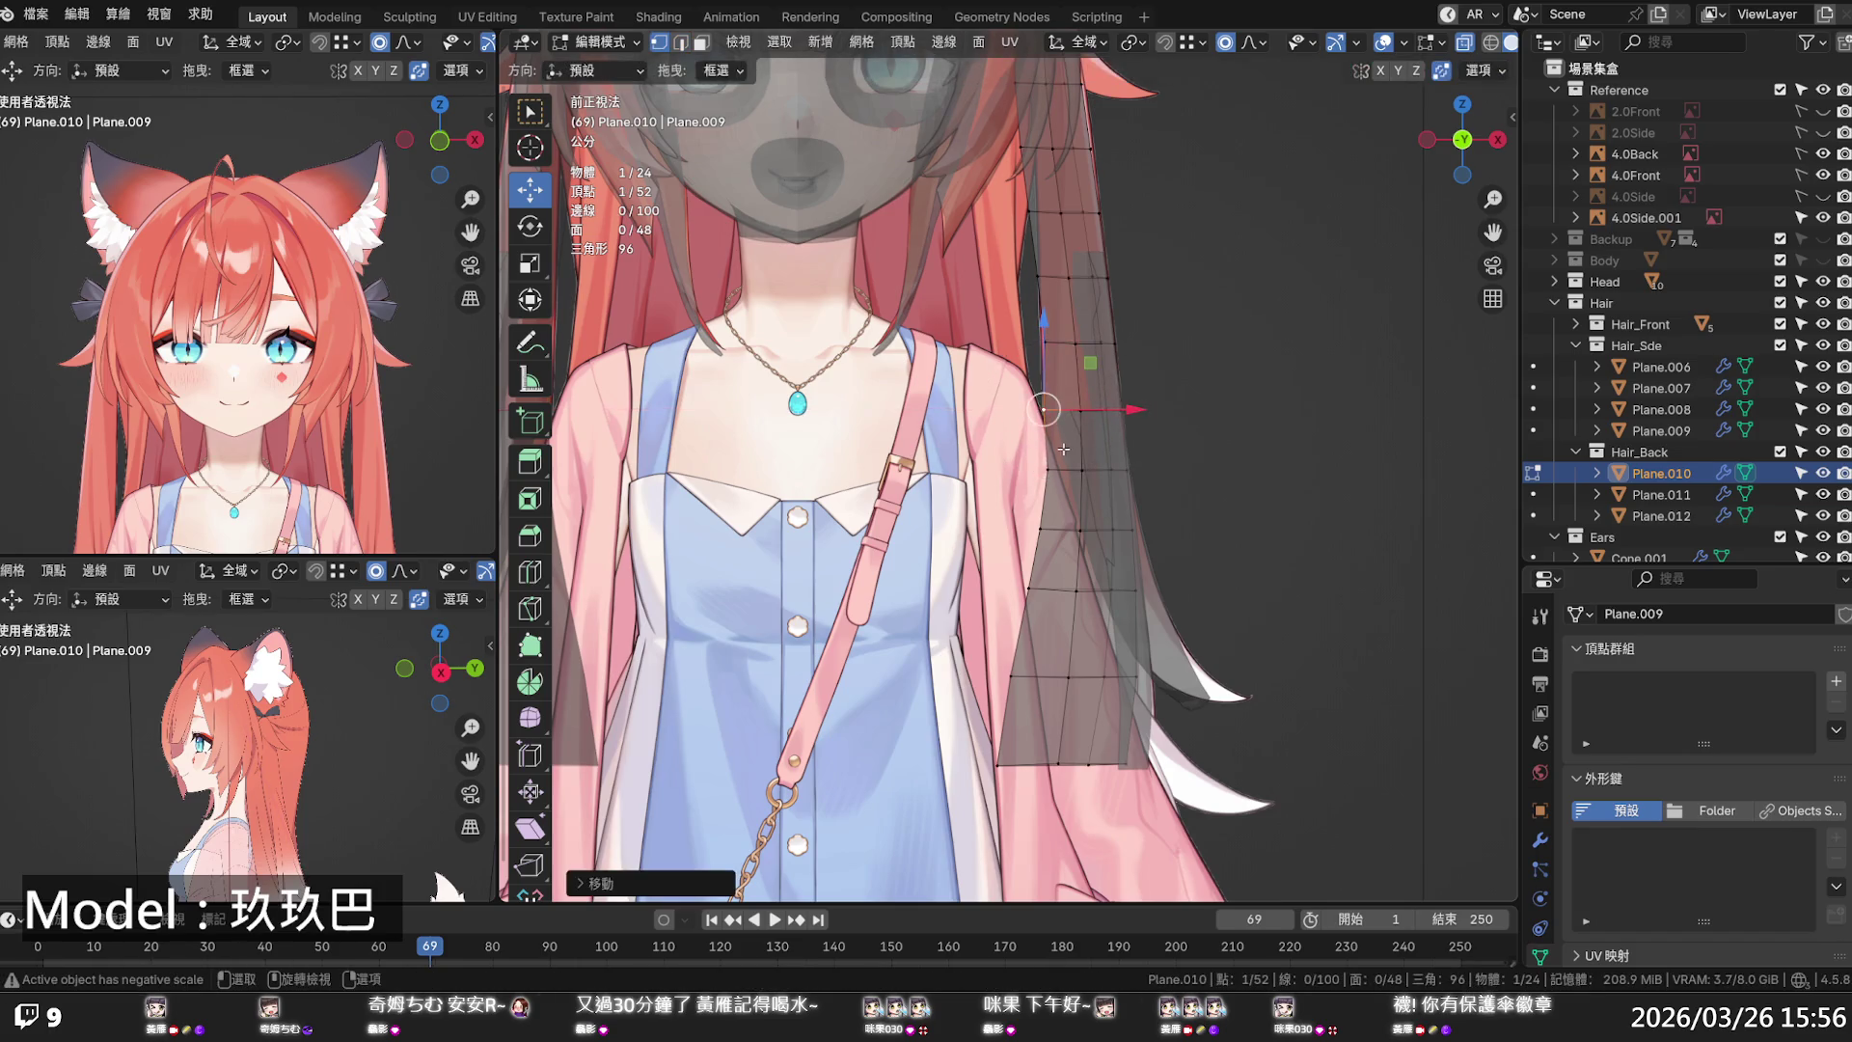
{"action": "left_click", "coordinate": [1073, 478]}
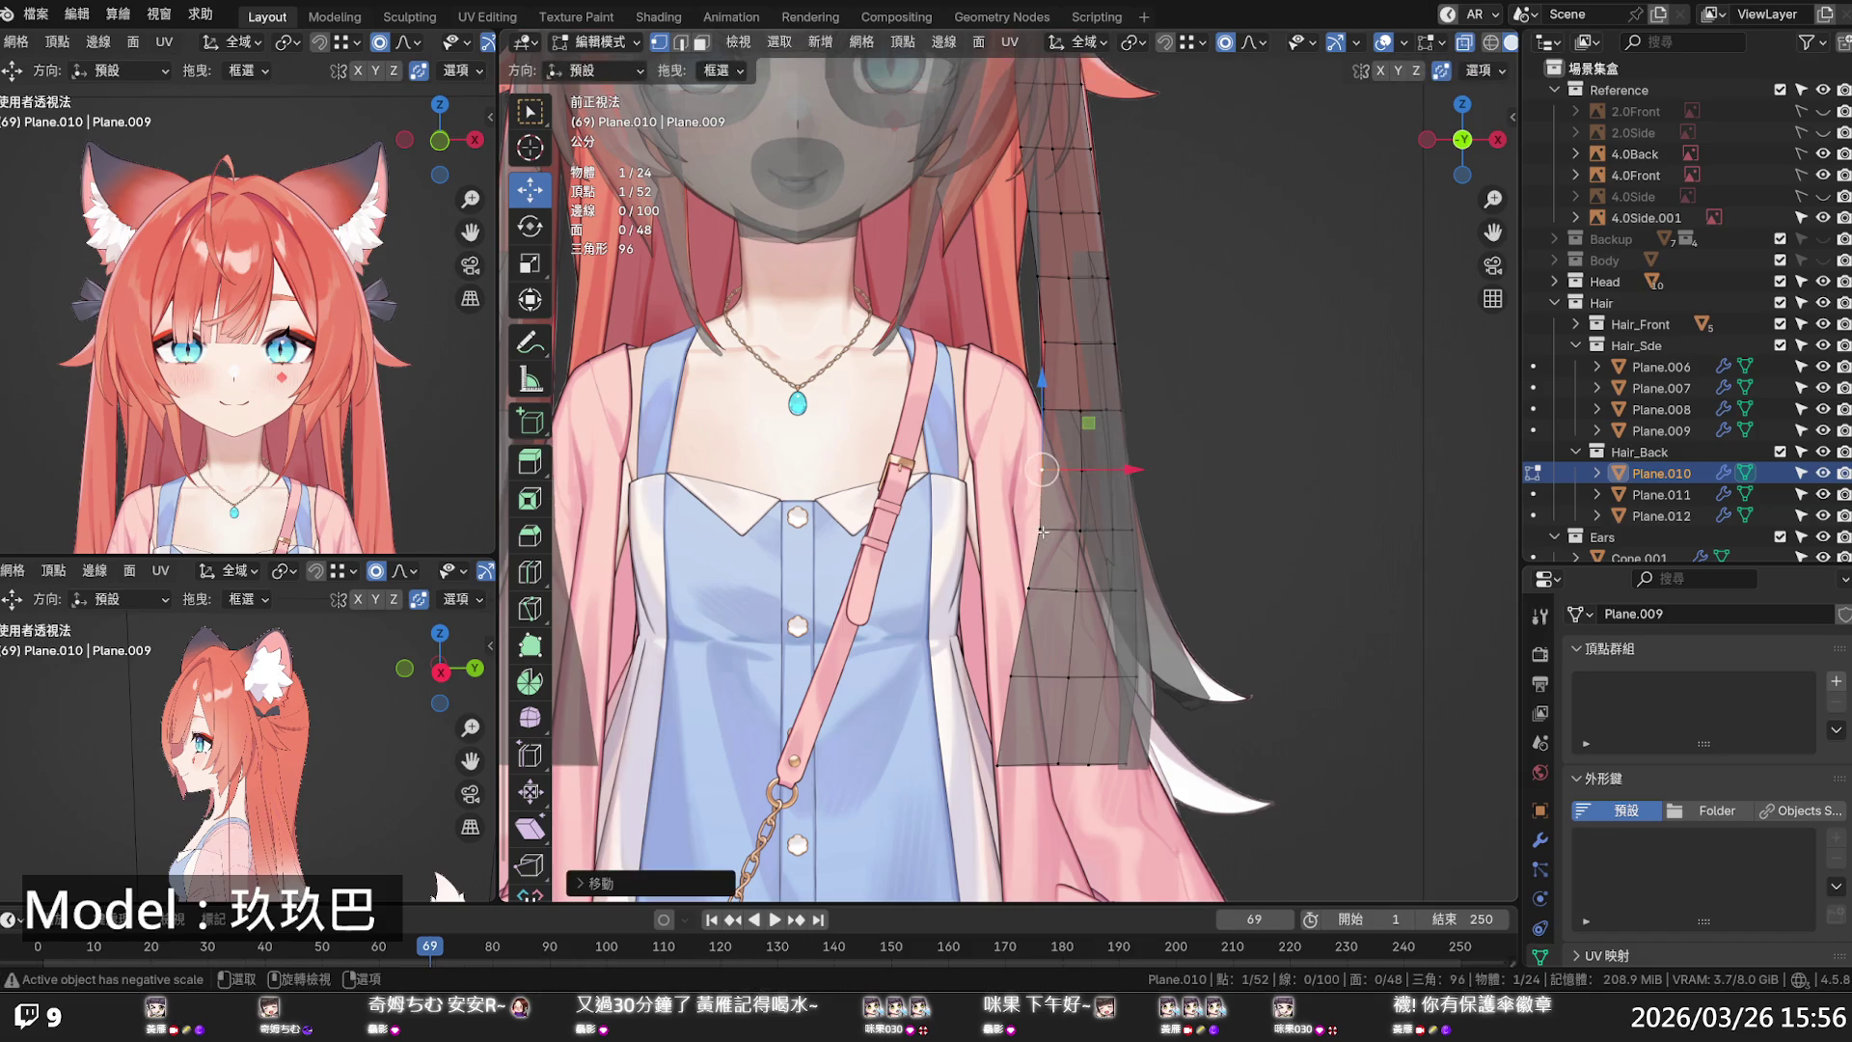
{"action": "left_click", "coordinate": [1027, 677]}
{"action": "key", "text": "g"}
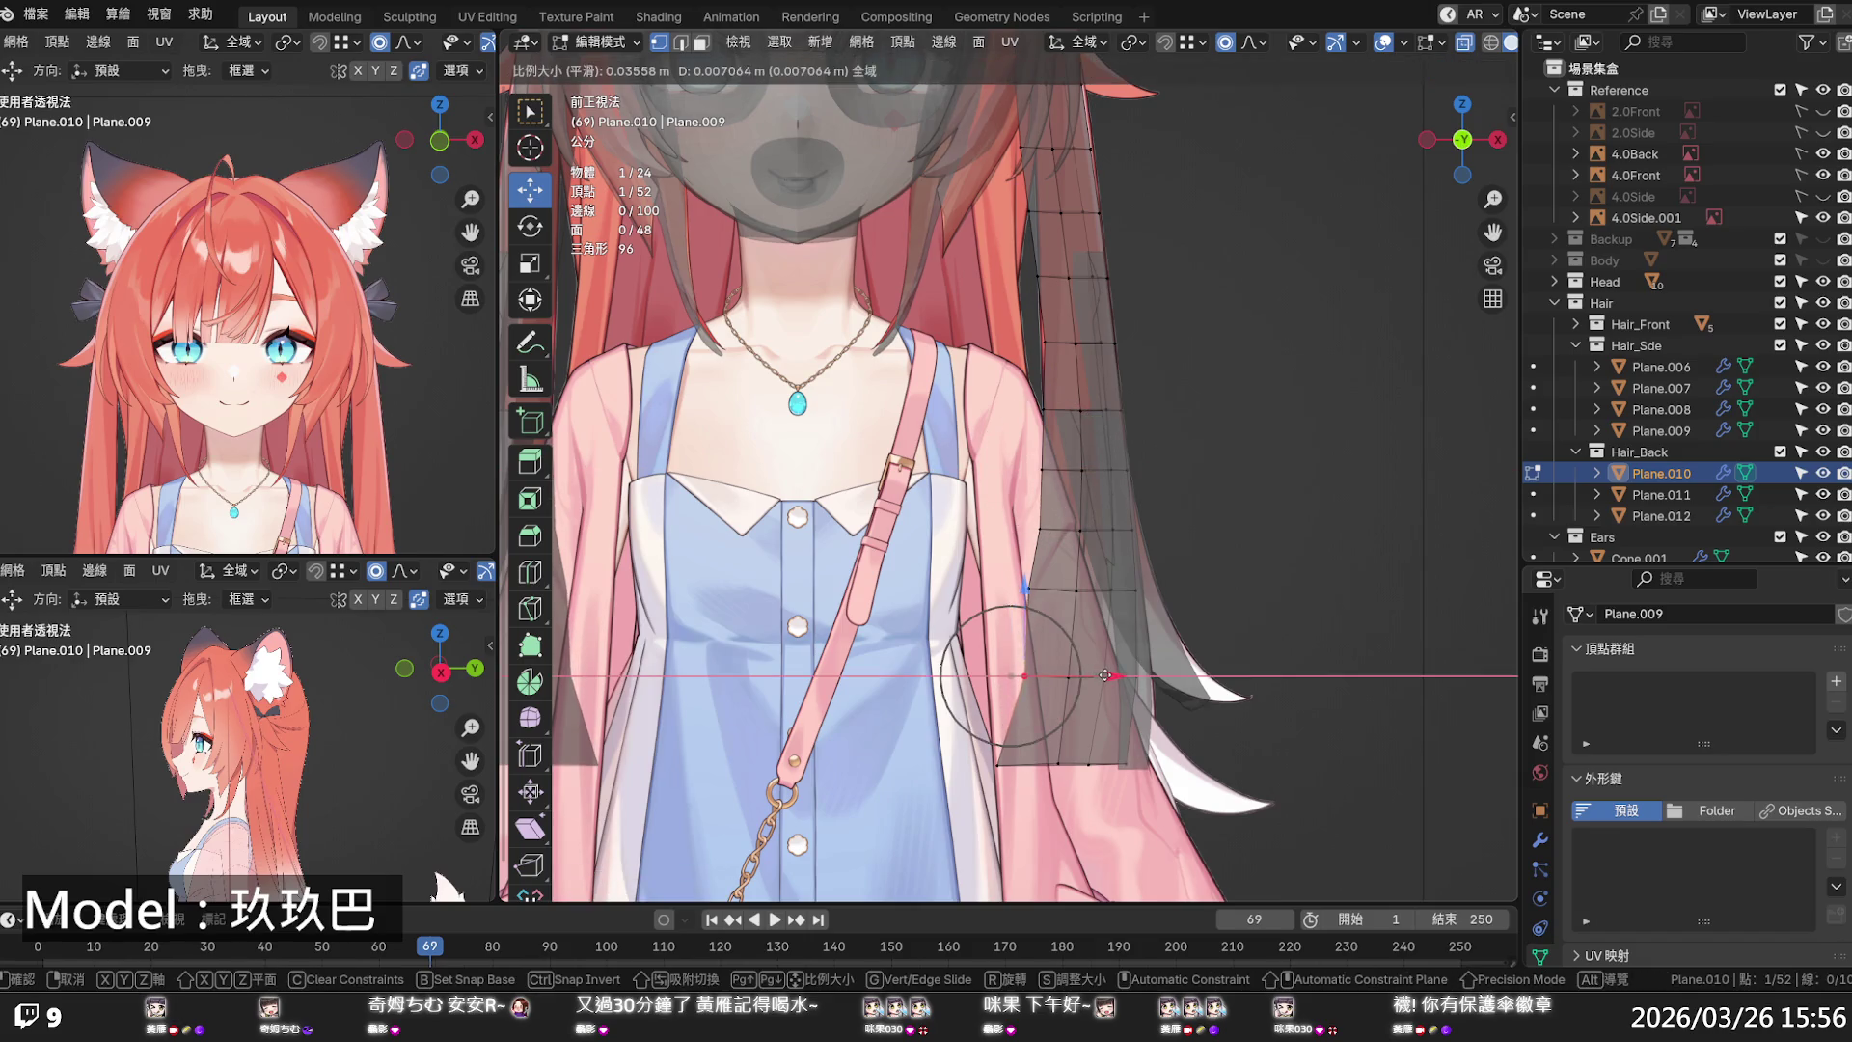
{"action": "left_click", "coordinate": [1049, 719]}
- Move a bottom vertex and a higher vertex of Plane.010, then deselect and orbit around
{"action": "left_click", "coordinate": [1022, 765]}
{"action": "key", "text": "g"}
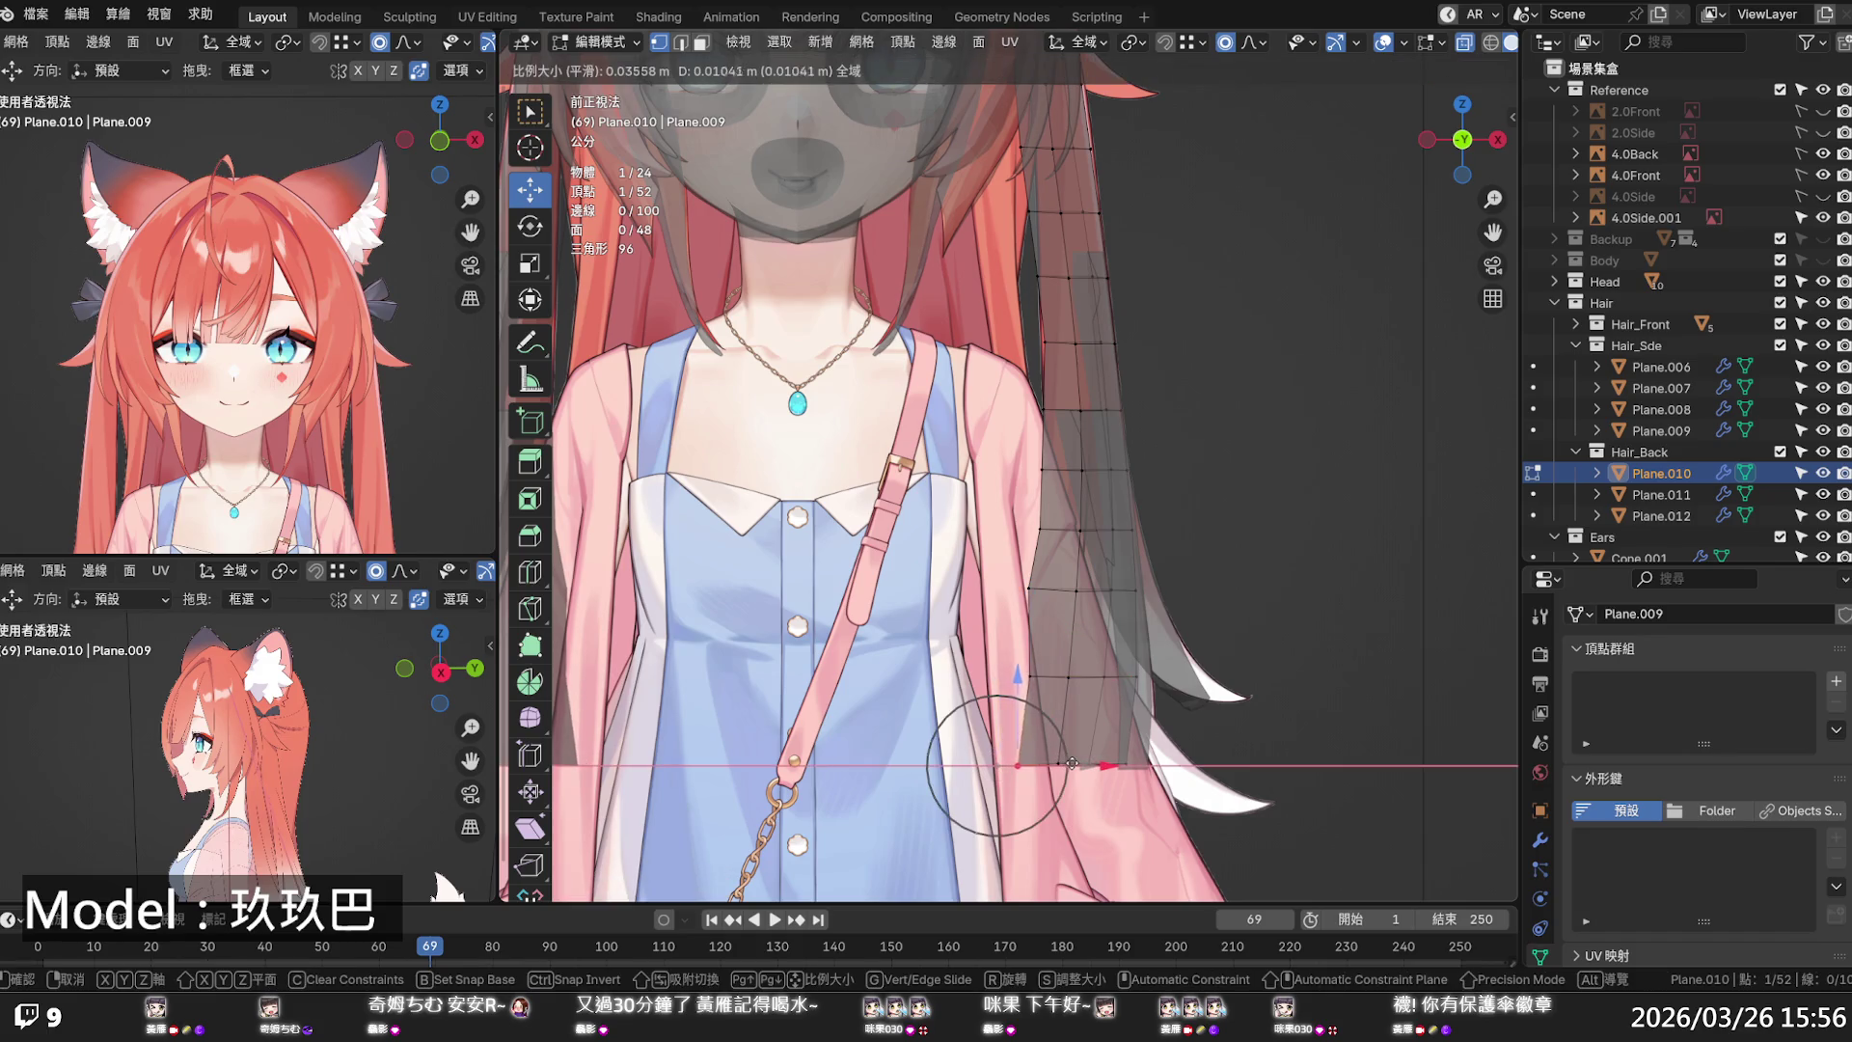
{"action": "left_click", "coordinate": [1027, 642]}
{"action": "left_click", "coordinate": [1039, 588]}
{"action": "key", "text": "g"}
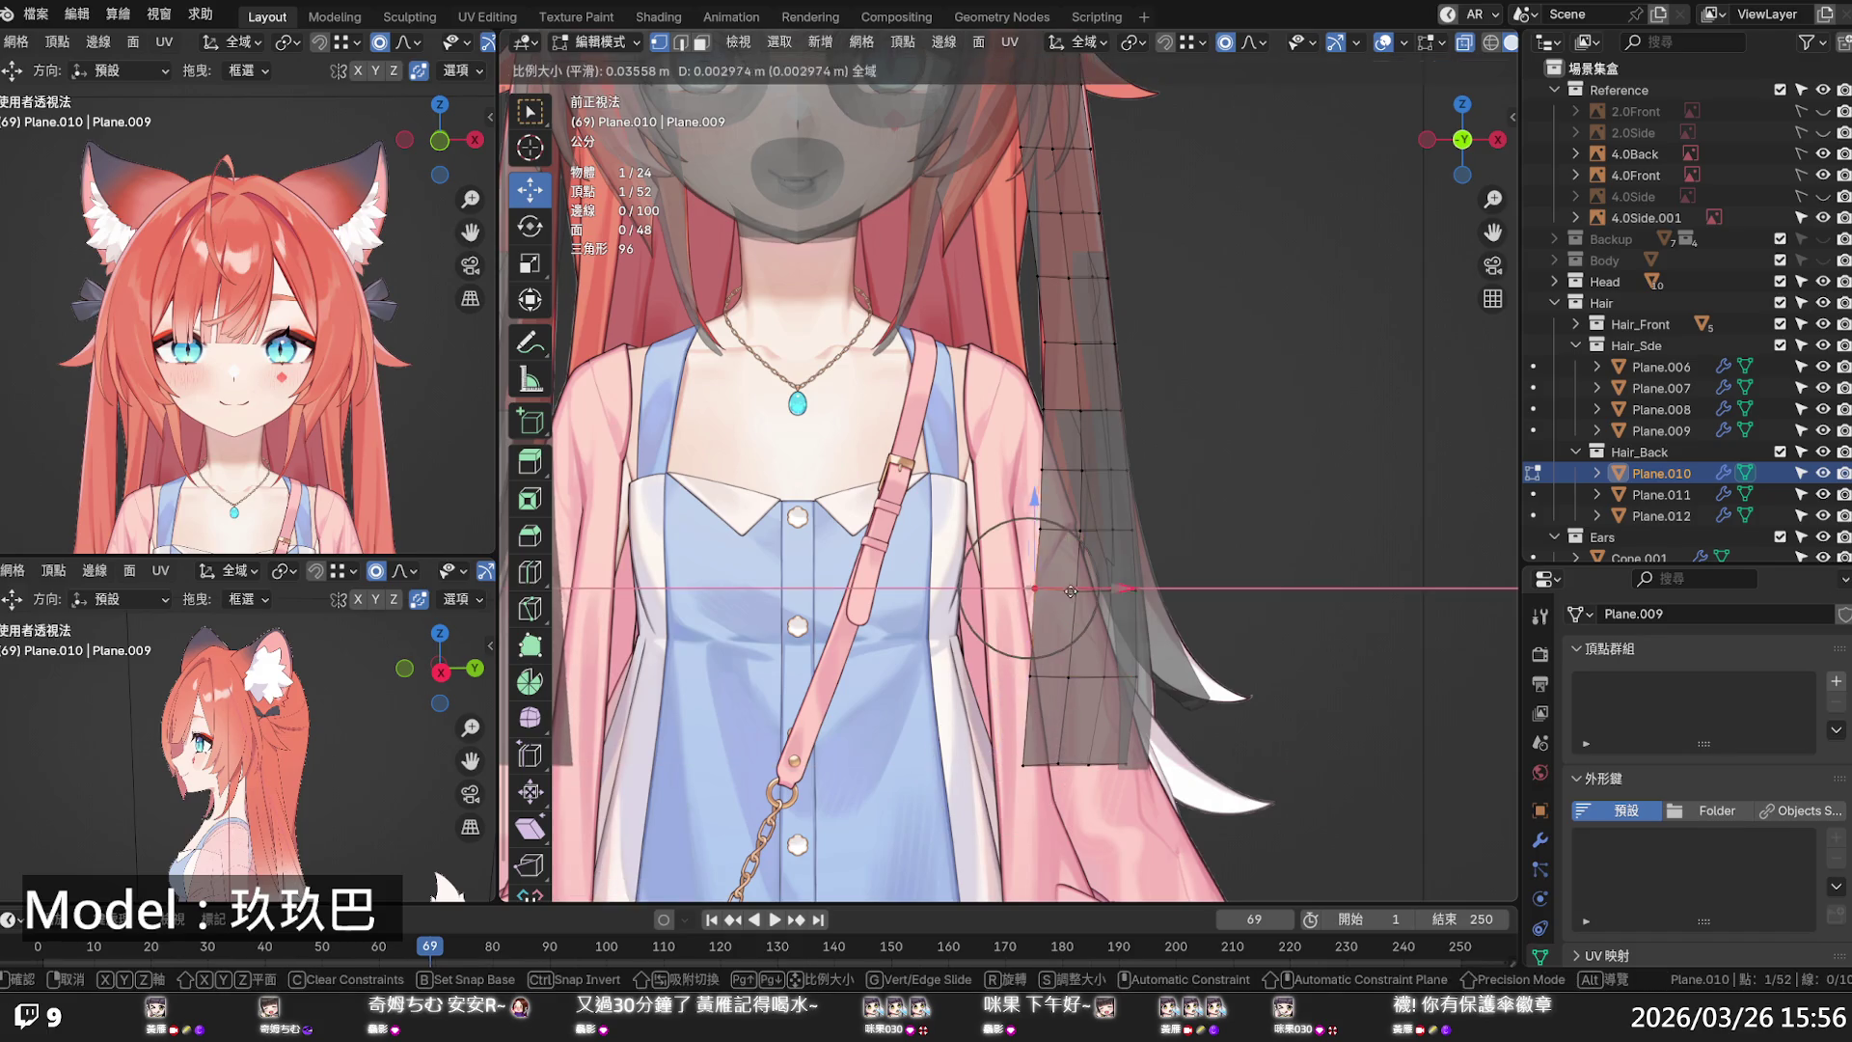
{"action": "left_click", "coordinate": [1223, 534]}
{"action": "left_click", "coordinate": [1223, 533]}
{"action": "scroll", "coordinate": [1223, 533], "scroll_direction": "down", "scroll_amount": 8}
{"action": "middle_click_drag", "start_coordinate": [1158, 540], "coordinate": [745, 543]}
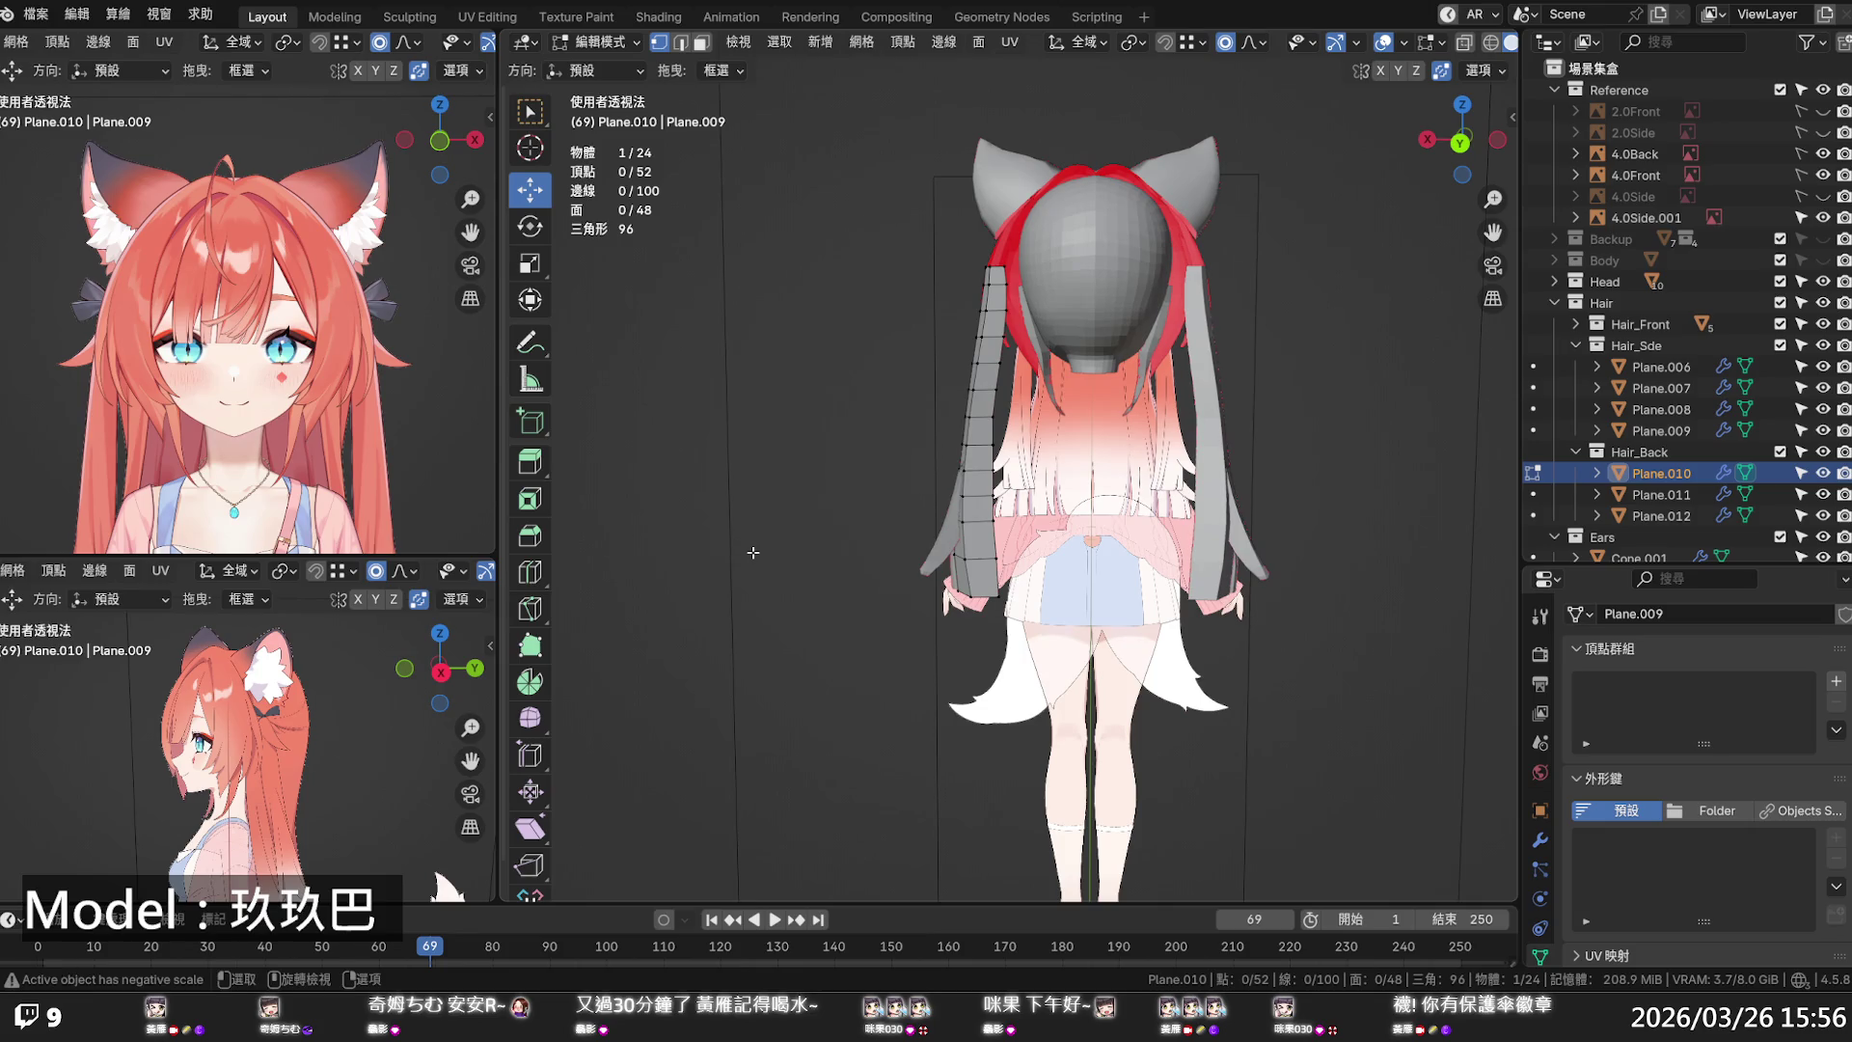
- View Plane.010 from behind with X-ray, then leave Edit Mode and deselect it
{"action": "key", "text": "KP_1"}
{"action": "key", "text": "ctrl+KP_1"}
{"action": "key", "text": "alt+z"}
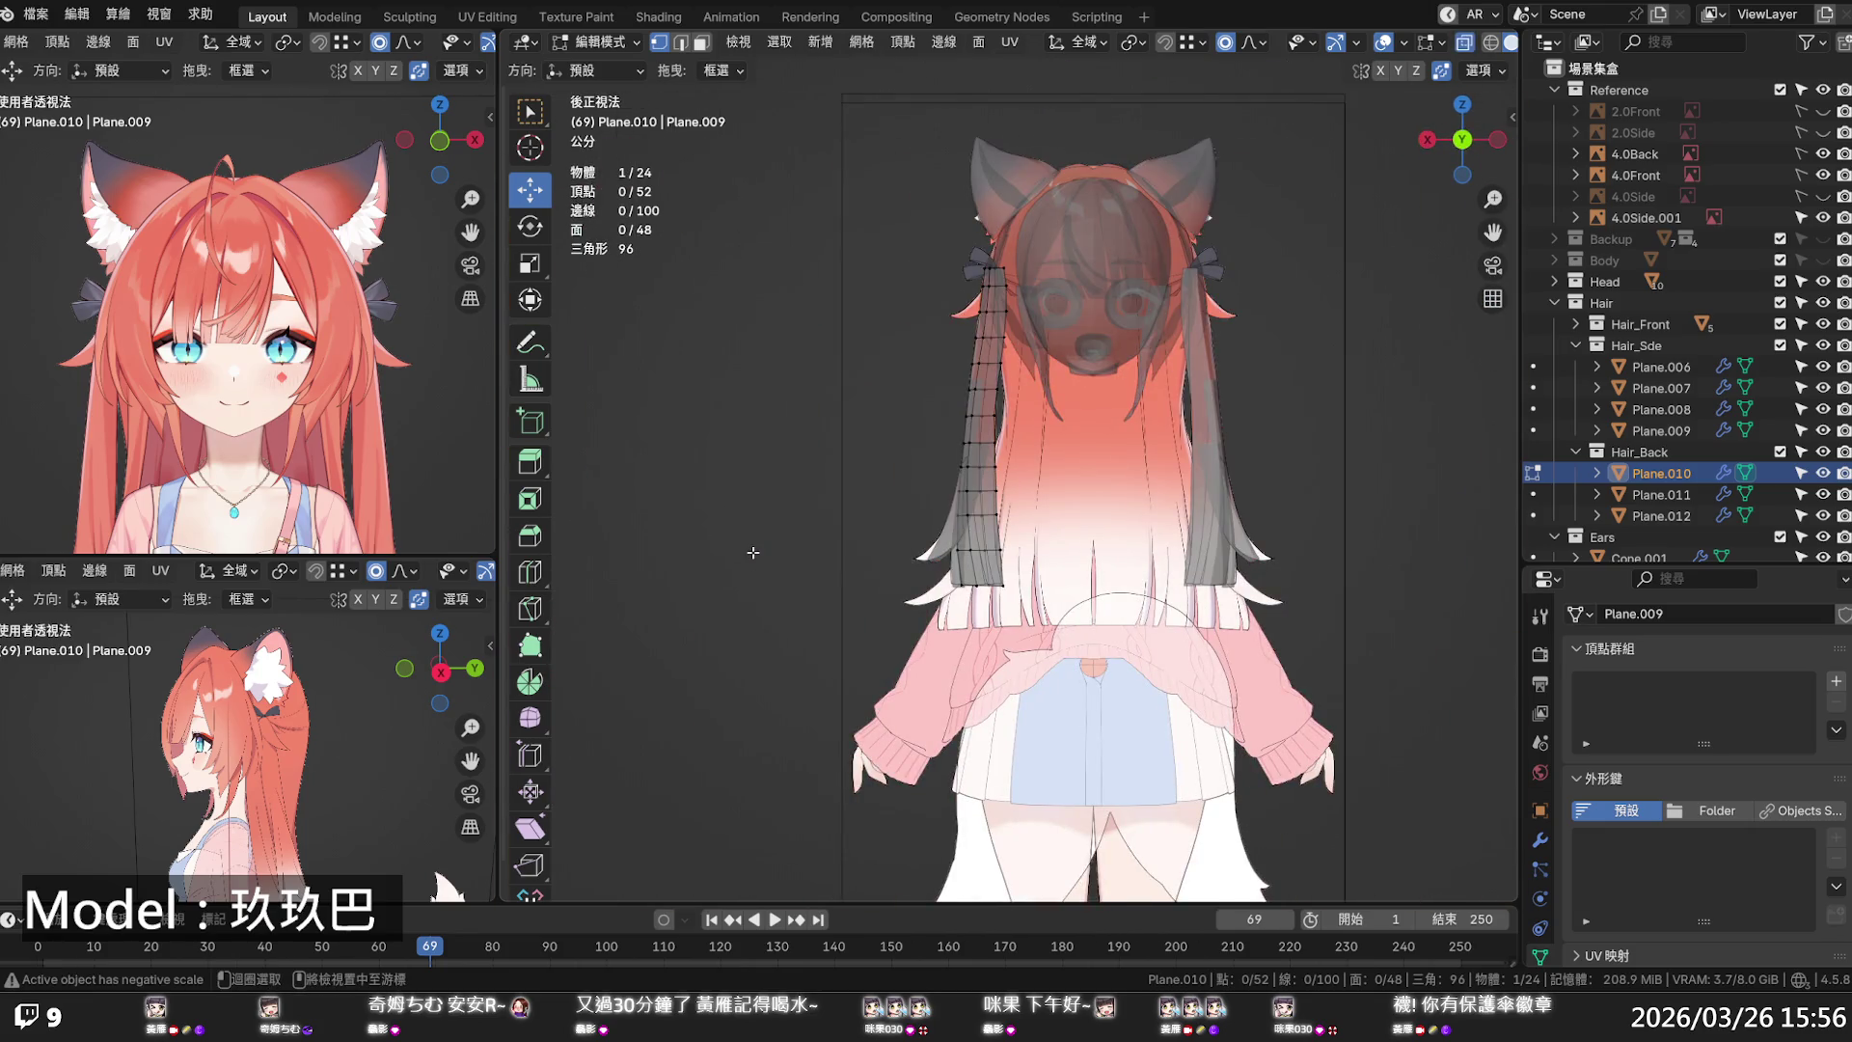
{"action": "key", "text": "alt+z"}
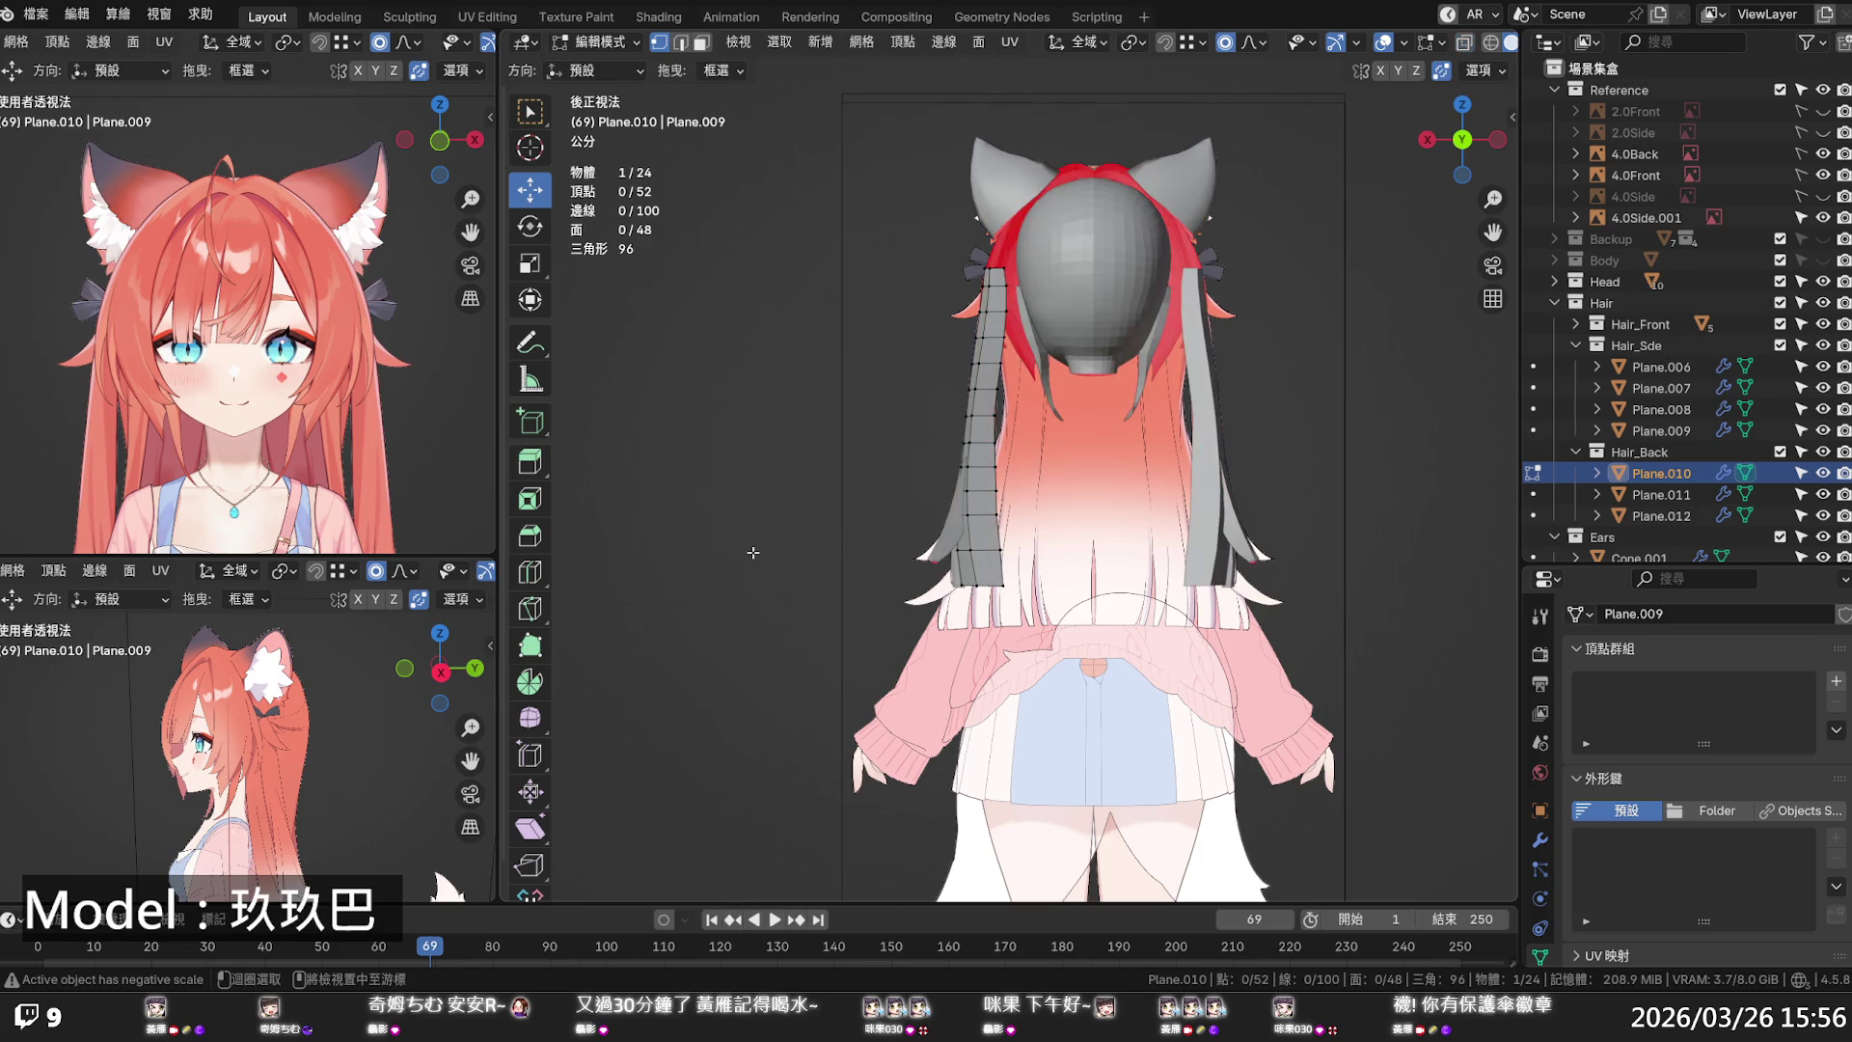
{"action": "key", "text": "alt+z"}
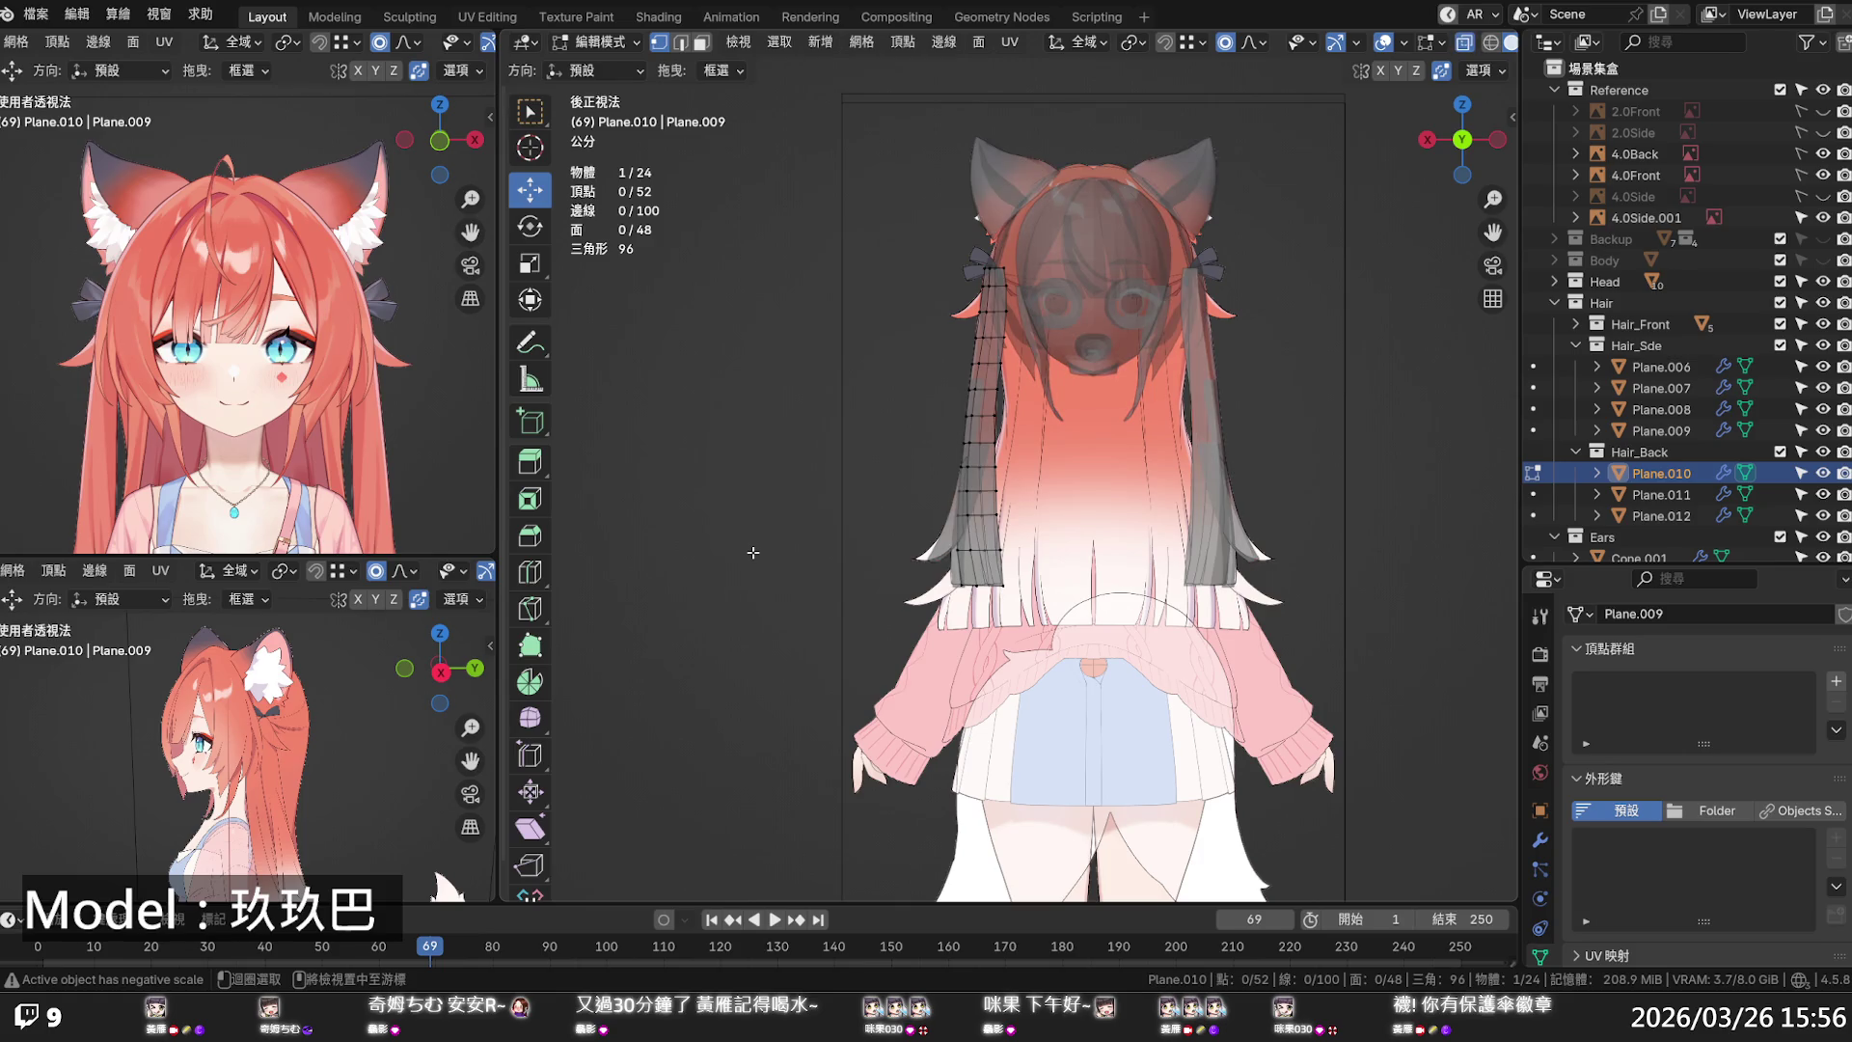
{"action": "scroll", "coordinate": [879, 487], "scroll_direction": "down", "scroll_amount": 3}
{"action": "mouse_move", "coordinate": [879, 487]}
{"action": "middle_mouse_down"}
{"action": "mouse_move", "coordinate": [1065, 511]}
{"action": "mouse_move", "coordinate": [1210, 495]}
{"action": "mouse_move", "coordinate": [1171, 523]}
{"action": "middle_mouse_up"}
{"action": "key", "text": "Tab"}
{"action": "left_click", "coordinate": [1065, 503]}
- Return to solid front view, orbit to the character's back, and select Plane.011
{"action": "key", "text": "KP_1"}
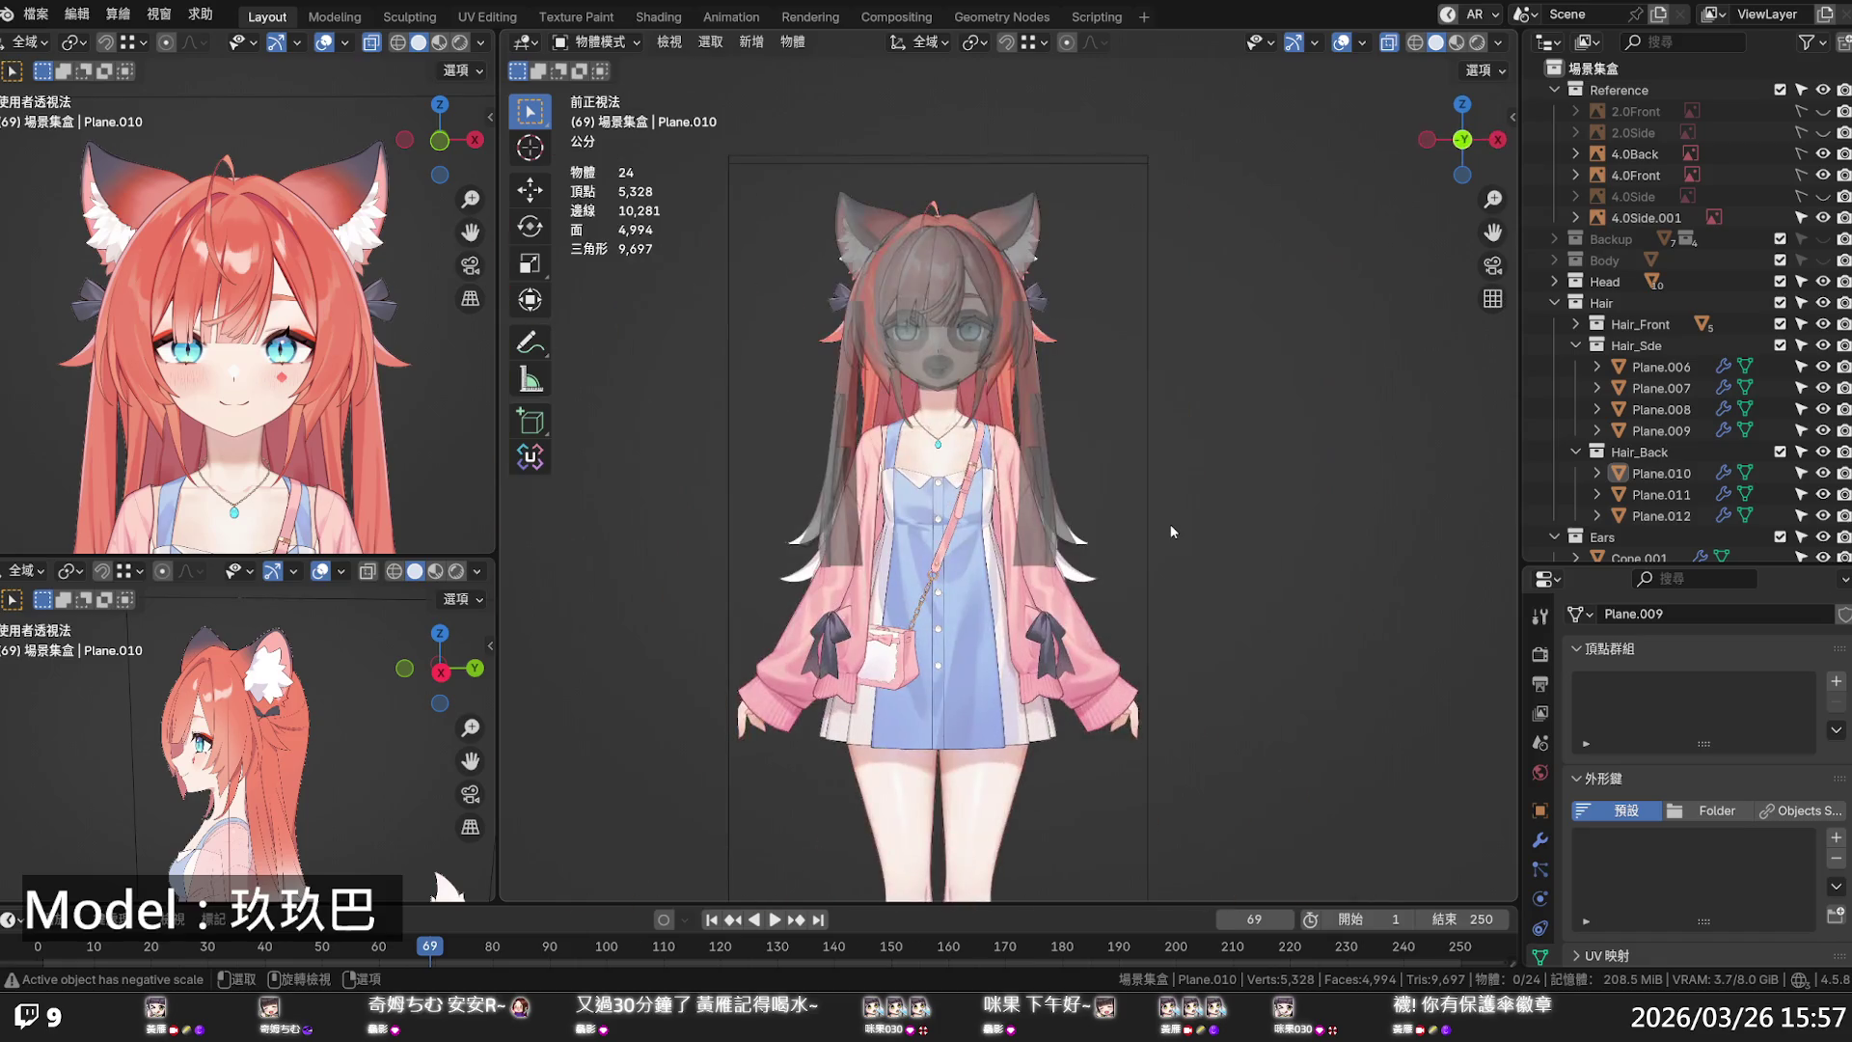
{"action": "key", "text": "alt+z"}
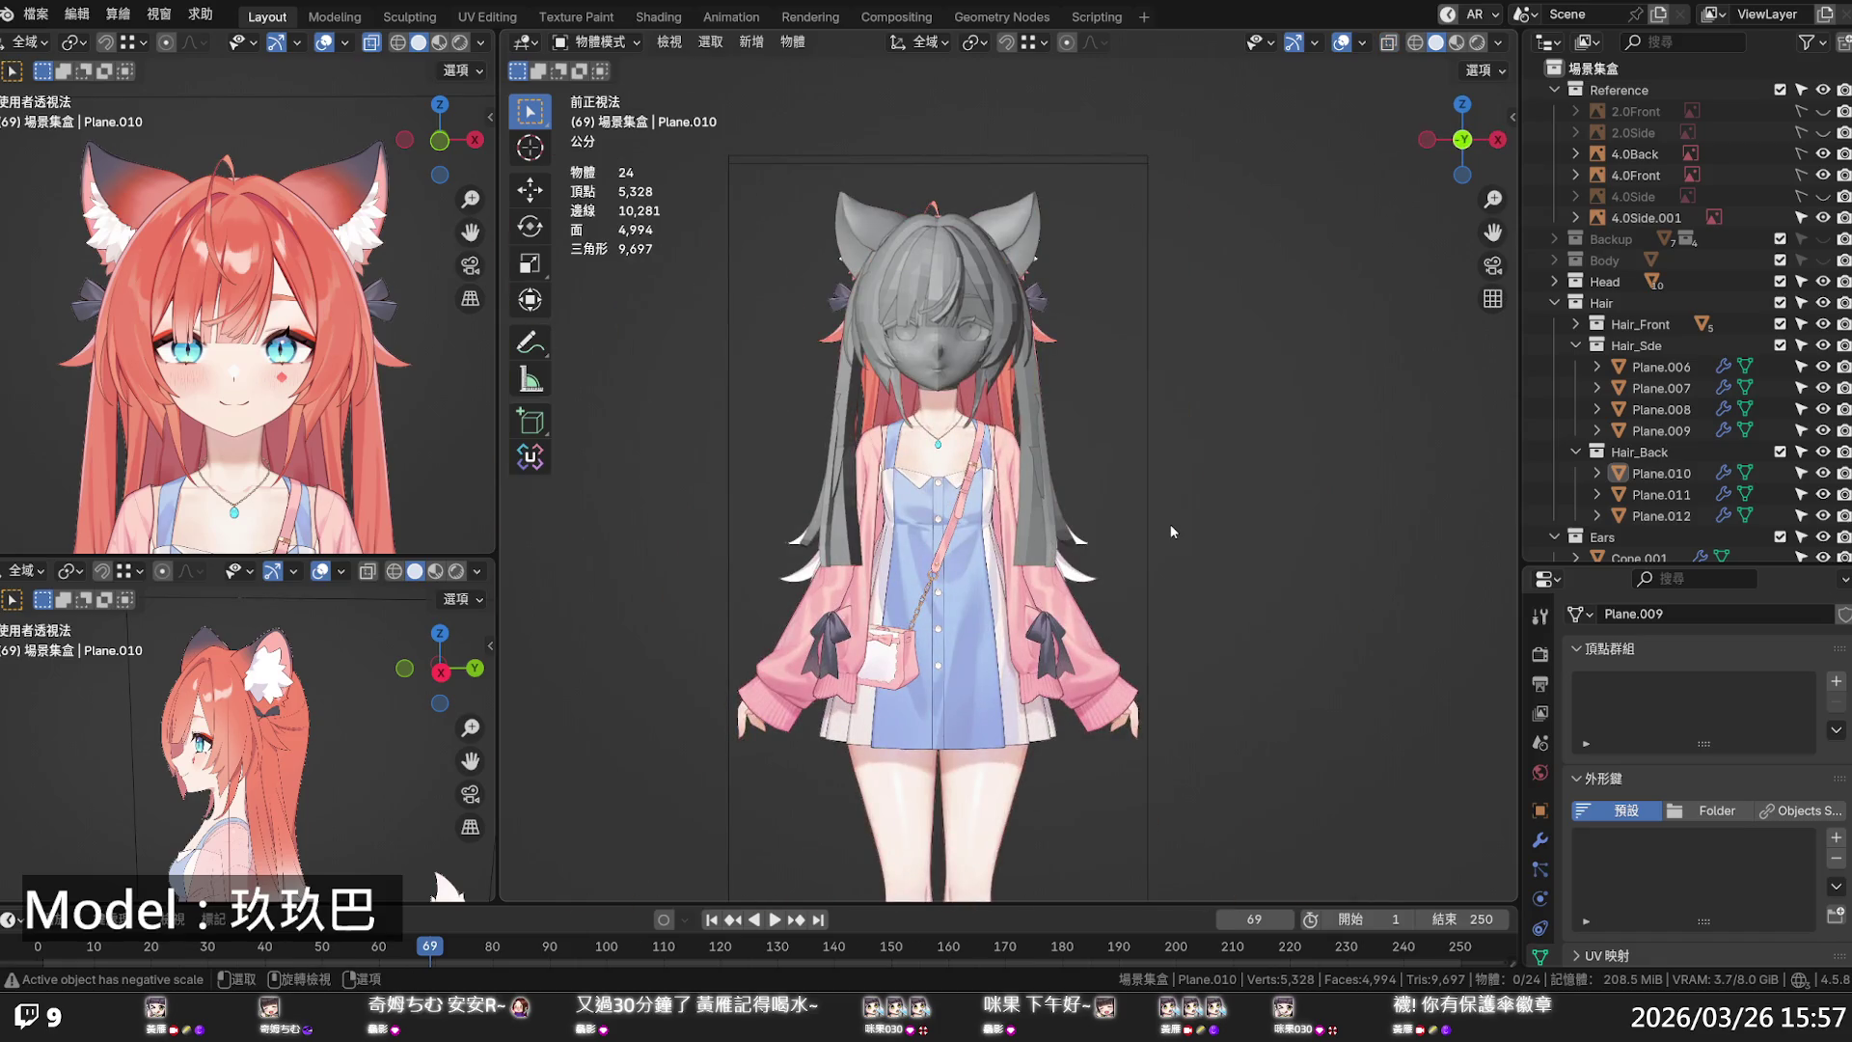
{"action": "scroll", "coordinate": [1186, 463], "scroll_direction": "up", "scroll_amount": 5}
{"action": "middle_click_drag", "start_coordinate": [1187, 460], "coordinate": [971, 476]}
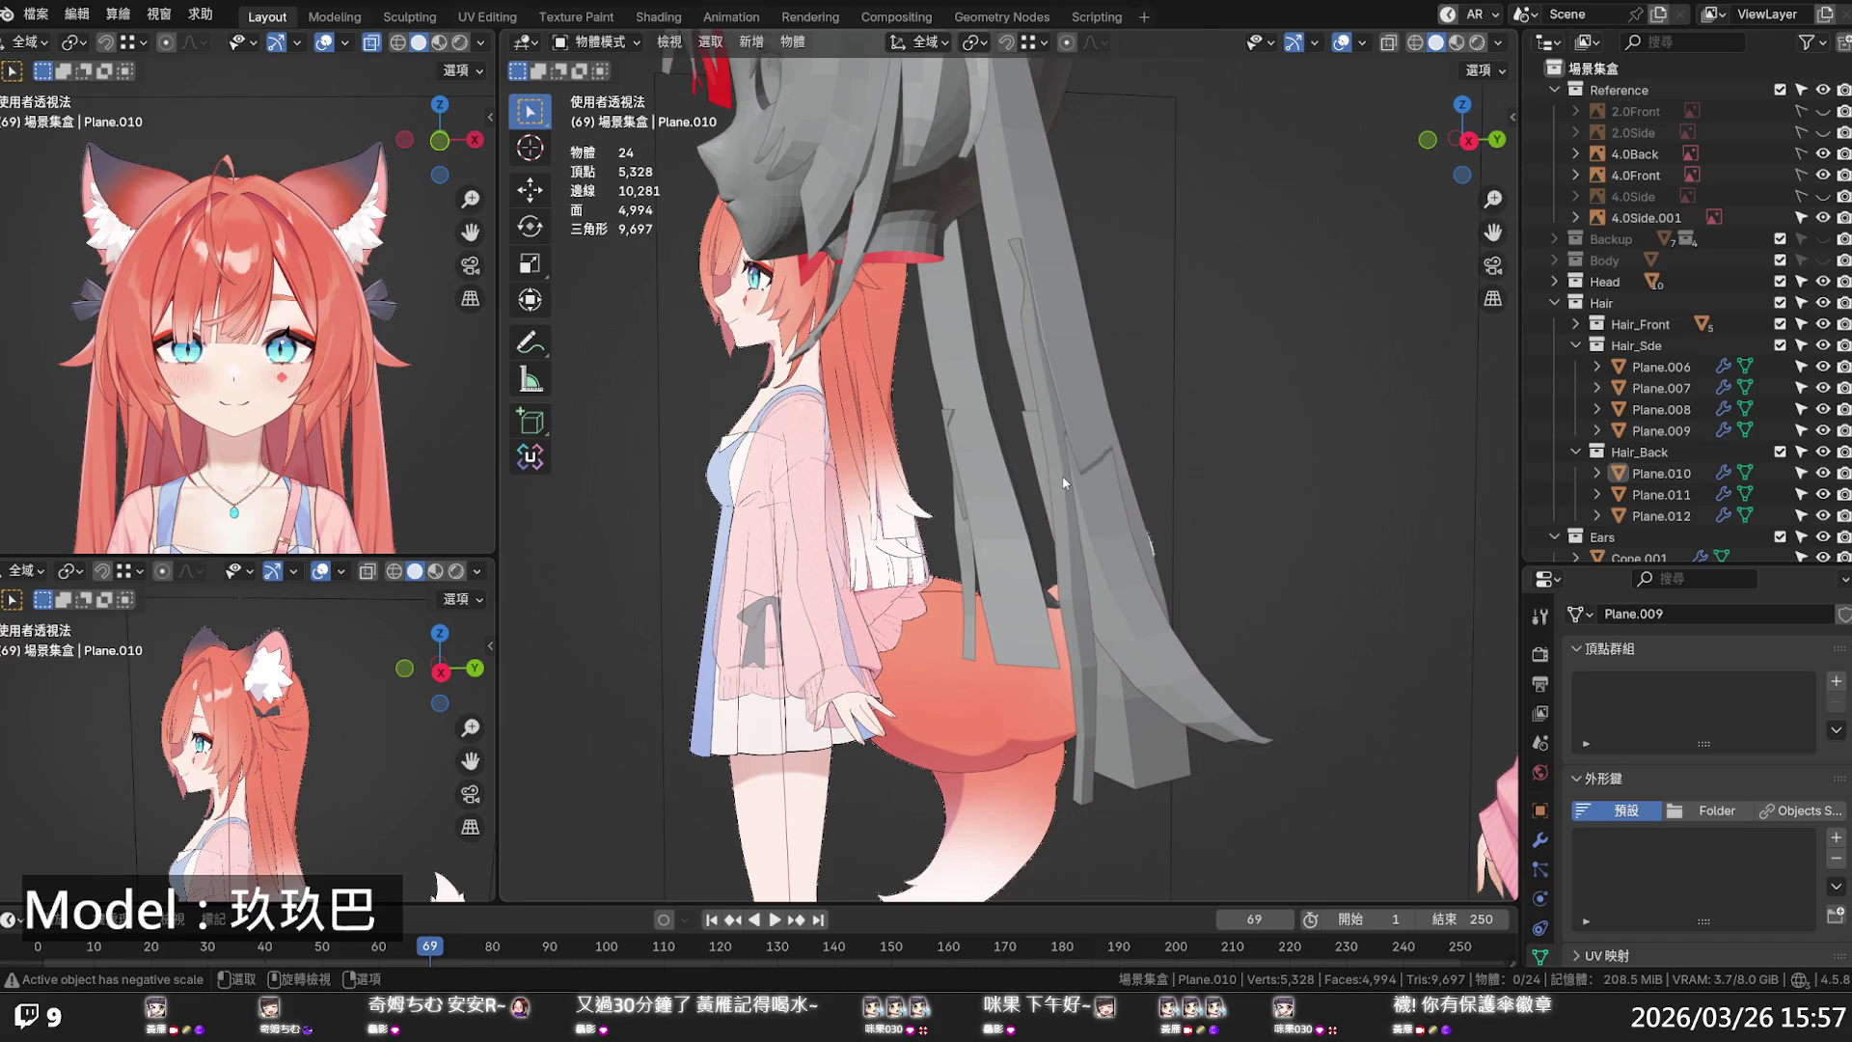
{"action": "mouse_move", "coordinate": [1065, 482]}
{"action": "middle_mouse_down"}
{"action": "mouse_move", "coordinate": [784, 480]}
{"action": "mouse_move", "coordinate": [877, 455]}
{"action": "mouse_move", "coordinate": [1099, 472]}
{"action": "mouse_move", "coordinate": [1040, 487]}
{"action": "middle_mouse_up"}
{"action": "left_click", "coordinate": [1101, 582]}
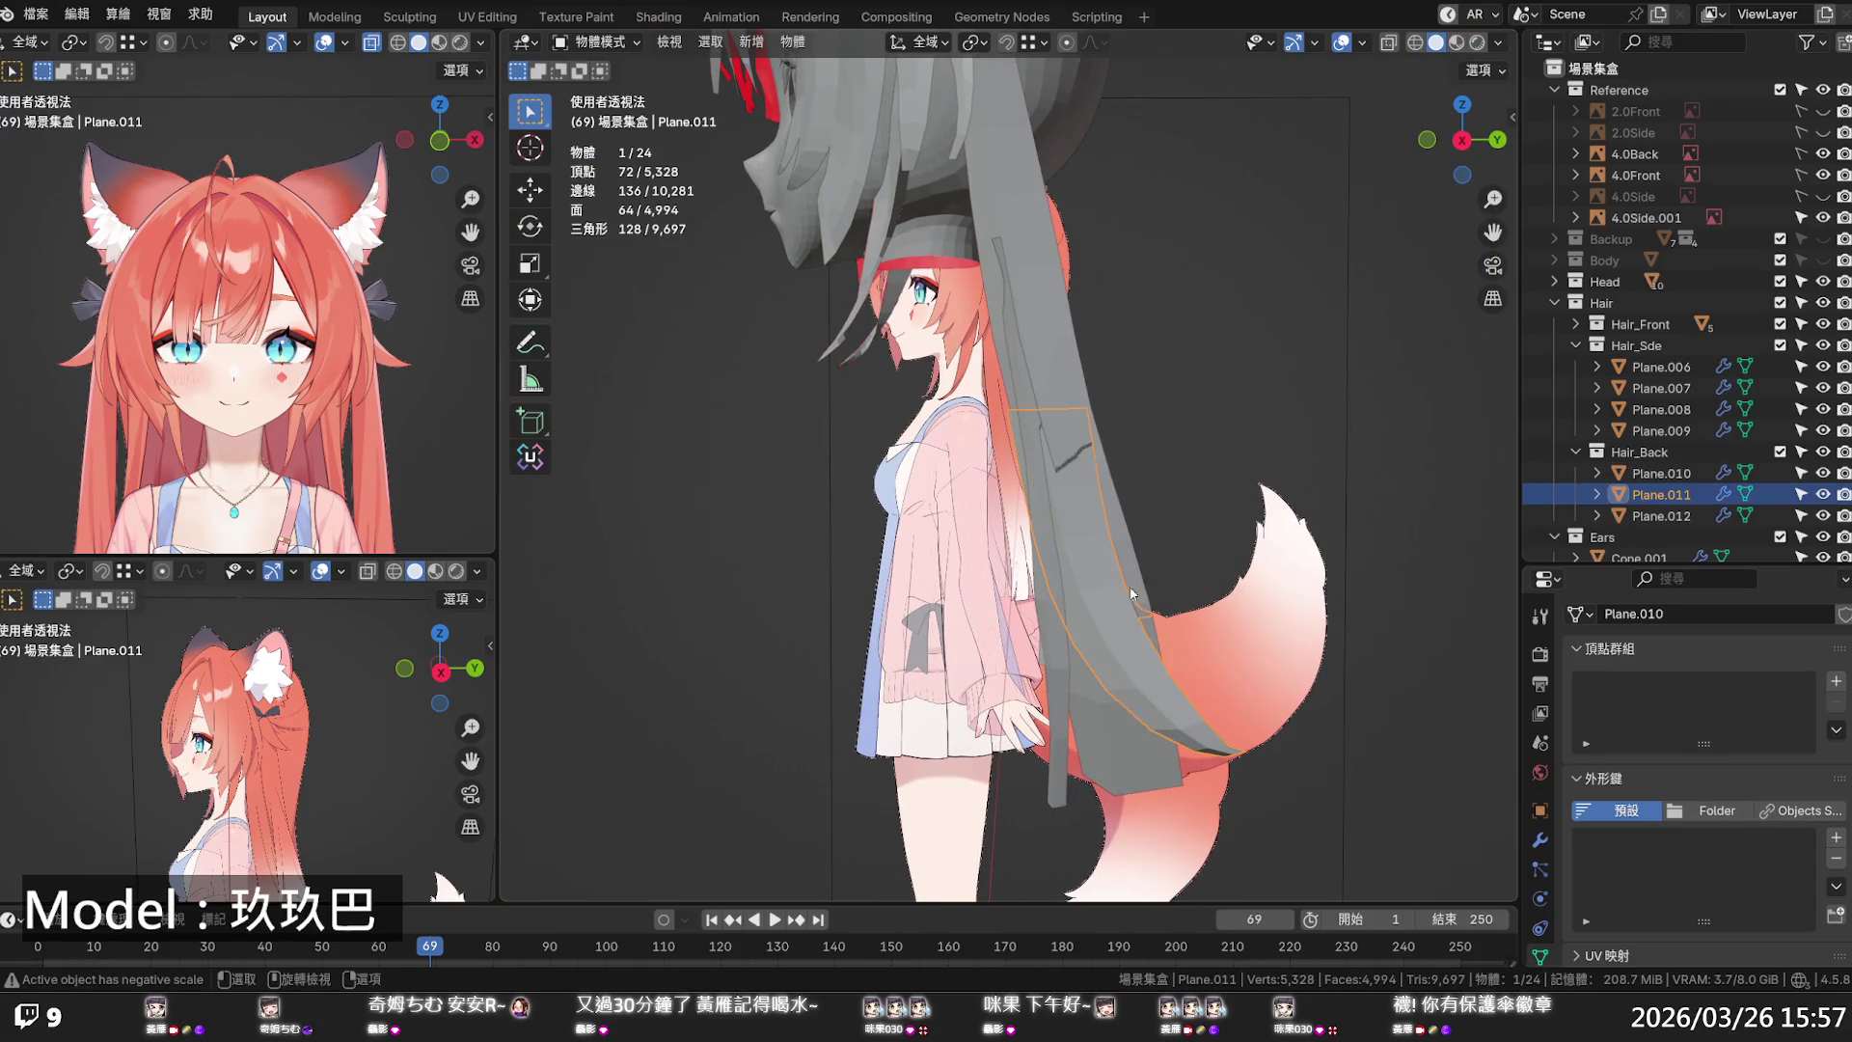
- Copy the Plane.011 strand and paste it into the Hair_Back collection as Plane.013
{"action": "right_click", "coordinate": [1684, 494]}
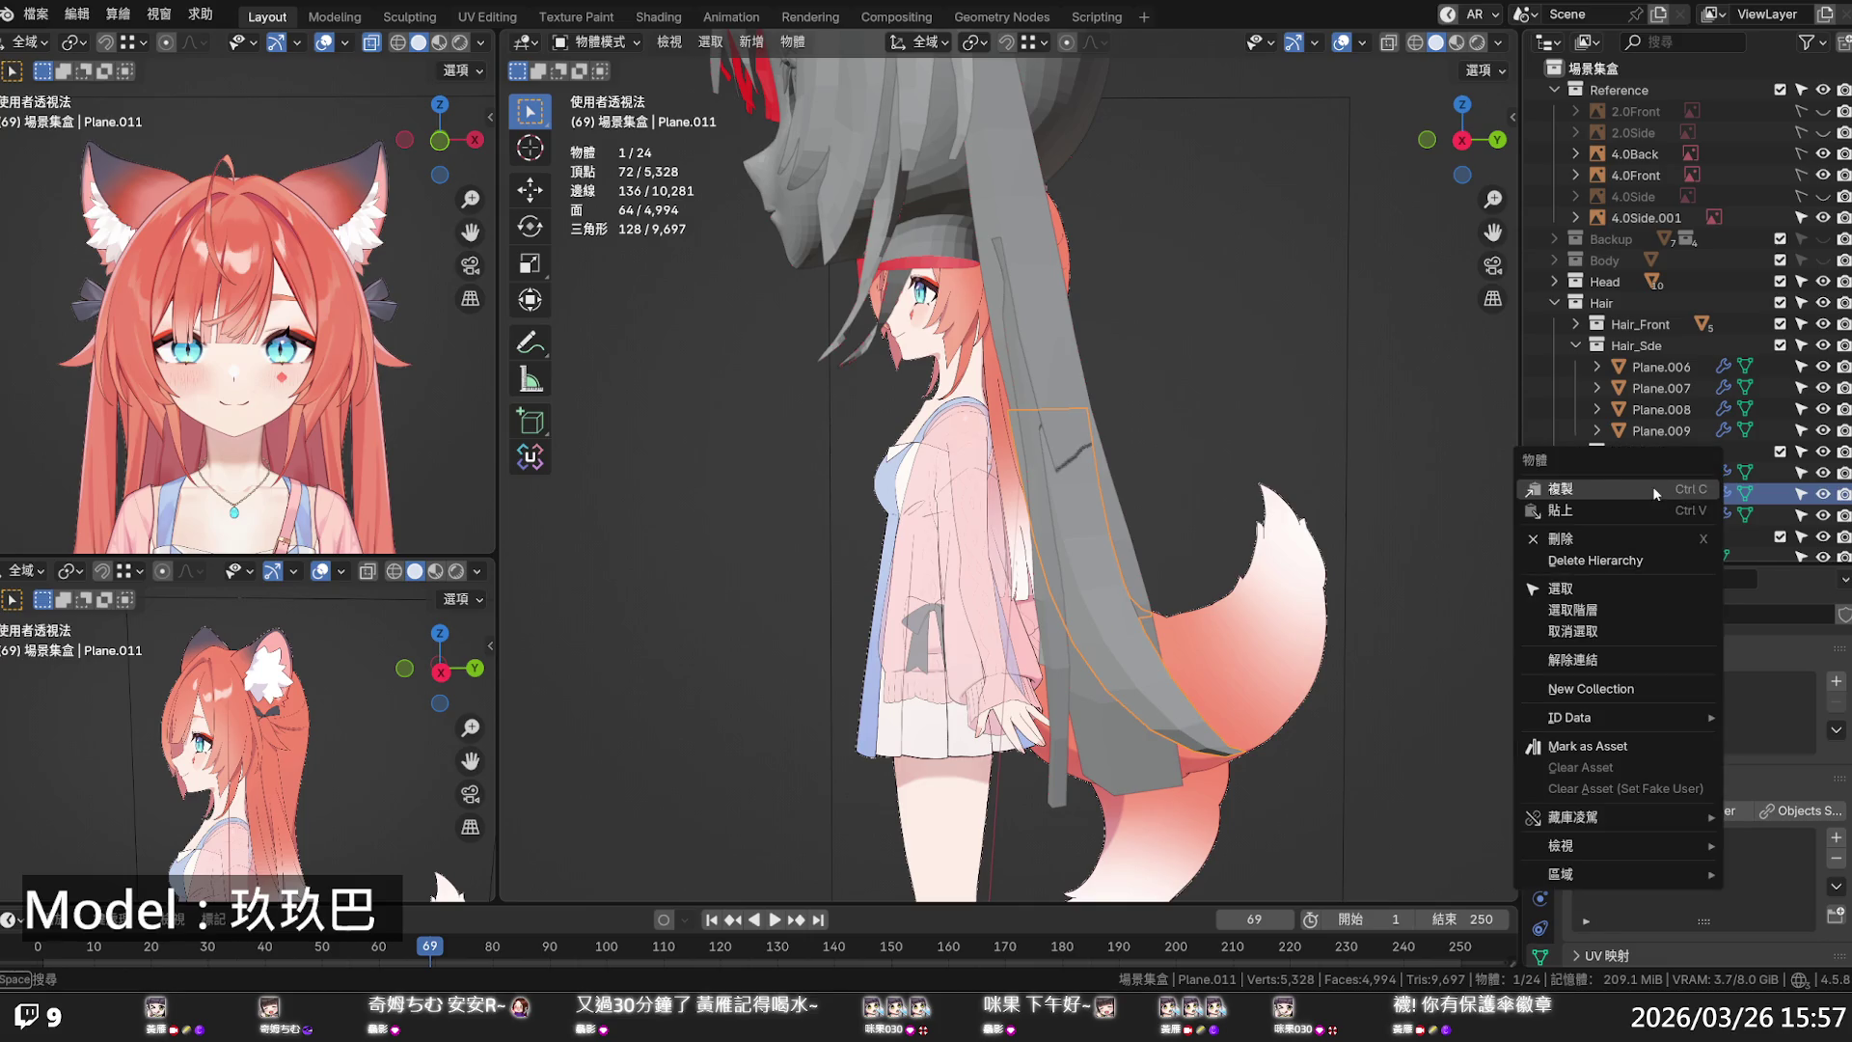
{"action": "left_click", "coordinate": [1656, 489]}
{"action": "right_click", "coordinate": [1659, 453]}
{"action": "left_click", "coordinate": [1661, 459]}
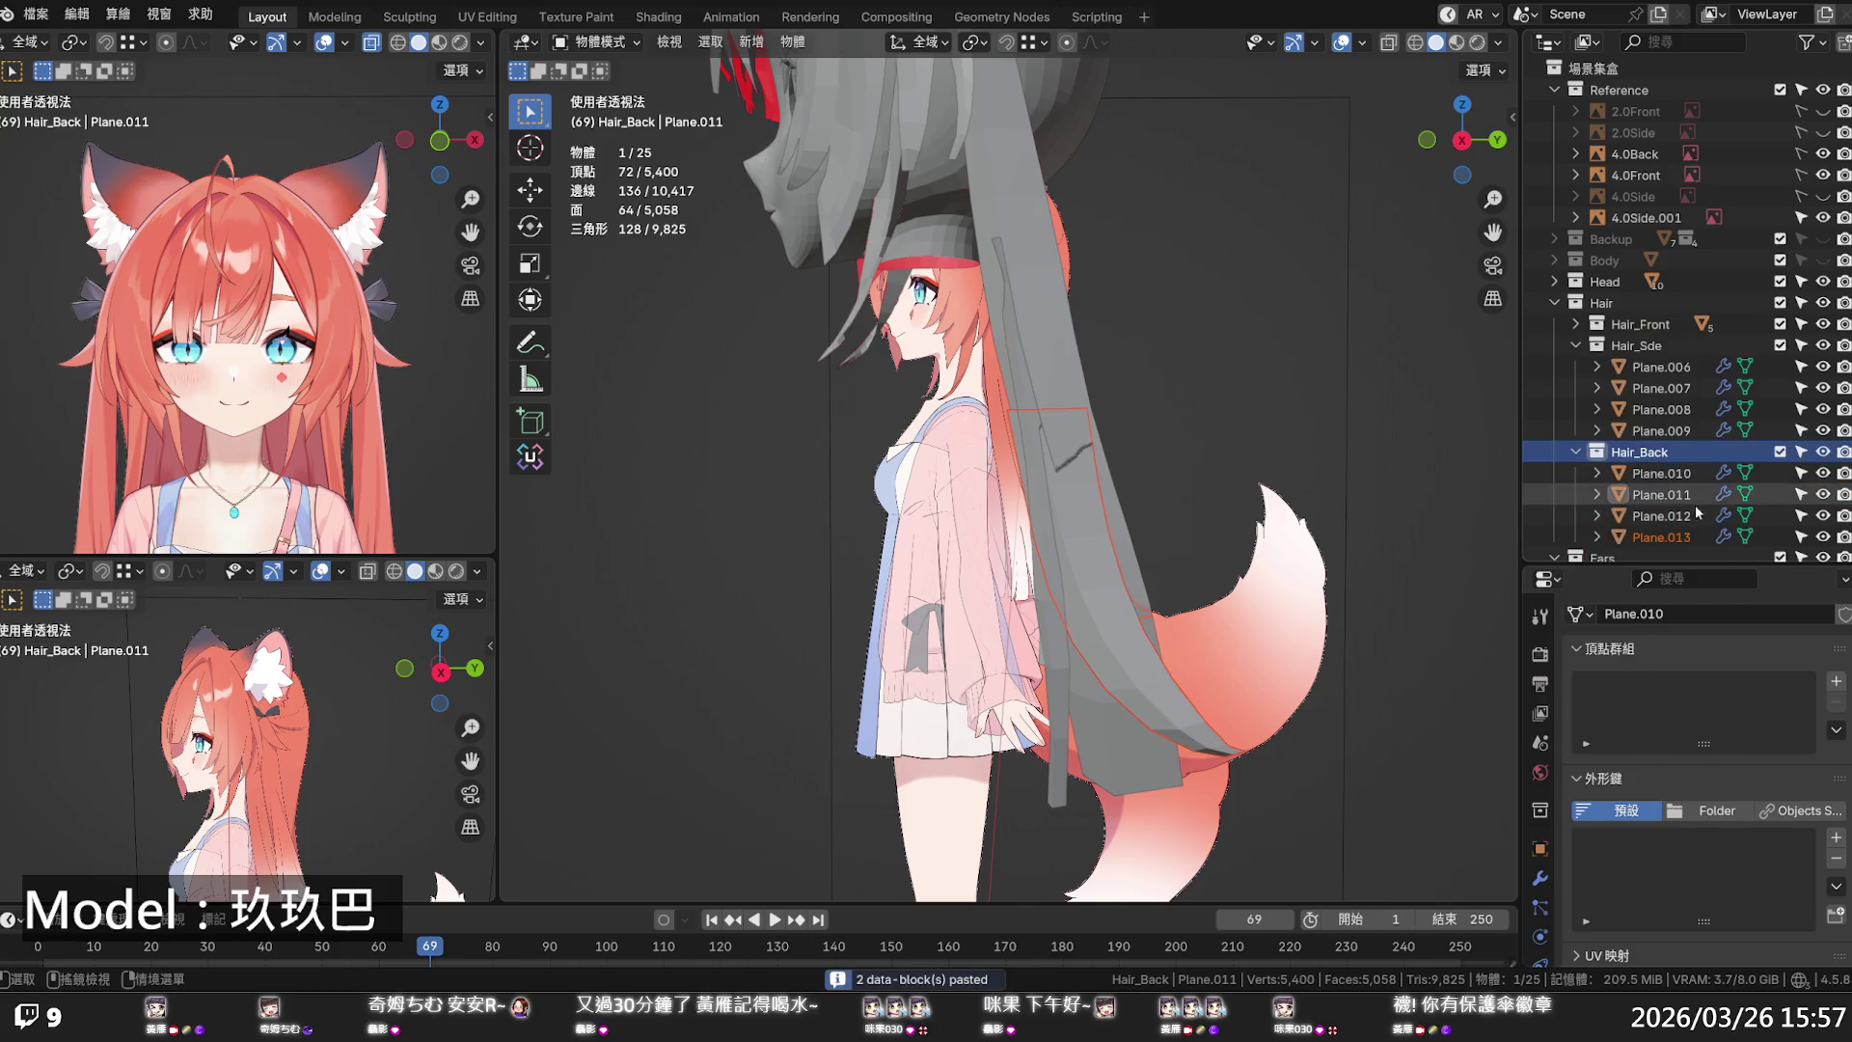
{"action": "left_click", "coordinate": [1681, 538]}
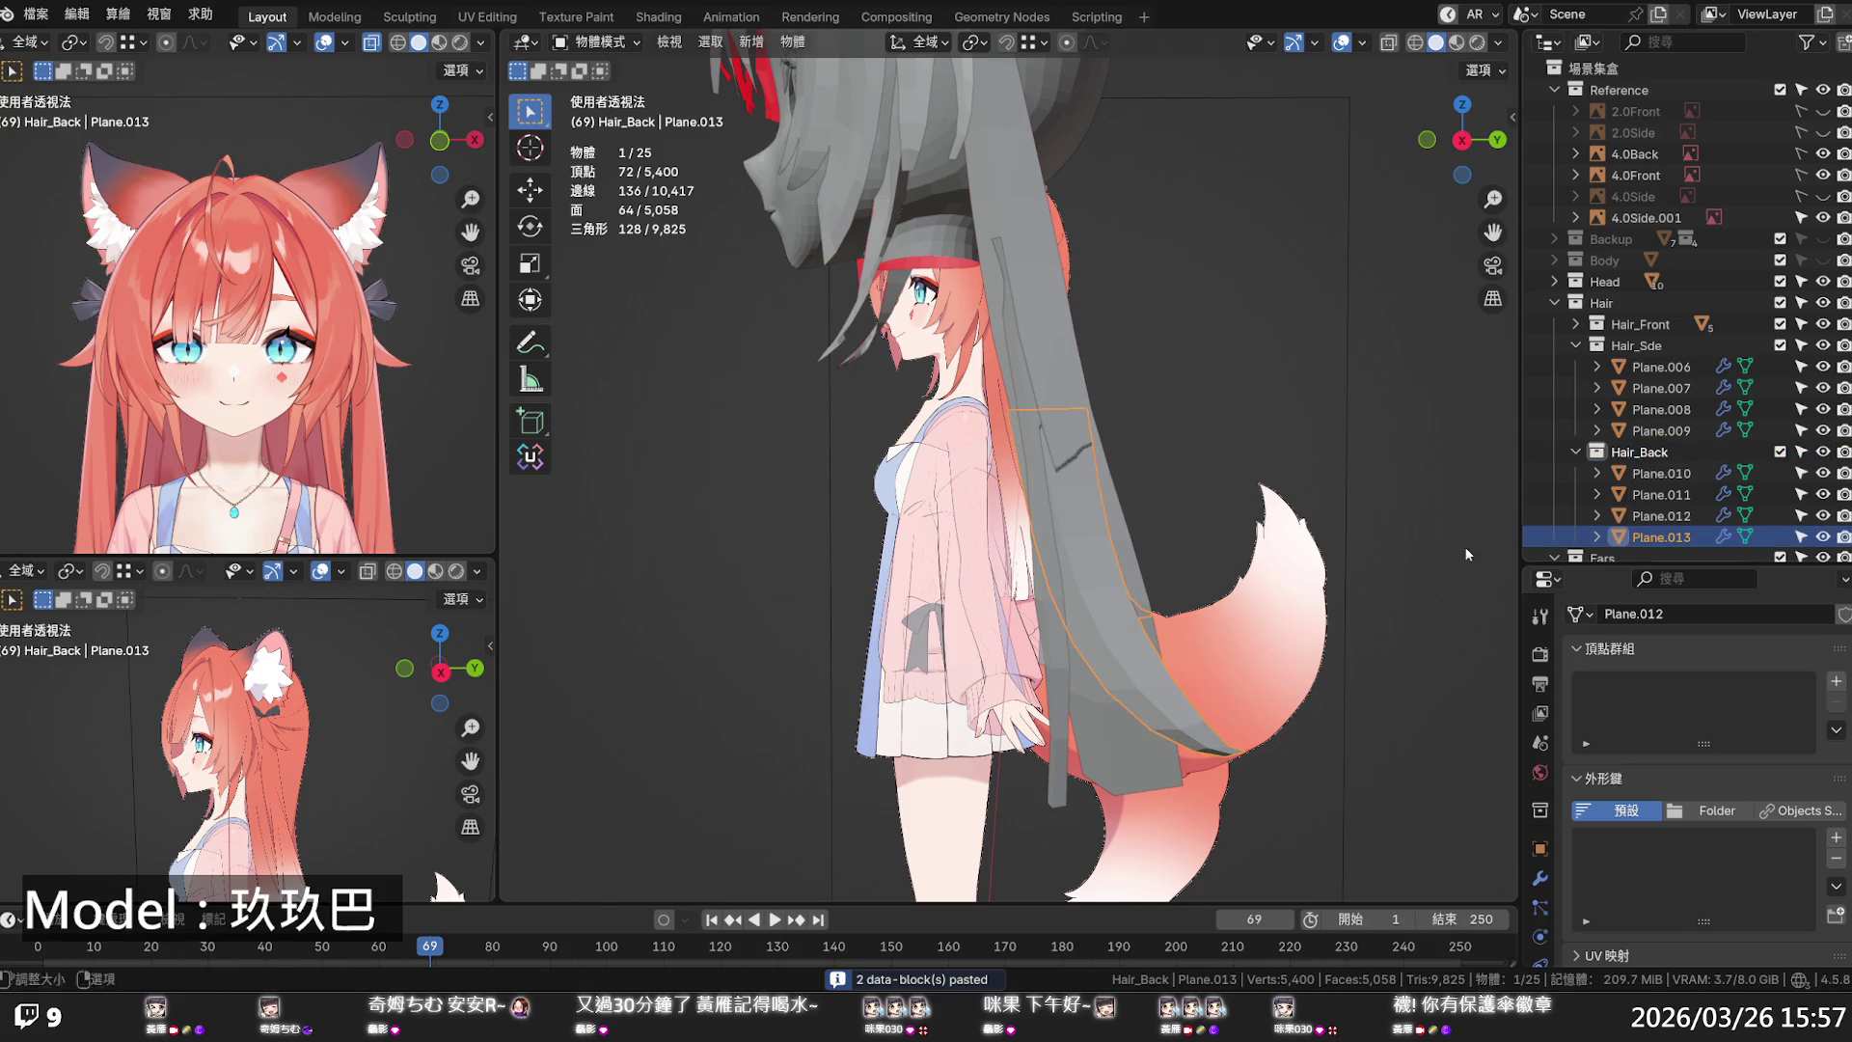
- Edit Plane.013 in a see-through right side view with the Head collection hidden
{"action": "key", "text": "Tab"}
{"action": "key", "text": "a"}
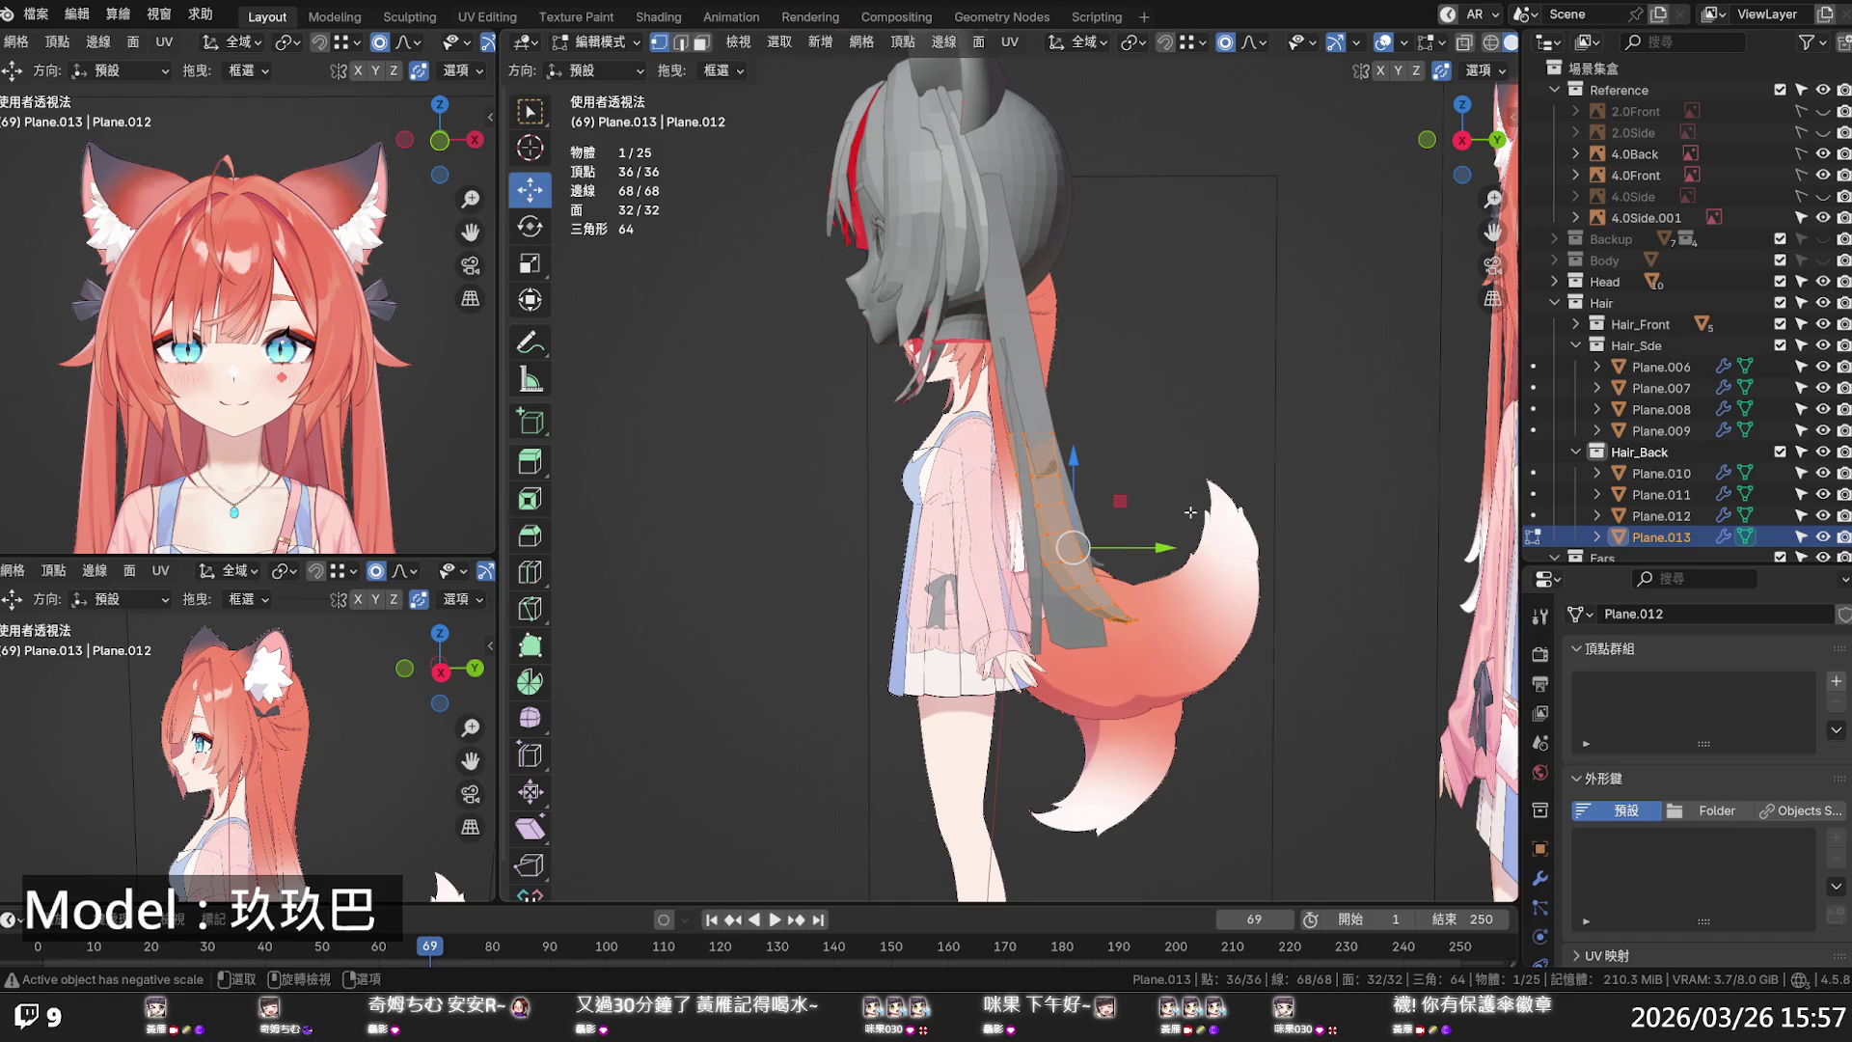
{"action": "key", "text": "KP_1"}
{"action": "key", "text": "KP_3"}
{"action": "scroll", "coordinate": [1153, 423], "scroll_direction": "up", "scroll_amount": 3}
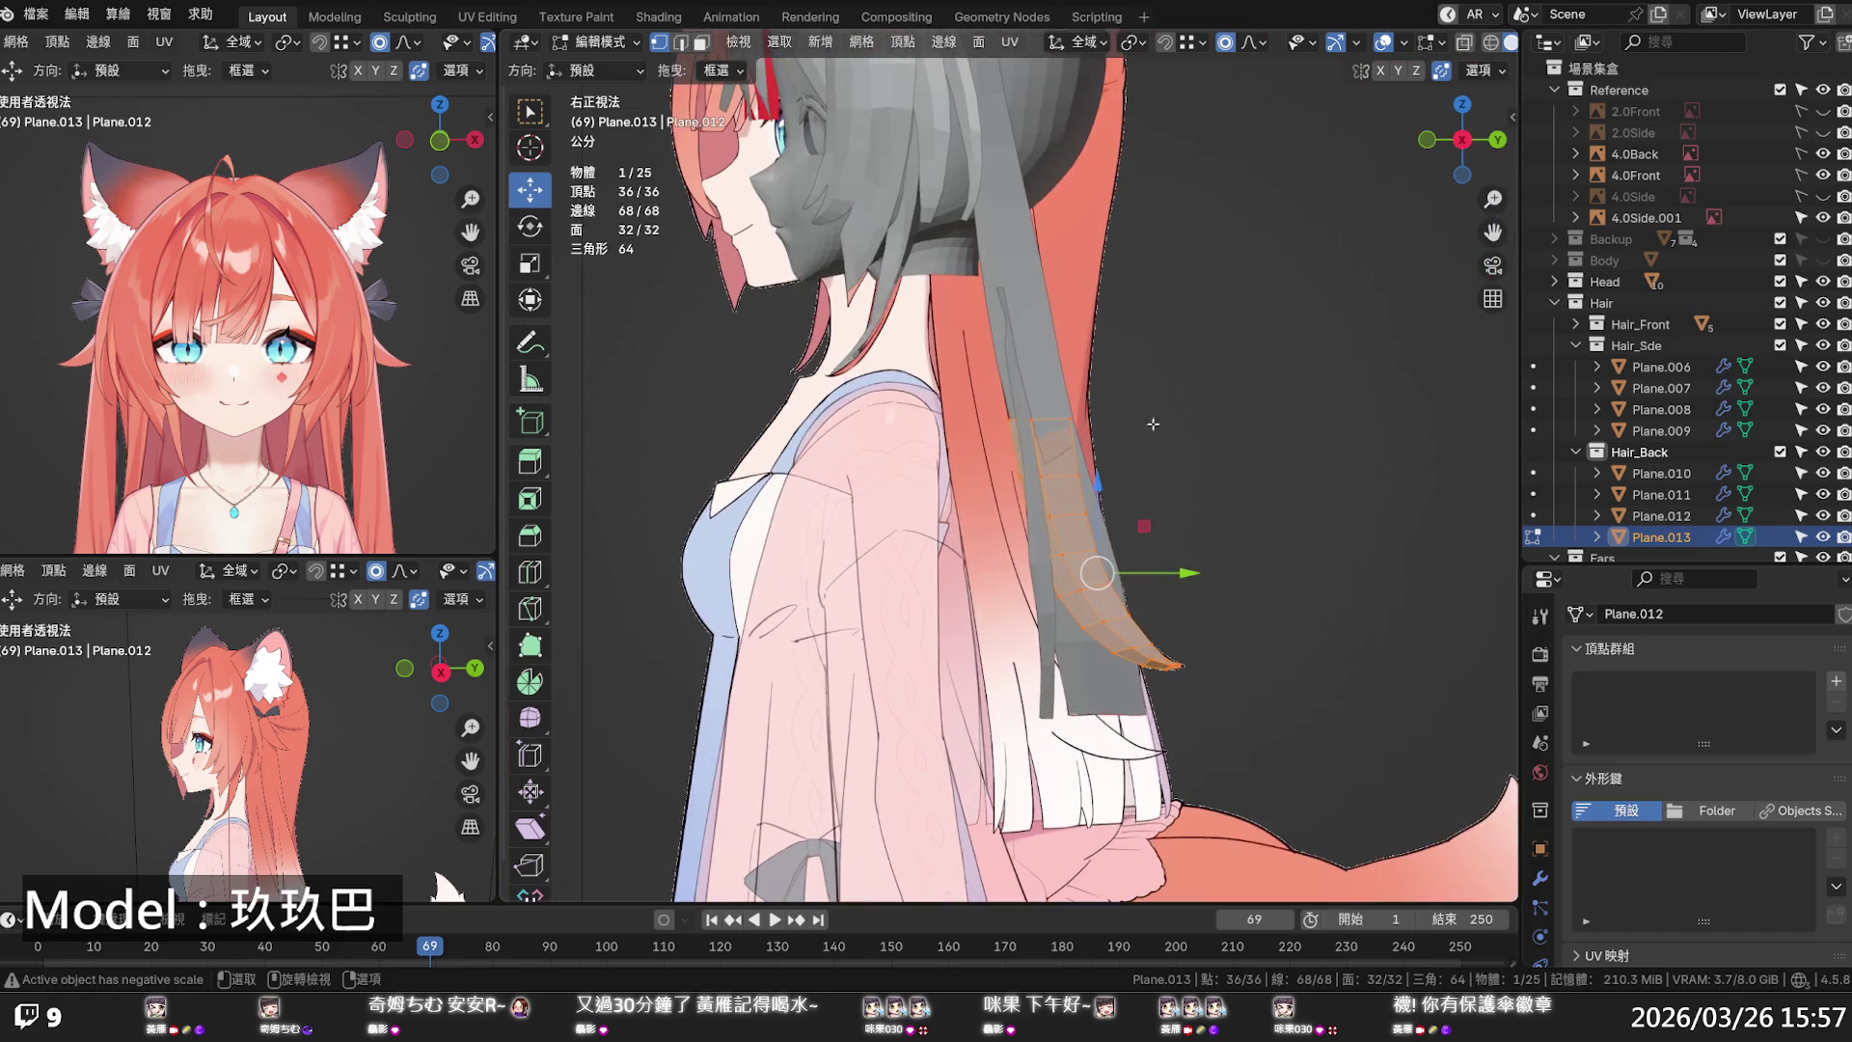
{"action": "key", "text": "alt+z"}
{"action": "middle_click_drag", "start_coordinate": [1105, 486], "coordinate": [1084, 572], "text": "shift"}
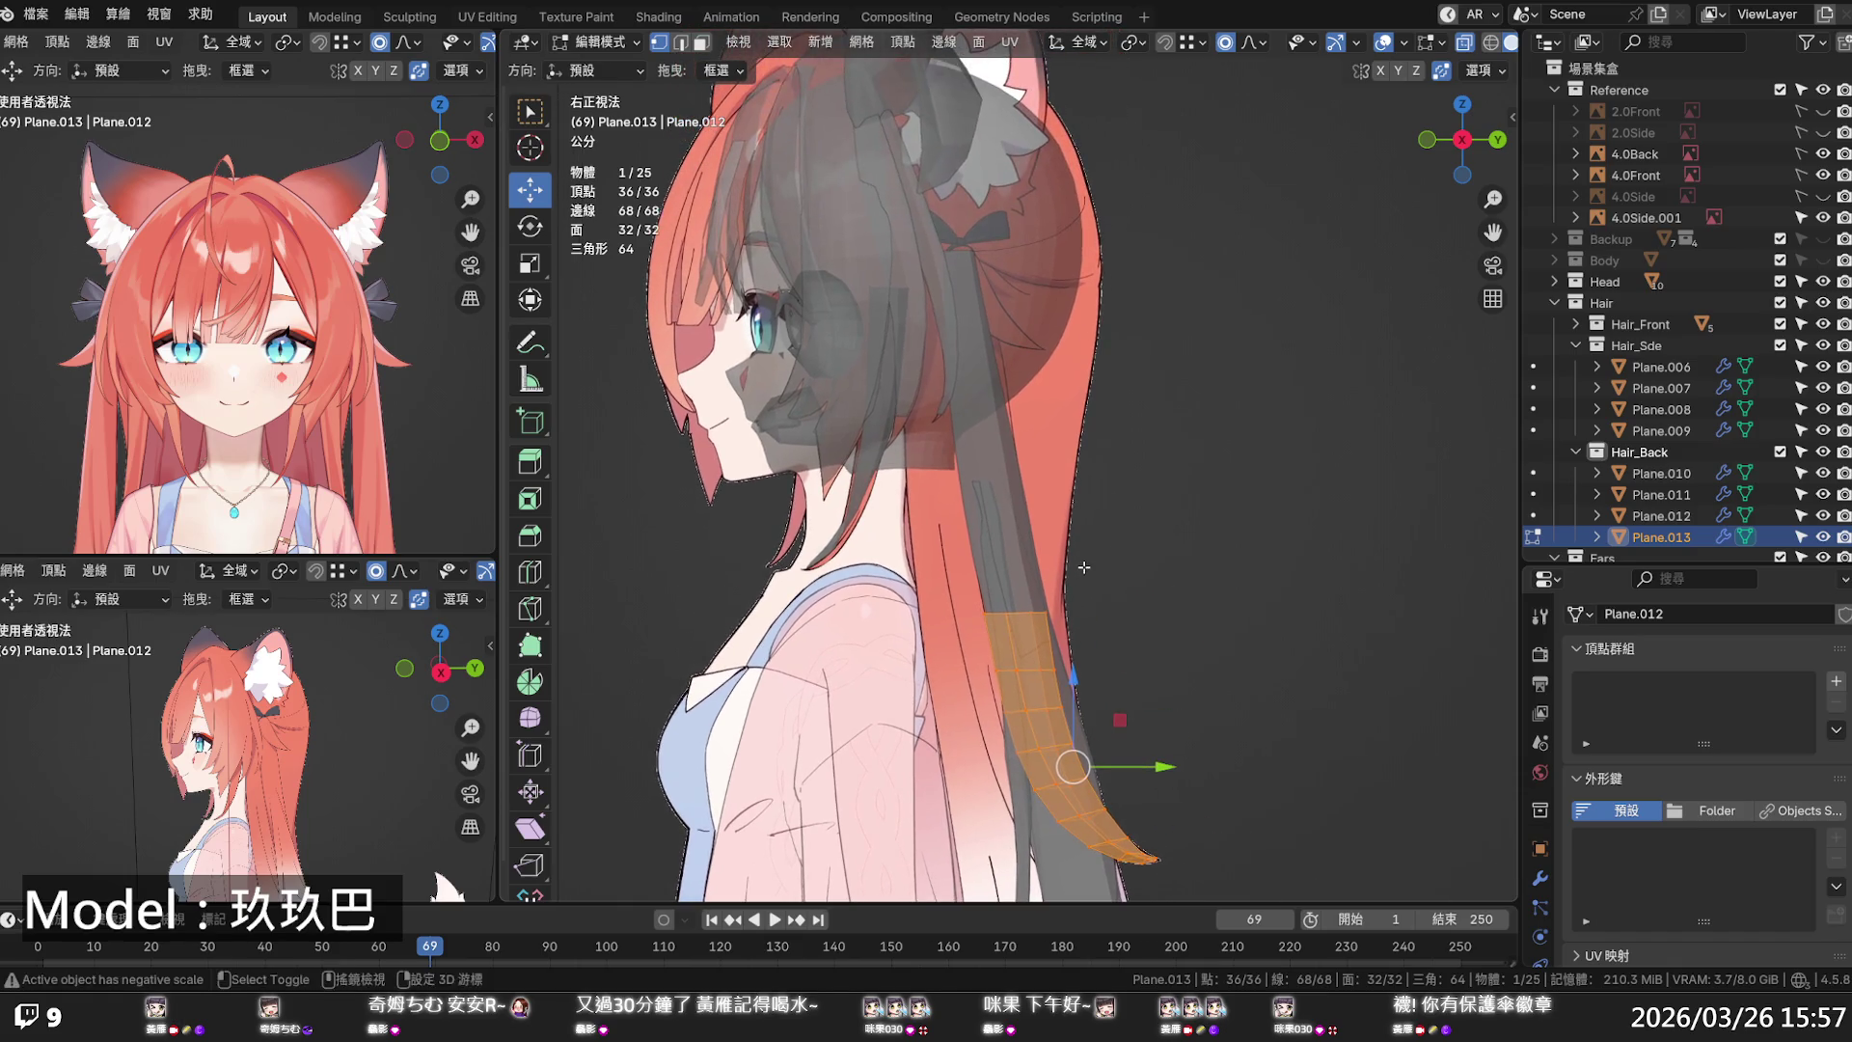
{"action": "left_click", "coordinate": [1822, 281]}
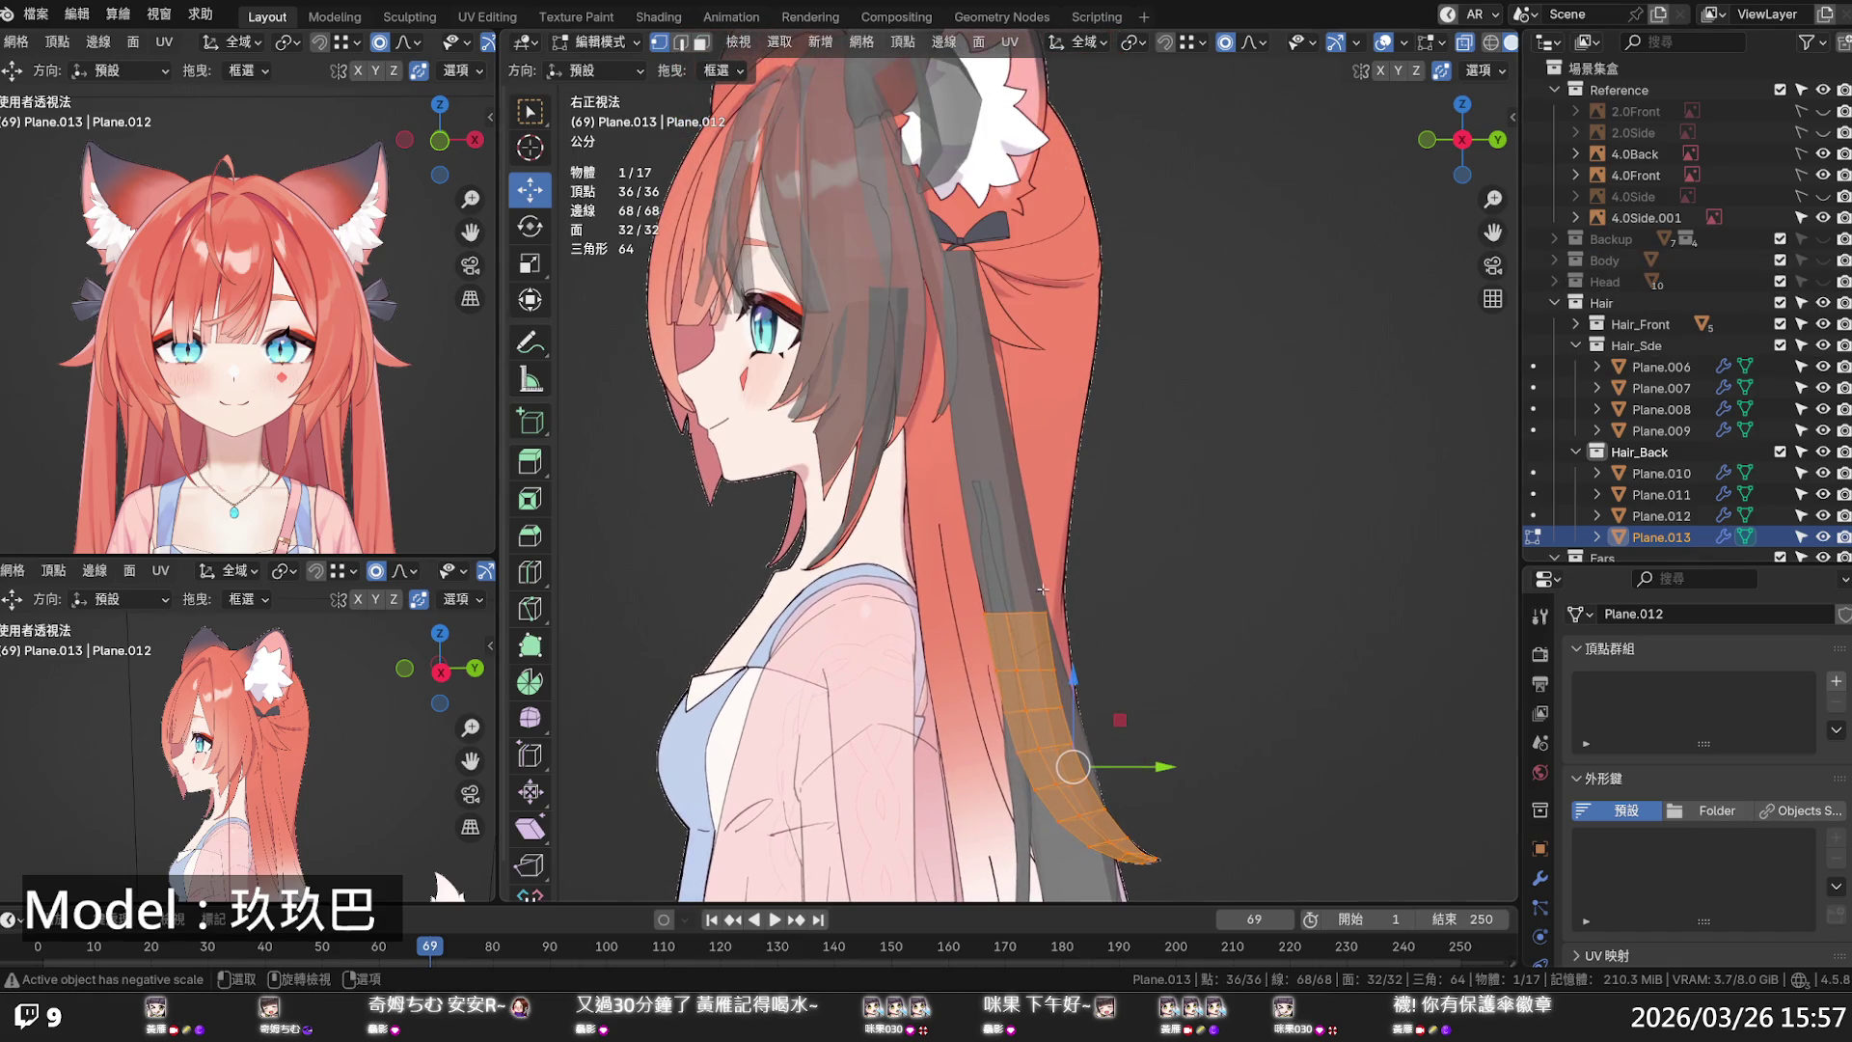
- Move the strand copy up onto the upper head, shrink it and narrow its top edge
{"action": "left_click_drag", "start_coordinate": [1074, 687], "coordinate": [1021, 229]}
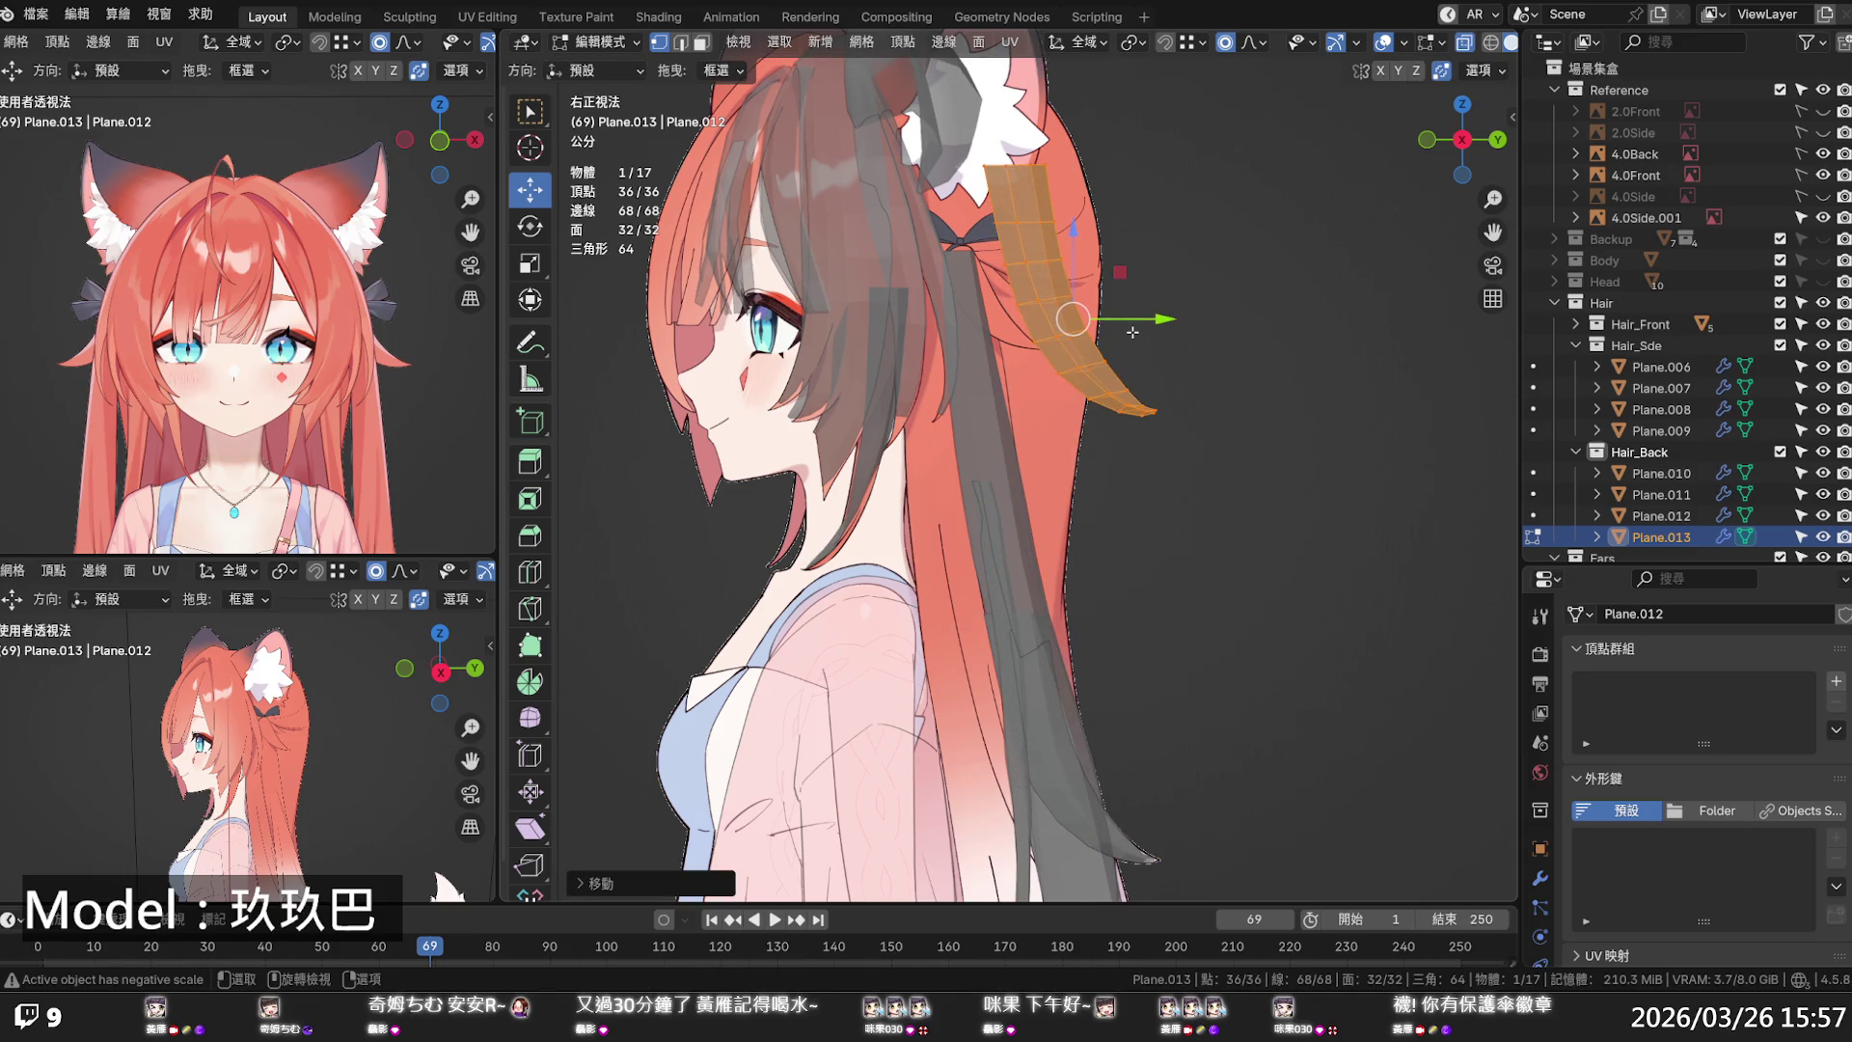
{"action": "key", "text": "s"}
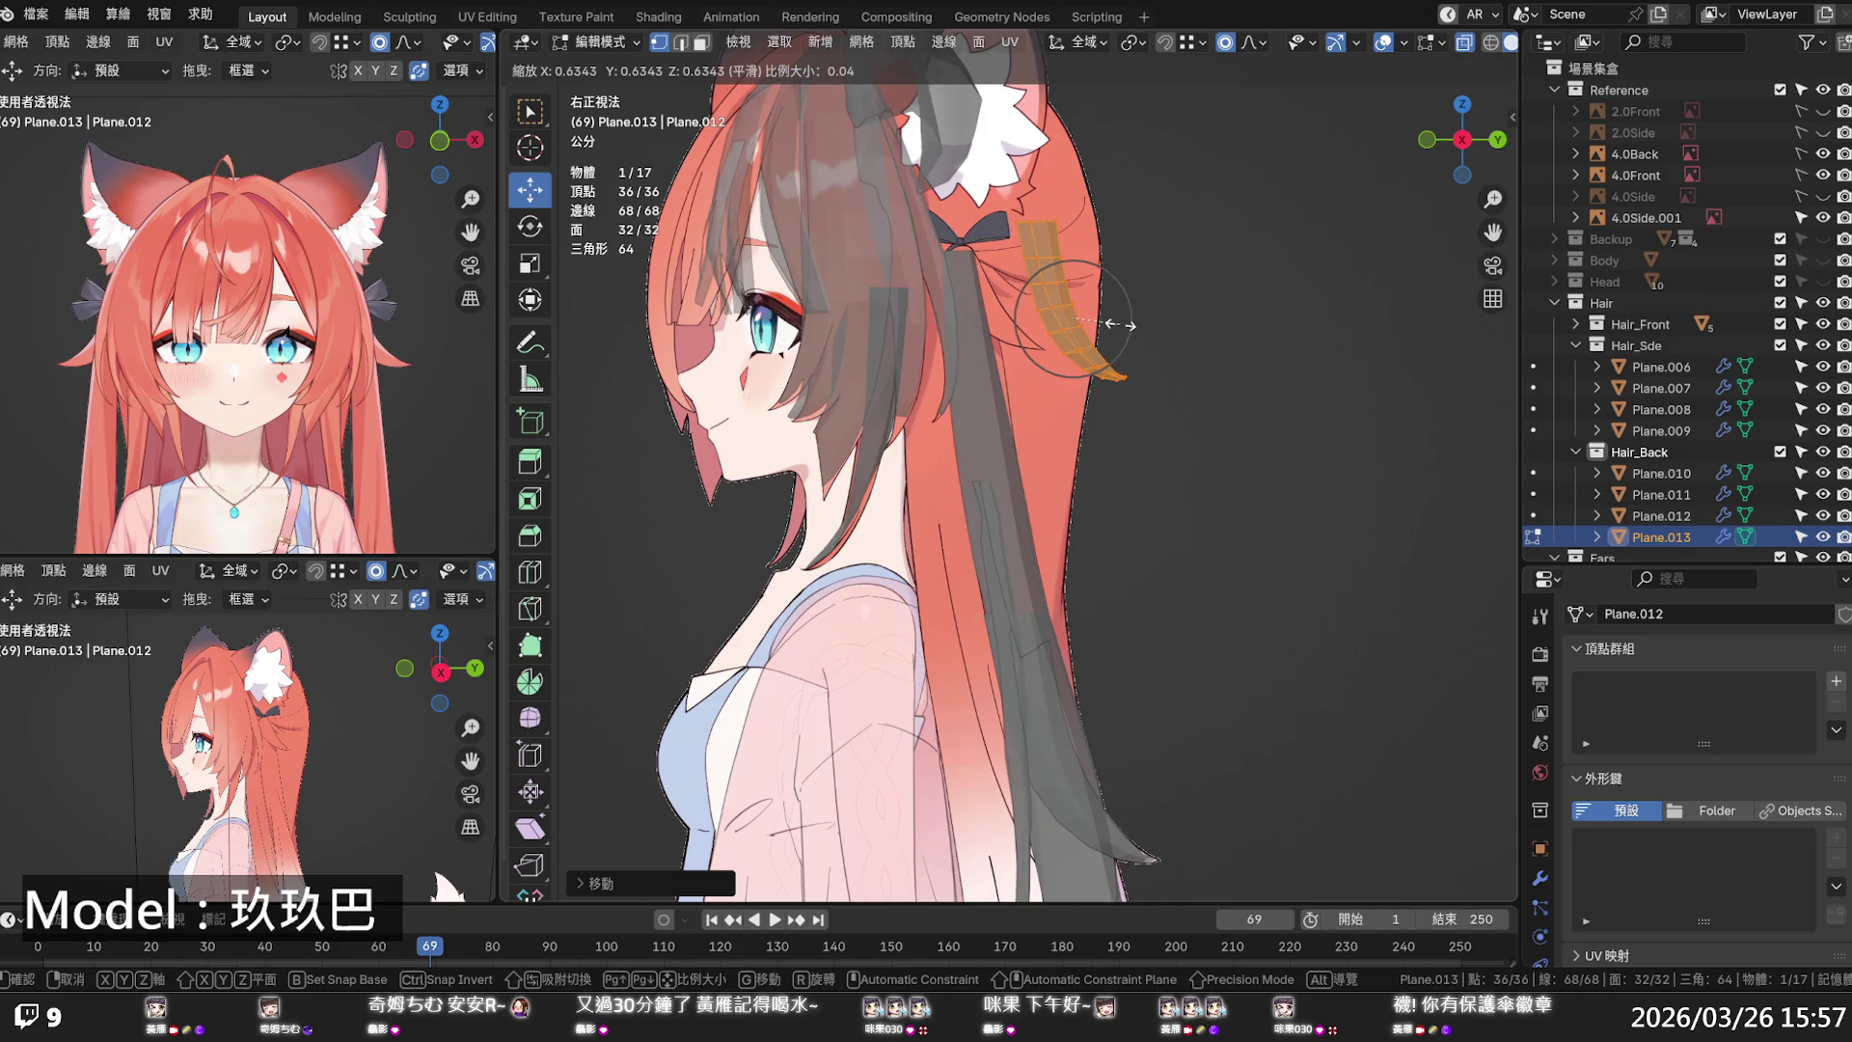
{"action": "left_click", "coordinate": [1119, 325]}
{"action": "left_click", "coordinate": [1037, 221], "text": "alt"}
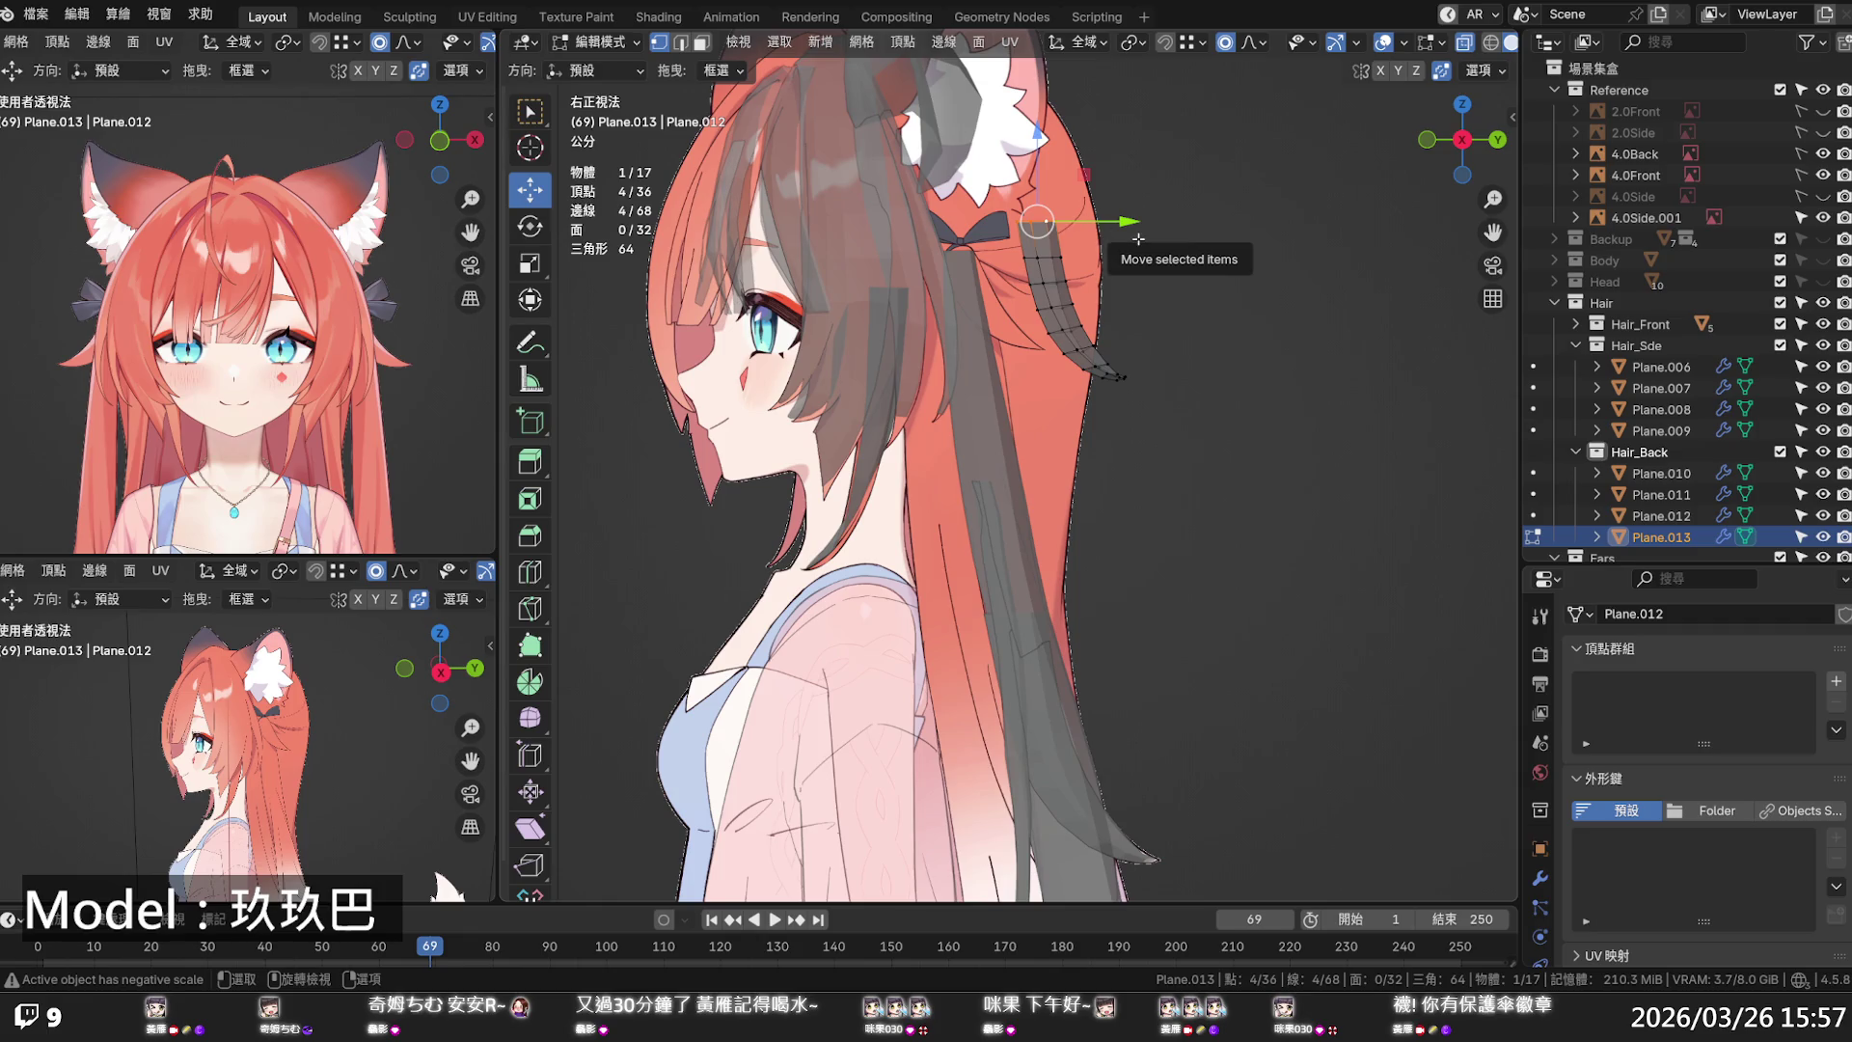
{"action": "key", "text": "s"}
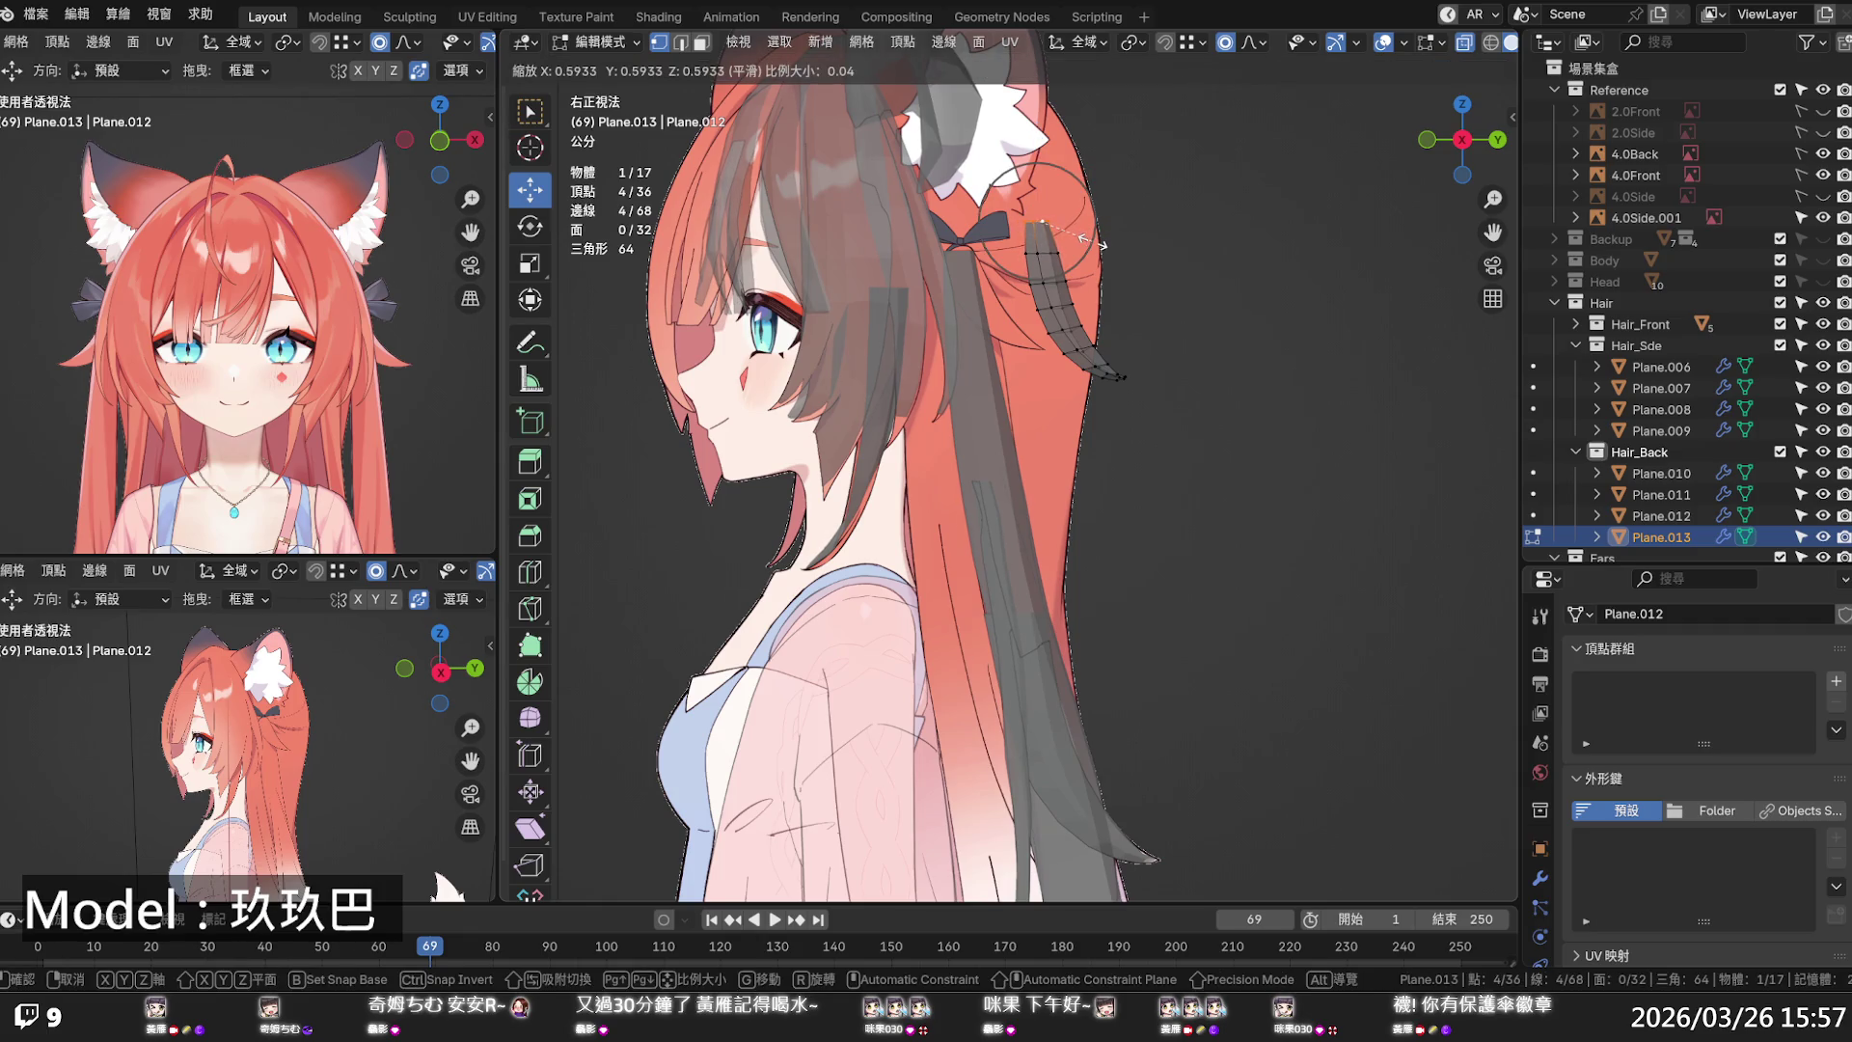
{"action": "left_click", "coordinate": [1086, 240]}
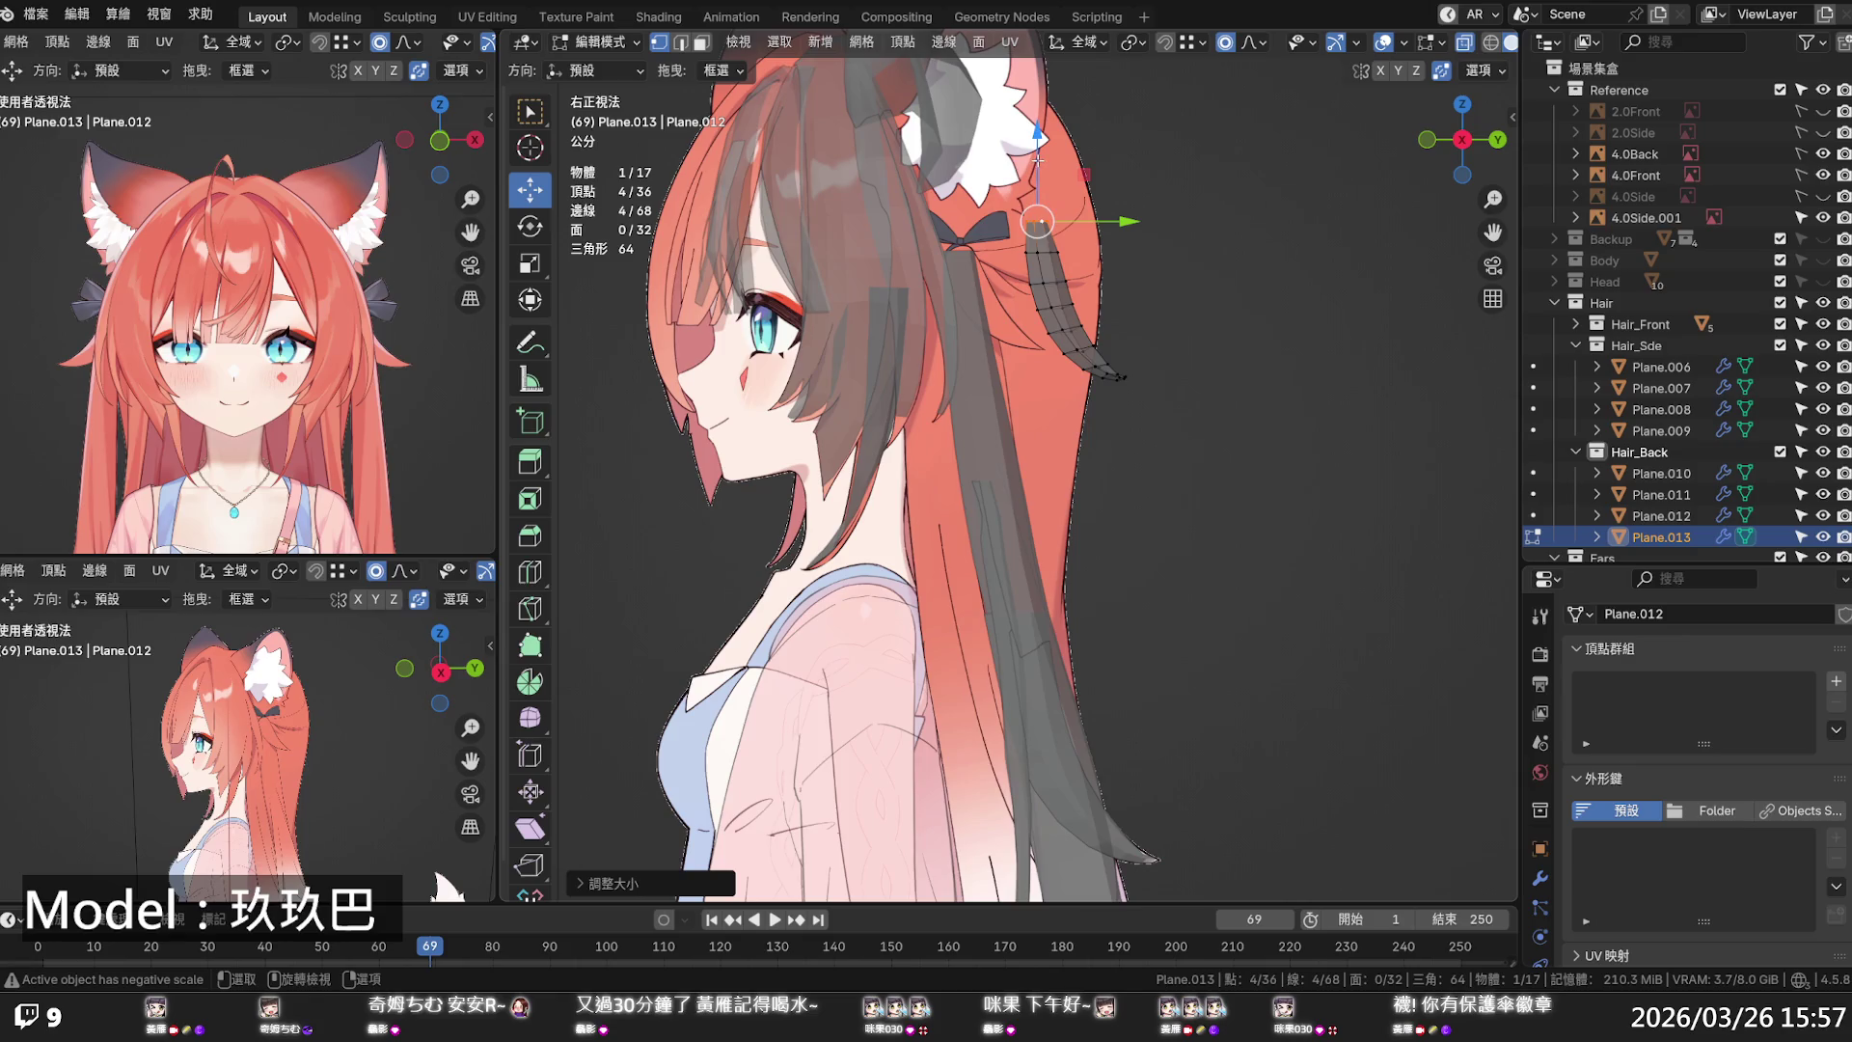
{"action": "left_click_drag", "start_coordinate": [1085, 228], "coordinate": [1109, 229]}
- Slide the whole strand toward the face along Y and raise it along Z
{"action": "scroll", "coordinate": [1120, 253], "scroll_direction": "up", "scroll_amount": 2}
{"action": "middle_click_drag", "start_coordinate": [1121, 253], "coordinate": [1068, 342], "text": "shift"}
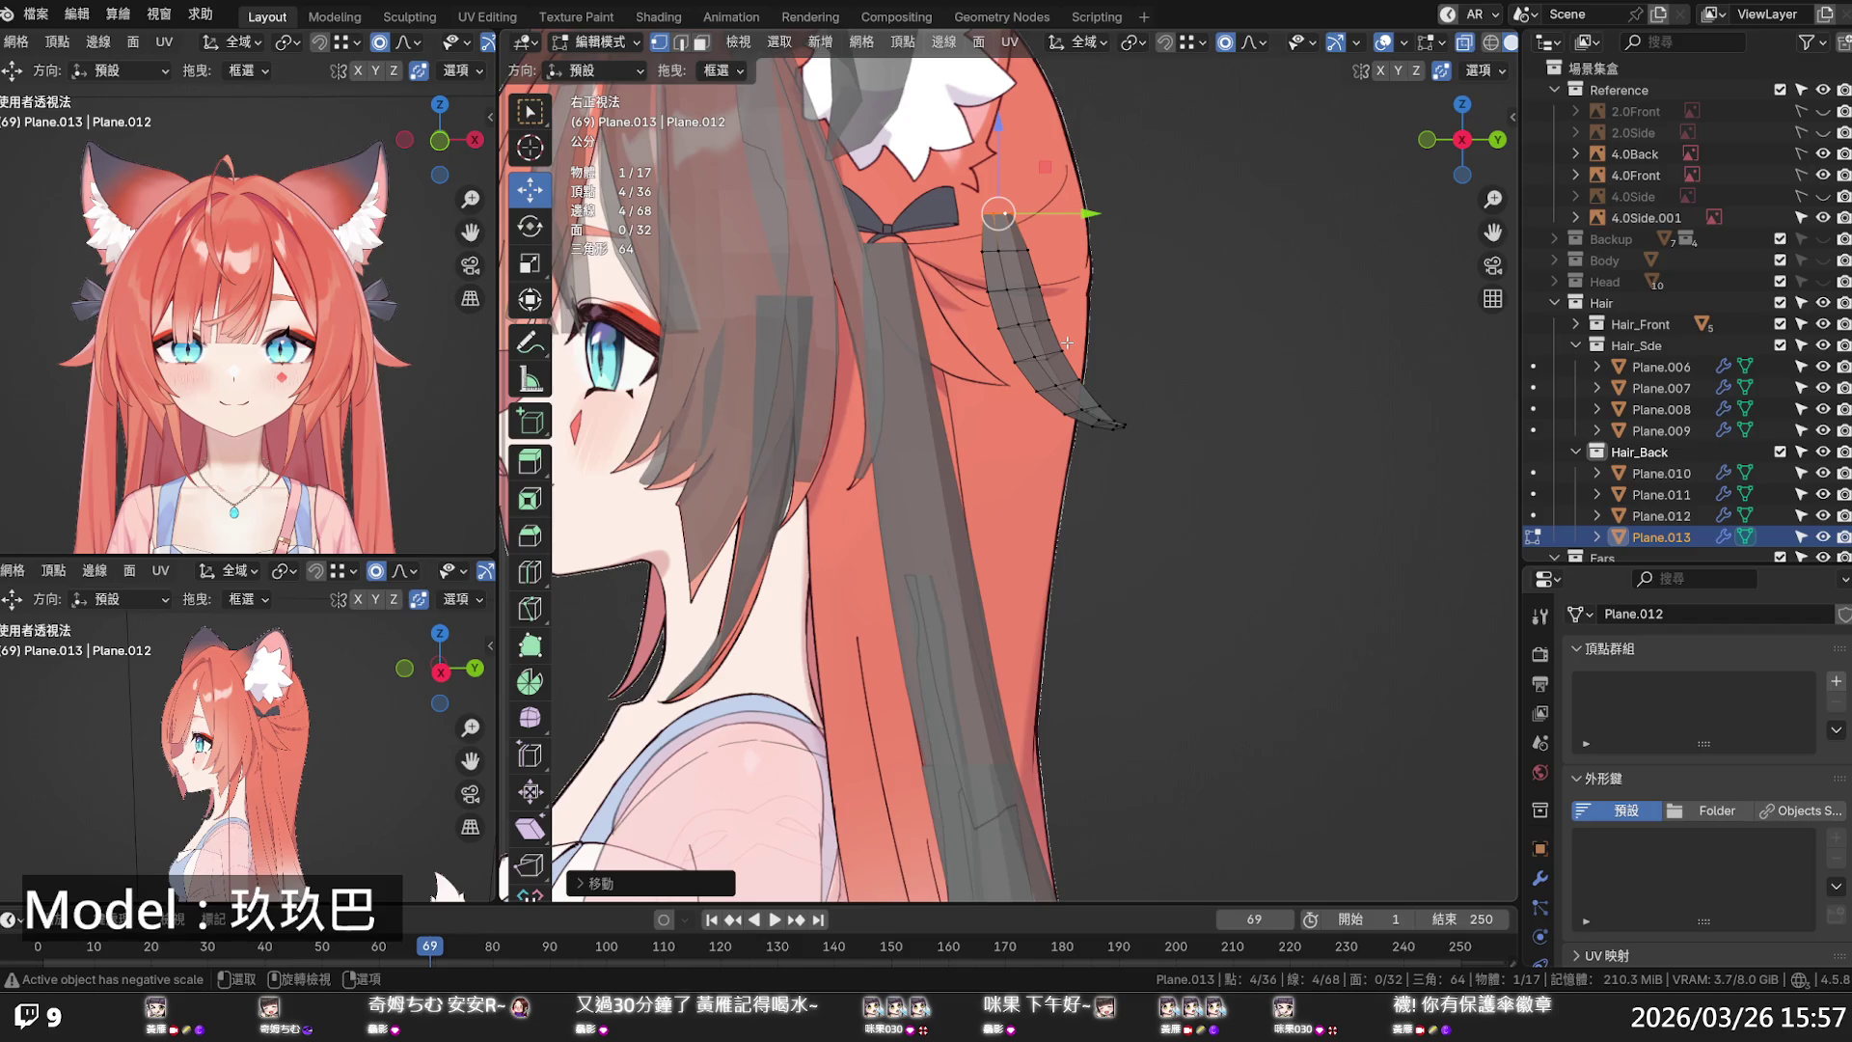
{"action": "key", "text": "a"}
{"action": "key", "text": "g"}
{"action": "key", "text": "y"}
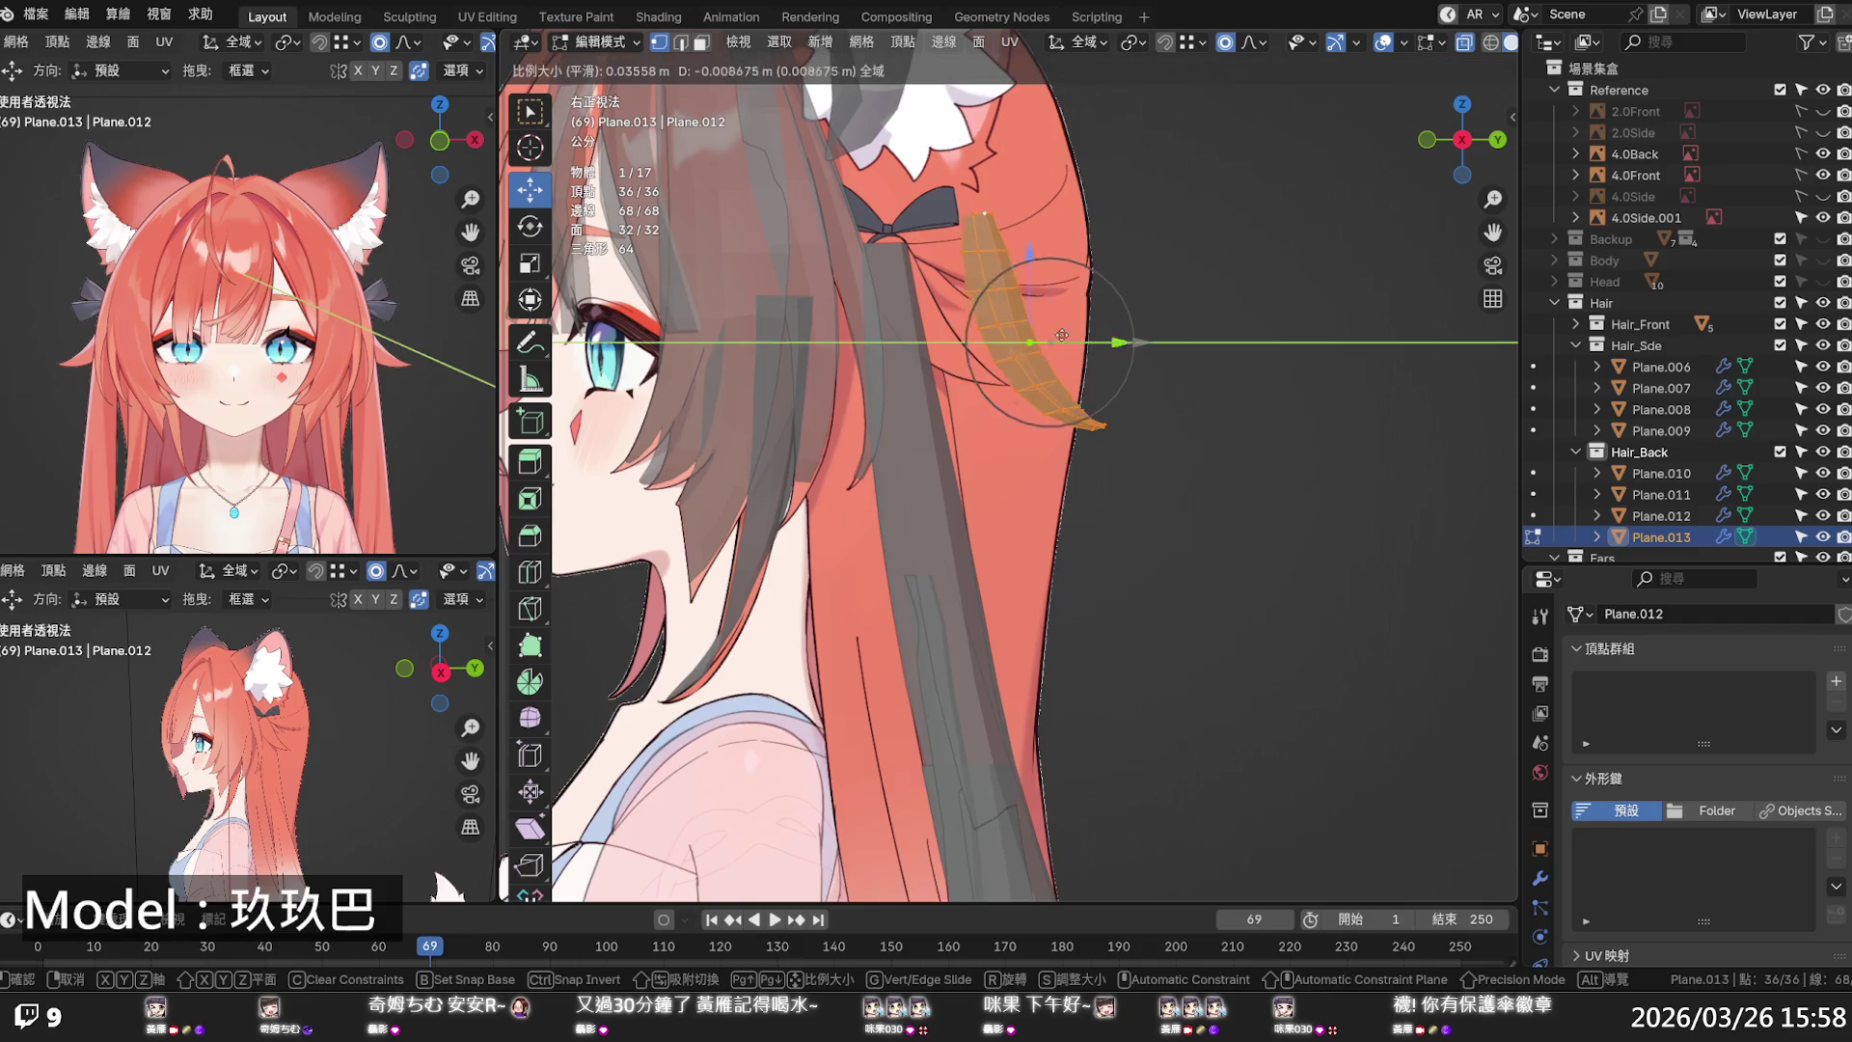
{"action": "left_click", "coordinate": [997, 322]}
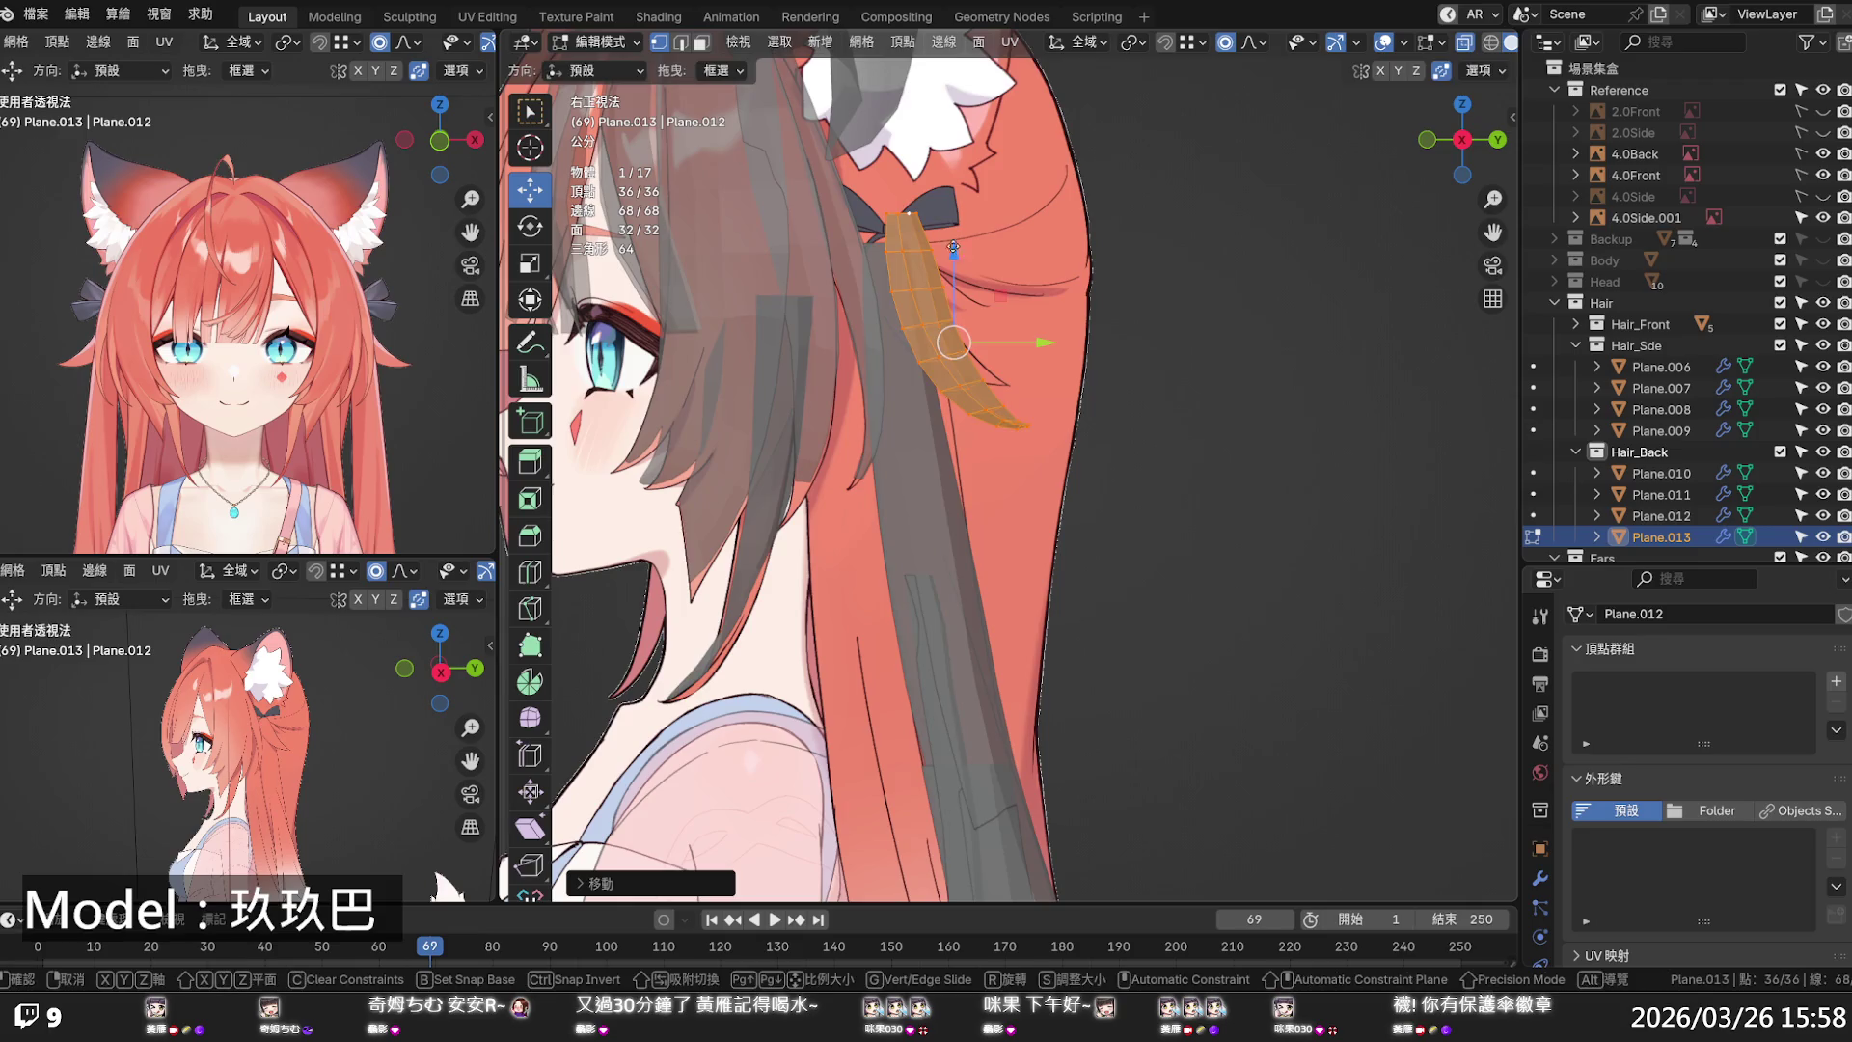
{"action": "key", "text": "g"}
{"action": "key", "text": "z"}
{"action": "left_click", "coordinate": [940, 214]}
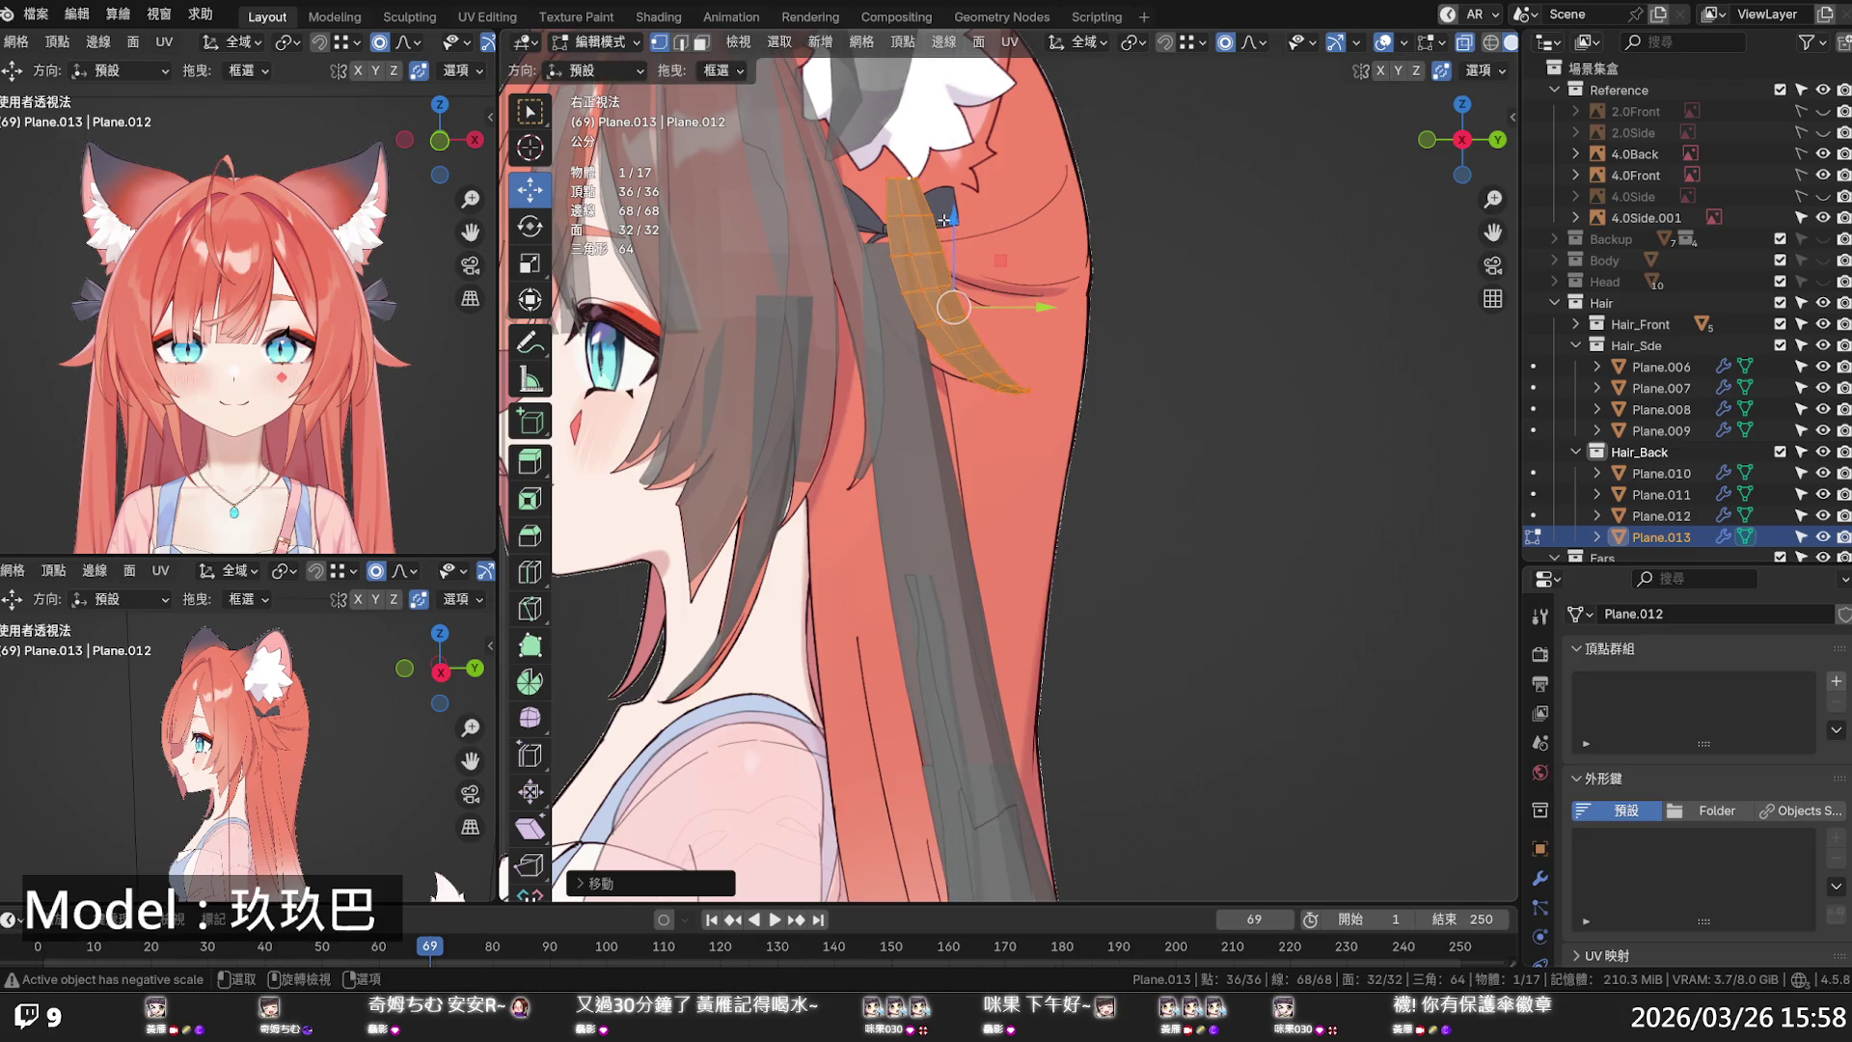
- Shift a middle edge loop along Y with proportional falloff
{"action": "left_click", "coordinate": [930, 284], "text": "alt"}
{"action": "key", "text": "g"}
{"action": "key", "text": "y"}
{"action": "scroll", "coordinate": [964, 297], "scroll_direction": "down", "scroll_amount": 7}
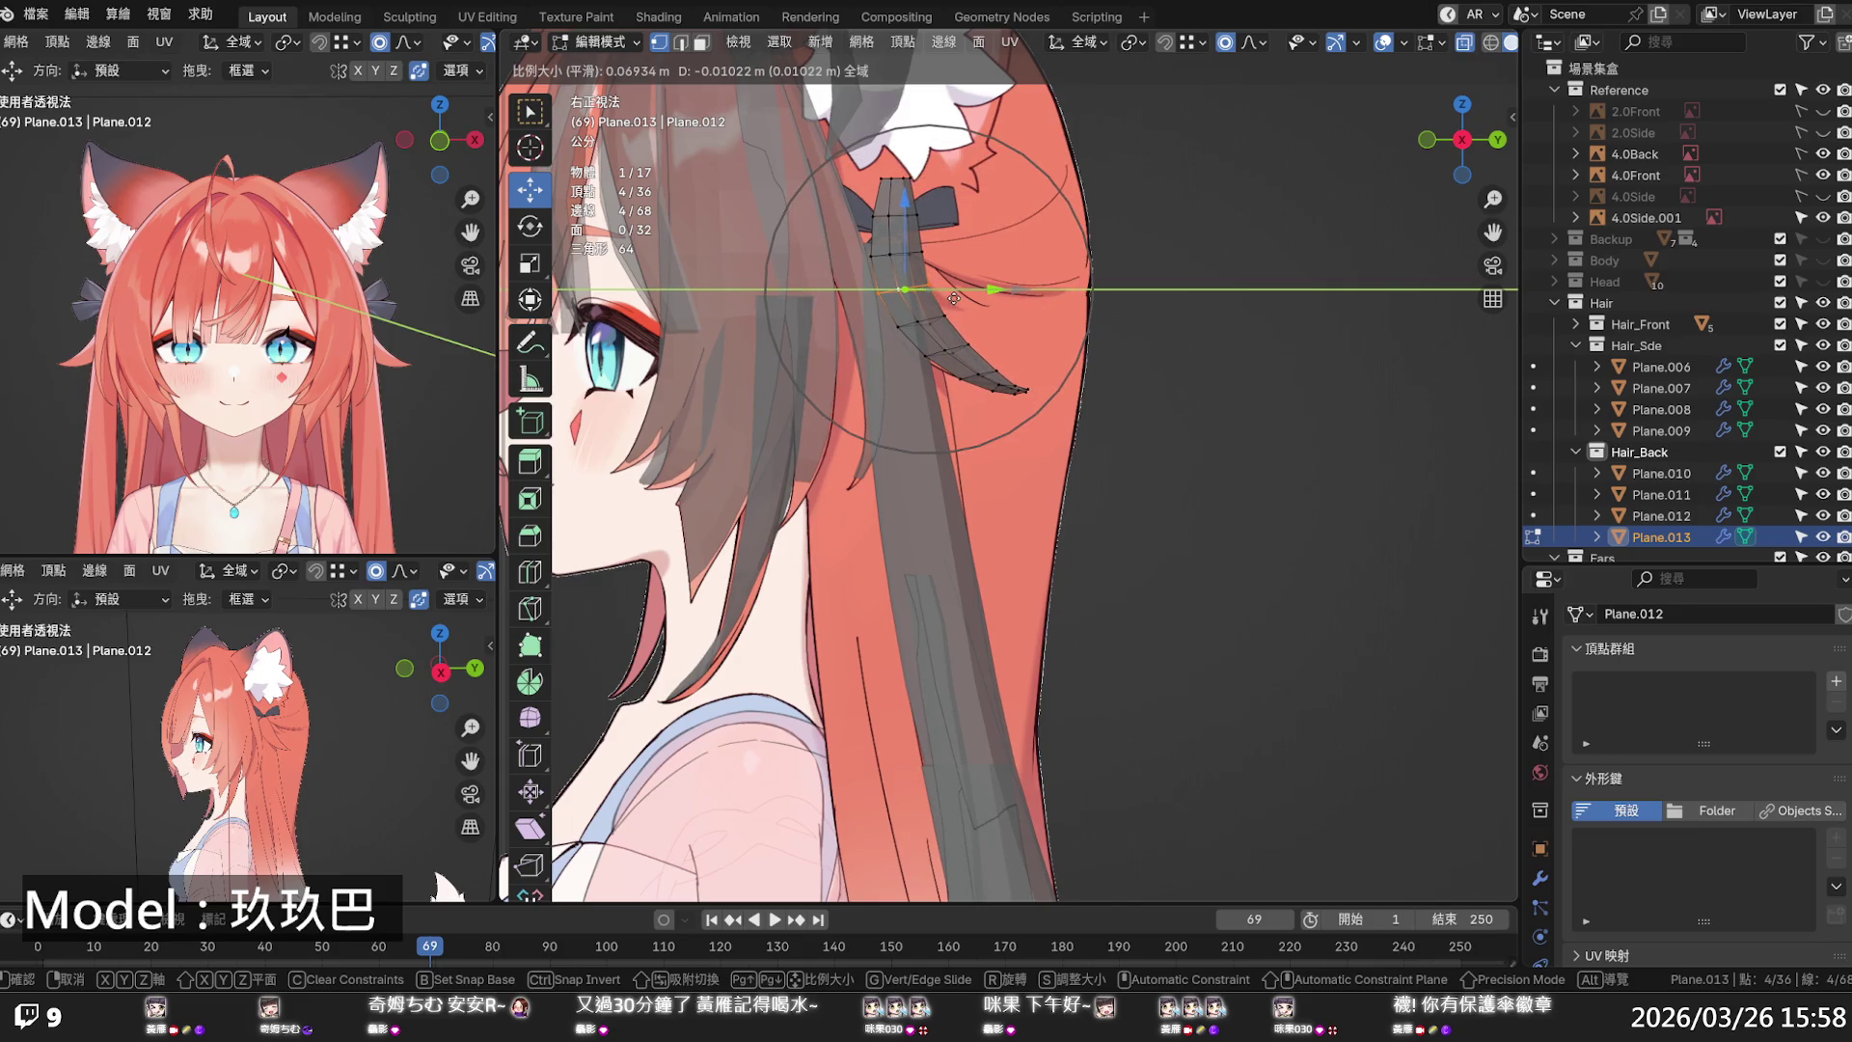
{"action": "left_click", "coordinate": [953, 298]}
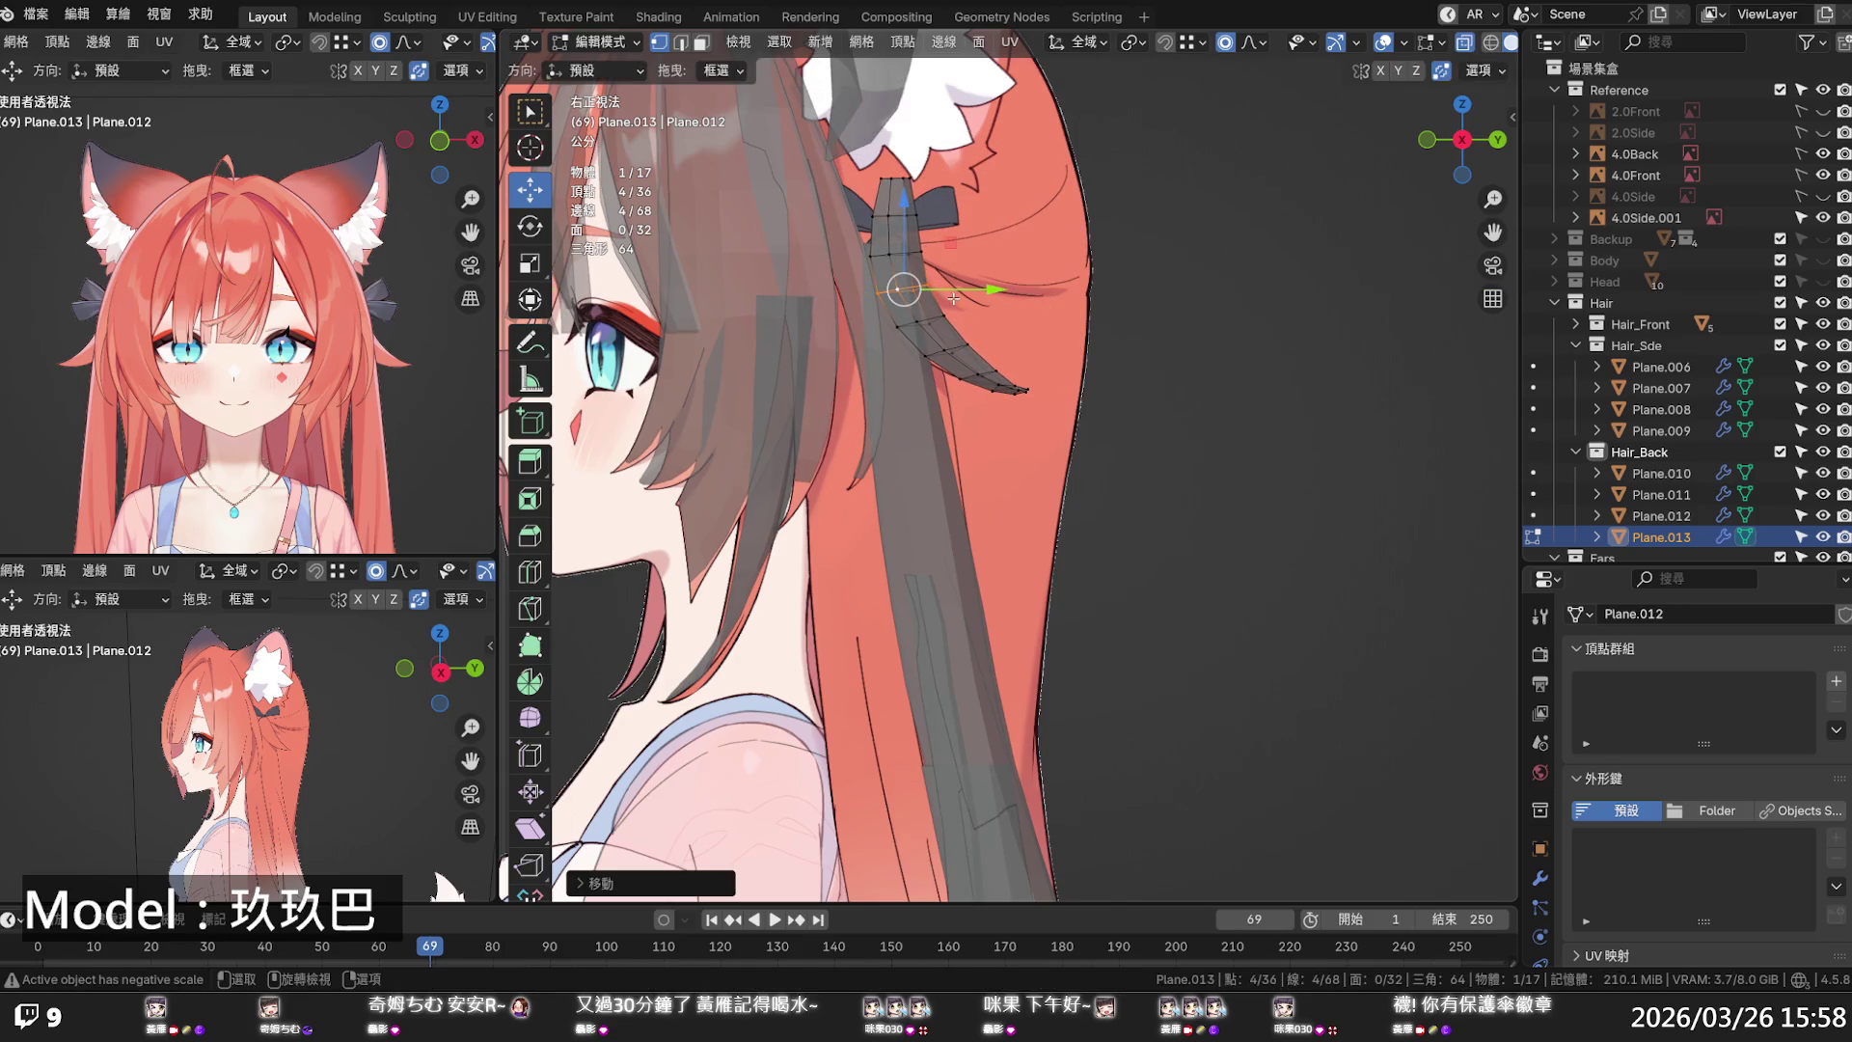
- Lower the strand's top edge loop in two moves along Z
{"action": "left_click", "coordinate": [898, 182], "text": "alt"}
{"action": "key", "text": "g"}
{"action": "key", "text": "z"}
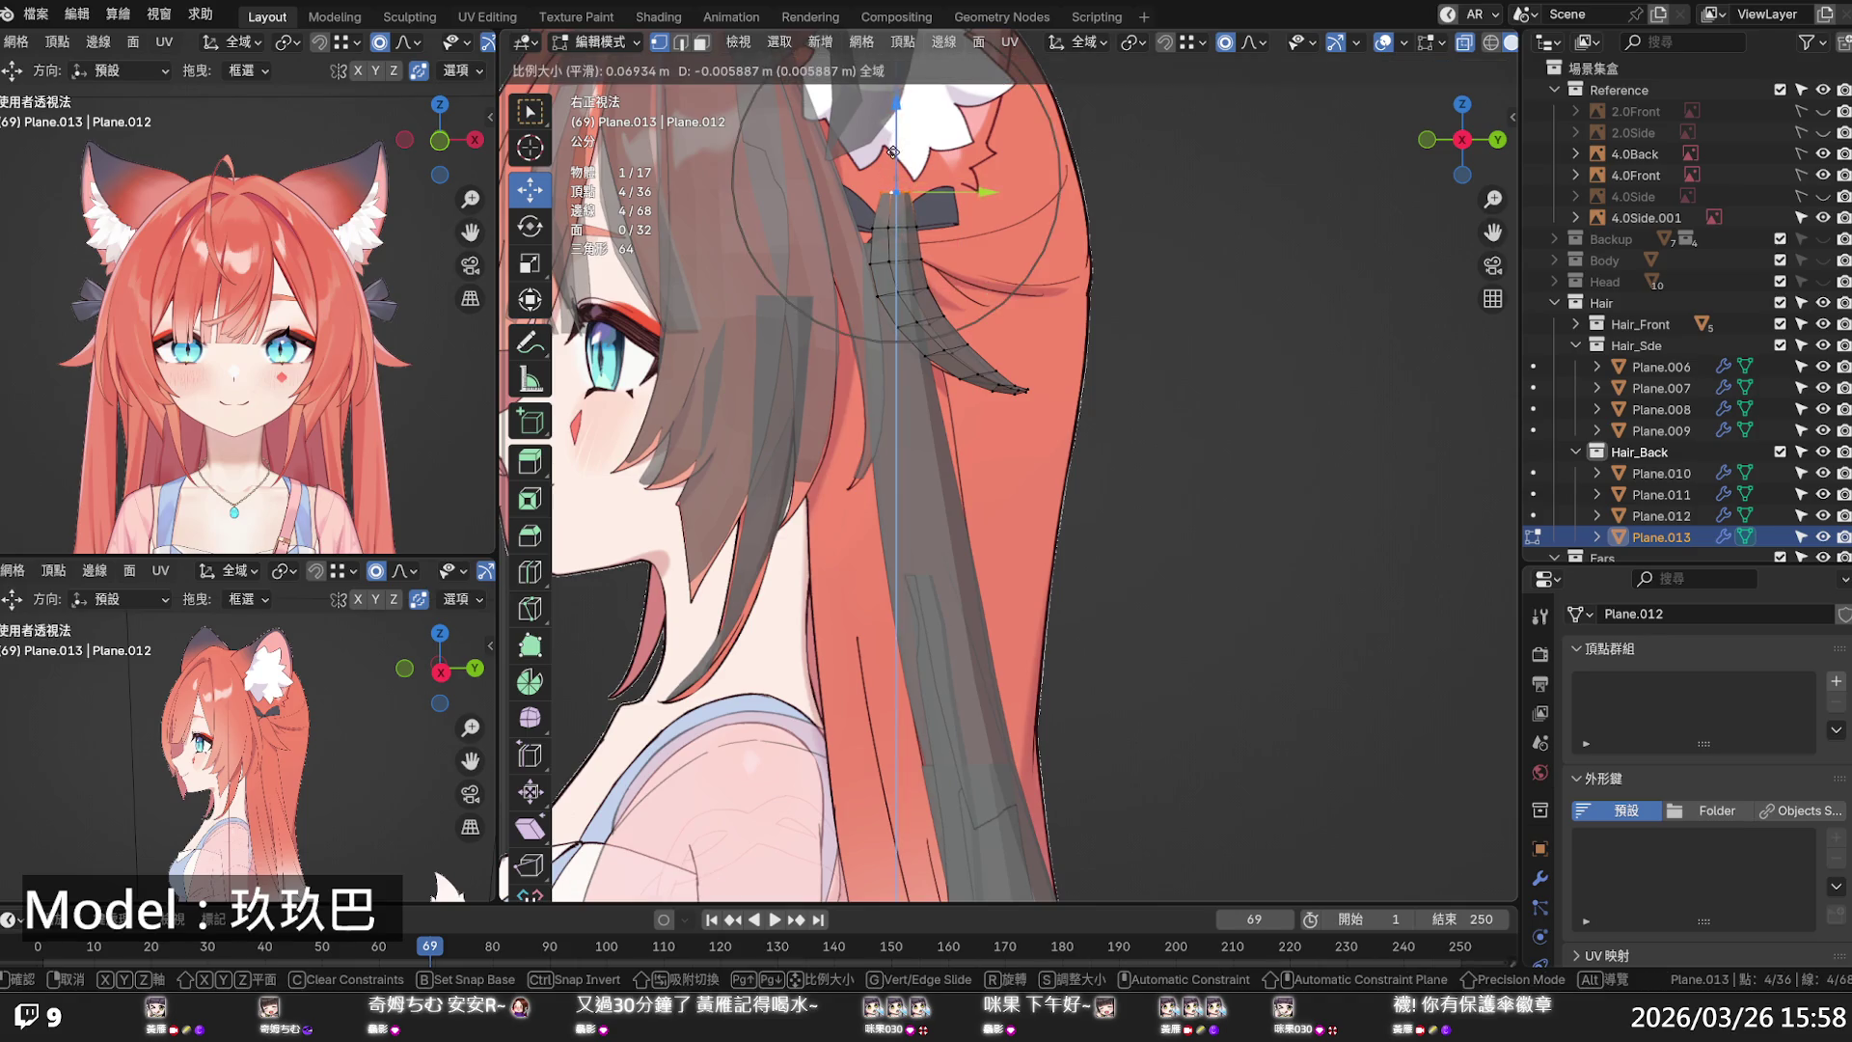
{"action": "scroll", "coordinate": [890, 177], "scroll_direction": "up", "scroll_amount": 3}
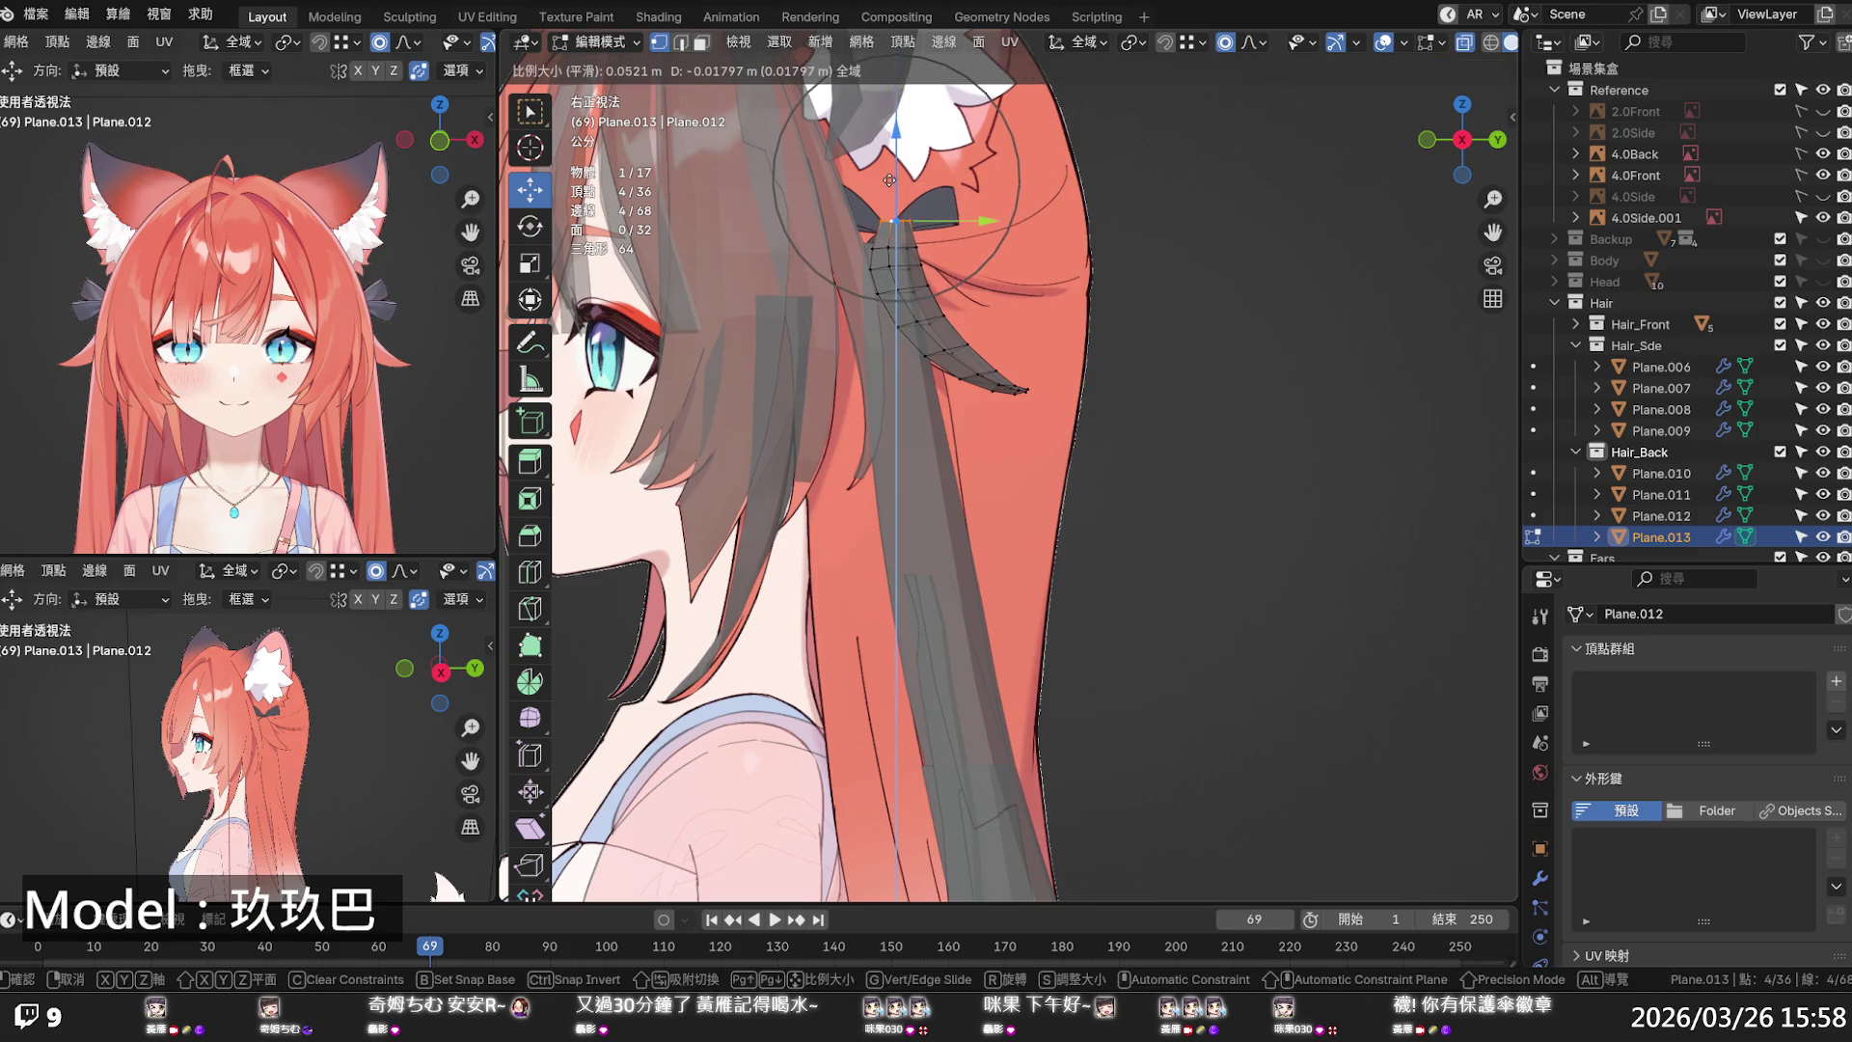
{"action": "left_click", "coordinate": [888, 181]}
{"action": "key", "text": "g"}
{"action": "key", "text": "z"}
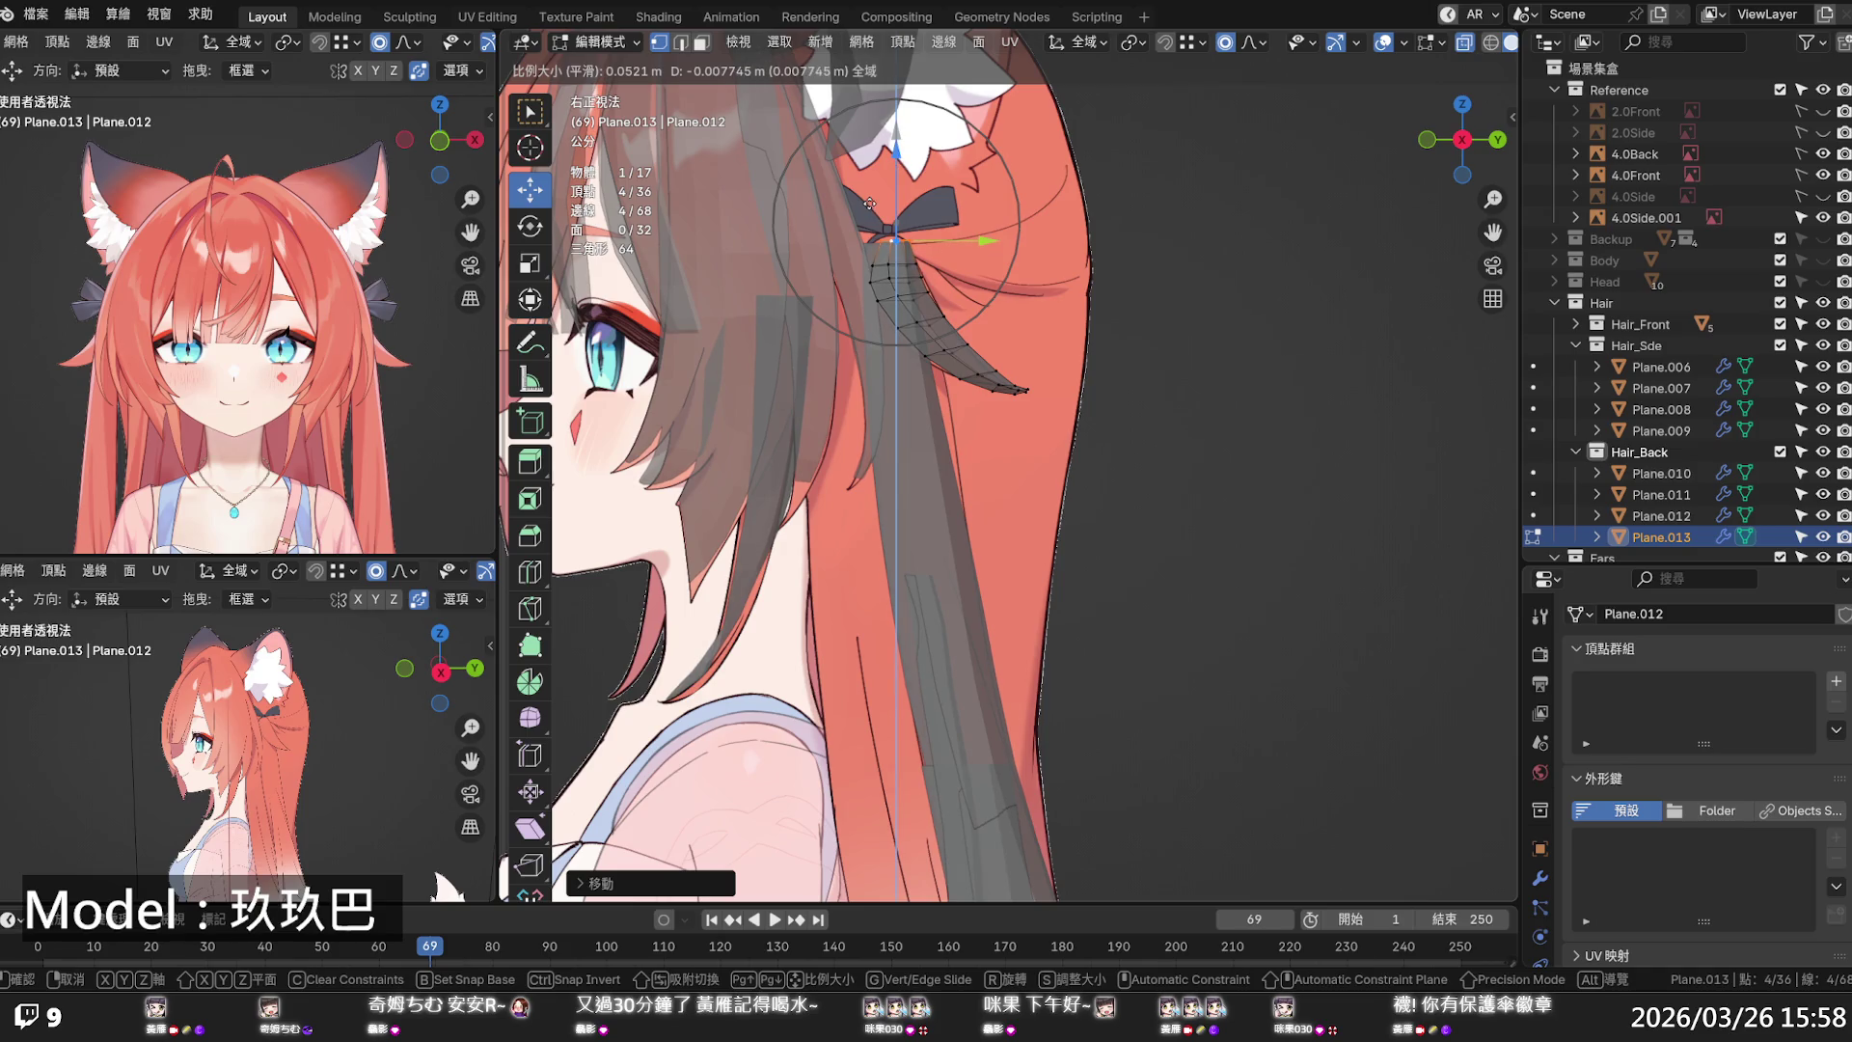
{"action": "left_click", "coordinate": [869, 203]}
{"action": "scroll", "coordinate": [907, 261], "scroll_direction": "up", "scroll_amount": 2}
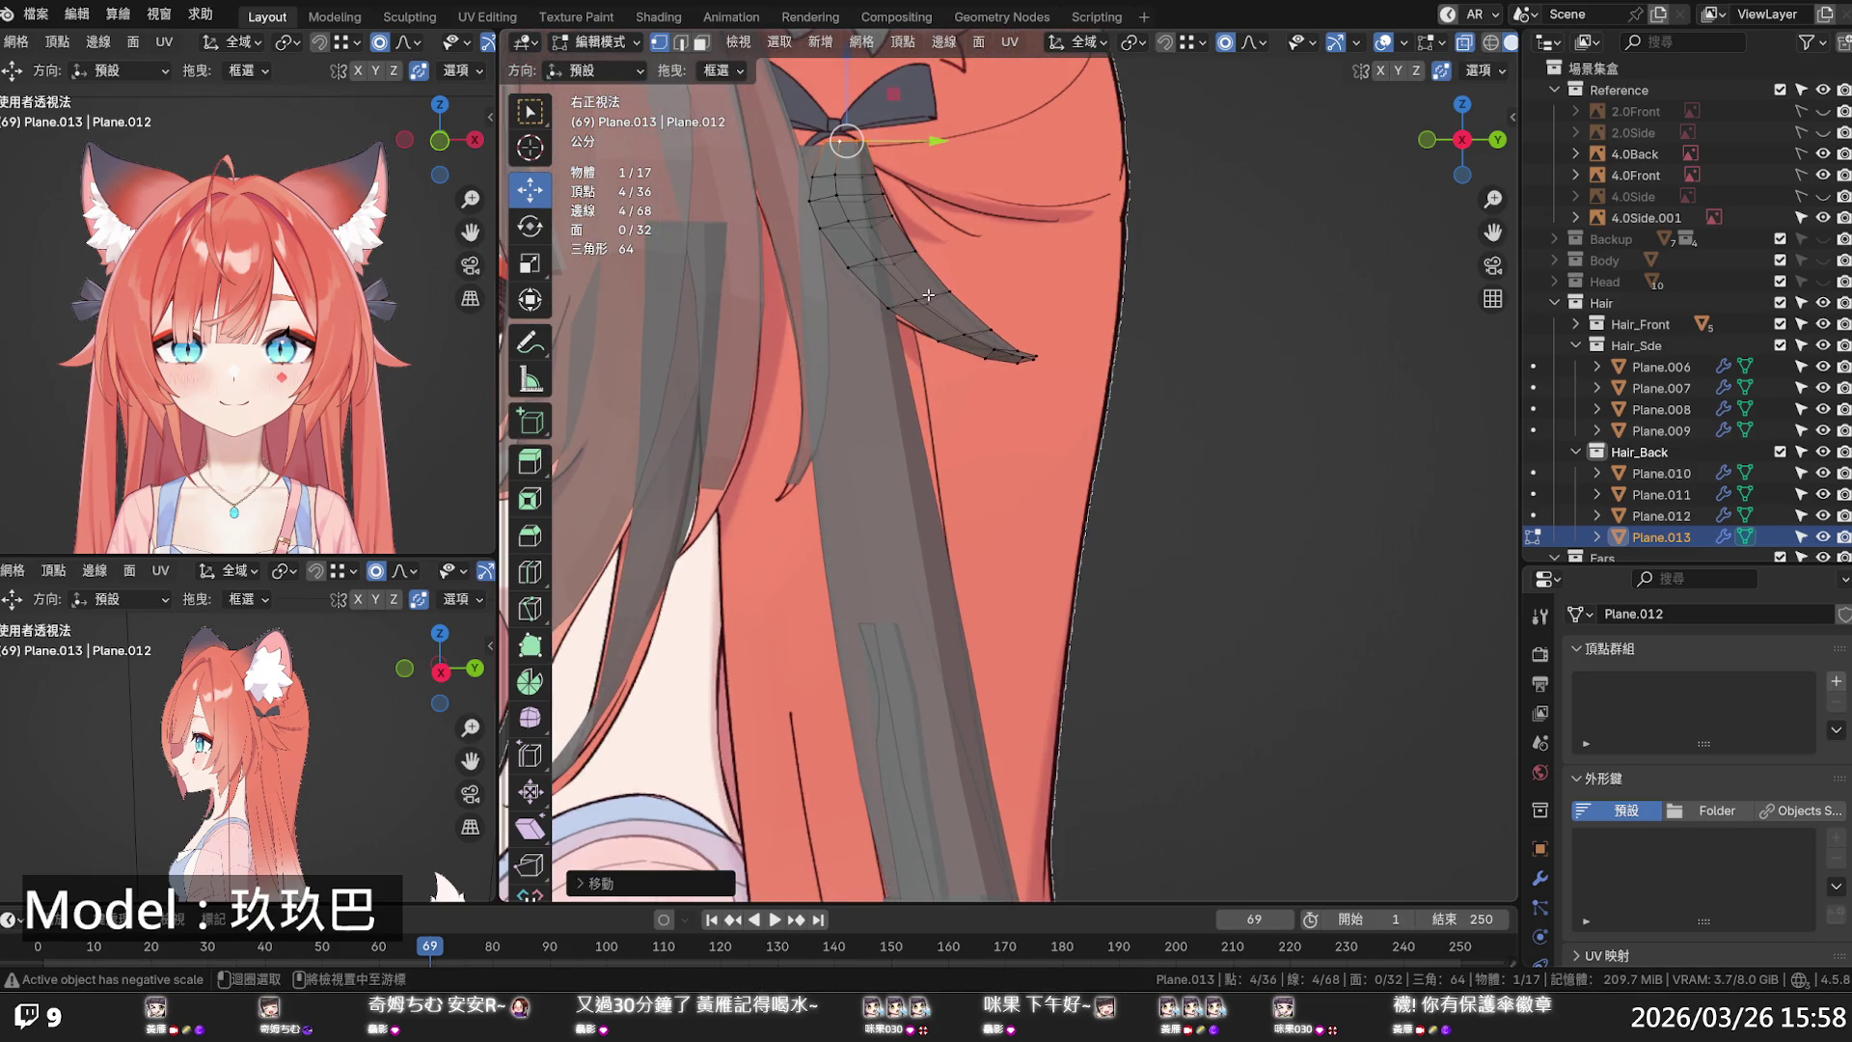
- Select the strand's loops in face mode and apply Set Flow from Quick Favorites
{"action": "left_click", "coordinate": [928, 294], "text": "alt"}
{"action": "left_click", "coordinate": [888, 263], "text": "alt+shift"}
{"action": "left_click", "coordinate": [869, 220], "text": "alt+shift"}
{"action": "key", "text": "3"}
{"action": "left_click", "coordinate": [866, 221], "text": "alt+shift"}
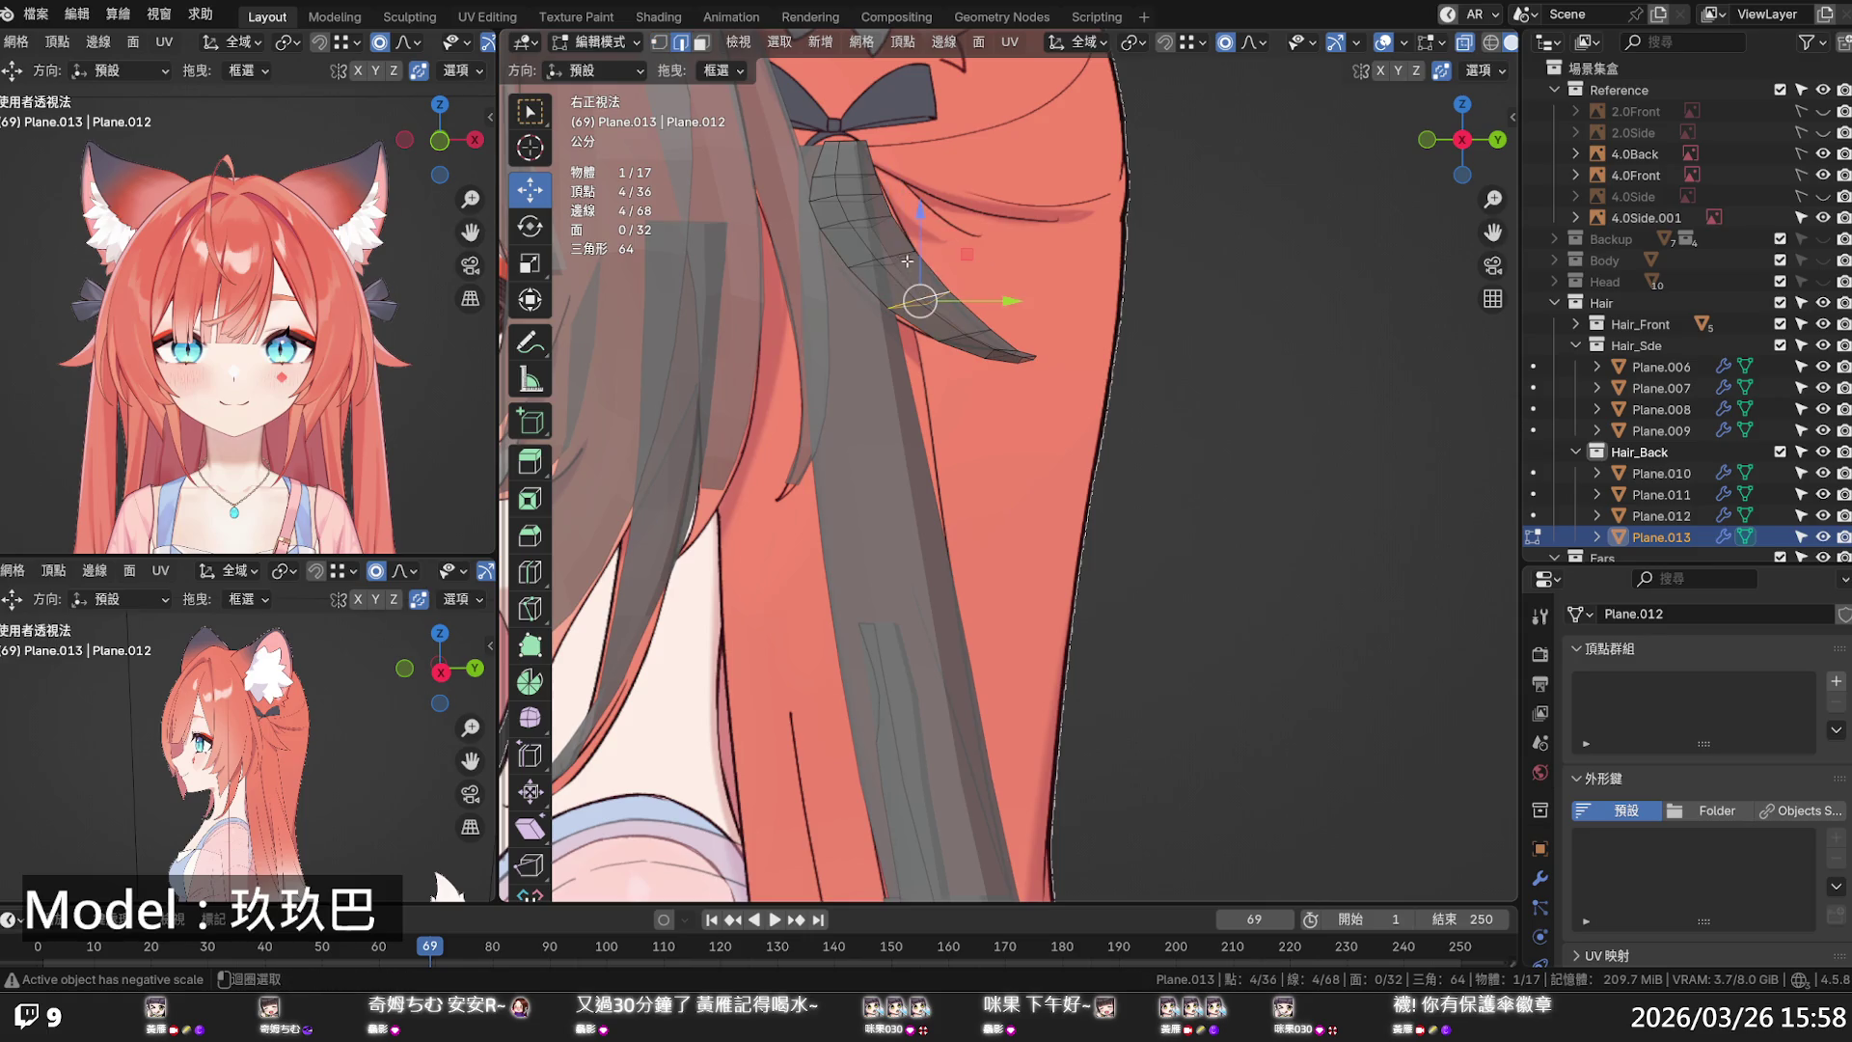
{"action": "left_click", "coordinate": [865, 221], "text": "alt+shift"}
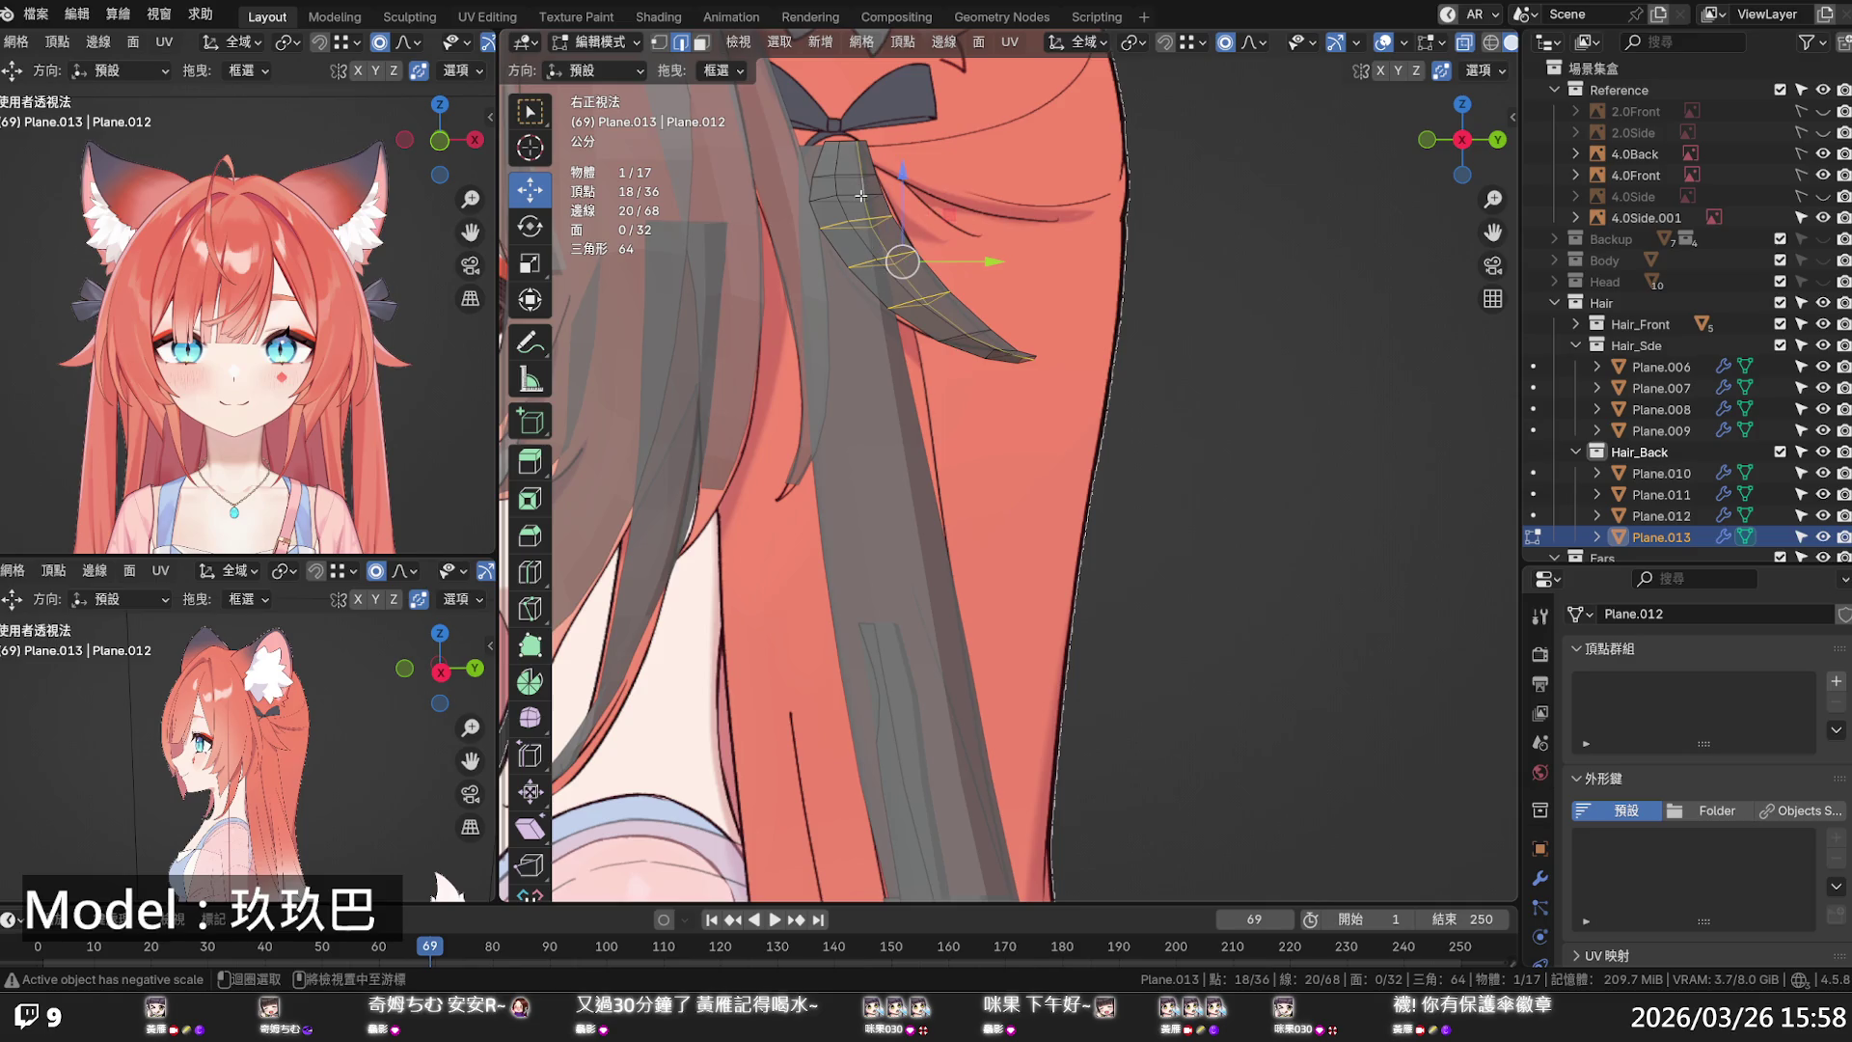
{"action": "left_click", "coordinate": [860, 196], "text": "alt+shift"}
{"action": "left_click", "coordinate": [855, 185], "text": "alt+shift"}
{"action": "key", "text": "q"}
{"action": "left_click", "coordinate": [758, 180]}
- Taper the middle and lower loops and shift the top loop beside the bow up-left
{"action": "left_click", "coordinate": [989, 216]}
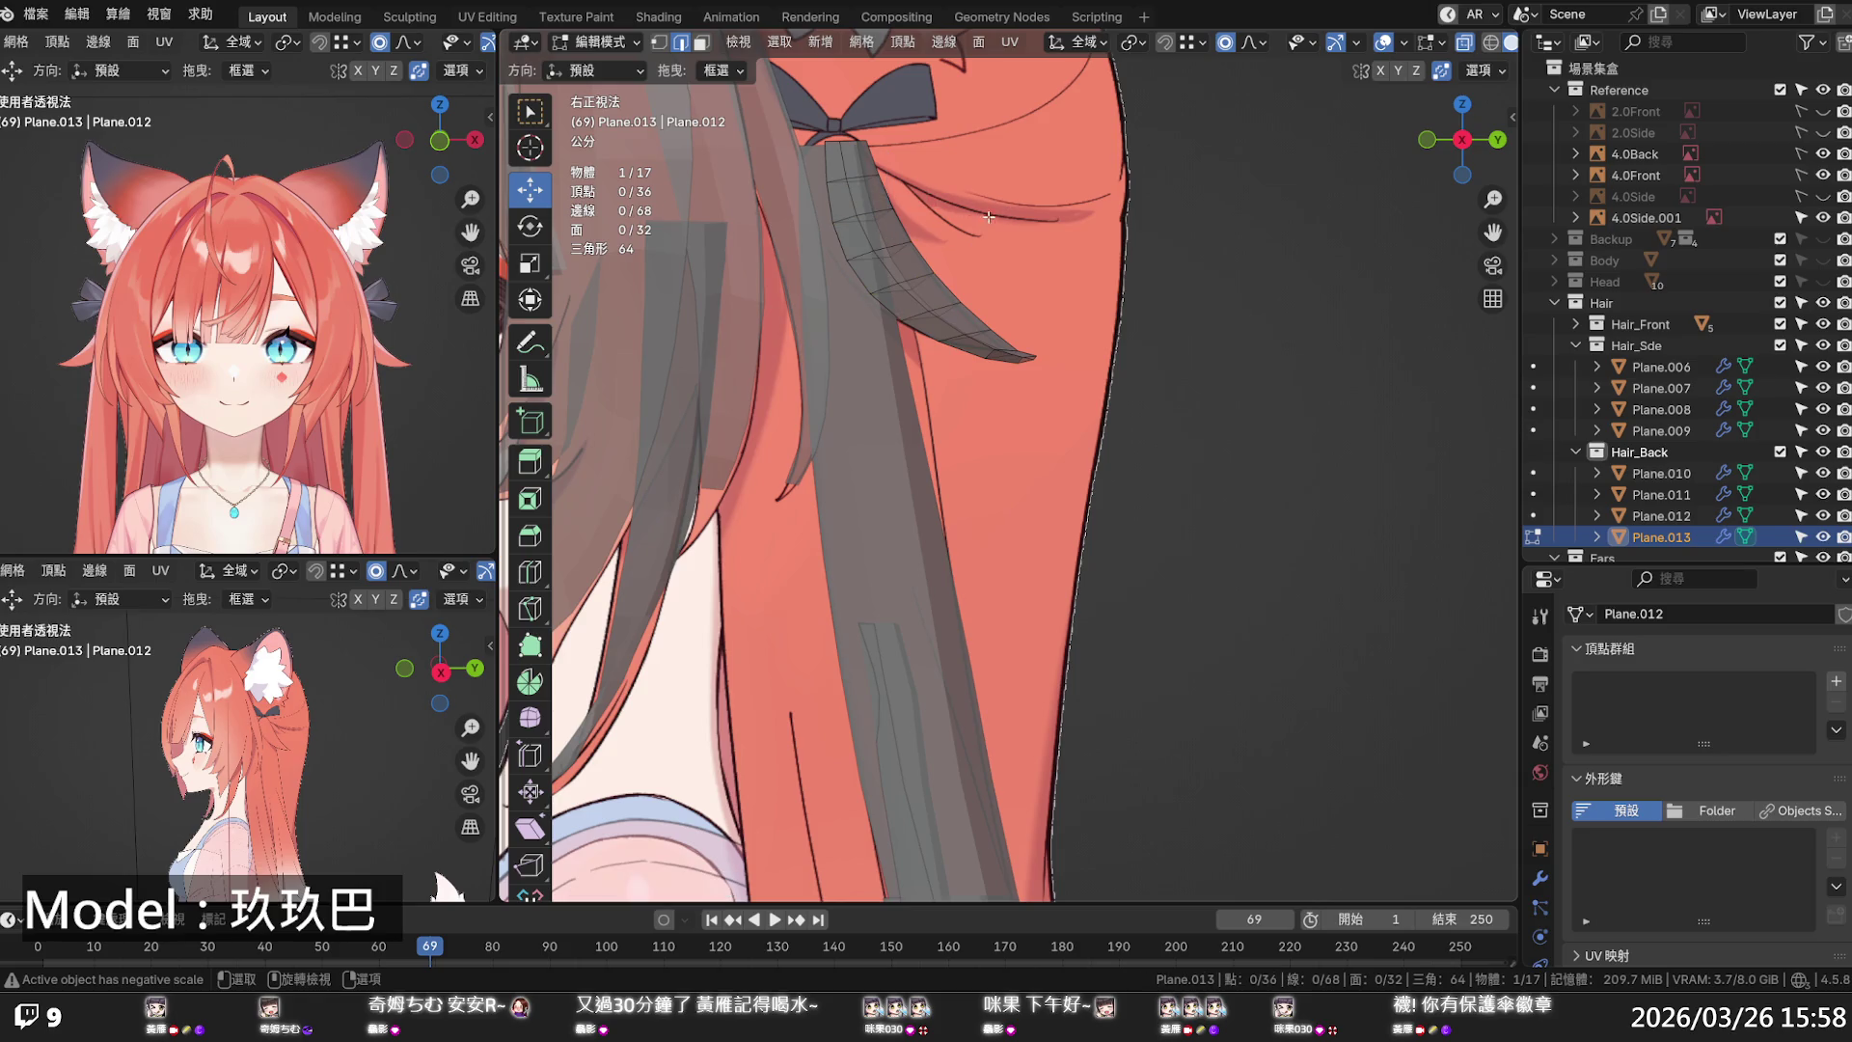
{"action": "left_click", "coordinate": [895, 249], "text": "alt"}
{"action": "key", "text": "s"}
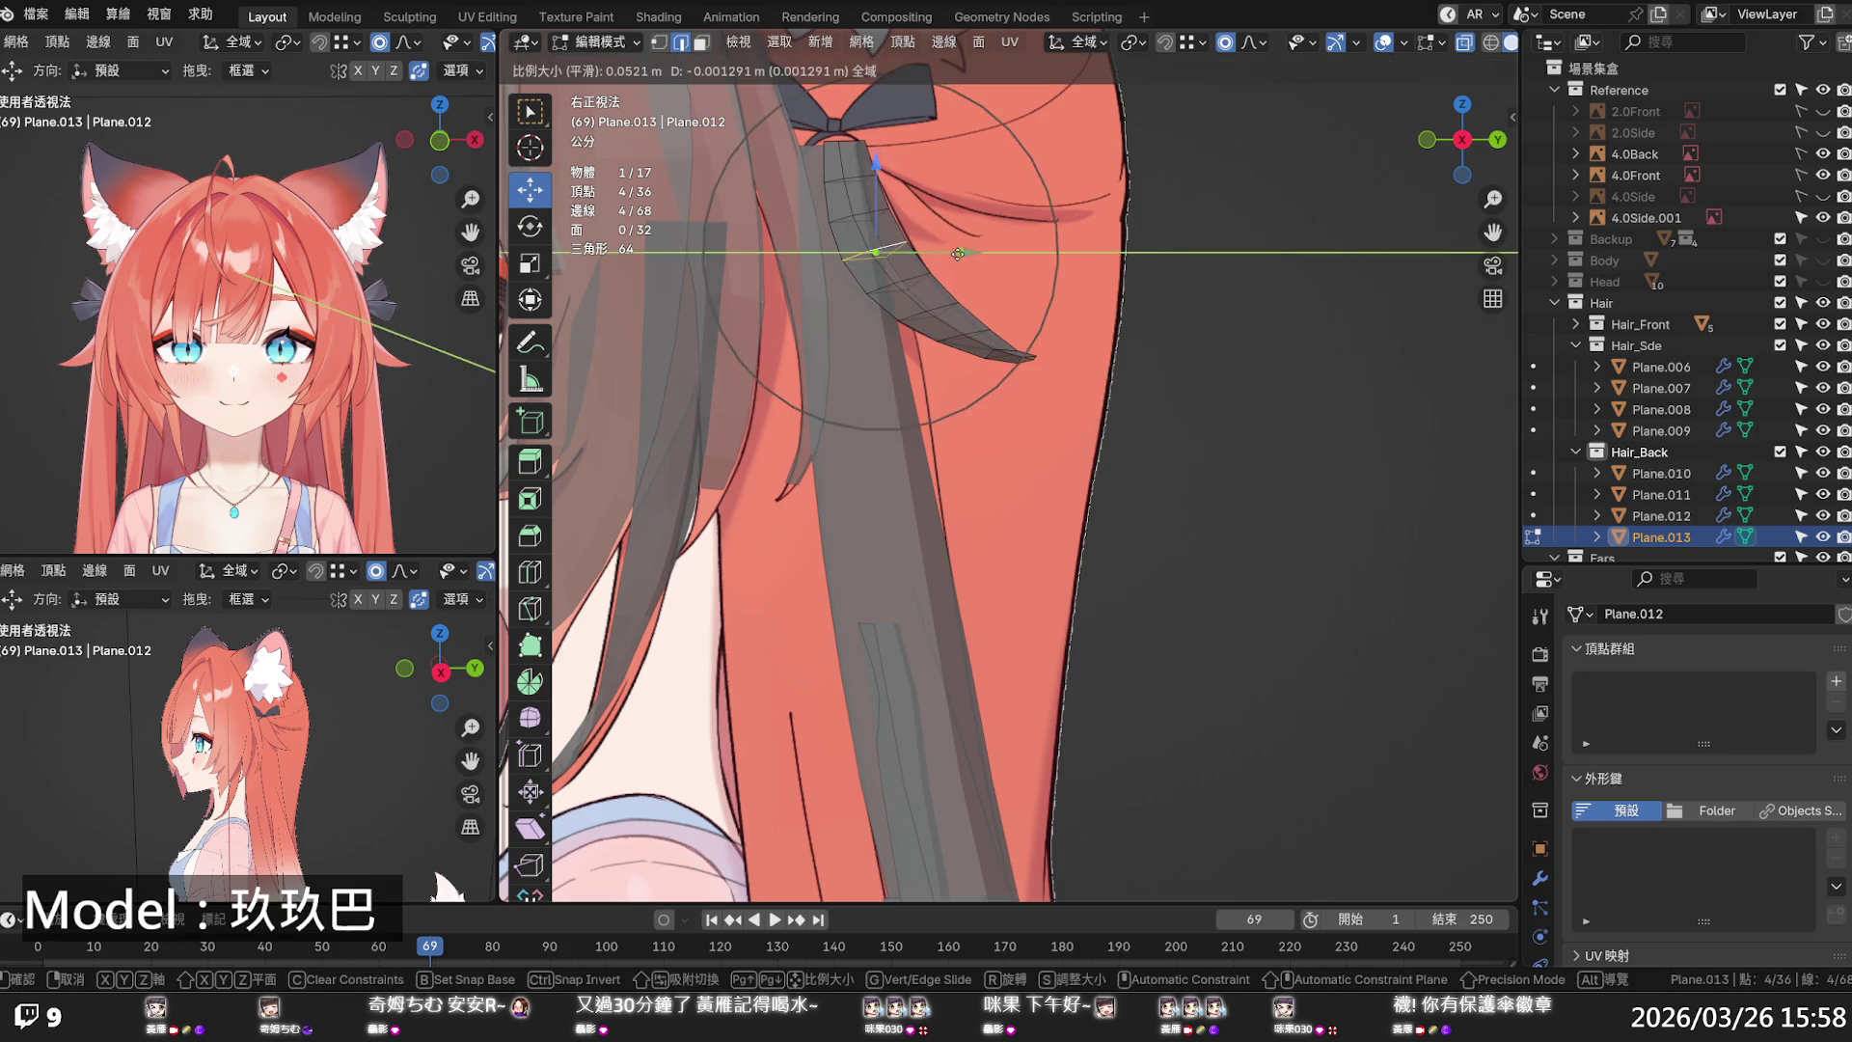
{"action": "left_click", "coordinate": [956, 253]}
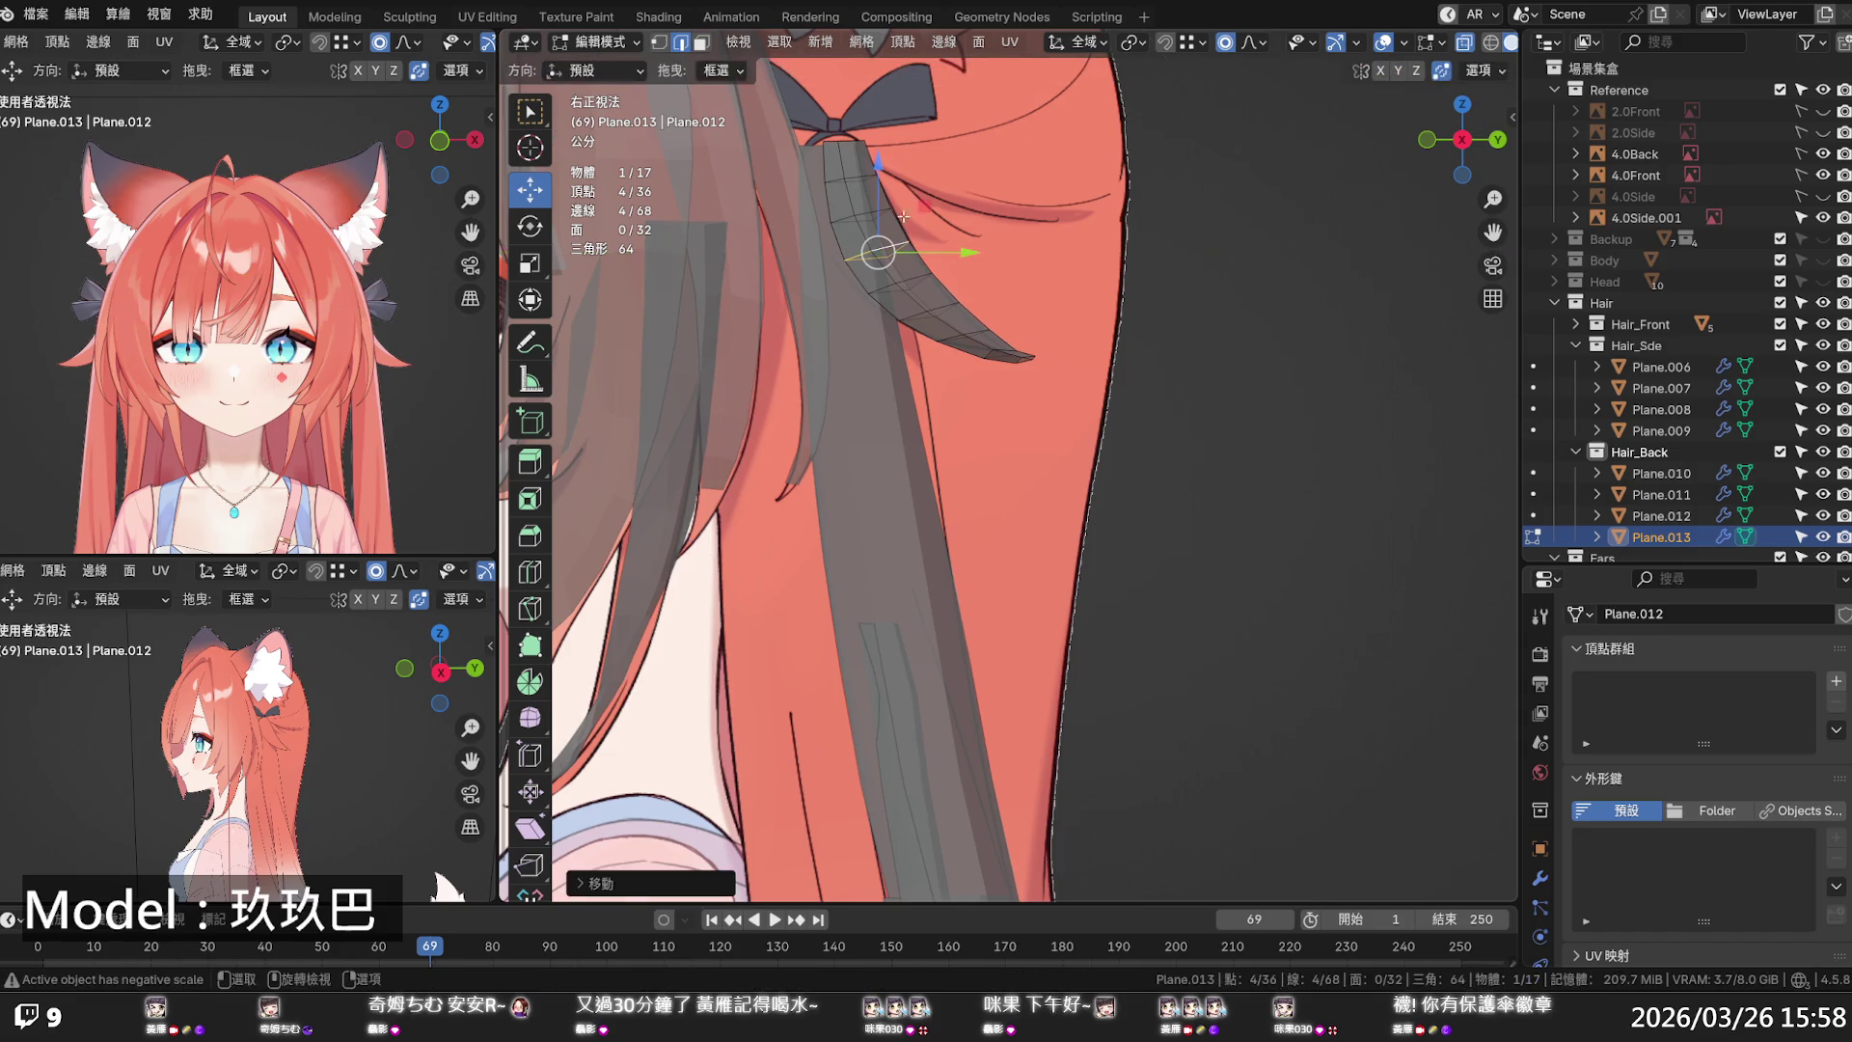
{"action": "left_click", "coordinate": [830, 143], "text": "alt"}
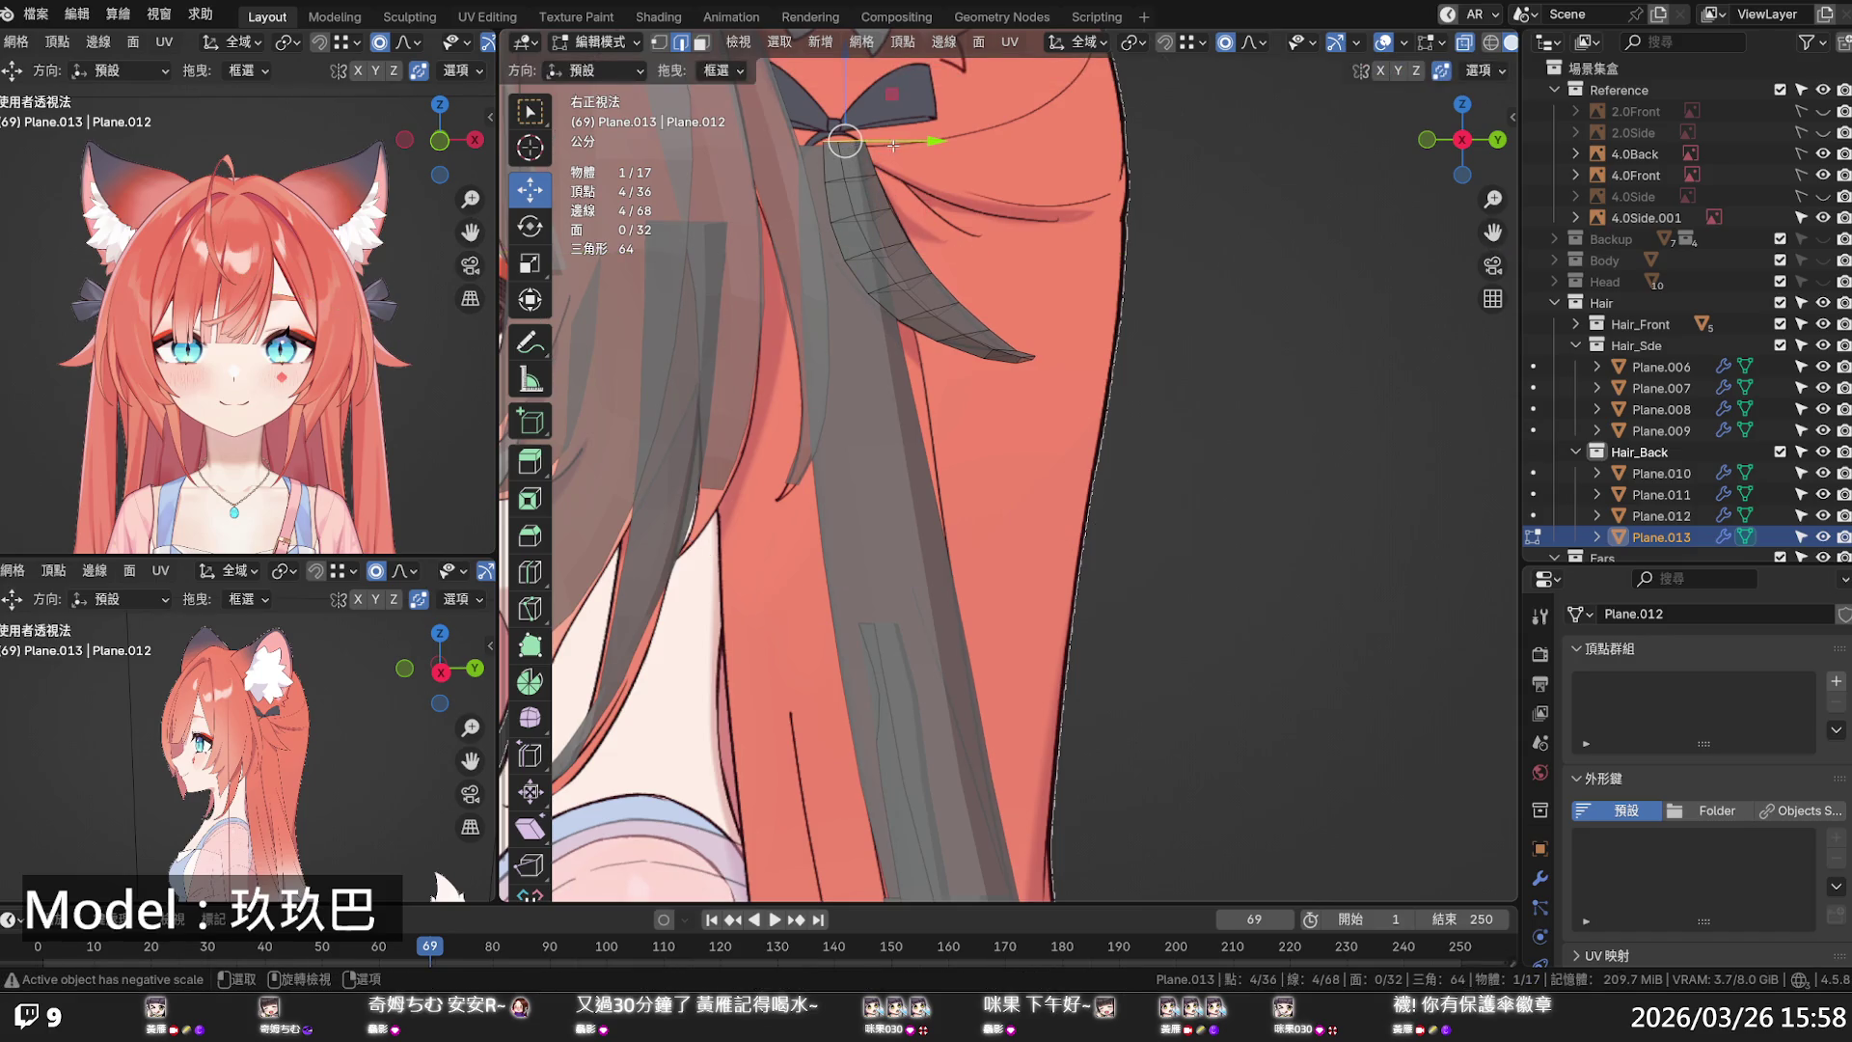
{"action": "key", "text": "g"}
{"action": "left_click", "coordinate": [884, 152]}
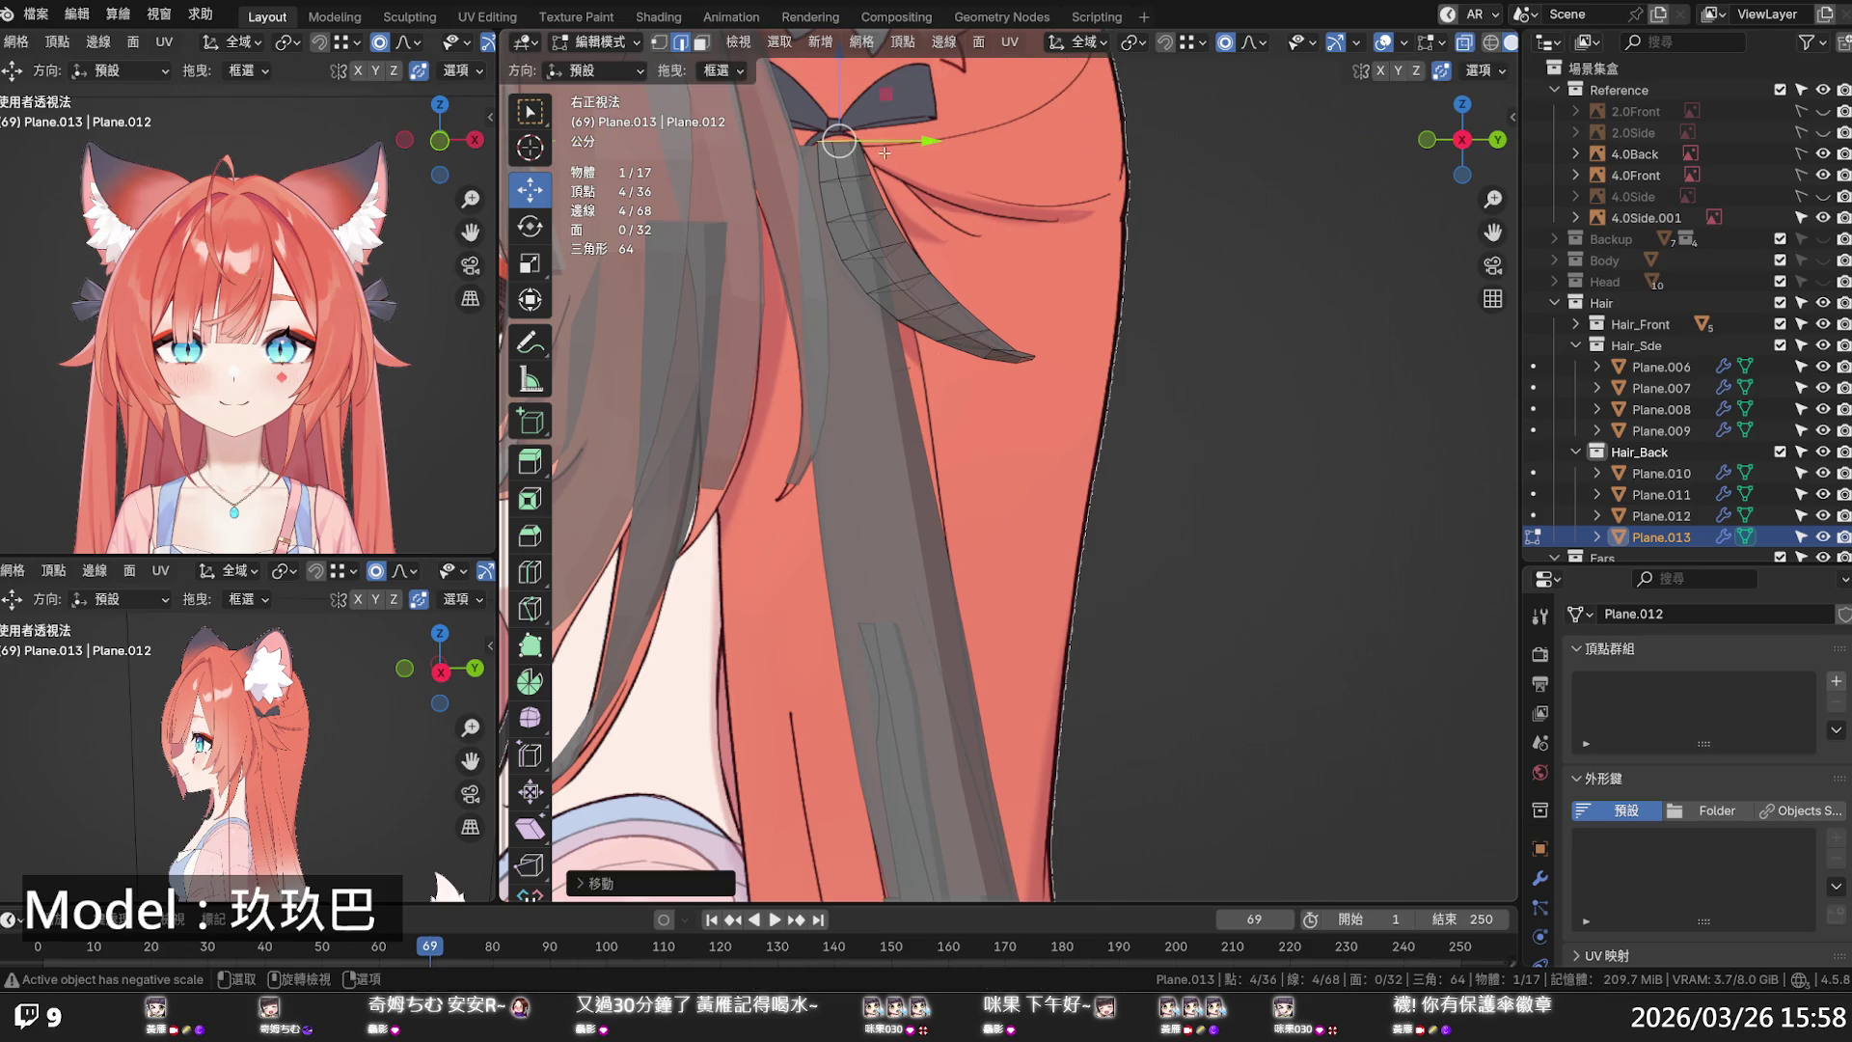
{"action": "left_click", "coordinate": [873, 210], "text": "alt"}
{"action": "key", "text": "s"}
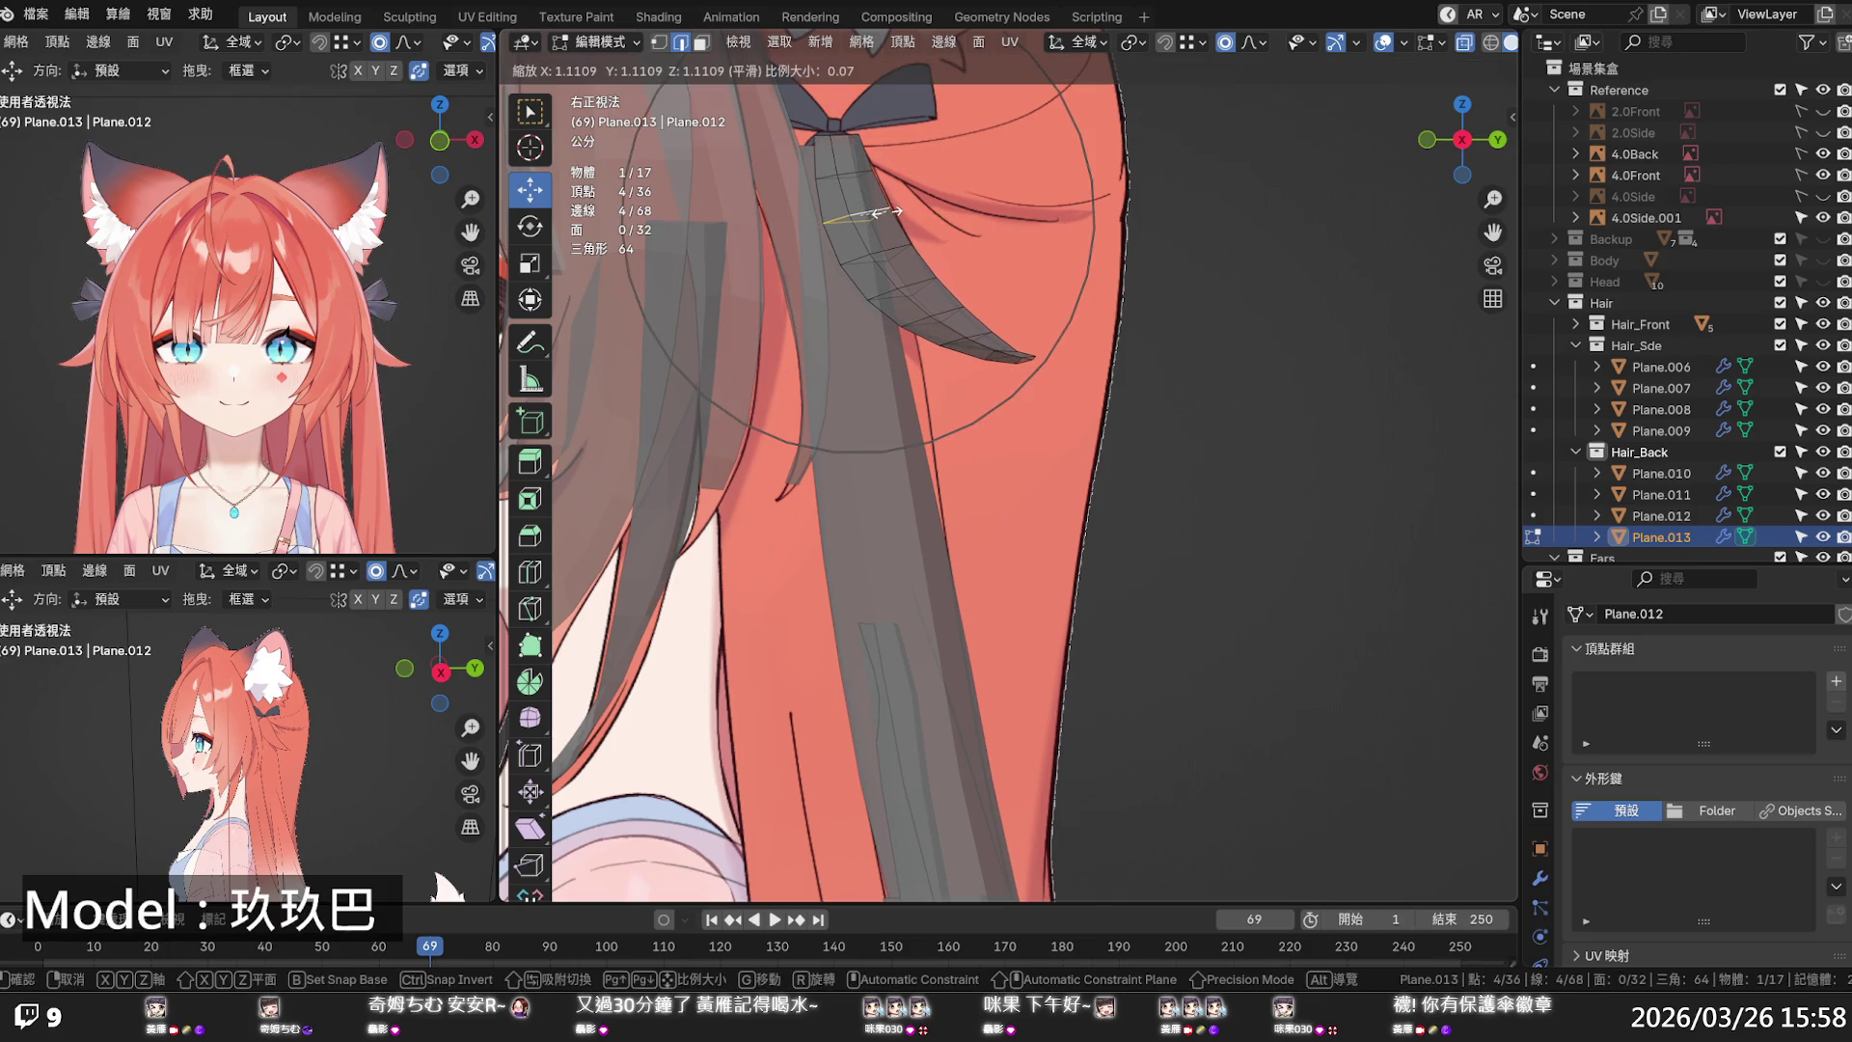
{"action": "left_click", "coordinate": [886, 211]}
- Resize the loop near the strand's tip with soft proportional falloff
{"action": "left_click", "coordinate": [976, 304]}
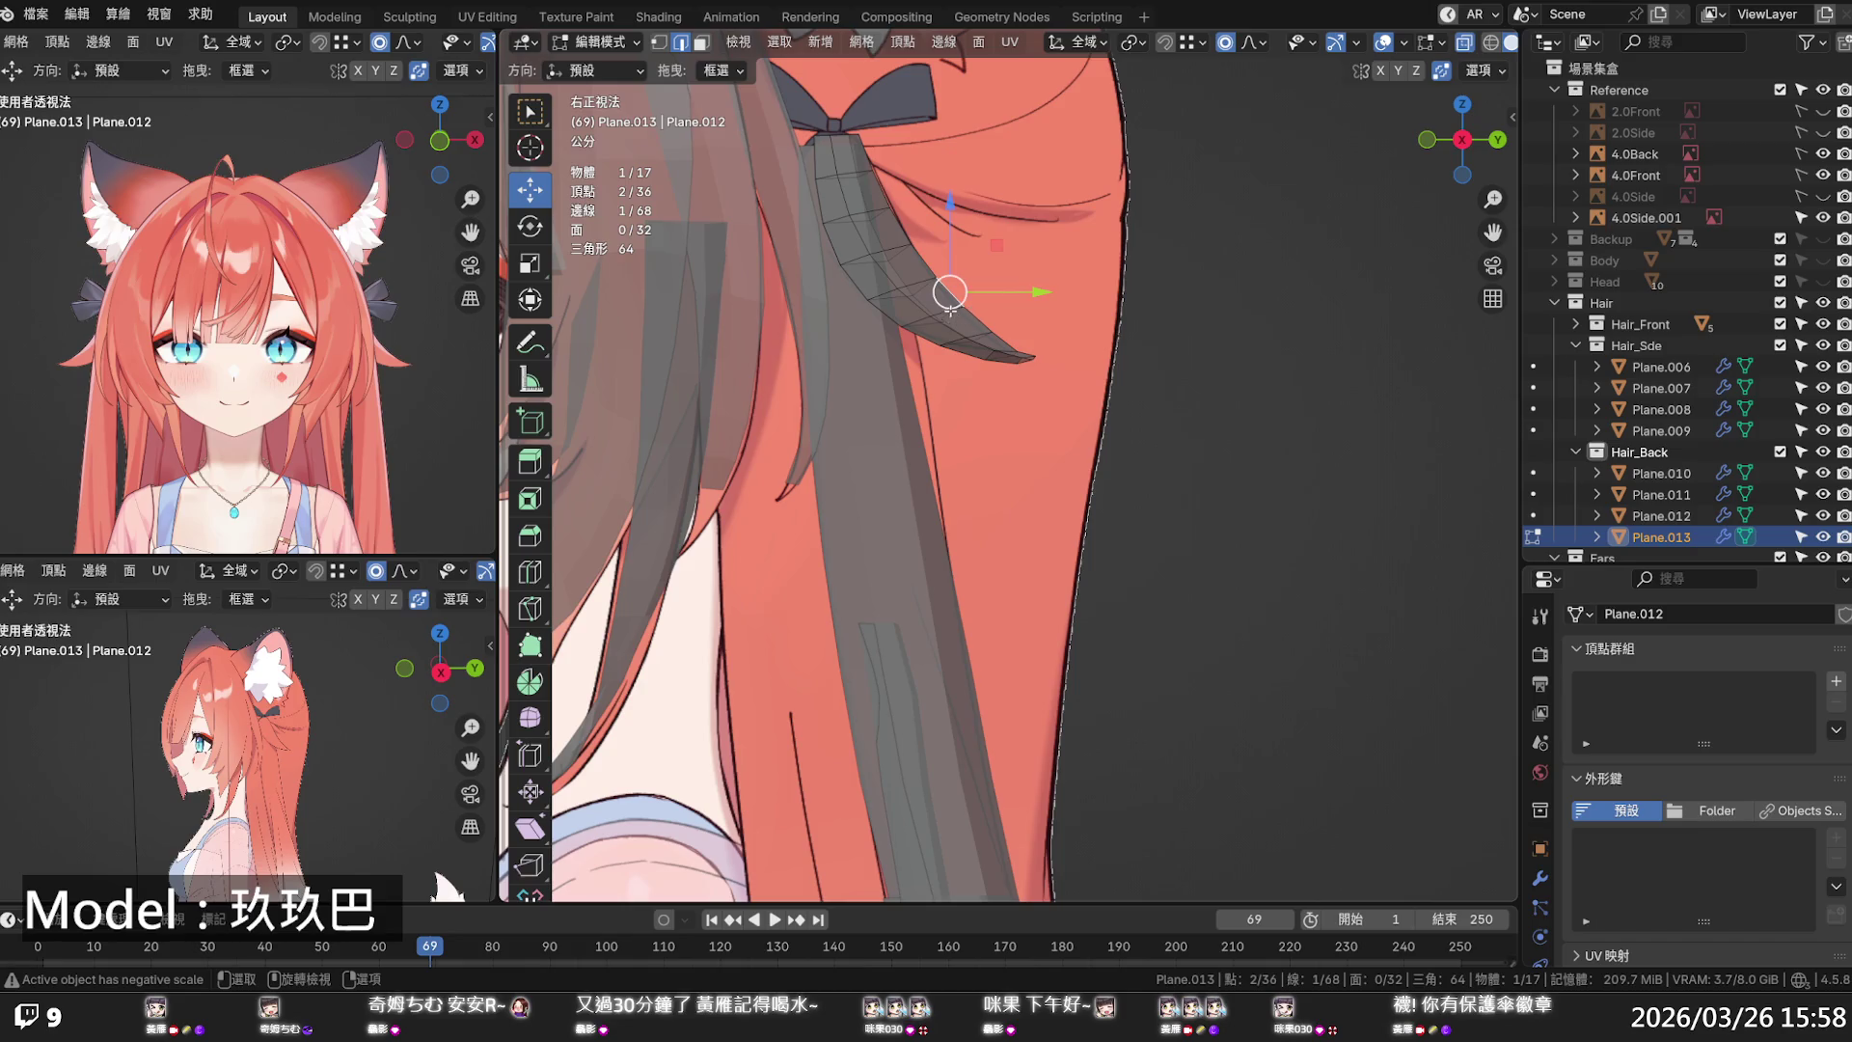
{"action": "left_click", "coordinate": [950, 309], "text": "alt"}
{"action": "key", "text": "s"}
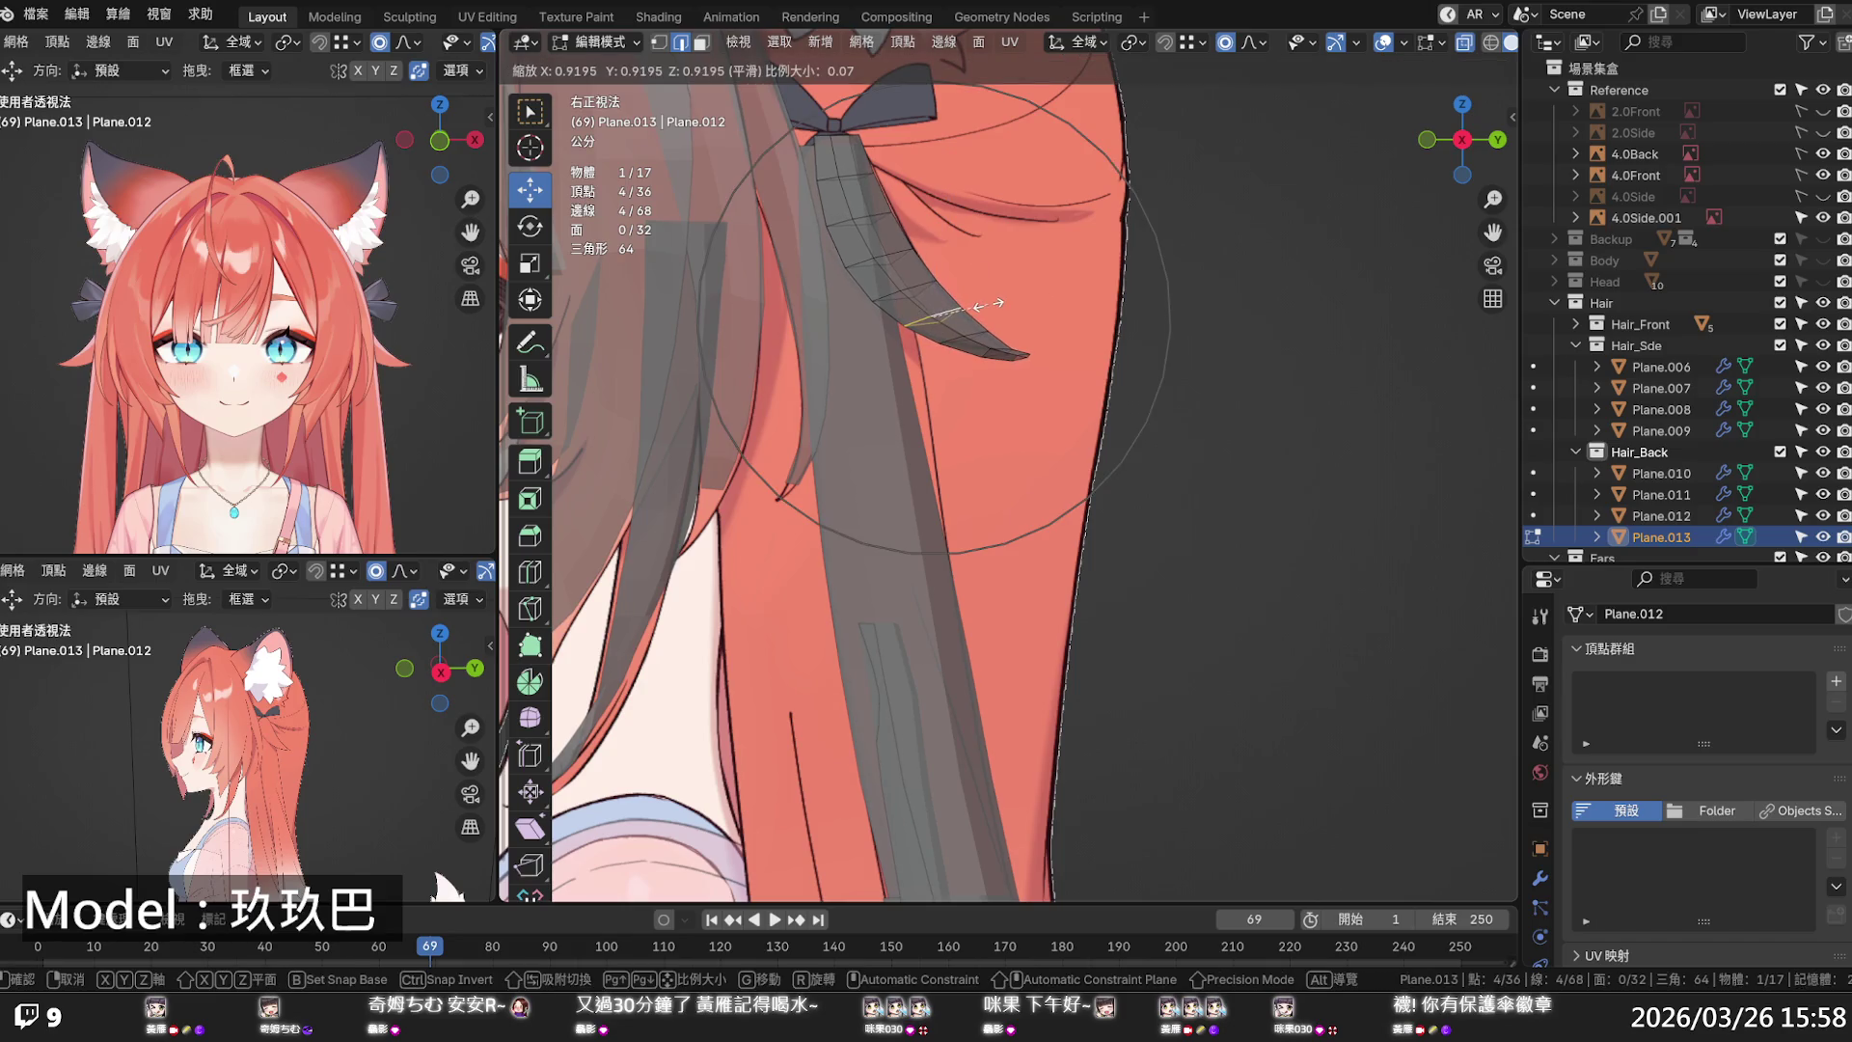
{"action": "left_click", "coordinate": [943, 310]}
{"action": "left_click", "coordinate": [888, 194]}
- Move the strand's top loop horizontally along the Y axis
{"action": "left_click", "coordinate": [835, 138], "text": "alt"}
{"action": "key", "text": "g"}
{"action": "key", "text": "z"}
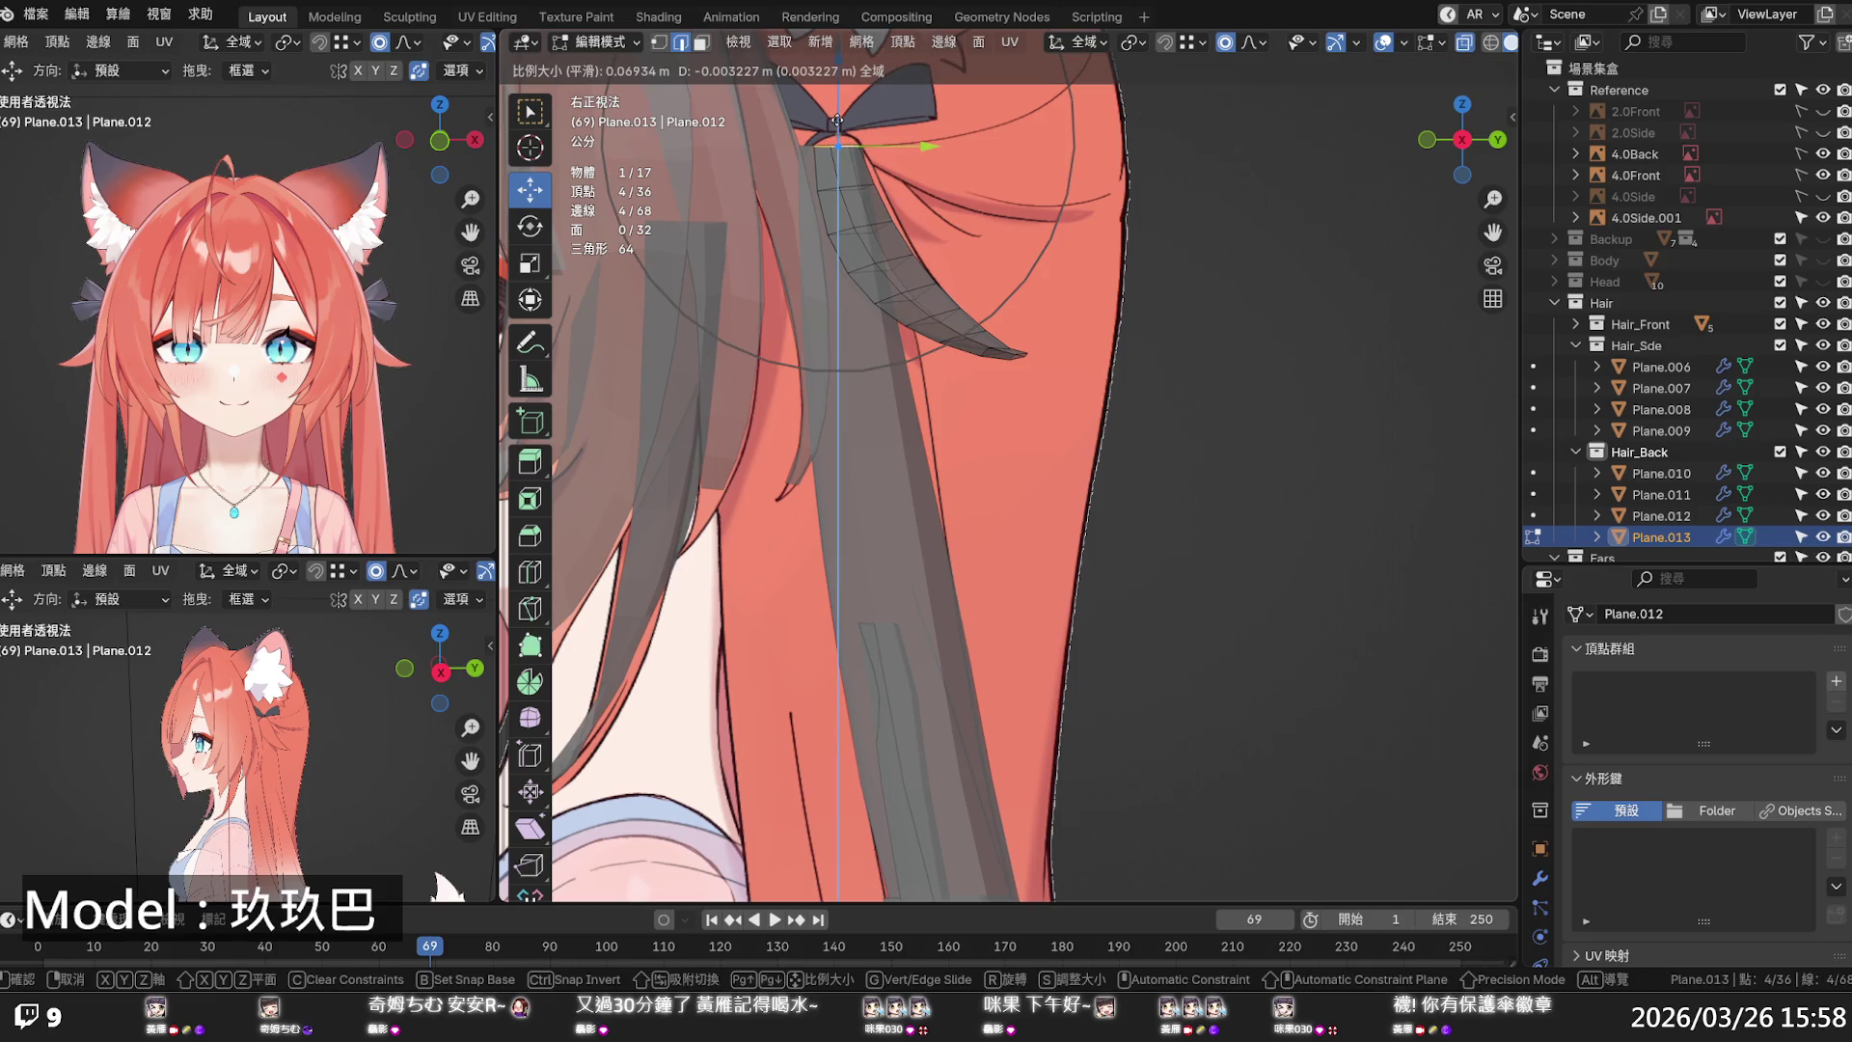
{"action": "key", "text": "y"}
{"action": "scroll", "coordinate": [901, 192], "scroll_direction": "up", "scroll_amount": 5}
{"action": "left_click", "coordinate": [901, 192]}
- Shear the strand's hooked tip loop sideways with the Shear tool, redoing it once
{"action": "left_click", "coordinate": [1010, 347]}
{"action": "left_click", "coordinate": [994, 348], "text": "alt"}
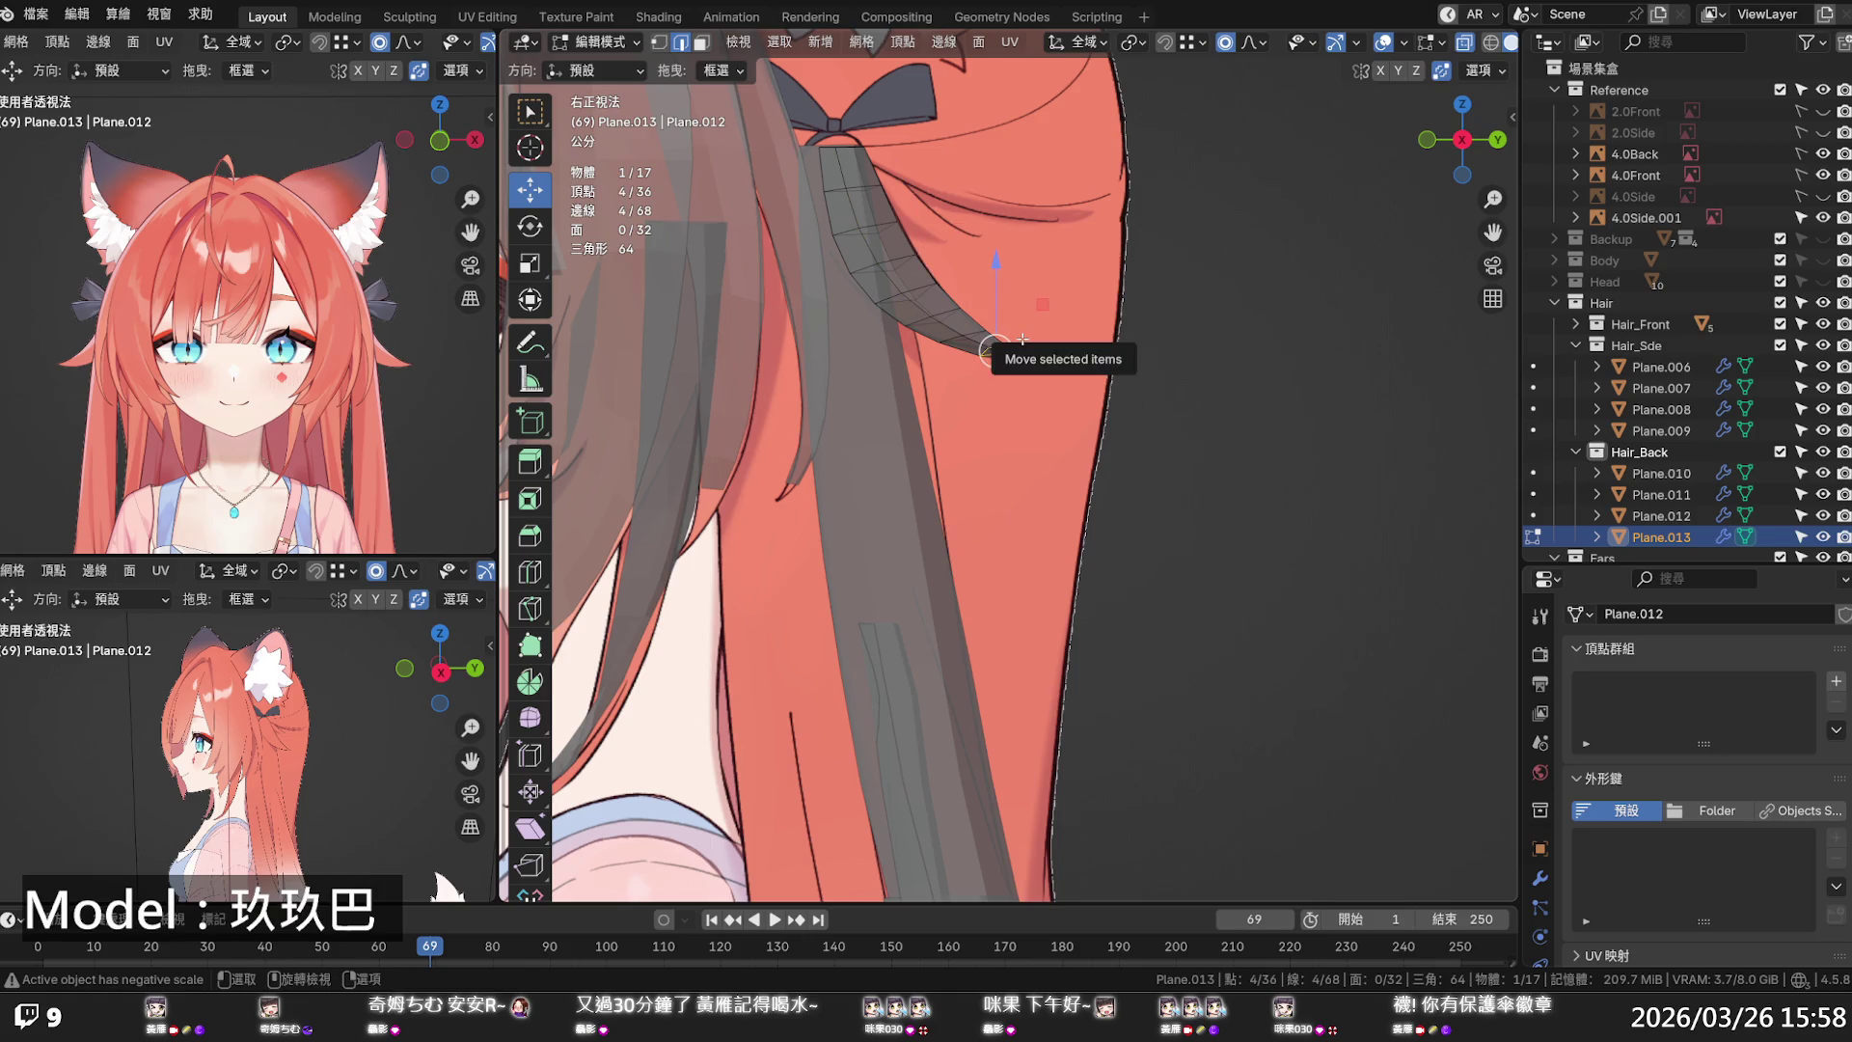
{"action": "left_click", "coordinate": [530, 828]}
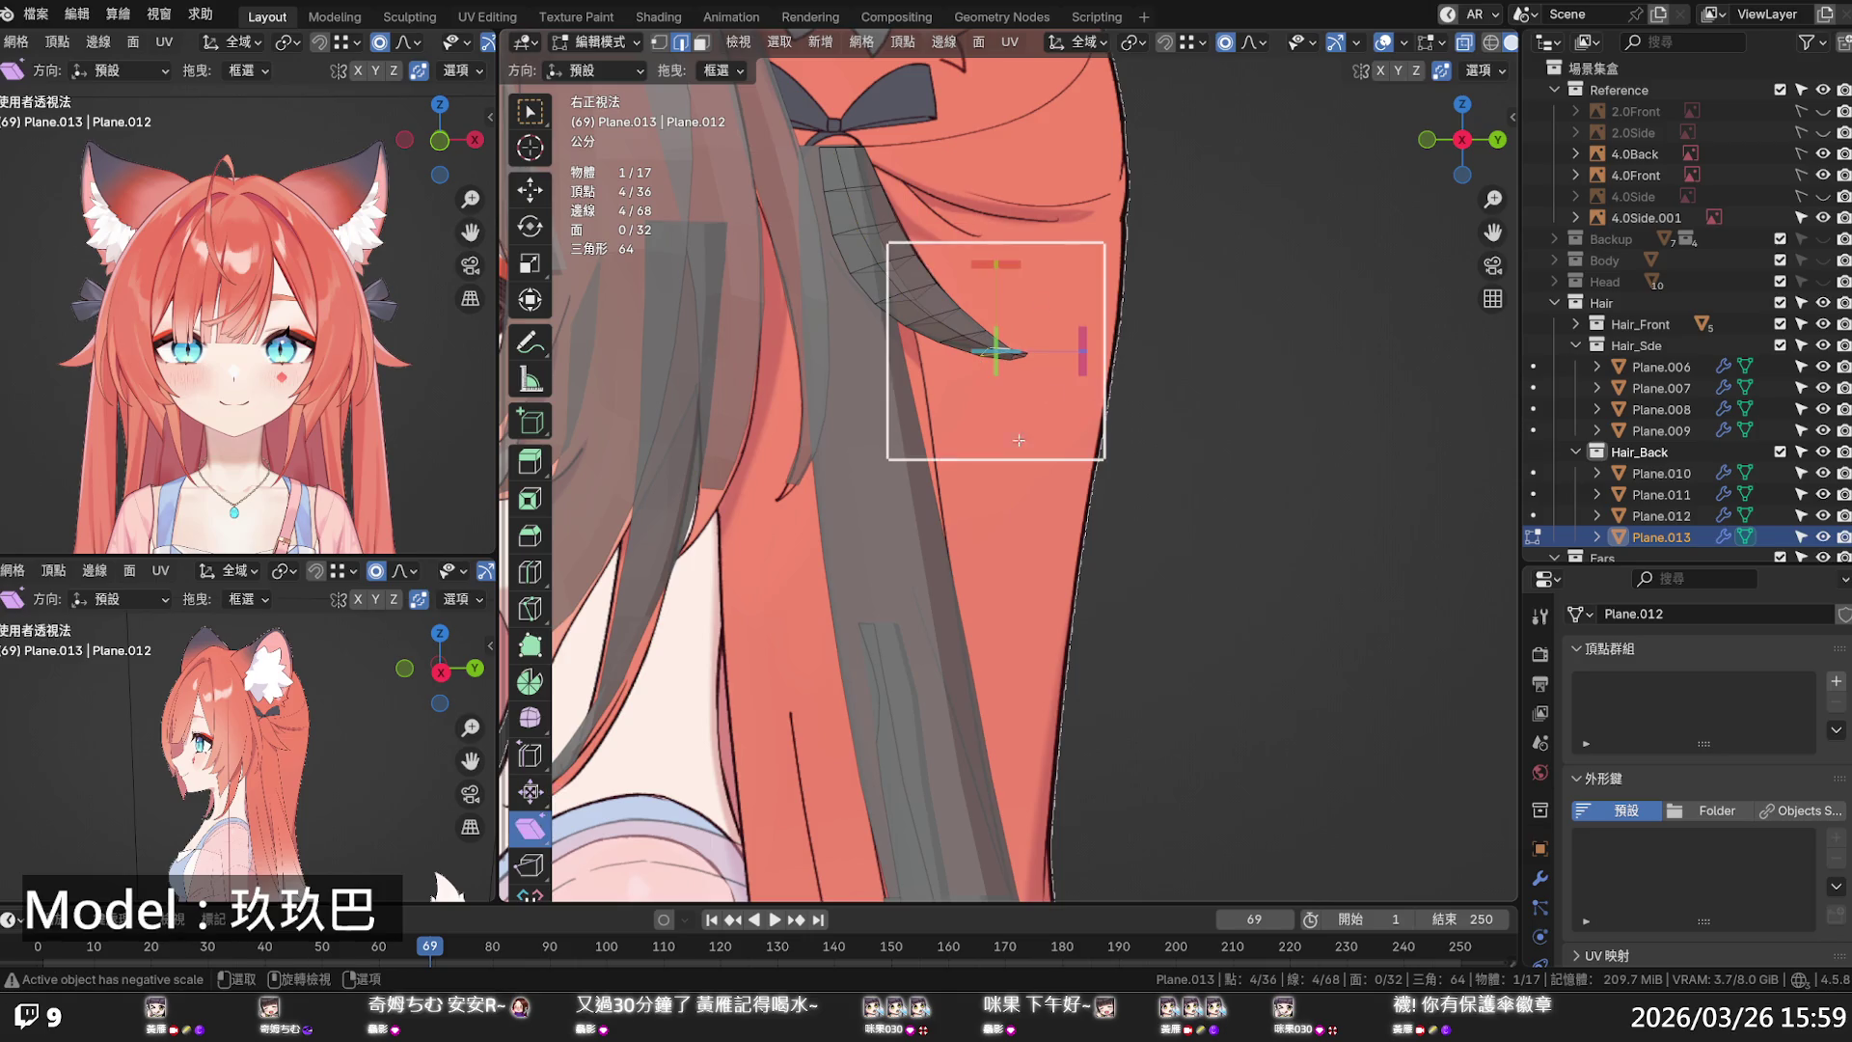
{"action": "left_click_drag", "start_coordinate": [1069, 335], "coordinate": [1077, 313]}
{"action": "scroll", "coordinate": [1079, 309], "scroll_direction": "up", "scroll_amount": 6}
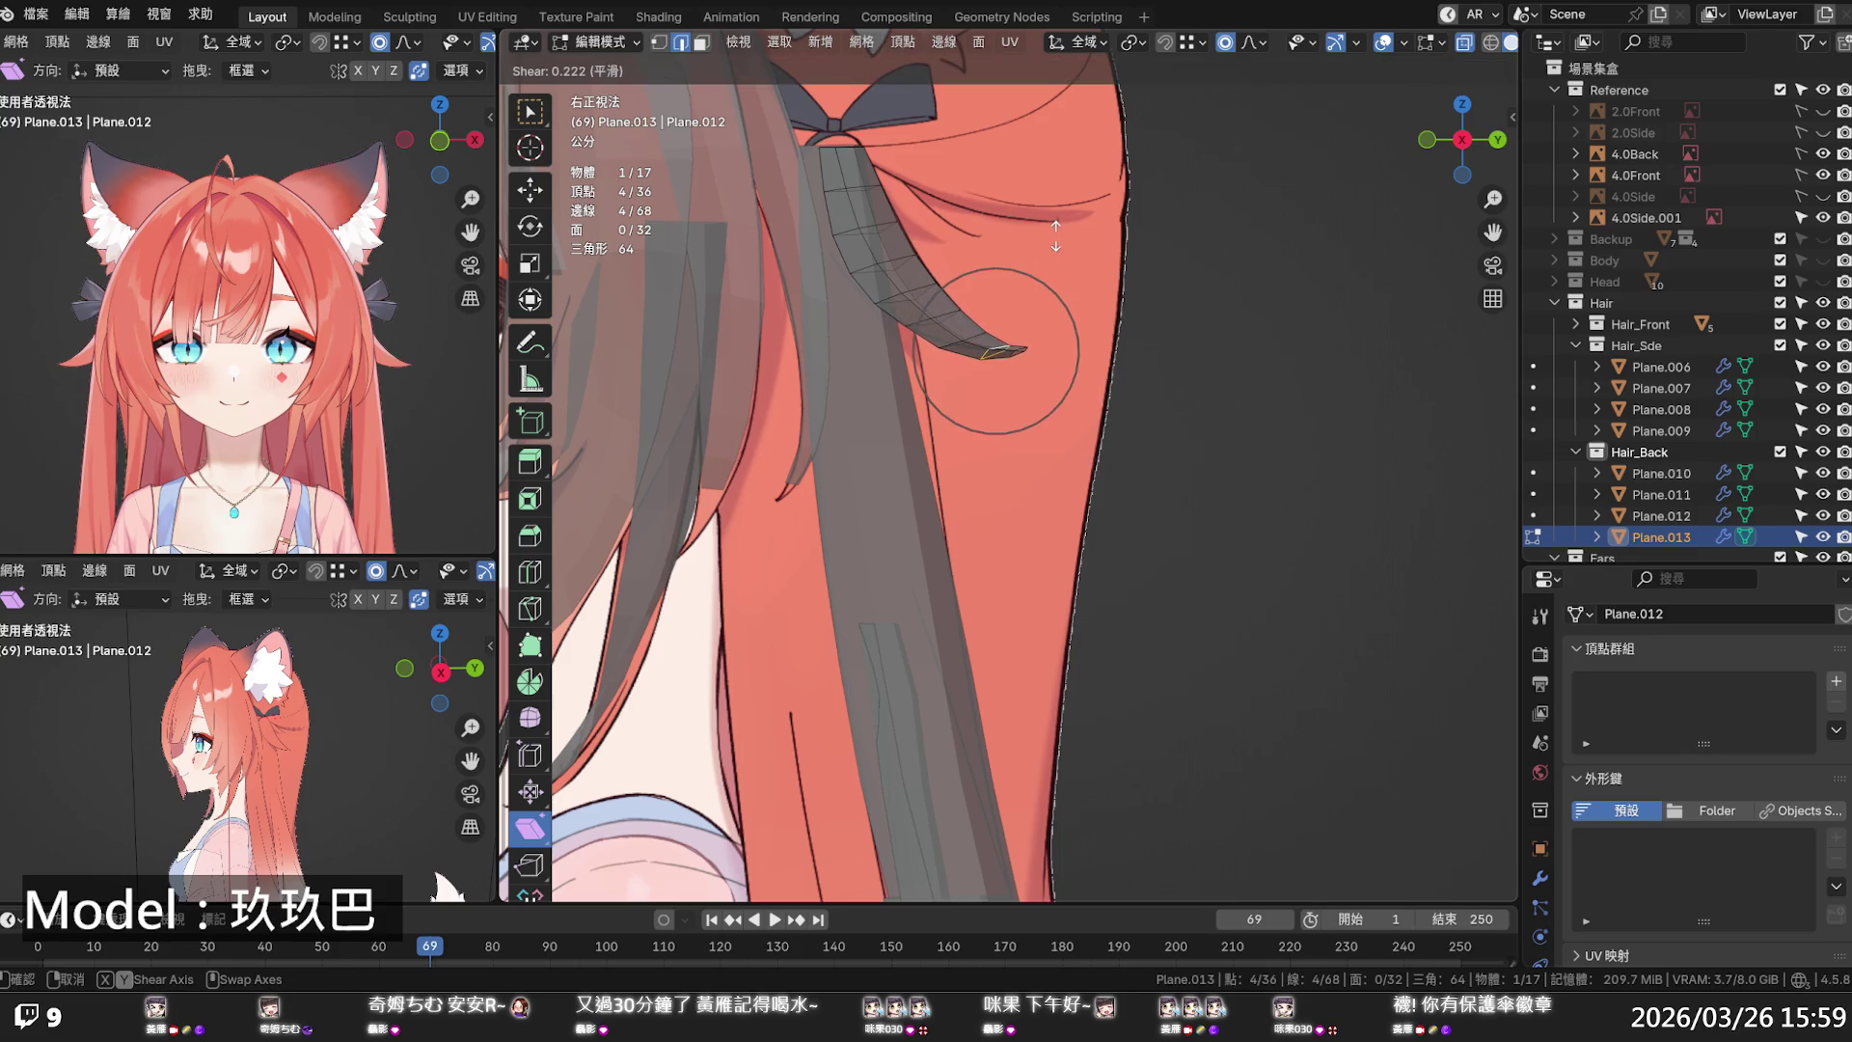
{"action": "scroll", "coordinate": [1054, 234], "scroll_direction": "up", "scroll_amount": 5}
{"action": "left_click_drag", "start_coordinate": [1055, 235], "coordinate": [1013, 209]}
{"action": "key", "text": "ctrl+z"}
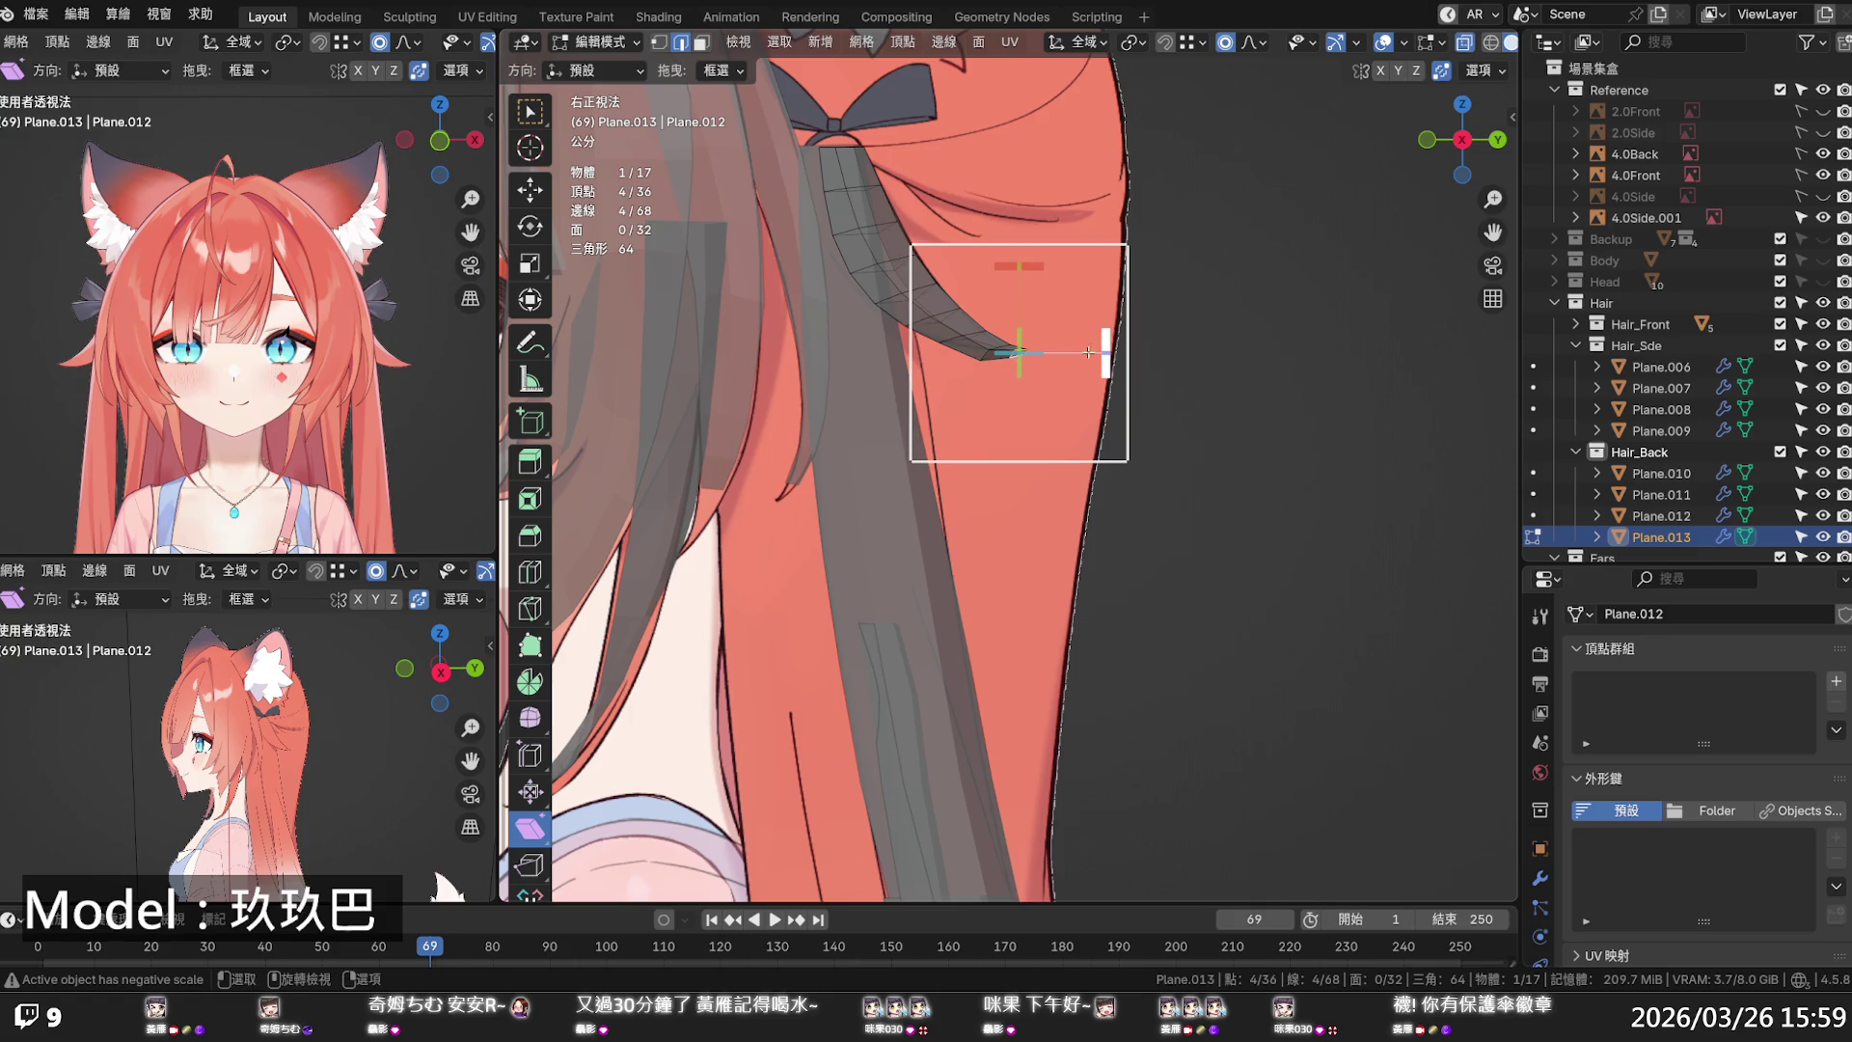
{"action": "left_click_drag", "start_coordinate": [1099, 340], "coordinate": [1061, 277]}
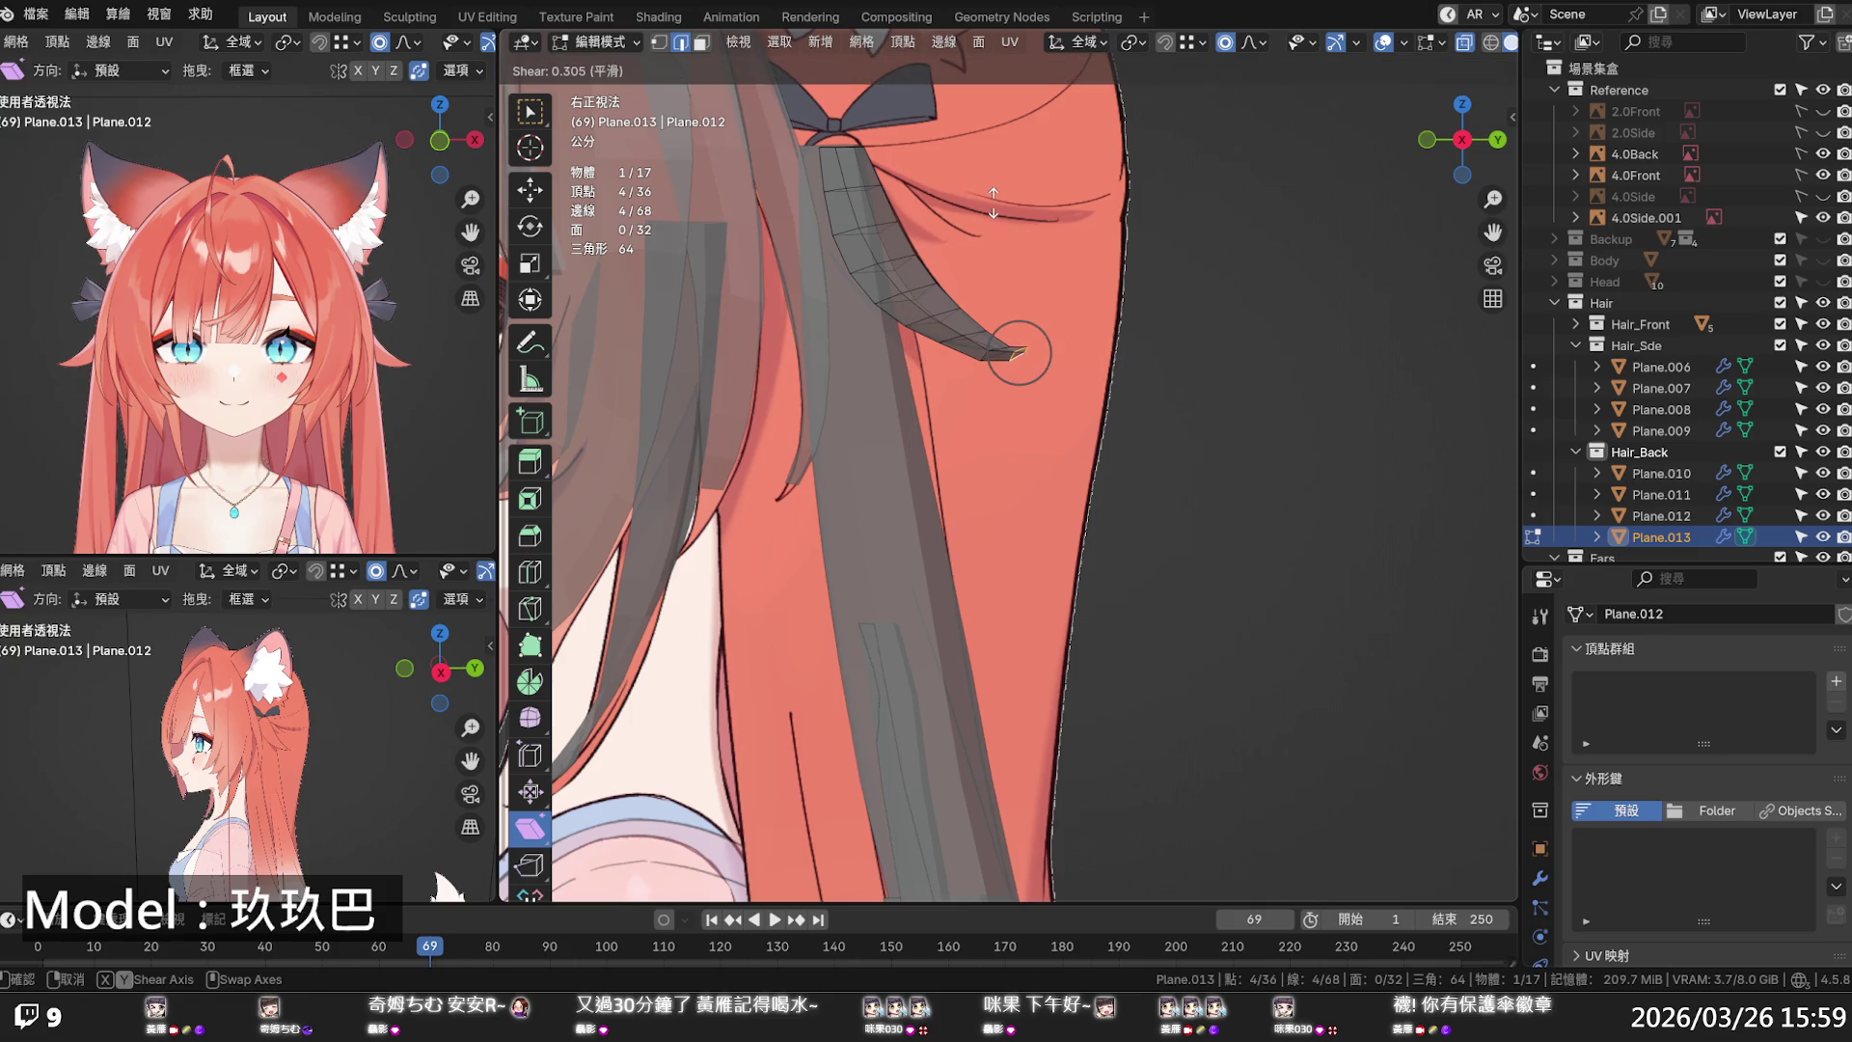
{"action": "left_click_drag", "start_coordinate": [993, 203], "coordinate": [994, 205]}
{"action": "left_click", "coordinate": [1075, 421]}
{"action": "middle_click_drag", "start_coordinate": [1109, 461], "coordinate": [973, 492]}
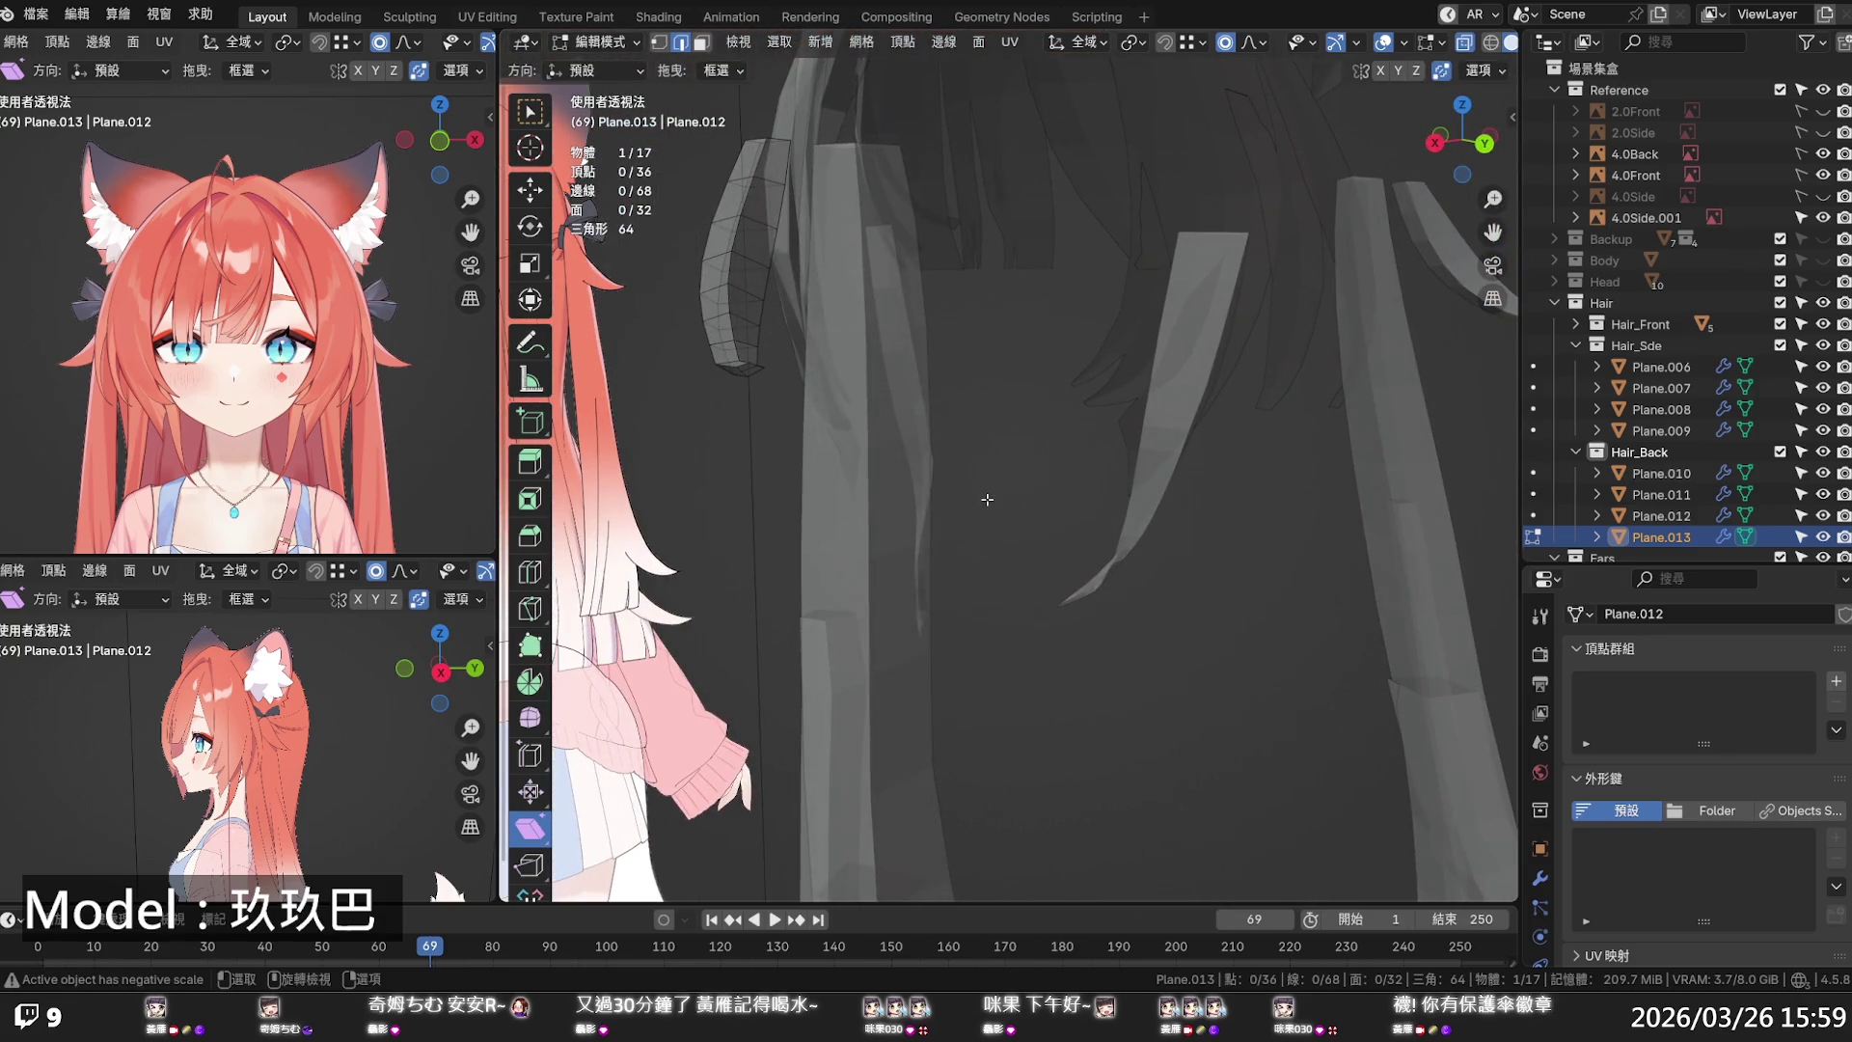
- From the front view, shear the loop near the strand's tip outward past the cheek
{"action": "key", "text": "KP_1"}
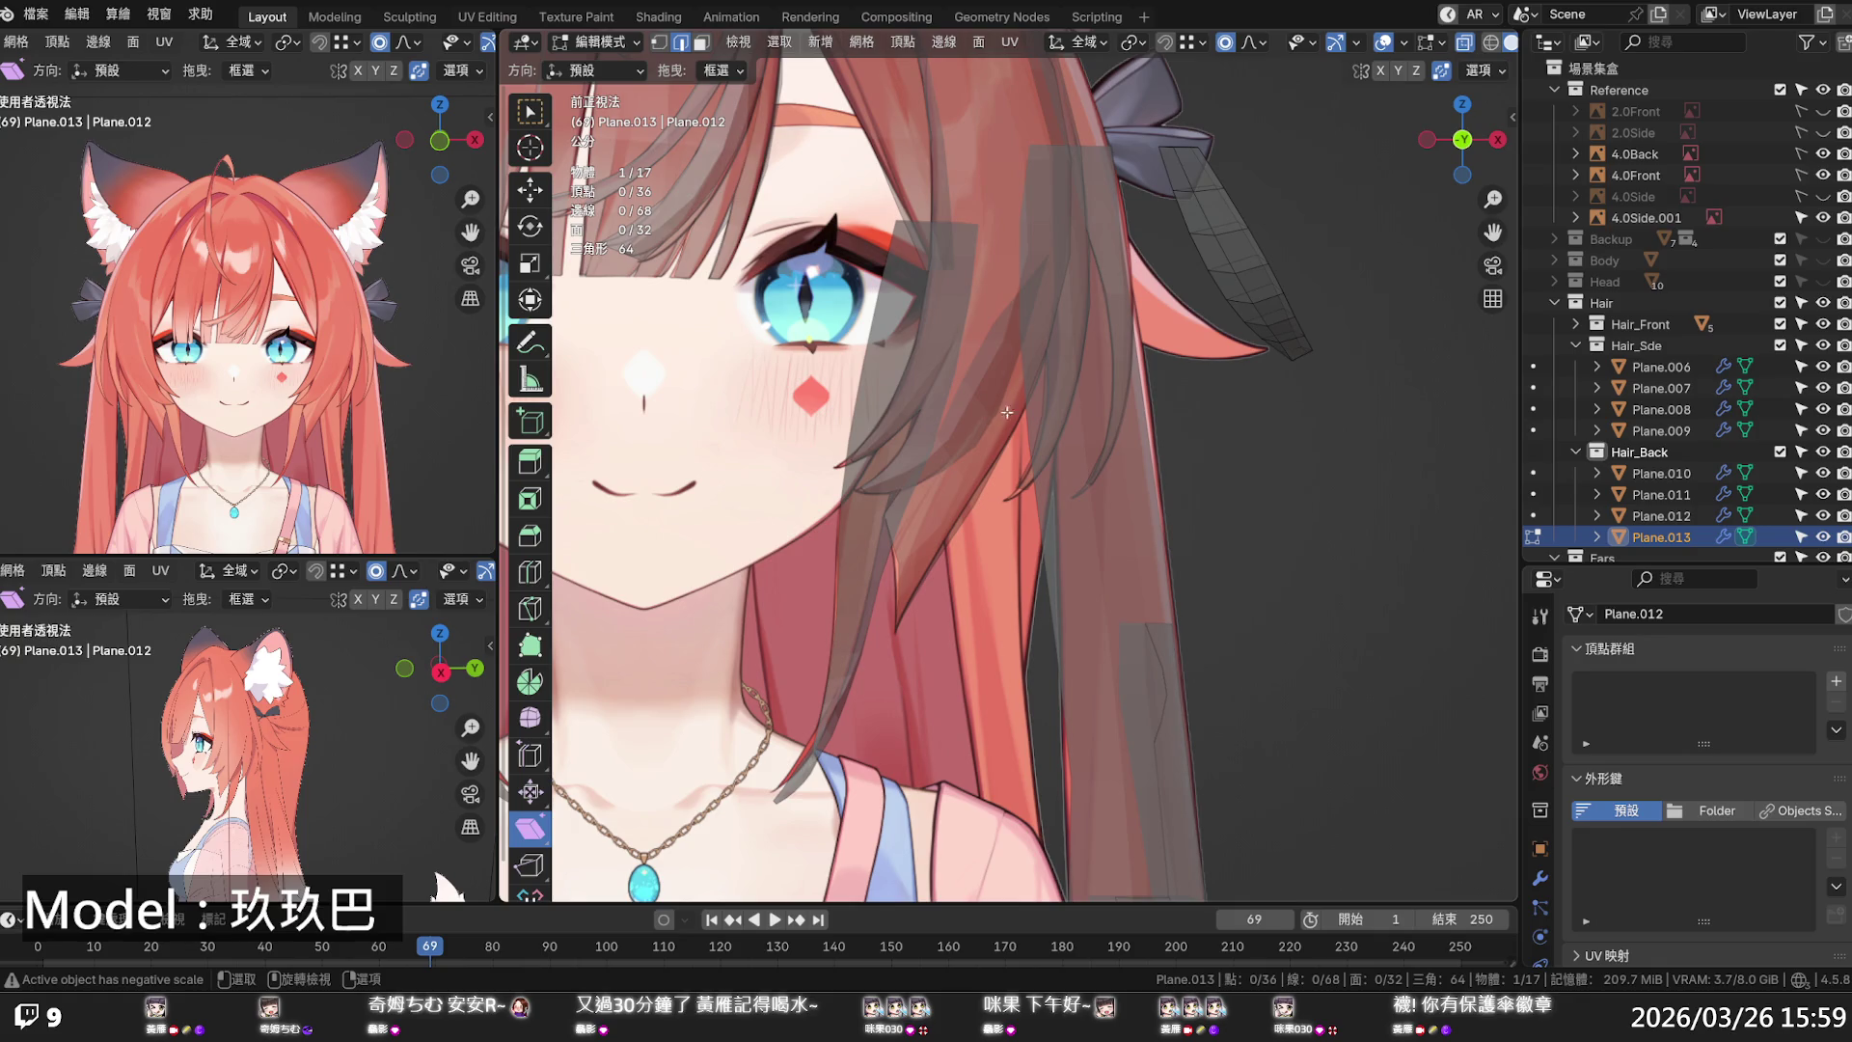
{"action": "key", "text": "alt"}
{"action": "left_click", "coordinate": [1237, 264], "text": "alt"}
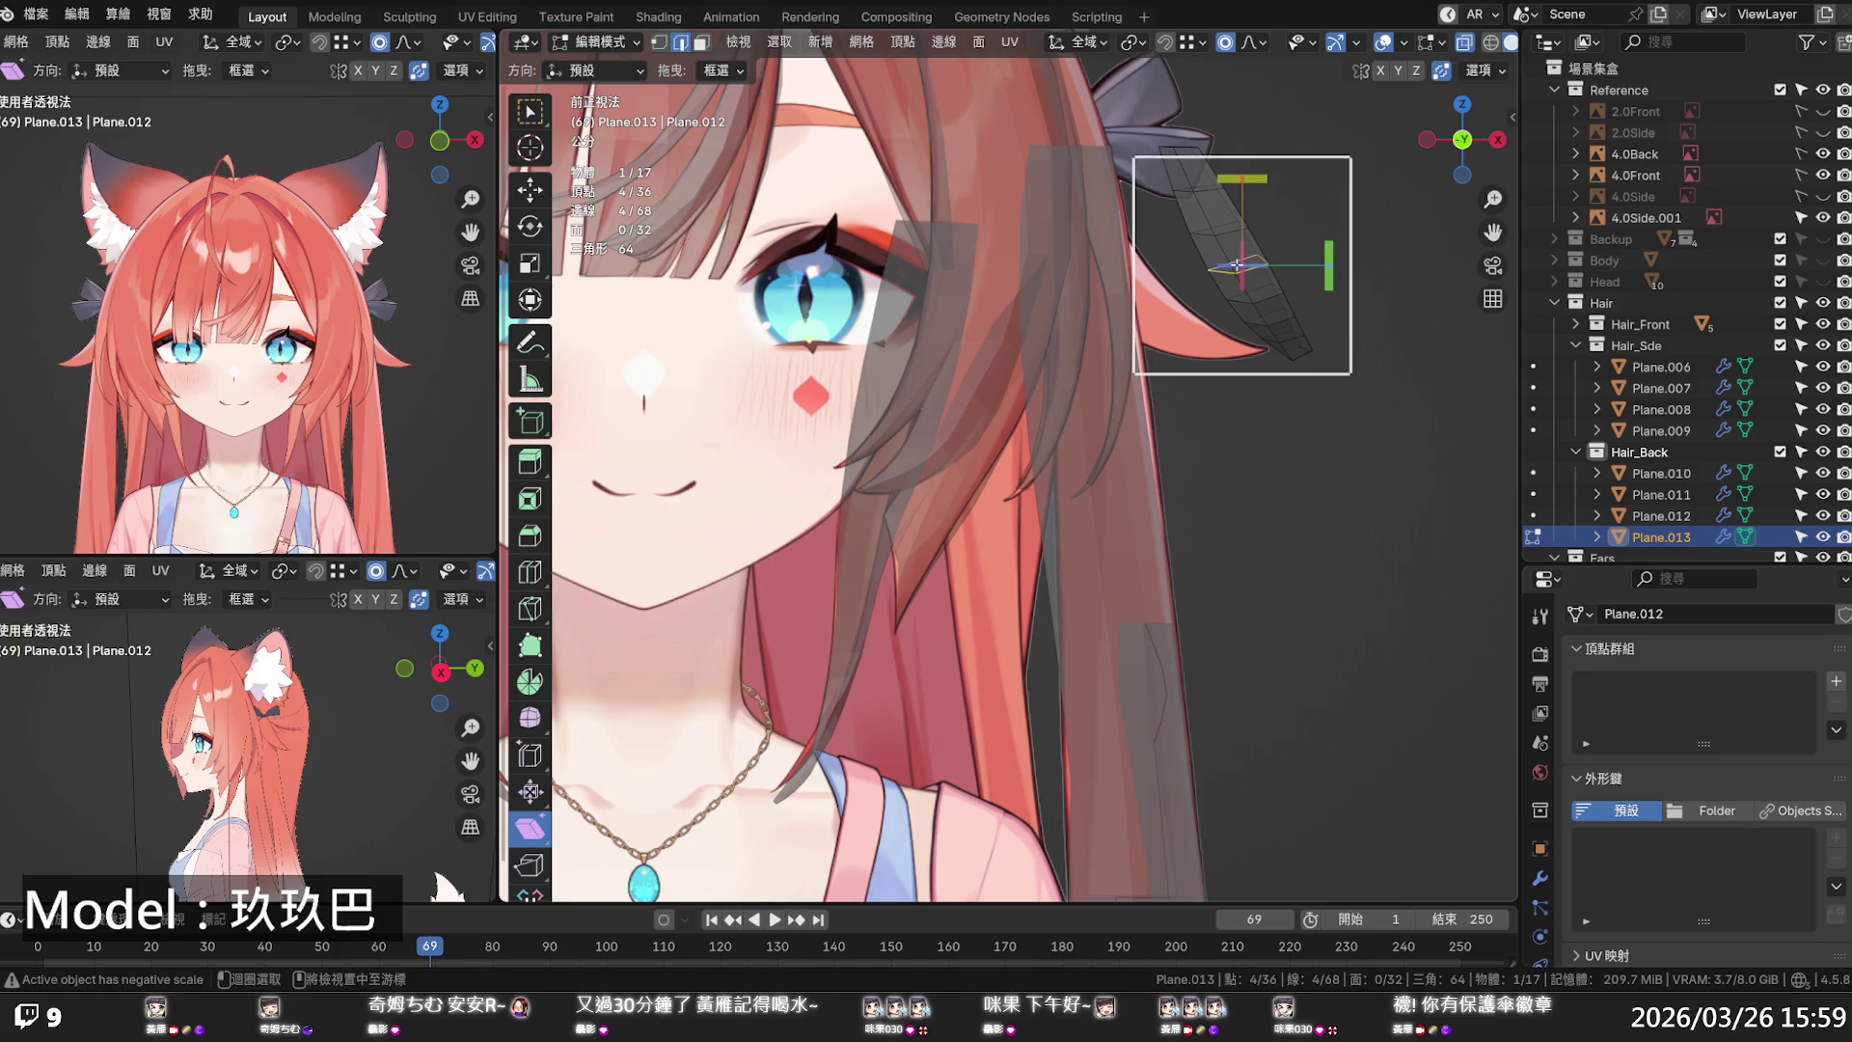
{"action": "mouse_move", "coordinate": [1234, 264]}
{"action": "left_mouse_down"}
{"action": "mouse_move", "coordinate": [1296, 351]}
{"action": "mouse_move", "coordinate": [1371, 315]}
{"action": "left_mouse_up"}
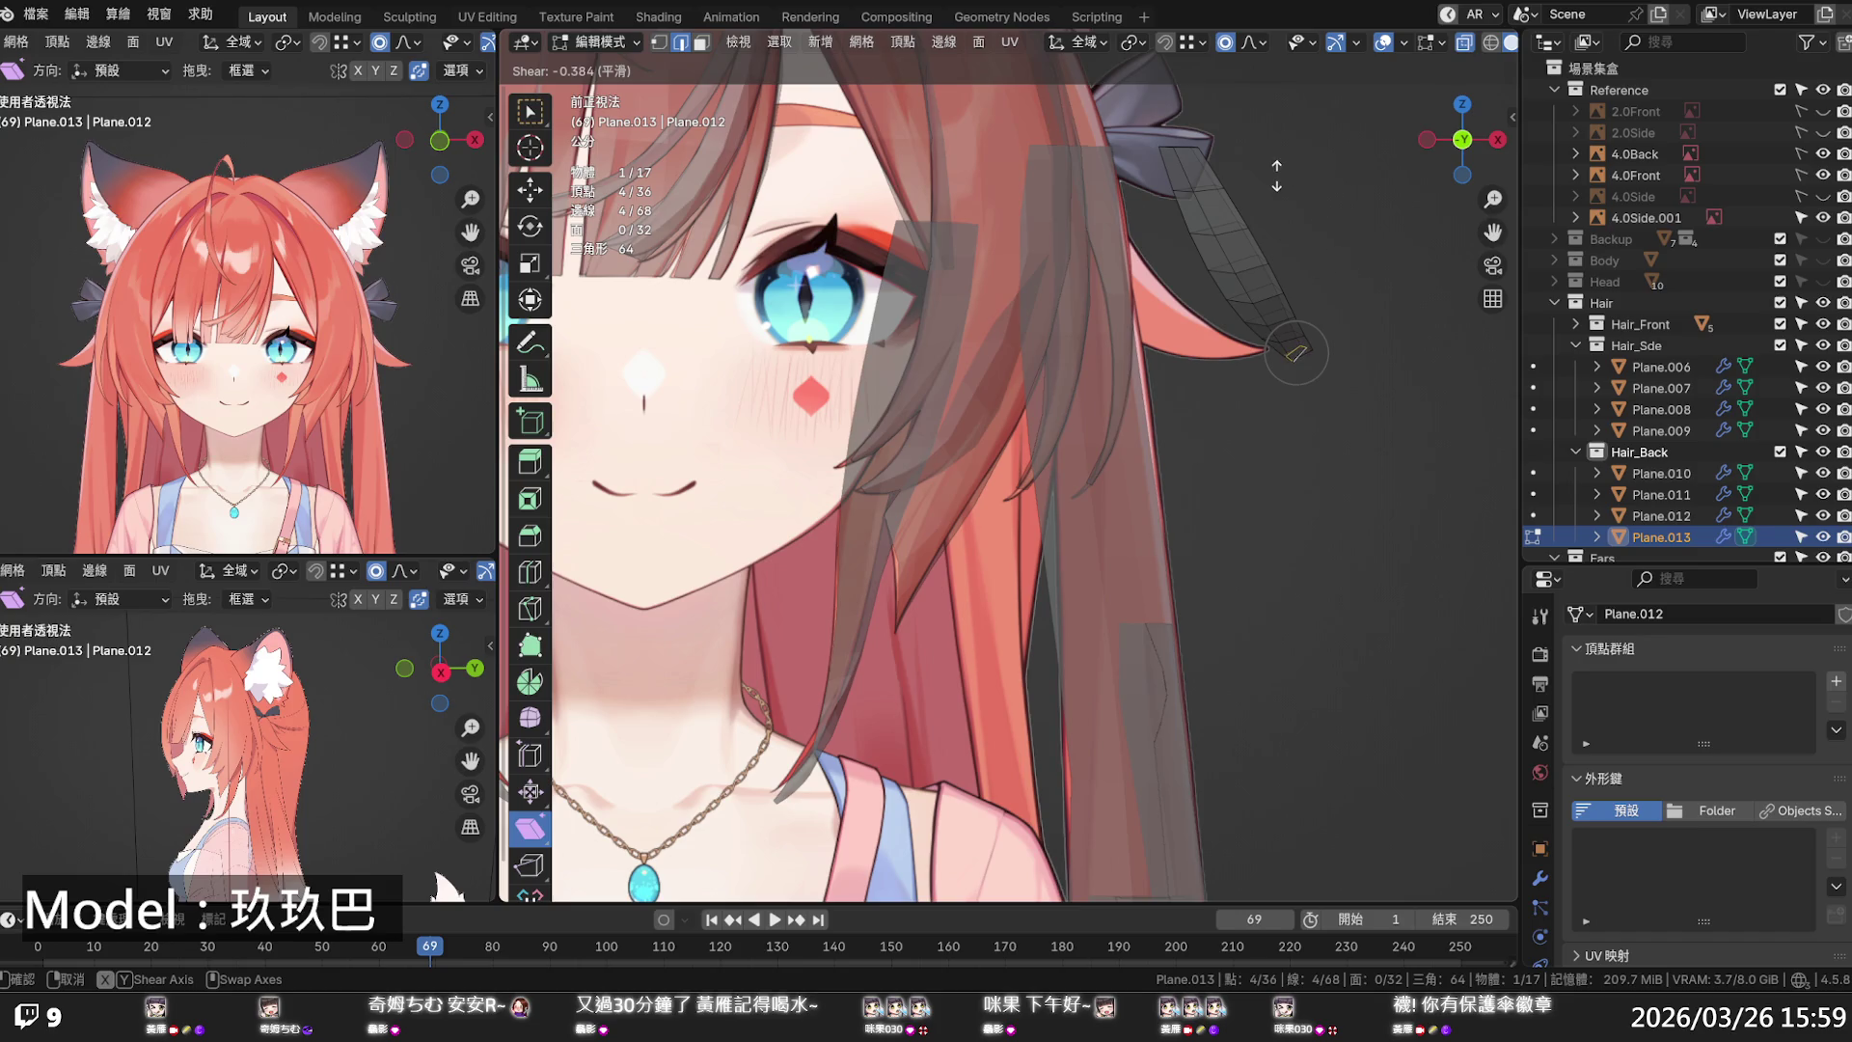
{"action": "scroll", "coordinate": [1301, 201], "scroll_direction": "down", "scroll_amount": 20}
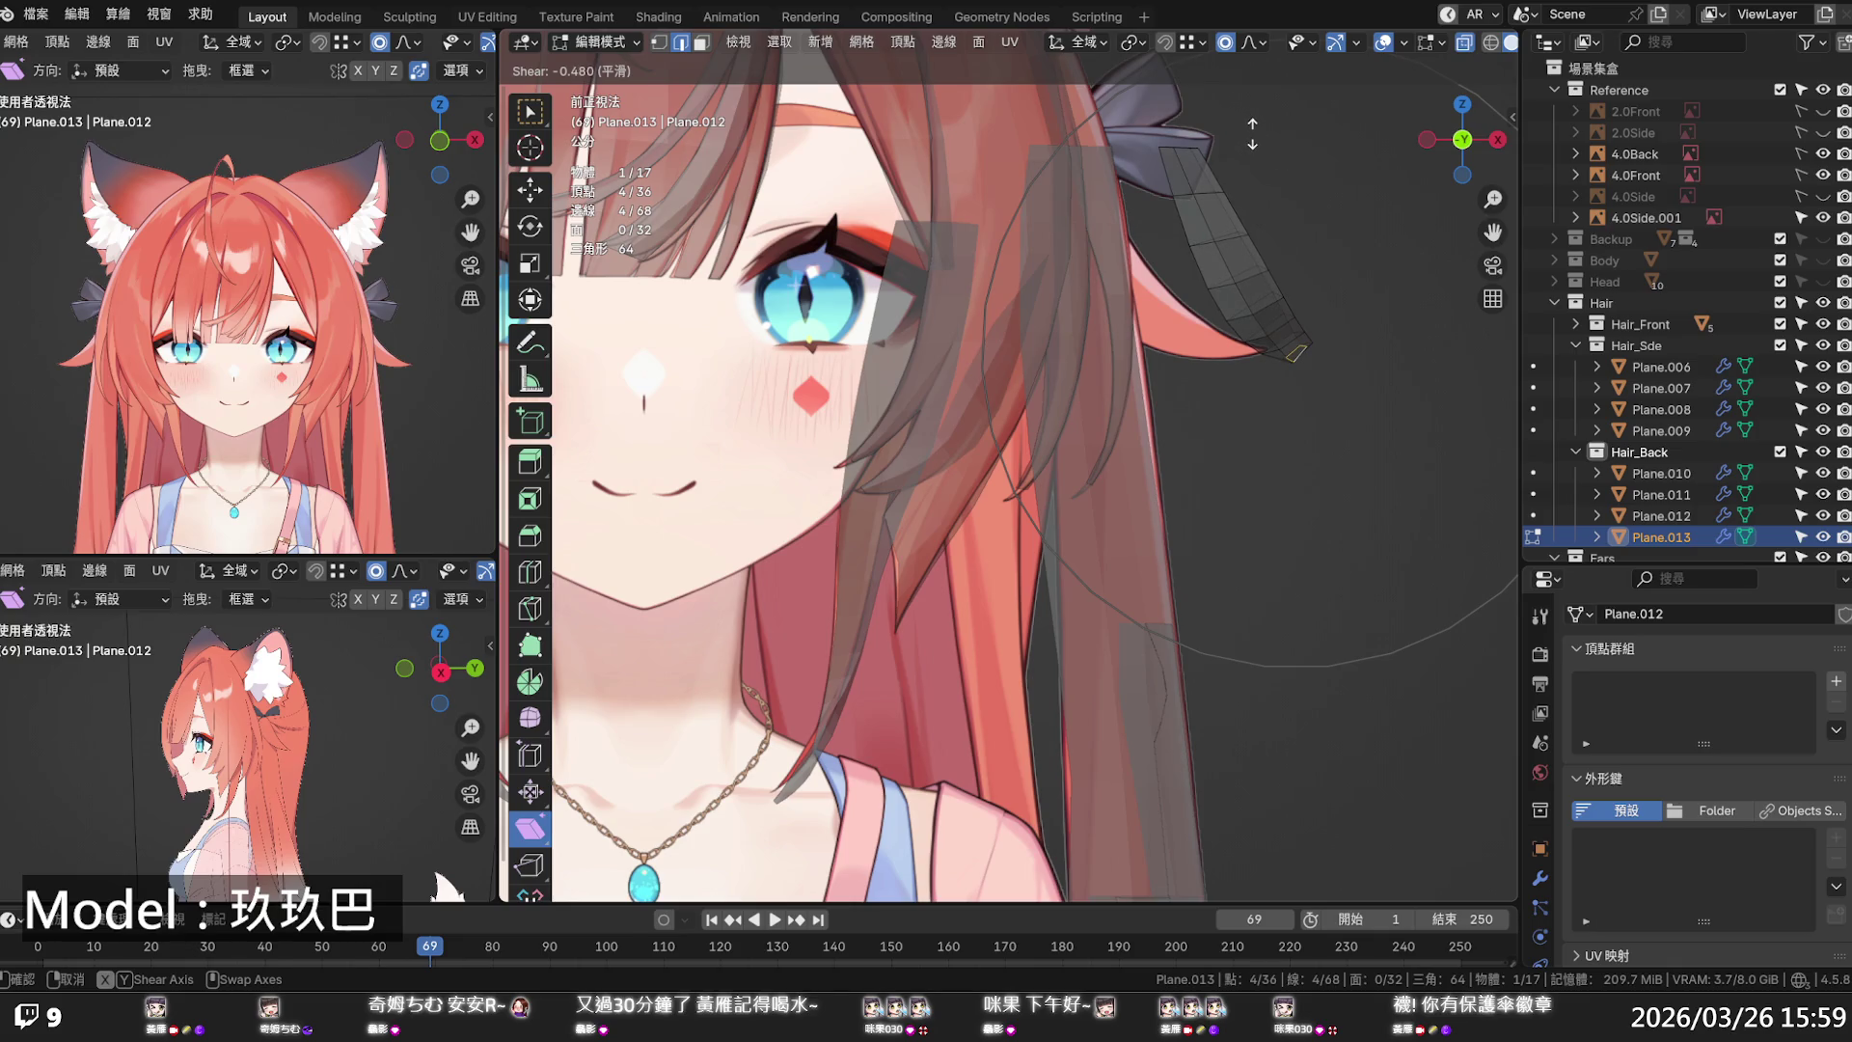
{"action": "left_click", "coordinate": [1252, 133]}
- Push the tip loop further out horizontally, rescale it and adjust its height
{"action": "left_click", "coordinate": [530, 190]}
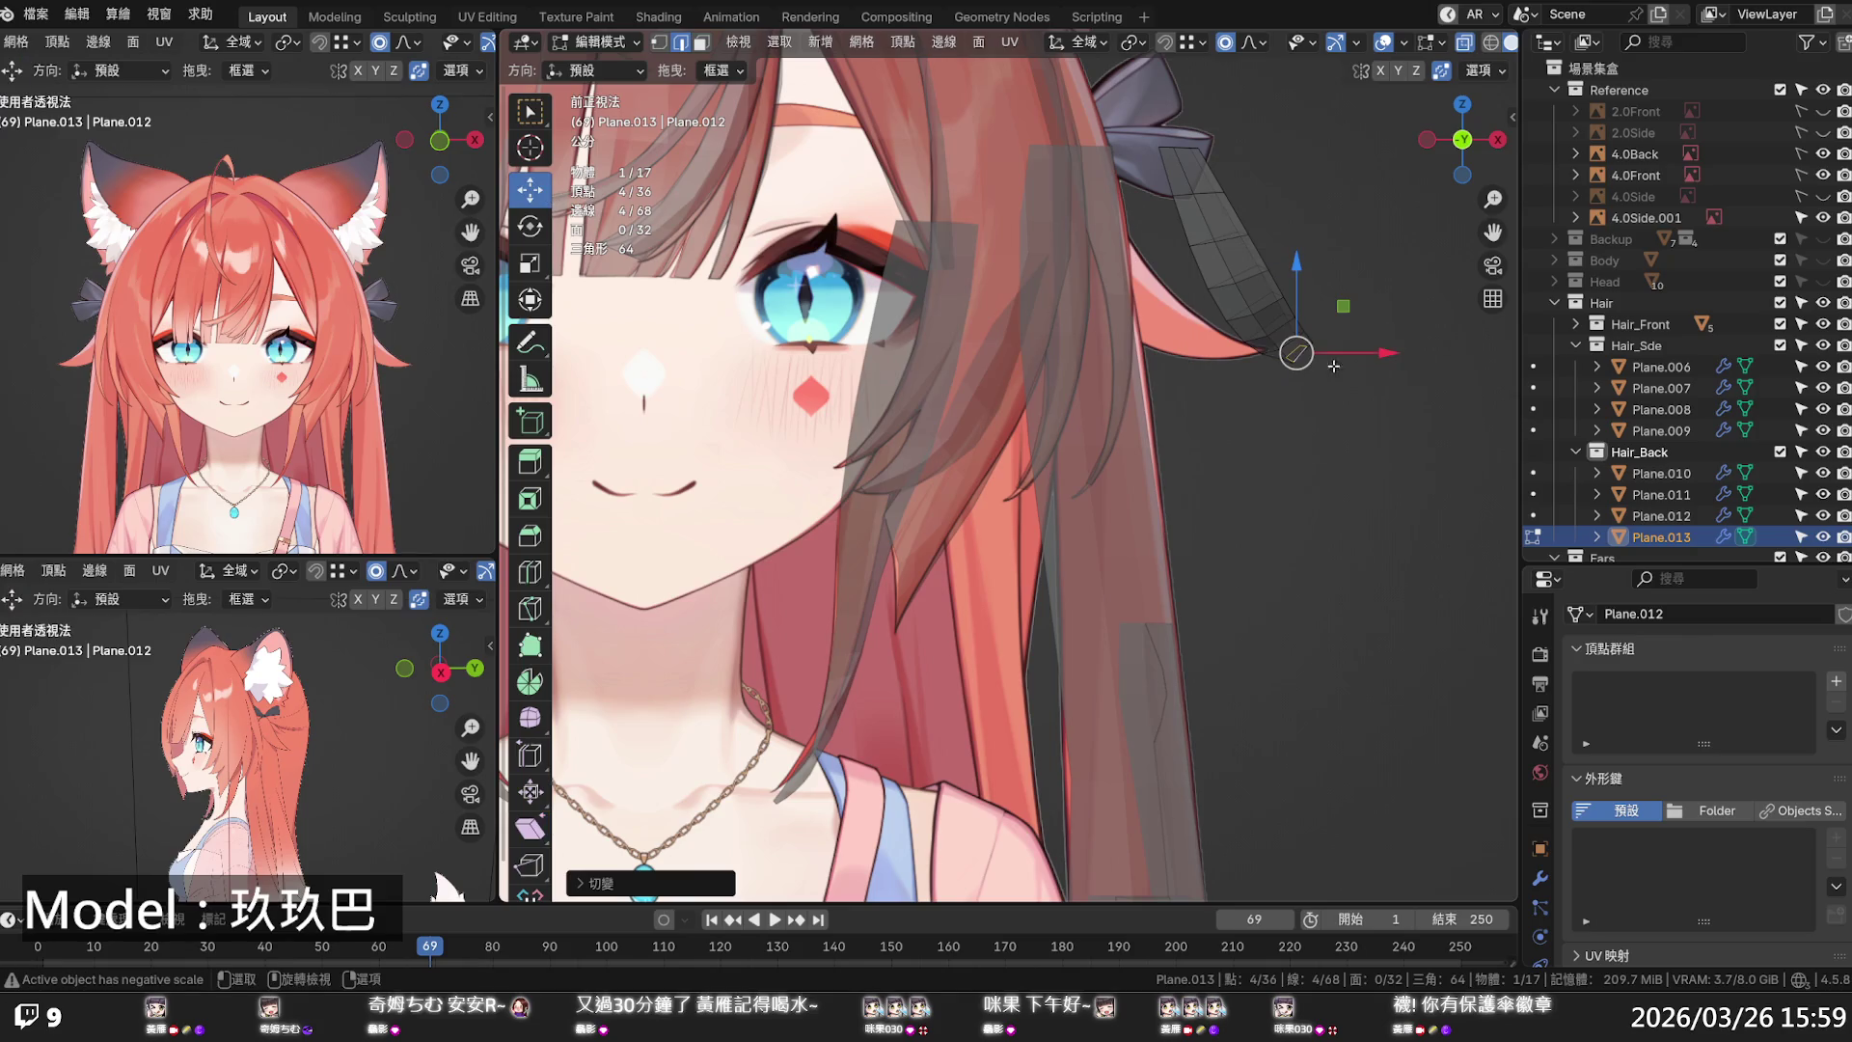
{"action": "left_click_drag", "start_coordinate": [1362, 349], "coordinate": [1437, 337]}
{"action": "left_click", "coordinate": [1436, 353]}
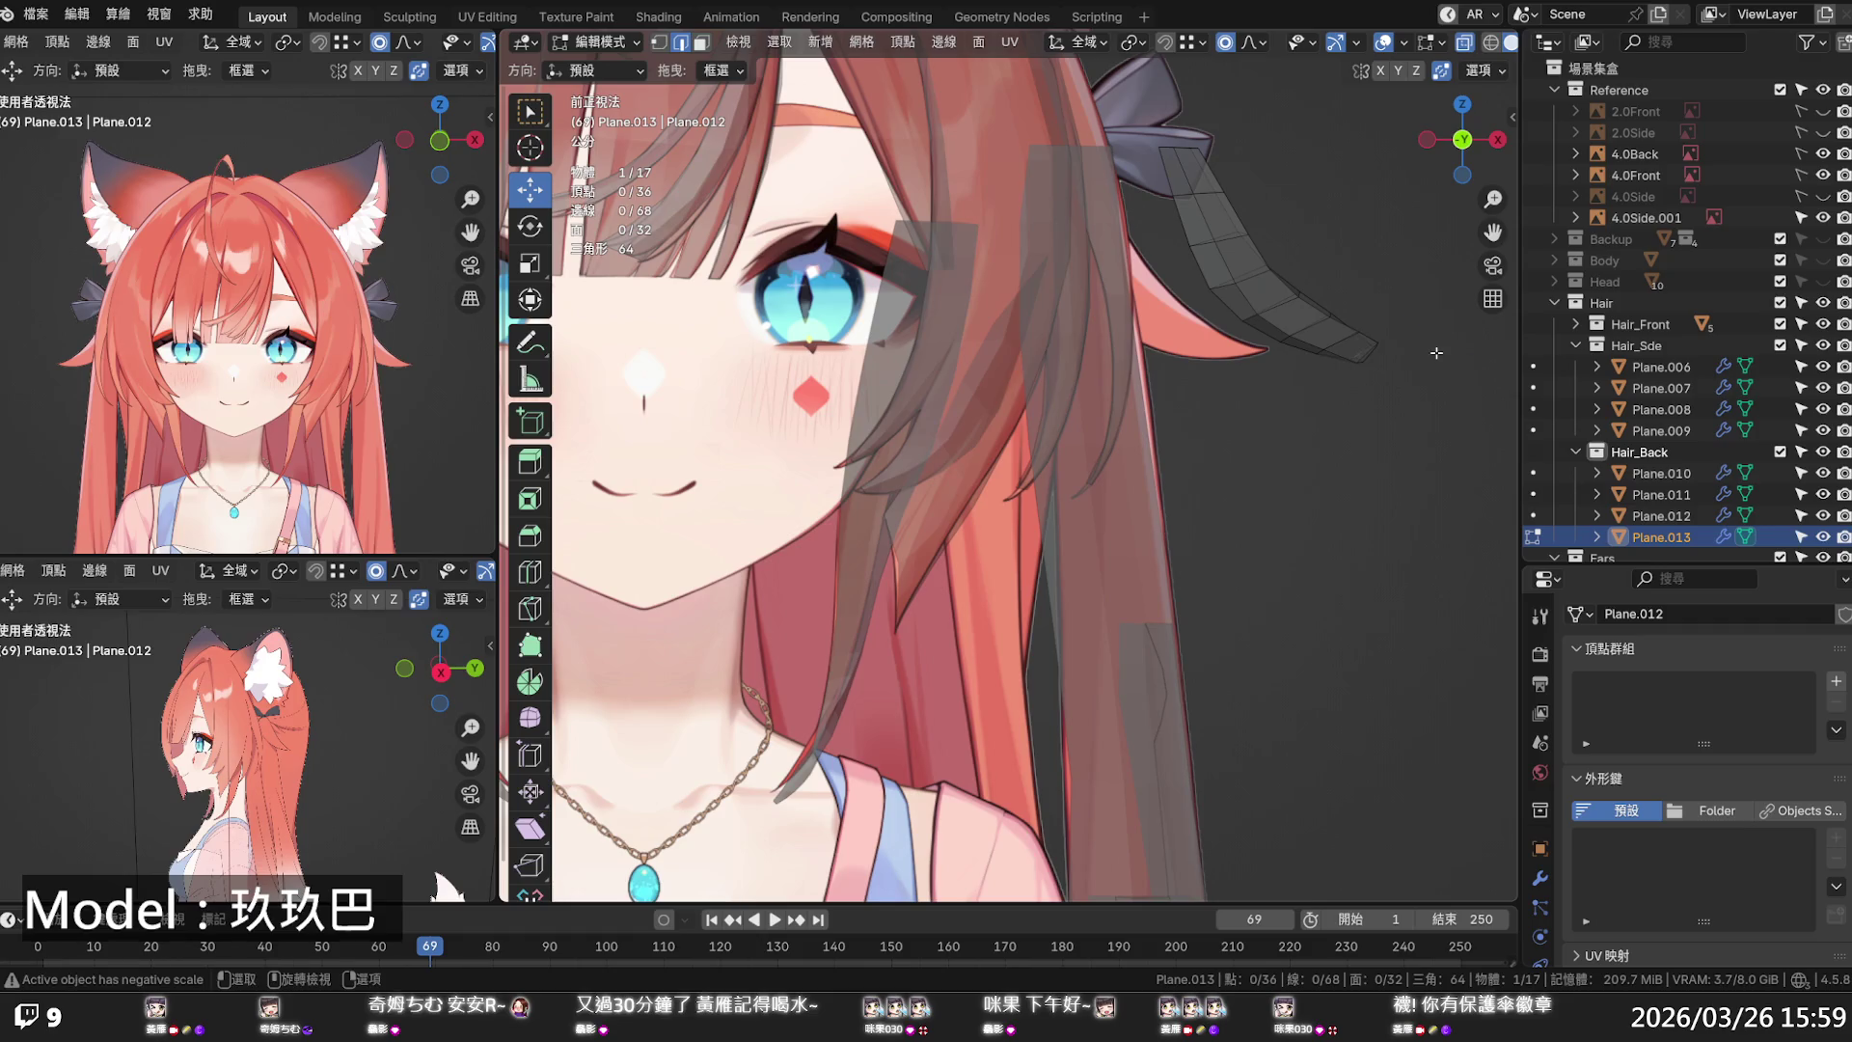
{"action": "left_click", "coordinate": [1378, 353], "text": "alt"}
{"action": "key", "text": "s"}
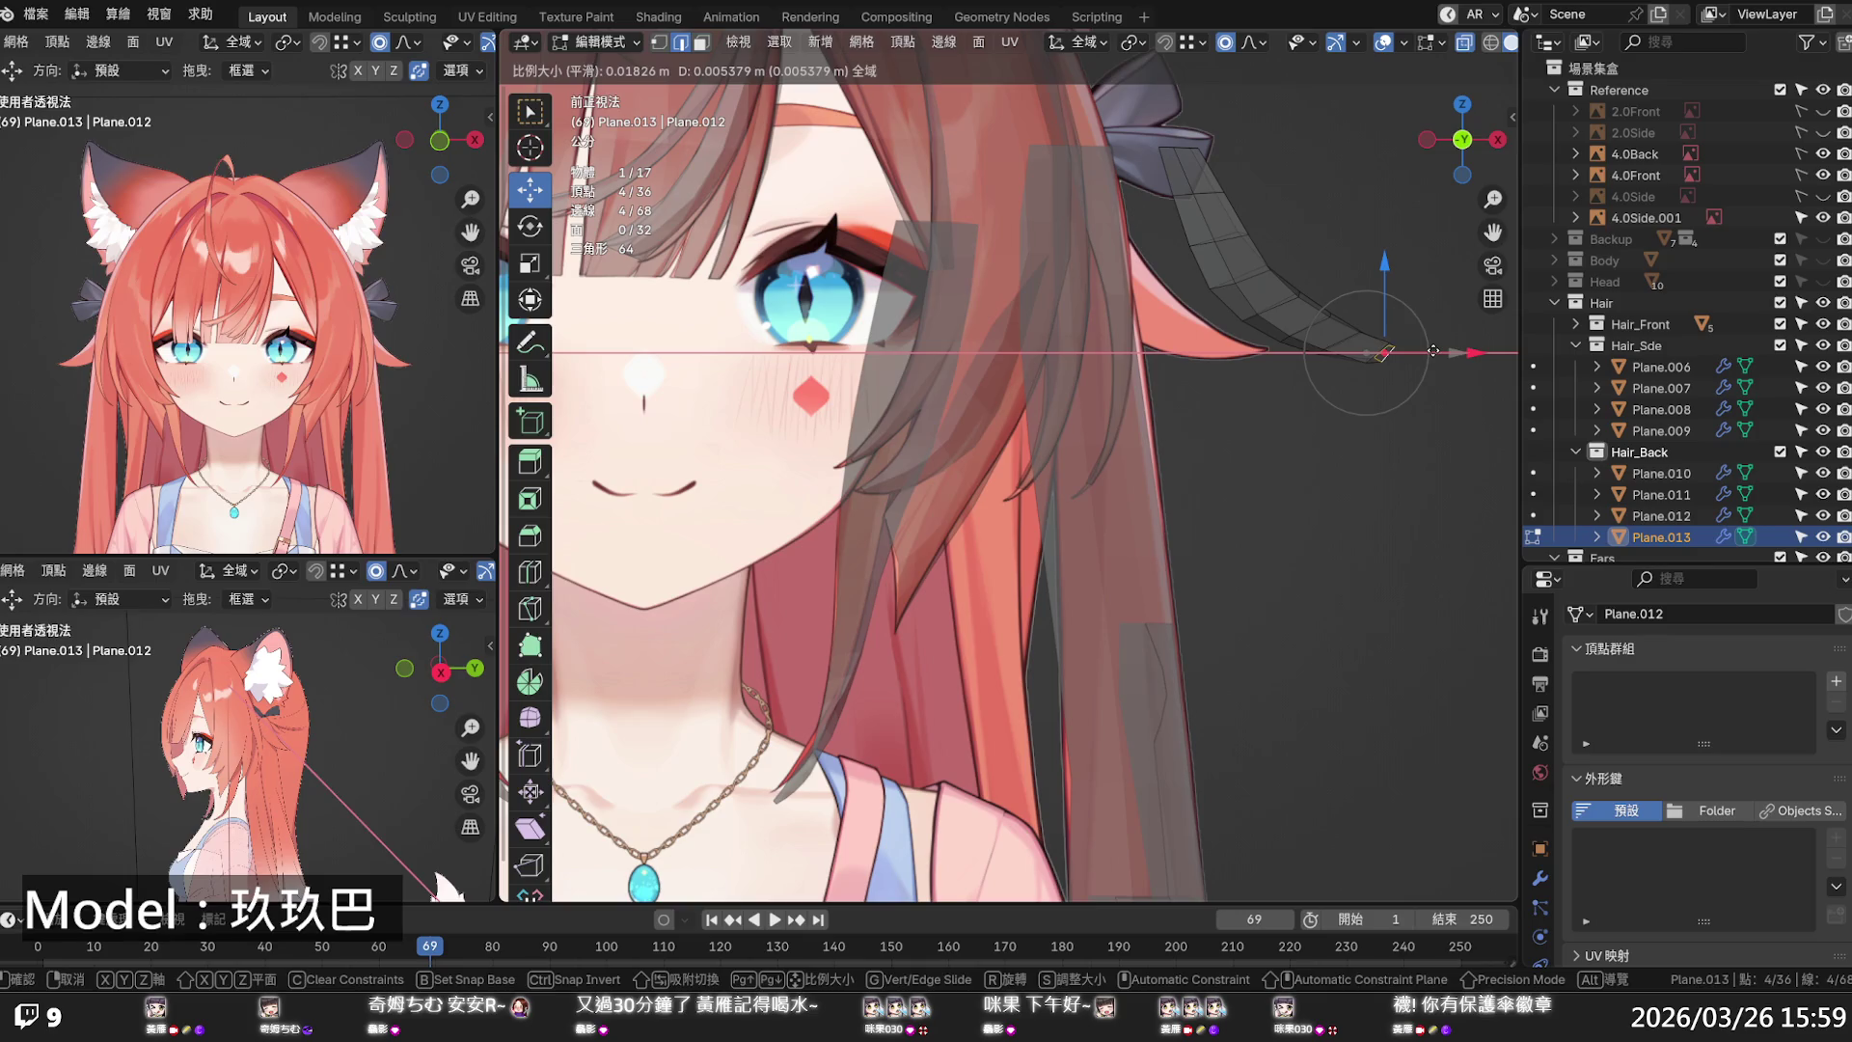
{"action": "left_click_drag", "start_coordinate": [1434, 350], "coordinate": [1435, 351]}
{"action": "left_click_drag", "start_coordinate": [1385, 275], "coordinate": [1382, 299]}
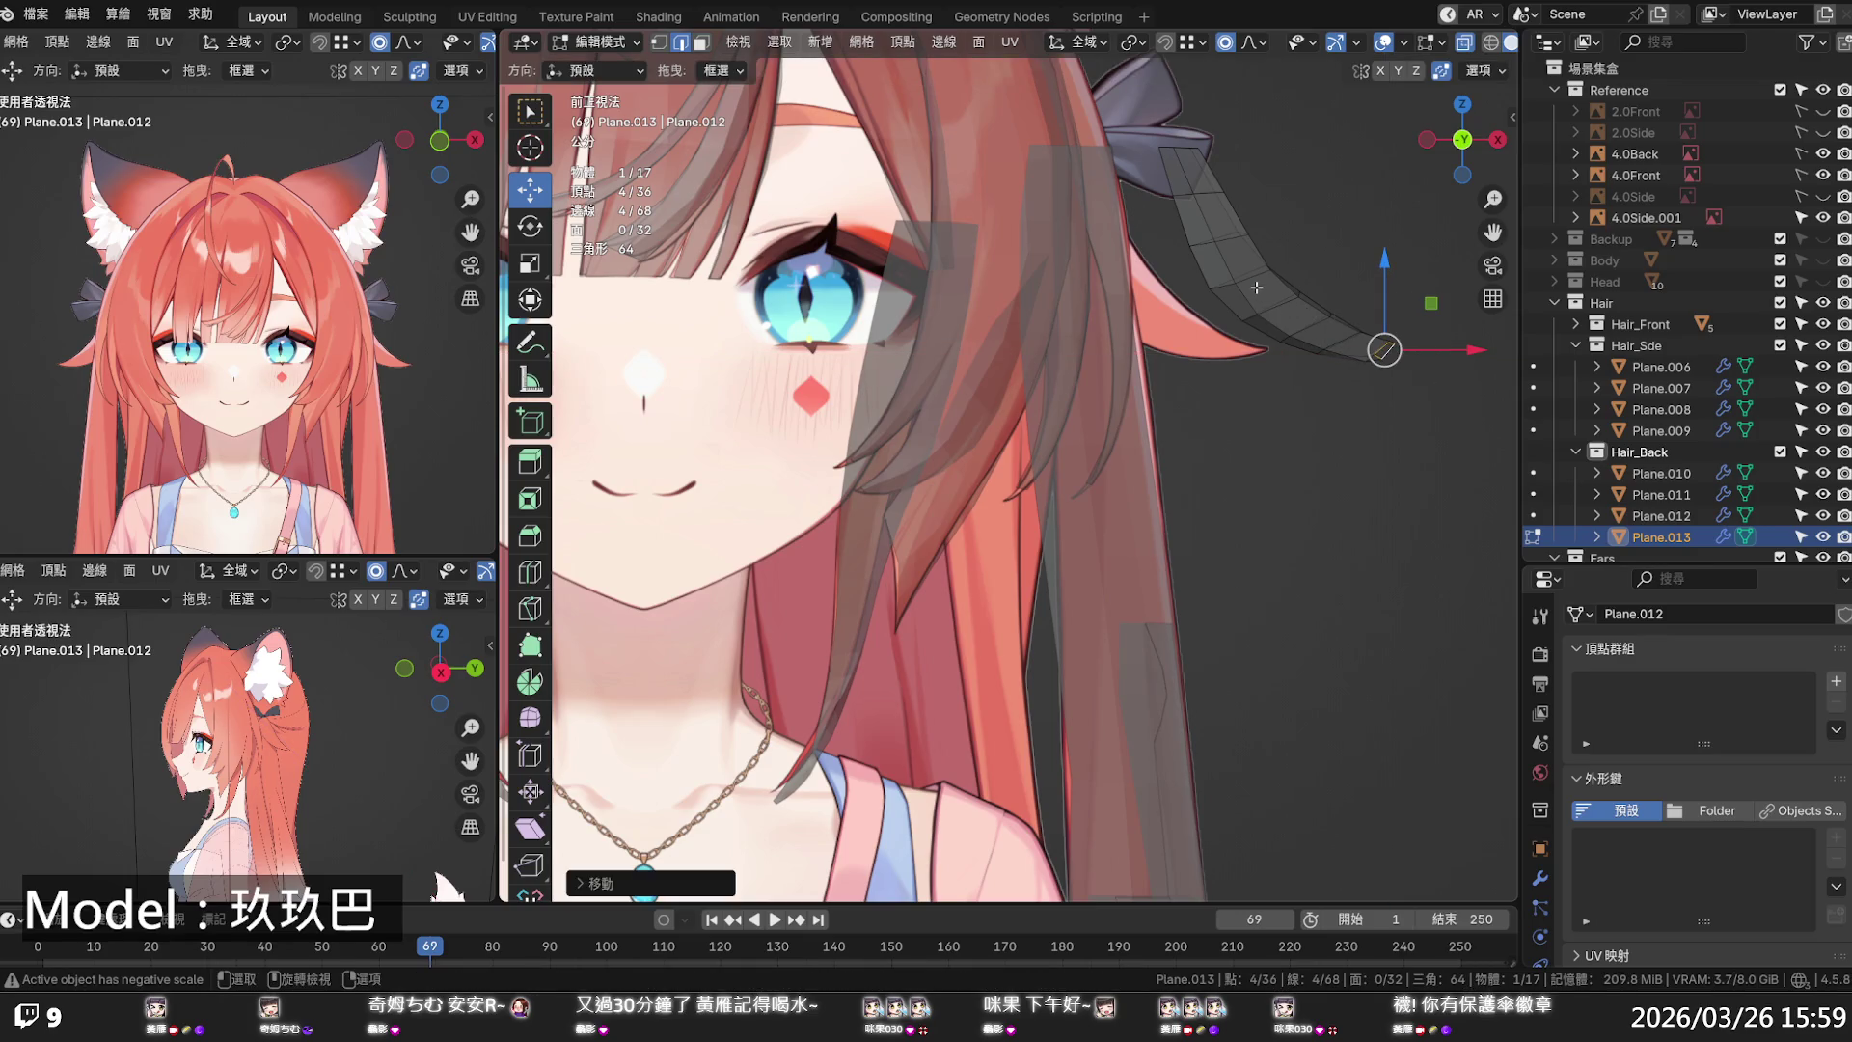
- Shift the whole strand left, then scale an upper loop and slide it along X
{"action": "key", "text": "a"}
{"action": "mouse_move", "coordinate": [1329, 279]}
{"action": "left_mouse_down"}
{"action": "mouse_move", "coordinate": [1184, 277]}
{"action": "mouse_move", "coordinate": [1199, 303]}
{"action": "mouse_move", "coordinate": [1105, 266]}
{"action": "mouse_move", "coordinate": [1171, 261]}
{"action": "left_mouse_up"}
{"action": "left_click", "coordinate": [1149, 296], "text": "alt"}
{"action": "scroll", "coordinate": [1165, 264], "scroll_direction": "down", "scroll_amount": 3}
{"action": "key", "text": "s"}
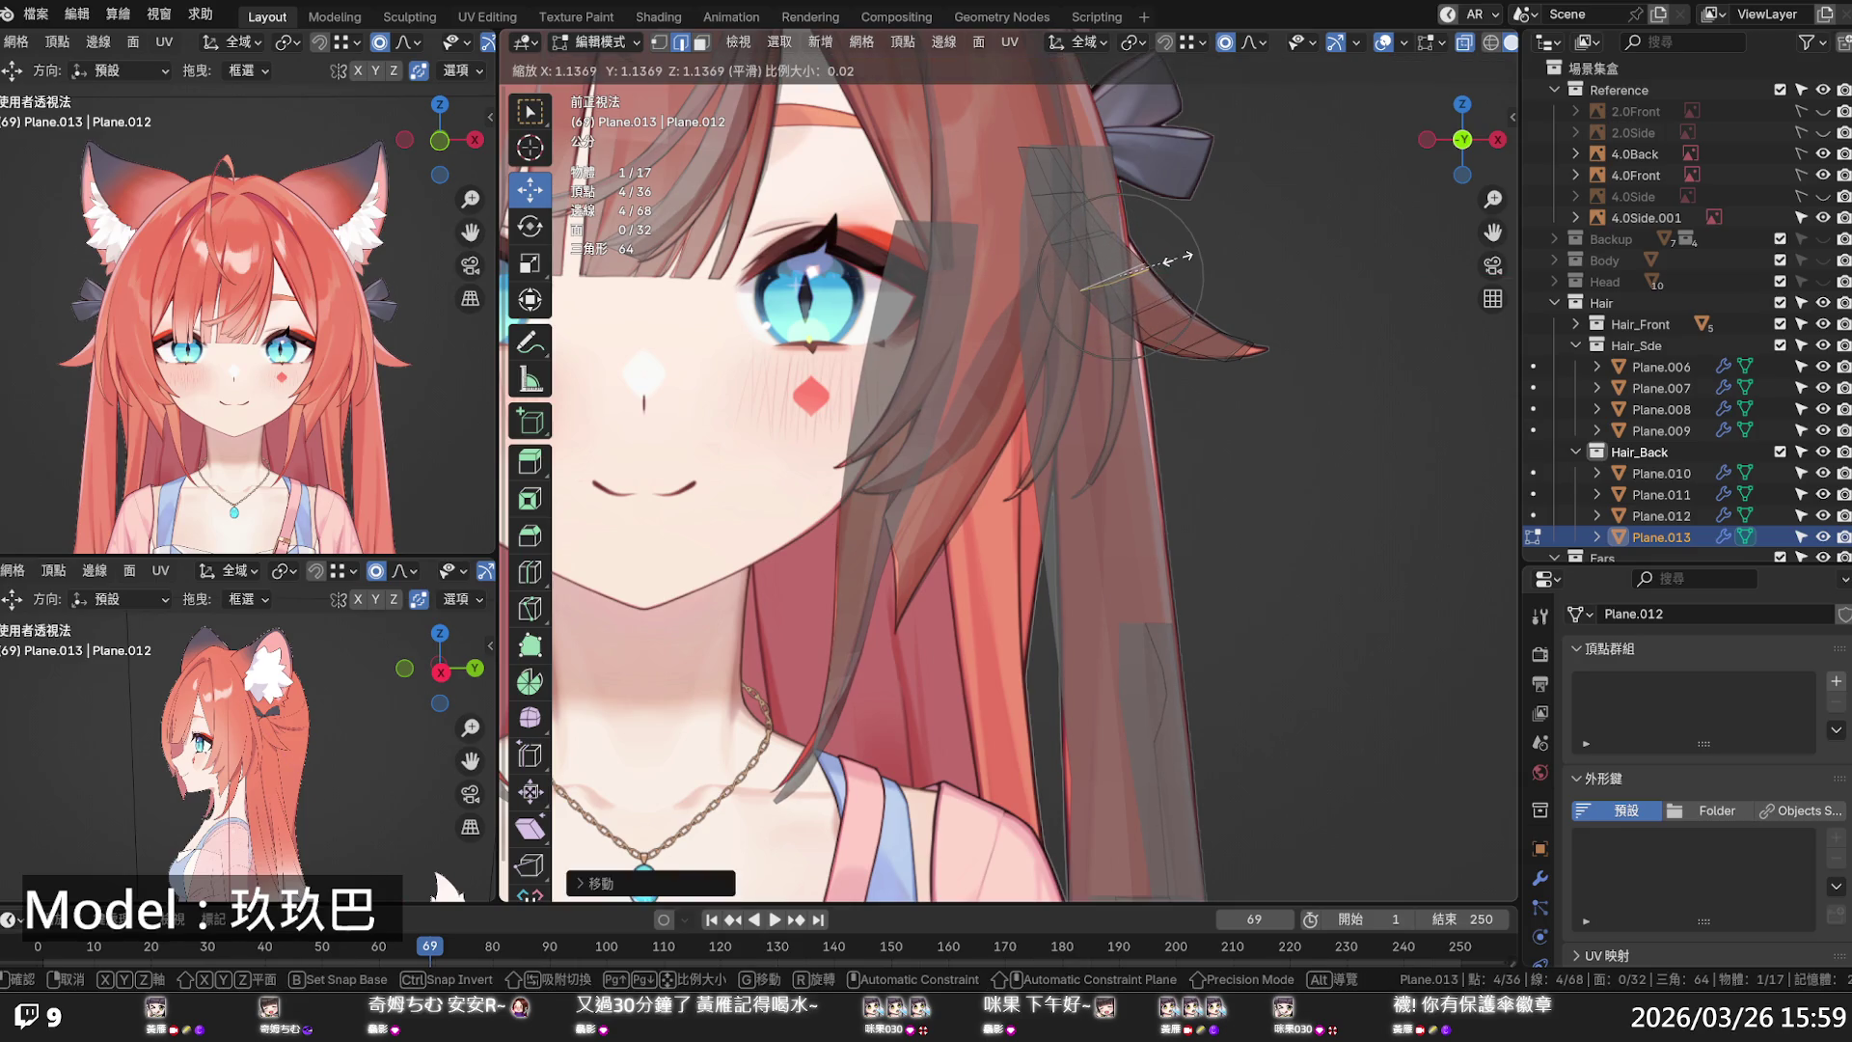
{"action": "left_click", "coordinate": [1134, 249]}
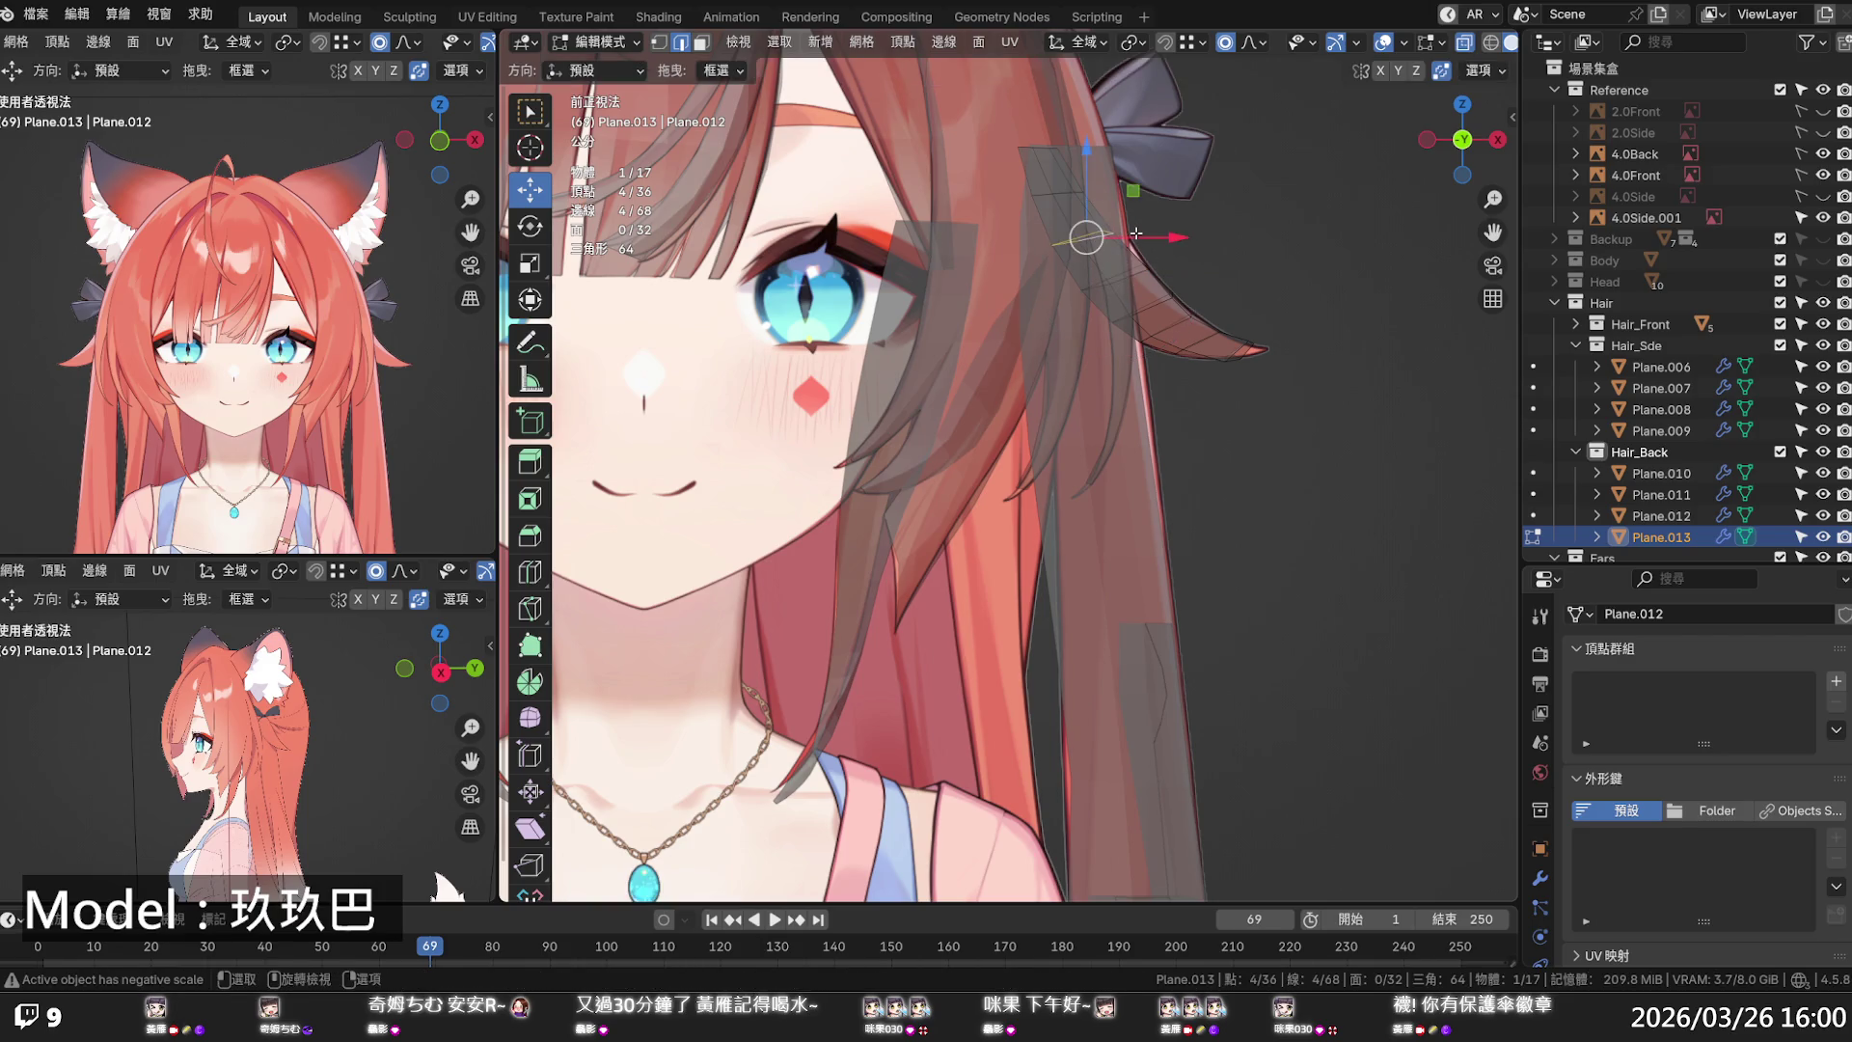
{"action": "key", "text": "g"}
{"action": "key", "text": "x"}
{"action": "left_click", "coordinate": [1151, 228]}
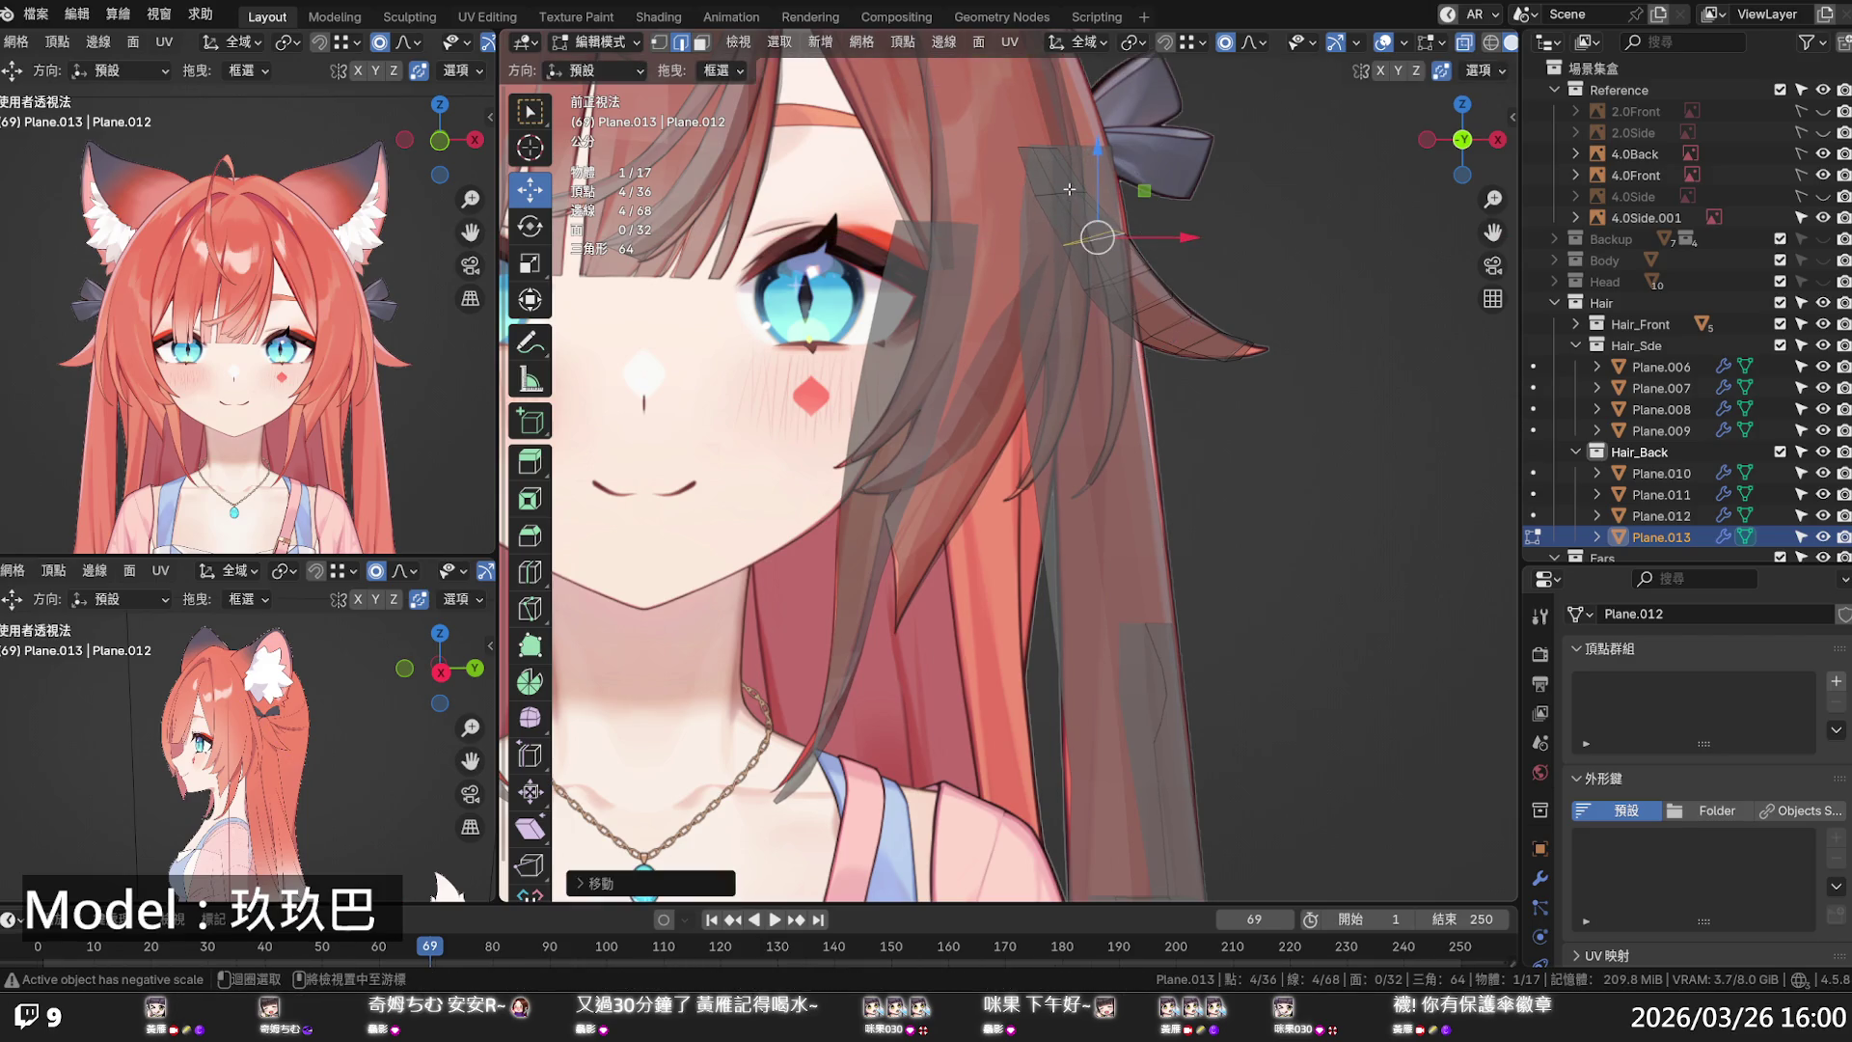
- Slide the two topmost loops along X to tuck them in under the bow
{"action": "left_click", "coordinate": [1069, 191], "text": "alt"}
{"action": "key", "text": "g"}
{"action": "key", "text": "x"}
{"action": "left_click", "coordinate": [1150, 181]}
{"action": "left_click", "coordinate": [1061, 150], "text": "alt"}
{"action": "key", "text": "g"}
{"action": "key", "text": "x"}
{"action": "scroll", "coordinate": [1144, 143], "scroll_direction": "up", "scroll_amount": 5}
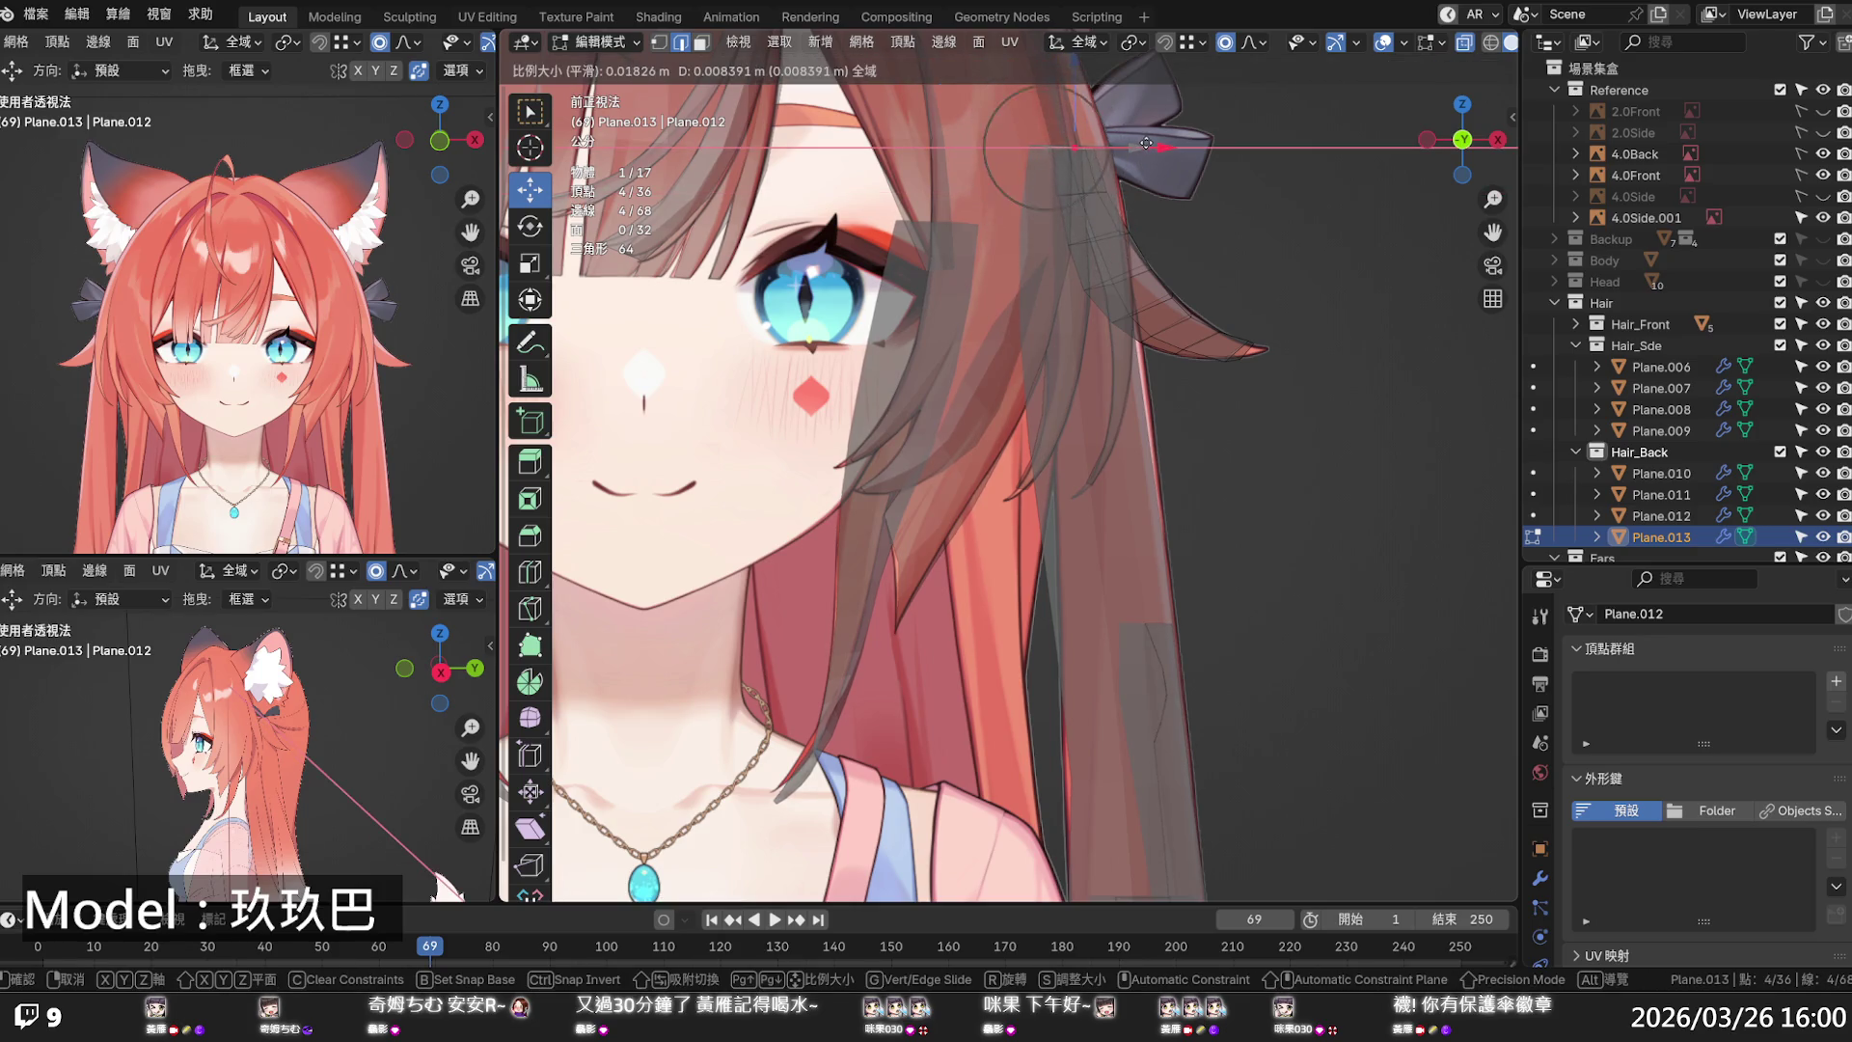
{"action": "left_click", "coordinate": [1147, 145]}
- Raise Plane.013's hair-tip vertex vertically with proportional falloff
{"action": "left_click", "coordinate": [1286, 278]}
{"action": "scroll", "coordinate": [1276, 342], "scroll_direction": "up", "scroll_amount": 4}
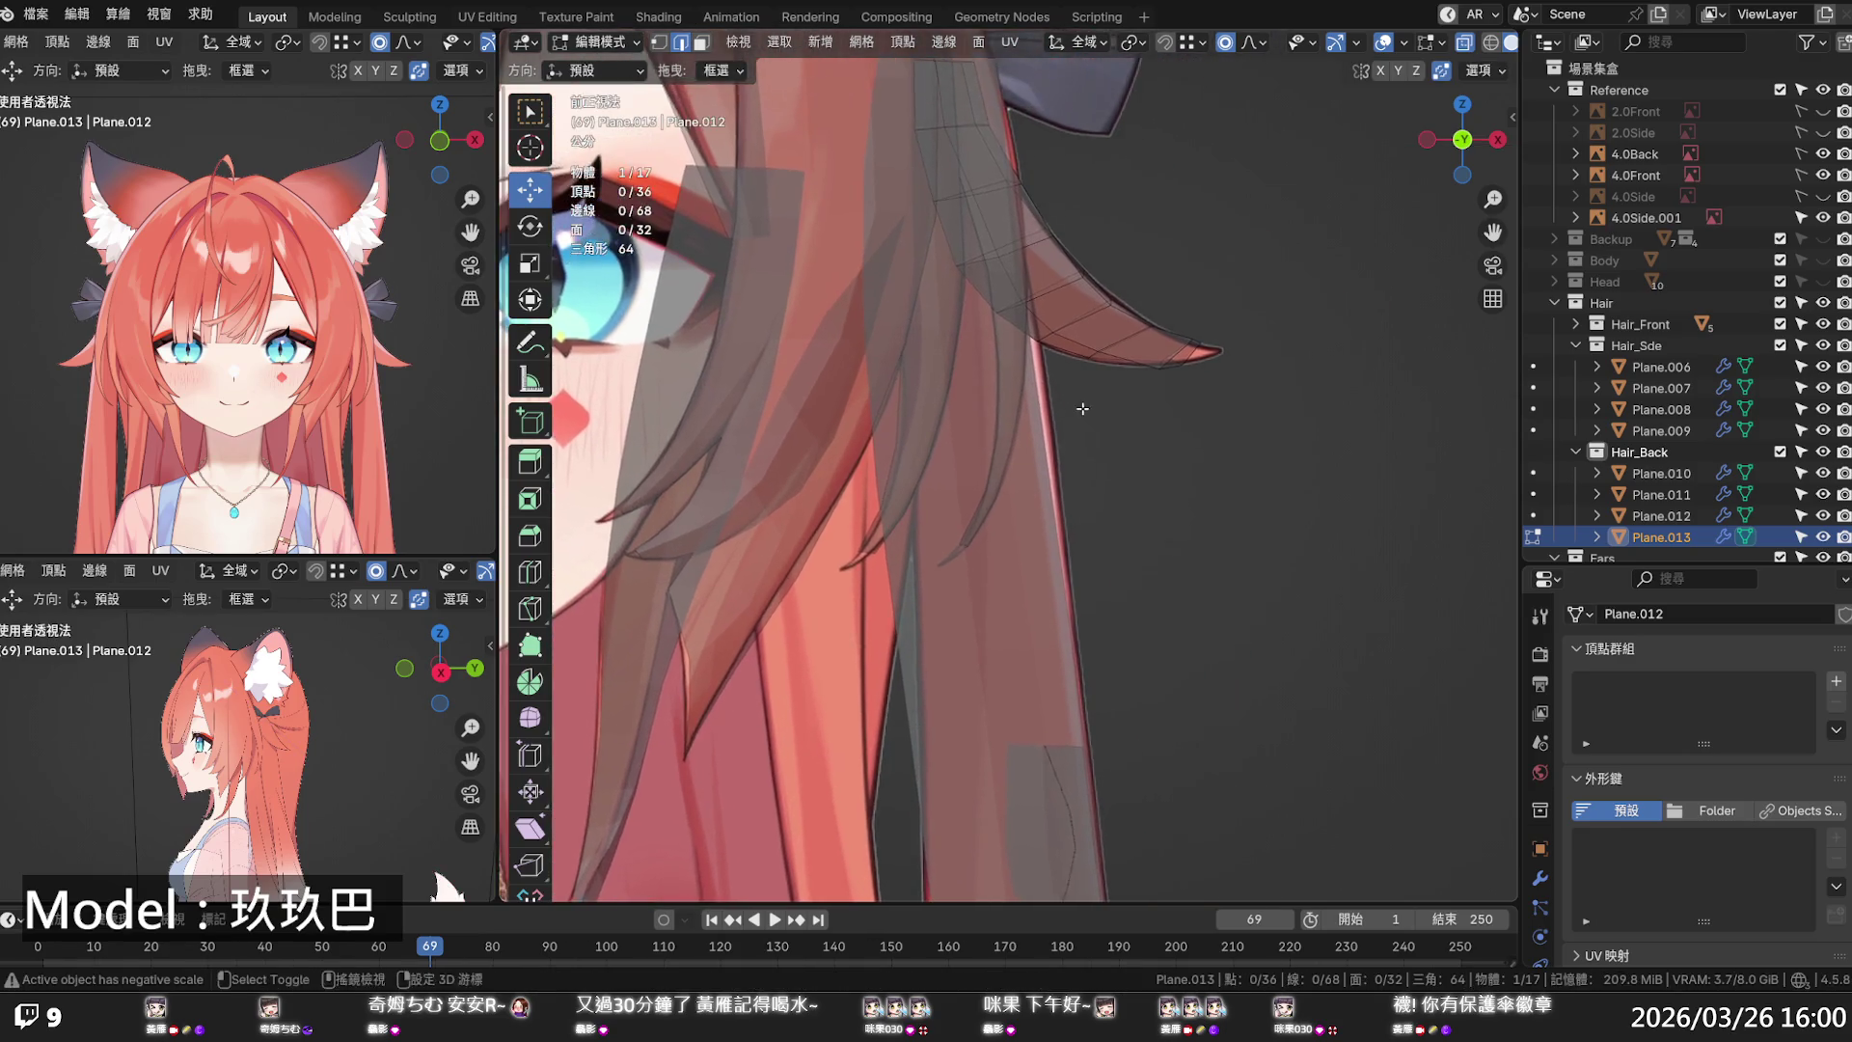
{"action": "key", "text": "1"}
{"action": "left_click", "coordinate": [1230, 320]}
{"action": "key", "text": "g"}
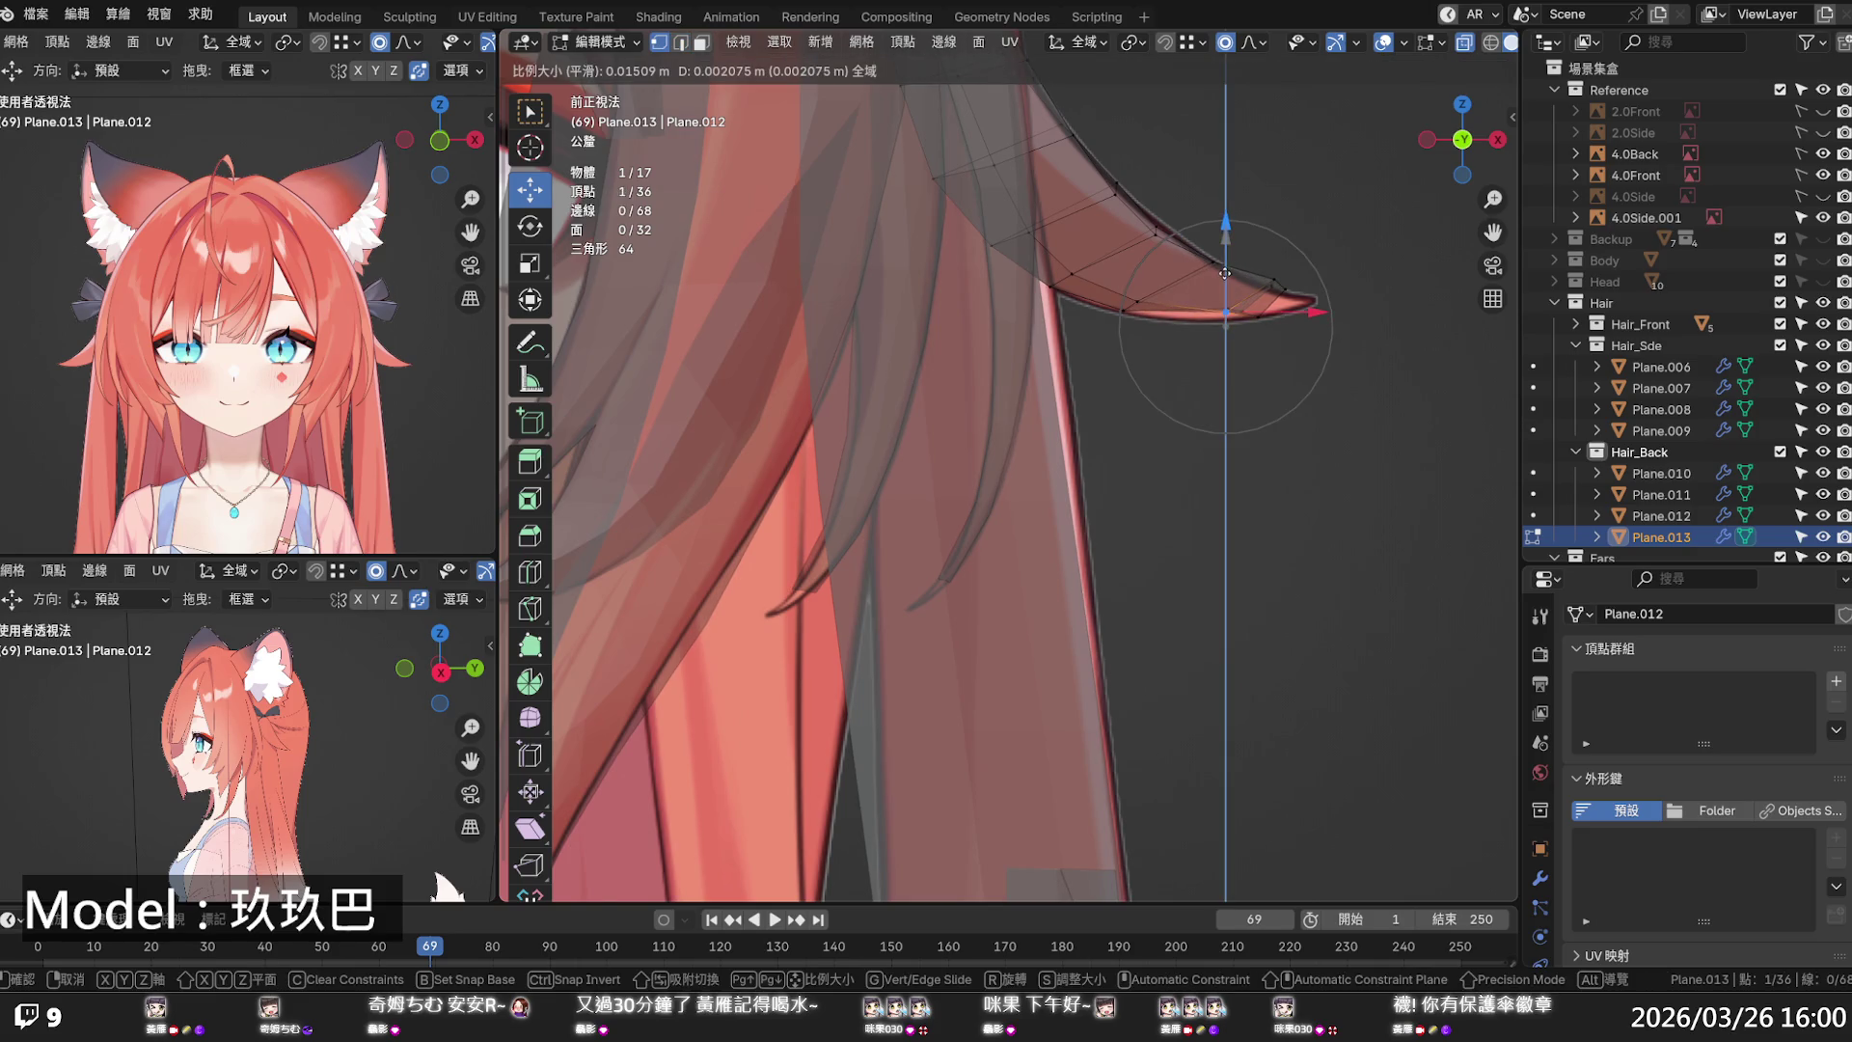
{"action": "key", "text": "Escape"}
{"action": "key", "text": "g"}
{"action": "key", "text": "z"}
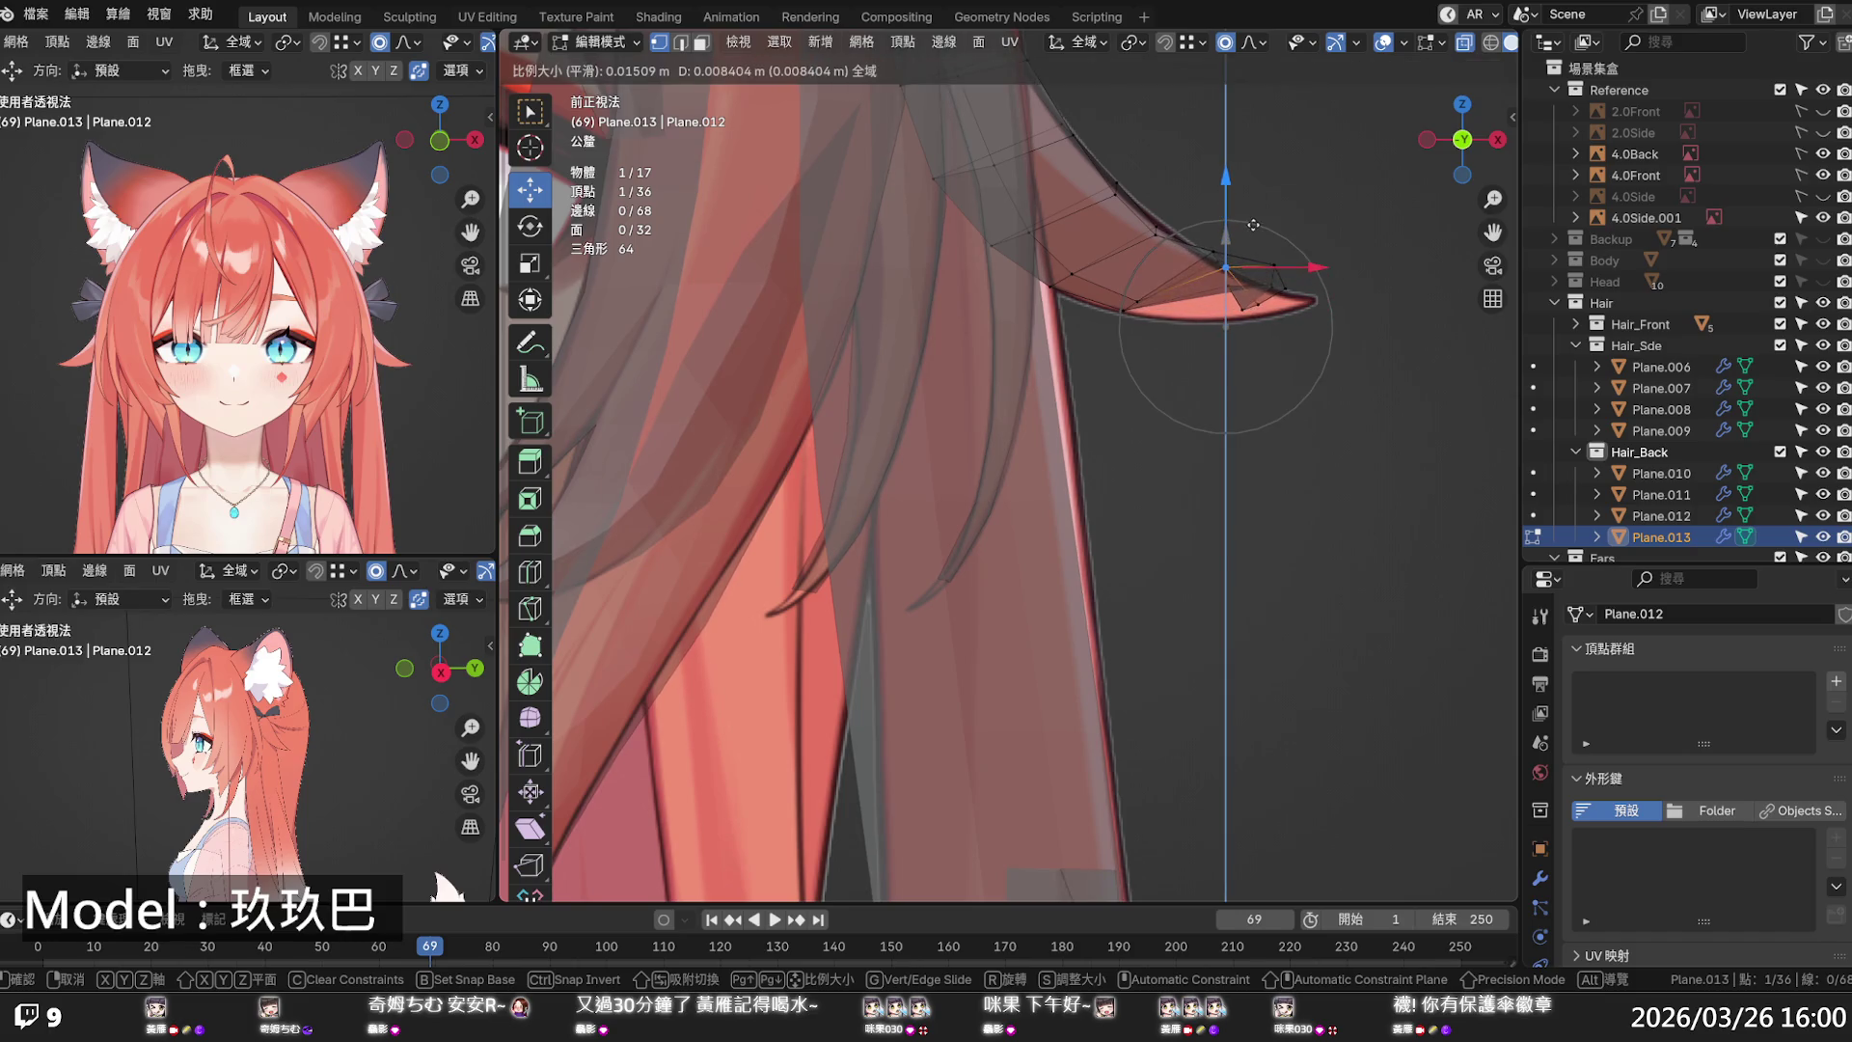
{"action": "left_click", "coordinate": [1269, 298]}
- From the side, shift a strand vertex along X, abandoning trial moves on neighbouring vertices
{"action": "mouse_move", "coordinate": [1269, 298]}
{"action": "middle_mouse_down"}
{"action": "mouse_move", "coordinate": [988, 319]}
{"action": "mouse_move", "coordinate": [991, 171]}
{"action": "mouse_move", "coordinate": [1006, 443]}
{"action": "mouse_move", "coordinate": [849, 434]}
{"action": "middle_mouse_up"}
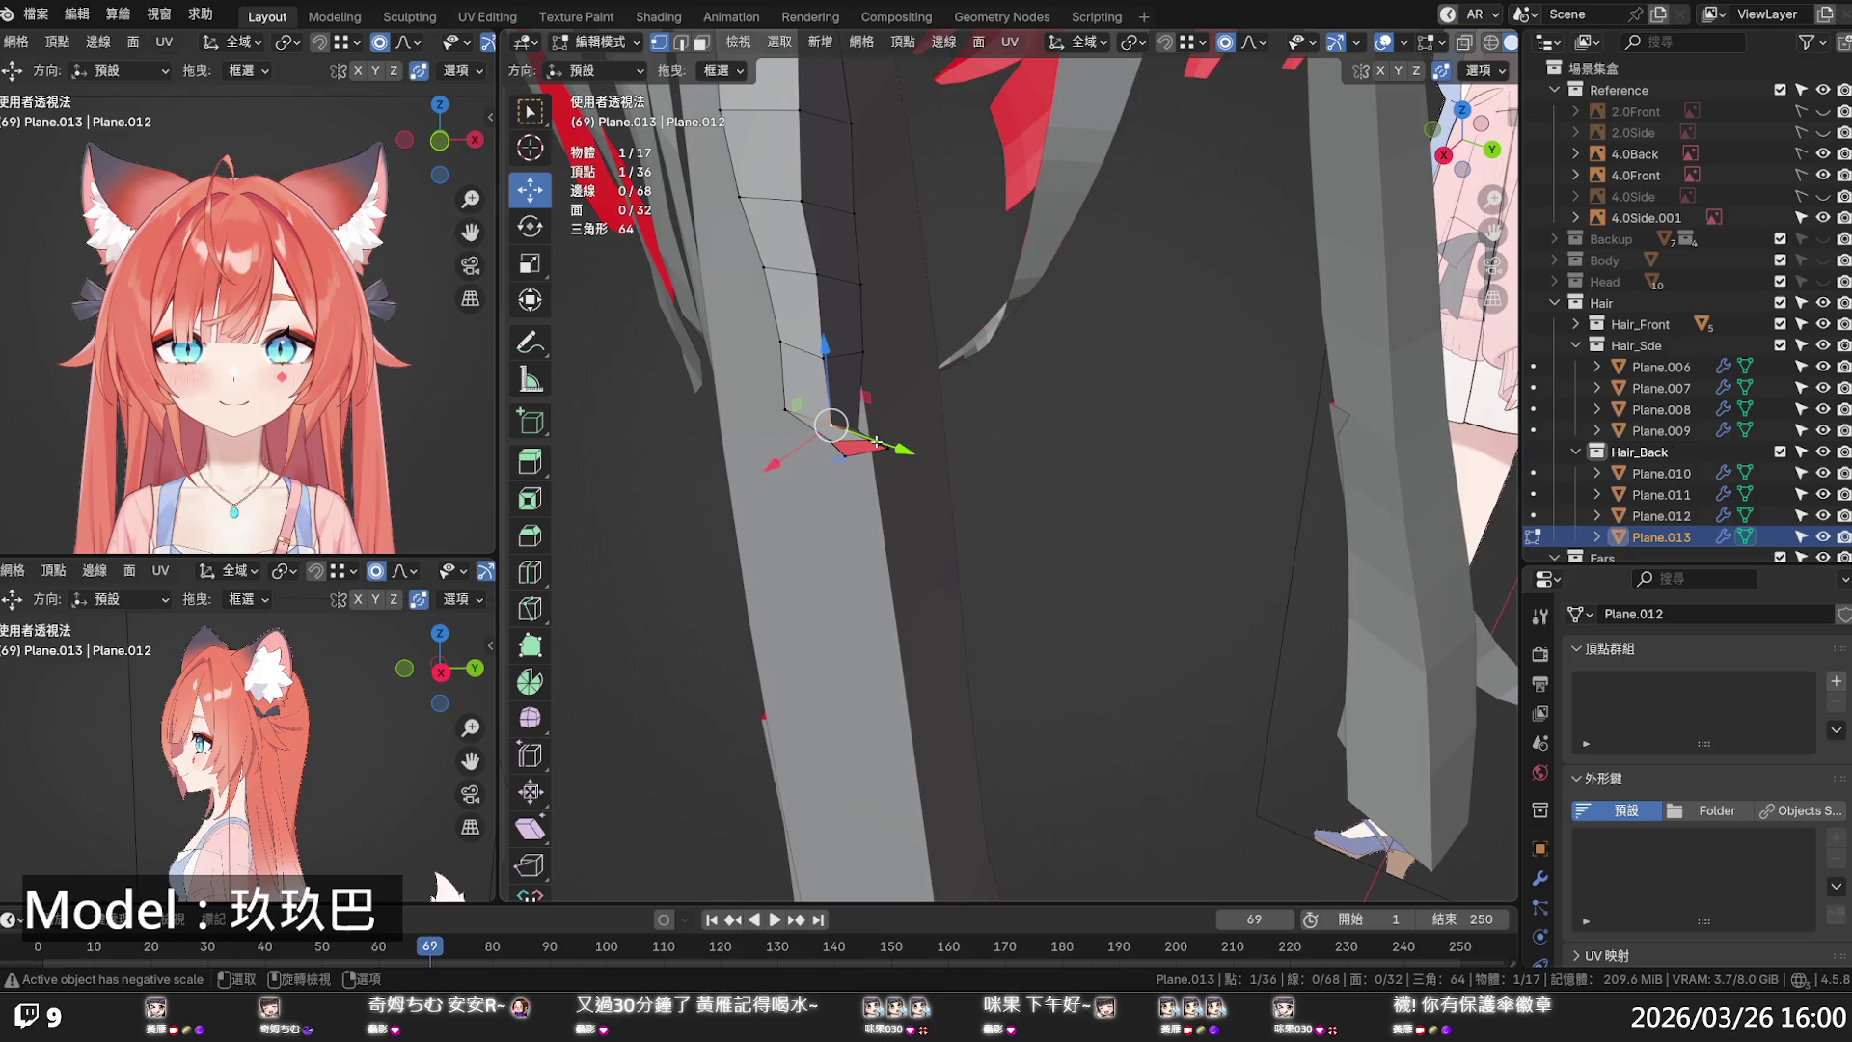
{"action": "key", "text": "g"}
{"action": "key", "text": "x"}
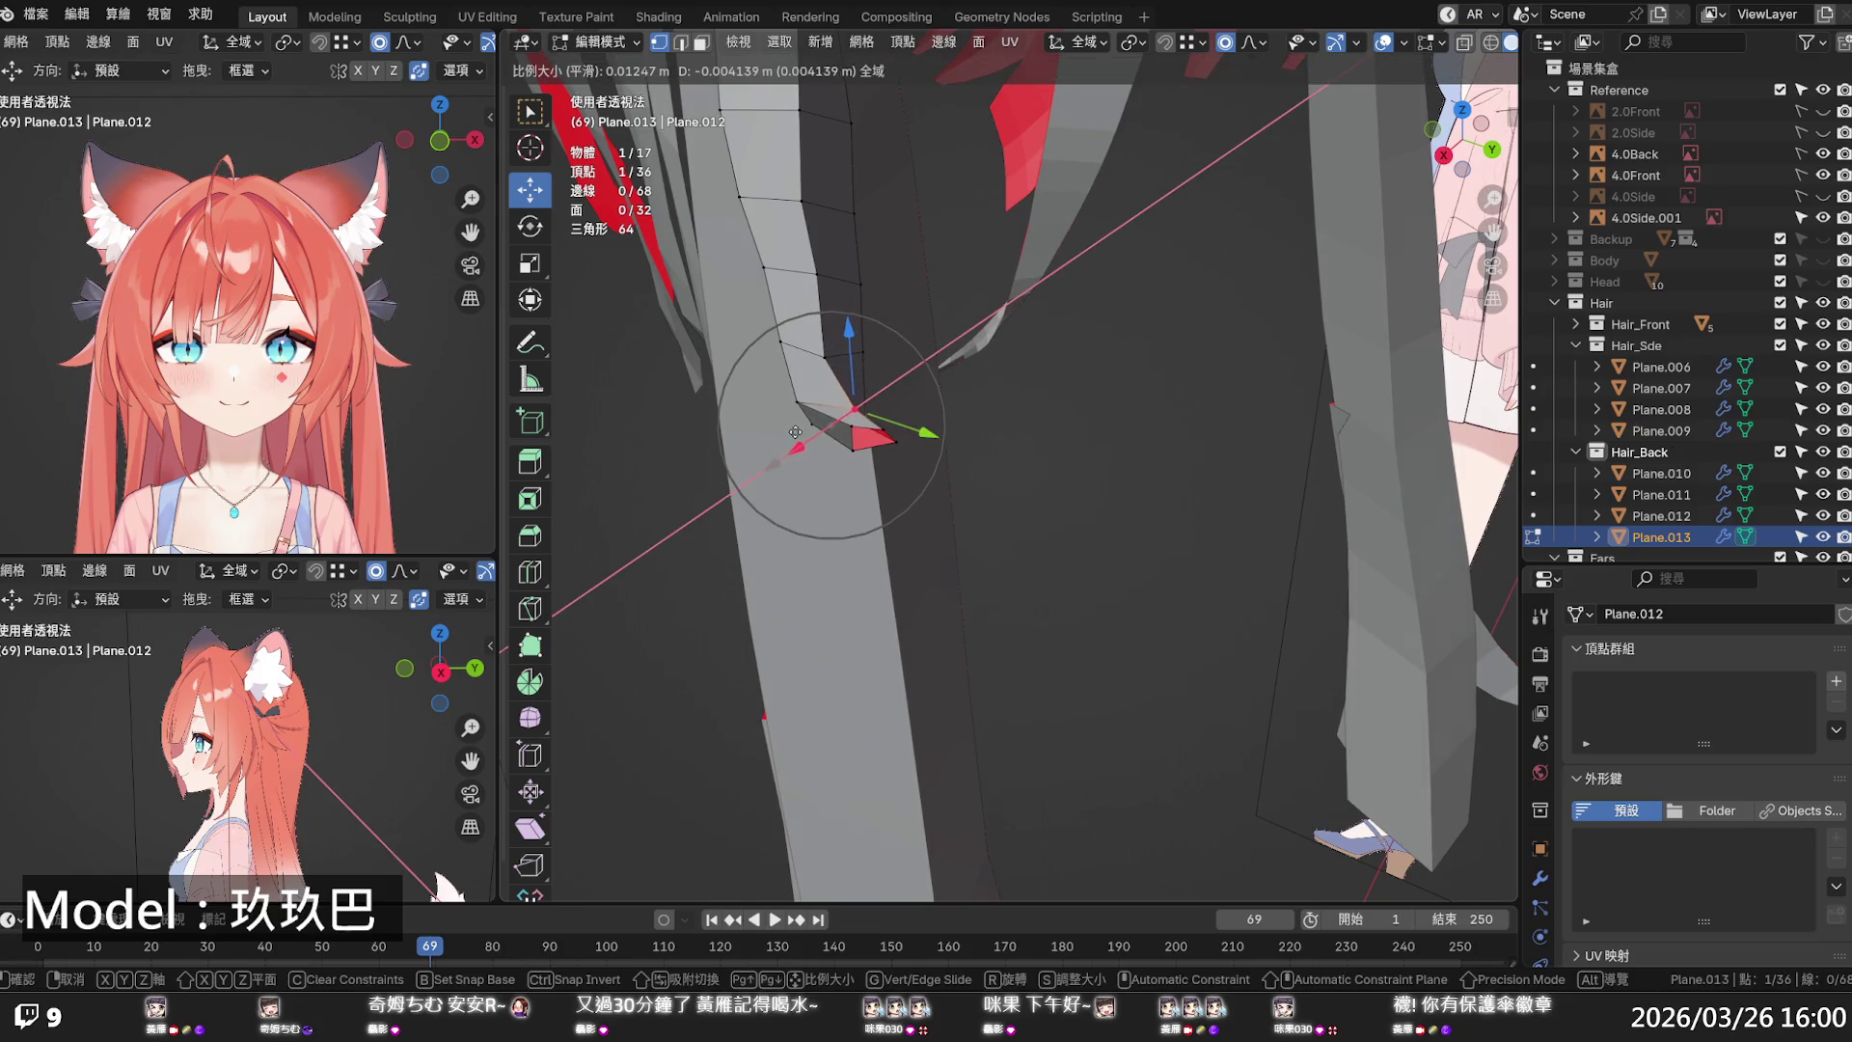
{"action": "left_click", "coordinate": [806, 410]}
{"action": "left_click", "coordinate": [825, 357]}
{"action": "key", "text": "g"}
{"action": "key", "text": "x"}
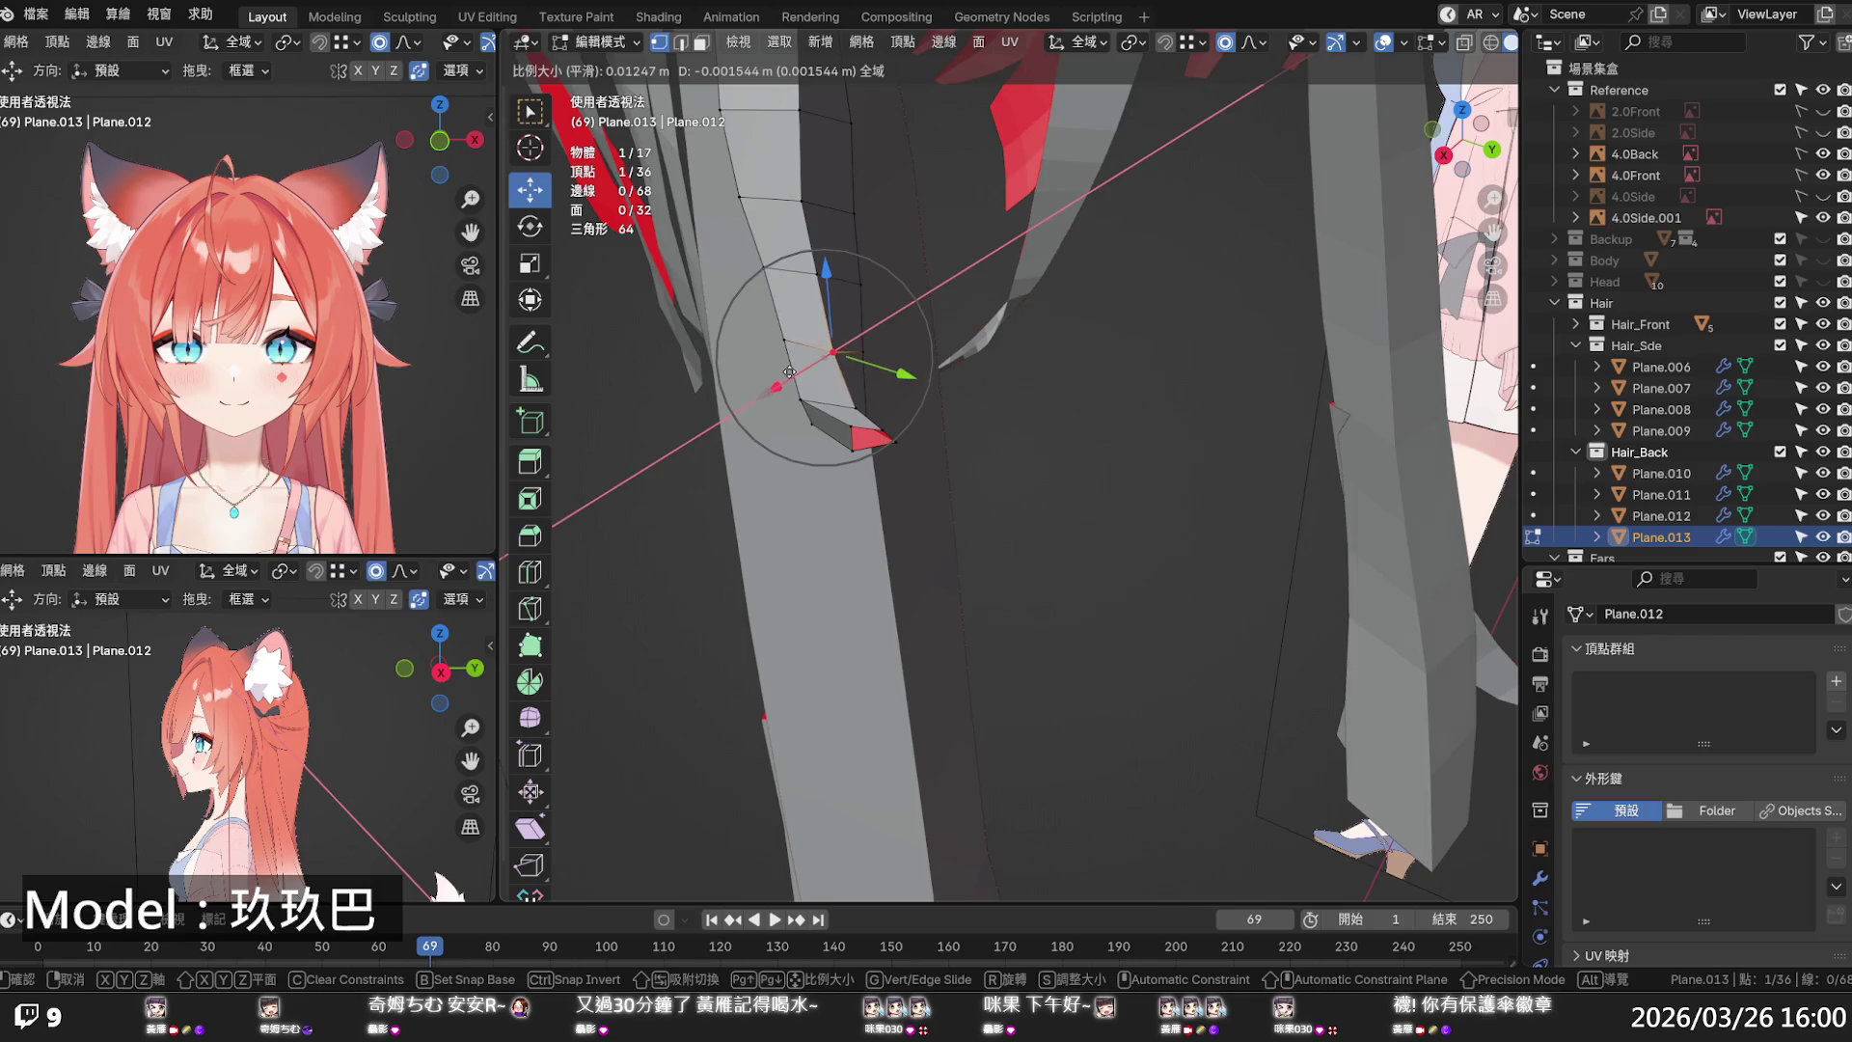
{"action": "key", "text": "Escape"}
{"action": "left_click", "coordinate": [801, 203]}
{"action": "key", "text": "g"}
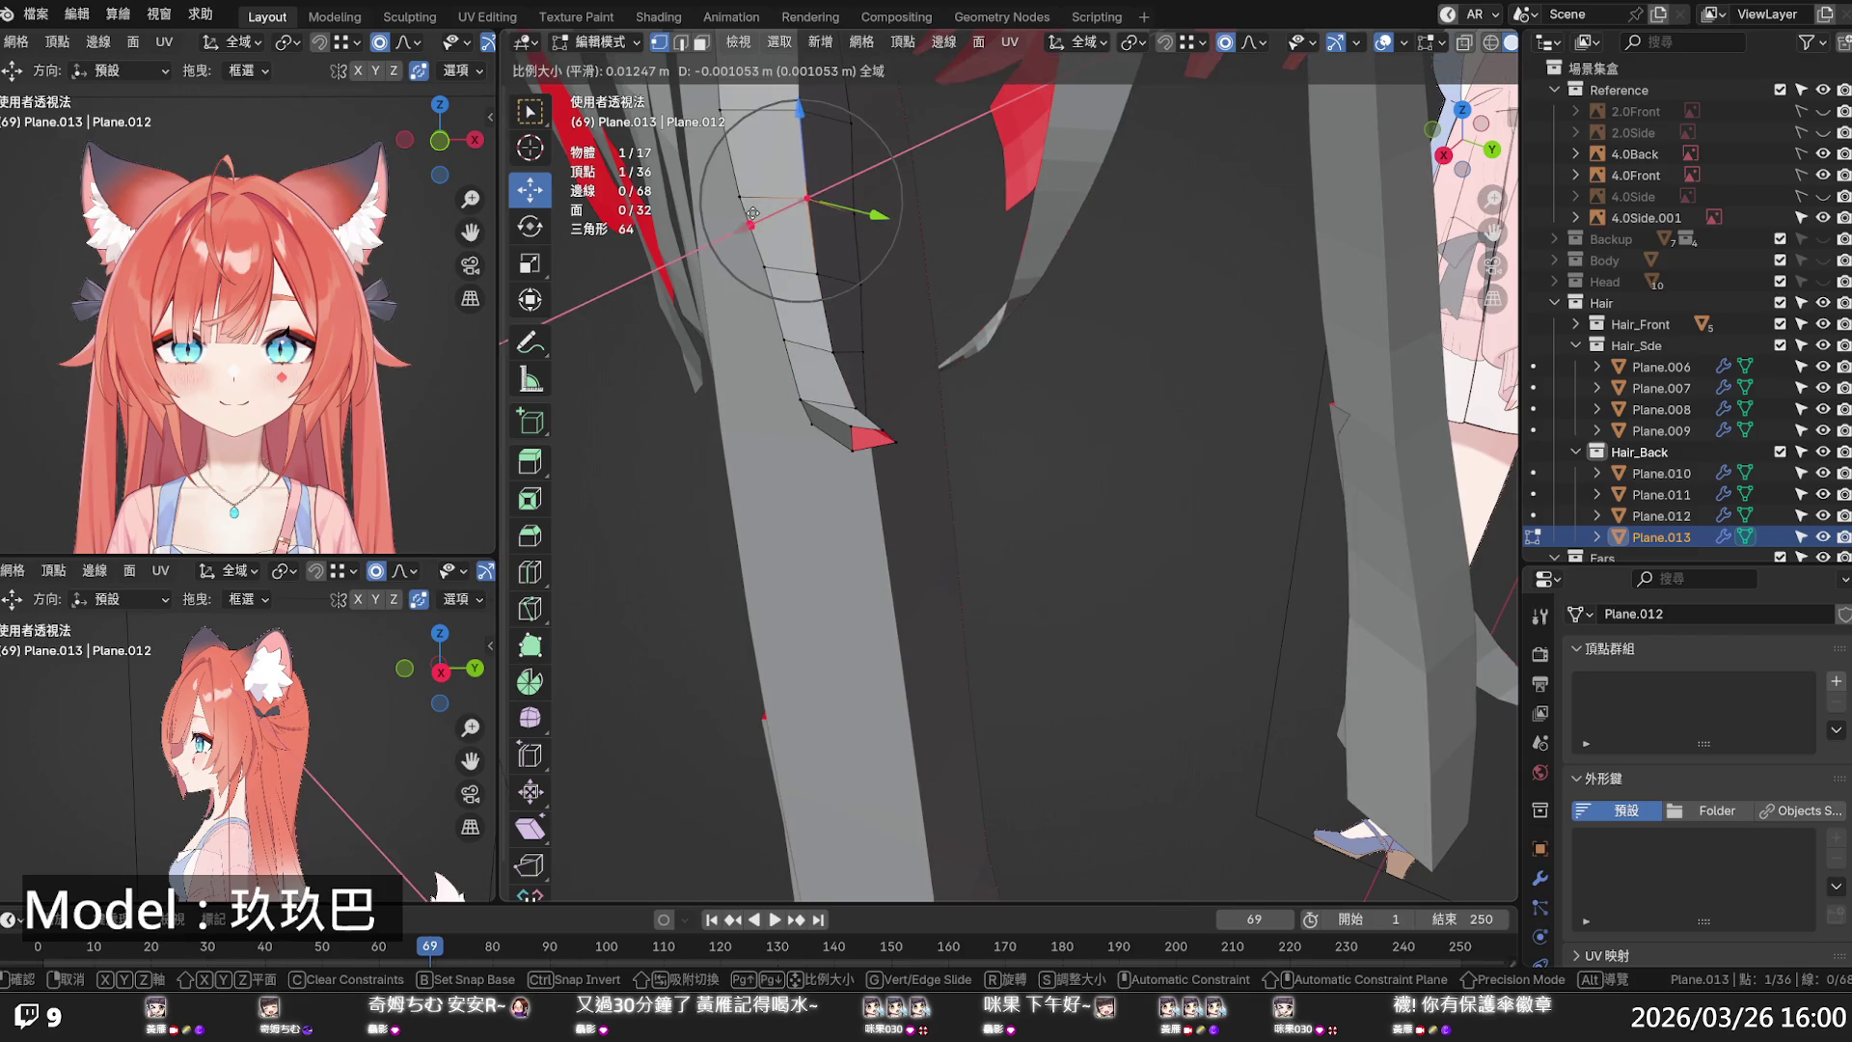
{"action": "key", "text": "Escape"}
- Viewed from above, lift the strand's tip edge upward
{"action": "mouse_move", "coordinate": [849, 337]}
{"action": "middle_mouse_down"}
{"action": "mouse_move", "coordinate": [991, 355]}
{"action": "mouse_move", "coordinate": [1125, 157]}
{"action": "mouse_move", "coordinate": [1147, 249]}
{"action": "middle_mouse_up"}
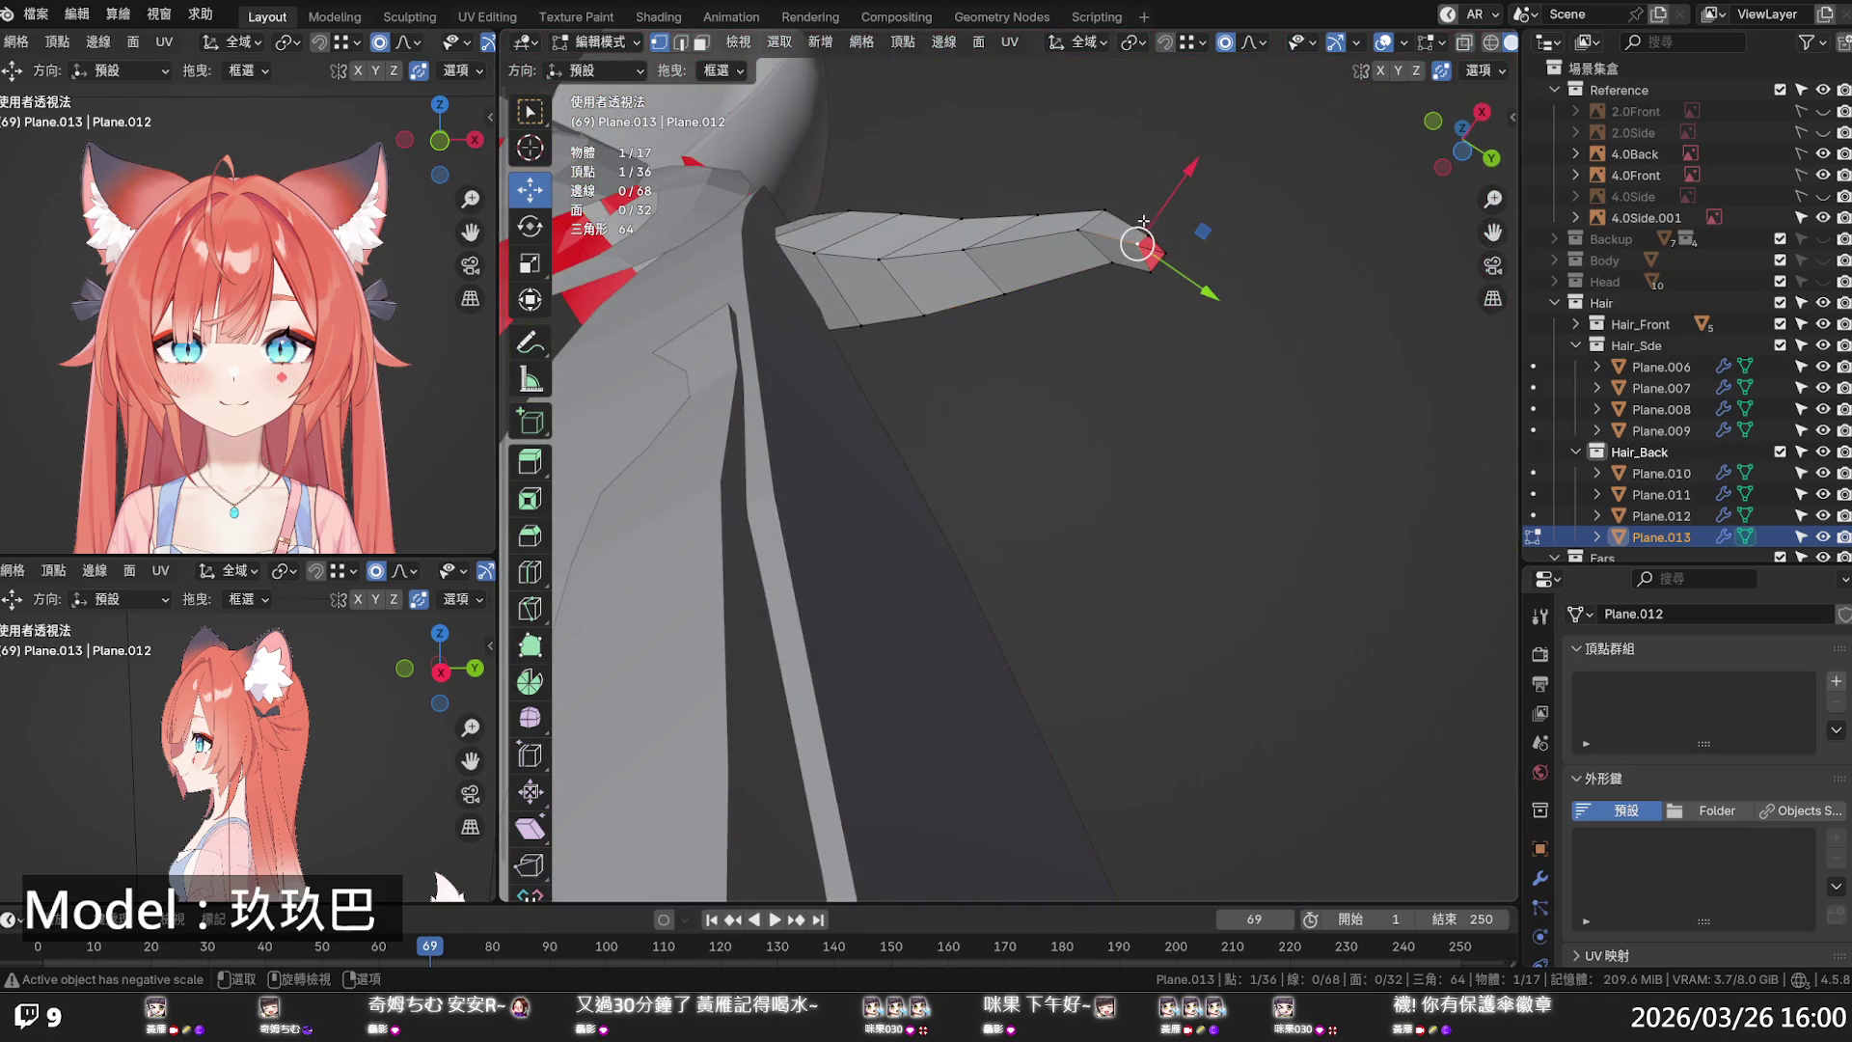
{"action": "key", "text": "2"}
{"action": "left_click", "coordinate": [1151, 224]}
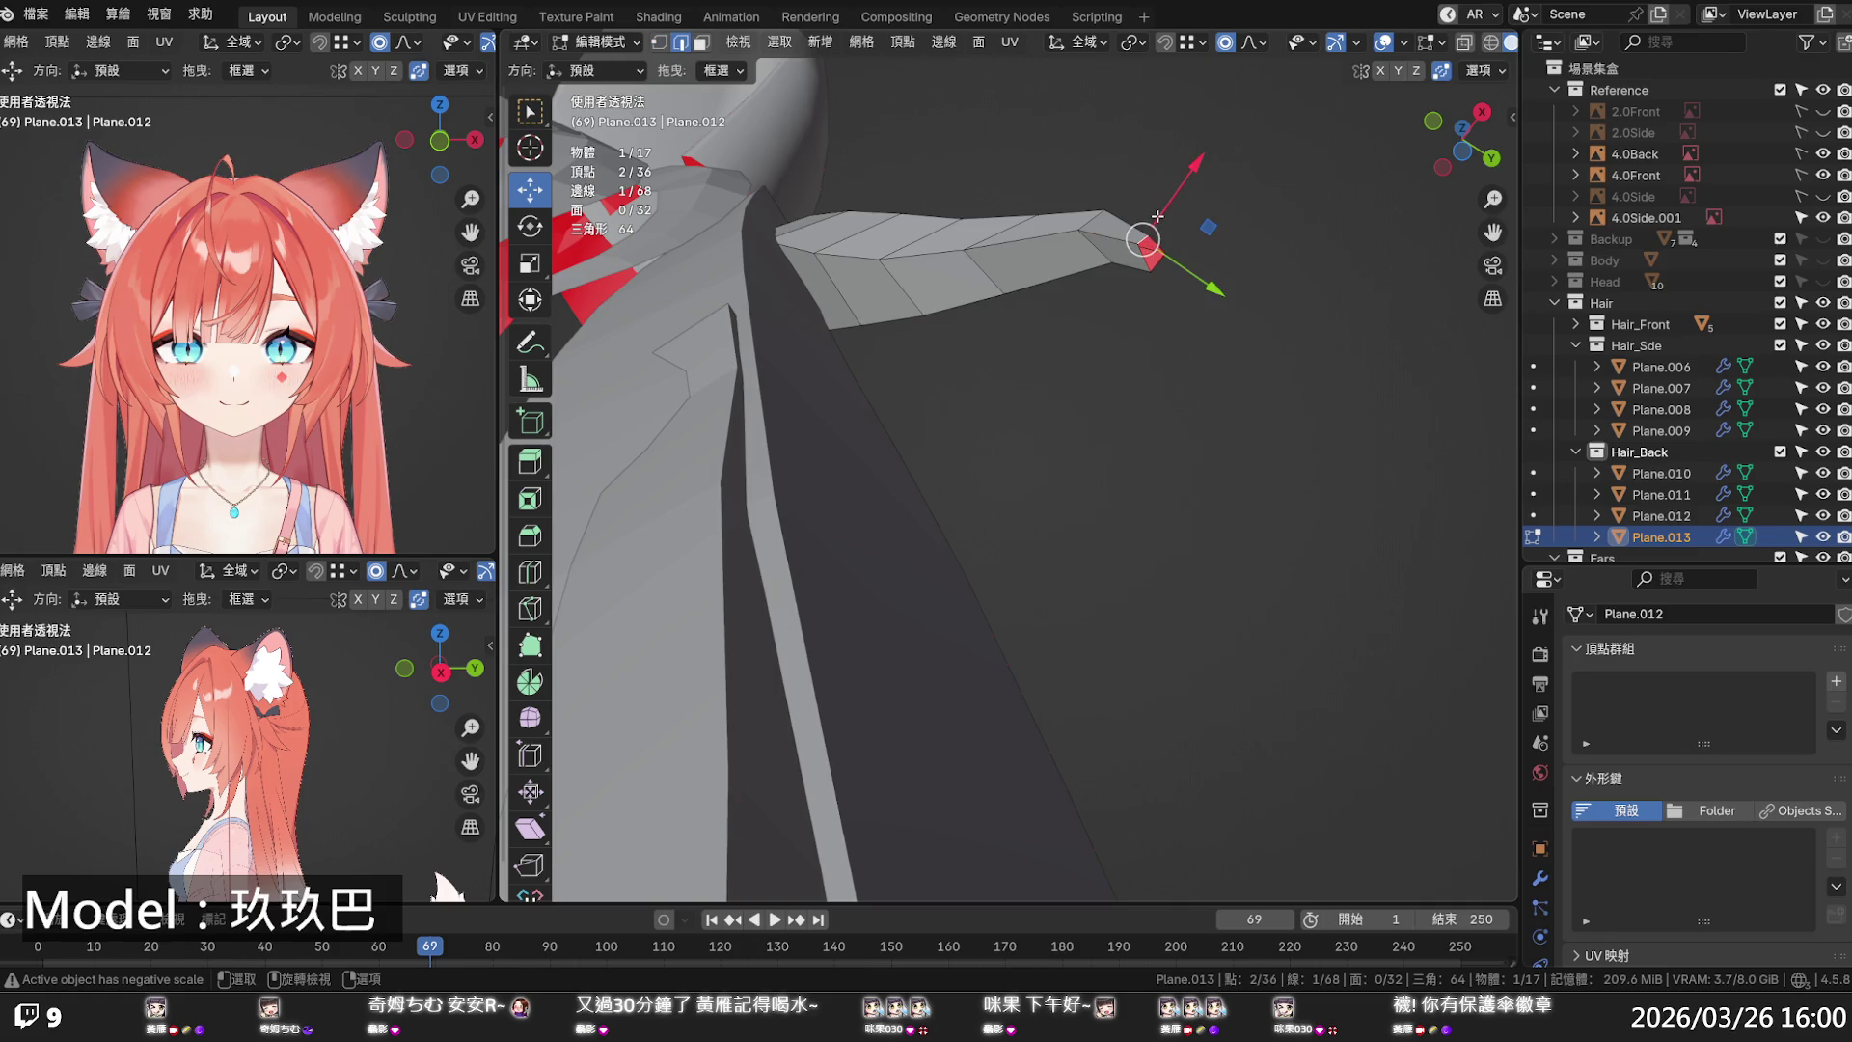
{"action": "left_click_drag", "start_coordinate": [1144, 237], "coordinate": [1141, 198]}
- Refine the very tip vertex with moves along Y, X and the X–Z plane
{"action": "key", "text": "1"}
{"action": "left_click", "coordinate": [1110, 234]}
{"action": "key", "text": "g"}
{"action": "key", "text": "y"}
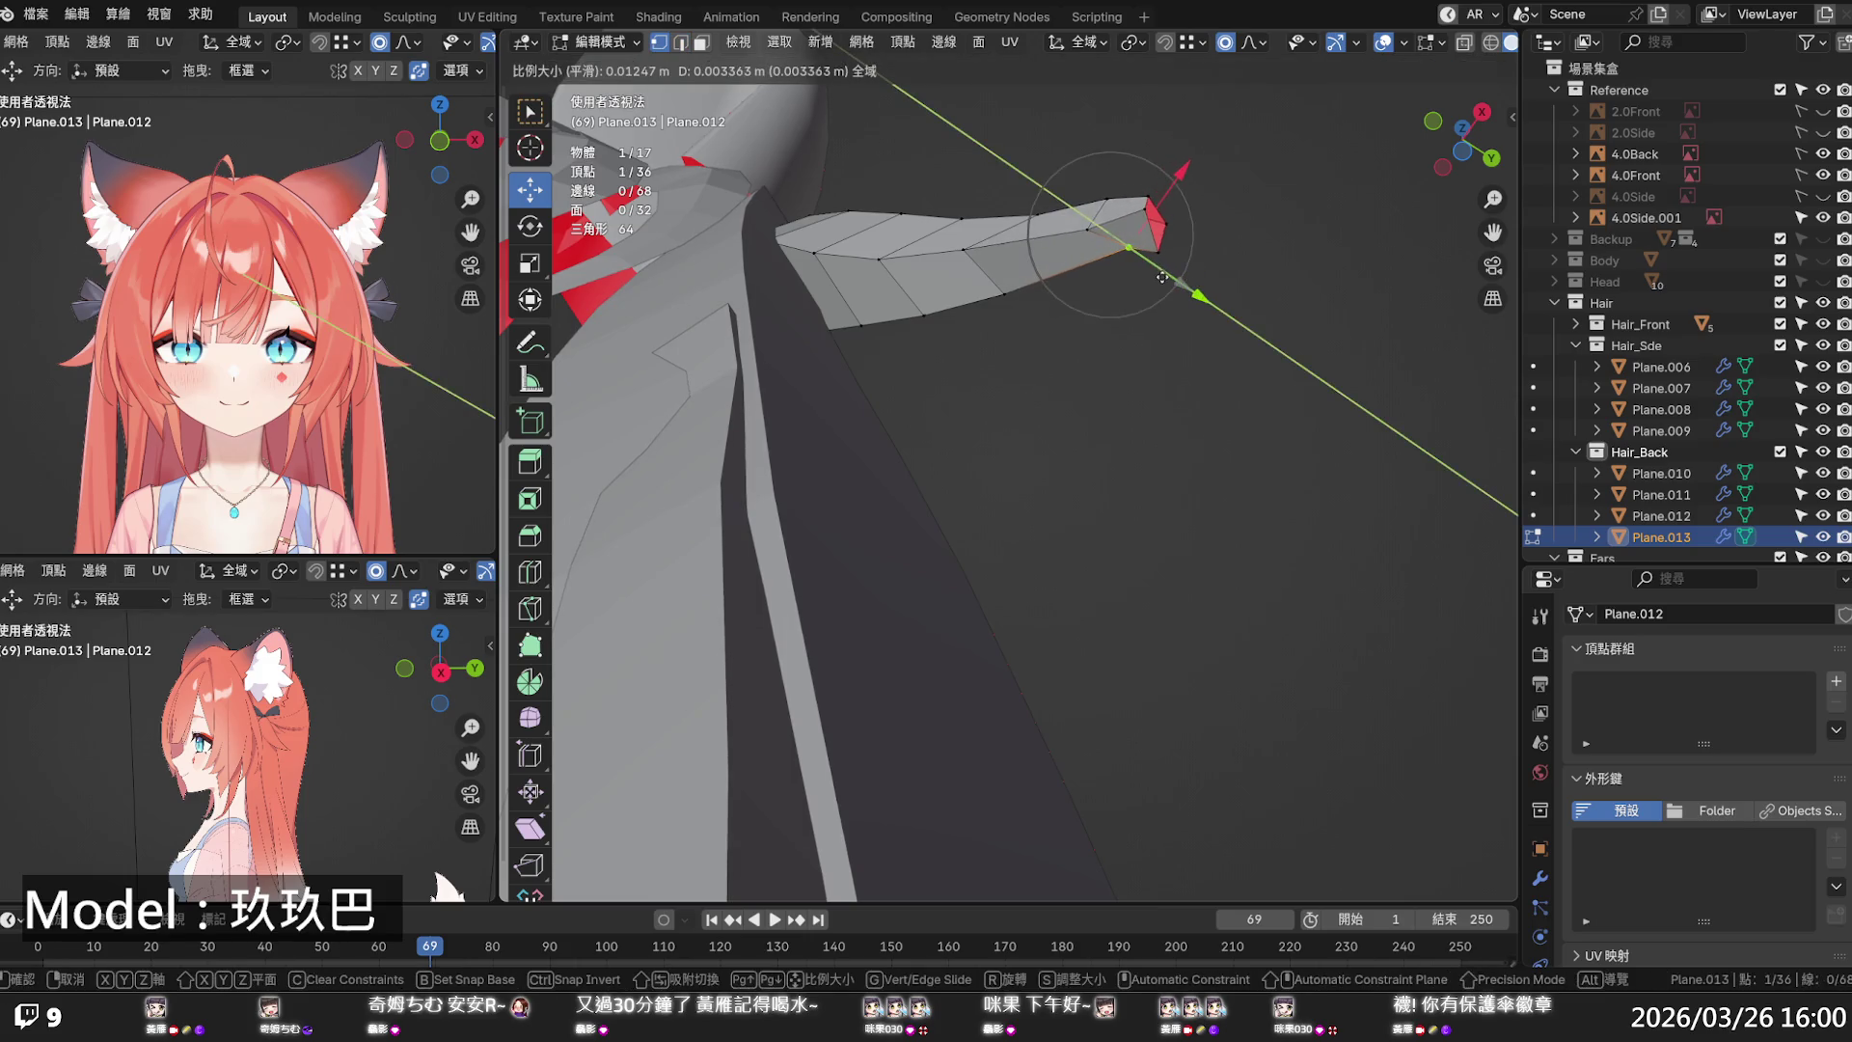
{"action": "left_click", "coordinate": [1141, 253]}
{"action": "key", "text": "g"}
{"action": "key", "text": "x"}
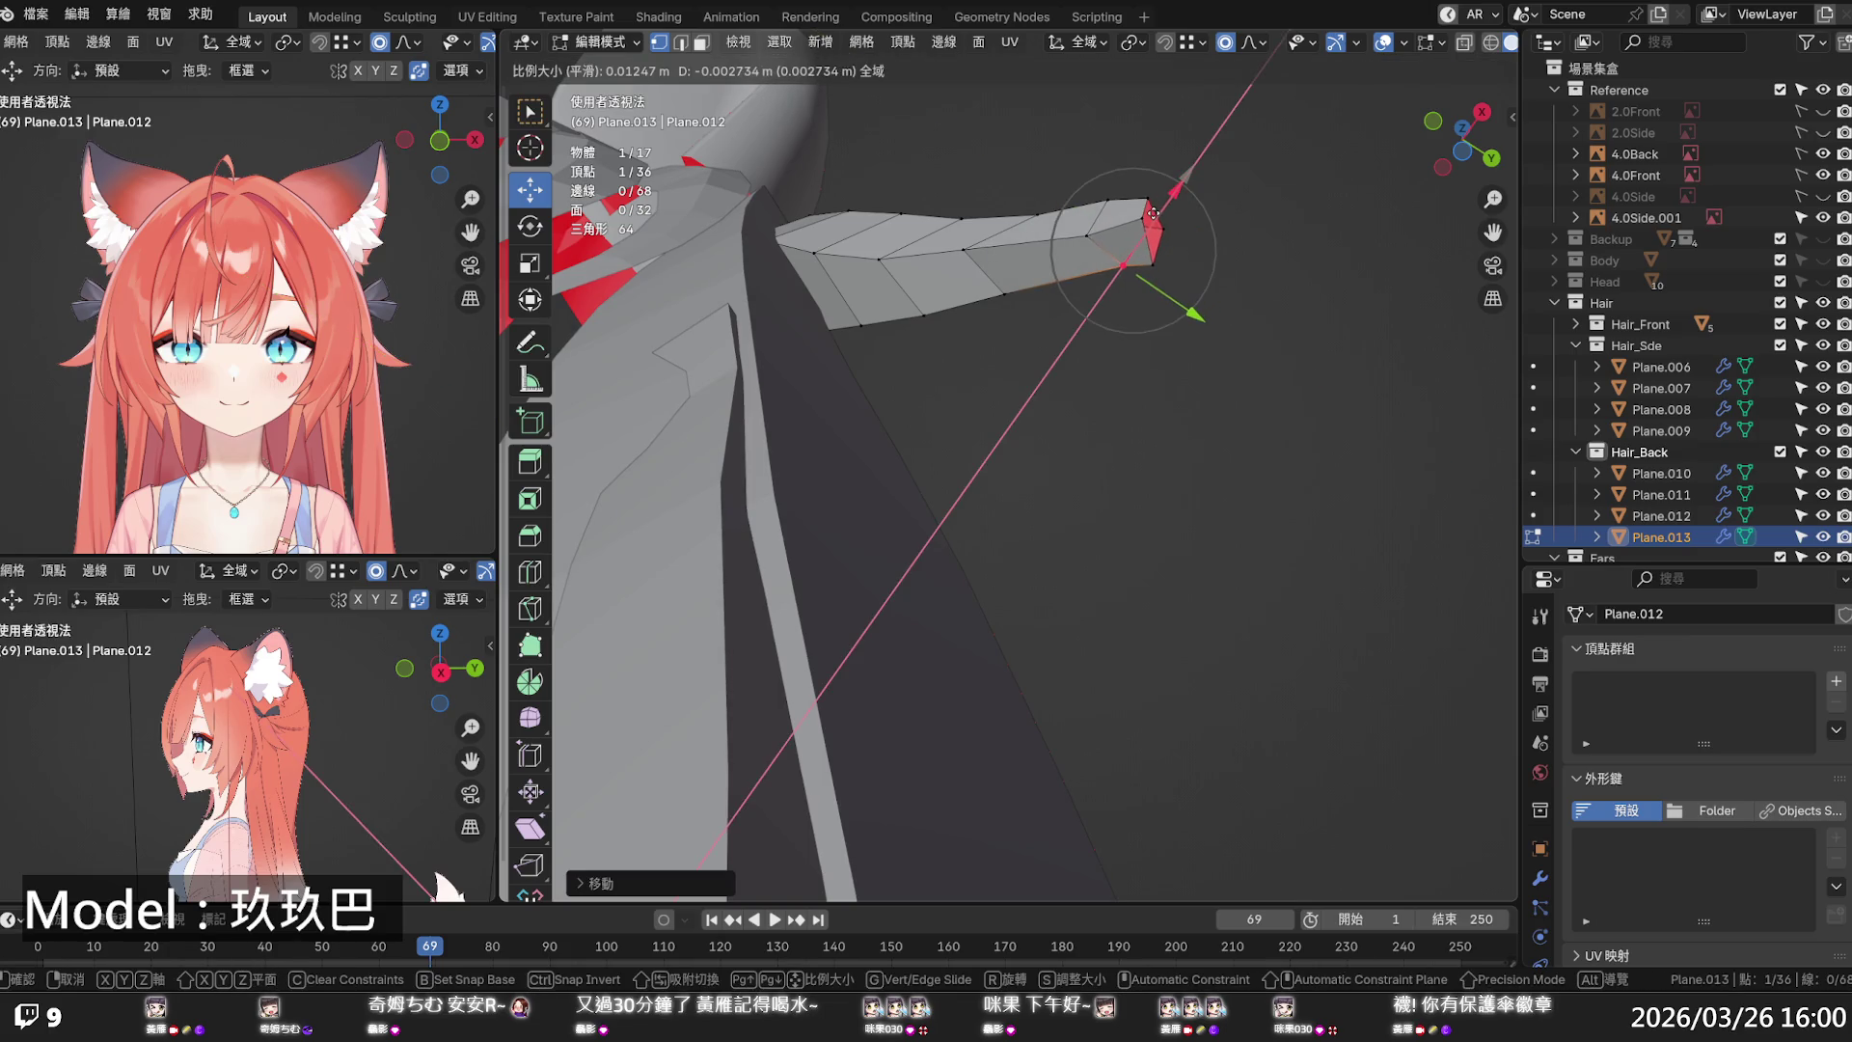
{"action": "left_click", "coordinate": [1153, 214]}
{"action": "key", "text": "g"}
{"action": "key", "text": "shift+y"}
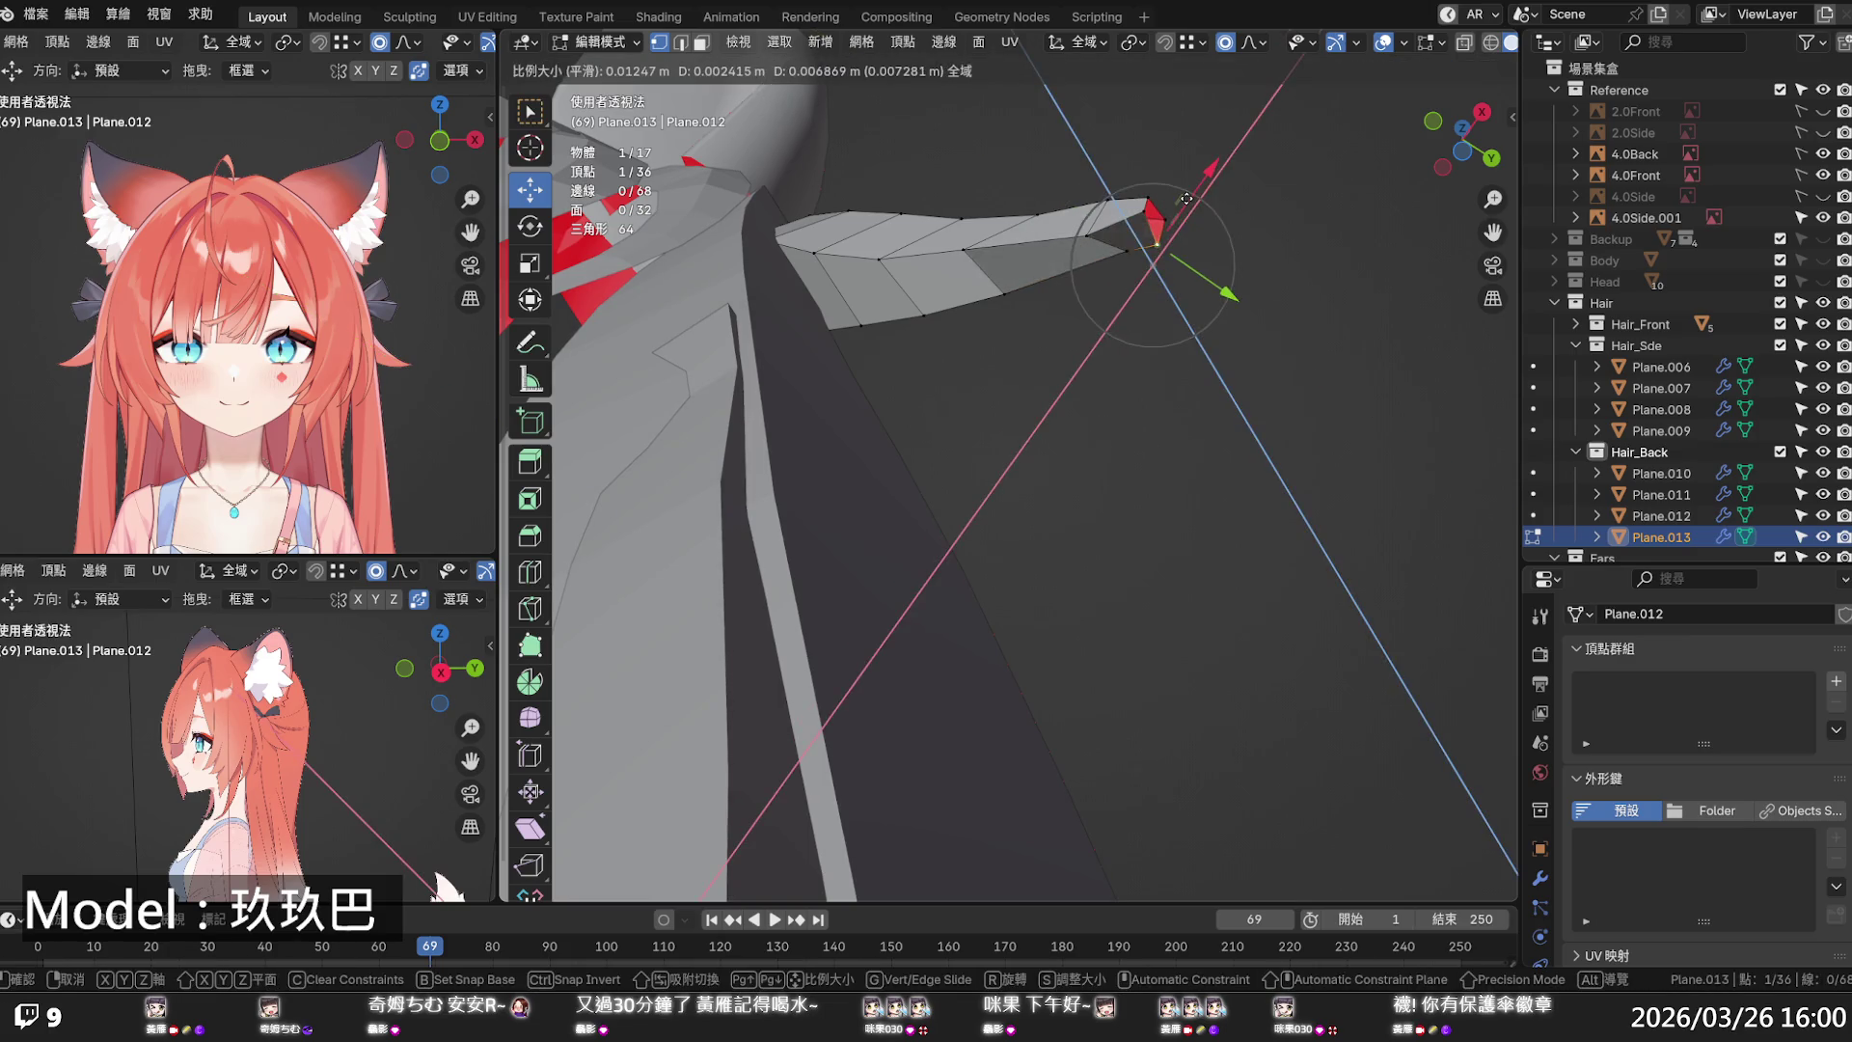
{"action": "left_click", "coordinate": [1182, 197]}
- Against the red reference, lower a vertex along Z and push it along Y
{"action": "mouse_move", "coordinate": [1182, 197]}
{"action": "middle_mouse_down"}
{"action": "mouse_move", "coordinate": [954, 351]}
{"action": "mouse_move", "coordinate": [951, 398]}
{"action": "middle_mouse_up"}
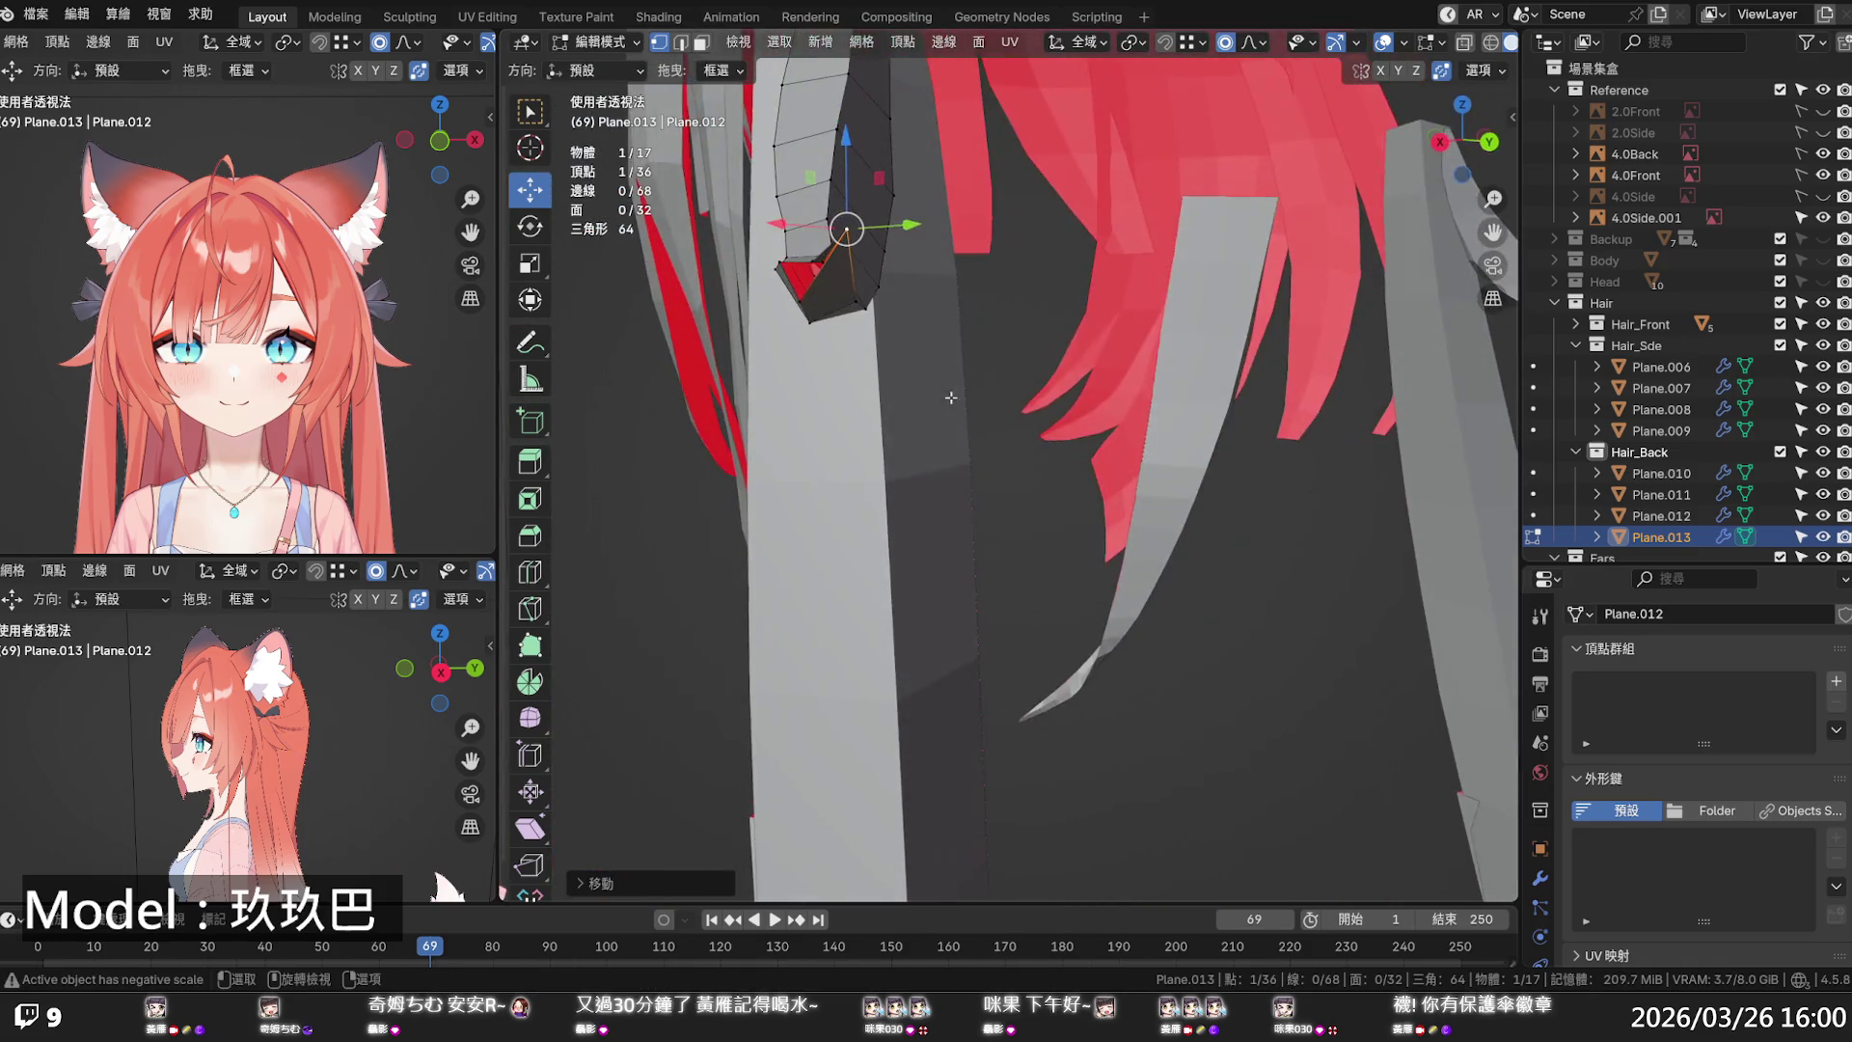
{"action": "left_click_drag", "start_coordinate": [845, 178], "coordinate": [846, 205]}
{"action": "key", "text": "y"}
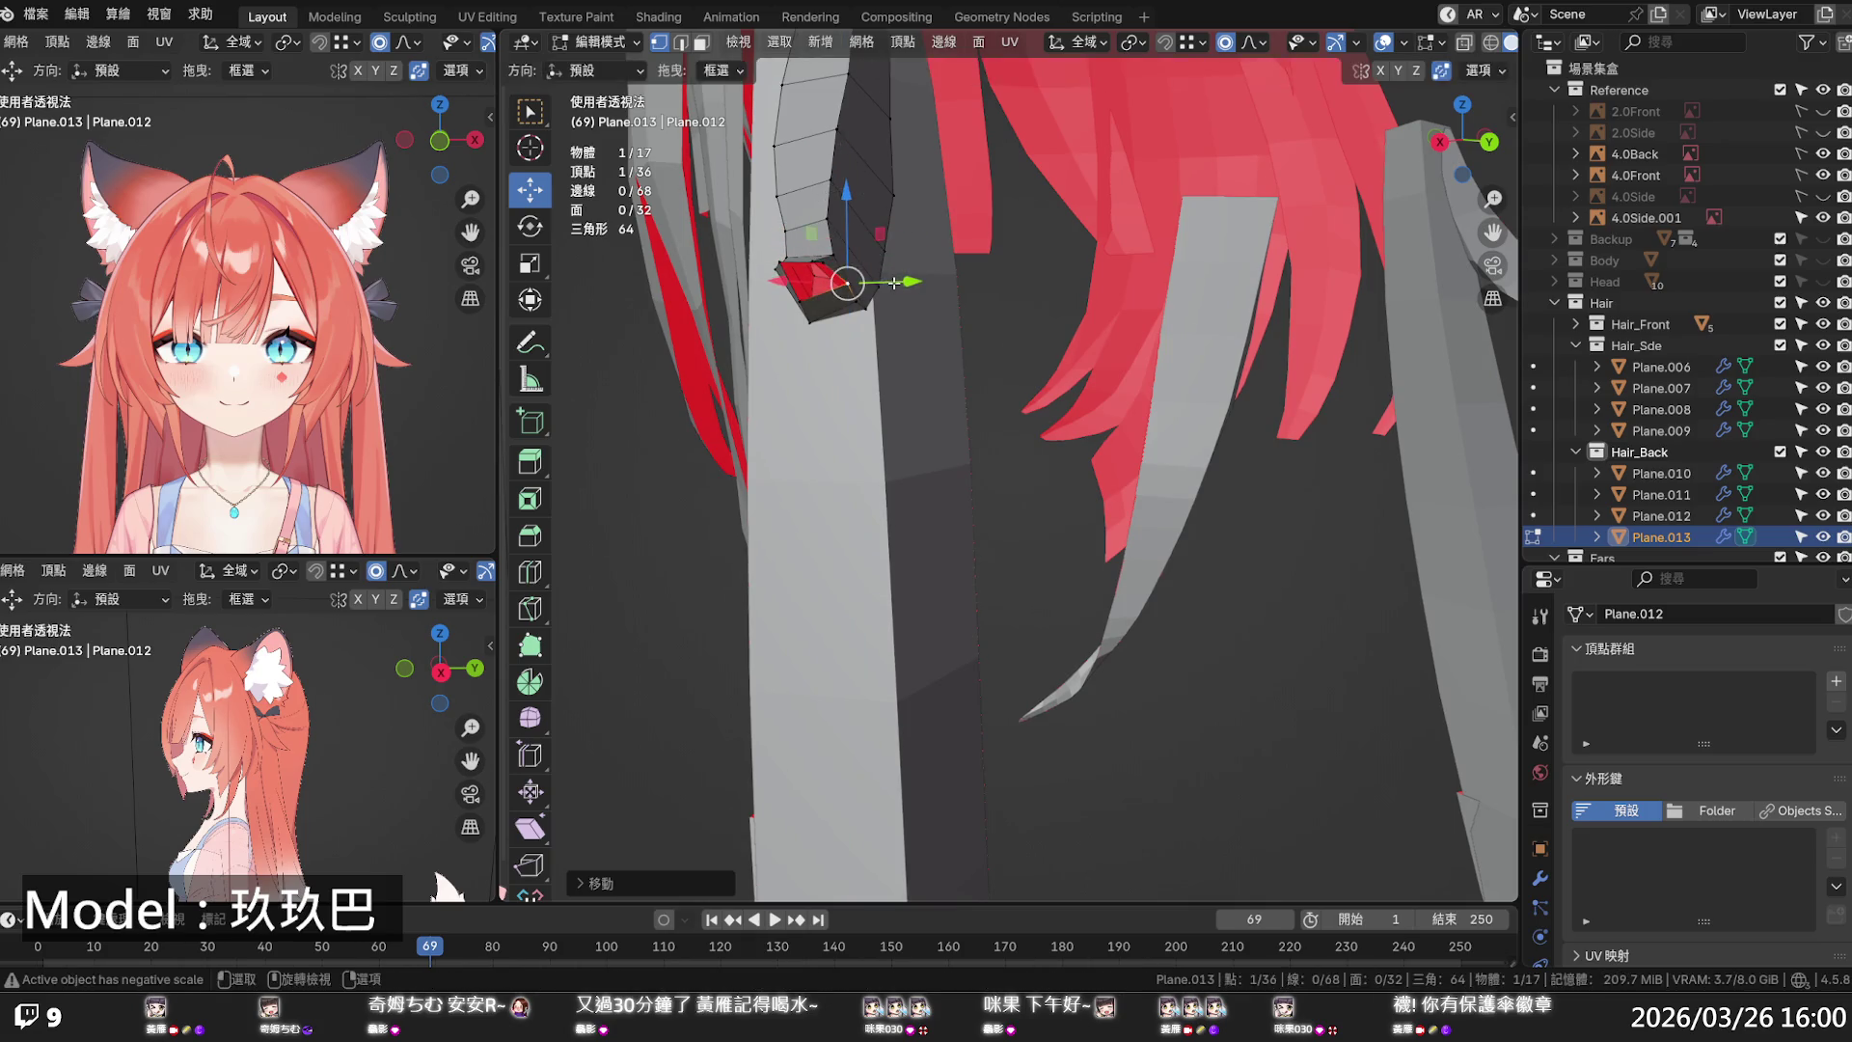
{"action": "mouse_move", "coordinate": [881, 294]}
{"action": "middle_mouse_down"}
{"action": "mouse_move", "coordinate": [849, 385]}
{"action": "mouse_move", "coordinate": [868, 395]}
{"action": "middle_mouse_up"}
{"action": "left_click", "coordinate": [868, 396]}
{"action": "left_click_drag", "start_coordinate": [900, 405], "coordinate": [881, 401]}
{"action": "key", "text": "g"}
{"action": "key", "text": "x"}
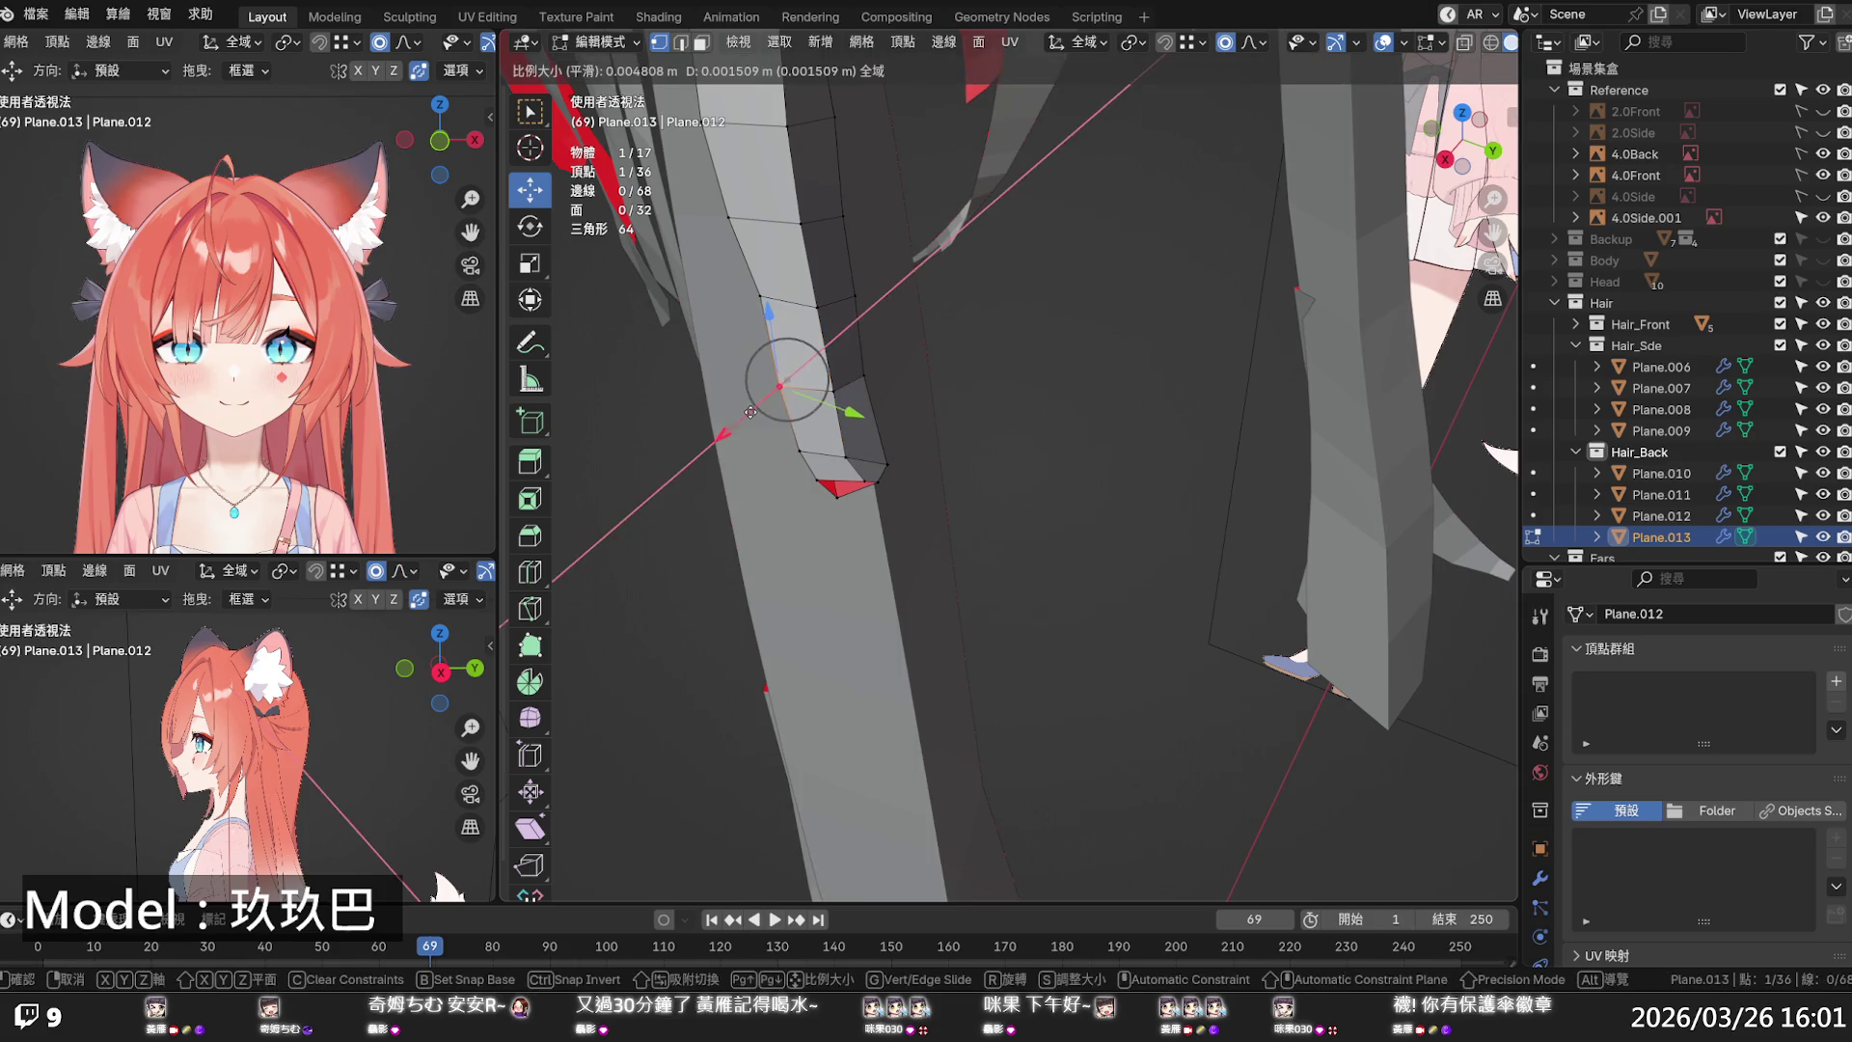
{"action": "right_click", "coordinate": [753, 409]}
{"action": "left_click", "coordinate": [913, 432]}
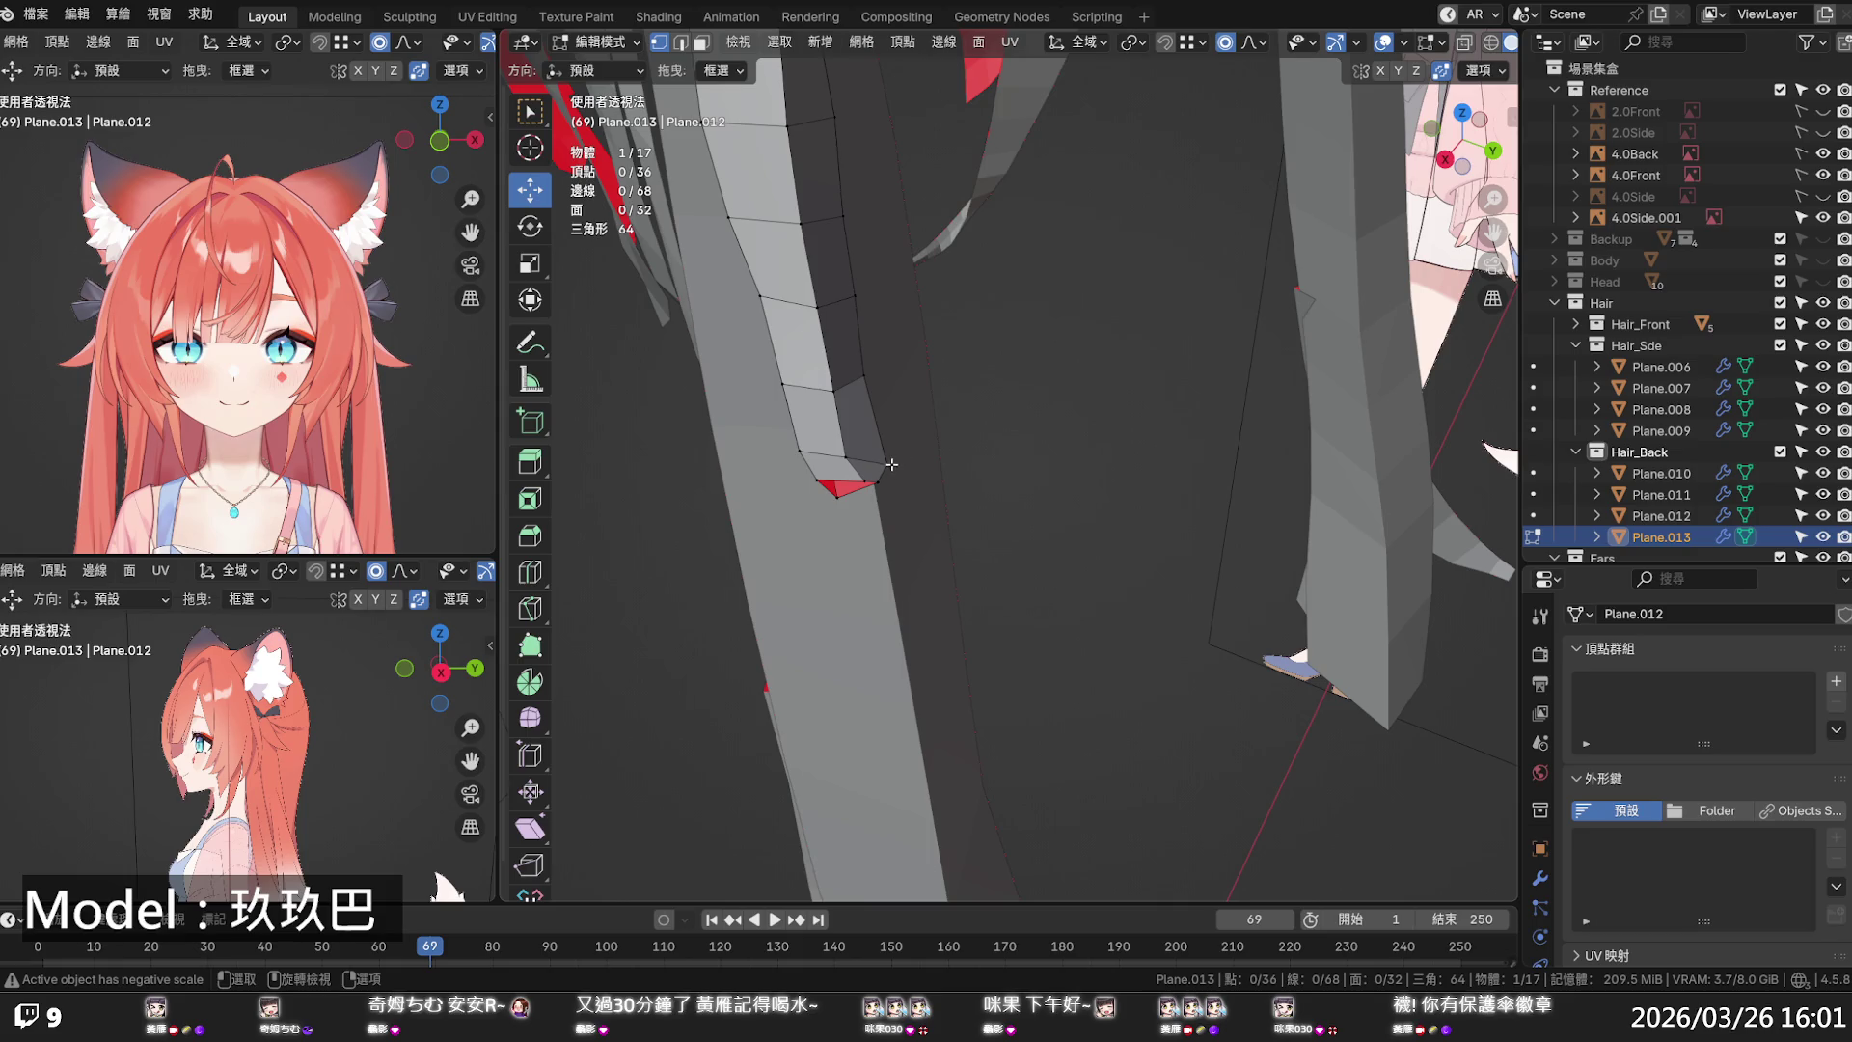
- Apply Set Edge Flow to an edge loop near the tip, then deselect
{"action": "left_click", "coordinate": [880, 463], "text": "alt"}
{"action": "key", "text": "ctrl+e"}
{"action": "left_click", "coordinate": [881, 463]}
{"action": "left_click", "coordinate": [1014, 406]}
{"action": "middle_click_drag", "start_coordinate": [1013, 406], "coordinate": [1092, 360]}
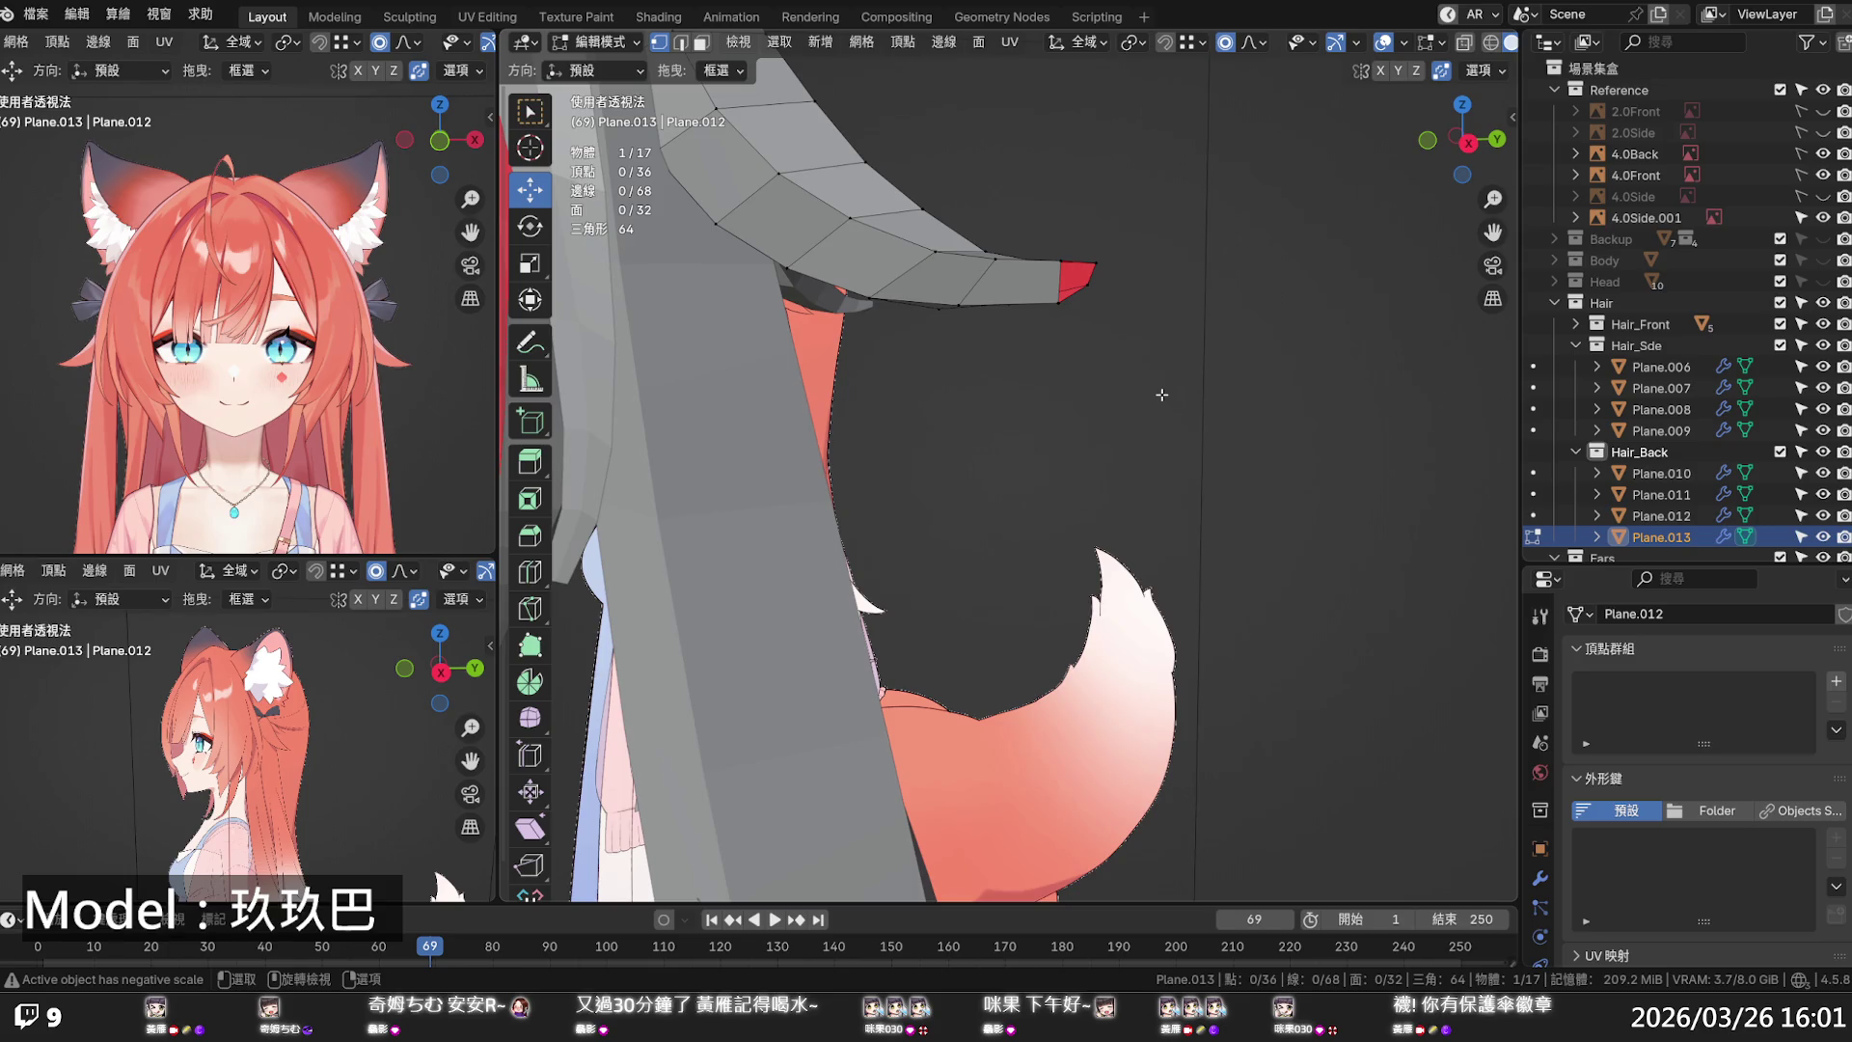
- In front orthographic view, raise the strand's tip vertex along Z and check it in perspective
{"action": "key", "text": "KP_1"}
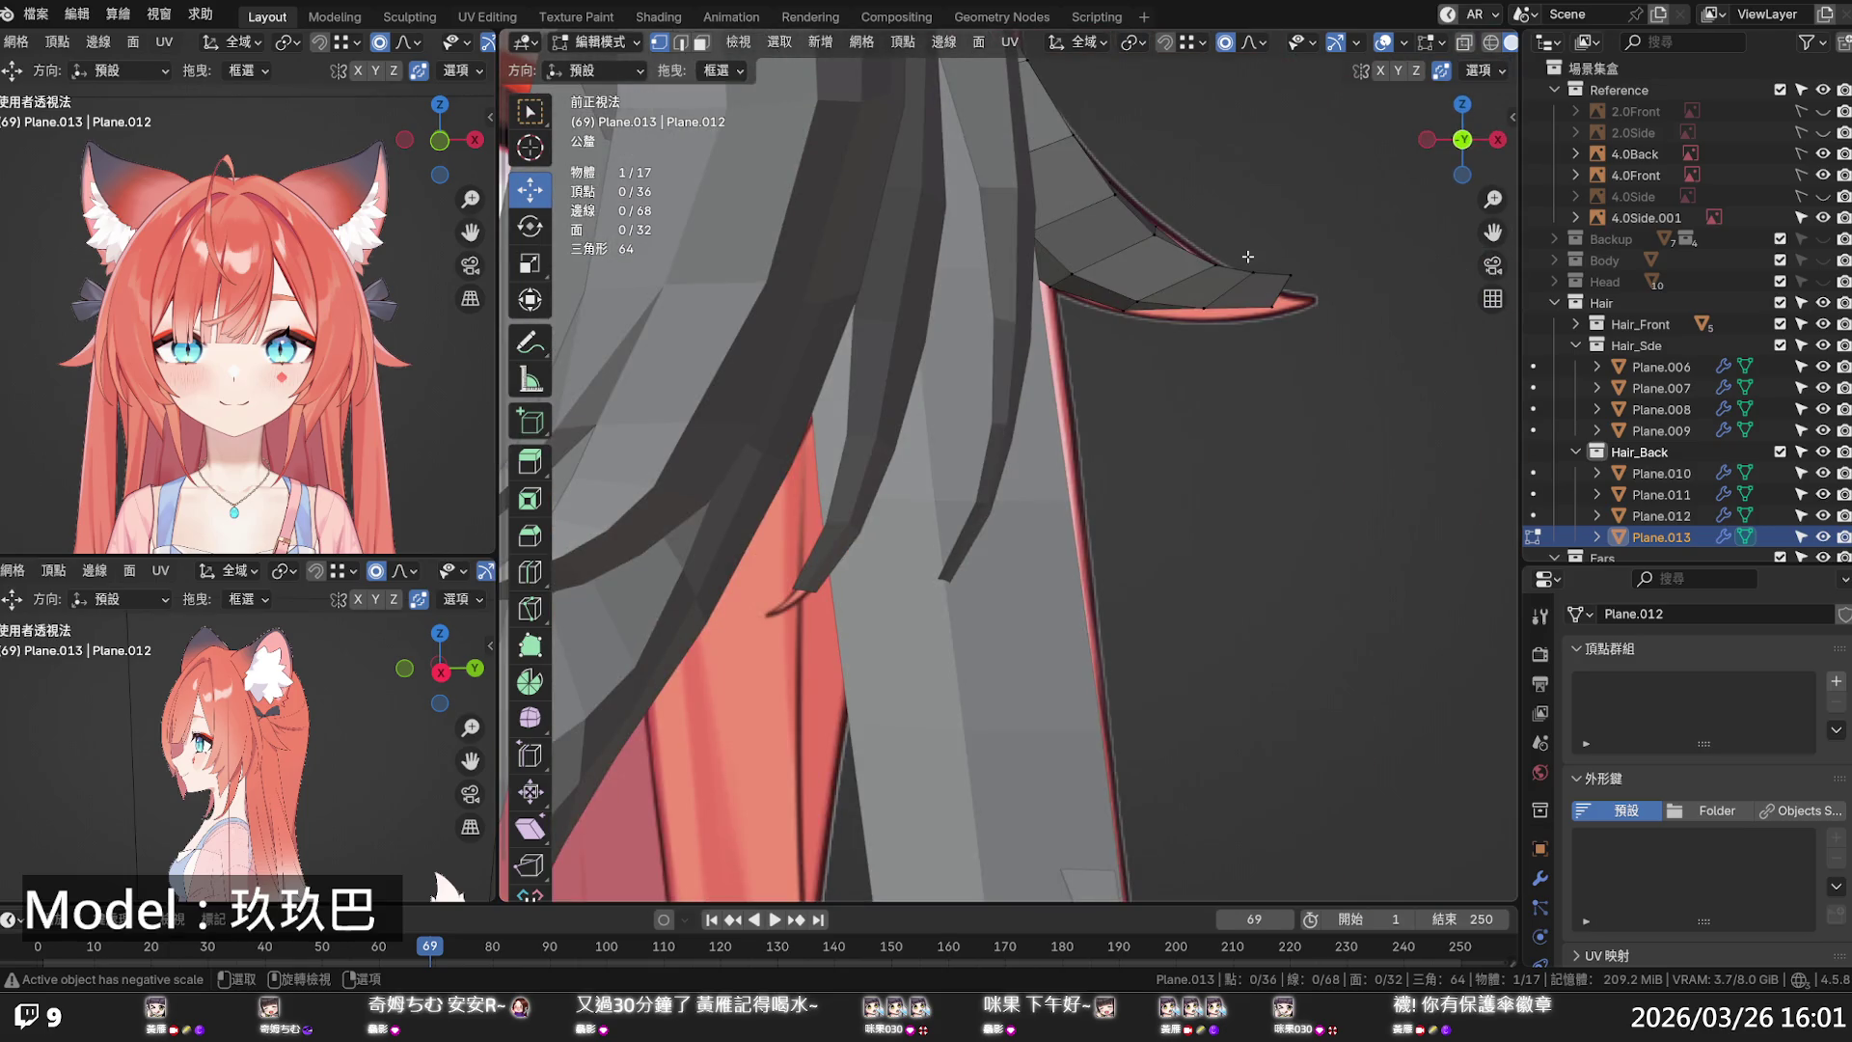
{"action": "left_click", "coordinate": [1208, 313]}
{"action": "key", "text": "g"}
{"action": "key", "text": "z"}
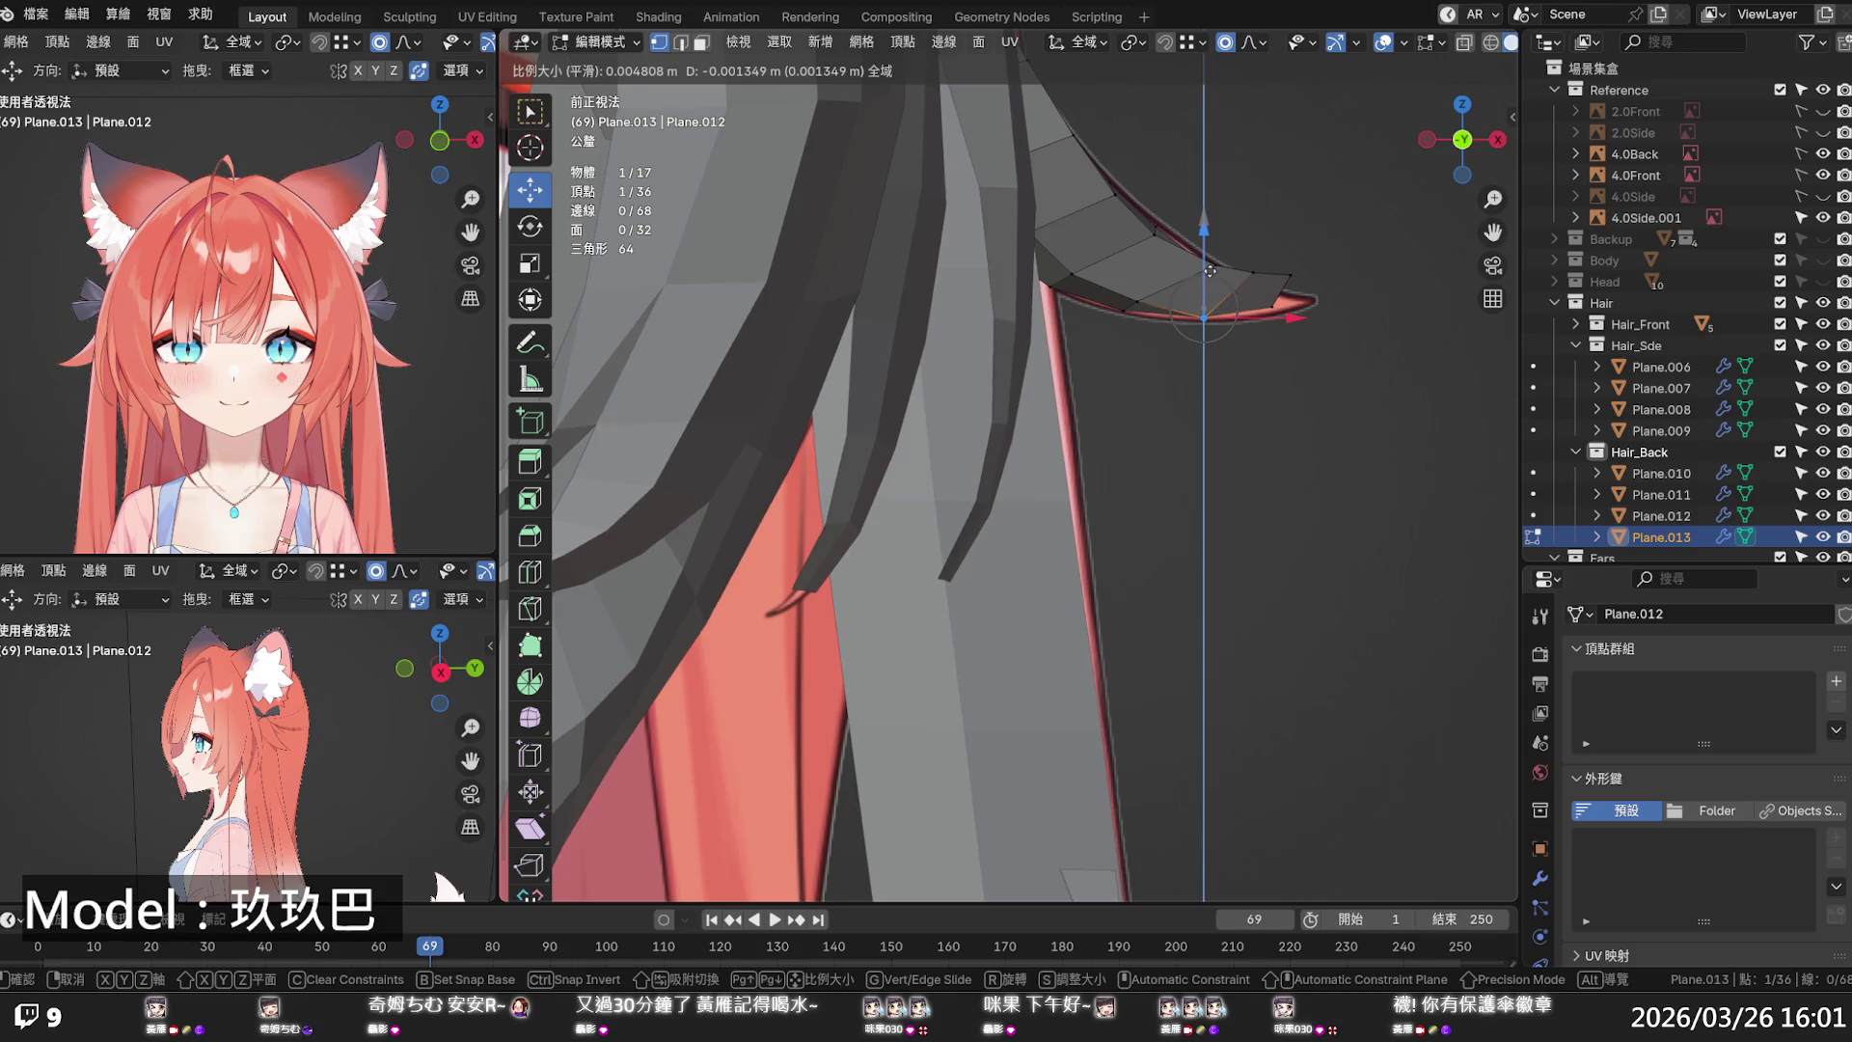
{"action": "left_click", "coordinate": [1210, 273]}
{"action": "mouse_move", "coordinate": [1210, 273]}
{"action": "middle_mouse_down"}
{"action": "mouse_move", "coordinate": [1167, 339]}
{"action": "mouse_move", "coordinate": [1192, 357]}
{"action": "middle_mouse_up"}
{"action": "key", "text": "KP_1"}
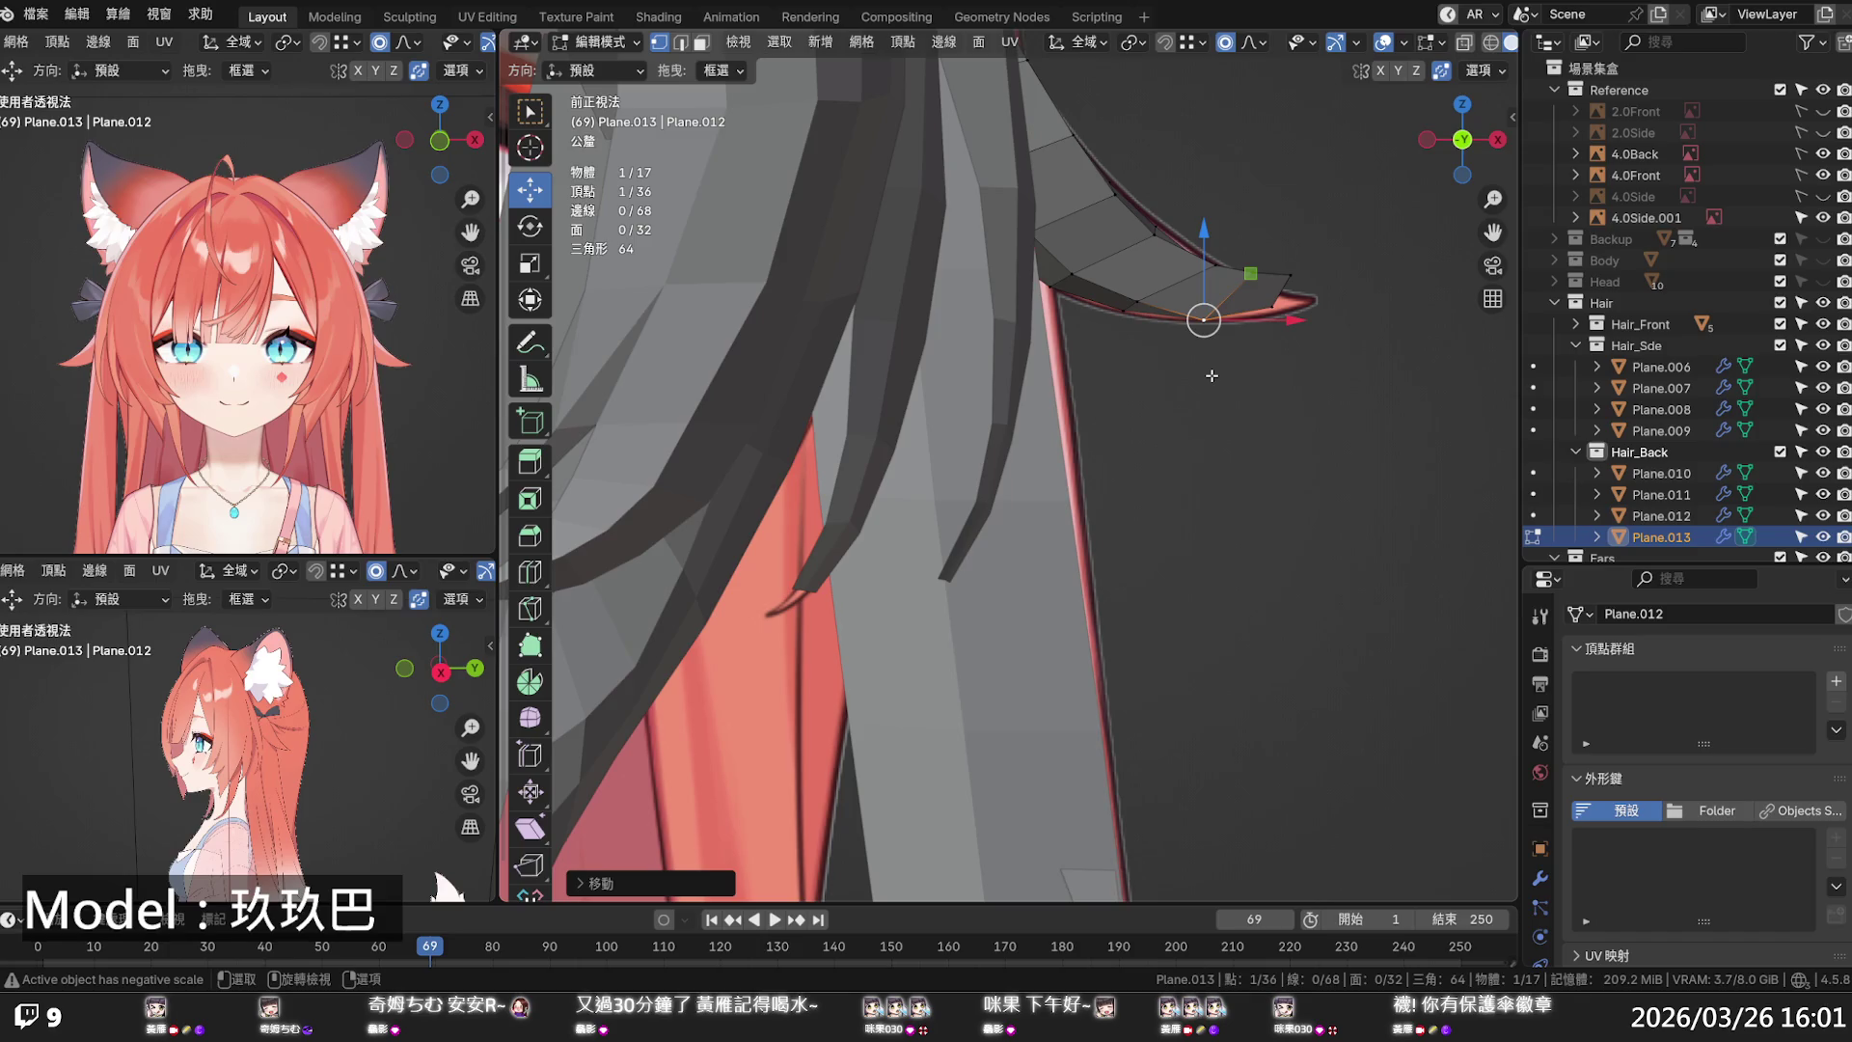
- Lift the tip vertex and the vertex above it slightly along Z
{"action": "left_click", "coordinate": [1290, 286]}
{"action": "key", "text": "g"}
{"action": "key", "text": "z"}
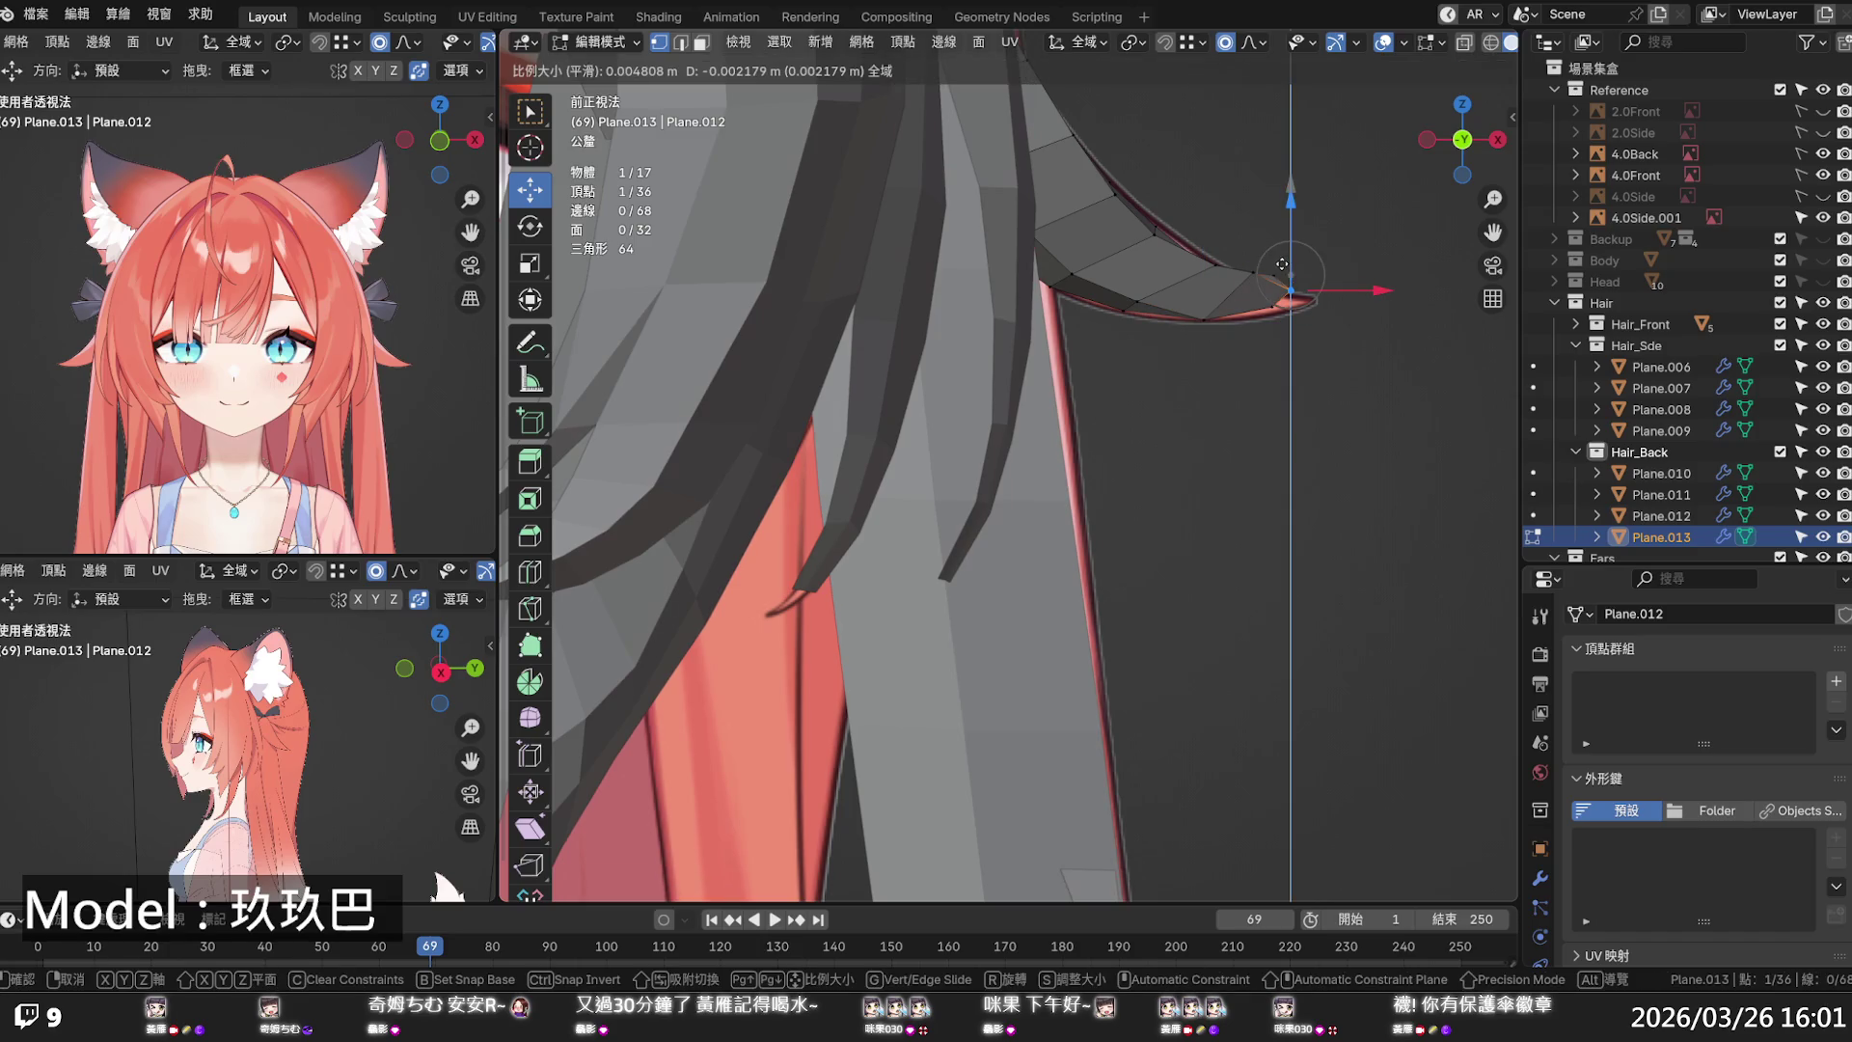
{"action": "scroll", "coordinate": [1278, 262], "scroll_direction": "down", "scroll_amount": 5}
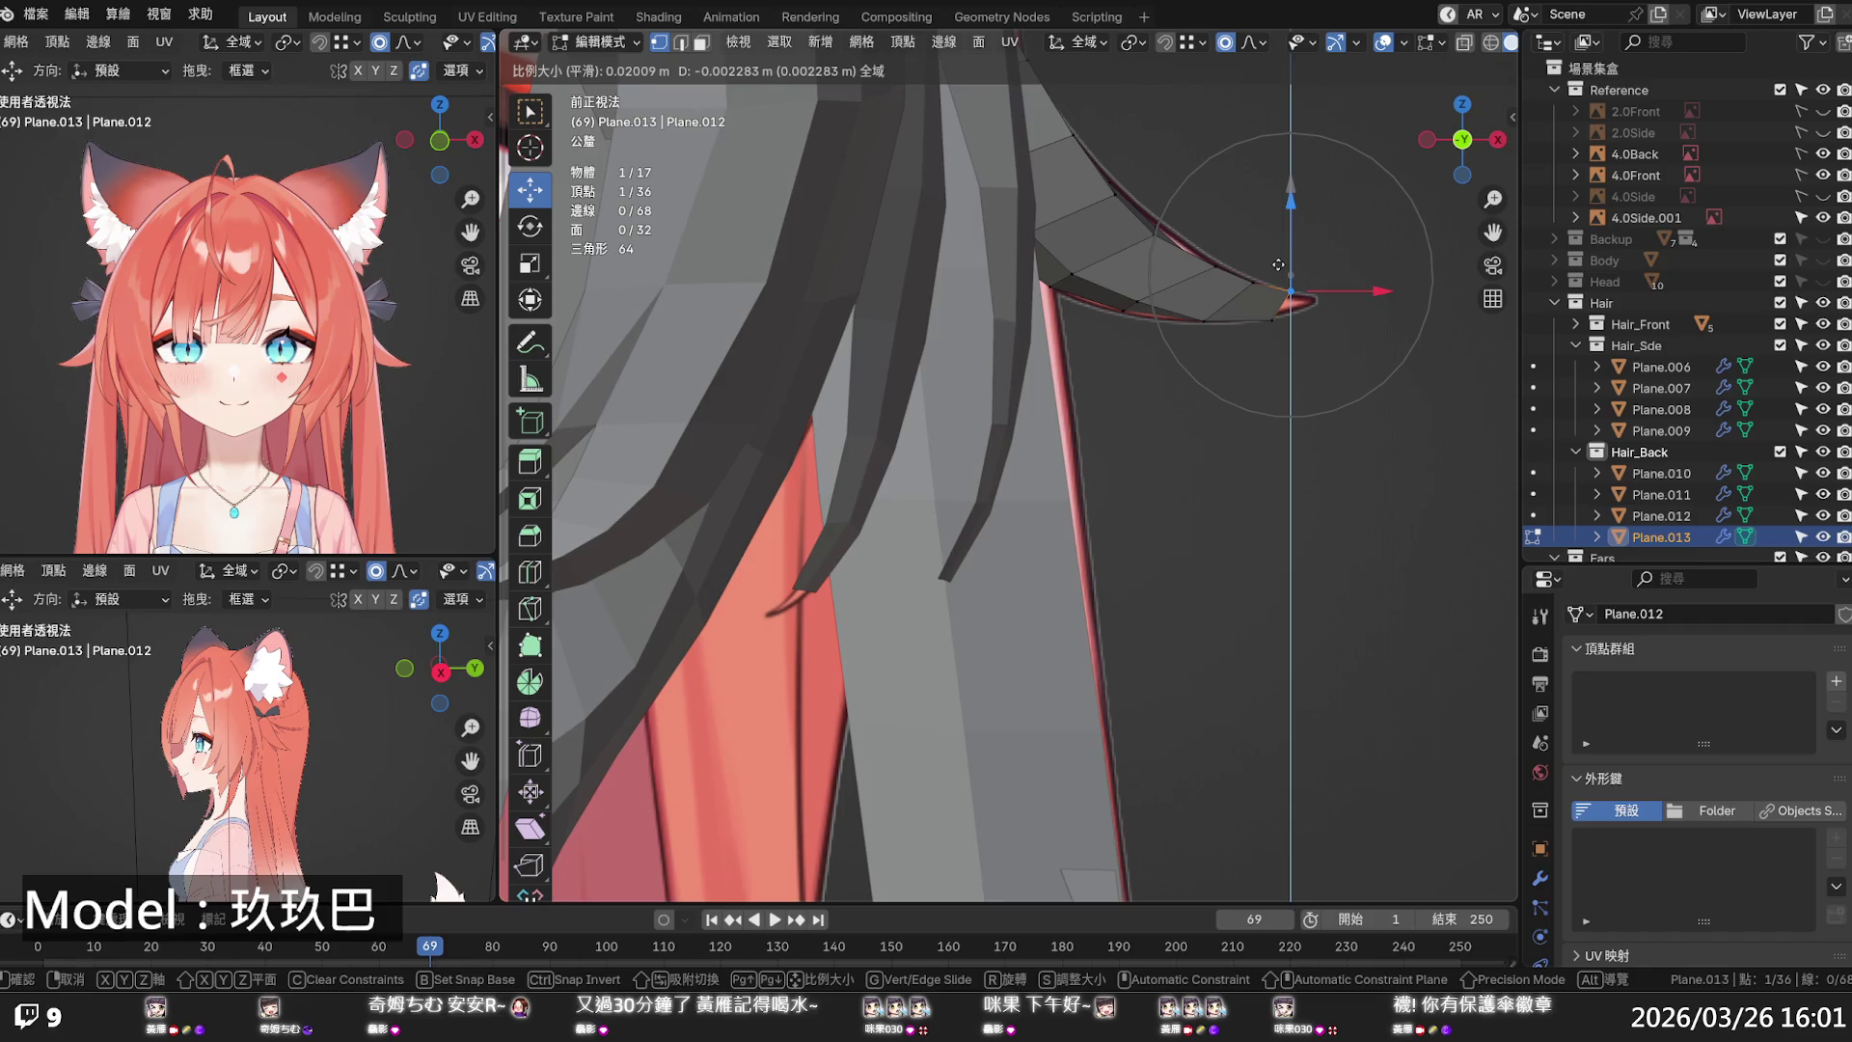
{"action": "left_click", "coordinate": [1279, 262]}
{"action": "left_click", "coordinate": [1154, 224]}
{"action": "key", "text": "g"}
{"action": "key", "text": "z"}
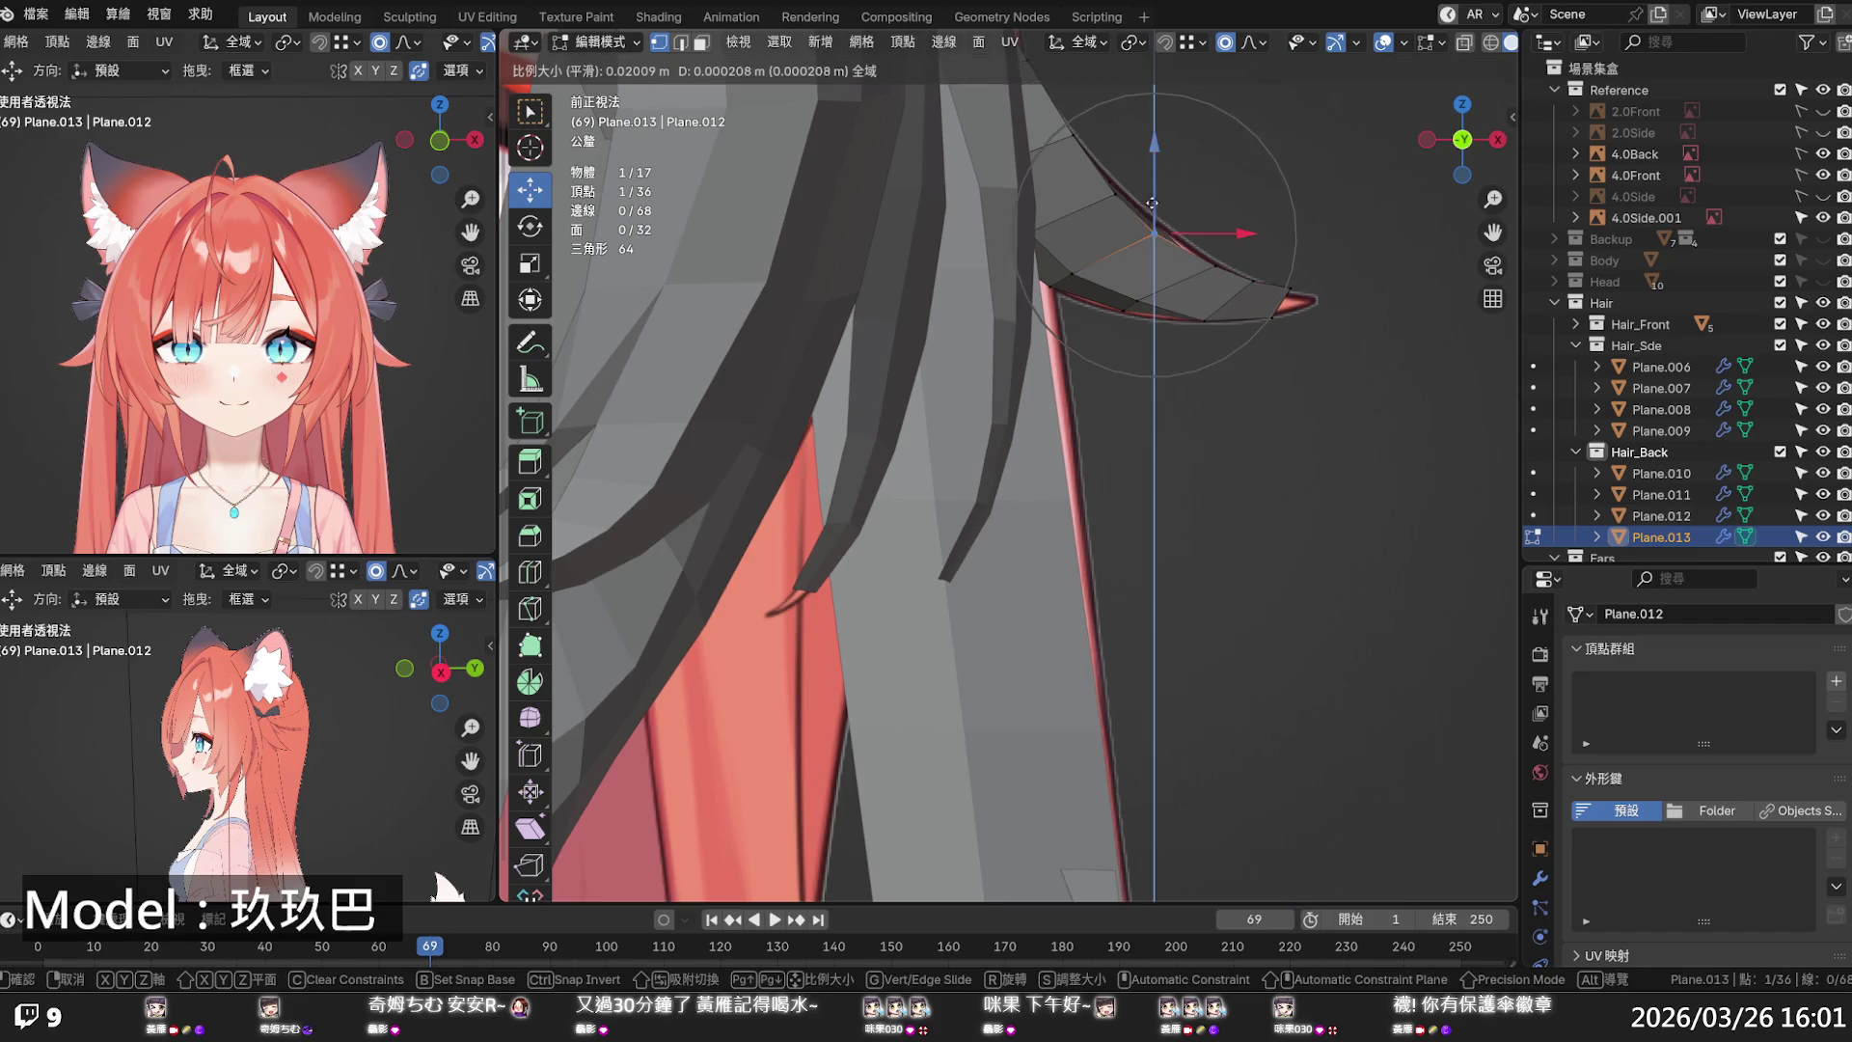
{"action": "left_click", "coordinate": [1152, 204]}
- Compare the hook with the reference in X-ray, then return to Object Mode
{"action": "key", "text": "alt+z"}
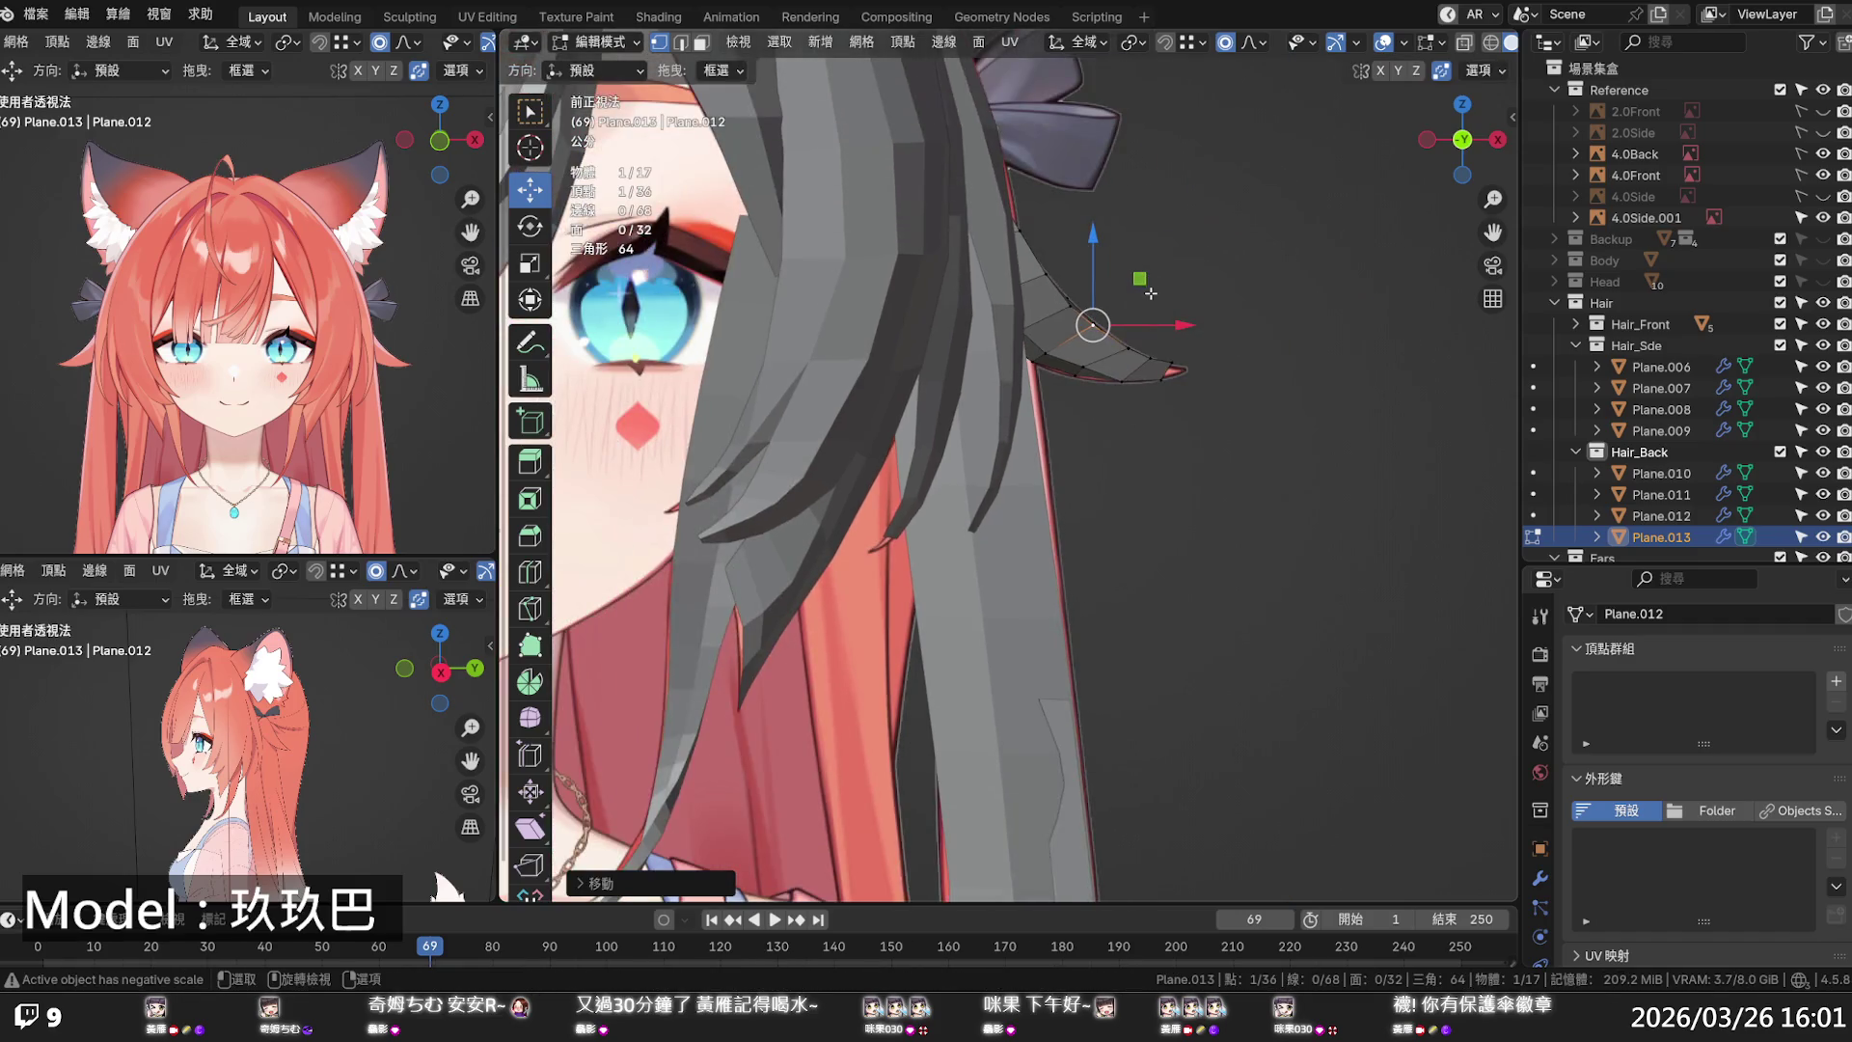
{"action": "scroll", "coordinate": [1154, 296], "scroll_direction": "down", "scroll_amount": 3}
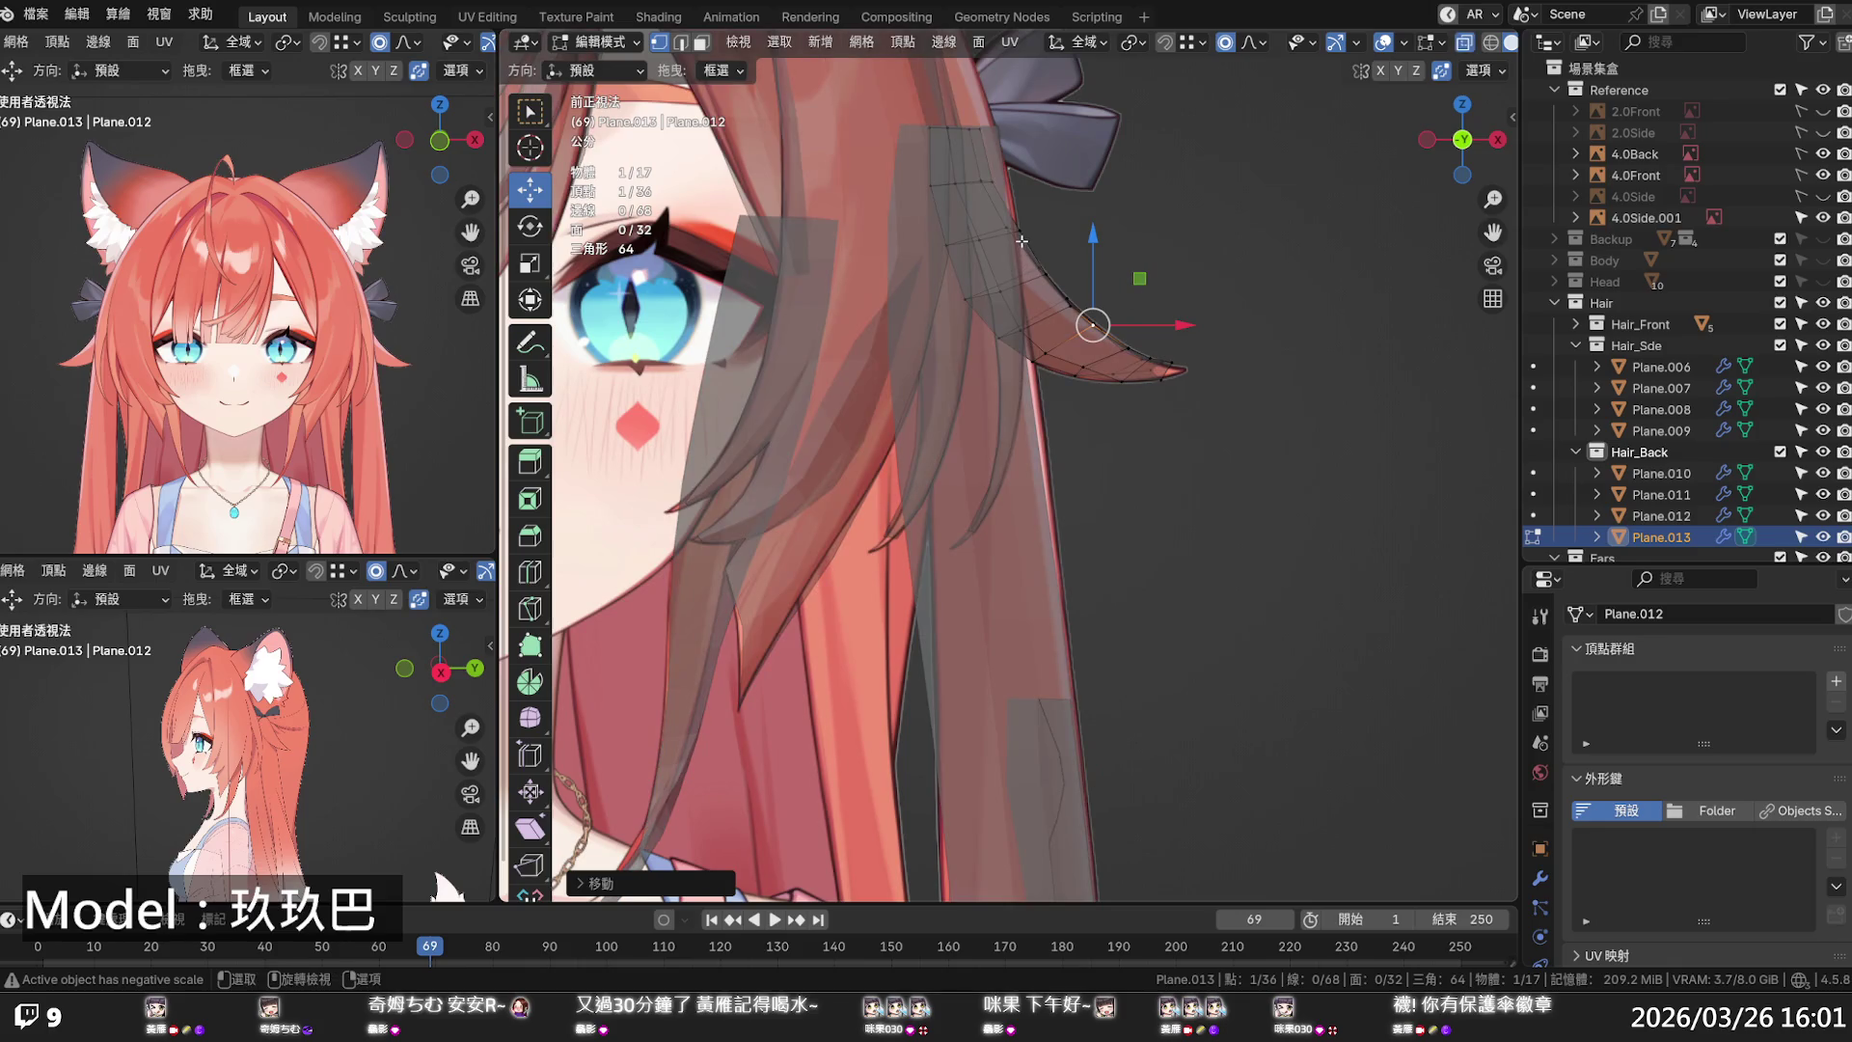
{"action": "key", "text": "alt+z"}
{"action": "mouse_move", "coordinate": [1026, 252]}
{"action": "middle_mouse_down"}
{"action": "mouse_move", "coordinate": [974, 336]}
{"action": "mouse_move", "coordinate": [952, 331]}
{"action": "middle_mouse_up"}
{"action": "scroll", "coordinate": [980, 347], "scroll_direction": "down", "scroll_amount": 3}
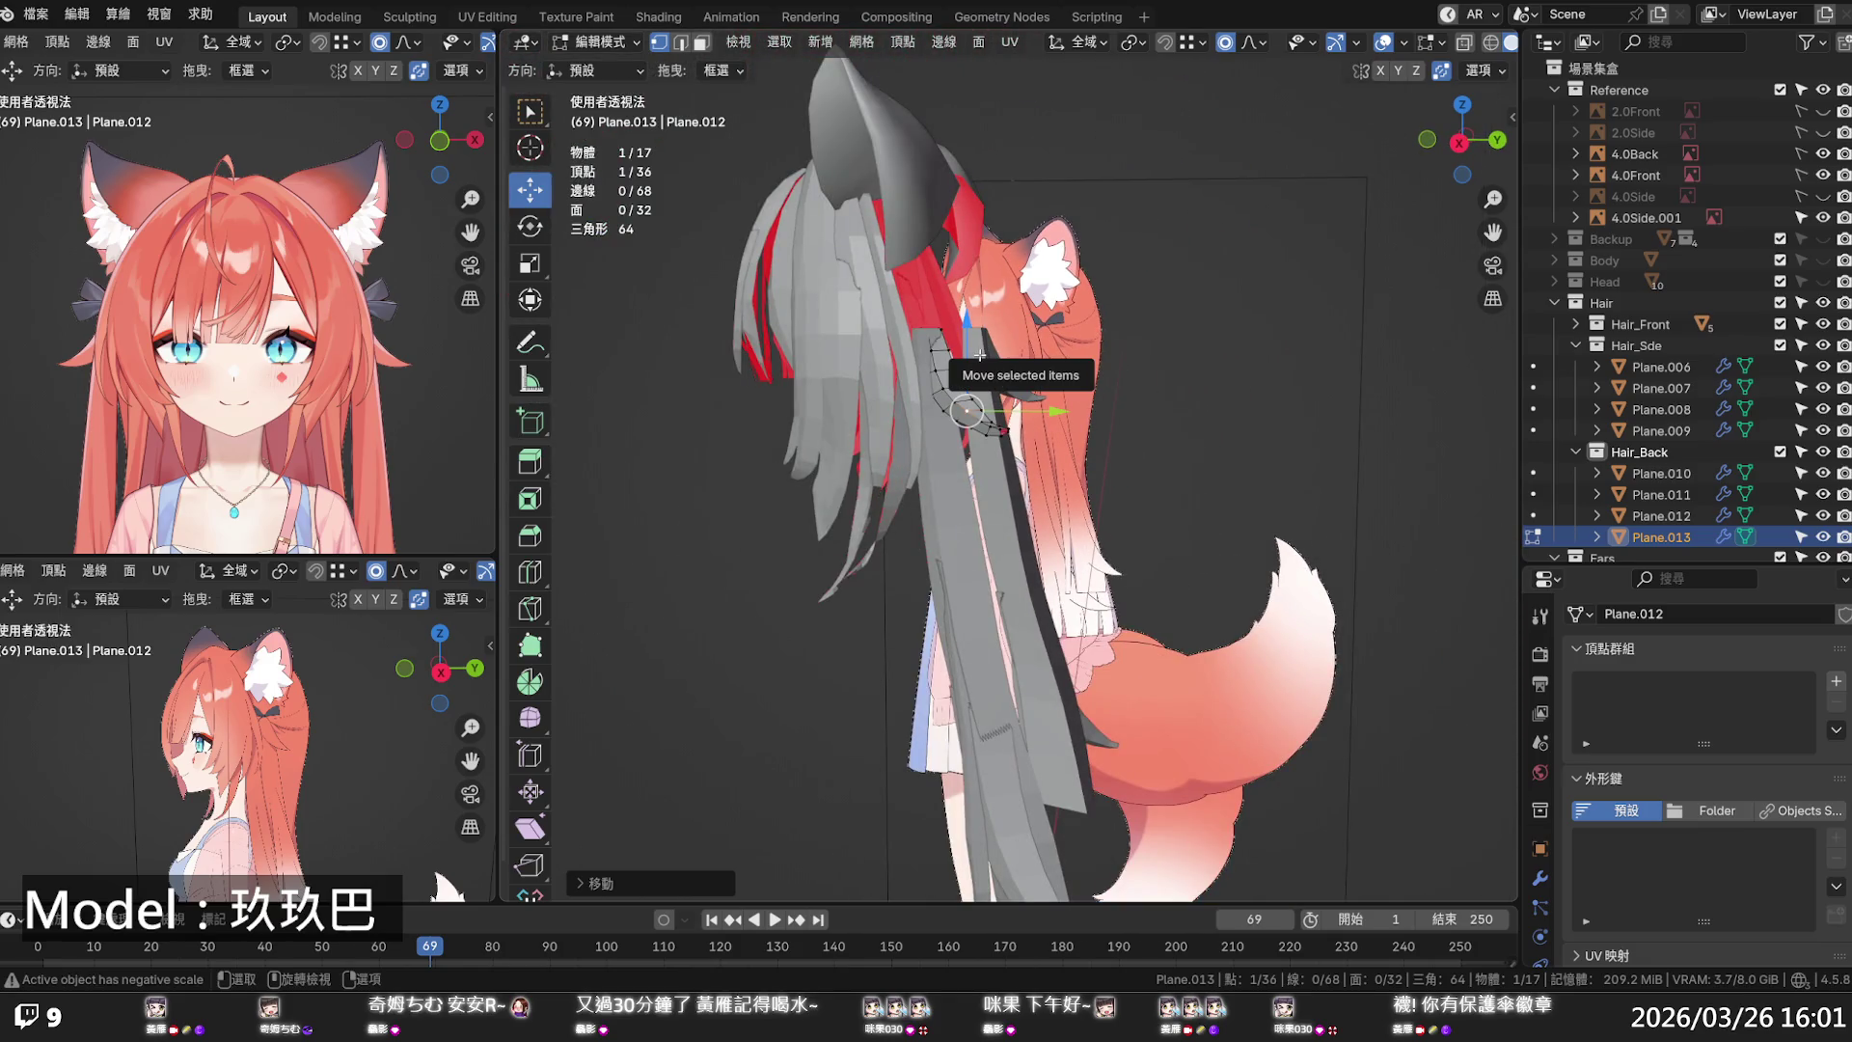
{"action": "key", "text": "KP_1"}
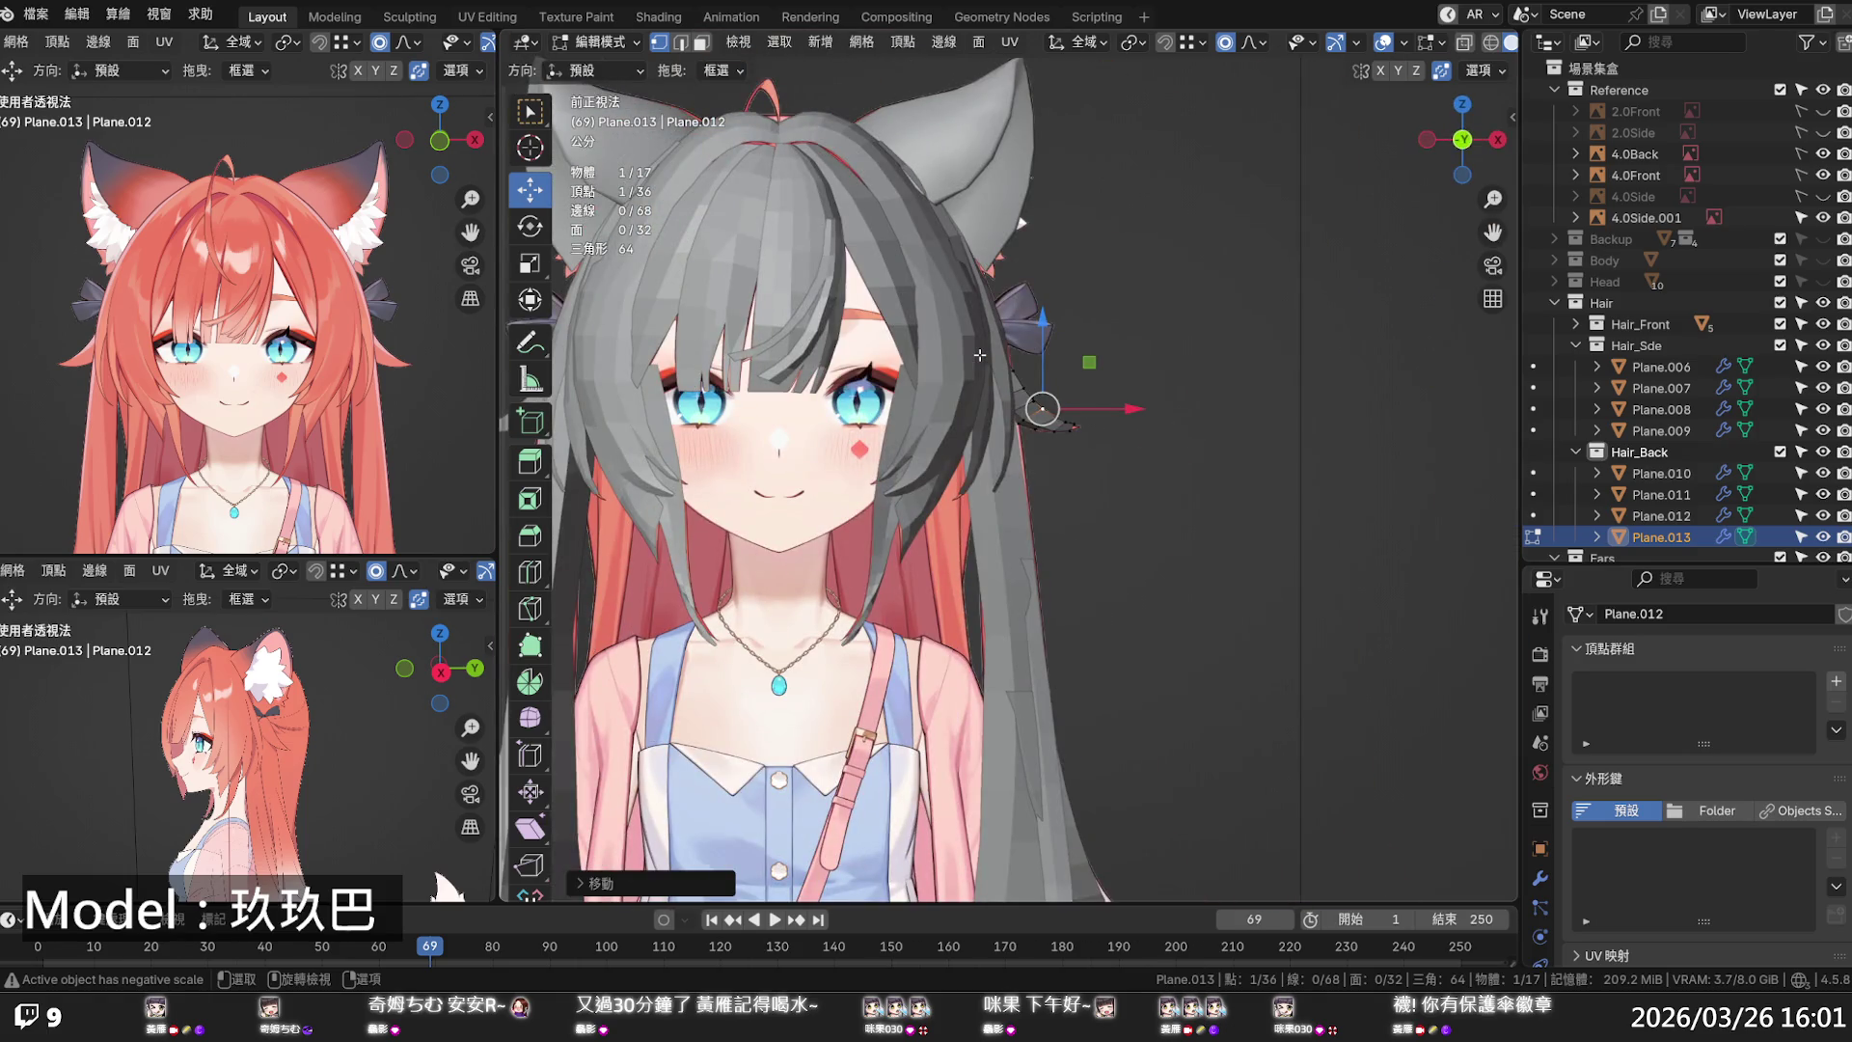
{"action": "key", "text": "Tab"}
{"action": "key", "text": "alt+z"}
{"action": "key", "text": "alt+z"}
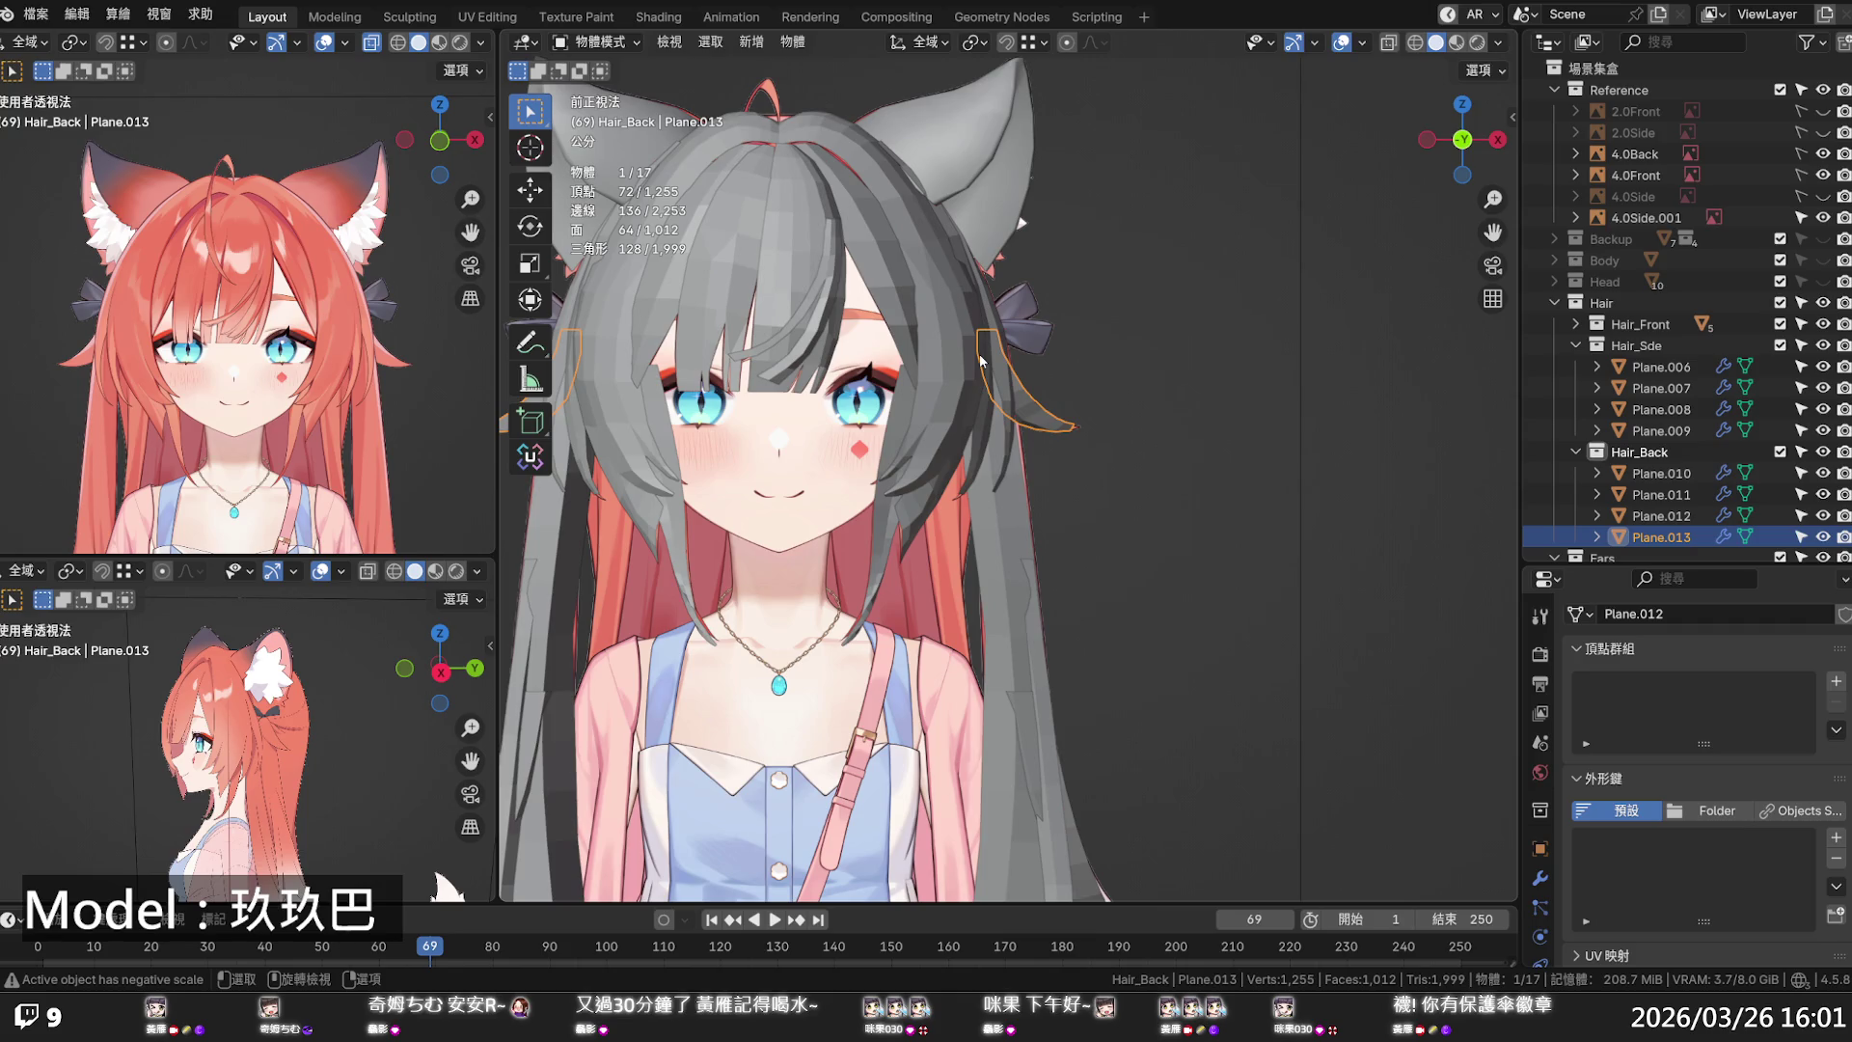
- Deselect Plane.013, save the file, and unhide the Head collection
{"action": "left_click", "coordinate": [1032, 446]}
{"action": "mouse_move", "coordinate": [1306, 457]}
{"action": "middle_mouse_down"}
{"action": "mouse_move", "coordinate": [1211, 298]}
{"action": "mouse_move", "coordinate": [980, 310]}
{"action": "mouse_move", "coordinate": [1086, 258]}
{"action": "mouse_move", "coordinate": [1225, 286]}
{"action": "mouse_move", "coordinate": [1166, 355]}
{"action": "mouse_move", "coordinate": [1148, 434]}
{"action": "middle_mouse_up"}
{"action": "key", "text": "ctrl+s"}
{"action": "left_click", "coordinate": [1823, 280]}
{"action": "mouse_move", "coordinate": [1447, 454]}
{"action": "middle_mouse_down"}
{"action": "mouse_move", "coordinate": [1144, 434]}
{"action": "mouse_move", "coordinate": [1163, 443]}
{"action": "middle_mouse_up"}
- In right orthographic view, select back strand Plane.010 and enter Edit Mode with X-ray off
{"action": "key", "text": "KP_5"}
{"action": "scroll", "coordinate": [1159, 395], "scroll_direction": "up", "scroll_amount": 3}
{"action": "key", "text": "KP_3"}
{"action": "scroll", "coordinate": [1153, 371], "scroll_direction": "up", "scroll_amount": 4}
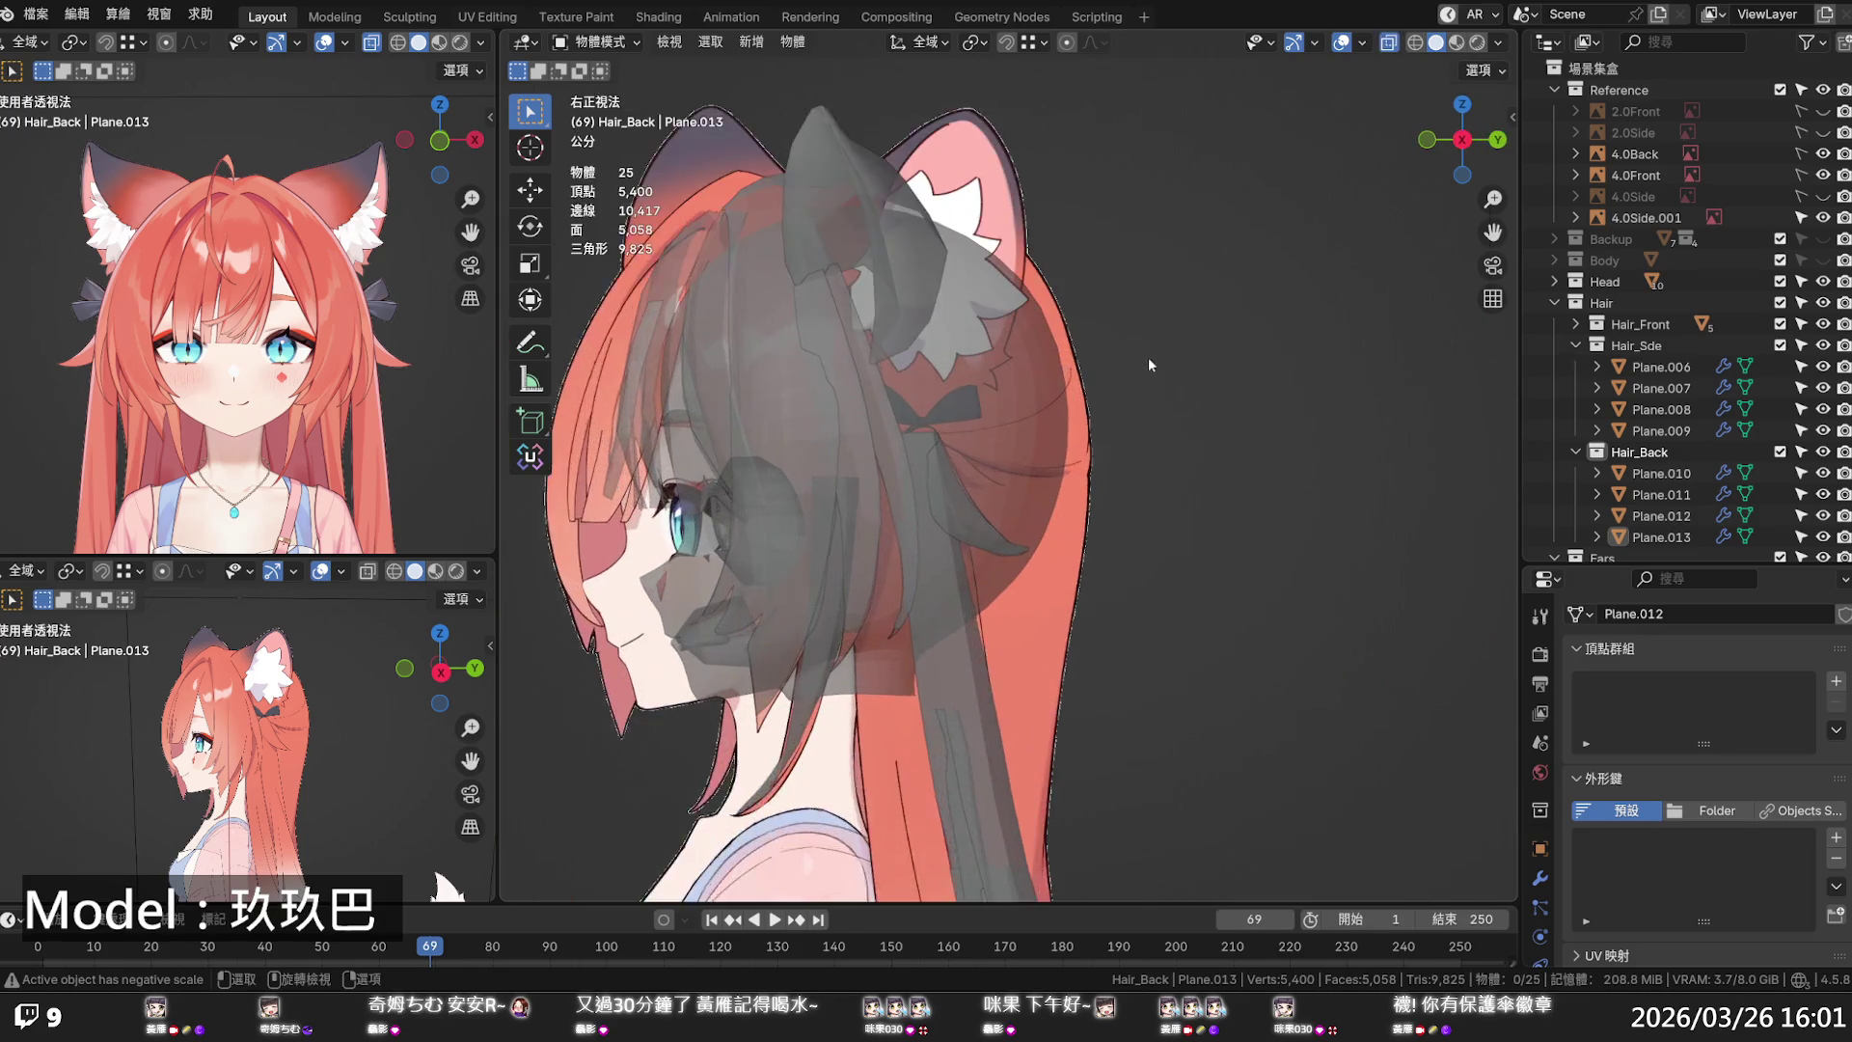
{"action": "scroll", "coordinate": [884, 351], "scroll_direction": "up", "scroll_amount": 5}
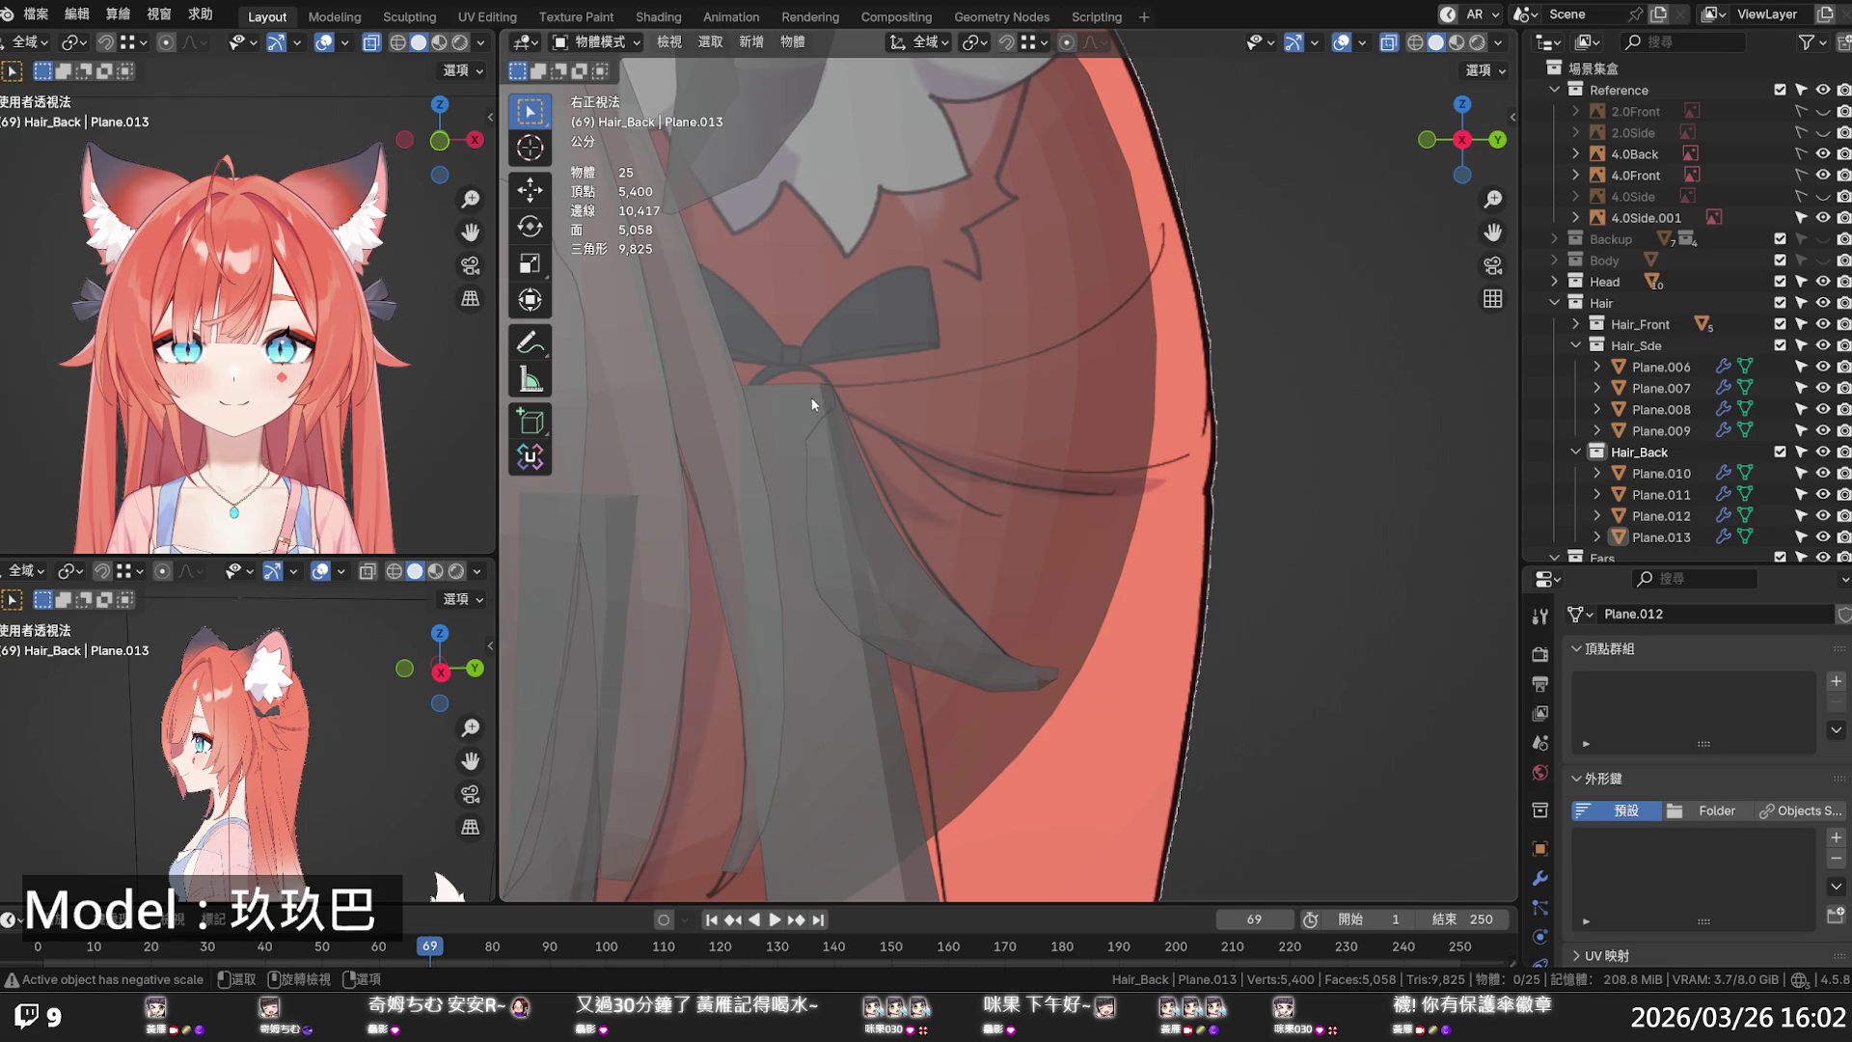
{"action": "left_click", "coordinate": [798, 398]}
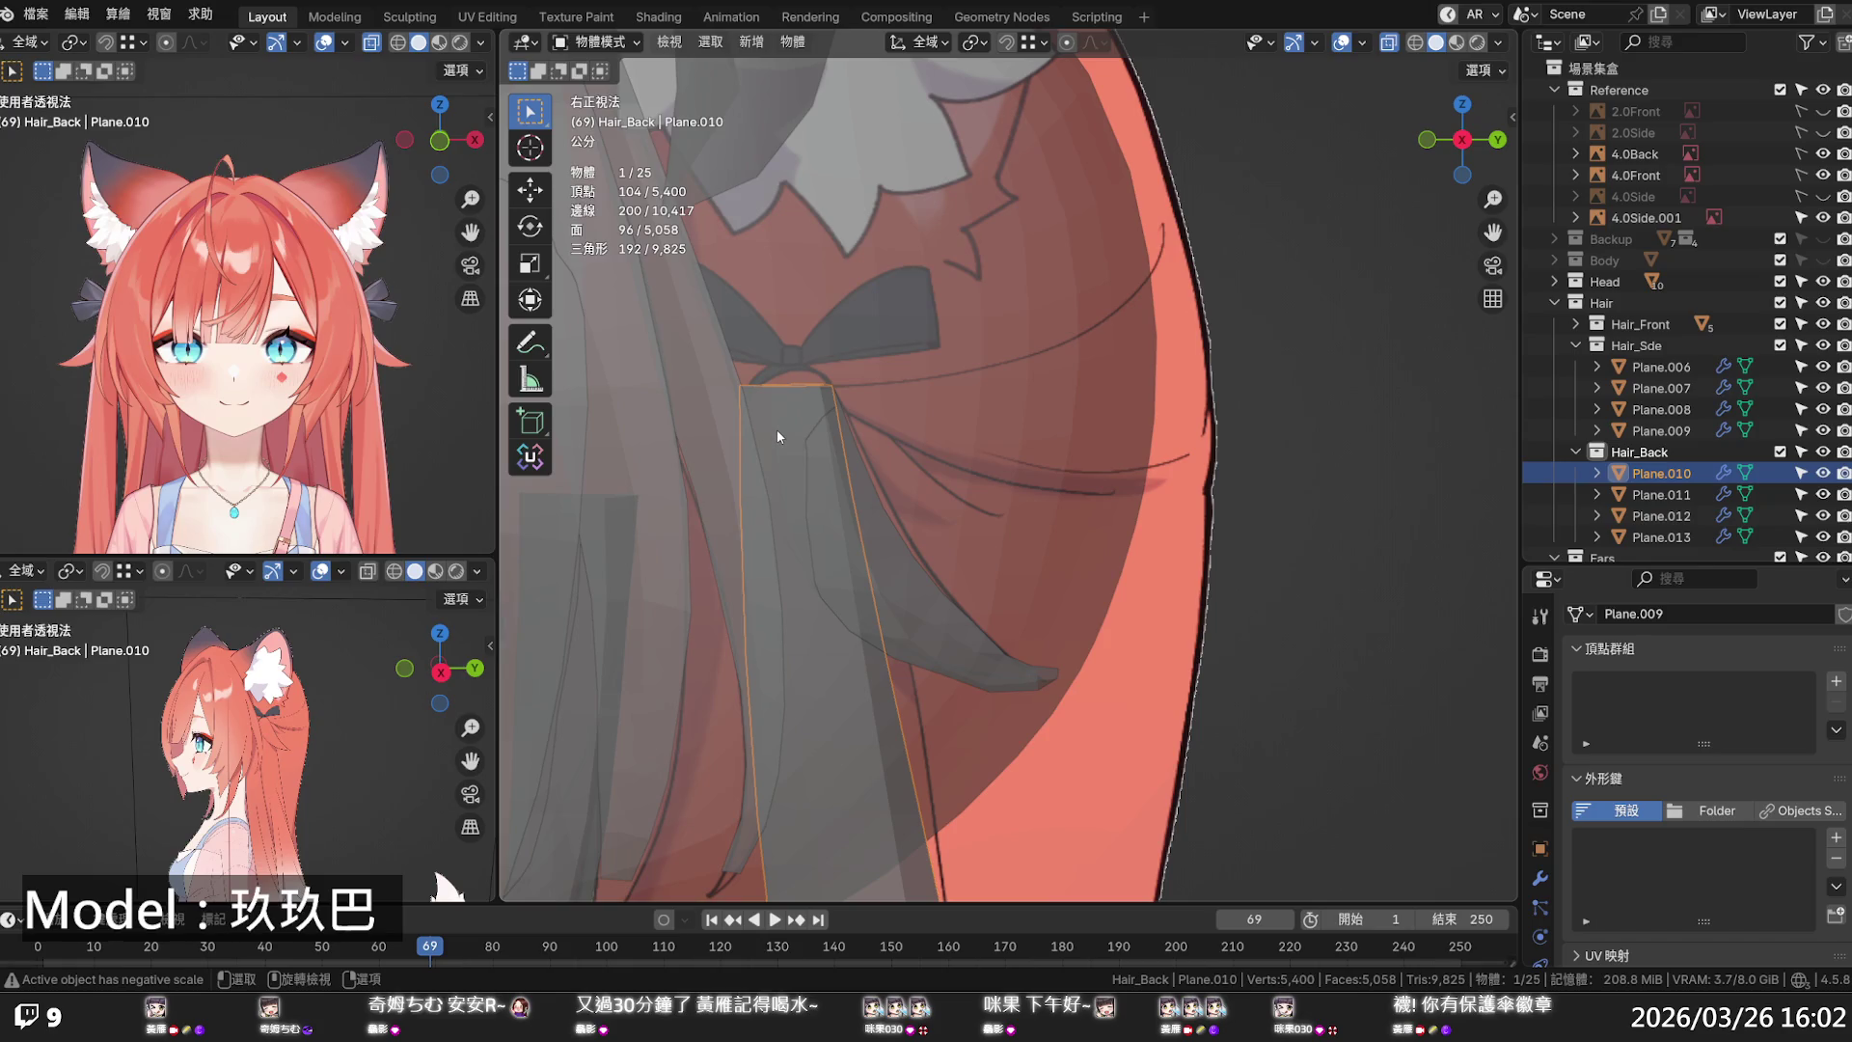
{"action": "key", "text": "Tab"}
{"action": "key", "text": "alt+z"}
- Extrude Plane.010's top edge loop into a new section
{"action": "left_click", "coordinate": [794, 389], "text": "alt"}
{"action": "mouse_move", "coordinate": [795, 389]}
{"action": "middle_mouse_down"}
{"action": "mouse_move", "coordinate": [858, 459]}
{"action": "mouse_move", "coordinate": [914, 443]}
{"action": "middle_mouse_up"}
{"action": "key", "text": "e"}
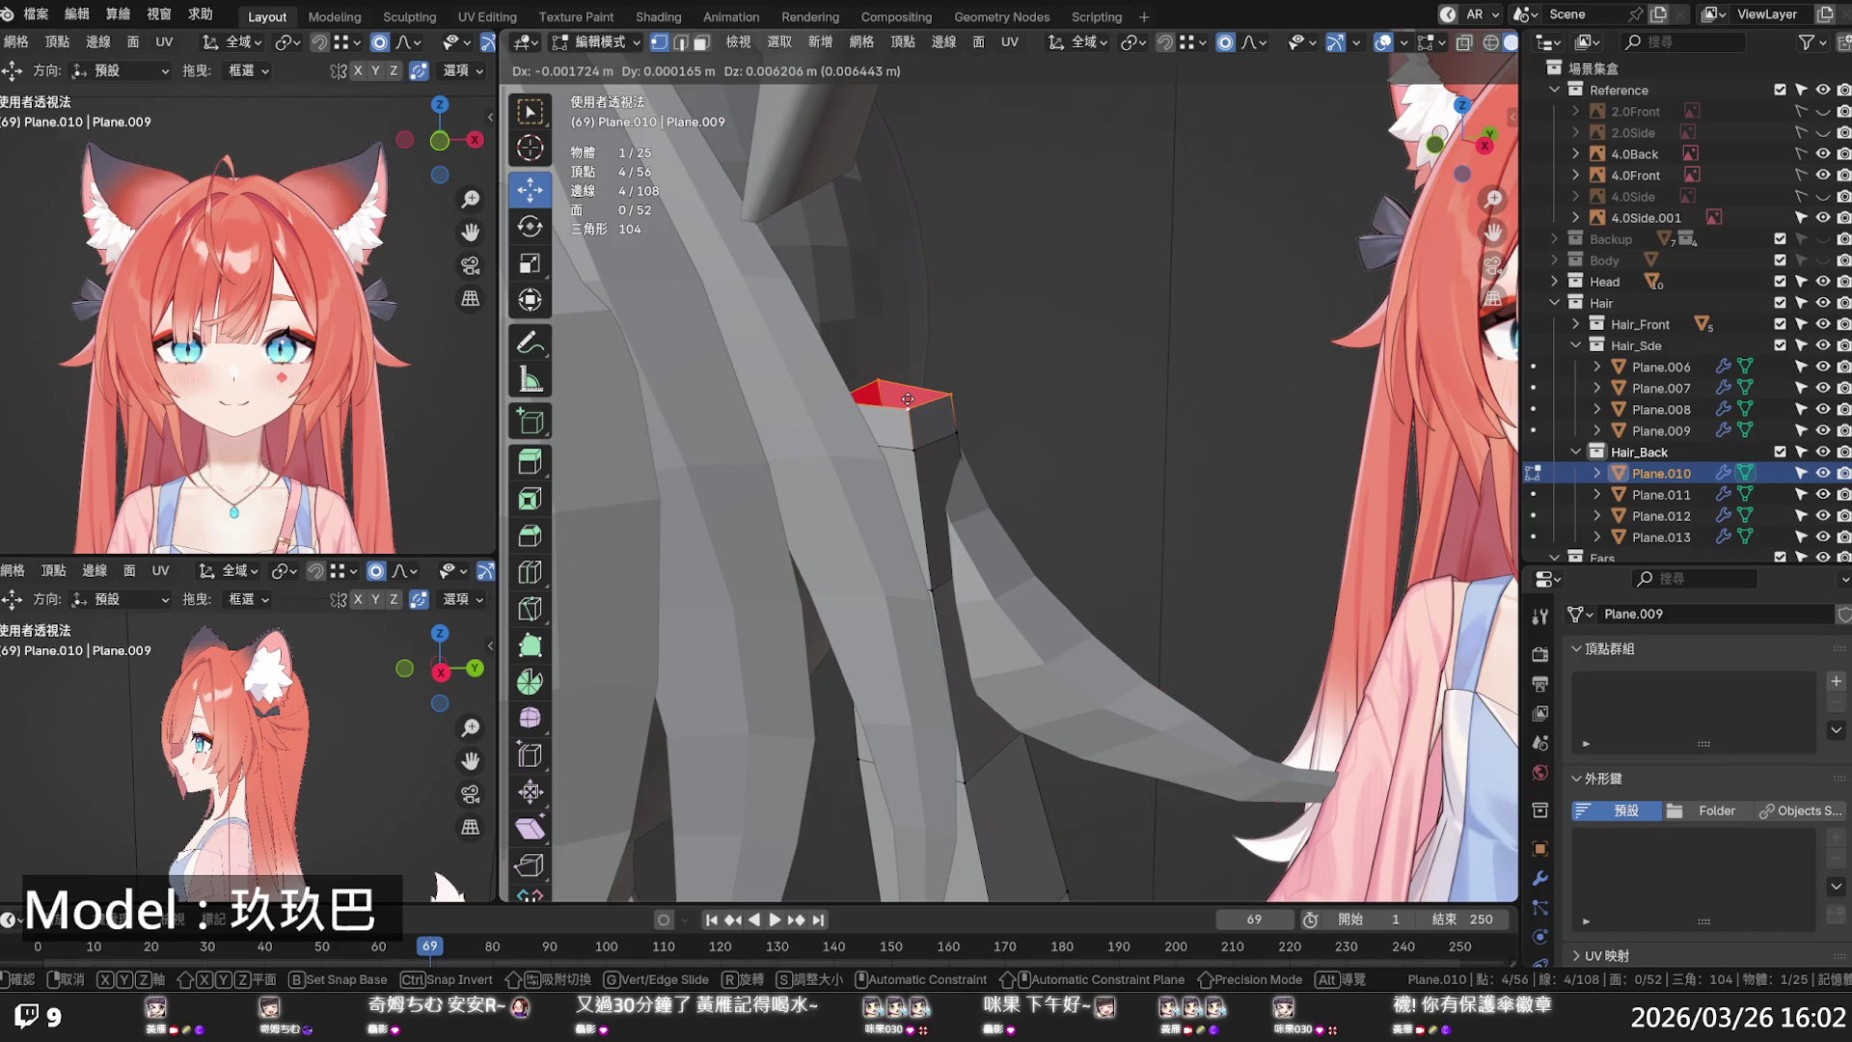
{"action": "left_click", "coordinate": [908, 399]}
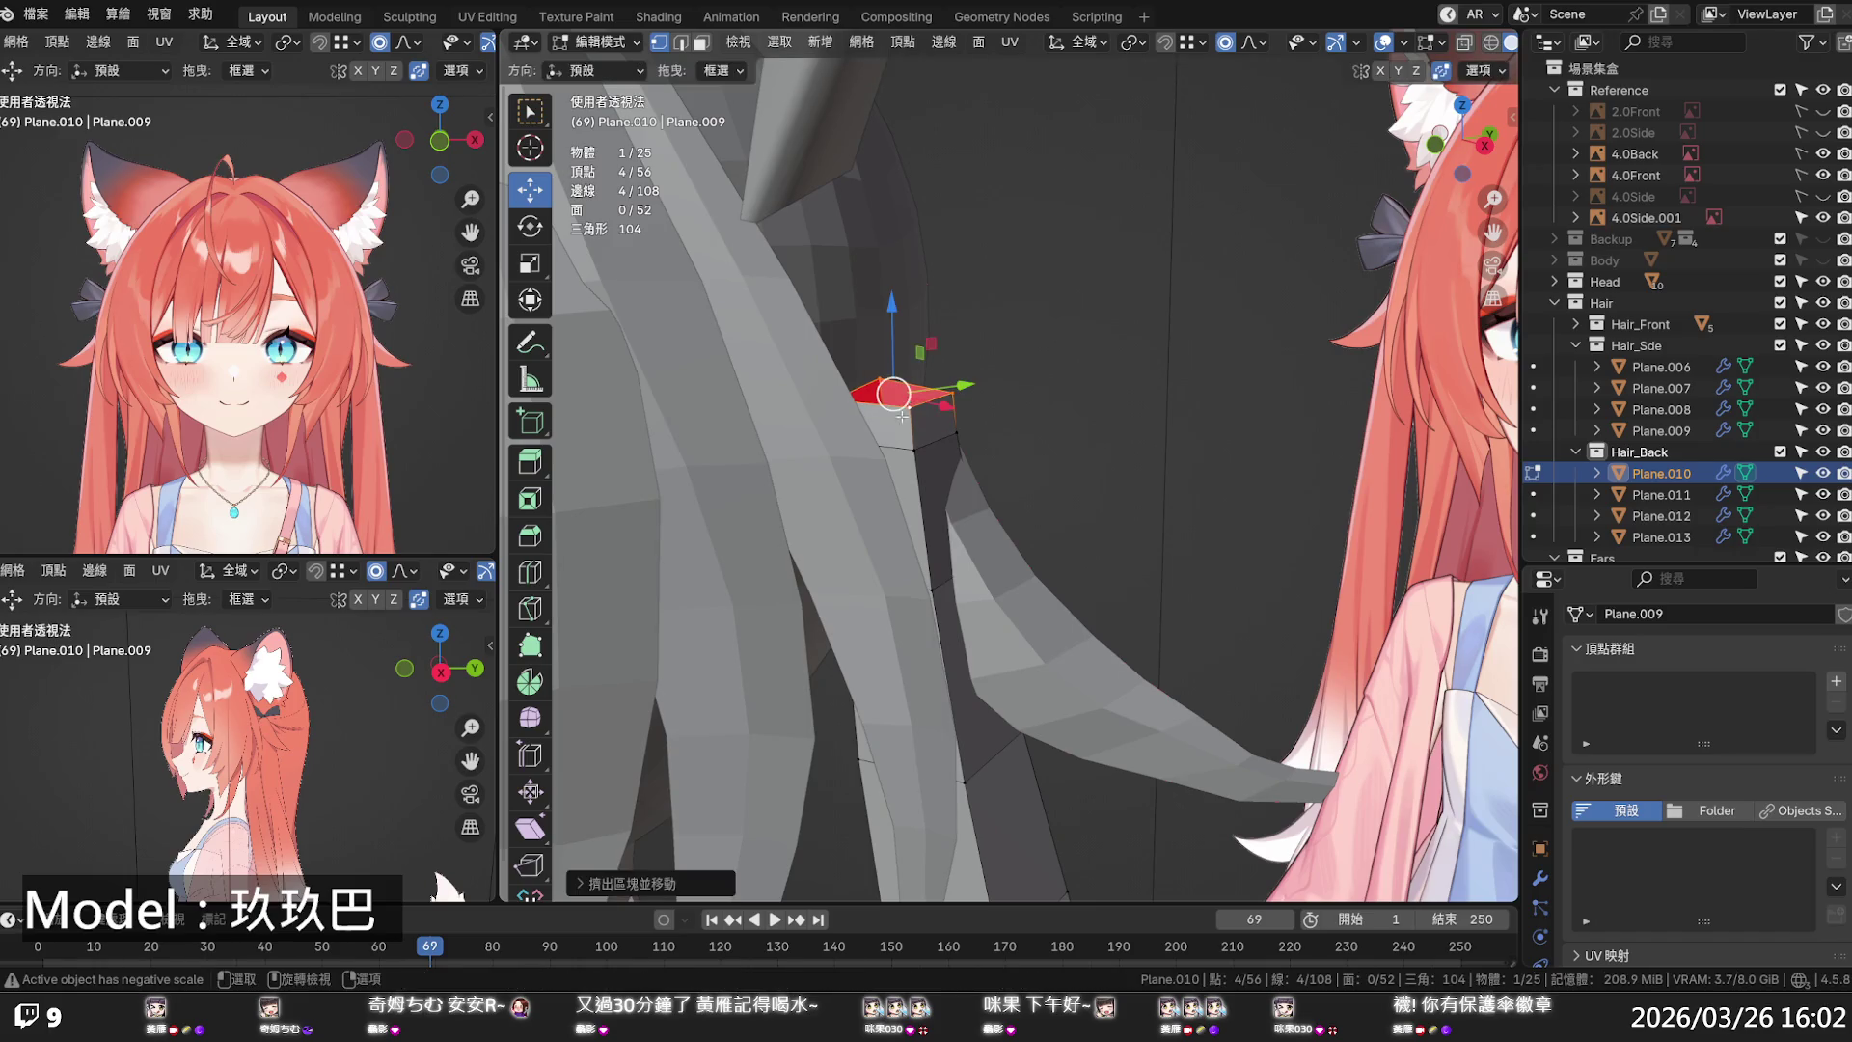
- Shear the new top section, nudge it slightly along Y, and shear it again
{"action": "key", "text": "shift+ctrl+alt+s"}
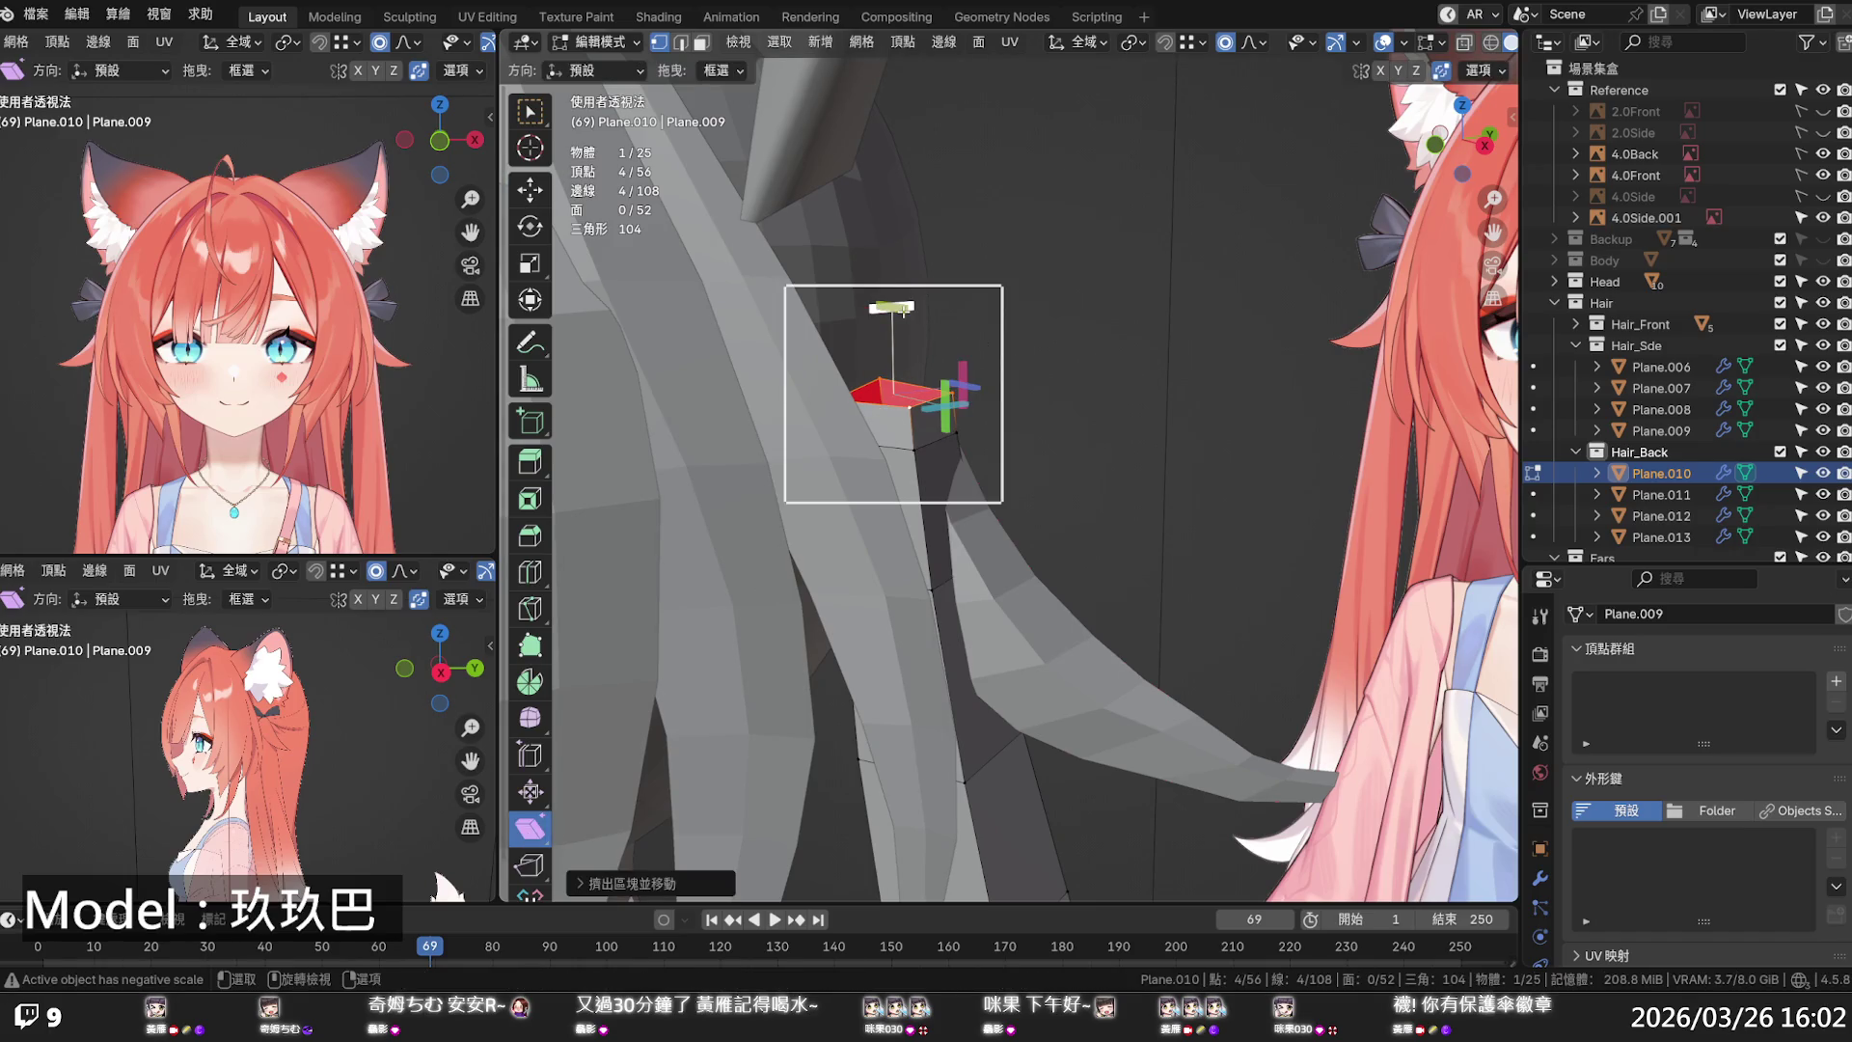
{"action": "left_click_drag", "start_coordinate": [883, 310], "coordinate": [873, 309]}
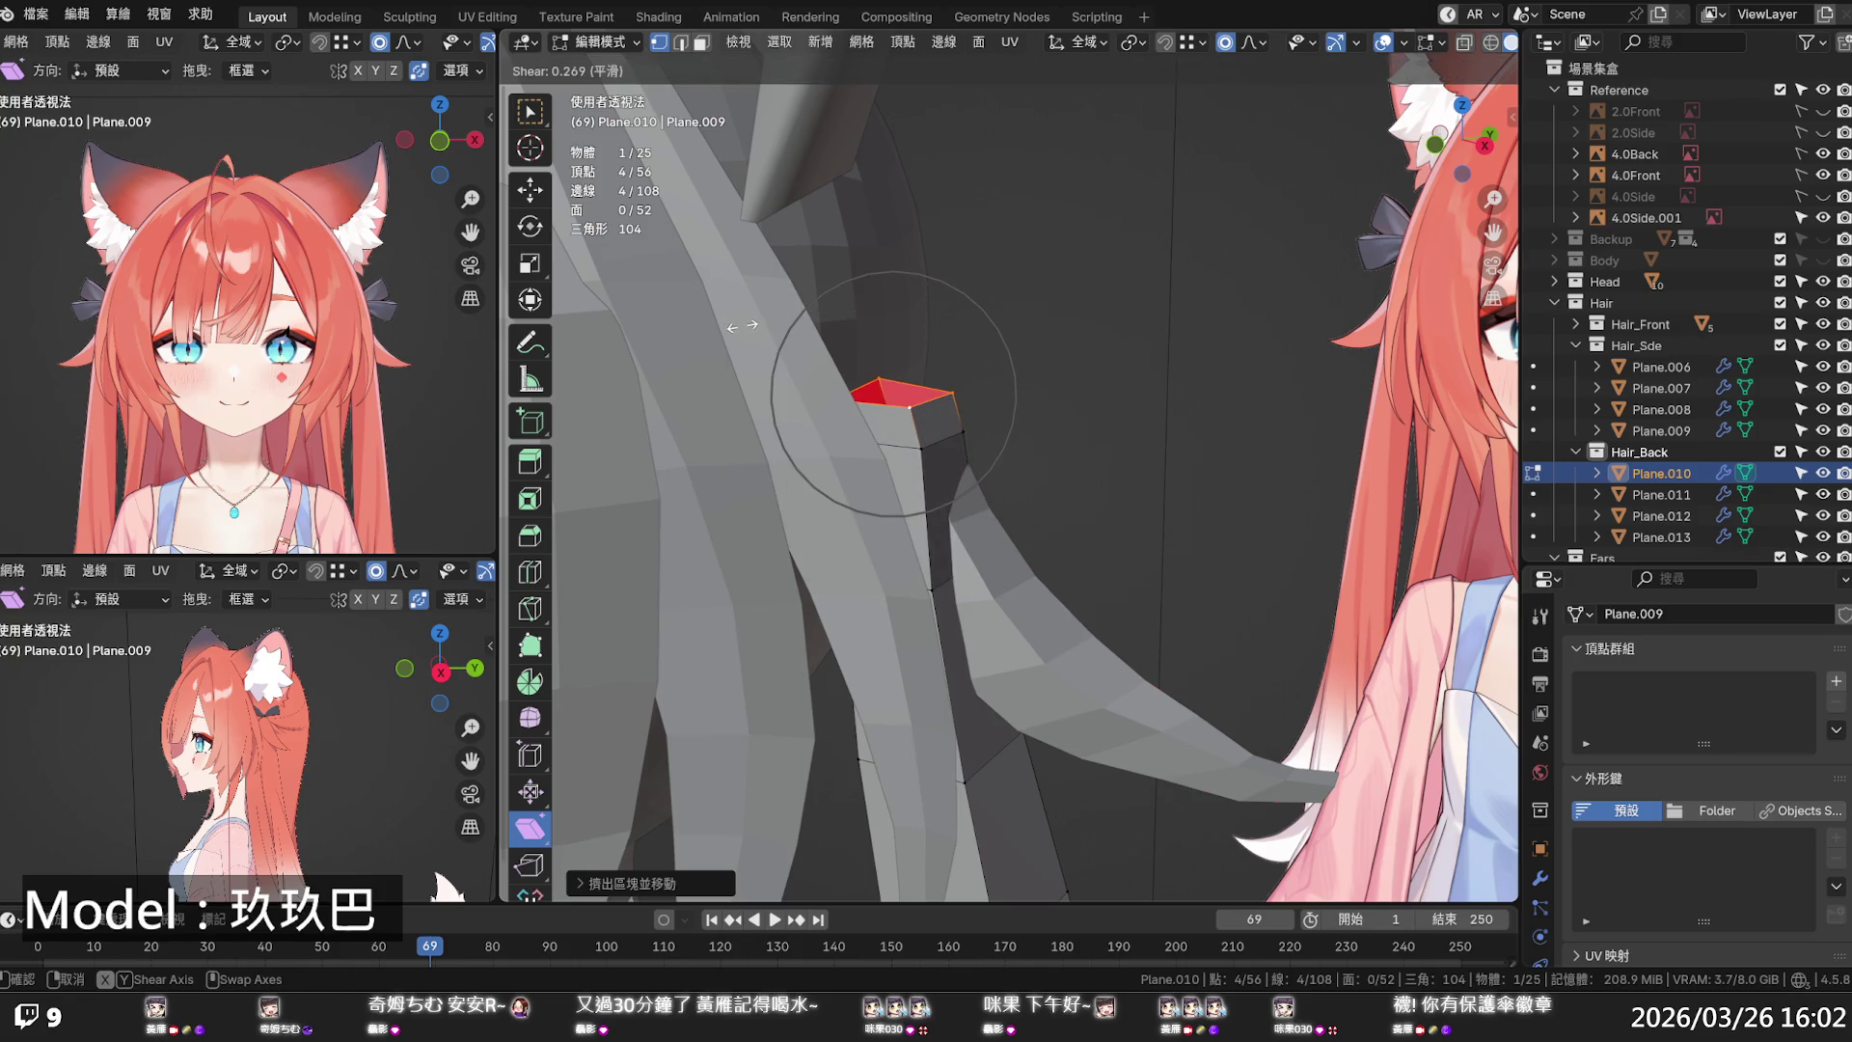
{"action": "scroll", "coordinate": [737, 322], "scroll_direction": "down", "scroll_amount": 3}
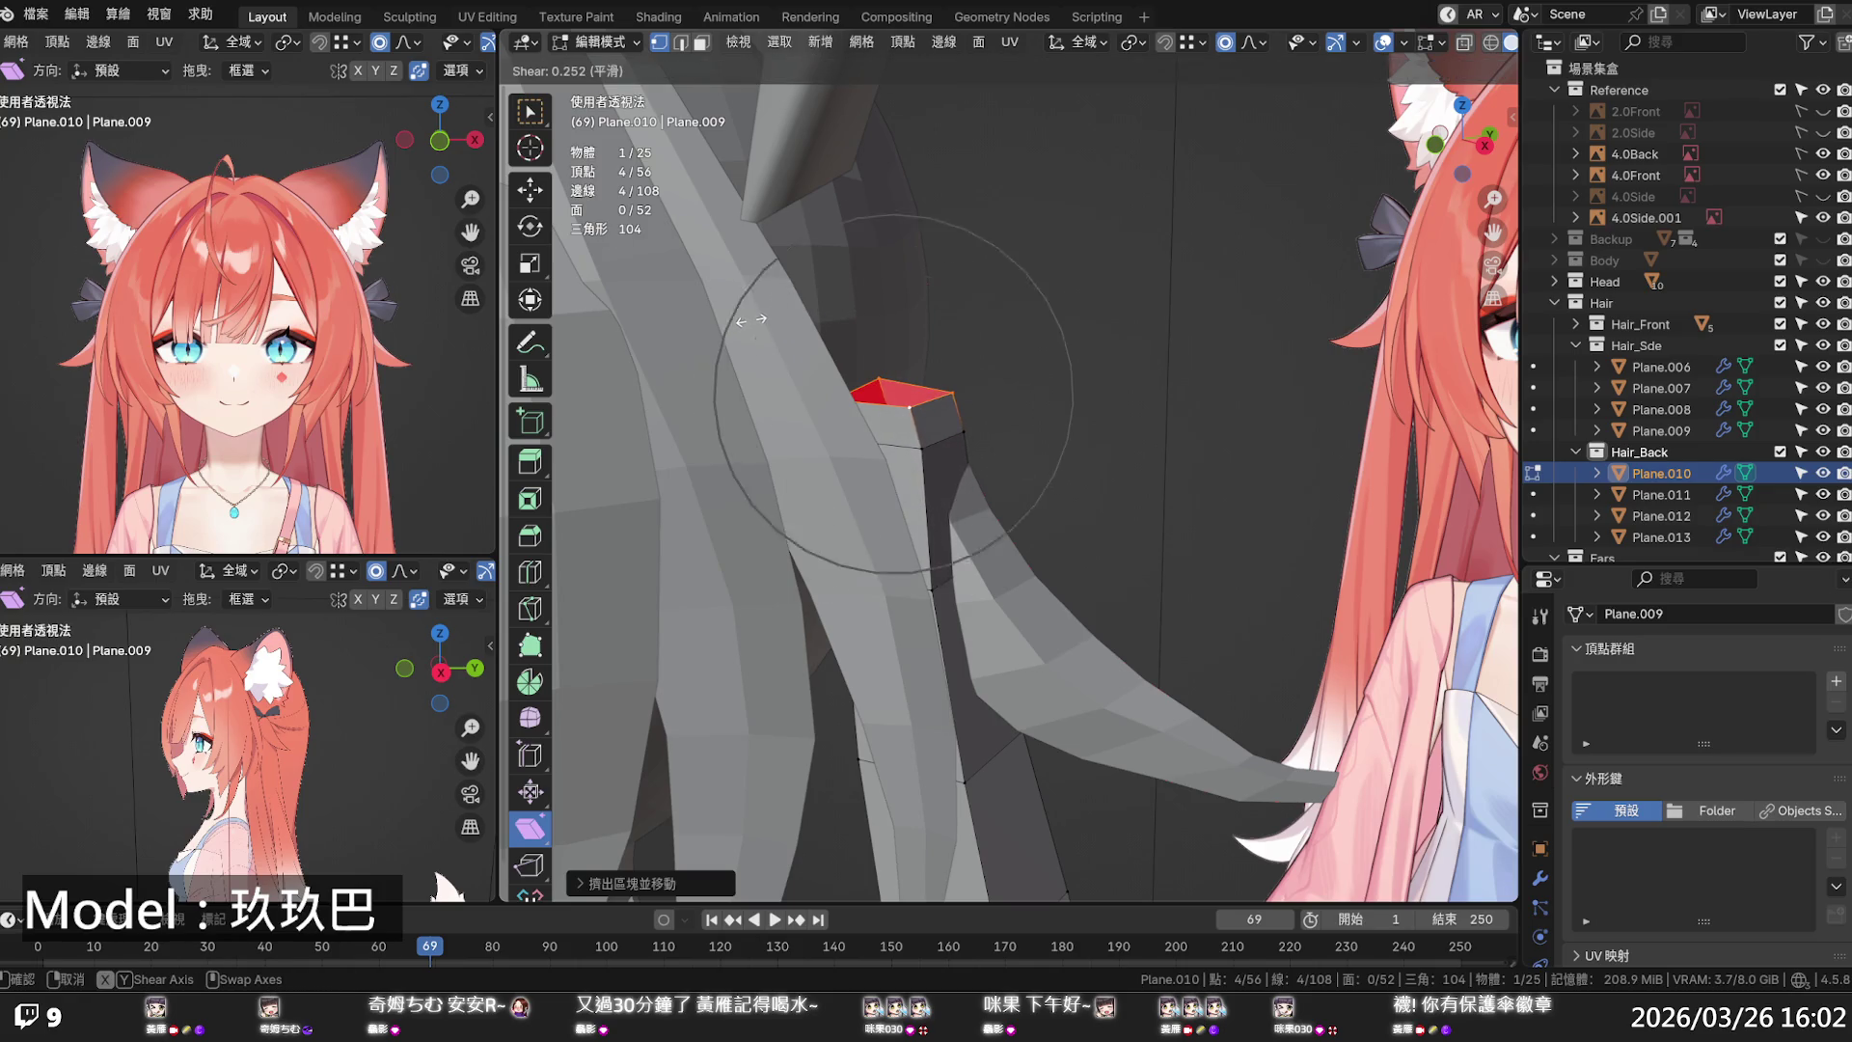
{"action": "scroll", "coordinate": [749, 322], "scroll_direction": "up", "scroll_amount": 6}
{"action": "left_click", "coordinate": [750, 323]}
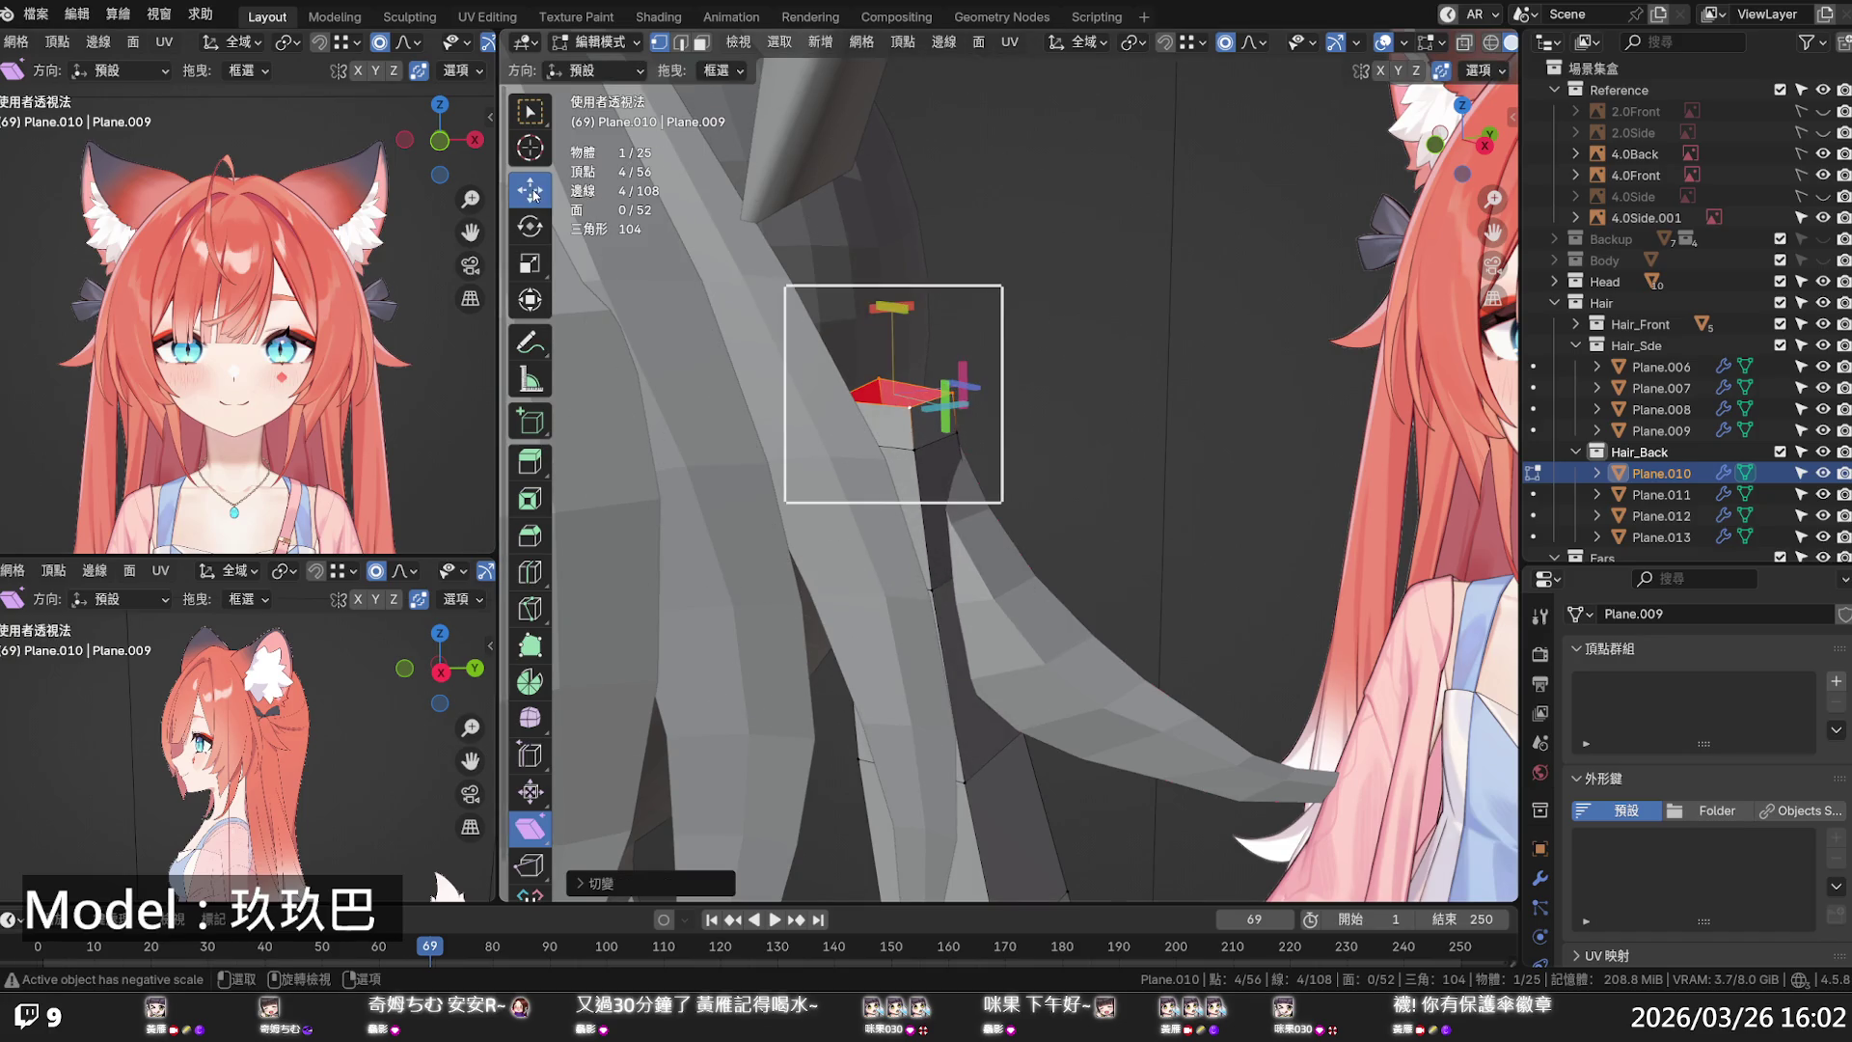
{"action": "left_click", "coordinate": [530, 189]}
{"action": "left_click_drag", "start_coordinate": [966, 386], "coordinate": [950, 385]}
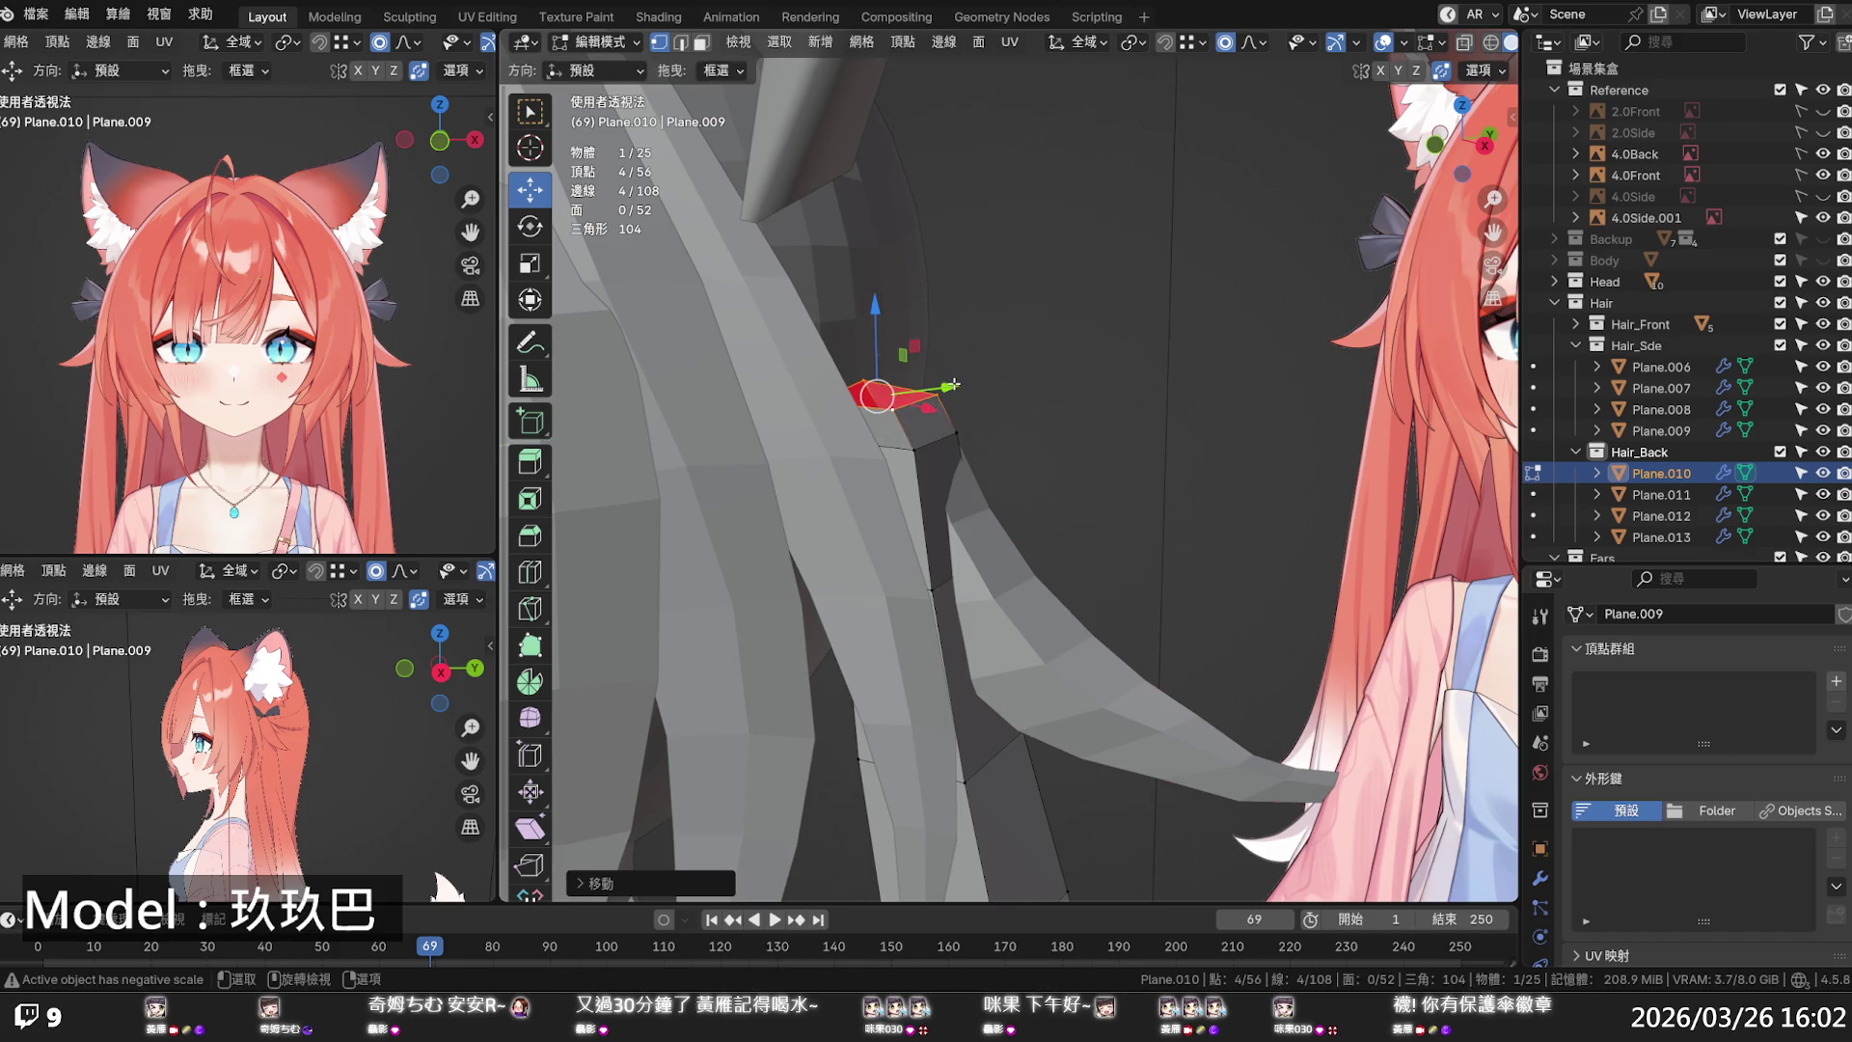
{"action": "mouse_move", "coordinate": [893, 310]}
{"action": "left_mouse_down"}
{"action": "mouse_move", "coordinate": [793, 325]}
{"action": "mouse_move", "coordinate": [863, 303]}
{"action": "left_mouse_up"}
{"action": "scroll", "coordinate": [1084, 412], "scroll_direction": "down", "scroll_amount": 2}
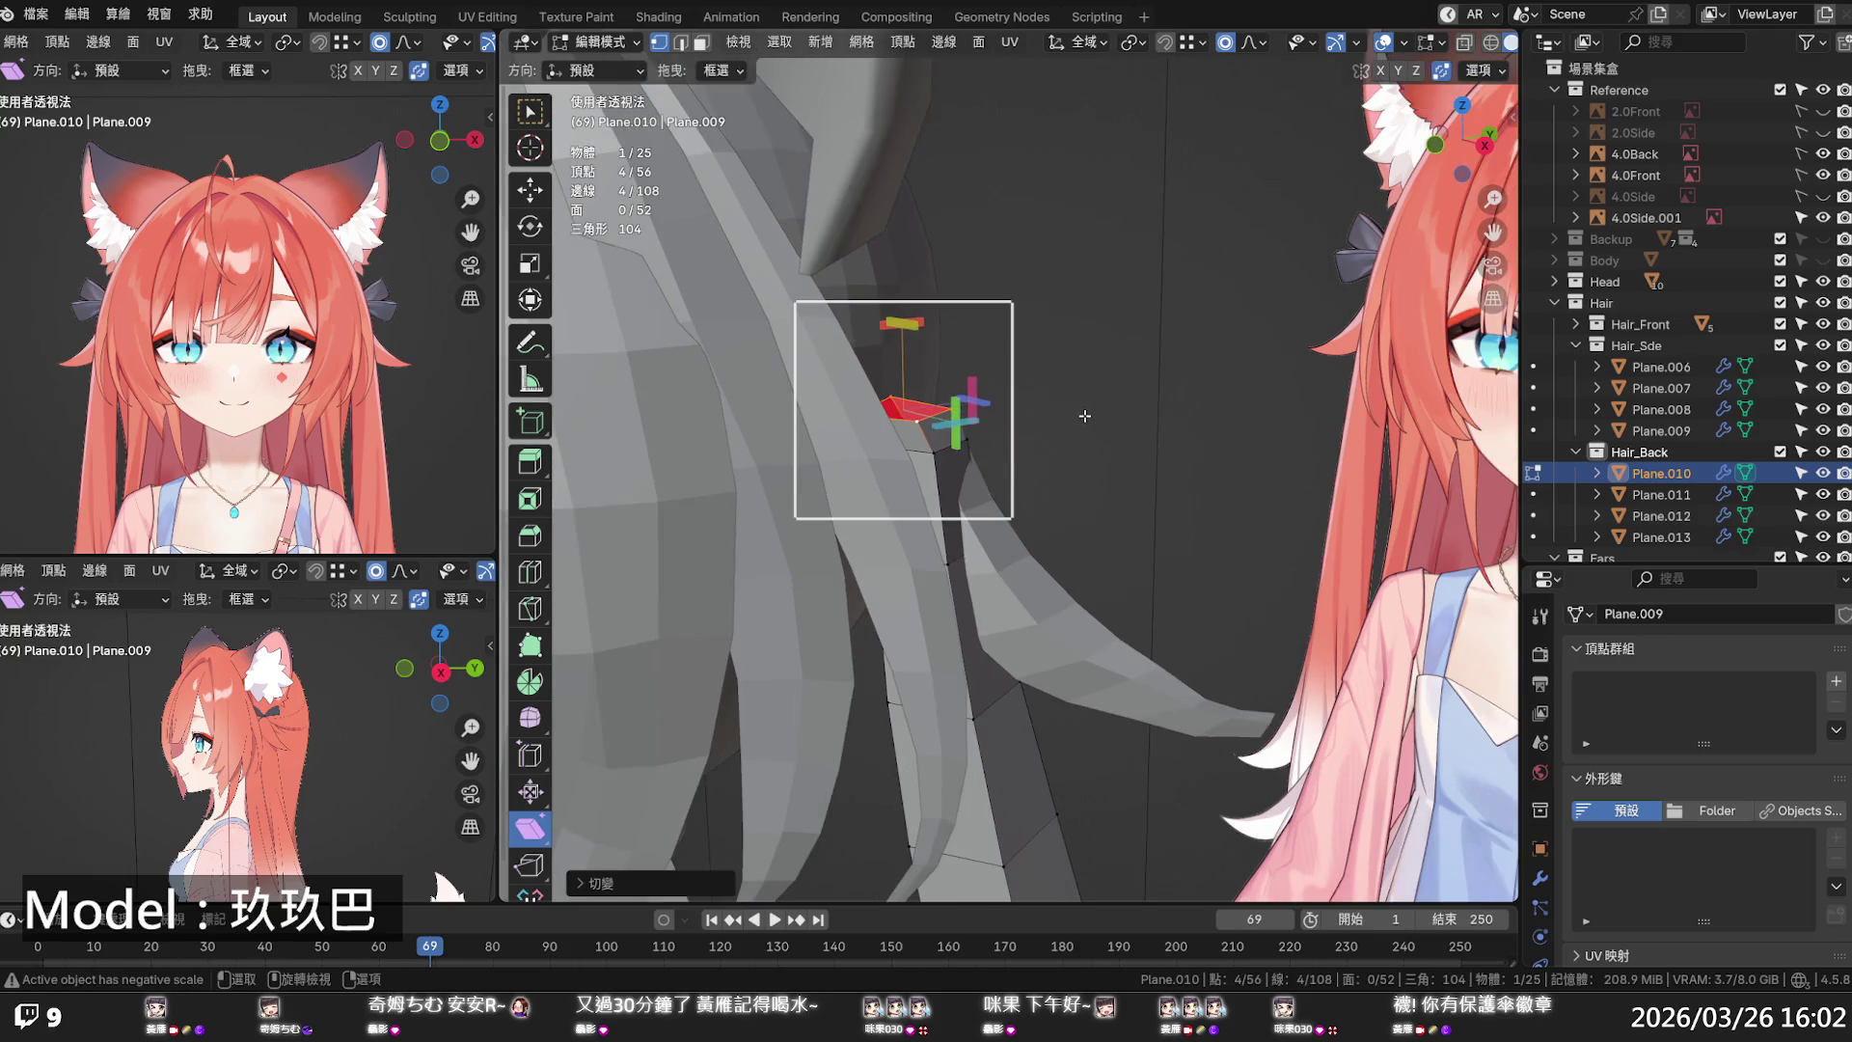
- In front X-ray view, shear the top section toward the hairline to follow the head
{"action": "key", "text": "KP_1"}
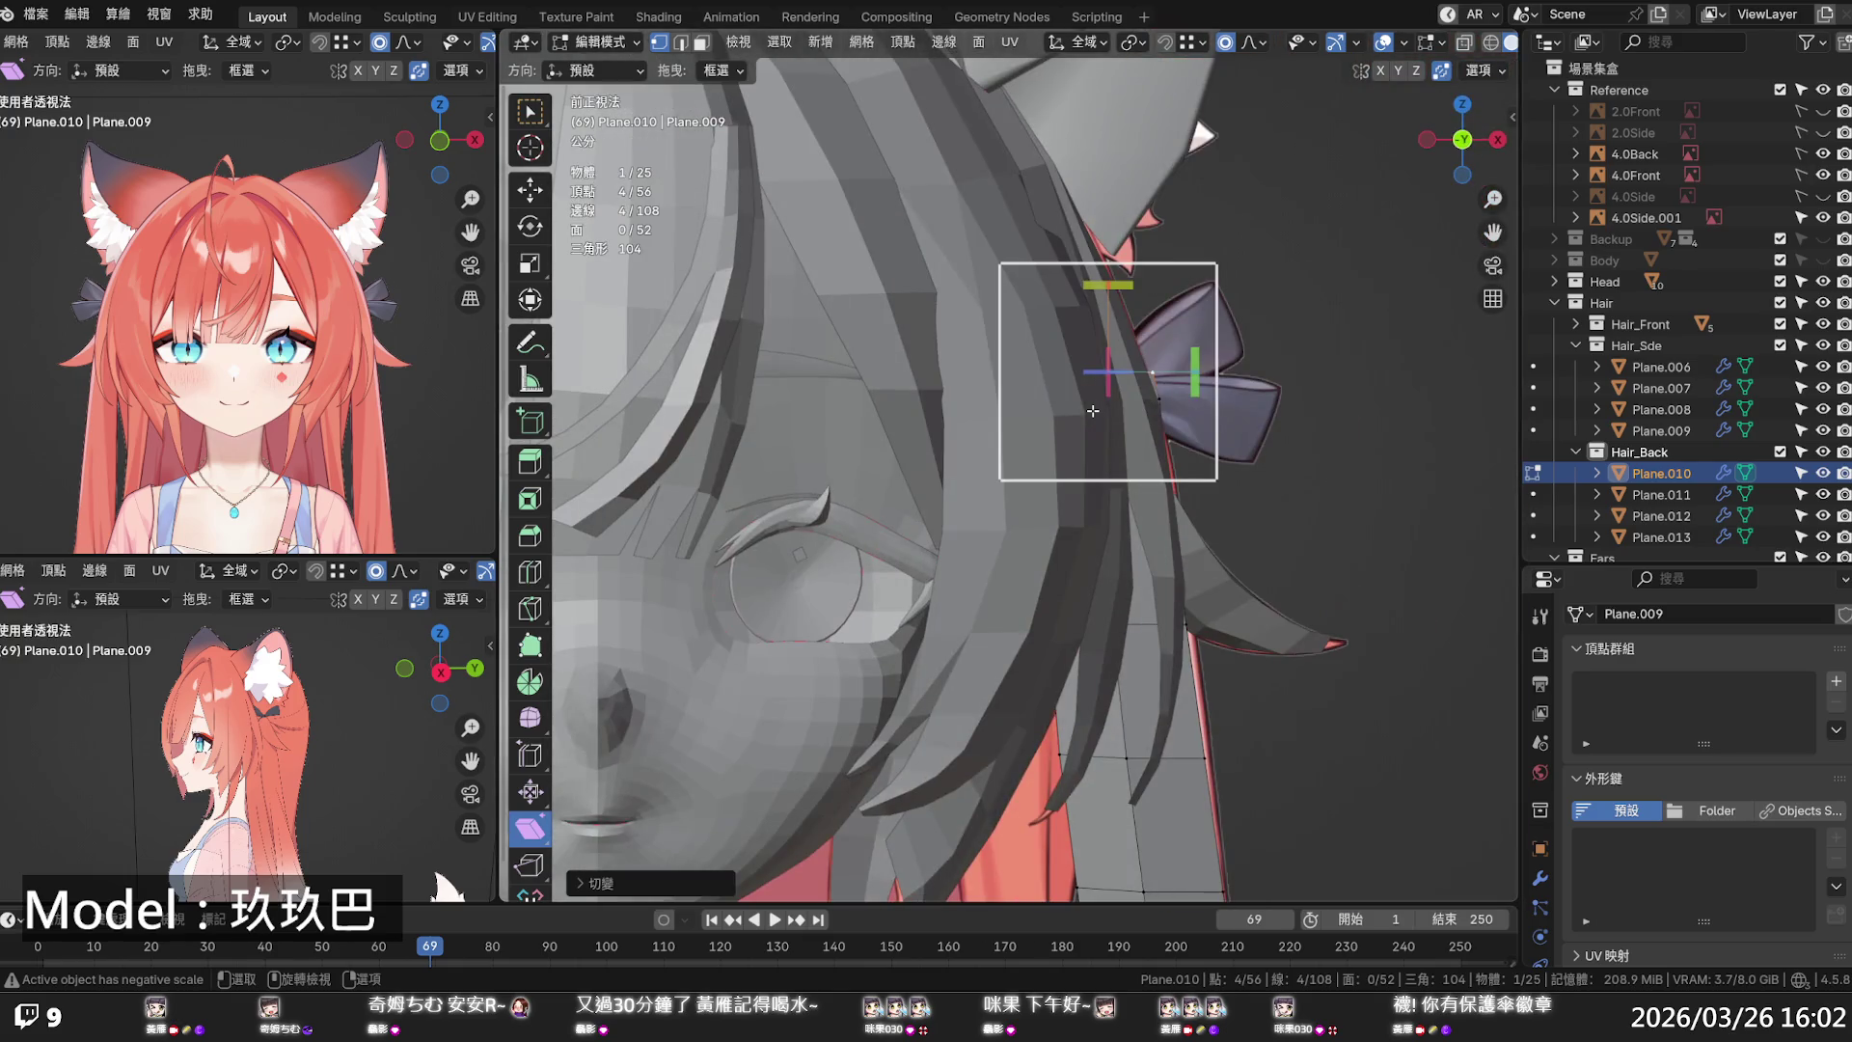
{"action": "key", "text": "alt+z"}
{"action": "mouse_move", "coordinate": [1117, 285]}
{"action": "left_mouse_down"}
{"action": "mouse_move", "coordinate": [1195, 370]}
{"action": "mouse_move", "coordinate": [1199, 349]}
{"action": "left_mouse_up"}
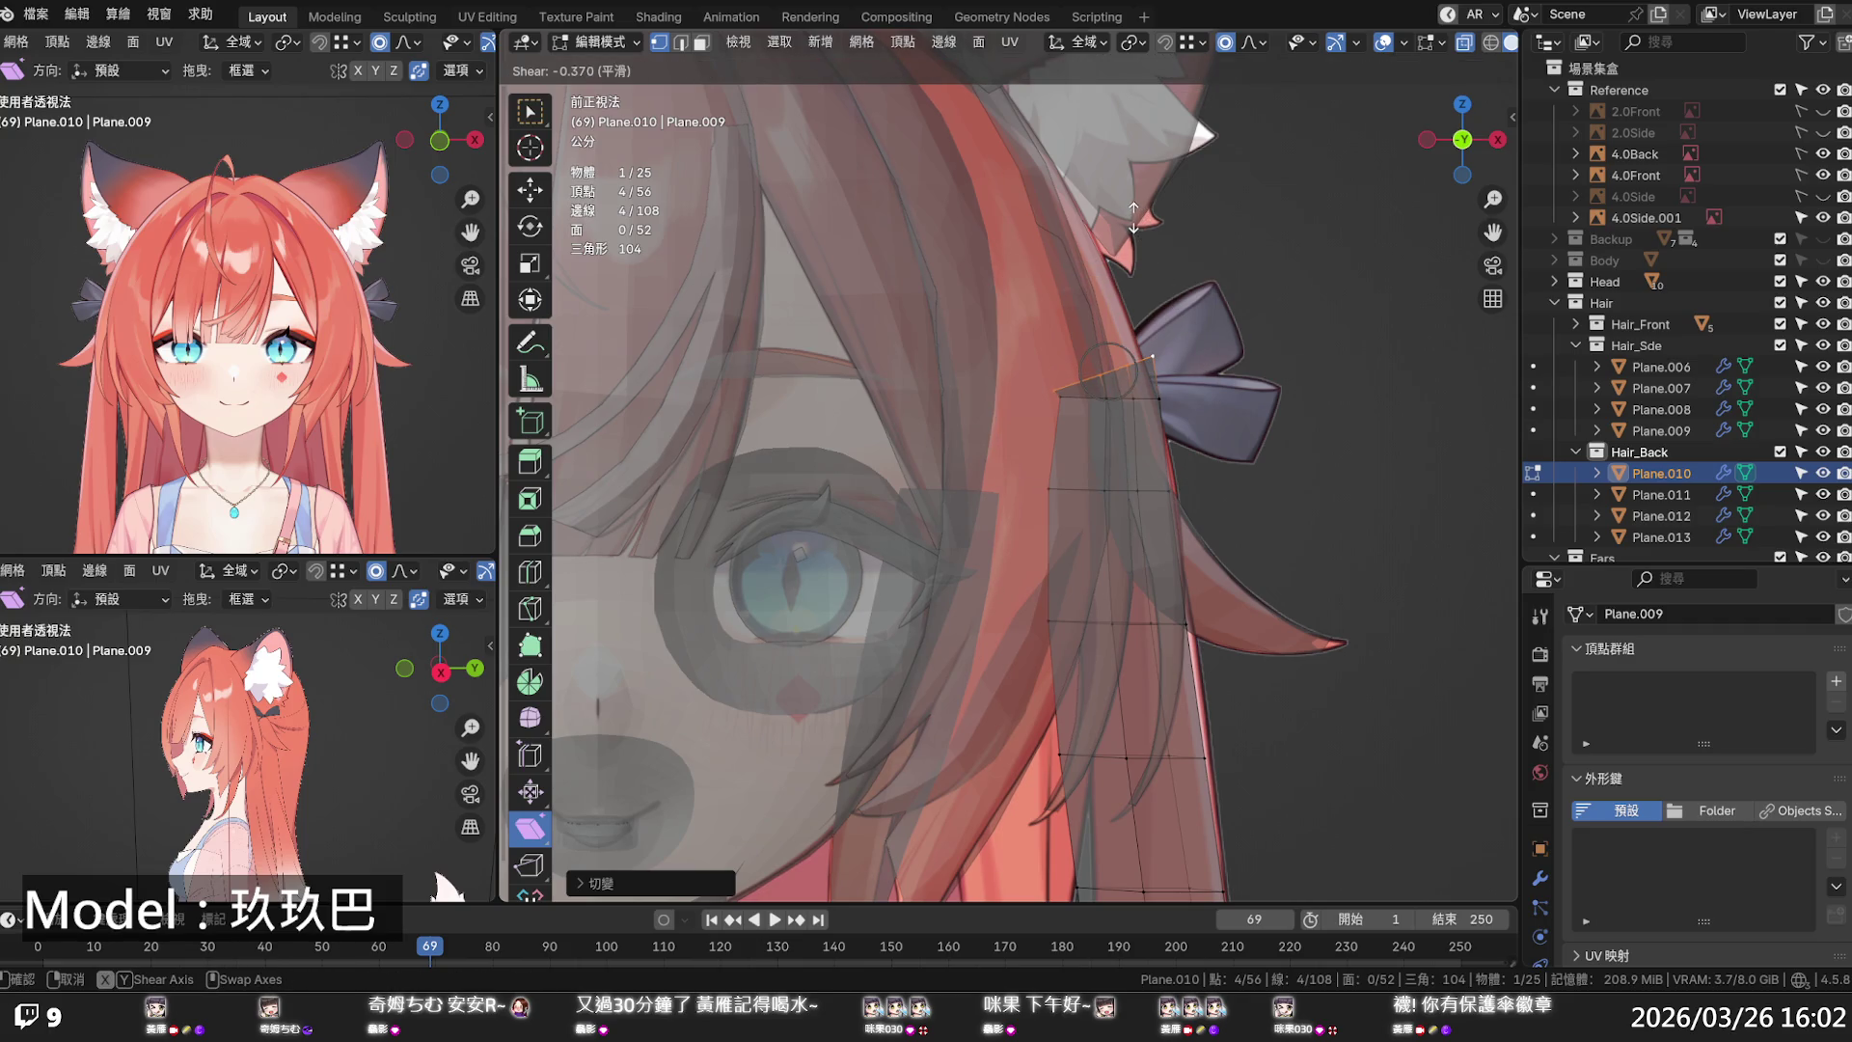
{"action": "left_click_drag", "start_coordinate": [1134, 217], "coordinate": [1134, 220]}
{"action": "left_click", "coordinate": [542, 201]}
{"action": "left_click_drag", "start_coordinate": [1181, 355], "coordinate": [1157, 371]}
{"action": "key", "text": "ctrl+z"}
- Apply Set Edge Flow from Quick Favorites to the top loop, then inspect another loop in perspective
{"action": "key", "text": "q"}
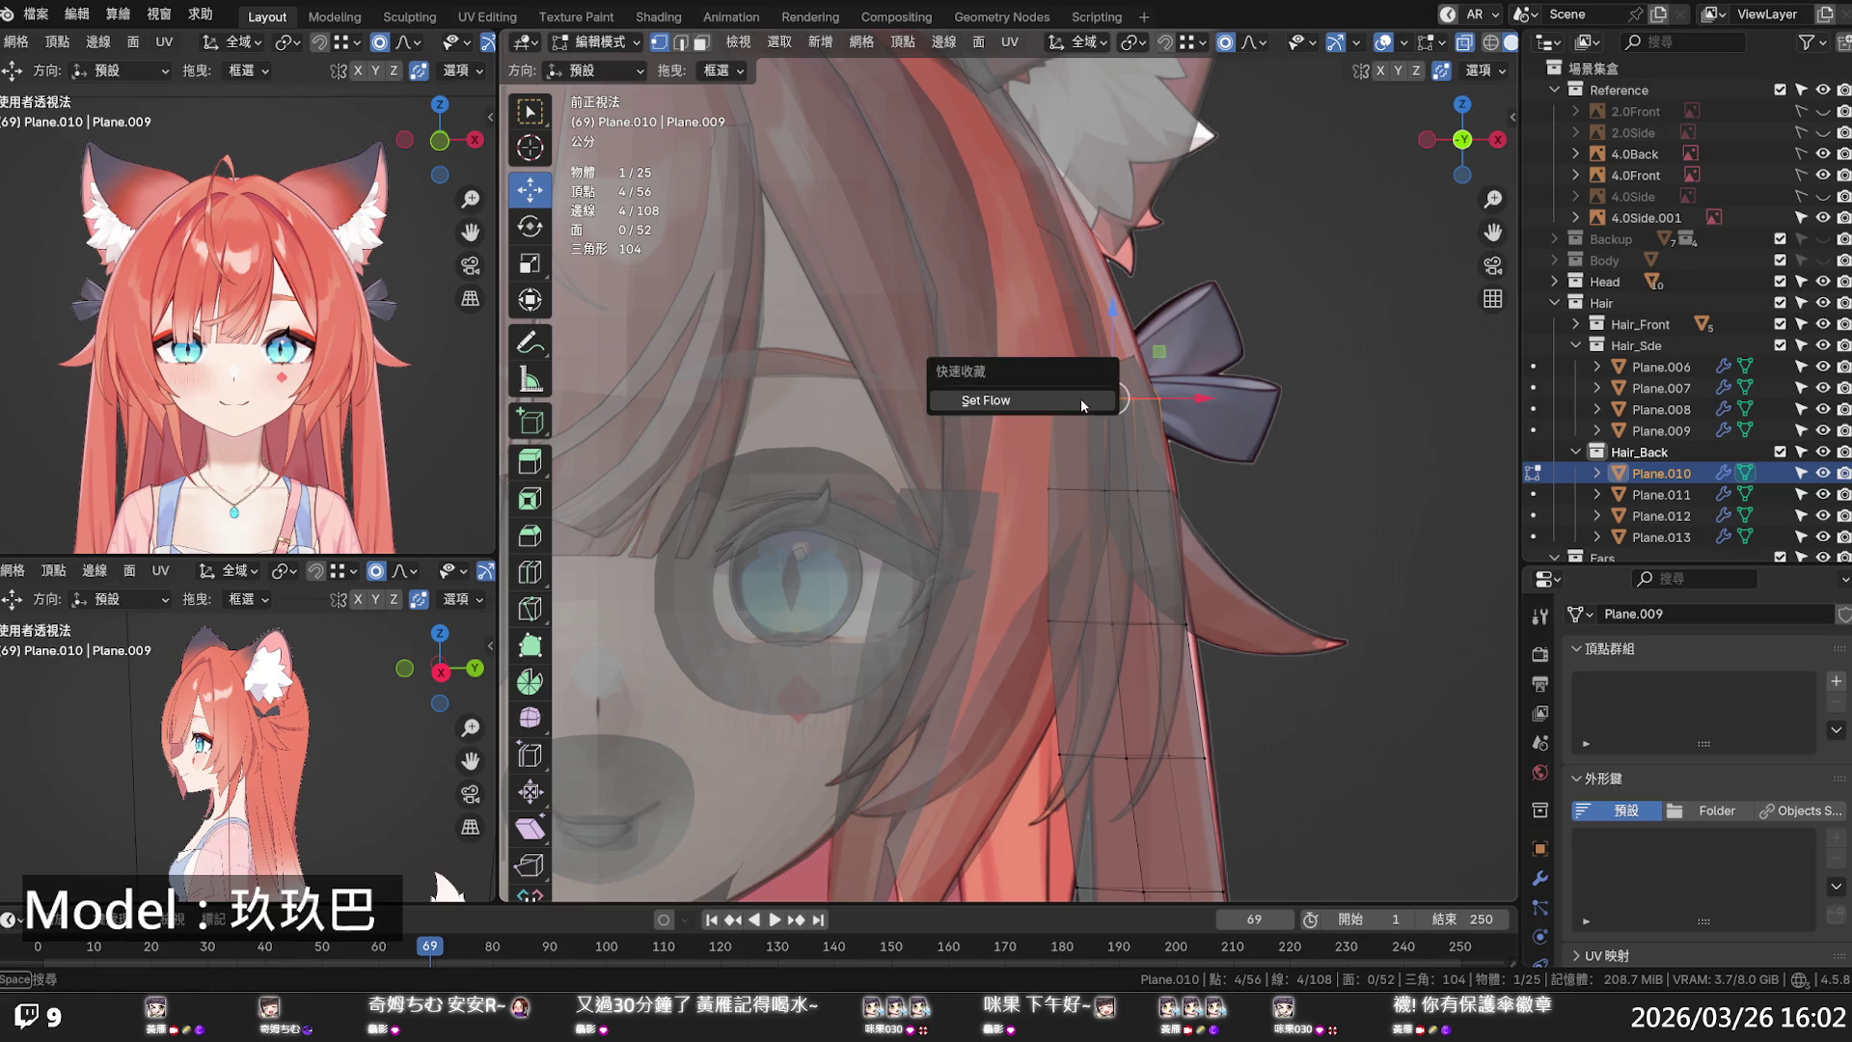
{"action": "left_click", "coordinate": [1083, 406]}
{"action": "mouse_move", "coordinate": [1174, 427]}
{"action": "left_mouse_down"}
{"action": "mouse_move", "coordinate": [1191, 430]}
{"action": "mouse_move", "coordinate": [1173, 375]}
{"action": "left_mouse_up"}
{"action": "key", "text": "ctrl+z"}
{"action": "key", "text": "ctrl+z"}
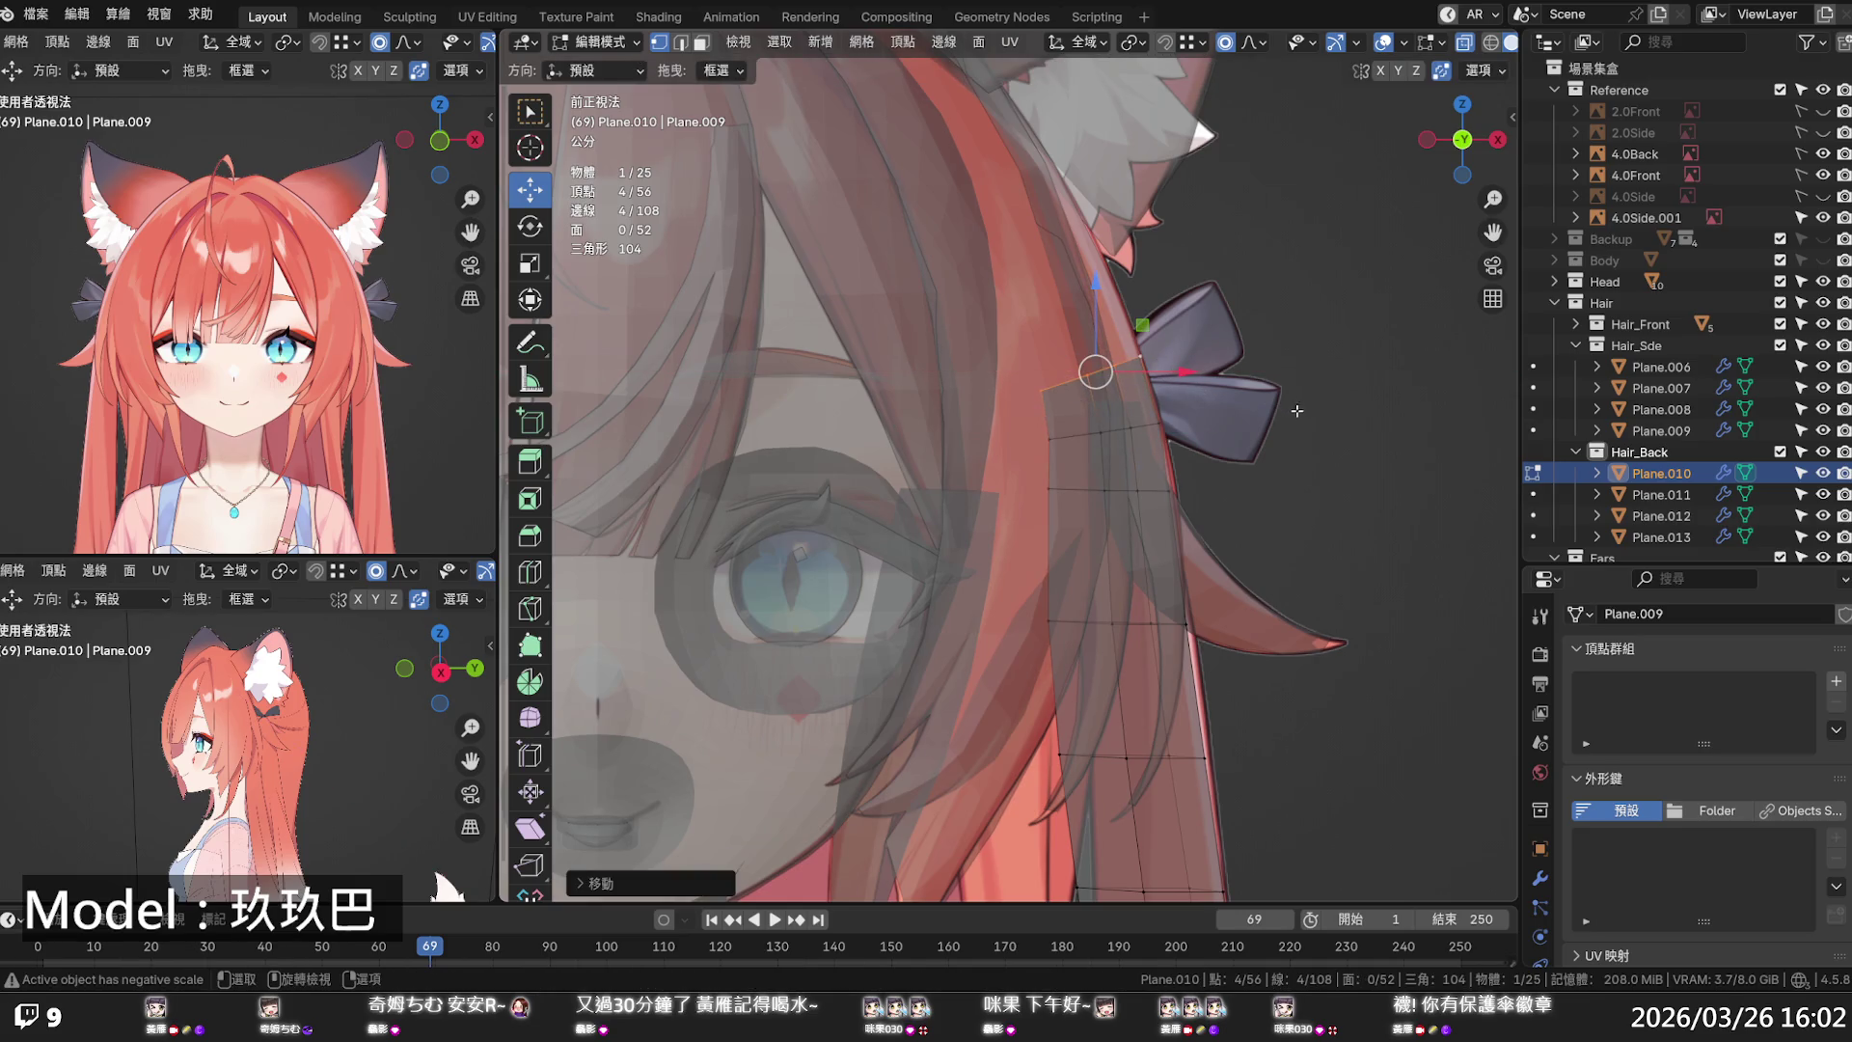
{"action": "left_click", "coordinate": [1297, 414]}
{"action": "mouse_move", "coordinate": [1297, 414]}
{"action": "middle_mouse_down"}
{"action": "mouse_move", "coordinate": [1076, 438]}
{"action": "mouse_move", "coordinate": [832, 431]}
{"action": "middle_mouse_up"}
{"action": "left_click", "coordinate": [930, 471], "text": "alt"}
{"action": "key", "text": "F9"}
{"action": "left_click", "coordinate": [930, 470]}
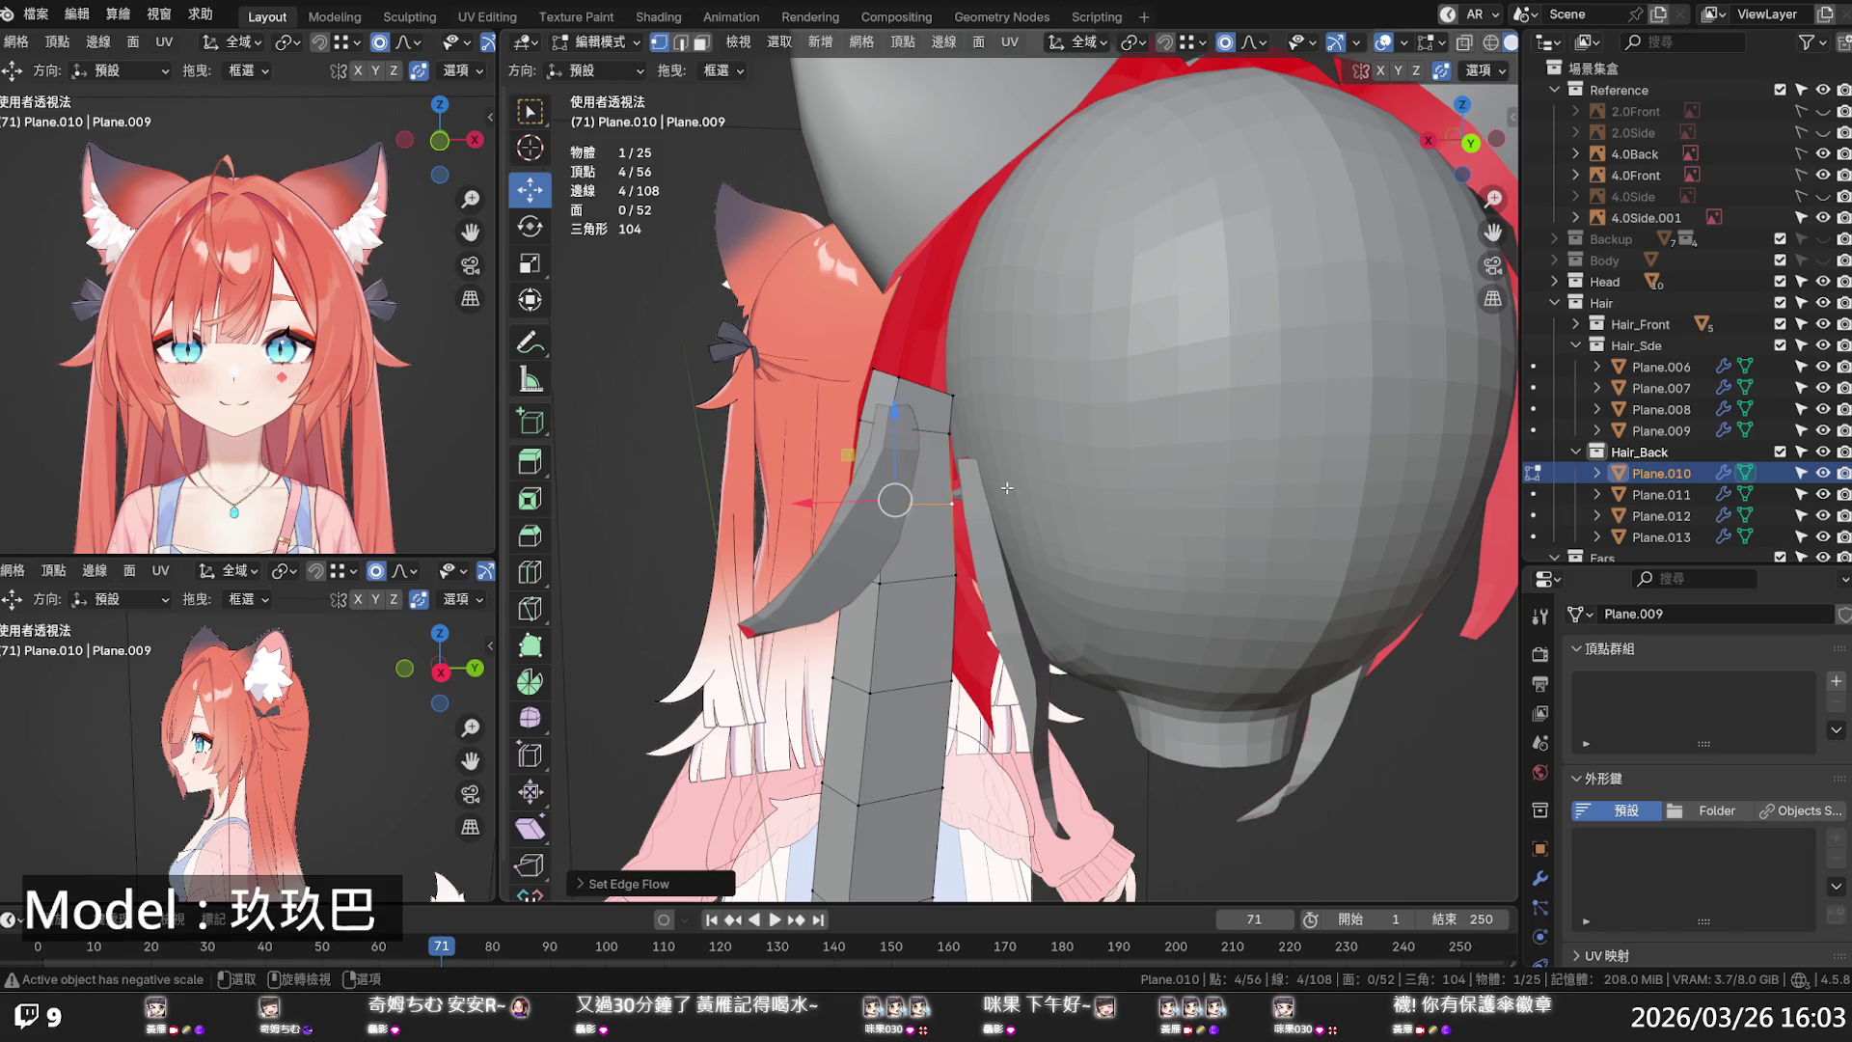
- Set up a front orthographic view of the head with X-ray turned on
{"action": "mouse_move", "coordinate": [999, 490]}
{"action": "middle_mouse_down"}
{"action": "mouse_move", "coordinate": [1241, 475]}
{"action": "mouse_move", "coordinate": [1299, 439]}
{"action": "mouse_move", "coordinate": [973, 507]}
{"action": "mouse_move", "coordinate": [1406, 455]}
{"action": "middle_mouse_up"}
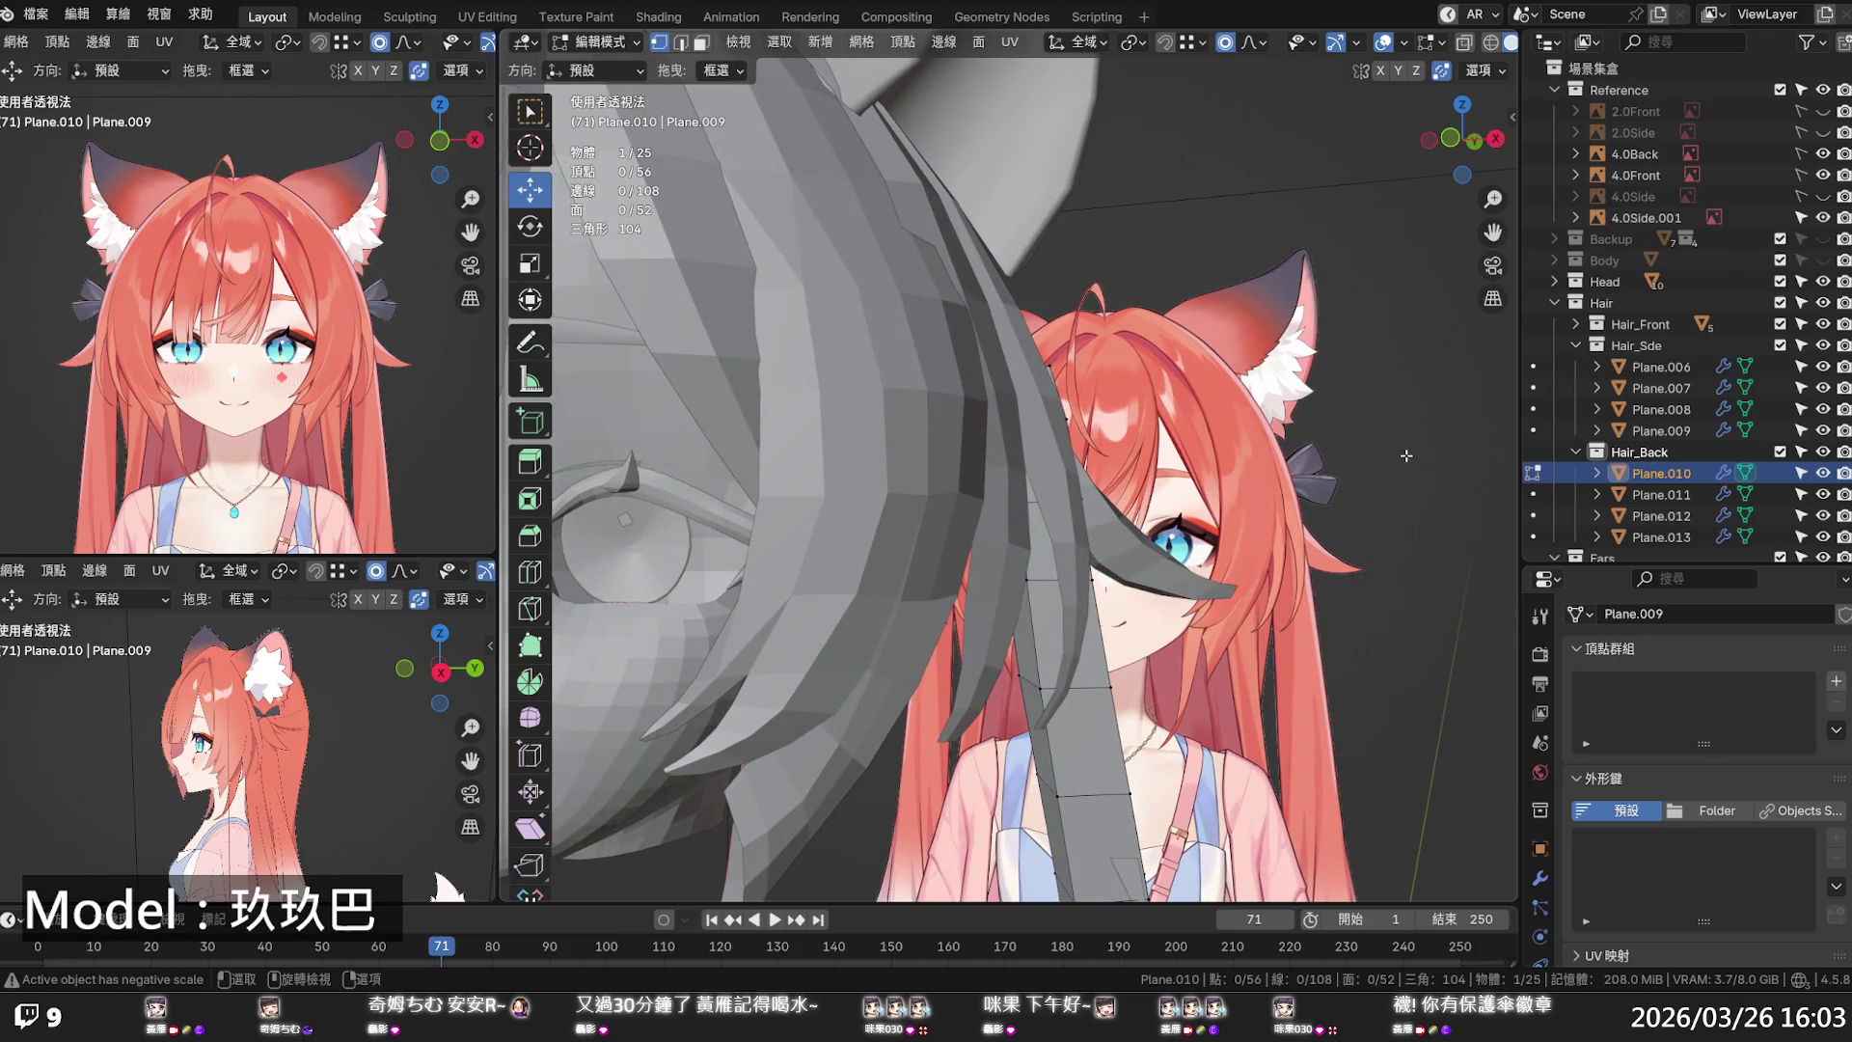
{"action": "key", "text": "KP_1"}
{"action": "key", "text": "alt+z"}
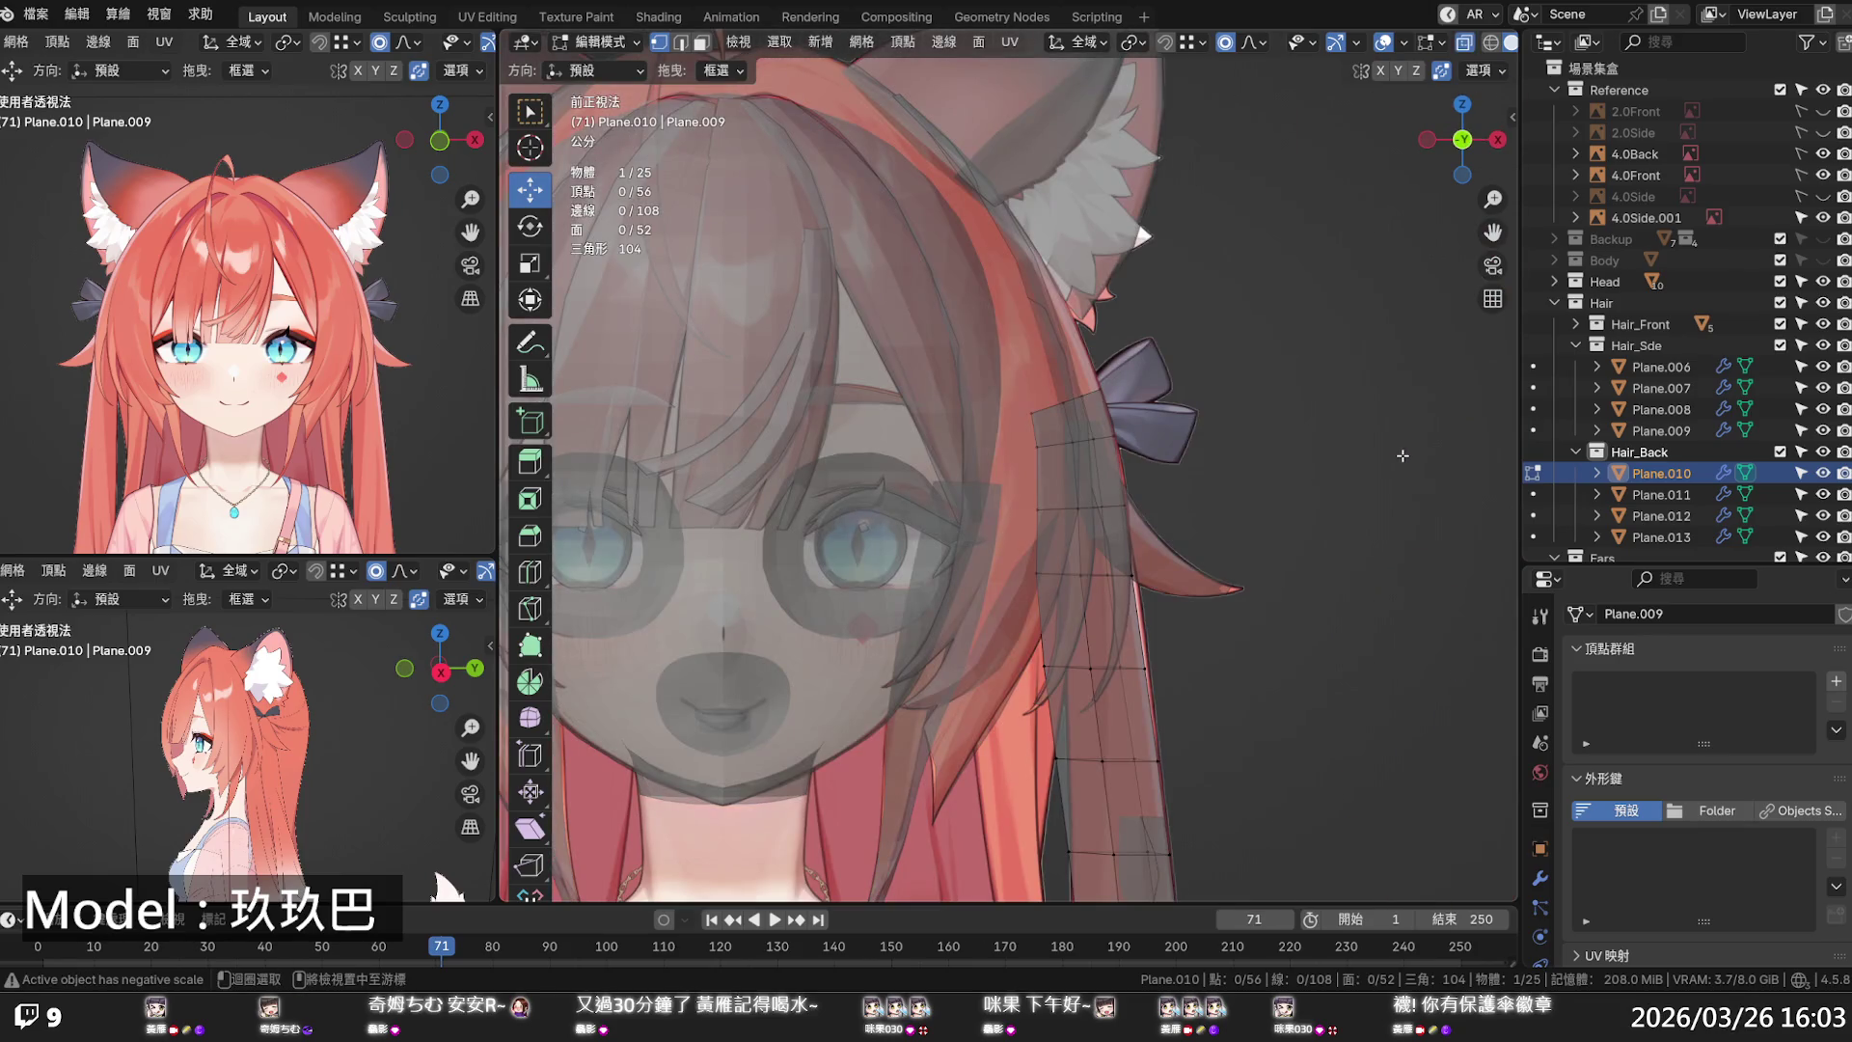
{"action": "key", "text": "alt+z"}
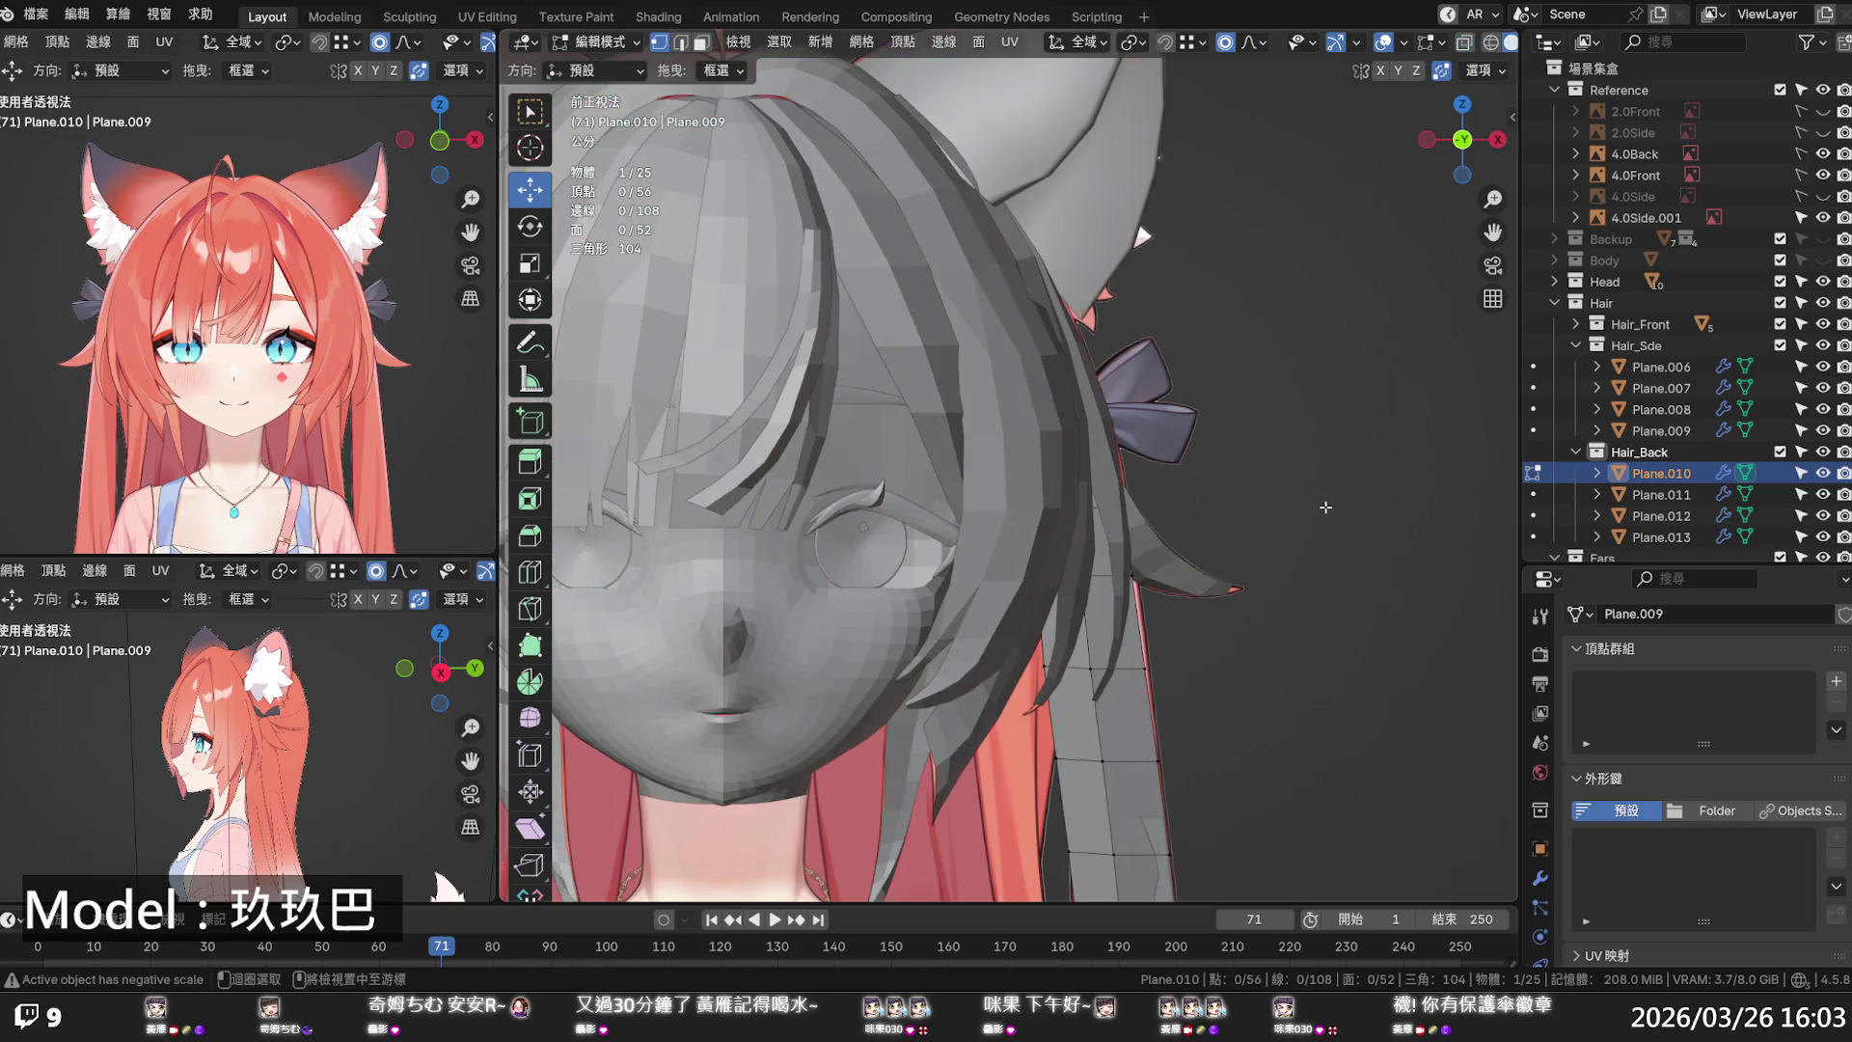
{"action": "key", "text": "alt+z"}
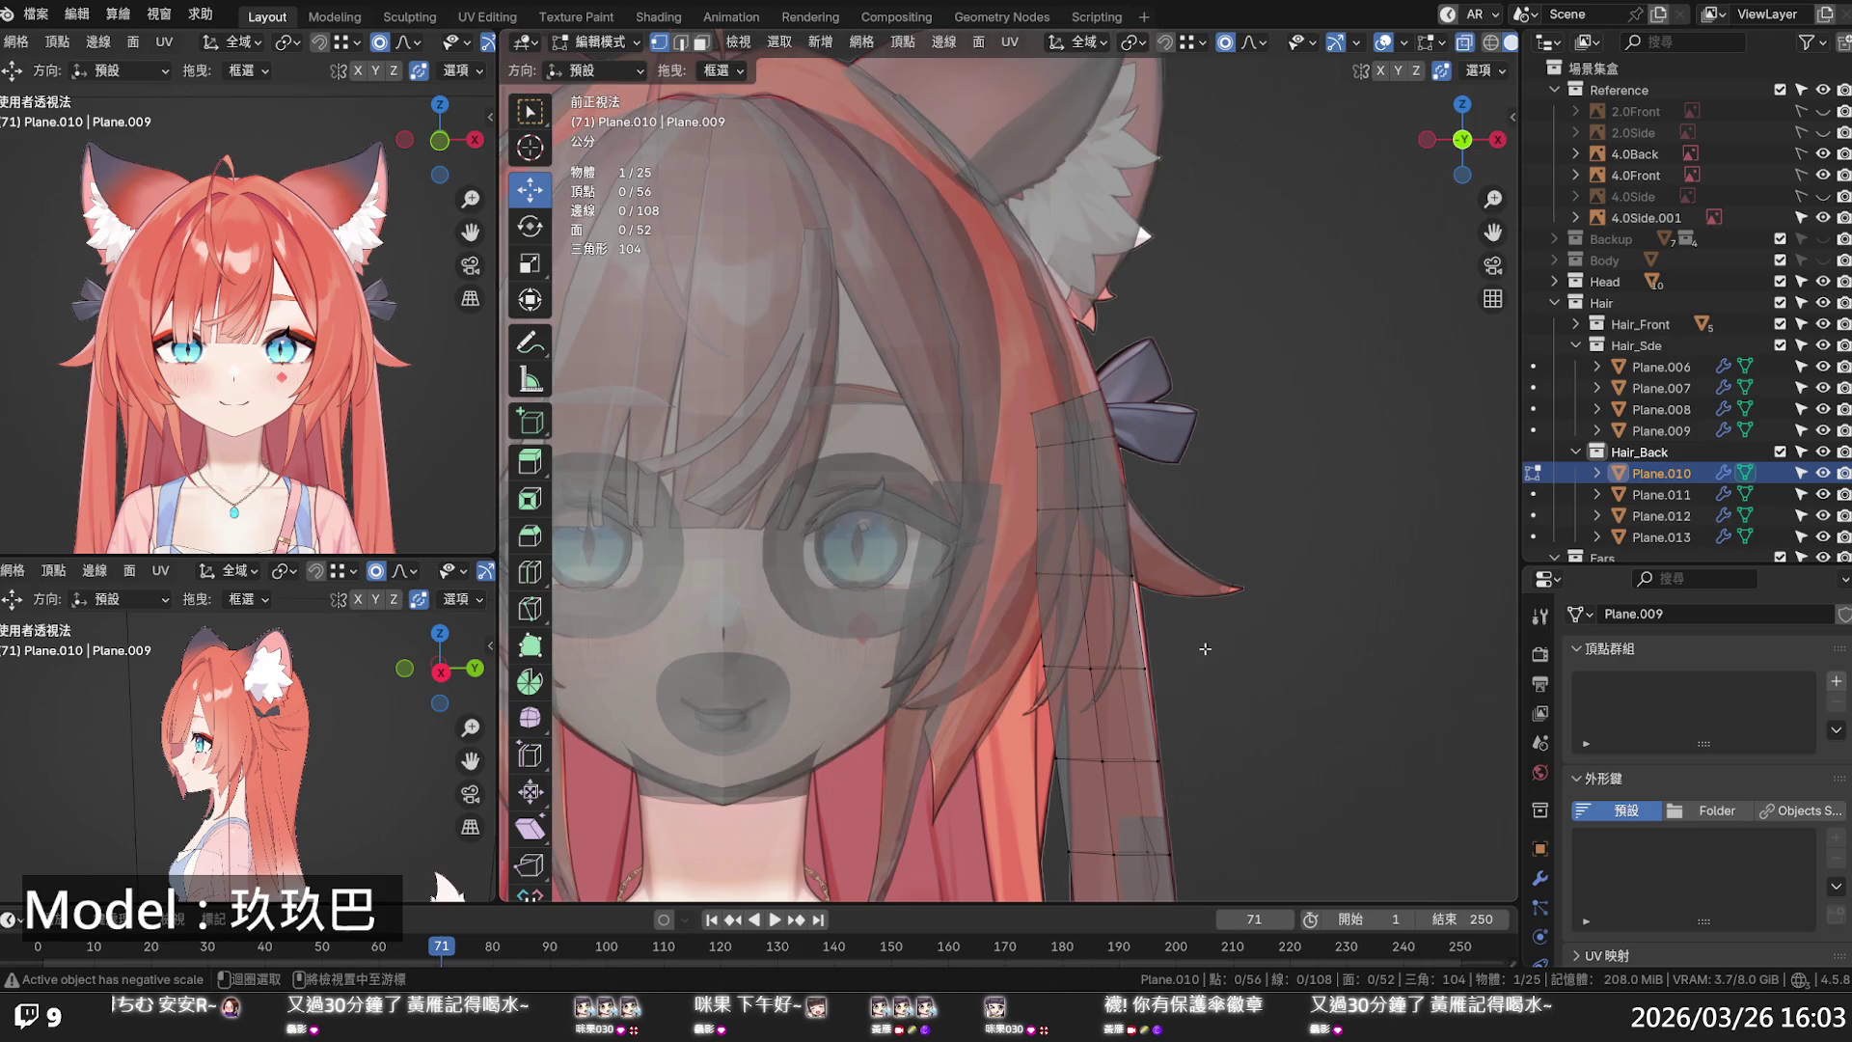
- Nudge Plane.010's lower vertices sideways along X to match the reference strand
{"action": "left_click", "coordinate": [1042, 668]}
{"action": "left_click_drag", "start_coordinate": [1118, 665], "coordinate": [1141, 666]}
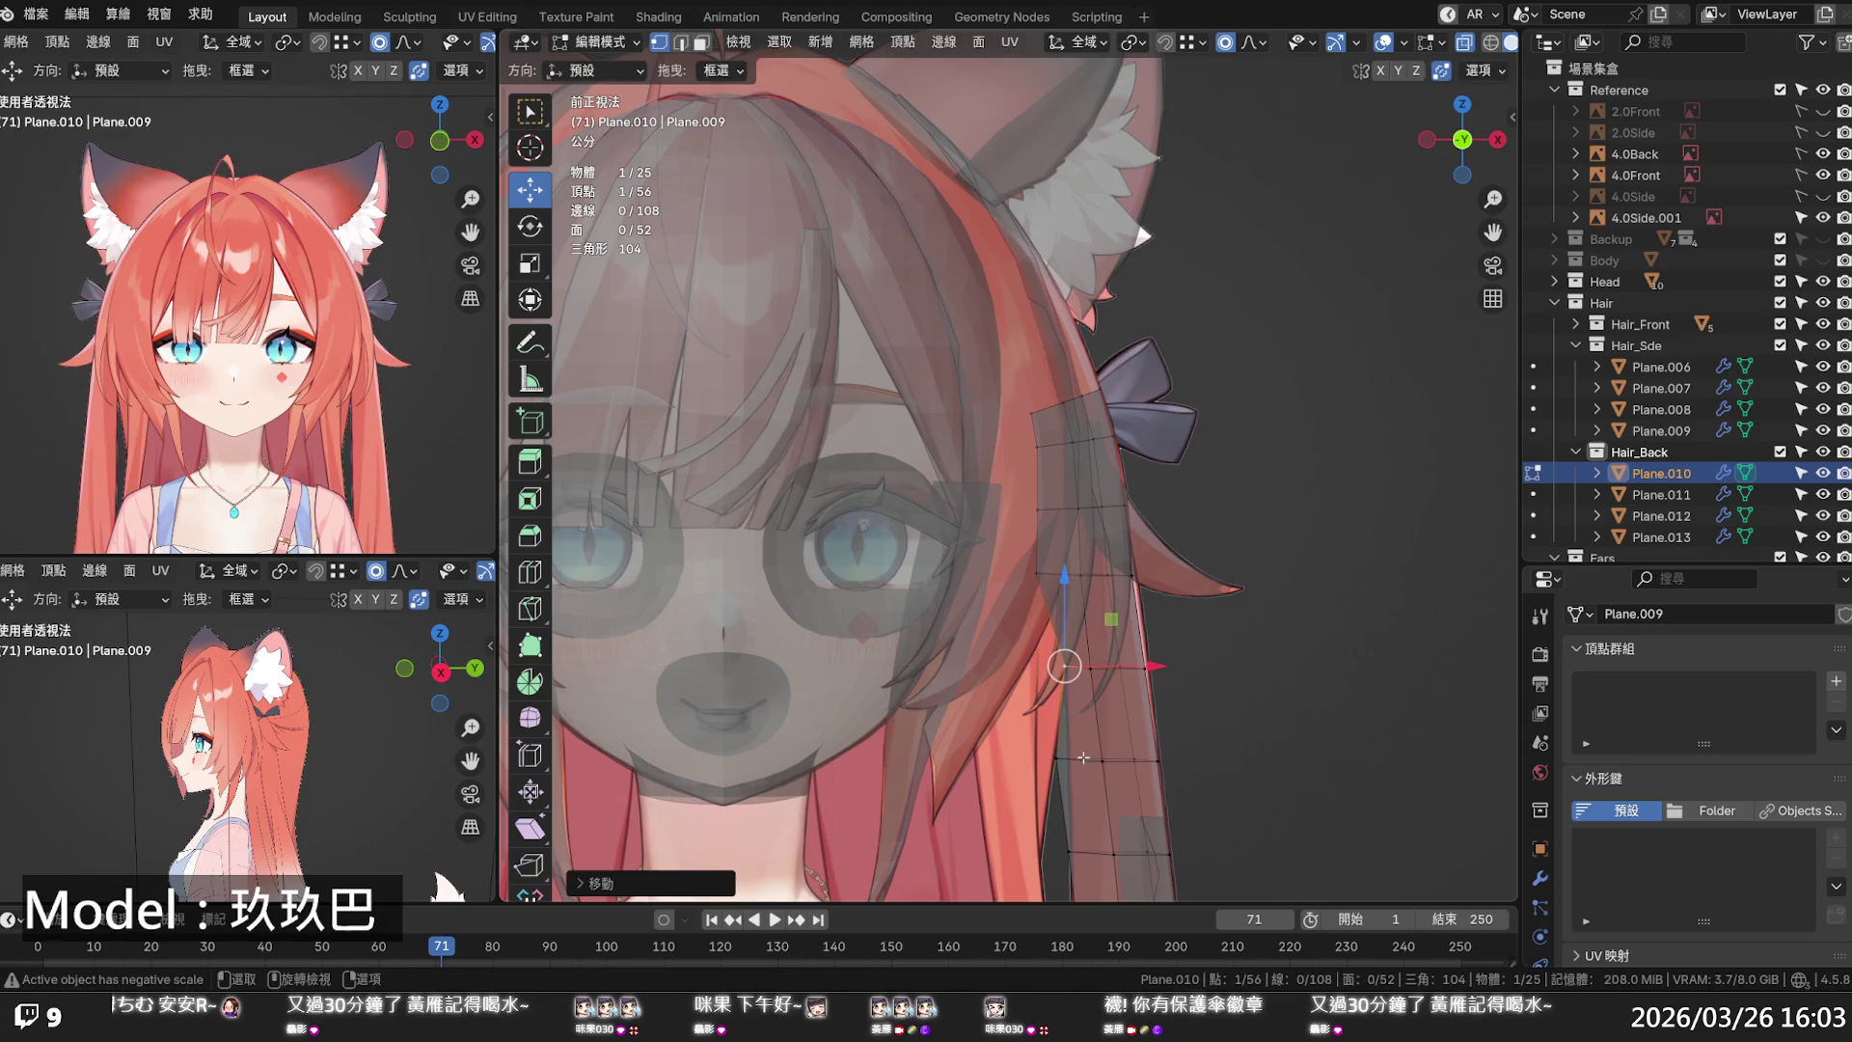
{"action": "left_click", "coordinate": [1066, 758]}
{"action": "left_click_drag", "start_coordinate": [1142, 760], "coordinate": [1105, 757]}
{"action": "left_click", "coordinate": [1107, 668]}
{"action": "left_click_drag", "start_coordinate": [1111, 667], "coordinate": [1121, 668]}
{"action": "left_click", "coordinate": [1097, 576]}
{"action": "mouse_move", "coordinate": [1126, 576]}
{"action": "left_mouse_down"}
{"action": "mouse_move", "coordinate": [1105, 567]}
{"action": "mouse_move", "coordinate": [1117, 509]}
{"action": "mouse_move", "coordinate": [1136, 509]}
{"action": "left_mouse_up"}
- Shift the vertices near the strand's top sideways with proportional falloff
{"action": "left_click", "coordinate": [1053, 510]}
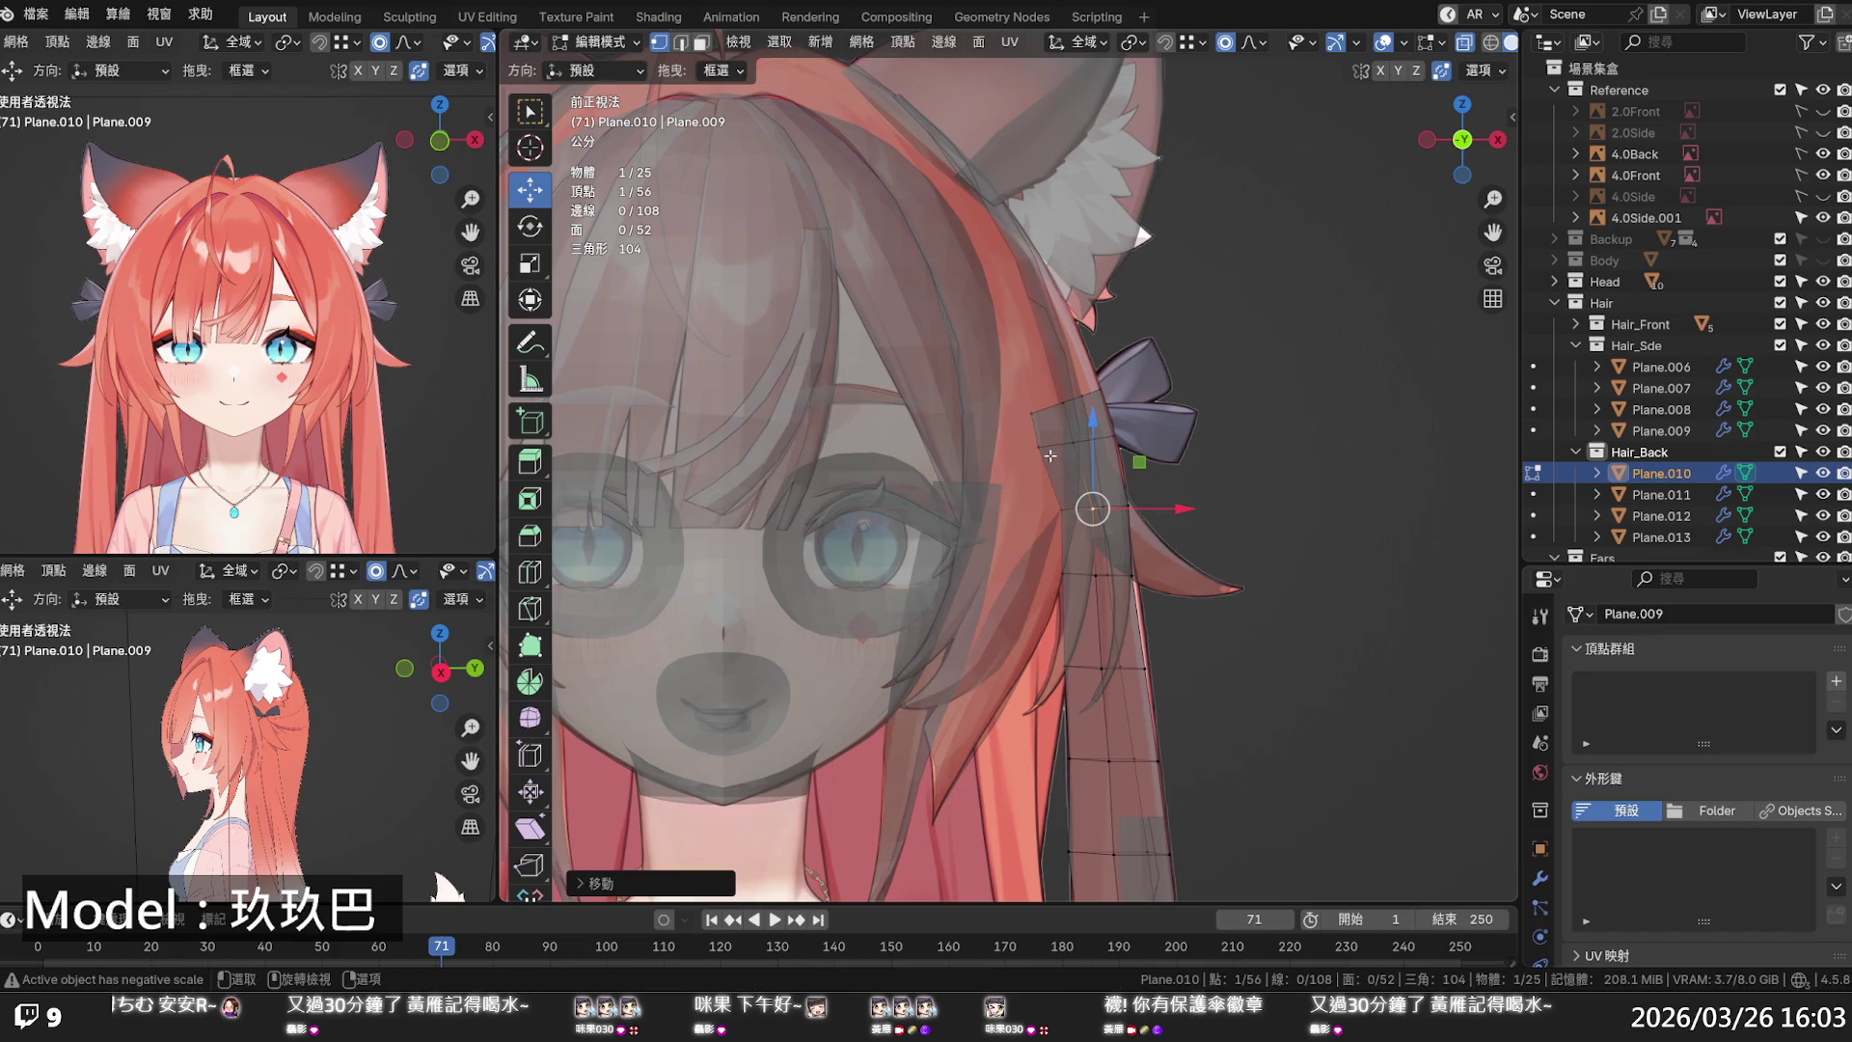
{"action": "left_click", "coordinate": [1093, 446]}
{"action": "mouse_move", "coordinate": [1080, 443]}
{"action": "left_mouse_down"}
{"action": "mouse_move", "coordinate": [1111, 447]}
{"action": "mouse_move", "coordinate": [1092, 412]}
{"action": "mouse_move", "coordinate": [1109, 405]}
{"action": "left_mouse_up"}
{"action": "left_click", "coordinate": [1051, 413]}
{"action": "left_click", "coordinate": [1071, 402]}
- Check the strand in perspective, cancel a trial Y move of its top vertex, and deselect all
{"action": "mouse_move", "coordinate": [1109, 405]}
{"action": "middle_mouse_down"}
{"action": "mouse_move", "coordinate": [1230, 432]}
{"action": "mouse_move", "coordinate": [724, 437]}
{"action": "middle_mouse_up"}
{"action": "scroll", "coordinate": [979, 455], "scroll_direction": "up", "scroll_amount": 3}
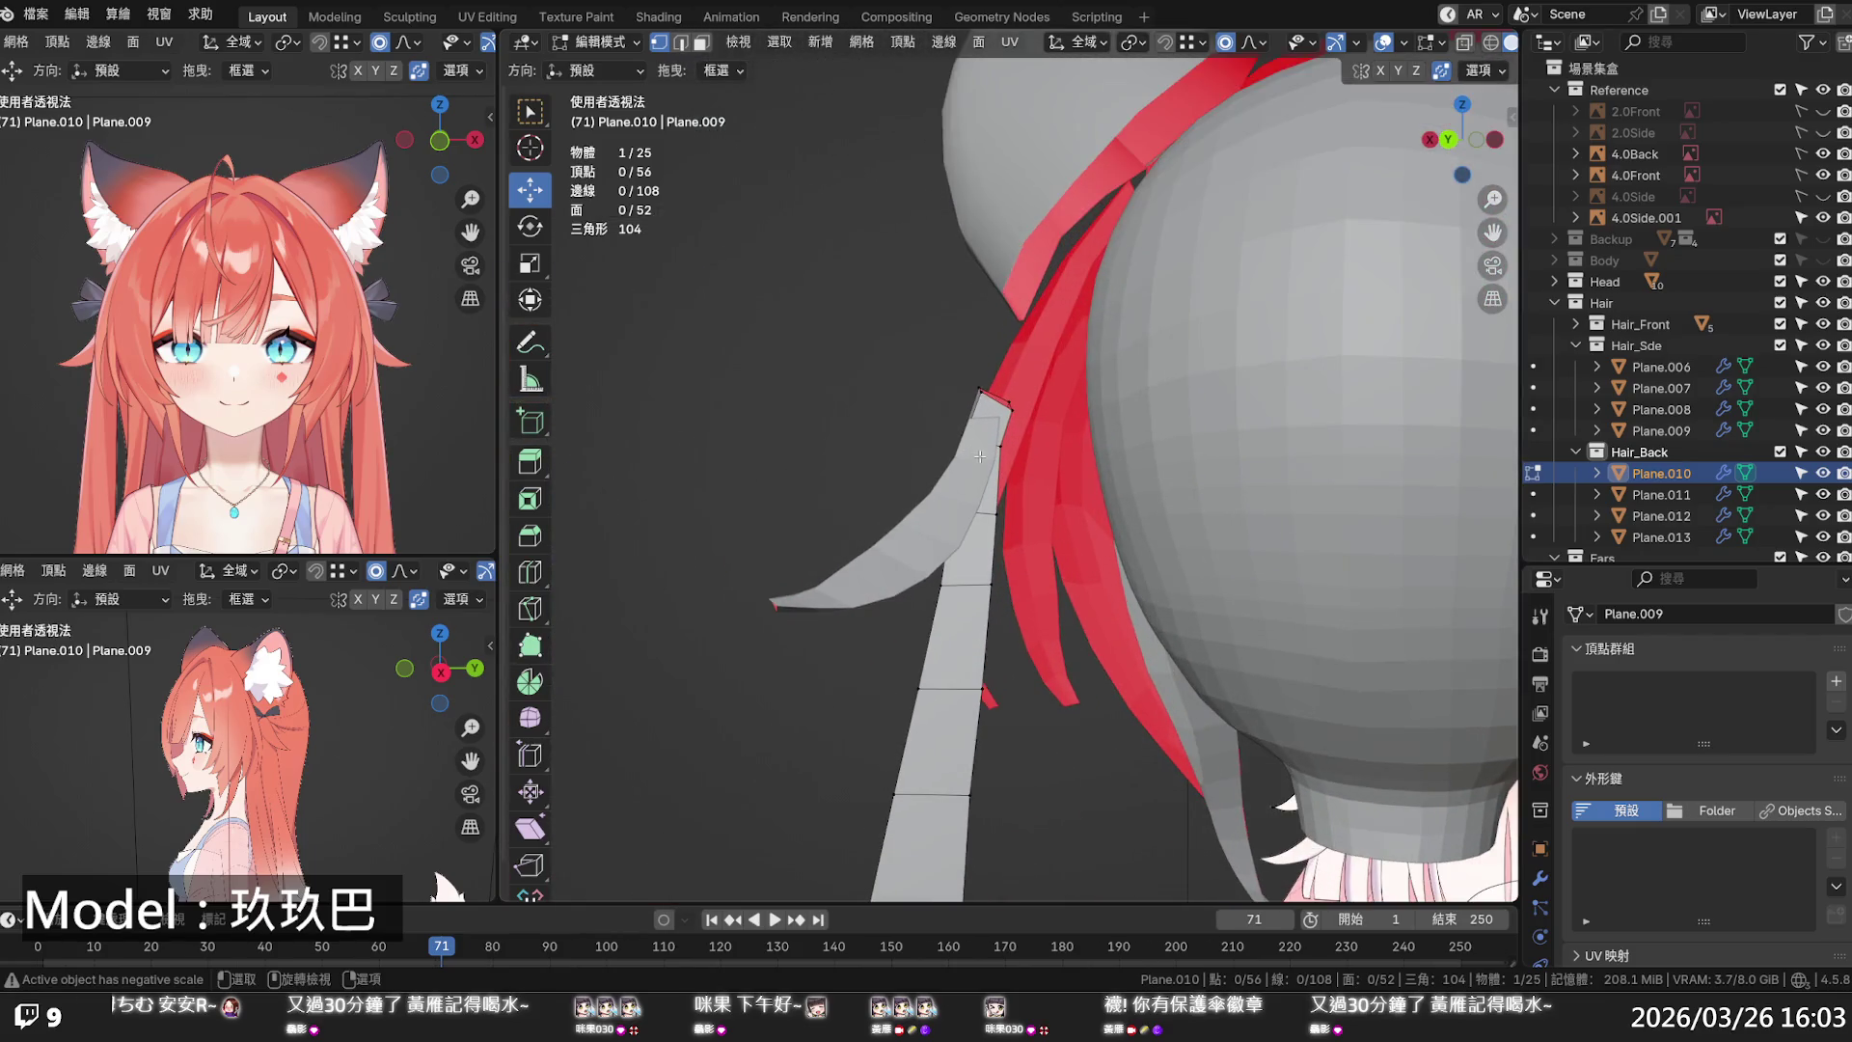
{"action": "scroll", "coordinate": [985, 457], "scroll_direction": "up", "scroll_amount": 3}
{"action": "left_click", "coordinate": [990, 425]}
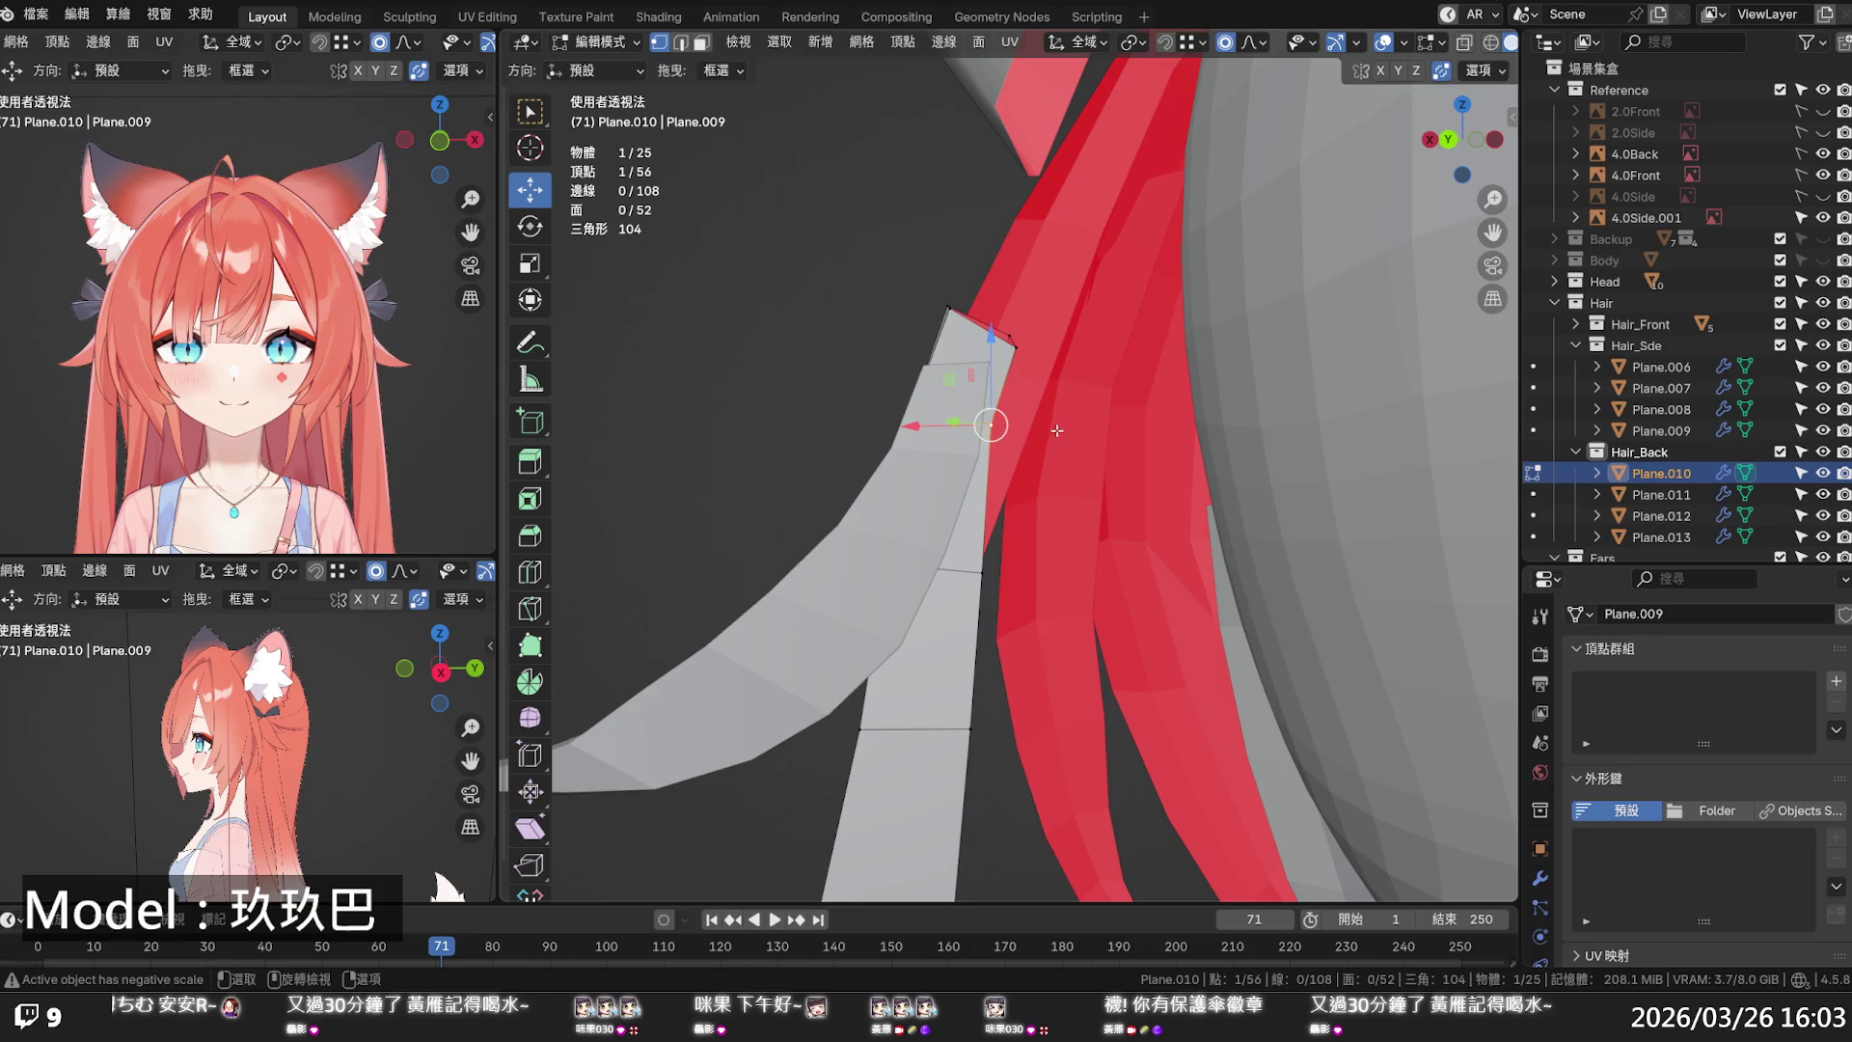
{"action": "key", "text": "g"}
{"action": "key", "text": "y"}
{"action": "key", "text": "Escape"}
{"action": "key", "text": "alt+a"}
- Save the file and switch Plane.010 back to Object Mode
{"action": "scroll", "coordinate": [990, 424], "scroll_direction": "down", "scroll_amount": 5}
{"action": "mouse_move", "coordinate": [991, 424]}
{"action": "middle_mouse_down"}
{"action": "mouse_move", "coordinate": [1120, 654]}
{"action": "mouse_move", "coordinate": [1244, 685]}
{"action": "middle_mouse_up"}
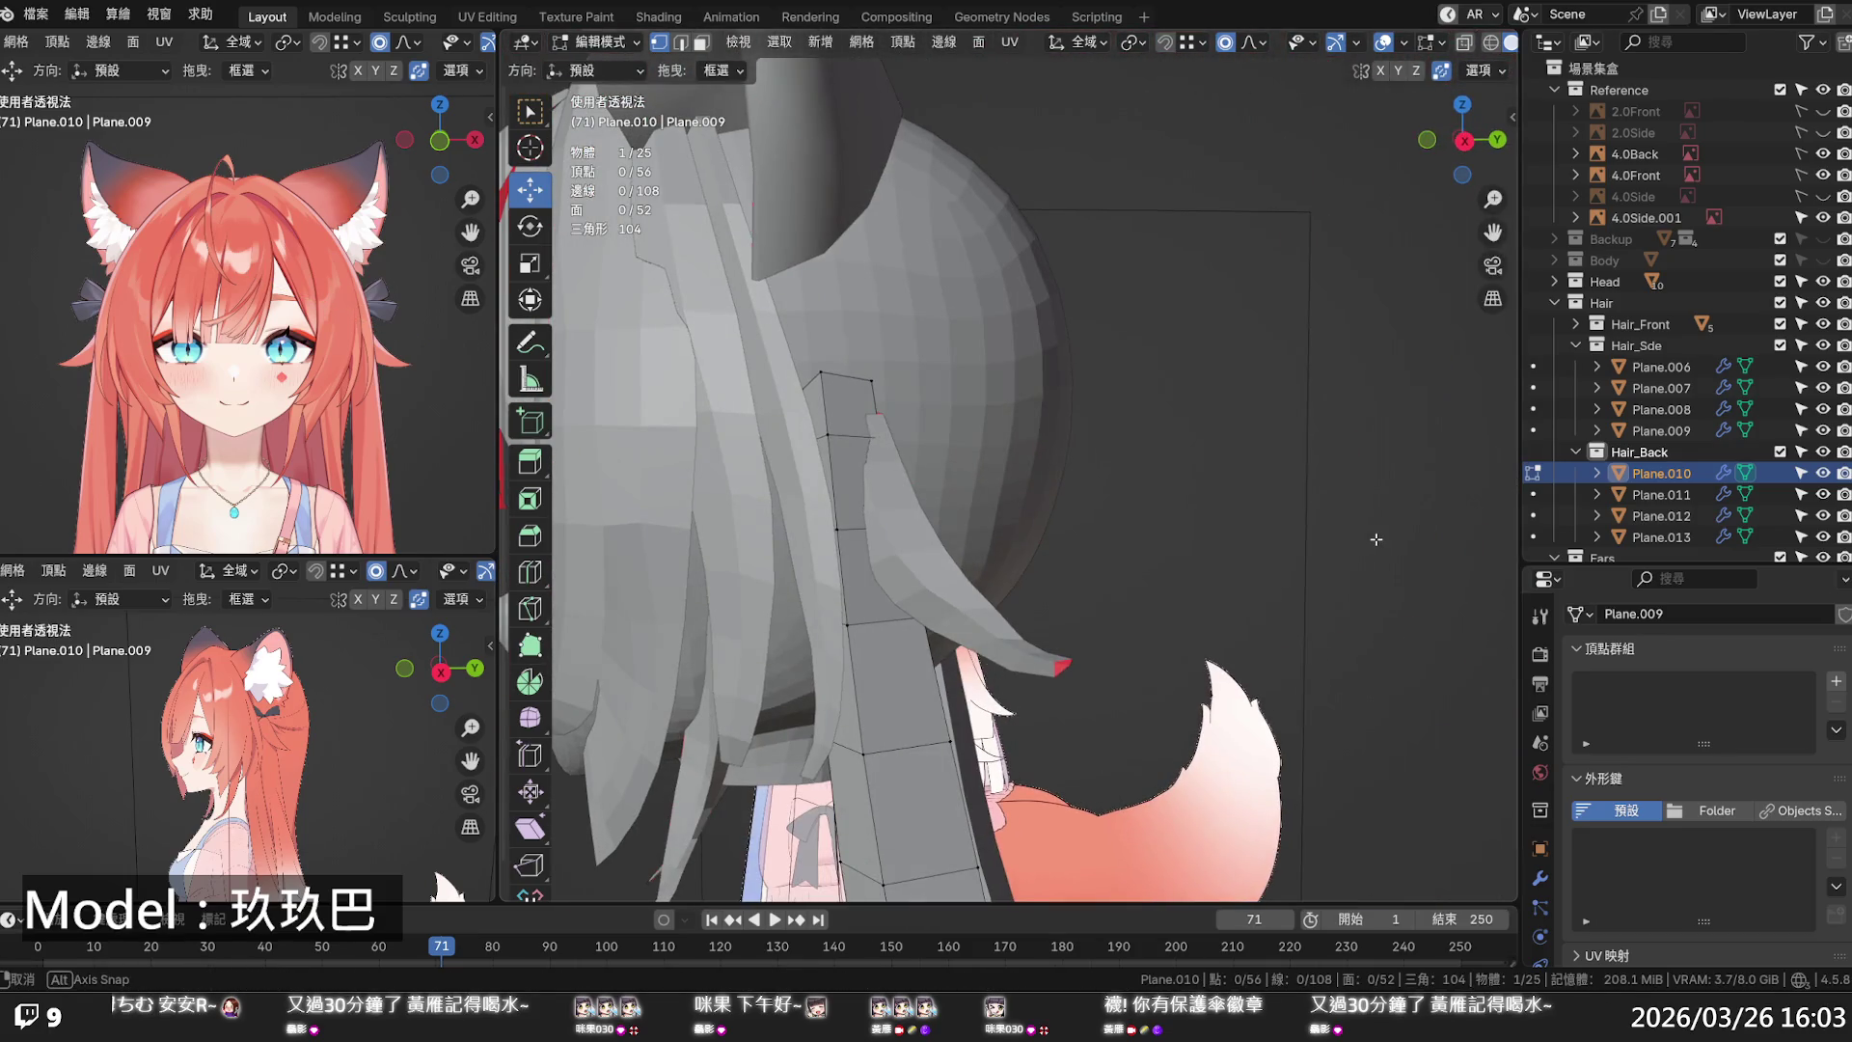
{"action": "key", "text": "ctrl+s"}
{"action": "mouse_move", "coordinate": [1012, 618]}
{"action": "middle_mouse_down"}
{"action": "mouse_move", "coordinate": [1337, 605]}
{"action": "mouse_move", "coordinate": [893, 450]}
{"action": "mouse_move", "coordinate": [1046, 436]}
{"action": "mouse_move", "coordinate": [1038, 501]}
{"action": "mouse_move", "coordinate": [1179, 515]}
{"action": "middle_mouse_up"}
{"action": "scroll", "coordinate": [1258, 564], "scroll_direction": "up", "scroll_amount": 4}
{"action": "key", "text": "Tab"}
{"action": "key", "text": "ctrl+s"}
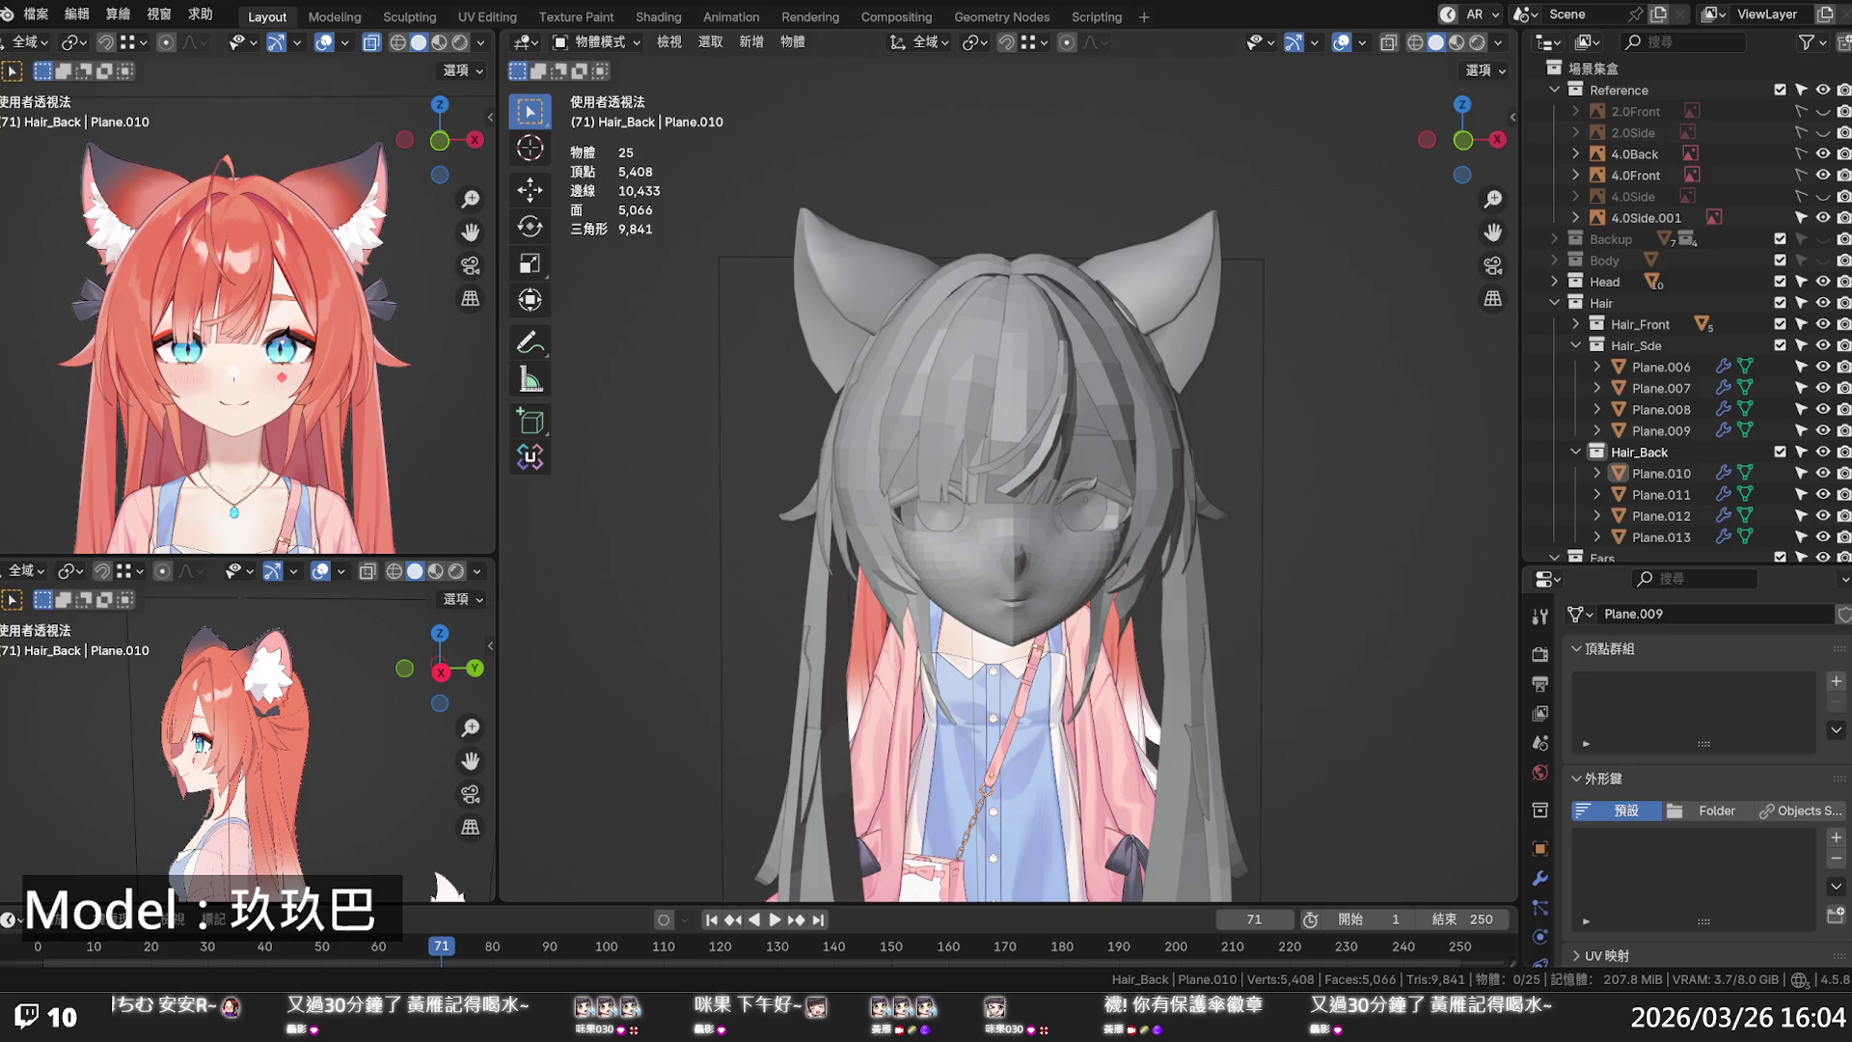
- Save, then orbit the grey hair to inspect side and back strands against the reference
{"action": "scroll", "coordinate": [1098, 494], "scroll_direction": "down", "scroll_amount": 5}
{"action": "middle_click_drag", "start_coordinate": [1003, 497], "coordinate": [1098, 495]}
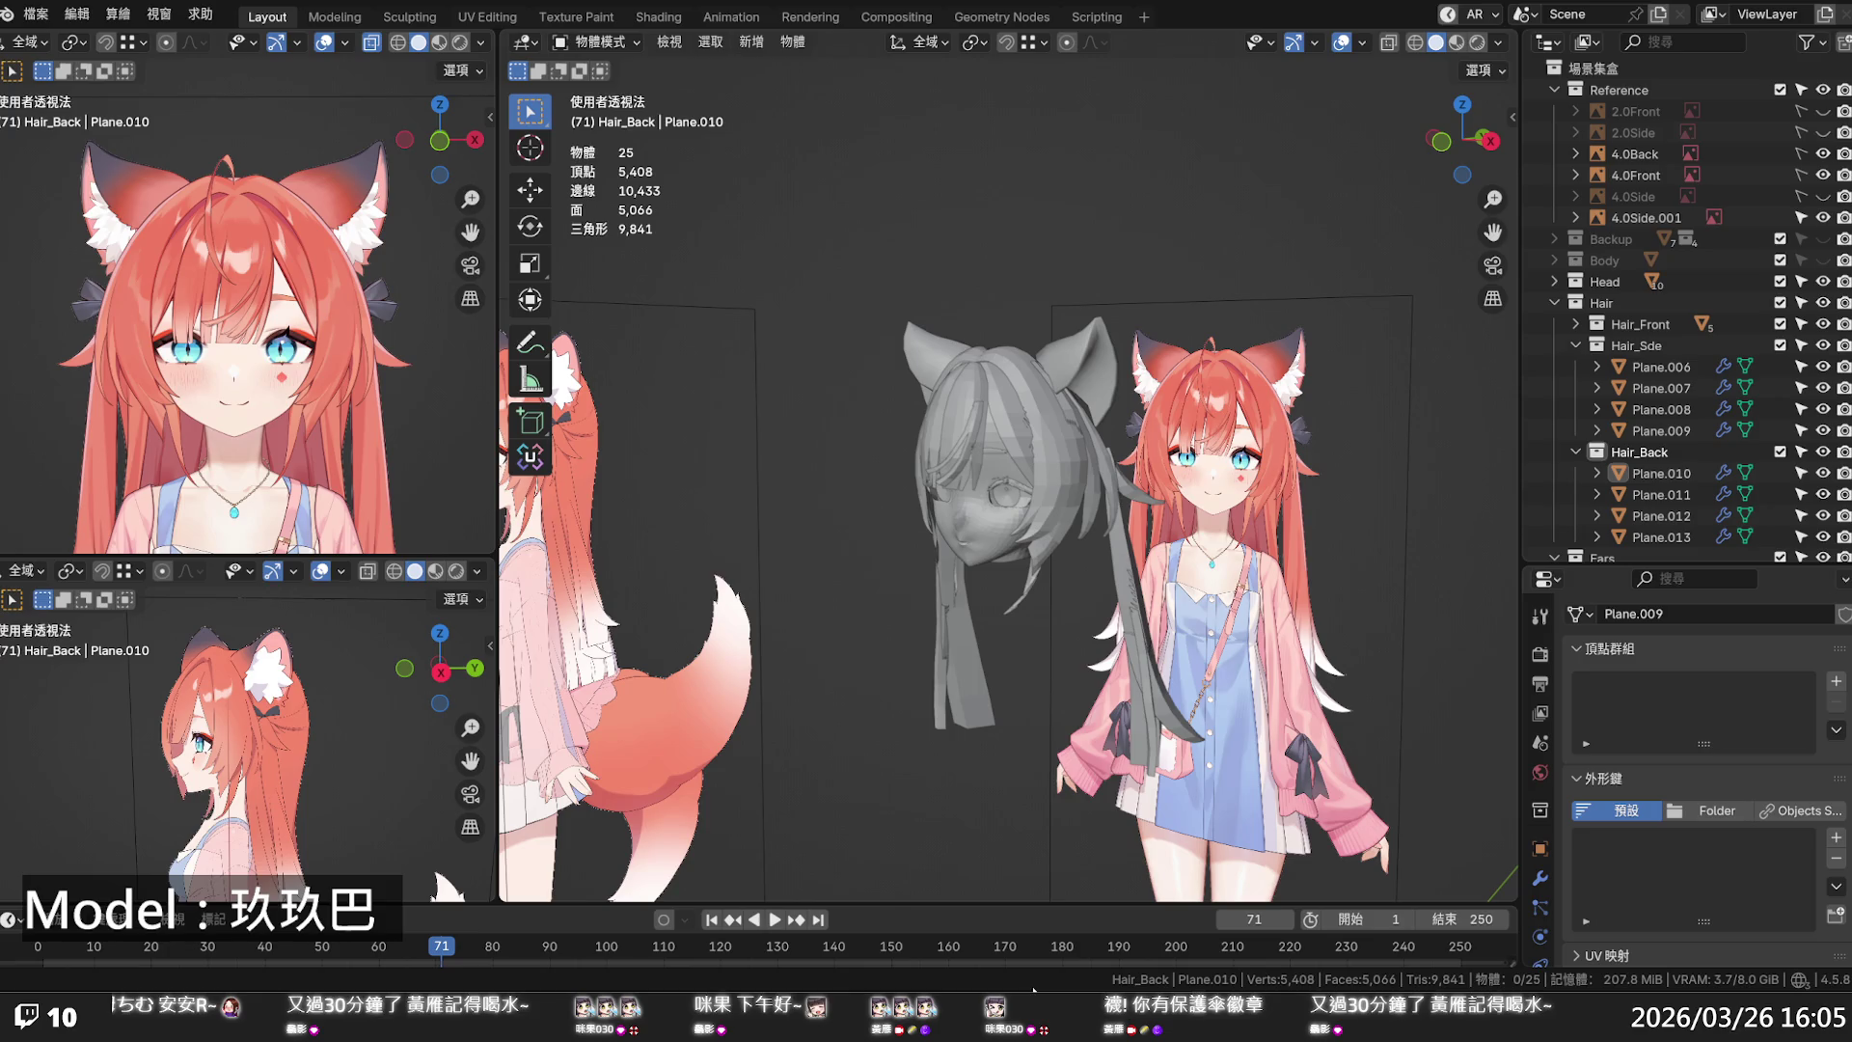
{"action": "middle_click_drag", "start_coordinate": [1022, 454], "coordinate": [1090, 434]}
{"action": "key", "text": "ctrl+s"}
{"action": "mouse_move", "coordinate": [1095, 509]}
{"action": "middle_mouse_down"}
{"action": "mouse_move", "coordinate": [1076, 432]}
{"action": "mouse_move", "coordinate": [1039, 445]}
{"action": "middle_mouse_up"}
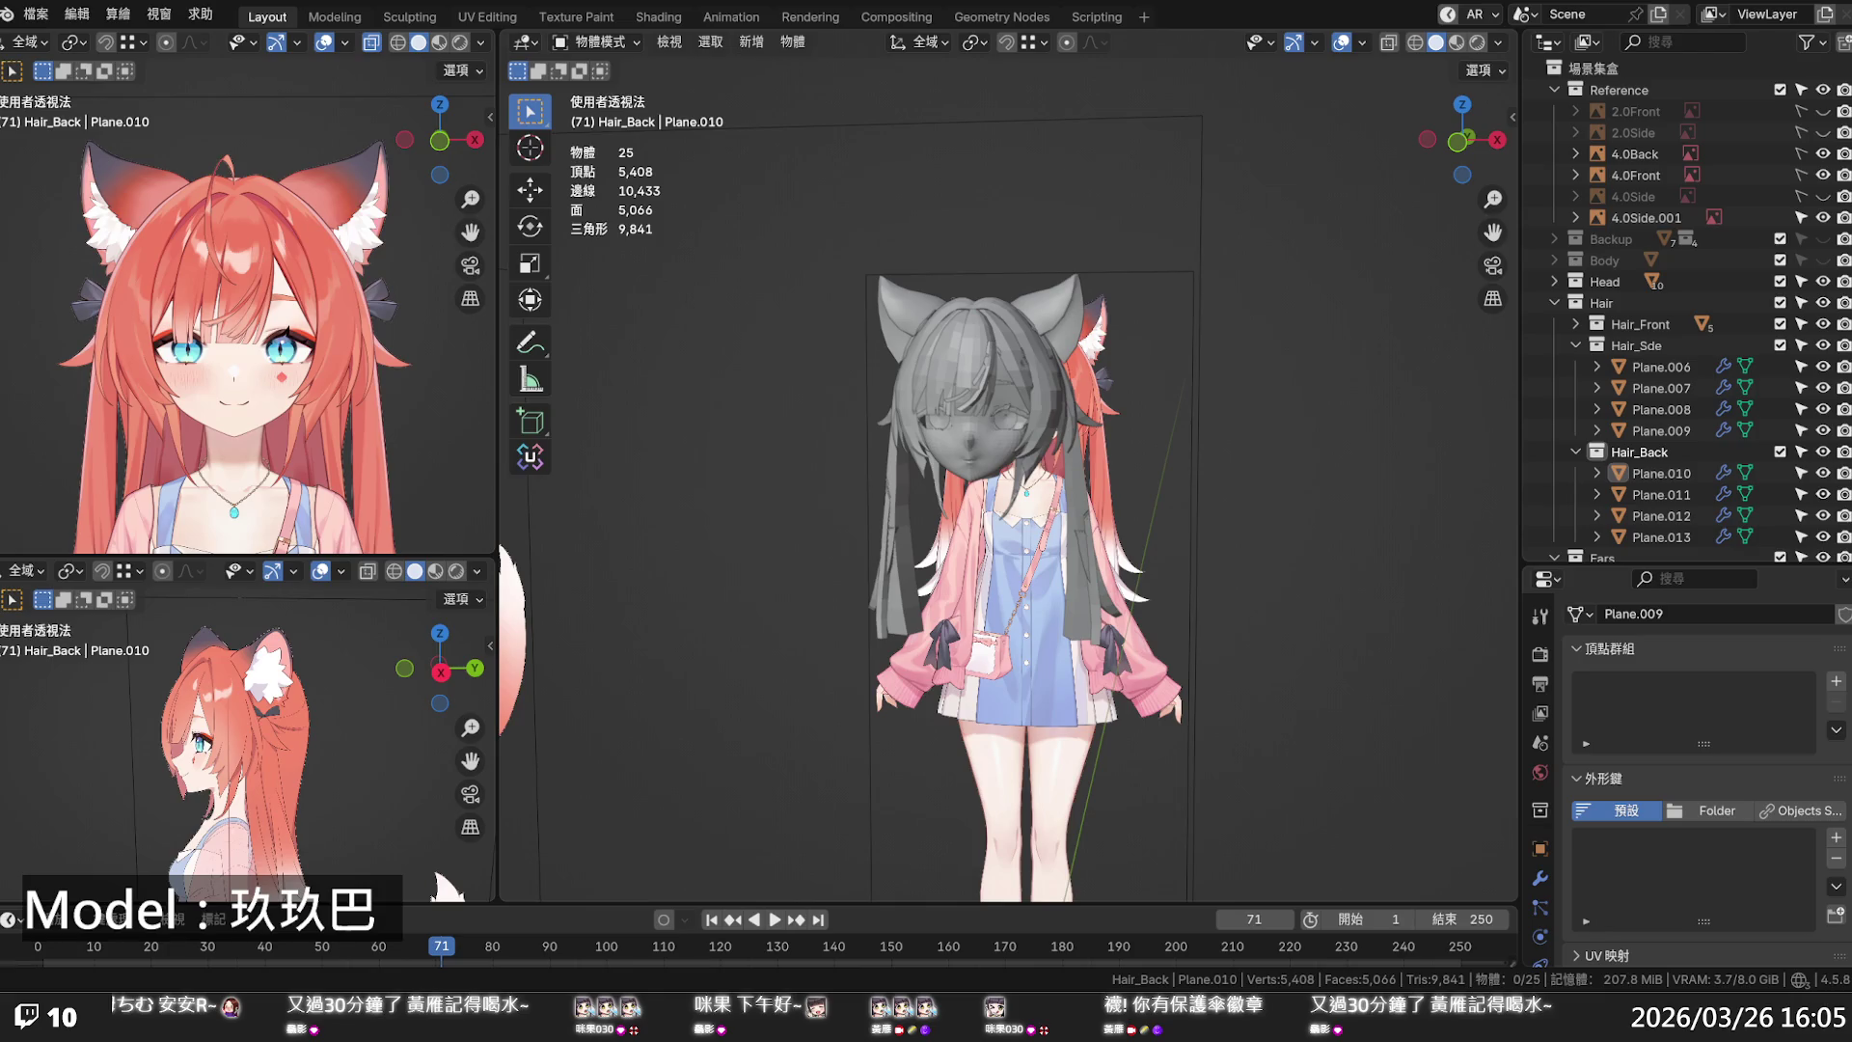
{"action": "mouse_move", "coordinate": [1022, 656]}
{"action": "middle_mouse_down"}
{"action": "mouse_move", "coordinate": [932, 652]}
{"action": "mouse_move", "coordinate": [826, 610]}
{"action": "mouse_move", "coordinate": [854, 619]}
{"action": "mouse_move", "coordinate": [858, 650]}
{"action": "mouse_move", "coordinate": [1019, 598]}
{"action": "mouse_move", "coordinate": [988, 596]}
{"action": "mouse_move", "coordinate": [1130, 602]}
{"action": "mouse_move", "coordinate": [1148, 629]}
{"action": "mouse_move", "coordinate": [1211, 647]}
{"action": "middle_mouse_up"}
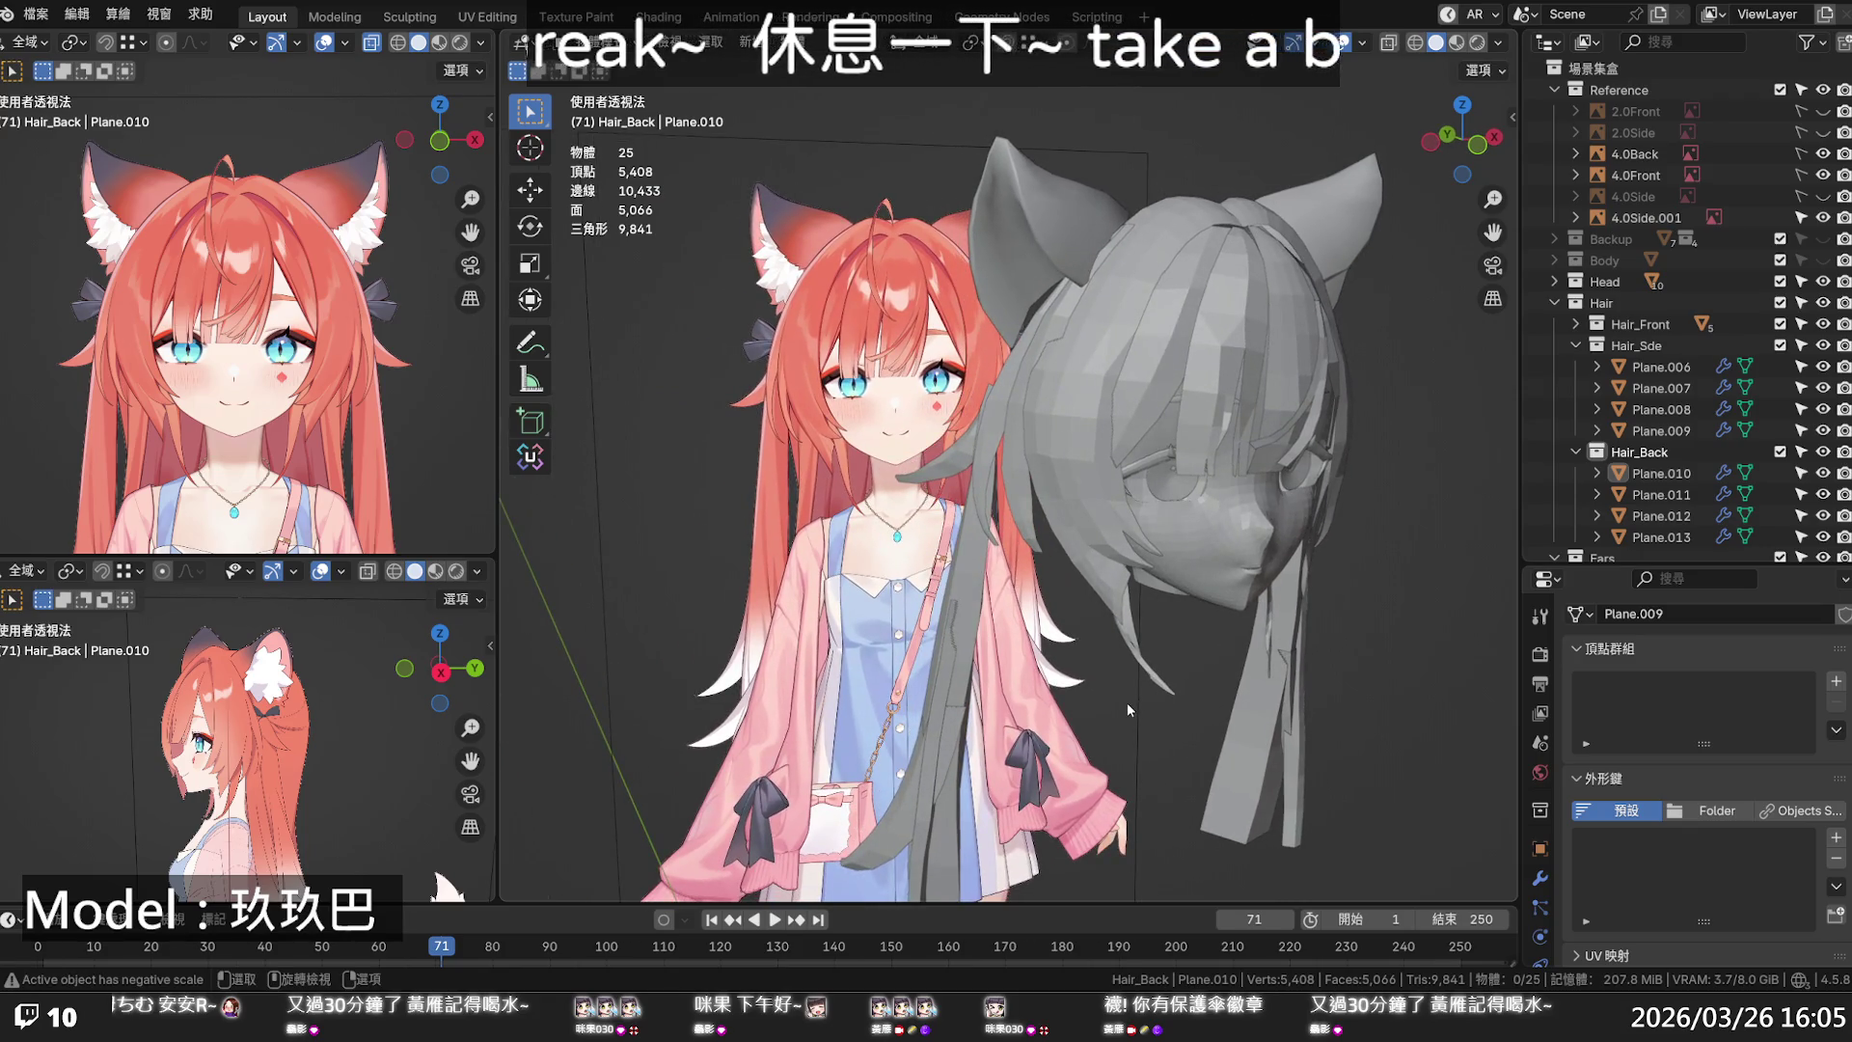
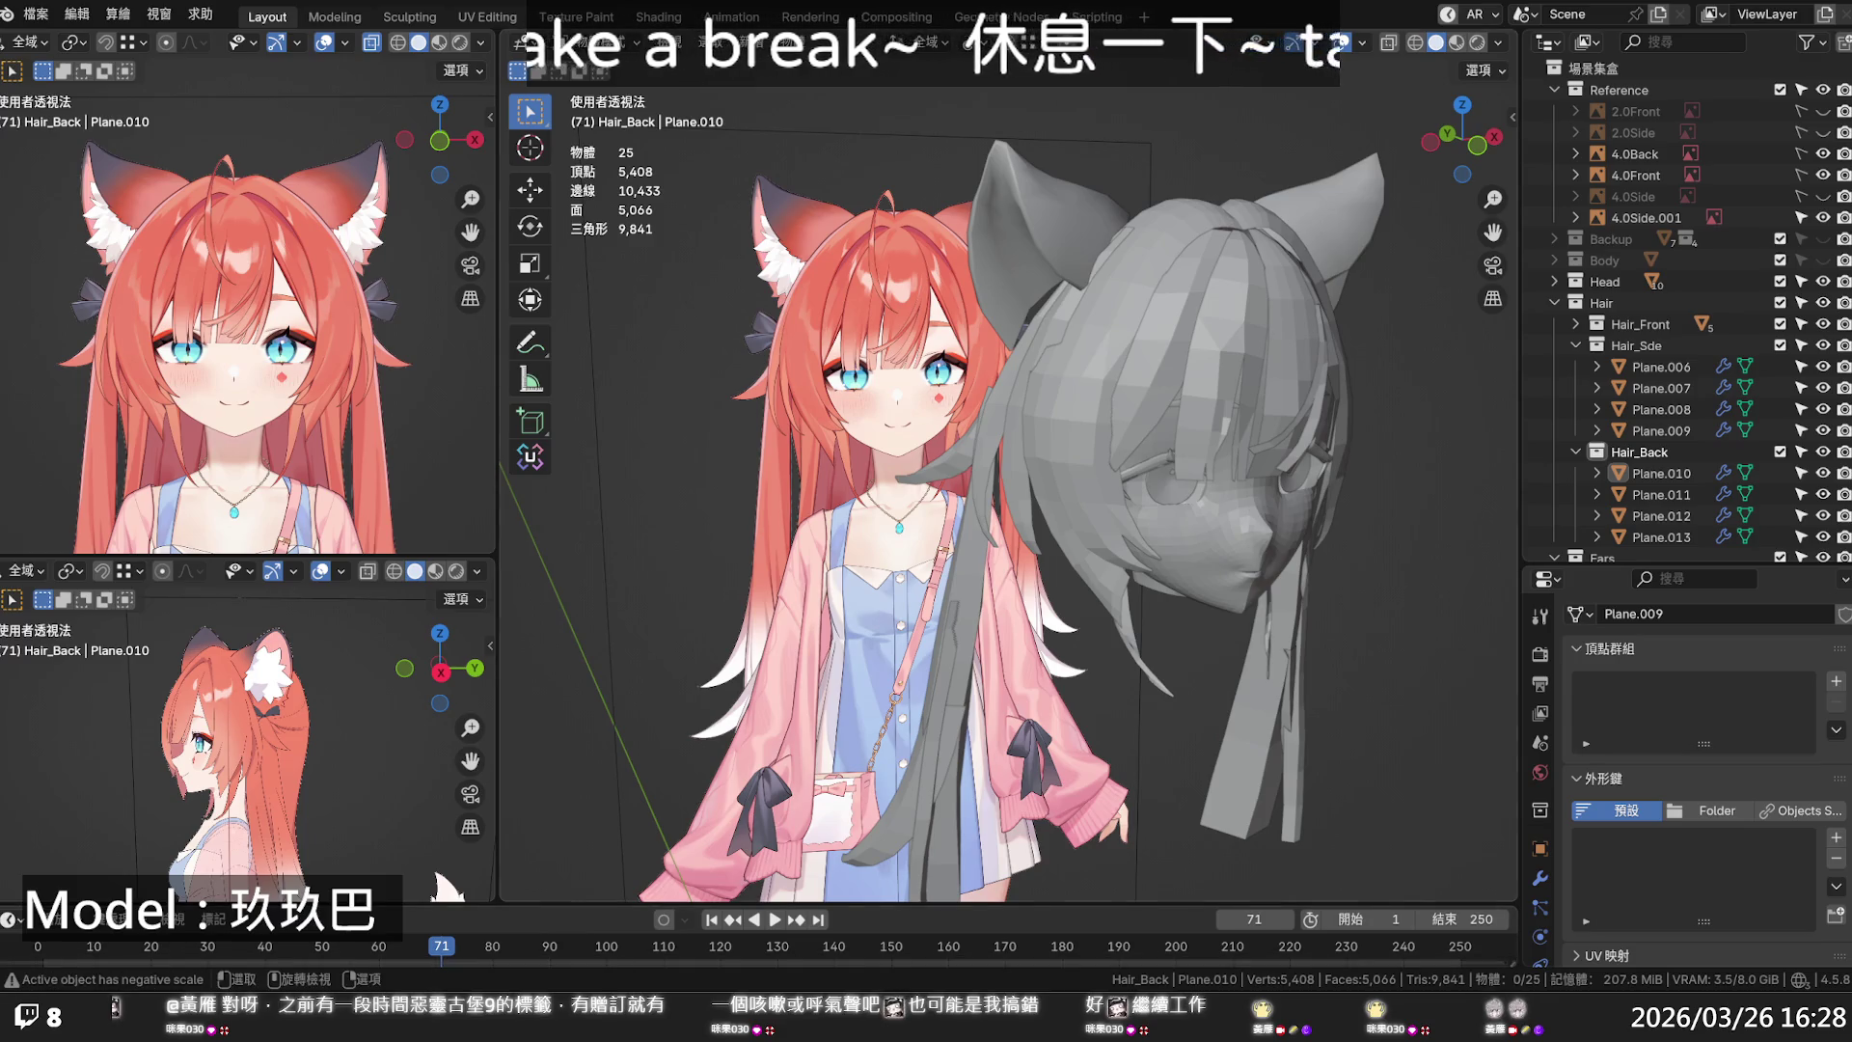
- Move the tip of hair strand Plane.011 along Y with proportional editing so it curves
{"action": "mouse_move", "coordinate": [1022, 516]}
{"action": "middle_mouse_down"}
{"action": "mouse_move", "coordinate": [1169, 516]}
{"action": "mouse_move", "coordinate": [947, 477]}
{"action": "mouse_move", "coordinate": [1051, 486]}
{"action": "mouse_move", "coordinate": [1037, 496]}
{"action": "mouse_move", "coordinate": [1118, 521]}
{"action": "mouse_move", "coordinate": [1182, 509]}
{"action": "mouse_move", "coordinate": [1079, 500]}
{"action": "mouse_move", "coordinate": [1001, 537]}
{"action": "middle_mouse_up"}
{"action": "scroll", "coordinate": [1167, 525], "scroll_direction": "up", "scroll_amount": 4}
{"action": "scroll", "coordinate": [1050, 538], "scroll_direction": "down", "scroll_amount": 4}
{"action": "left_click", "coordinate": [1034, 663]}
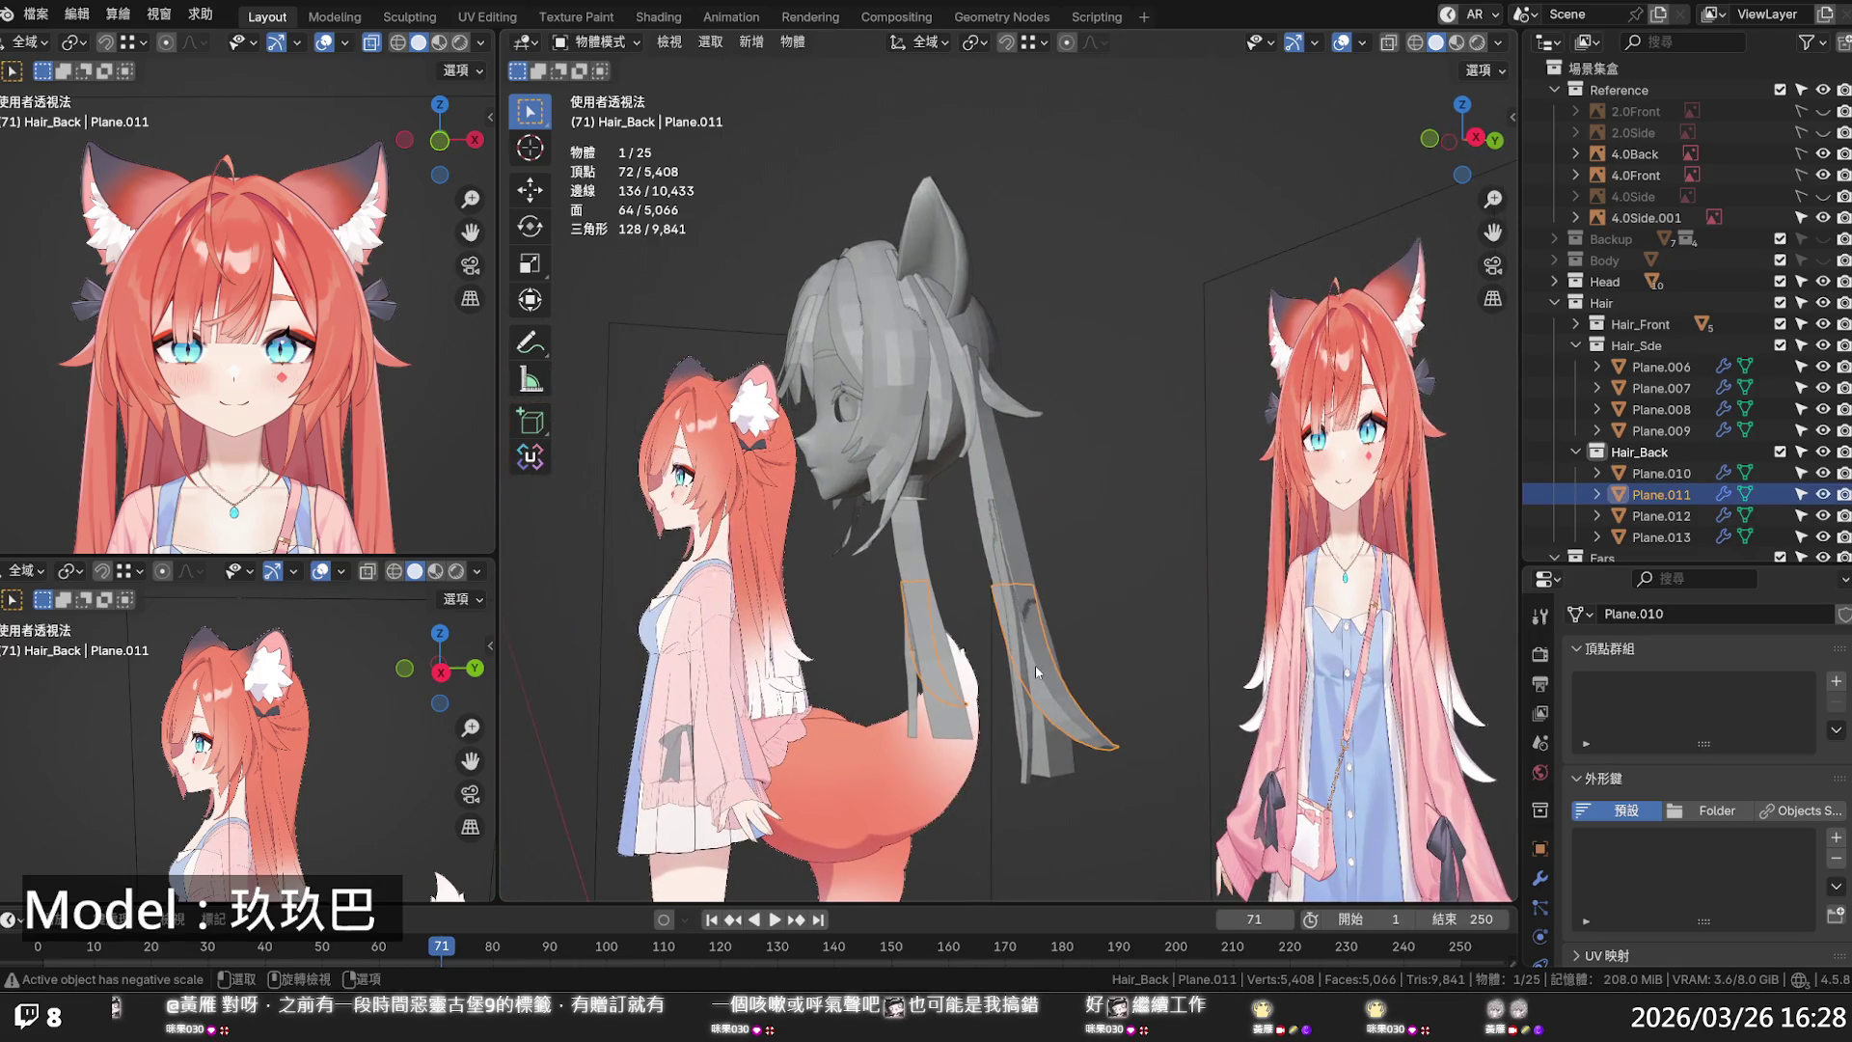
{"action": "key", "text": "Tab"}
{"action": "left_click", "coordinate": [1022, 588], "text": "alt"}
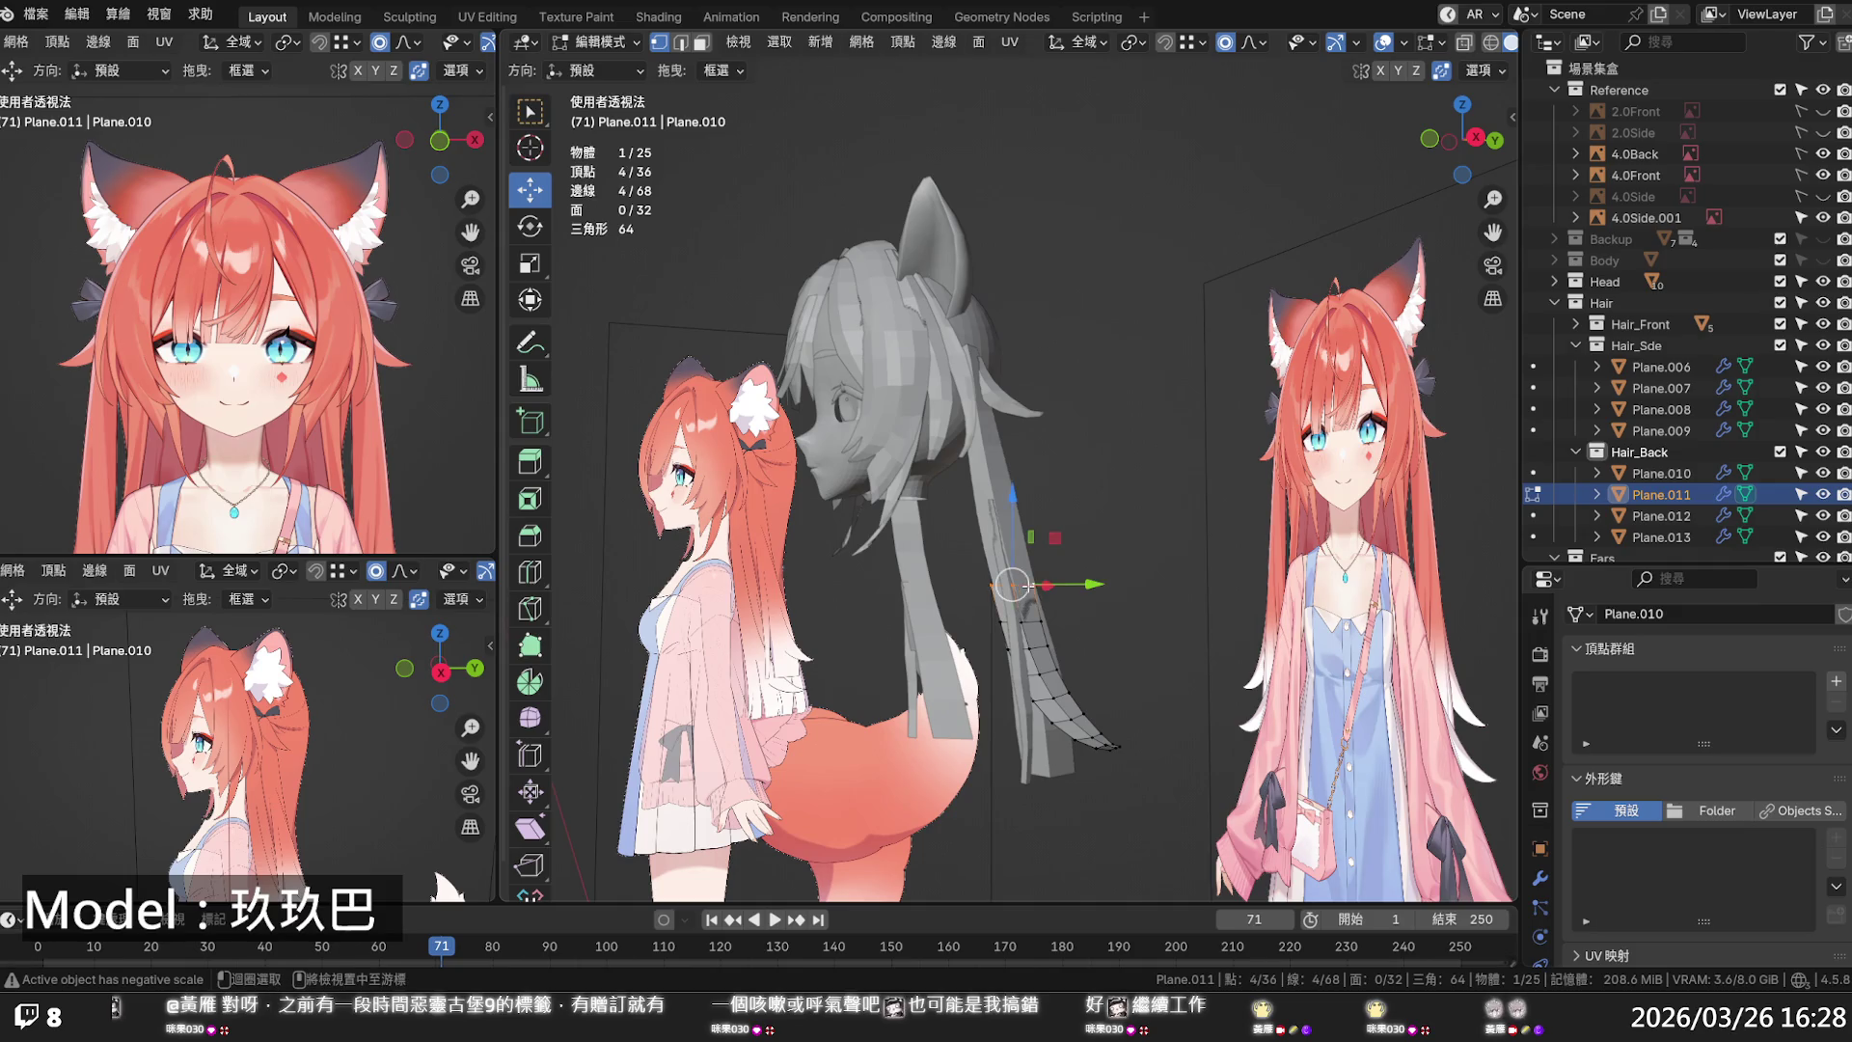
{"action": "key", "text": "g"}
{"action": "key", "text": "y"}
{"action": "scroll", "coordinate": [1083, 586], "scroll_direction": "down", "scroll_amount": 17}
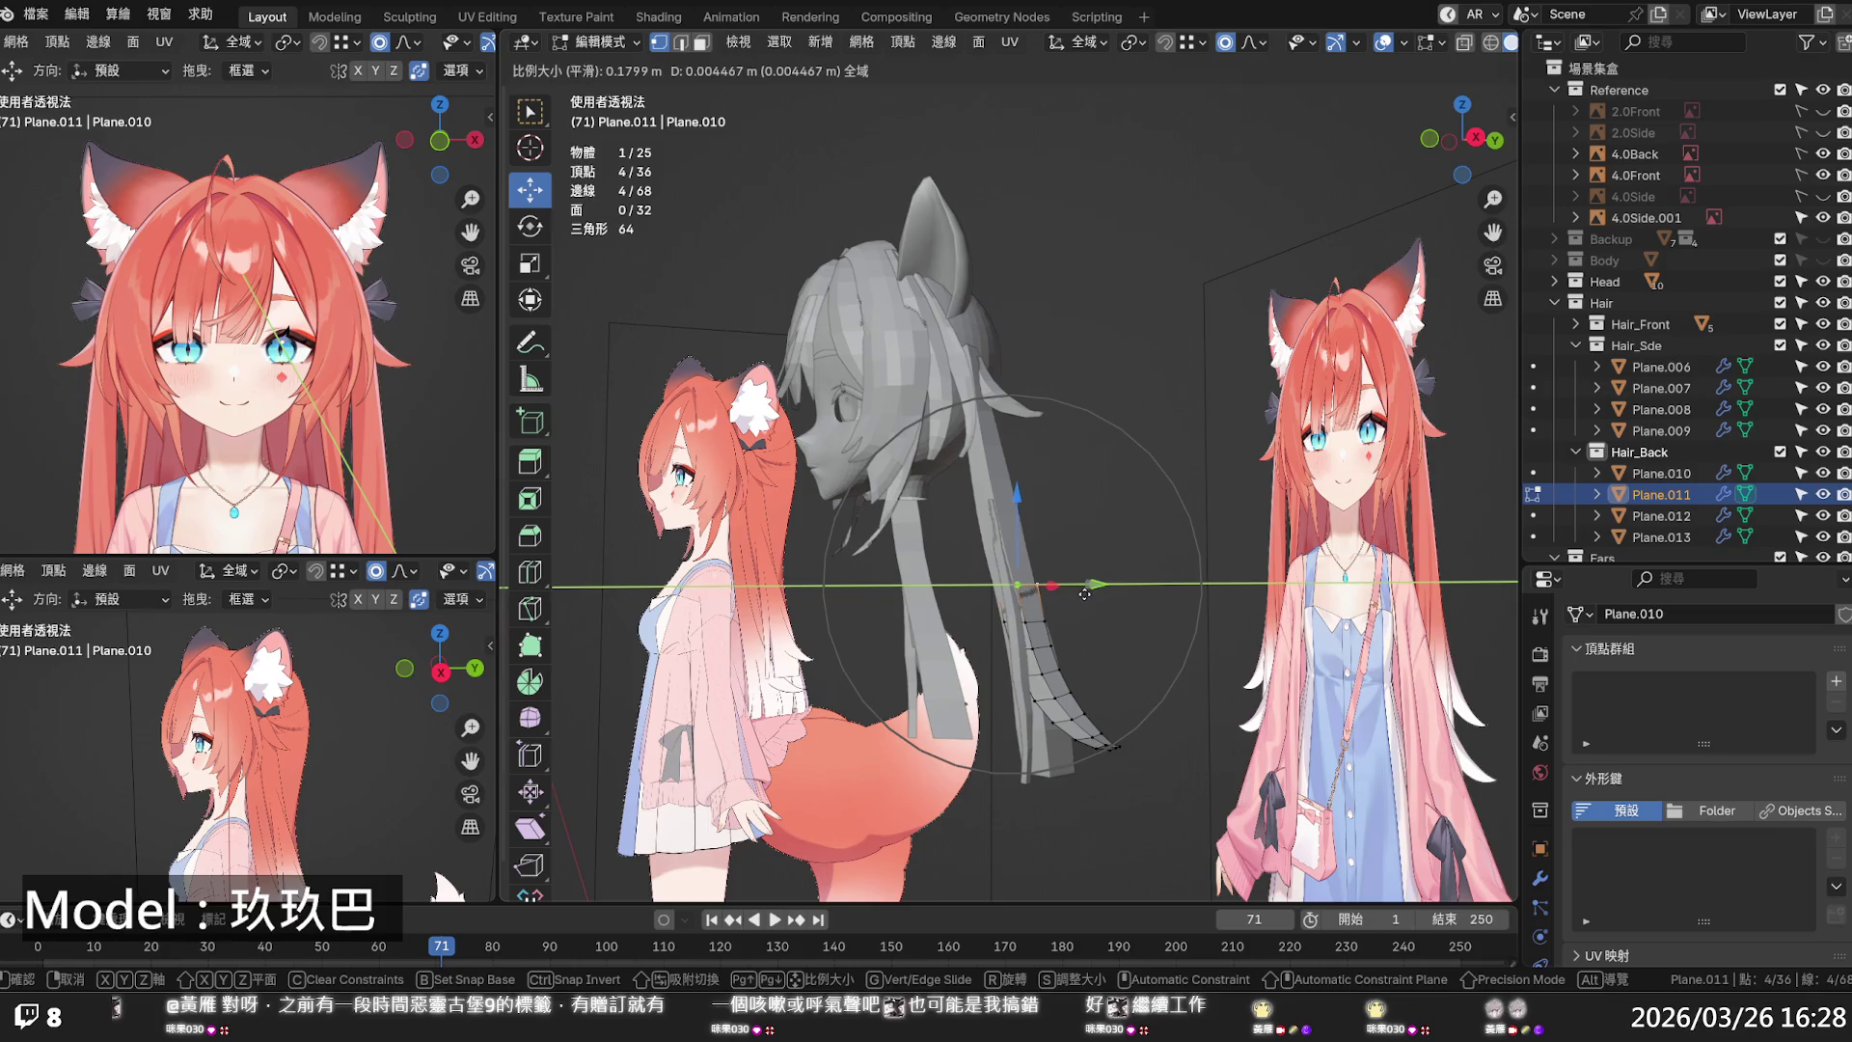
{"action": "left_click", "coordinate": [1085, 593]}
{"action": "mouse_move", "coordinate": [1086, 592]}
{"action": "middle_mouse_down"}
{"action": "mouse_move", "coordinate": [1143, 603]}
{"action": "mouse_move", "coordinate": [1117, 588]}
{"action": "middle_mouse_up"}
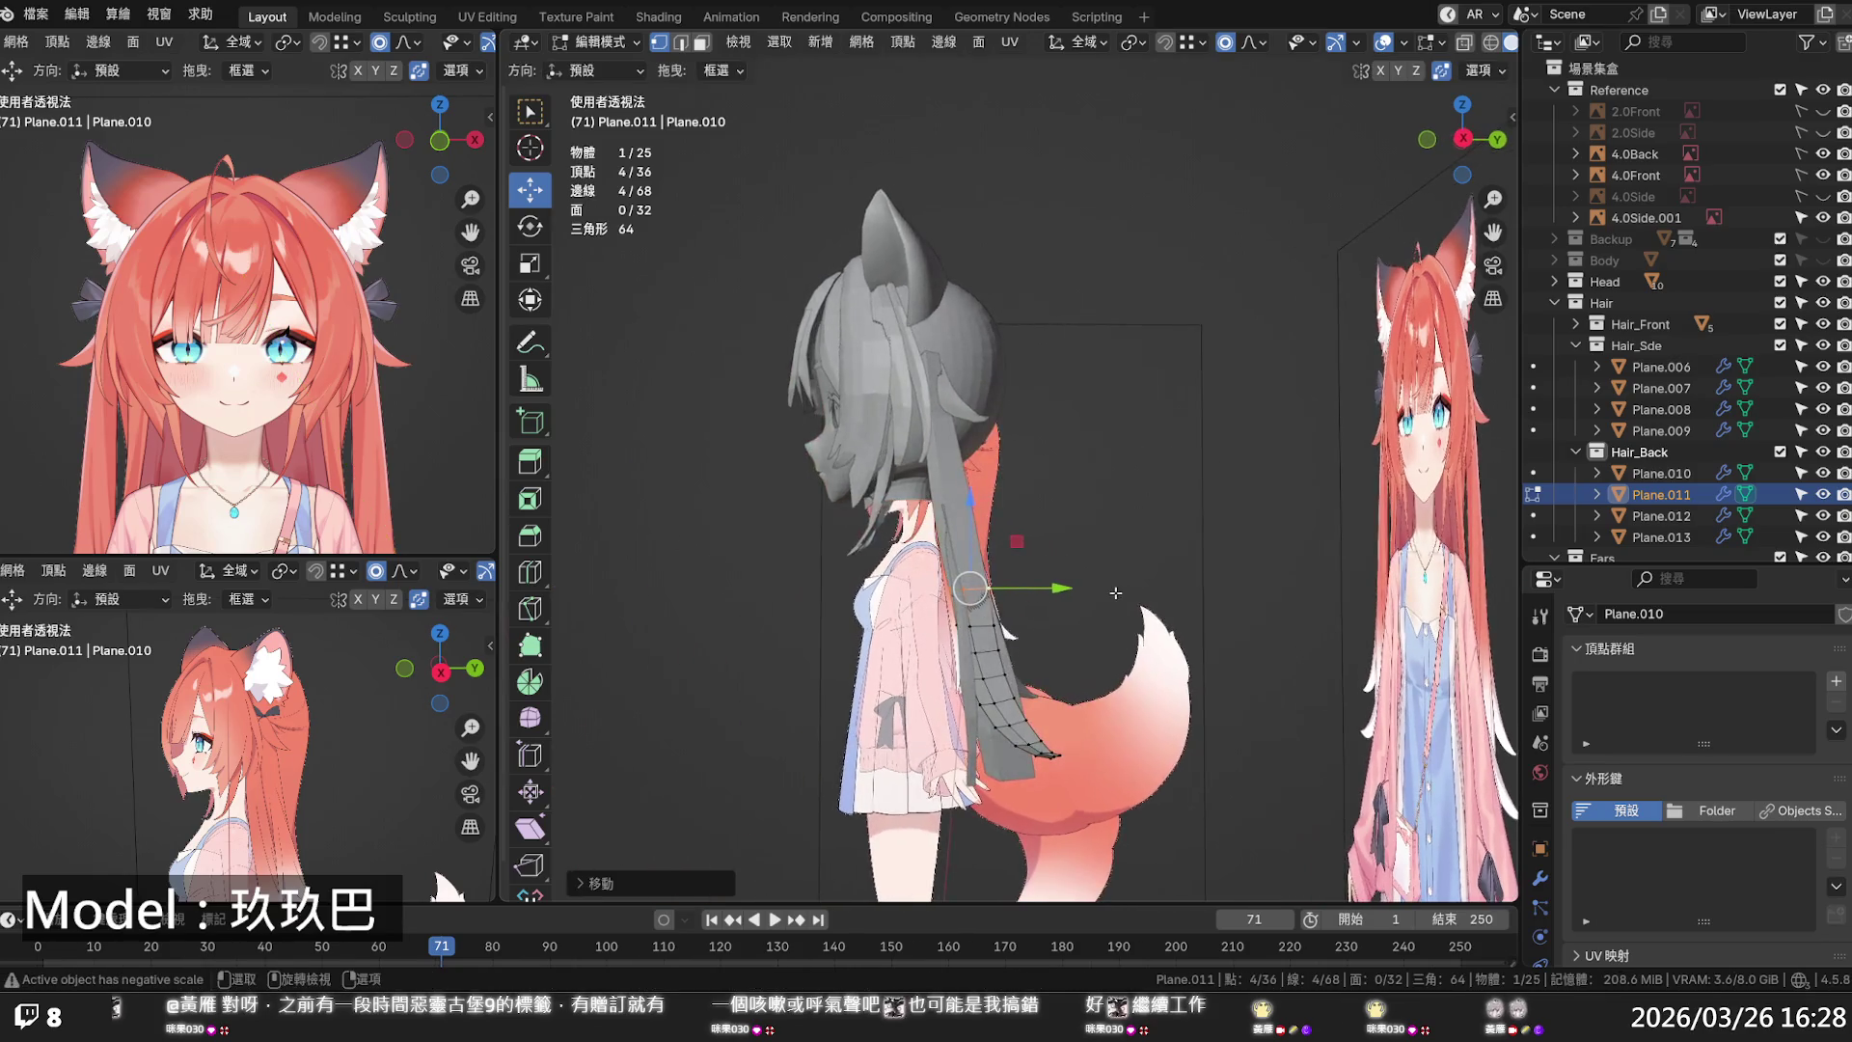
{"action": "left_click", "coordinate": [1117, 588]}
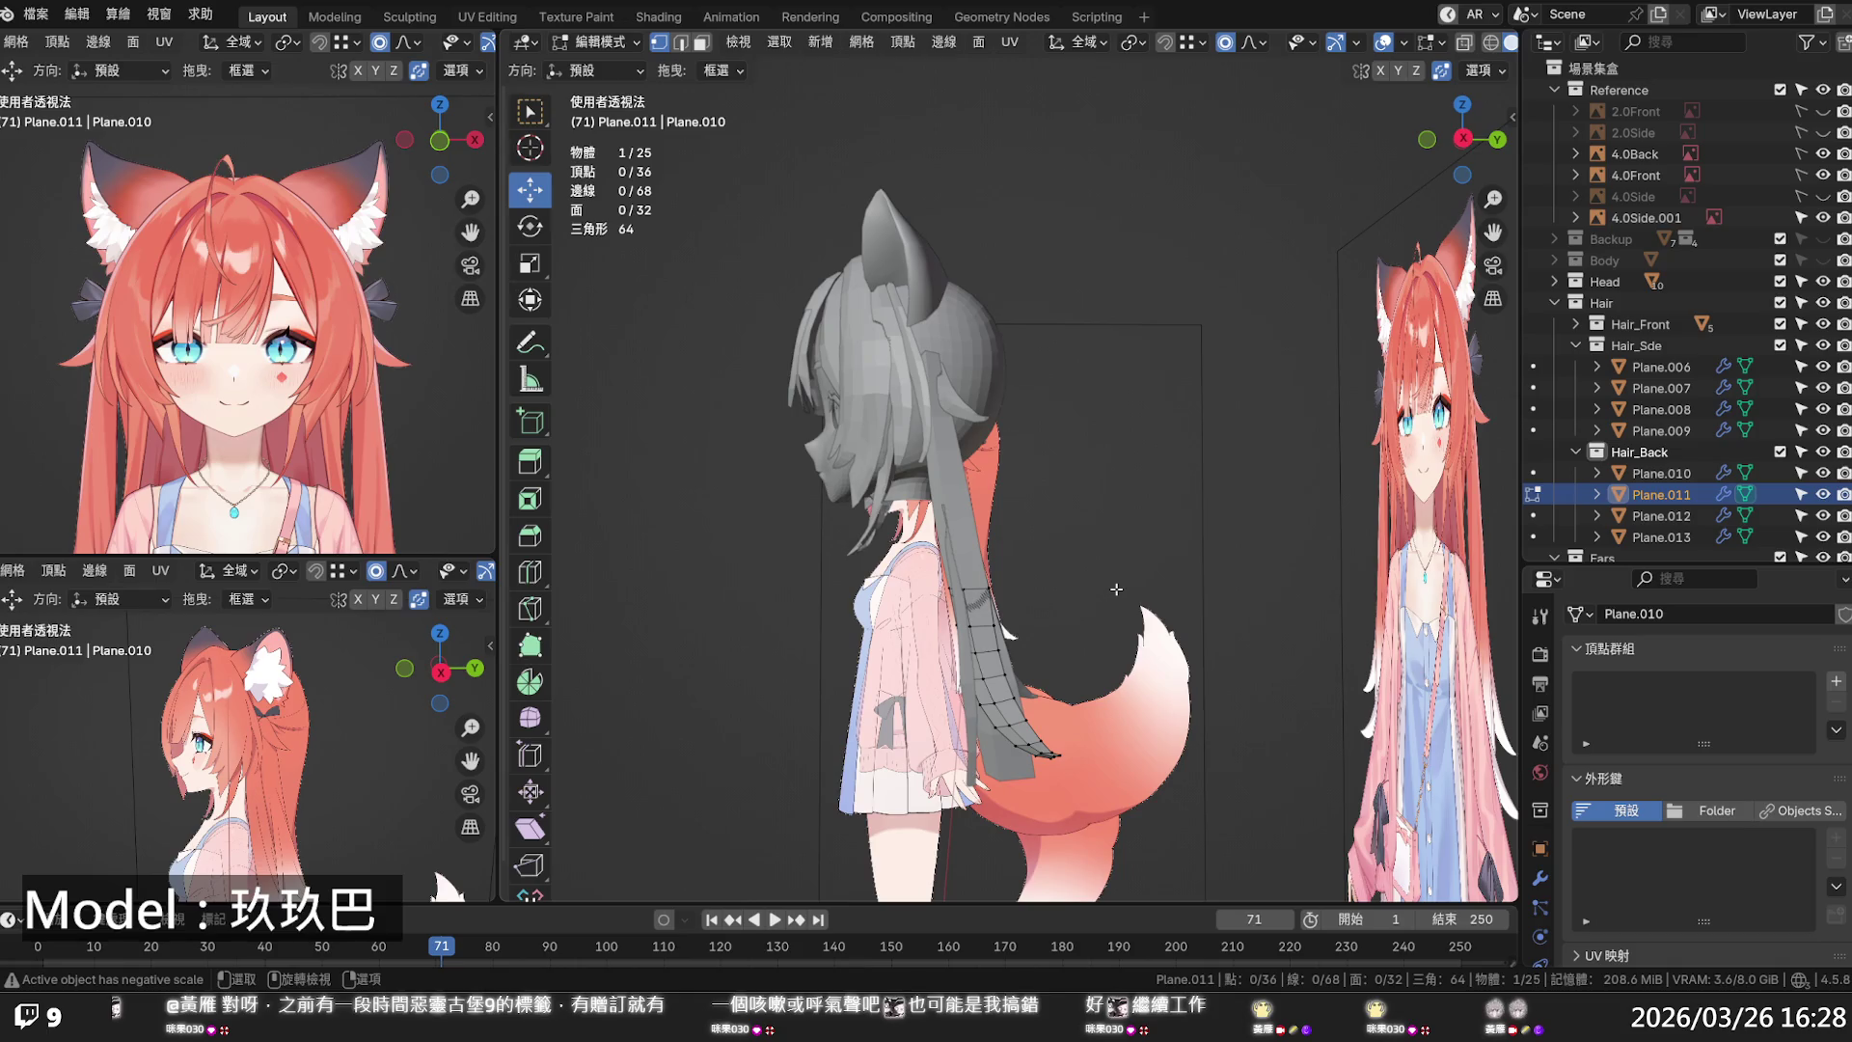
{"action": "key", "text": "Tab"}
- Smooth the curve of Plane.011's bottom edge loop with Set Edge Flow
{"action": "left_click", "coordinate": [1092, 604]}
{"action": "mouse_move", "coordinate": [1091, 604]}
{"action": "middle_mouse_down"}
{"action": "mouse_move", "coordinate": [1096, 645]}
{"action": "mouse_move", "coordinate": [884, 610]}
{"action": "mouse_move", "coordinate": [996, 600]}
{"action": "middle_mouse_up"}
{"action": "scroll", "coordinate": [995, 600], "scroll_direction": "up", "scroll_amount": 4}
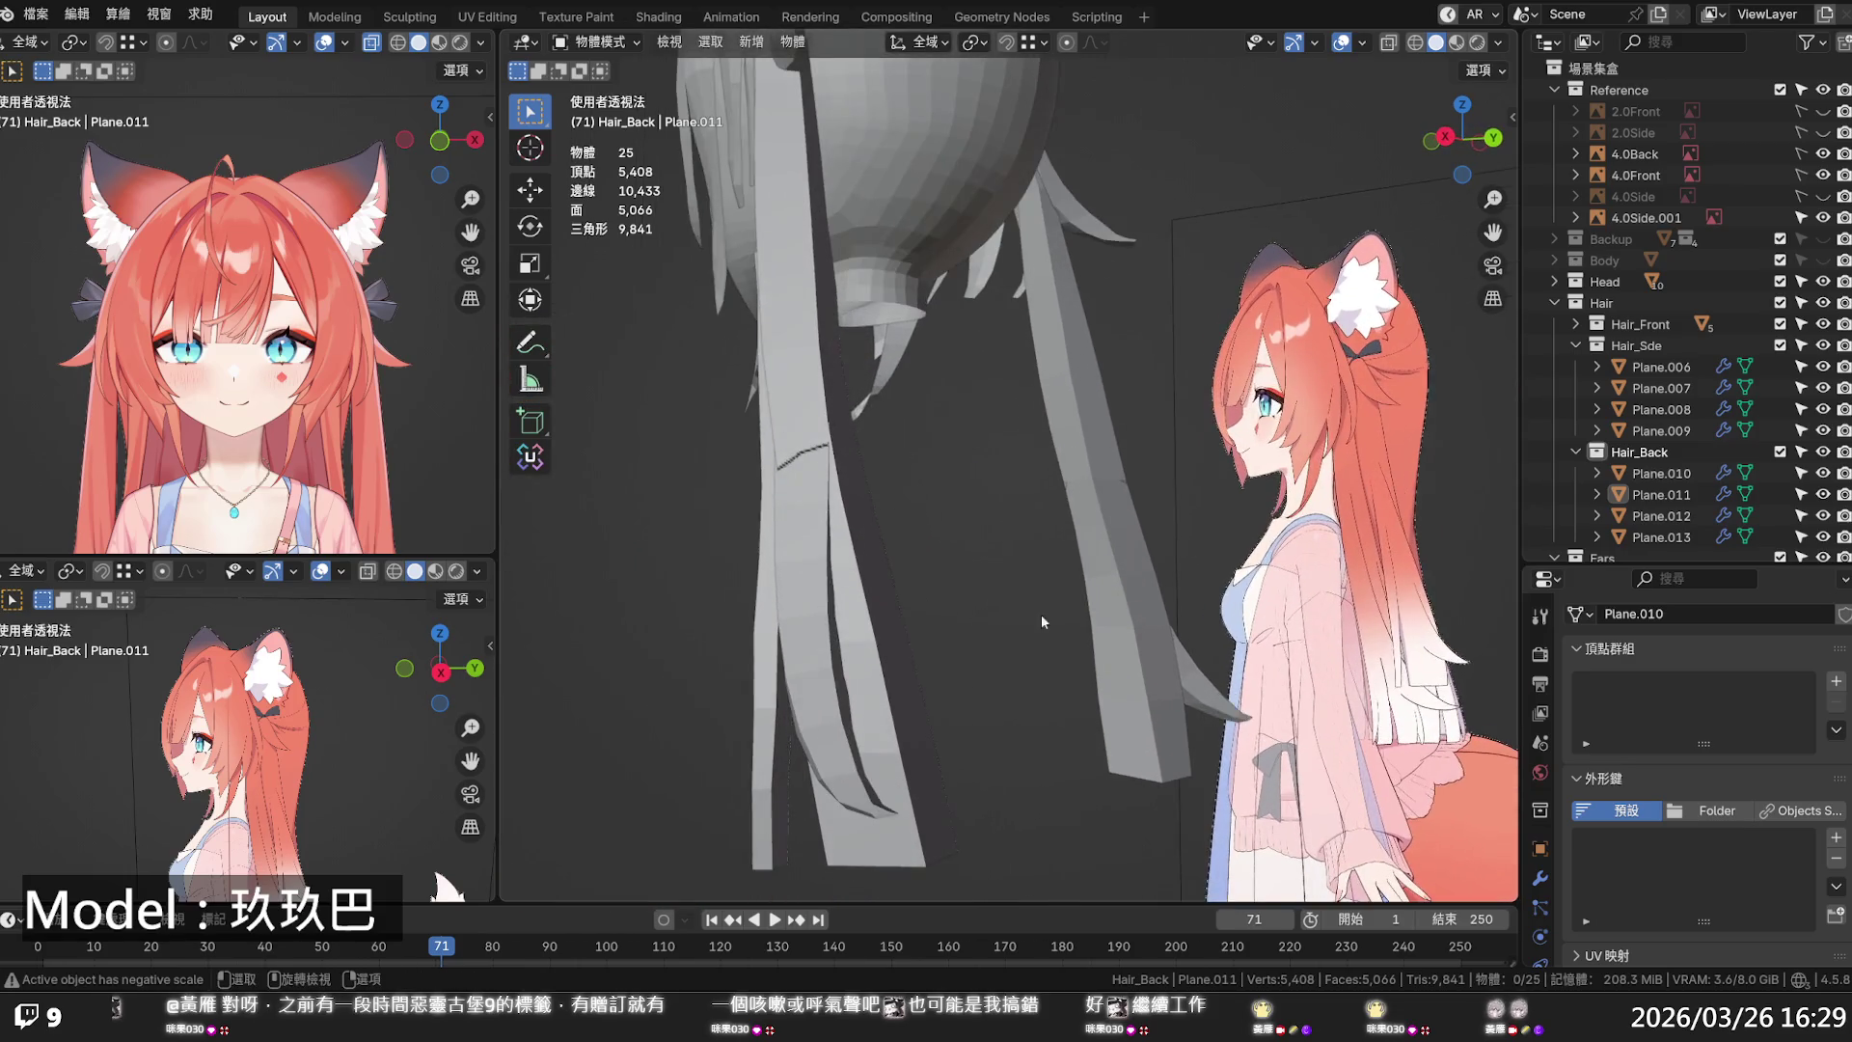
{"action": "mouse_move", "coordinate": [1034, 662]}
{"action": "middle_mouse_down"}
{"action": "mouse_move", "coordinate": [1016, 750]}
{"action": "mouse_move", "coordinate": [1040, 656]}
{"action": "middle_mouse_up"}
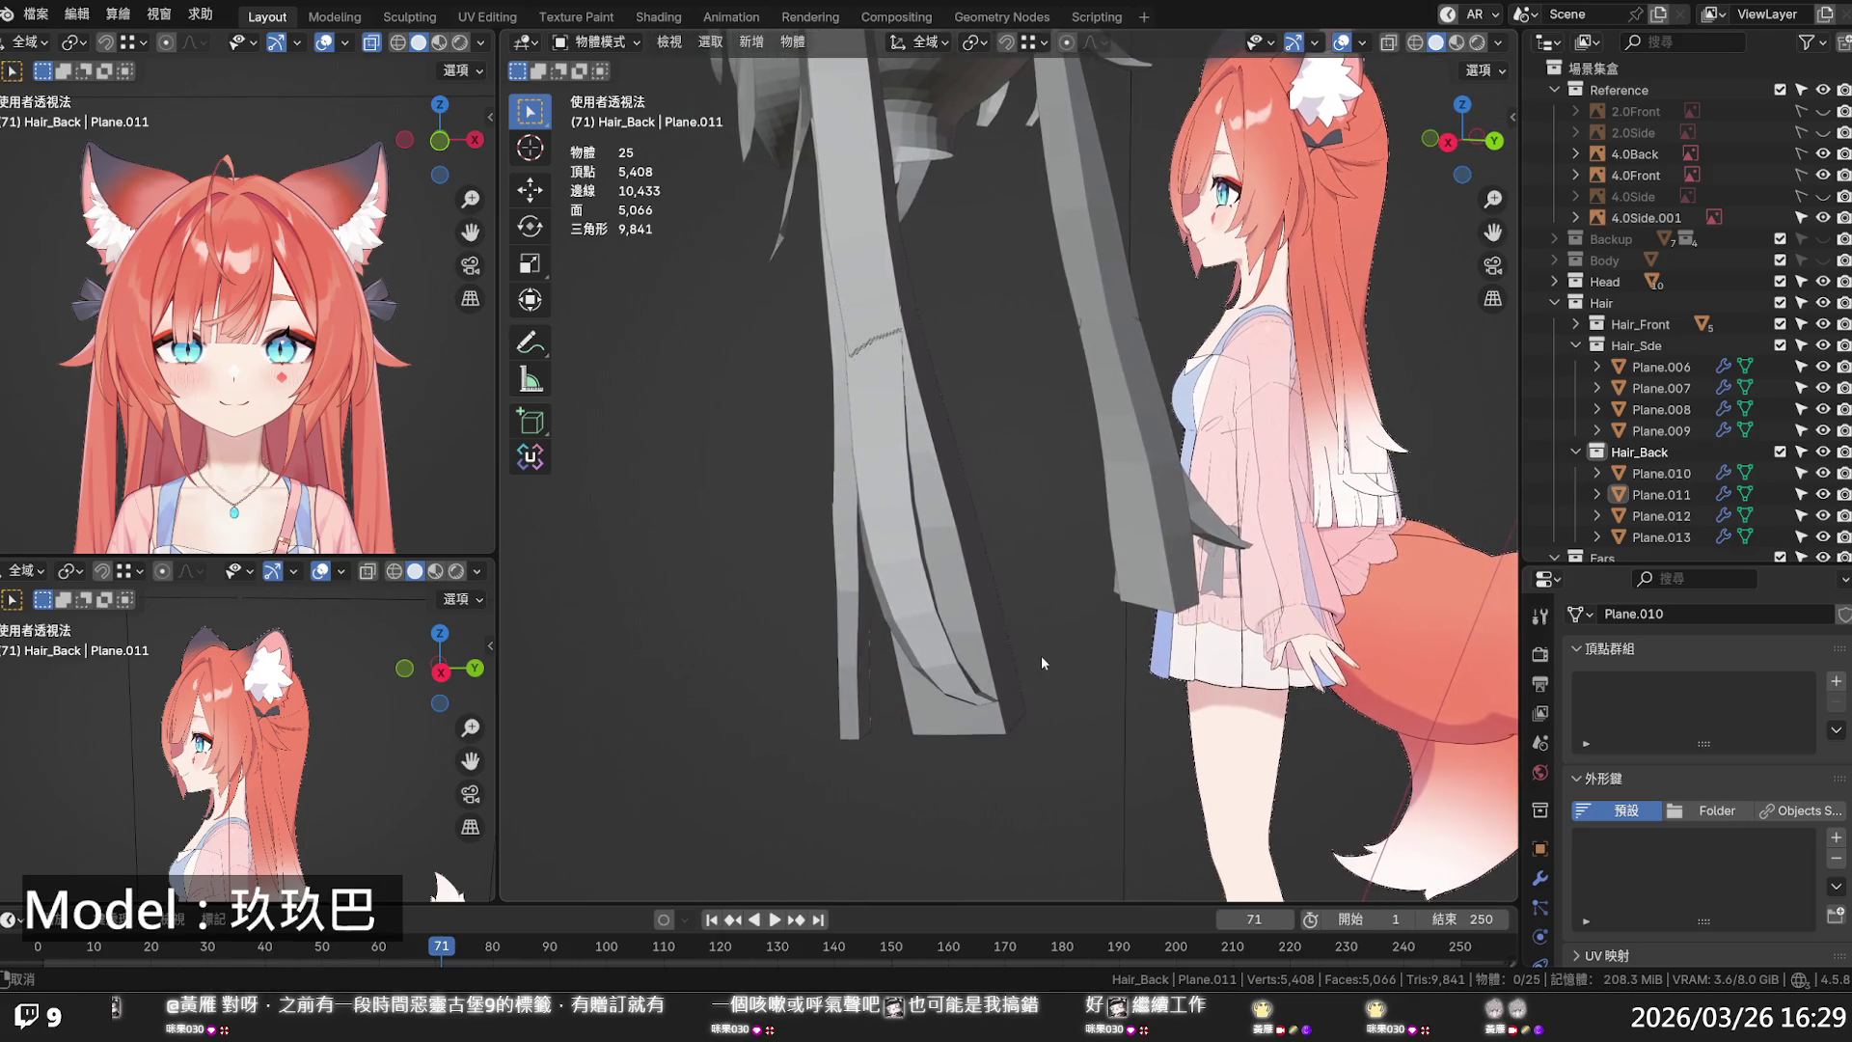
{"action": "left_click", "coordinate": [957, 689]}
{"action": "key", "text": "Tab"}
{"action": "left_click", "coordinate": [960, 686], "text": "alt"}
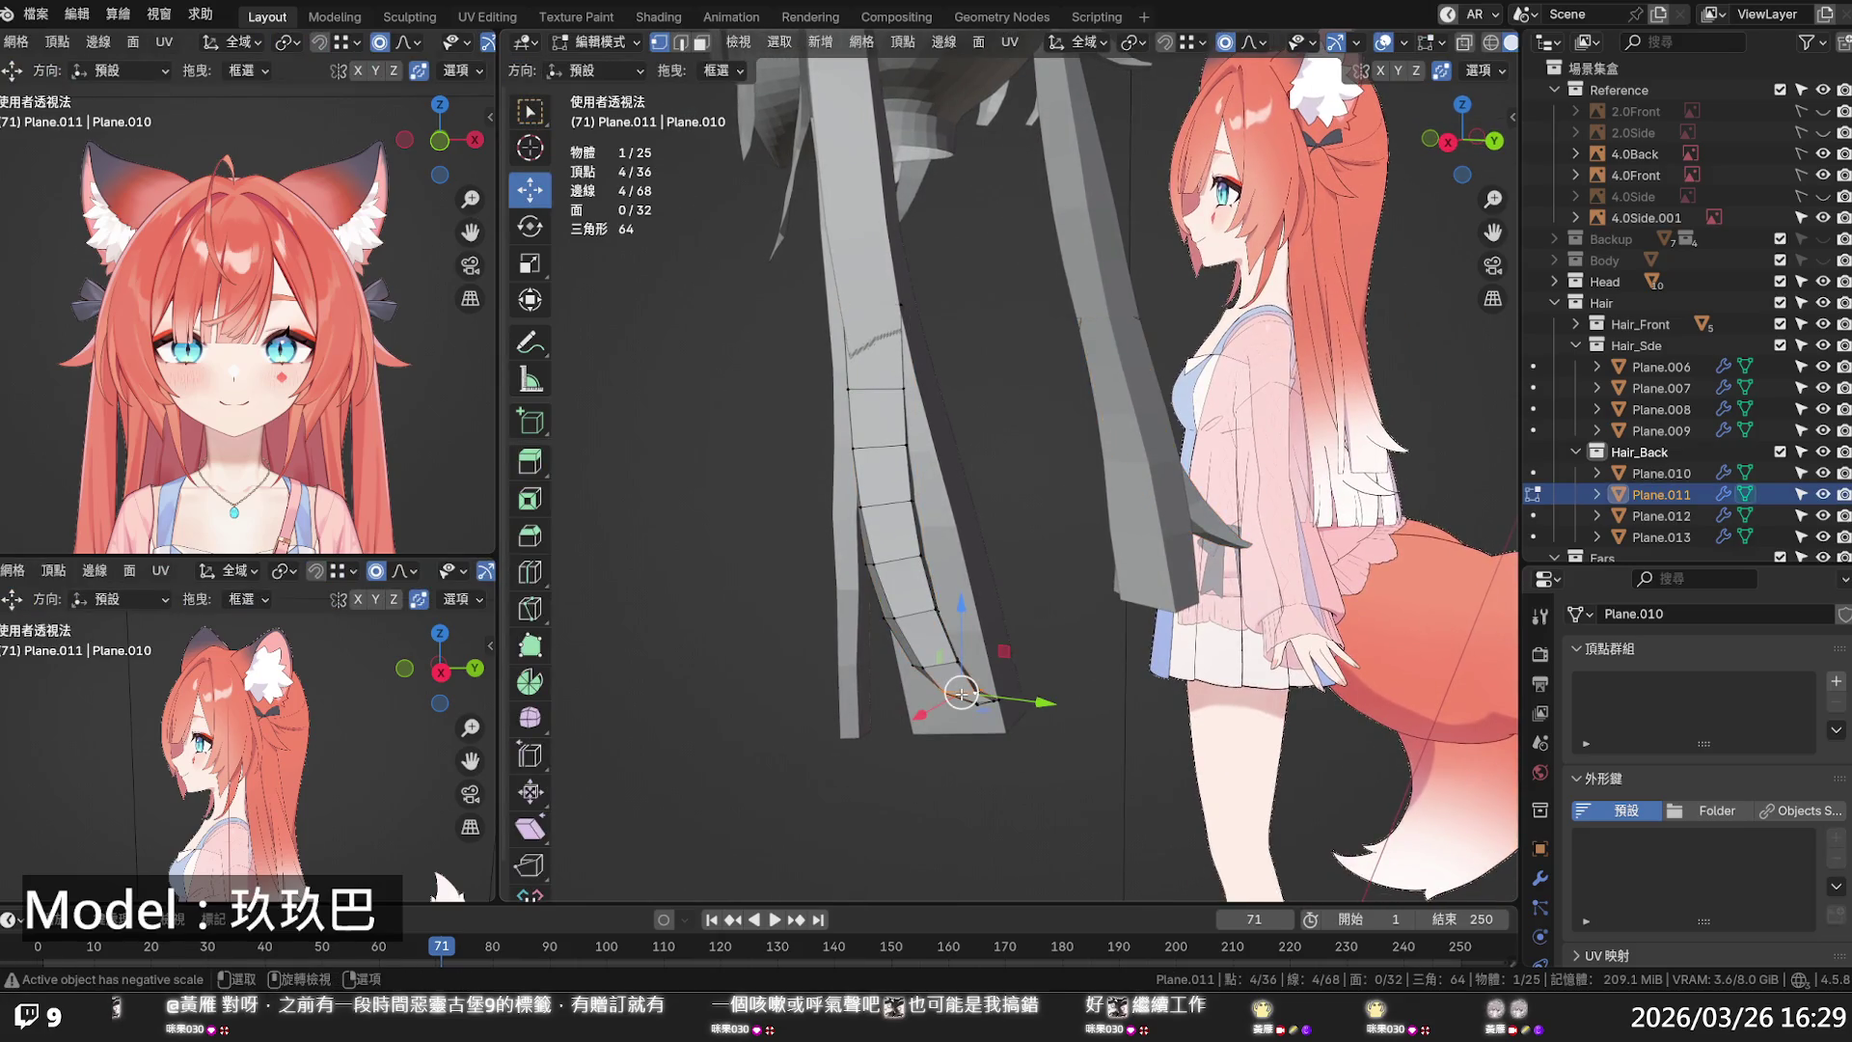
{"action": "key", "text": "shift+r"}
{"action": "left_click", "coordinate": [1067, 647]}
{"action": "key", "text": "alt+z"}
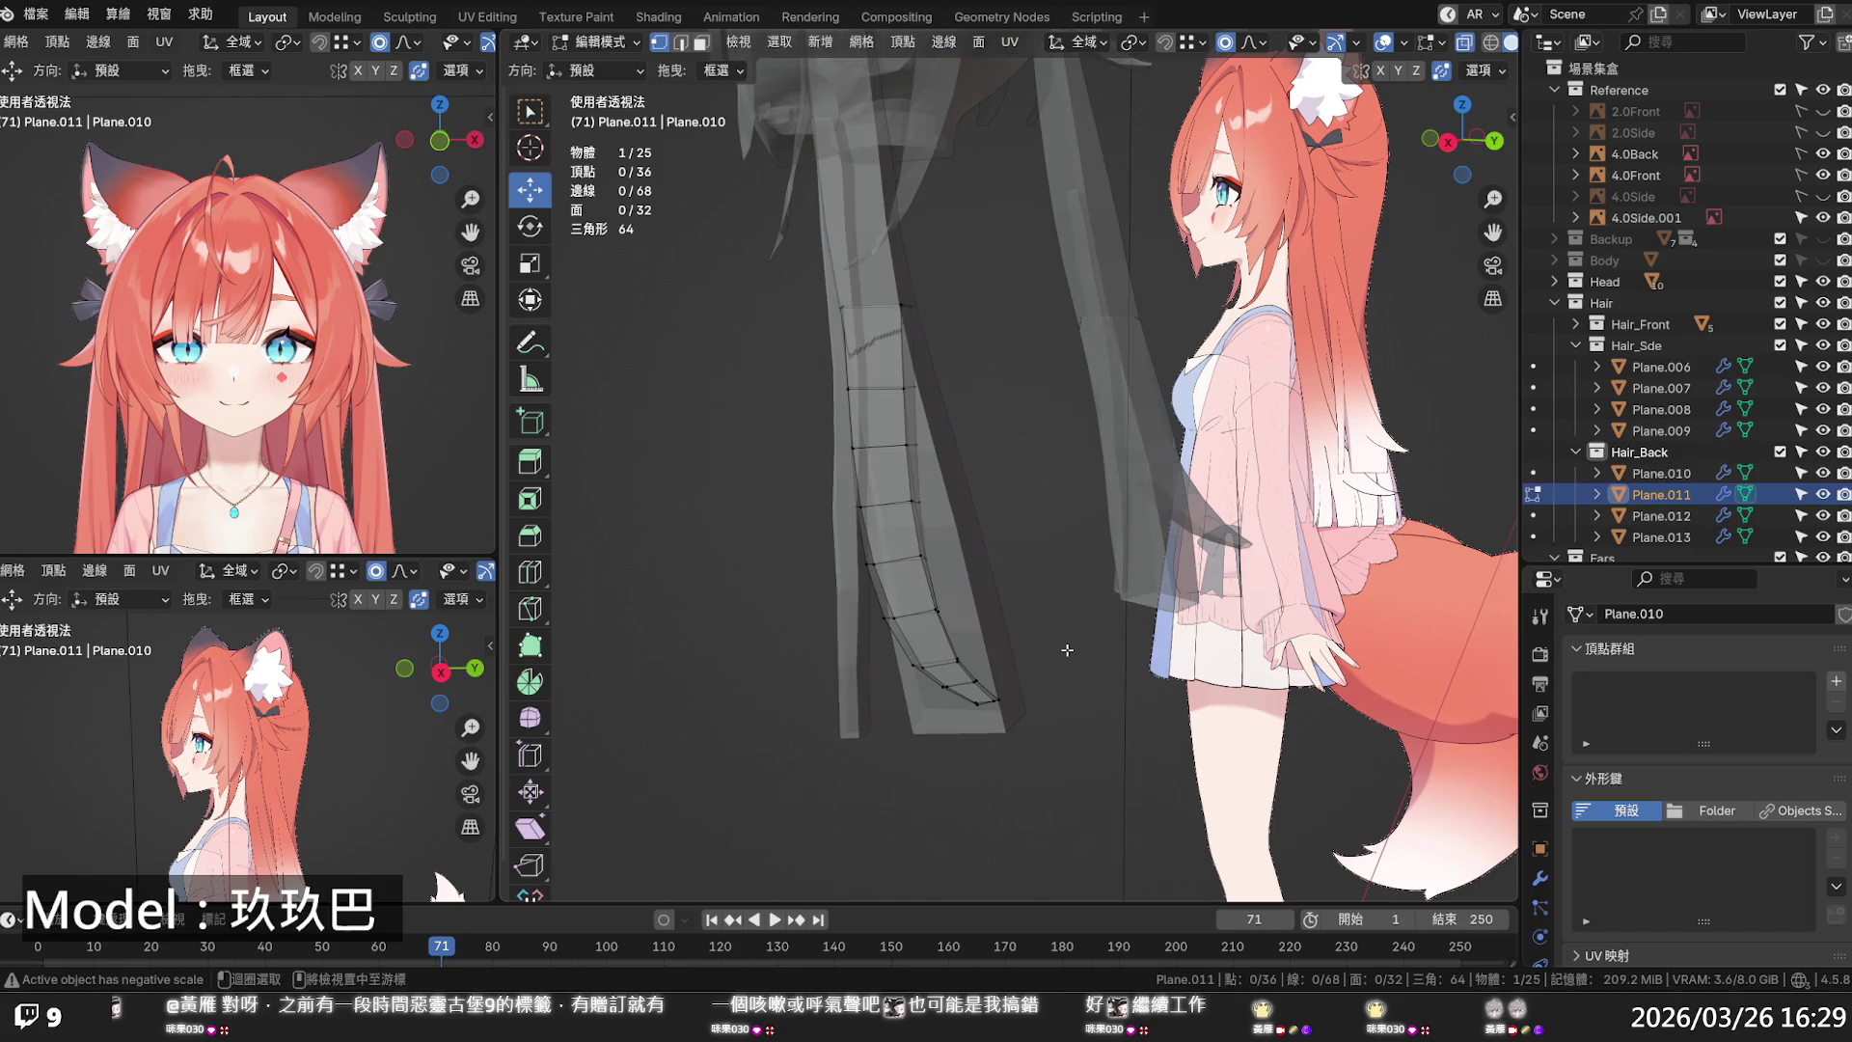
{"action": "mouse_move", "coordinate": [1068, 647]}
{"action": "middle_mouse_down"}
{"action": "mouse_move", "coordinate": [1335, 646]}
{"action": "mouse_move", "coordinate": [1150, 523]}
{"action": "mouse_move", "coordinate": [1087, 668]}
{"action": "mouse_move", "coordinate": [1086, 748]}
{"action": "mouse_move", "coordinate": [1044, 662]}
{"action": "mouse_move", "coordinate": [967, 746]}
{"action": "mouse_move", "coordinate": [953, 721]}
{"action": "middle_mouse_up"}
{"action": "key", "text": "Tab"}
{"action": "key", "text": "alt+z"}
- Deselect the strand and save the file
{"action": "scroll", "coordinate": [1171, 633], "scroll_direction": "down", "scroll_amount": 5}
{"action": "left_click", "coordinate": [1167, 634]}
{"action": "key", "text": "ctrl+s"}
{"action": "mouse_move", "coordinate": [1126, 655]}
{"action": "middle_mouse_down"}
{"action": "mouse_move", "coordinate": [1001, 708]}
{"action": "mouse_move", "coordinate": [1238, 667]}
{"action": "mouse_move", "coordinate": [1406, 600]}
{"action": "mouse_move", "coordinate": [1291, 634]}
{"action": "mouse_move", "coordinate": [1293, 511]}
{"action": "mouse_move", "coordinate": [899, 522]}
{"action": "mouse_move", "coordinate": [945, 519]}
{"action": "mouse_move", "coordinate": [962, 570]}
{"action": "mouse_move", "coordinate": [893, 581]}
{"action": "mouse_move", "coordinate": [912, 577]}
{"action": "middle_mouse_up"}
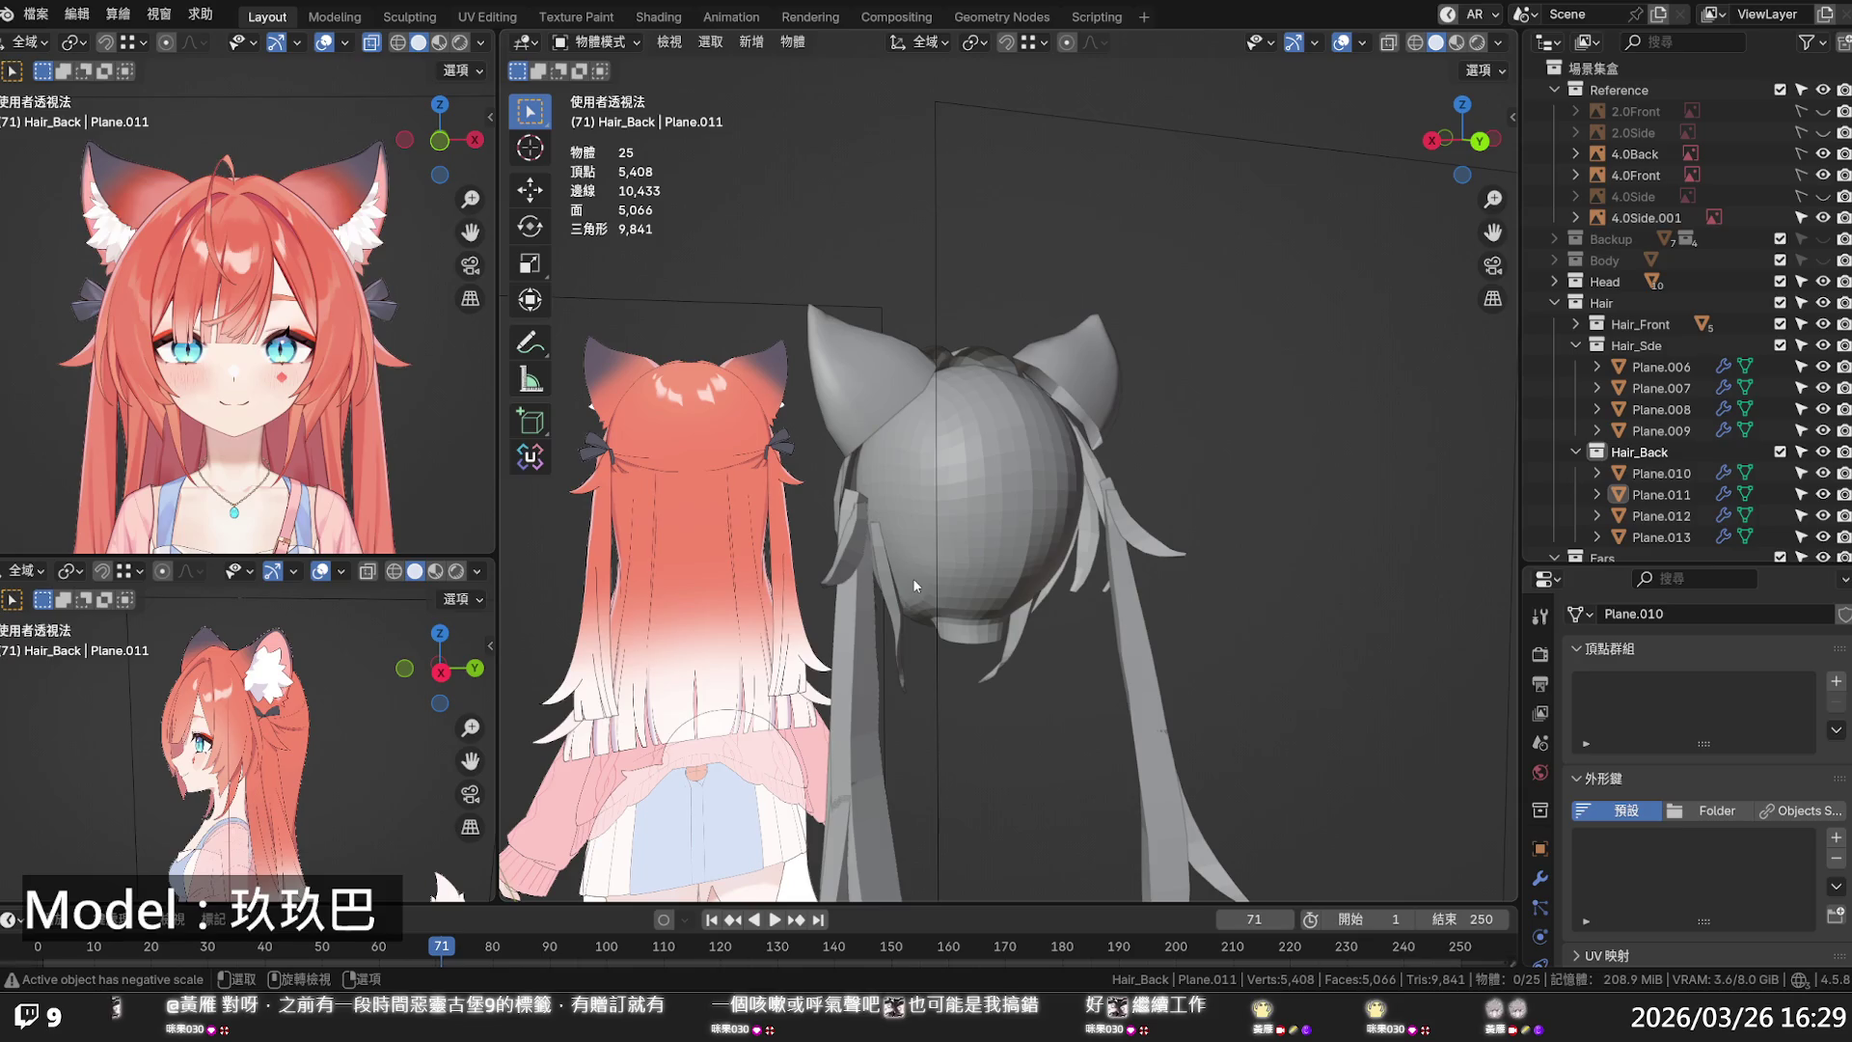
{"action": "mouse_move", "coordinate": [912, 577]}
{"action": "middle_mouse_down"}
{"action": "mouse_move", "coordinate": [946, 625]}
{"action": "mouse_move", "coordinate": [1015, 623]}
{"action": "mouse_move", "coordinate": [1028, 564]}
{"action": "middle_mouse_up"}
- Enter Edit Mode on the Head object and hide the Hair and Ears collections
{"action": "left_click", "coordinate": [1028, 564]}
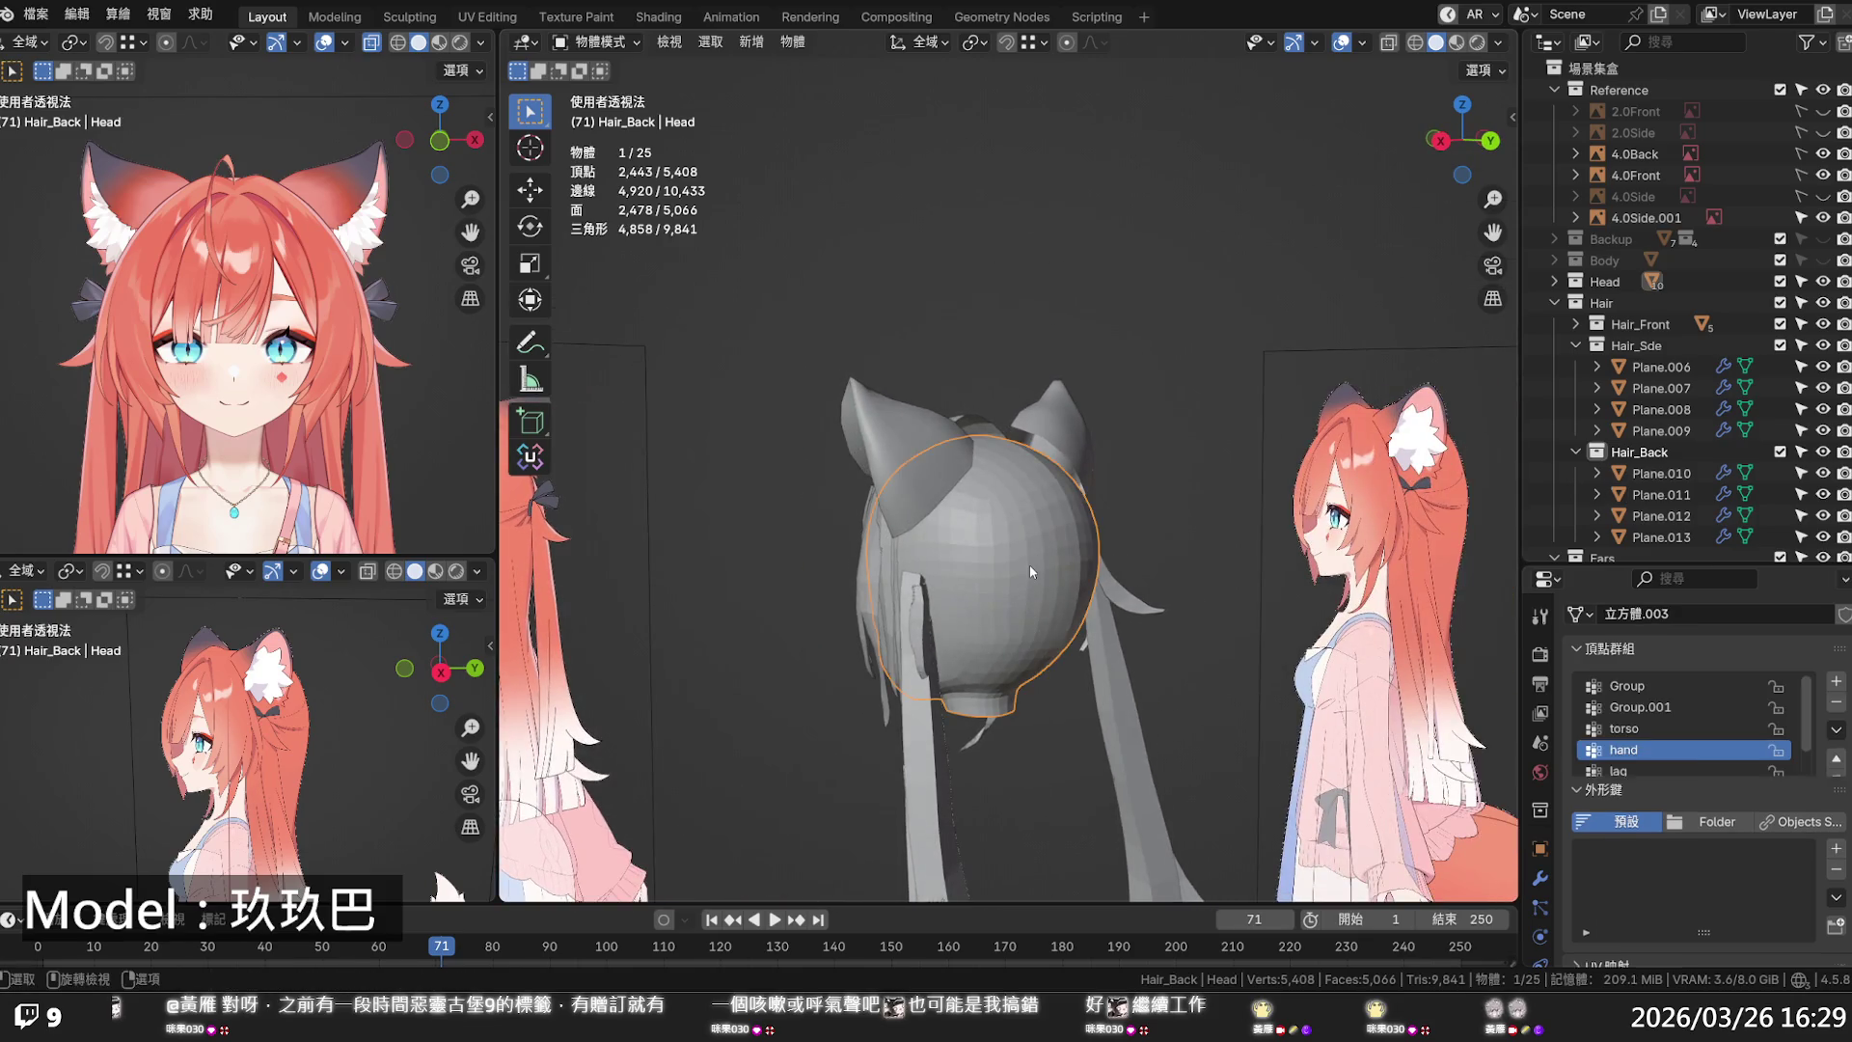
{"action": "key", "text": "Tab"}
{"action": "scroll", "coordinate": [1028, 565], "scroll_direction": "up", "scroll_amount": 5}
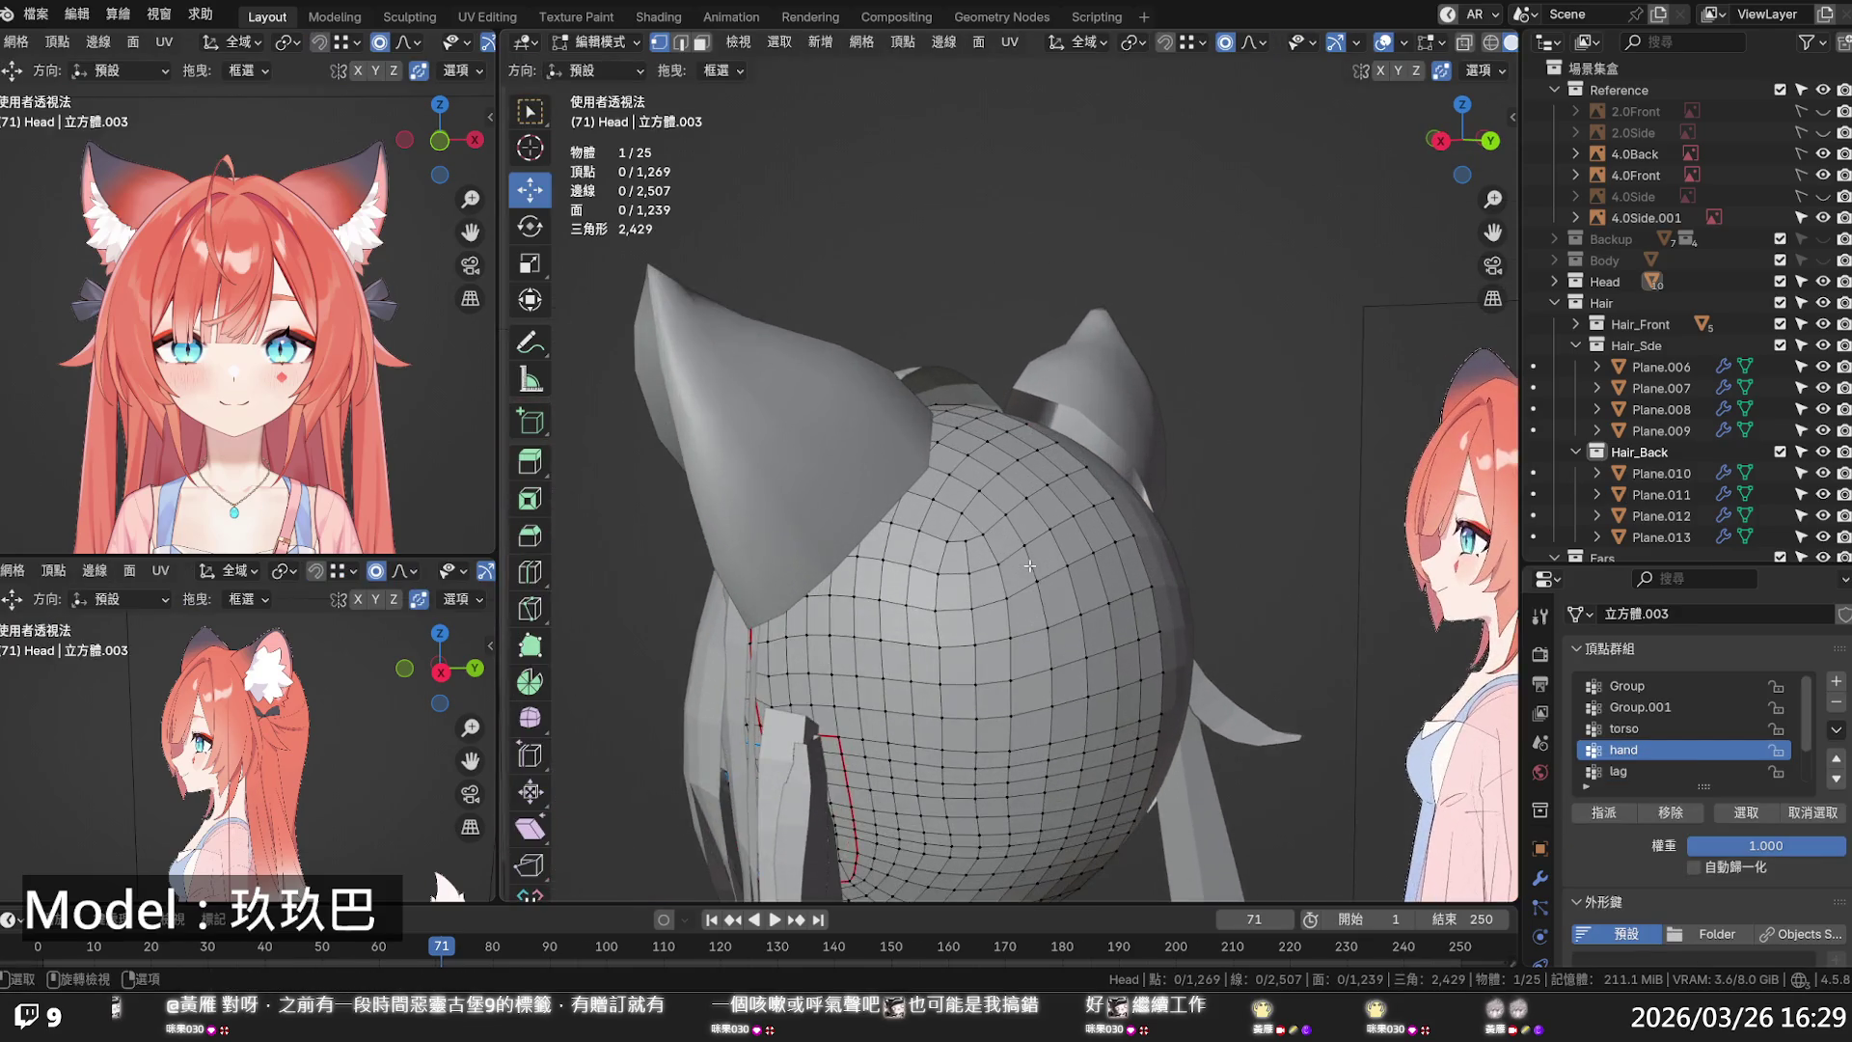
{"action": "mouse_move", "coordinate": [1028, 565]}
{"action": "middle_mouse_down"}
{"action": "mouse_move", "coordinate": [975, 547]}
{"action": "mouse_move", "coordinate": [1096, 538]}
{"action": "mouse_move", "coordinate": [1070, 673]}
{"action": "mouse_move", "coordinate": [976, 673]}
{"action": "mouse_move", "coordinate": [1077, 640]}
{"action": "middle_mouse_up"}
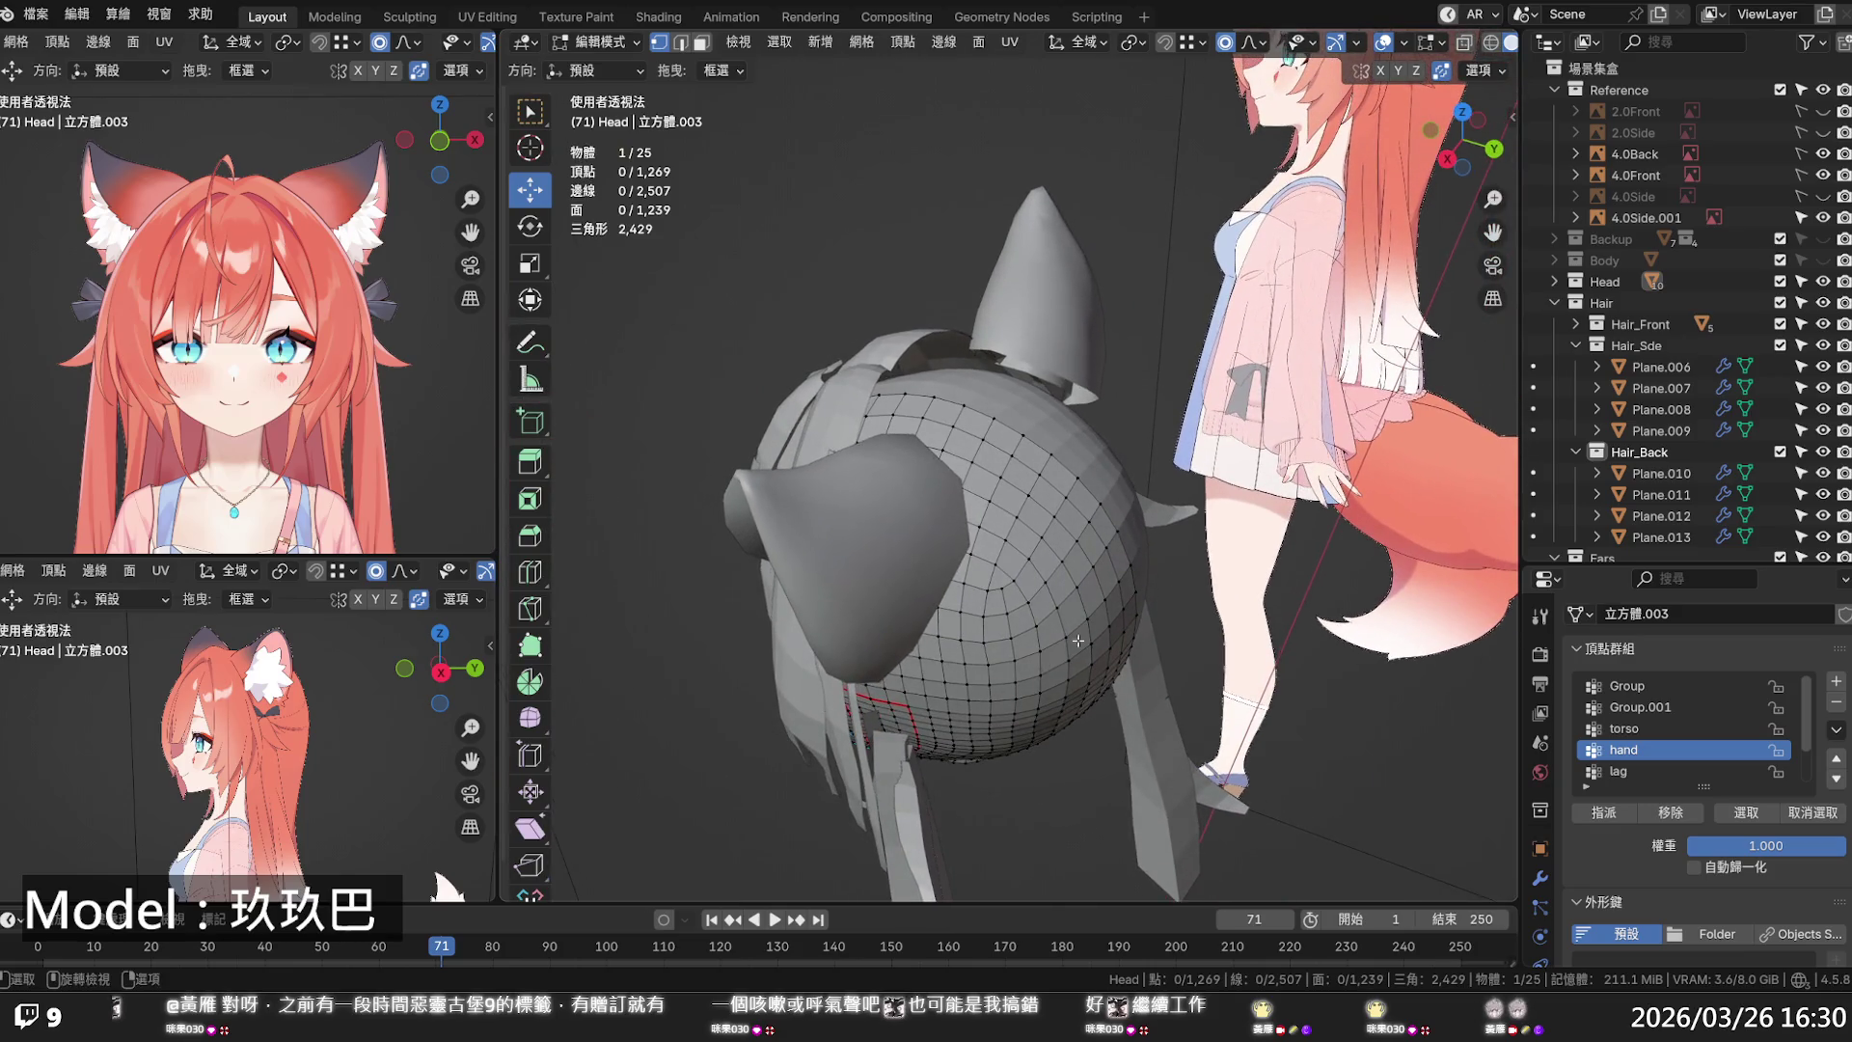
{"action": "left_click", "coordinate": [1822, 302]}
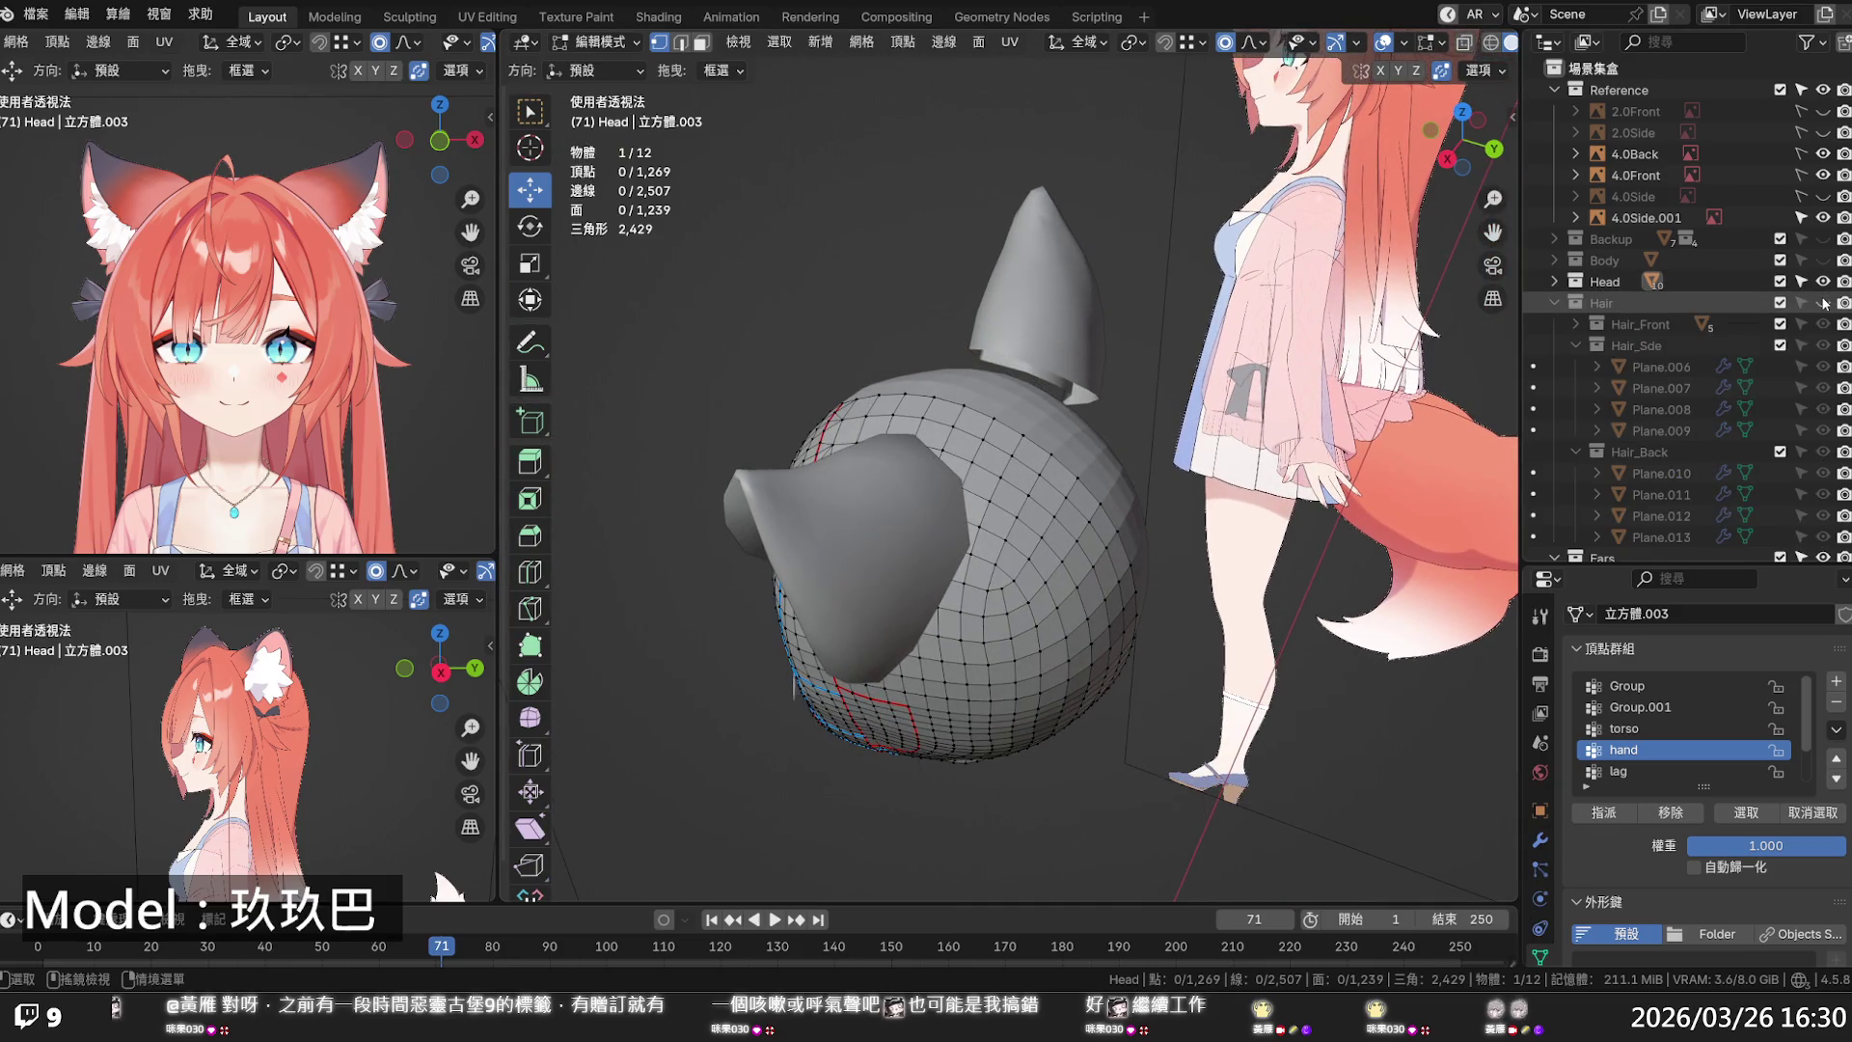
{"action": "left_click", "coordinate": [1822, 558]}
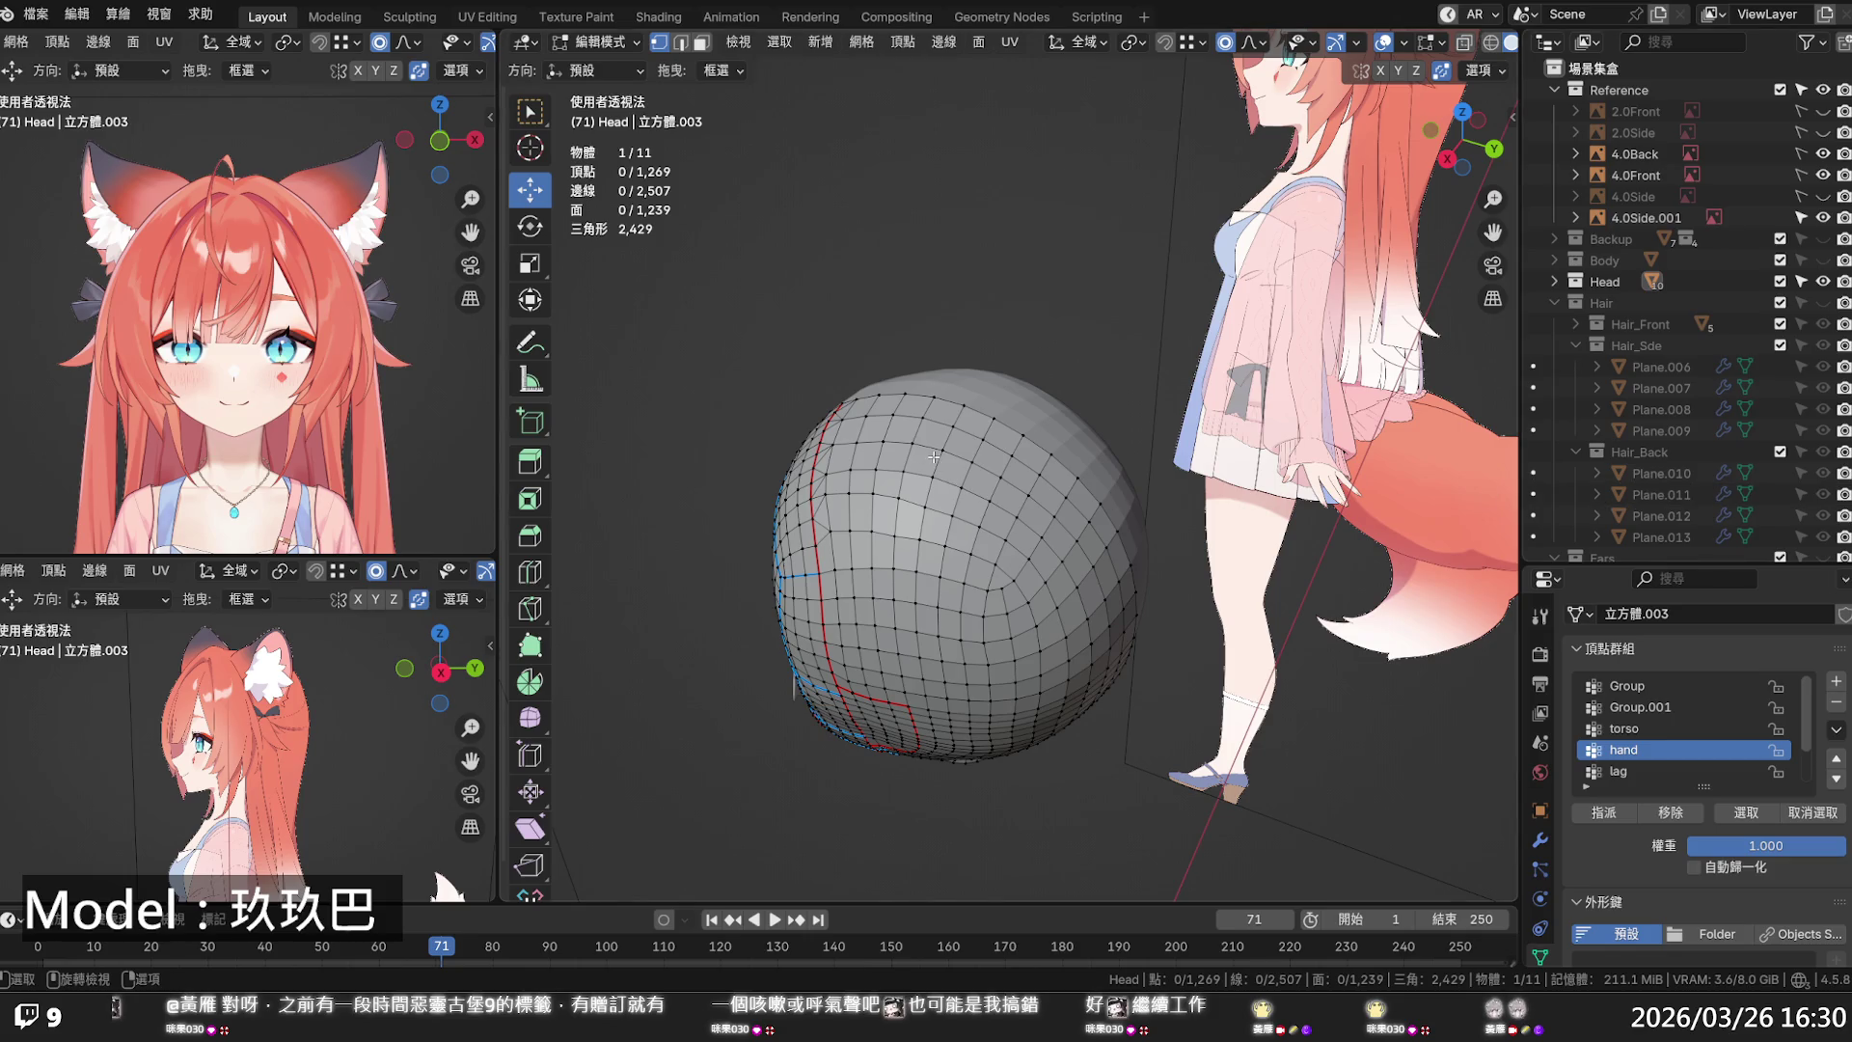
- Select the crown of the head by growing the selection from a top vertex
{"action": "left_click", "coordinate": [942, 449]}
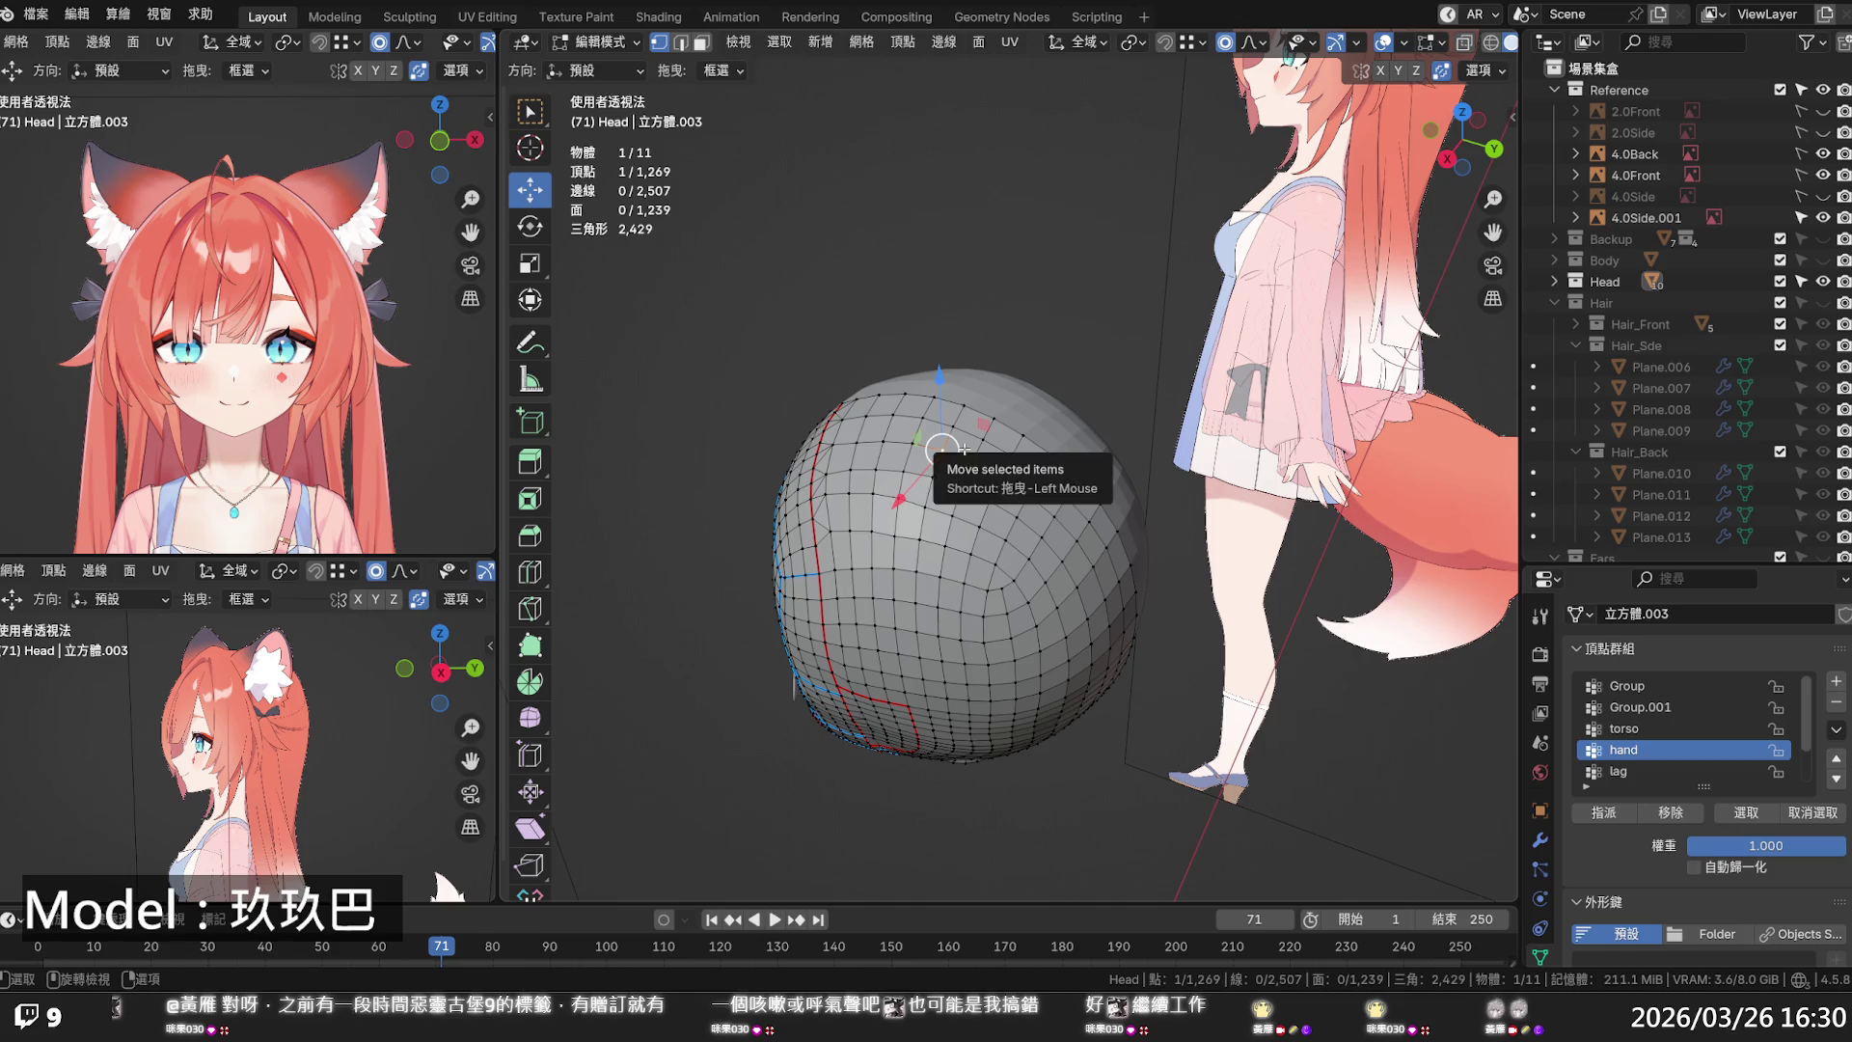
{"action": "key", "text": "ctrl+KP_Add"}
{"action": "key", "text": "ctrl+KP_Add"}
{"action": "key", "text": "ctrl+KP_Add"}
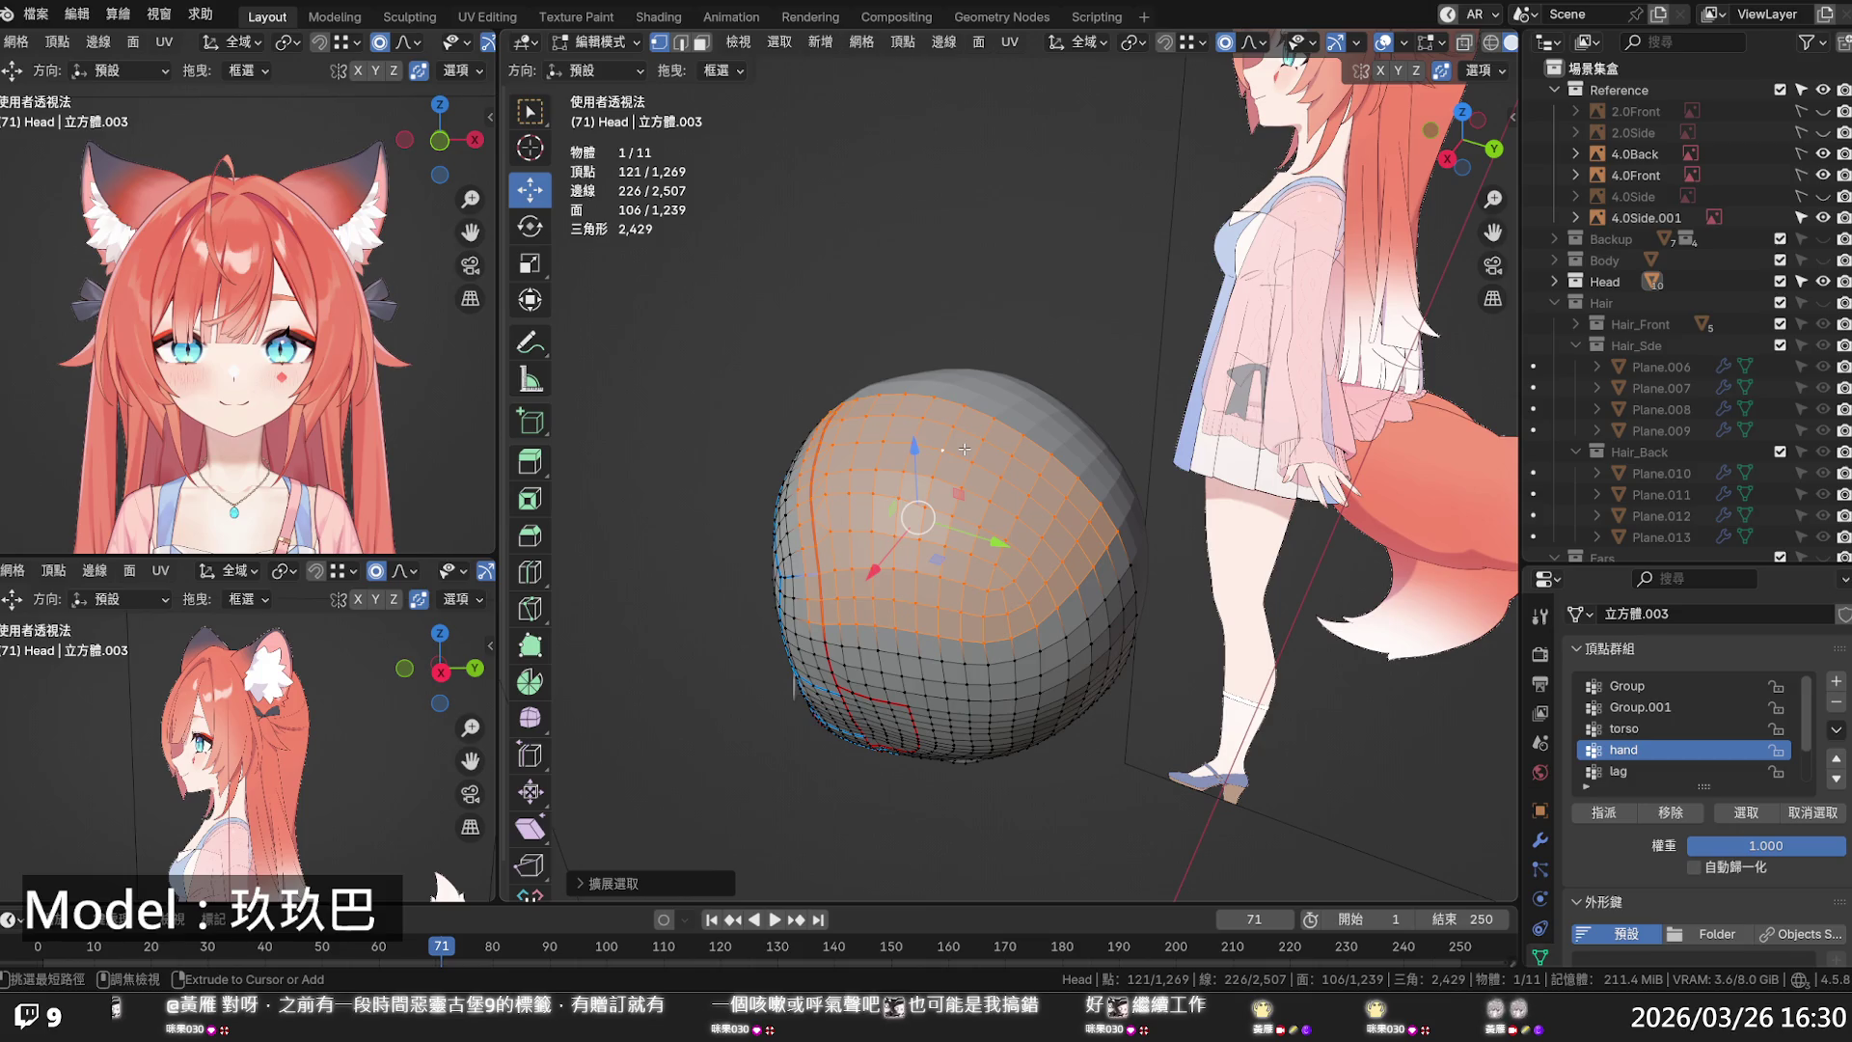
{"action": "left_click", "coordinate": [687, 885]}
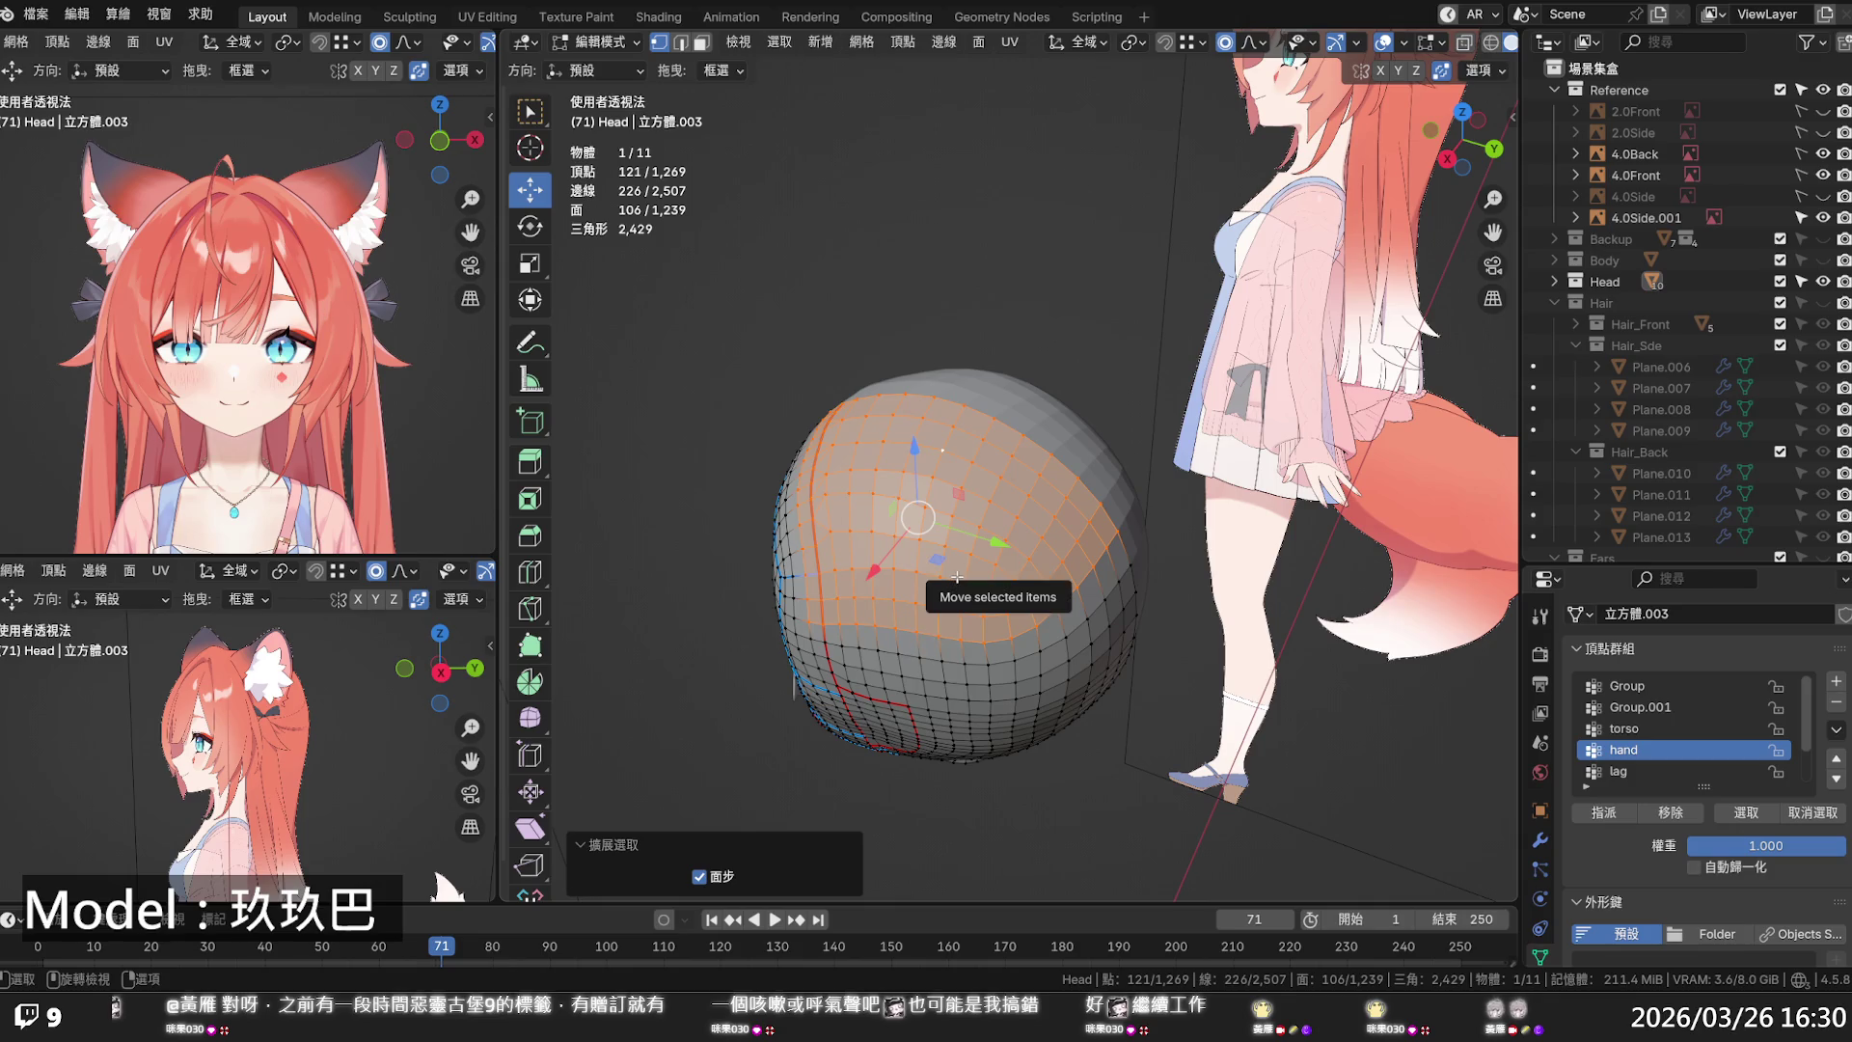
{"action": "left_click", "coordinate": [923, 508]}
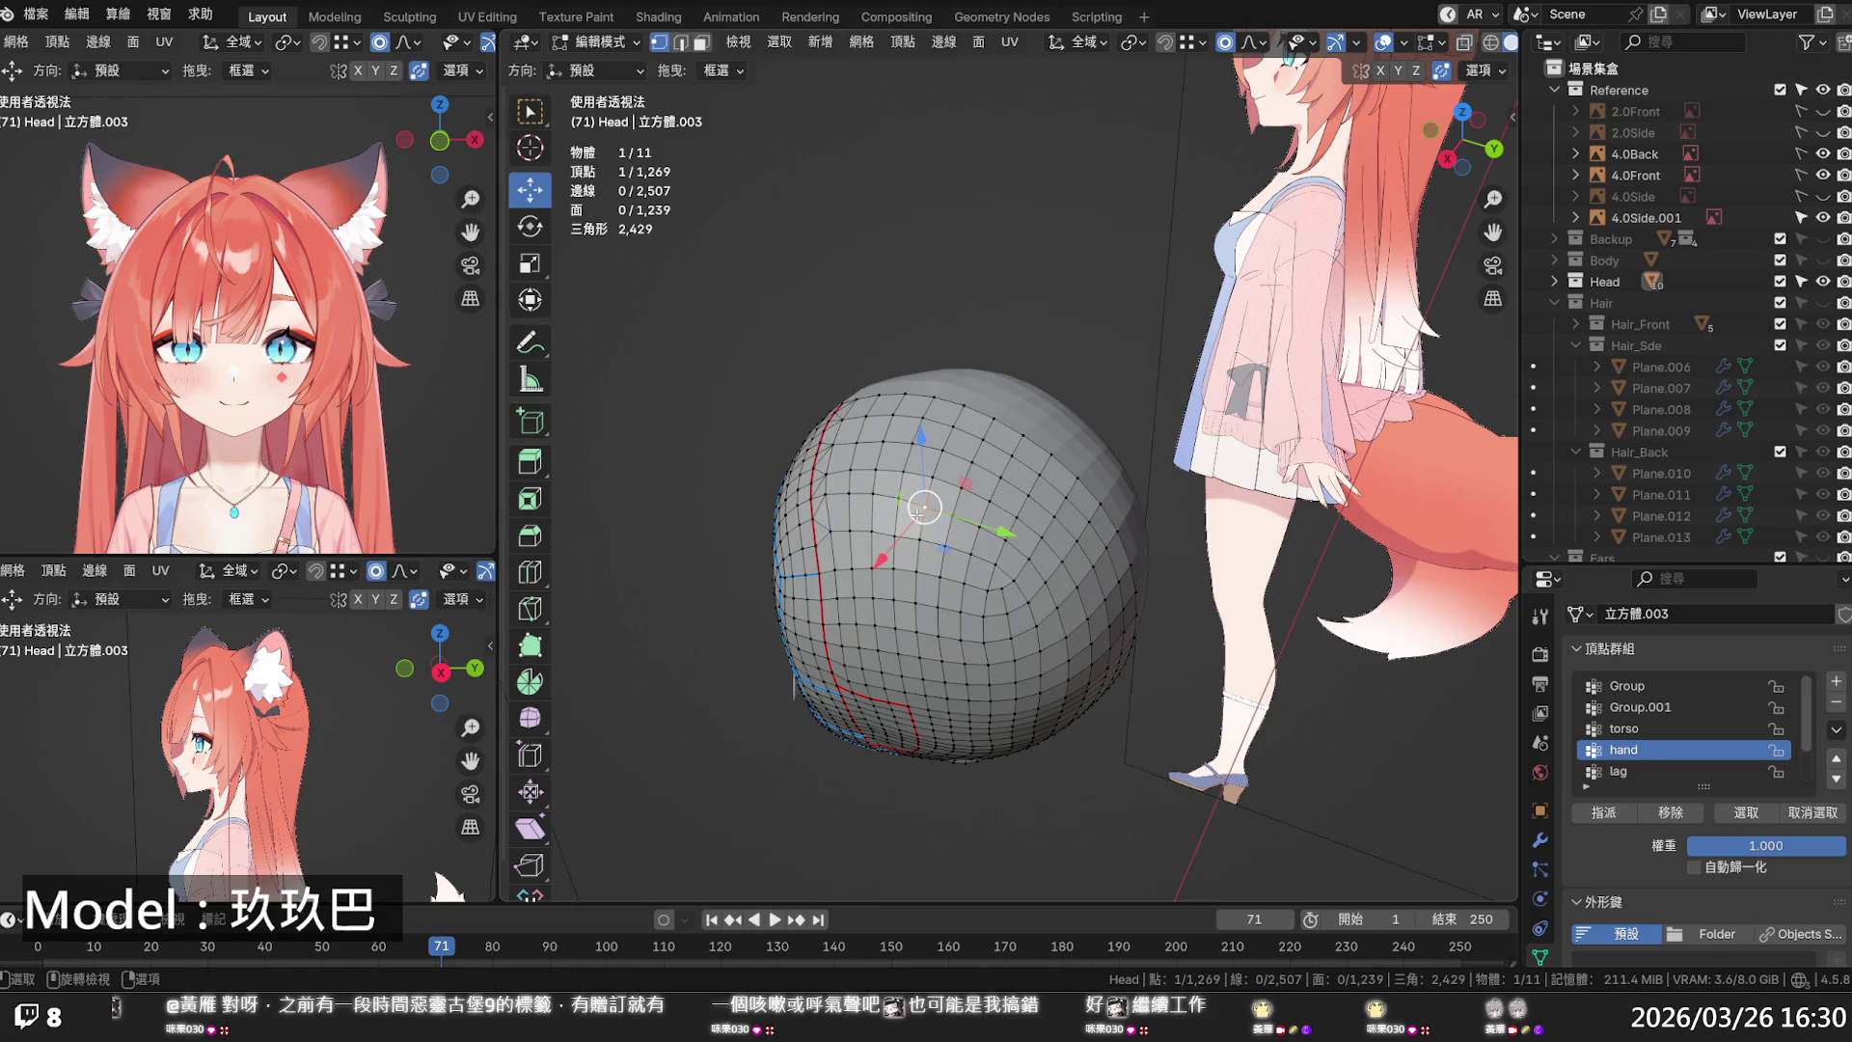
{"action": "left_click", "coordinate": [942, 449]}
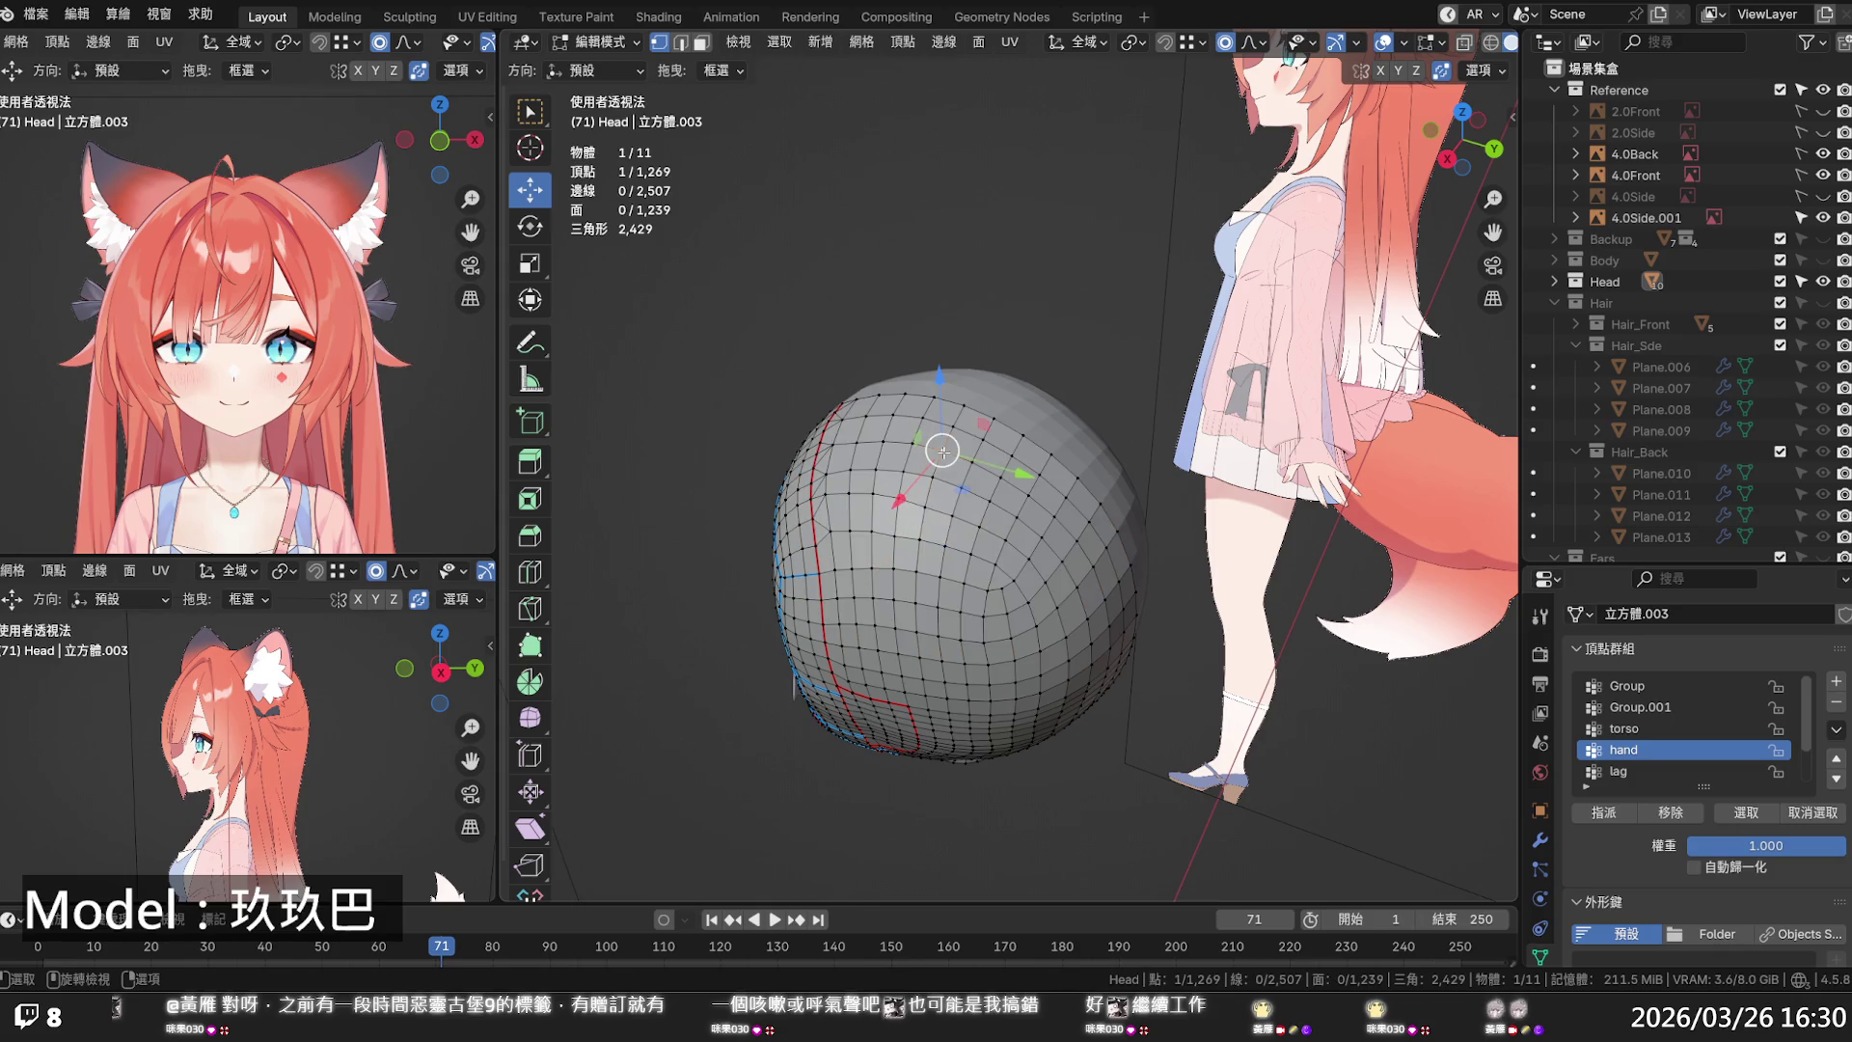
{"action": "key", "text": "ctrl+KP_Add"}
{"action": "key", "text": "ctrl+KP_Add"}
{"action": "key", "text": "ctrl+KP_Add"}
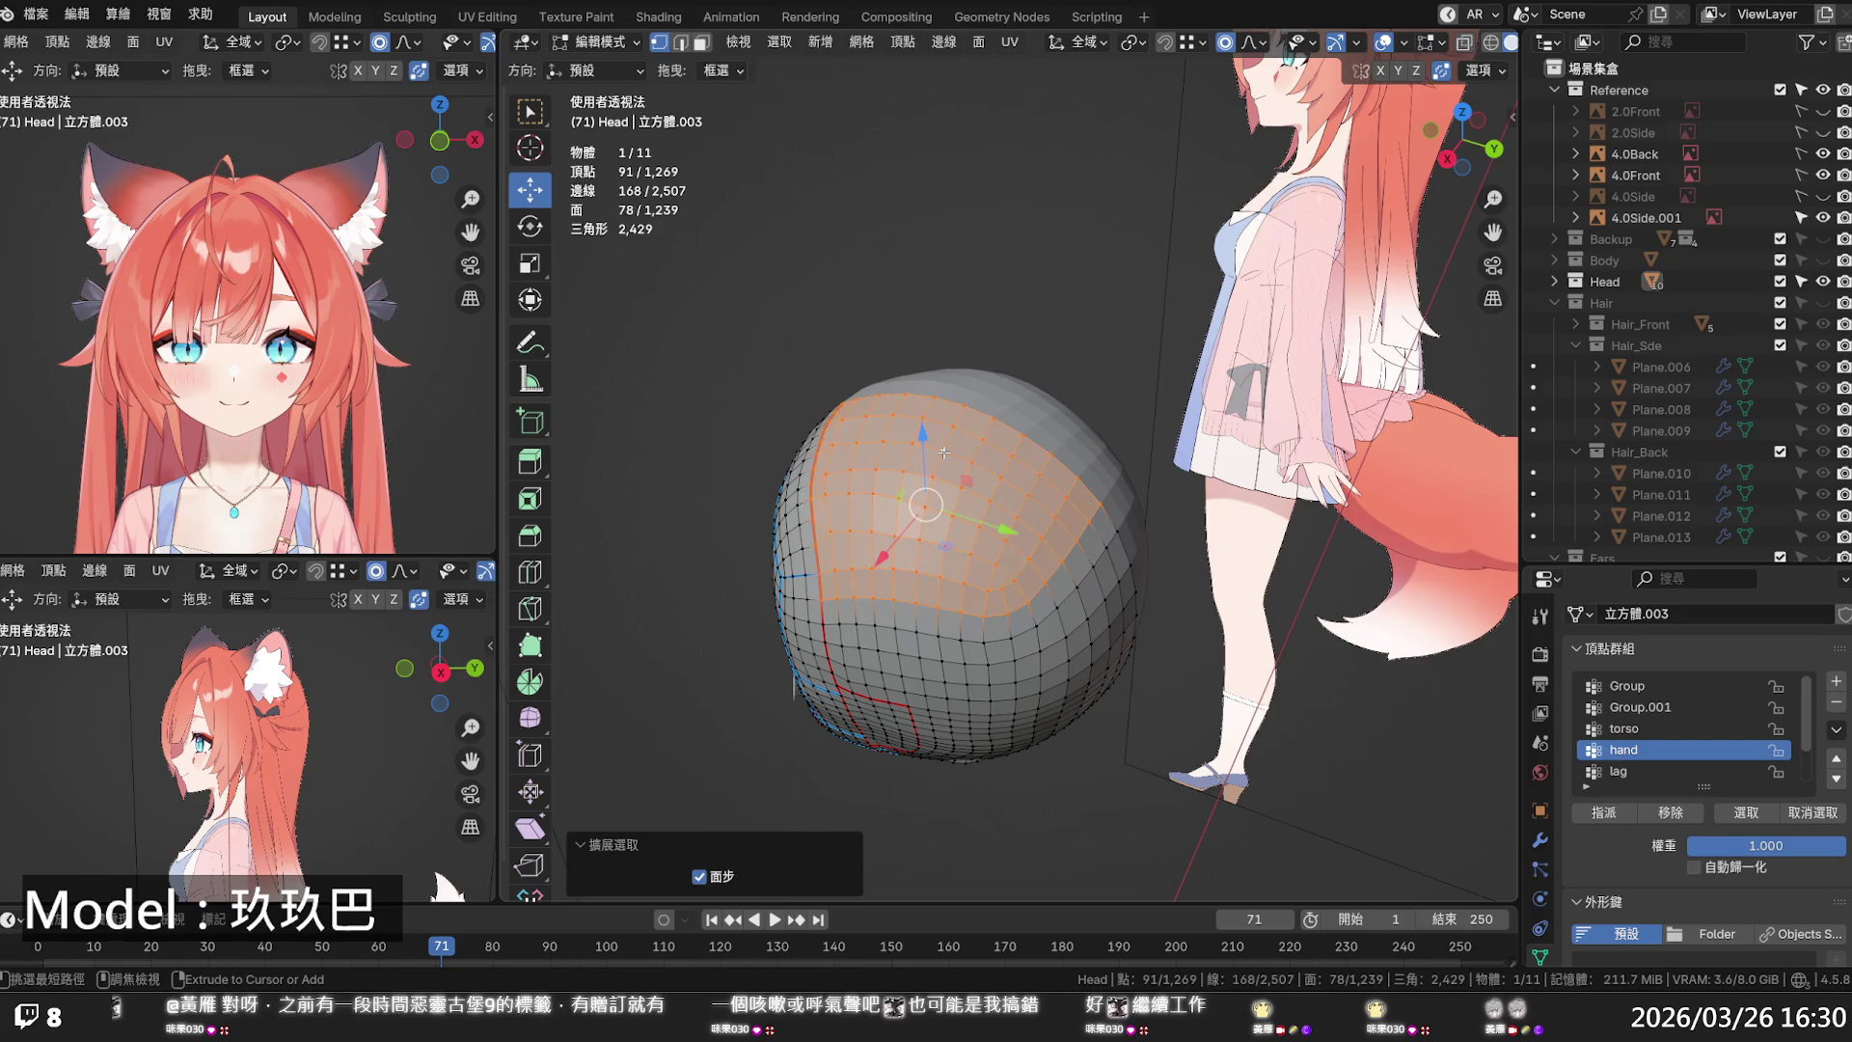
{"action": "key", "text": "ctrl+KP_Add"}
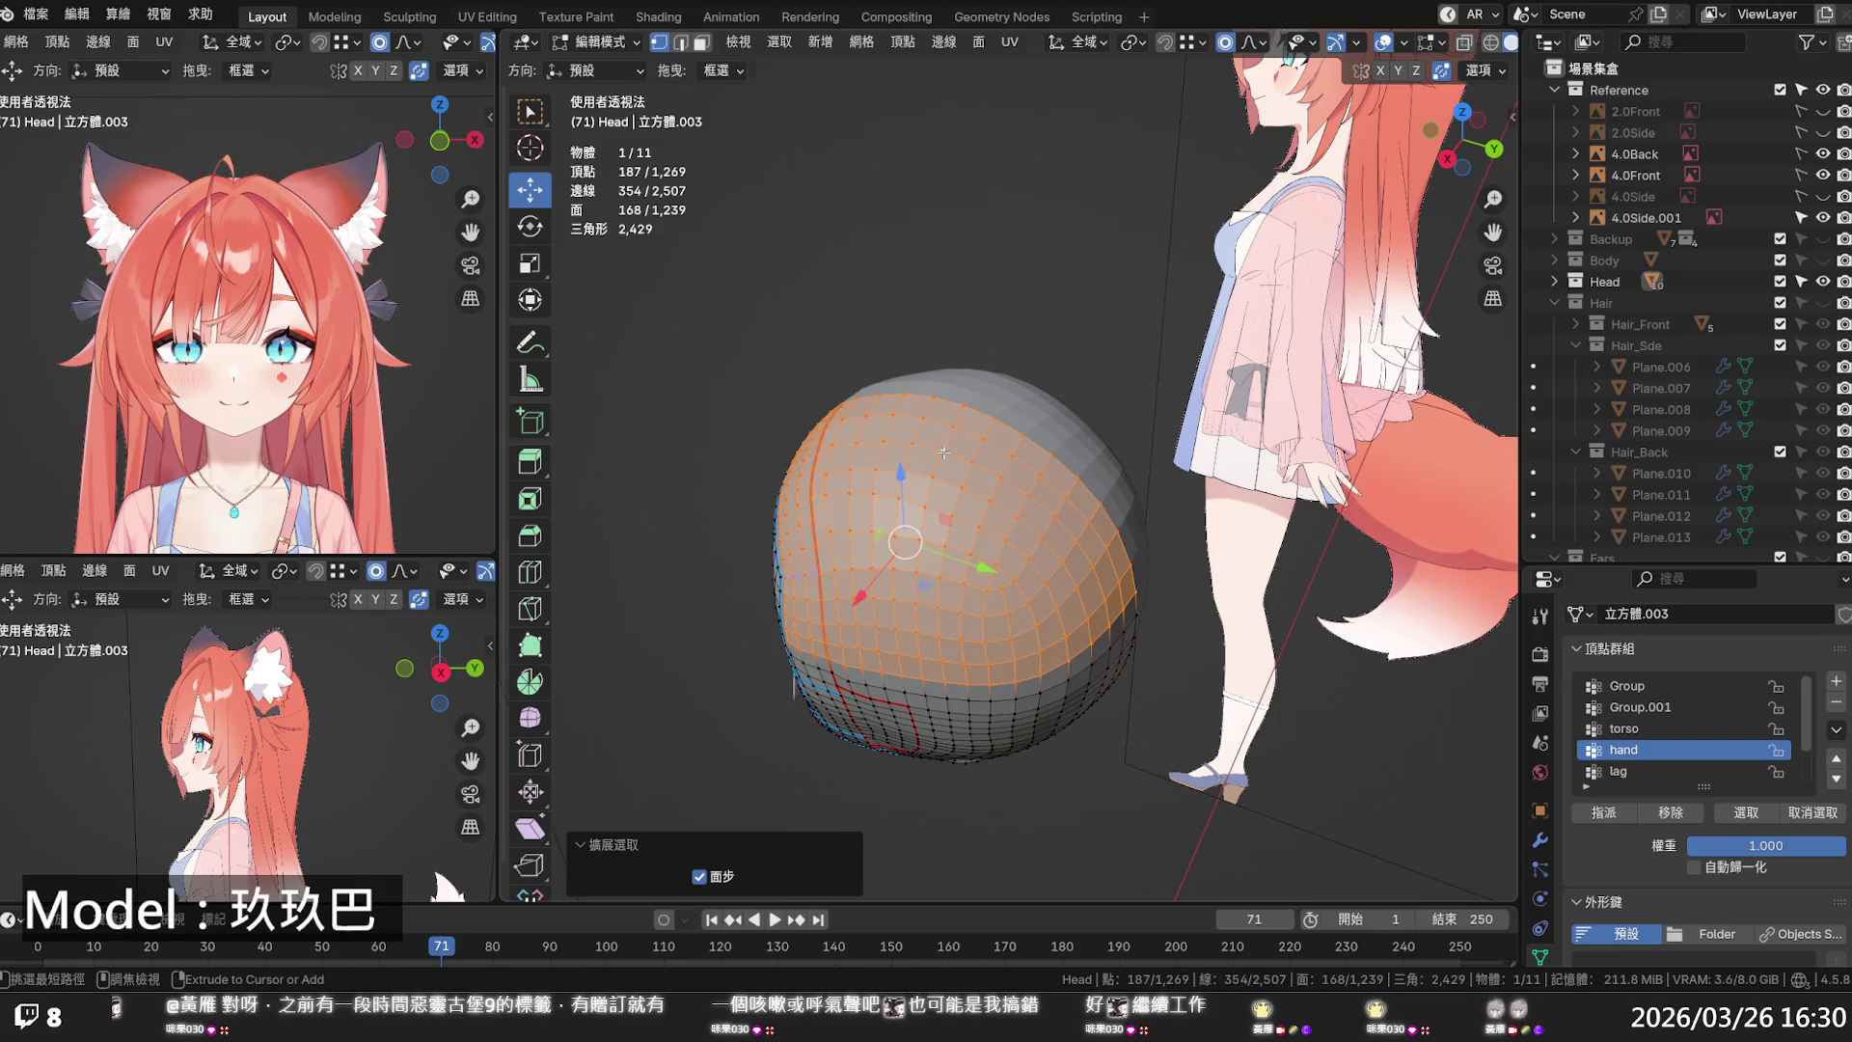
{"action": "key", "text": "ctrl+KP_Add"}
{"action": "key", "text": "ctrl+KP_Add"}
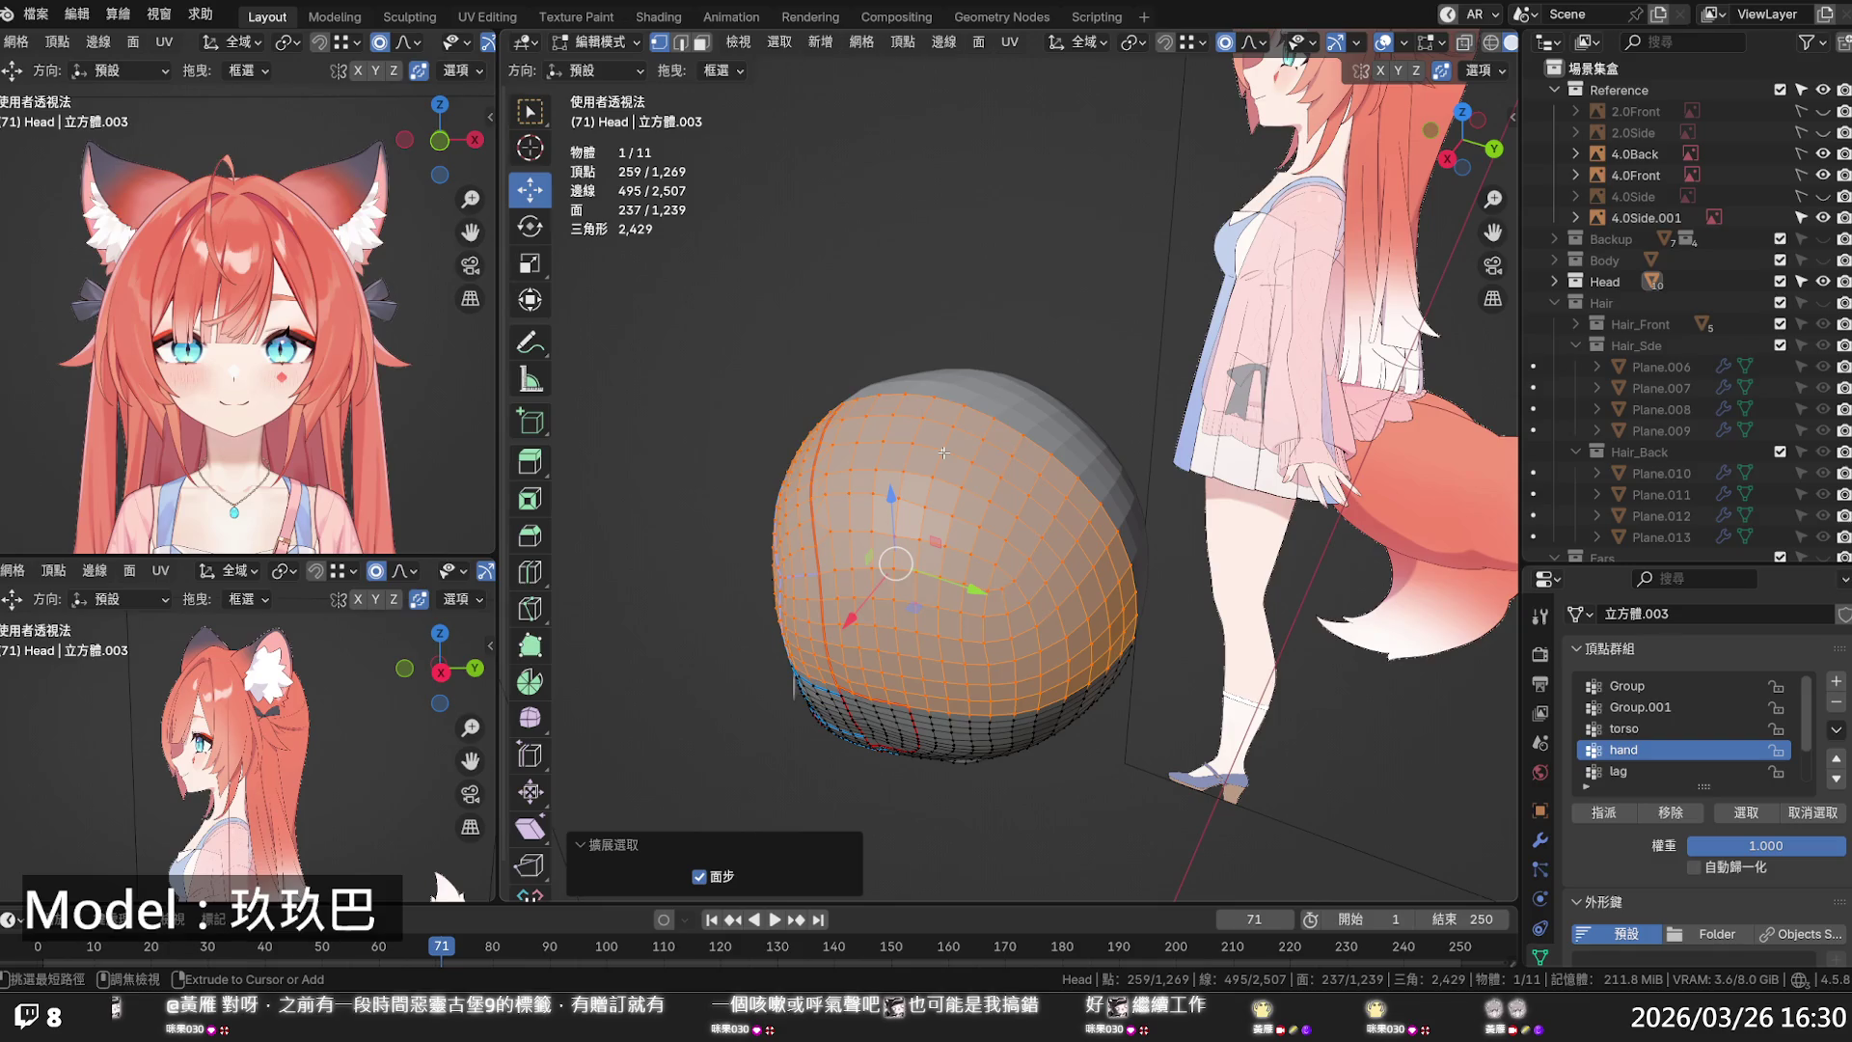
{"action": "middle_click_drag", "start_coordinate": [979, 406], "coordinate": [935, 428]}
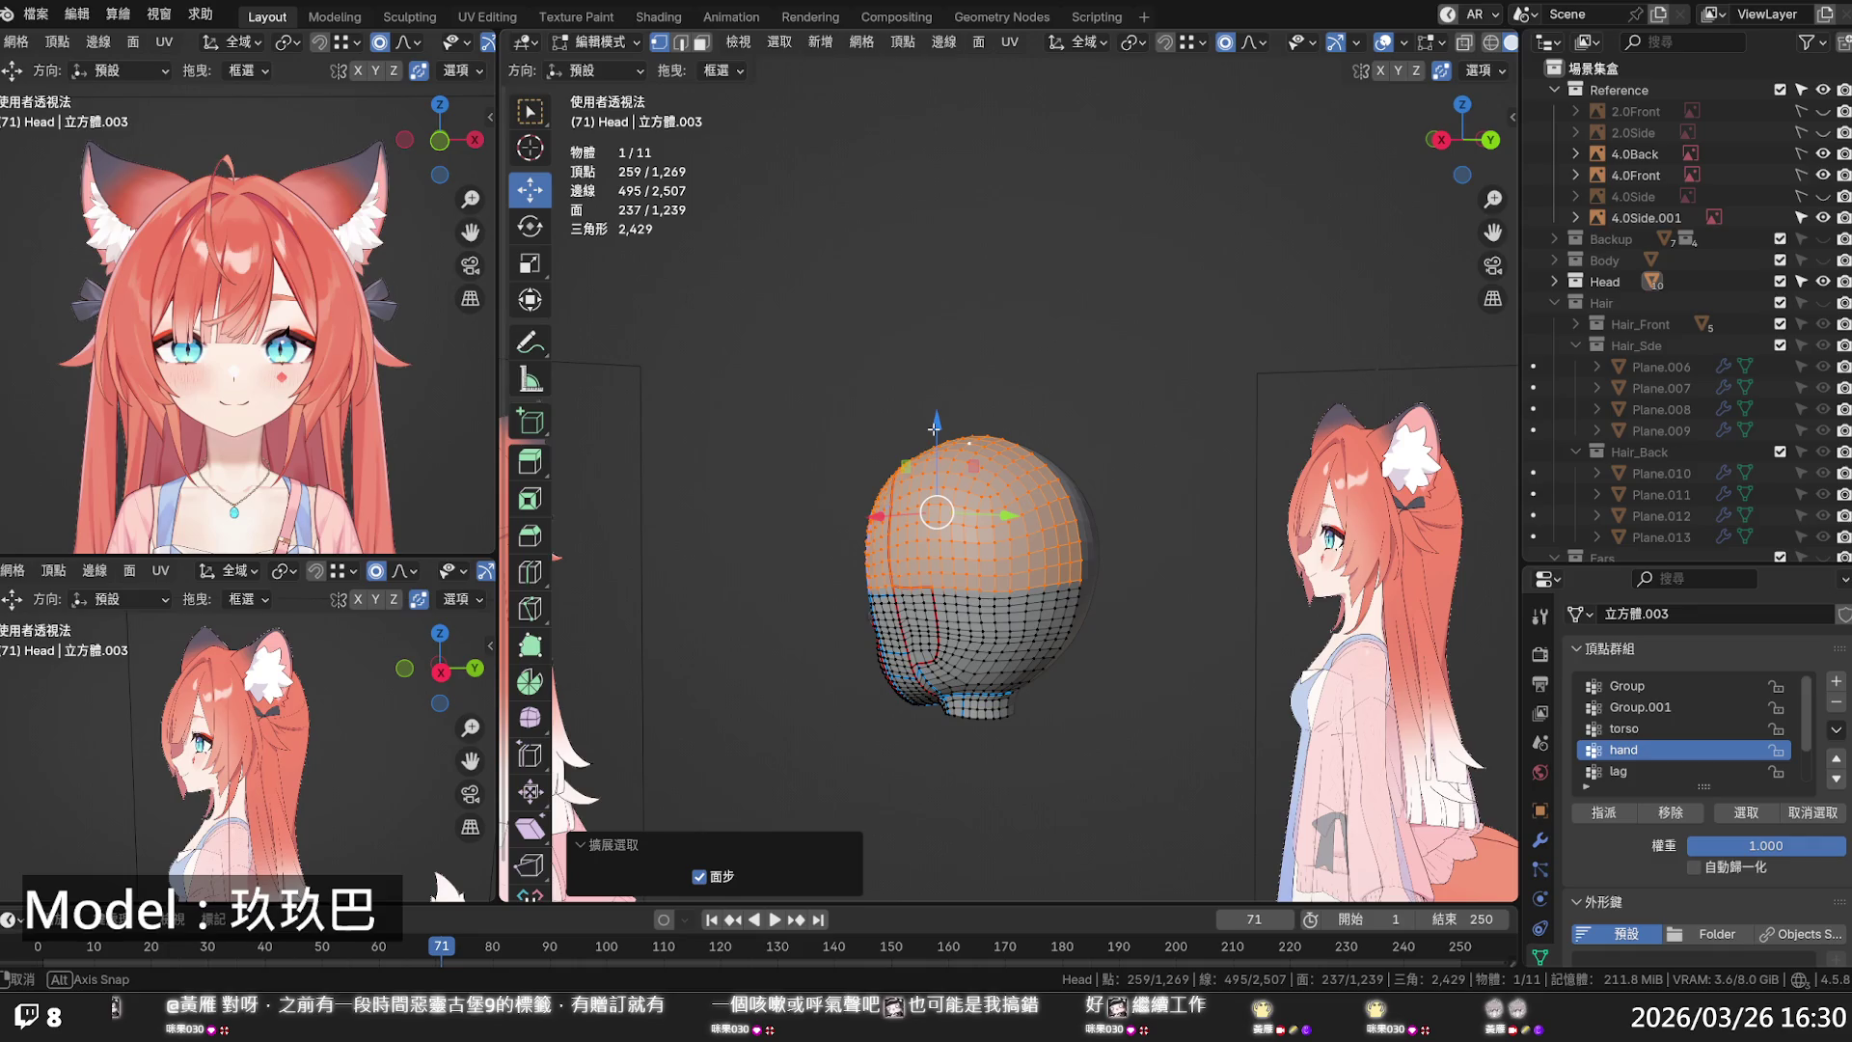
{"action": "middle_click_drag", "start_coordinate": [934, 428], "coordinate": [985, 489]}
- Duplicate the crown faces in place and lift the copy 0.02667 m above the scalp
{"action": "key", "text": "shift+d"}
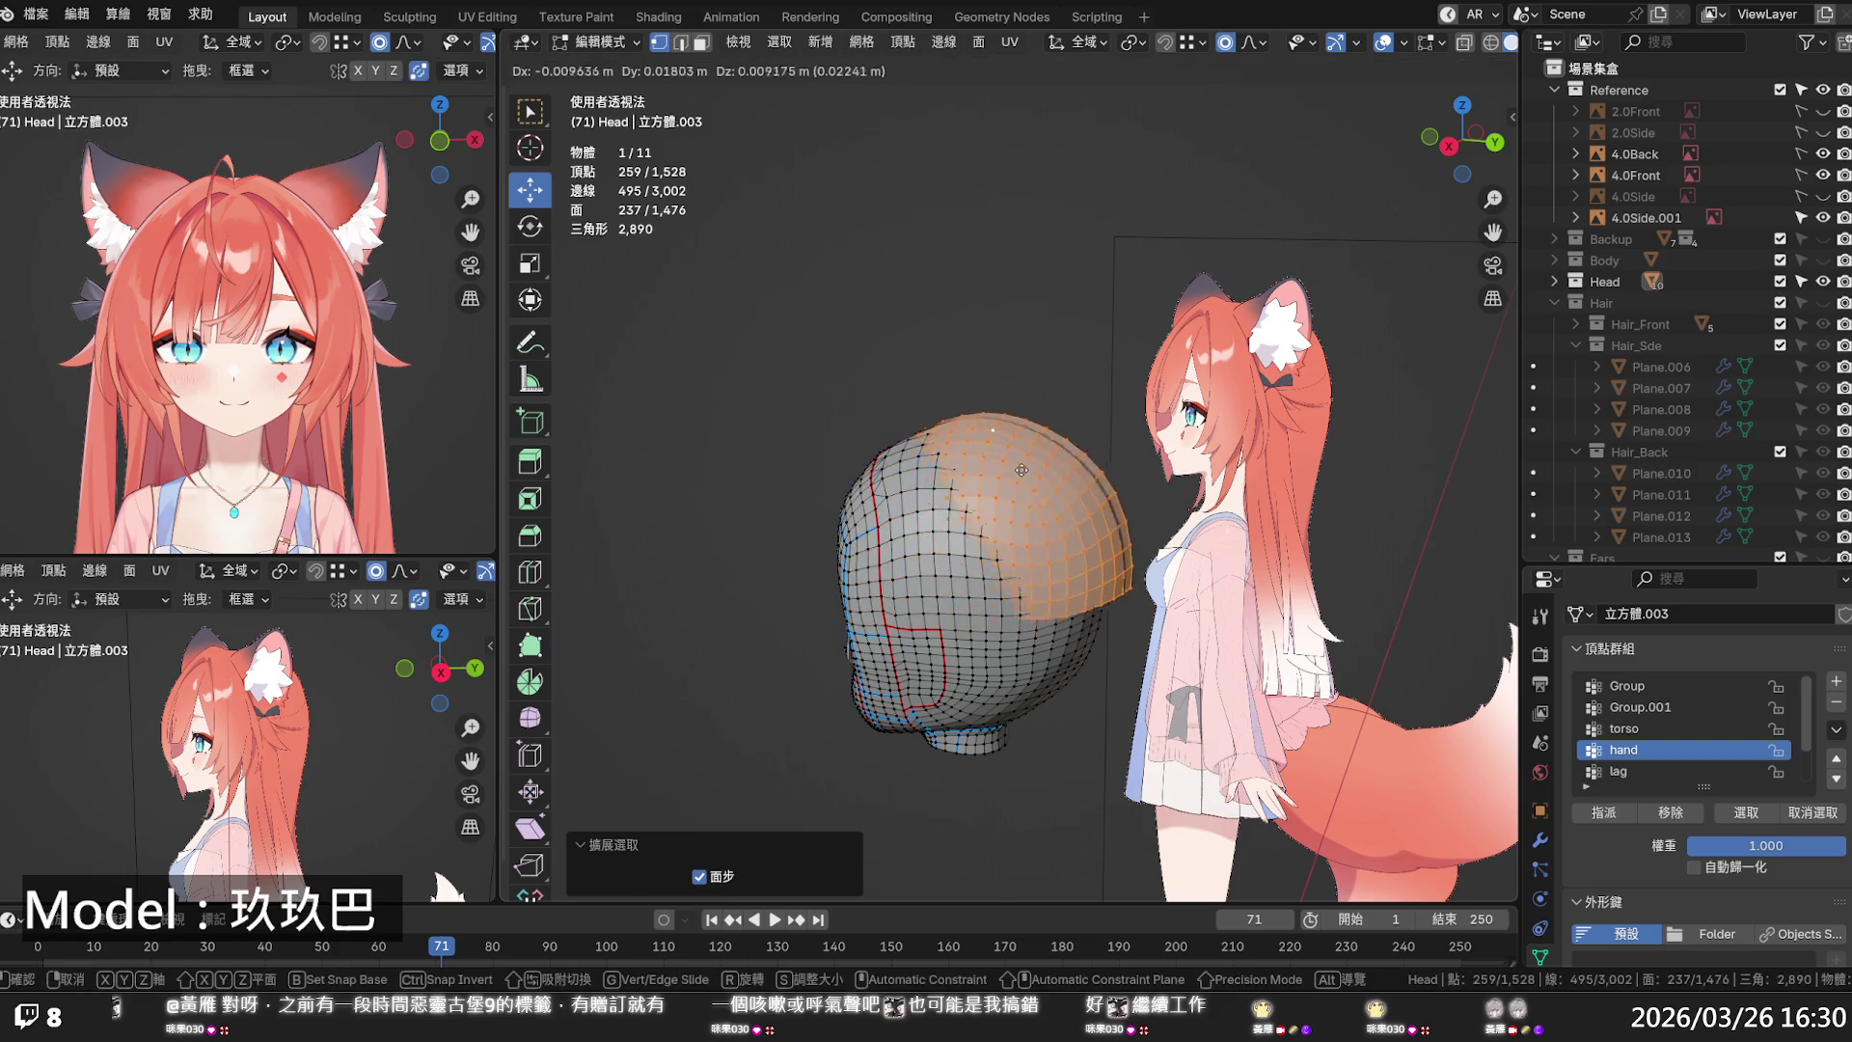
{"action": "key", "text": "Escape"}
{"action": "left_click_drag", "start_coordinate": [928, 444], "coordinate": [942, 405]}
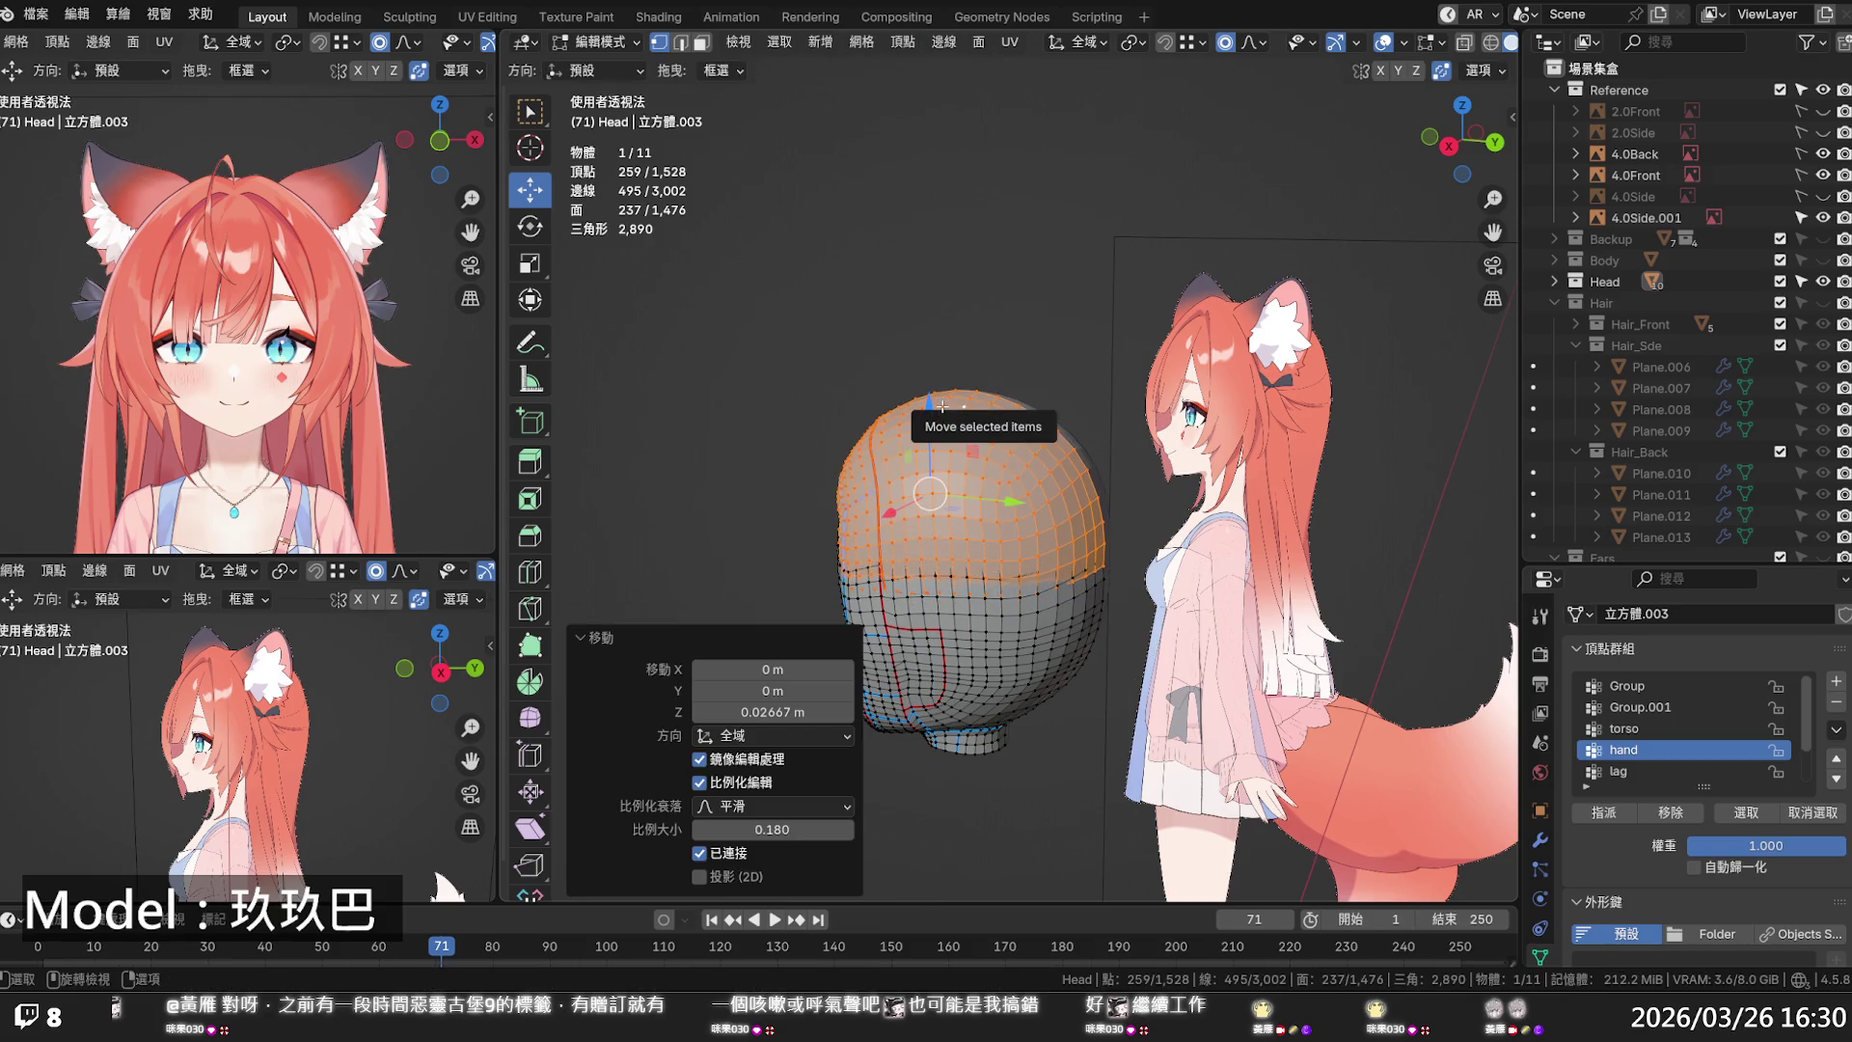
{"action": "key", "text": "p"}
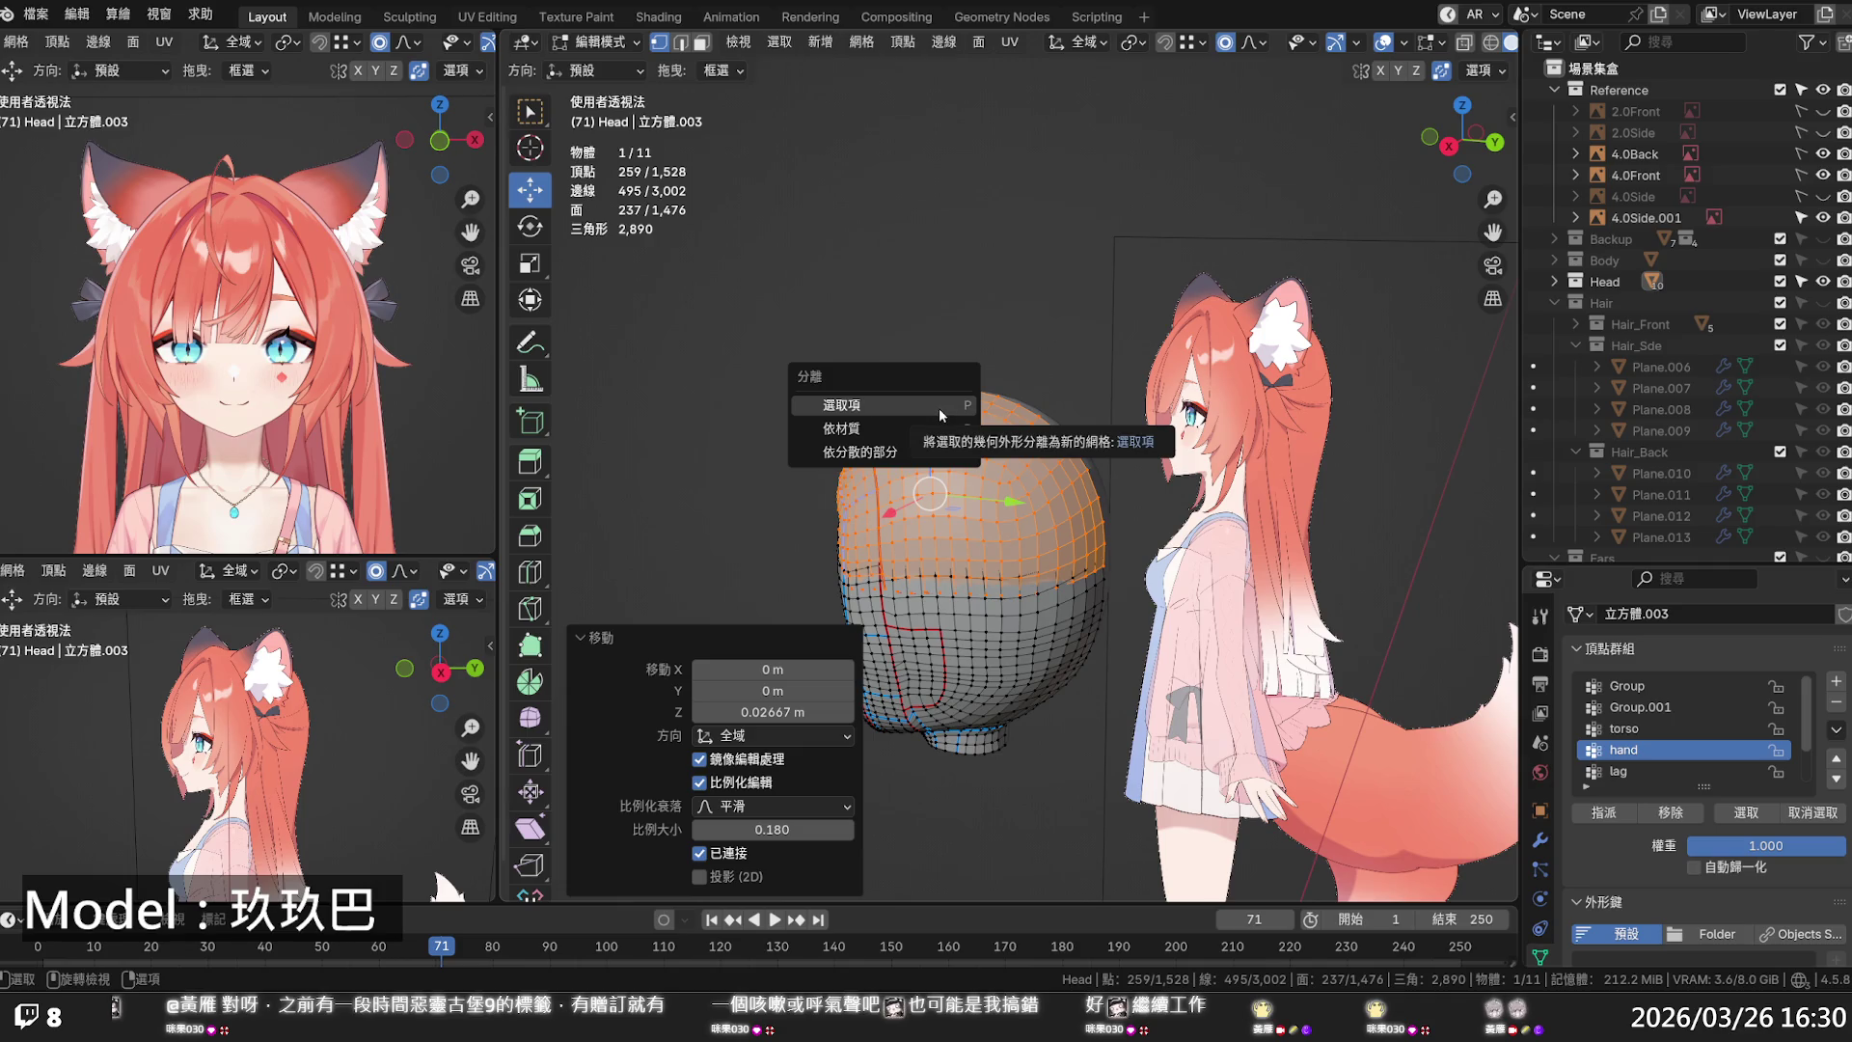
- Separate the selected cap into its own object, Head.006
{"action": "left_click", "coordinate": [939, 408]}
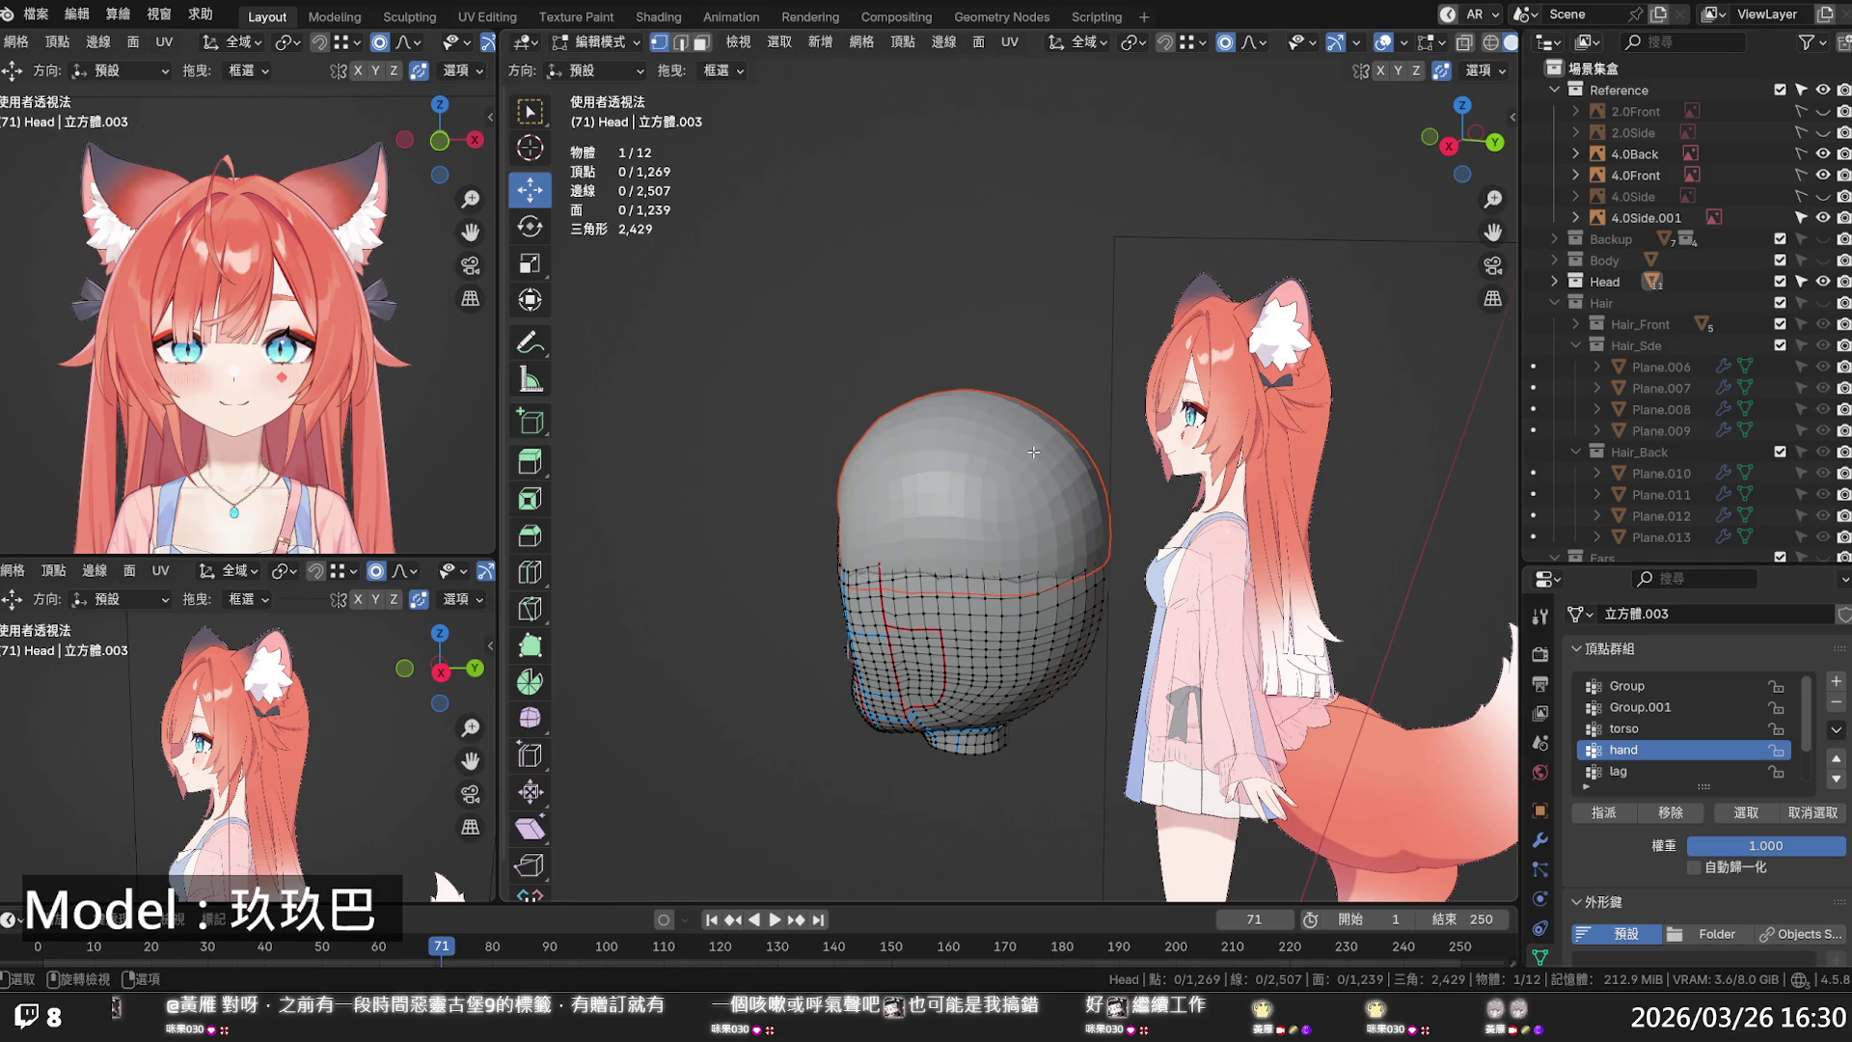
{"action": "scroll", "coordinate": [1651, 474], "scroll_direction": "down", "scroll_amount": 2}
{"action": "scroll", "coordinate": [1651, 474], "scroll_direction": "up", "scroll_amount": 2}
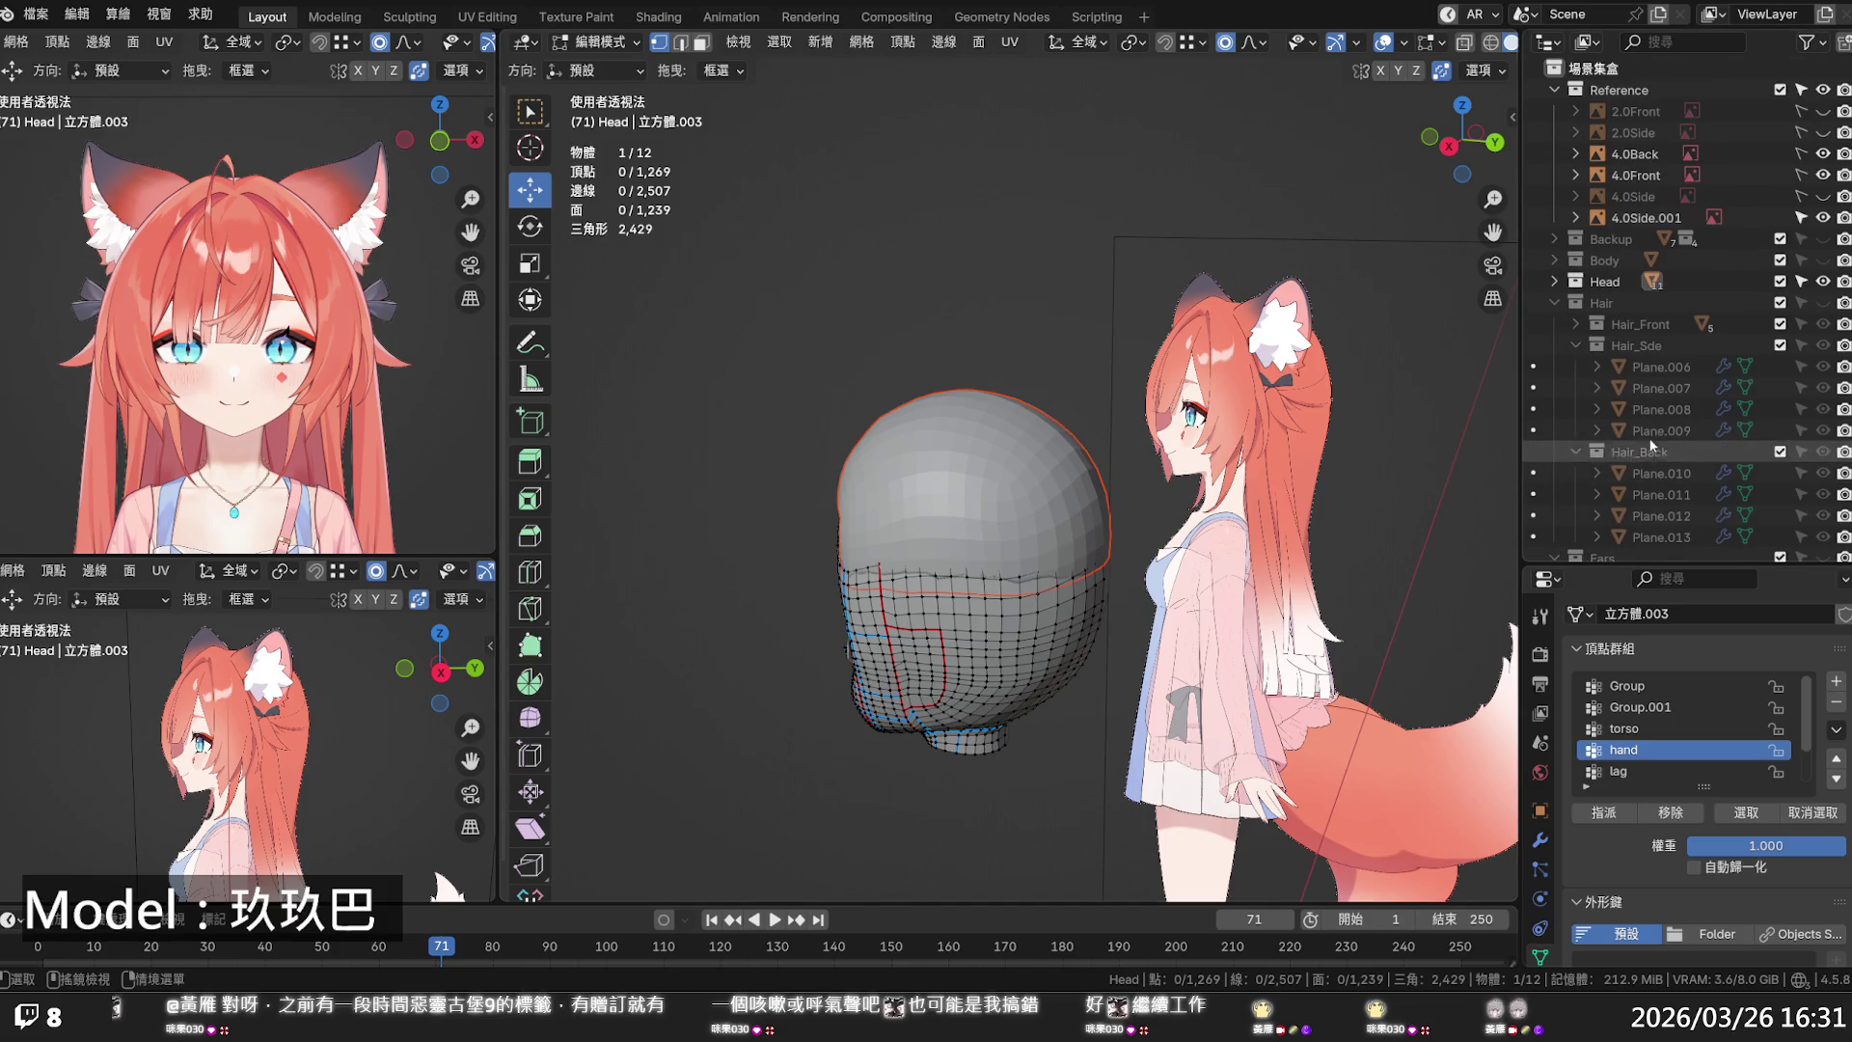
- Move Head.006 into Hair_Back, show the Hair collection again, and return to Object Mode
{"action": "left_click", "coordinate": [1555, 281]}
{"action": "mouse_move", "coordinate": [1638, 409]}
{"action": "left_mouse_down"}
{"action": "mouse_move", "coordinate": [1646, 227]}
{"action": "mouse_move", "coordinate": [1640, 473]}
{"action": "left_mouse_up"}
{"action": "left_click", "coordinate": [1554, 303]}
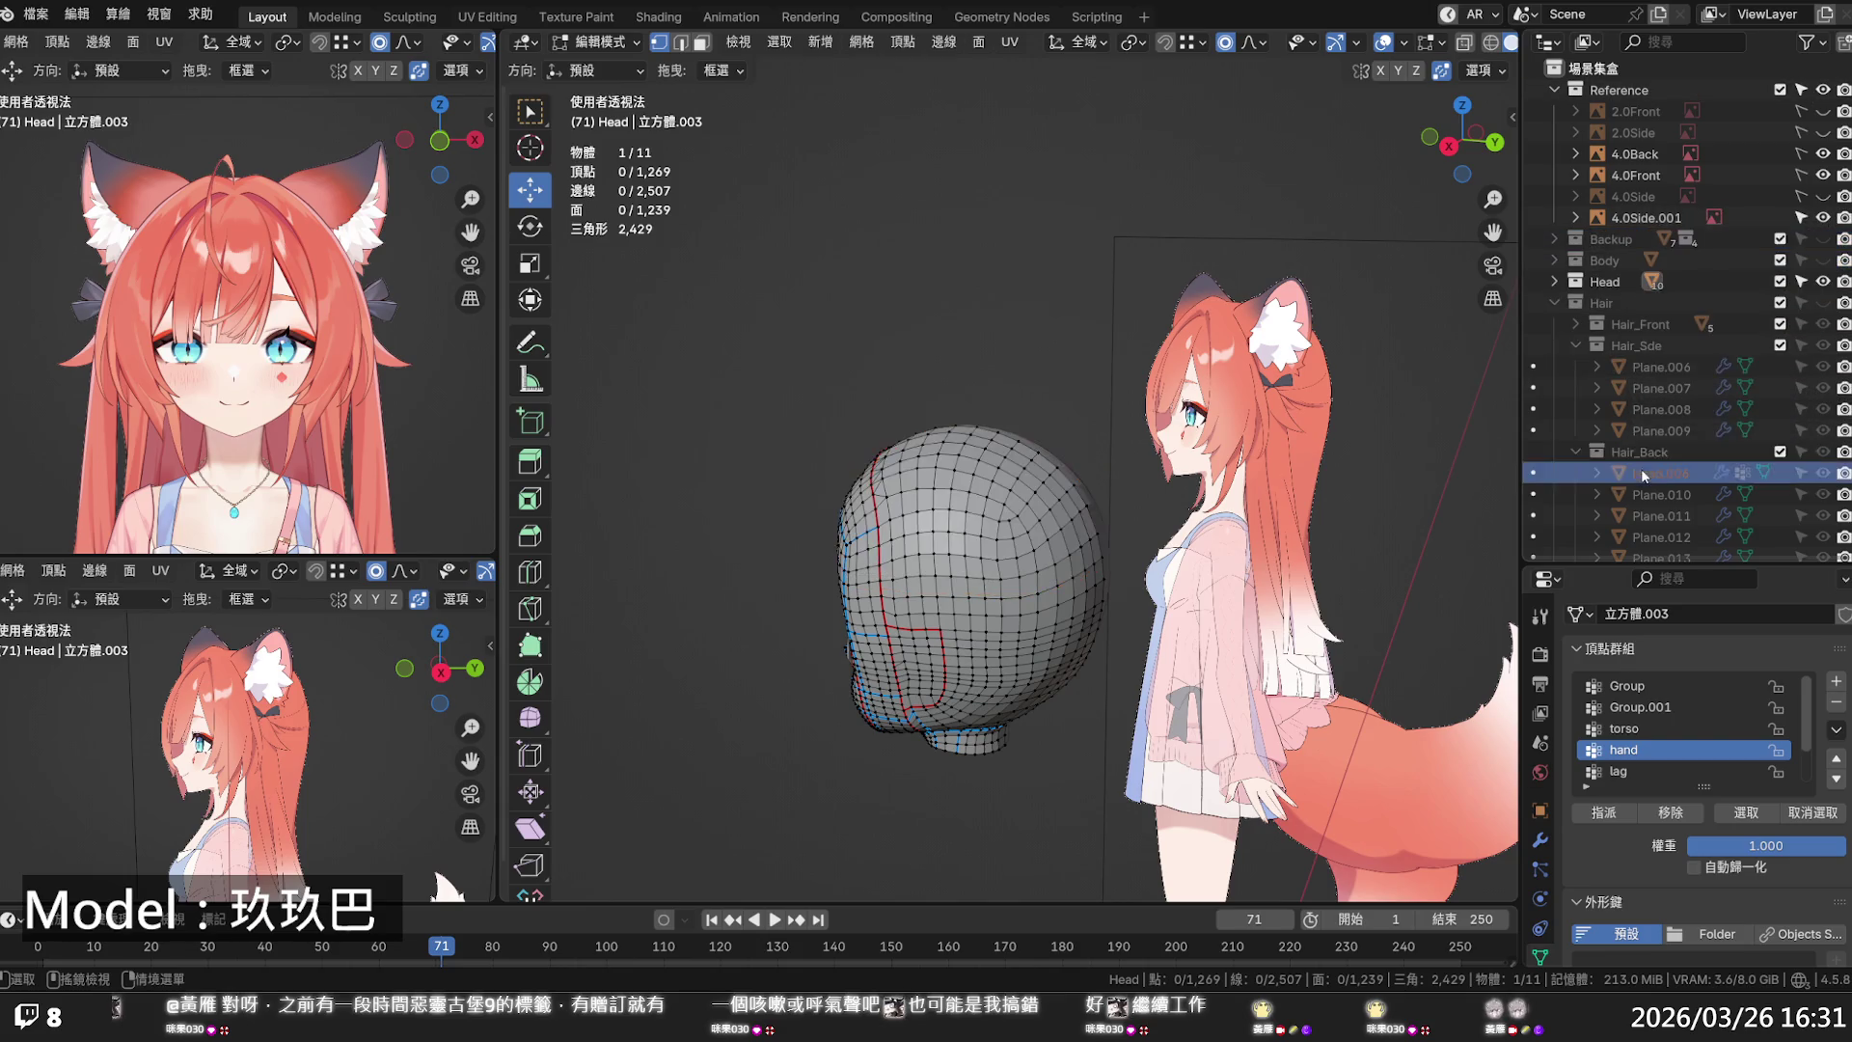
{"action": "left_click", "coordinate": [1823, 302]}
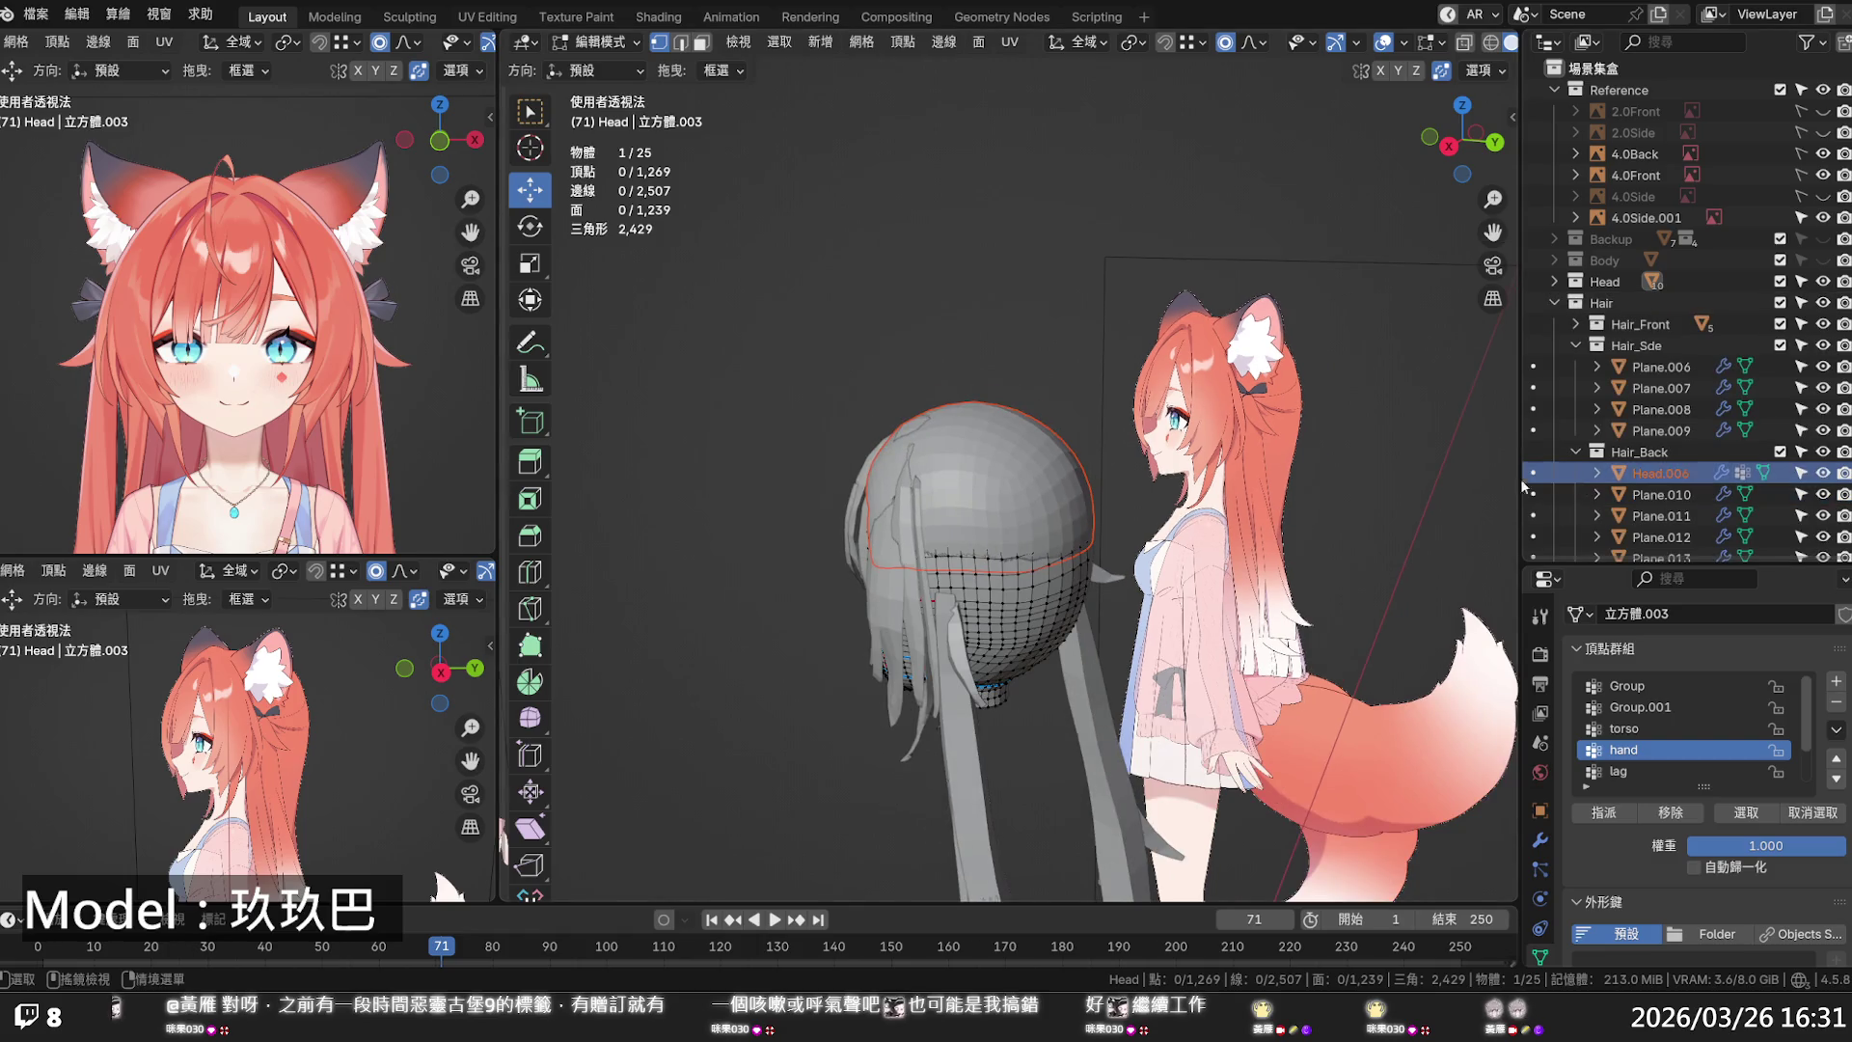
{"action": "left_click", "coordinate": [1659, 473]}
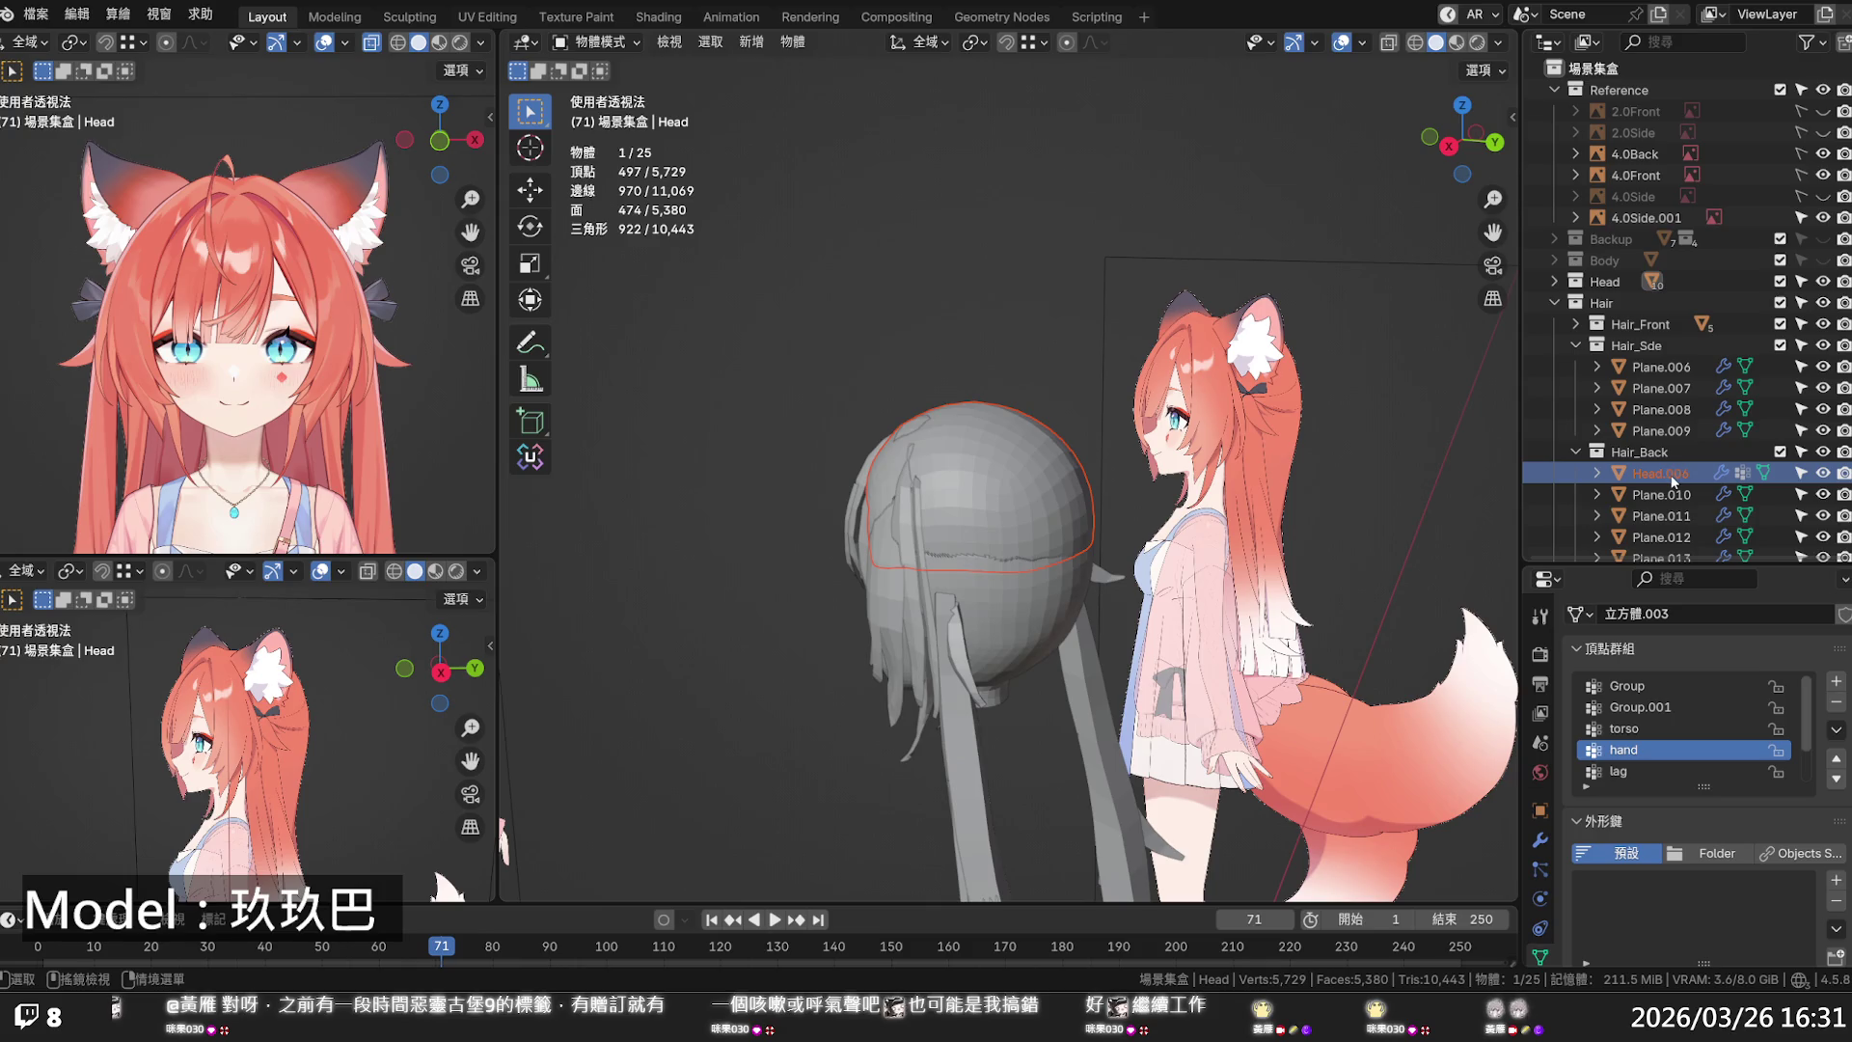
{"action": "scroll", "coordinate": [1675, 472], "scroll_direction": "down", "scroll_amount": 2}
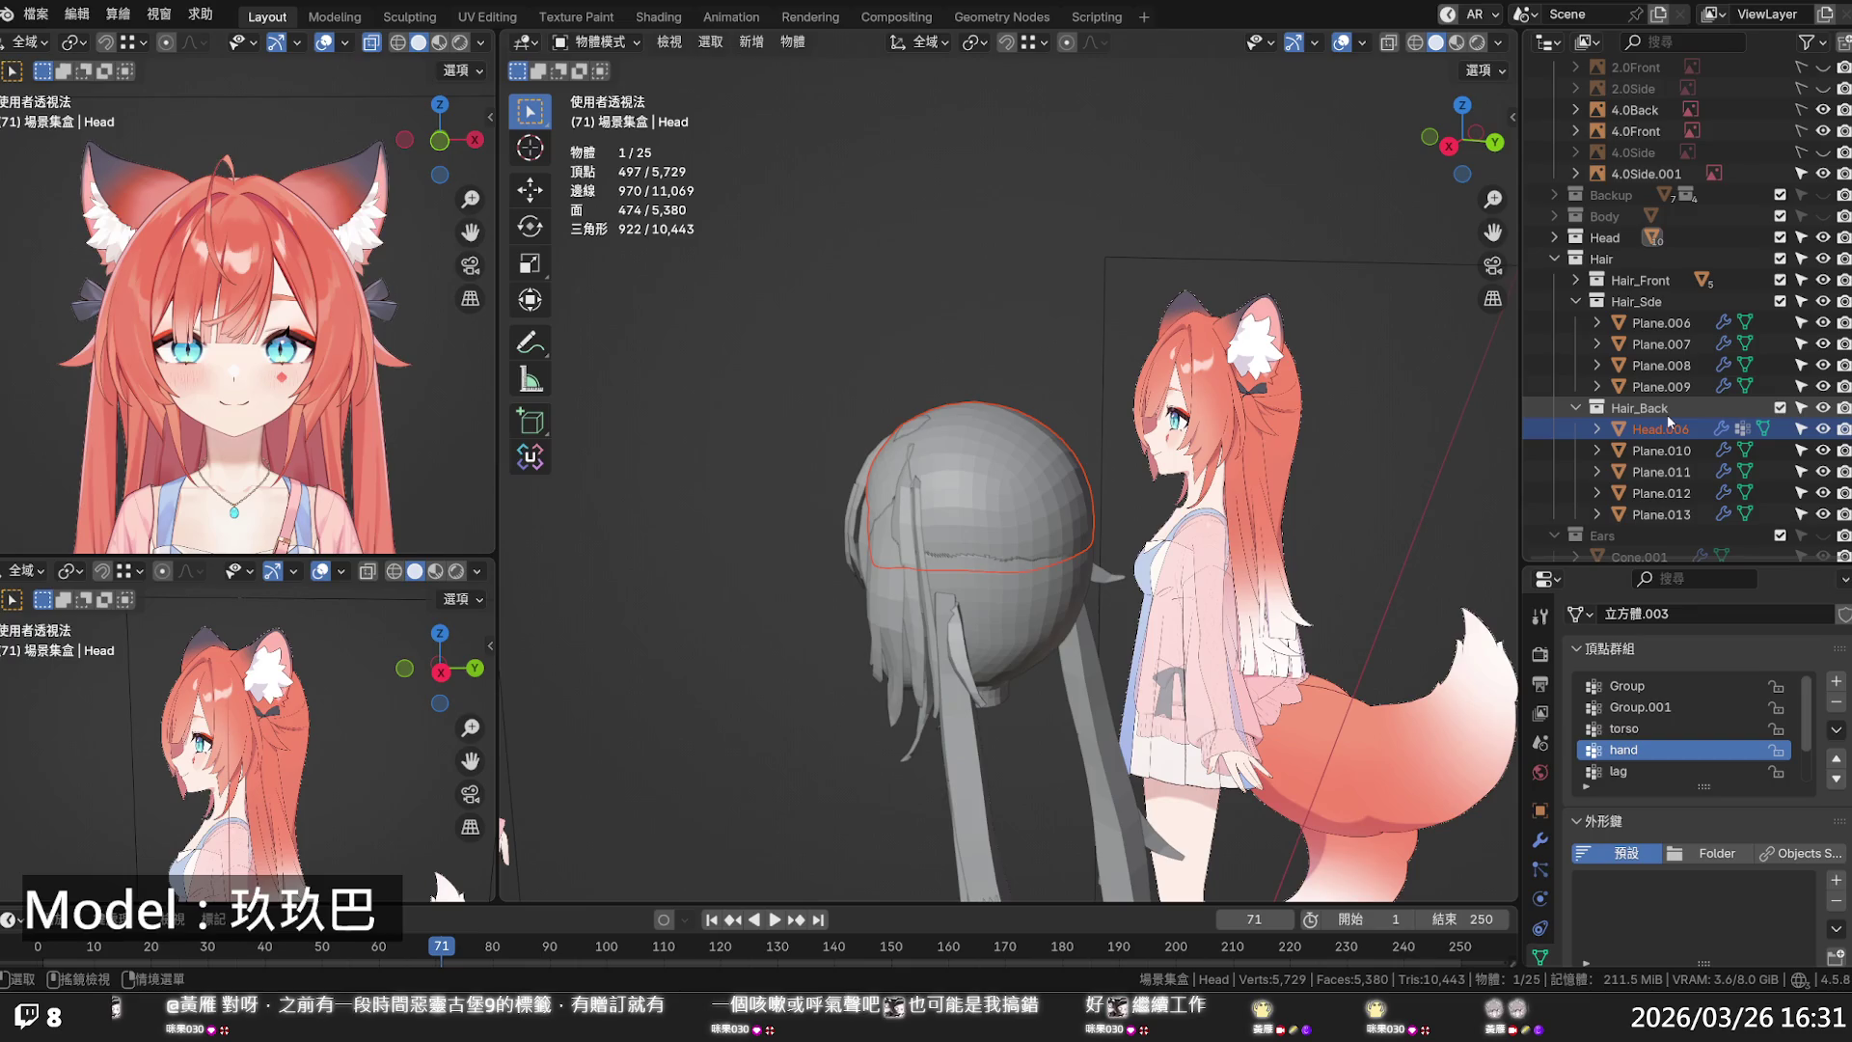
- Add a new collection in the Outliner beside Hair_Back
{"action": "left_click", "coordinate": [1667, 409]}
{"action": "double_click", "coordinate": [1669, 405]}
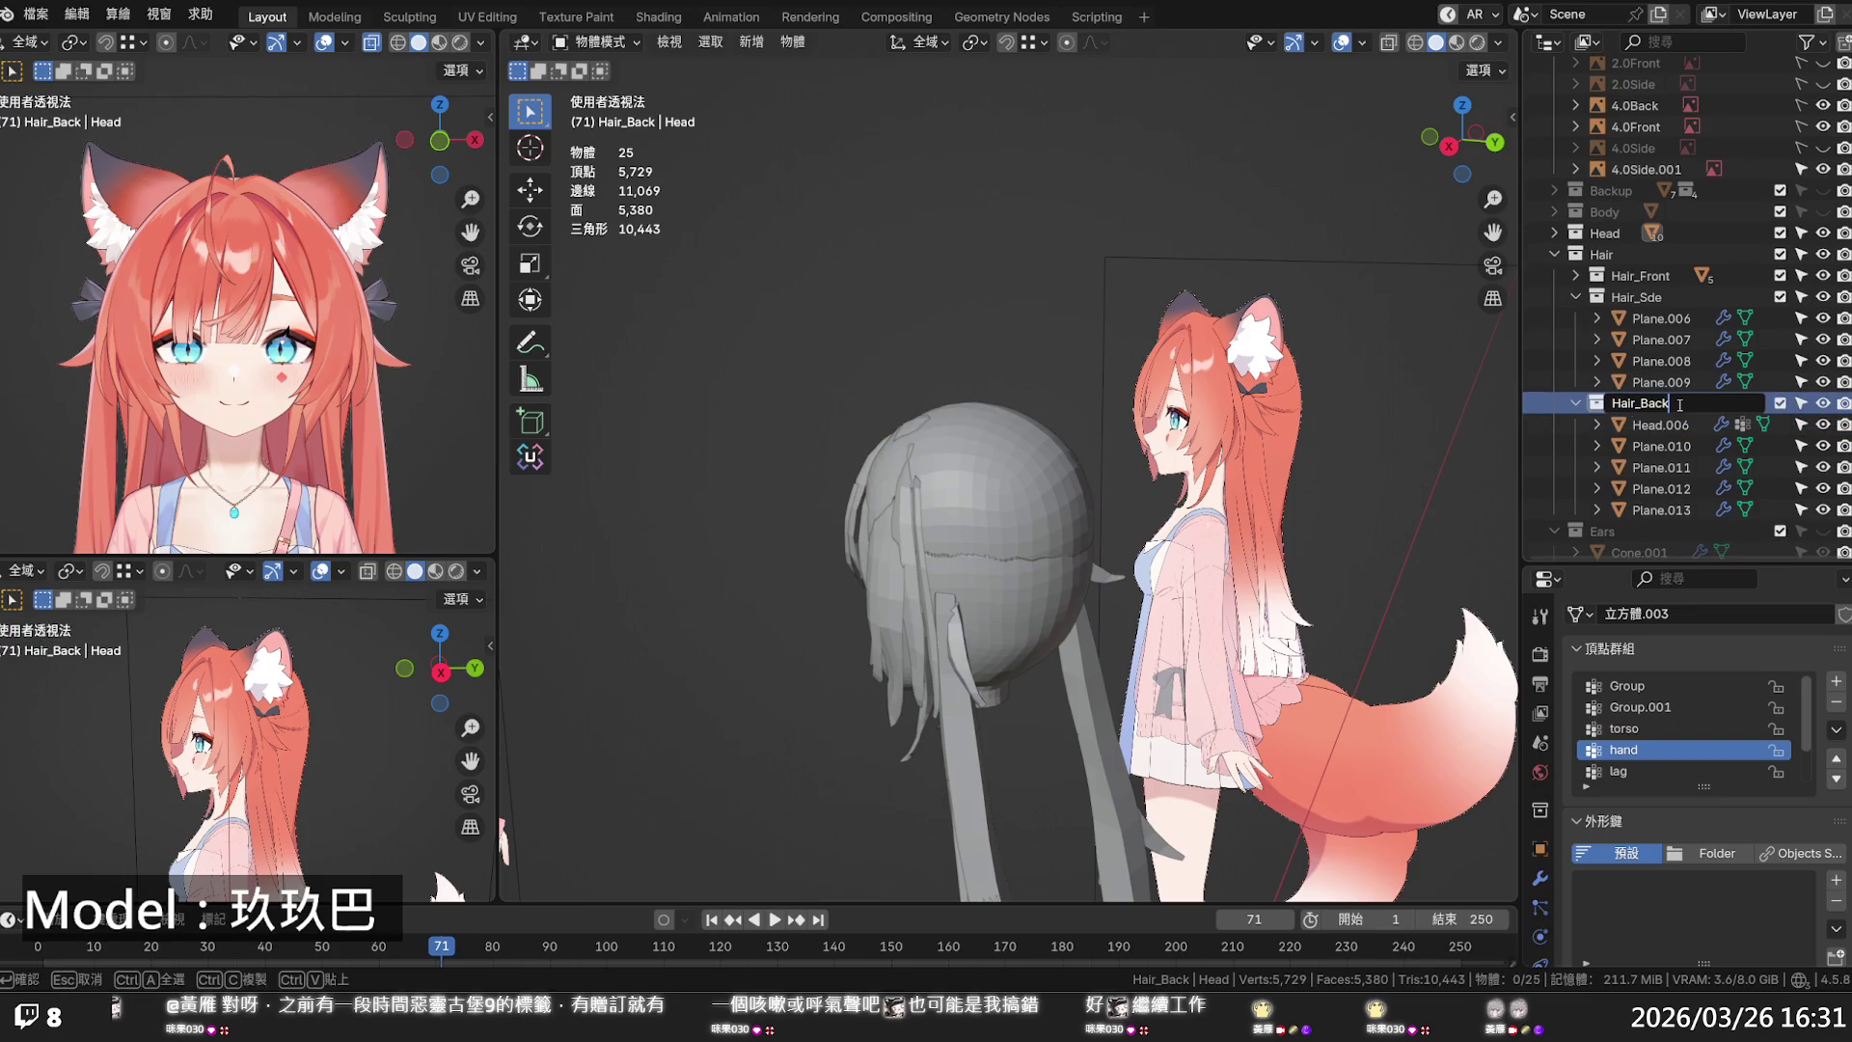
{"action": "key", "text": "Return"}
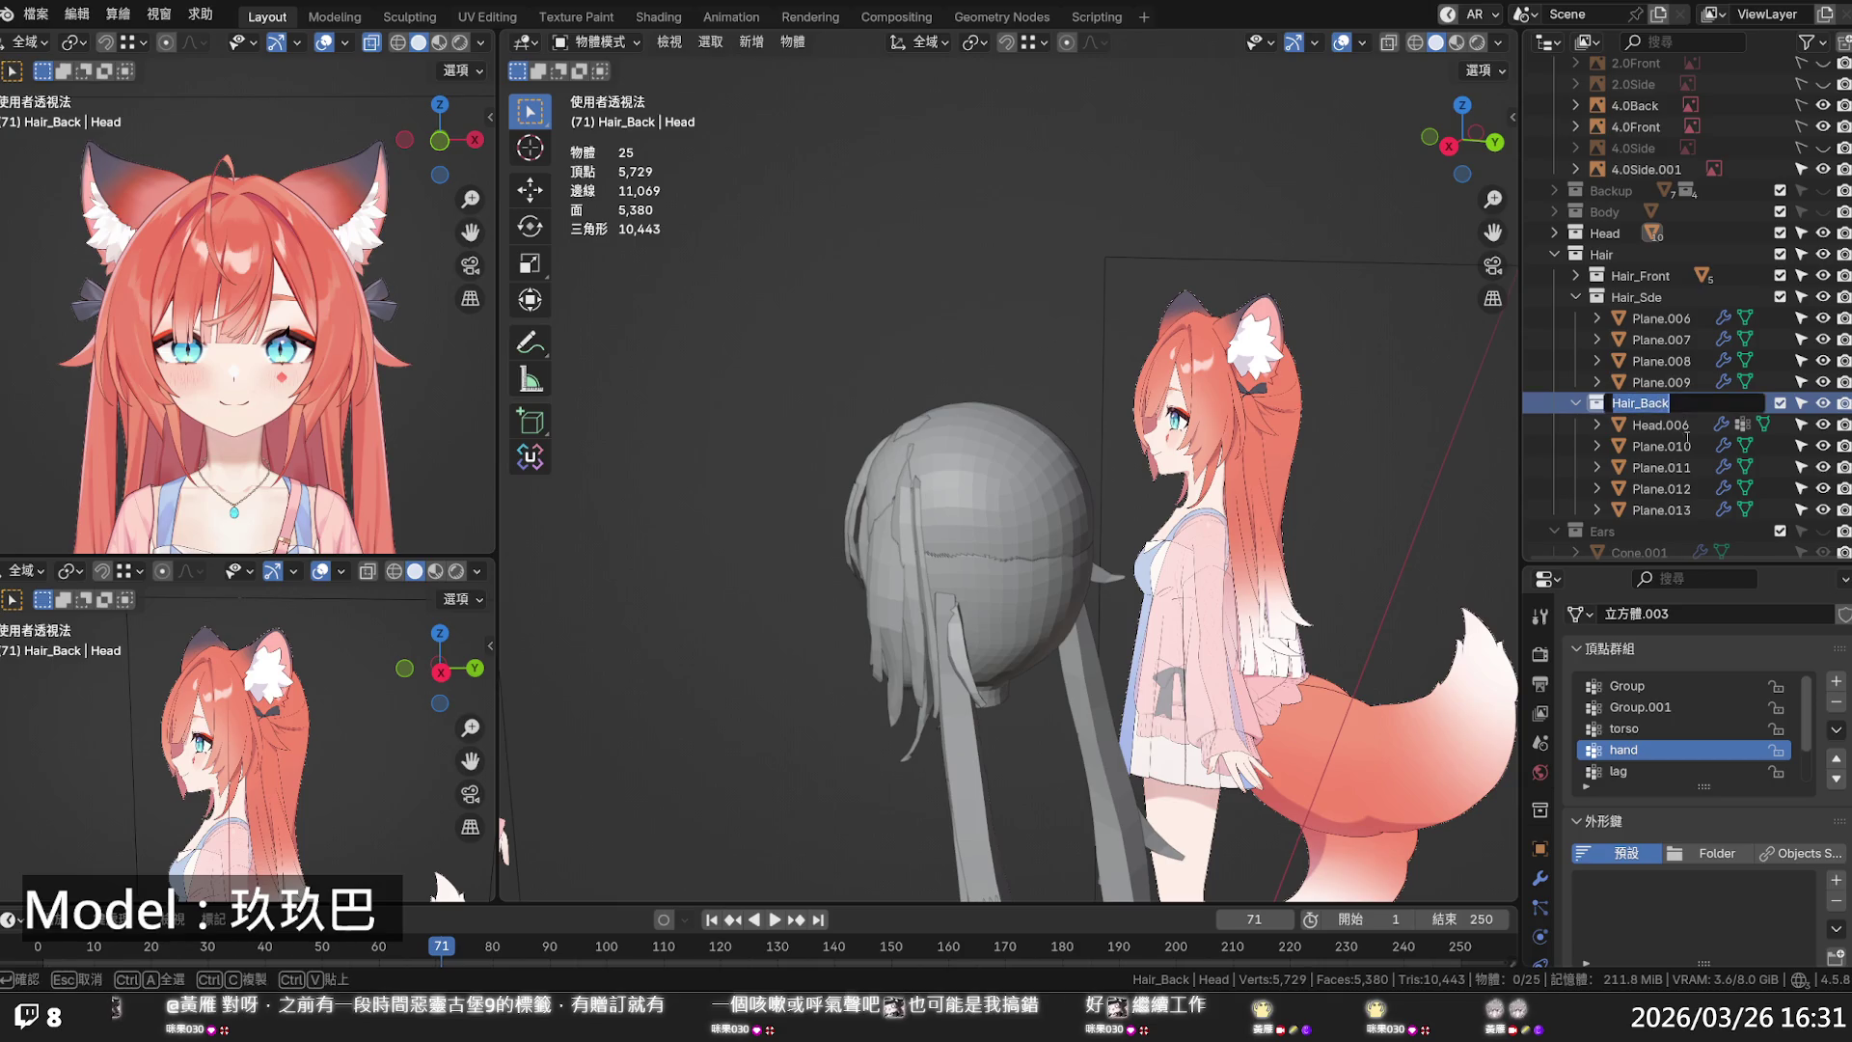
{"action": "left_click", "coordinate": [1640, 425]}
{"action": "right_click", "coordinate": [1639, 425]}
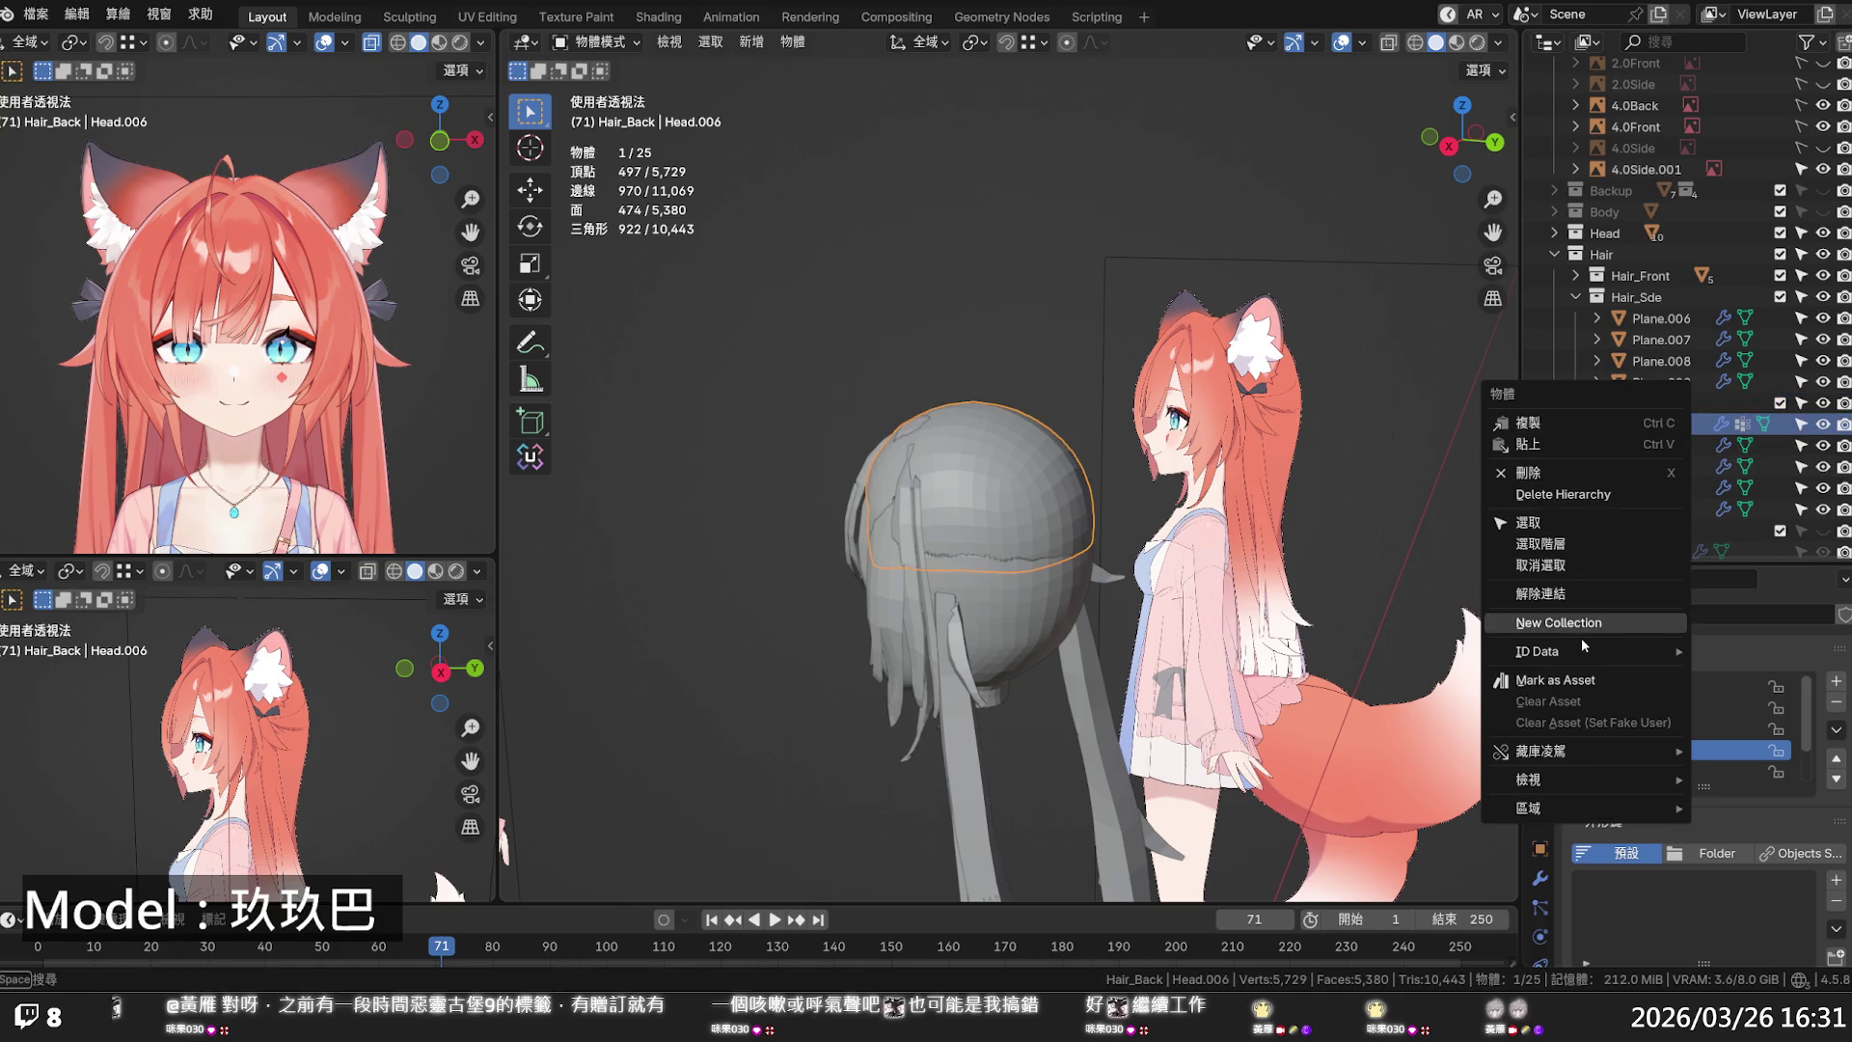
{"action": "key", "text": "ctrl+v"}
{"action": "scroll", "coordinate": [1632, 527], "scroll_direction": "down", "scroll_amount": 2}
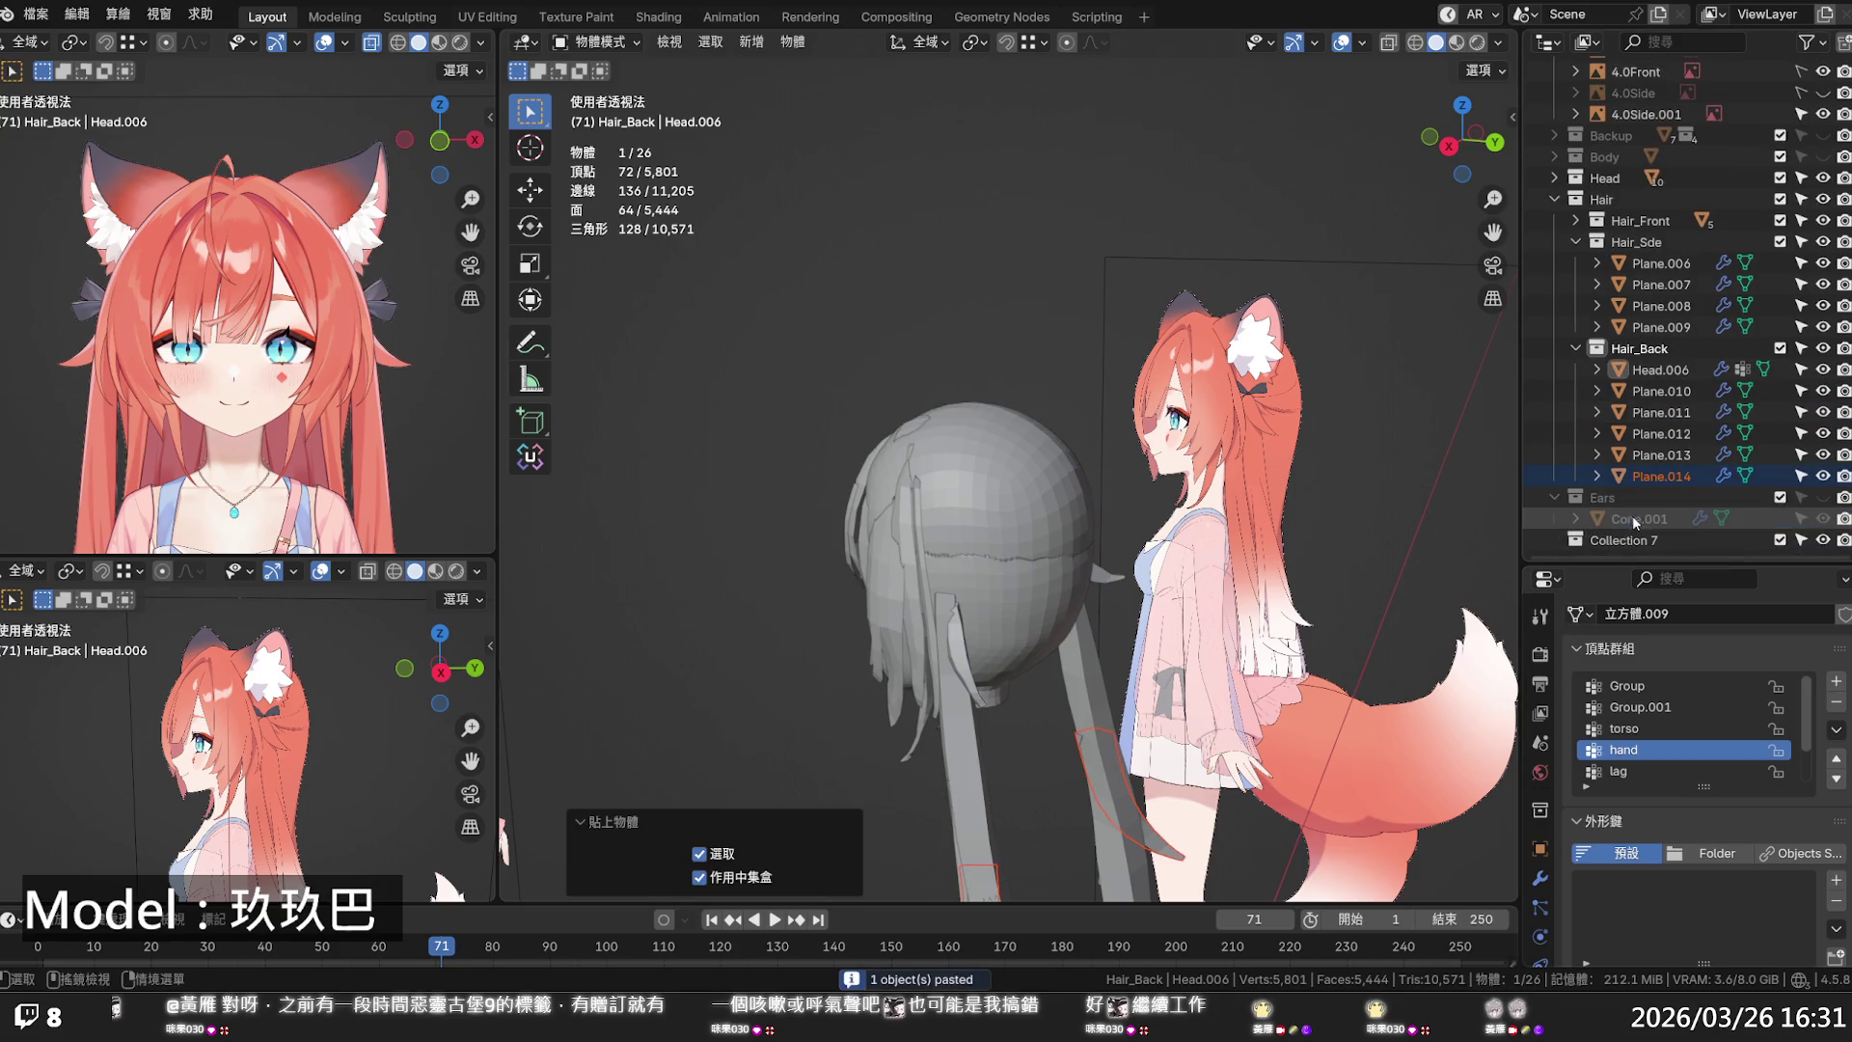
- Rename the new collection to Hair_TwinTails
{"action": "double_click", "coordinate": [1626, 532]}
{"action": "type", "text": "Hair_Back"}
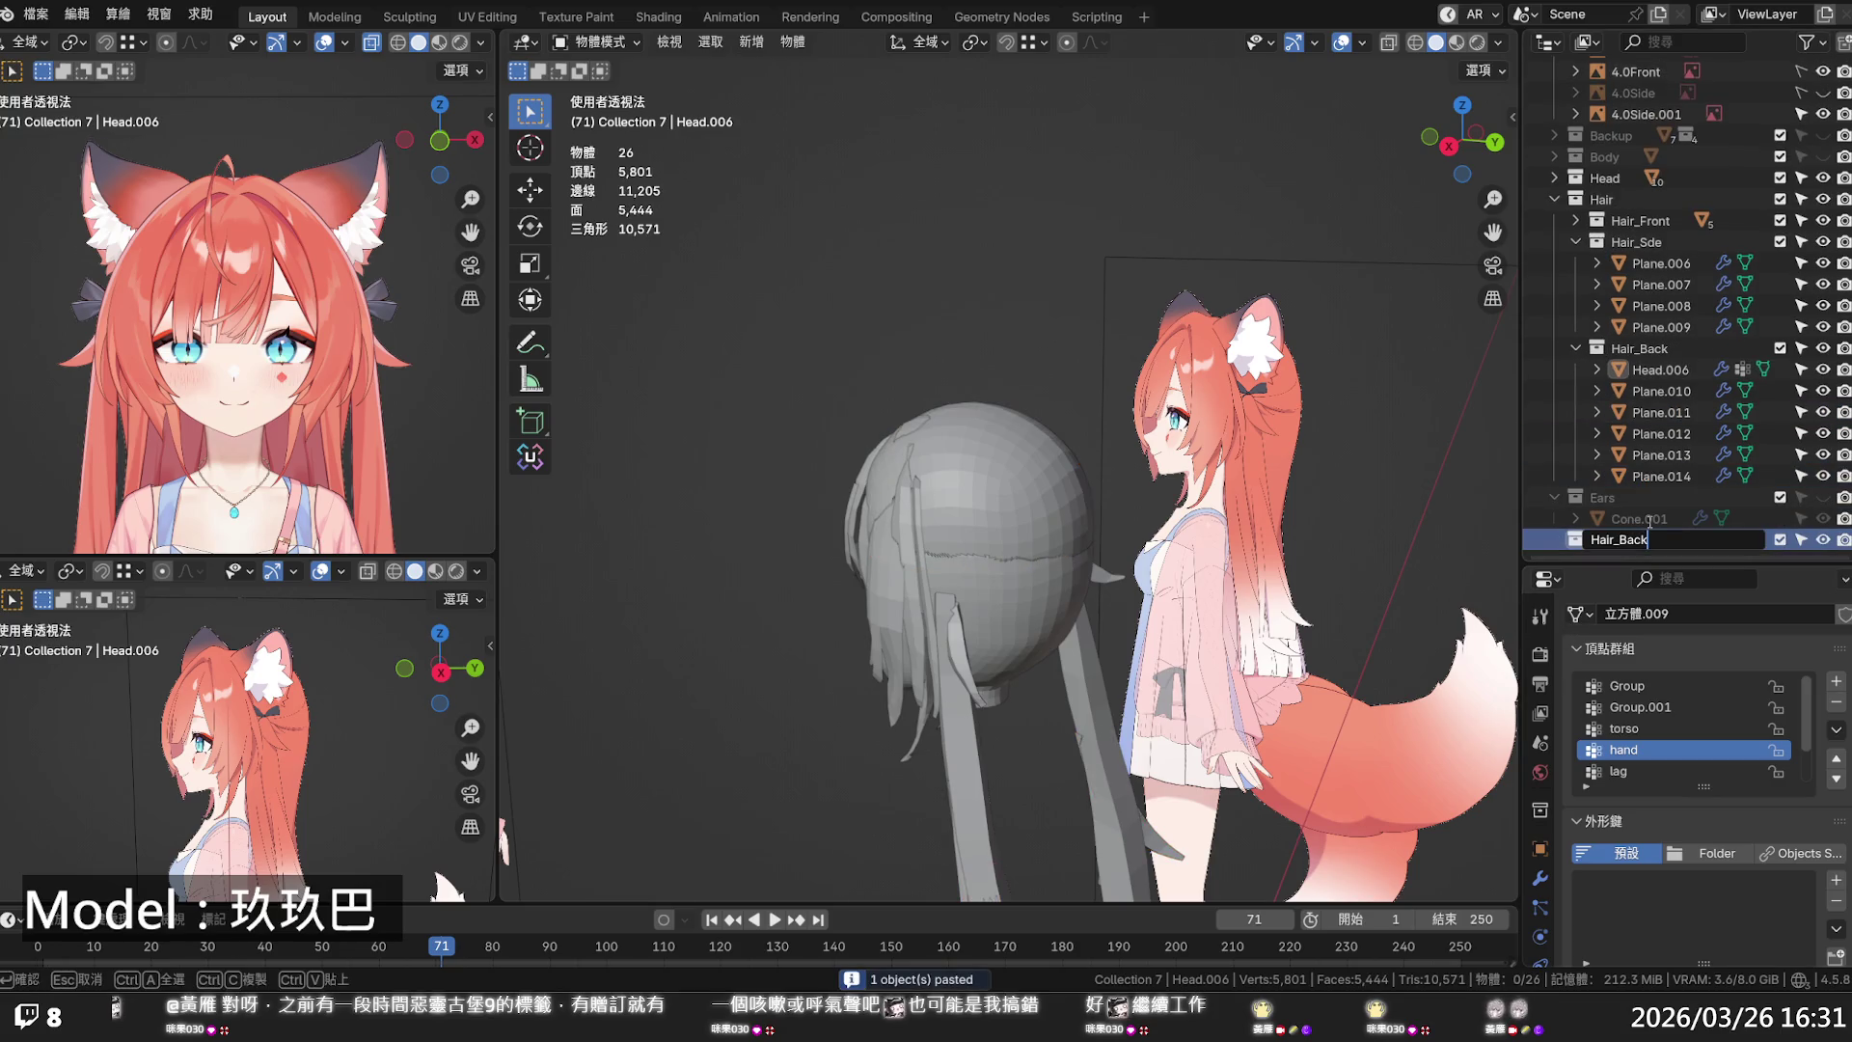
{"action": "key", "text": "BackSpace"}
{"action": "key", "text": "BackSpace"}
{"action": "key", "text": "BackSpace"}
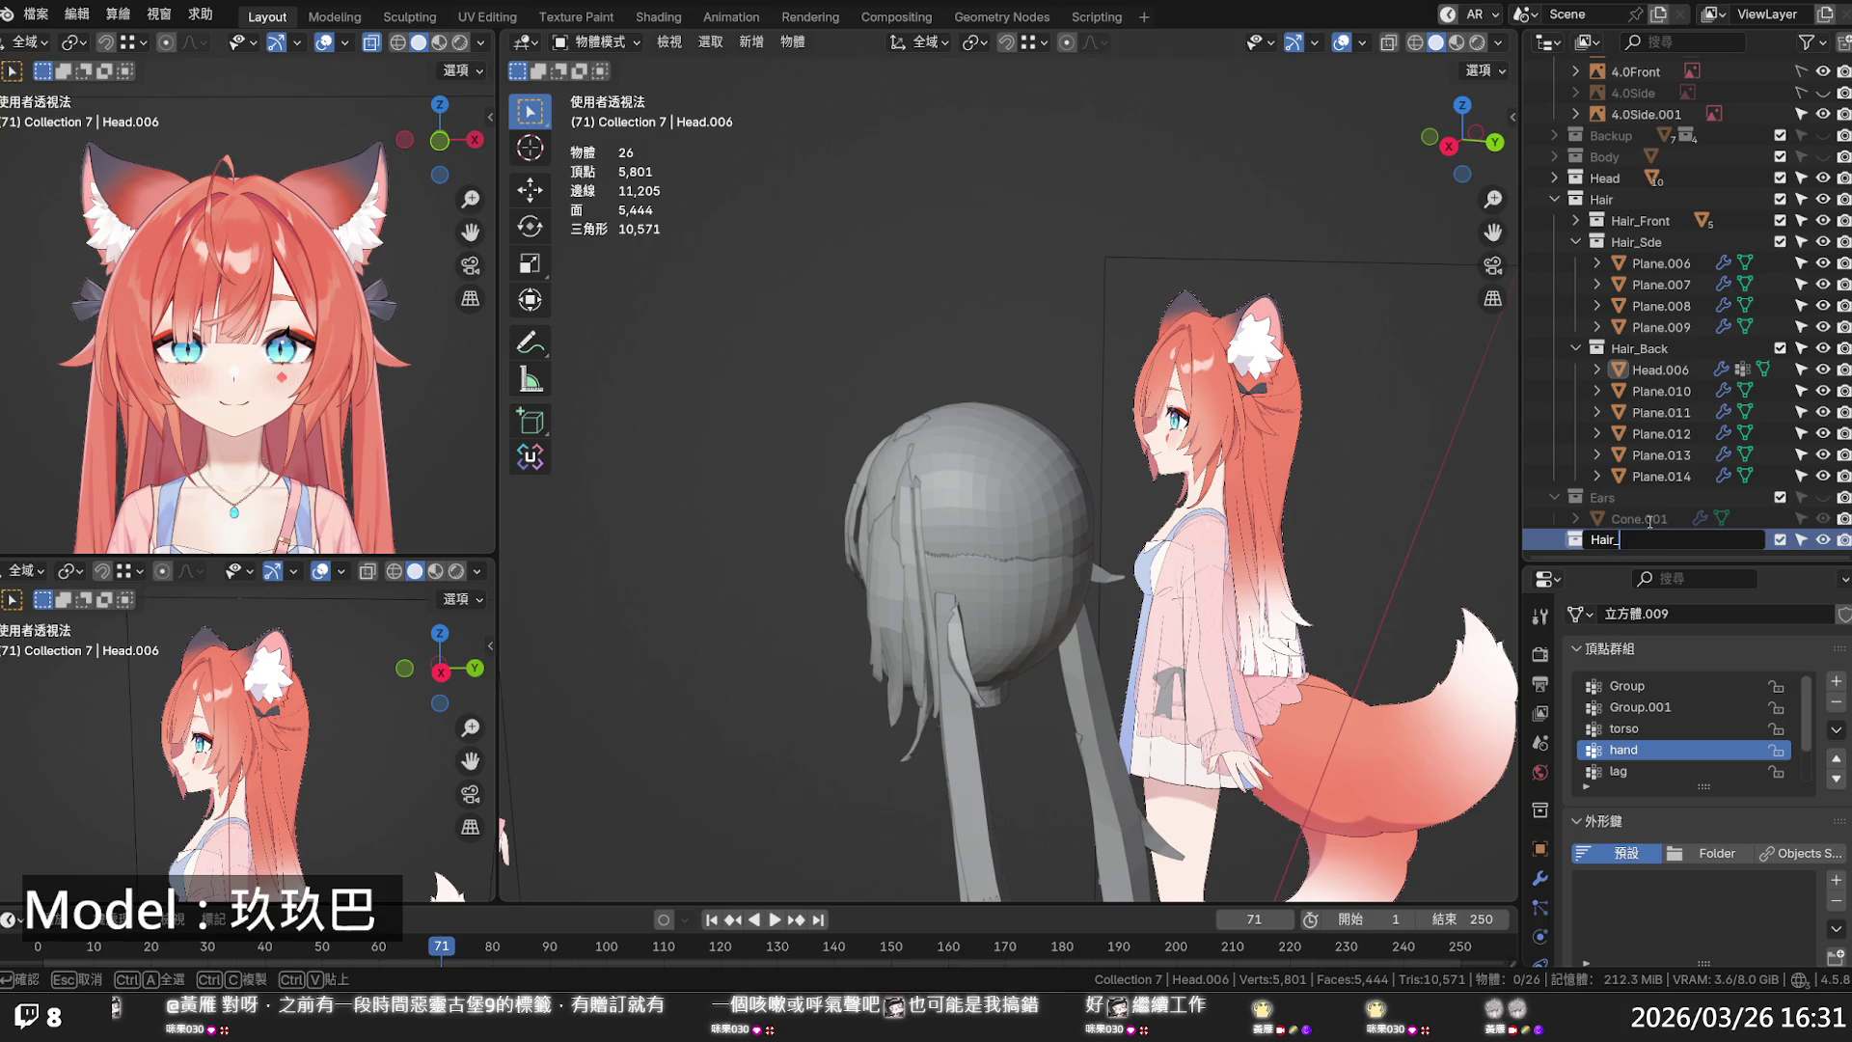
{"action": "type", "text": "t"}
{"action": "type", "text": "WIN"}
{"action": "key", "text": "BackSpace"}
{"action": "key", "text": "BackSpace"}
{"action": "key", "text": "BackSpace"}
{"action": "type", "text": "Twin"}
{"action": "type", "text": "Tail"}
{"action": "key", "text": "Return"}
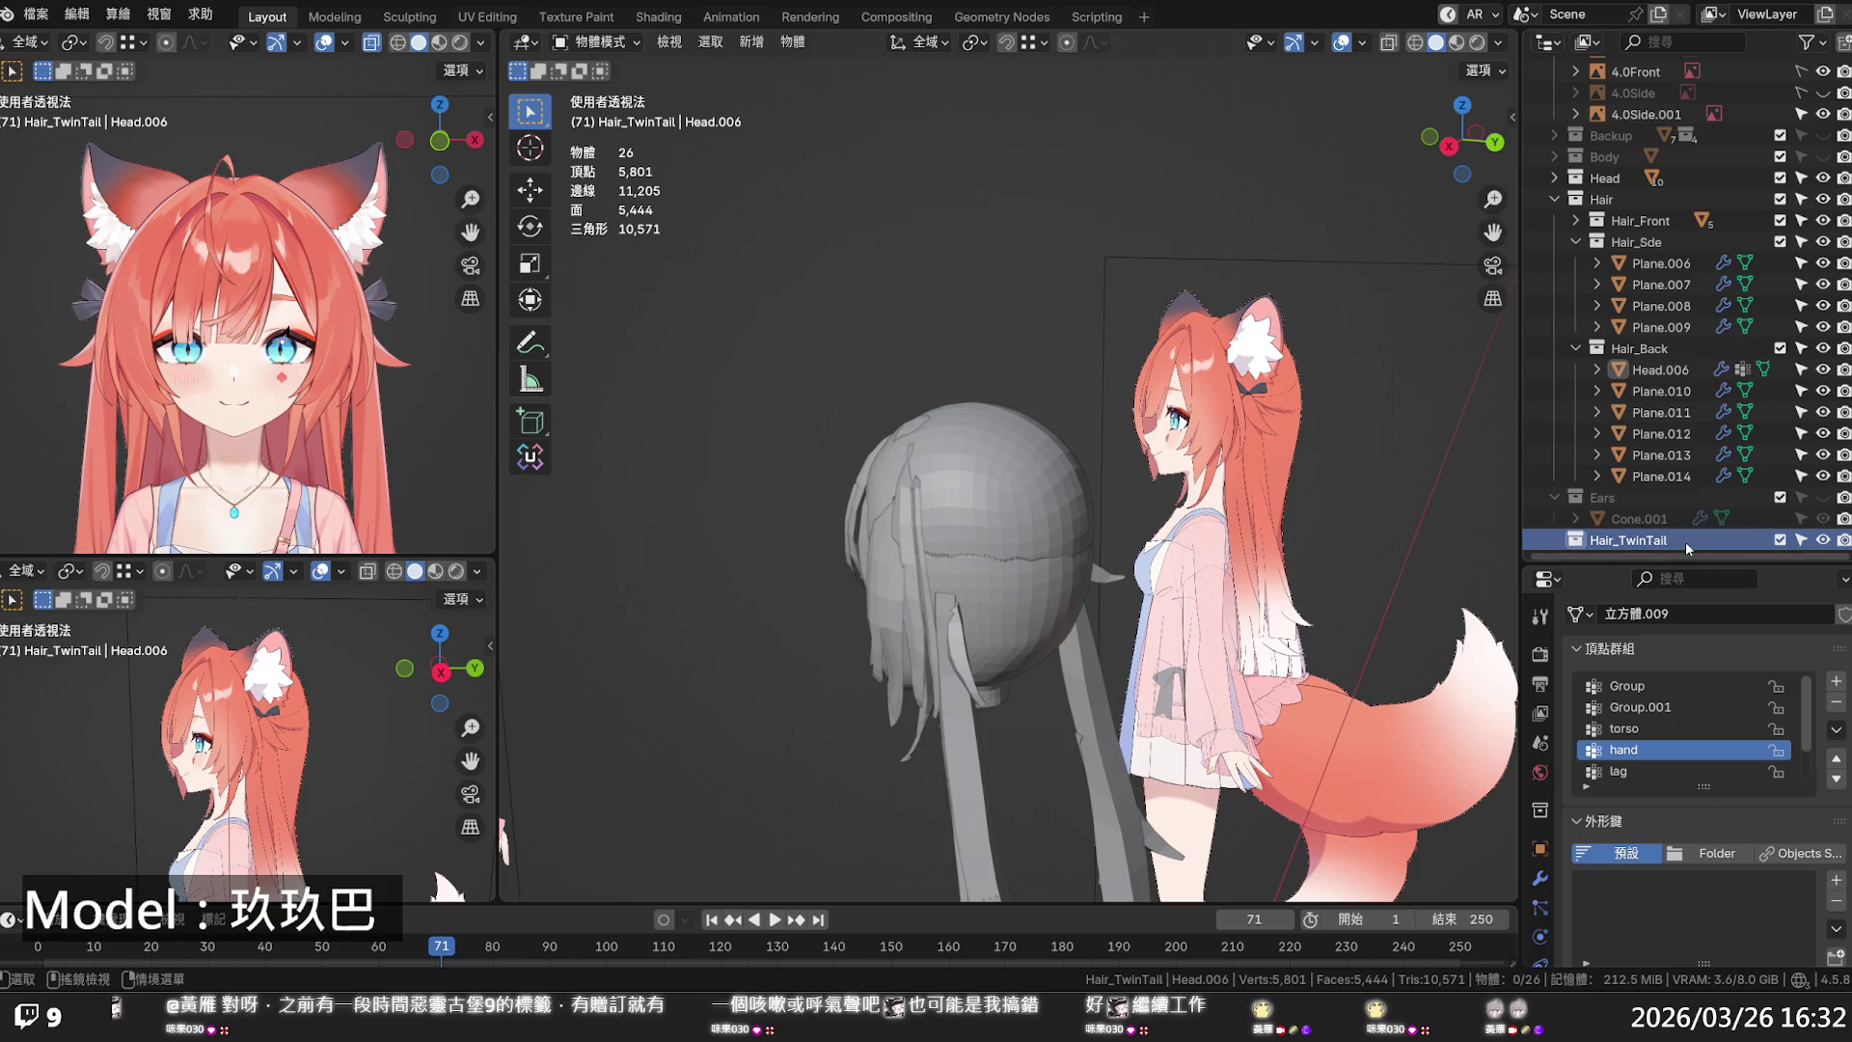
{"action": "double_click", "coordinate": [1686, 542]}
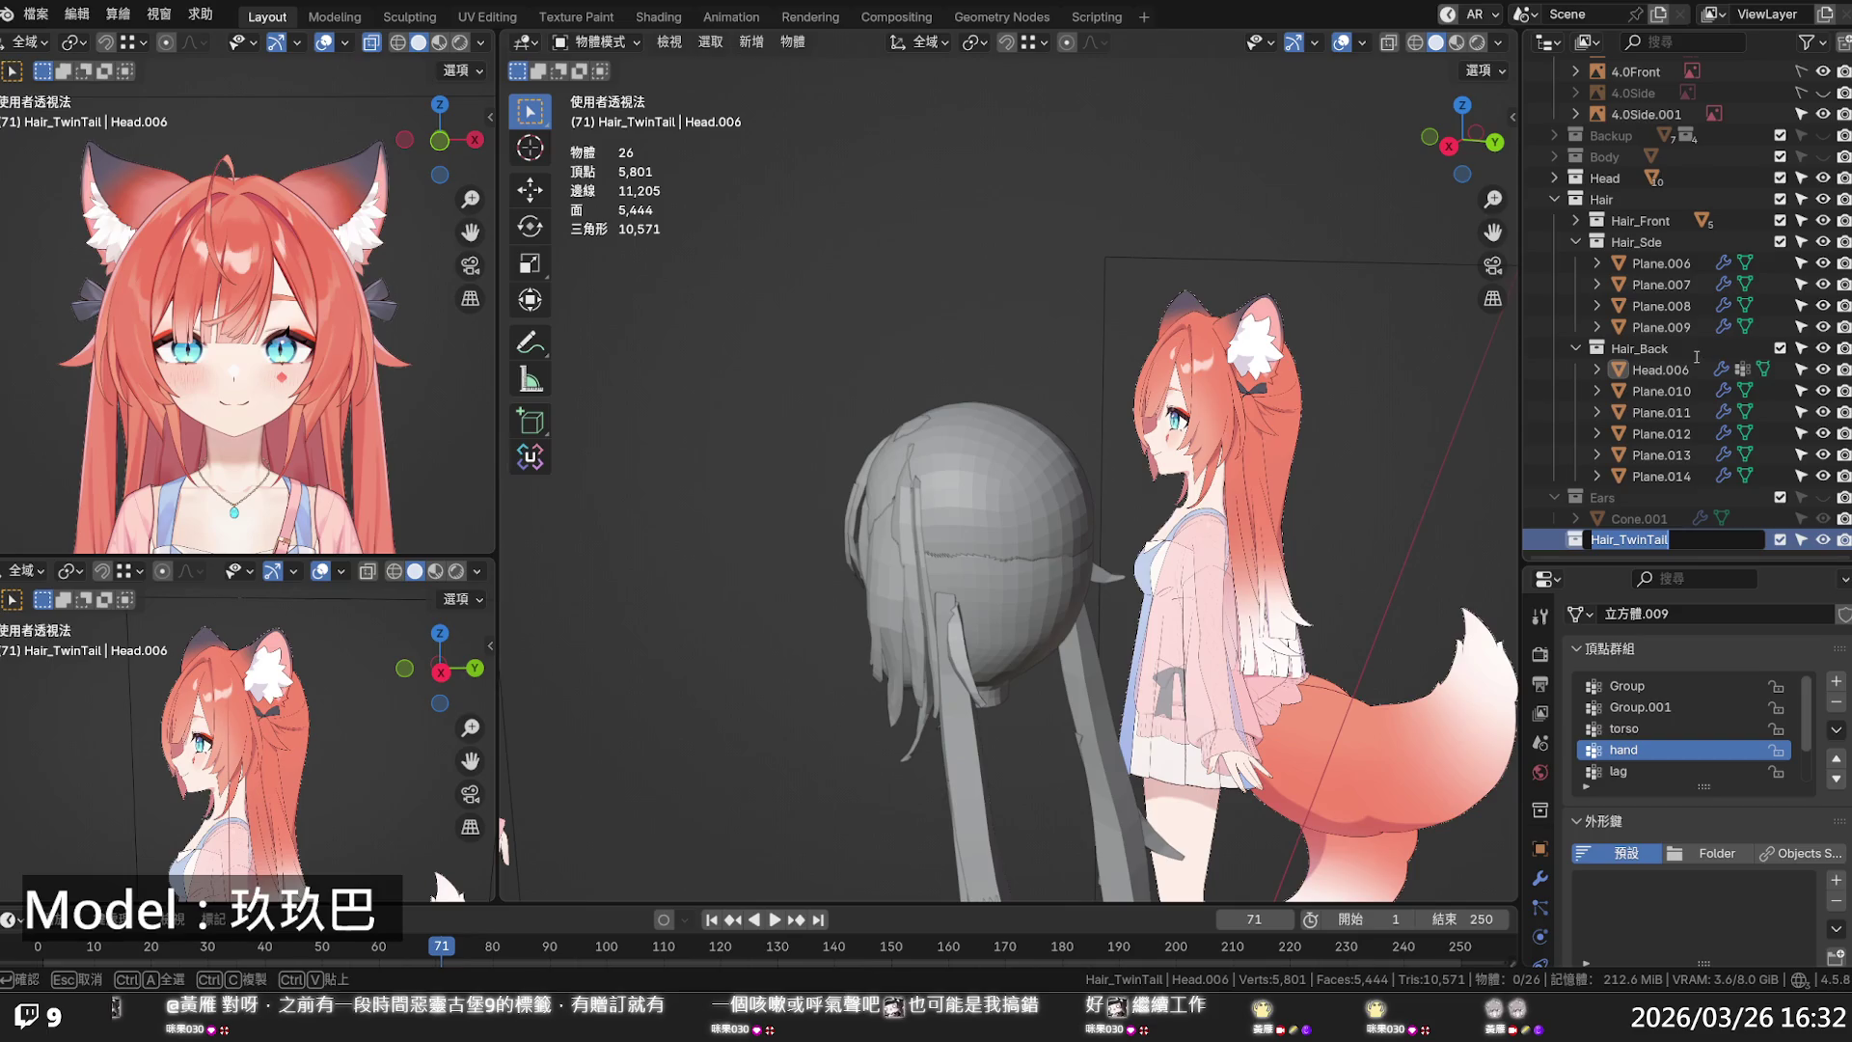
{"action": "left_click", "coordinate": [1673, 540]}
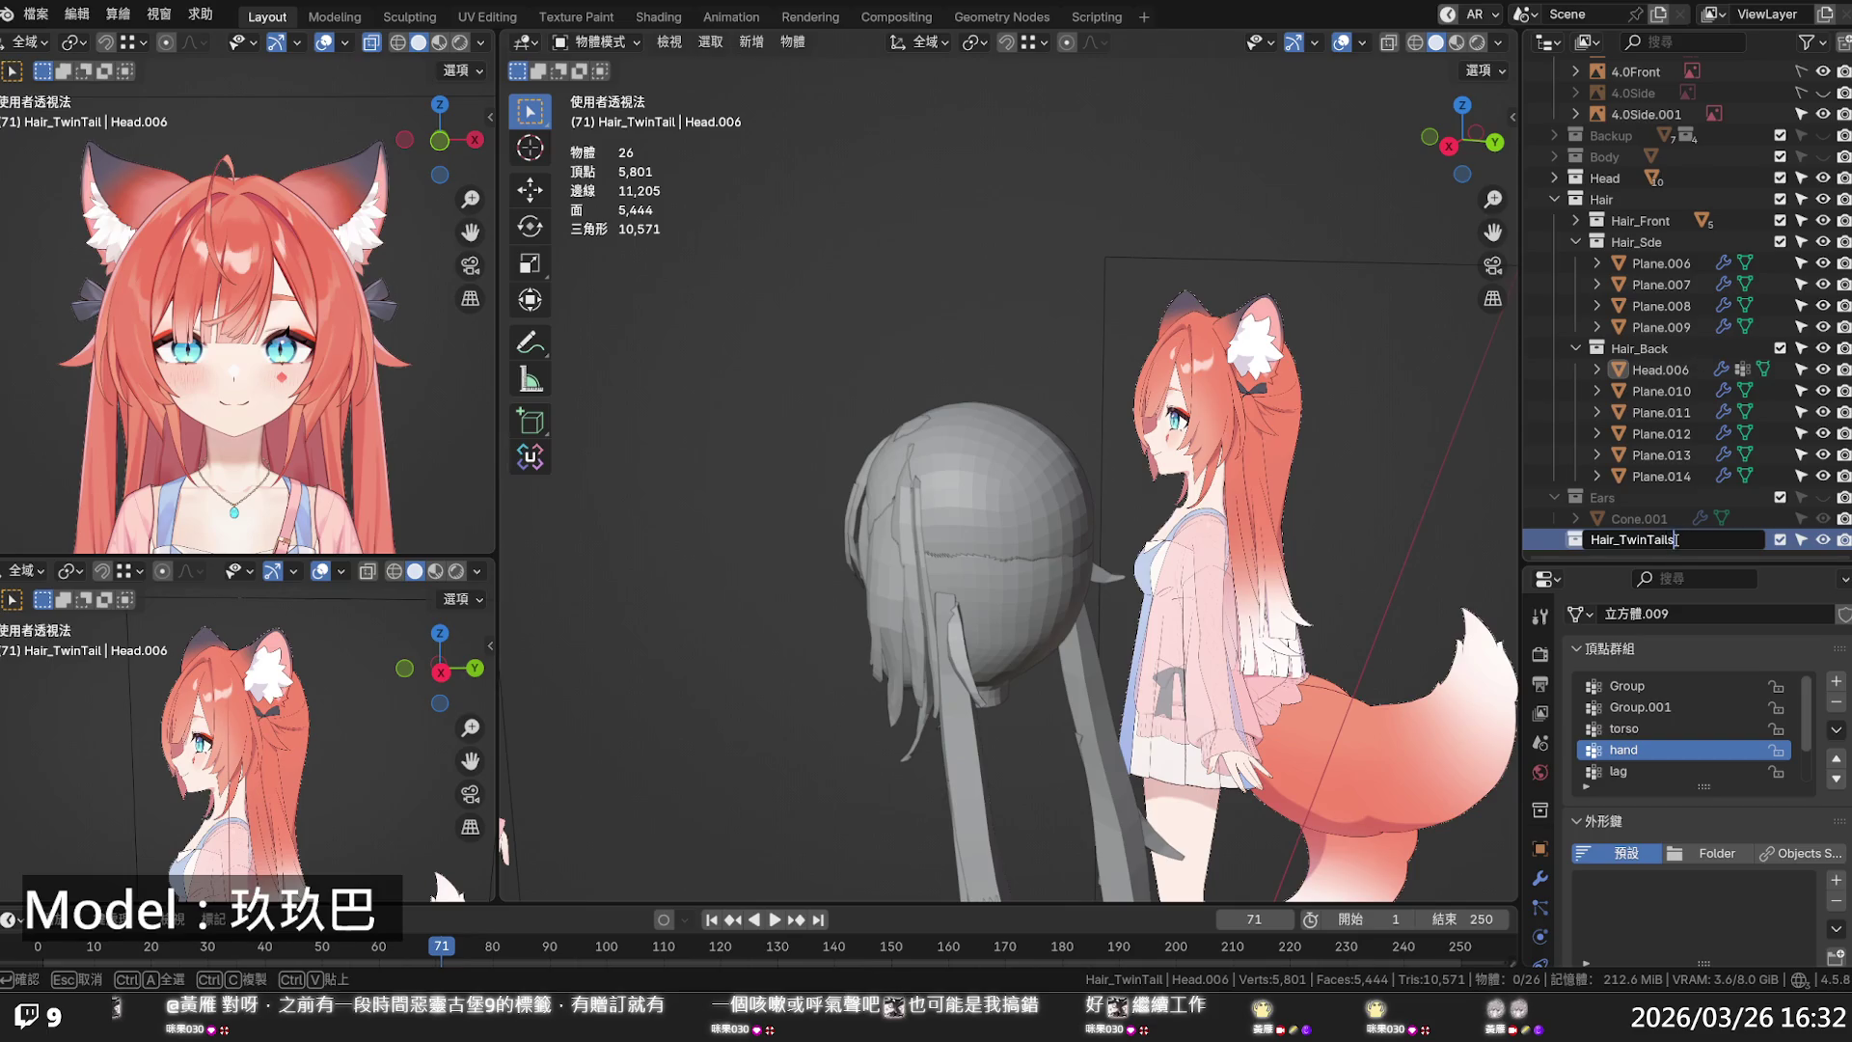
{"action": "key", "text": "Return"}
- Place Hair_TwinTails inside Hair, between Hair_Side and Hair_Back
{"action": "mouse_move", "coordinate": [1690, 536]}
{"action": "left_mouse_down"}
{"action": "mouse_move", "coordinate": [1677, 241]}
{"action": "mouse_move", "coordinate": [1665, 449]}
{"action": "mouse_move", "coordinate": [1668, 356]}
{"action": "left_mouse_up"}
{"action": "mouse_move", "coordinate": [1678, 263]}
{"action": "left_mouse_down"}
{"action": "mouse_move", "coordinate": [1671, 233]}
{"action": "mouse_move", "coordinate": [1663, 249]}
{"action": "left_mouse_up"}
{"action": "left_click", "coordinate": [1575, 262]}
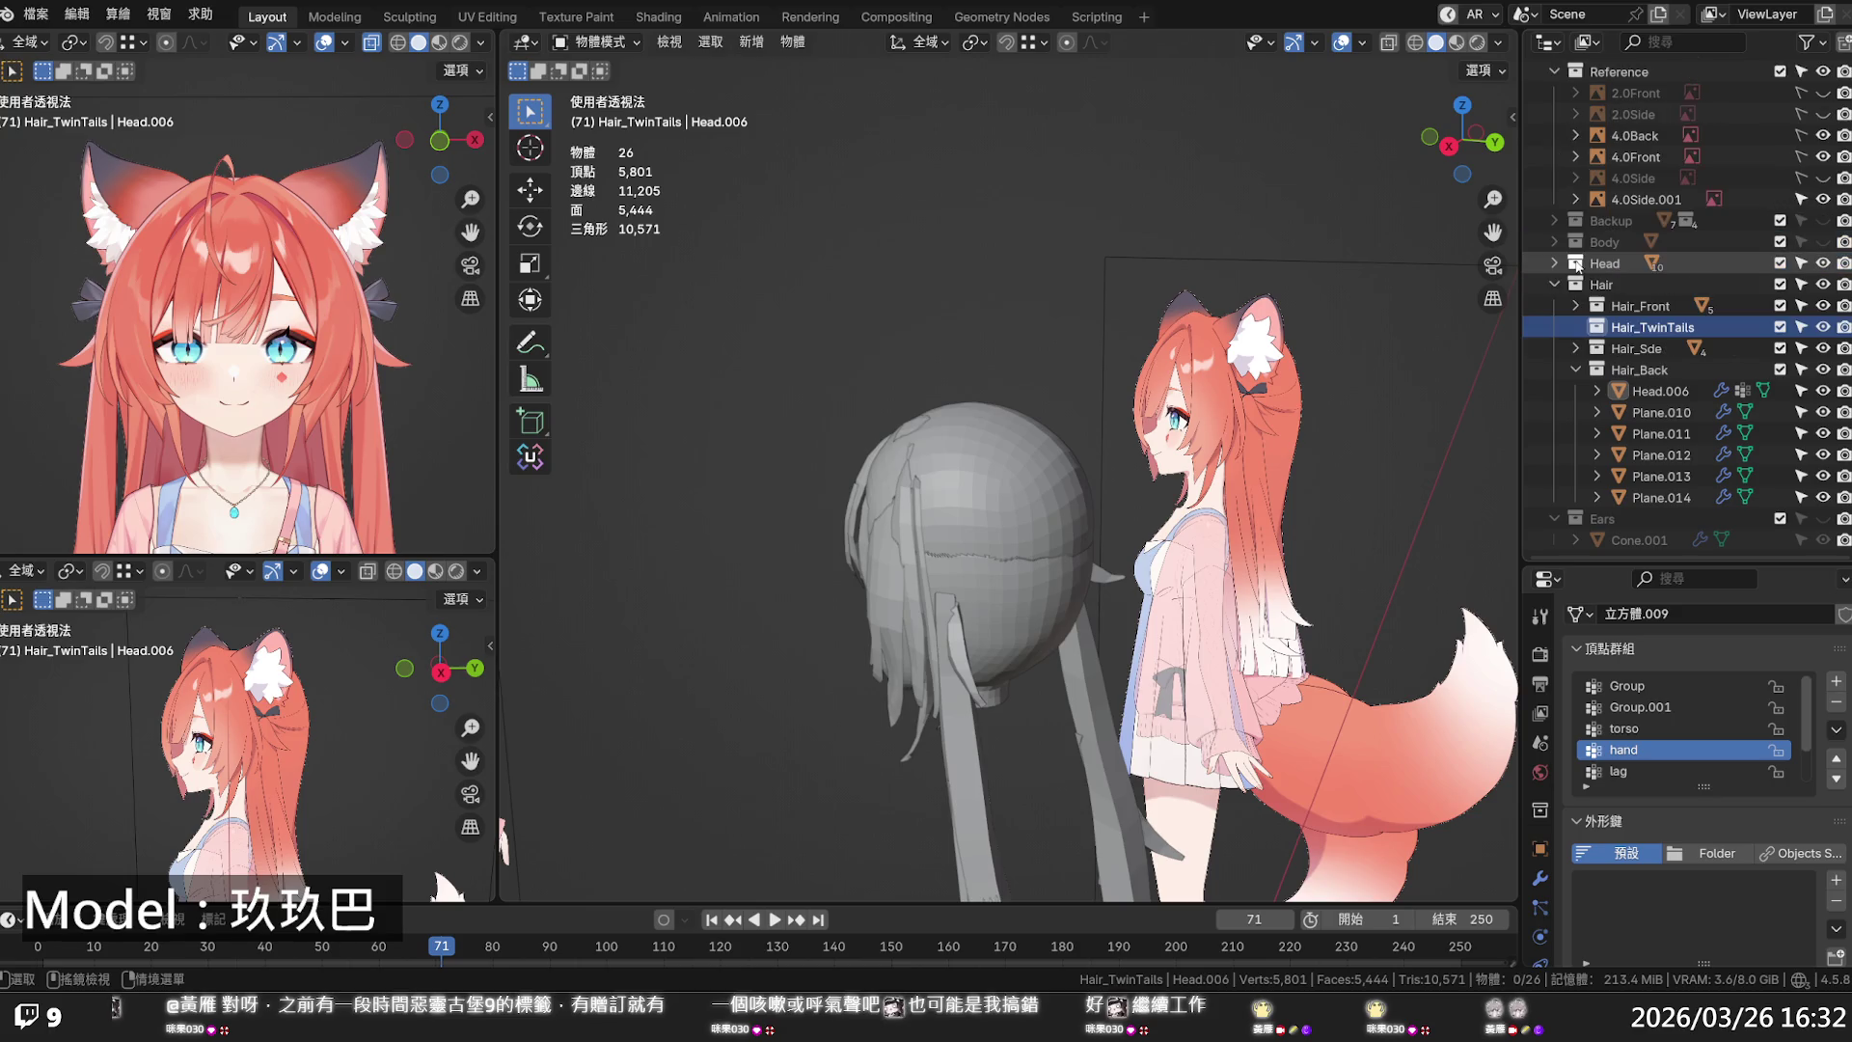
{"action": "left_click", "coordinate": [1578, 372]}
{"action": "left_click_drag", "start_coordinate": [1652, 345], "coordinate": [1648, 387]}
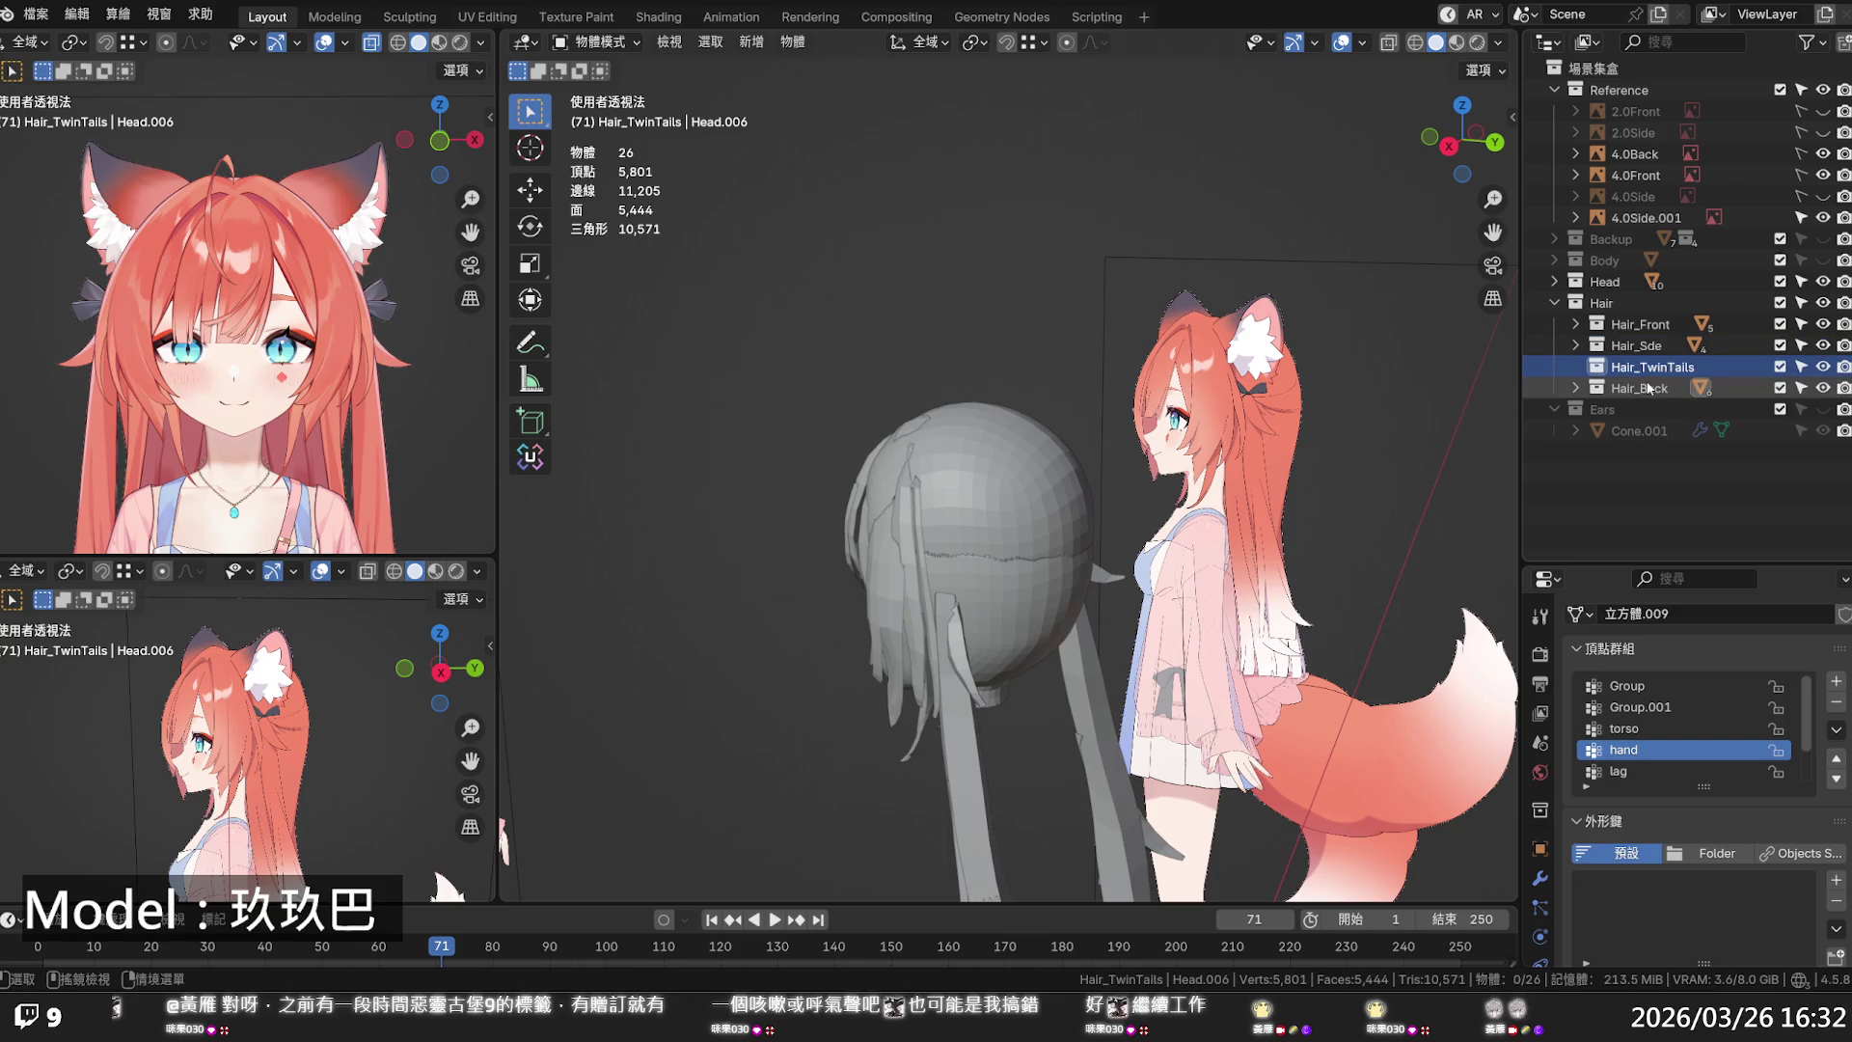
{"action": "left_click", "coordinate": [1576, 388]}
- Move Plane.010 through Plane.014 into Hair_TwinTails, then select Head.006
{"action": "left_click", "coordinate": [1659, 430]}
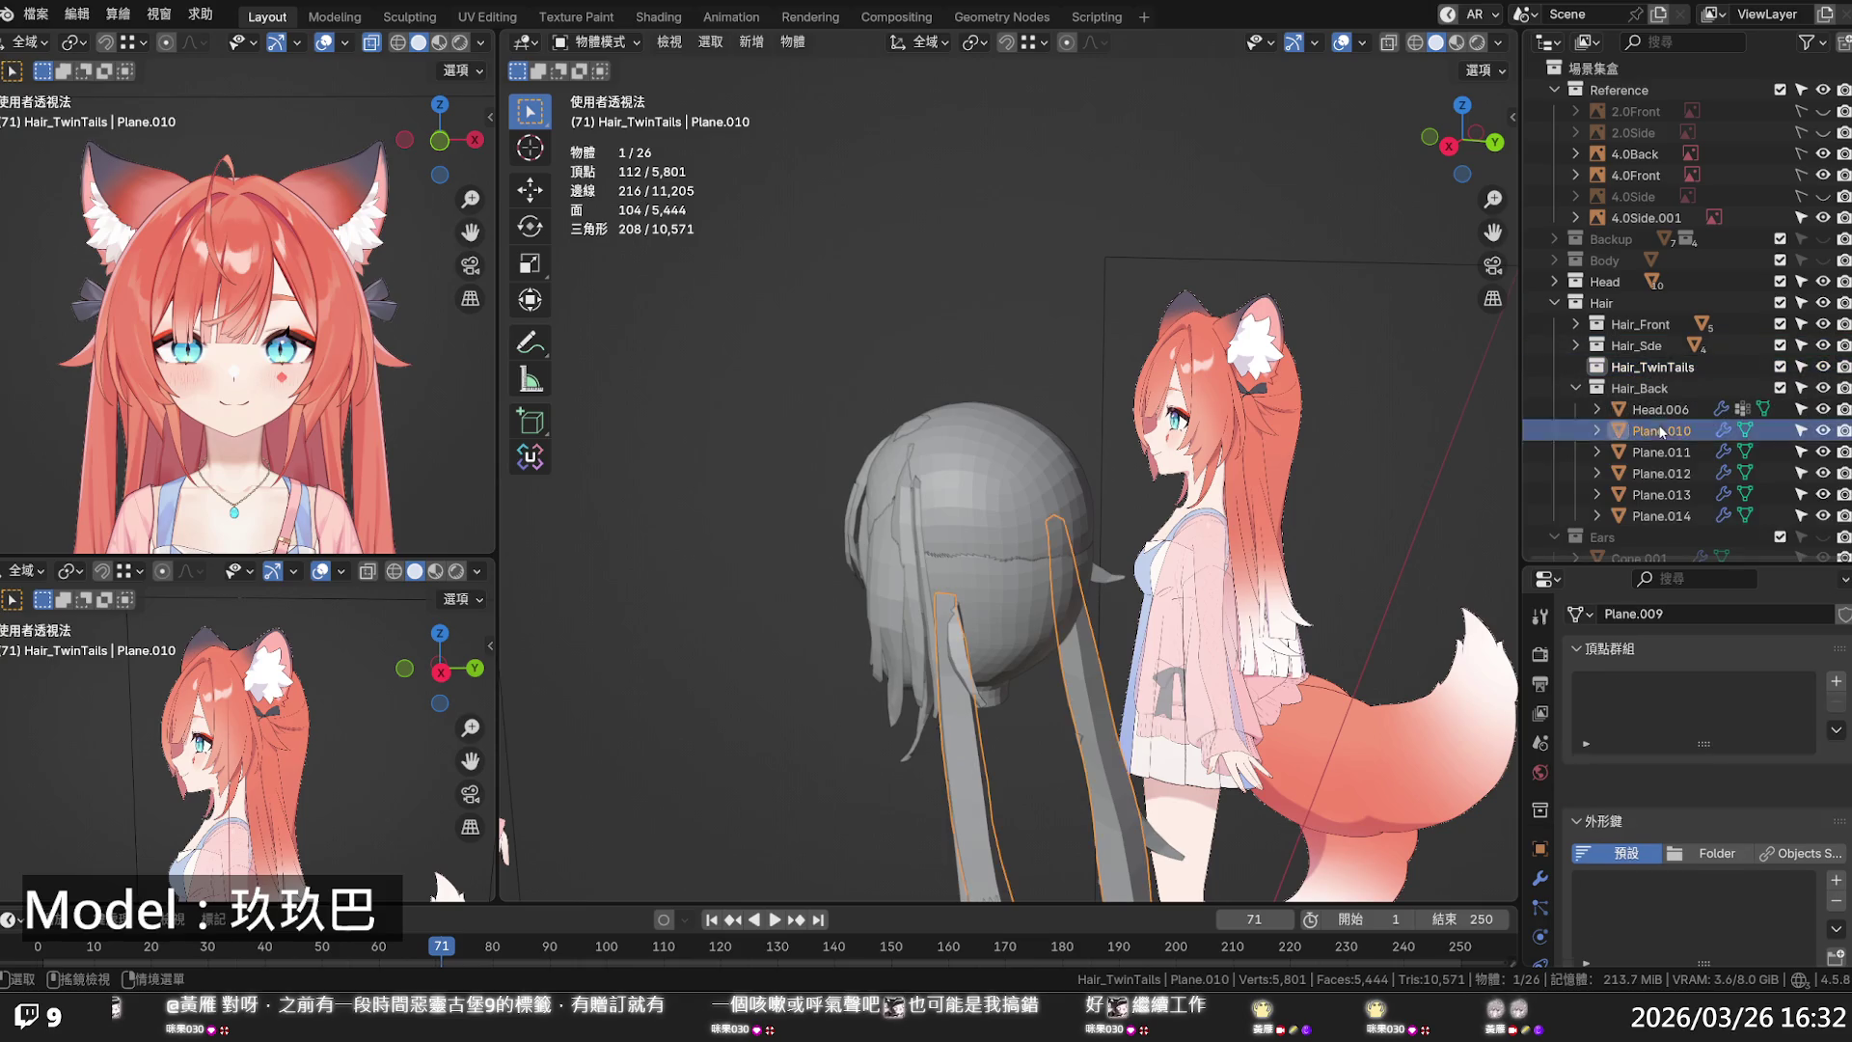
{"action": "left_click", "coordinate": [1658, 513], "text": "shift"}
{"action": "left_click_drag", "start_coordinate": [1659, 513], "coordinate": [1673, 377]}
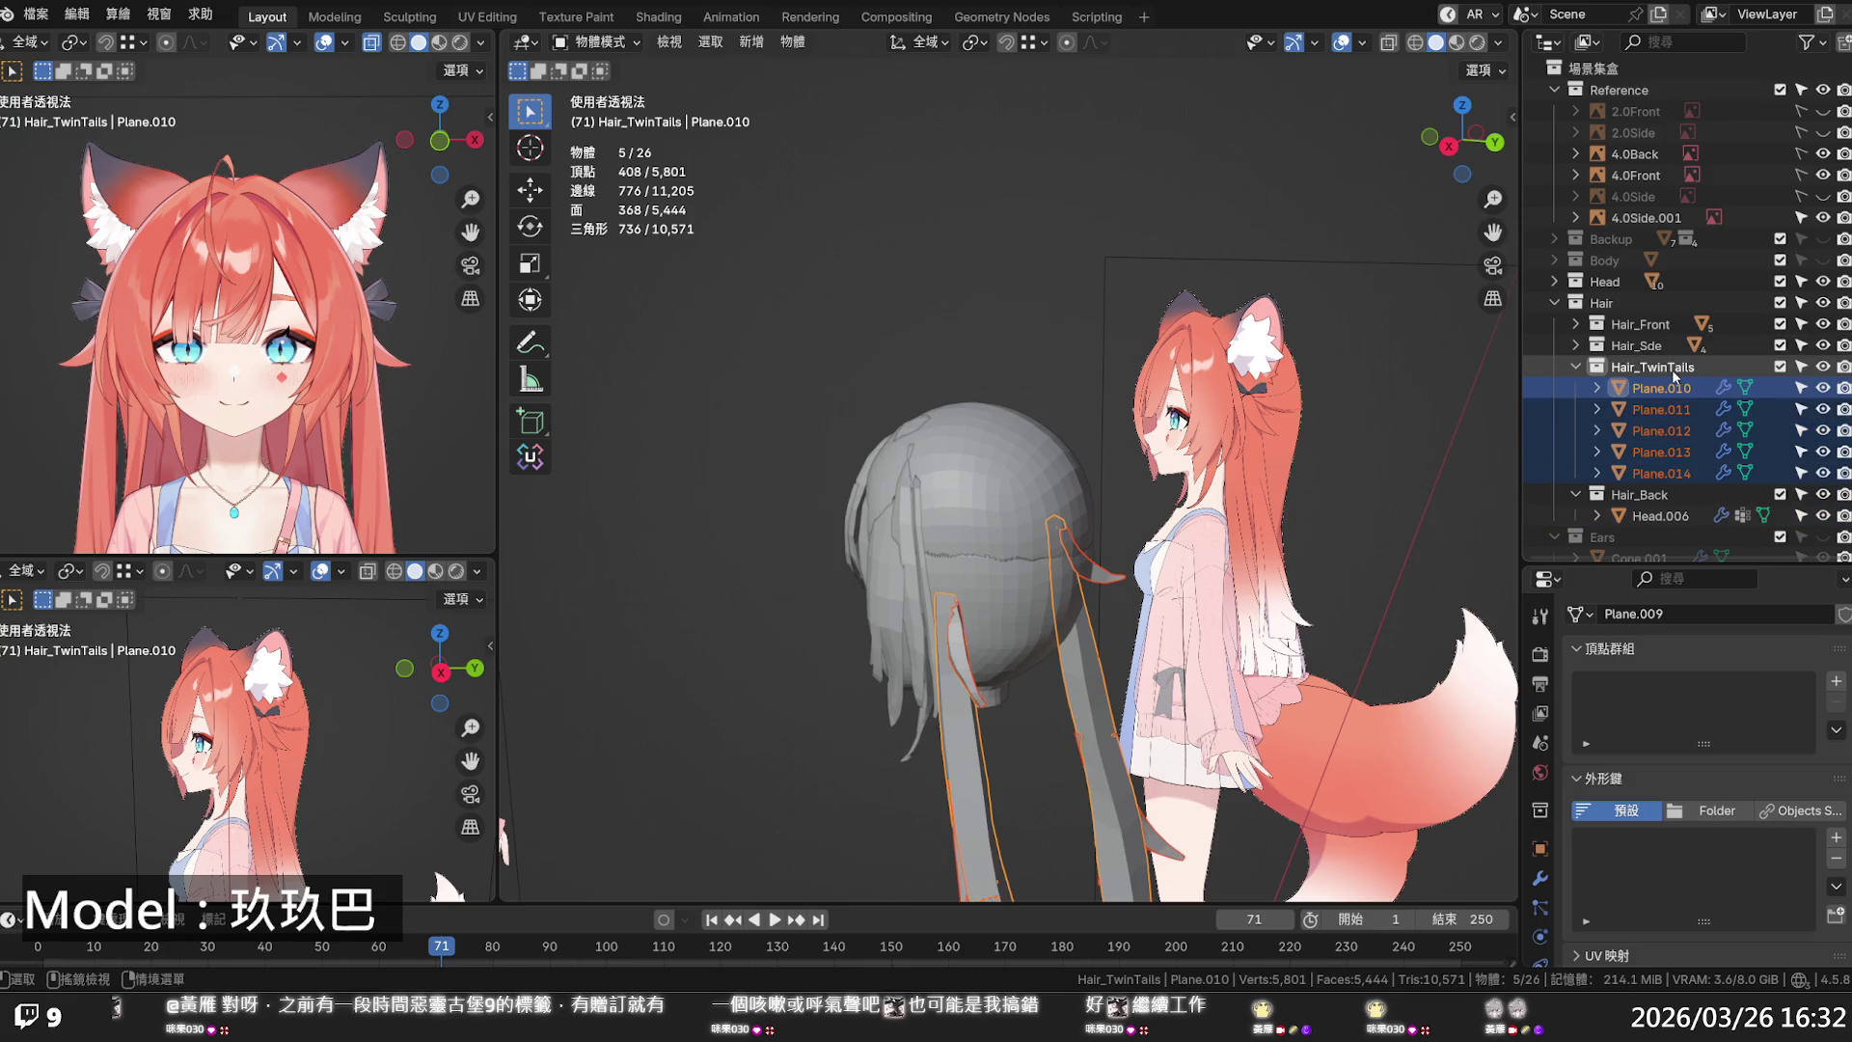
{"action": "left_click", "coordinate": [1577, 366]}
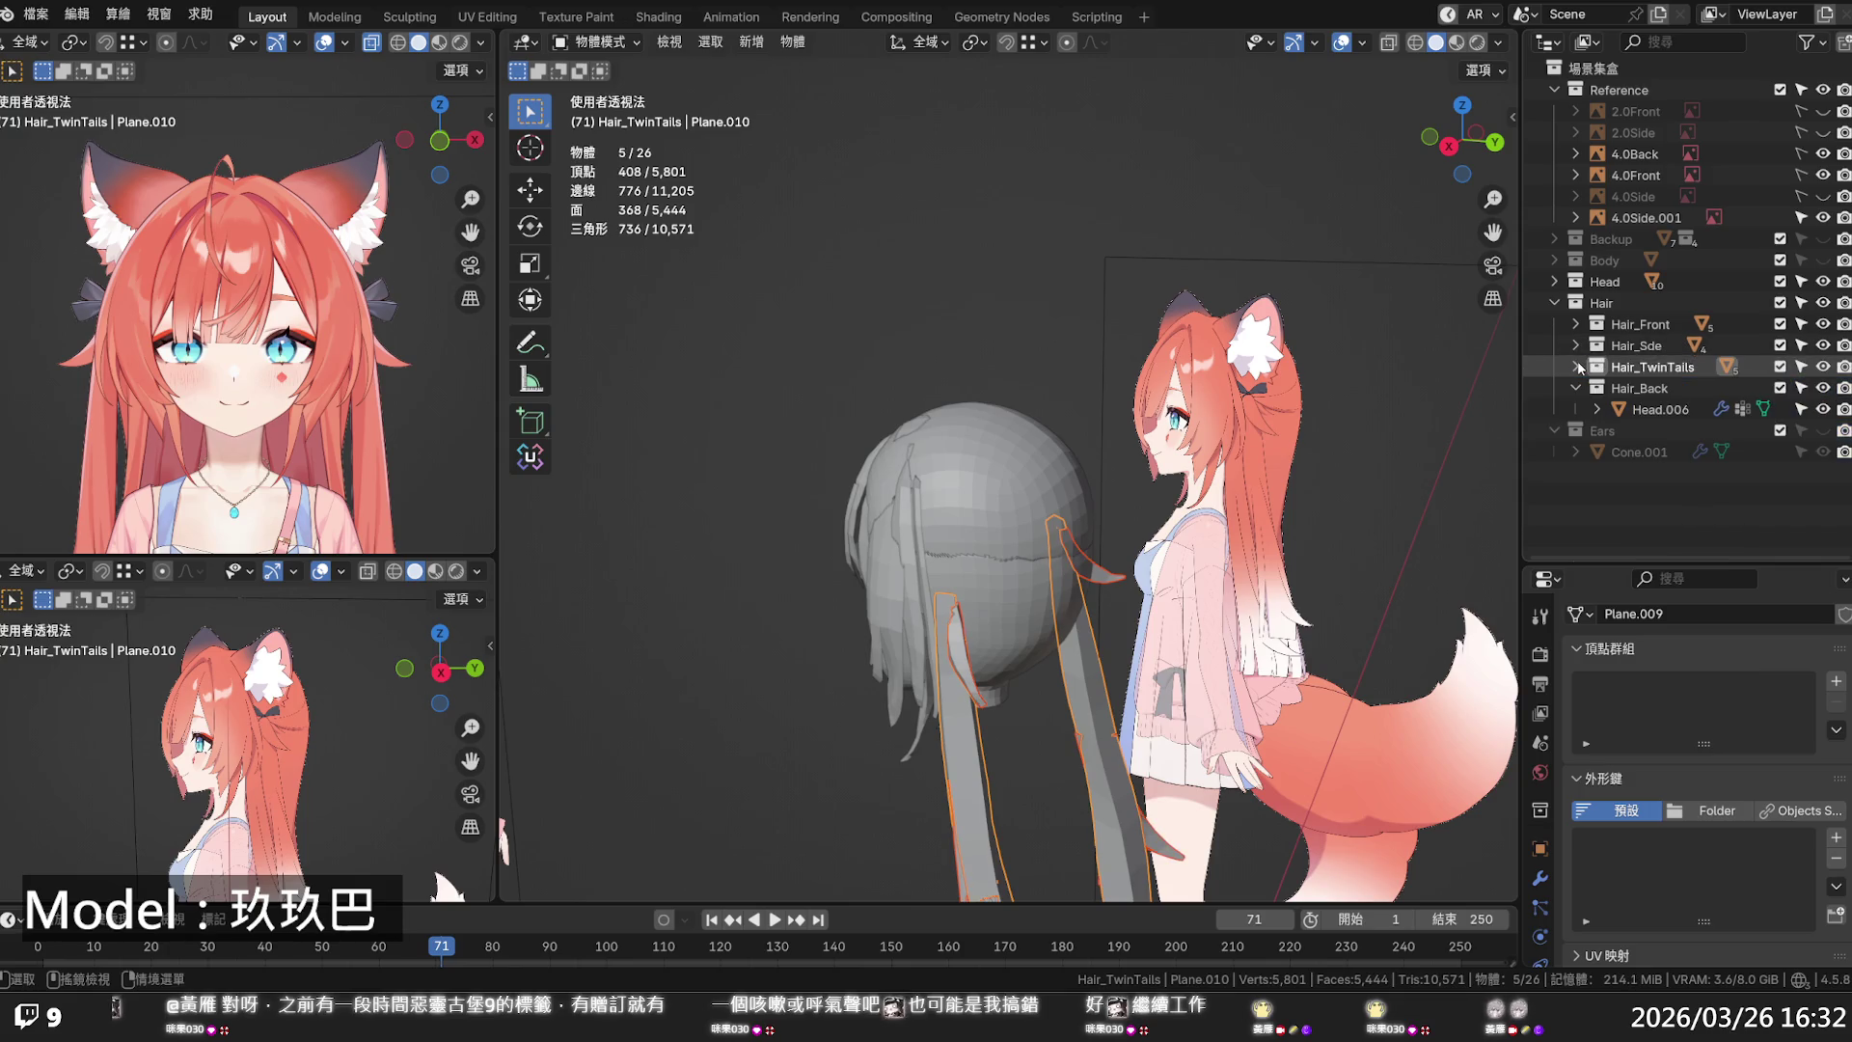
{"action": "left_click", "coordinate": [1821, 366]}
{"action": "left_click", "coordinate": [1822, 367]}
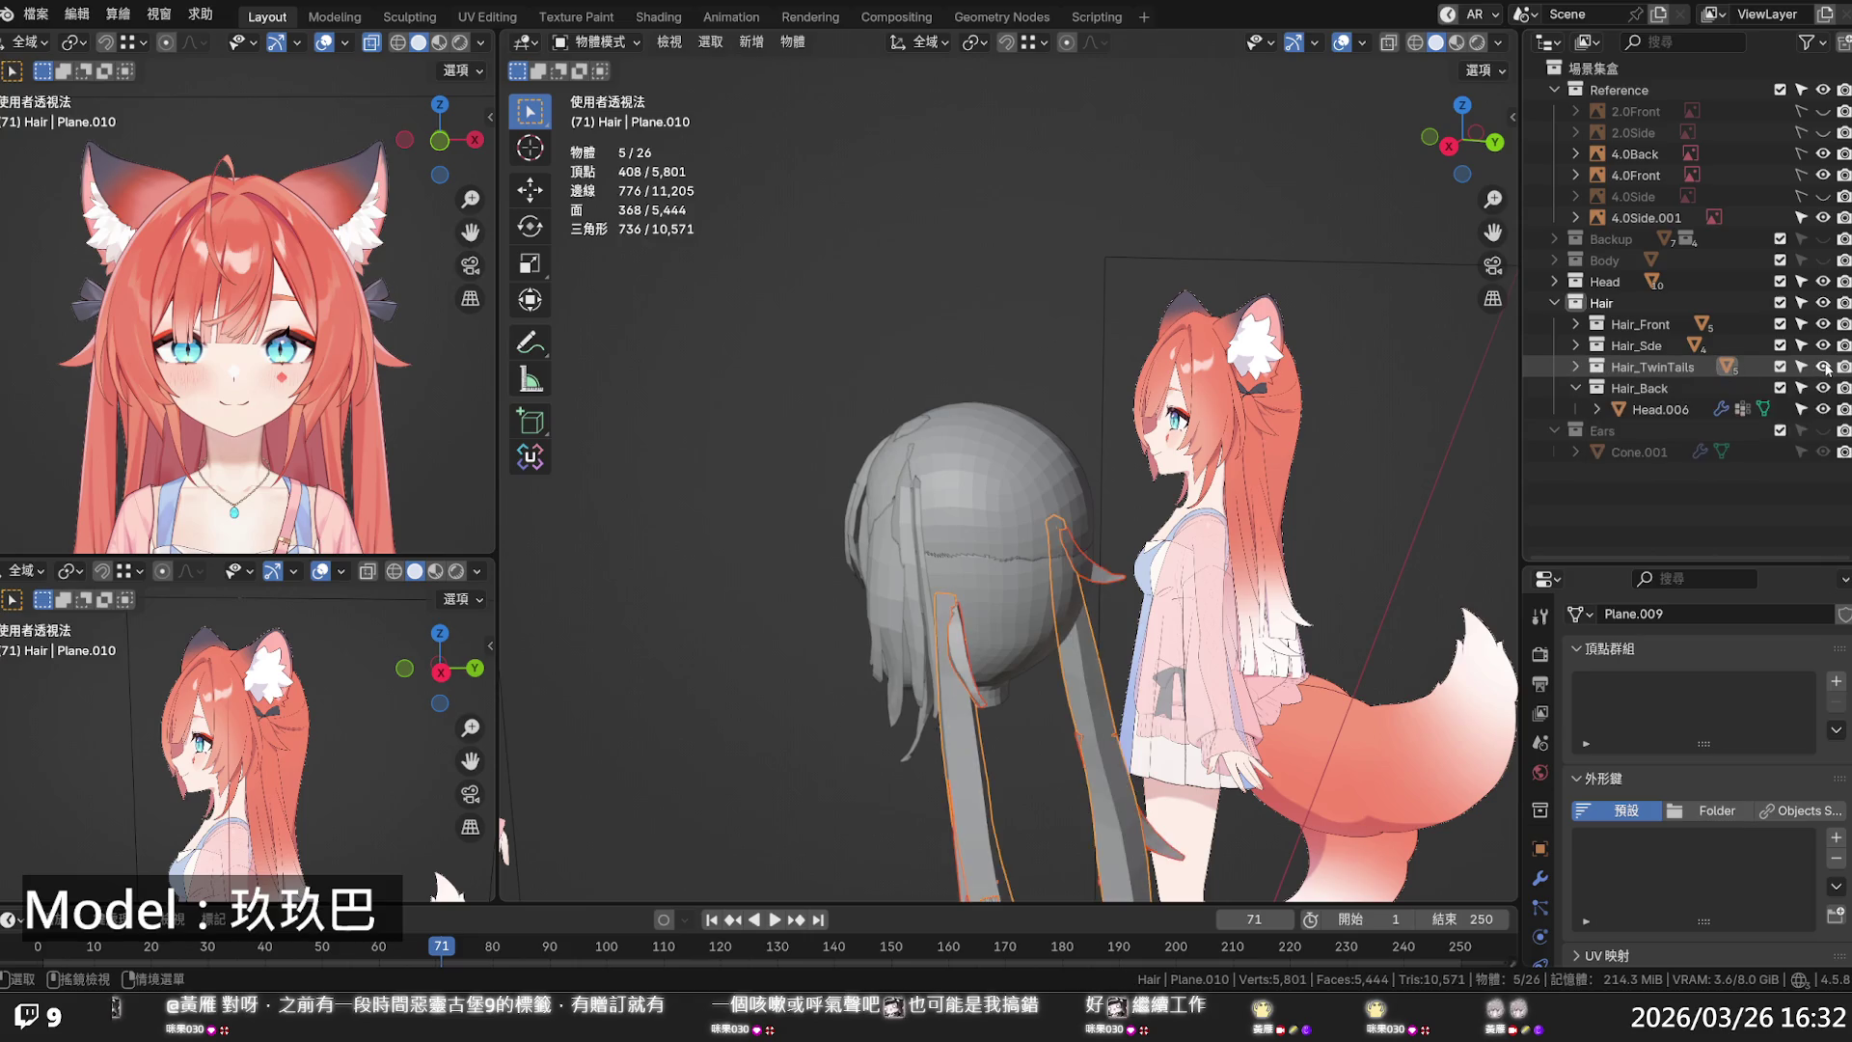
{"action": "left_click", "coordinate": [1653, 390]}
{"action": "left_click", "coordinate": [1658, 409]}
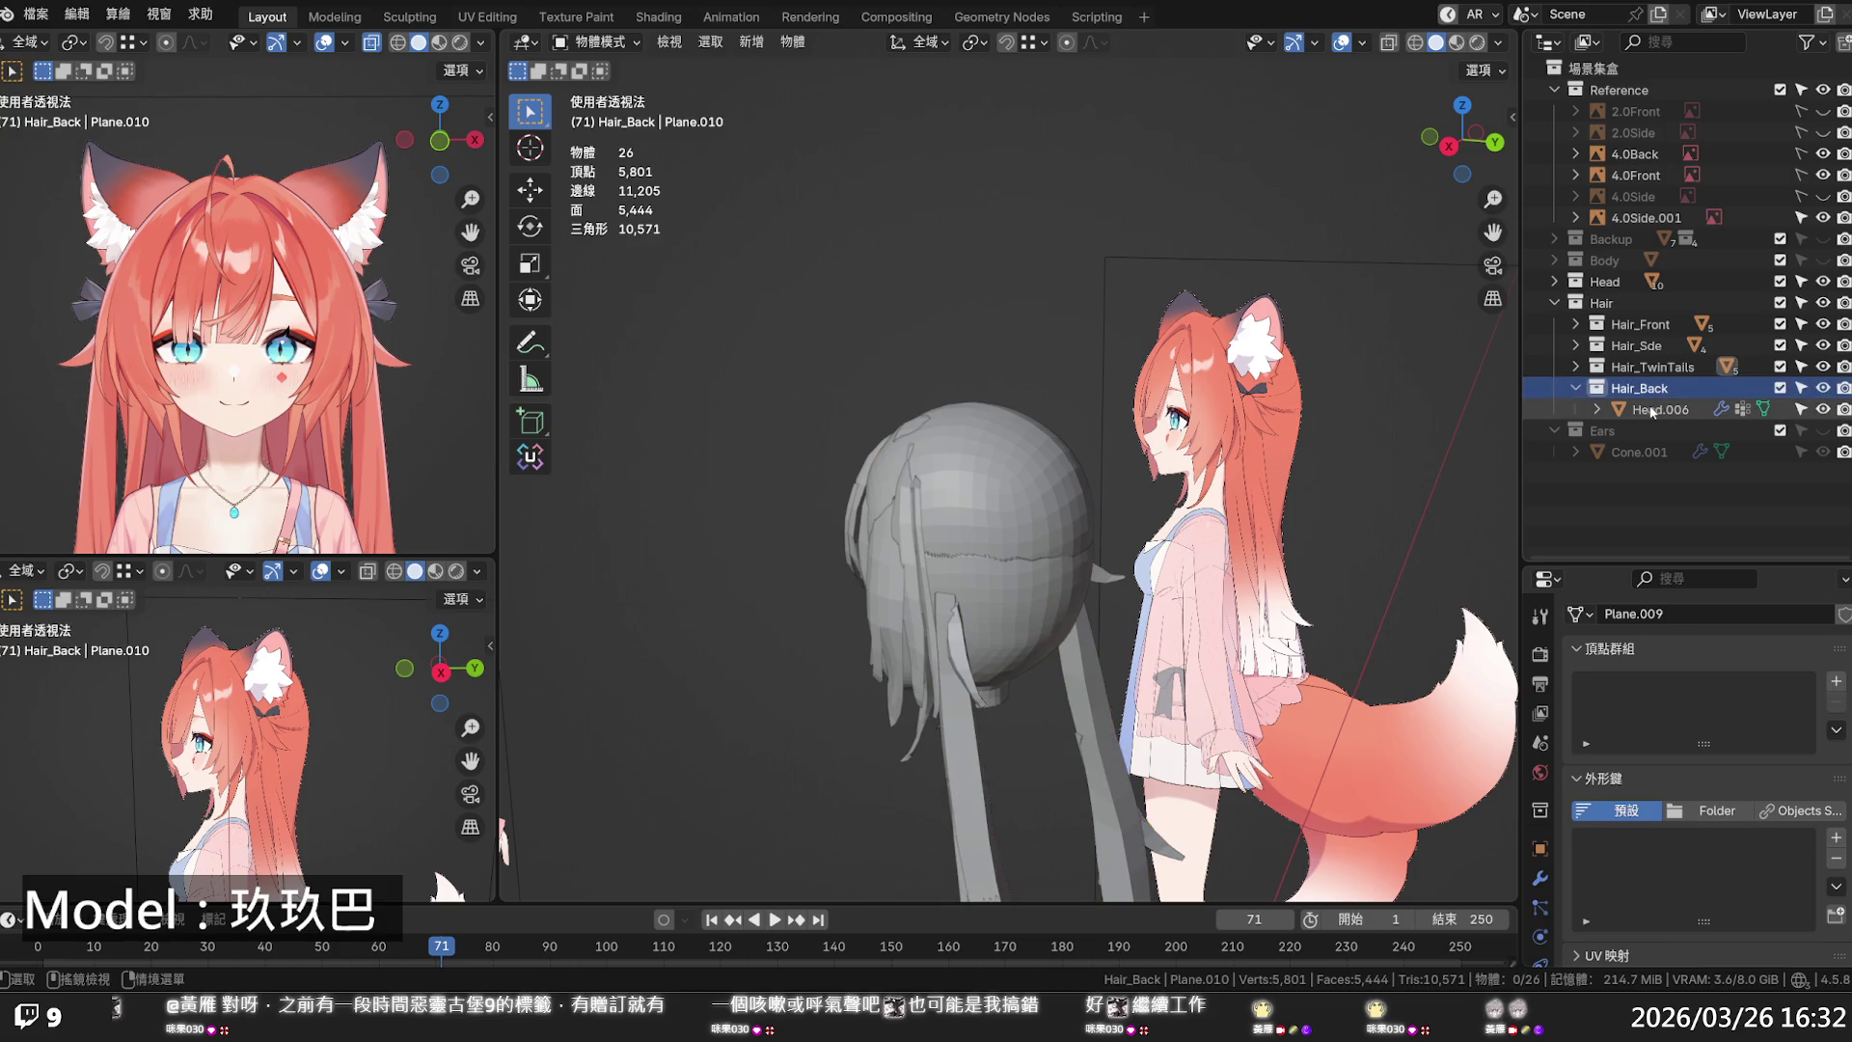
{"action": "mouse_move", "coordinate": [986, 557]}
{"action": "middle_mouse_down"}
{"action": "mouse_move", "coordinate": [1131, 595]}
{"action": "mouse_move", "coordinate": [1023, 545]}
{"action": "middle_mouse_up"}
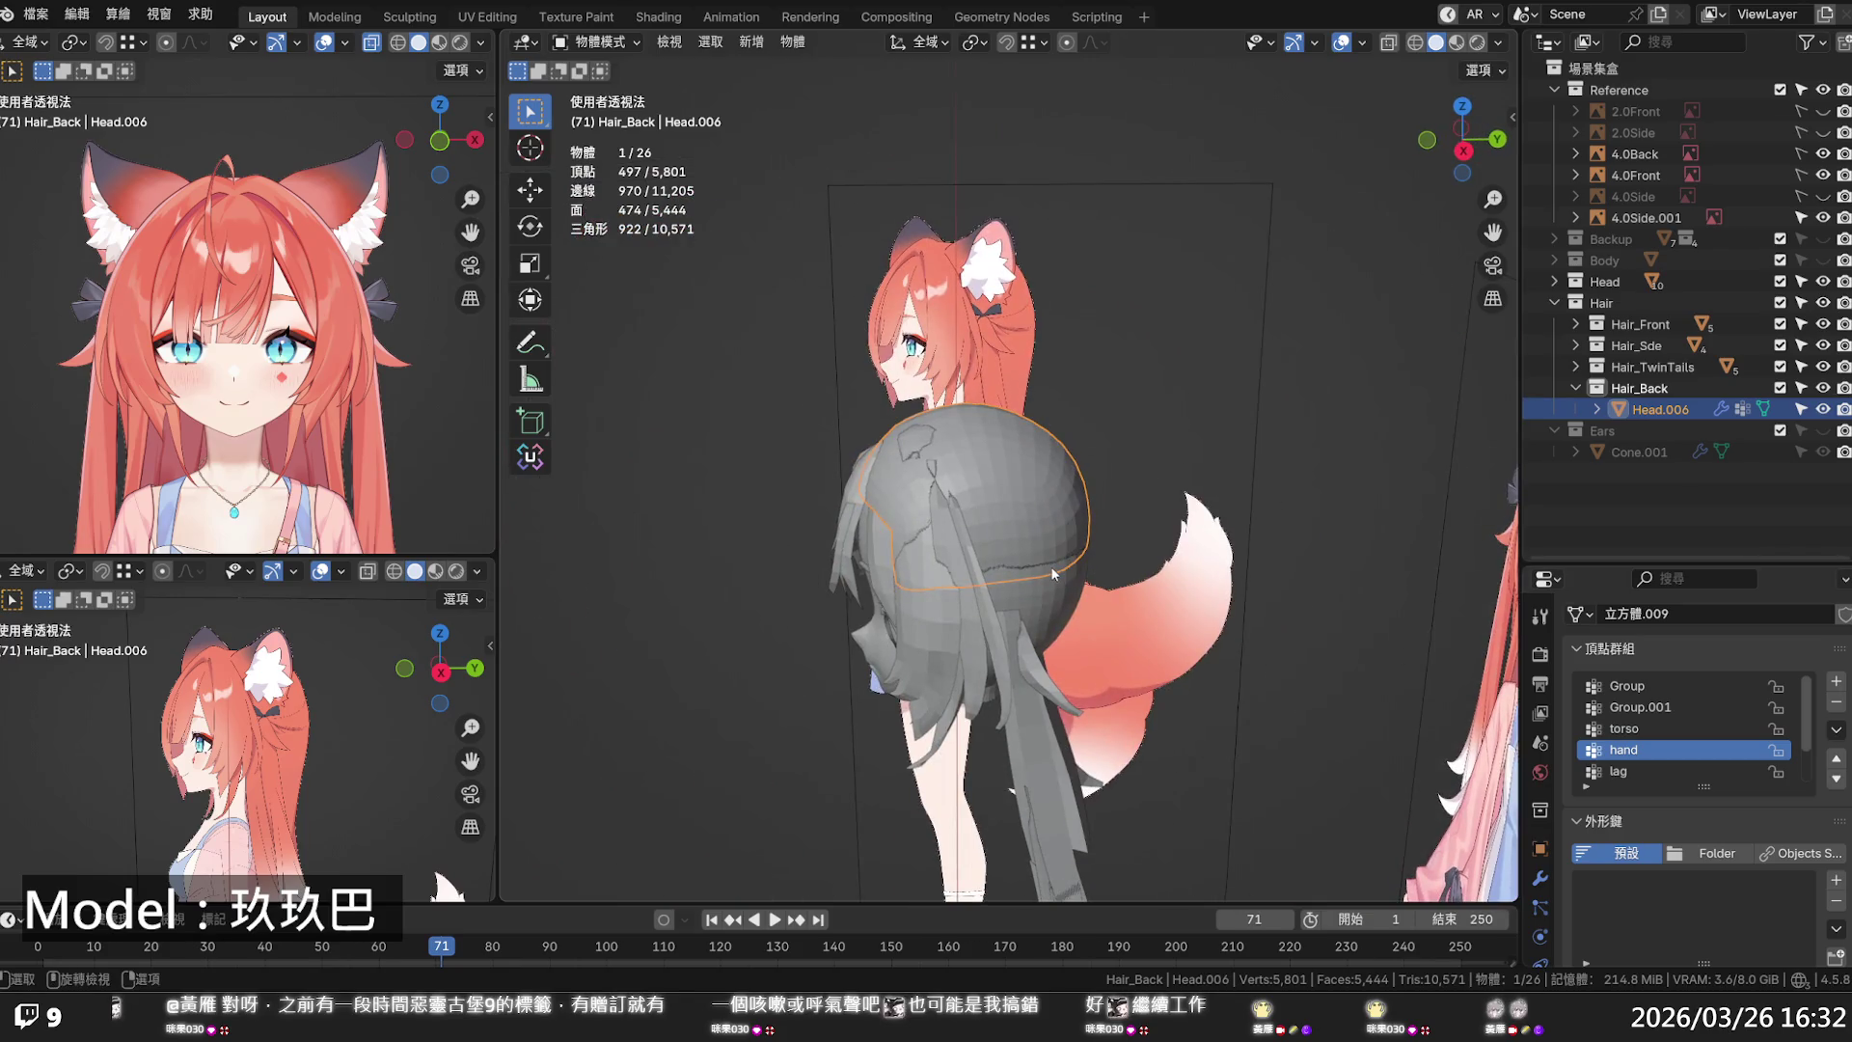
- Make linked selection on Head.006 stop at seam boundaries
{"action": "key", "text": "Tab"}
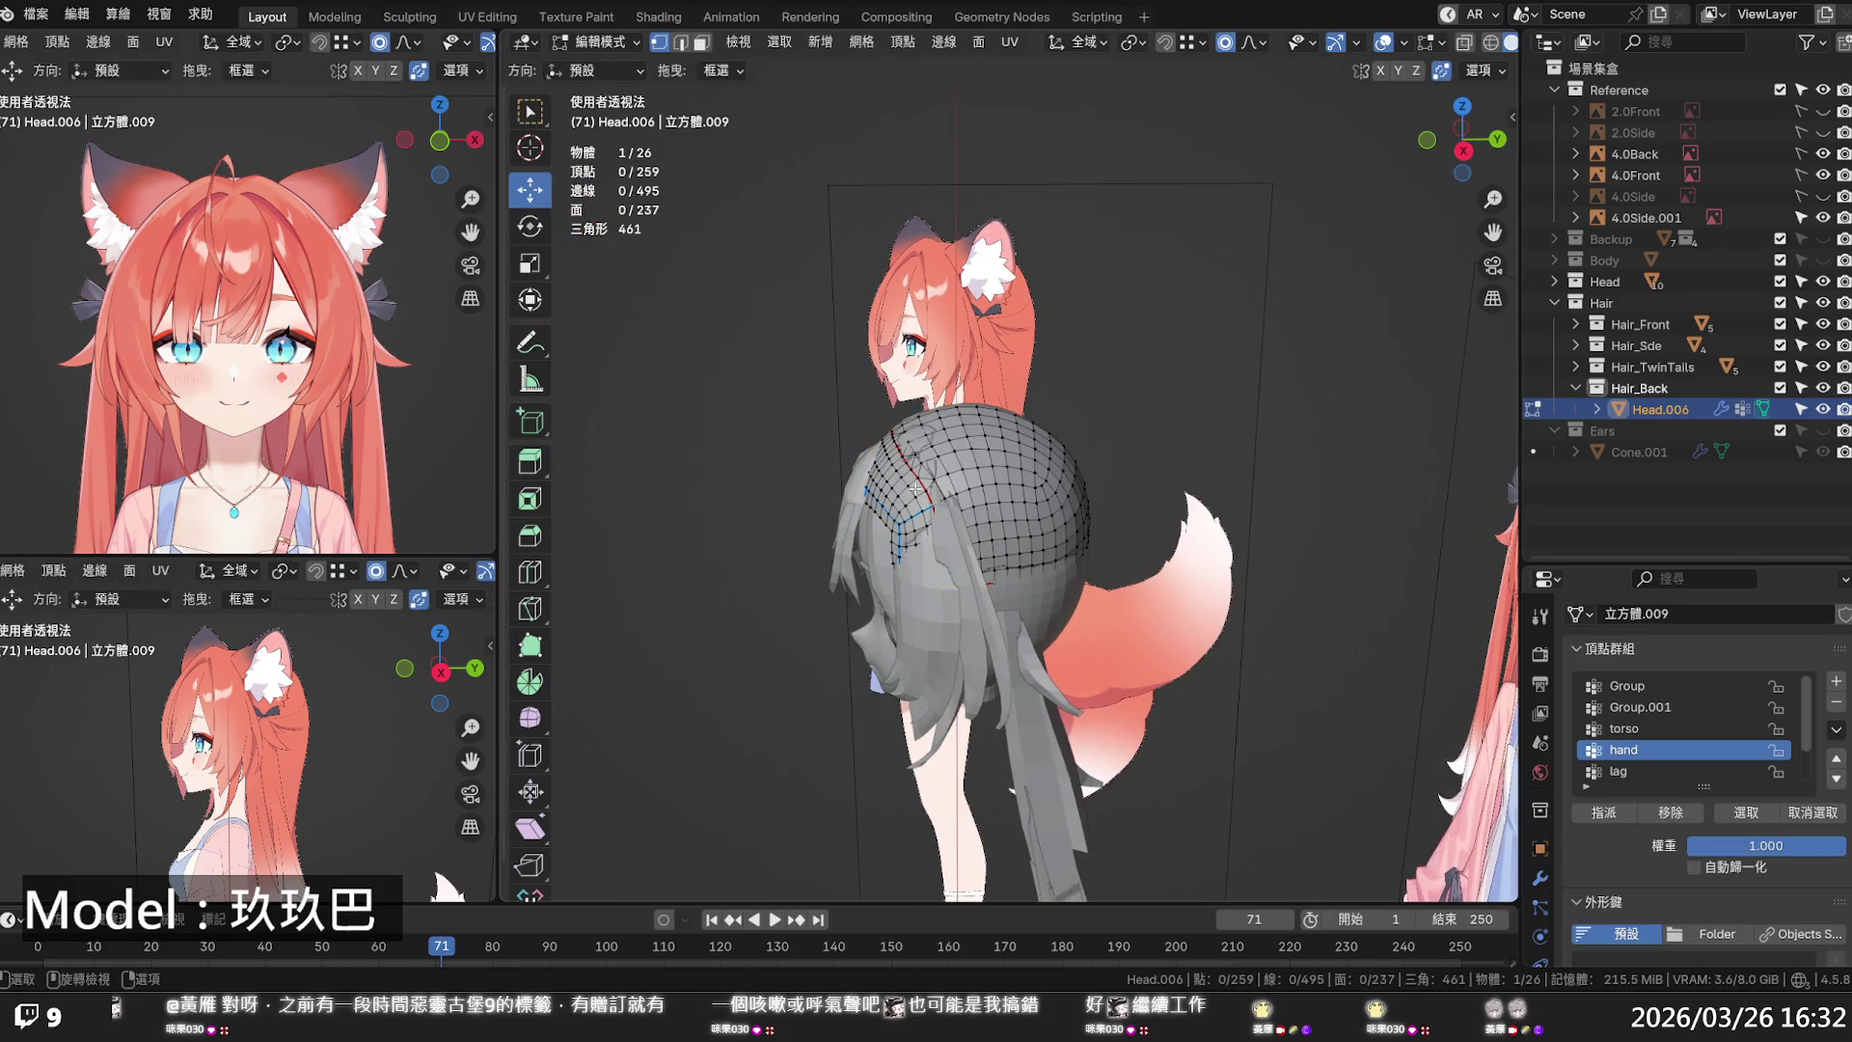
{"action": "left_click", "coordinate": [906, 490]}
{"action": "key", "text": "ctrl+l"}
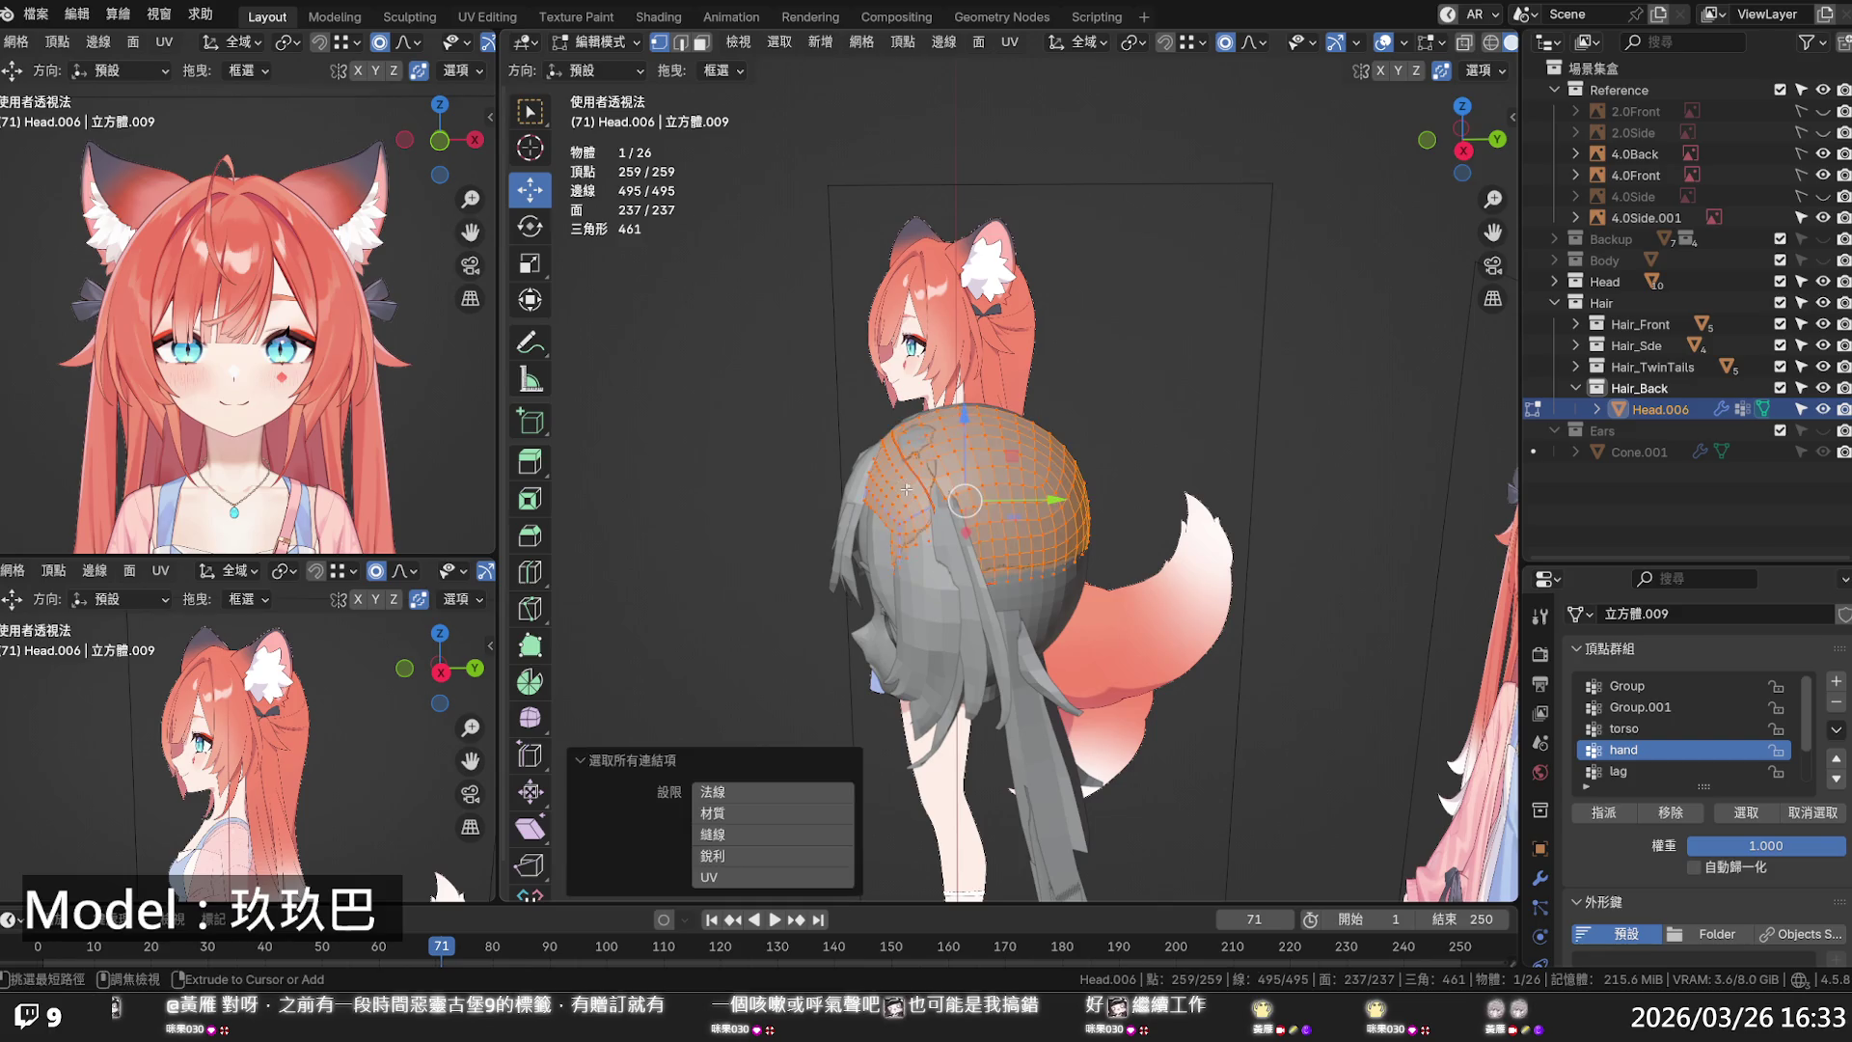
{"action": "left_click", "coordinate": [728, 833]}
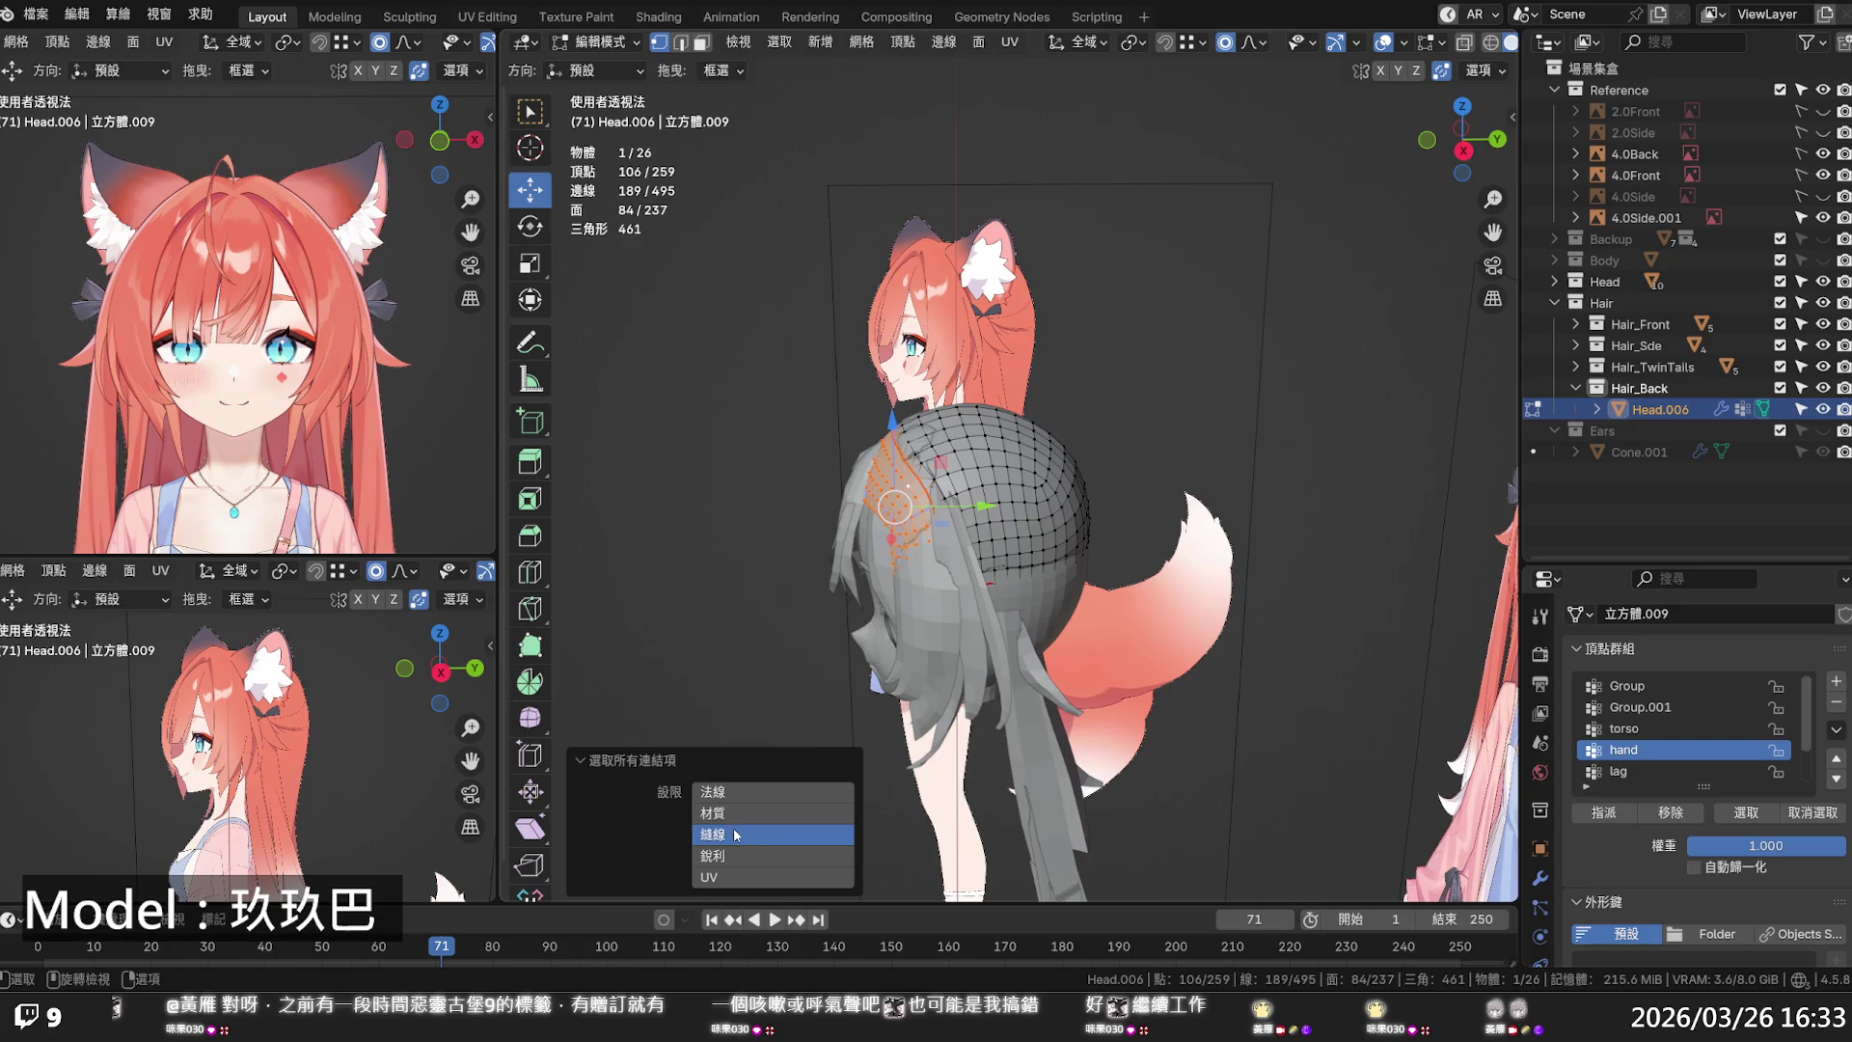
- Delete the 84-face seam-bounded patch in face mode, leaving 153 faces
{"action": "left_click", "coordinate": [911, 495]}
{"action": "key", "text": "3"}
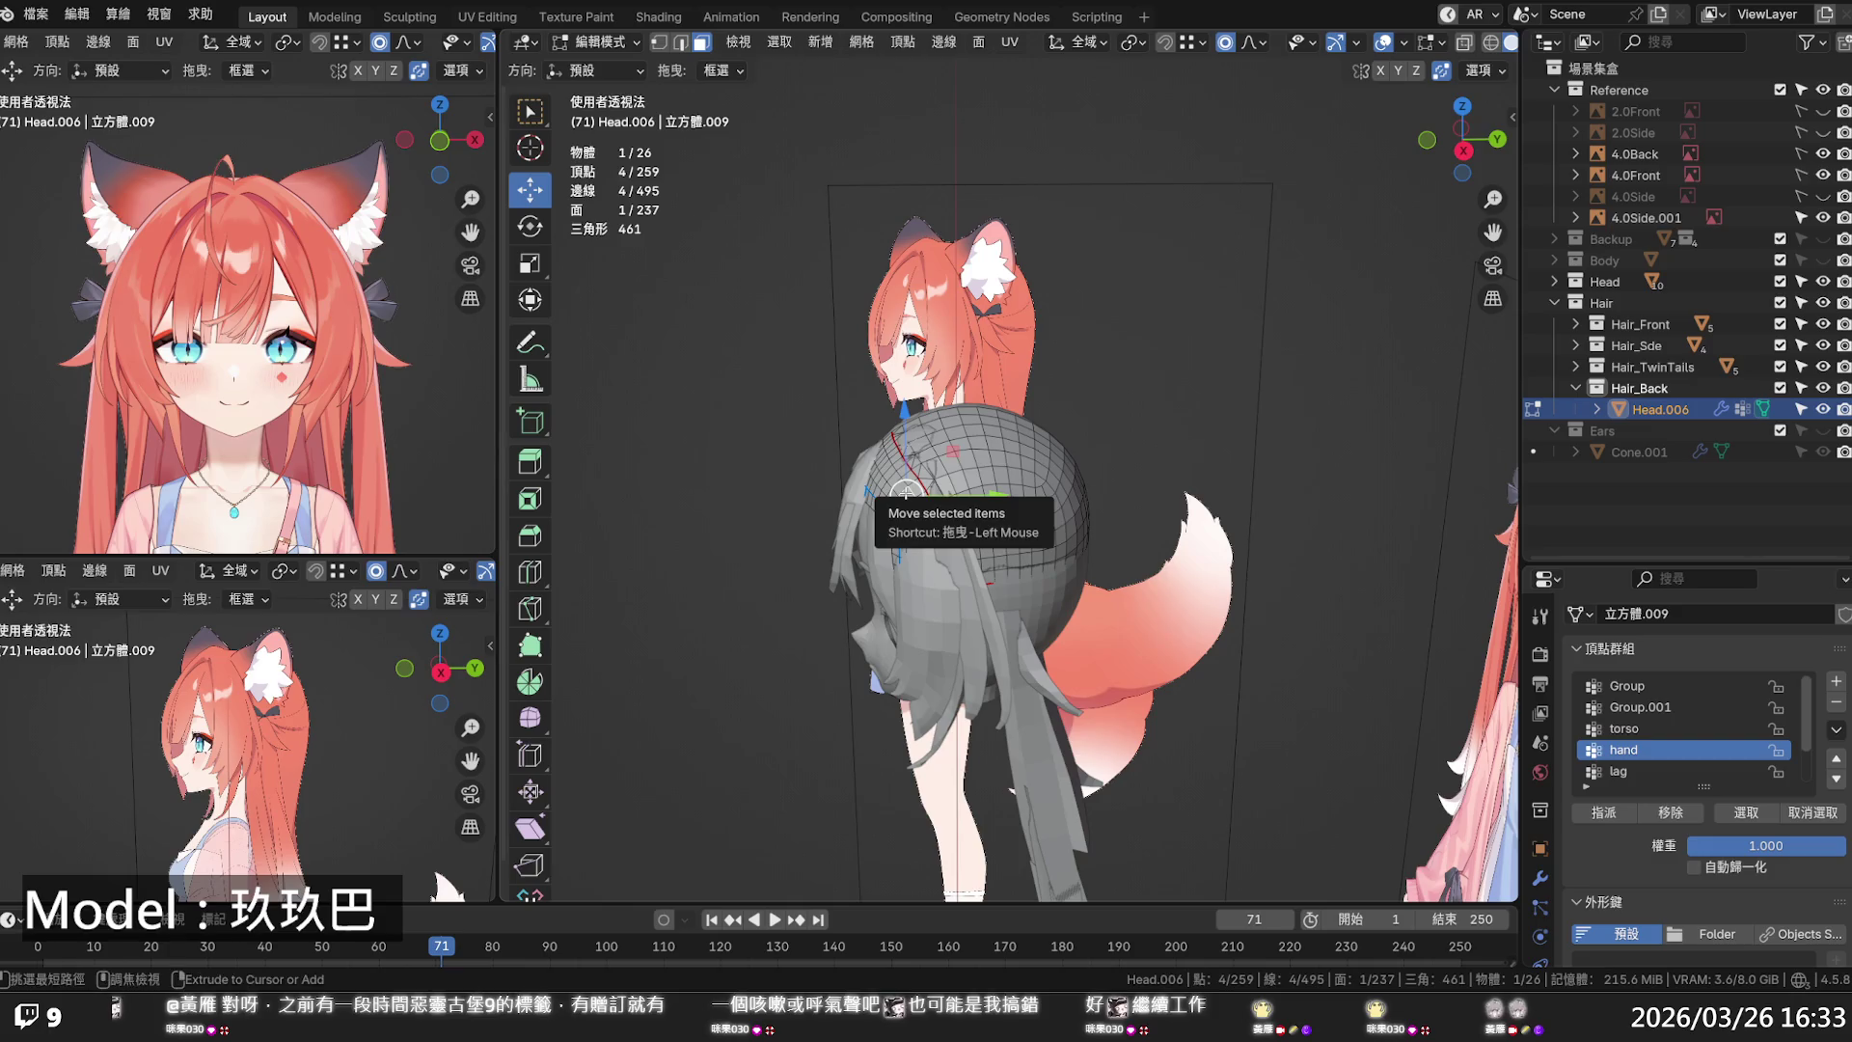
{"action": "left_click", "coordinate": [906, 495]}
{"action": "key", "text": "ctrl+l"}
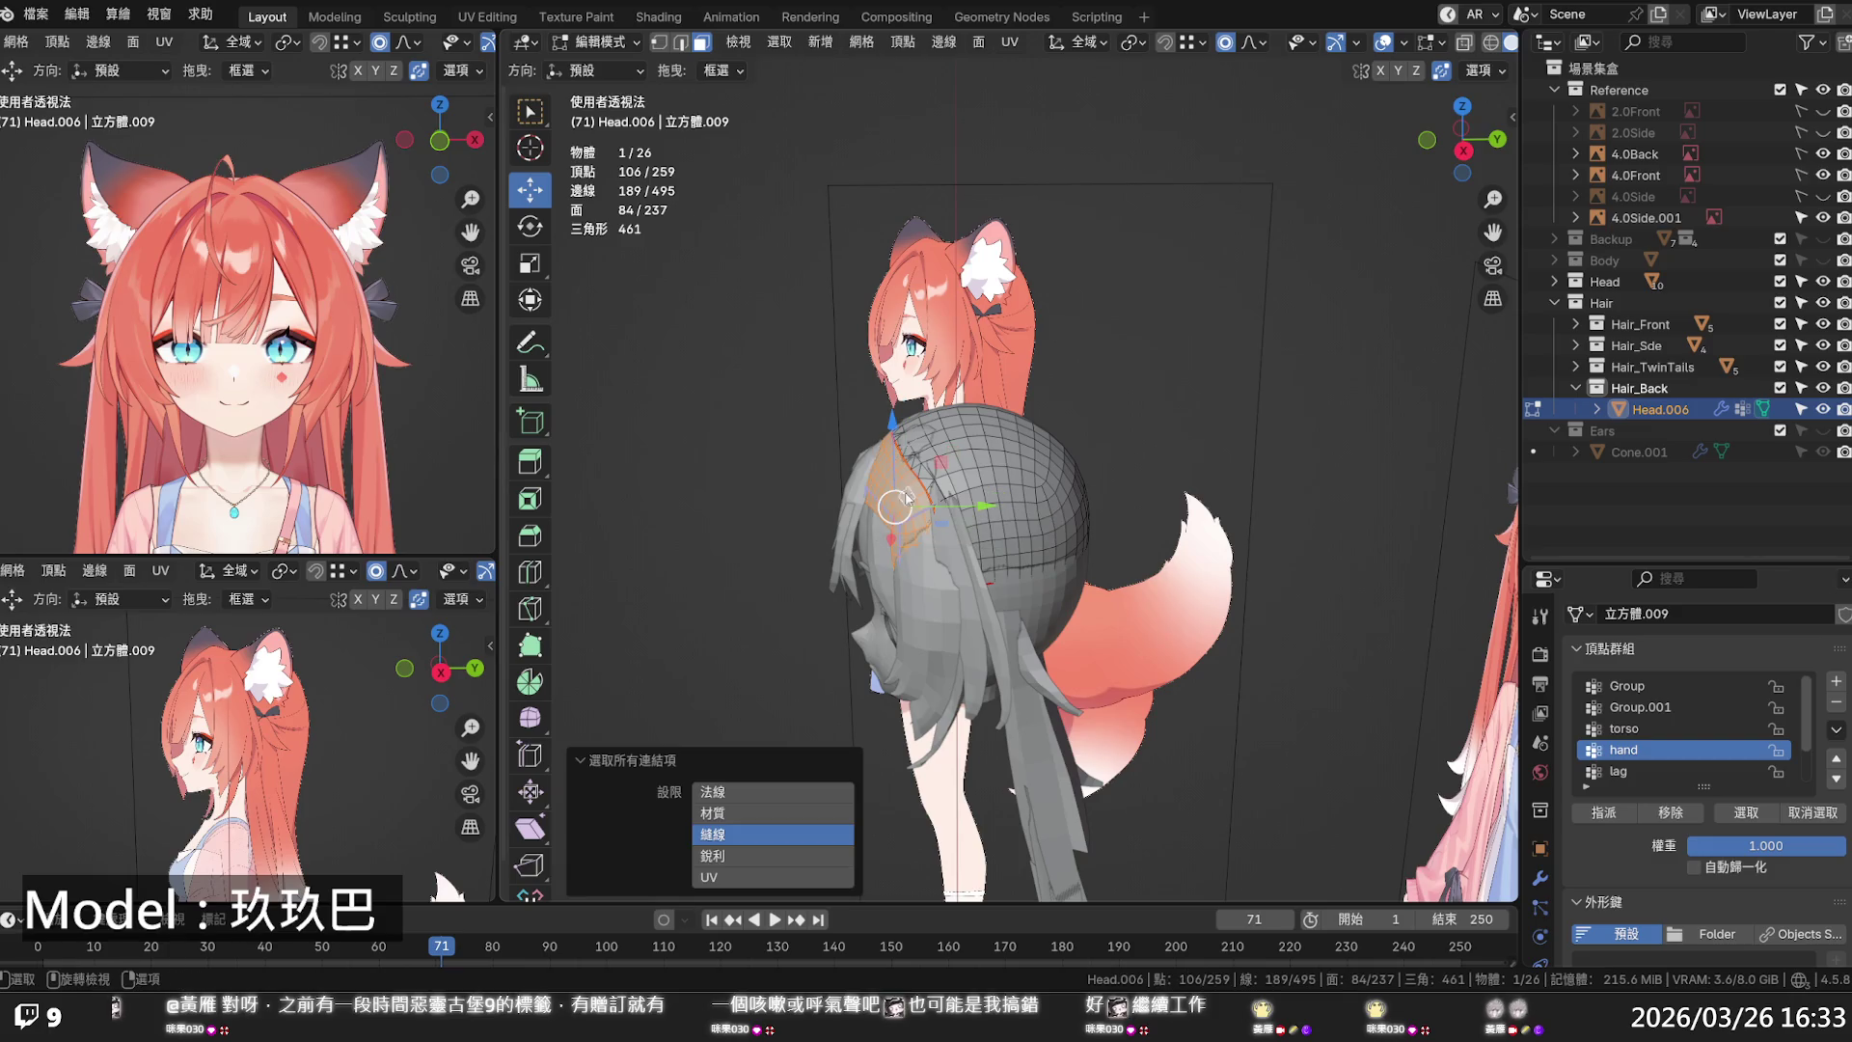
{"action": "key", "text": "x"}
{"action": "left_click", "coordinate": [893, 397]}
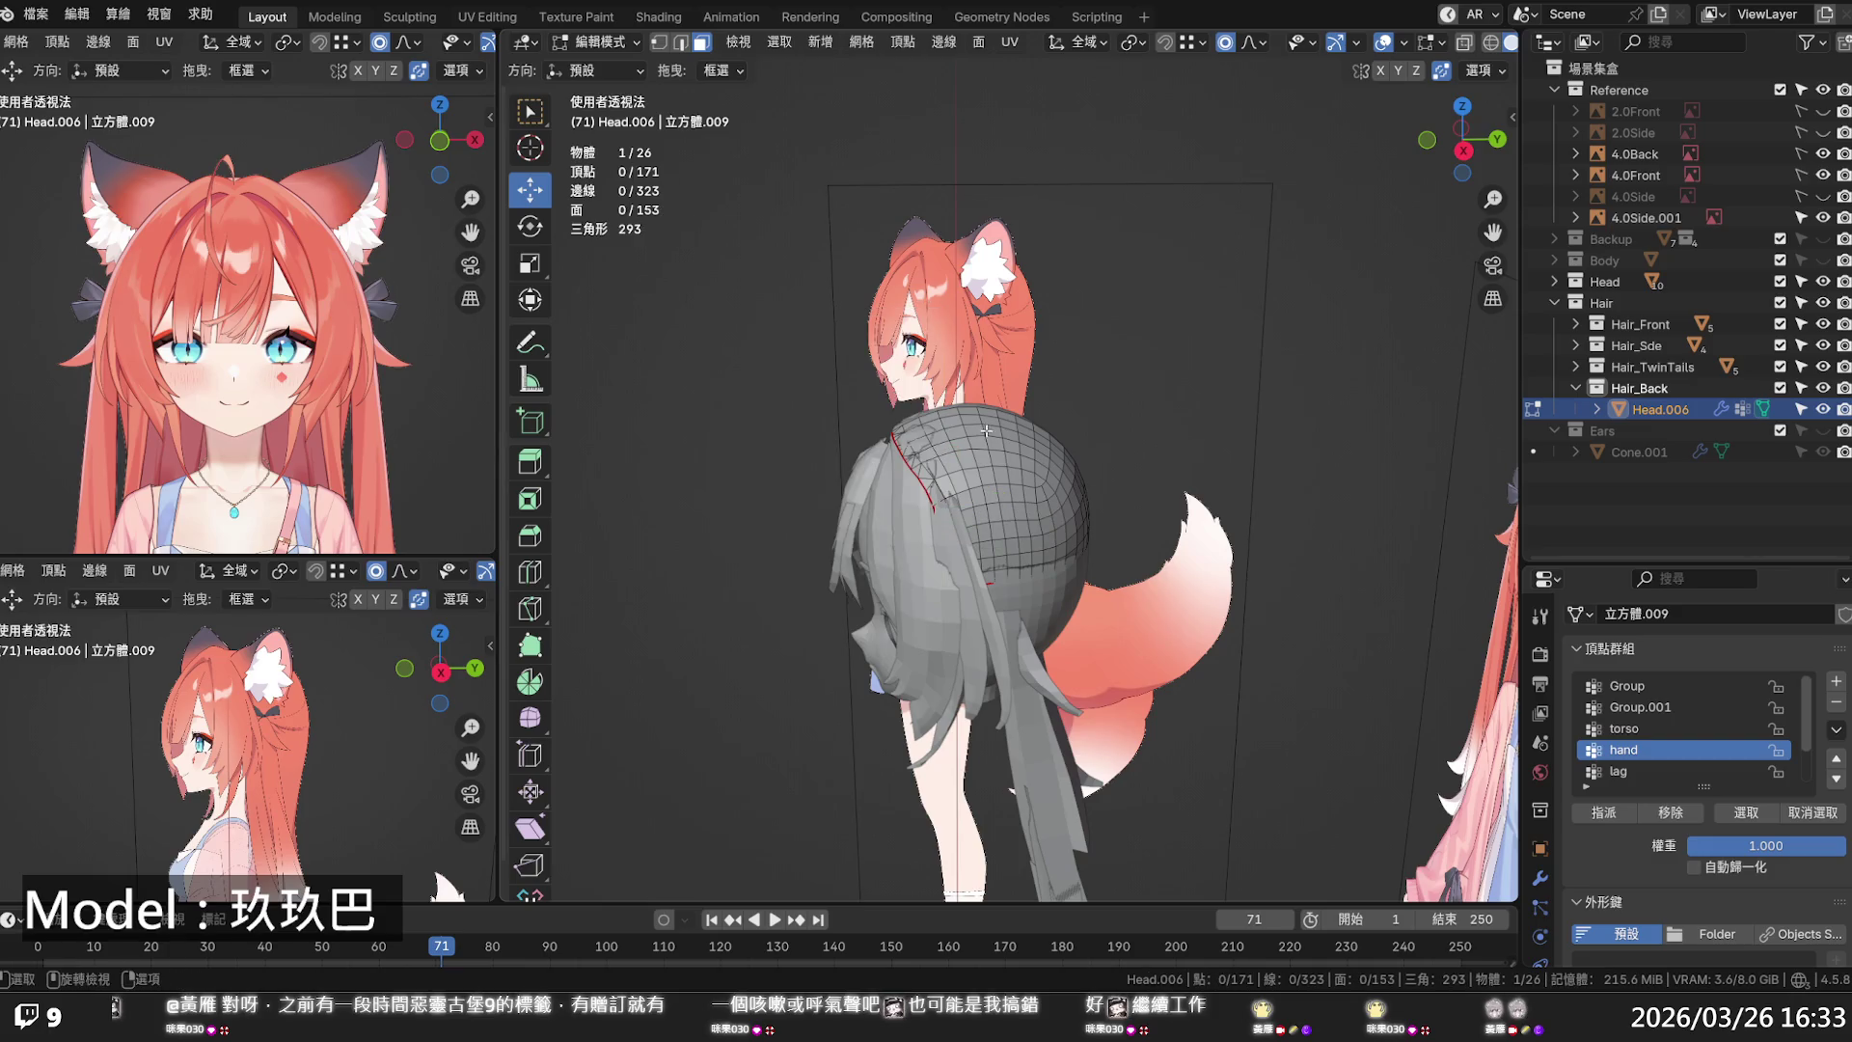
{"action": "key", "text": "alt+z"}
{"action": "mouse_move", "coordinate": [996, 455]}
{"action": "middle_mouse_down"}
{"action": "mouse_move", "coordinate": [949, 453]}
{"action": "mouse_move", "coordinate": [954, 492]}
{"action": "mouse_move", "coordinate": [857, 502]}
{"action": "middle_mouse_up"}
- Switch to edge select mode and select an edge on the hair cap
{"action": "key", "text": "alt+z"}
{"action": "scroll", "coordinate": [953, 492], "scroll_direction": "up", "scroll_amount": 4}
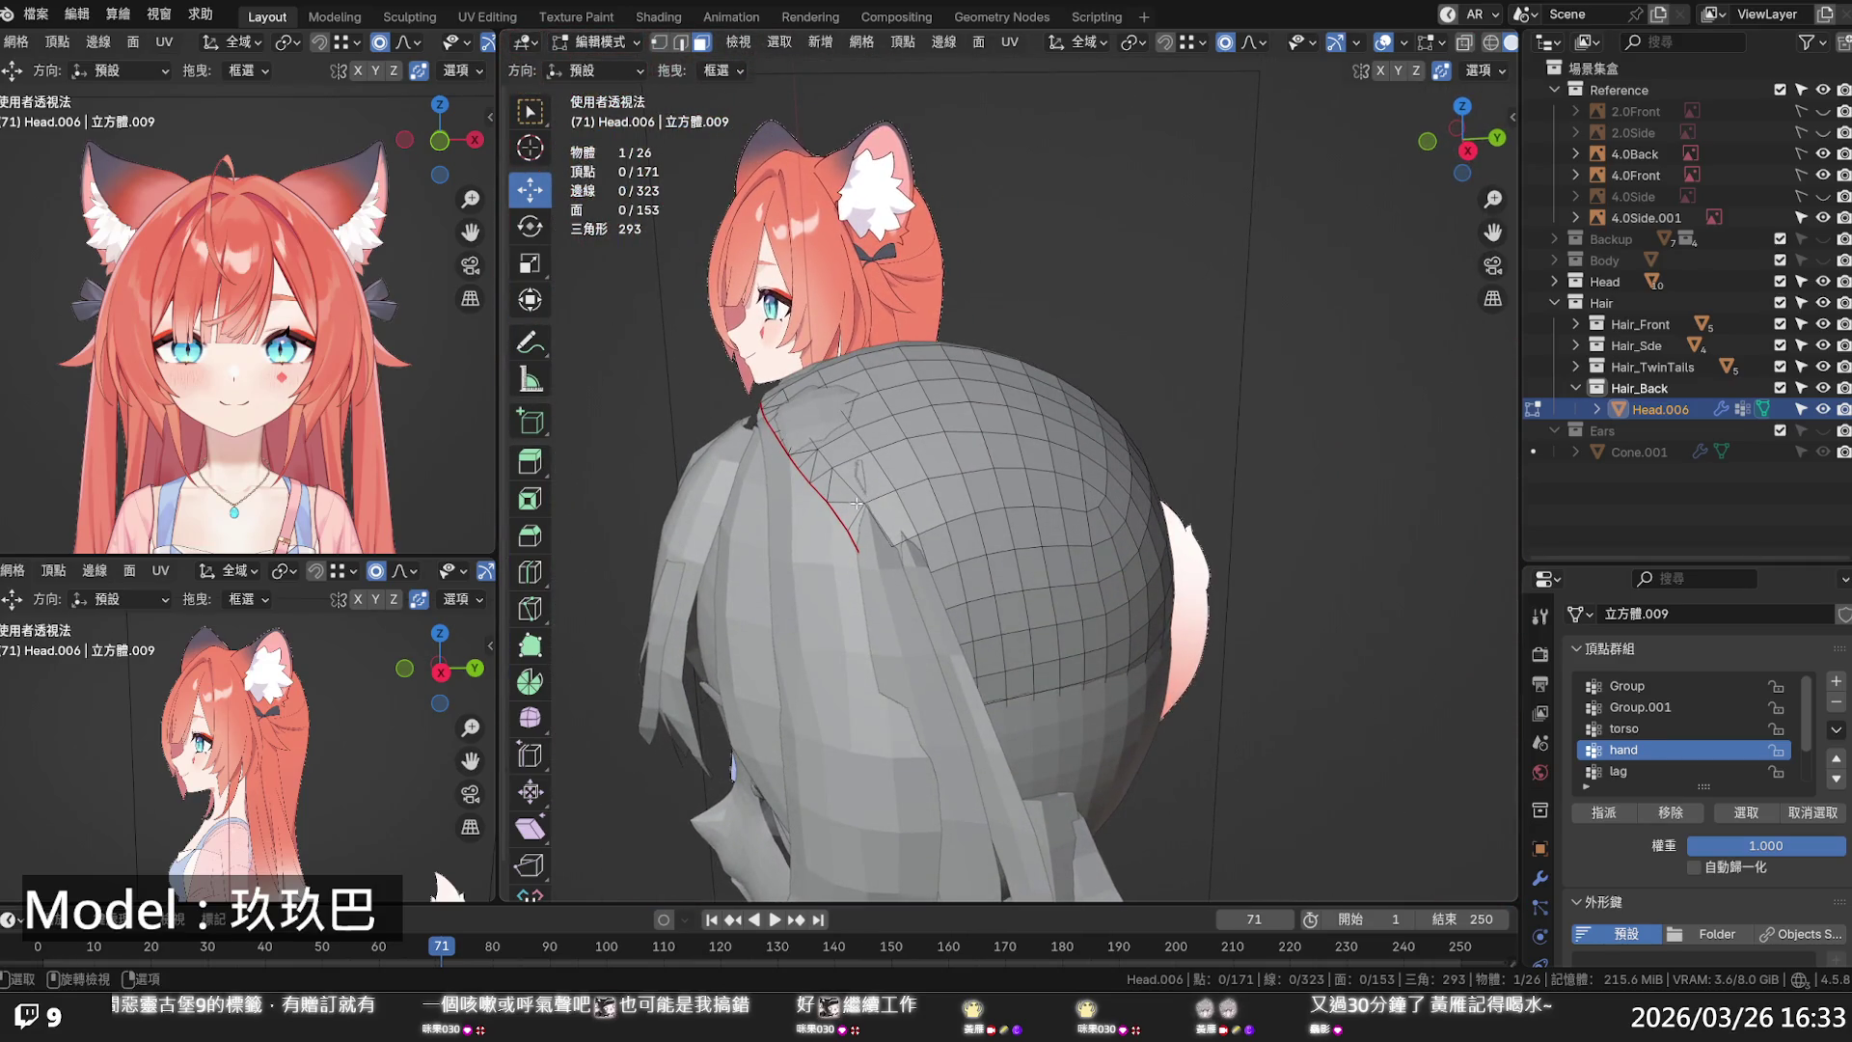
{"action": "left_click", "coordinate": [827, 464], "text": "alt"}
{"action": "key", "text": "2"}
{"action": "left_click", "coordinate": [828, 464]}
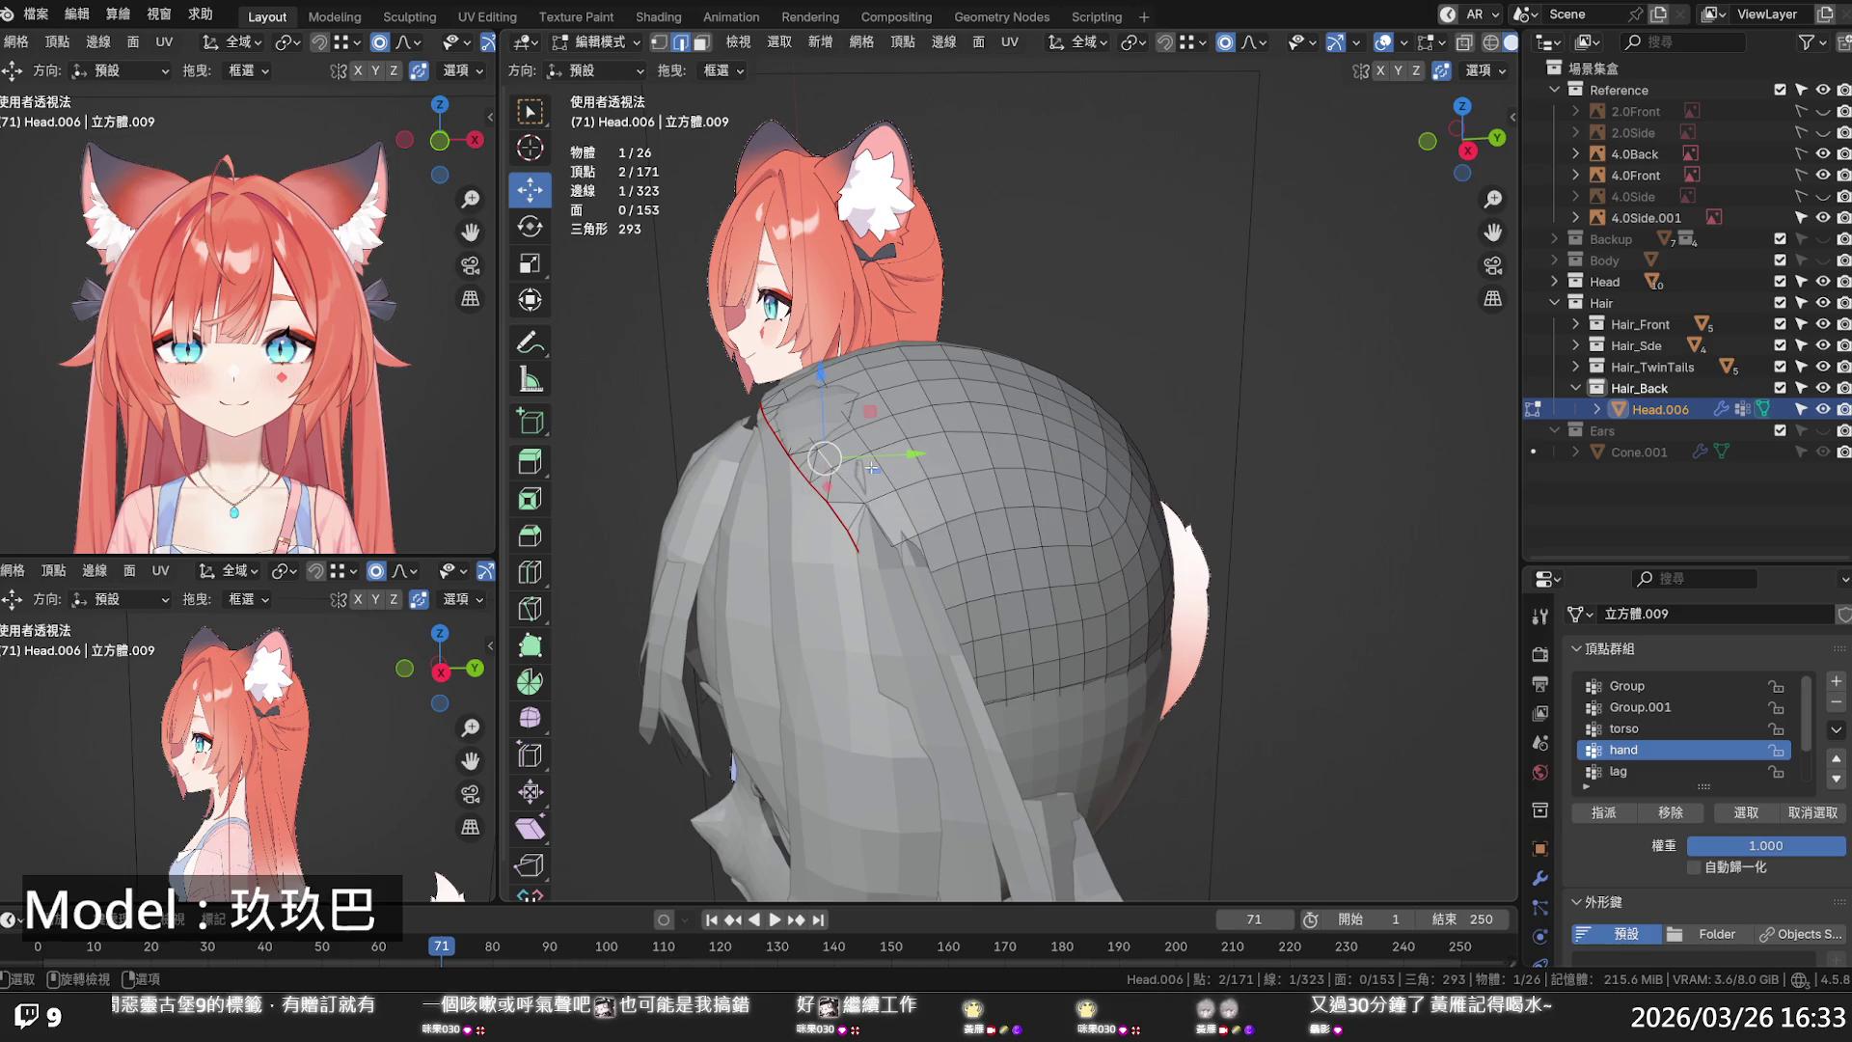
{"action": "middle_click_drag", "start_coordinate": [871, 467], "coordinate": [1826, 367]}
- Hide the Head collection and view the hair cap in X-ray
{"action": "left_click", "coordinate": [1822, 280]}
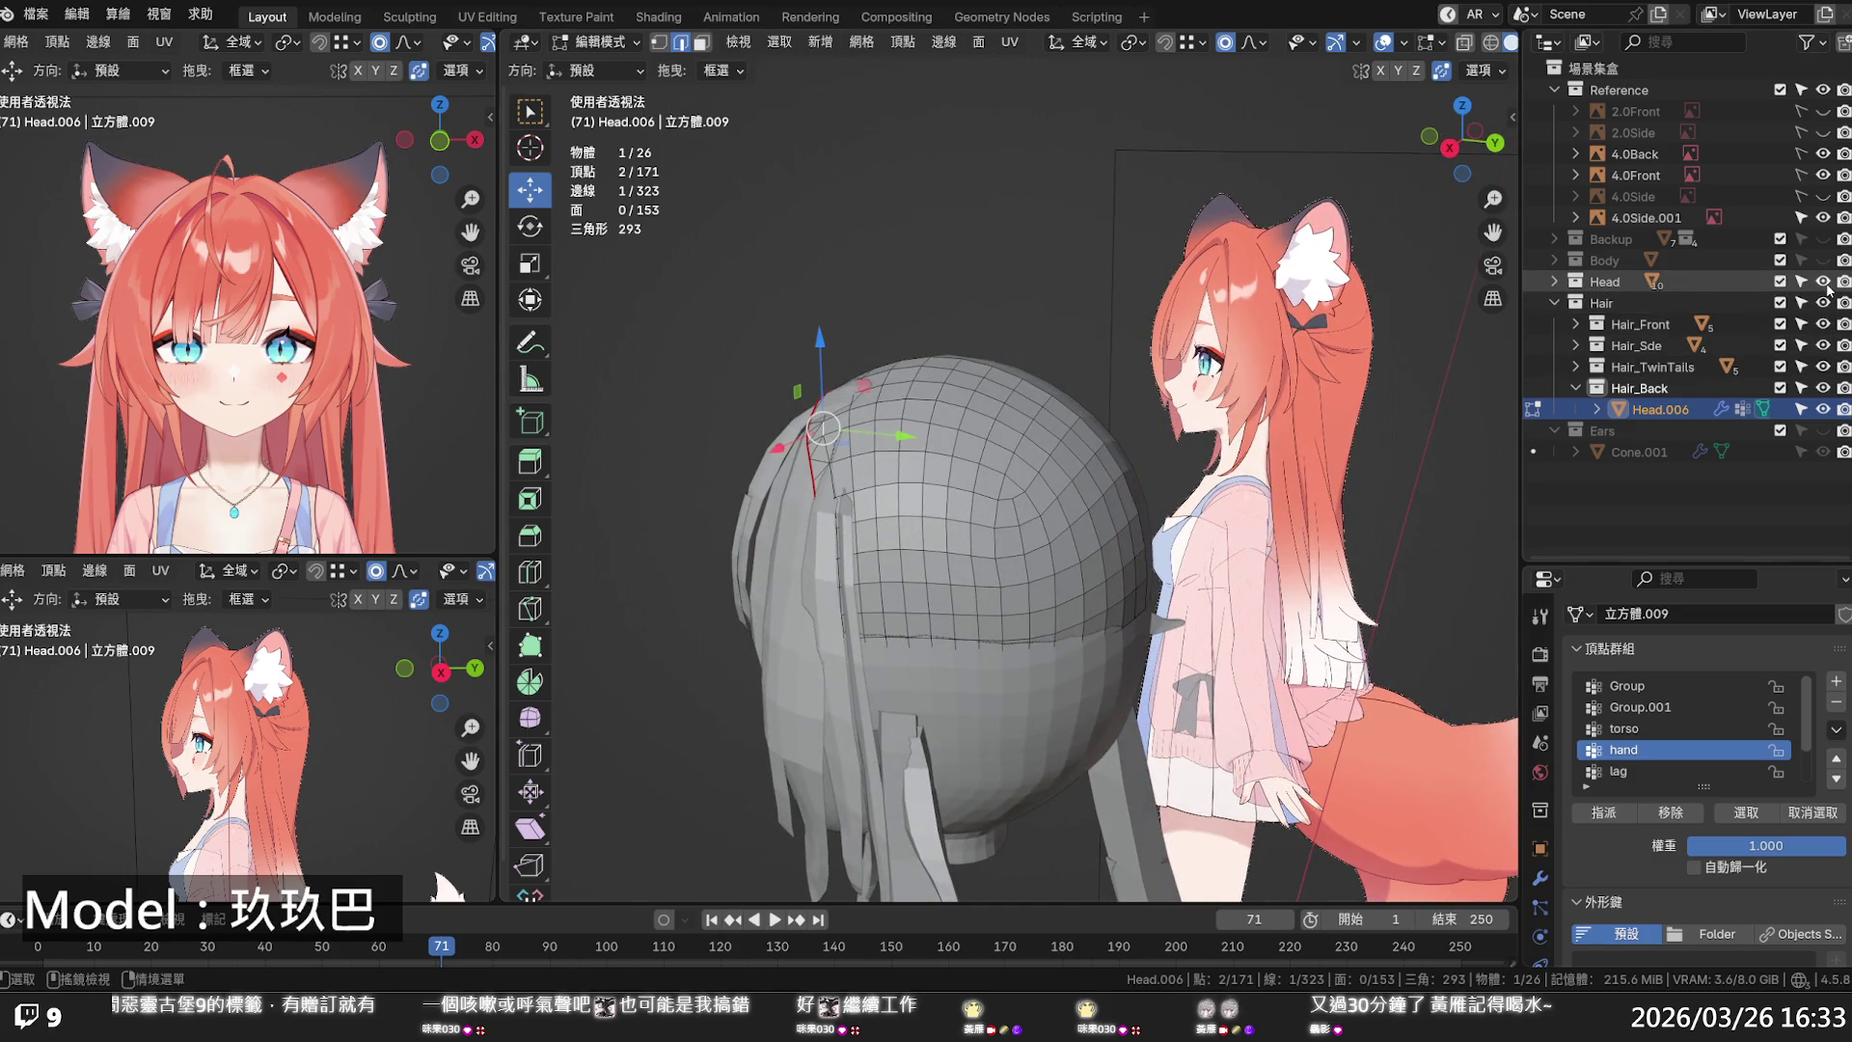
{"action": "scroll", "coordinate": [1083, 516], "scroll_direction": "up", "scroll_amount": 2}
{"action": "key", "text": "alt+z"}
{"action": "middle_click_drag", "start_coordinate": [1083, 516], "coordinate": [1143, 559]}
{"action": "key", "text": "alt+z"}
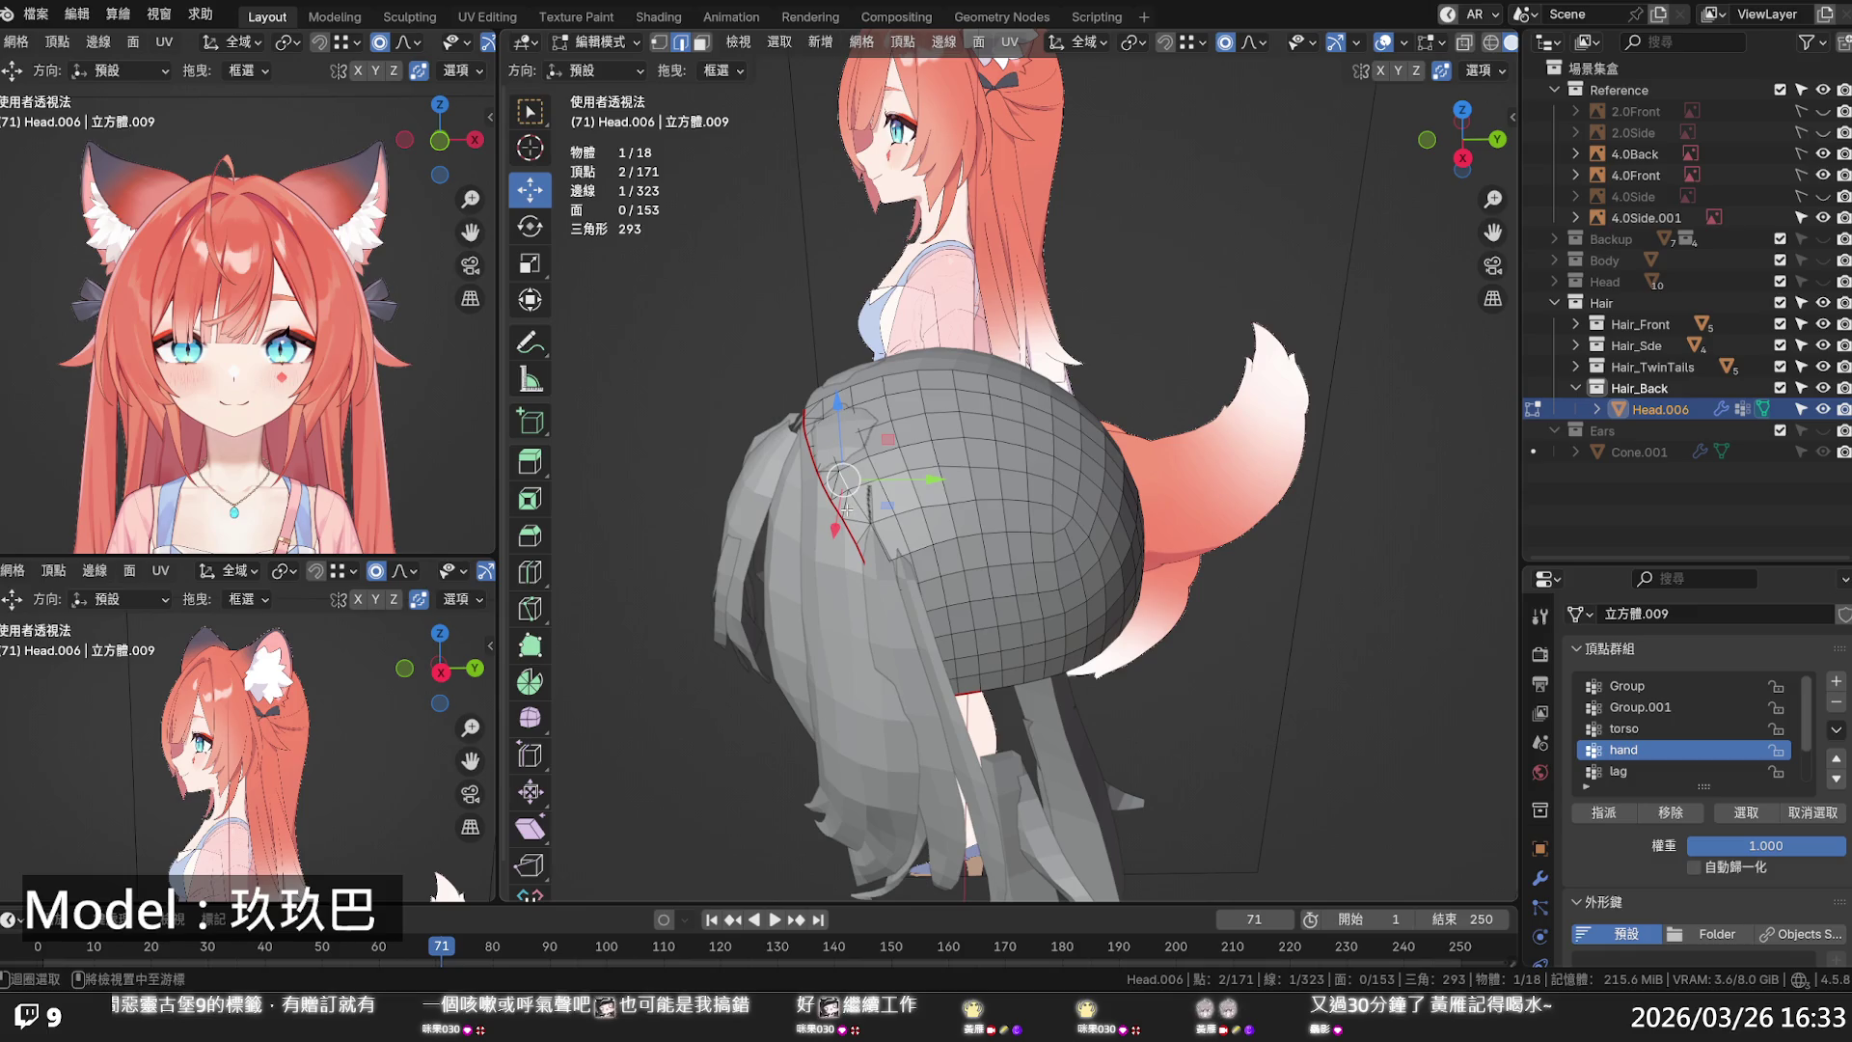
{"action": "key", "text": "alt+z"}
{"action": "middle_click_drag", "start_coordinate": [845, 507], "coordinate": [932, 512]}
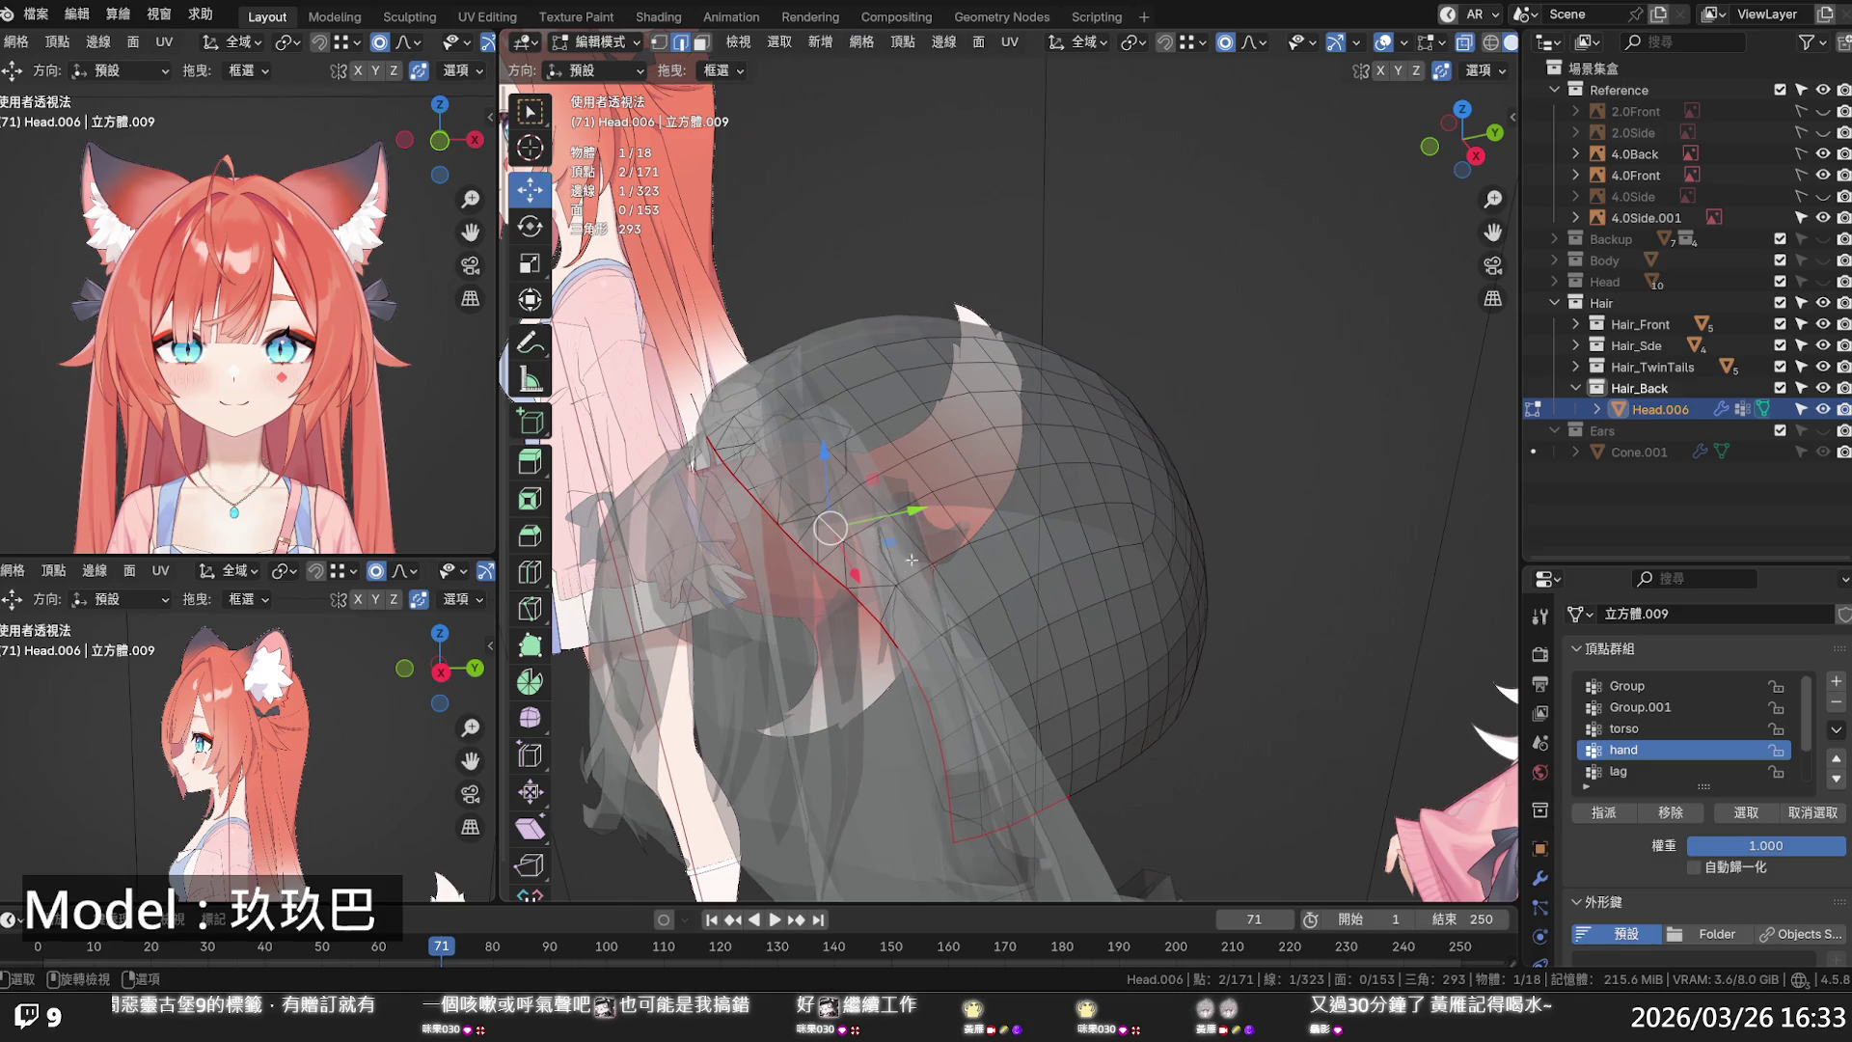
{"action": "scroll", "coordinate": [887, 594], "scroll_direction": "up", "scroll_amount": 2}
{"action": "middle_click_drag", "start_coordinate": [887, 595], "coordinate": [899, 586]}
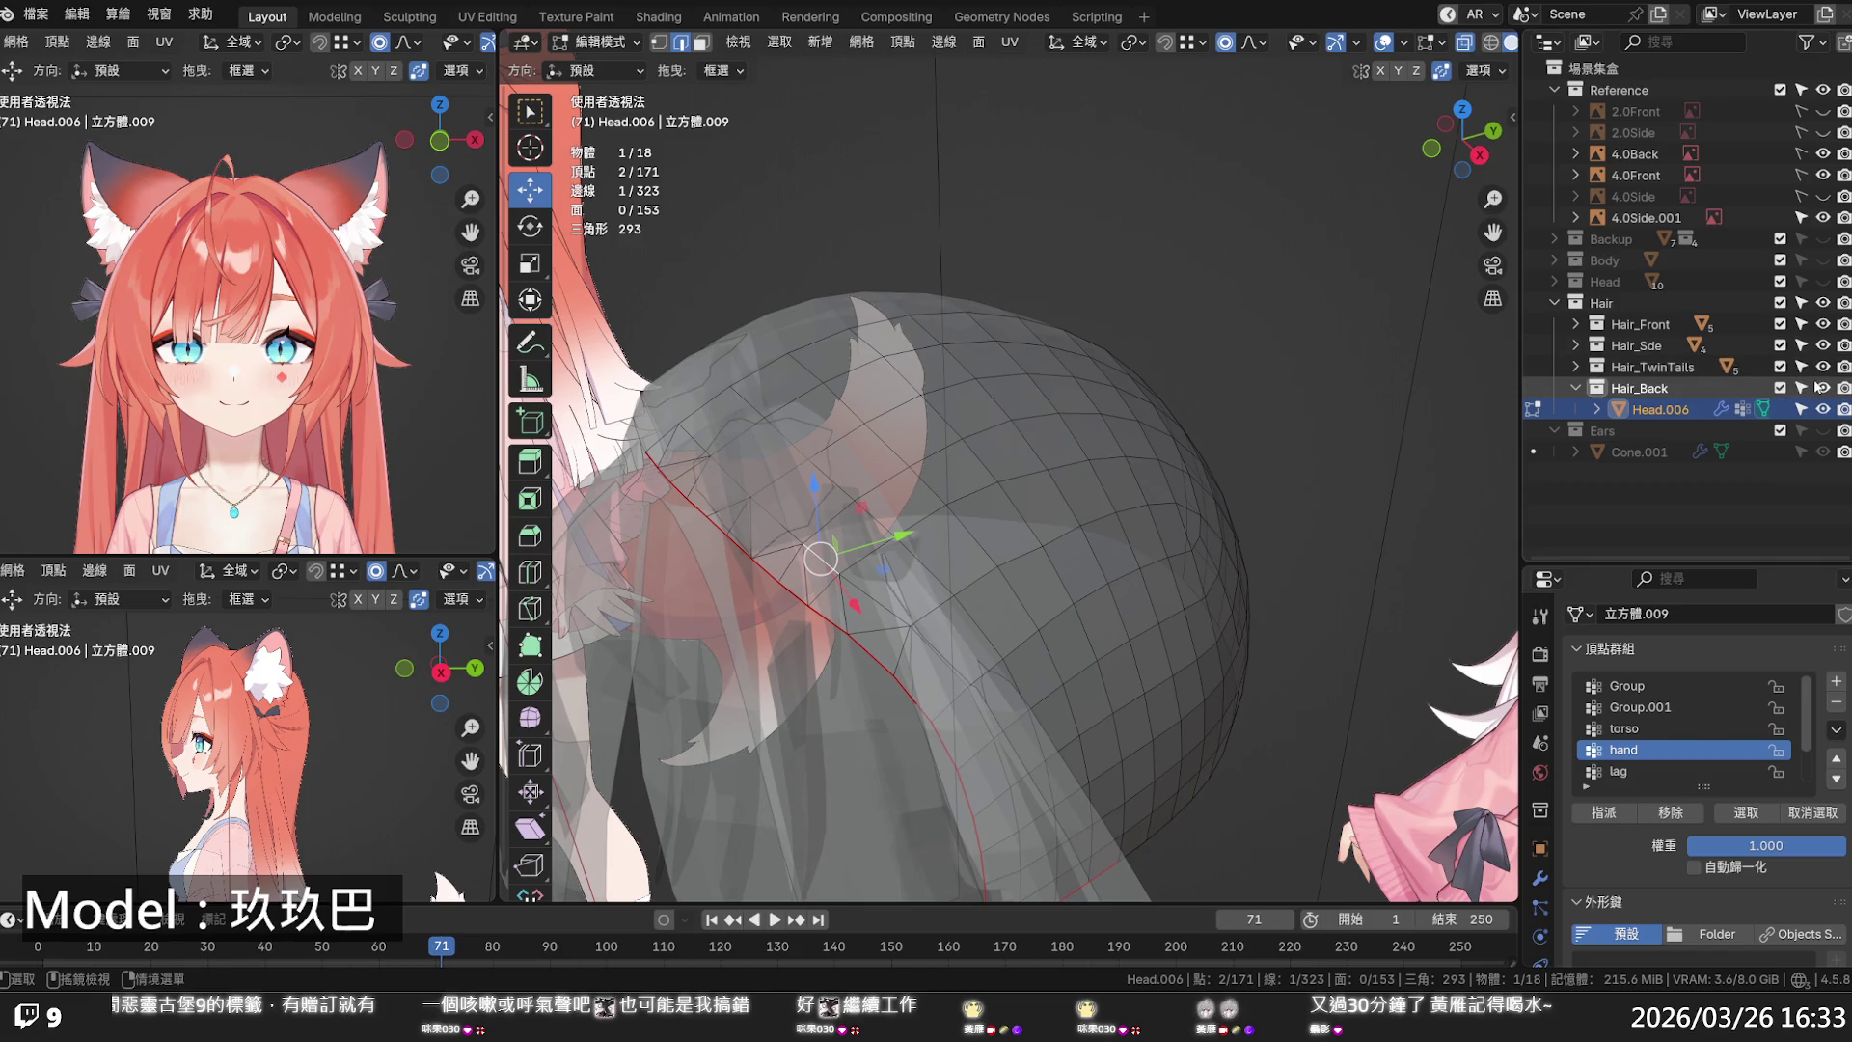
- Hide the Hair_TwinTails, Hair_Side and Hair_Front collections
{"action": "mouse_move", "coordinate": [1823, 367]}
{"action": "left_mouse_down"}
{"action": "mouse_move", "coordinate": [1822, 324]}
{"action": "mouse_move", "coordinate": [1823, 347]}
{"action": "left_mouse_up"}
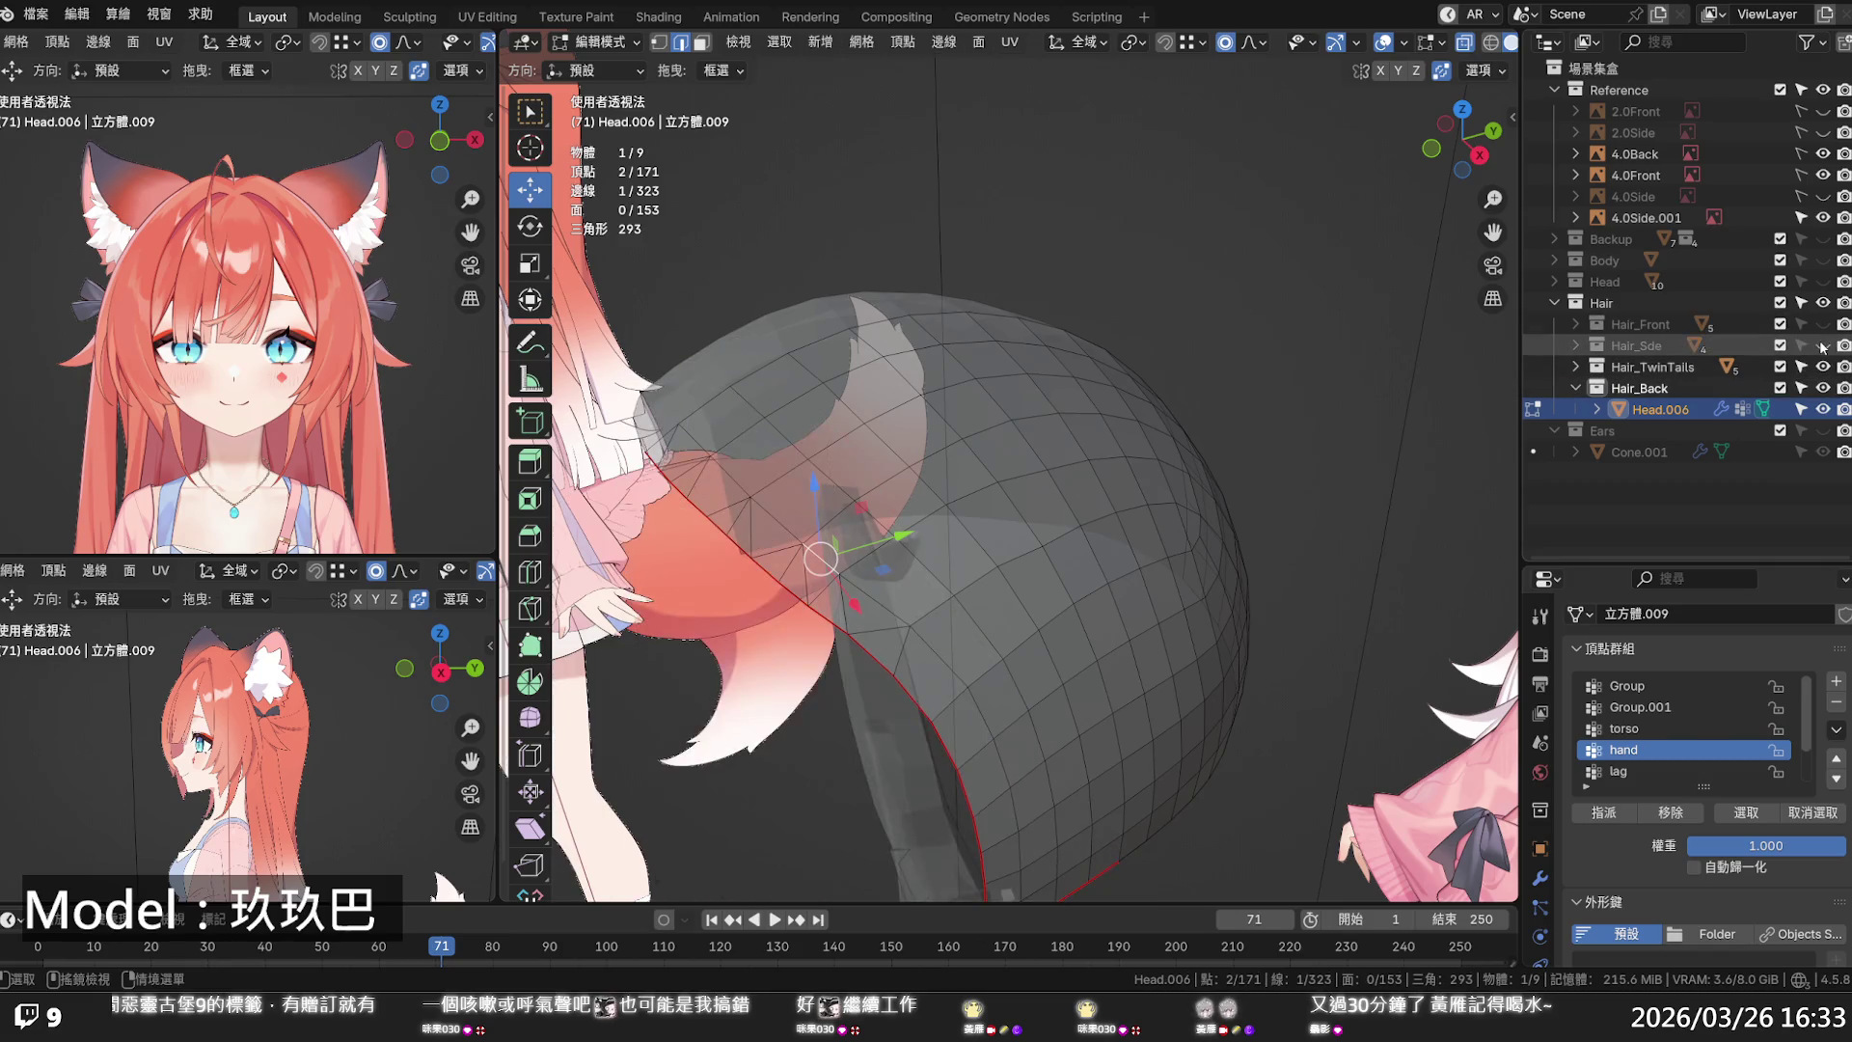
{"action": "middle_click_drag", "start_coordinate": [1080, 589], "coordinate": [1107, 608]}
{"action": "middle_click_drag", "start_coordinate": [941, 610], "coordinate": [963, 627]}
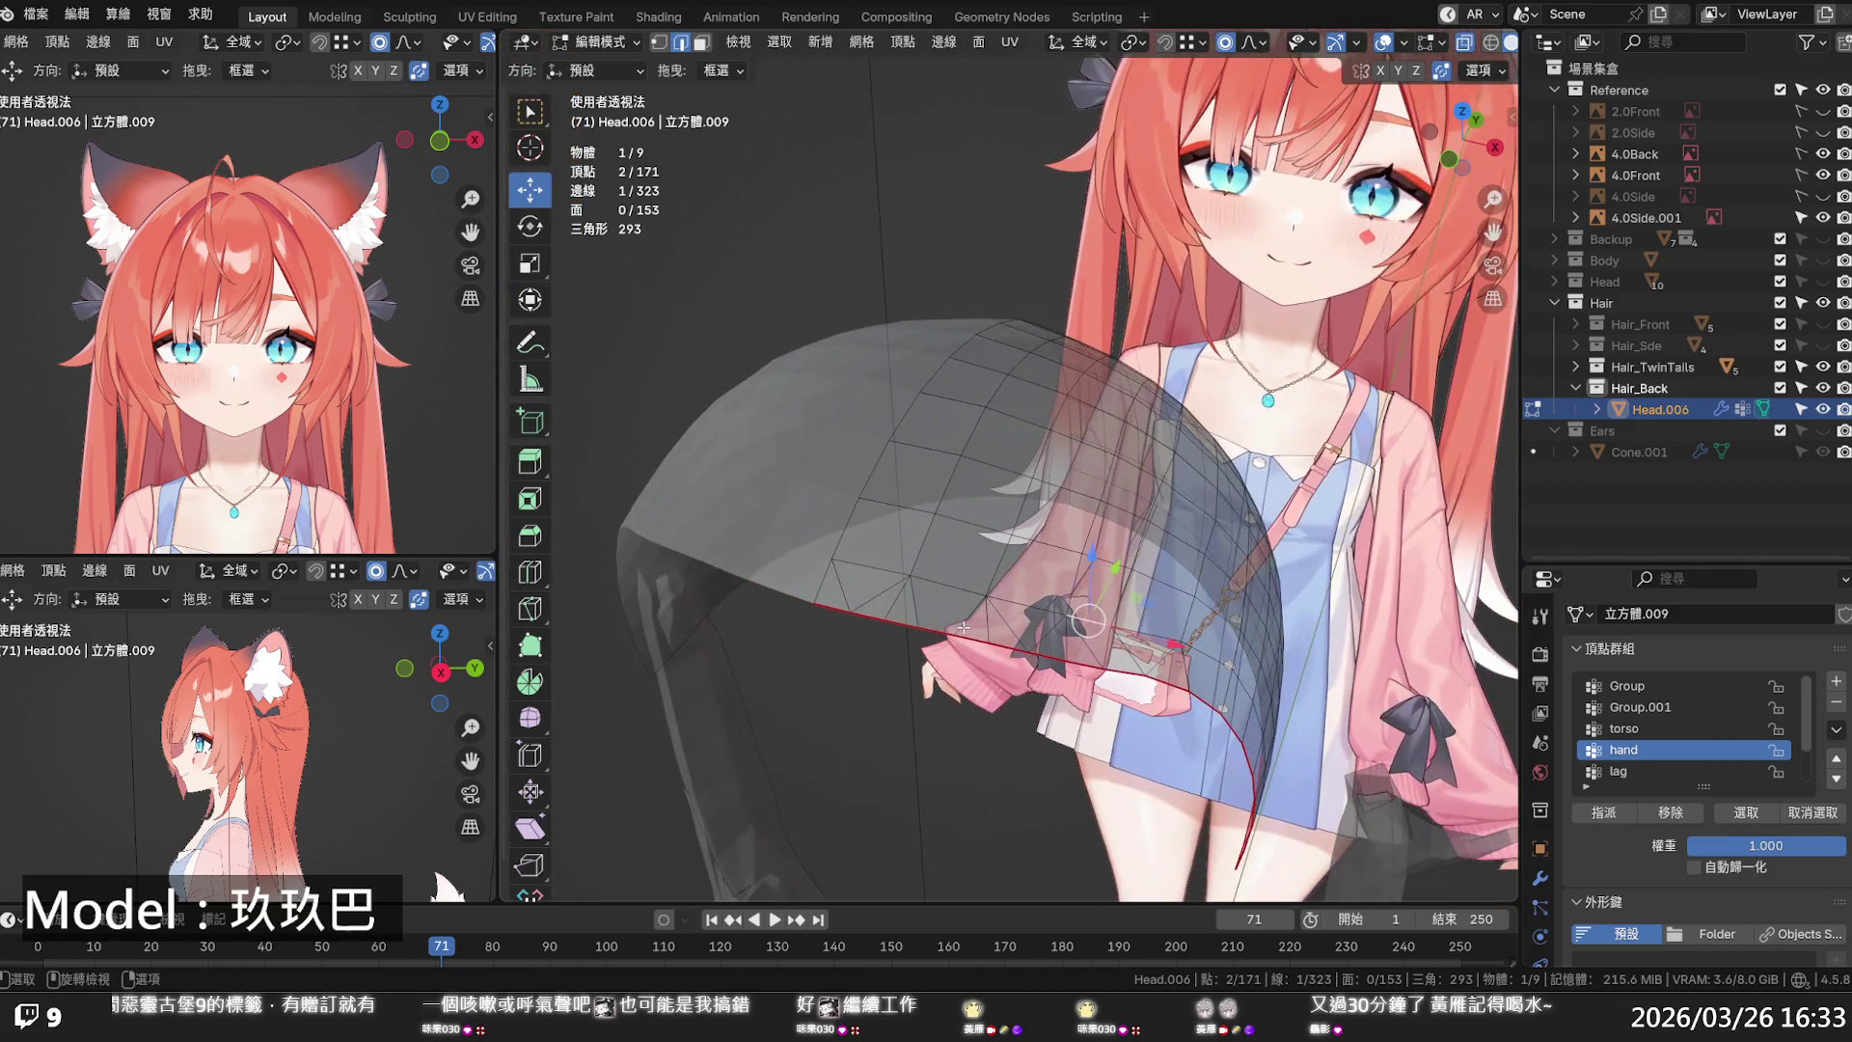
- Select the extra edges along the hair cap's lower rim and dissolve them
{"action": "left_click", "coordinate": [870, 592]}
{"action": "left_click", "coordinate": [916, 598], "text": "shift"}
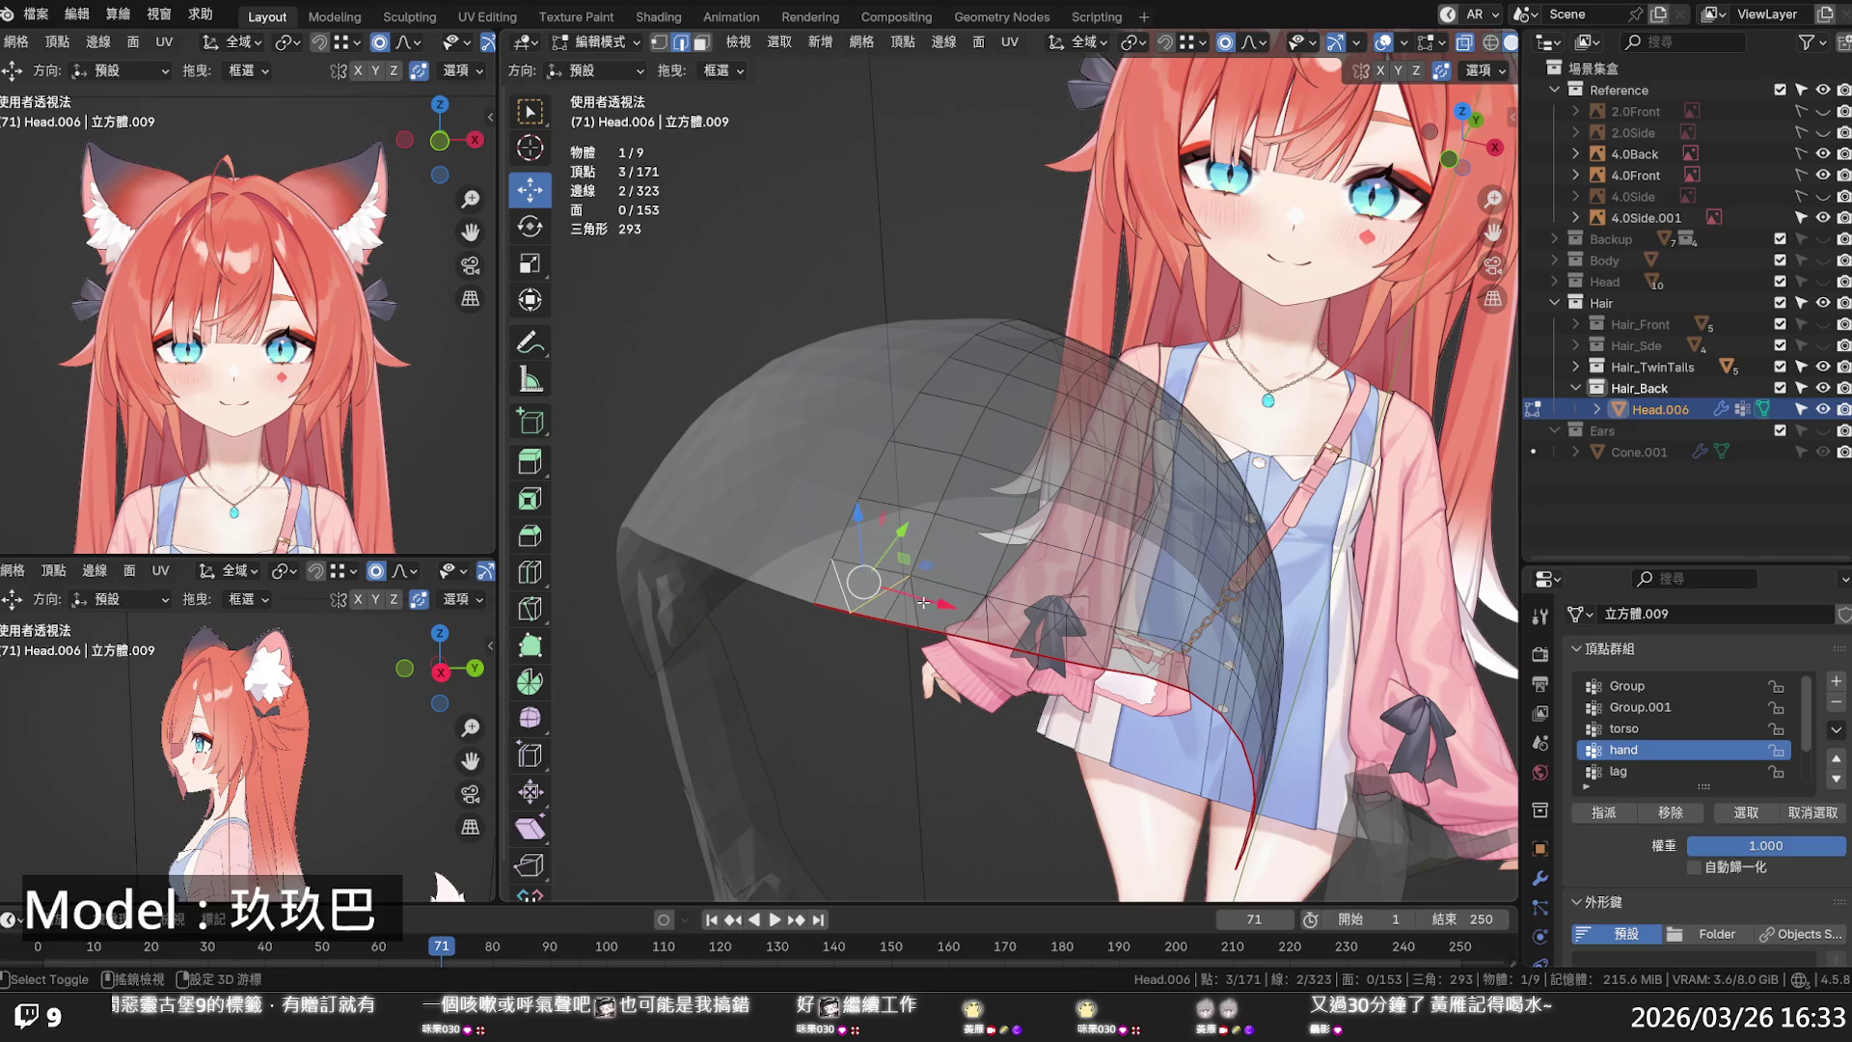
{"action": "left_click", "coordinate": [987, 617], "text": "shift"}
{"action": "left_click", "coordinate": [1013, 625], "text": "shift"}
{"action": "left_click", "coordinate": [1051, 629], "text": "shift"}
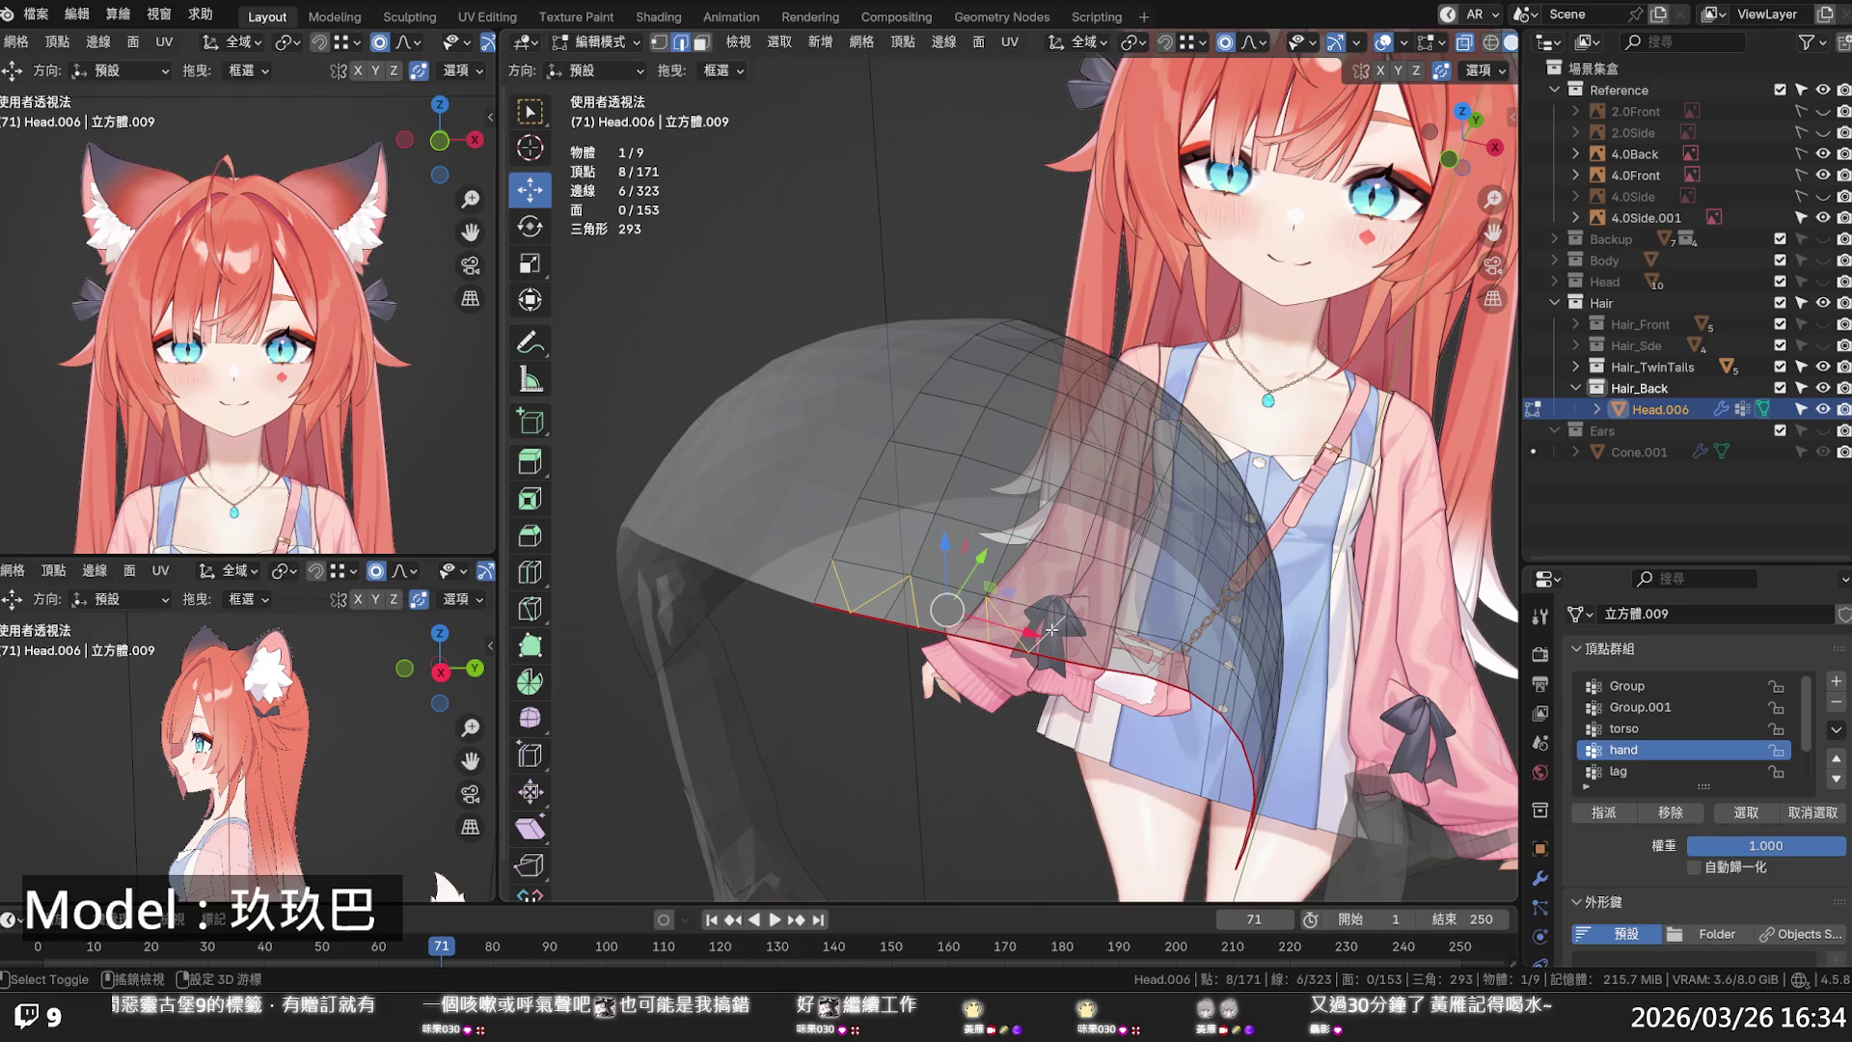
{"action": "left_click", "coordinate": [1084, 638], "text": "shift"}
{"action": "left_click", "coordinate": [1158, 660], "text": "shift"}
{"action": "left_click", "coordinate": [1170, 664], "text": "shift"}
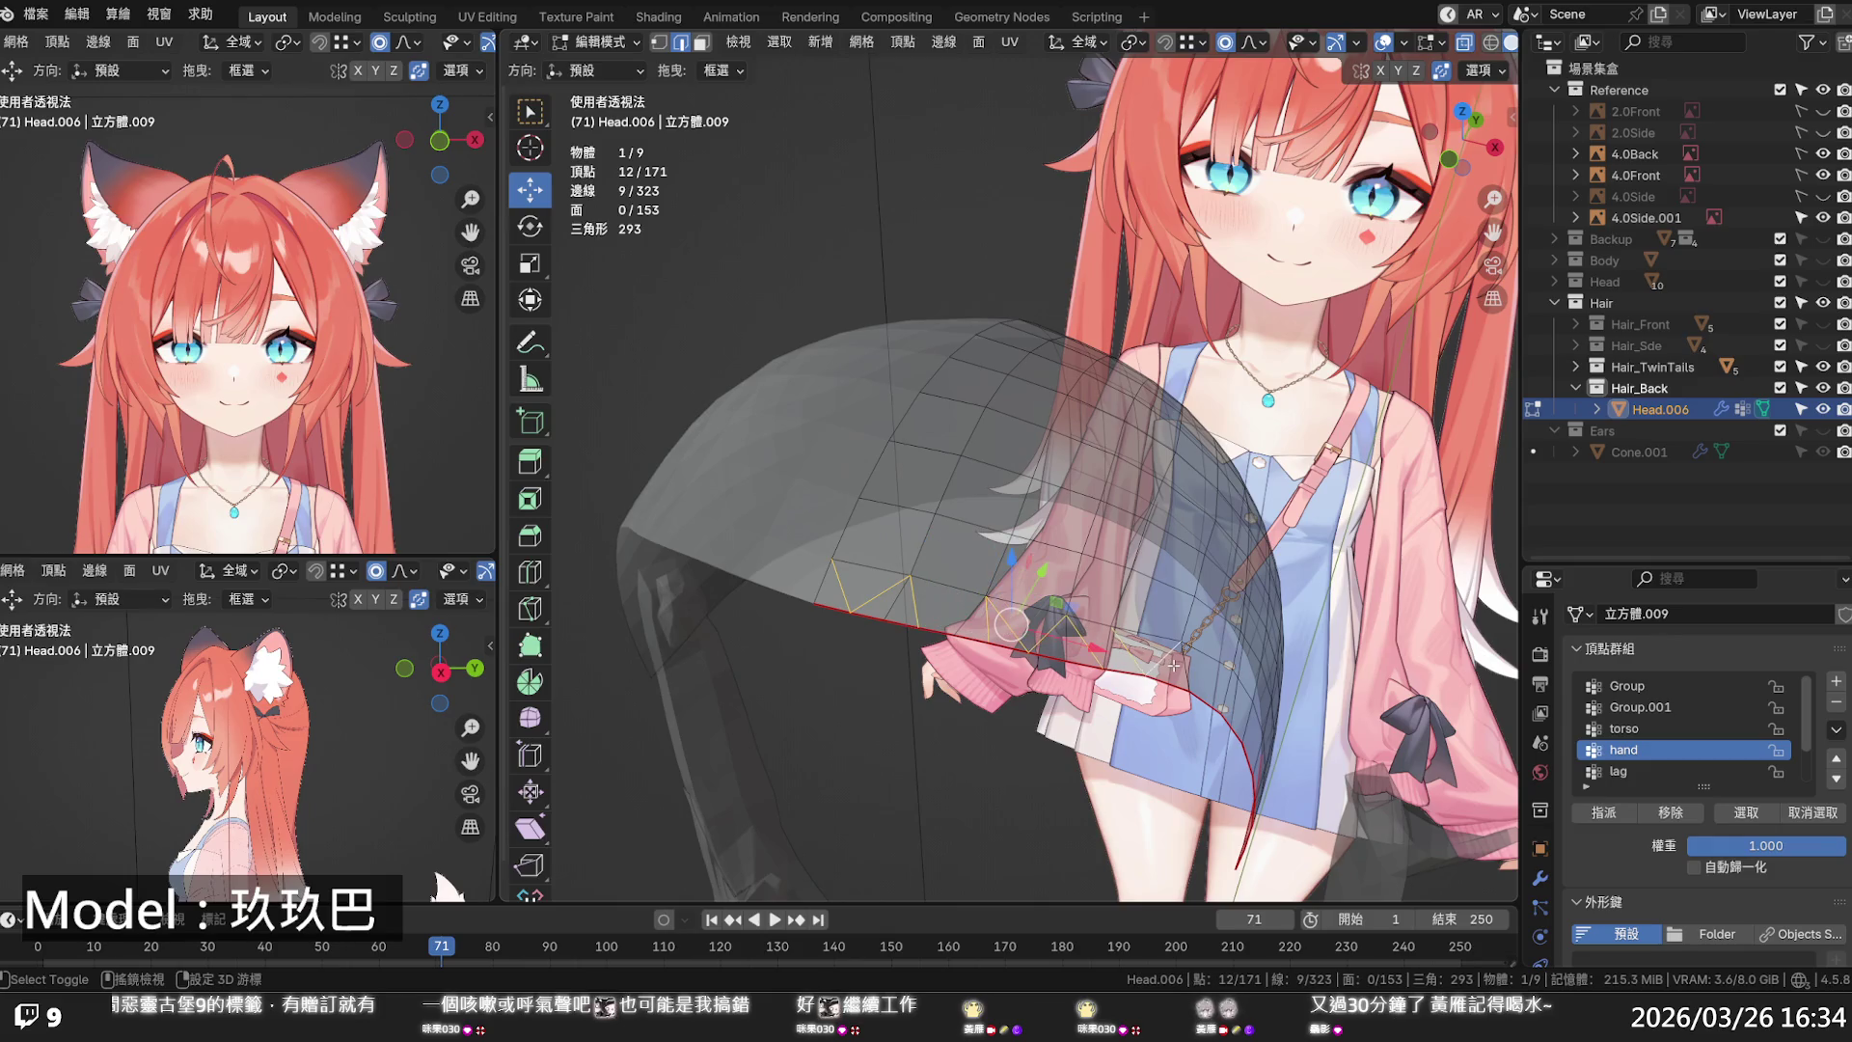
{"action": "key", "text": "x"}
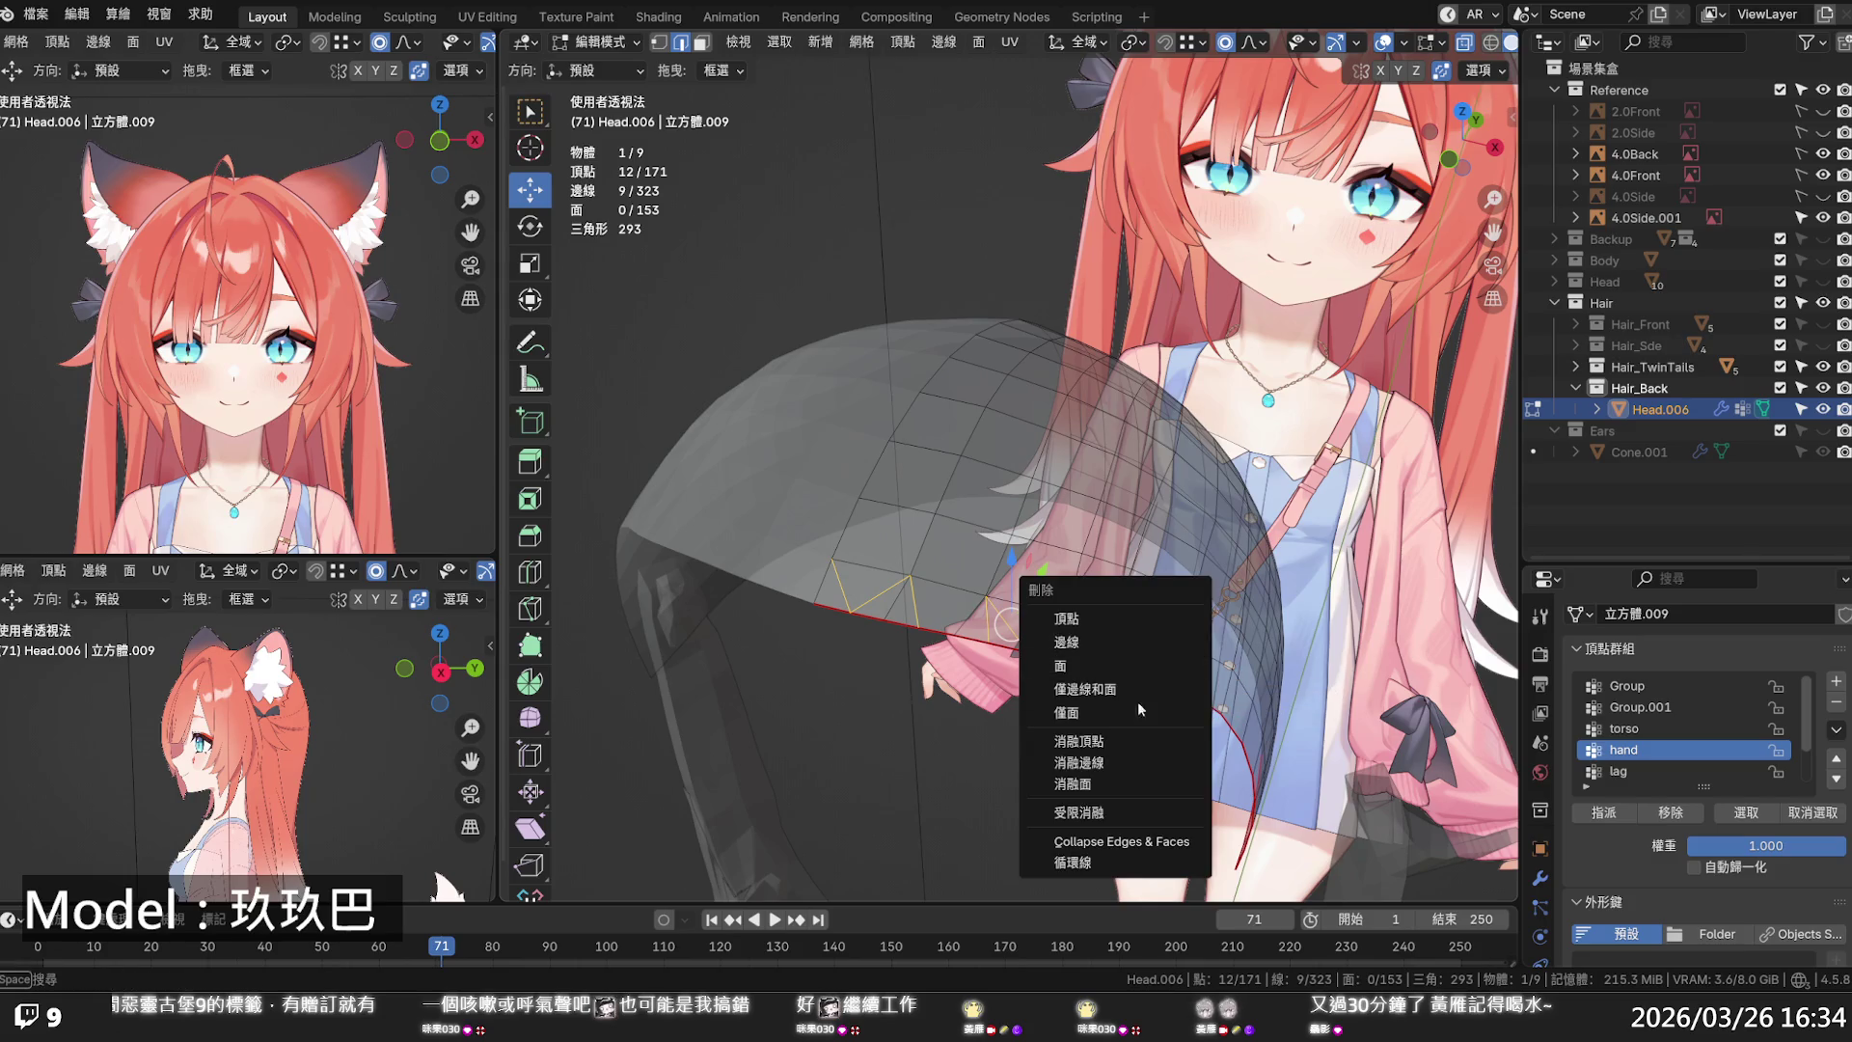
{"action": "left_click", "coordinate": [1122, 757]}
- In vertex mode, slide two rim vertices along their edges to even the rim
{"action": "left_click", "coordinate": [903, 600]}
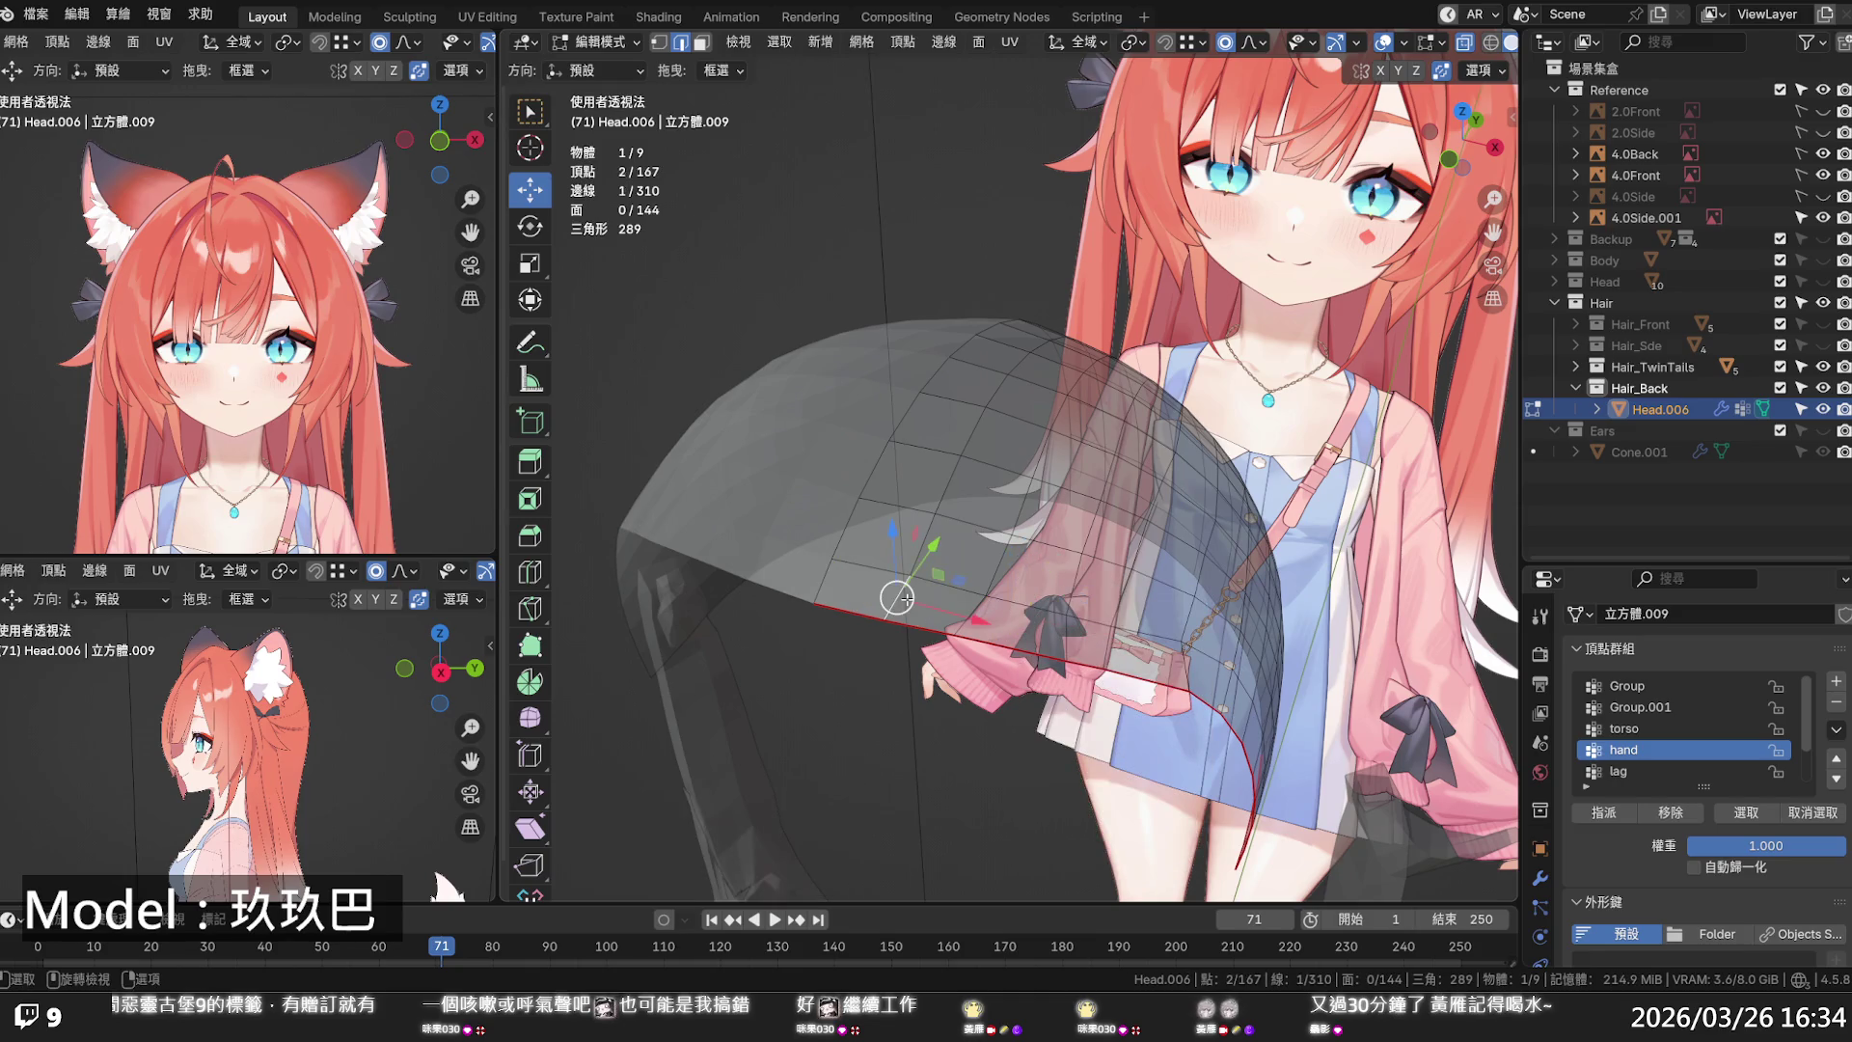
{"action": "key", "text": "1"}
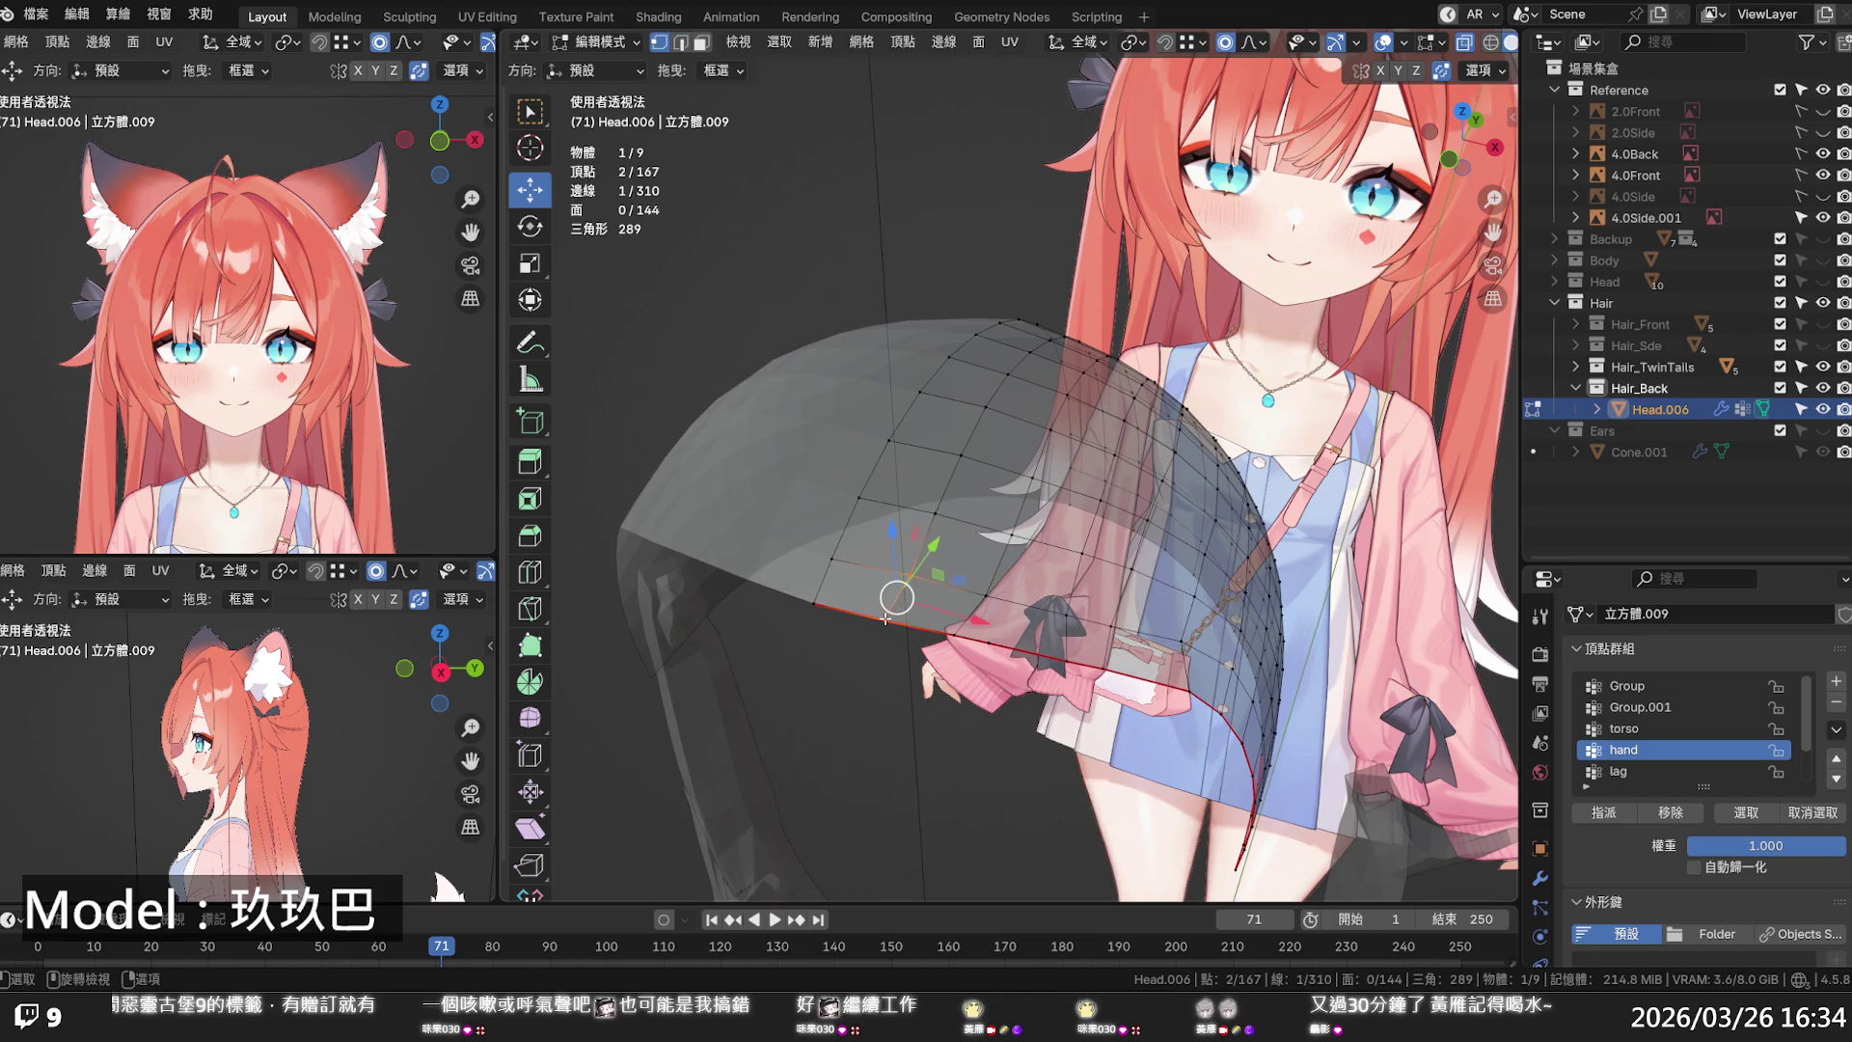
{"action": "left_click", "coordinate": [884, 618]}
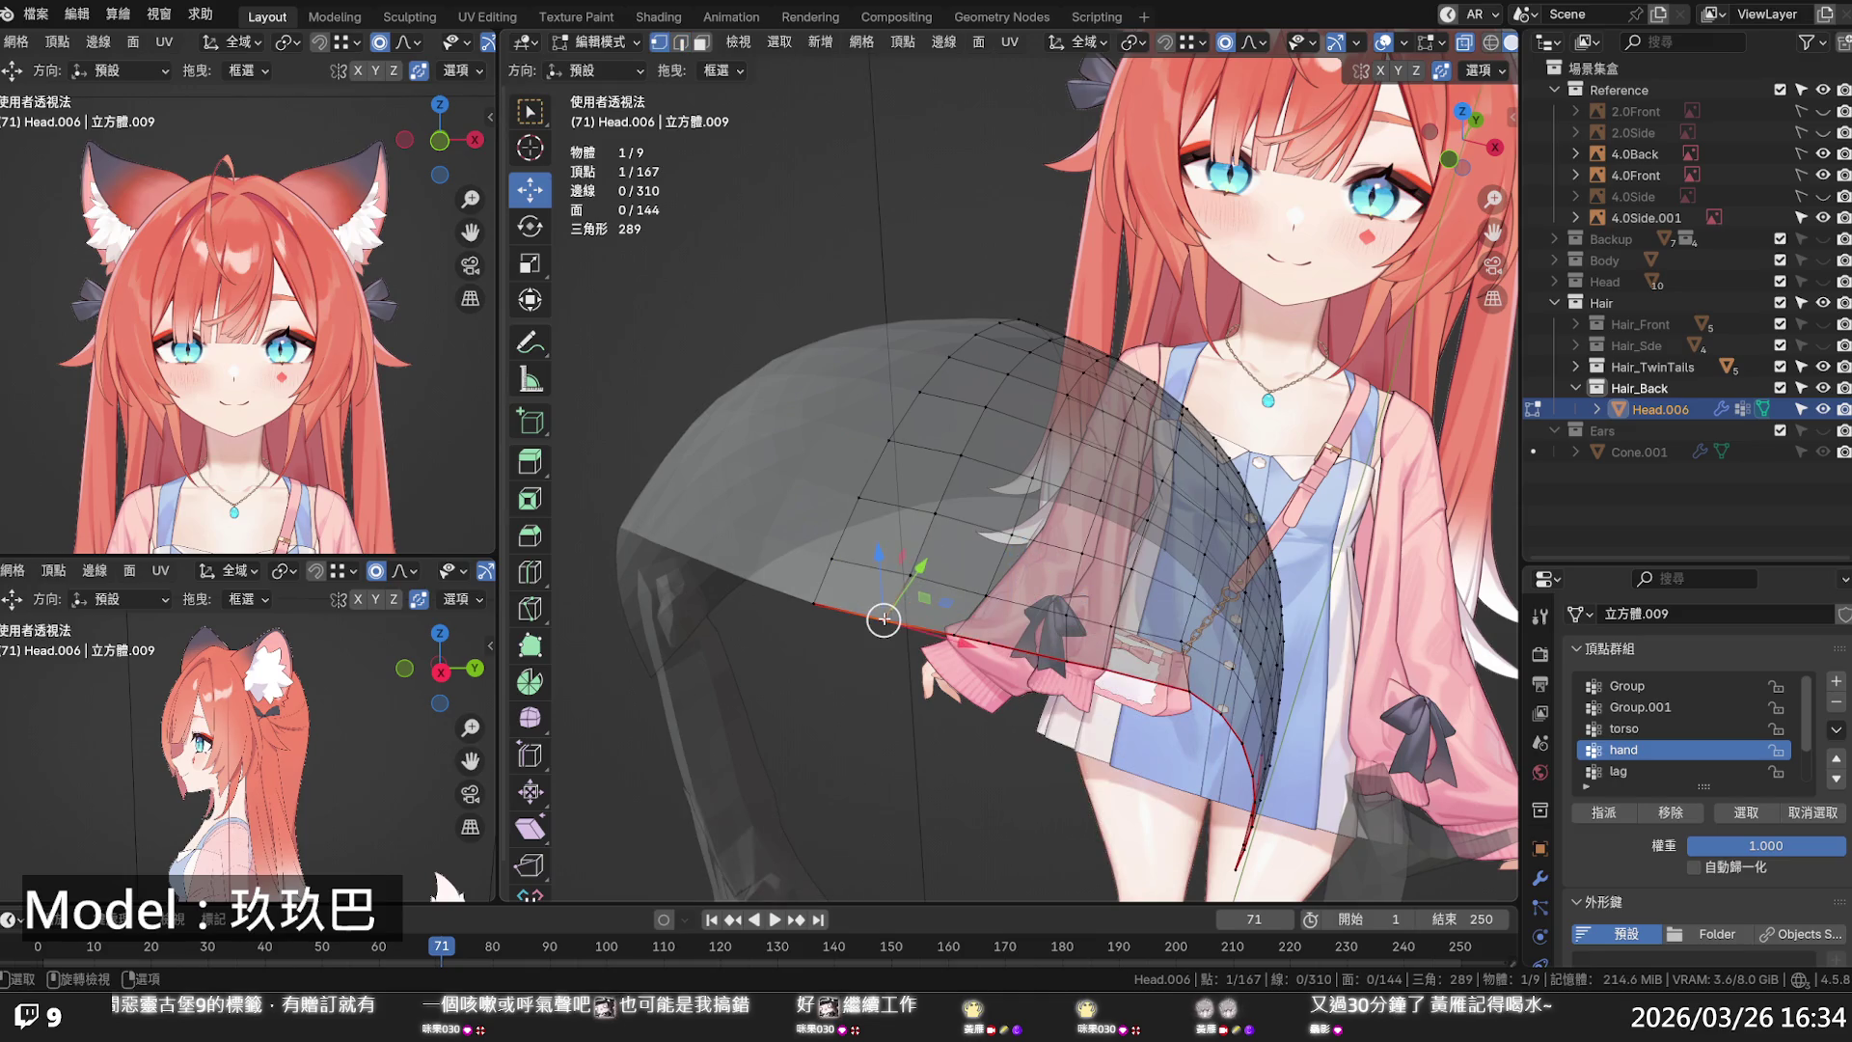
{"action": "key", "text": "g"}
{"action": "key", "text": "g"}
{"action": "left_click", "coordinate": [889, 615]}
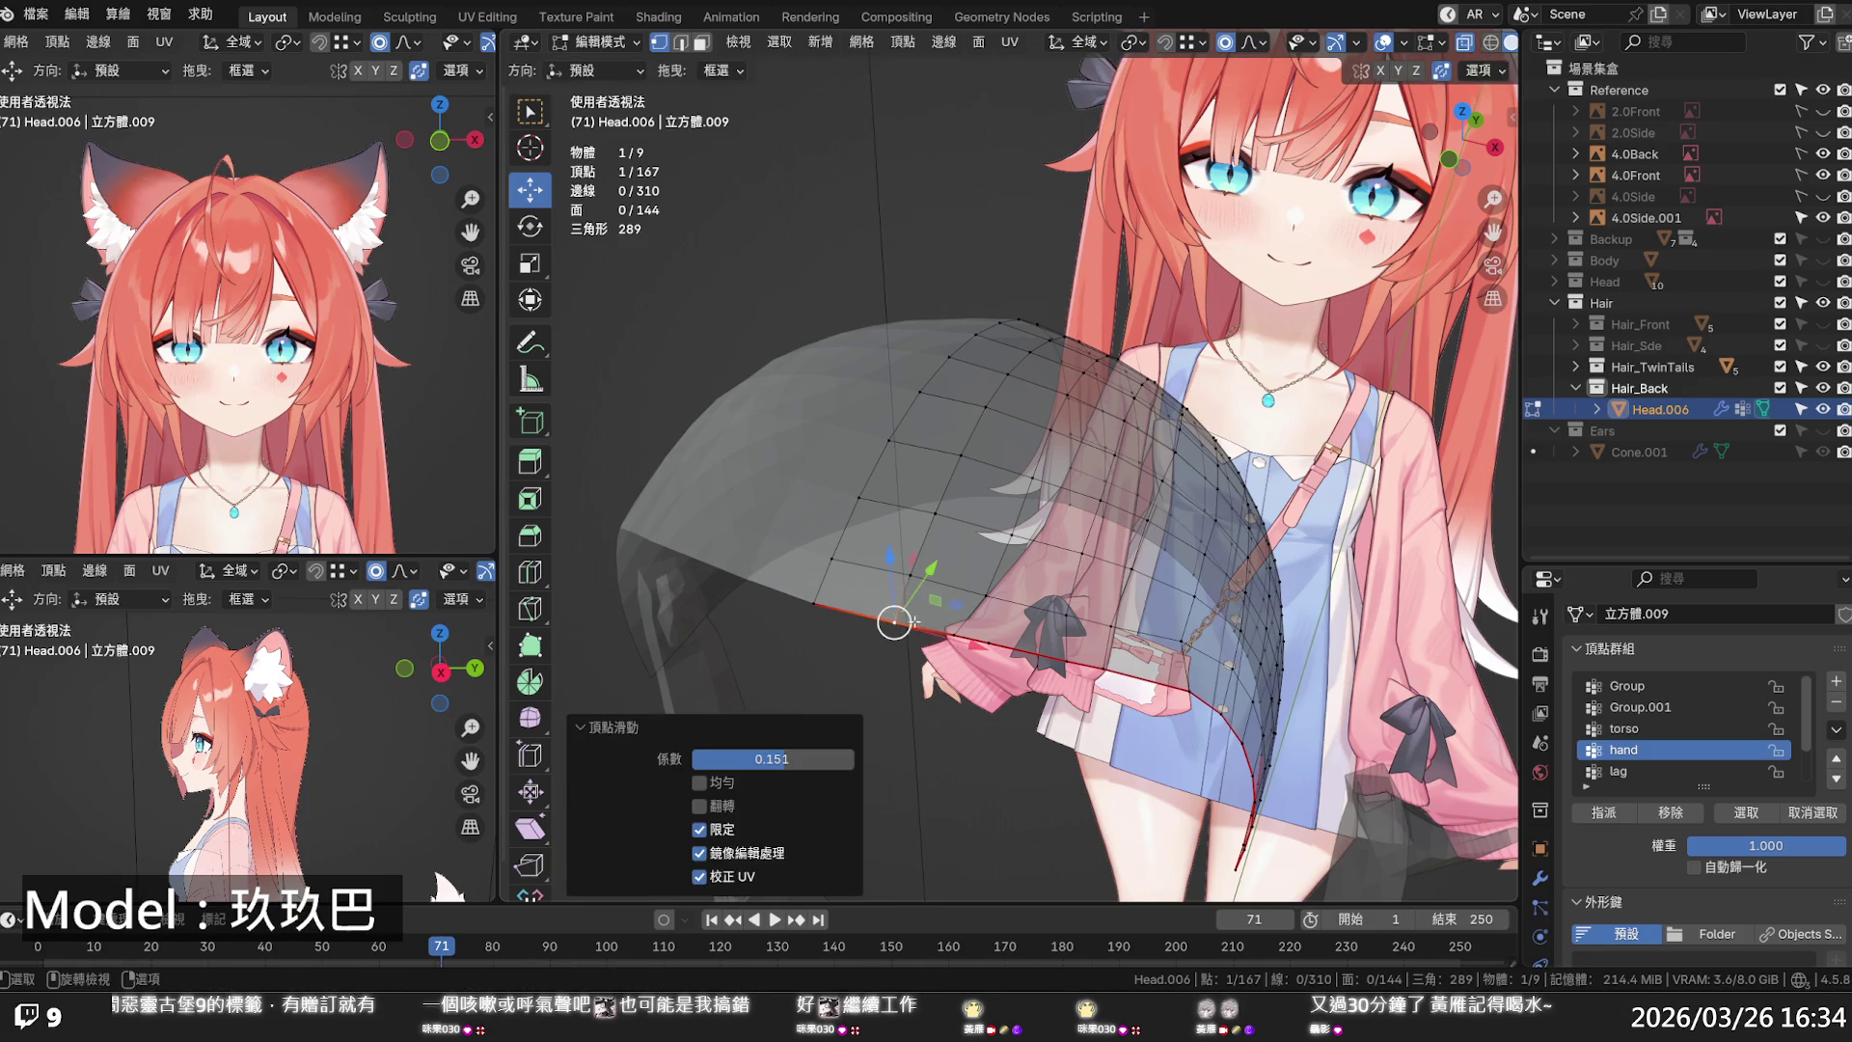
{"action": "left_click", "coordinate": [953, 634]}
{"action": "key", "text": "g"}
{"action": "key", "text": "g"}
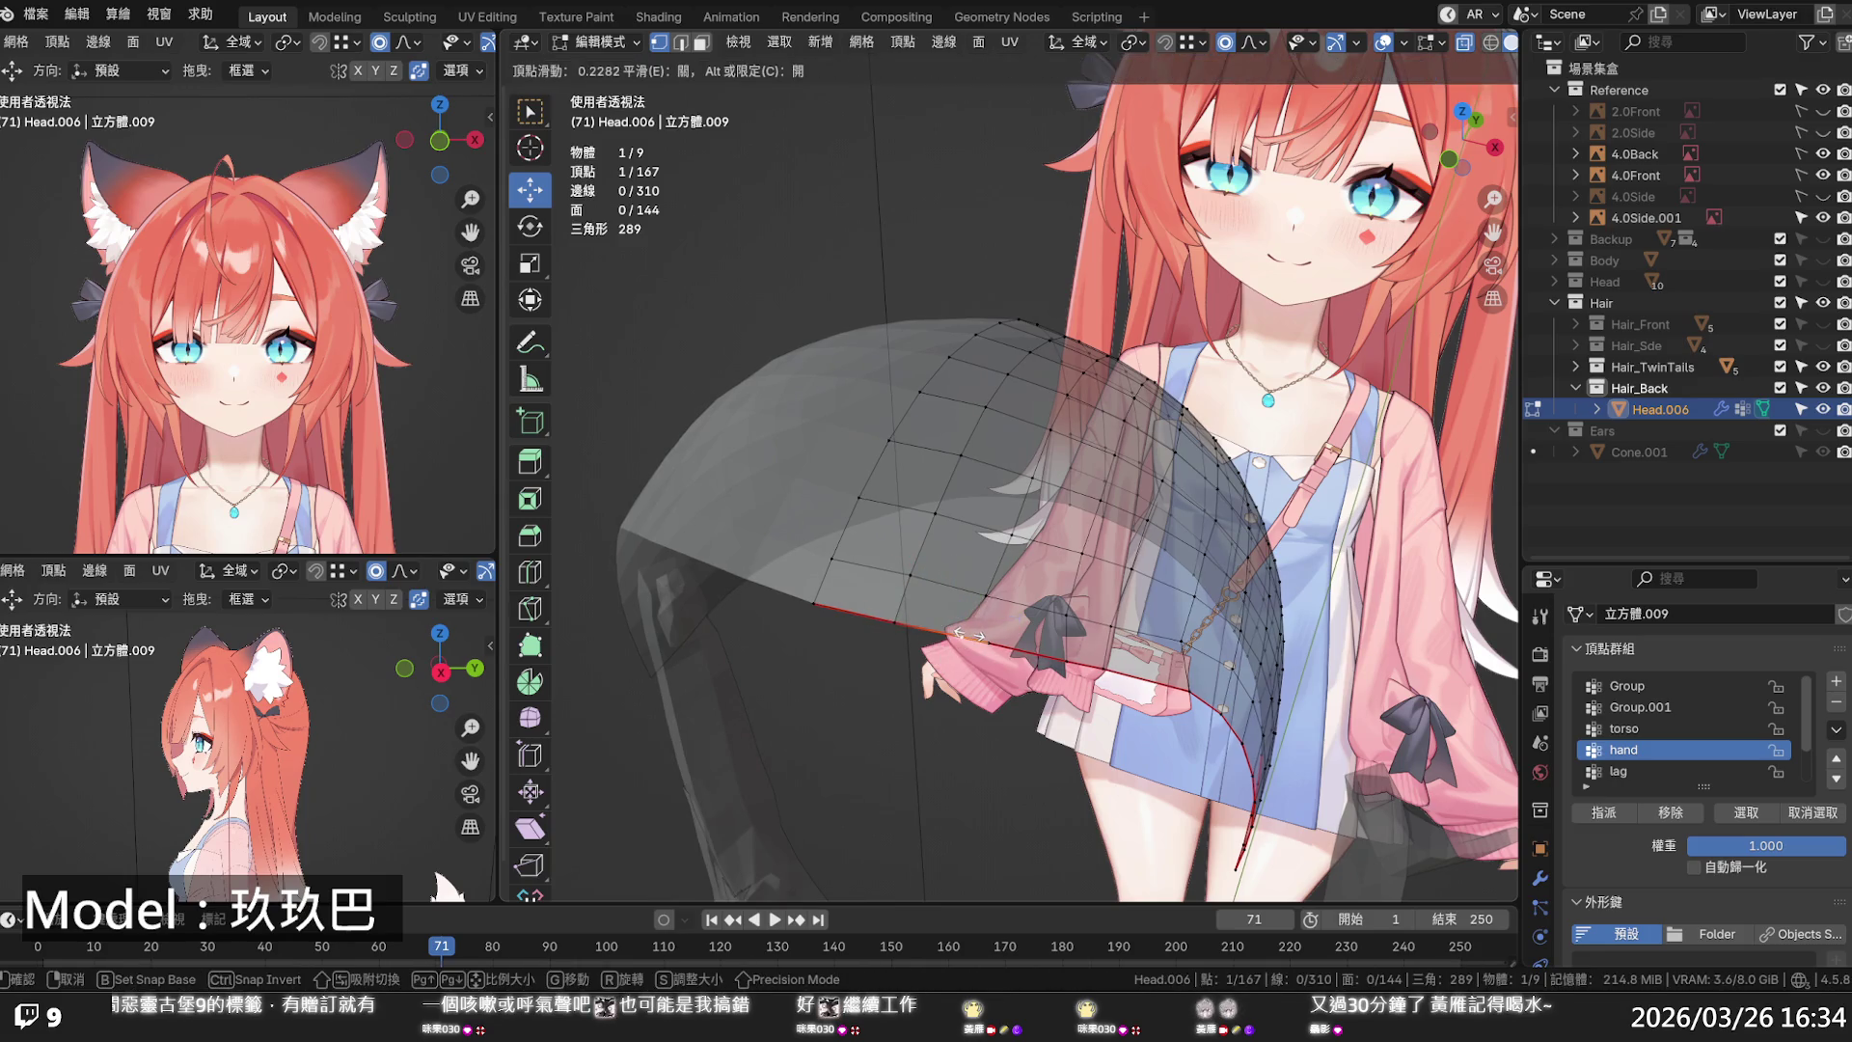
{"action": "left_click", "coordinate": [960, 634]}
- Dissolve a surplus rim vertex and slide its neighbour along the rim edge by 0.224
{"action": "mouse_move", "coordinate": [960, 633]}
{"action": "middle_mouse_down"}
{"action": "mouse_move", "coordinate": [992, 630]}
{"action": "mouse_move", "coordinate": [897, 687]}
{"action": "middle_mouse_up"}
{"action": "left_click", "coordinate": [895, 687]}
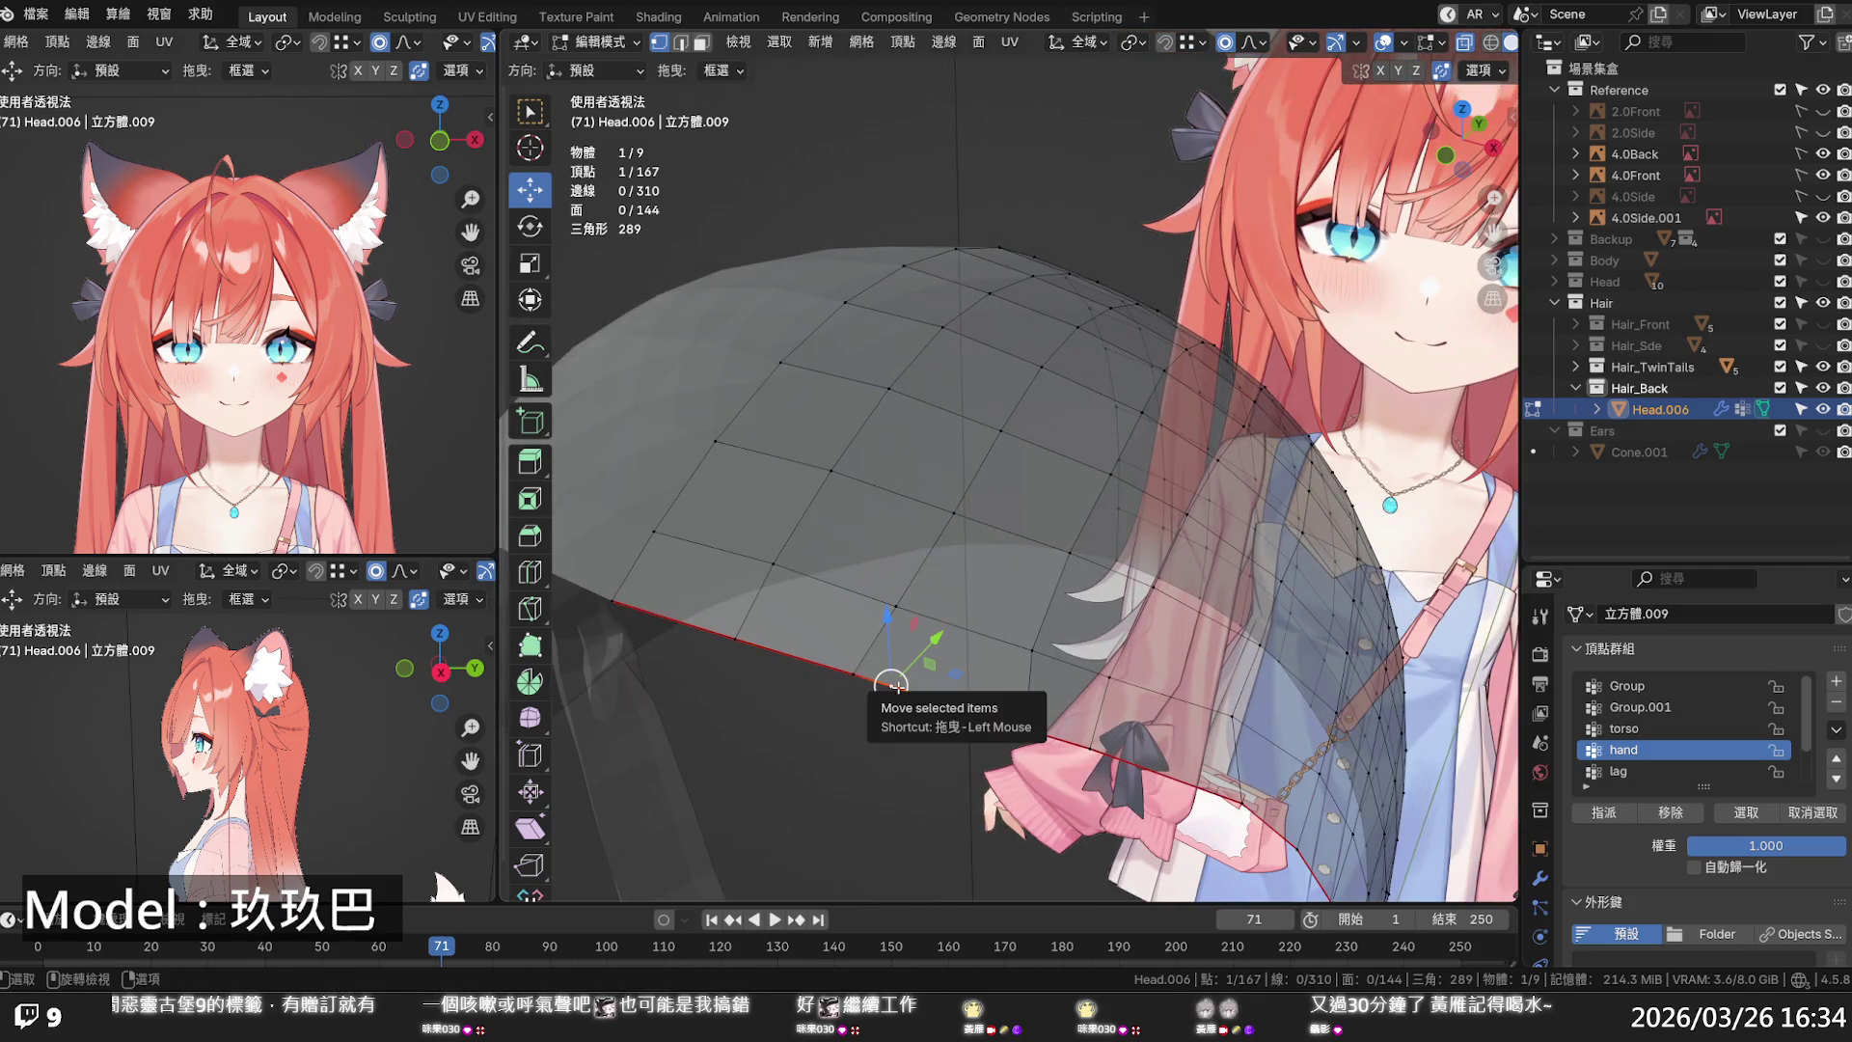
{"action": "key", "text": "x"}
{"action": "left_click", "coordinate": [892, 675]}
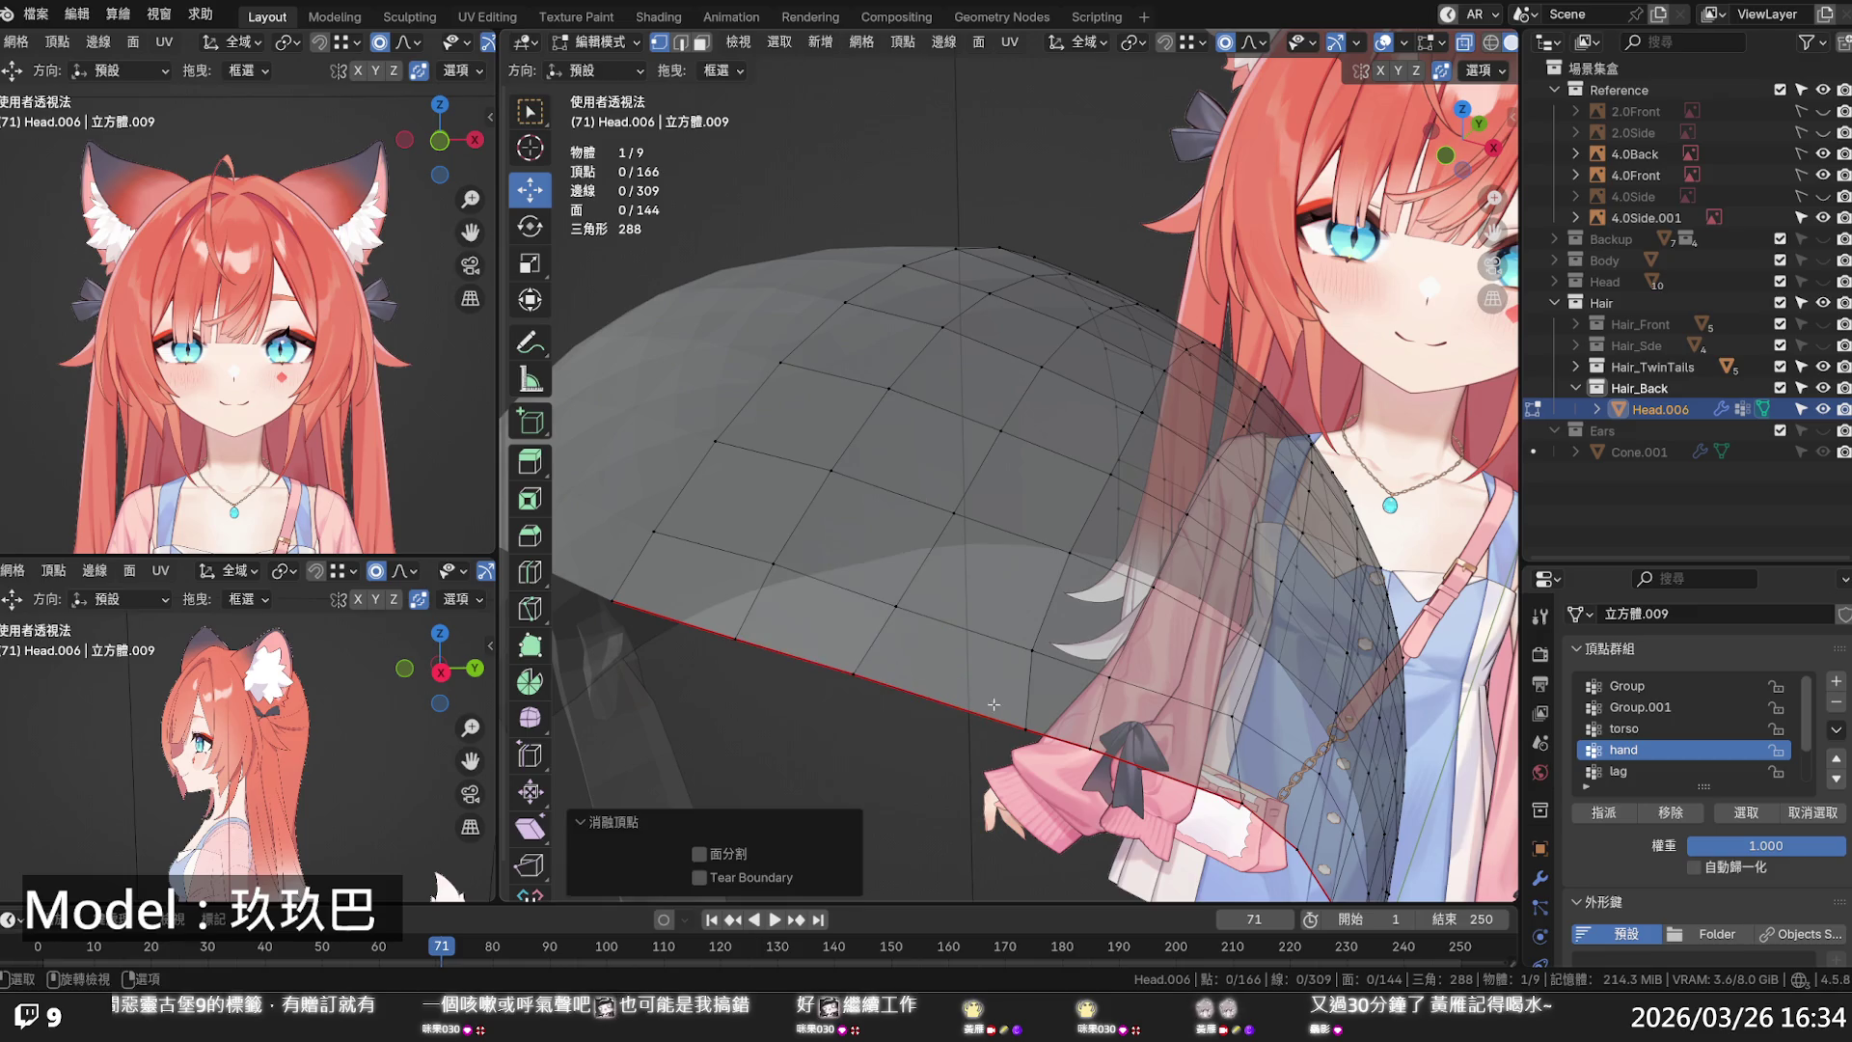
{"action": "left_click", "coordinate": [1020, 725]}
{"action": "key", "text": "g"}
{"action": "key", "text": "g"}
{"action": "left_click", "coordinate": [998, 719]}
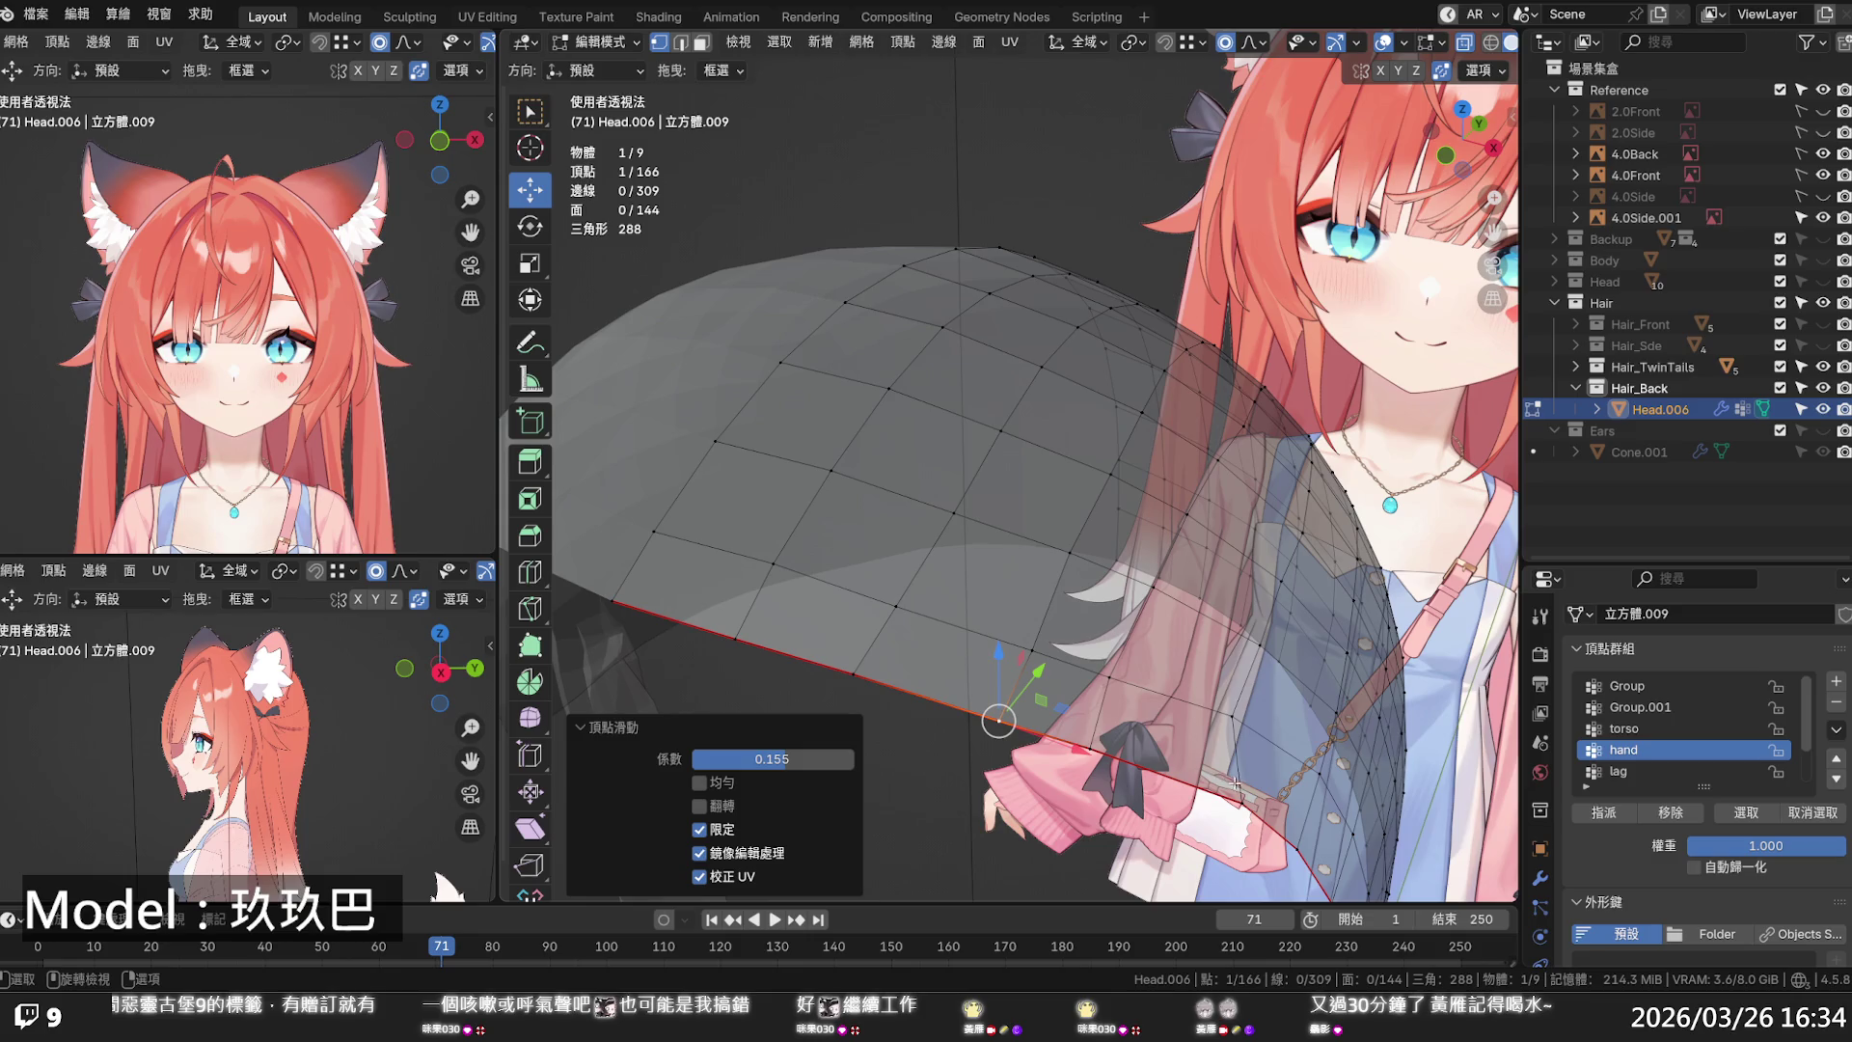
{"action": "key", "text": "g"}
{"action": "key", "text": "g"}
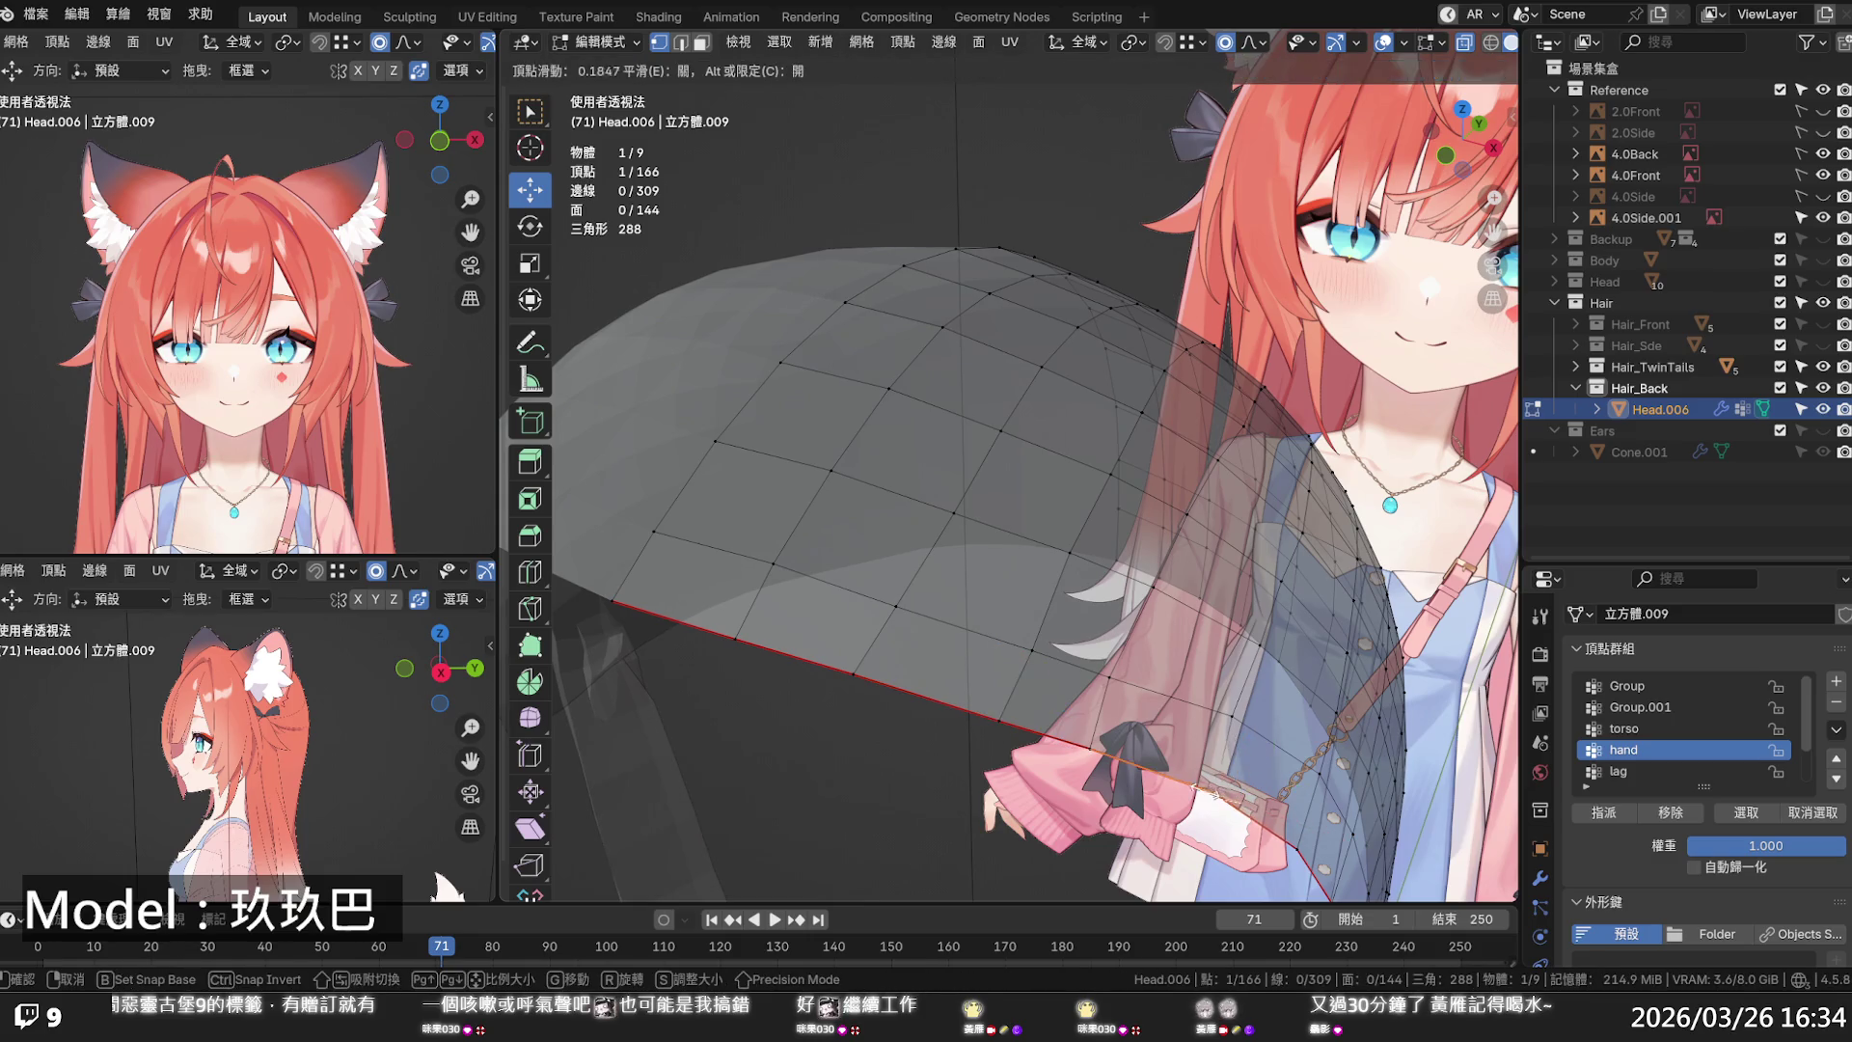
{"action": "left_click", "coordinate": [1203, 787]}
- From a side view beside the reference, make Hair_Side and Hair_Front visible again
{"action": "mouse_move", "coordinate": [1205, 787]}
{"action": "middle_mouse_down"}
{"action": "mouse_move", "coordinate": [1034, 672]}
{"action": "mouse_move", "coordinate": [951, 541]}
{"action": "mouse_move", "coordinate": [850, 650]}
{"action": "mouse_move", "coordinate": [909, 646]}
{"action": "middle_mouse_up"}
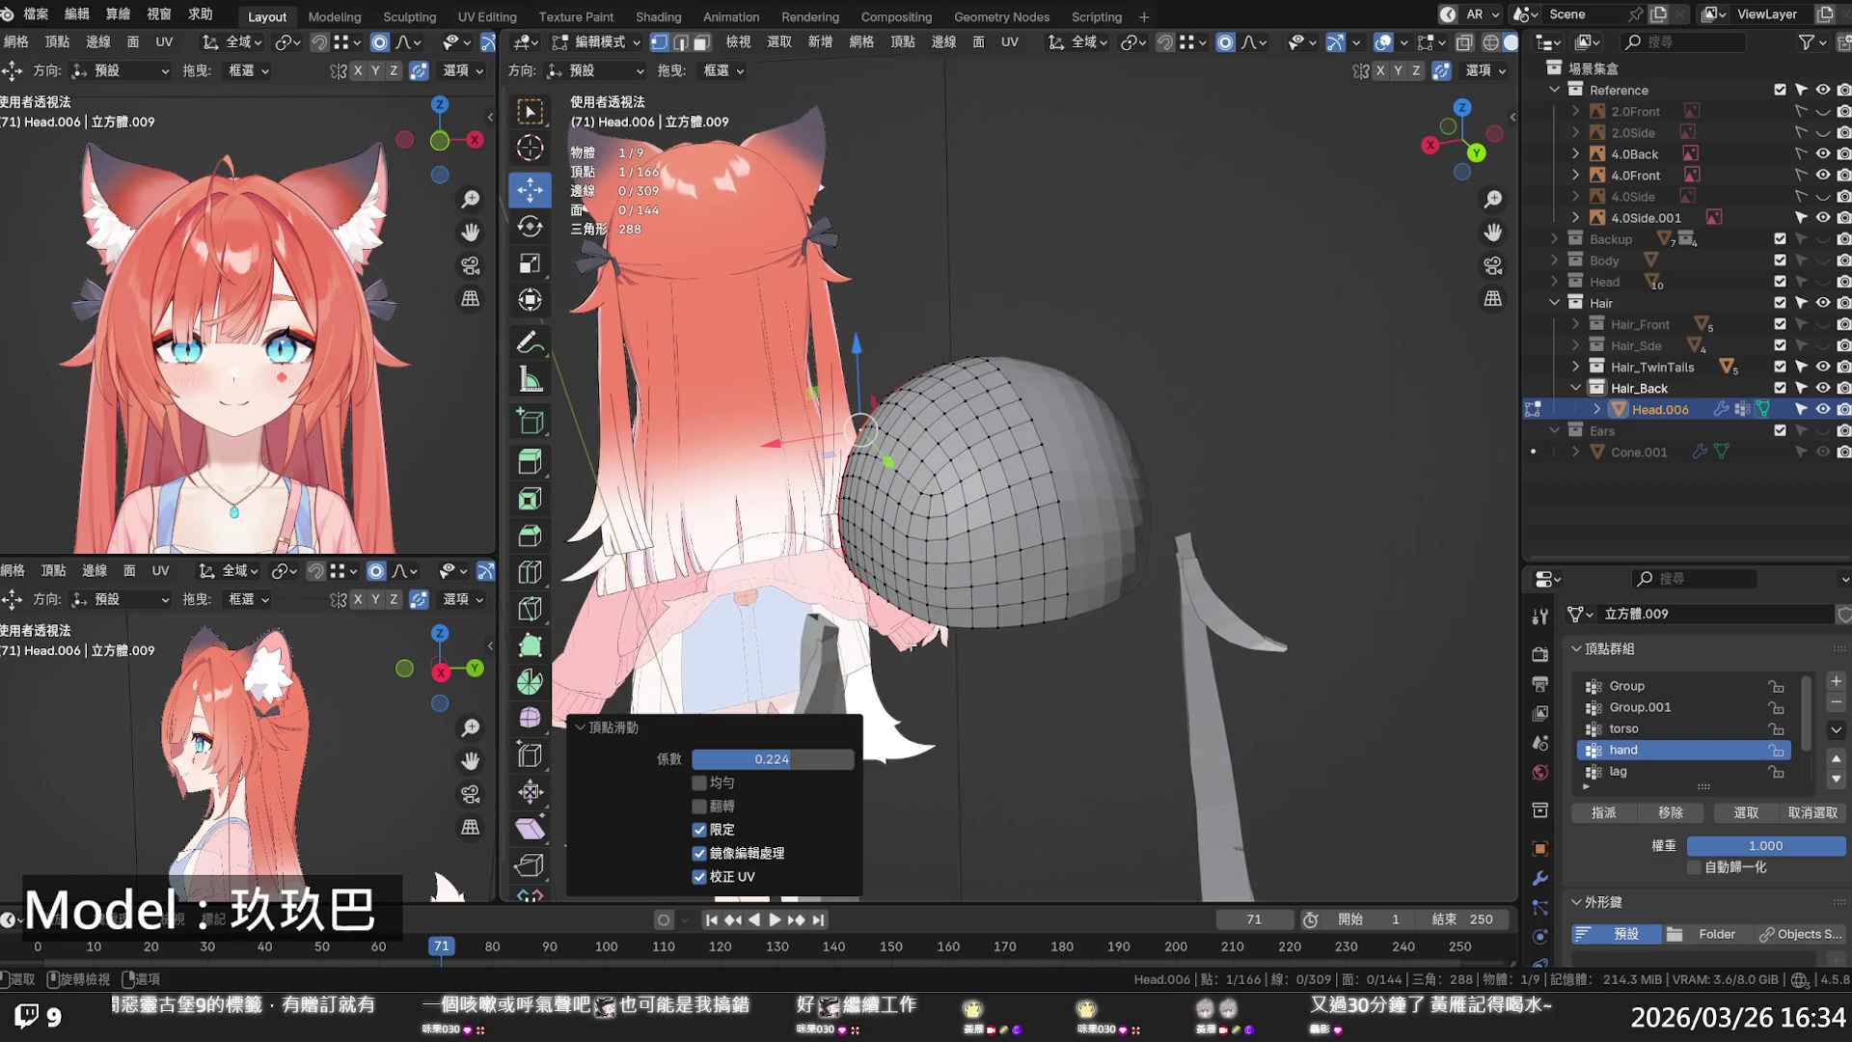
{"action": "middle_click_drag", "start_coordinate": [960, 540], "coordinate": [1027, 533]}
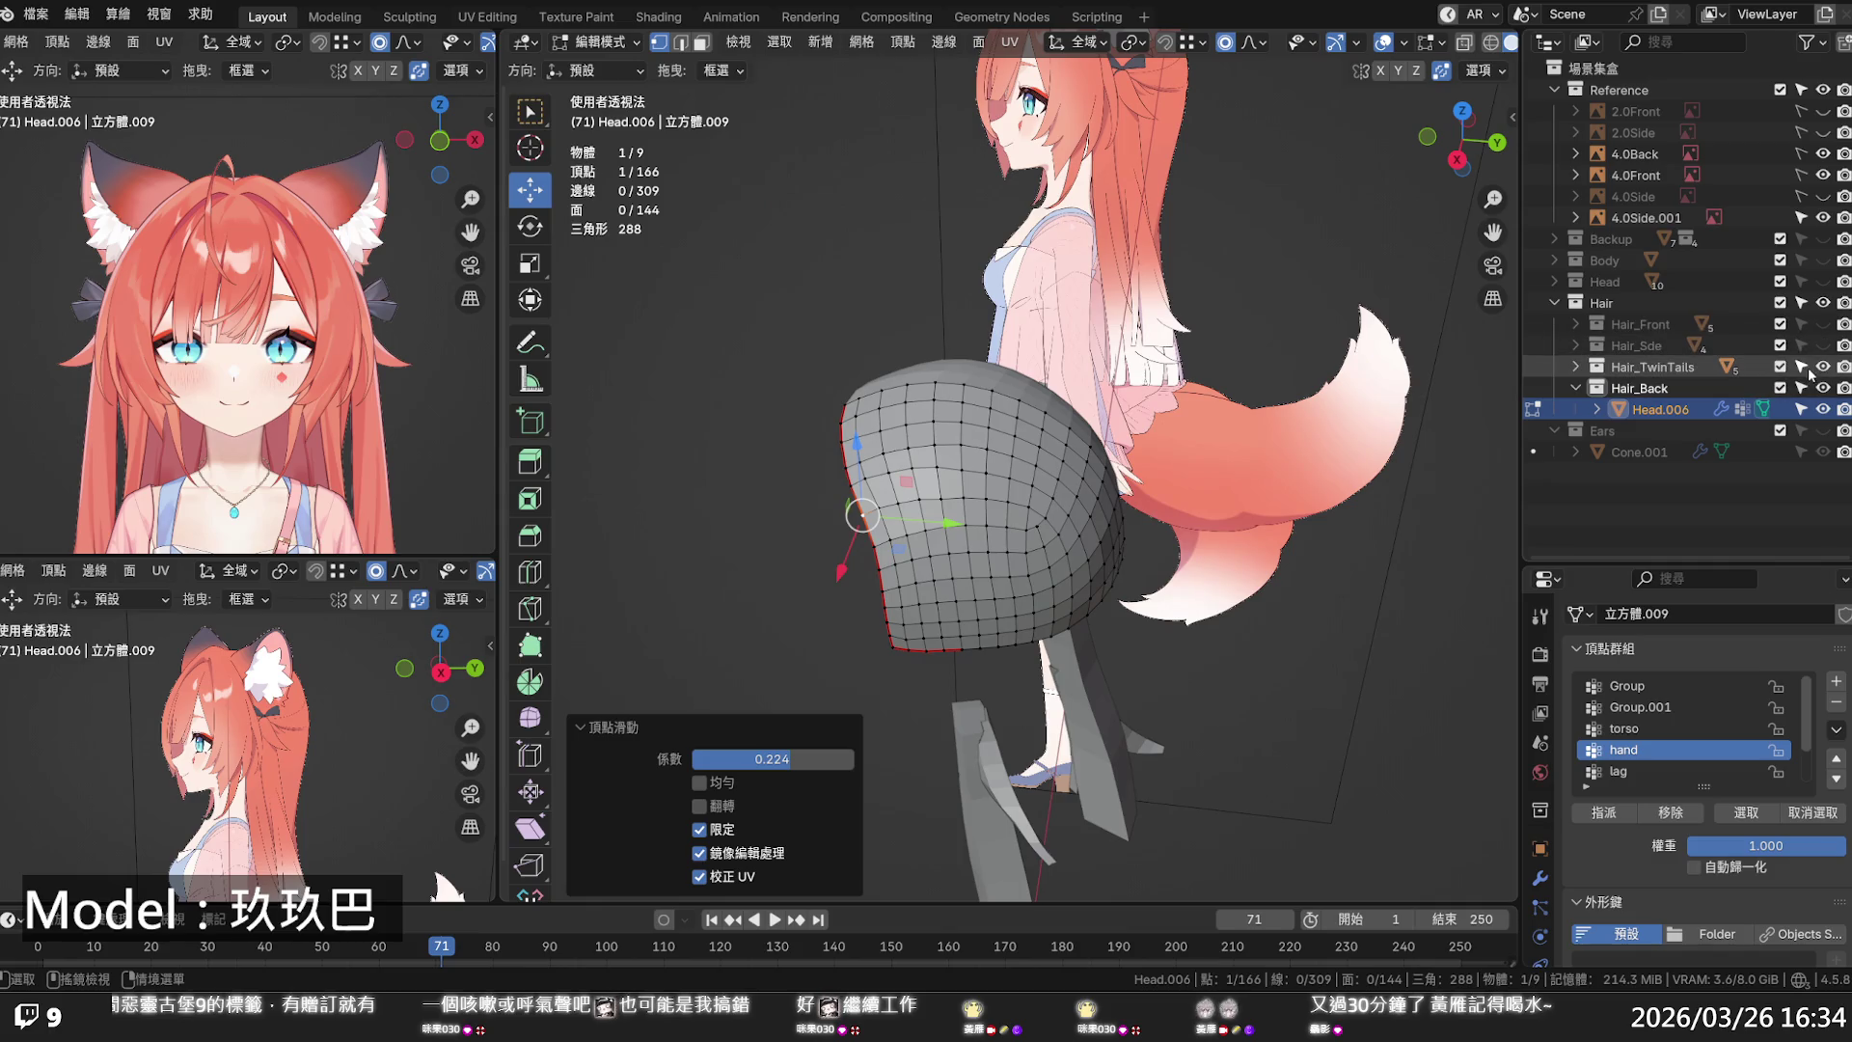
{"action": "left_click_drag", "start_coordinate": [1823, 345], "coordinate": [1823, 324]}
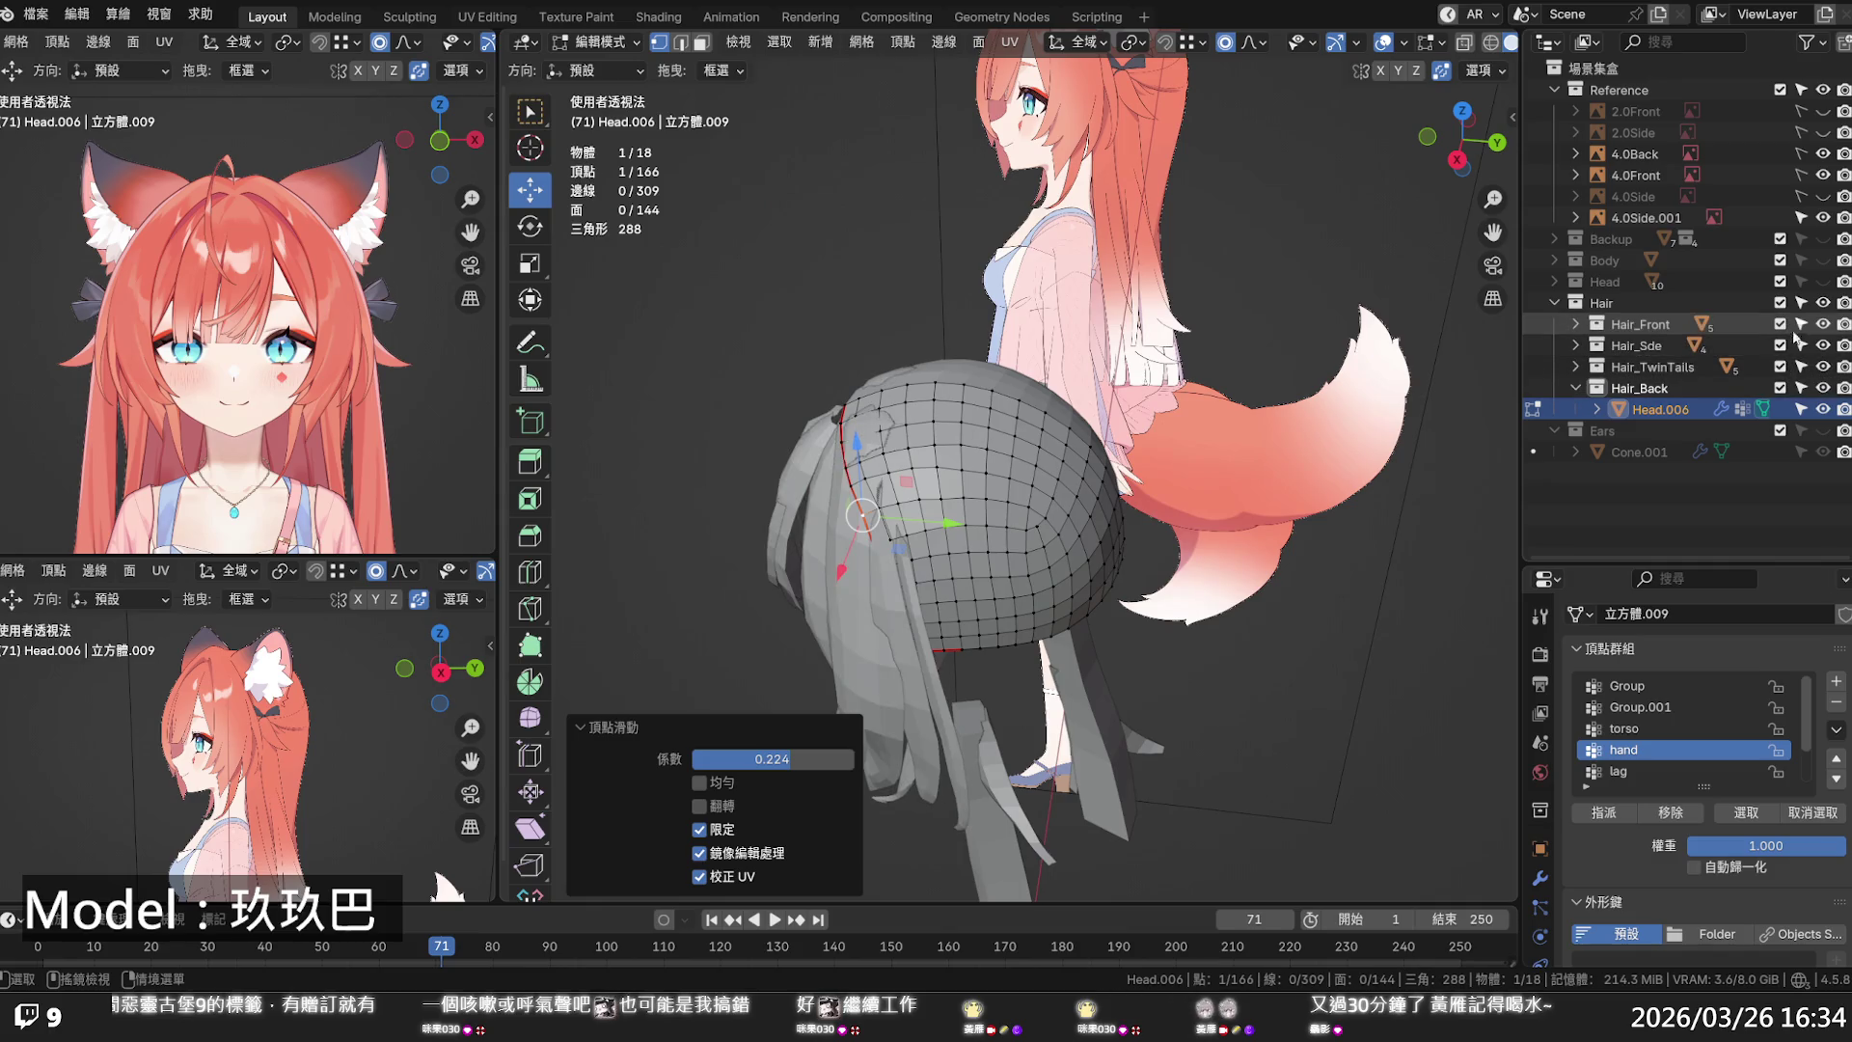